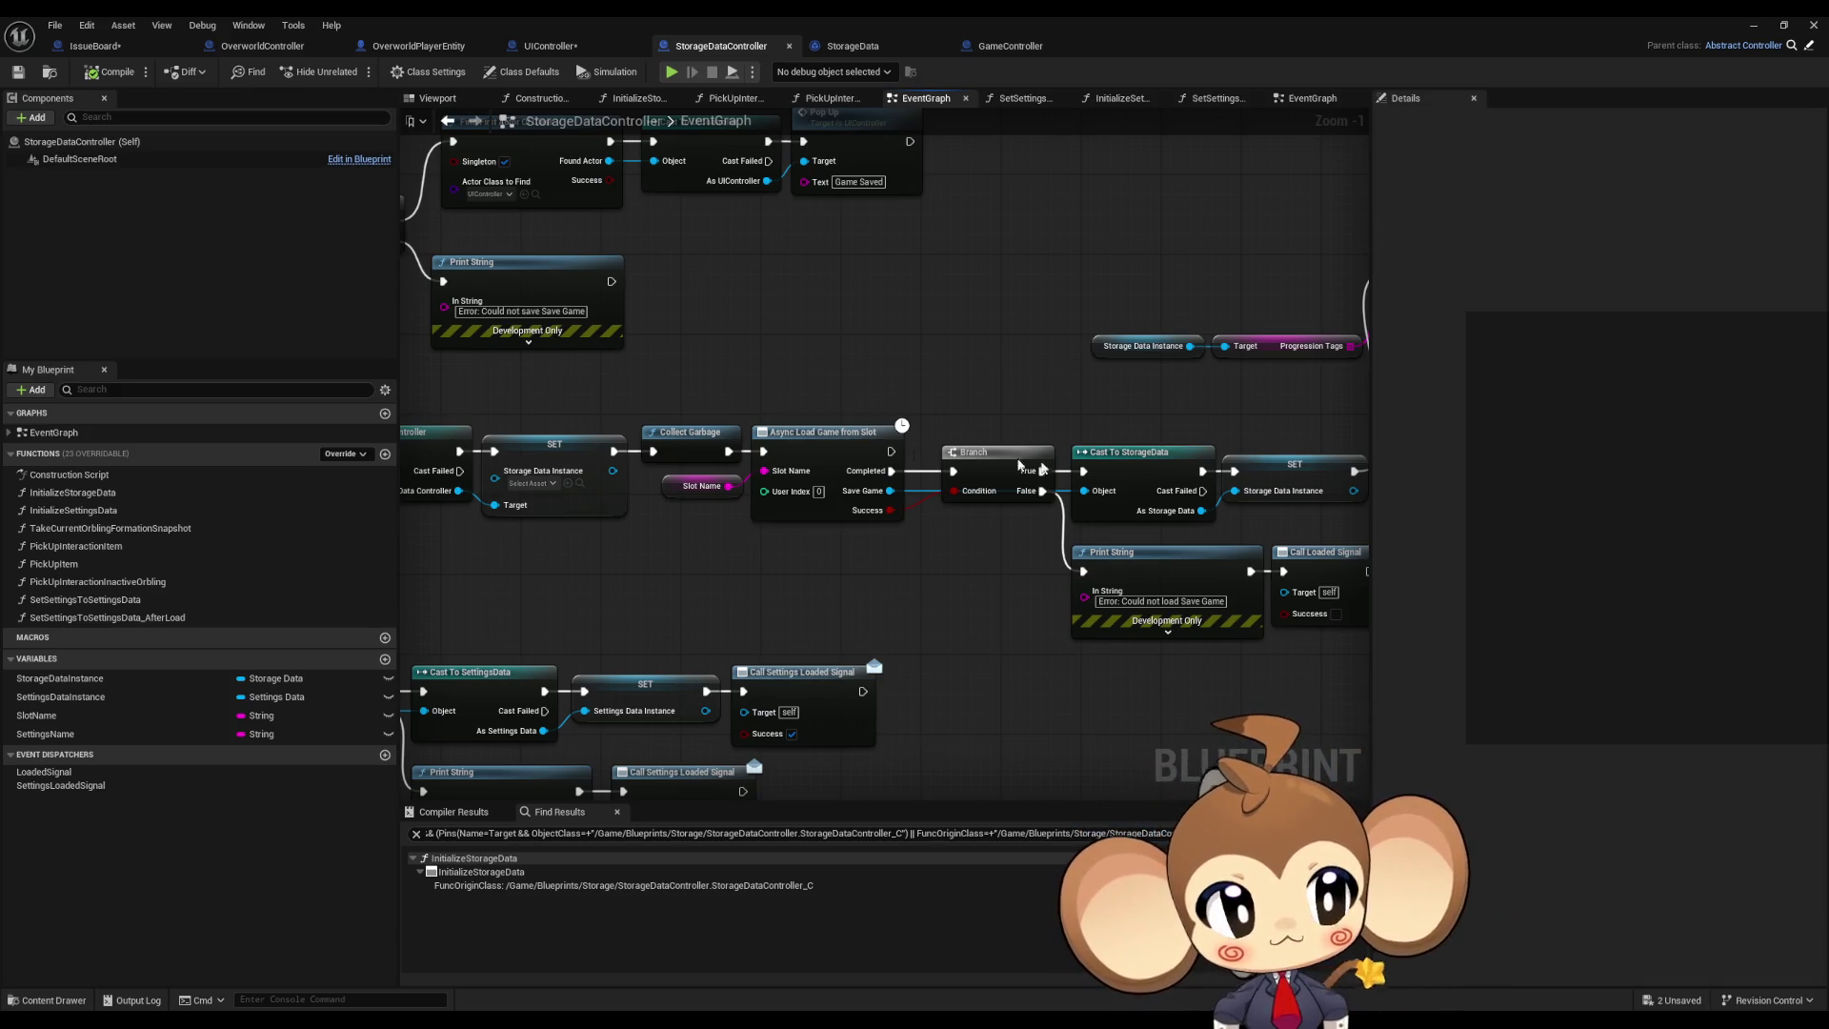
Step: Select the StorageDataInstance variable to show its properties in the Details panel
scroll(1323, 677, "down", 3)
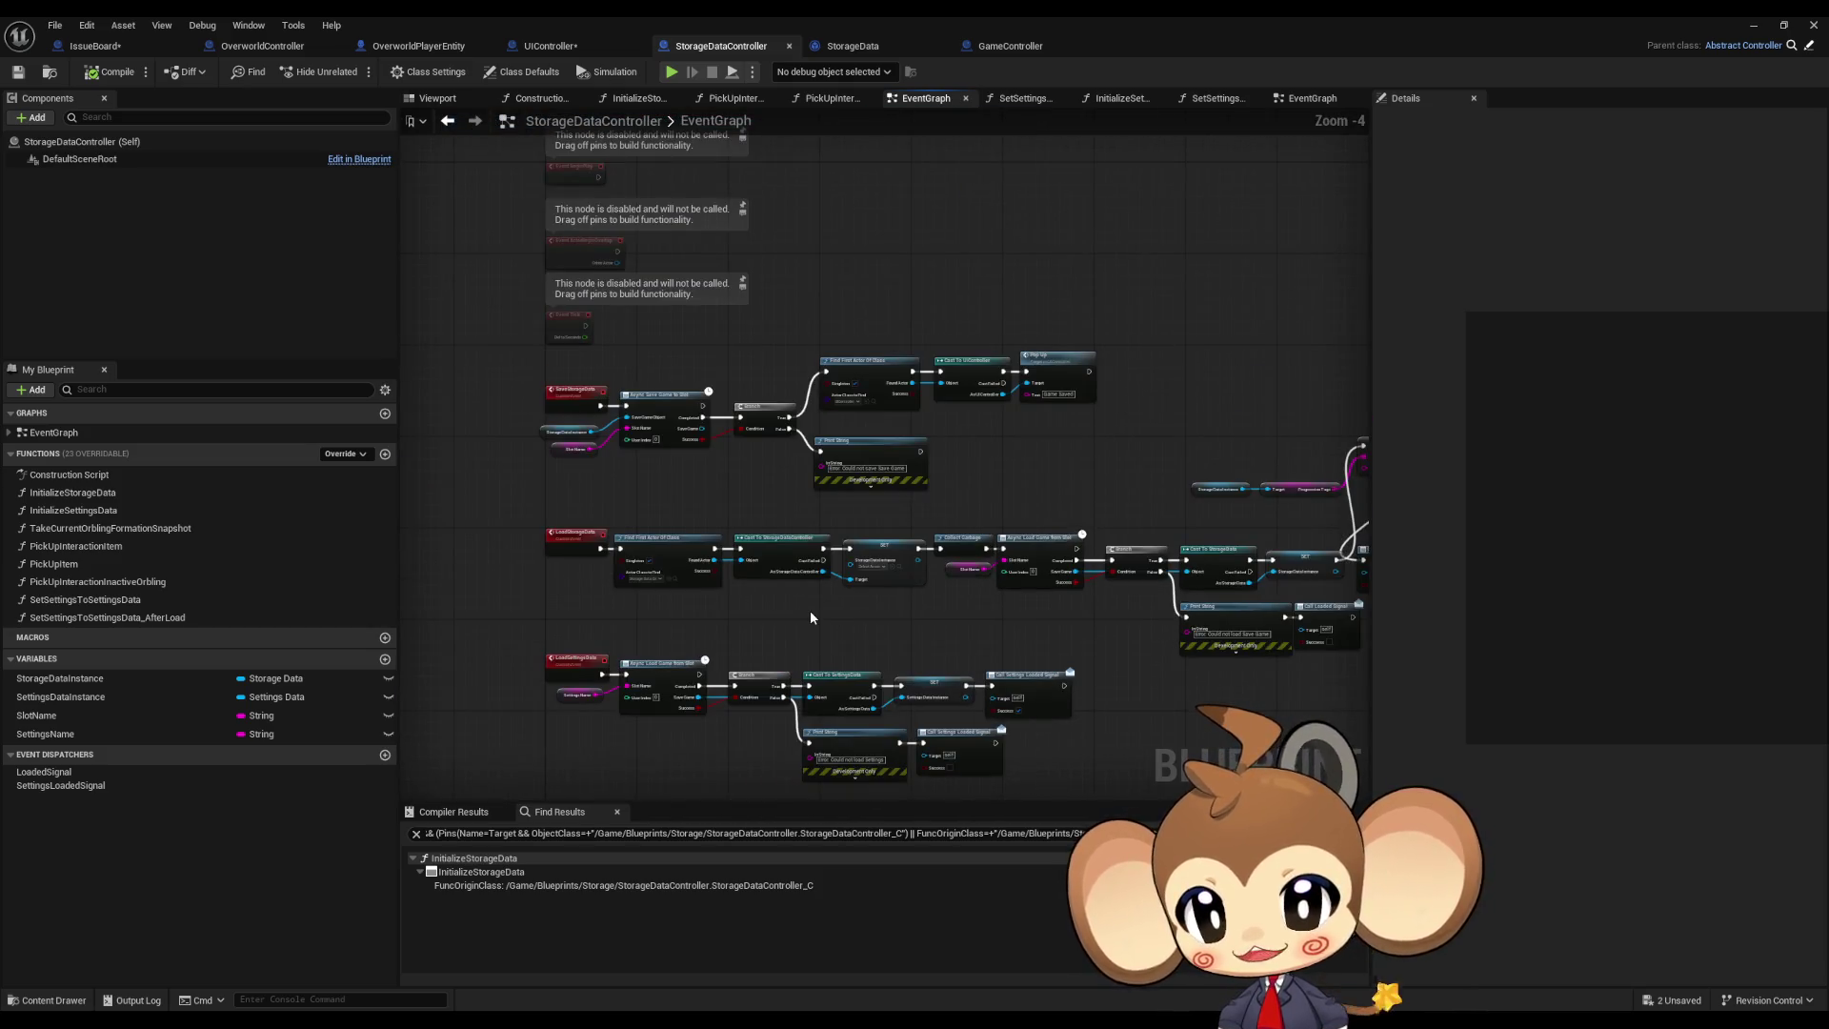
left_click_drag(810, 618, 905, 570)
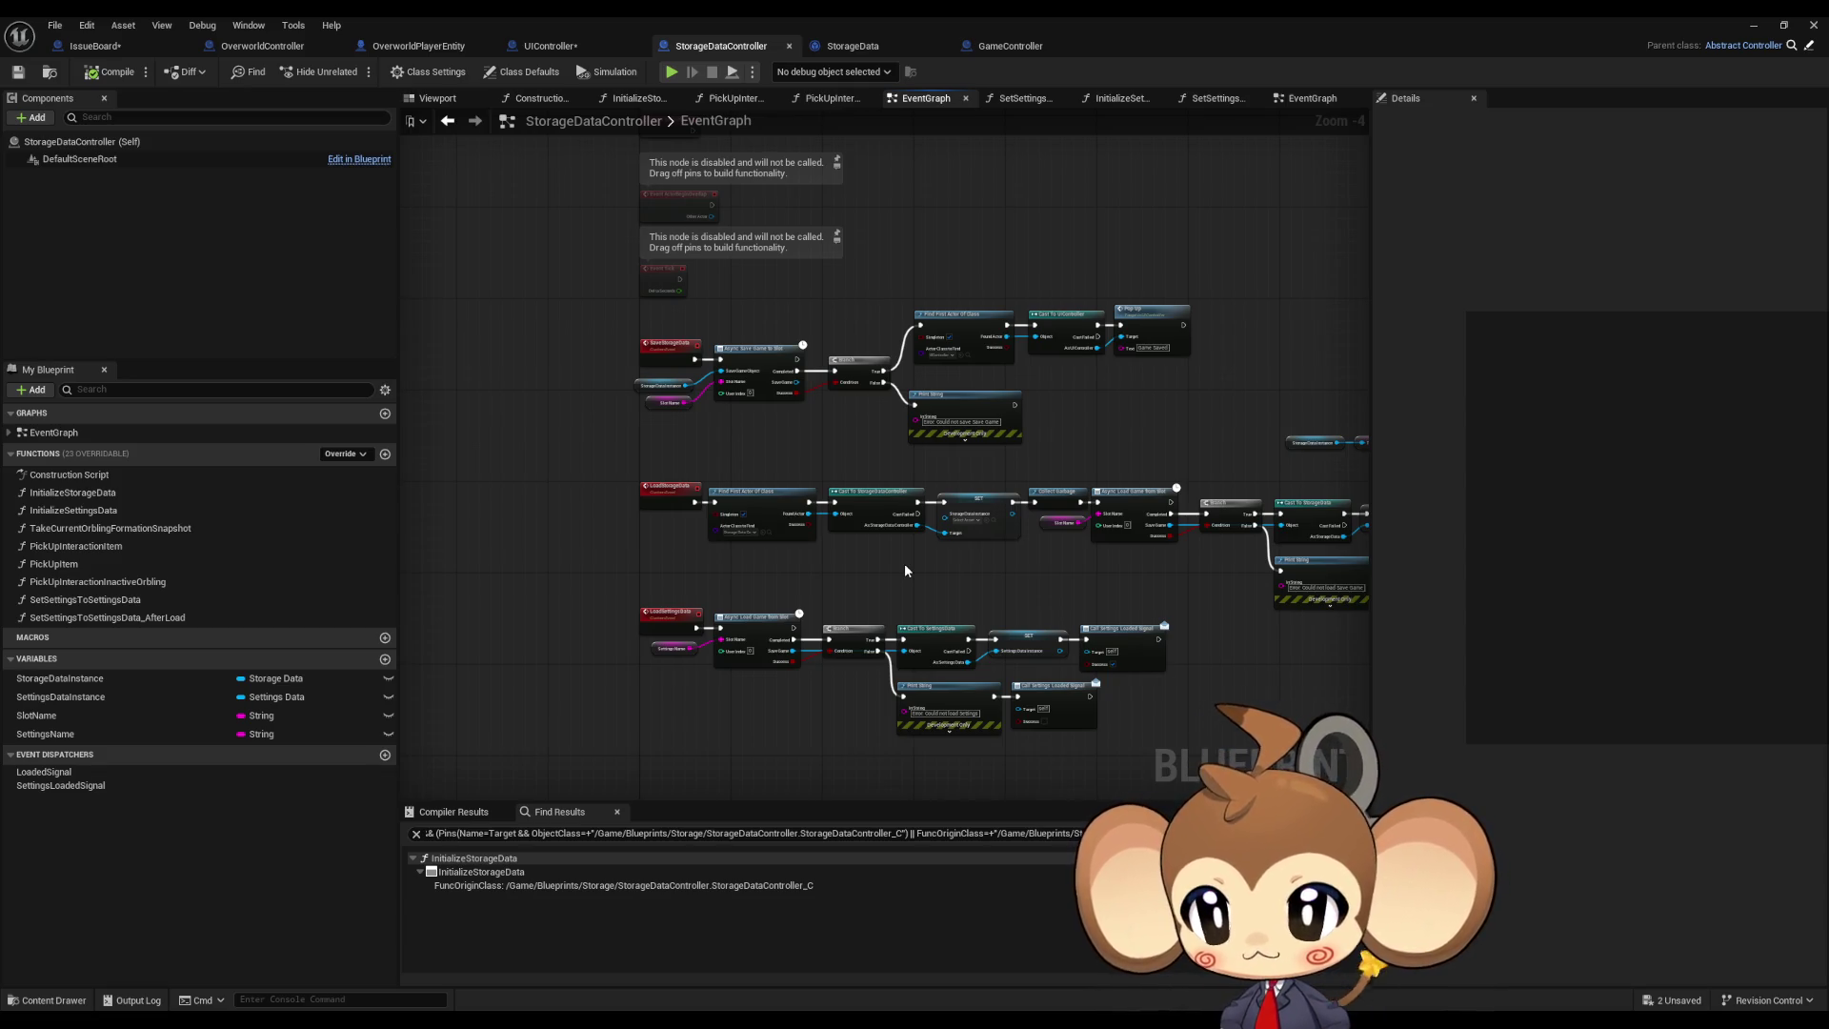
left_click(59, 680)
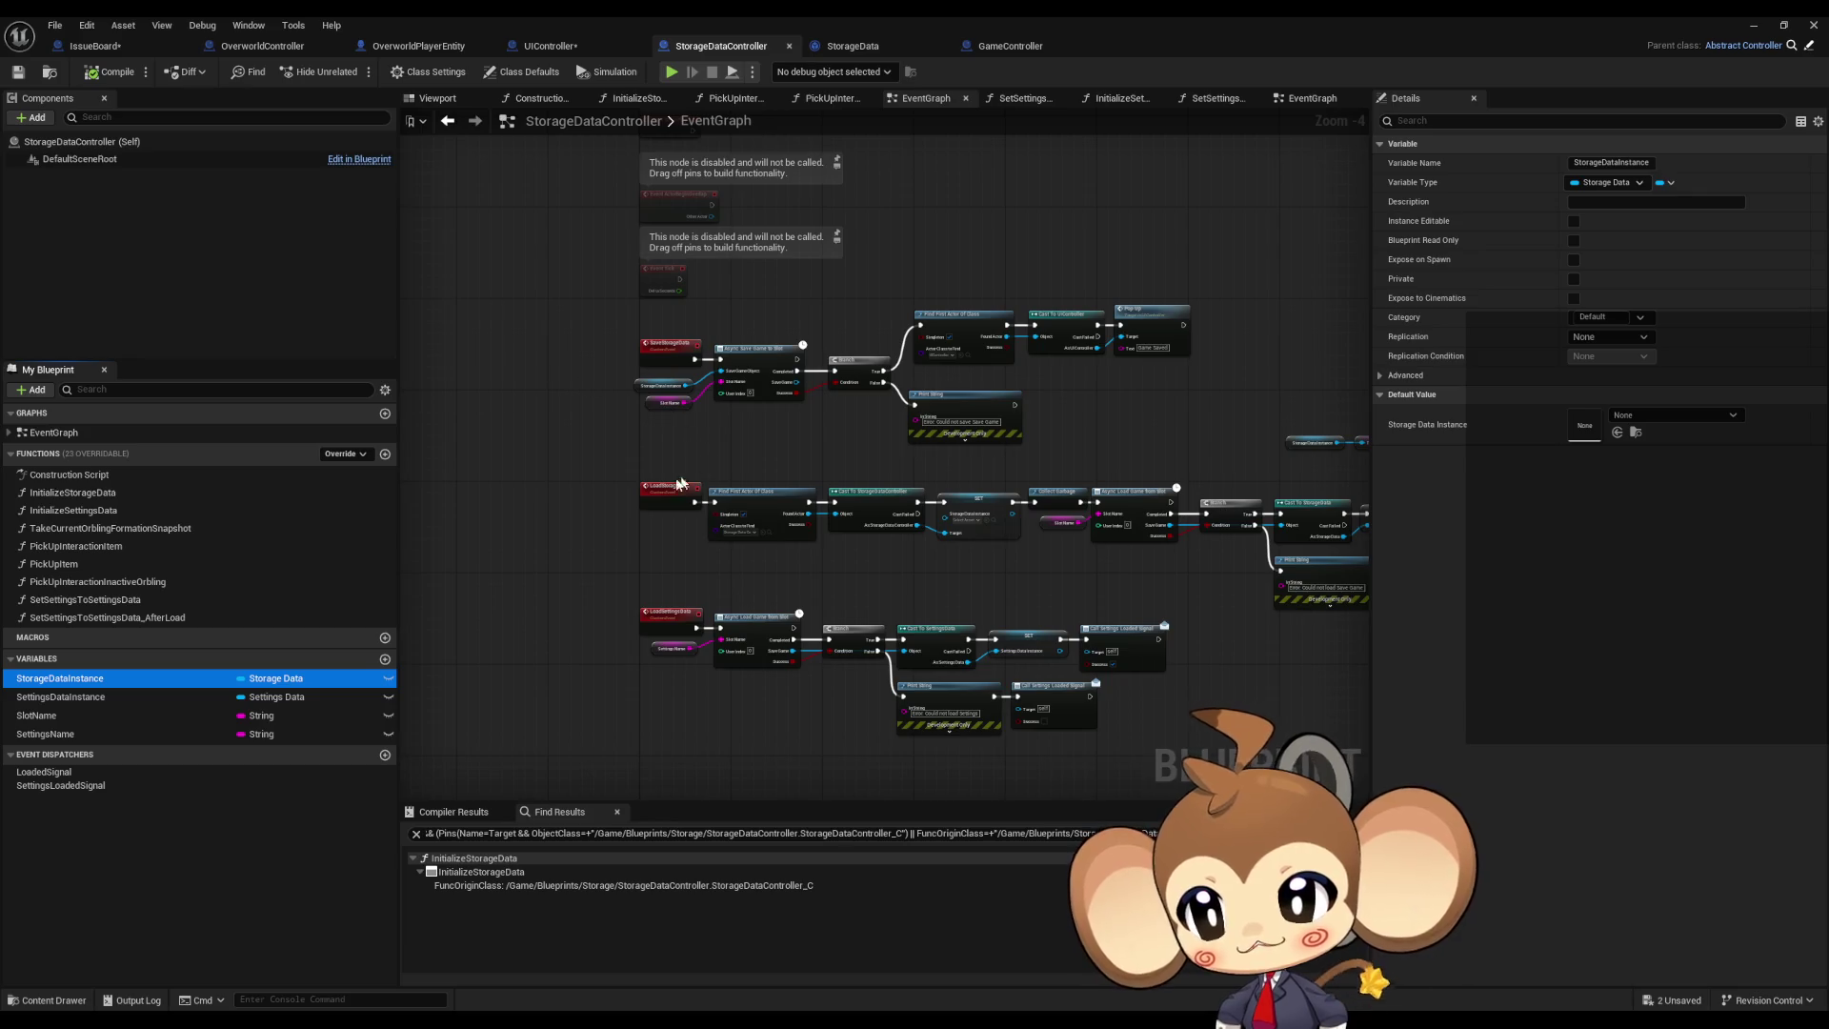
Step: Pan toward the SaveSettingsData event, then restore the blueprint editor to a floating window
mouse_move(580, 465)
left_mouse_down()
mouse_move(600, 523)
mouse_move(642, 495)
left_mouse_up()
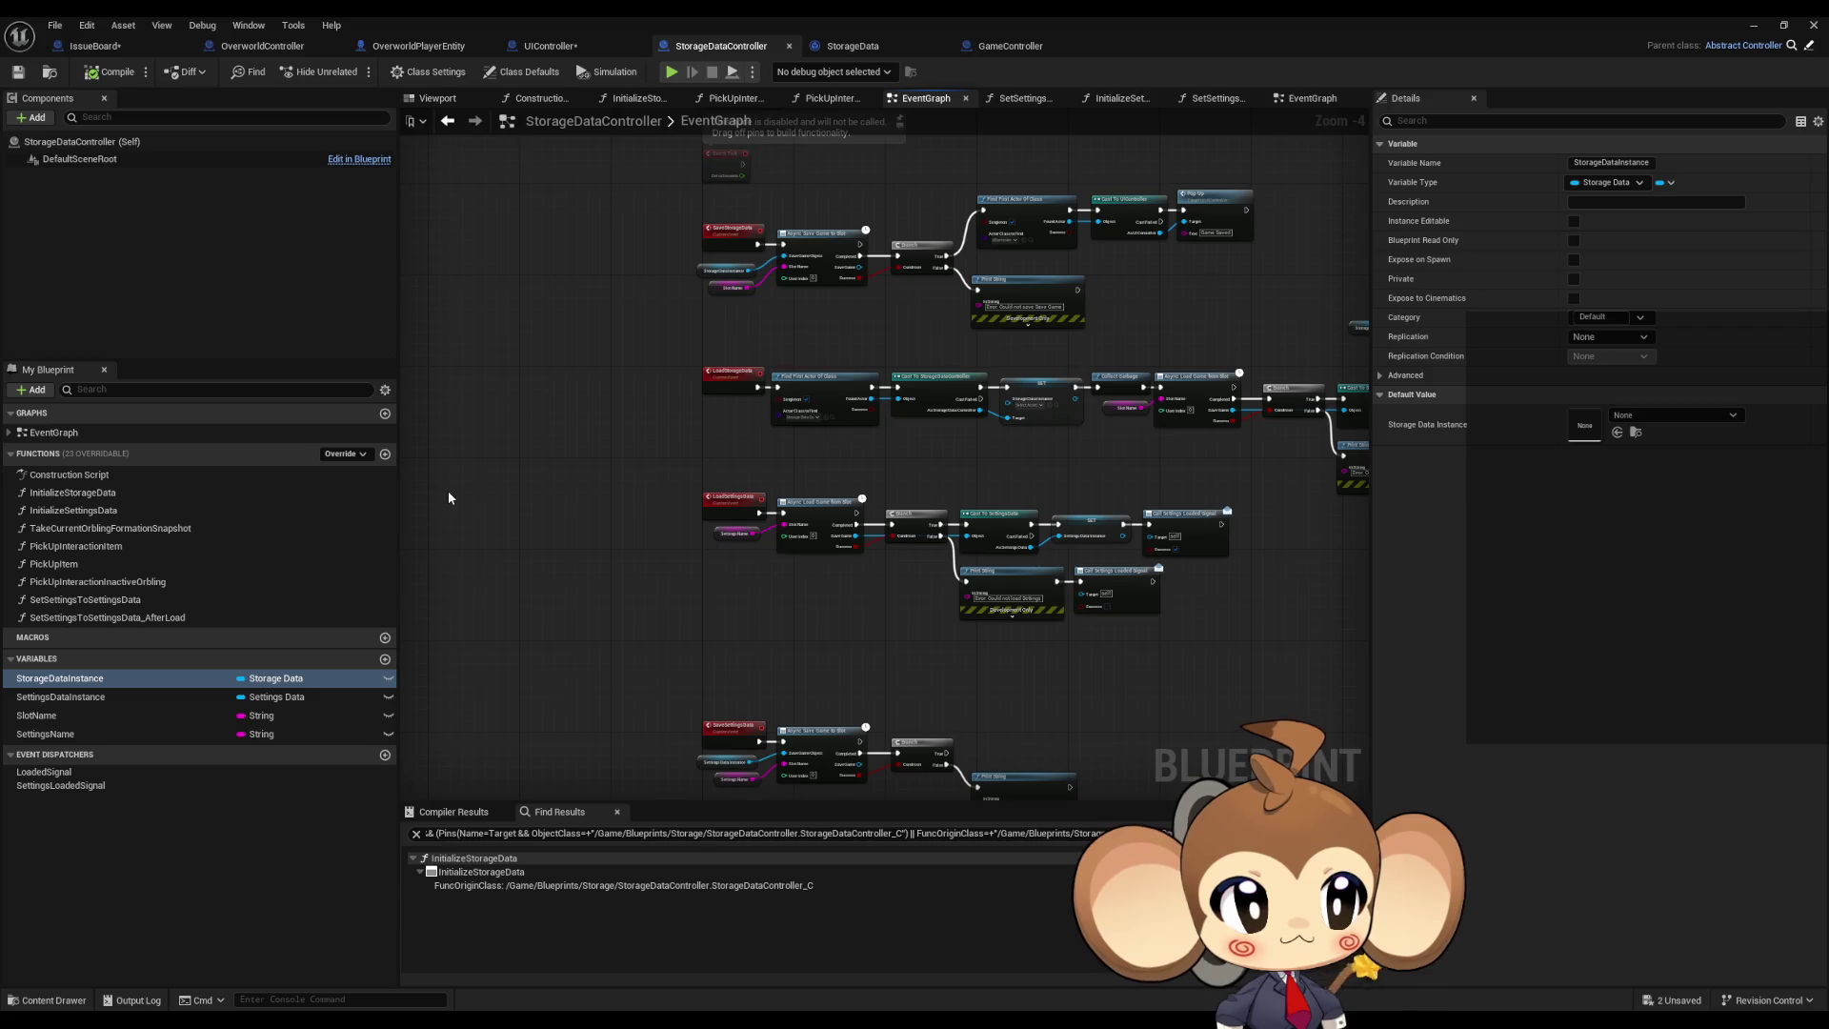
double_click(824, 18)
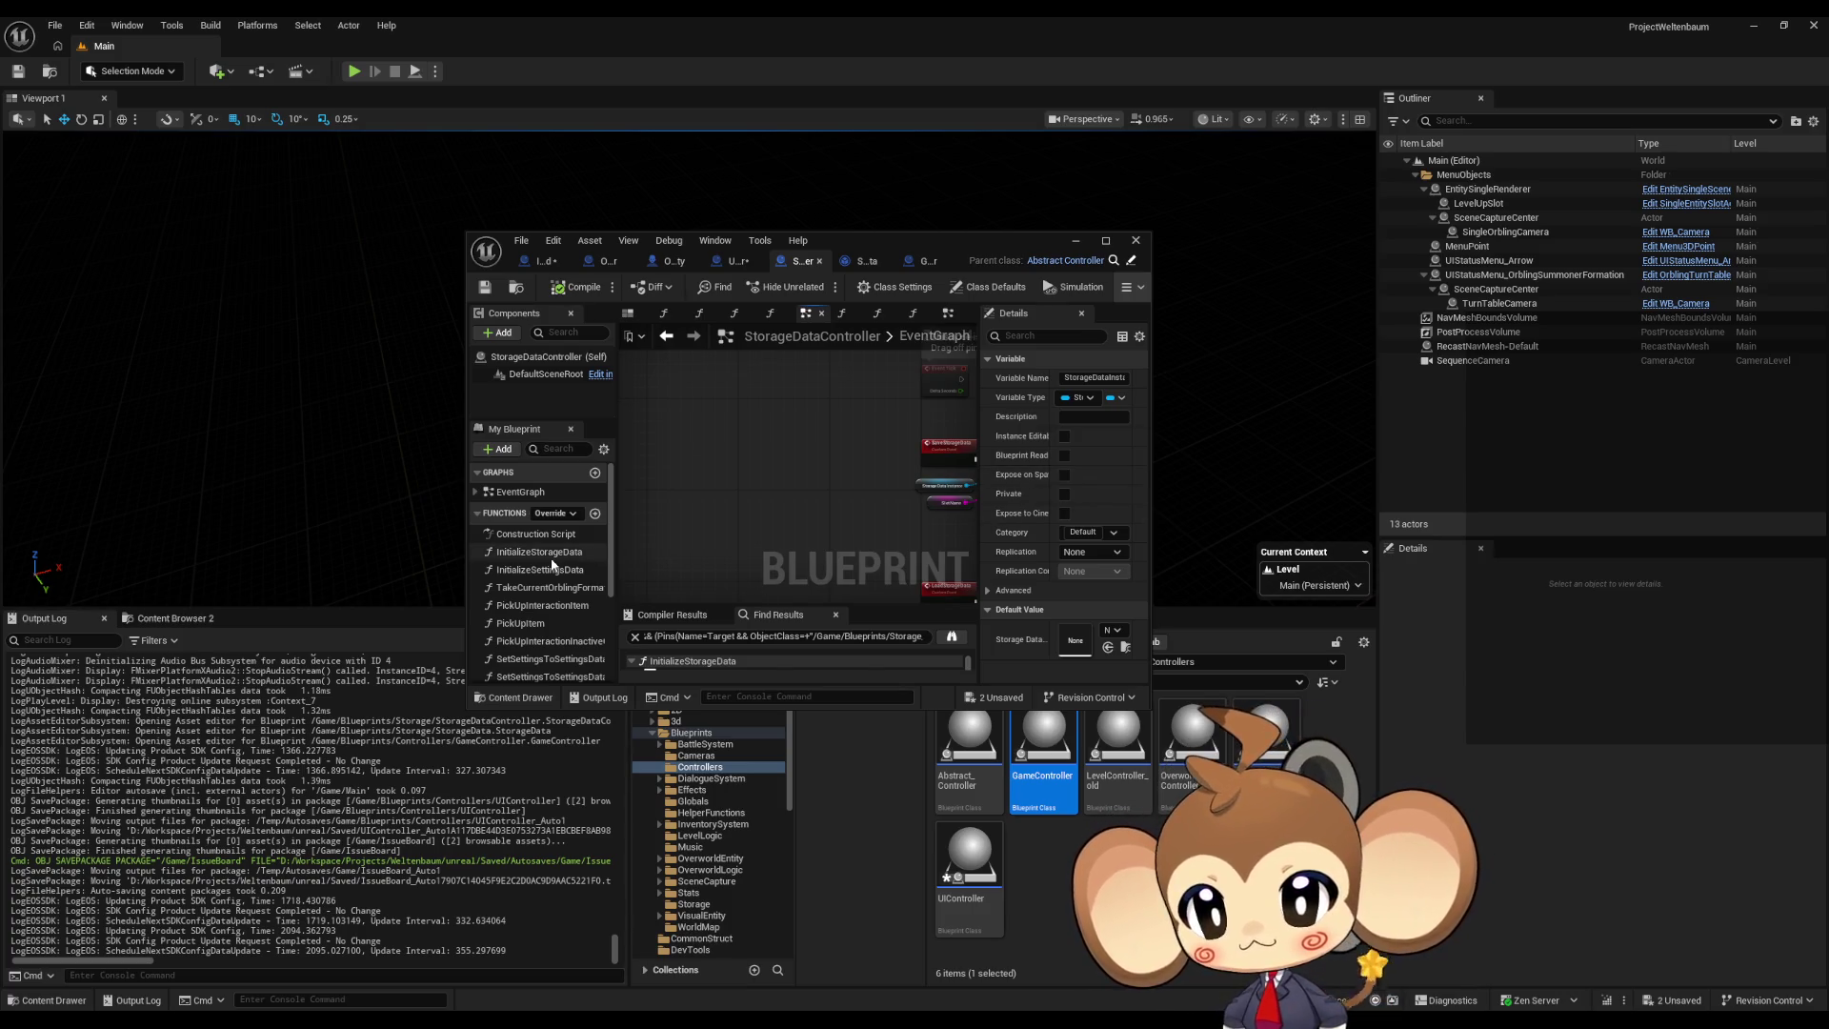
Step: Move and widen the blueprint window, then pan to the SET and Async Save Game to Slot nodes
scroll(550, 577, "down", 1)
scroll(549, 575, "up", 1)
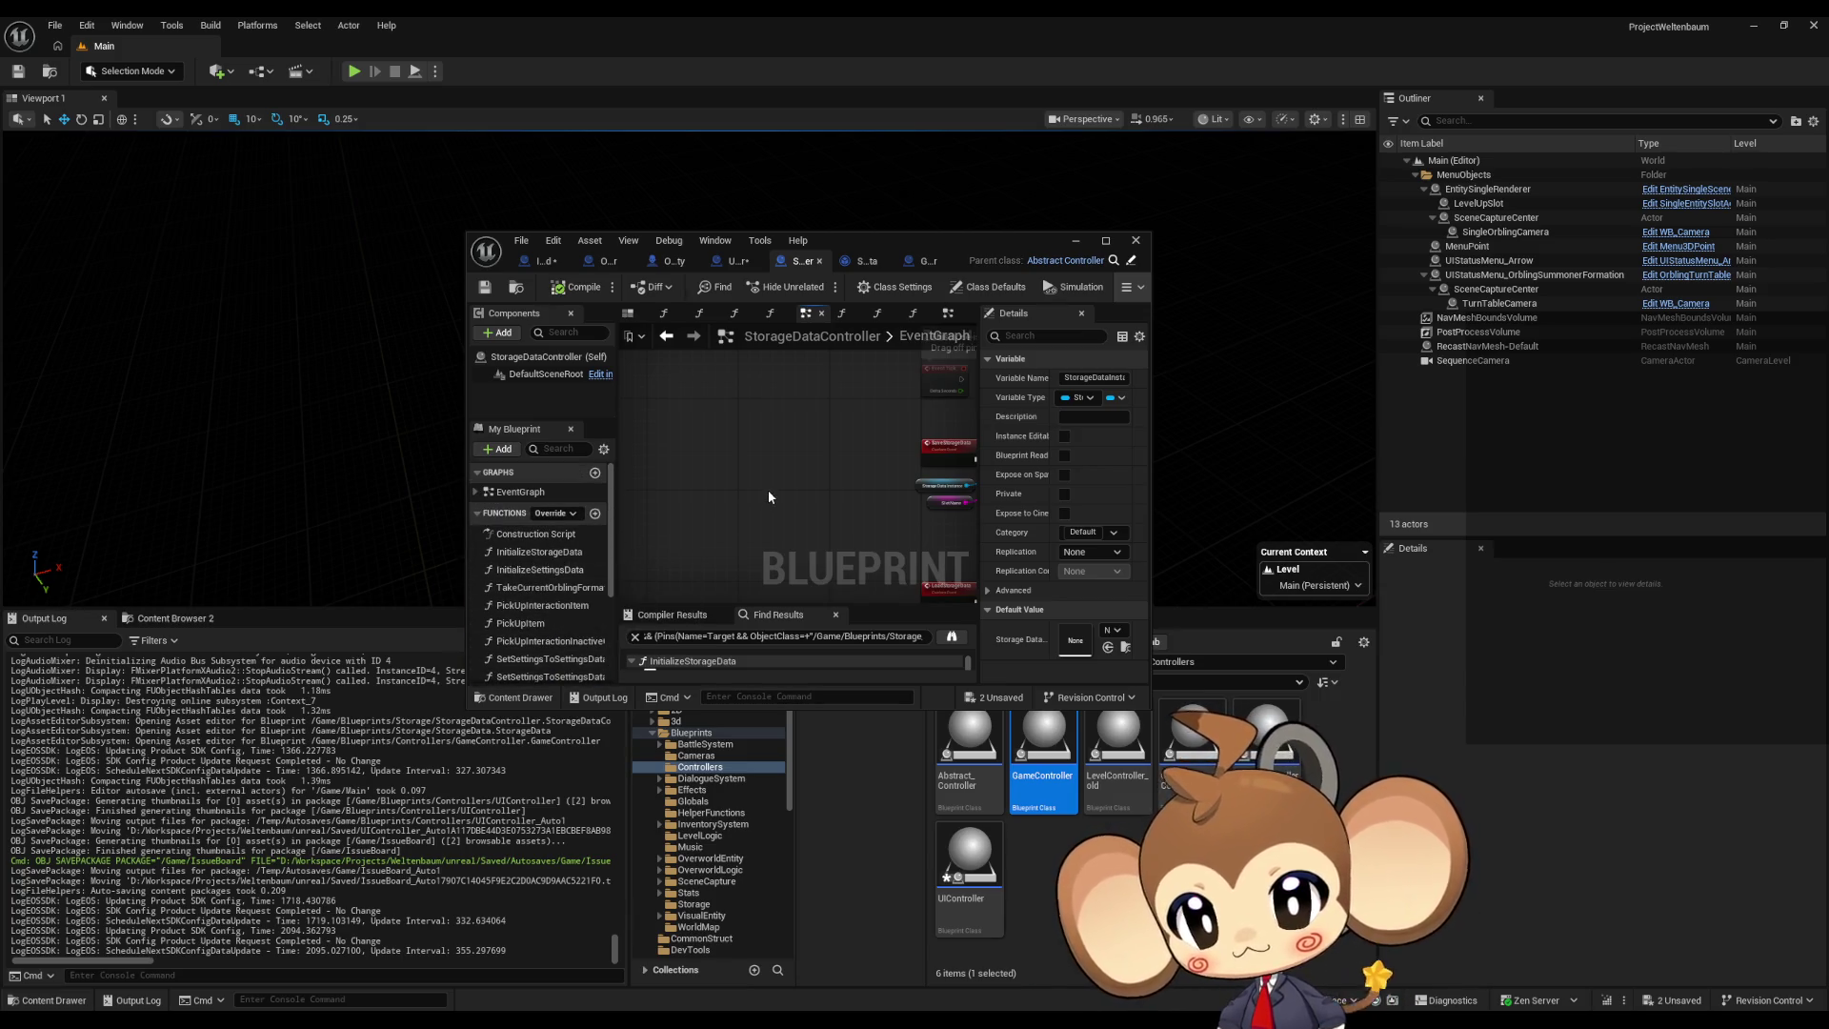
left_click_drag(860, 236, 557, 176)
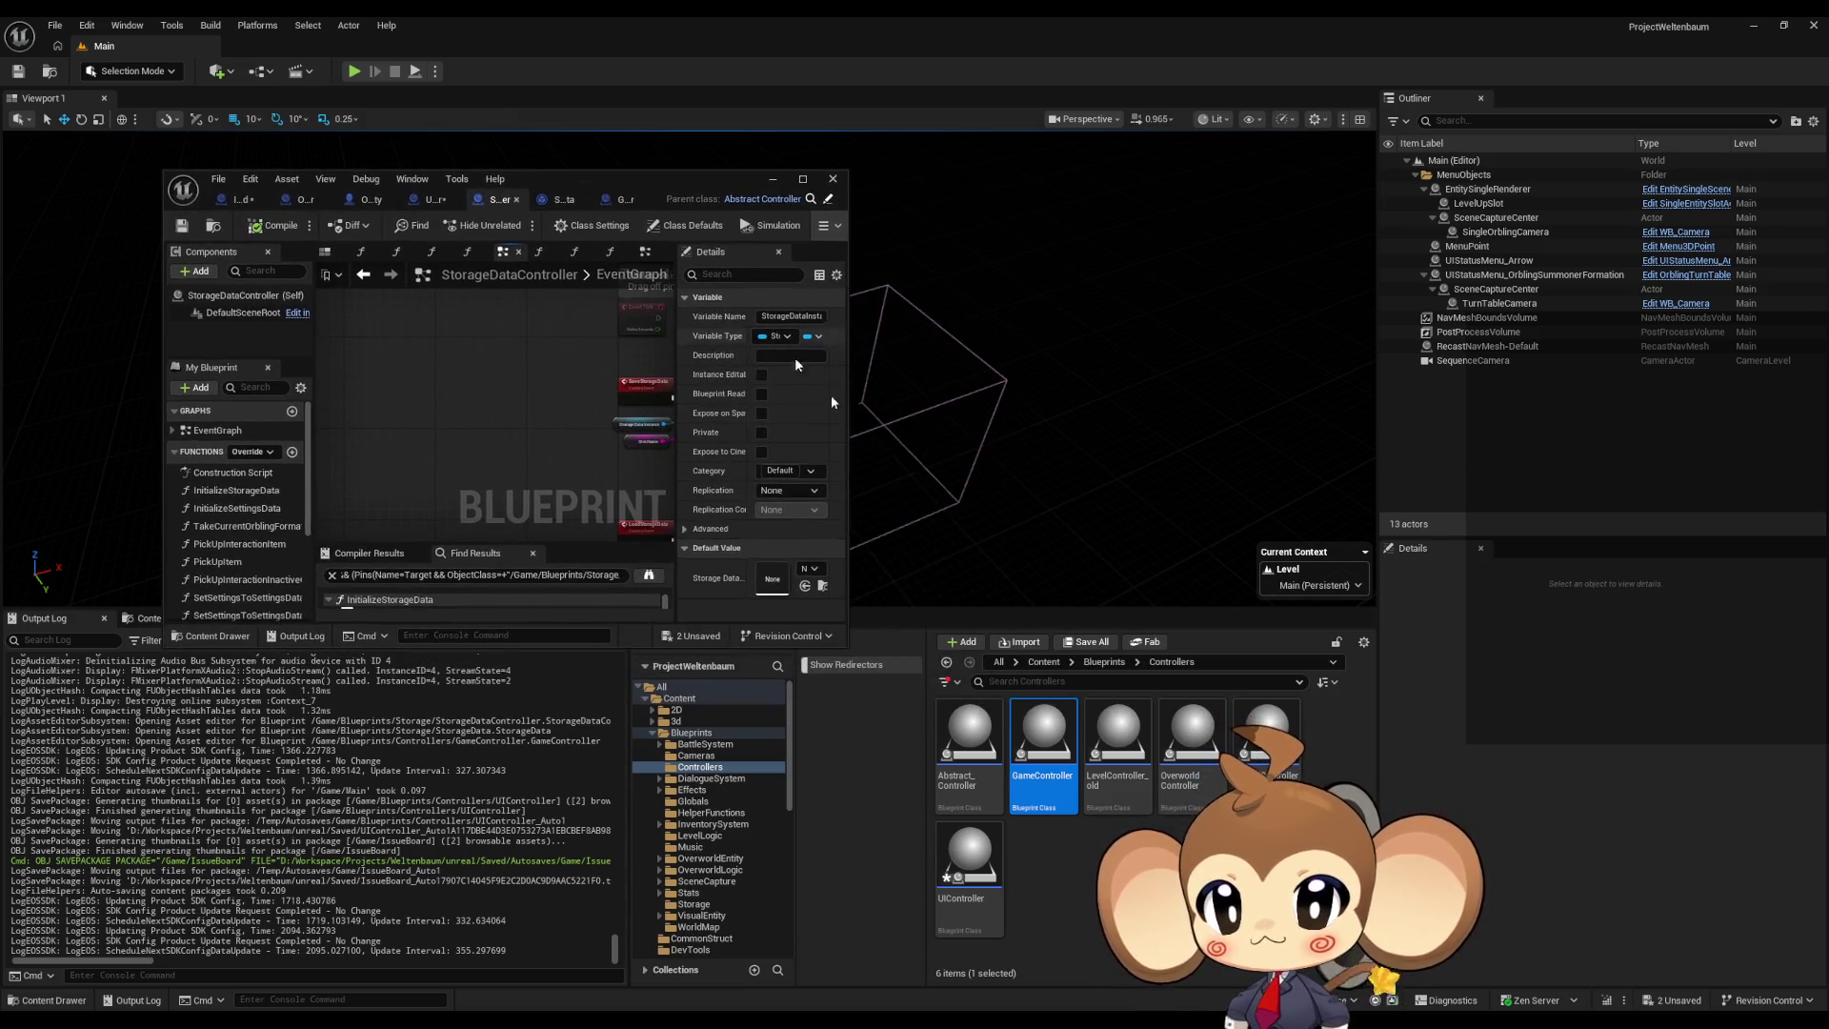
left_click_drag(848, 433, 1075, 433)
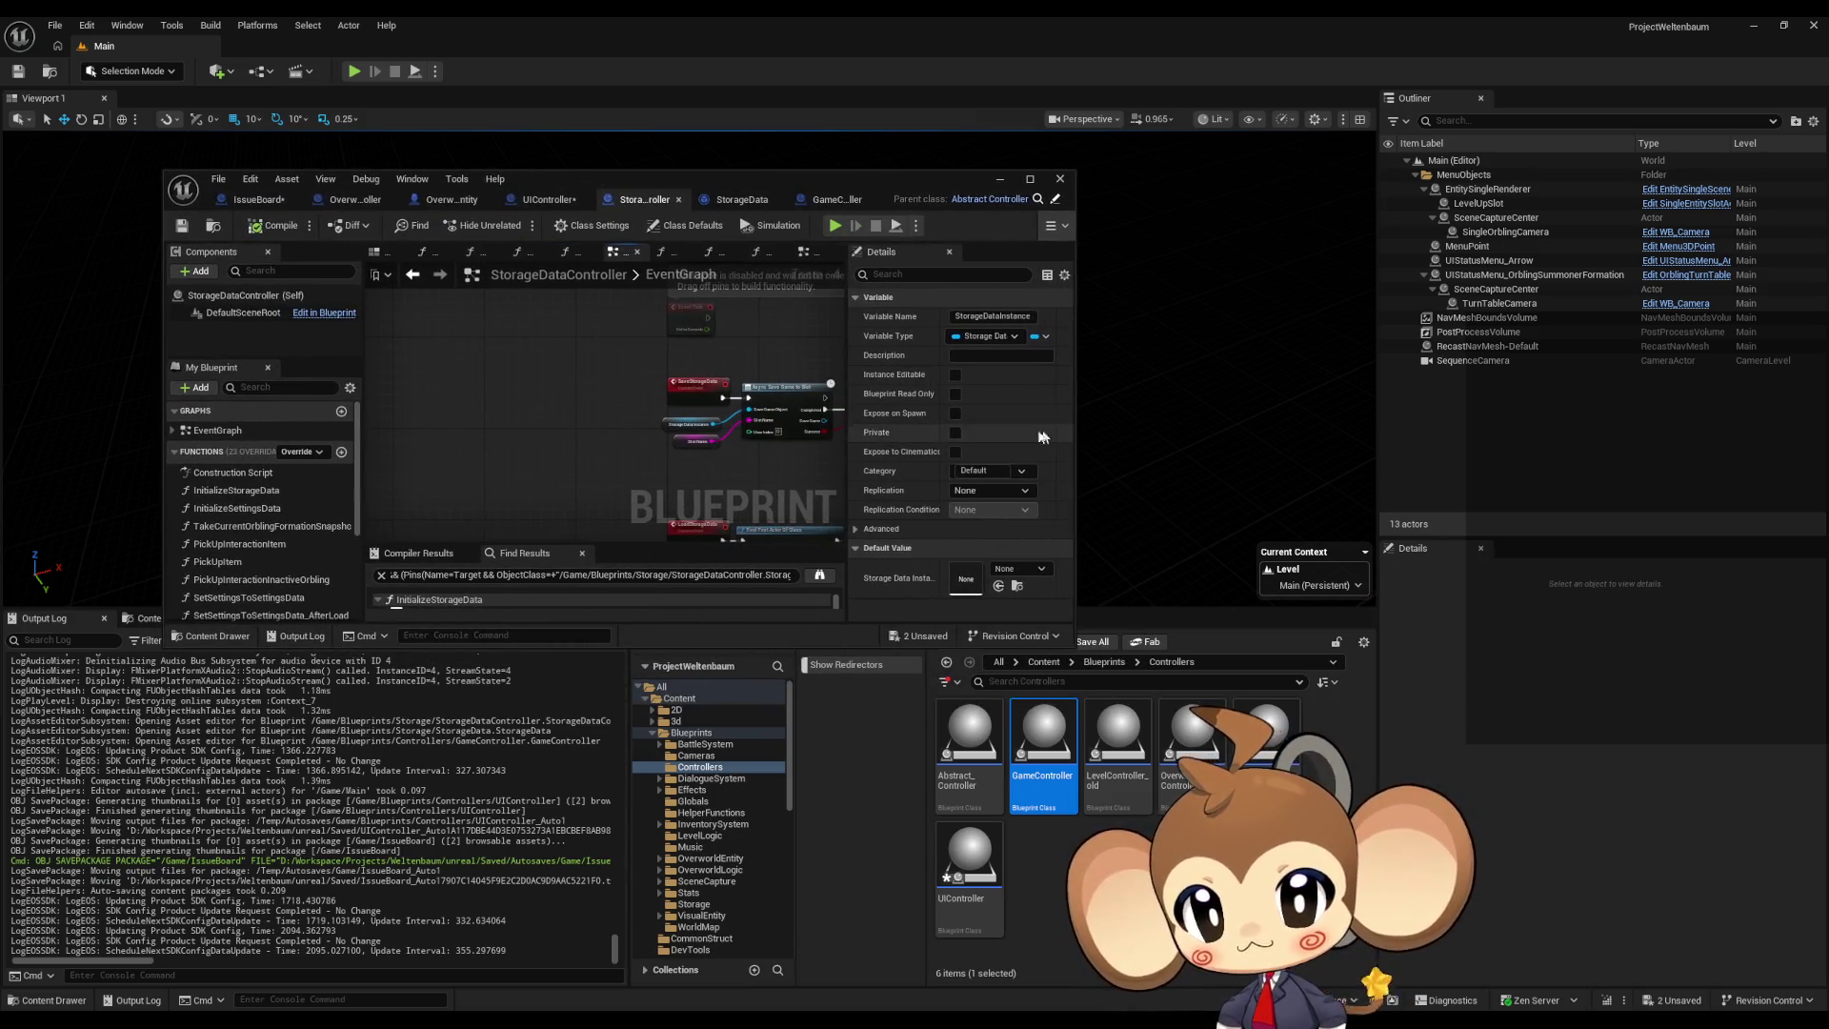
scroll(538, 389, "down", 2)
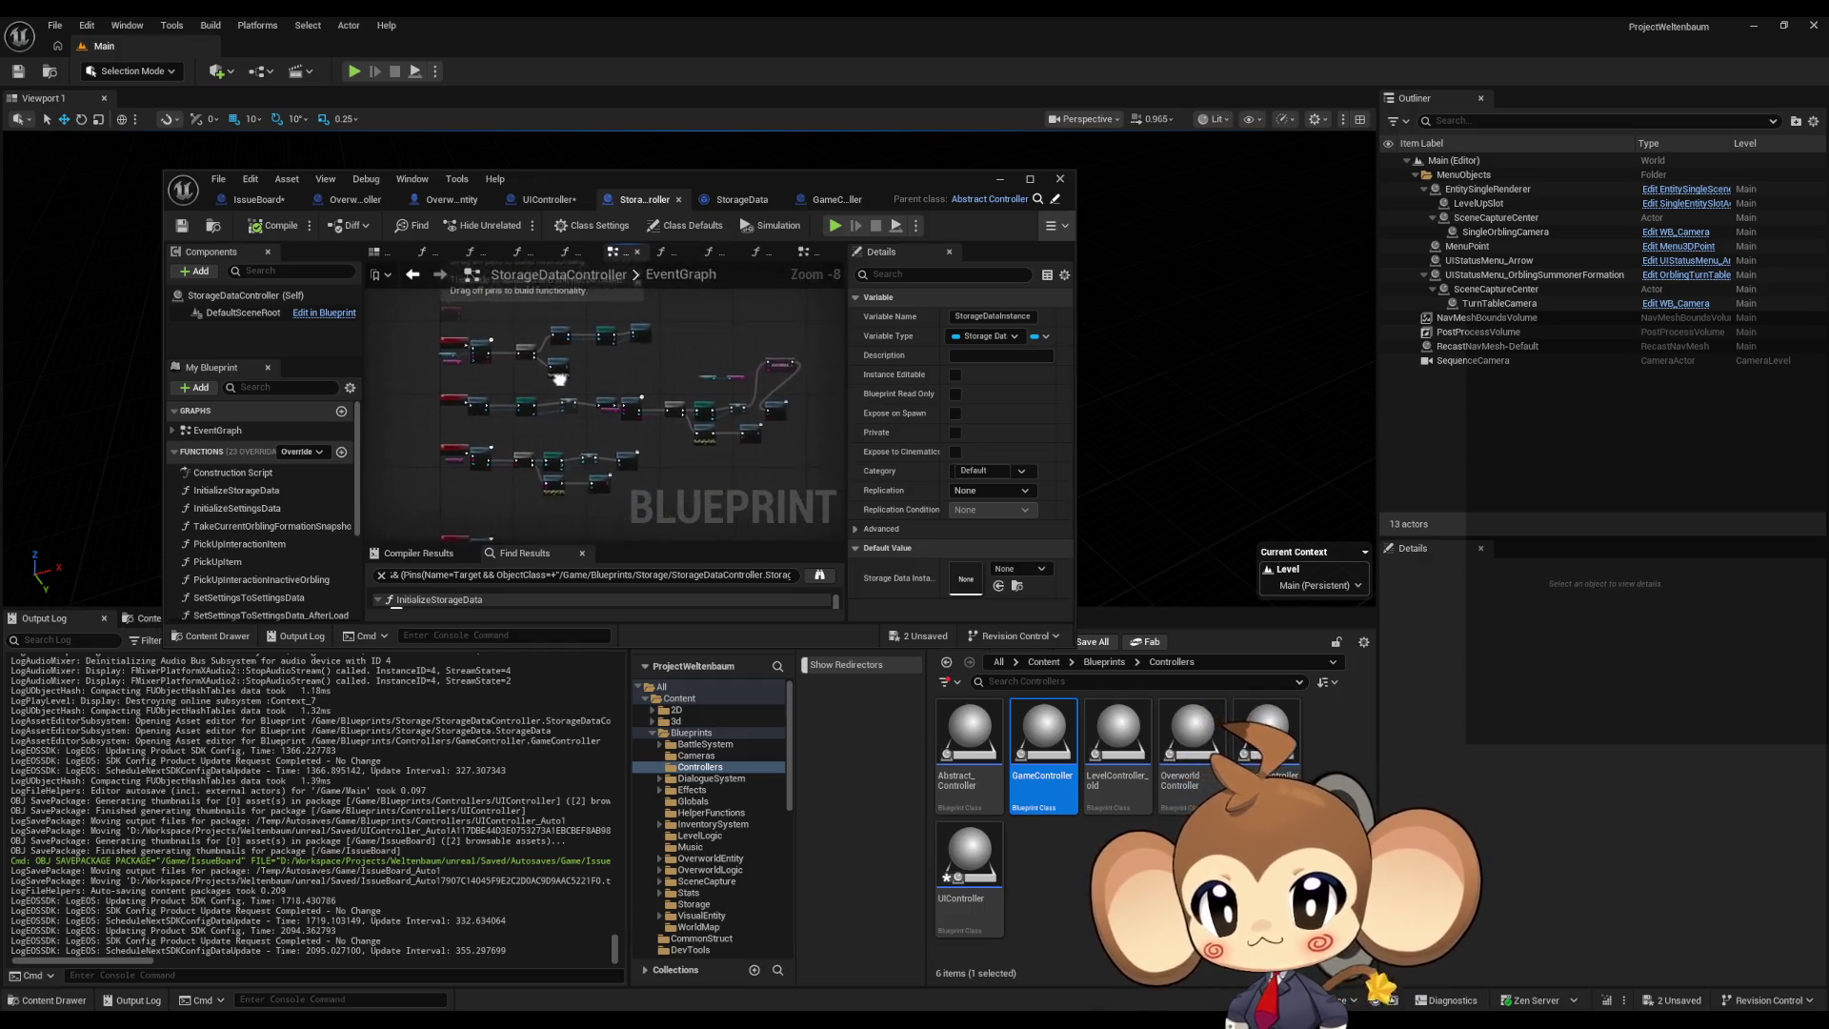
mouse_move(507, 357)
left_mouse_down()
mouse_move(646, 417)
mouse_move(591, 470)
left_mouse_up()
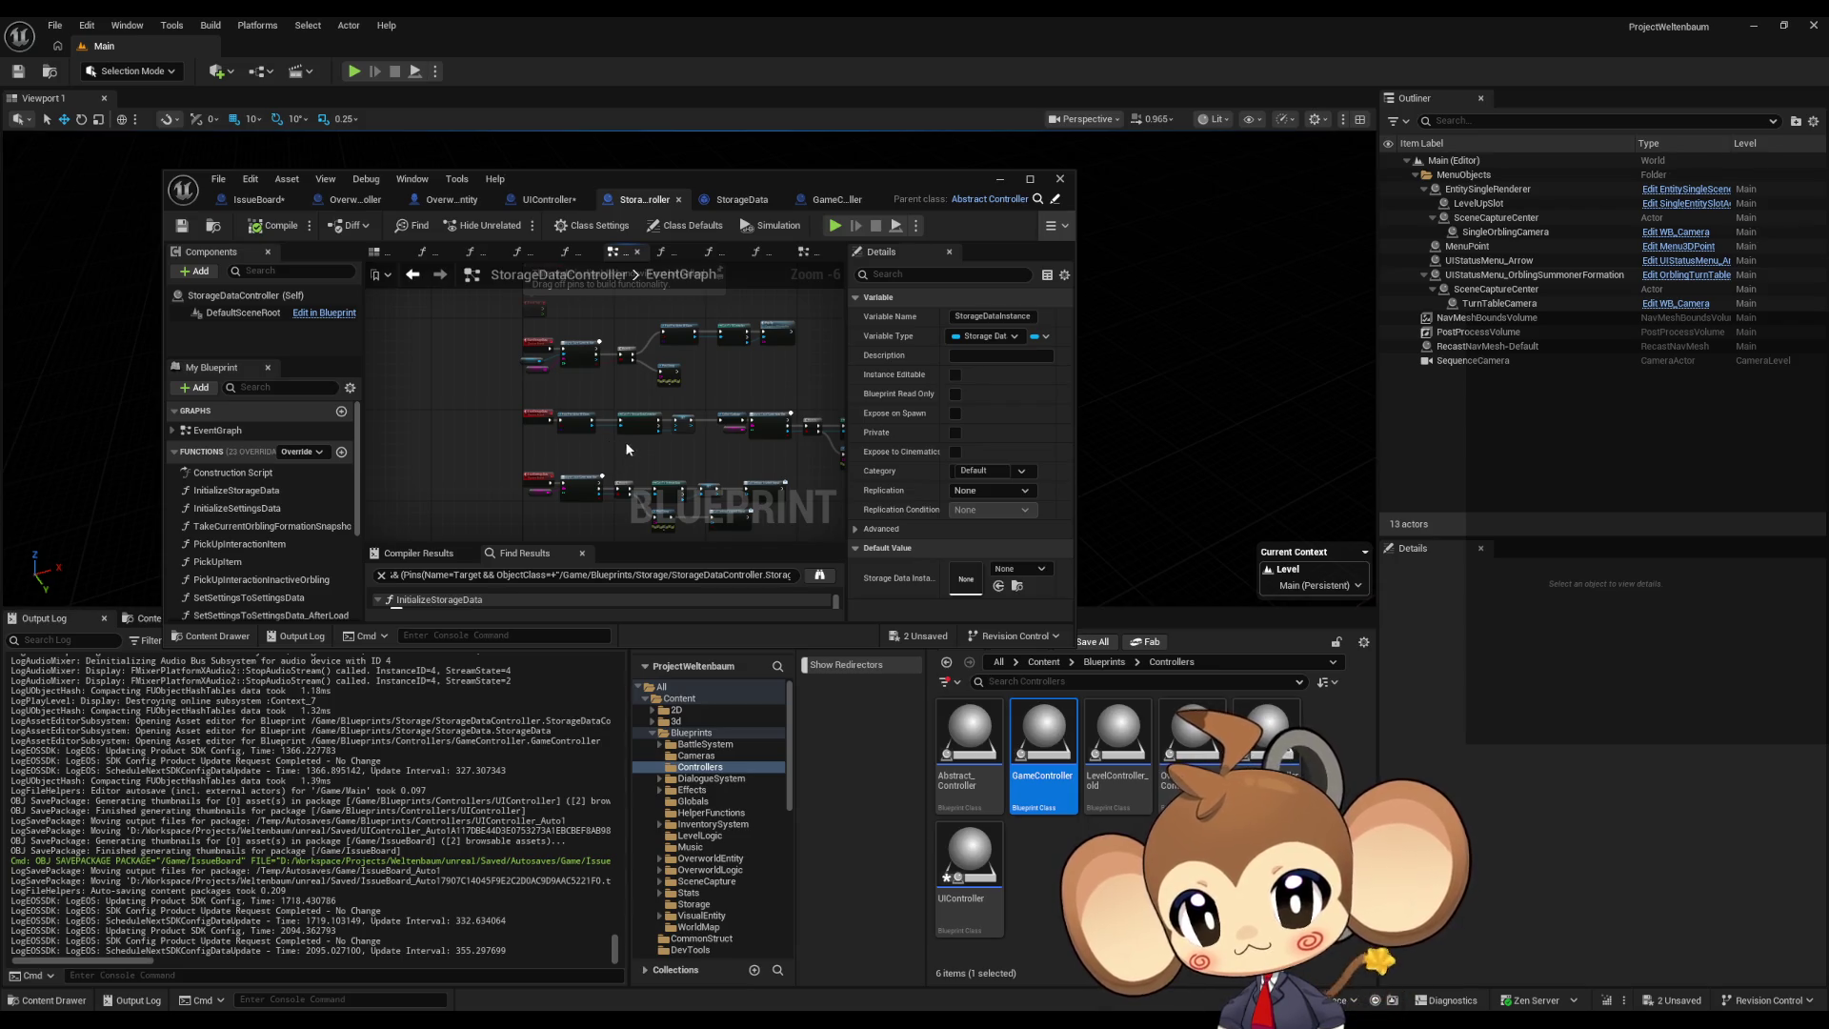
scroll(665, 443, "up", 4)
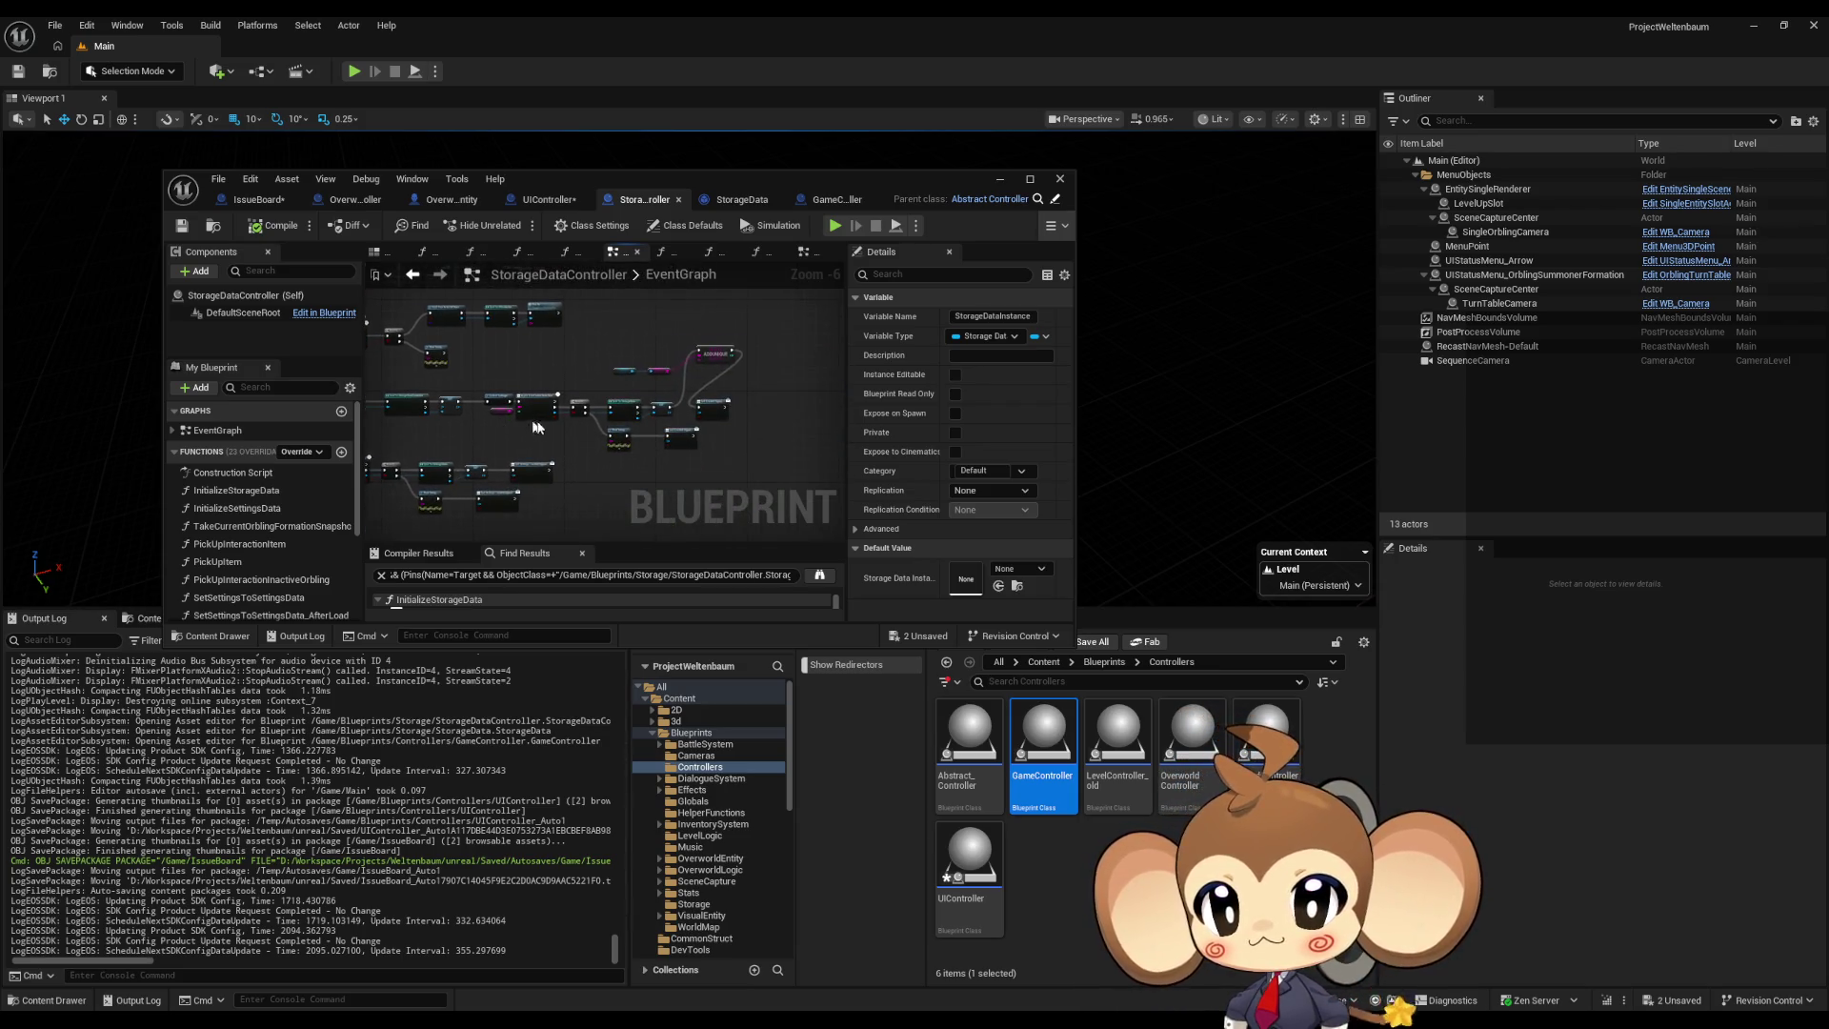
mouse_move(665, 438)
left_mouse_down()
mouse_move(513, 470)
mouse_move(775, 470)
mouse_move(606, 448)
left_mouse_up()
scroll(439, 454, "down", 3)
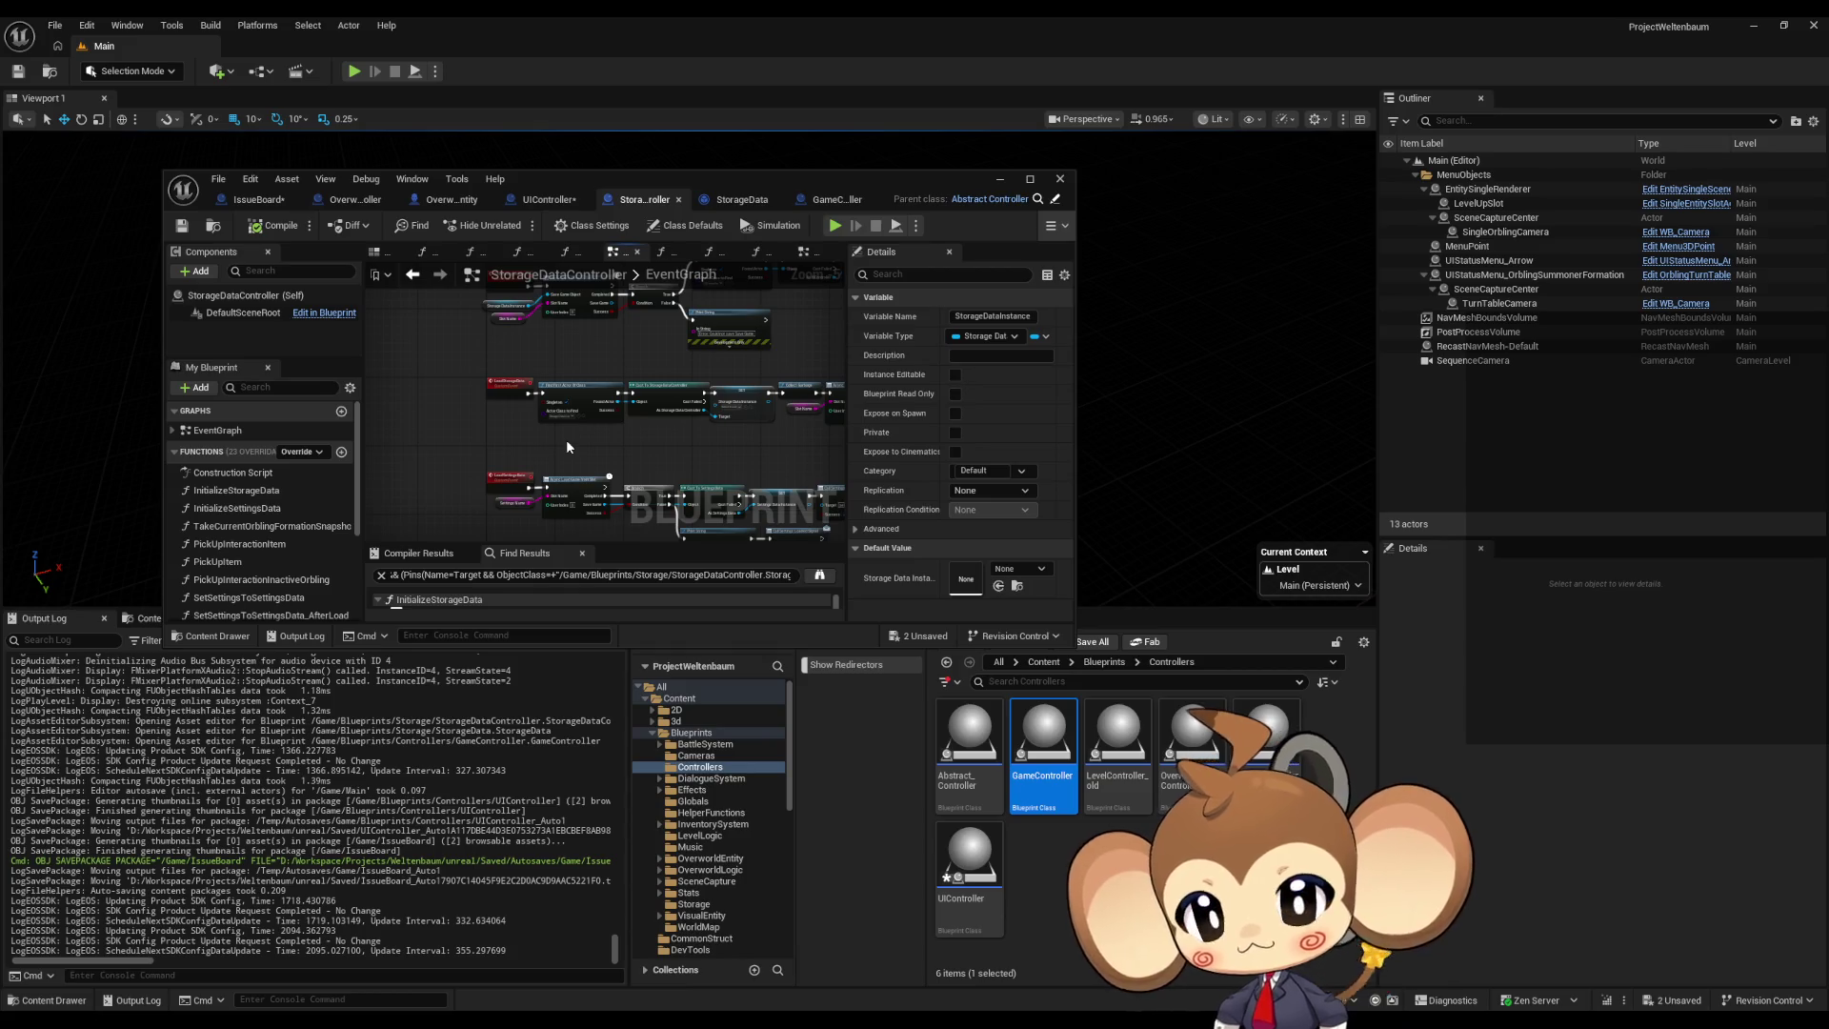
scroll(567, 446, "up", 5)
left_click_drag(685, 322, 557, 345)
left_click(557, 345)
Step: Go up to the Blueprints folder in the Content Browser and open the Storage folder
scroll(571, 420, "down", 6)
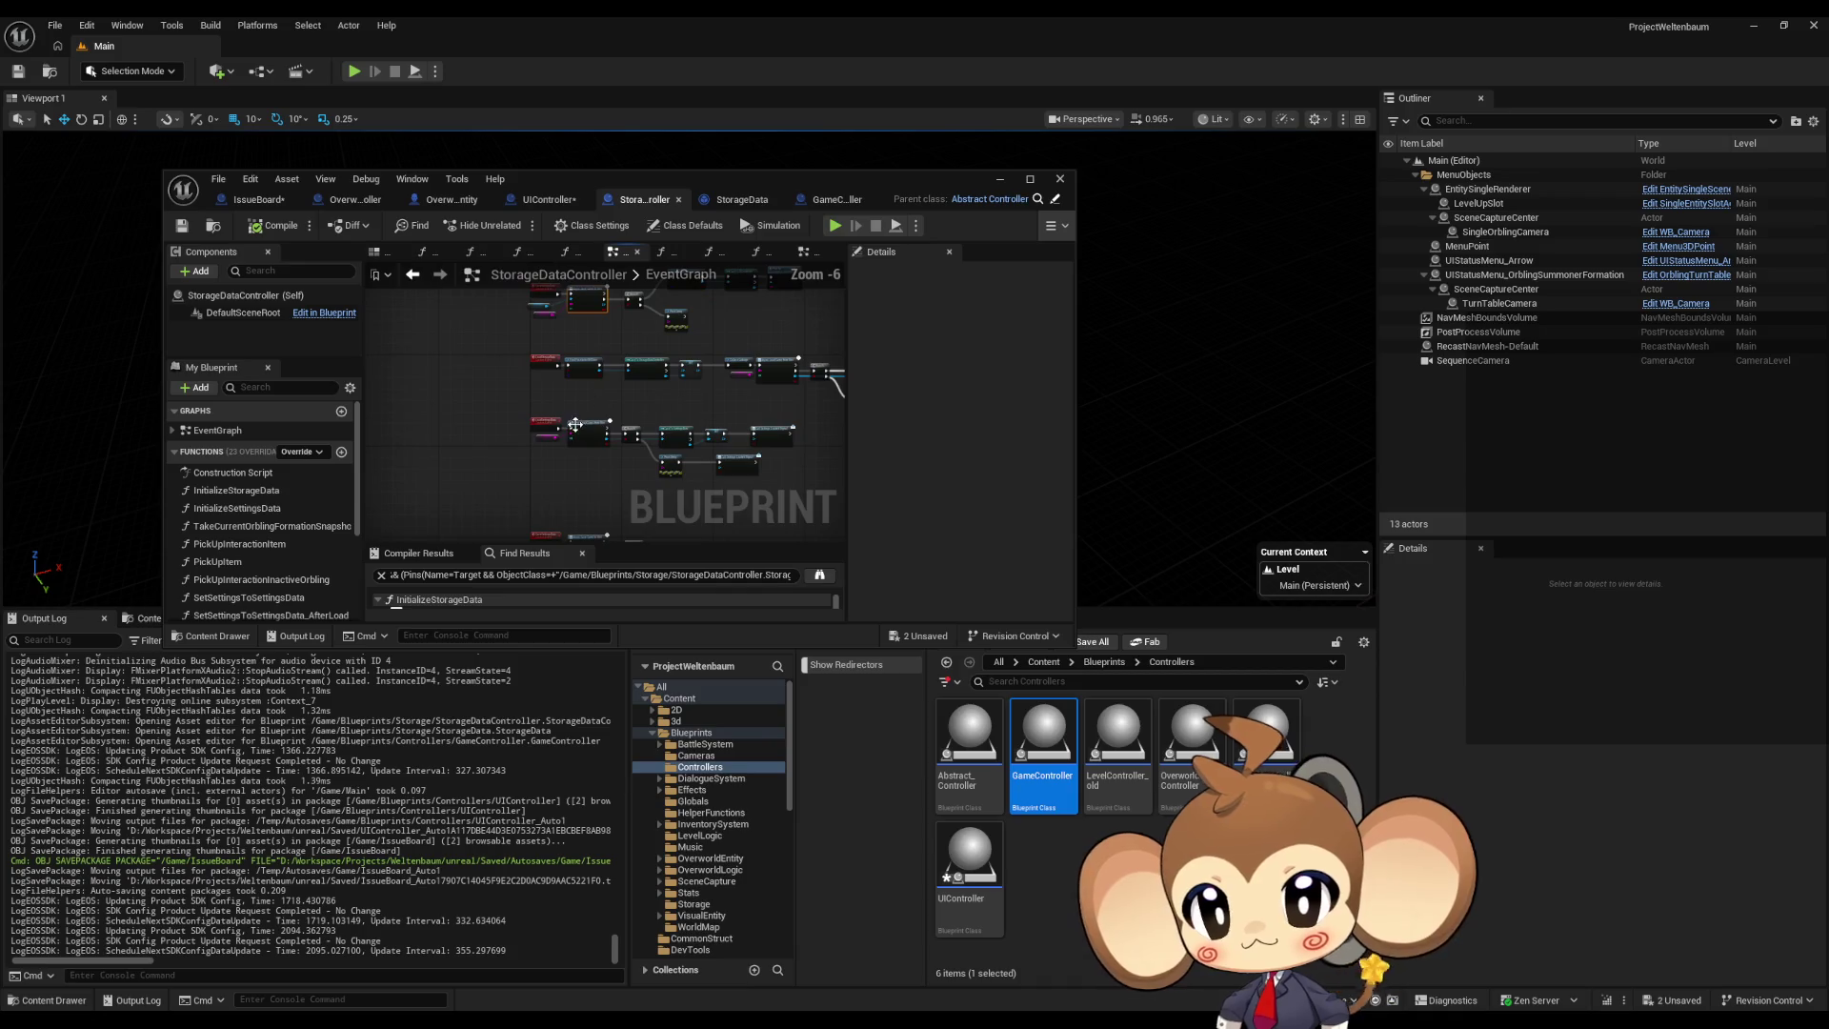
left_click(1100, 661)
scroll(1174, 758, "down", 2)
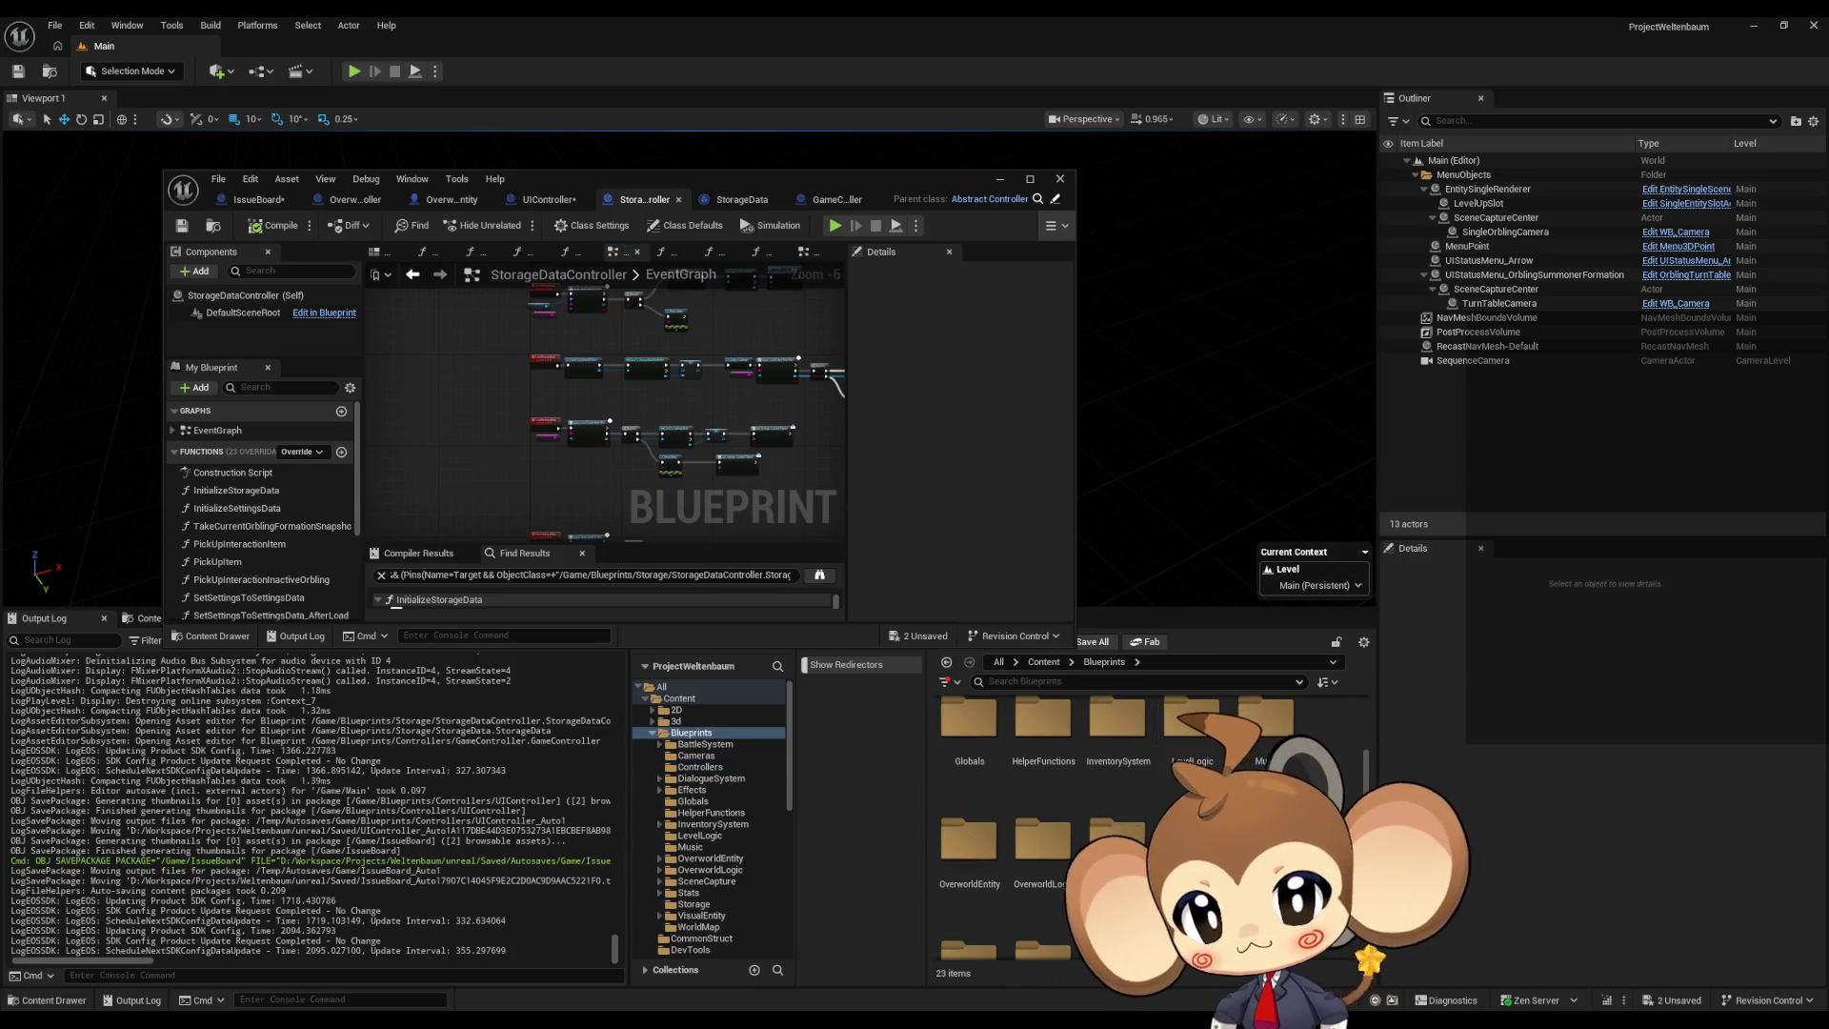
left_click(693, 904)
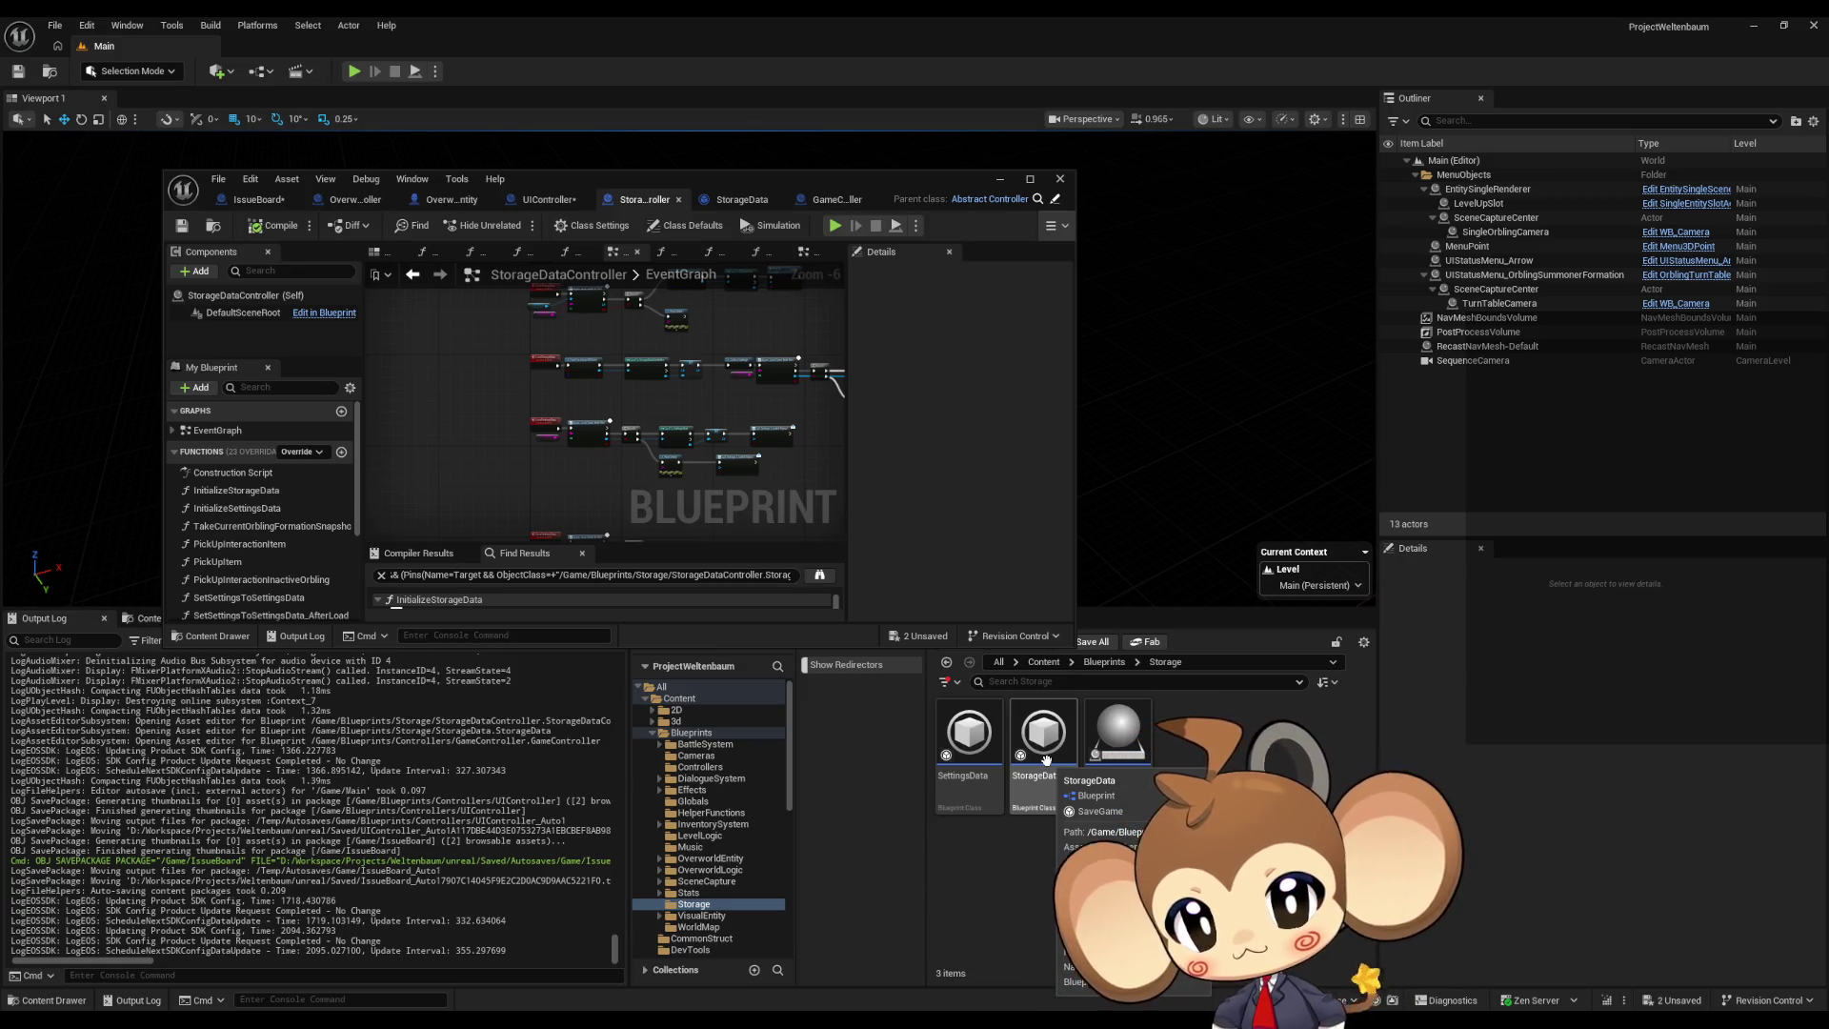
Step: Create a new Blueprint Class with SaveGame as its parent in the Storage folder
right_click(1191, 753)
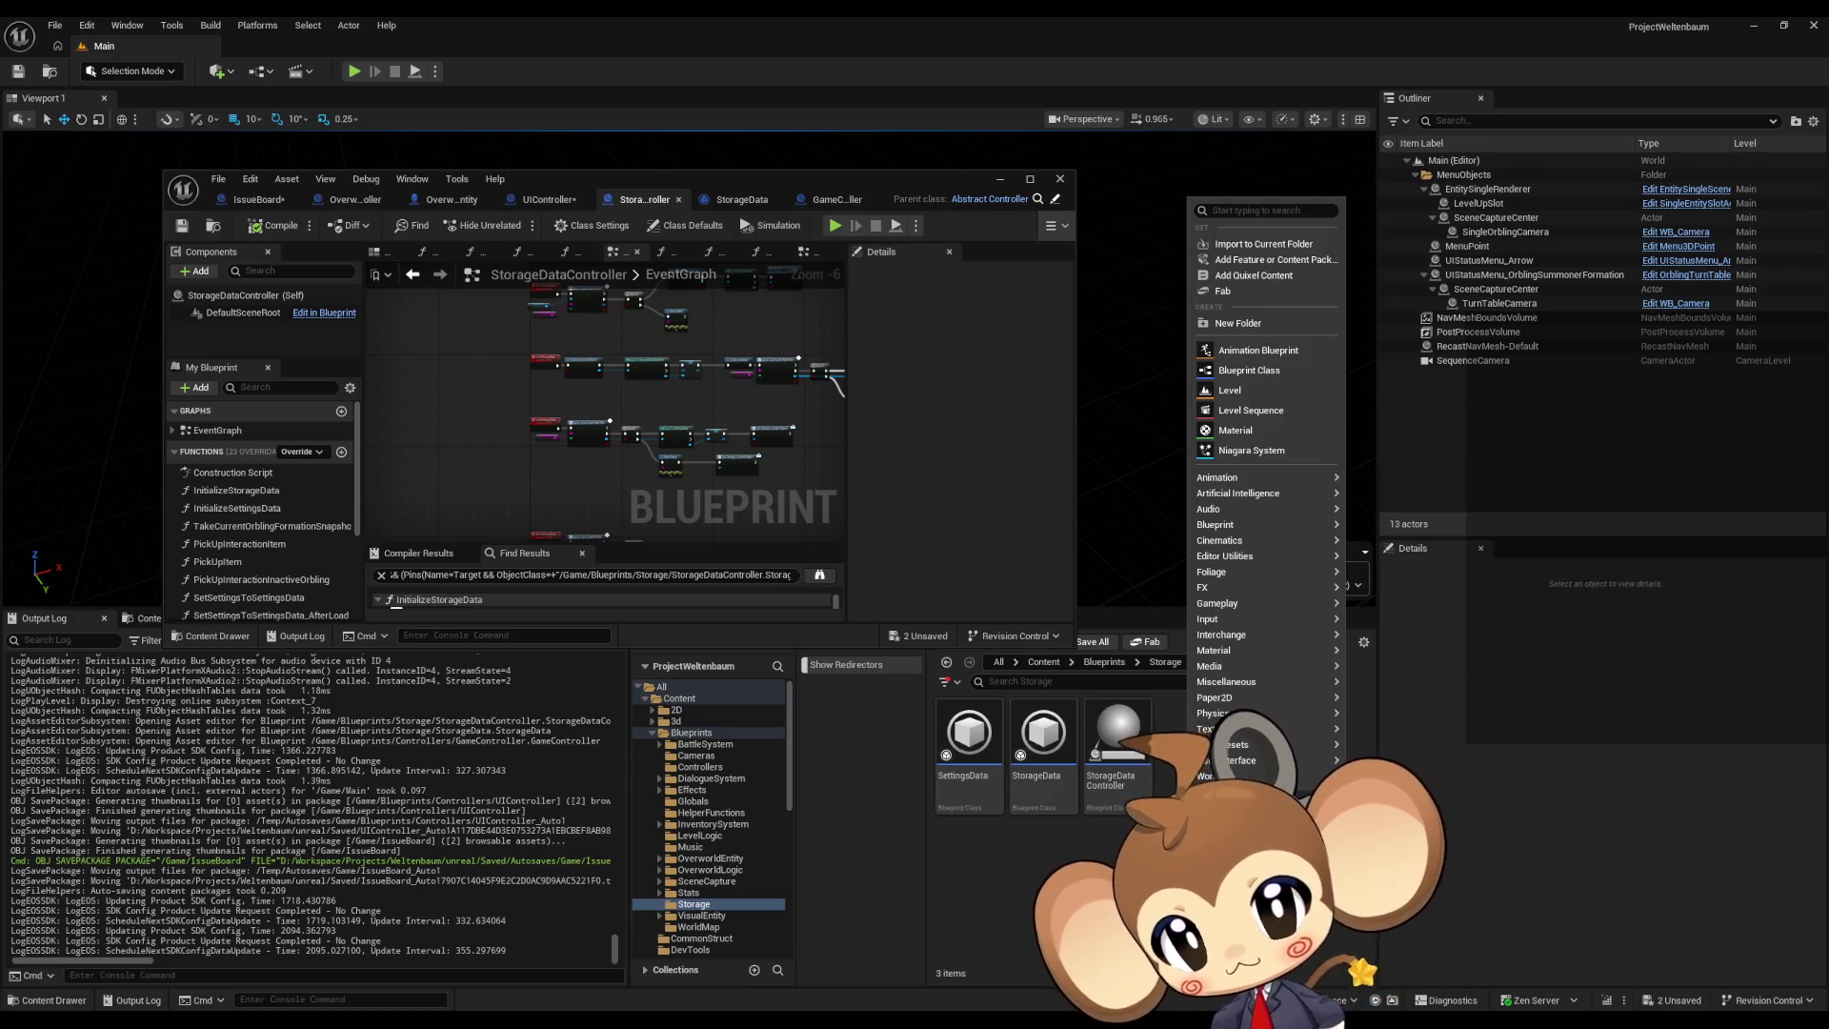
mouse_move(1229, 529)
left_click(1406, 533)
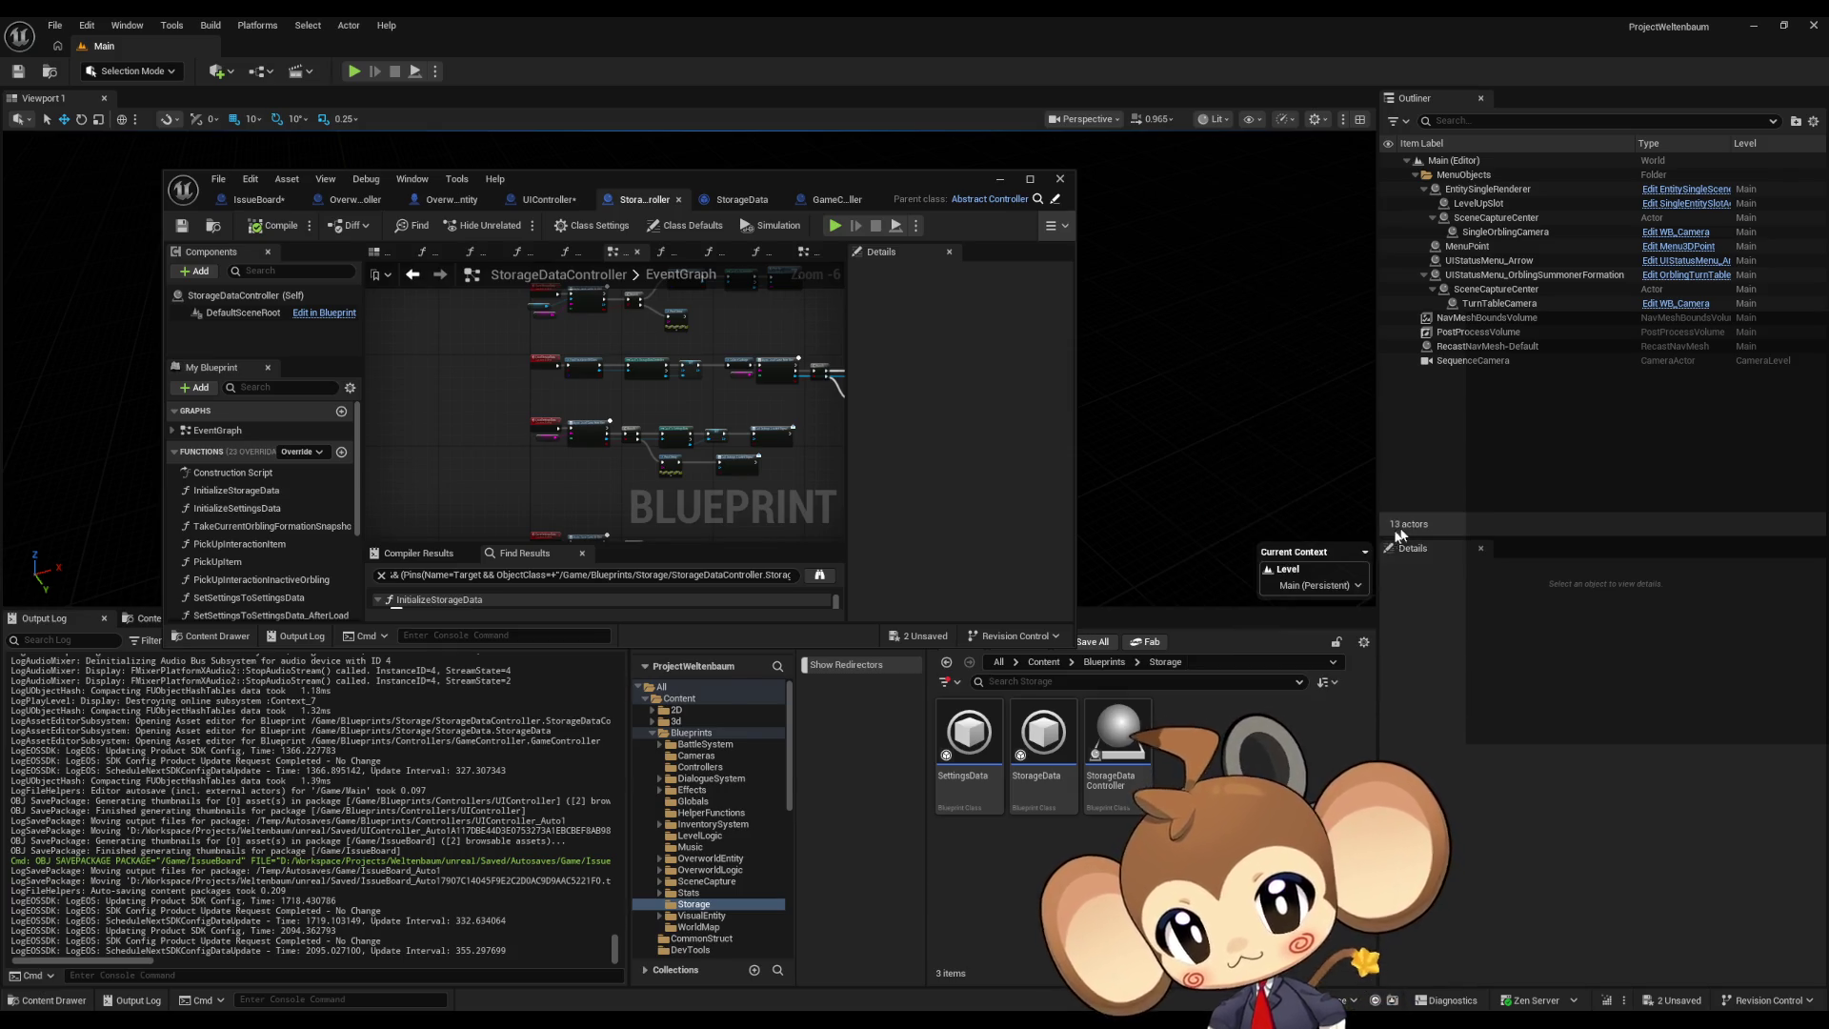
type("save")
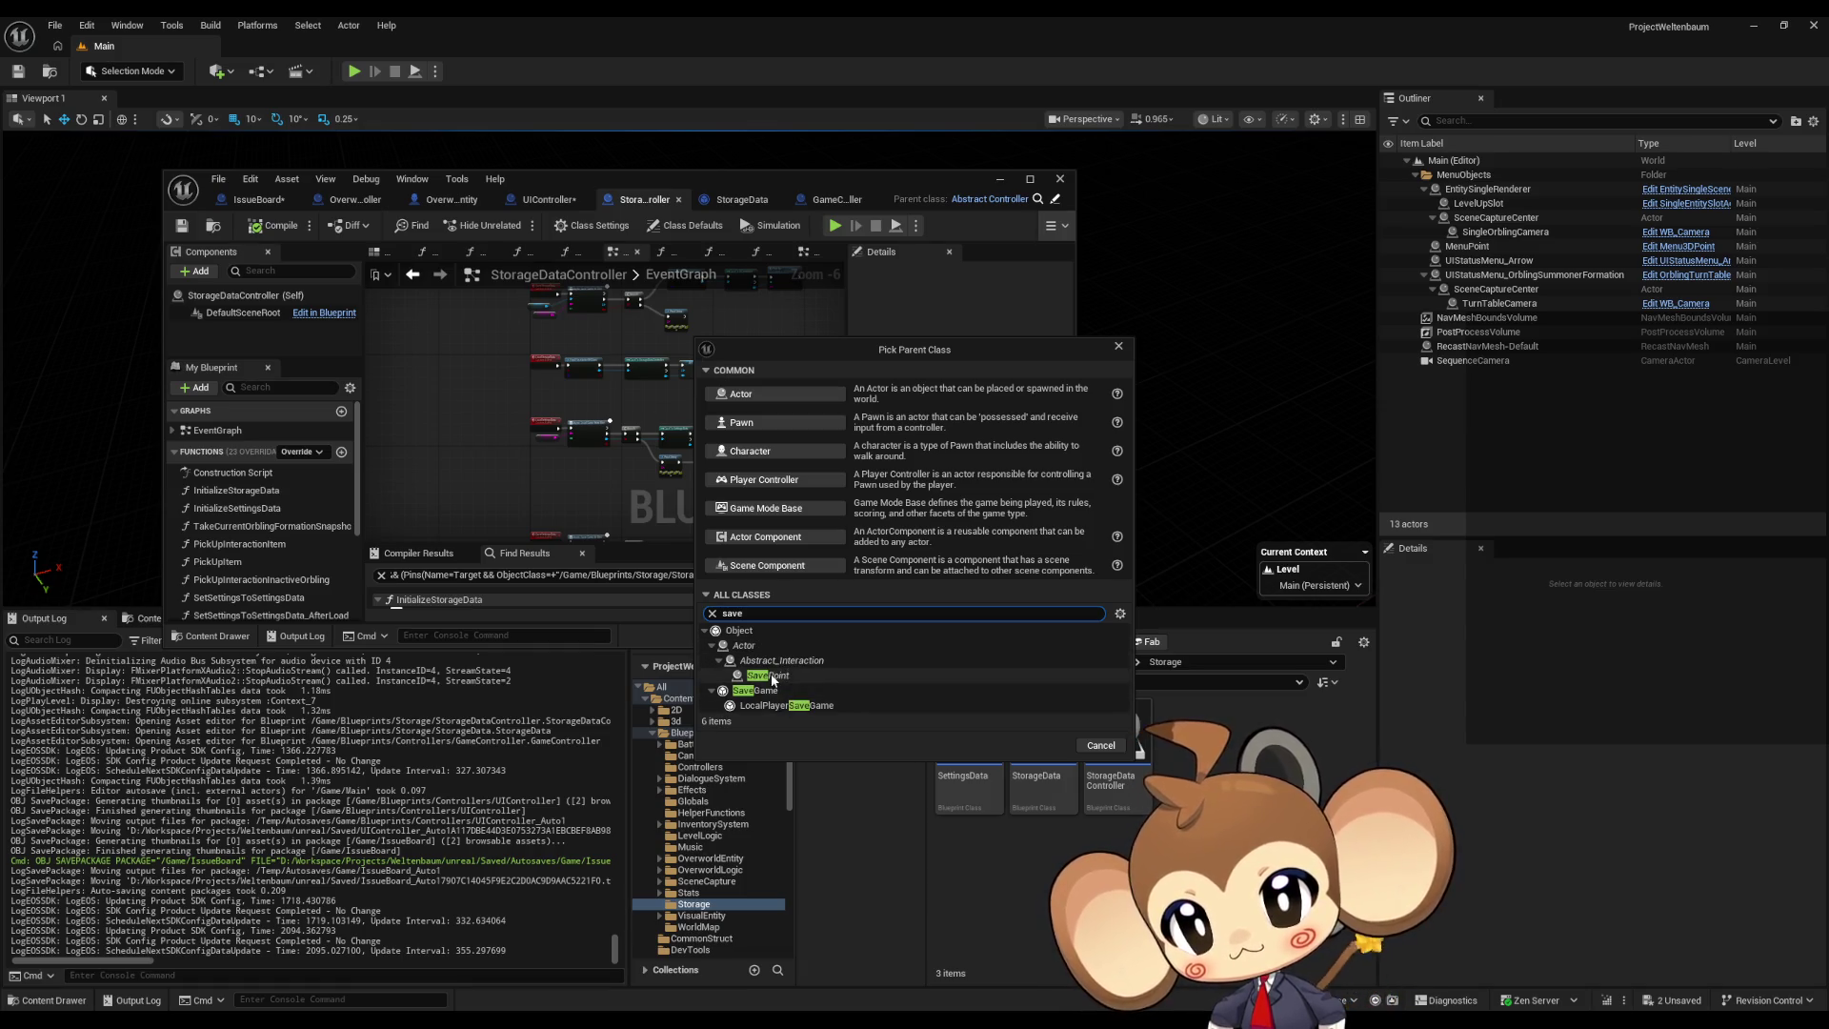
left_click(757, 690)
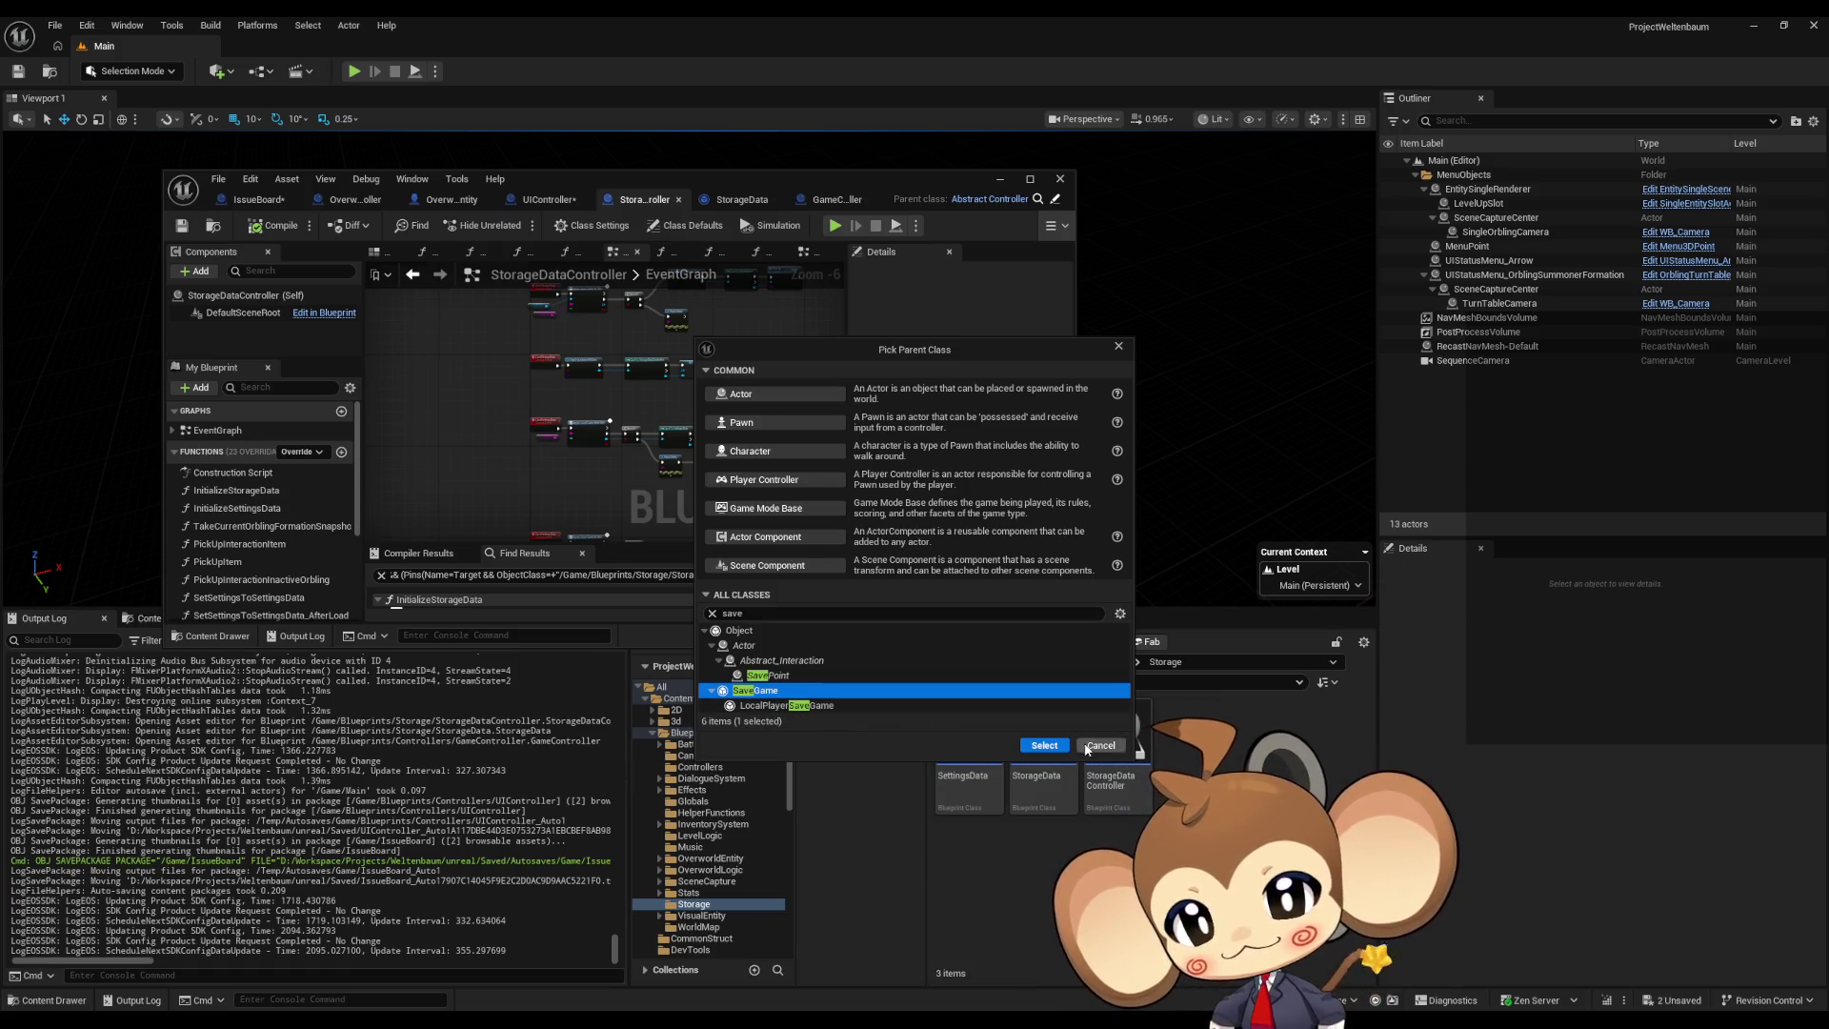
left_click(1043, 745)
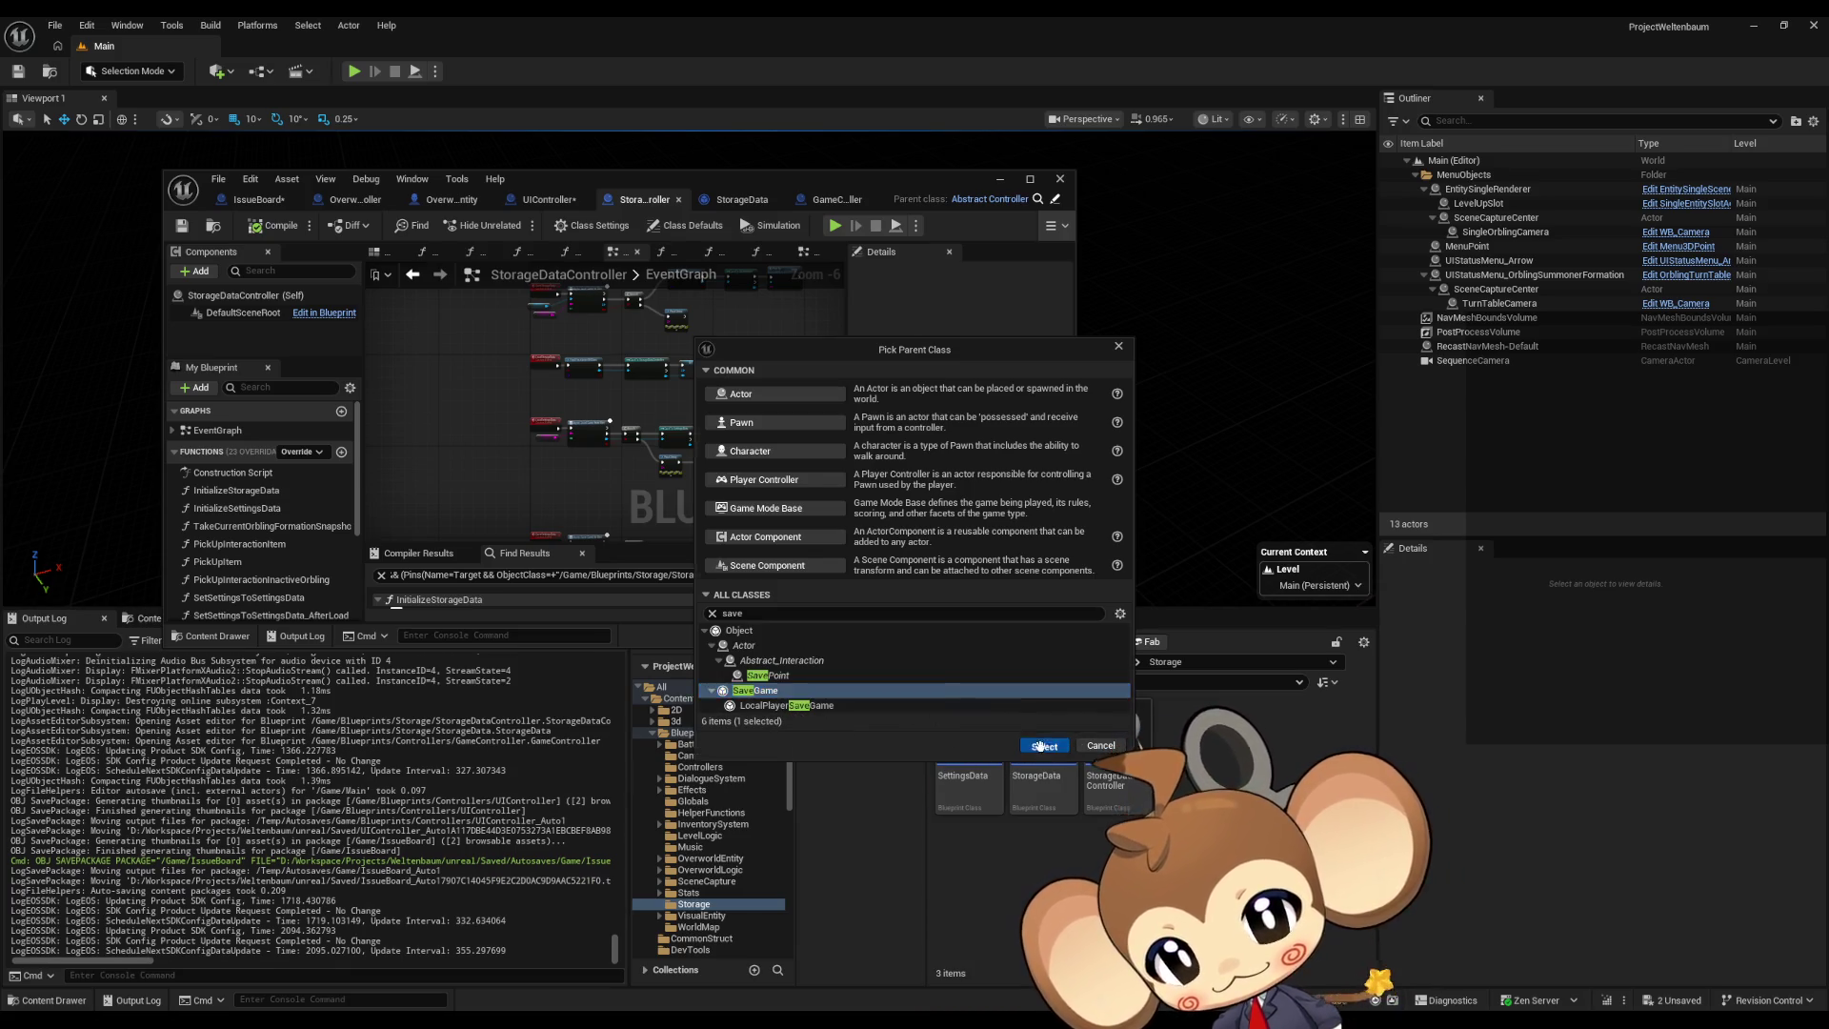
Step: Name the new blueprint SaveGameRegistry and open it in the editor
type("S")
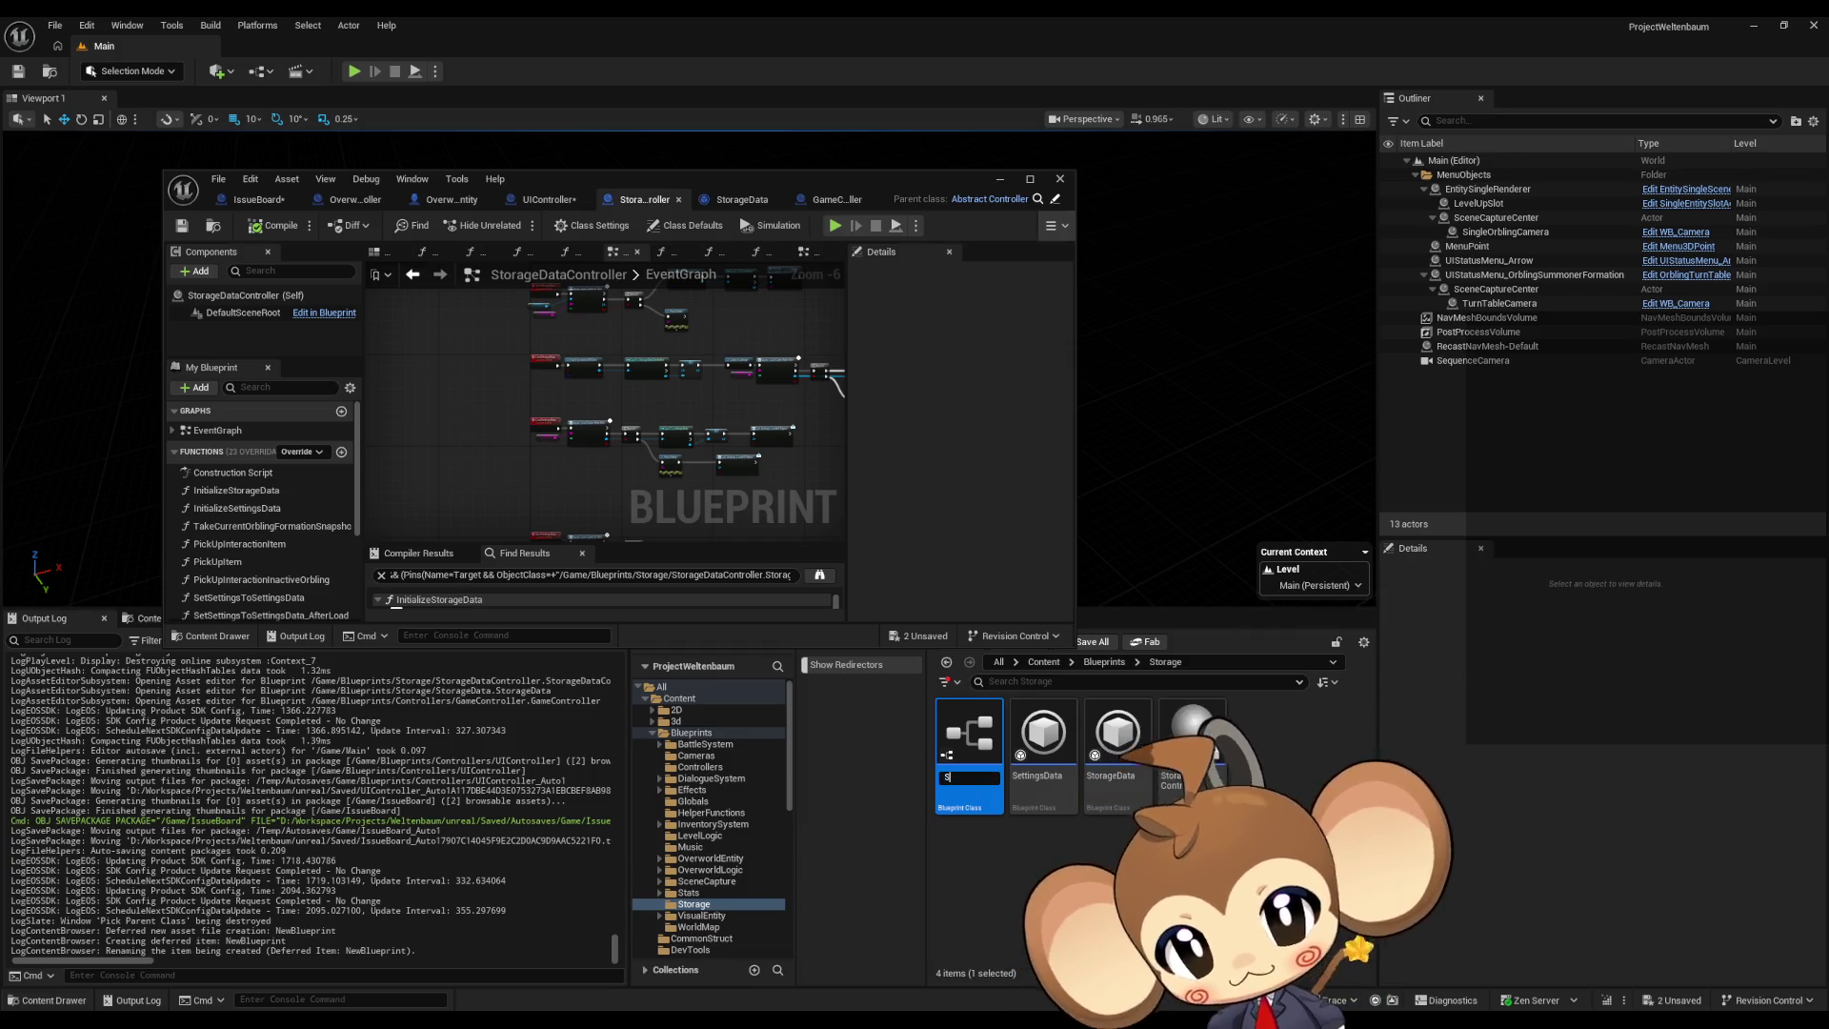
type("aveGame")
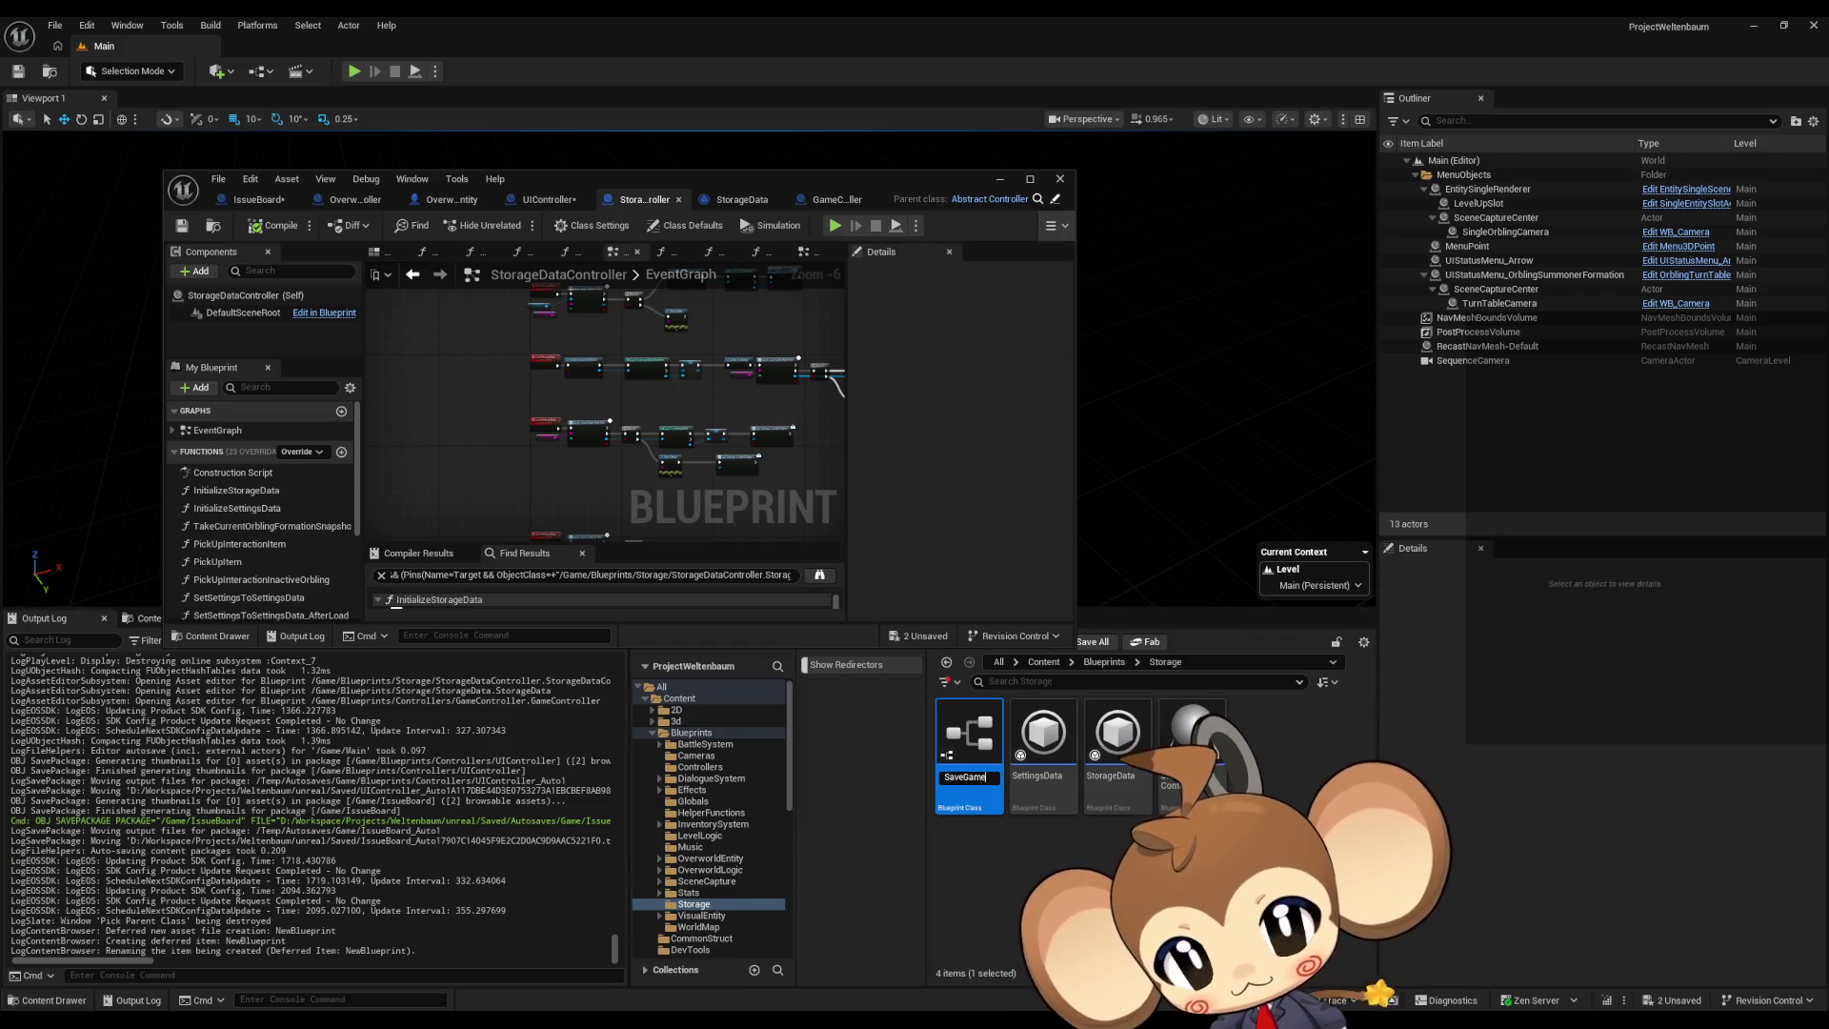
type("egistry")
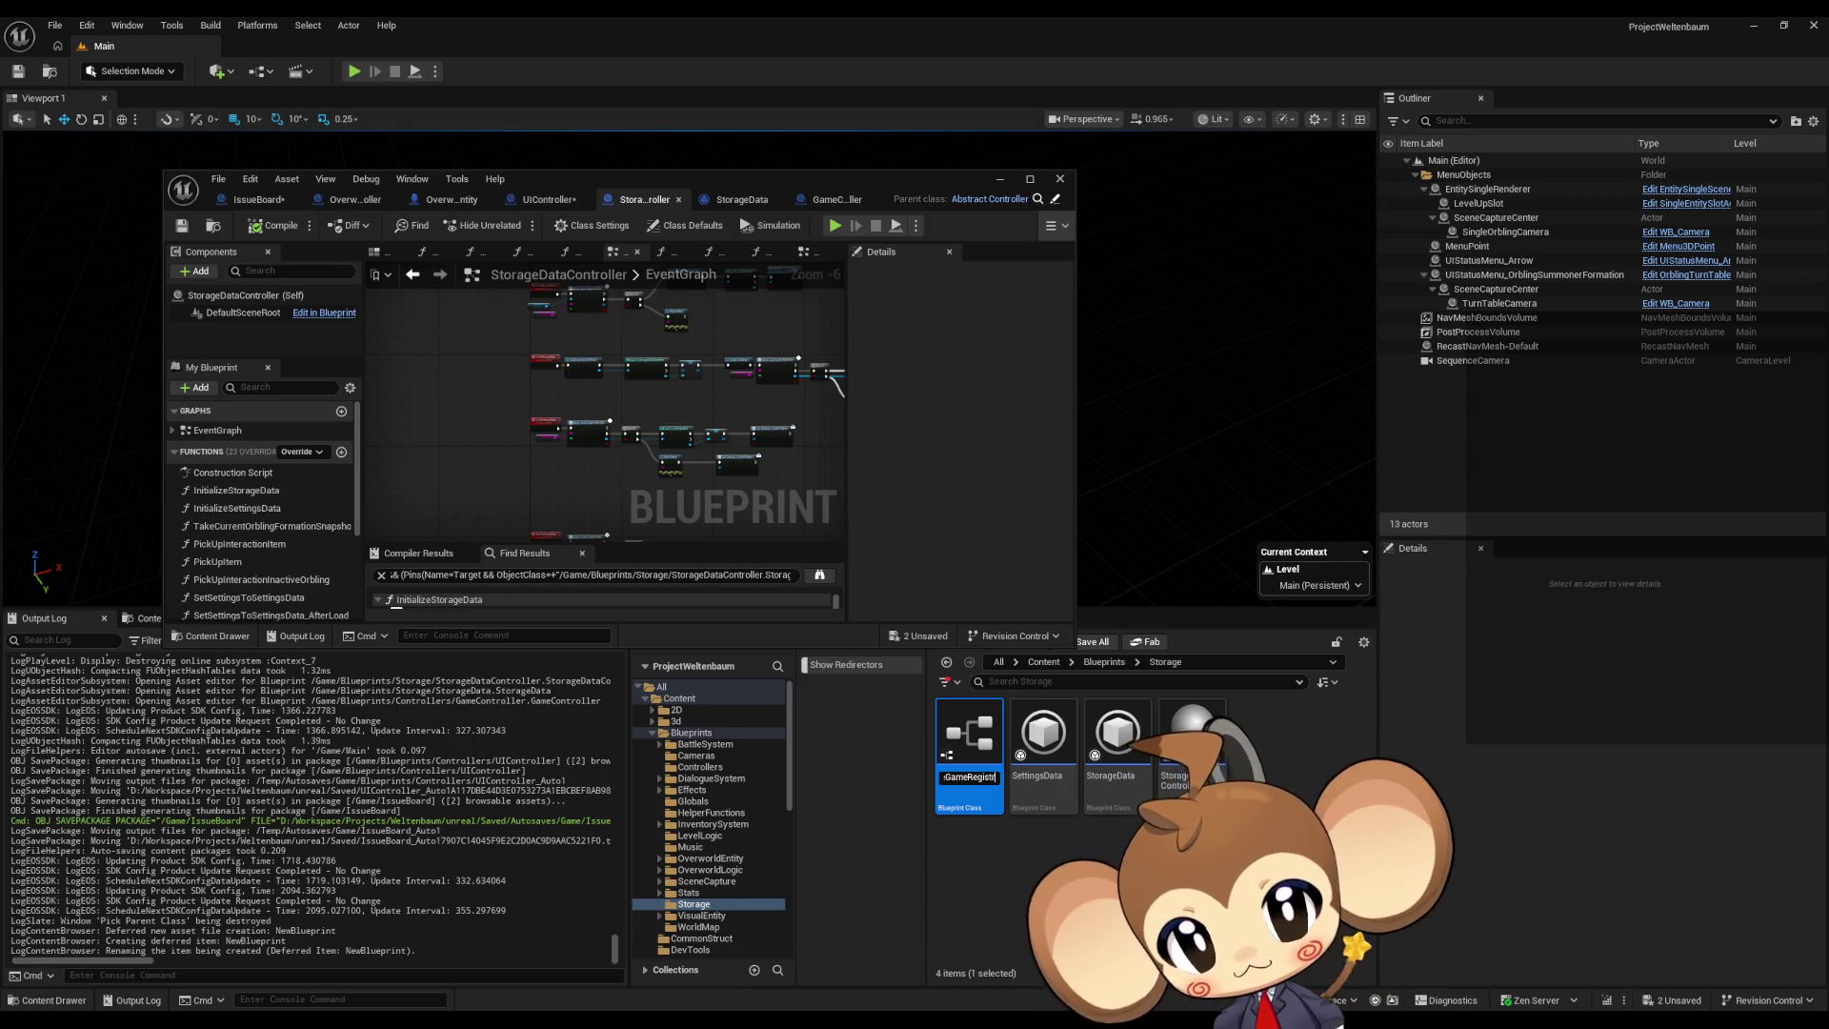
key("Return")
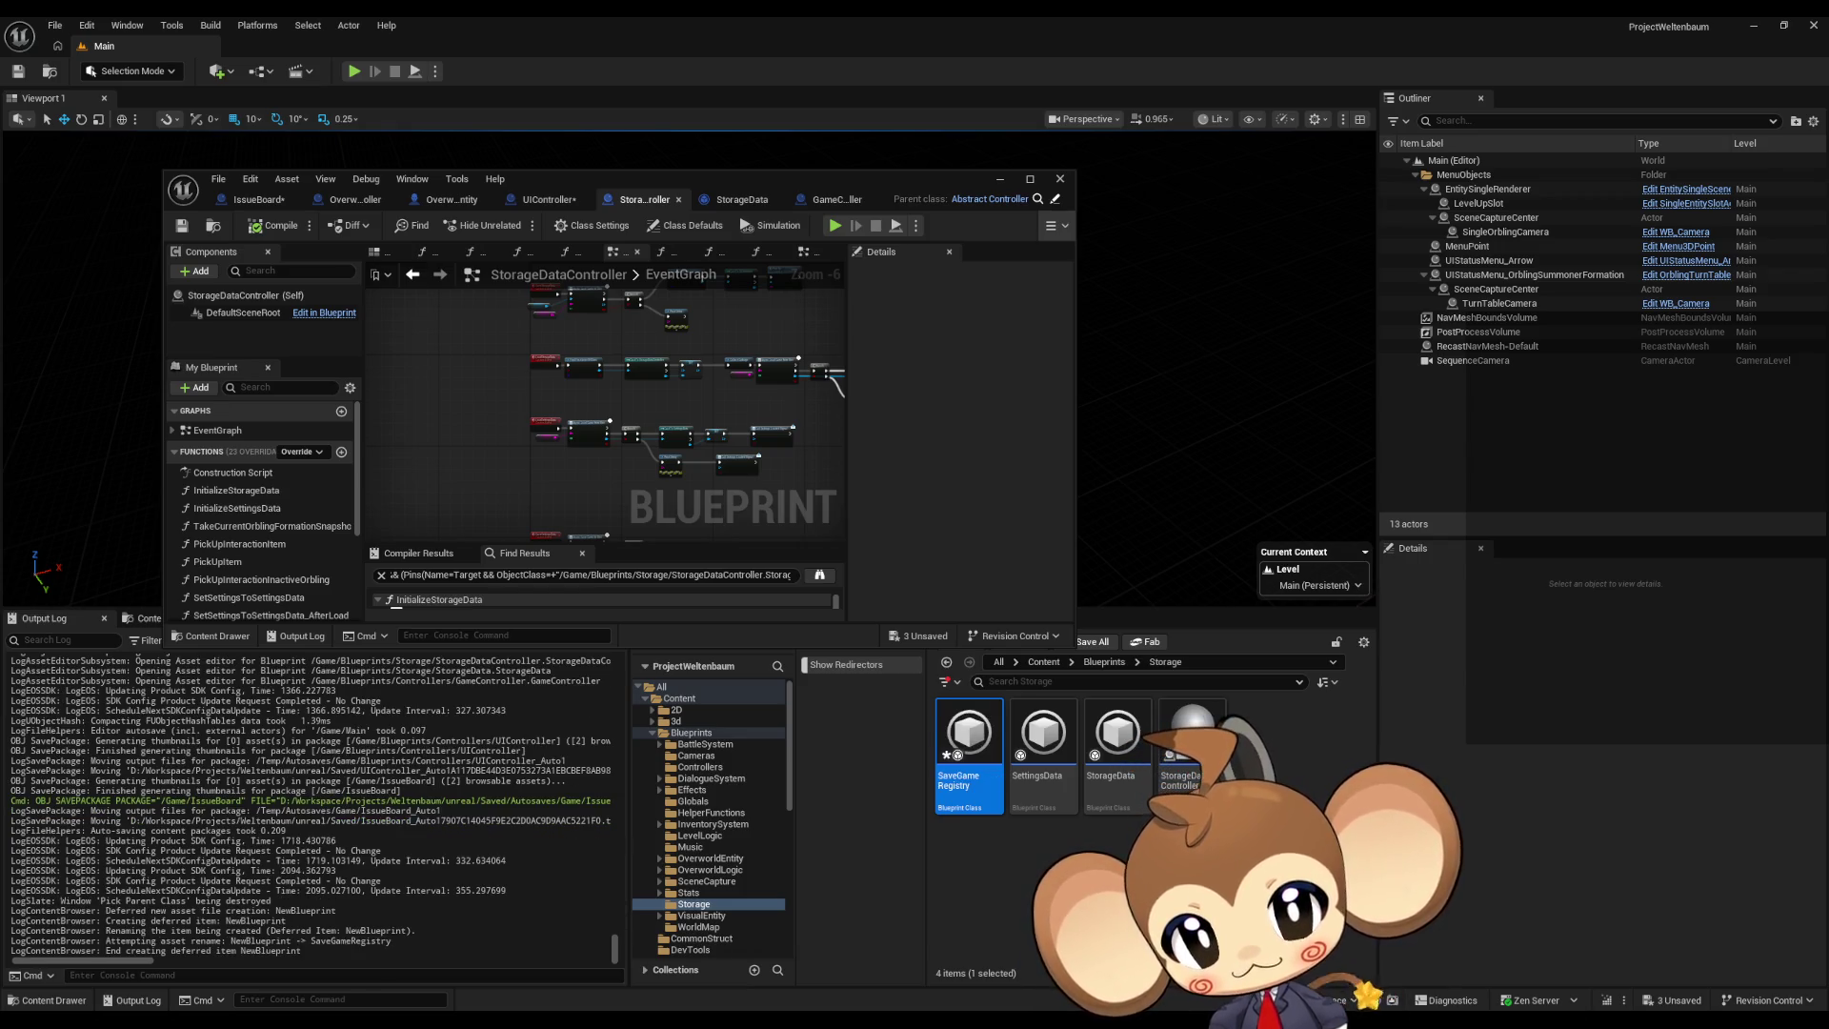
double_click(969, 743)
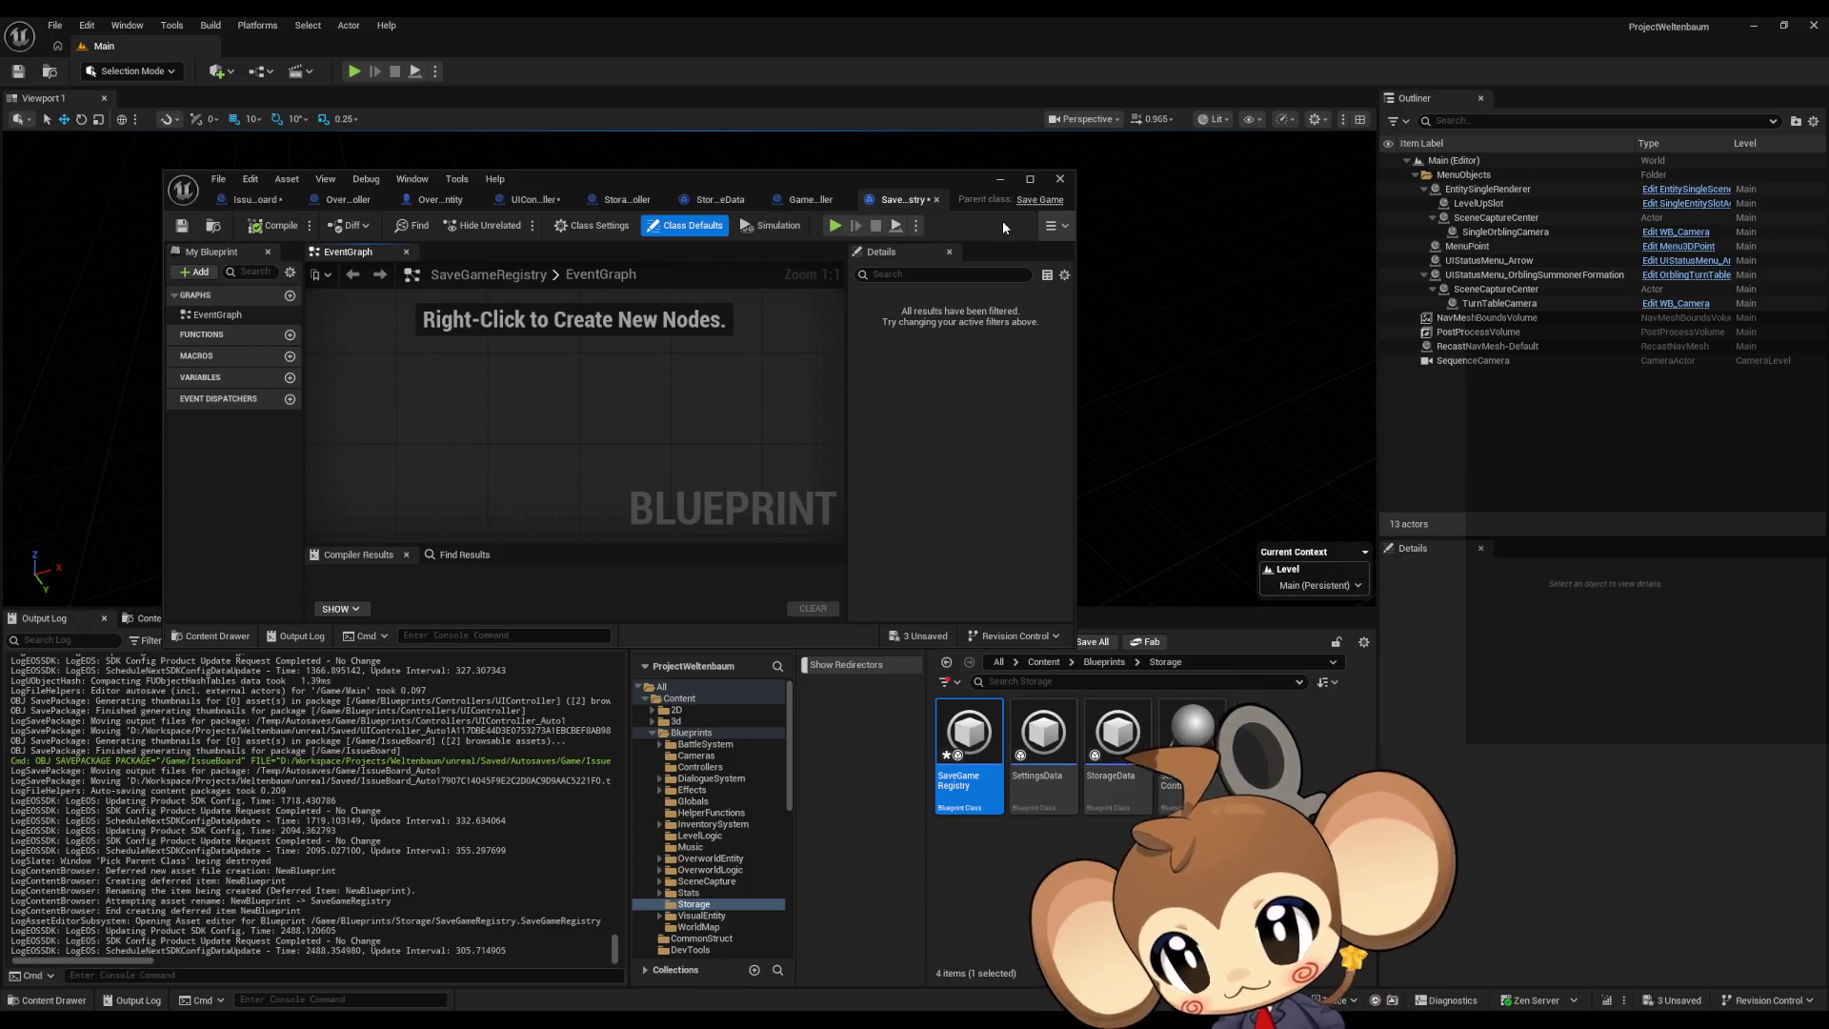
Step: Maximize the SaveGameRegistry editor and add a new String variable
mouse_move(864, 191)
left_mouse_down()
mouse_move(1179, 303)
mouse_move(1208, 341)
left_mouse_up()
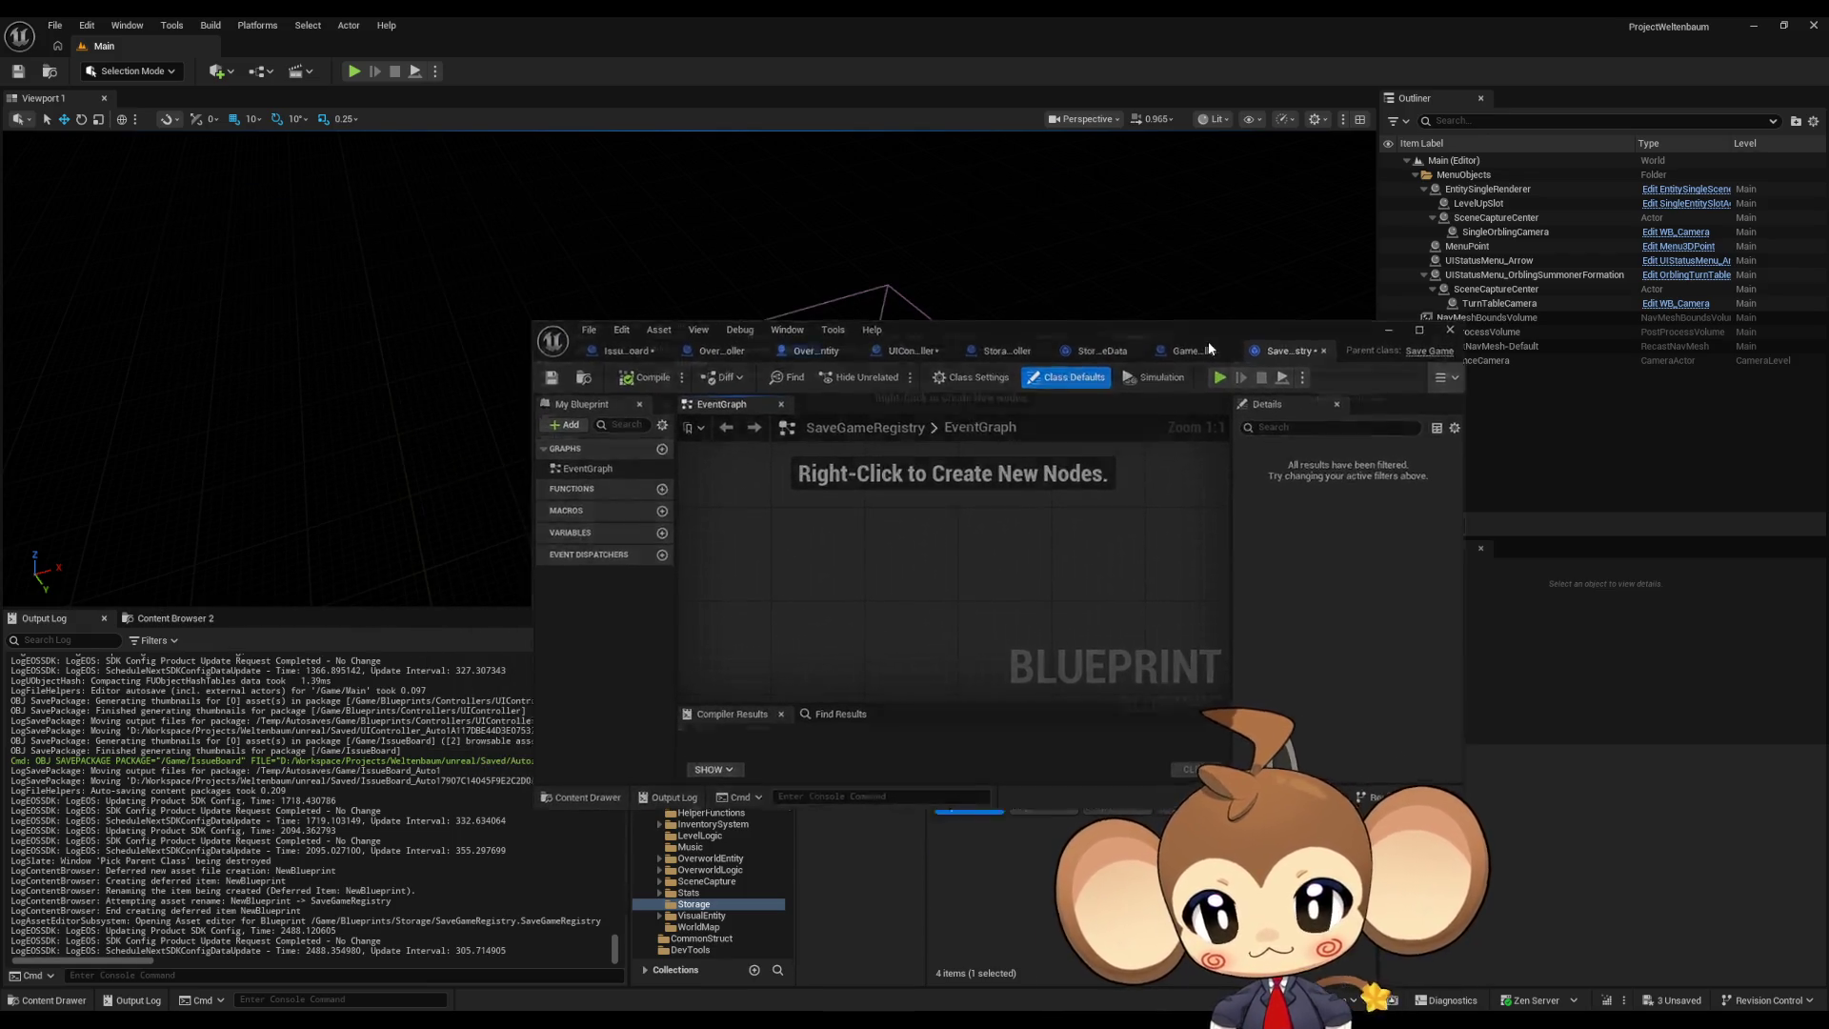
double_click(1208, 341)
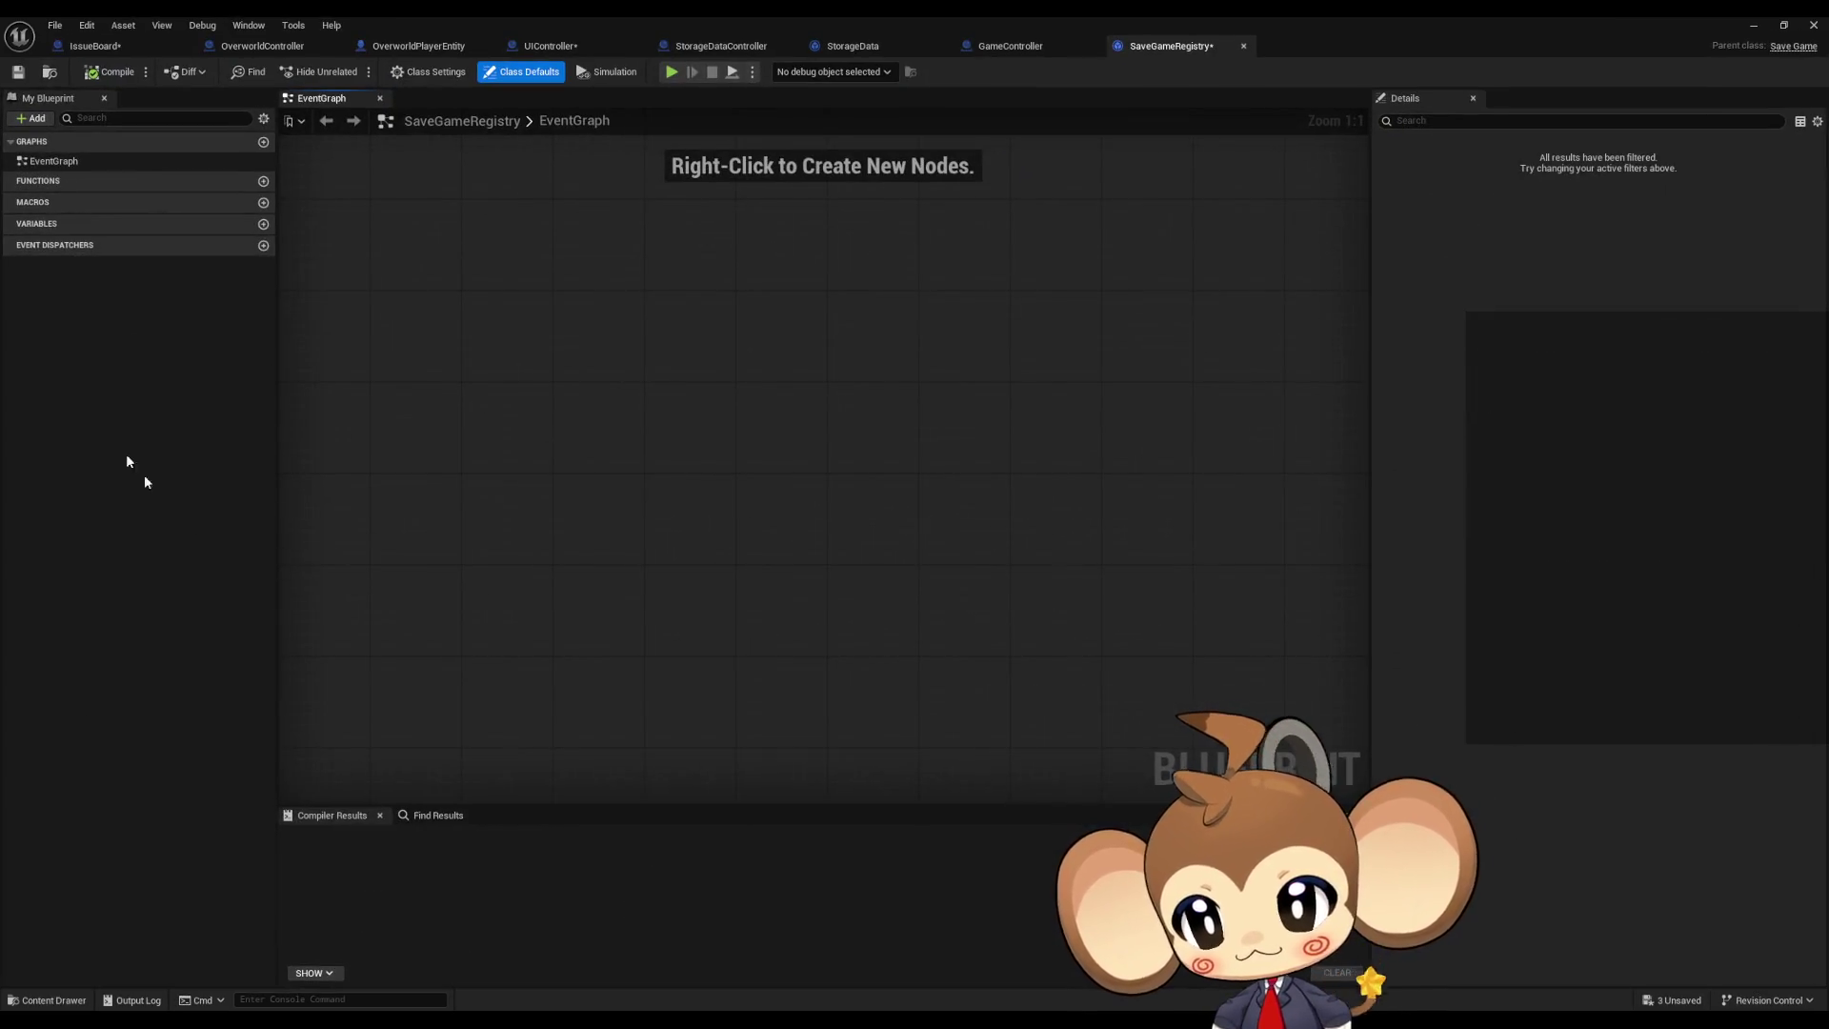
left_click(264, 225)
left_click(191, 244)
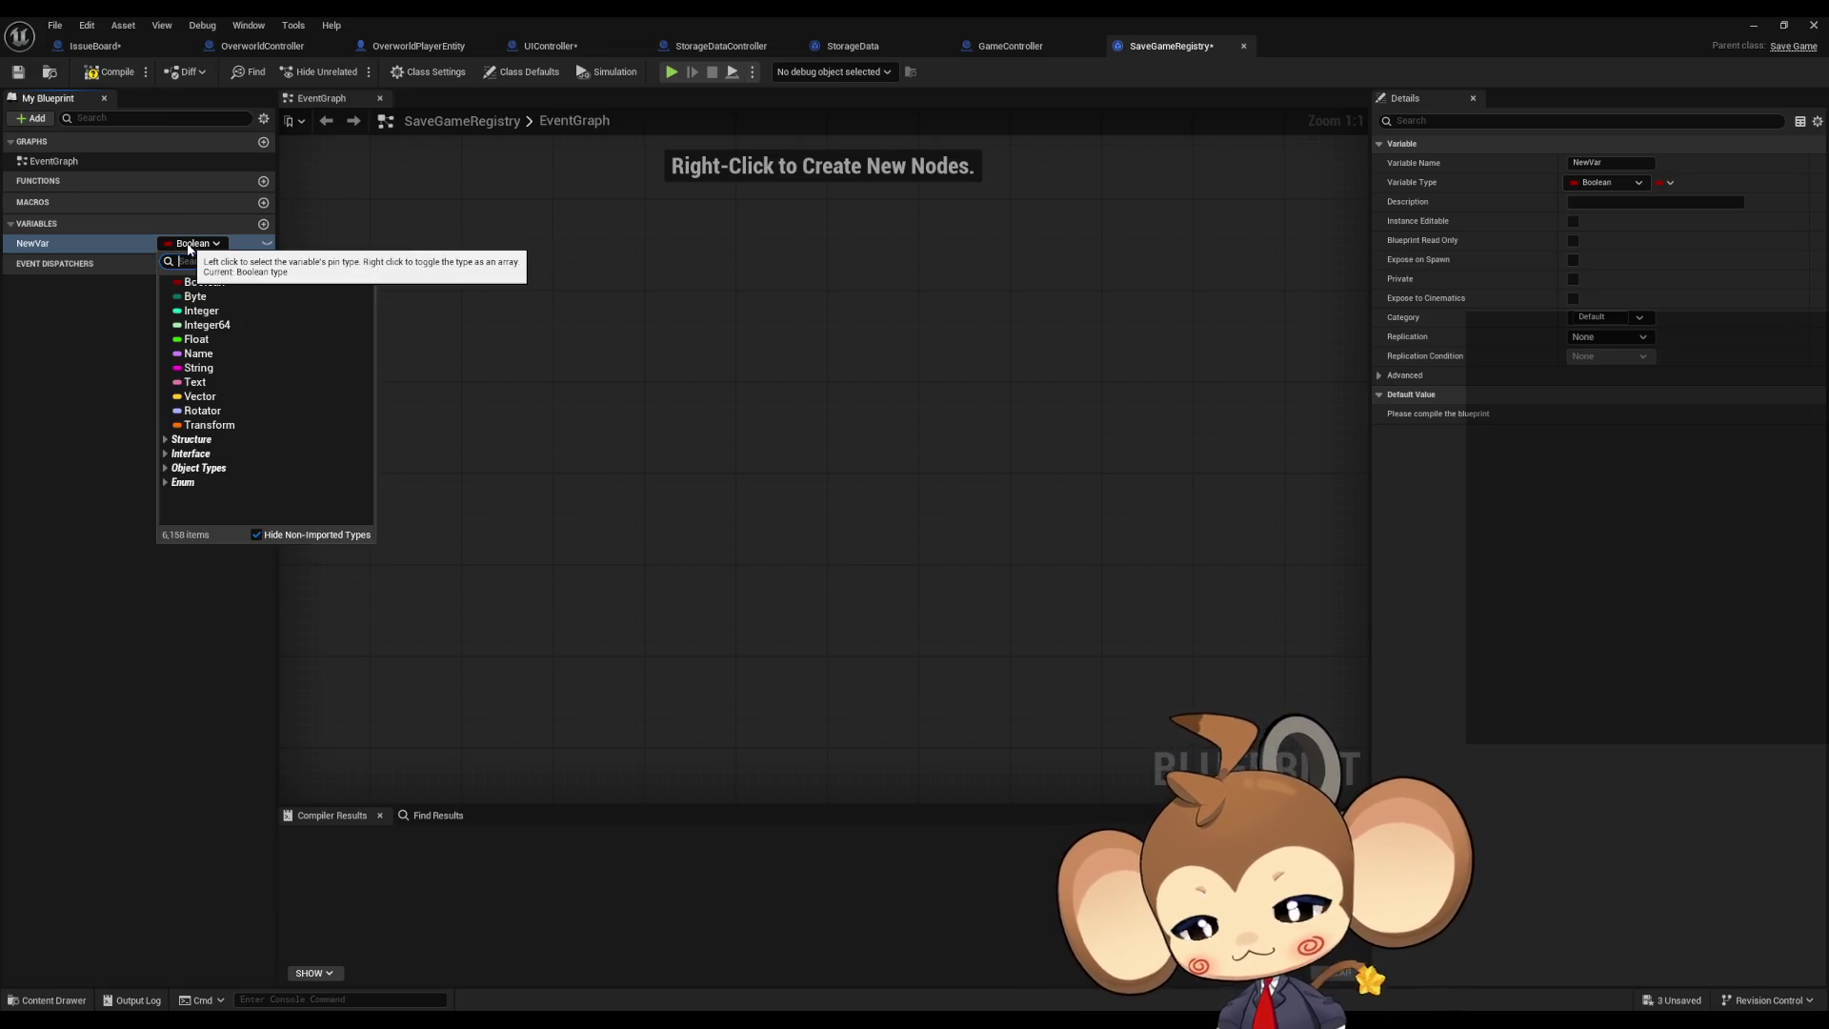
left_click(199, 368)
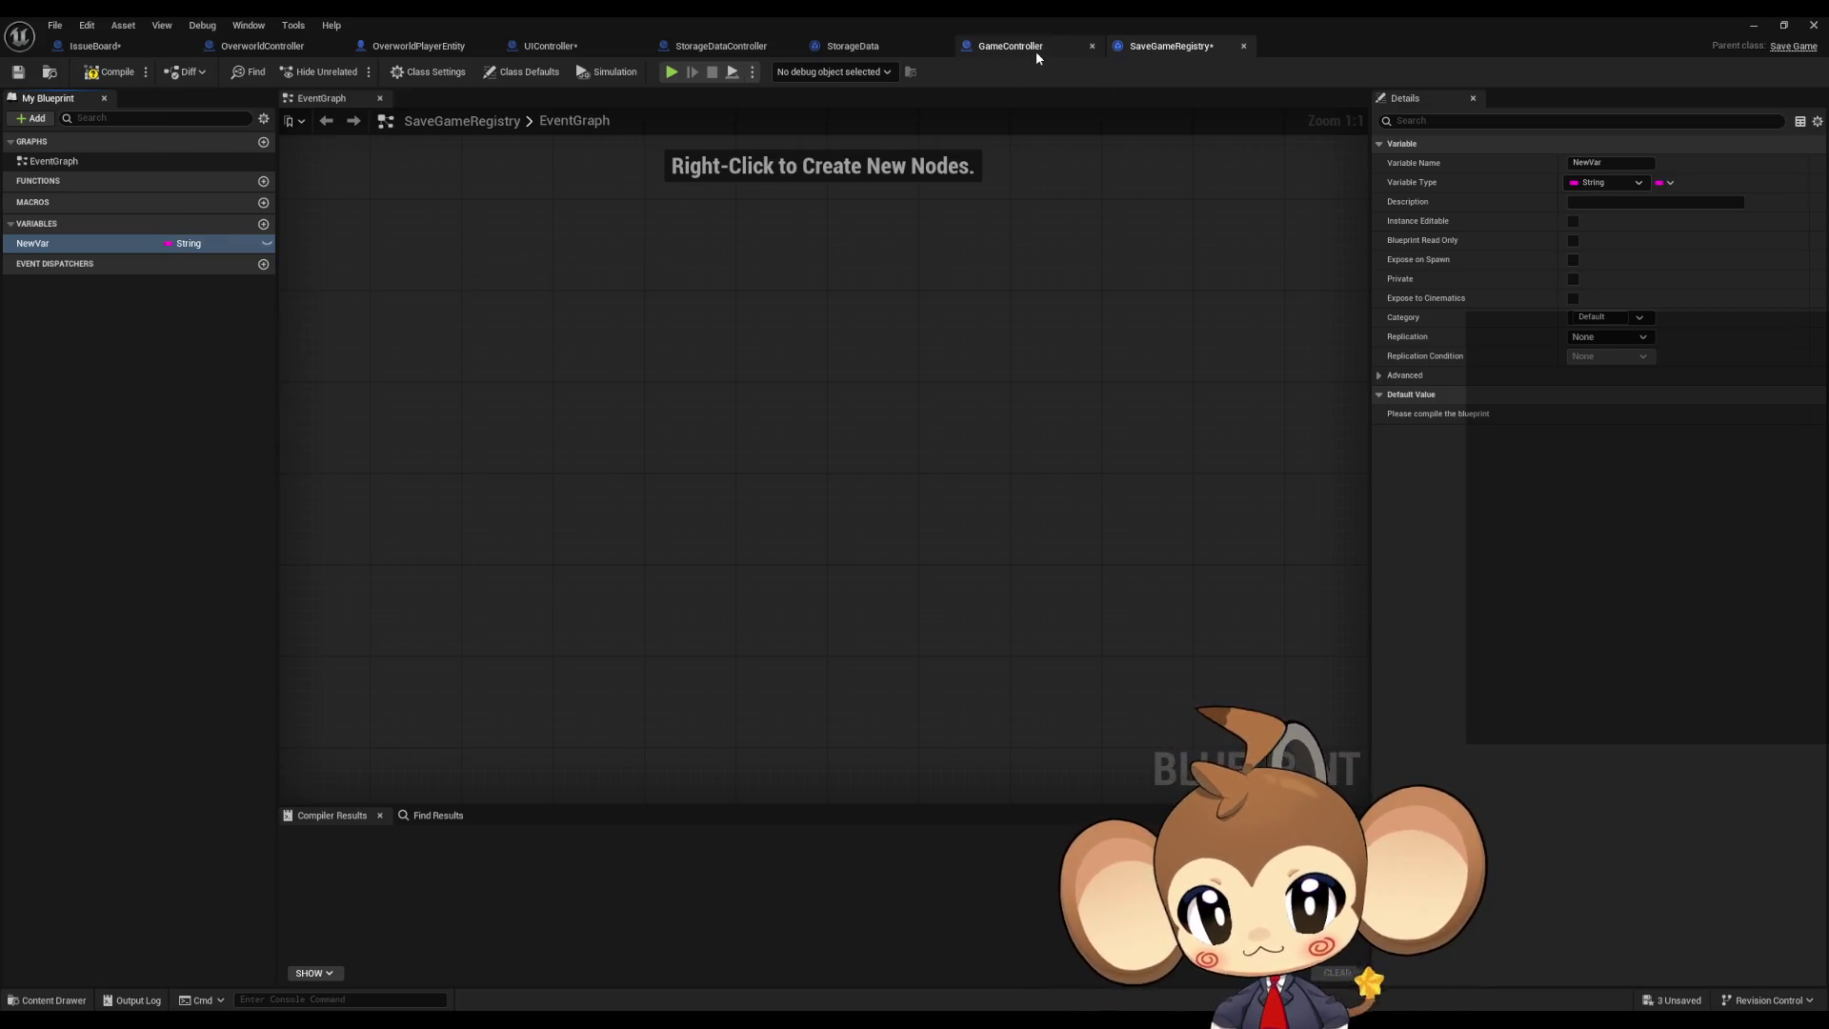
Step: Check the GameController and StorageDataController graphs, then return to SaveGameRegistry
left_click(1036, 53)
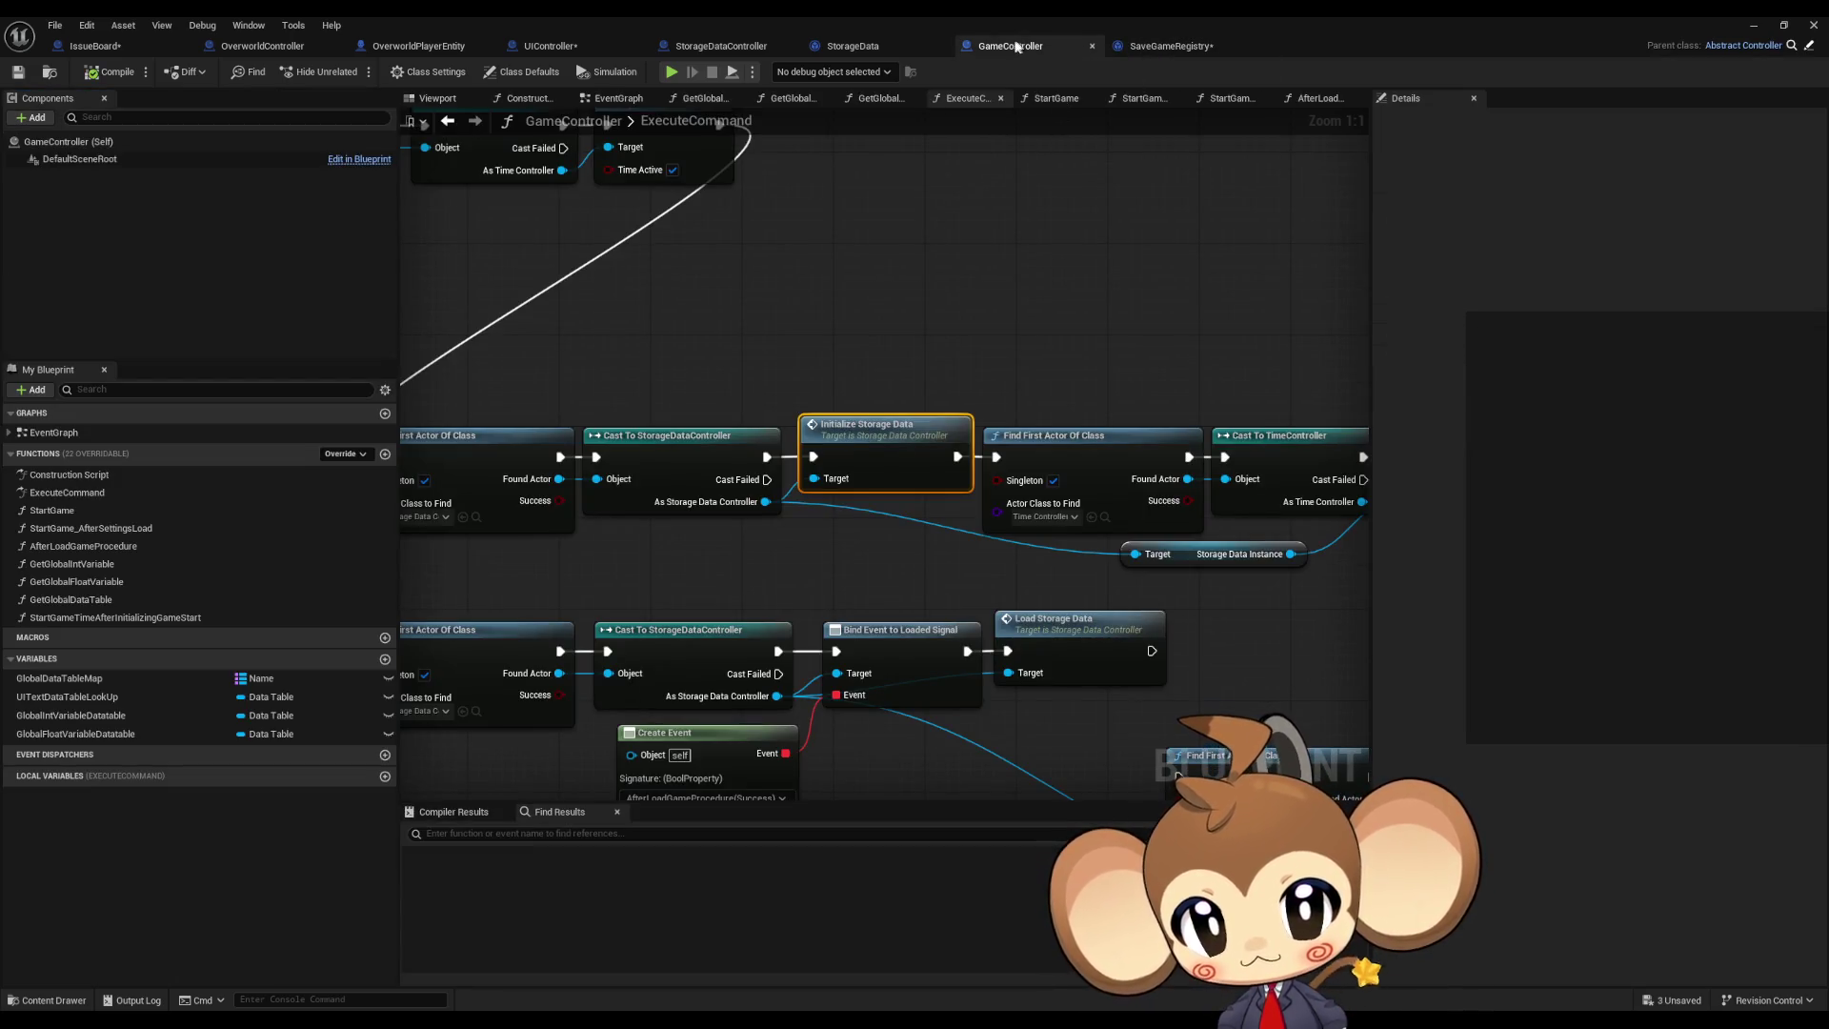
left_click(853, 46)
left_click(743, 47)
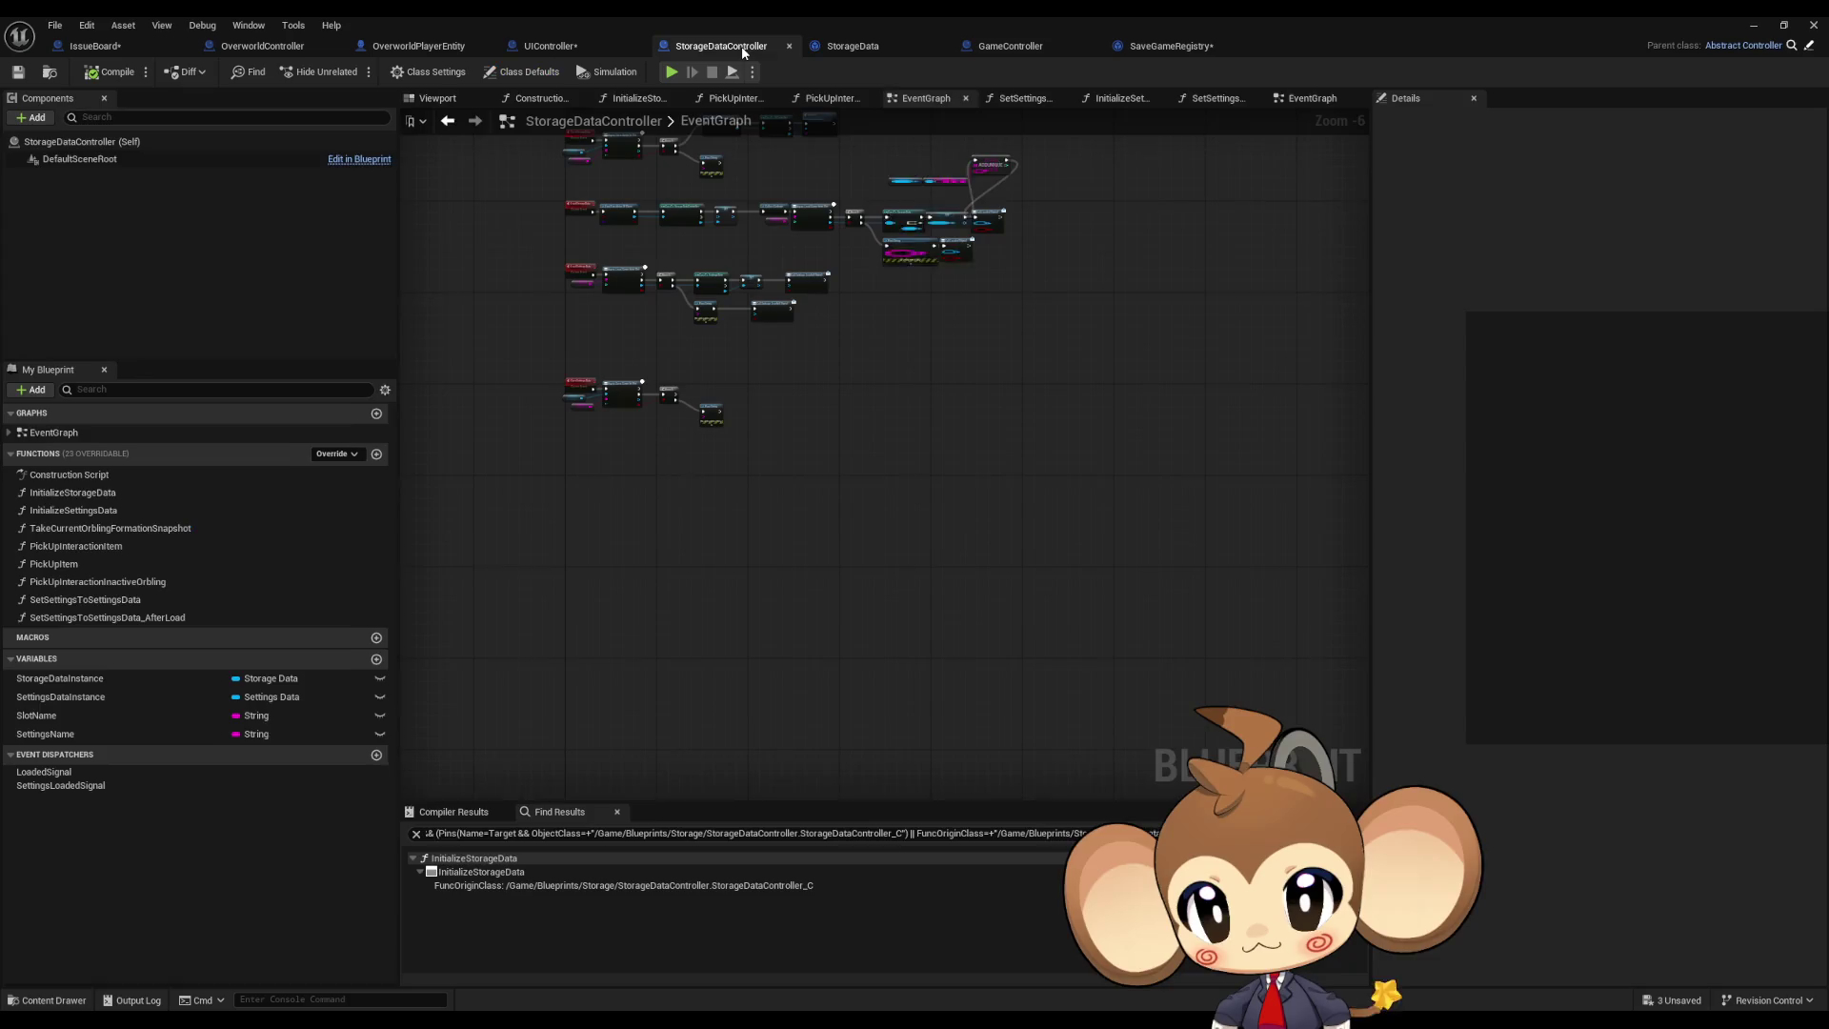
scroll(865, 454, "up", 5)
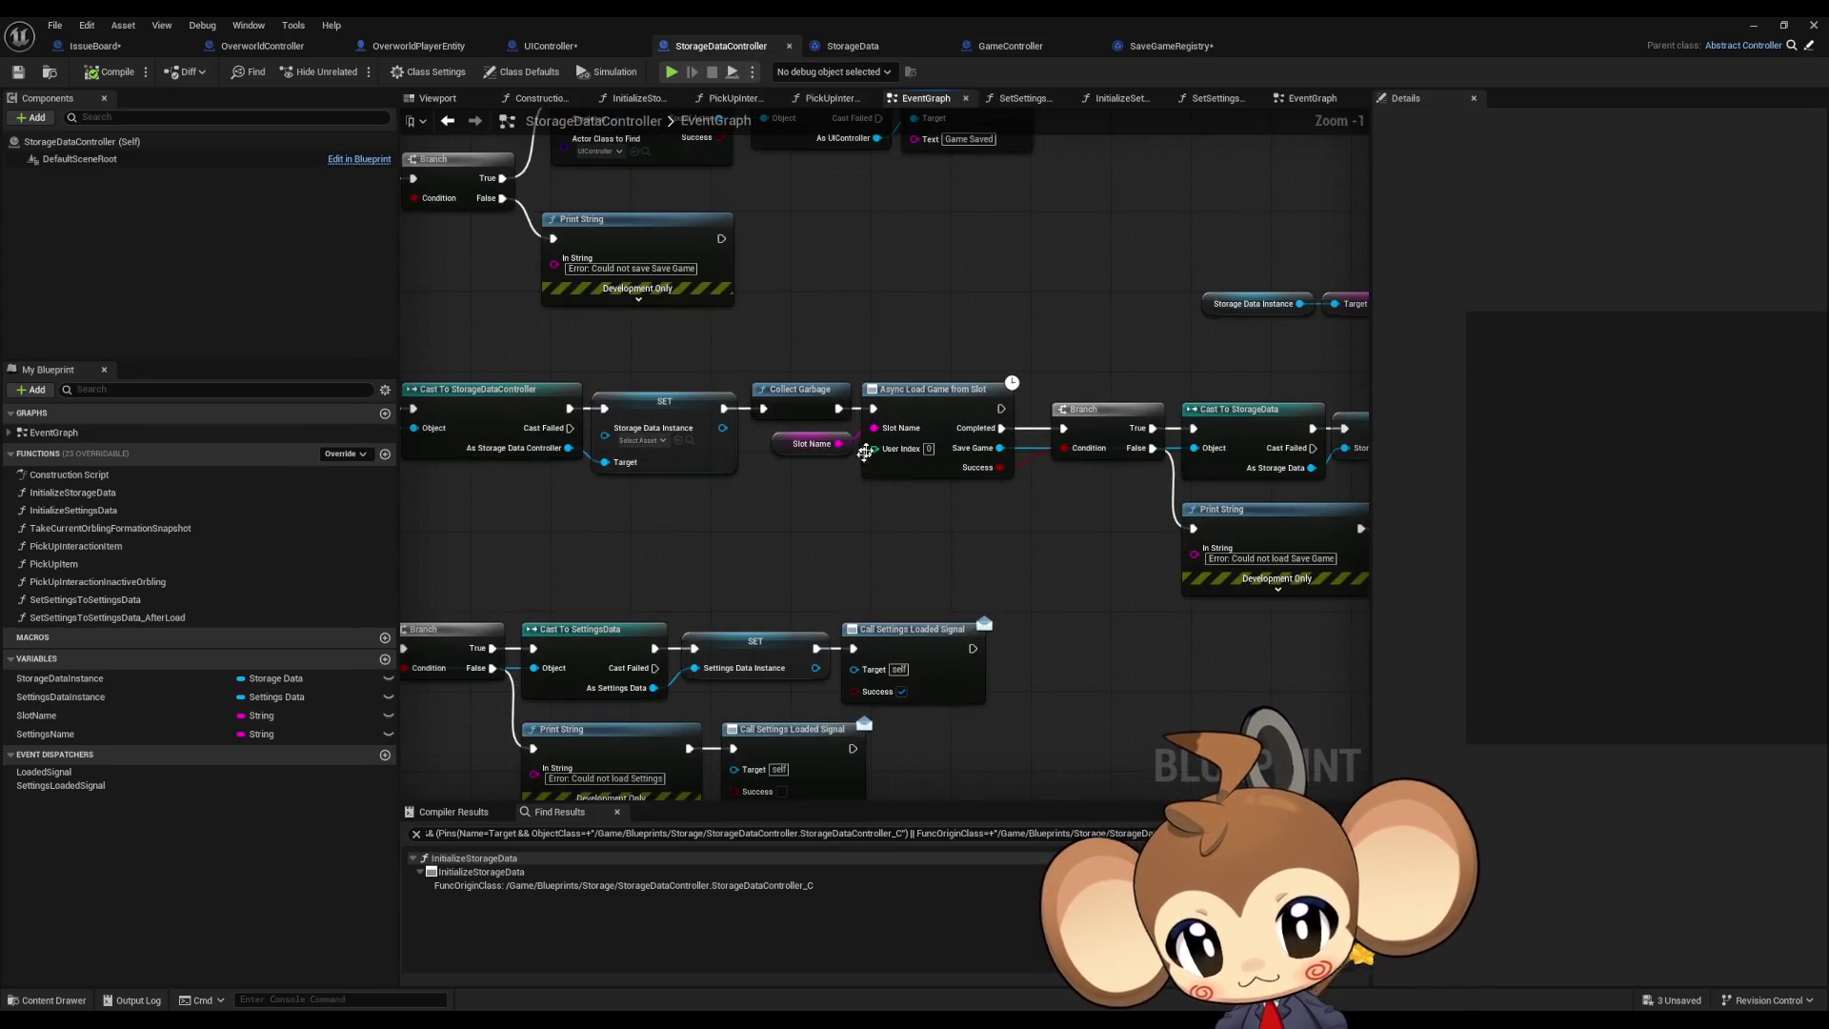
left_click(1157, 47)
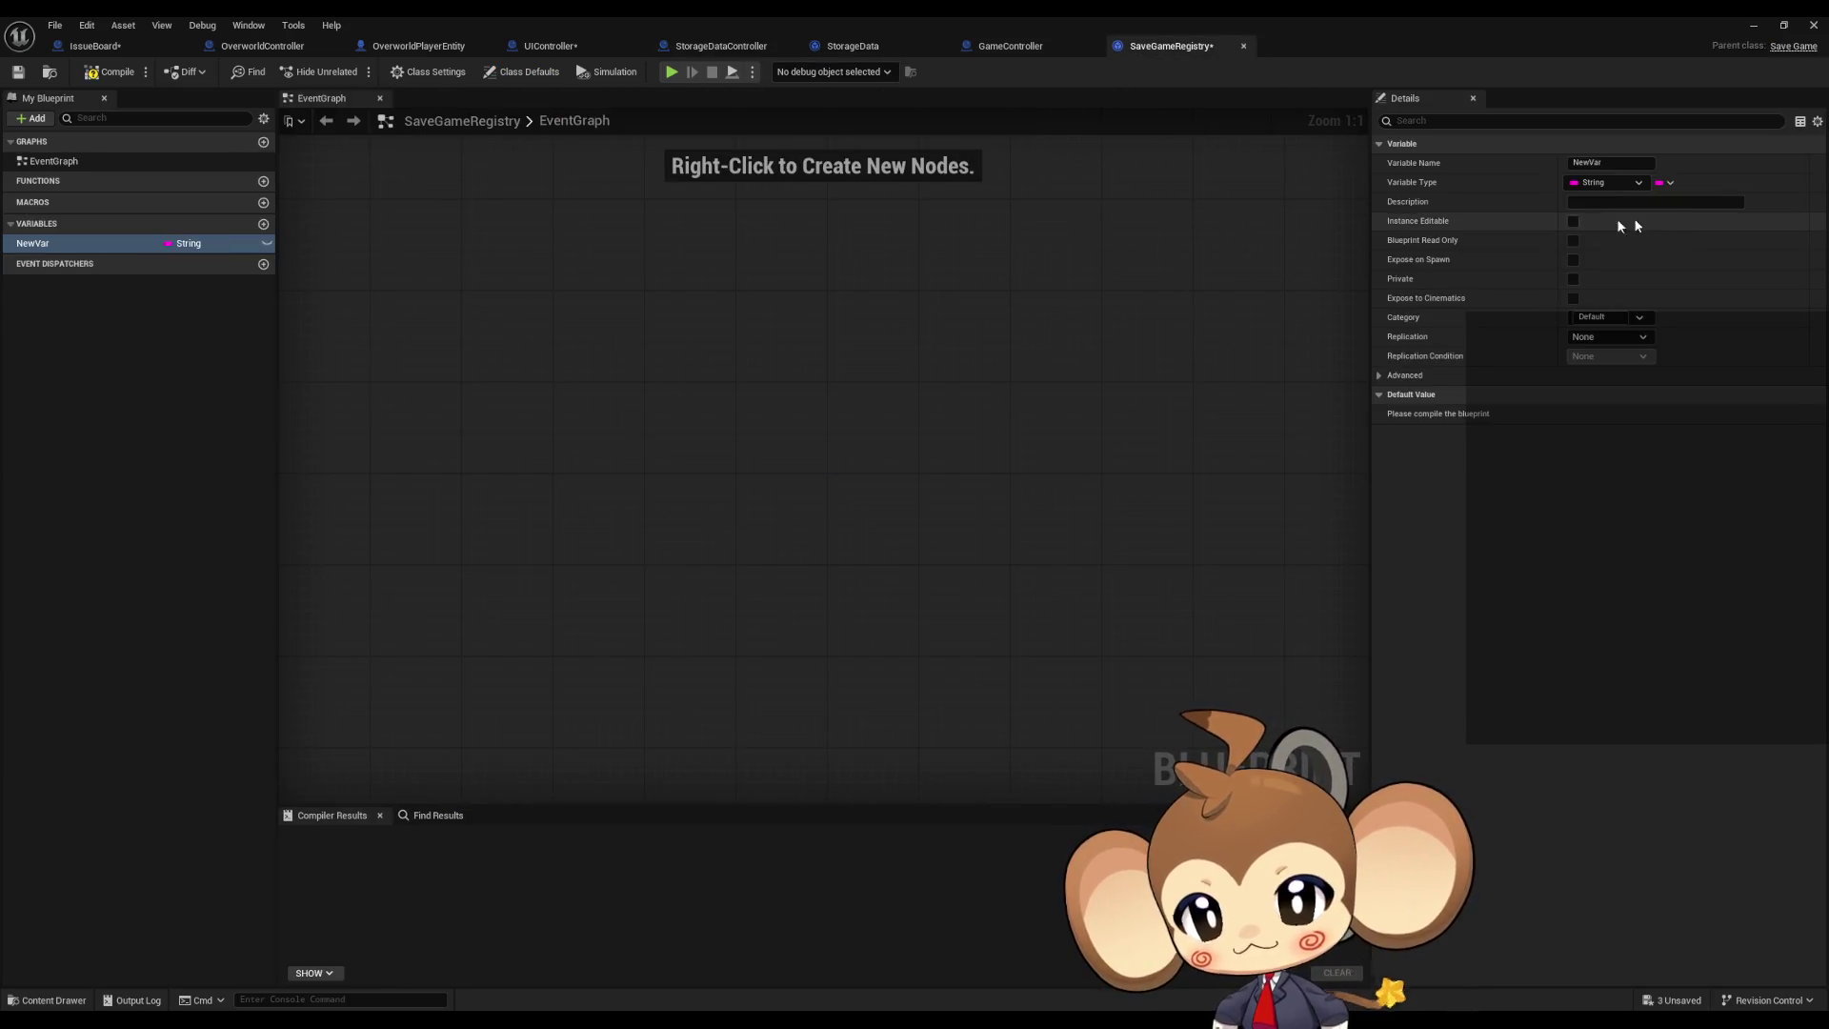
Step: Make the variable a String array named ManualSaveSlotNames
left_click(1669, 182)
left_click(1644, 212)
left_click(46, 248)
type("Manua")
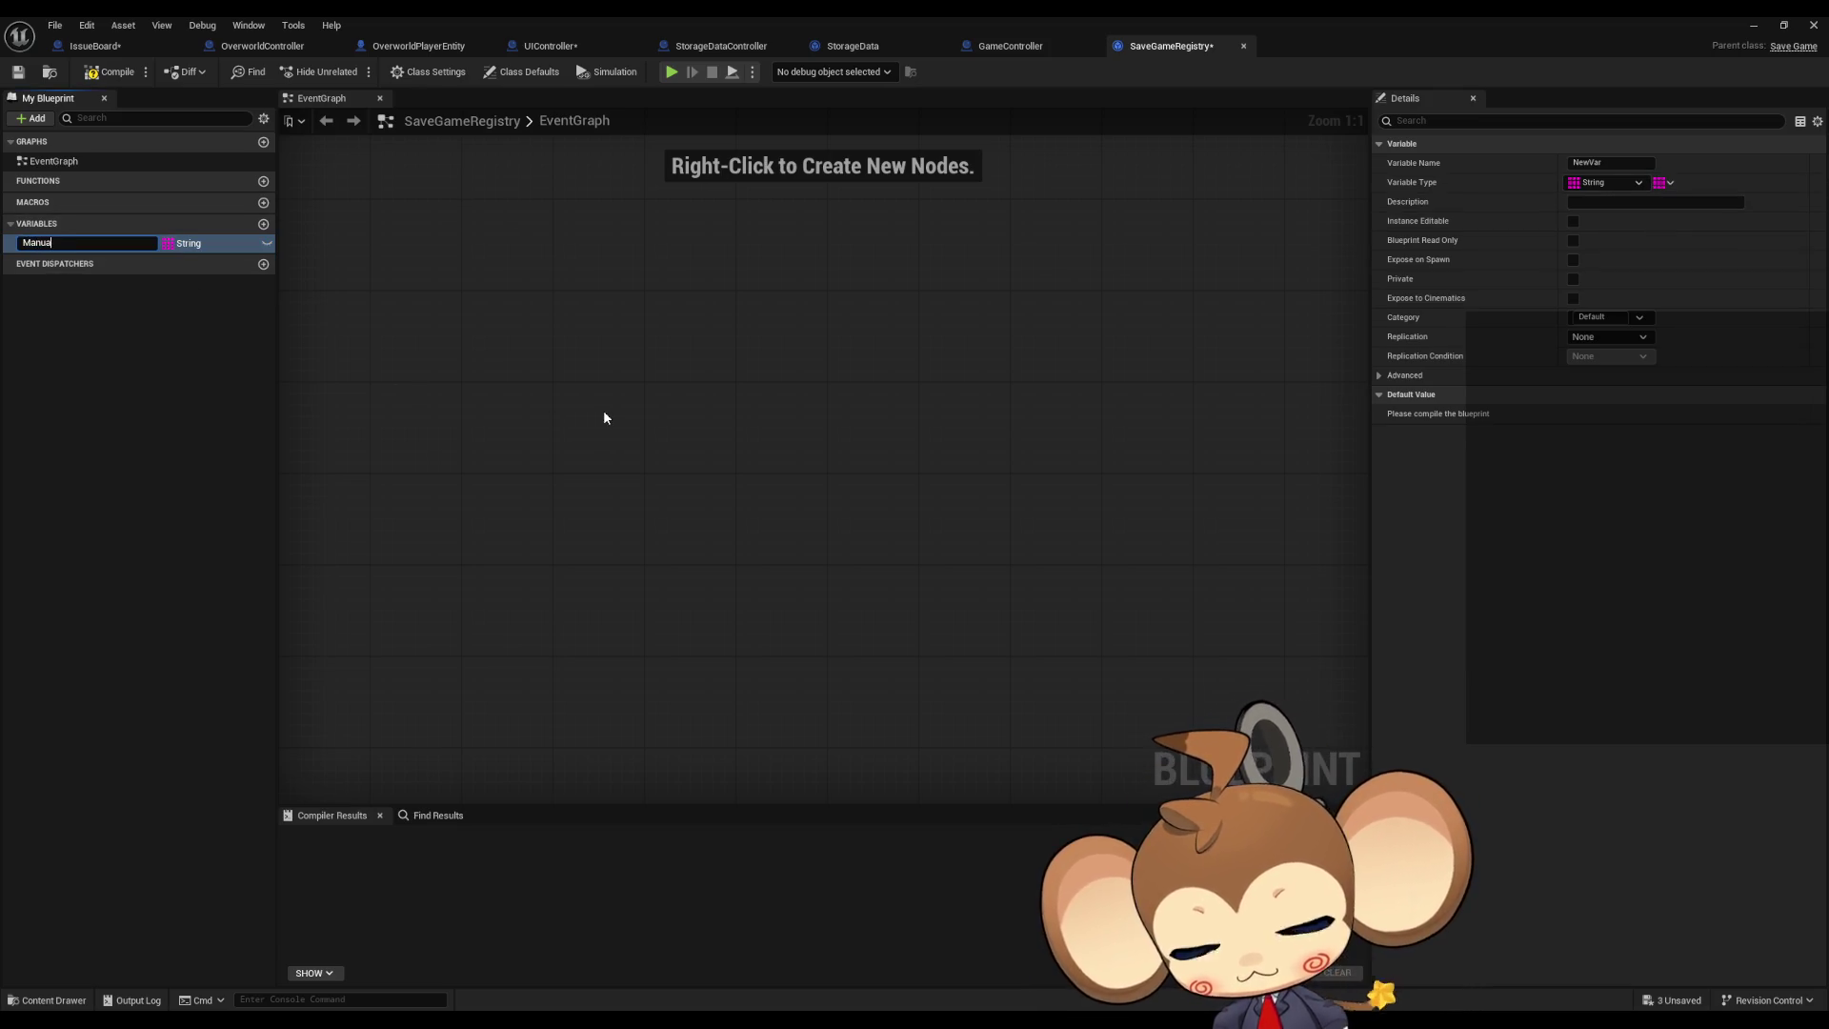
type("lSaveSlotN")
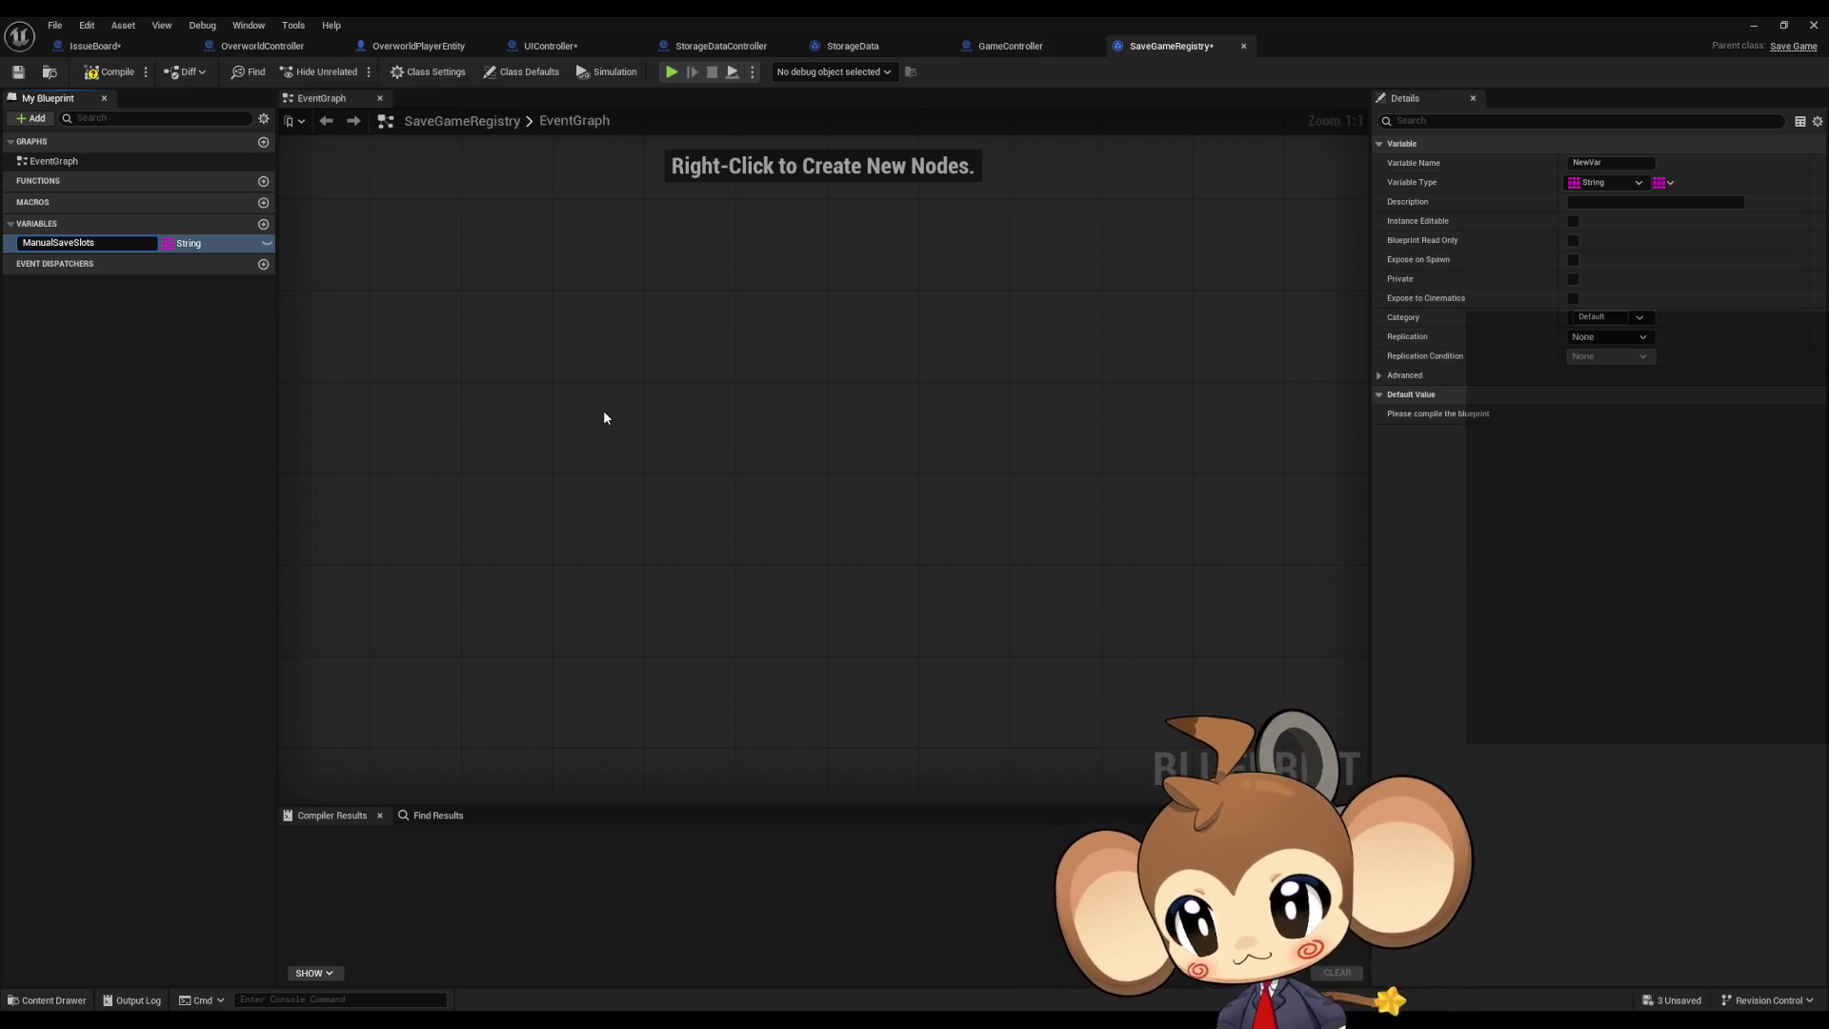
type("ames")
key("Return")
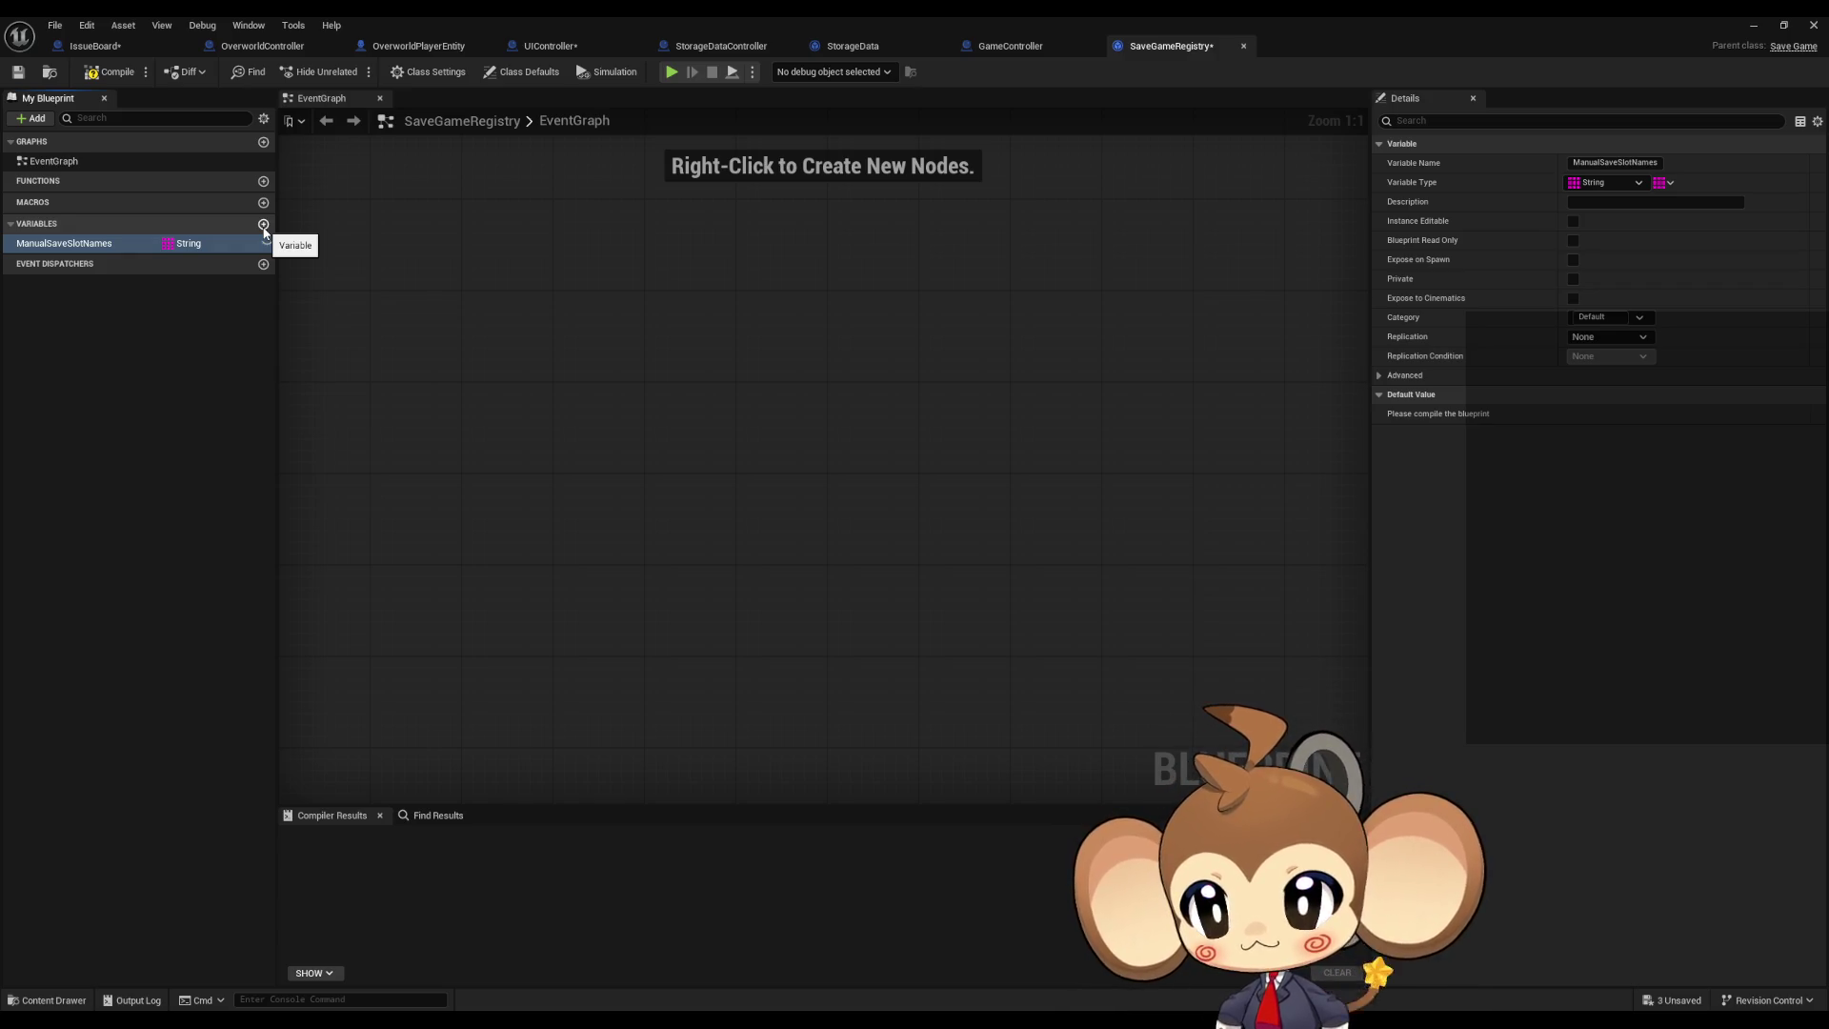
Step: Add a variable named AutoSaveSlotNames, then select ManualSaveSlotNames to view its details
left_click(264, 225)
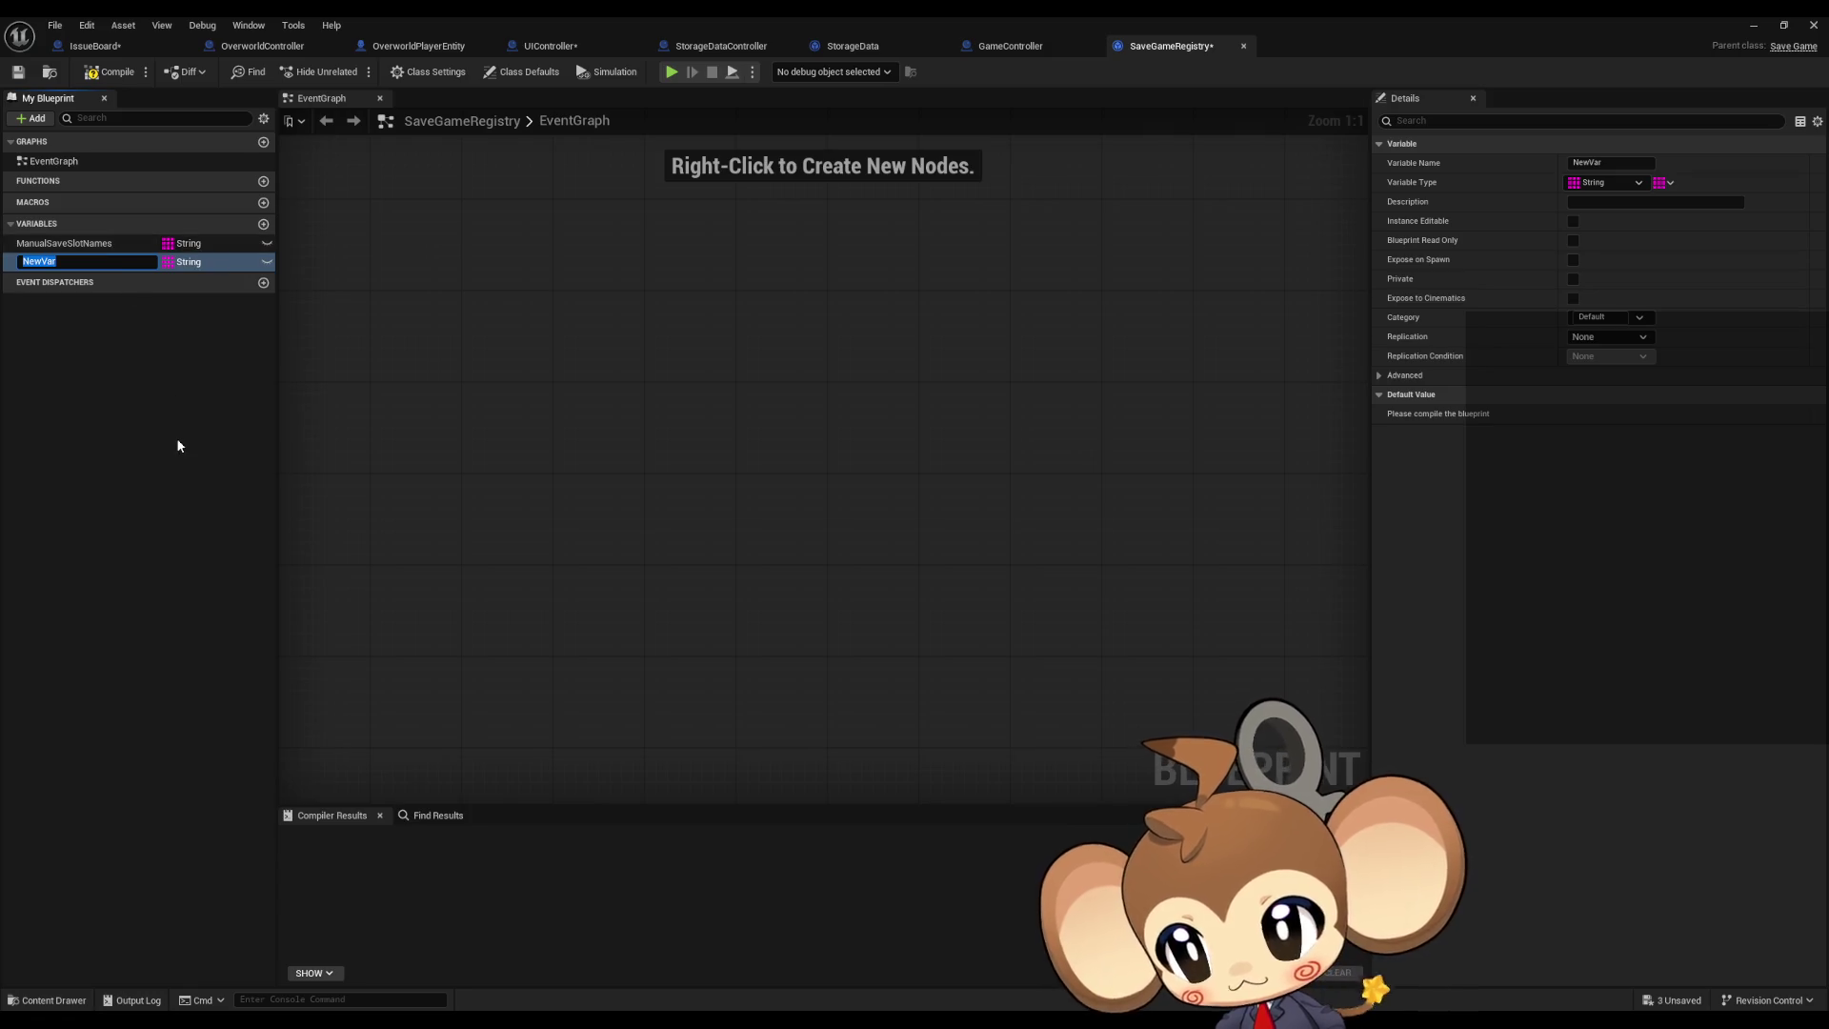
type("AutoS")
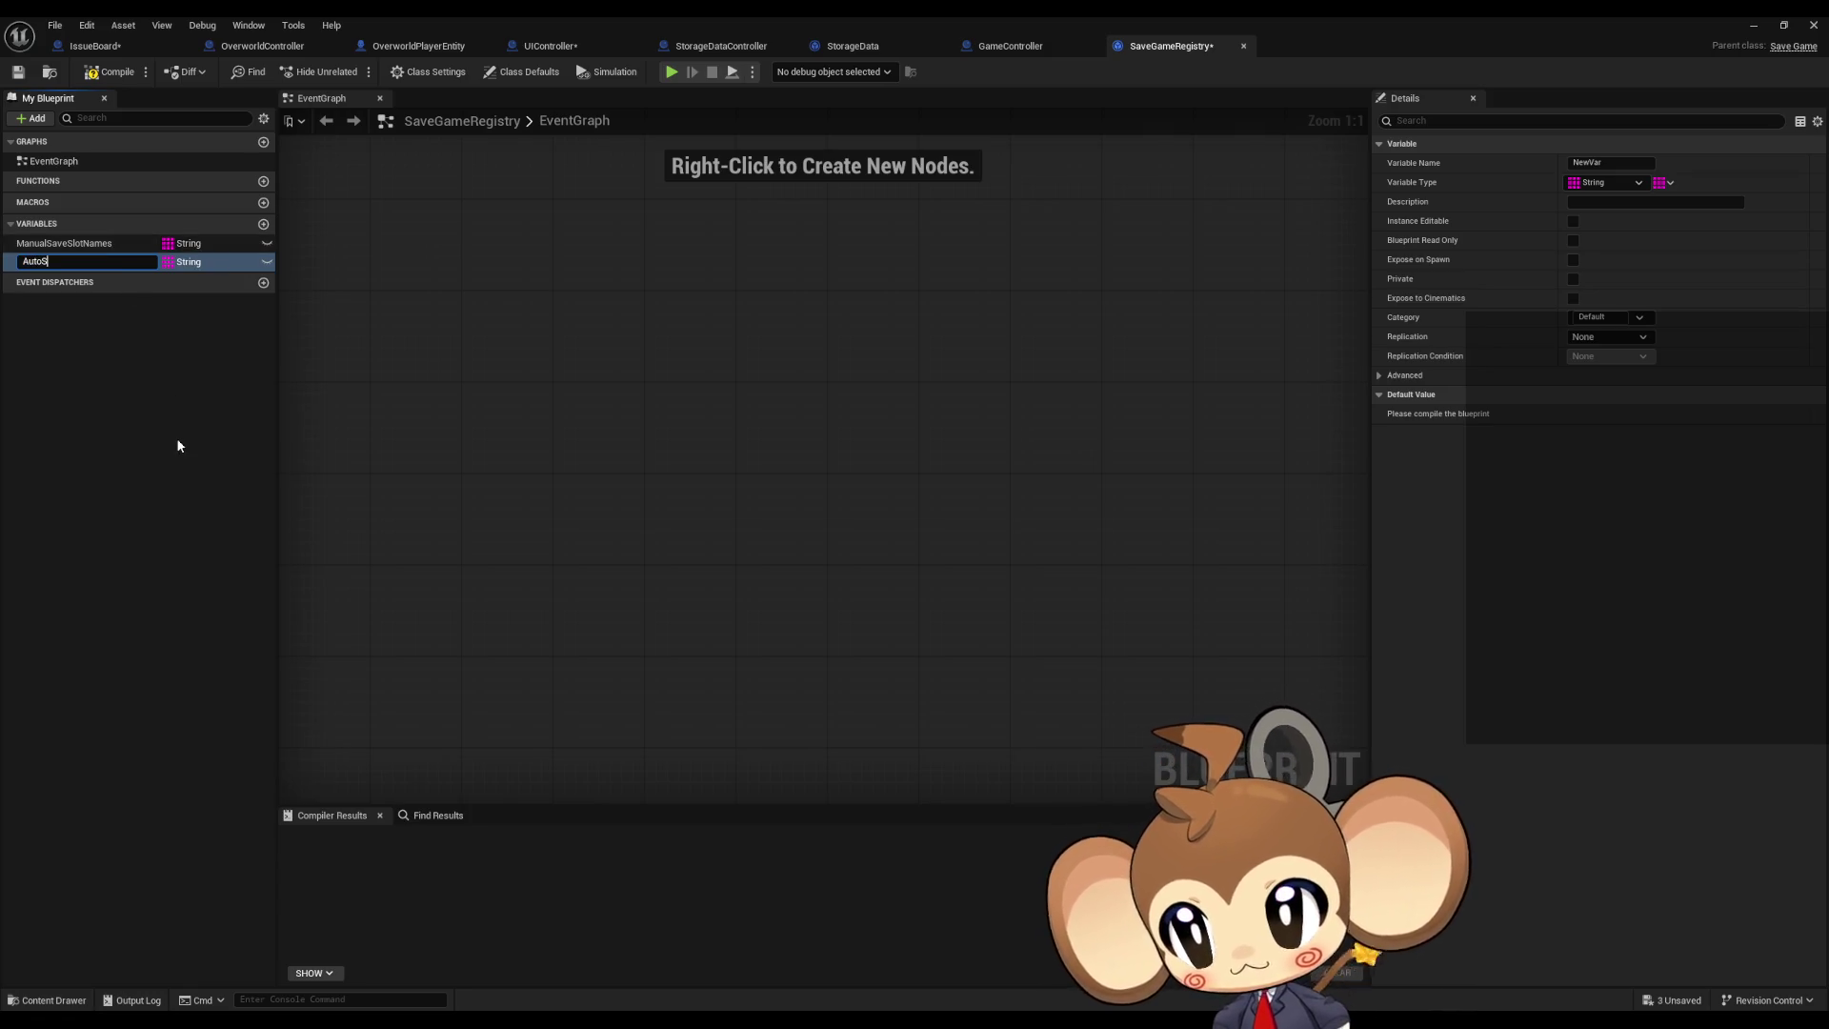
type("aveSlotNames")
key("Return")
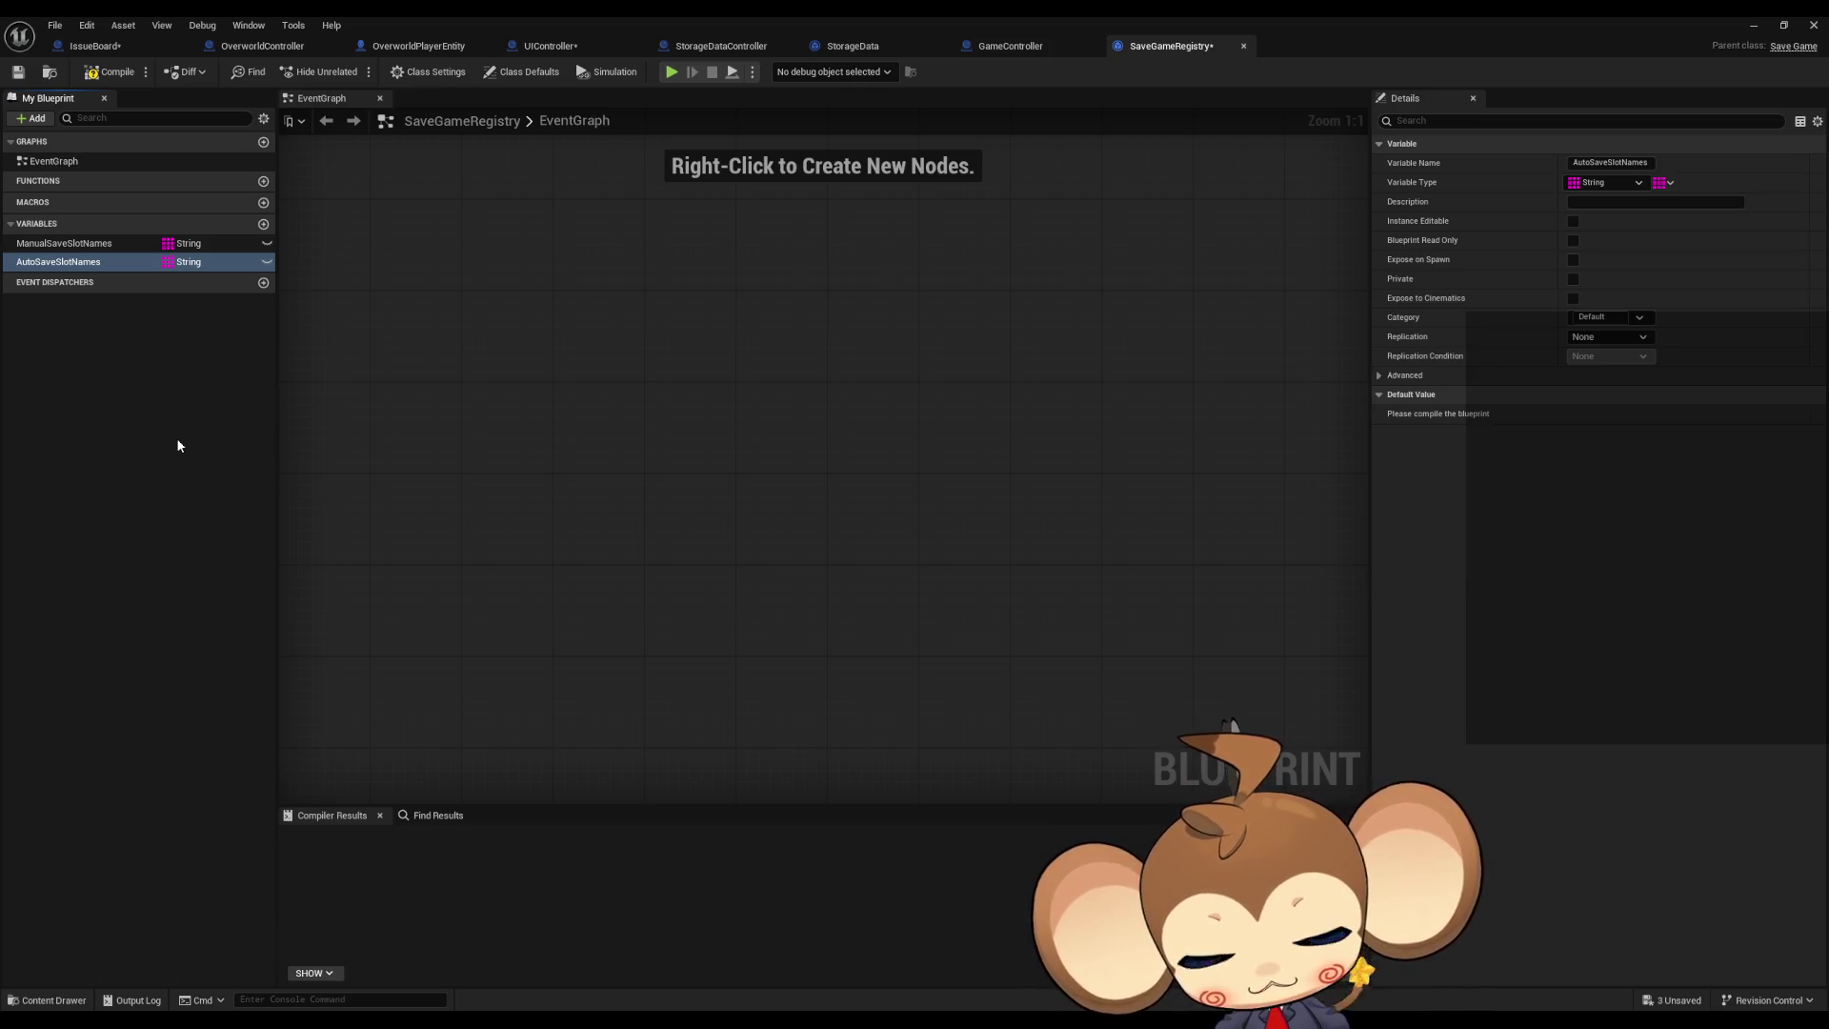
left_click(76, 244)
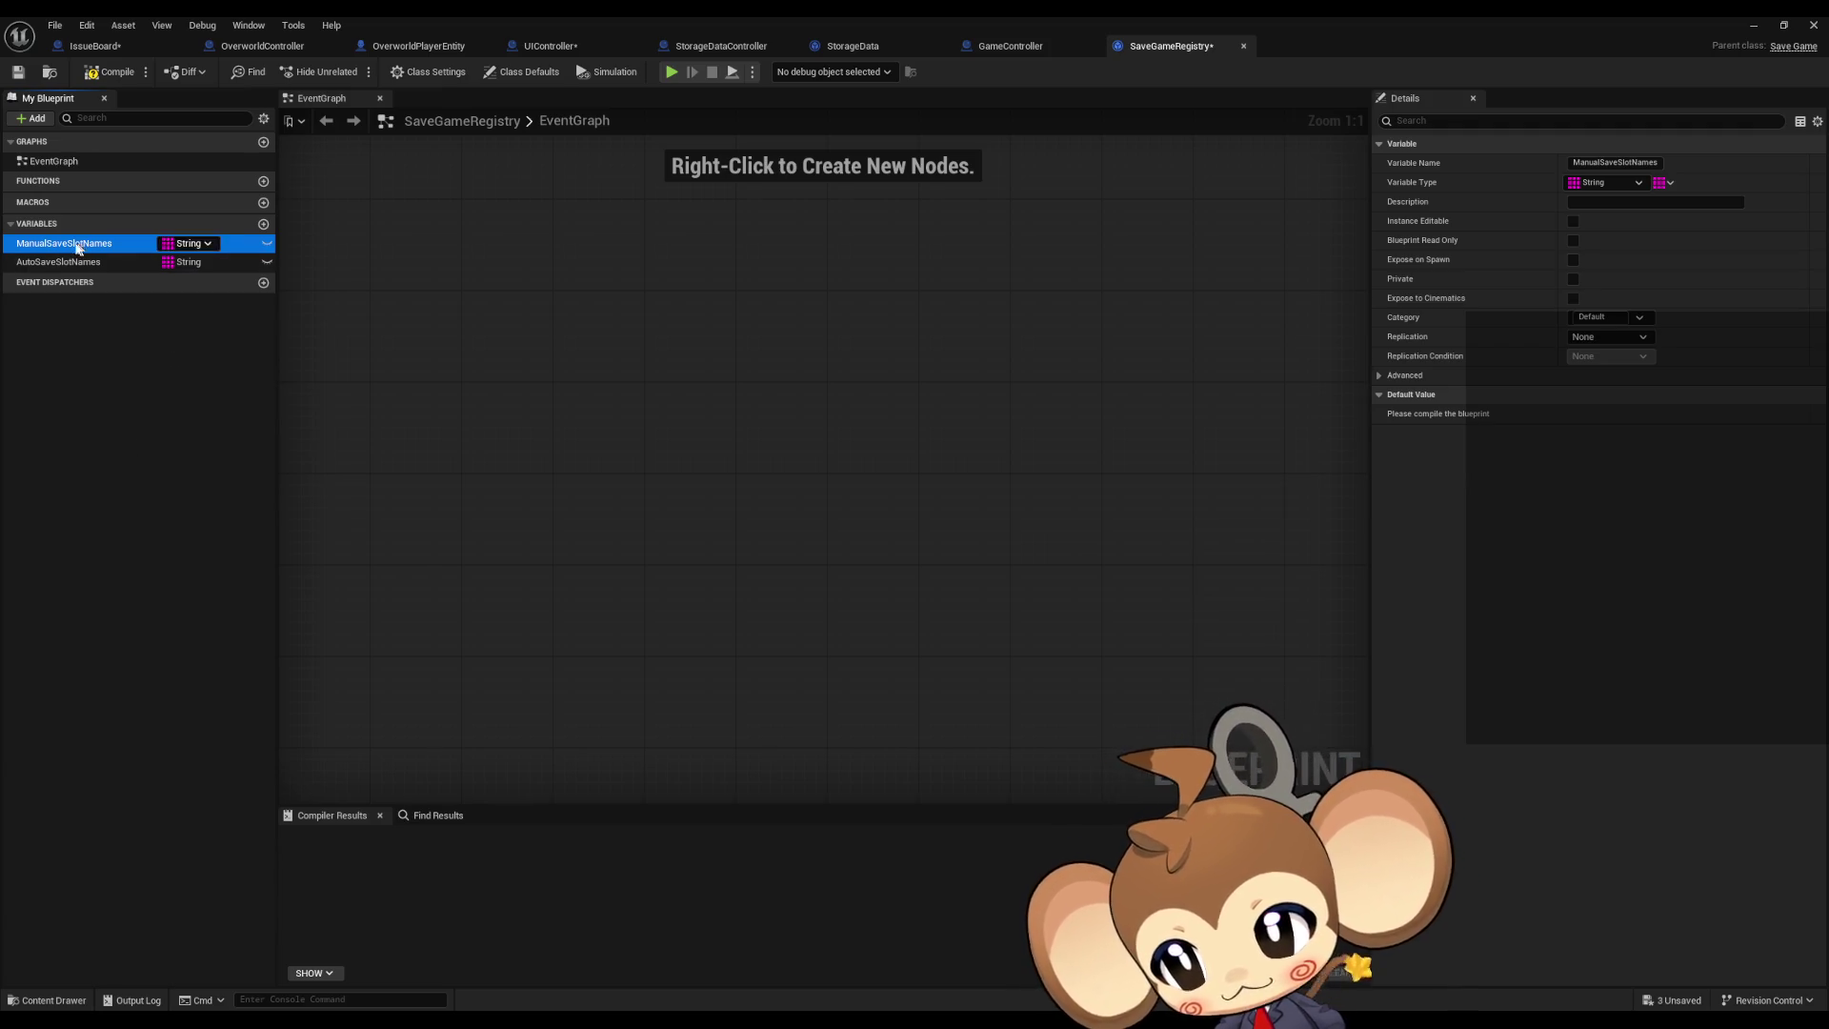
left_click(41, 262)
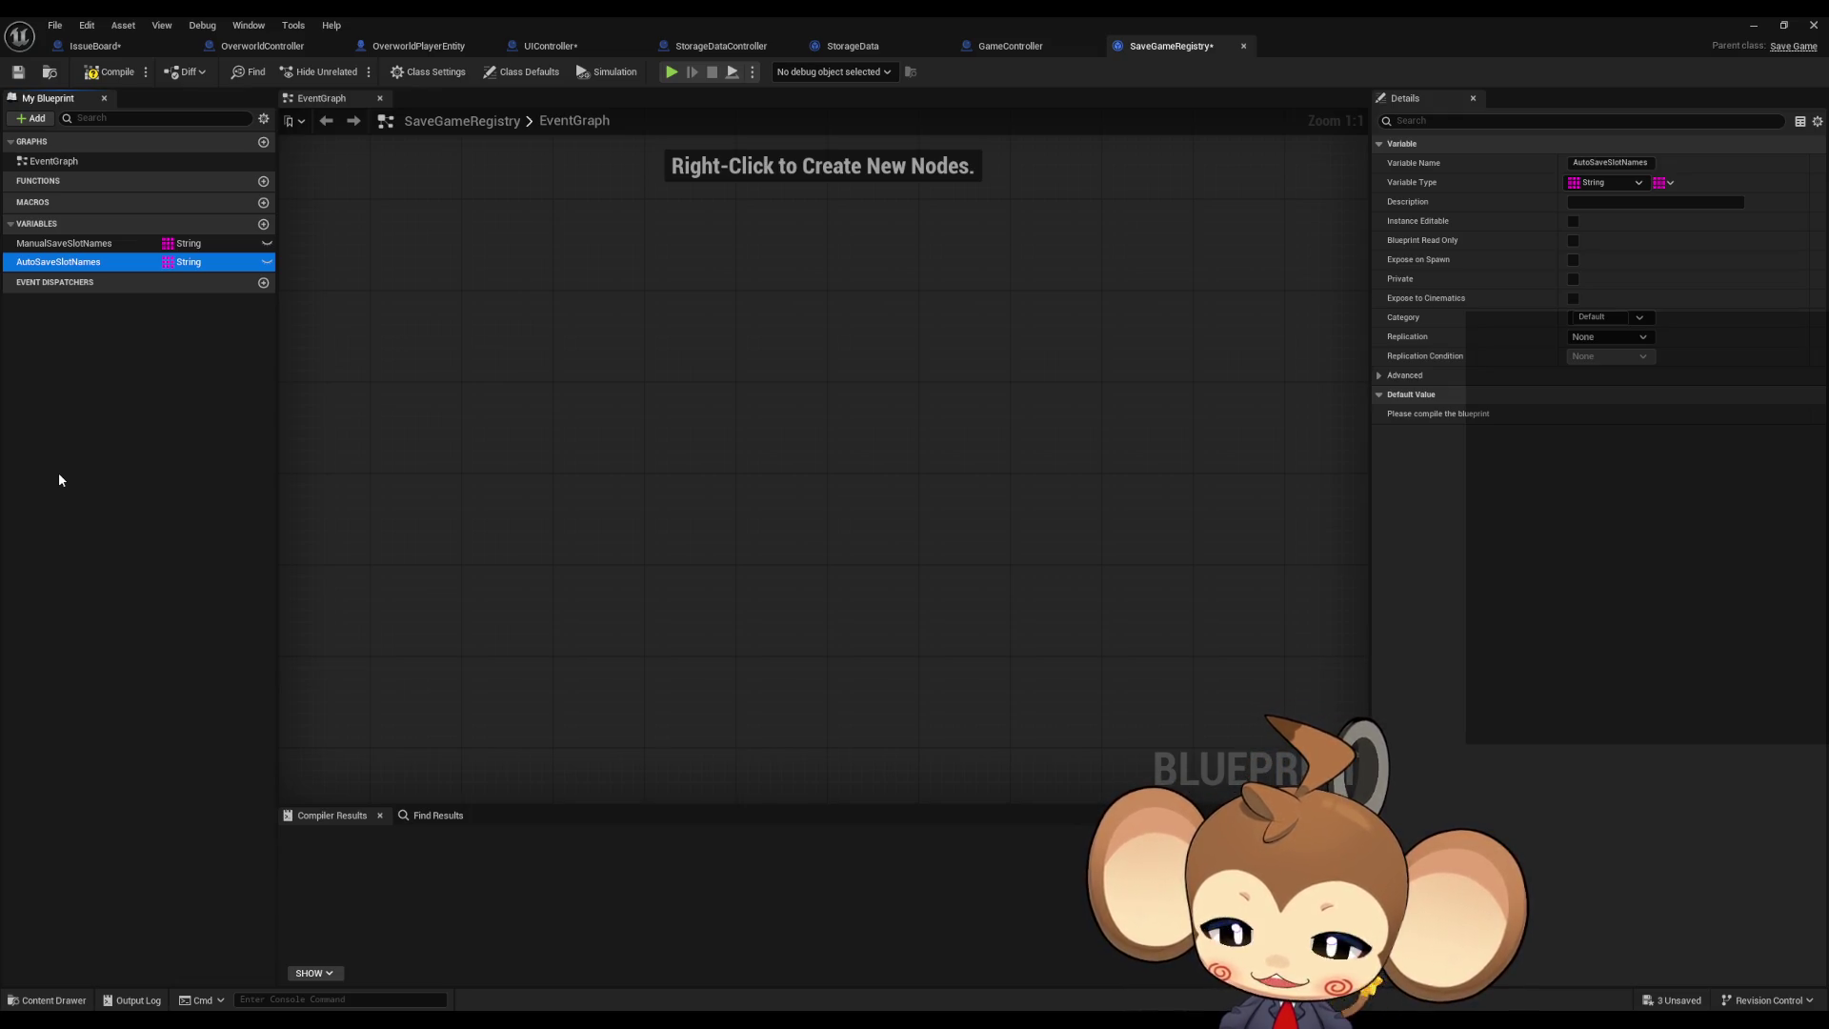
Step: Change AutoSaveSlotNames from an array to a single String and rename it LastSavedSaveSlotName
left_click(1664, 182)
left_click(1658, 205)
left_click(63, 267)
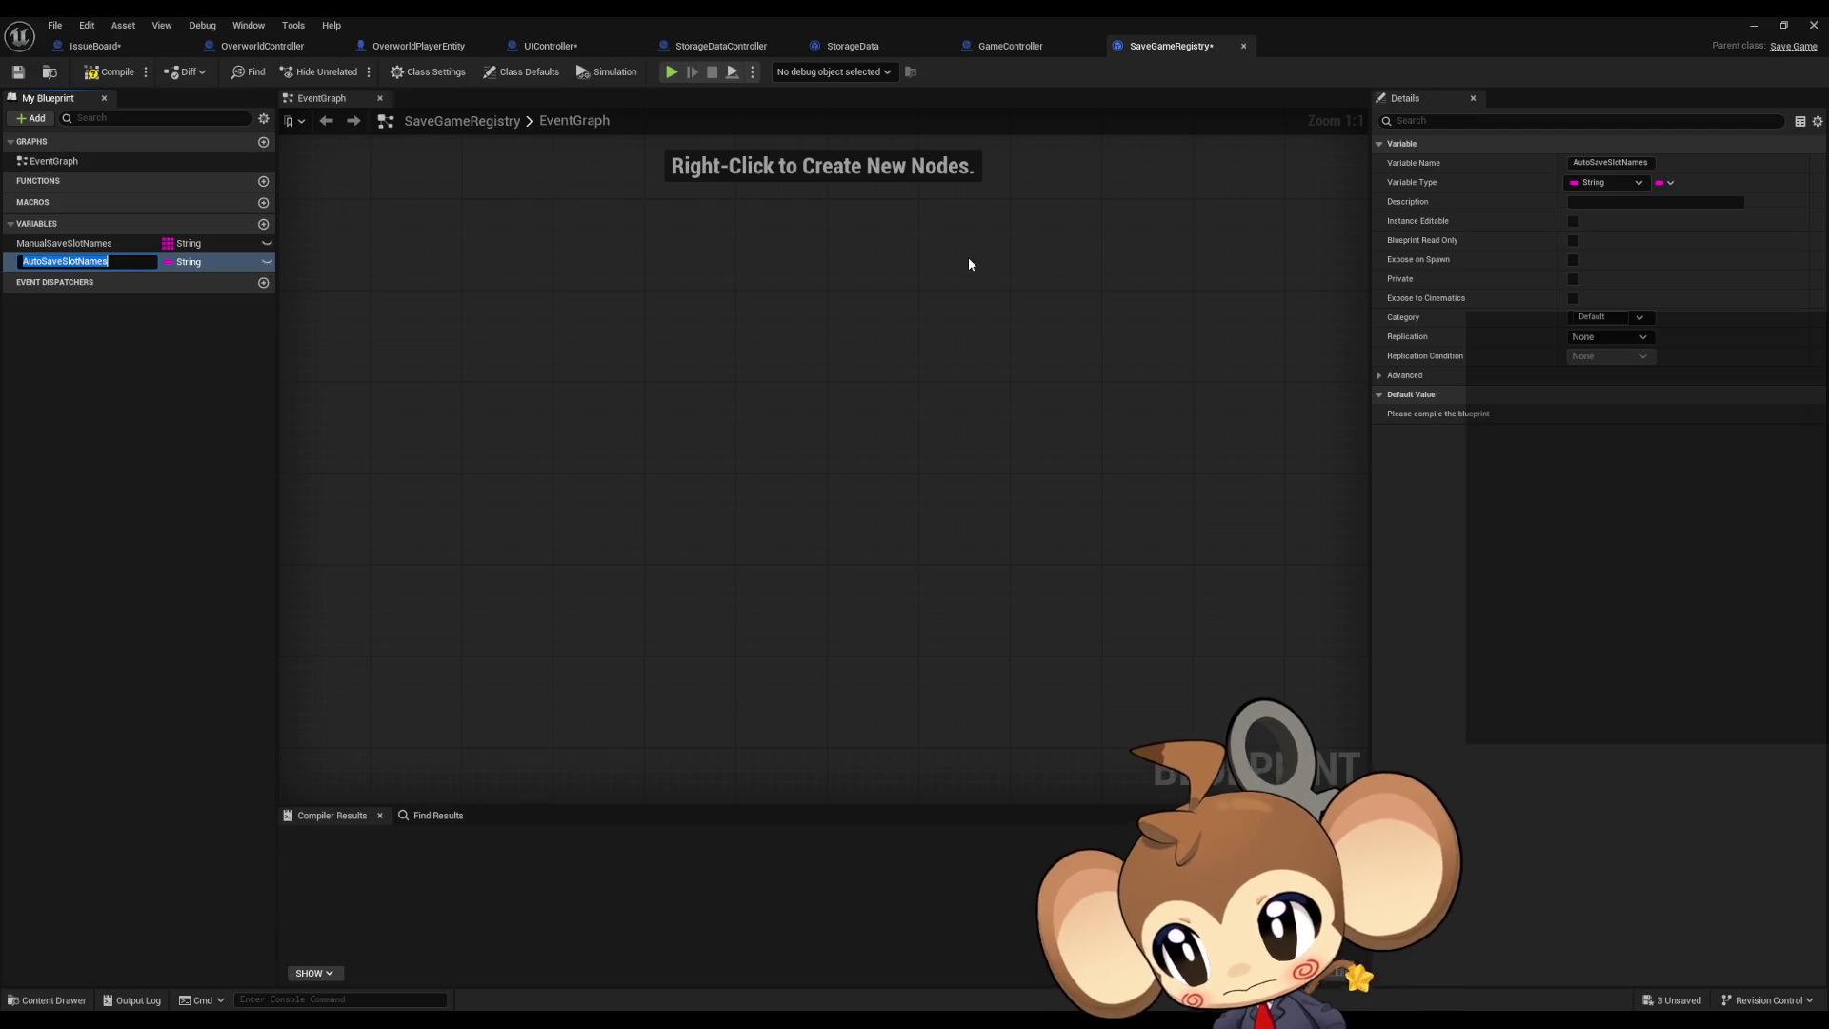
type("L")
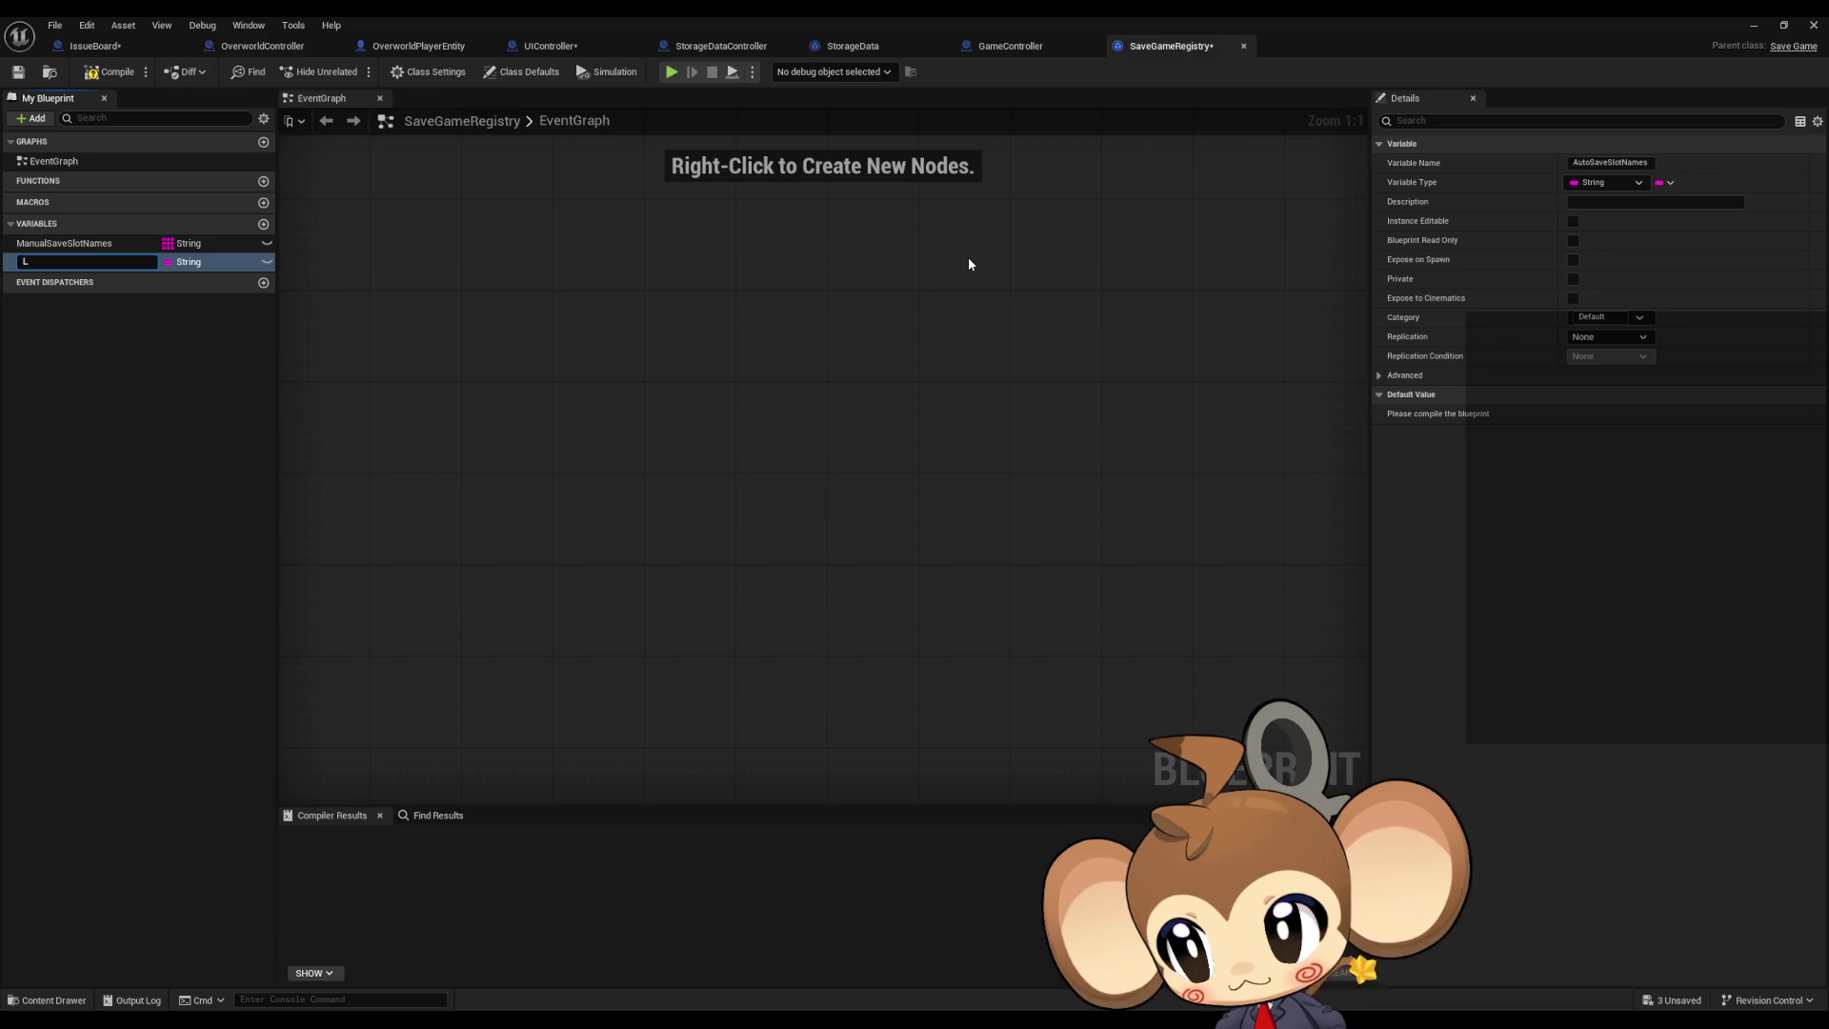
type("ast")
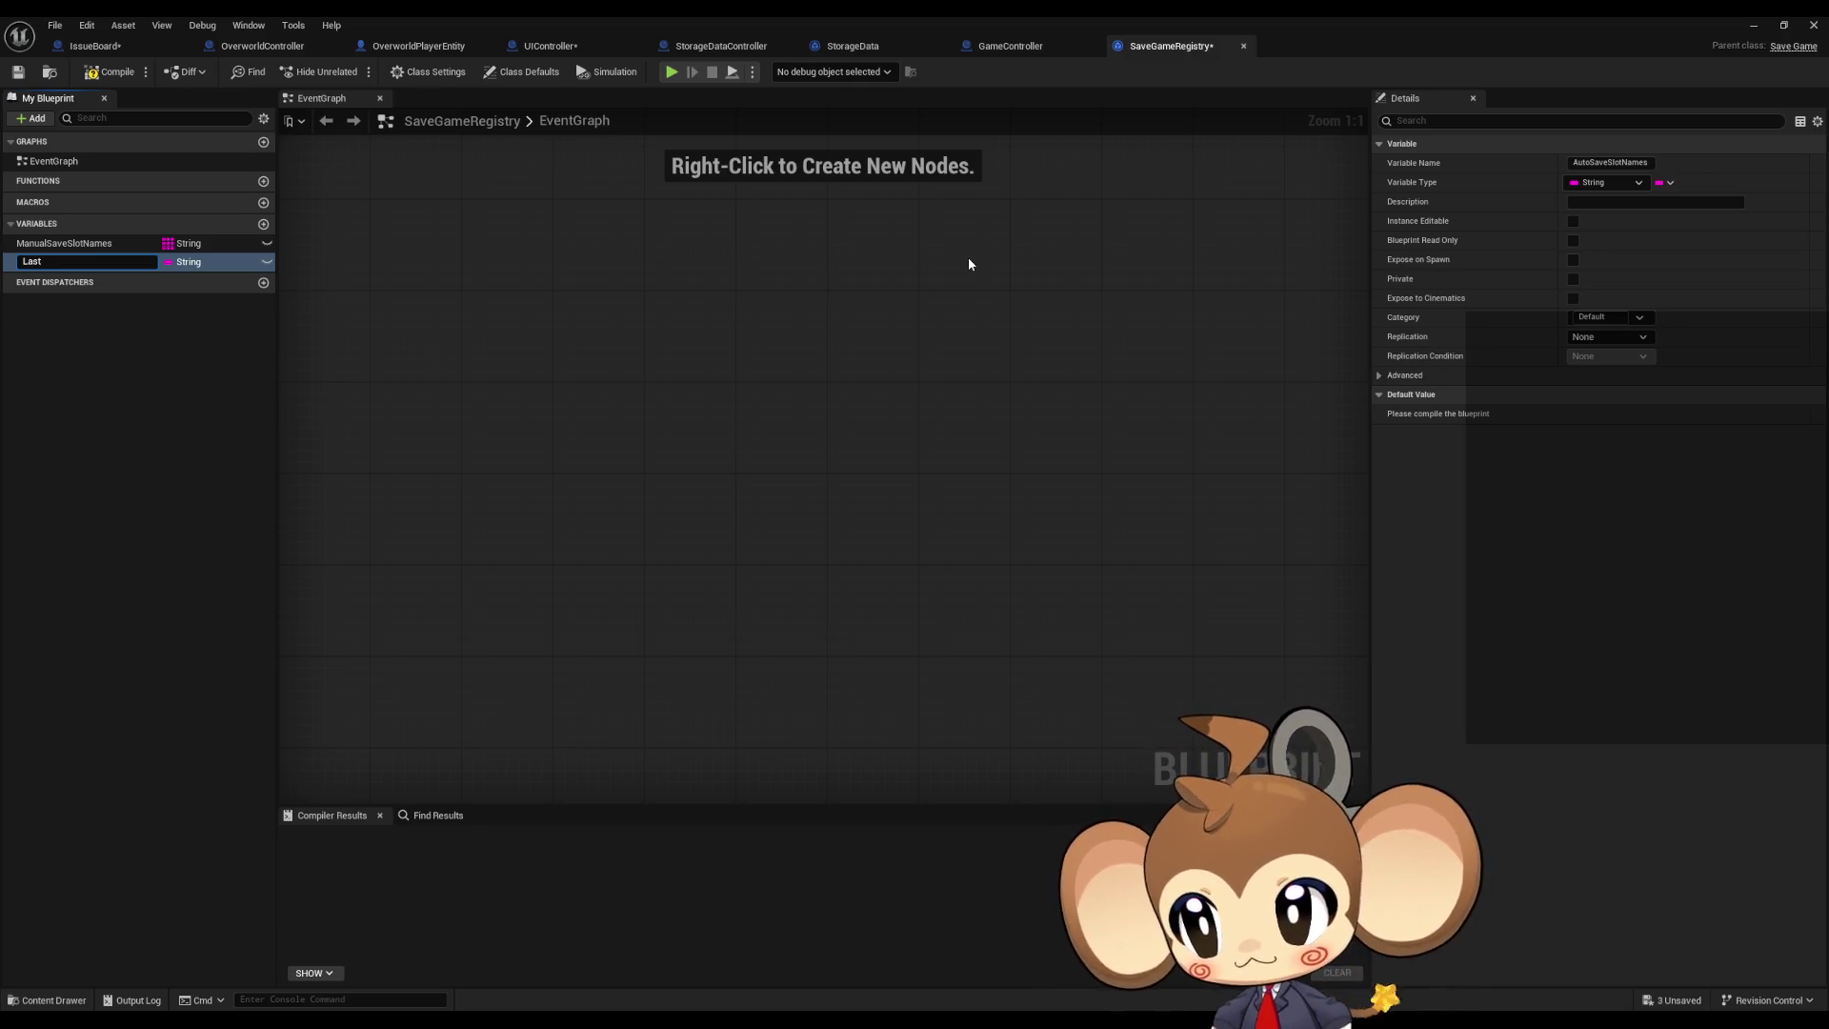
type("SaveSlot")
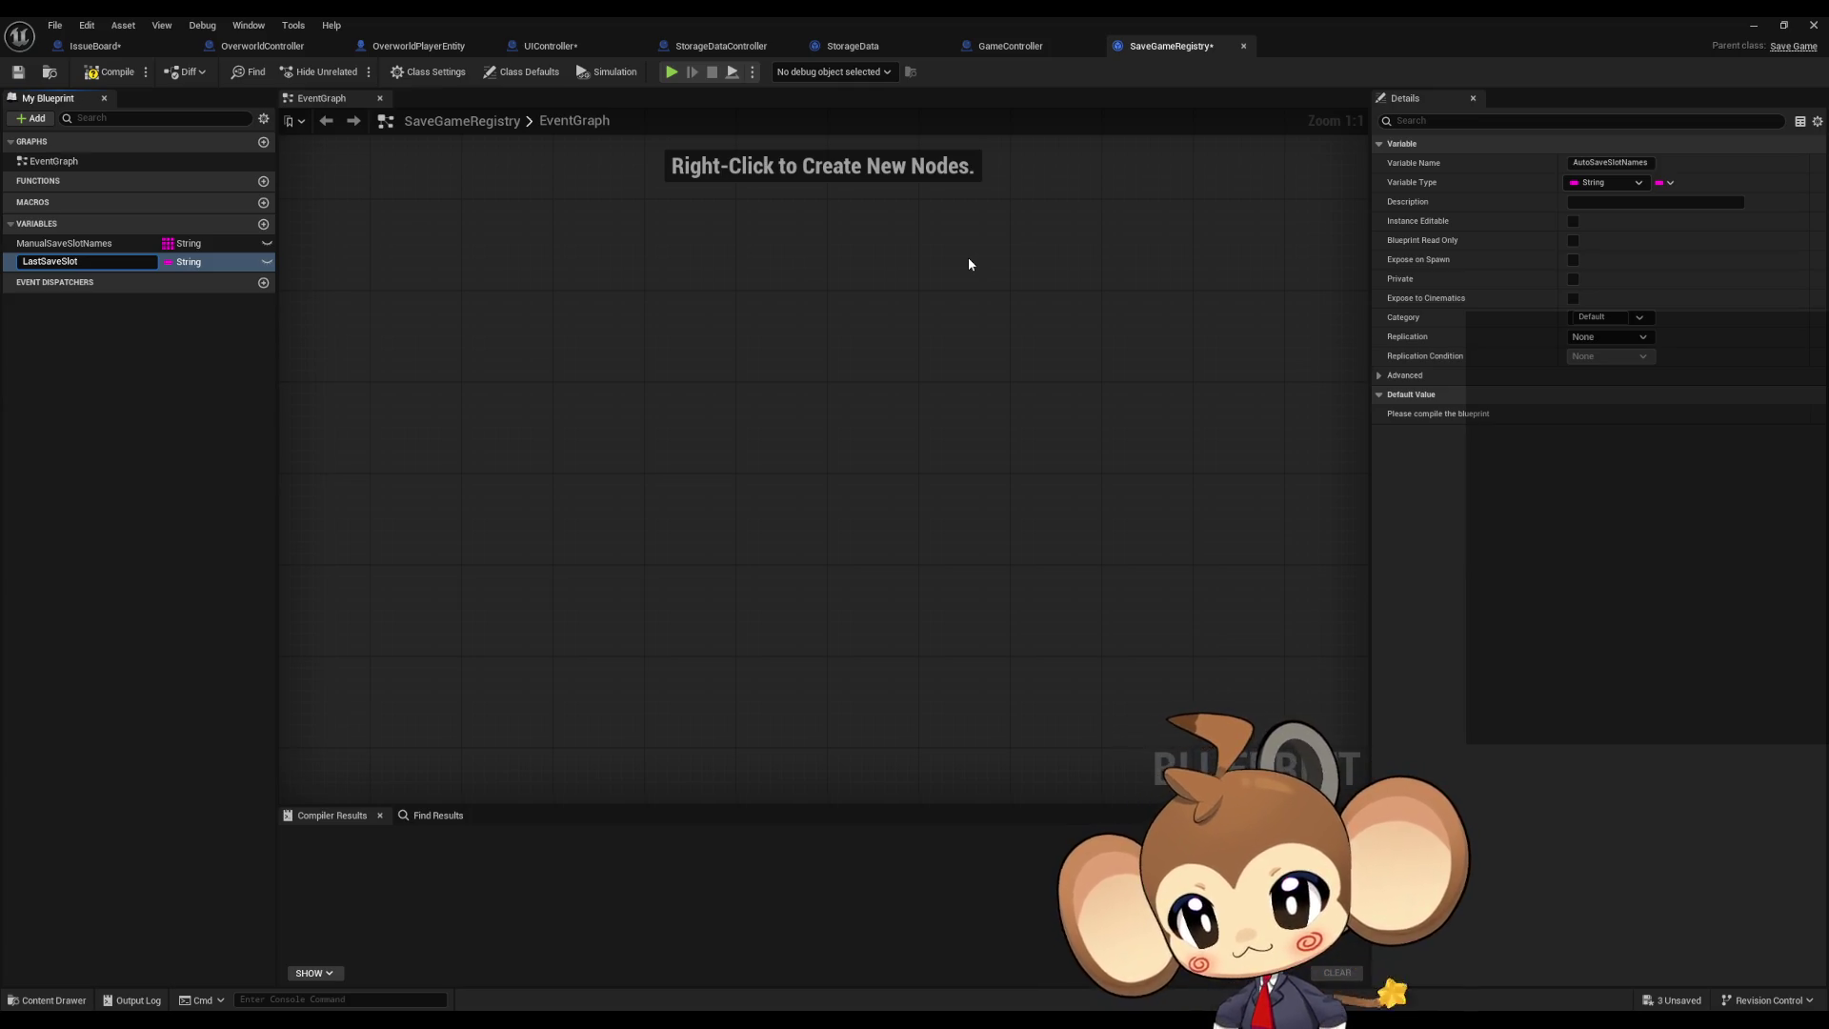
type("Saved")
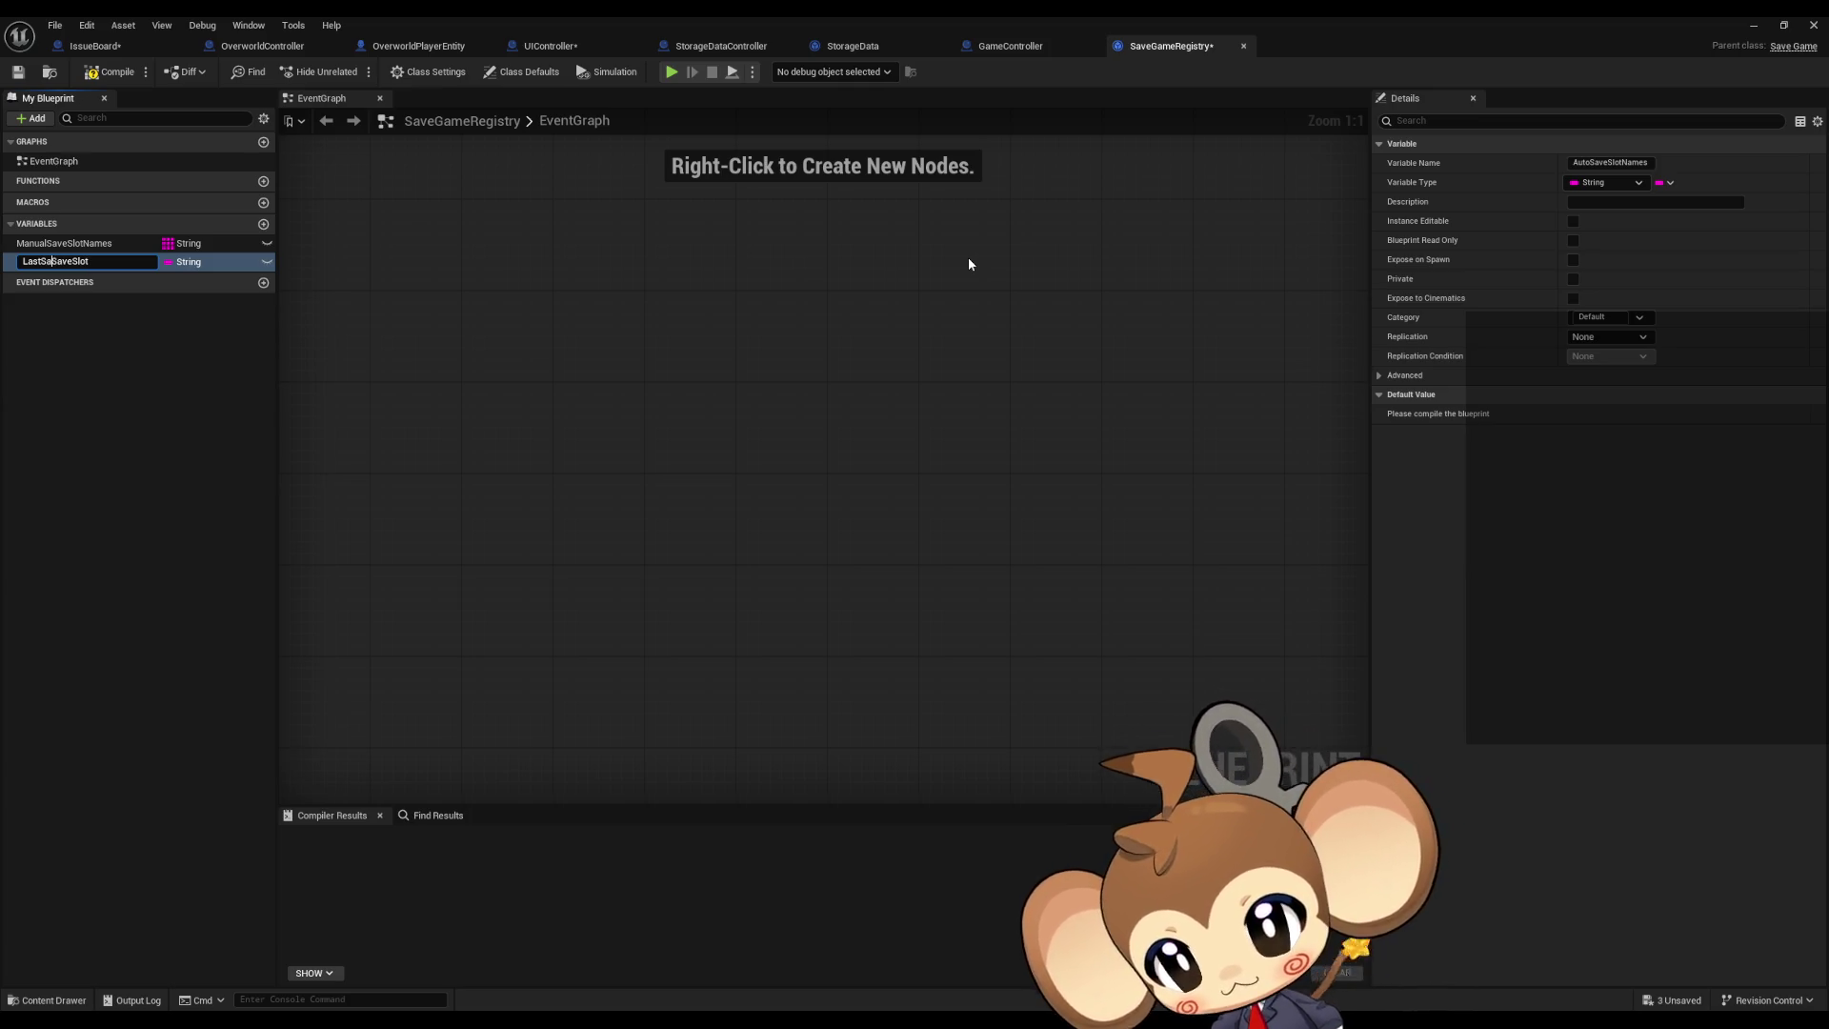
key("Return")
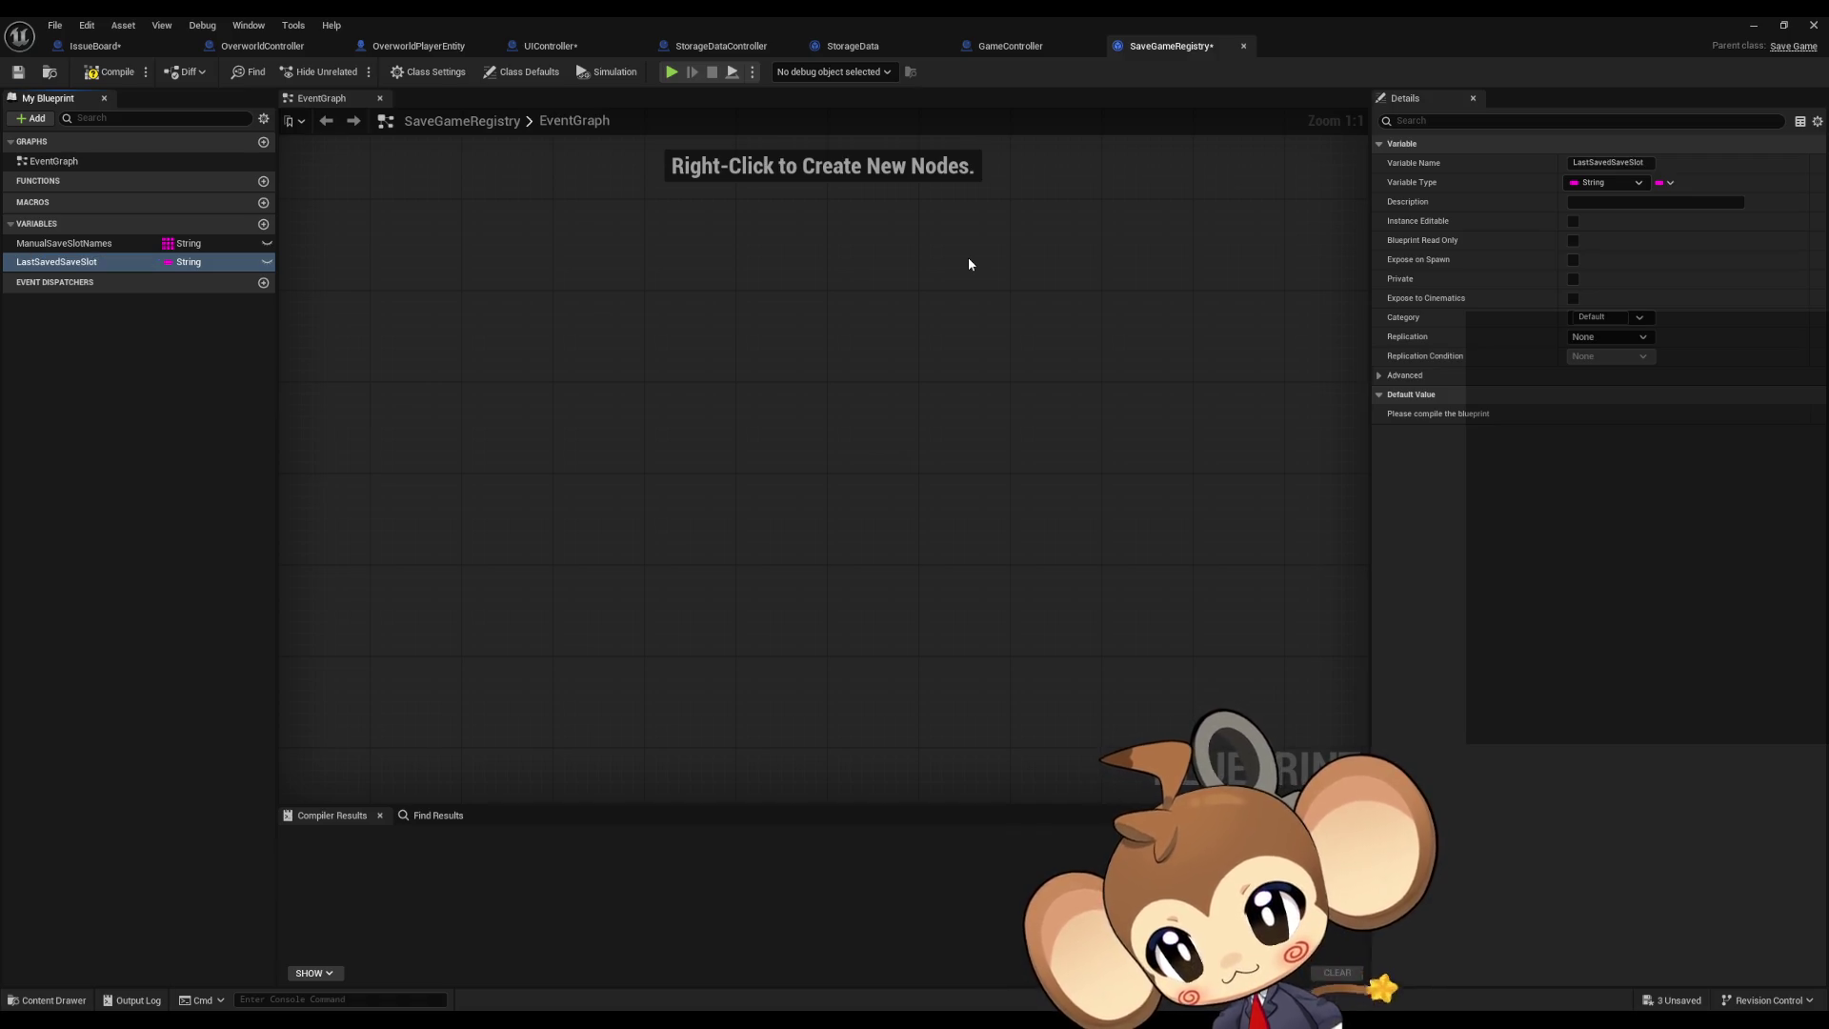
key("F2")
key("End")
type("Na")
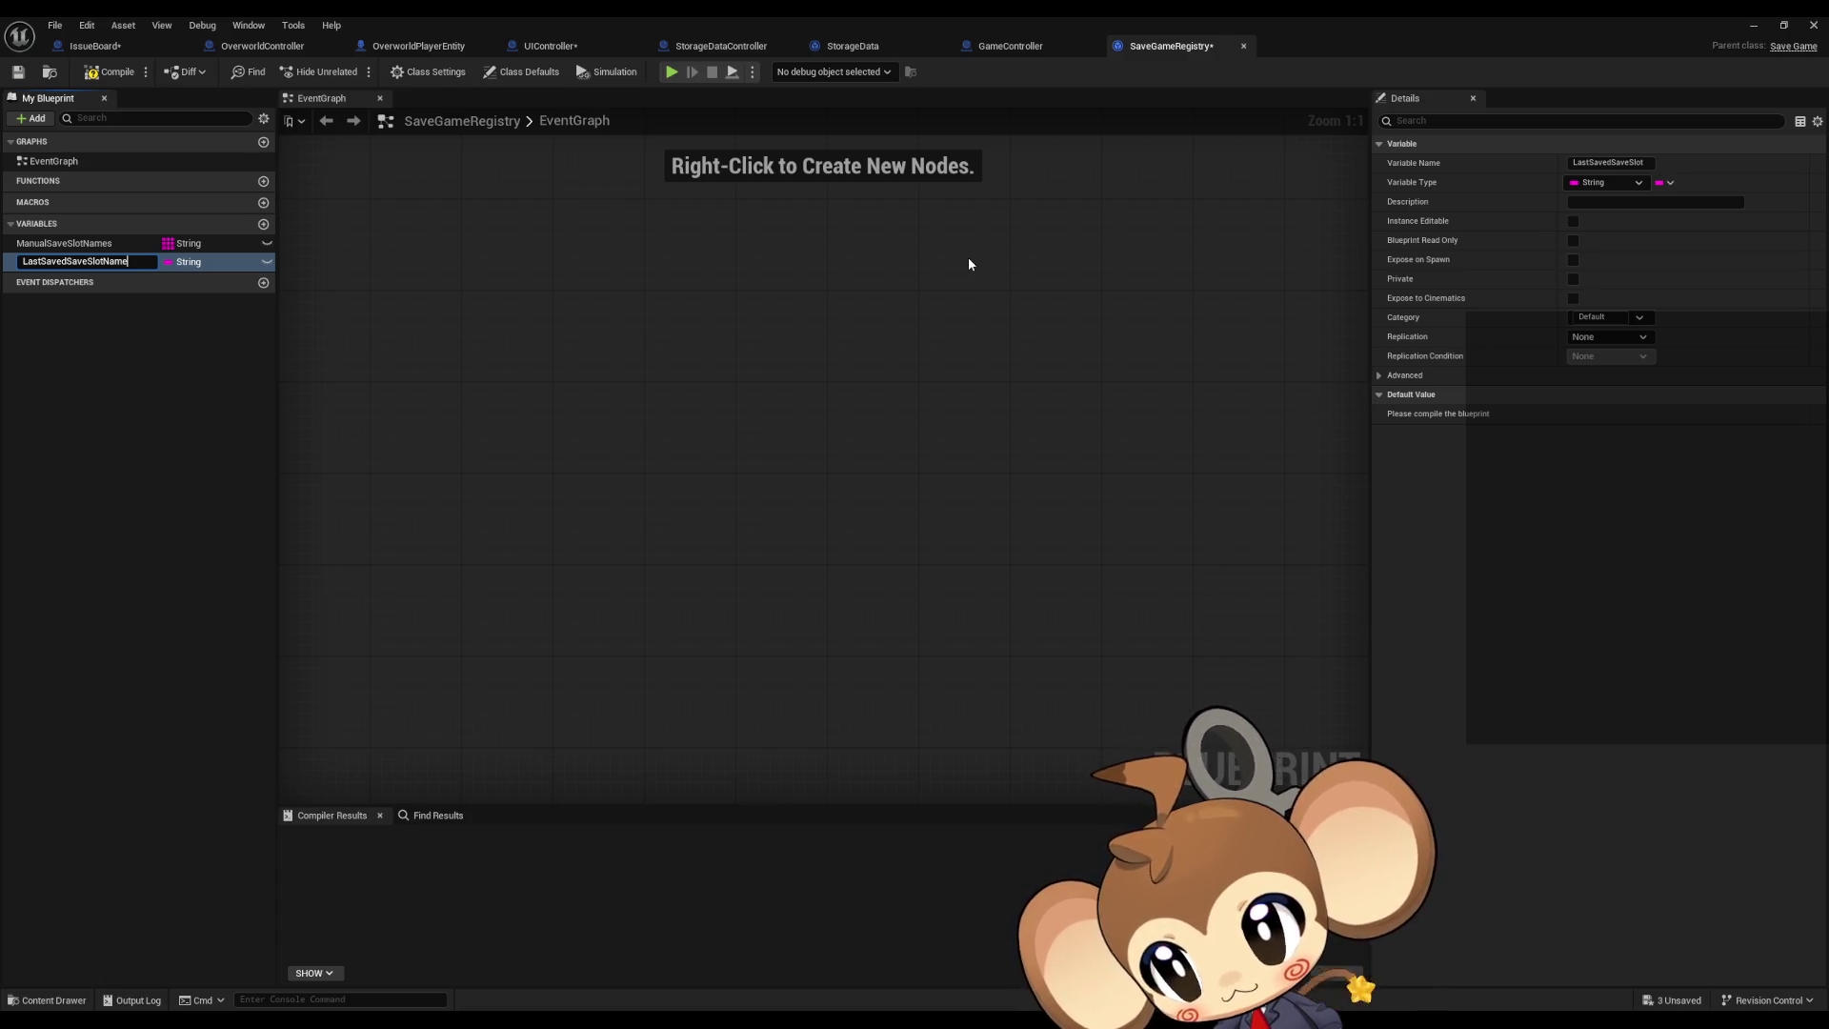
key("Return")
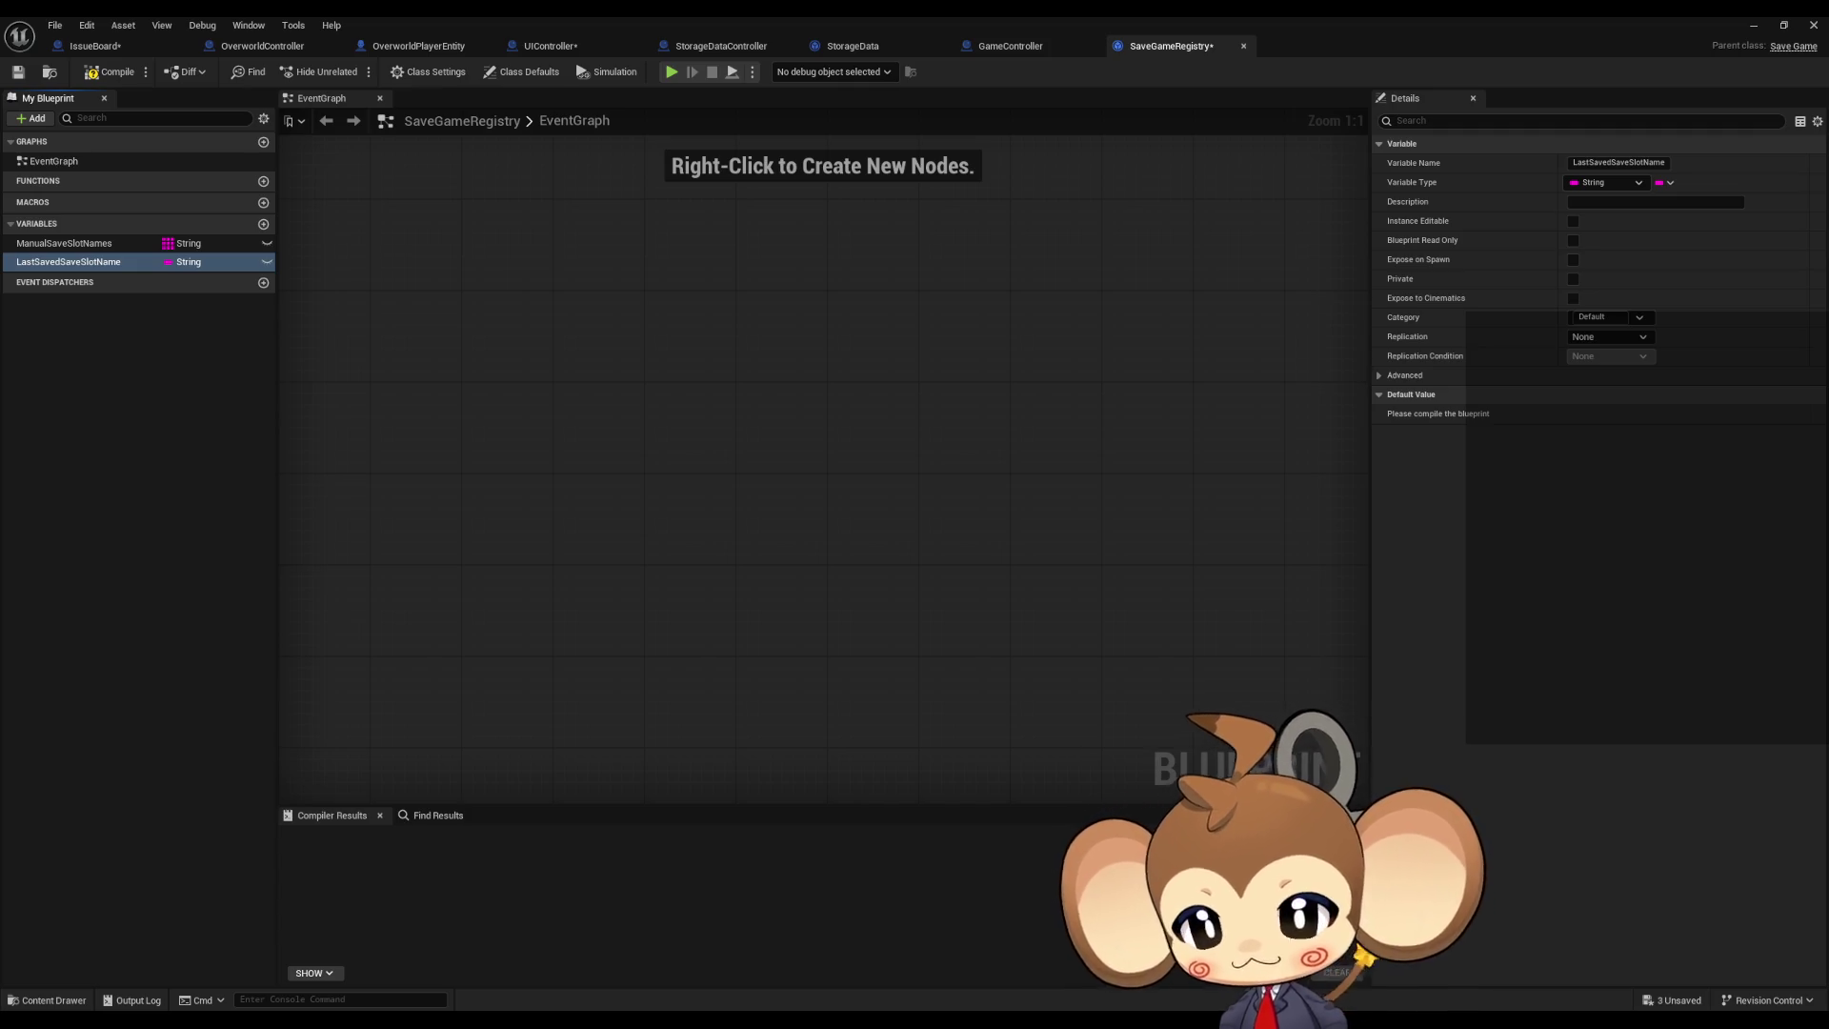
Step: Add an Integer variable AutosaveIndexWhereToSaveNext and compile SaveGameRegistry
left_click(264, 225)
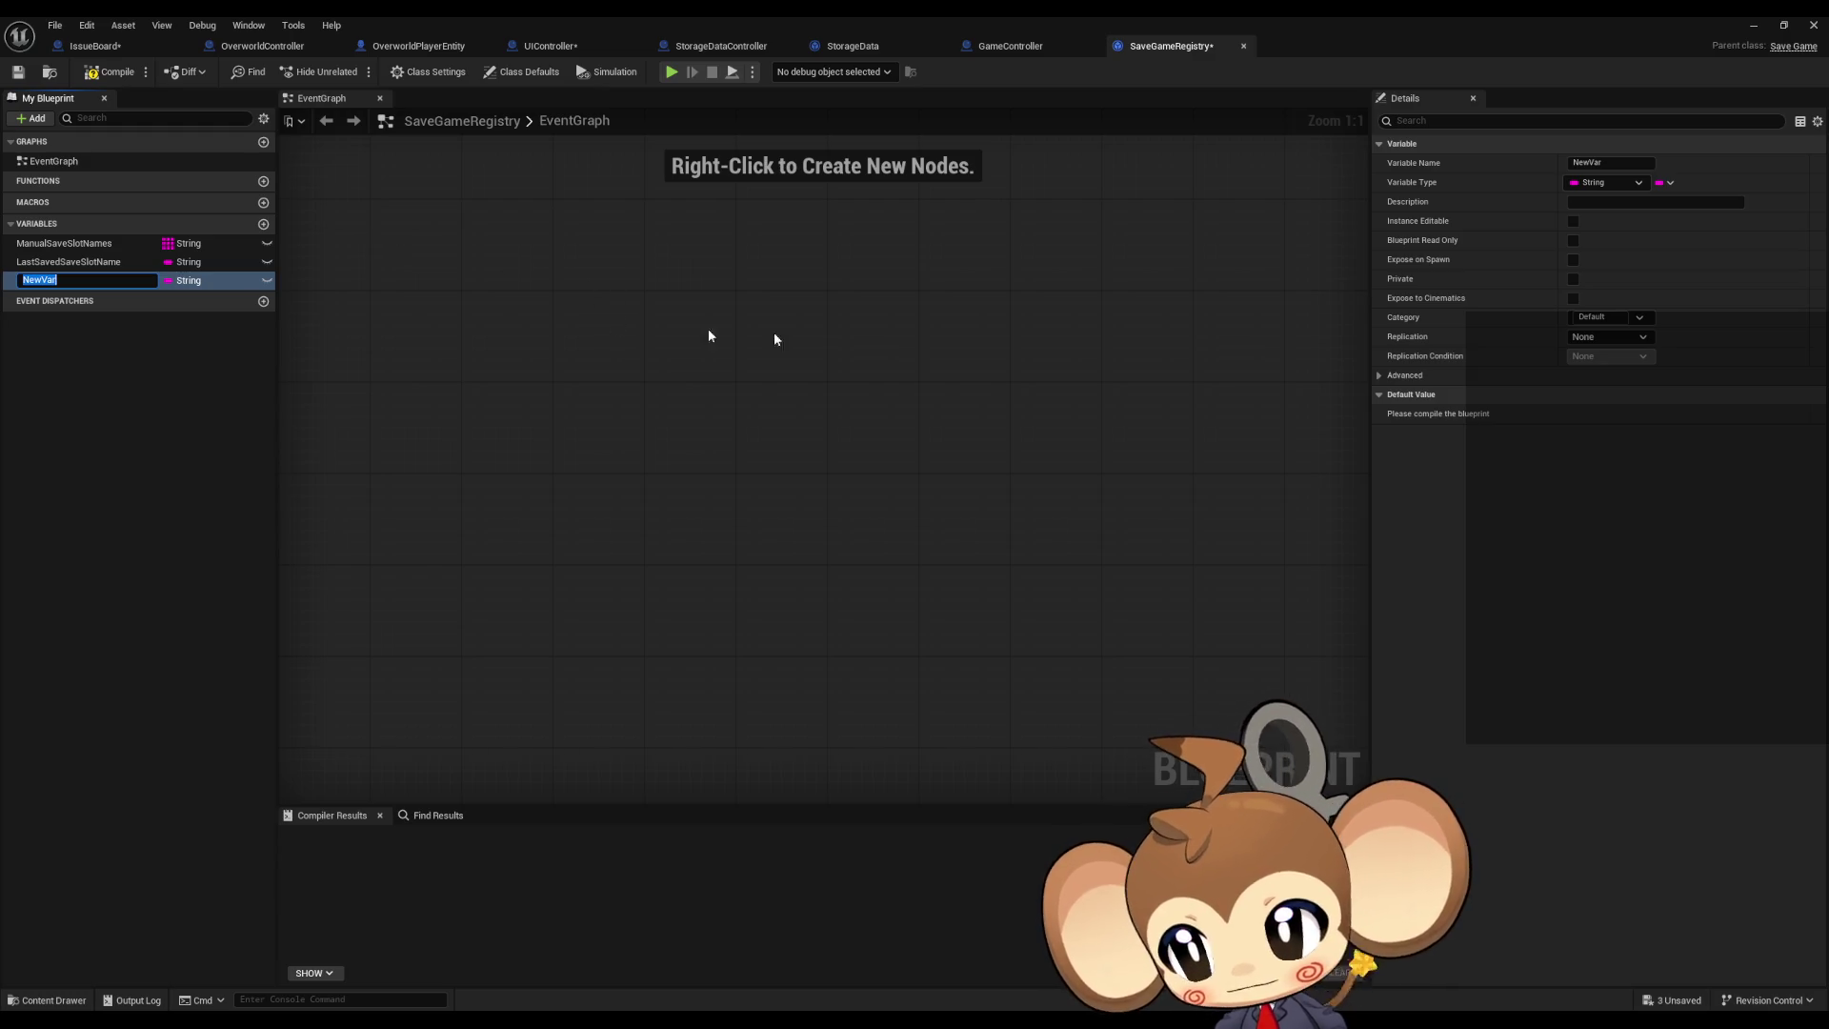
left_click(1667, 182)
left_click(1623, 184)
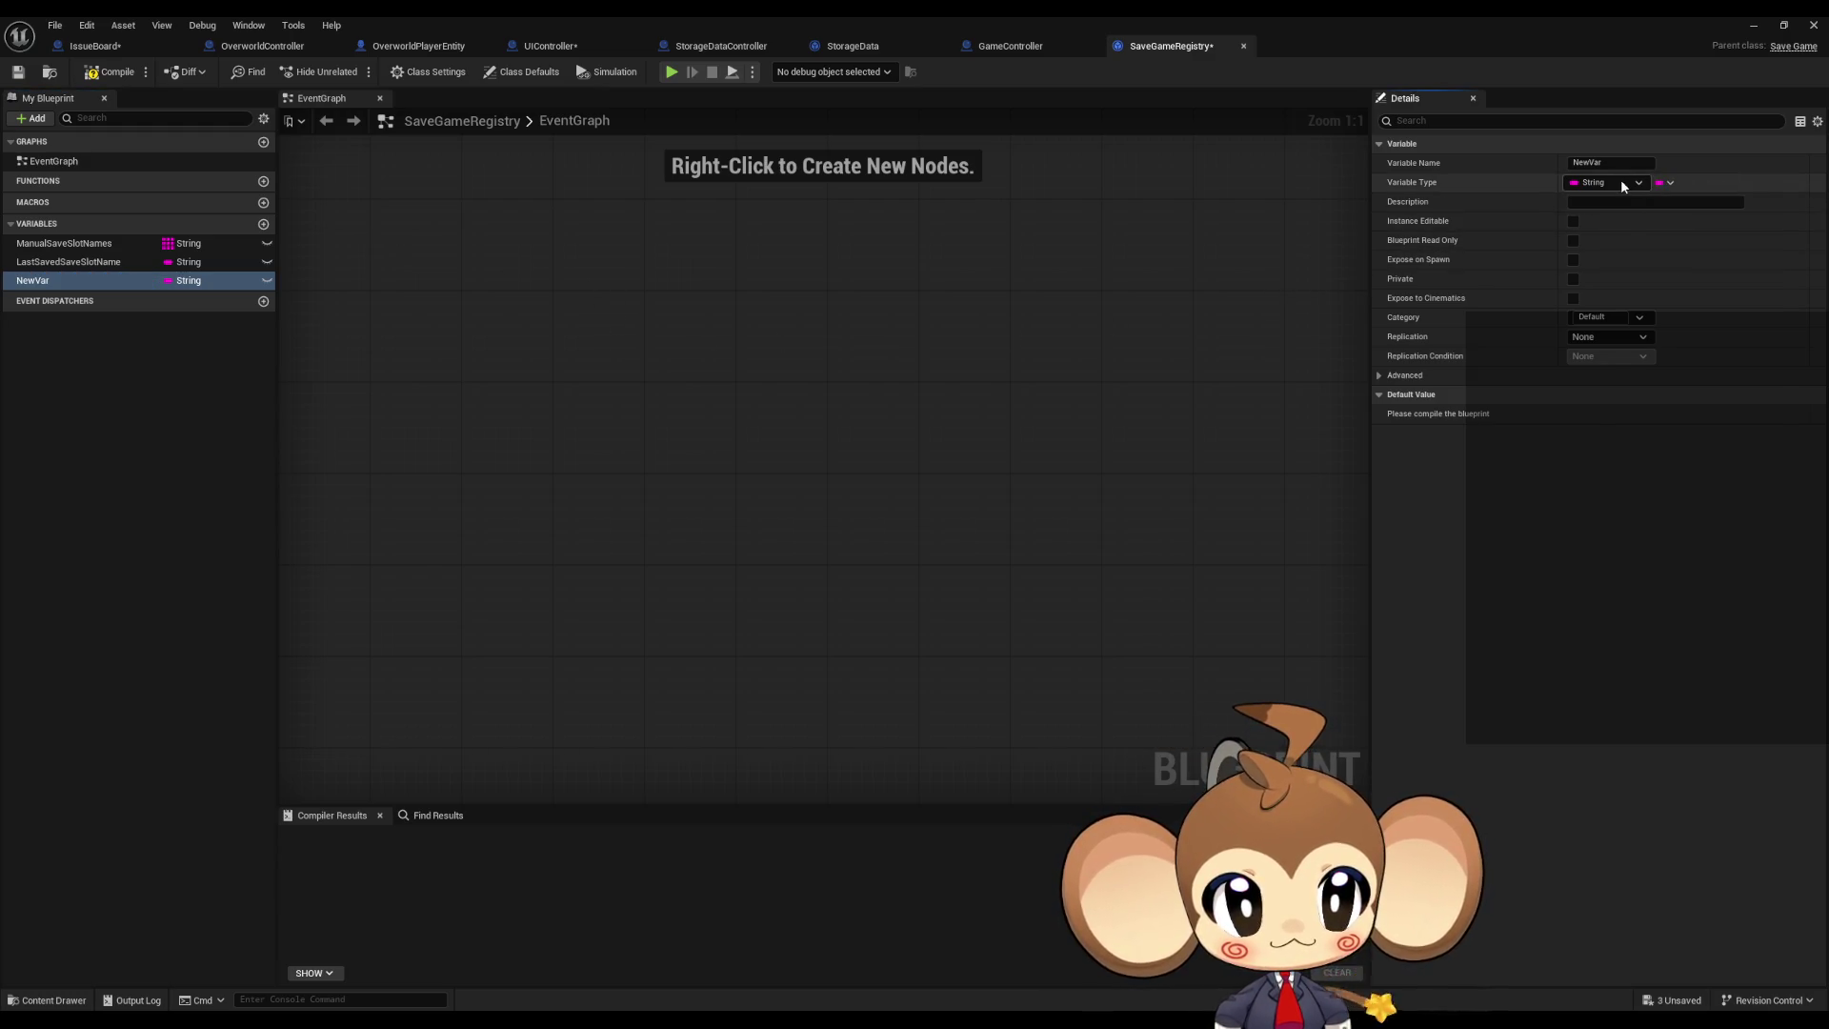
left_click(1623, 184)
left_click(1617, 255)
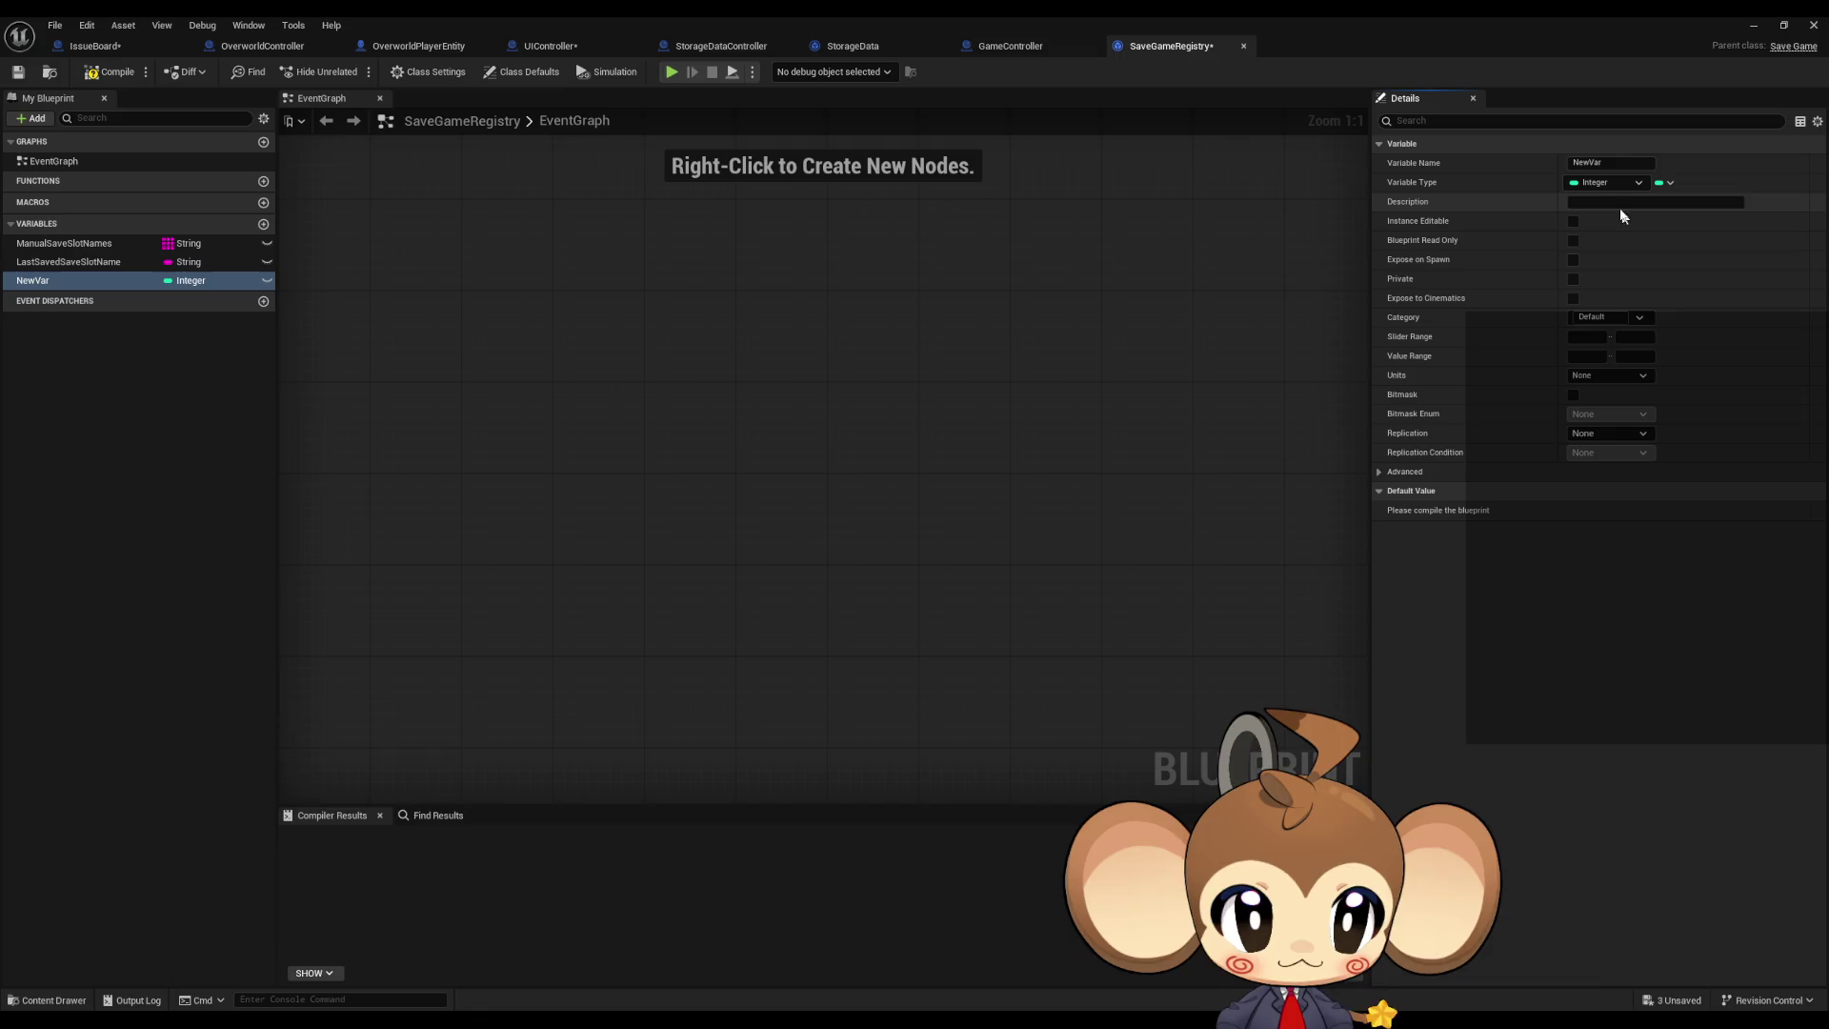
left_click(55, 283)
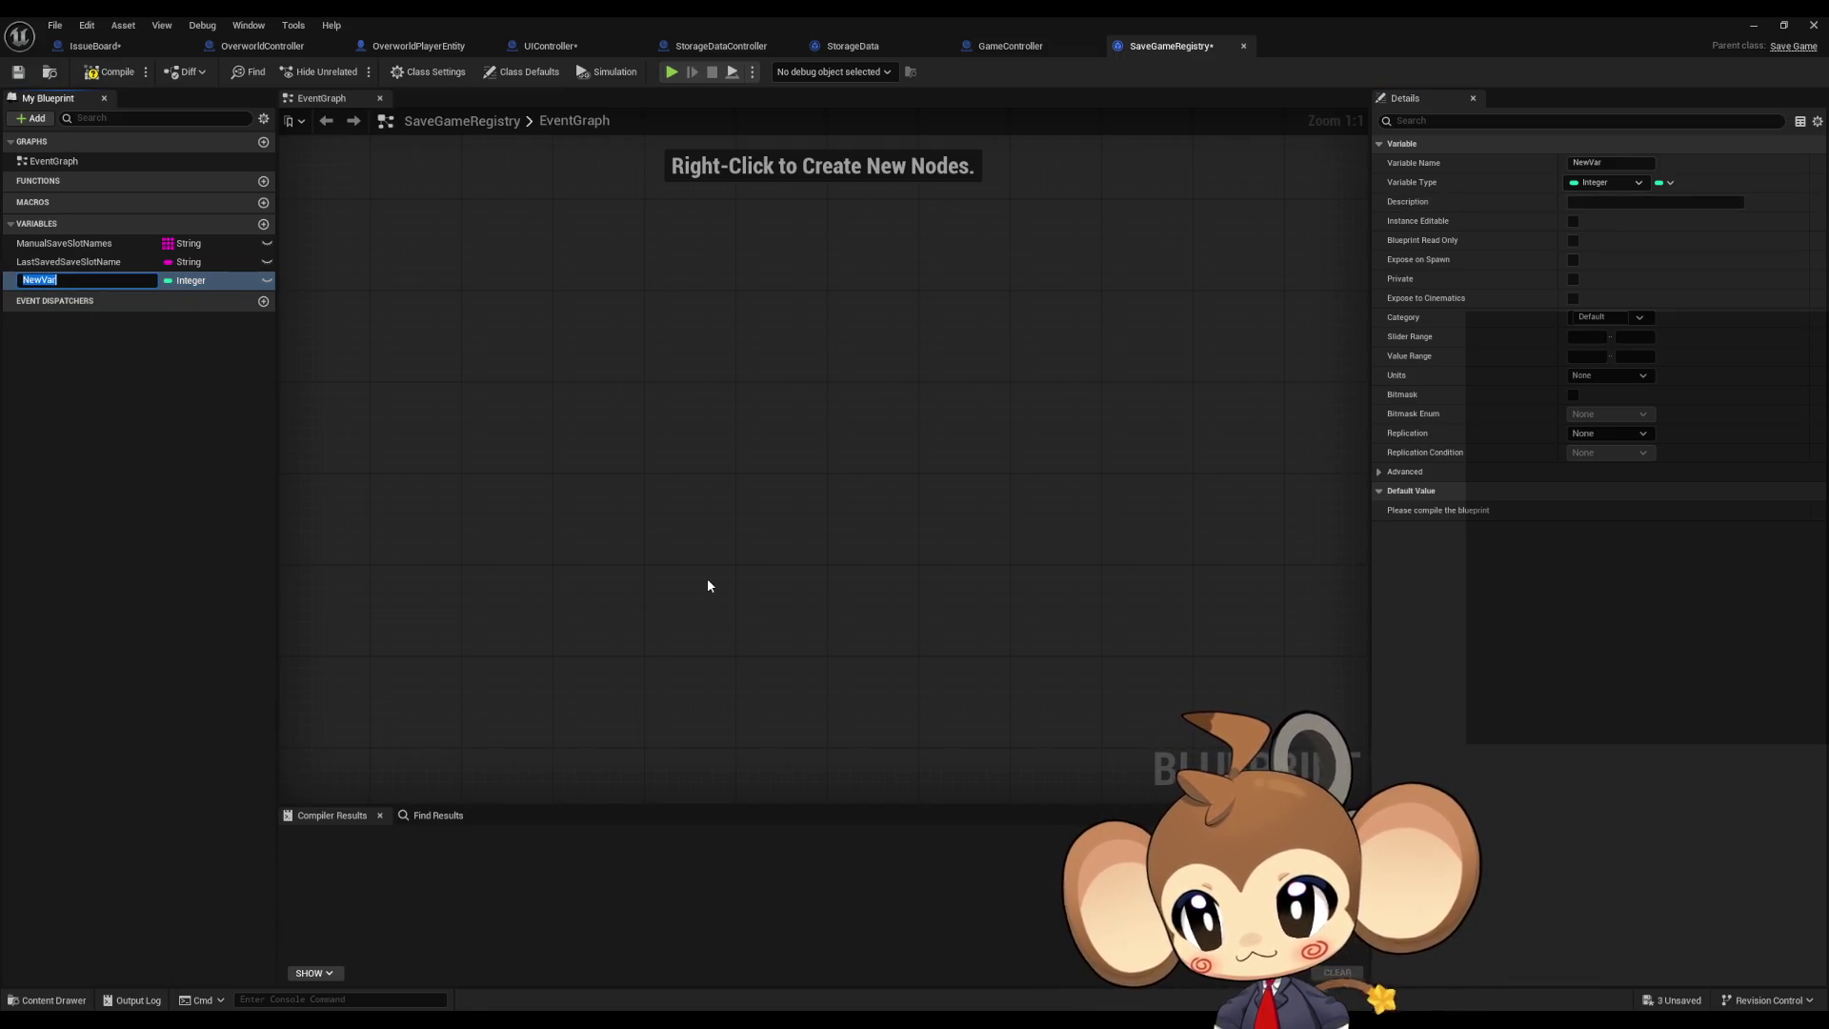
type("Autos")
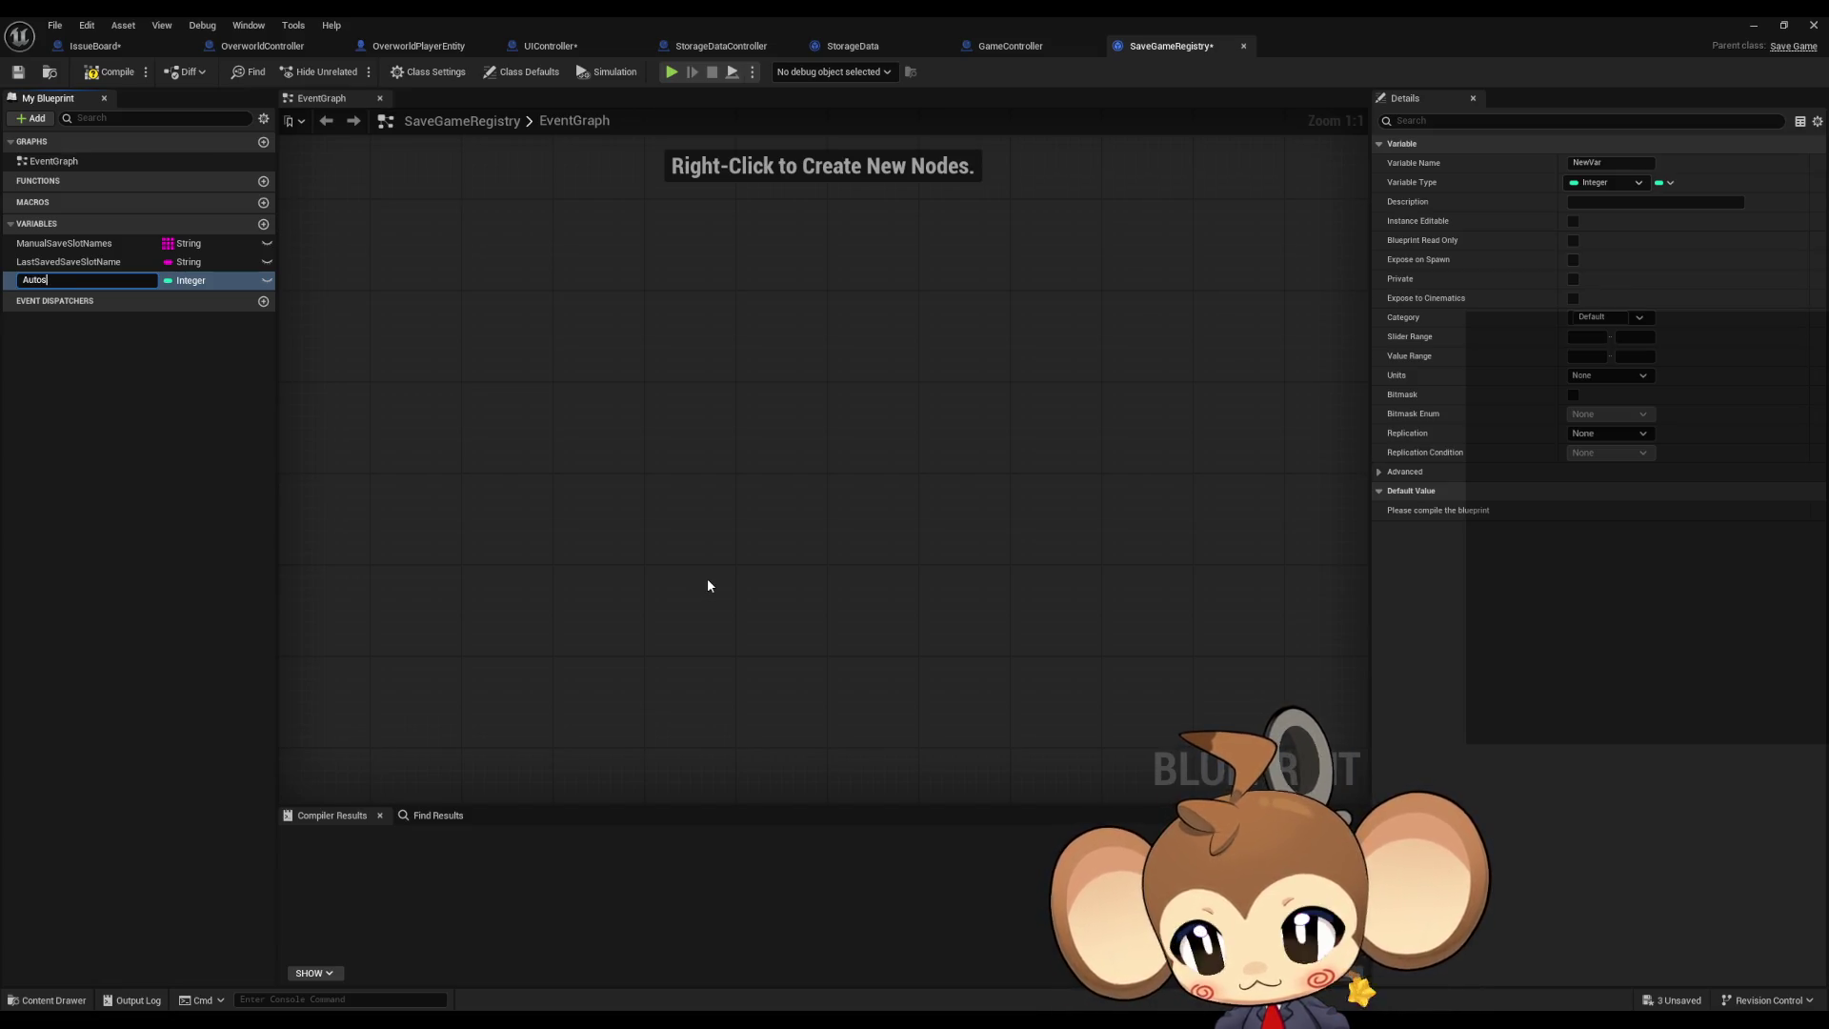
type("aveIndexWhereTo")
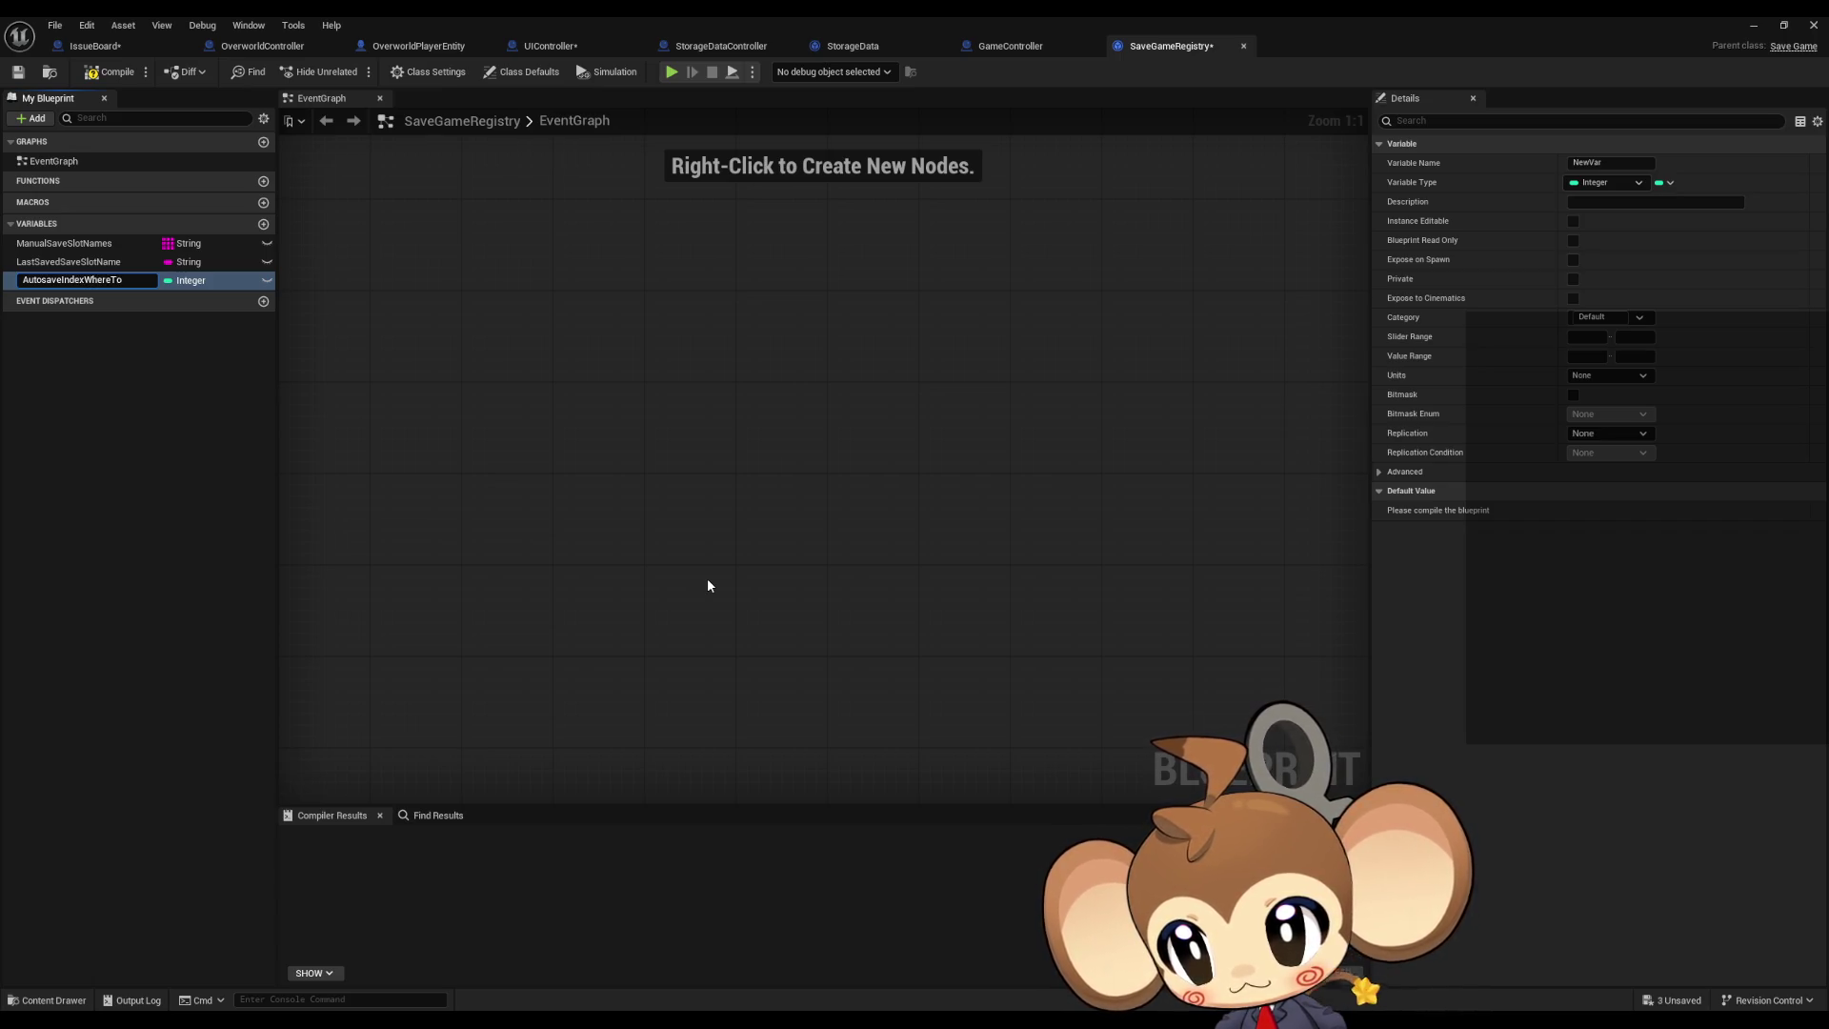
type("SaveNext")
key("Return")
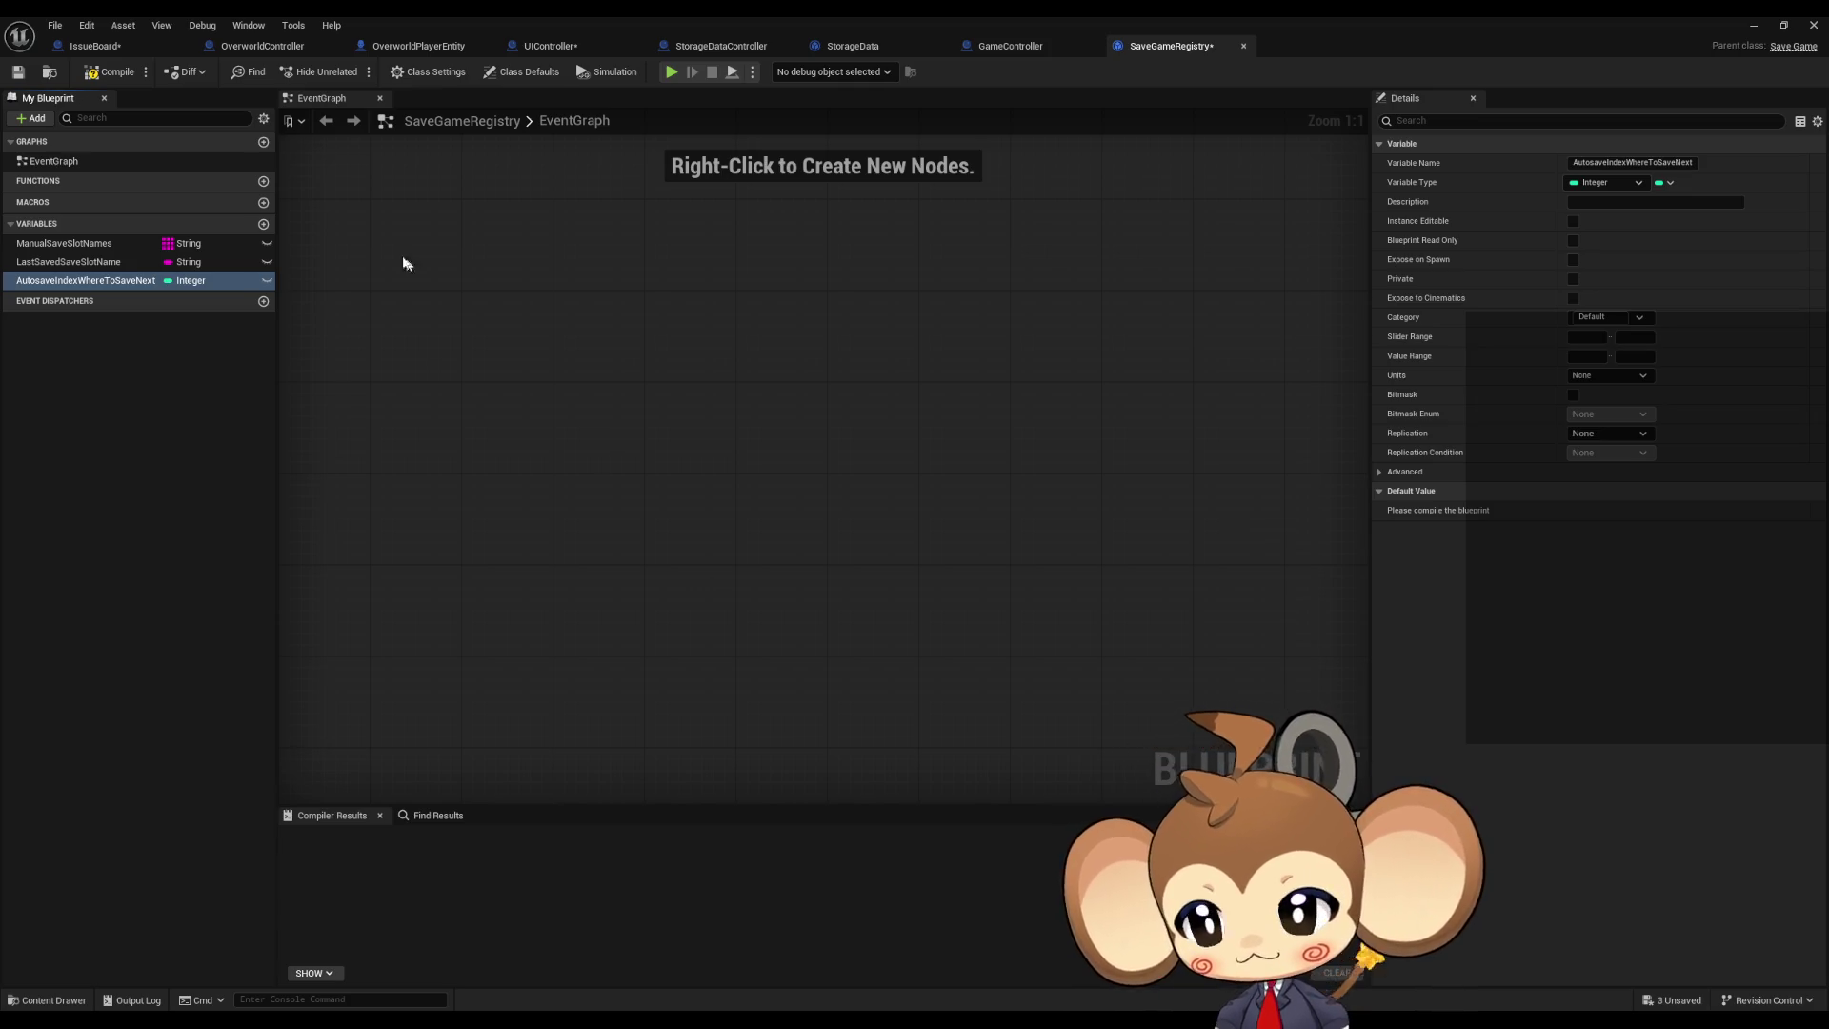
left_click(92, 76)
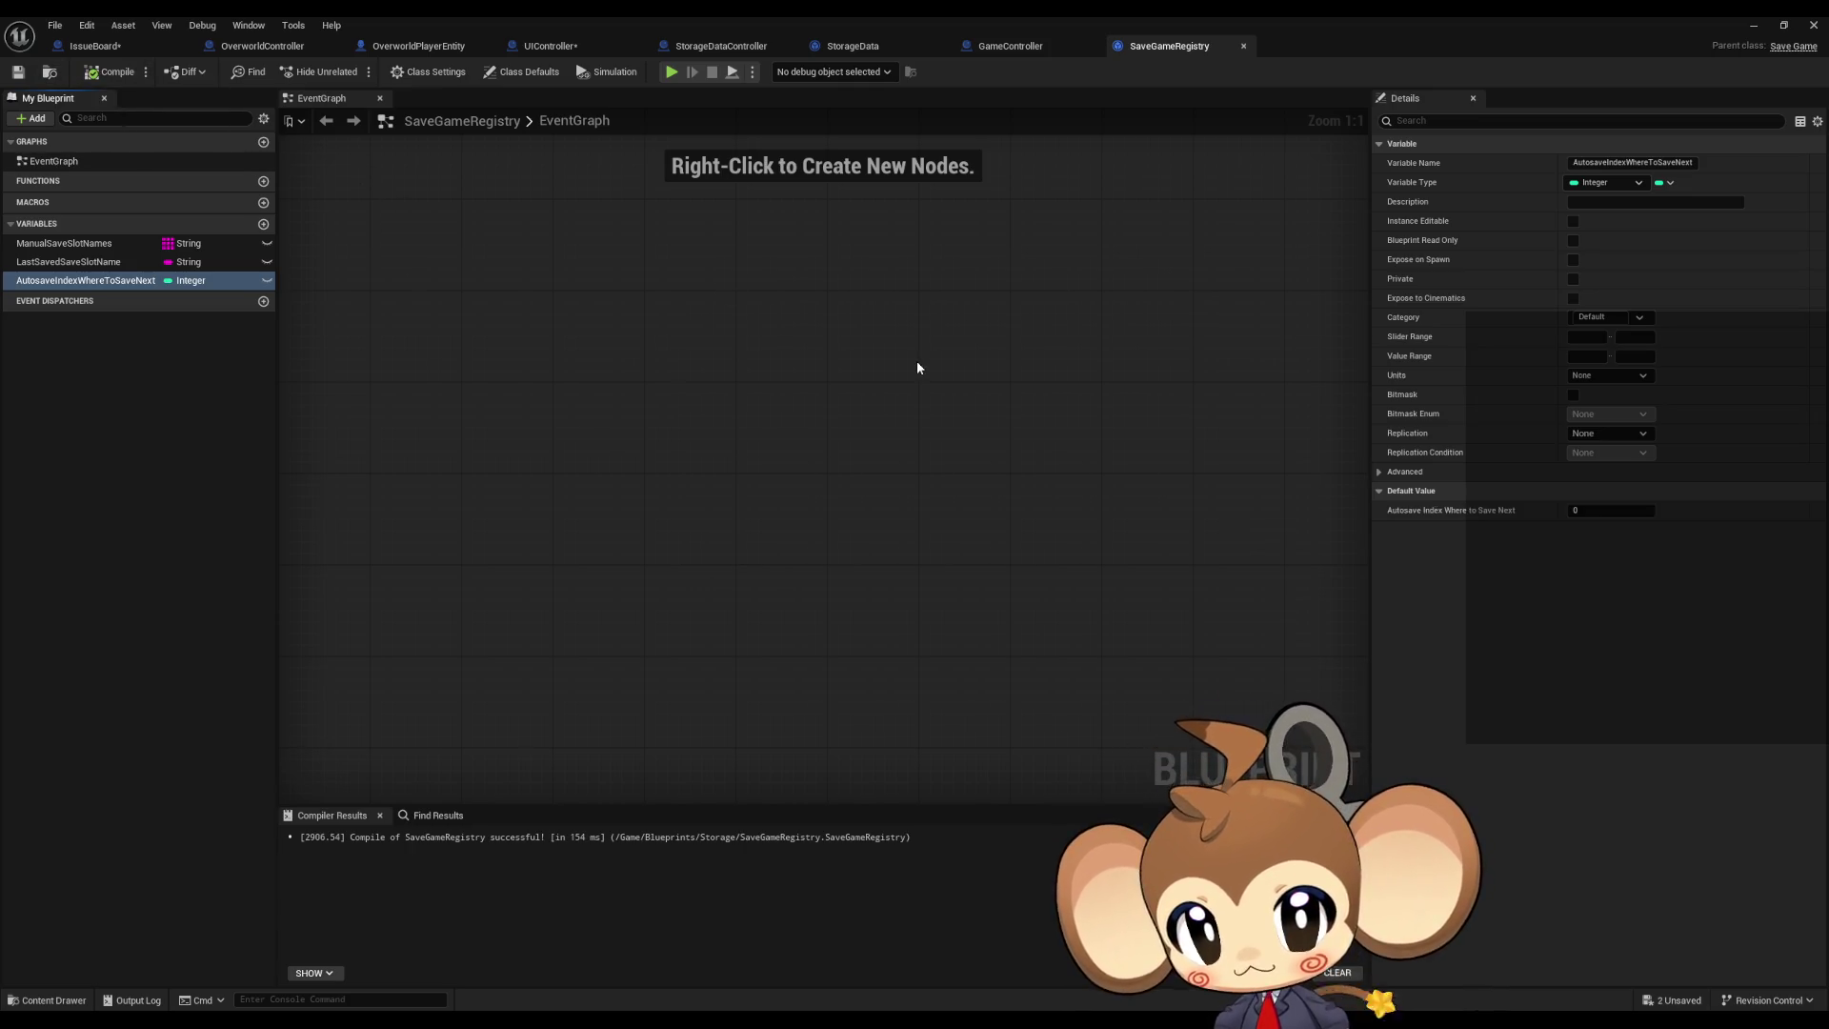
Step: Return to the StorageDataController event graph and bring the SaveStorageData and LoadSettingsData nodes into view
left_click(853, 47)
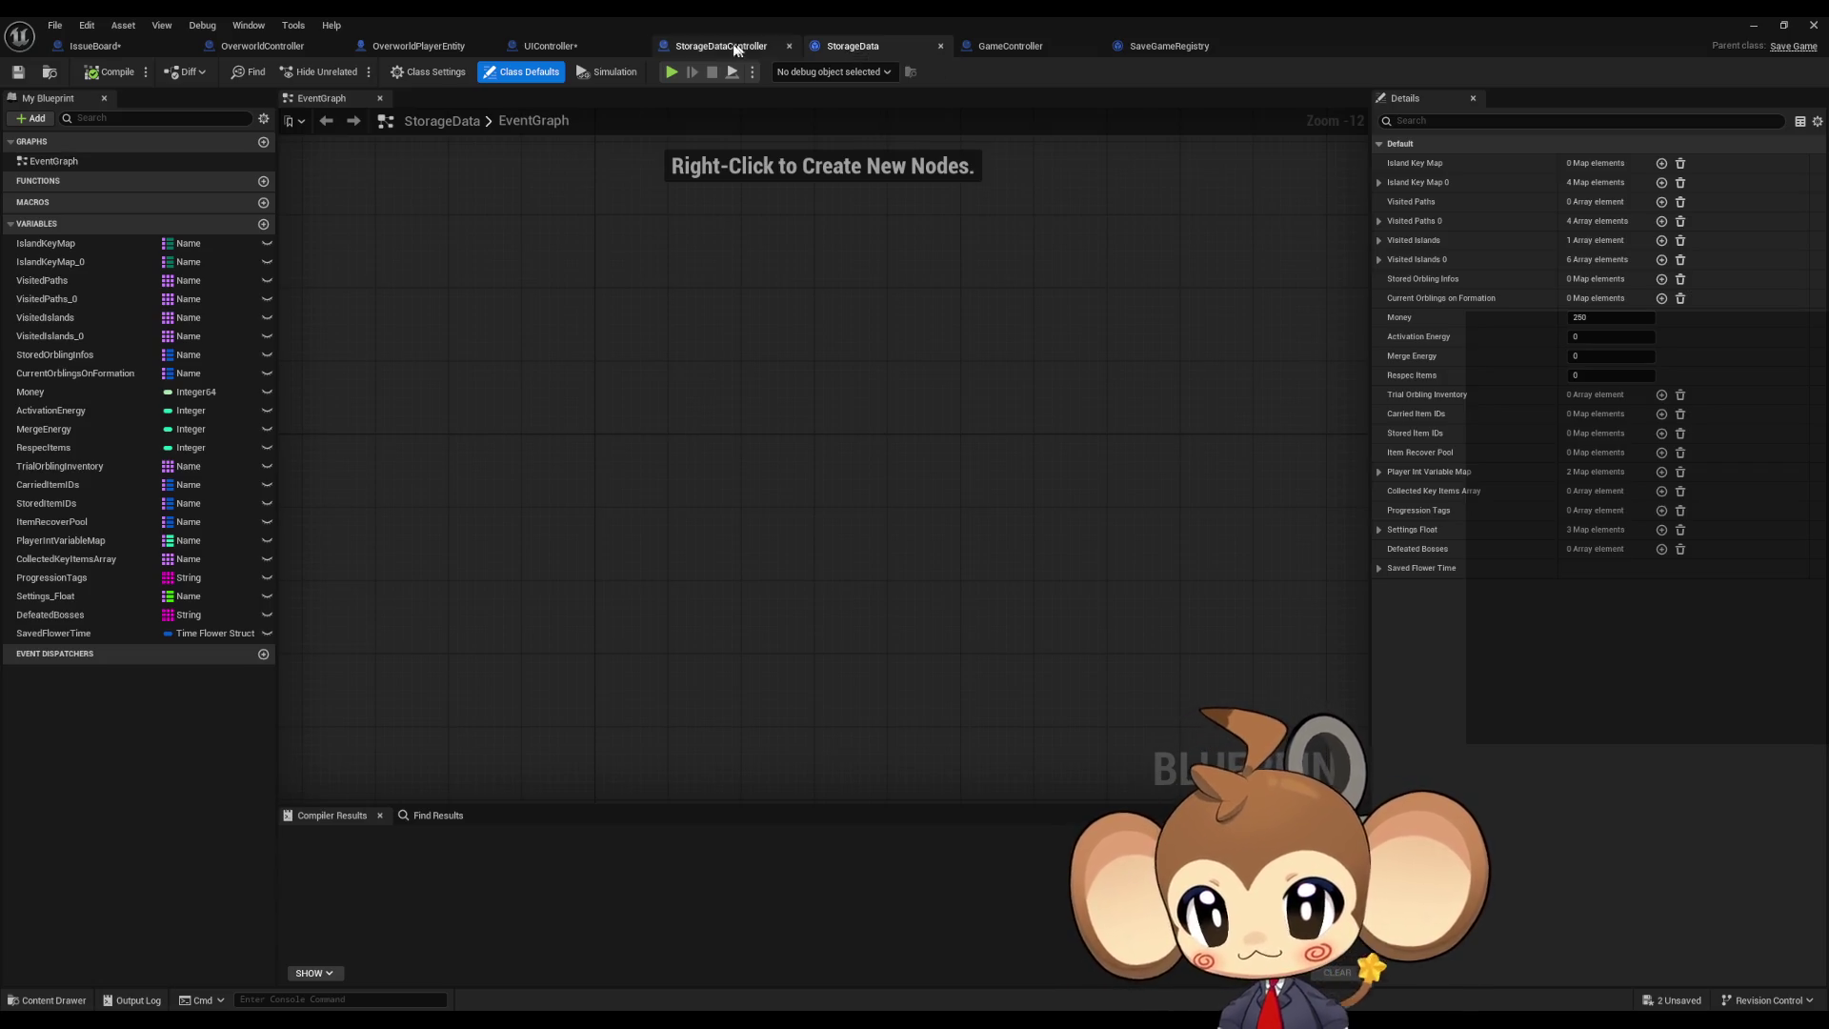
left_click(722, 47)
scroll(1048, 523, "down", 2)
scroll(1048, 523, "up", 4)
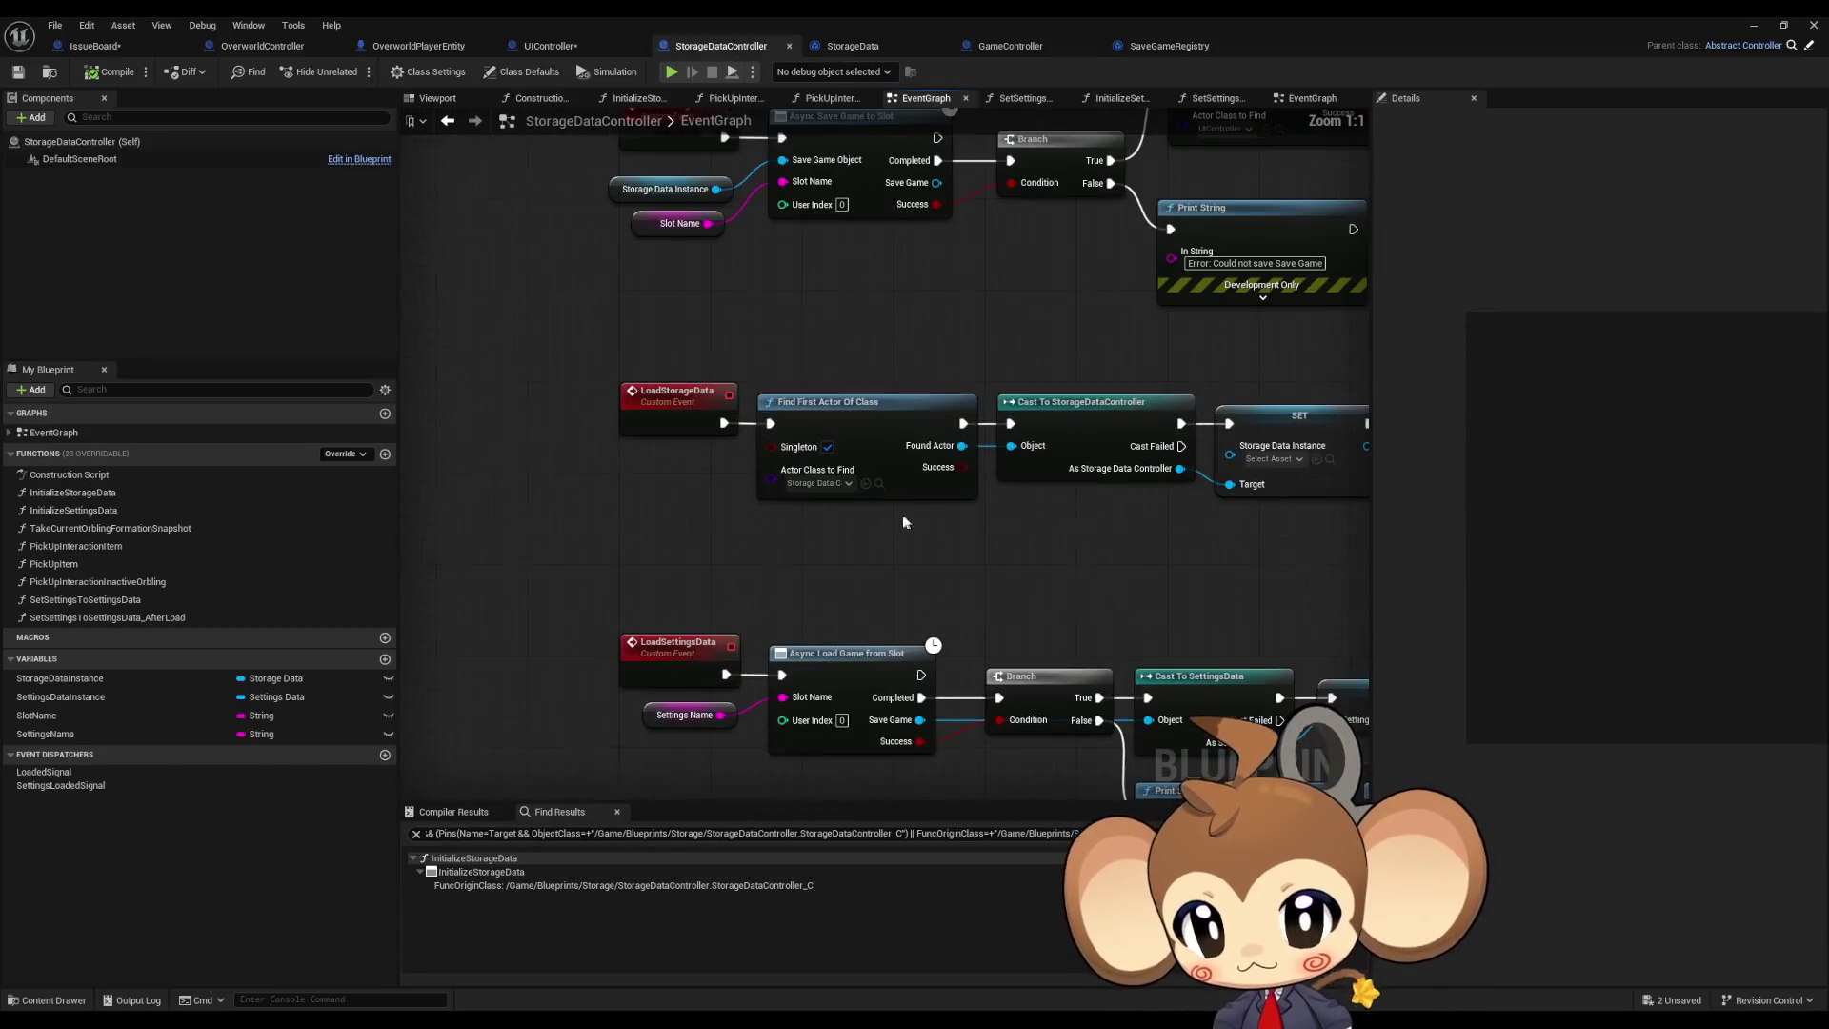
left_click_drag(942, 539, 936, 682)
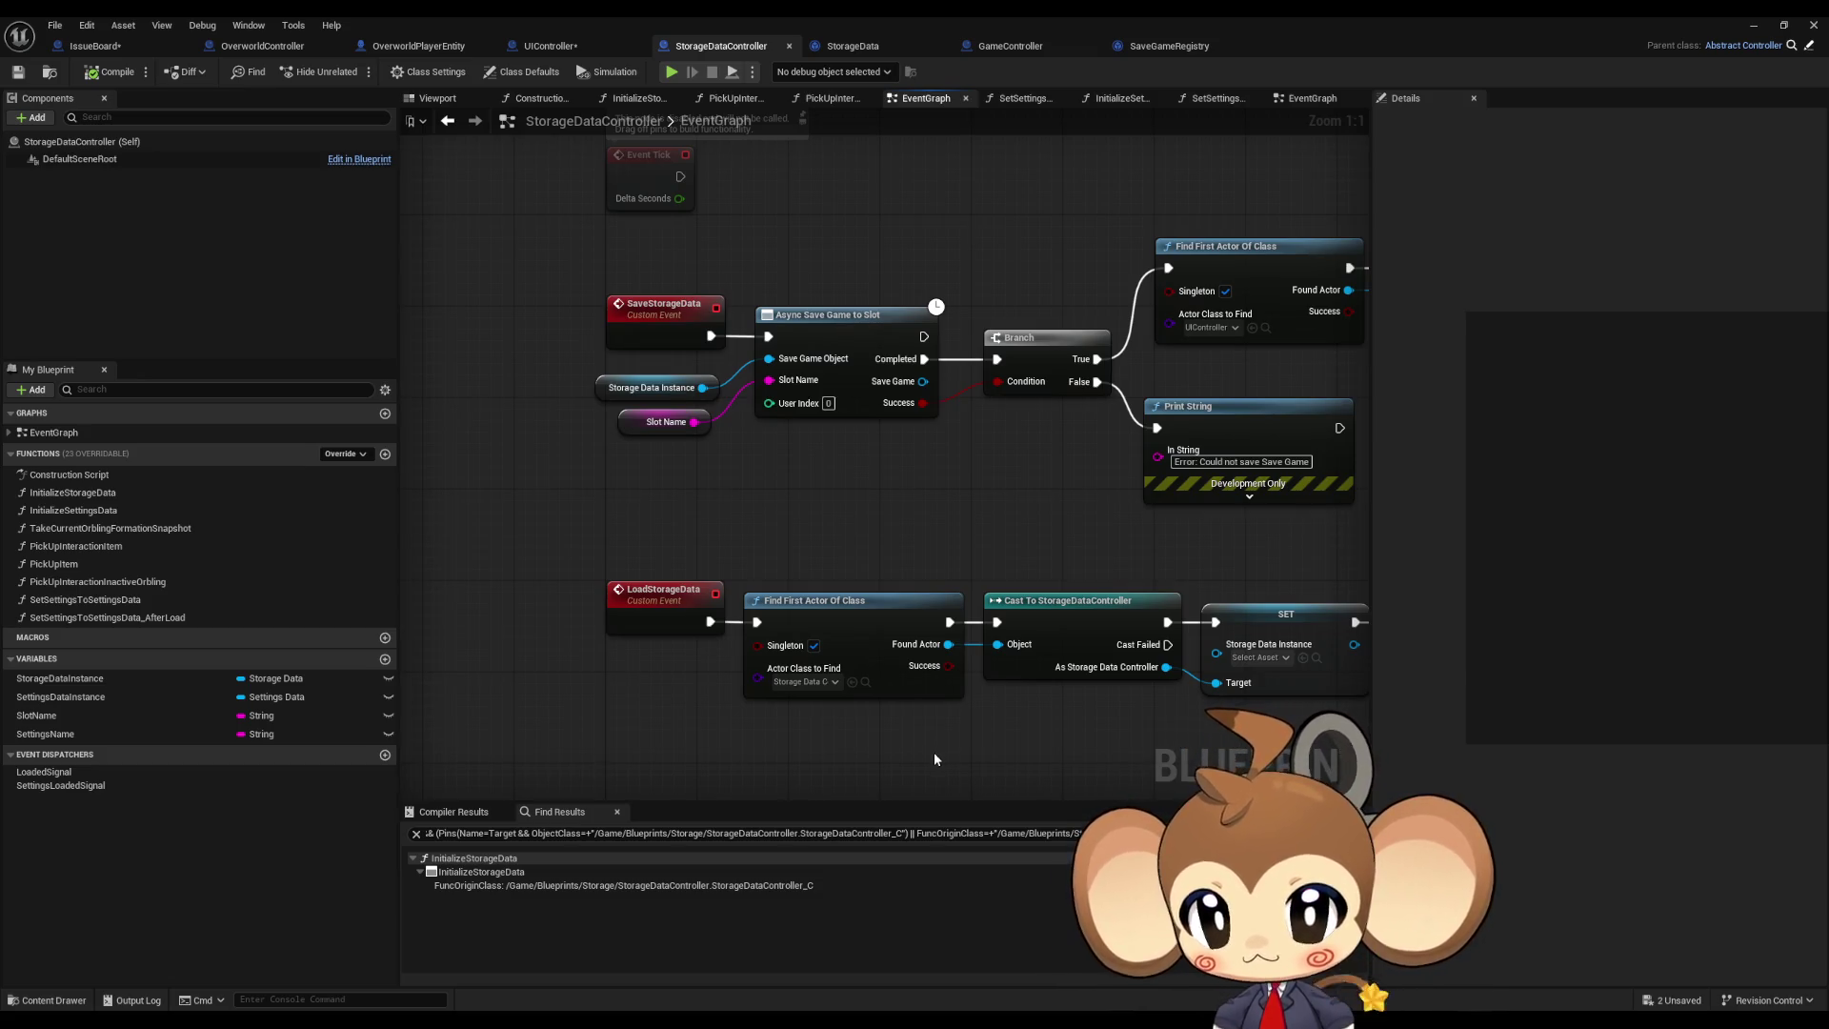
left_click_drag(933, 752, 890, 705)
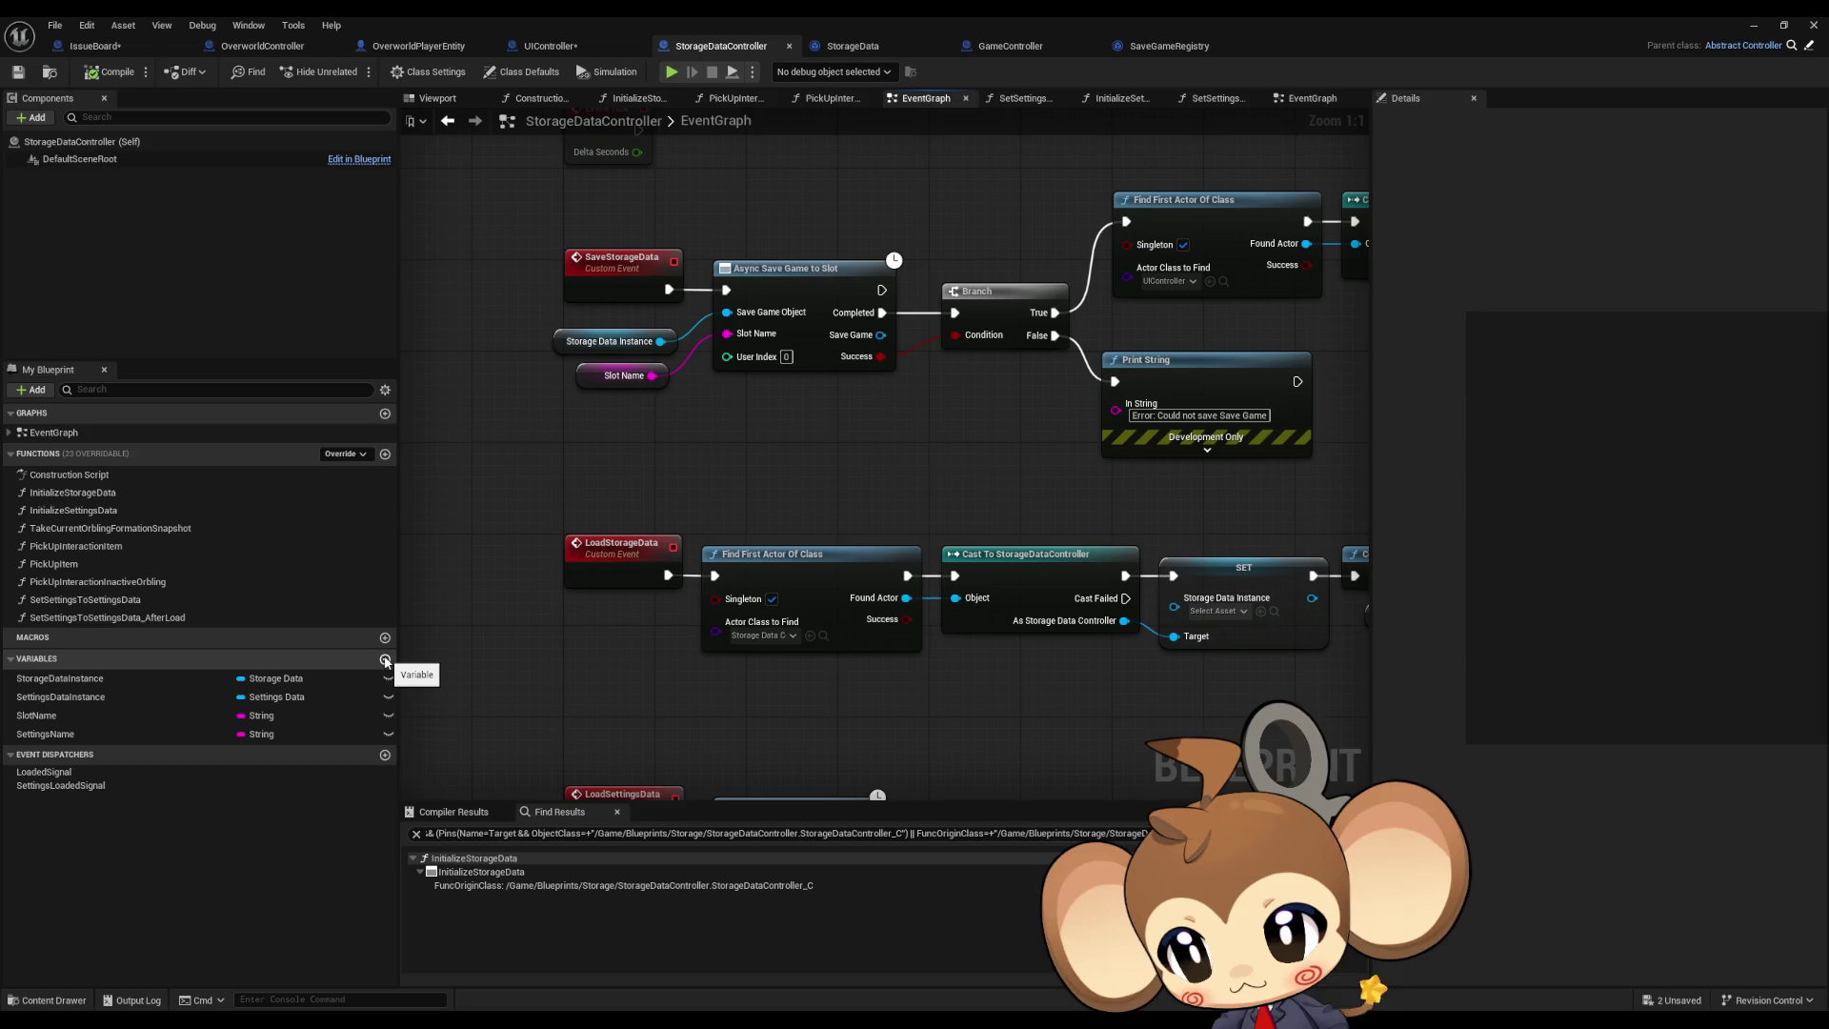
Step: Find all references to the StorageDataInstance variable
left_click(99, 684)
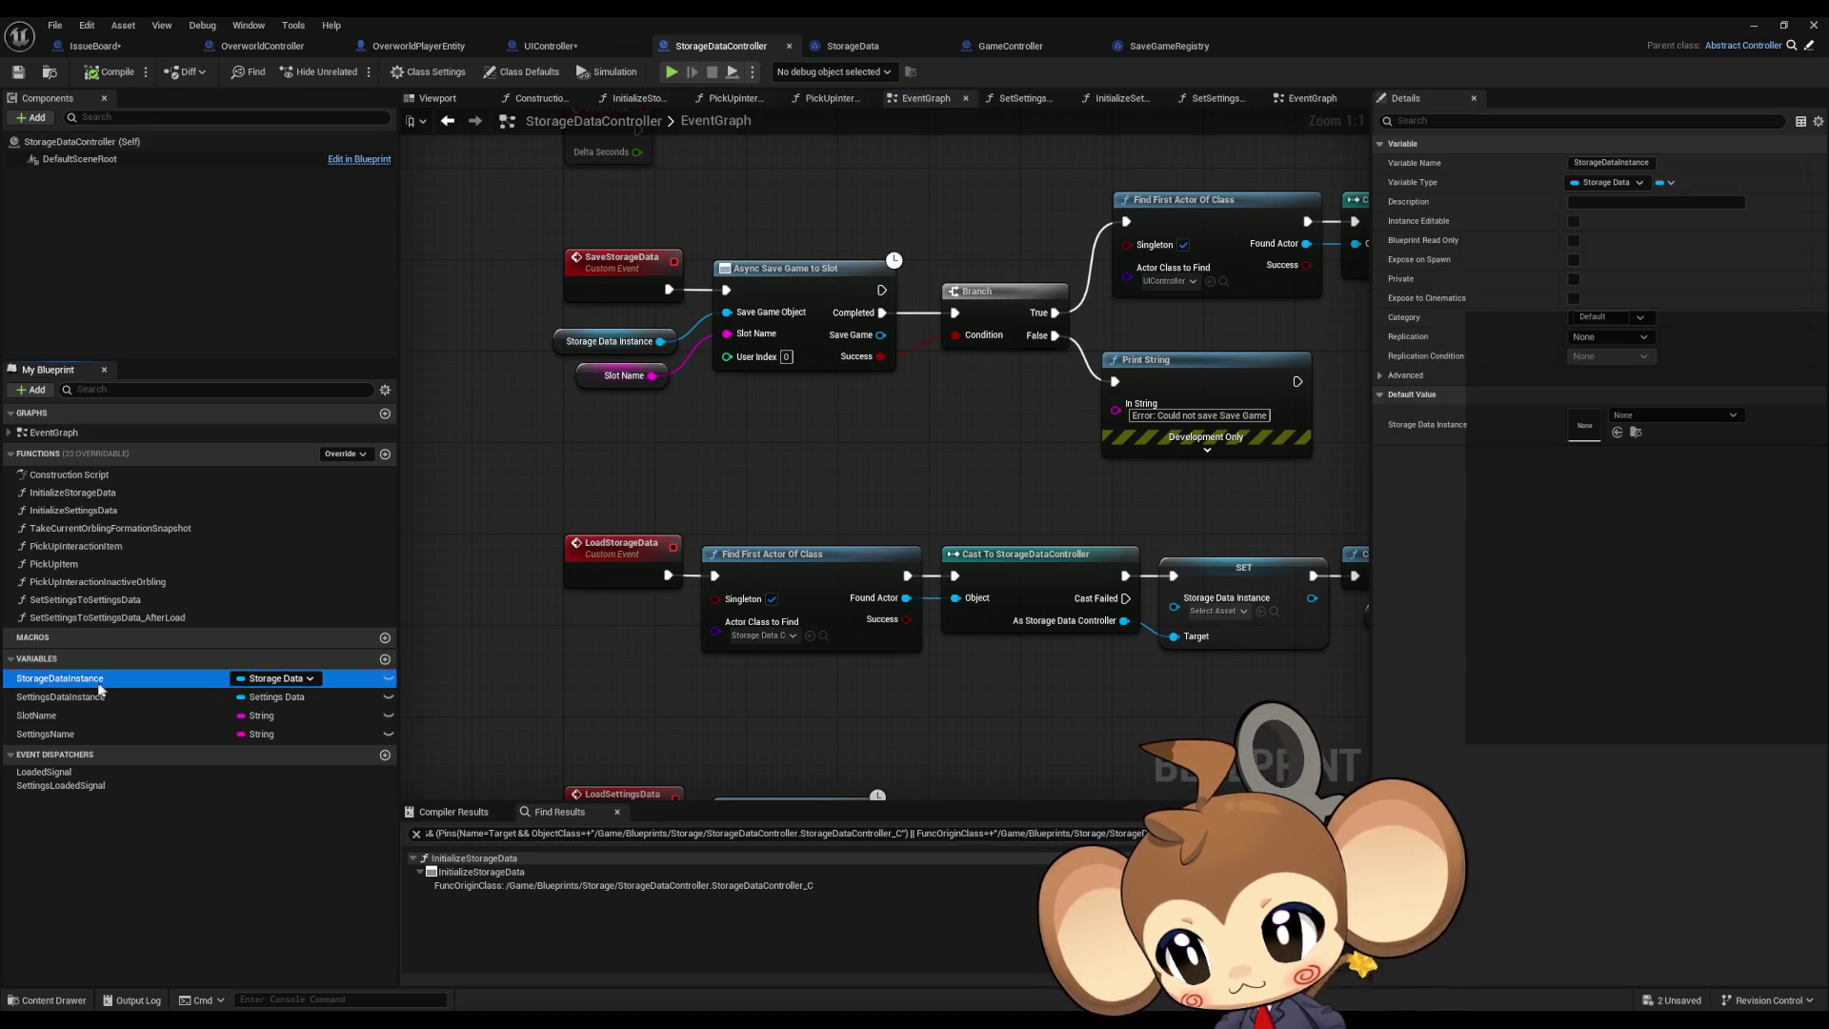
right_click(99, 688)
mouse_move(157, 735)
left_click(276, 768)
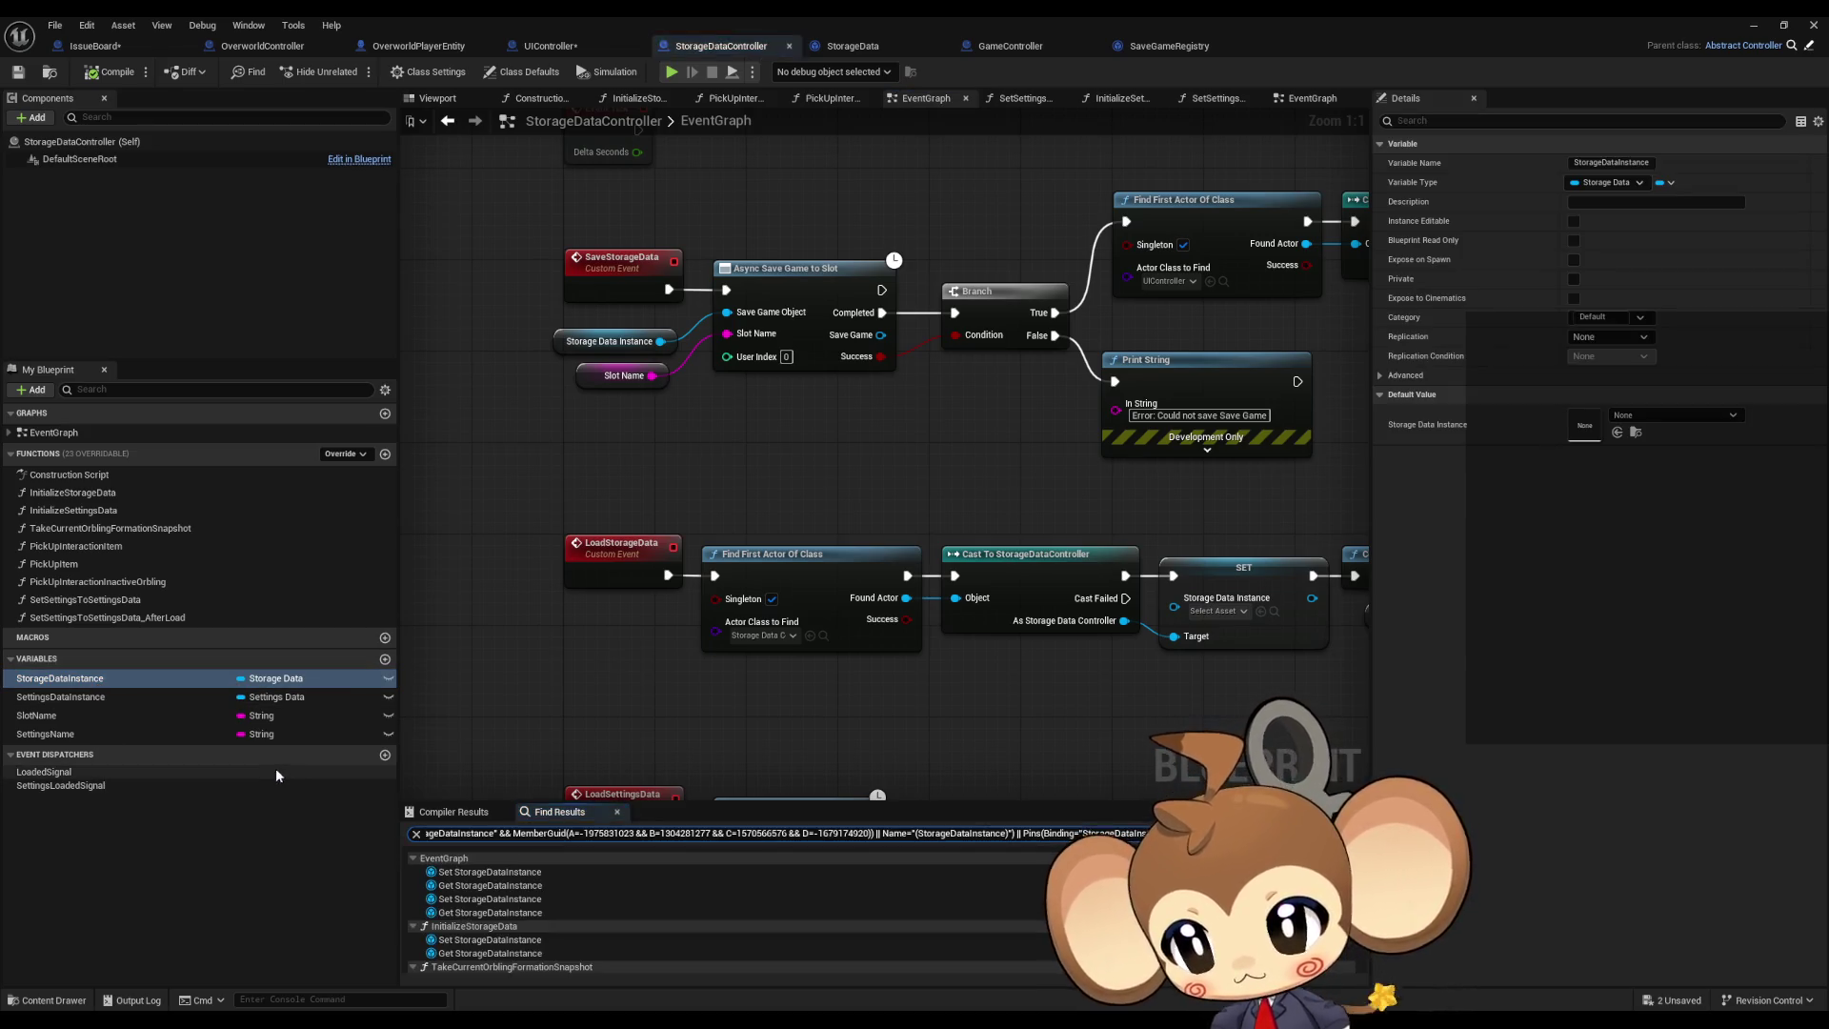
scroll(518, 884, "down", 3)
scroll(518, 877, "up", 3)
Step: Open the InitializeStorageData function graph and inspect the Does Save Game Exist node
double_click(95, 493)
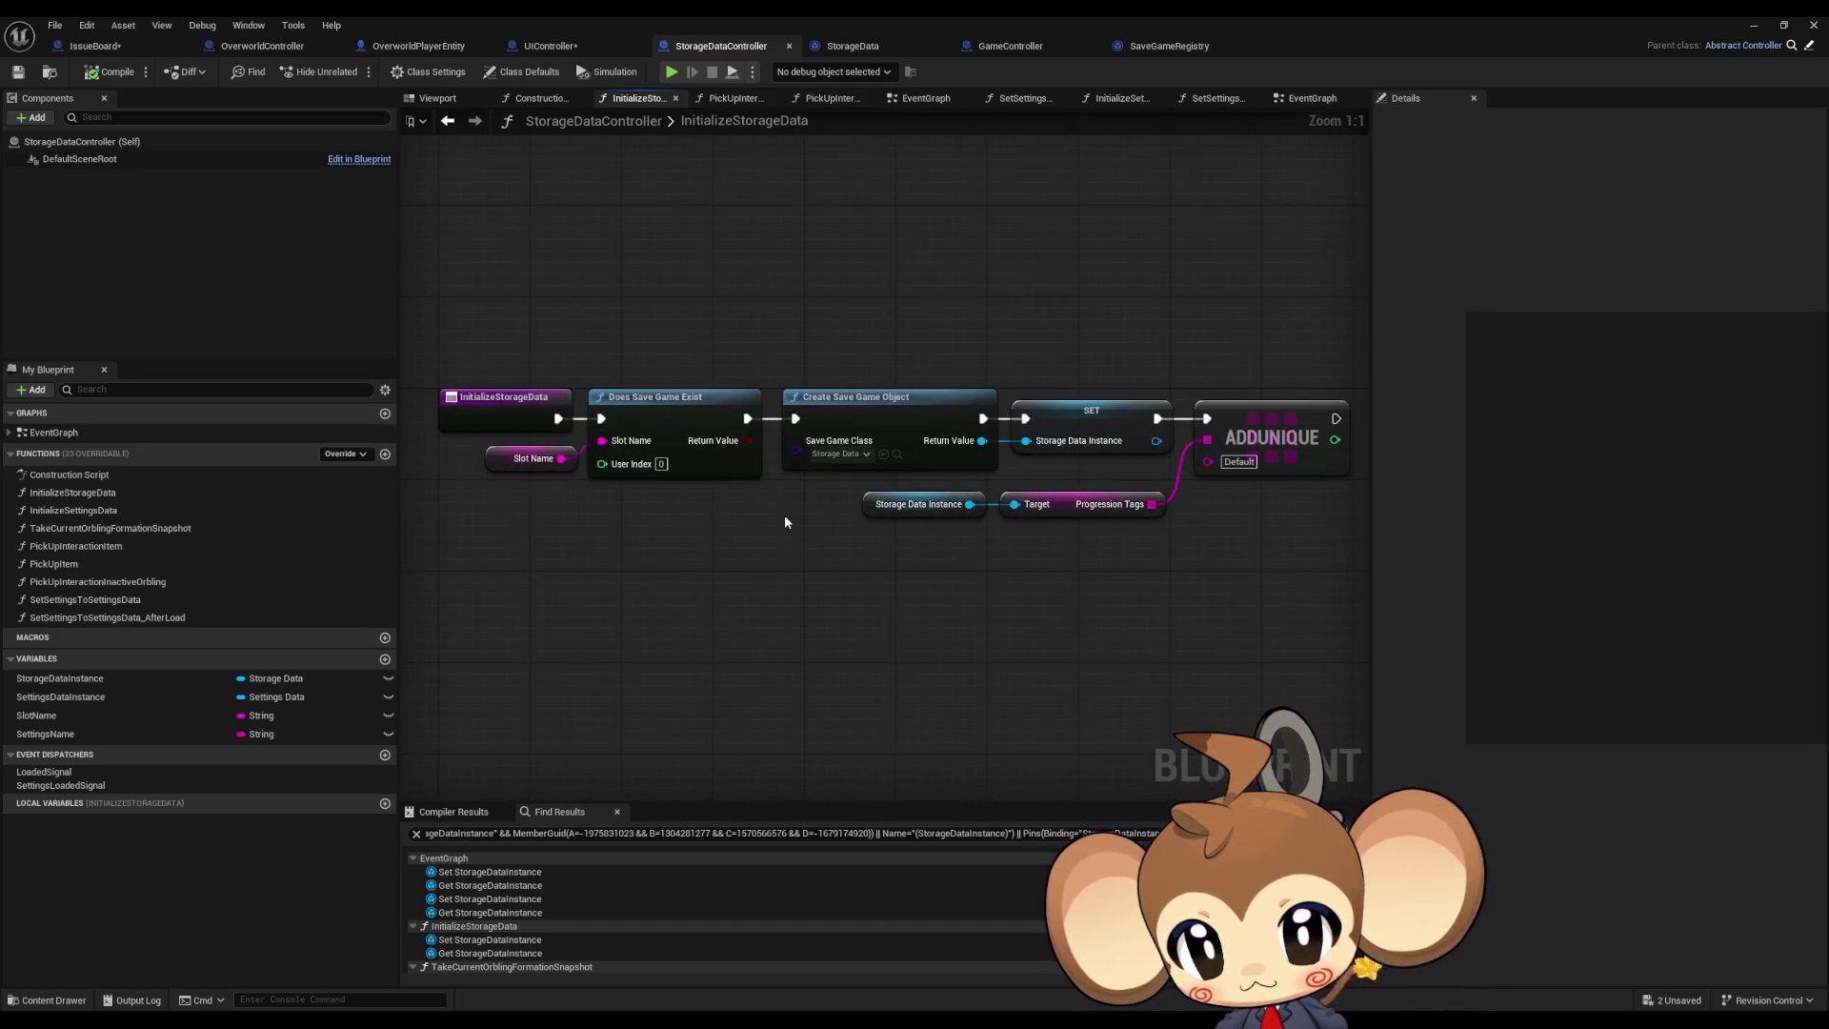
left_click_drag(658, 347, 706, 494)
left_click(718, 568)
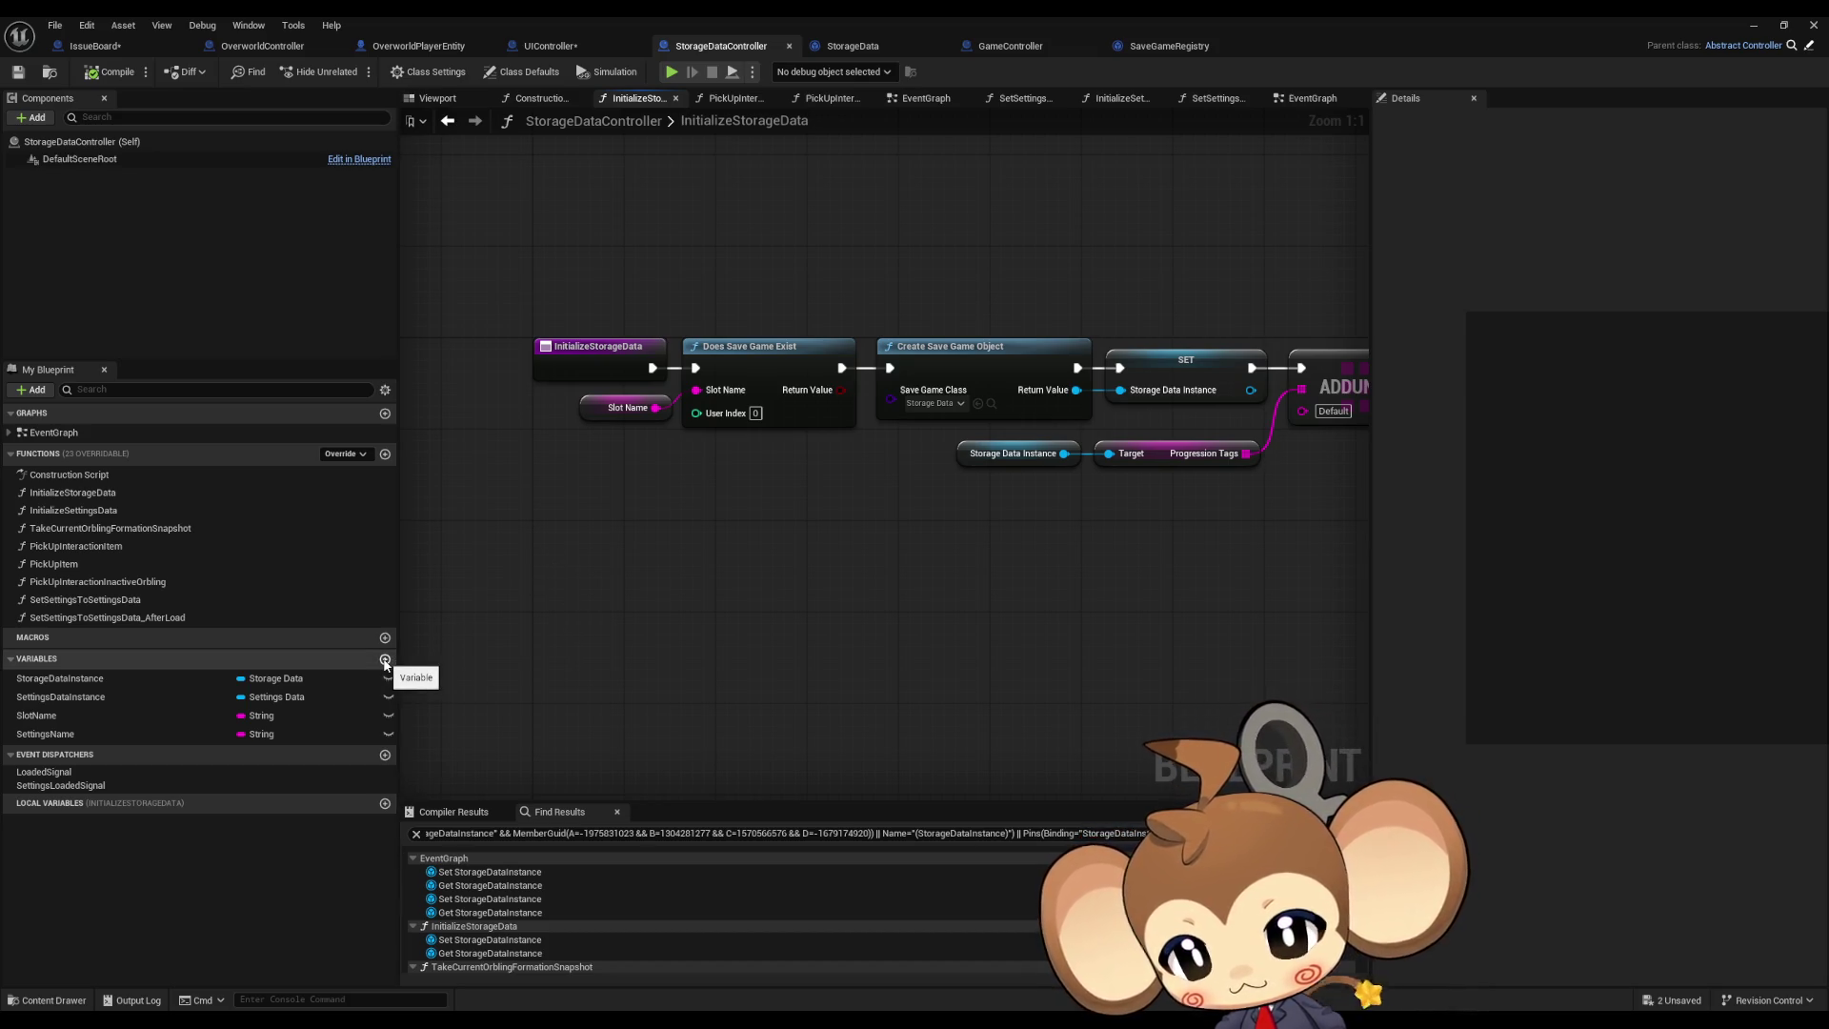
Step: Add a new variable named SaveGameRegistry to StorageDataController
left_click(385, 659)
type("Auto")
key("ctrl+a")
type("Save")
type("ame")
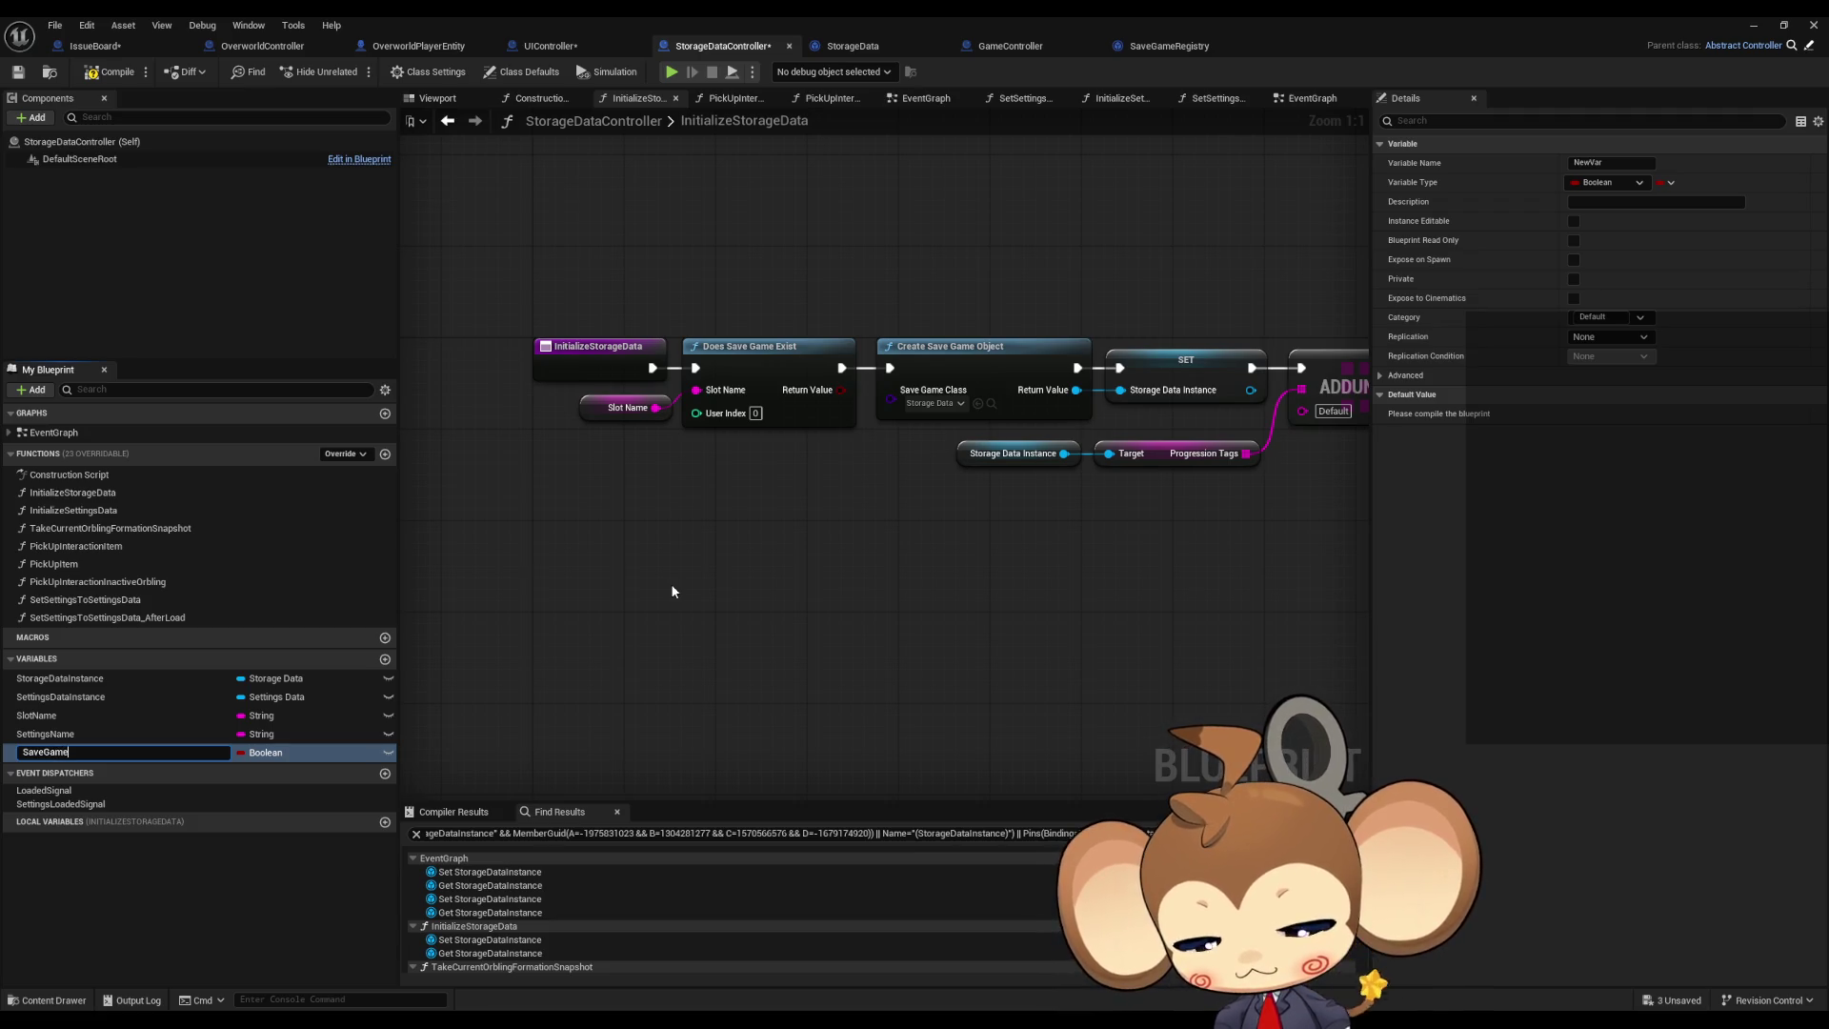
type("ef")
type("try")
key("Return")
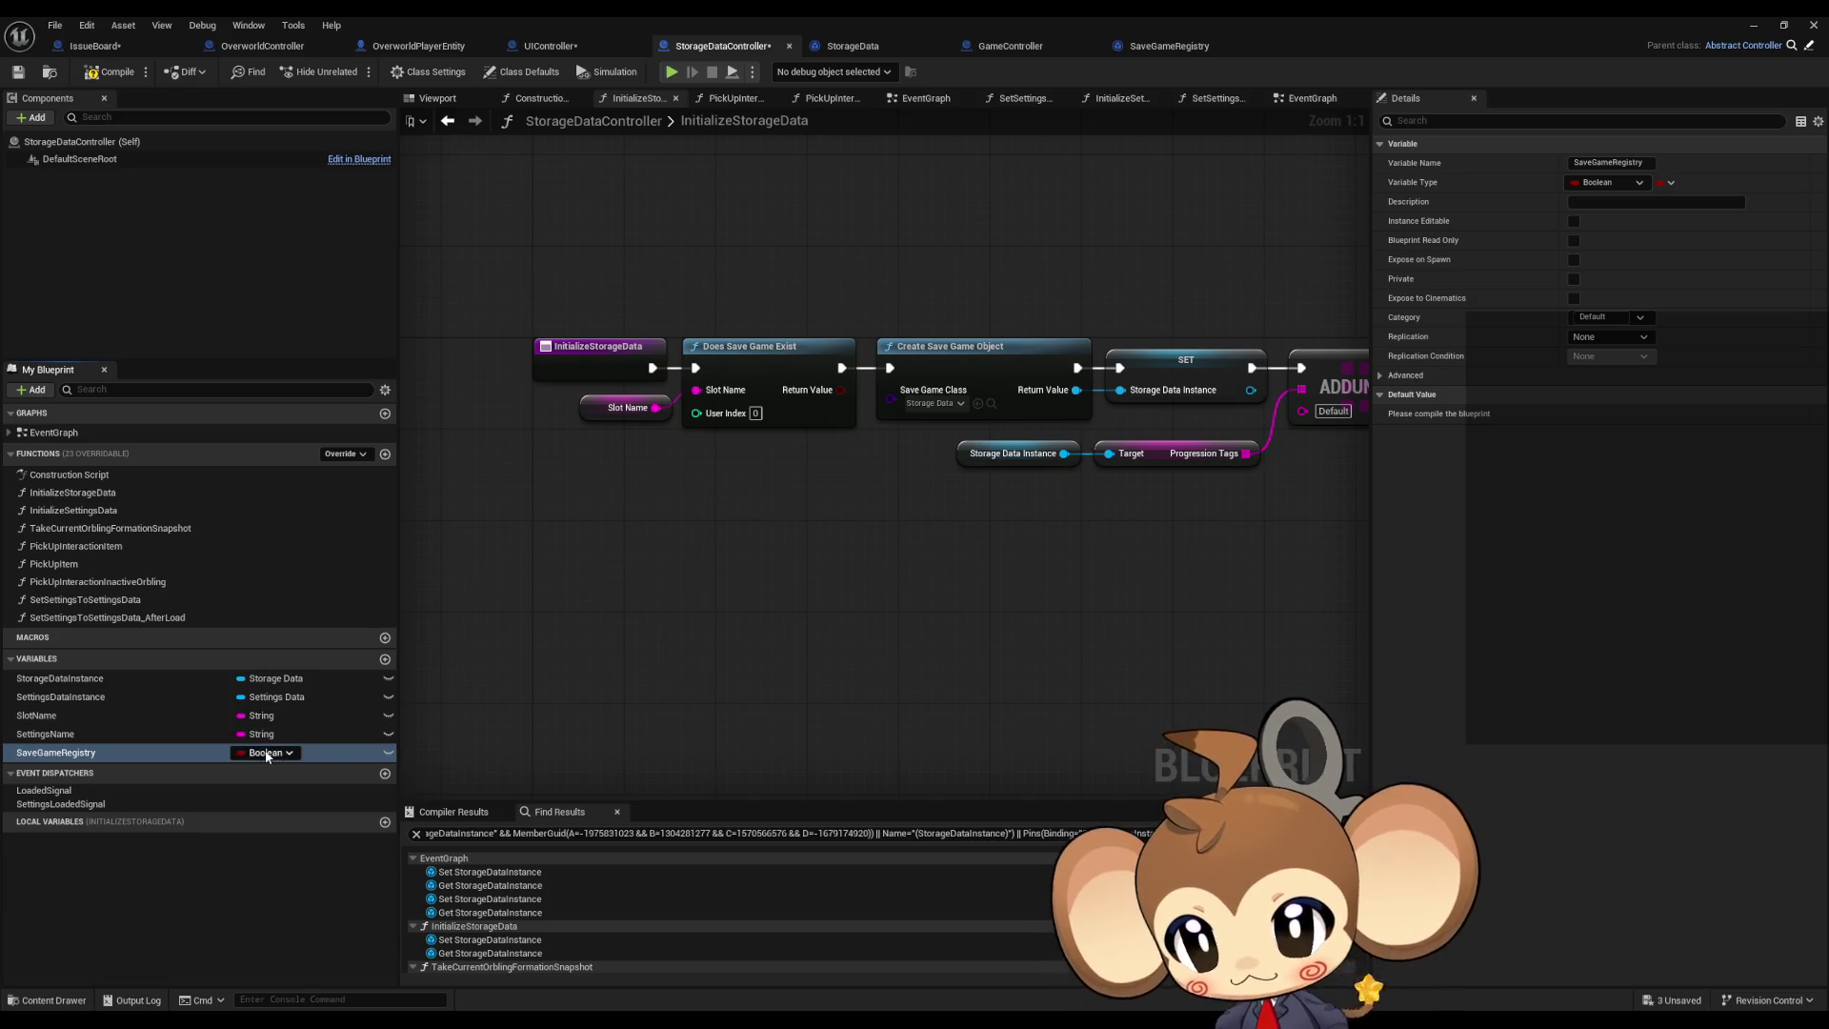
Step: Set its type to Save Game Registry object reference and place a setter node for it
left_click(267, 754)
type("save game reg")
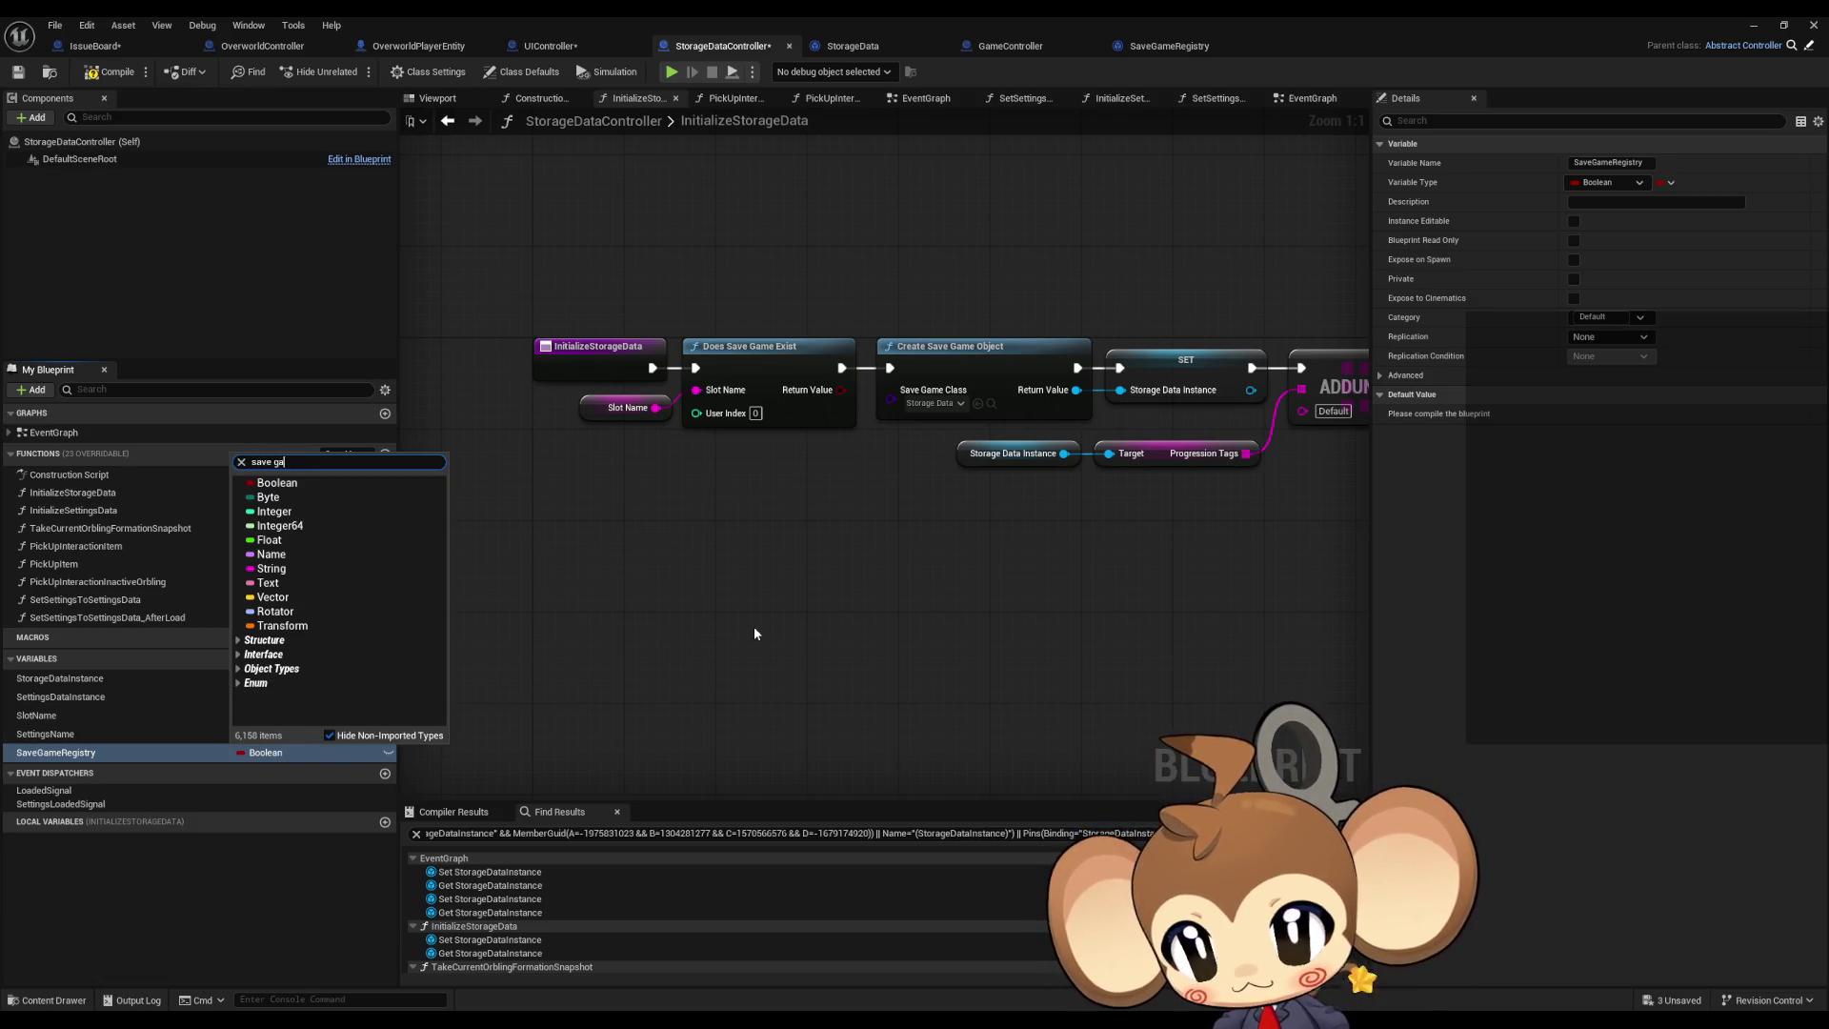
mouse_move(324, 488)
left_click(496, 483)
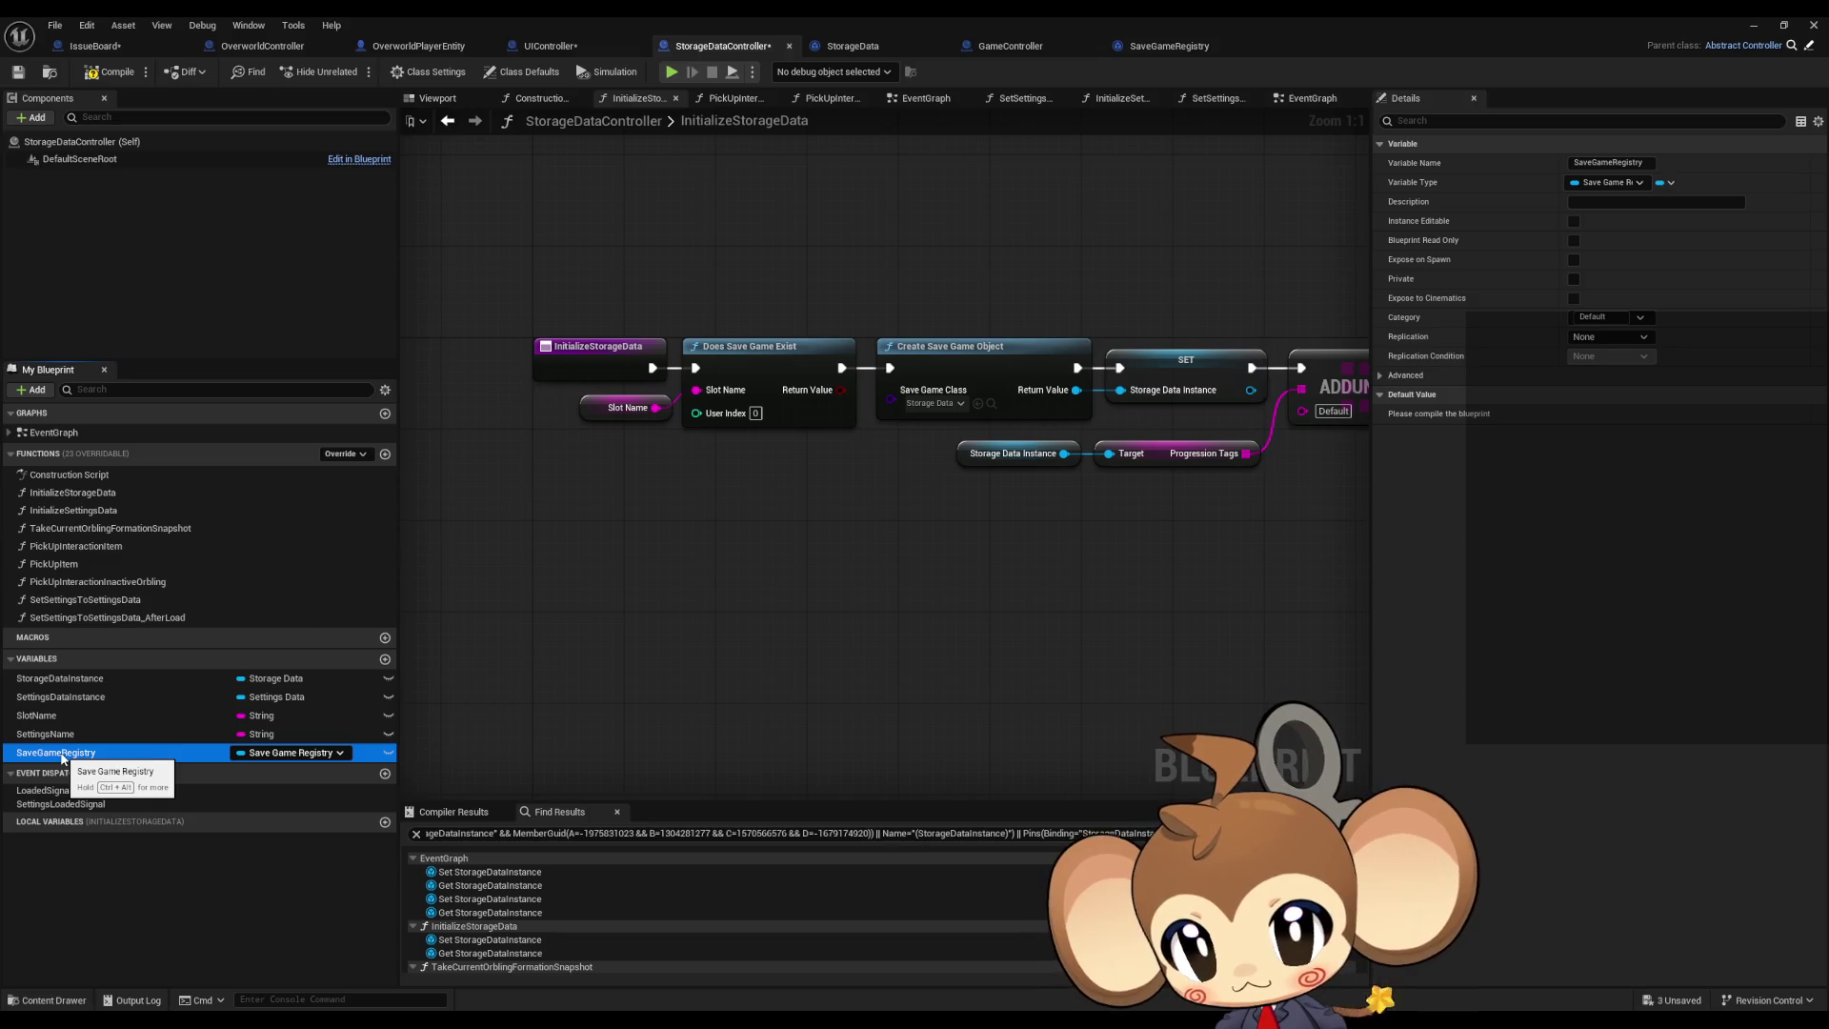
mouse_move(65, 758)
left_mouse_down()
mouse_move(582, 638)
mouse_move(610, 654)
mouse_move(1048, 641)
mouse_move(1107, 598)
left_mouse_up()
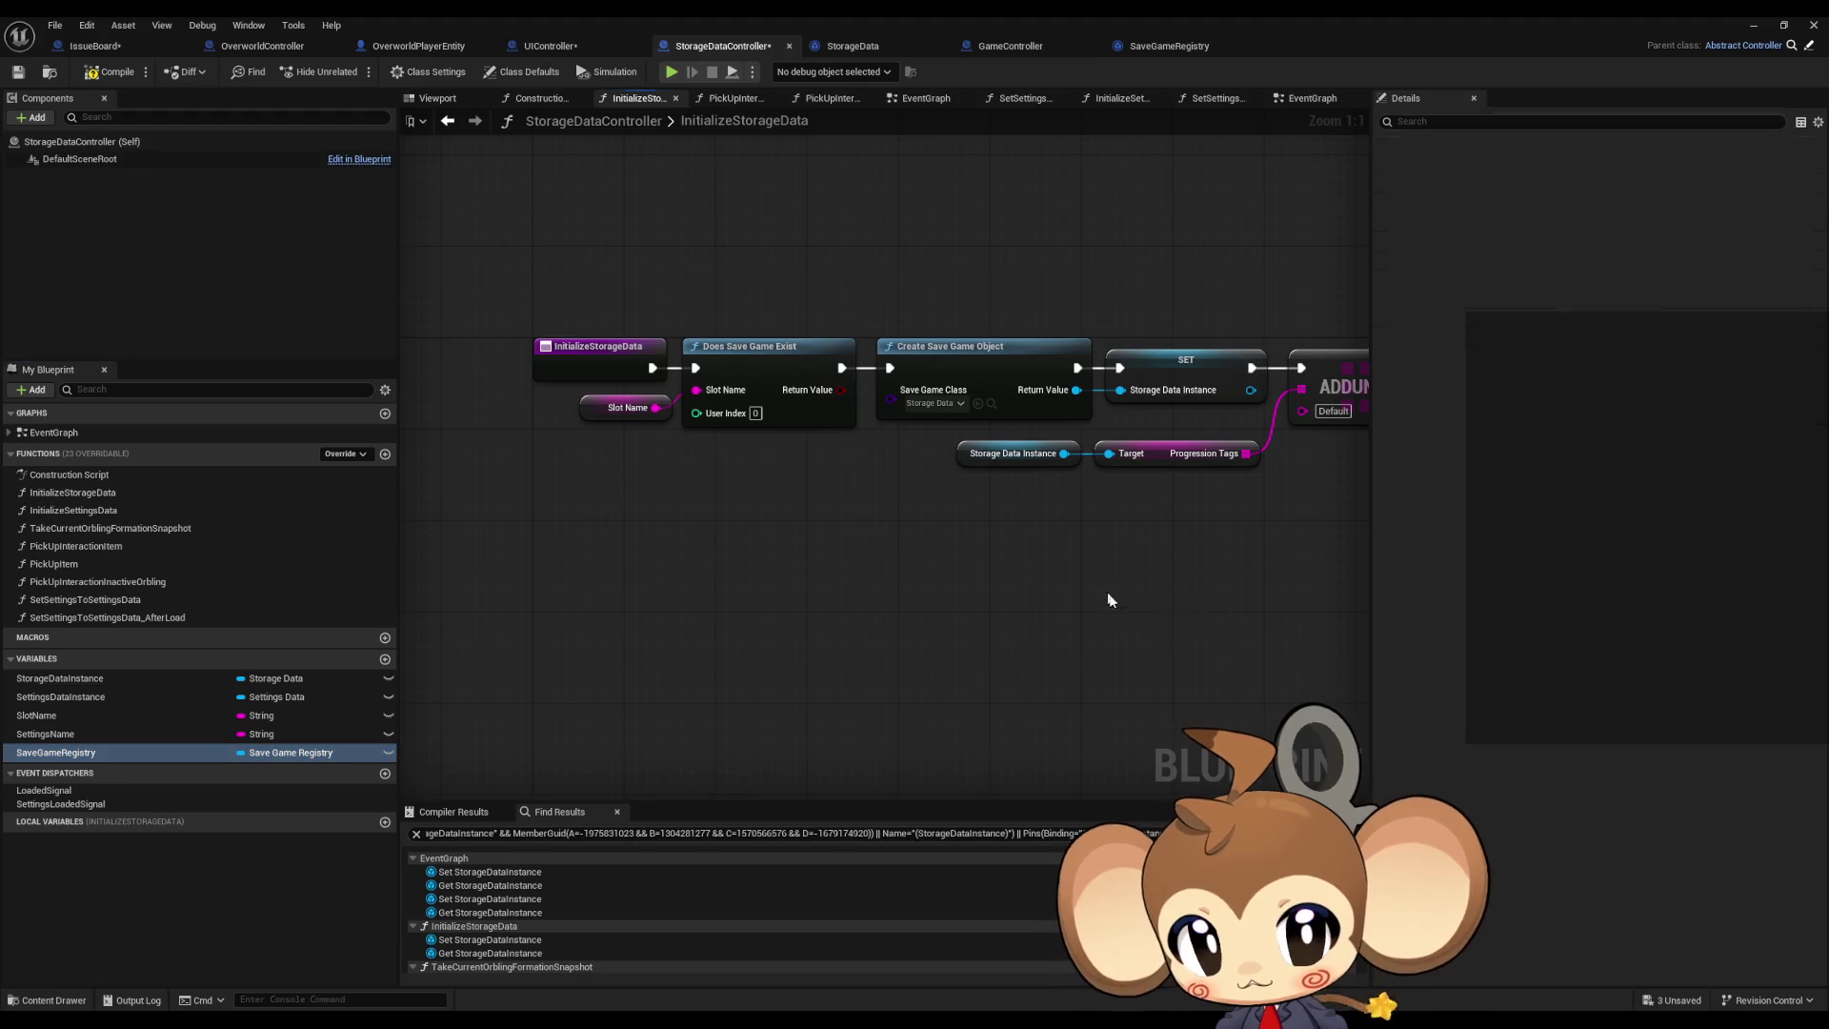
left_click(1157, 633)
Step: Duplicate the Does Save Game Exist node and set its slot name to SaveReg
left_click(820, 410)
key("ctrl+c")
key("ctrl+v")
left_click_drag(610, 625, 778, 515)
left_click_drag(730, 596, 846, 564)
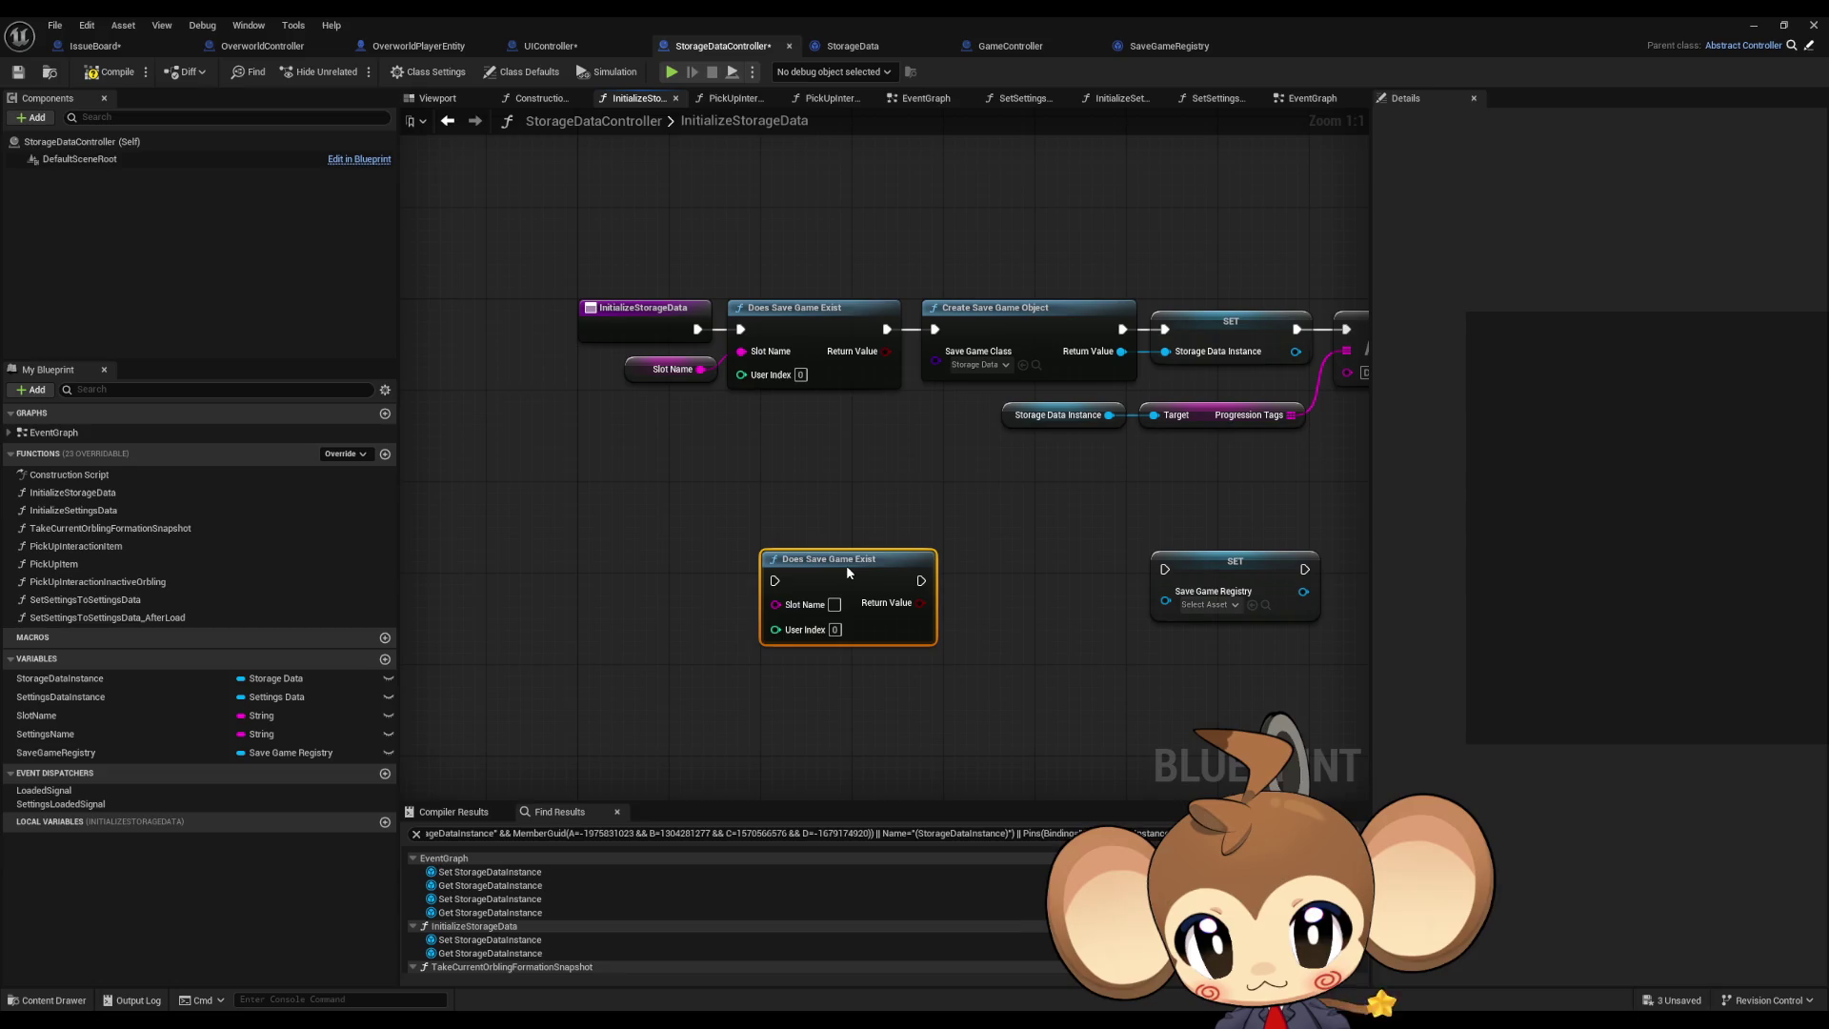
left_click(910, 479)
left_click_drag(909, 483, 870, 461)
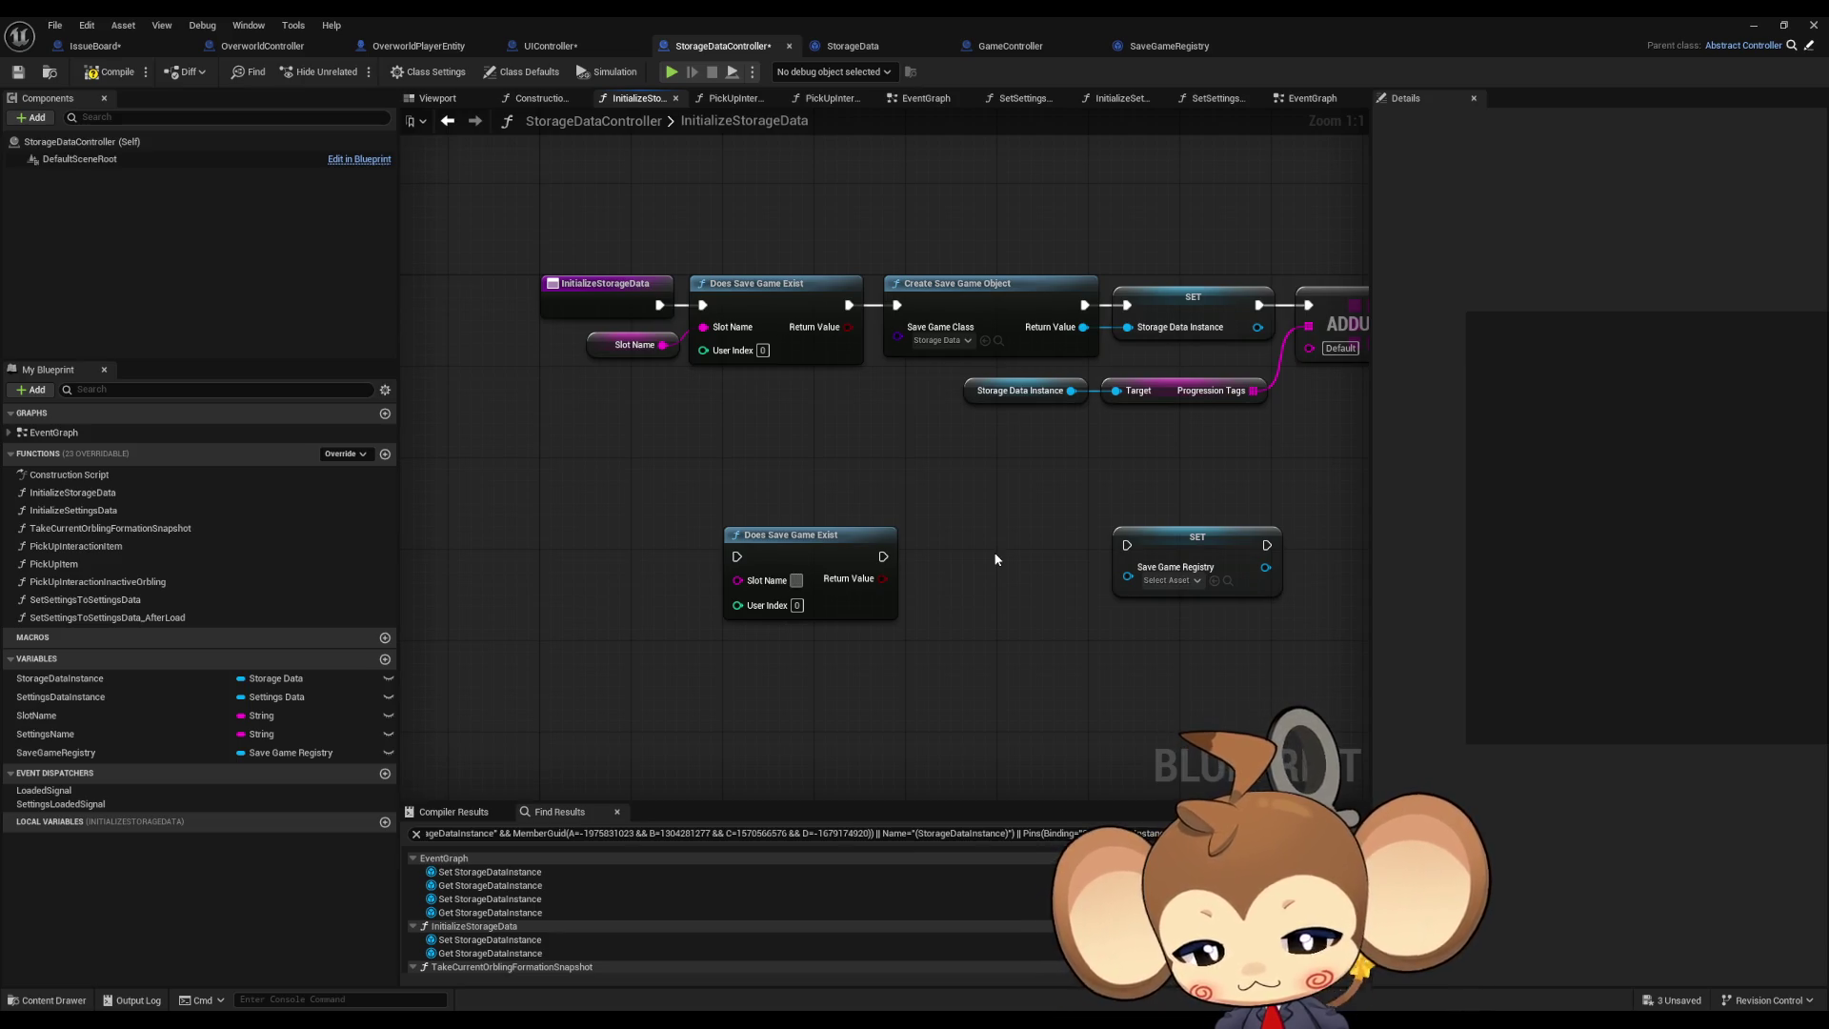
type("SaveReg")
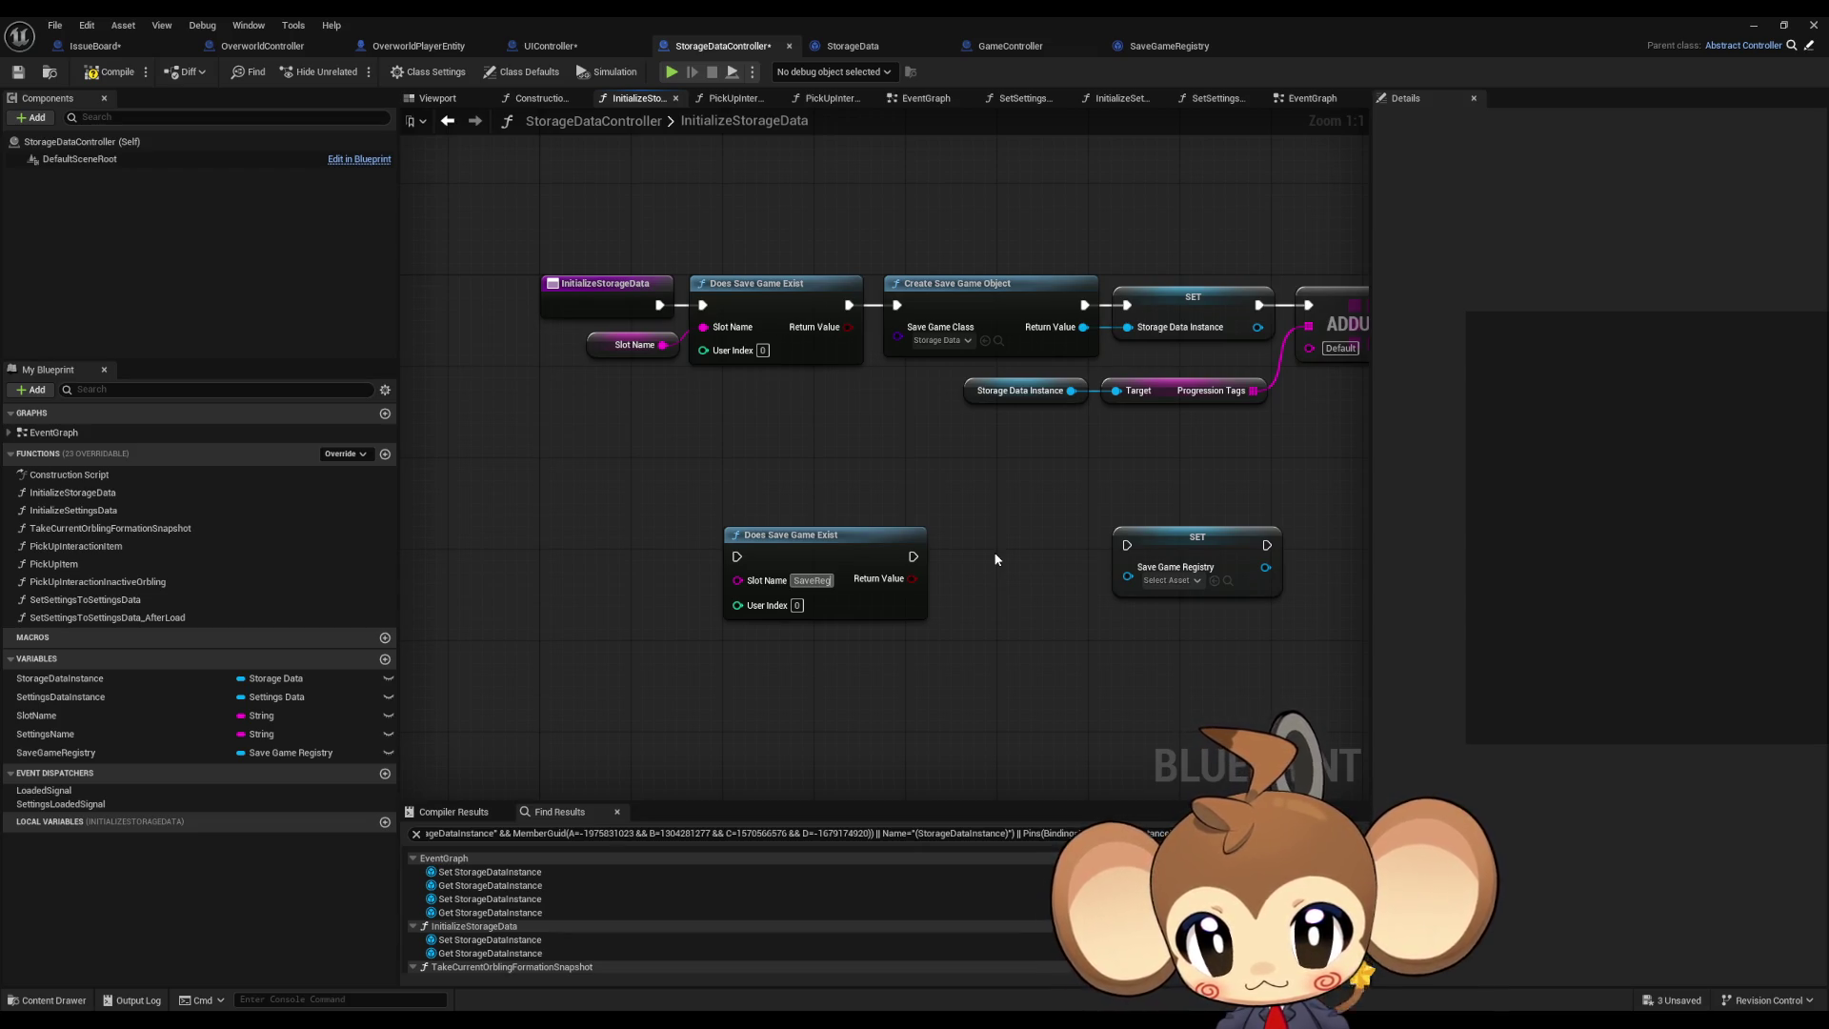
key("Return")
Step: Feed the copy's Return Value into a new Branch, replacing a mistaken ForEach node
mouse_move(848, 536)
left_mouse_down()
mouse_move(757, 559)
mouse_move(865, 603)
left_mouse_up()
type("foreach")
key("Return")
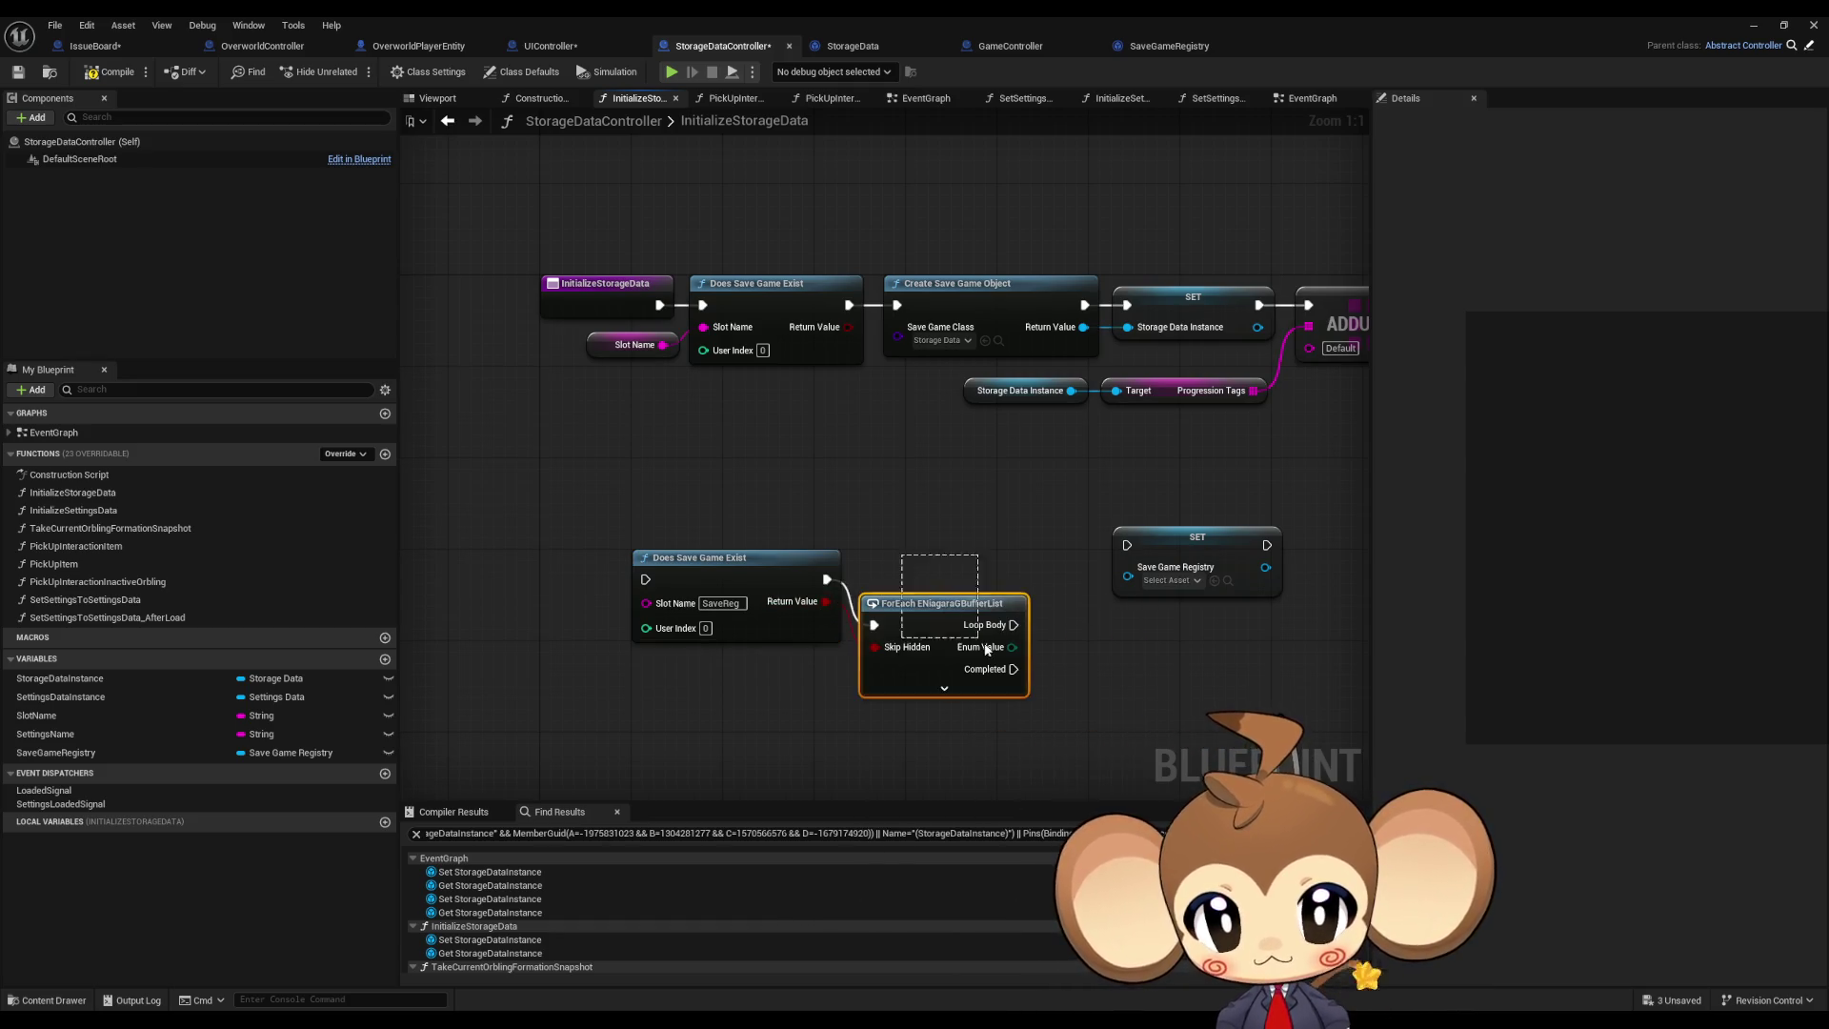
key("Delete")
left_click_drag(827, 601, 886, 591)
type("branch")
key("Return")
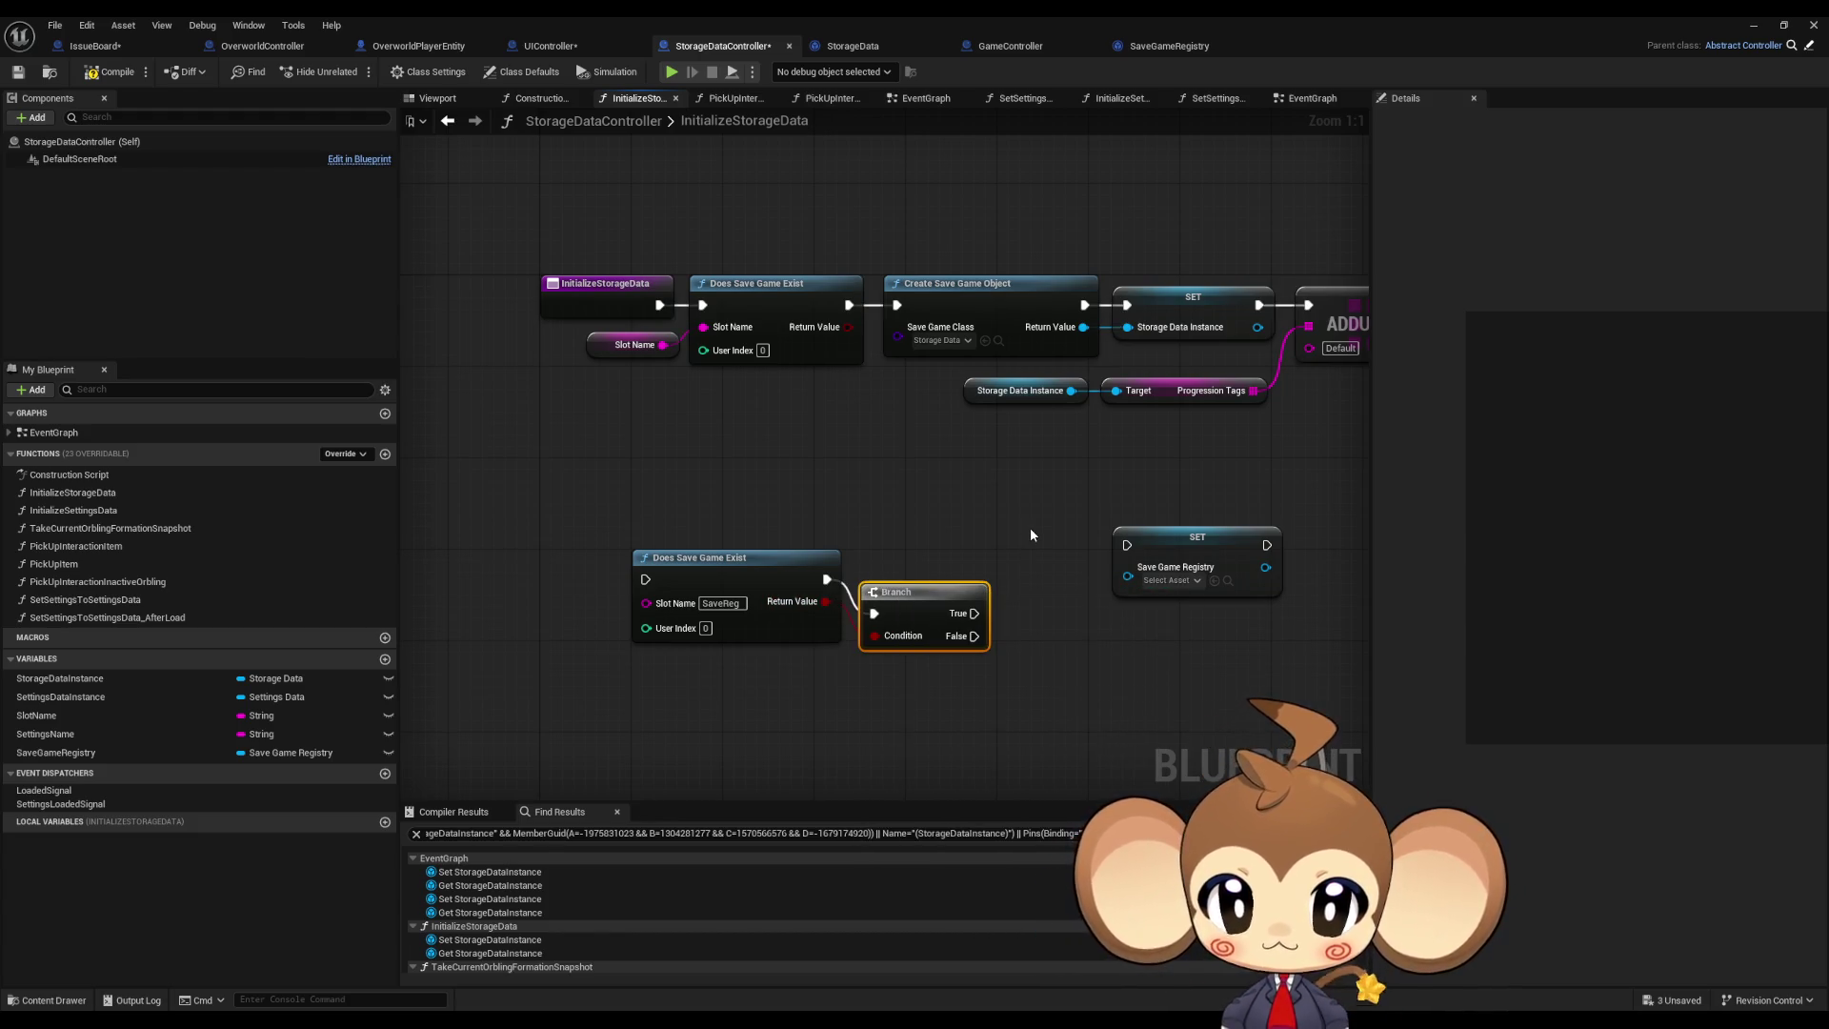
Step: Select and check the existence check, Create Save Game Object, Branch and SET nodes
left_click(1020, 288)
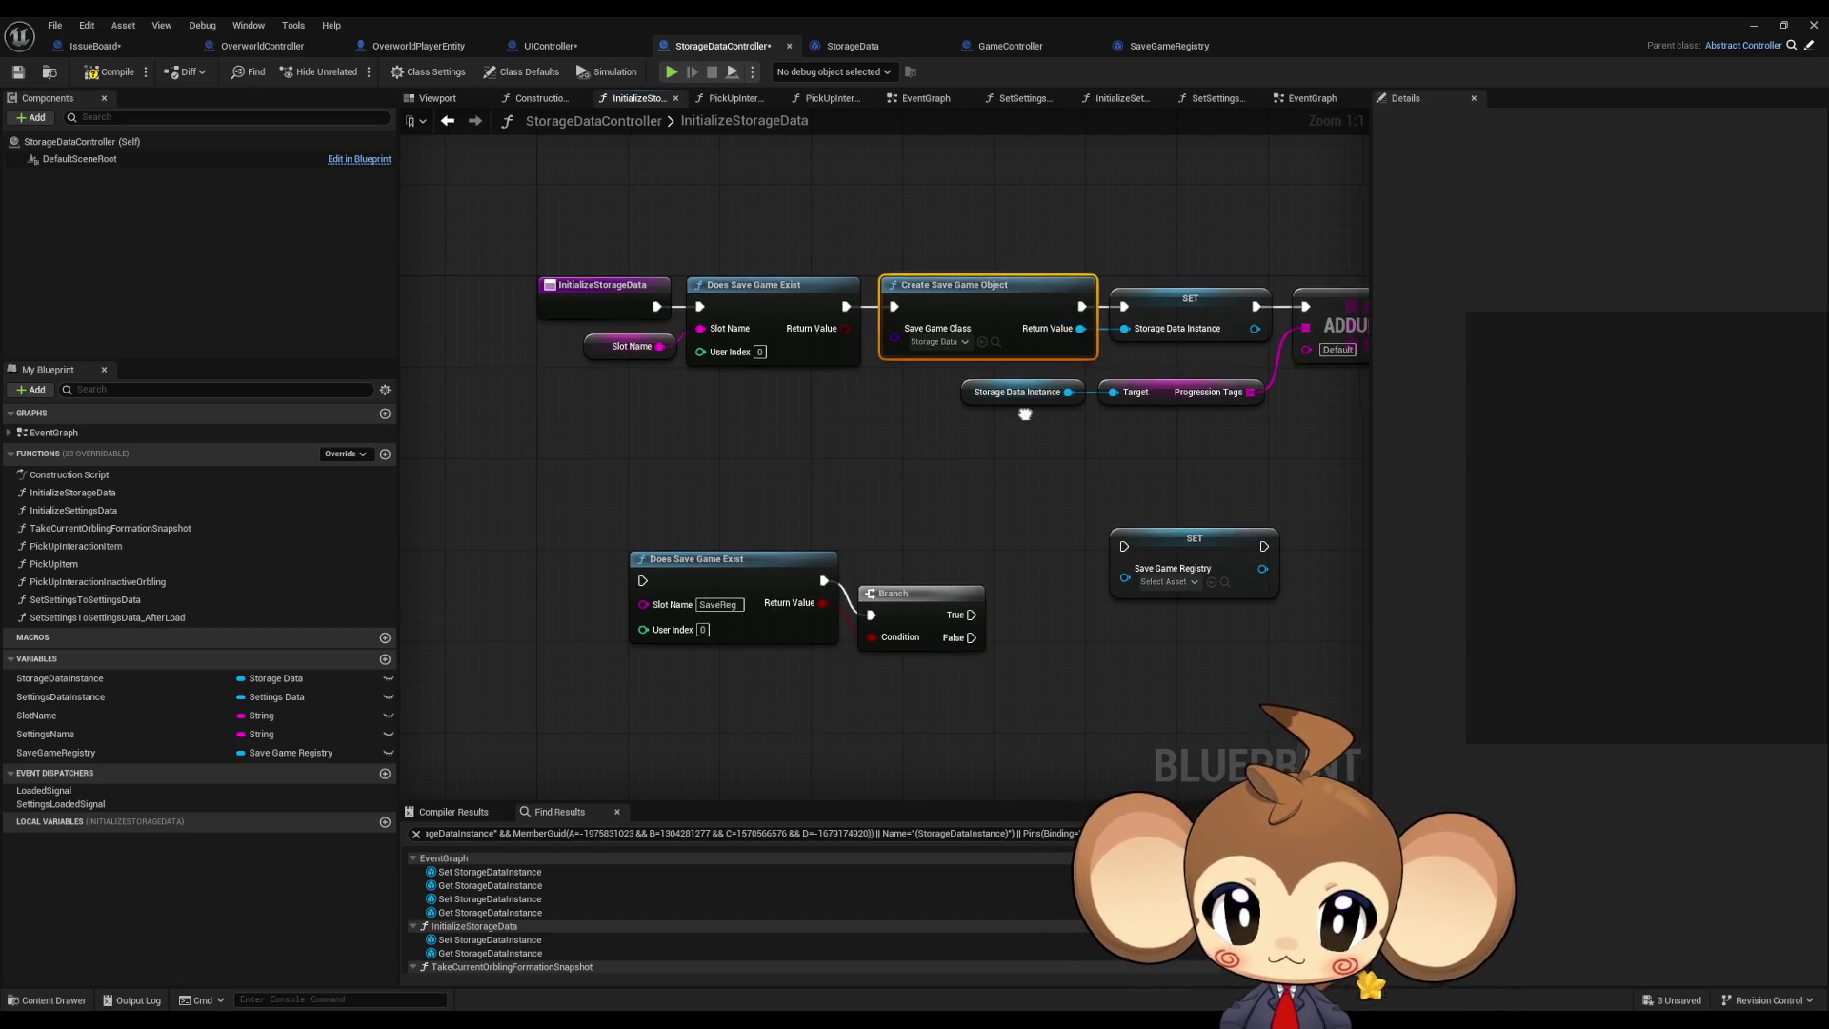
left_click_drag(981, 279, 894, 312)
mouse_move(657, 244)
left_mouse_down()
mouse_move(696, 246)
mouse_move(724, 423)
left_mouse_up()
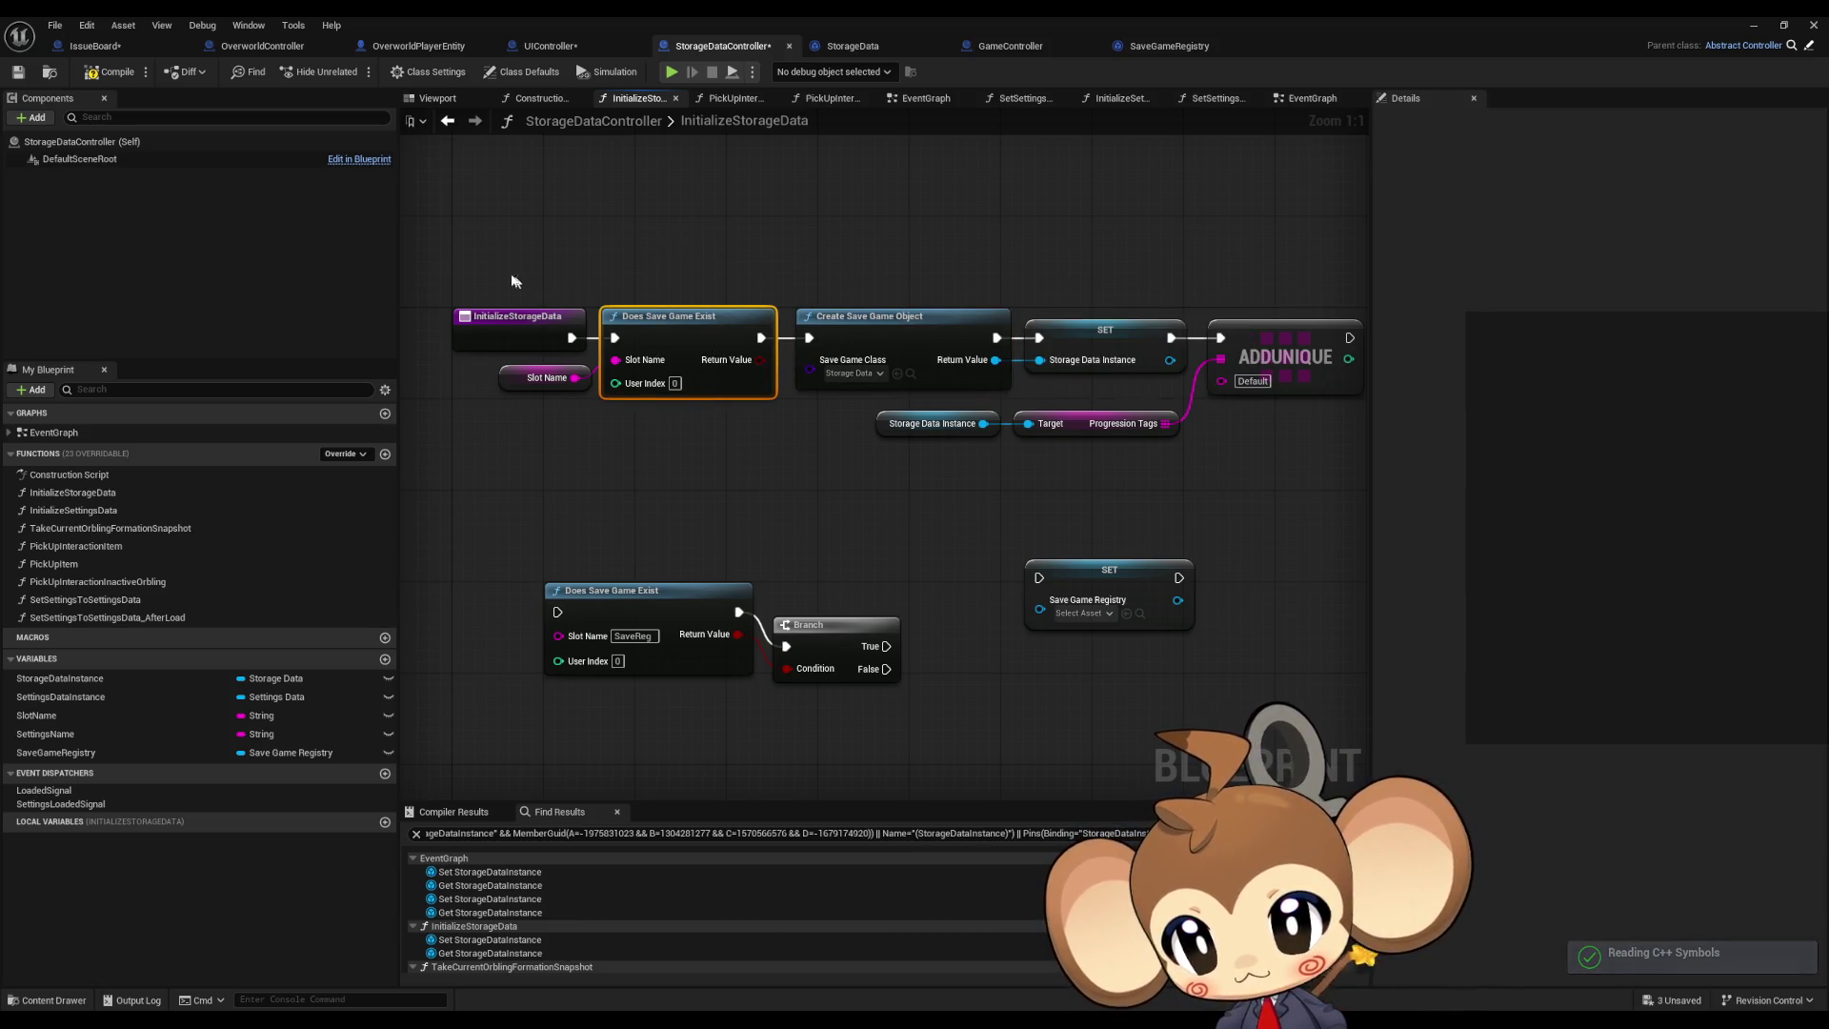
left_click(549, 352)
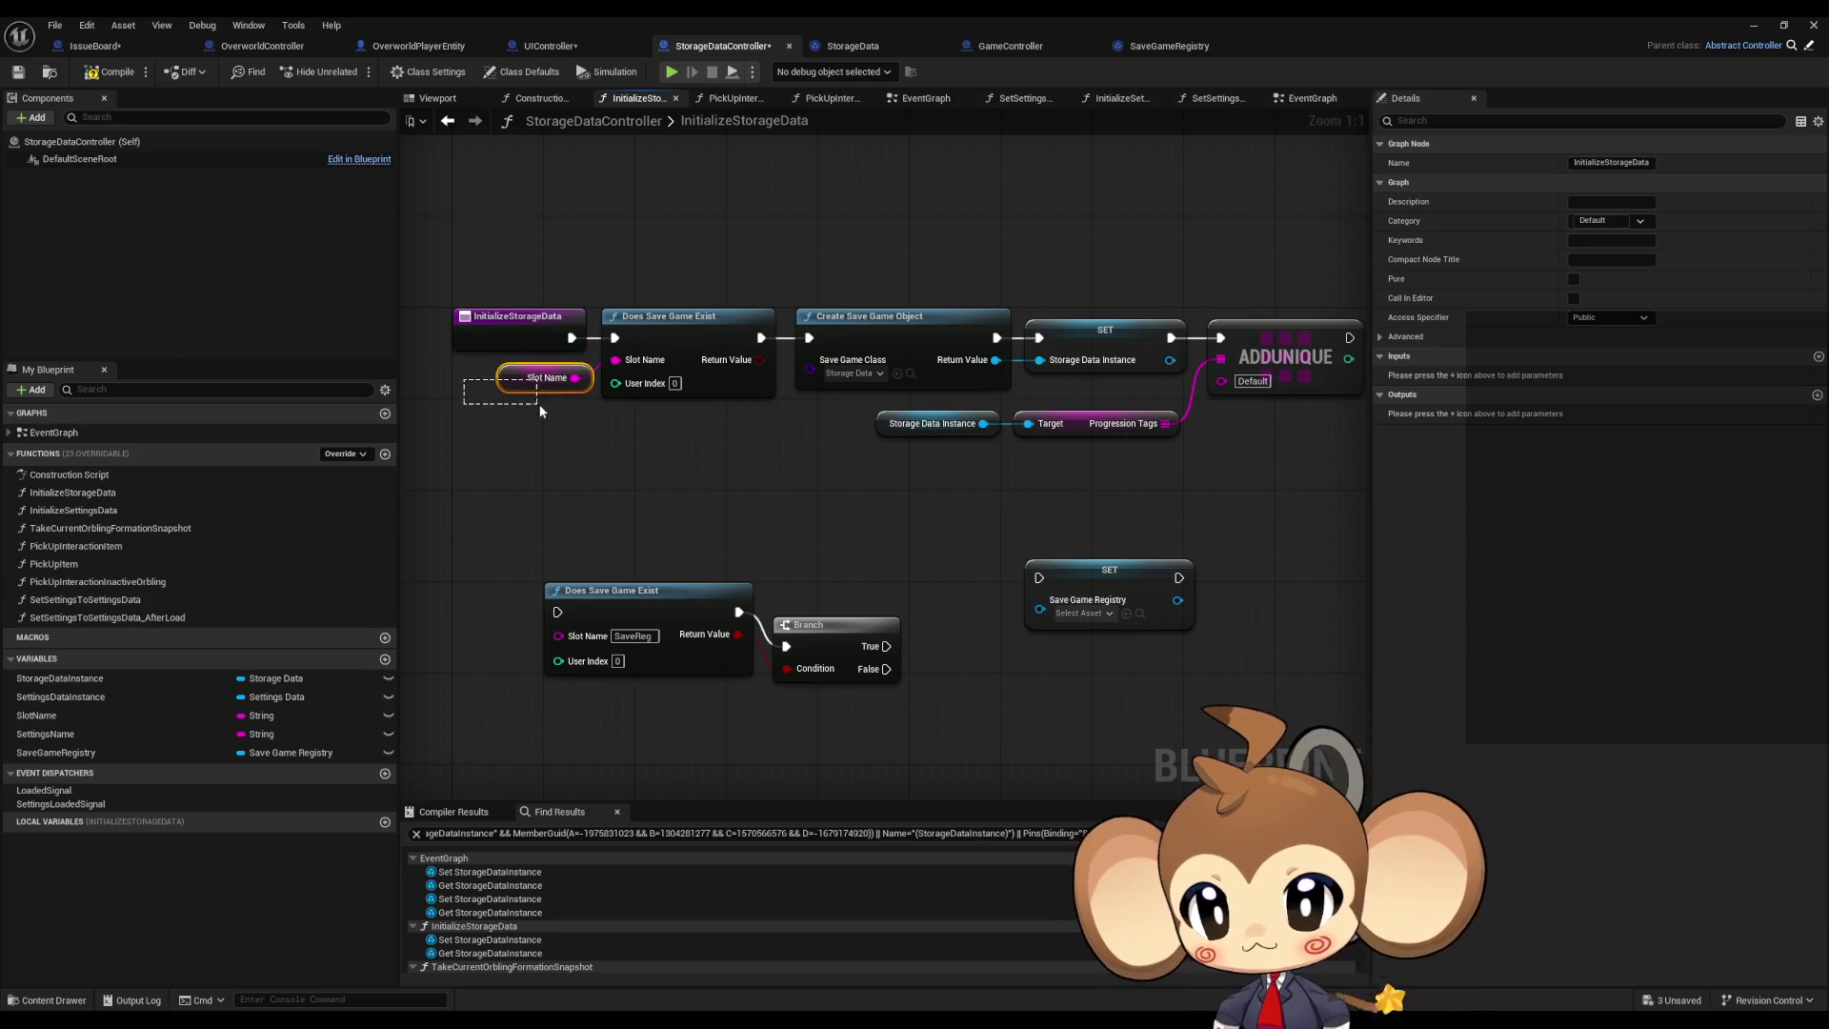
left_click_drag(648, 257, 1152, 383)
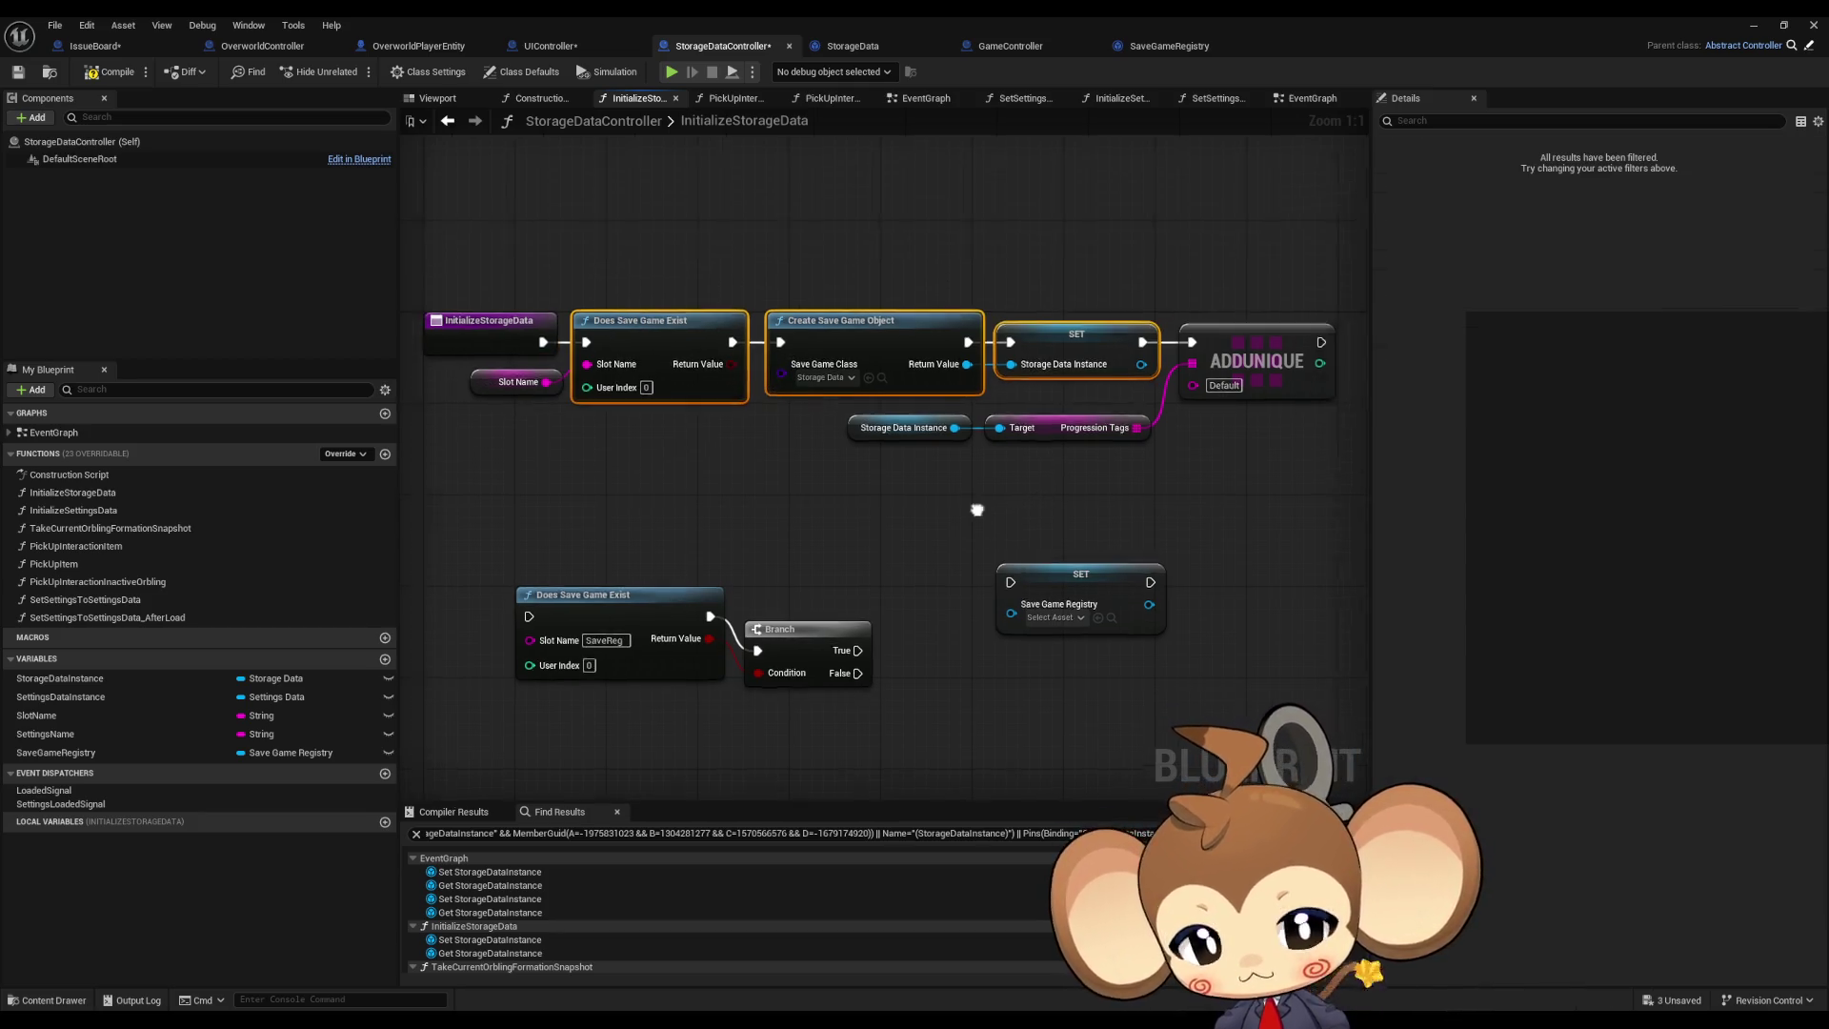
left_click(850, 524)
left_click(740, 615)
left_click(720, 562)
mouse_move(719, 562)
left_mouse_down()
mouse_move(804, 535)
mouse_move(845, 547)
mouse_move(835, 525)
left_mouse_up()
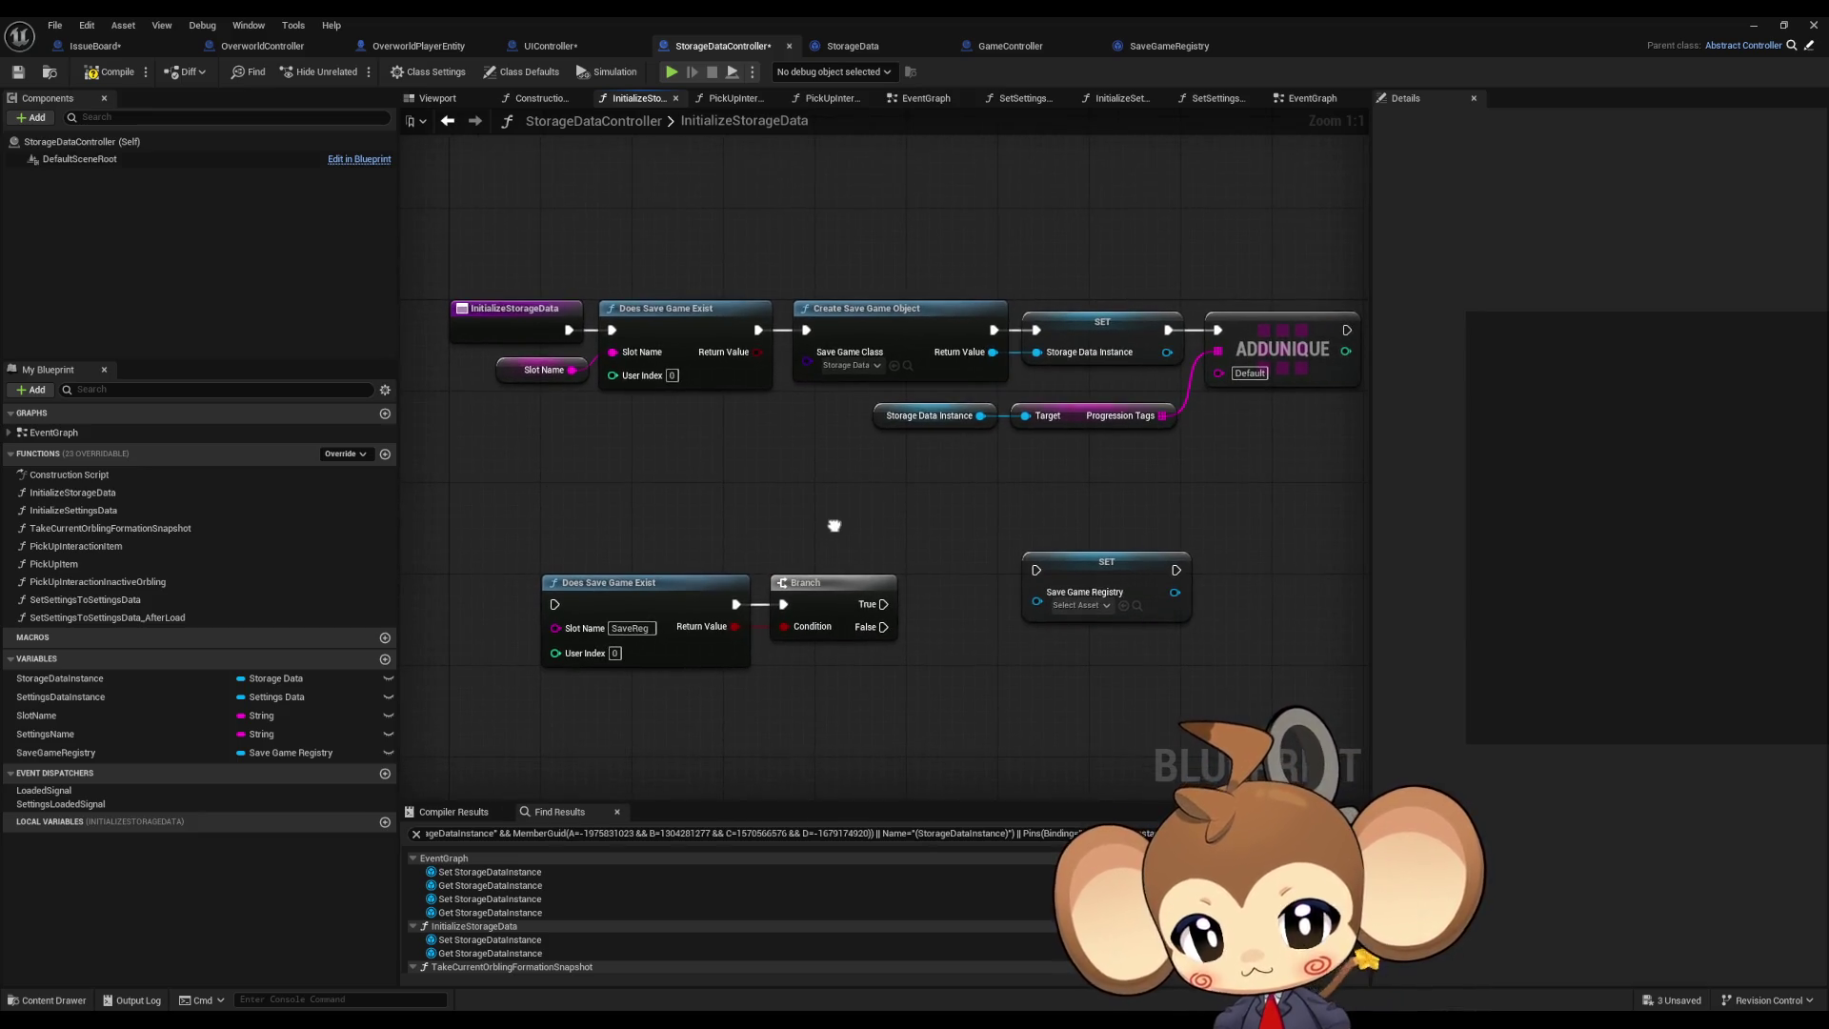
mouse_move(1102, 322)
left_mouse_down()
mouse_move(1151, 322)
mouse_move(1102, 322)
left_mouse_up()
left_click(1005, 247)
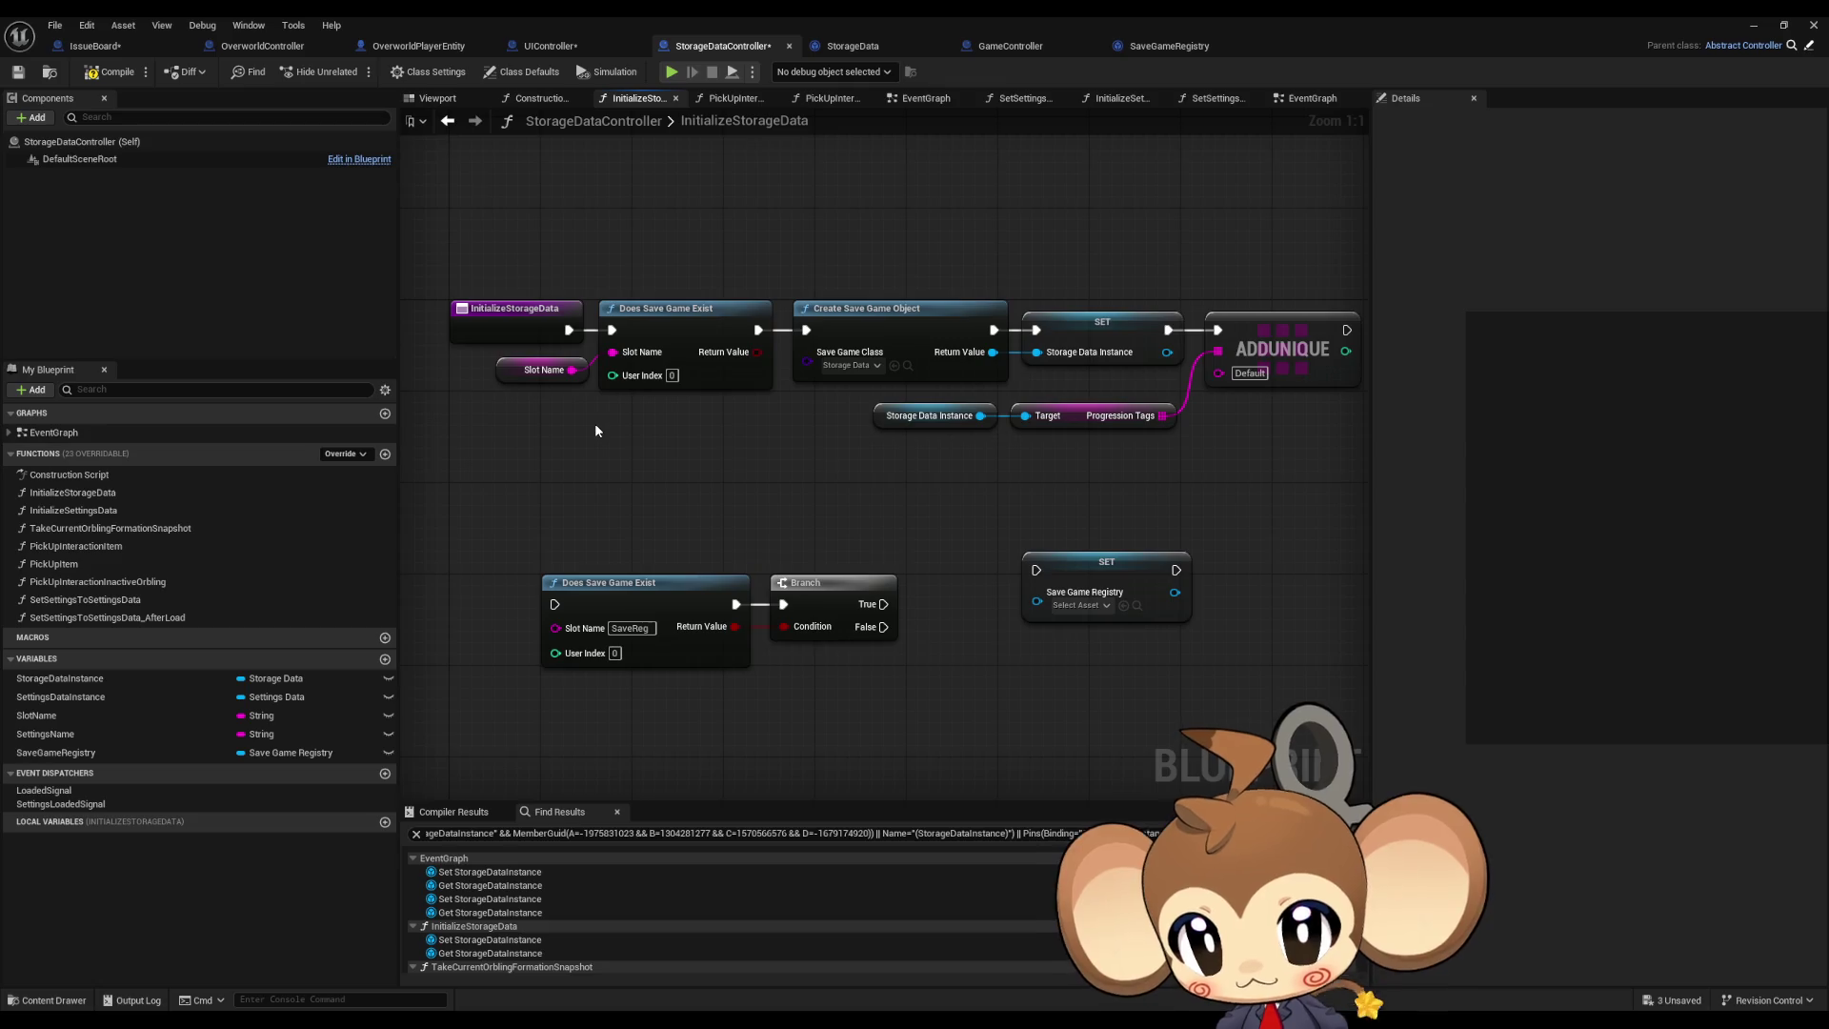
Step: Wire the entry straight into Create Save Game Object and reposition the Save Game Registry setter
left_click_drag(569, 330, 811, 335)
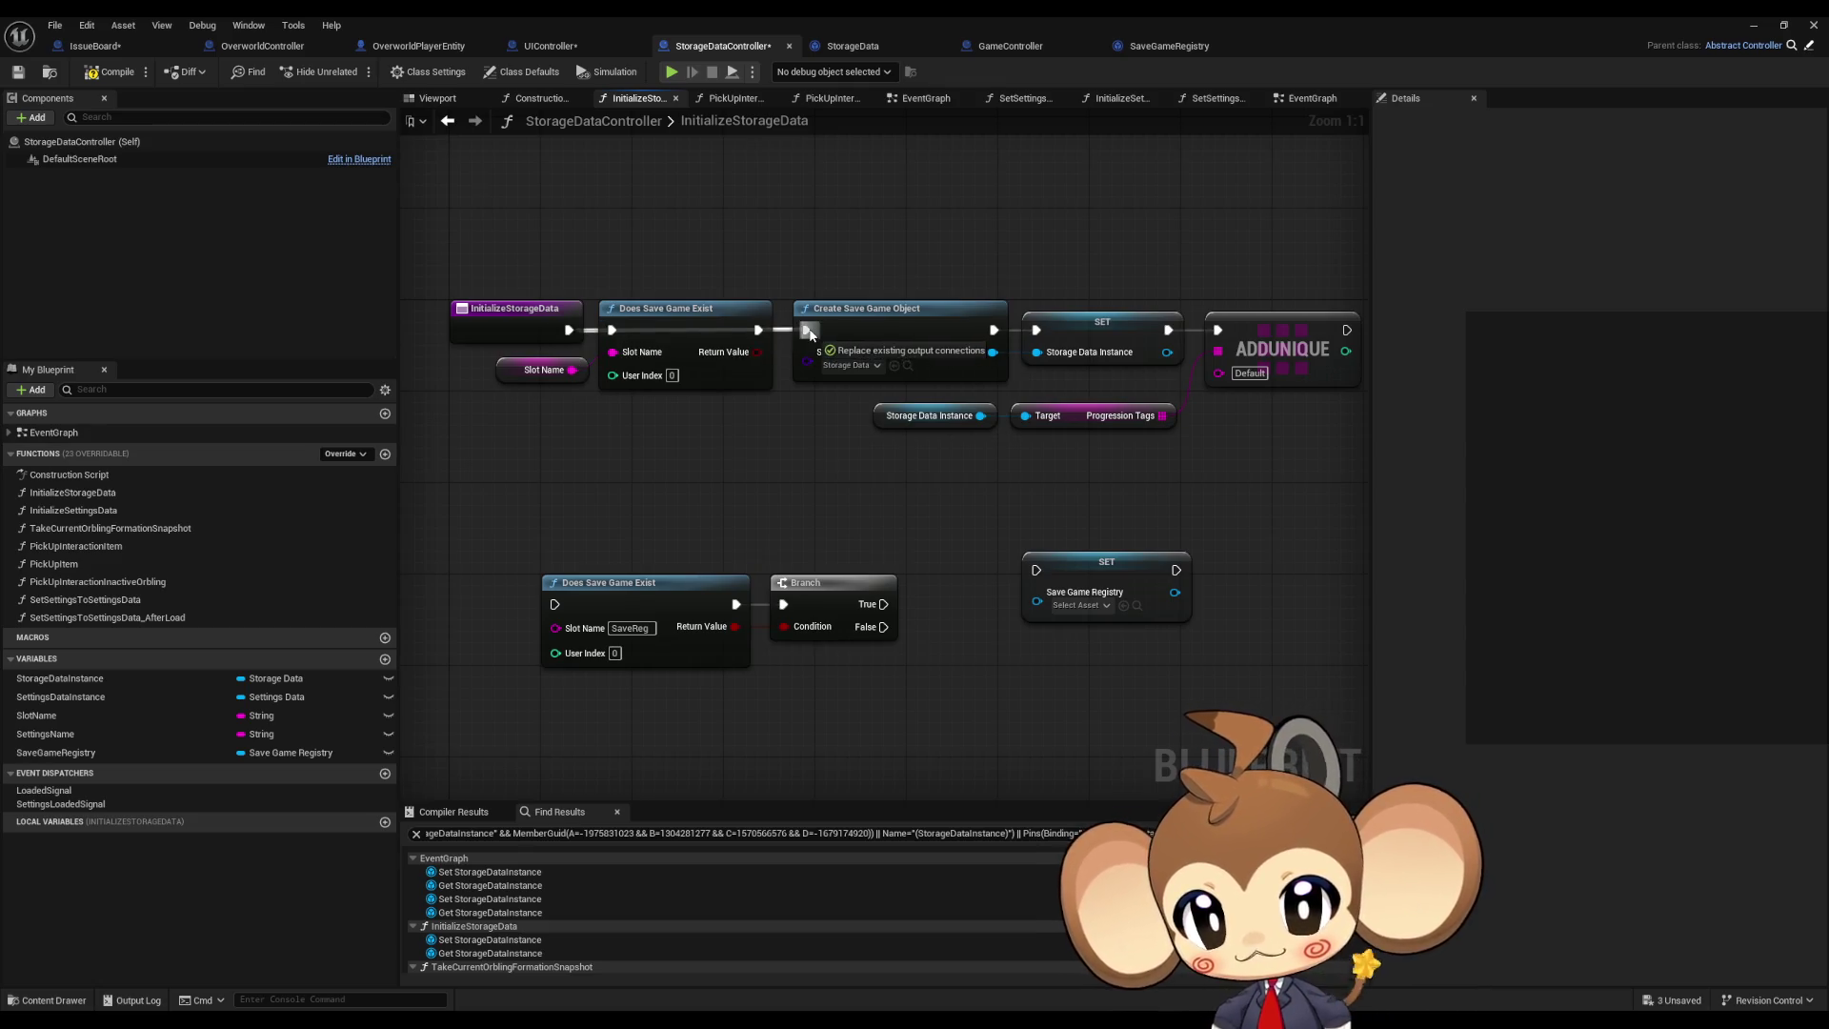
mouse_move(504, 367)
left_mouse_down()
mouse_move(673, 313)
mouse_move(658, 200)
left_mouse_up()
left_click_drag(1065, 471, 1047, 495)
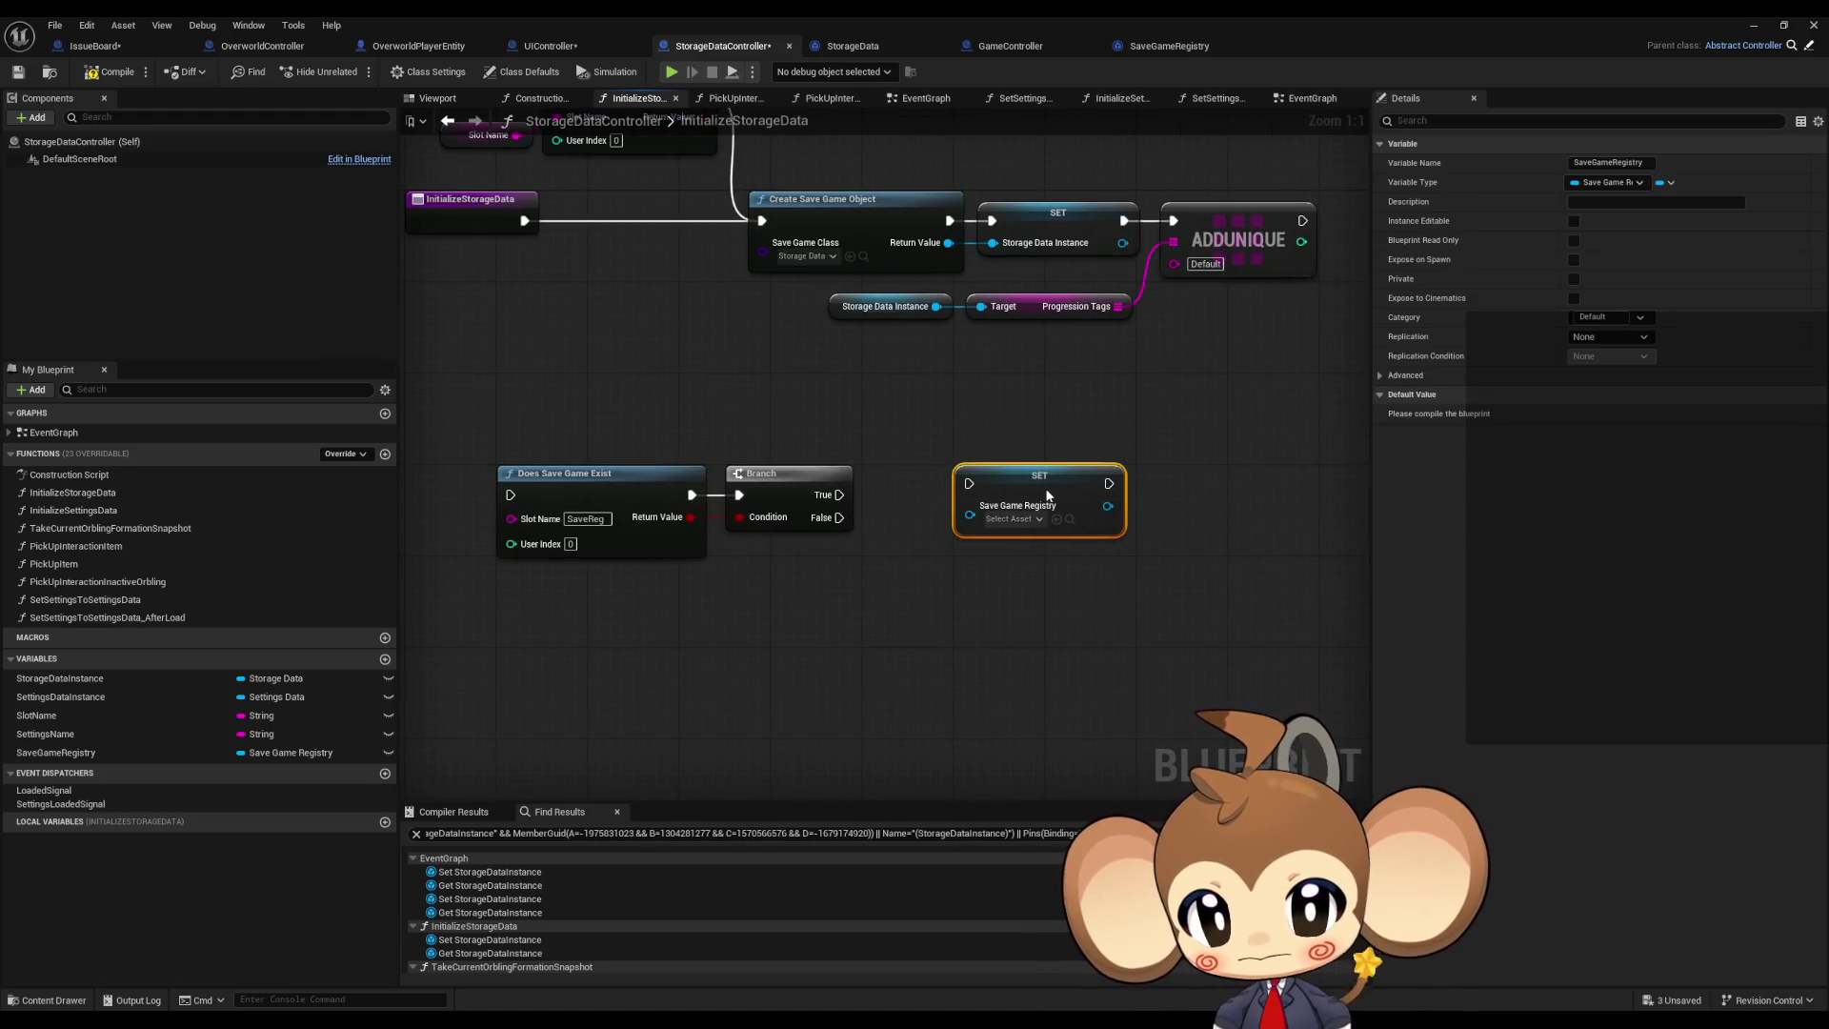
left_click_drag(773, 527, 816, 527)
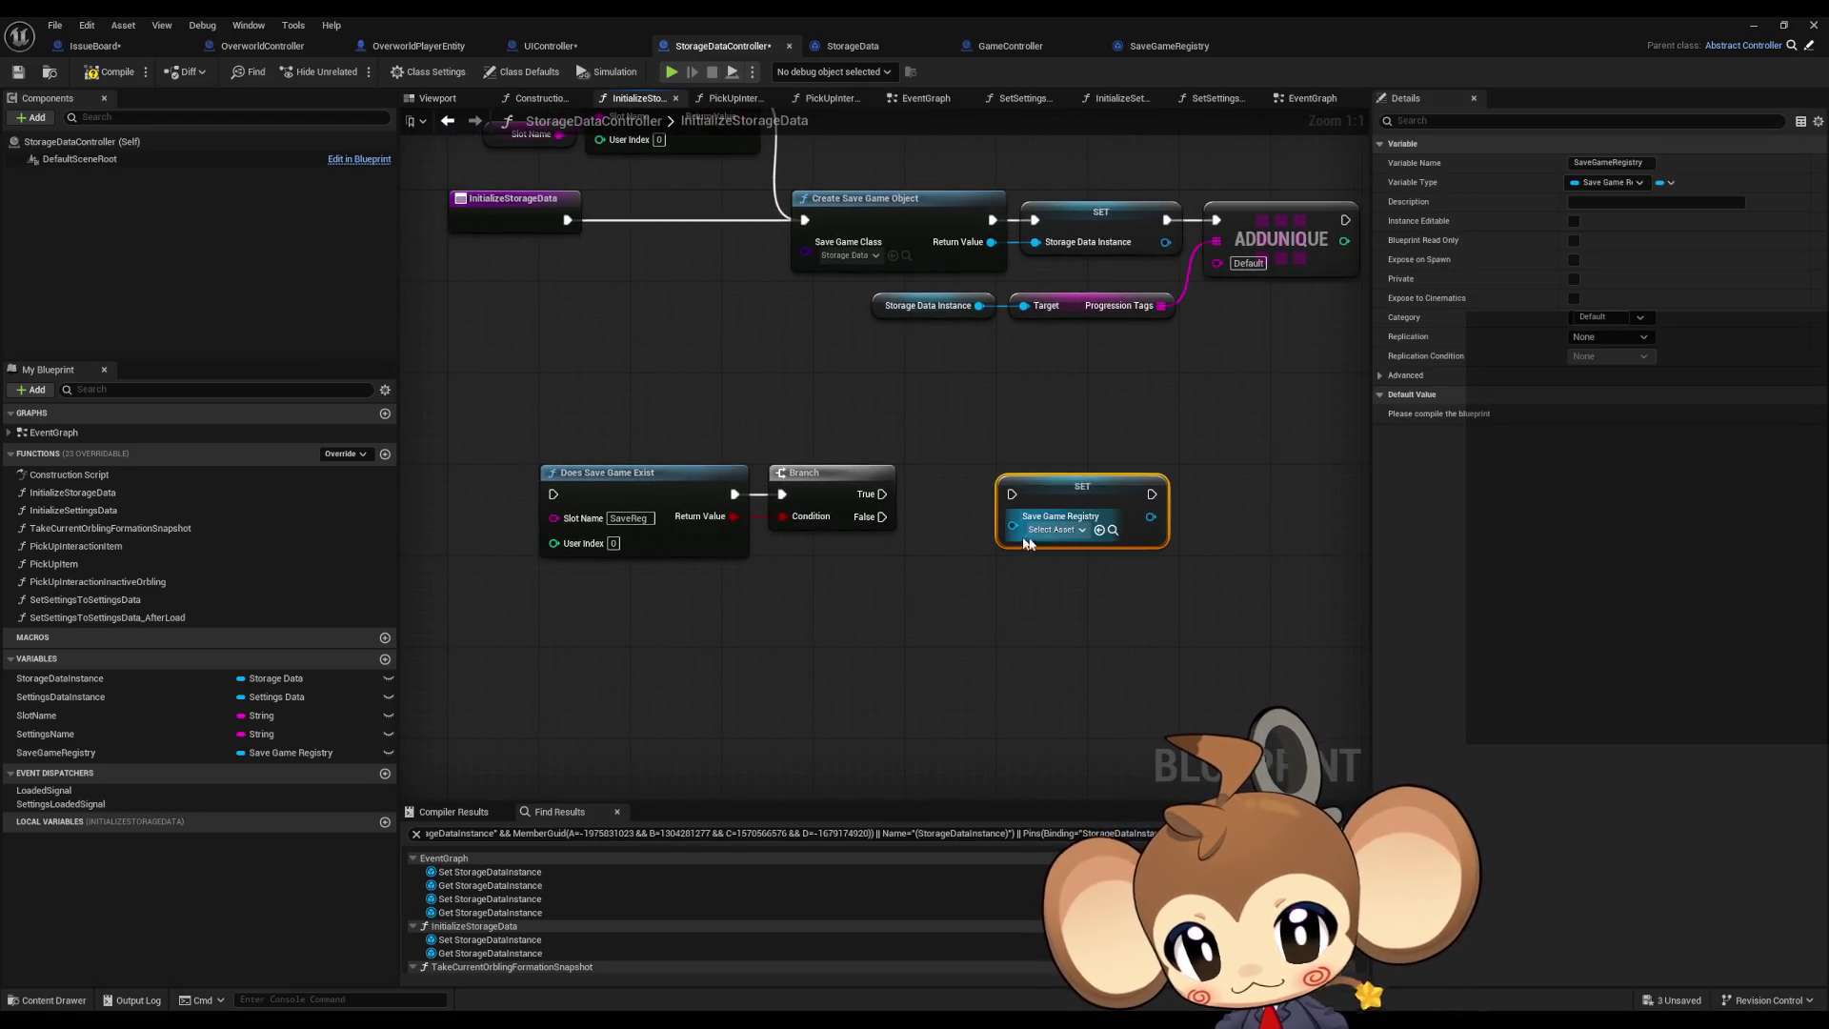
left_click_drag(1061, 484, 1163, 486)
mouse_move(953, 529)
left_mouse_down()
mouse_move(832, 614)
mouse_move(1003, 607)
left_mouse_up()
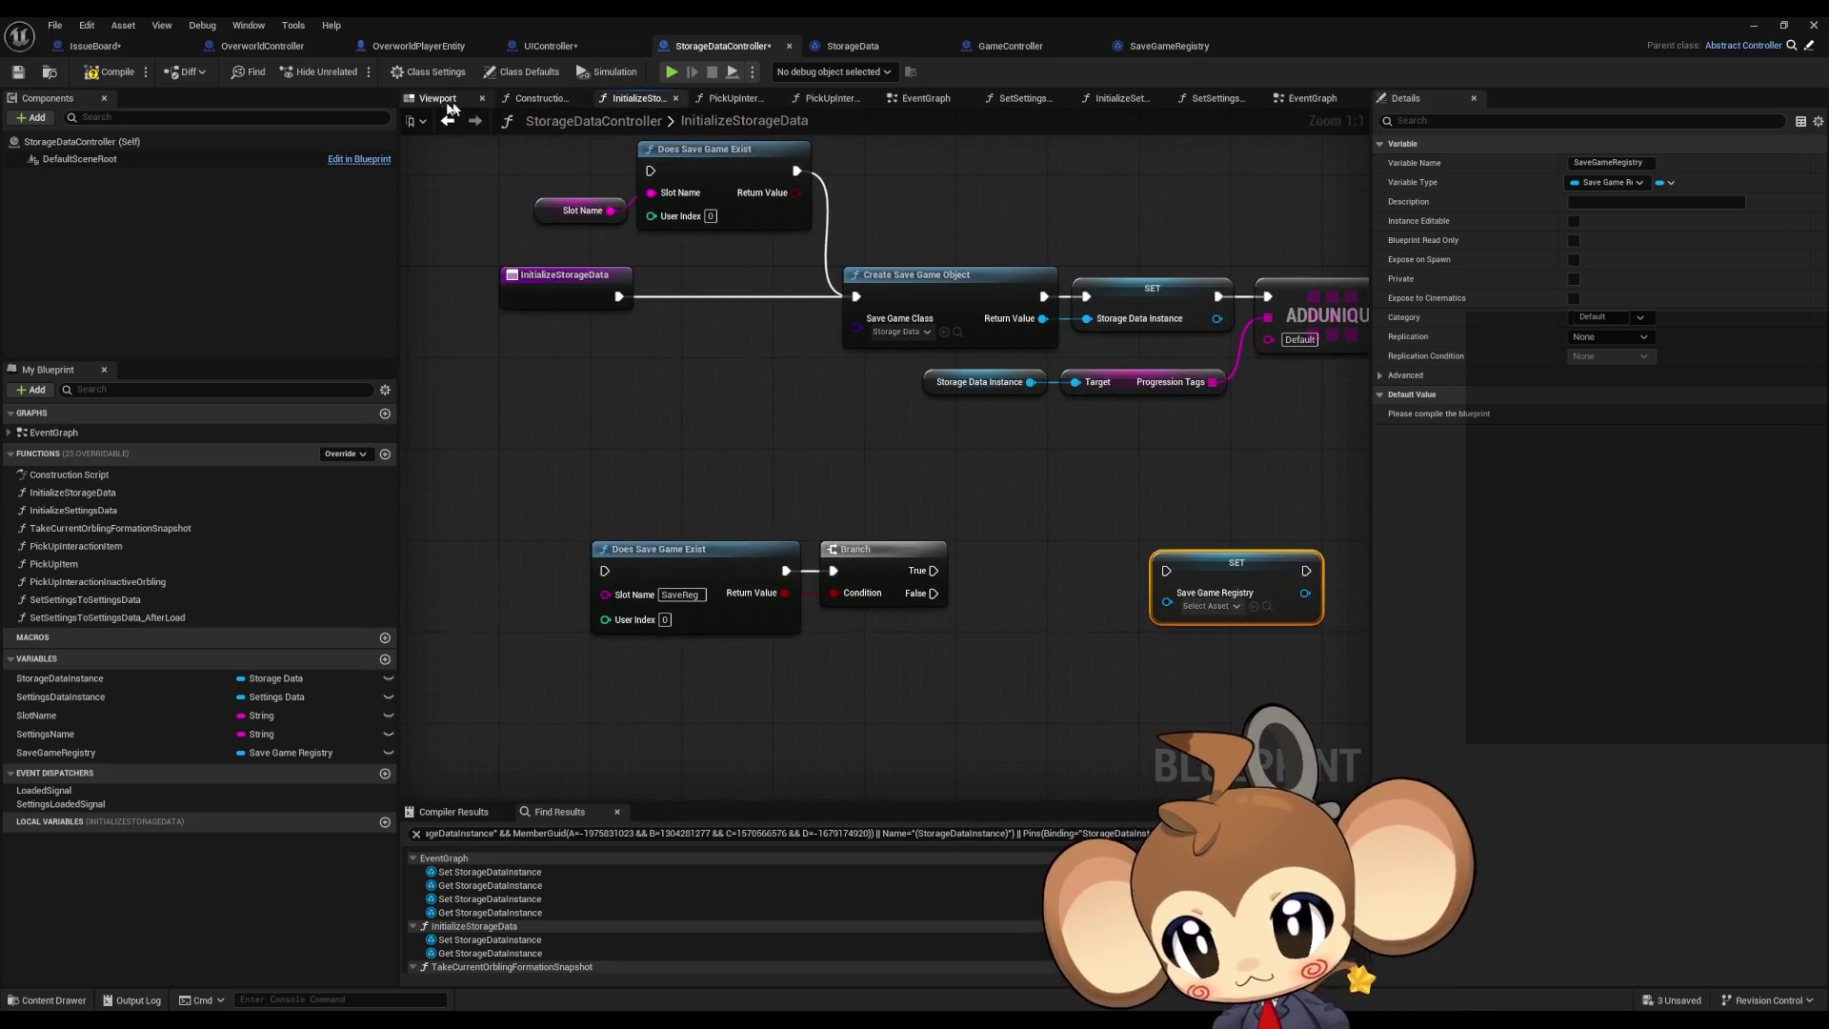
left_click(445, 124)
Step: Look over the EventGraph and switch between the StorageData and StorageDataController blueprints
scroll(737, 458, "down", 2)
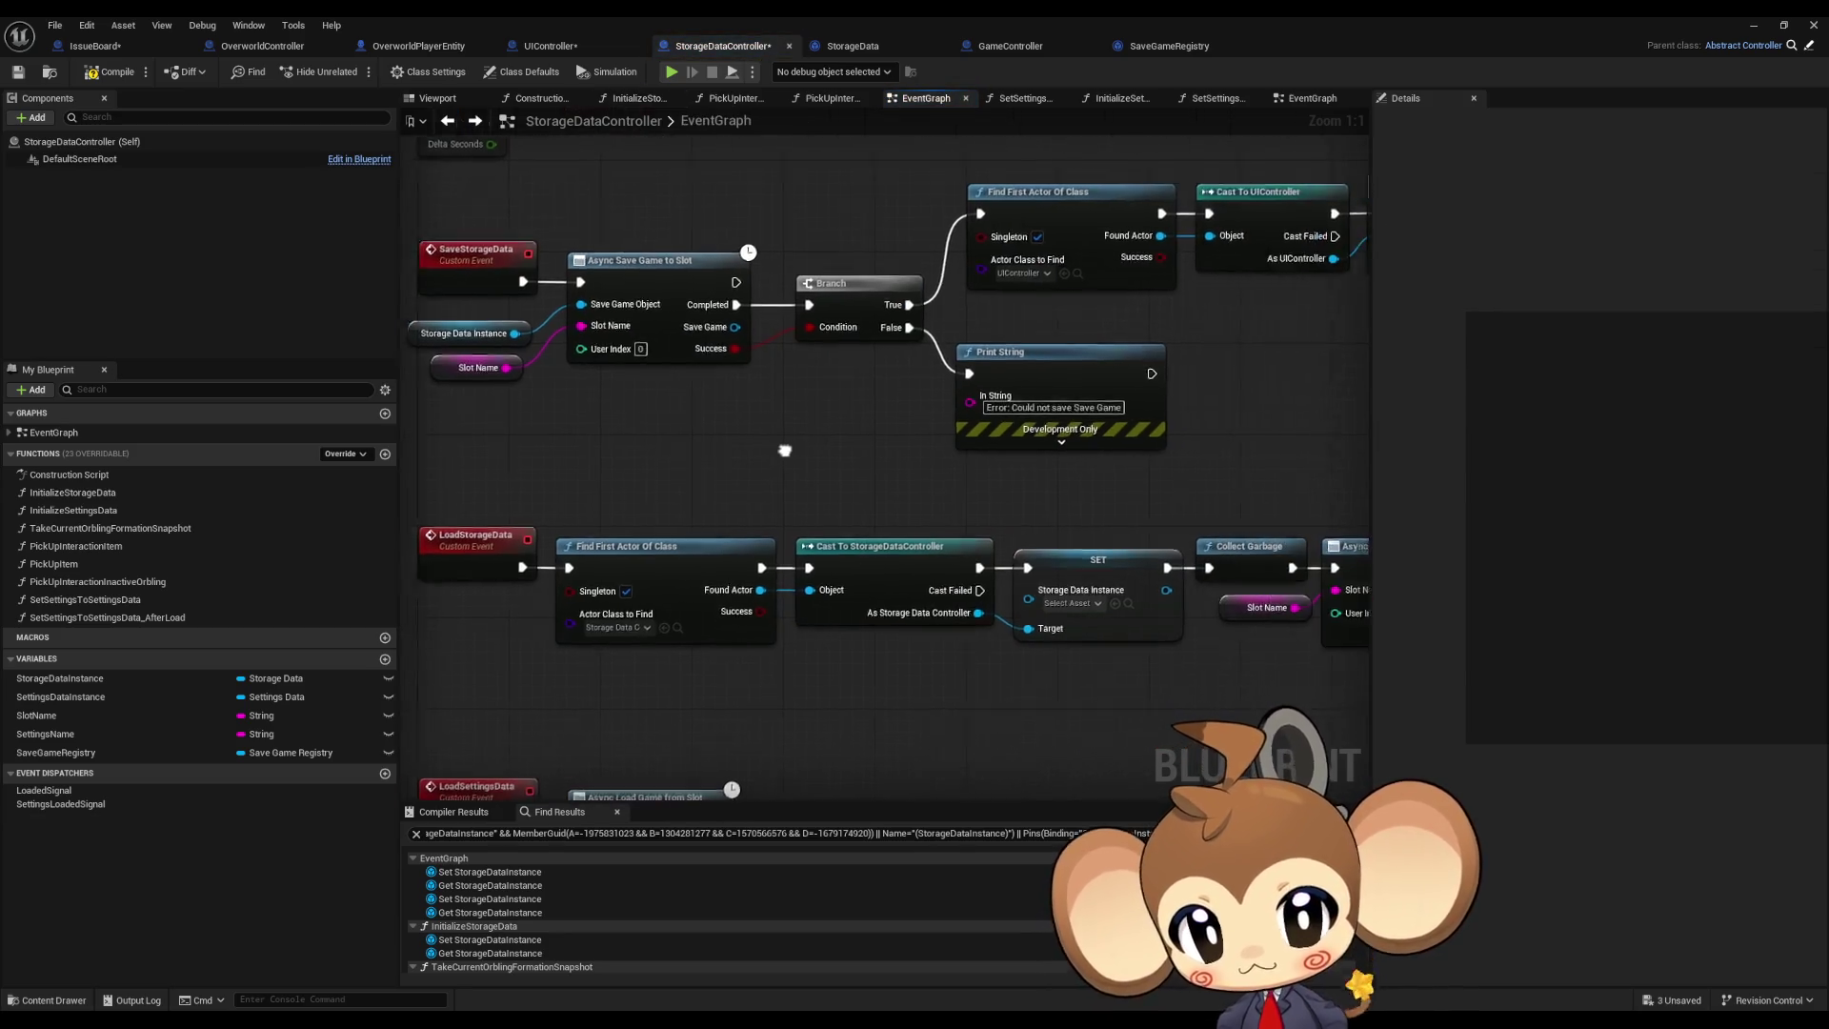
mouse_move(826, 469)
left_mouse_down()
mouse_move(1041, 460)
mouse_move(926, 441)
left_mouse_up()
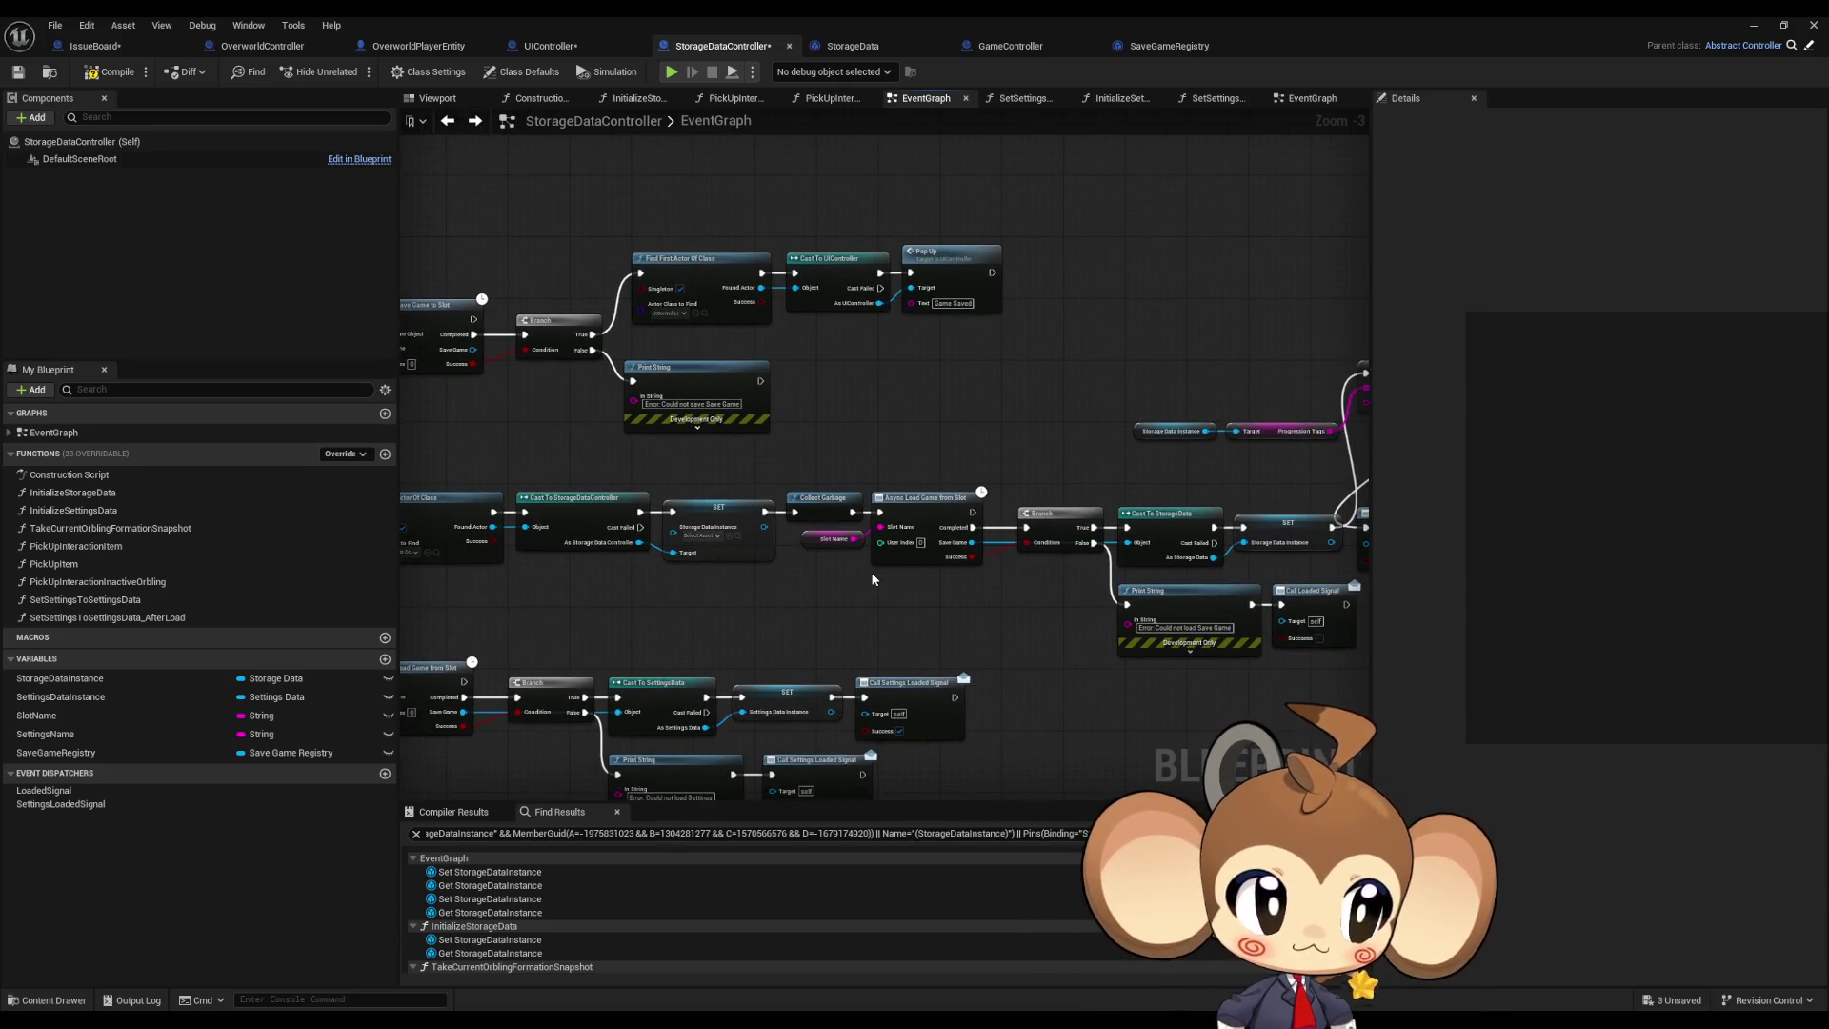
scroll(850, 593, "up", 3)
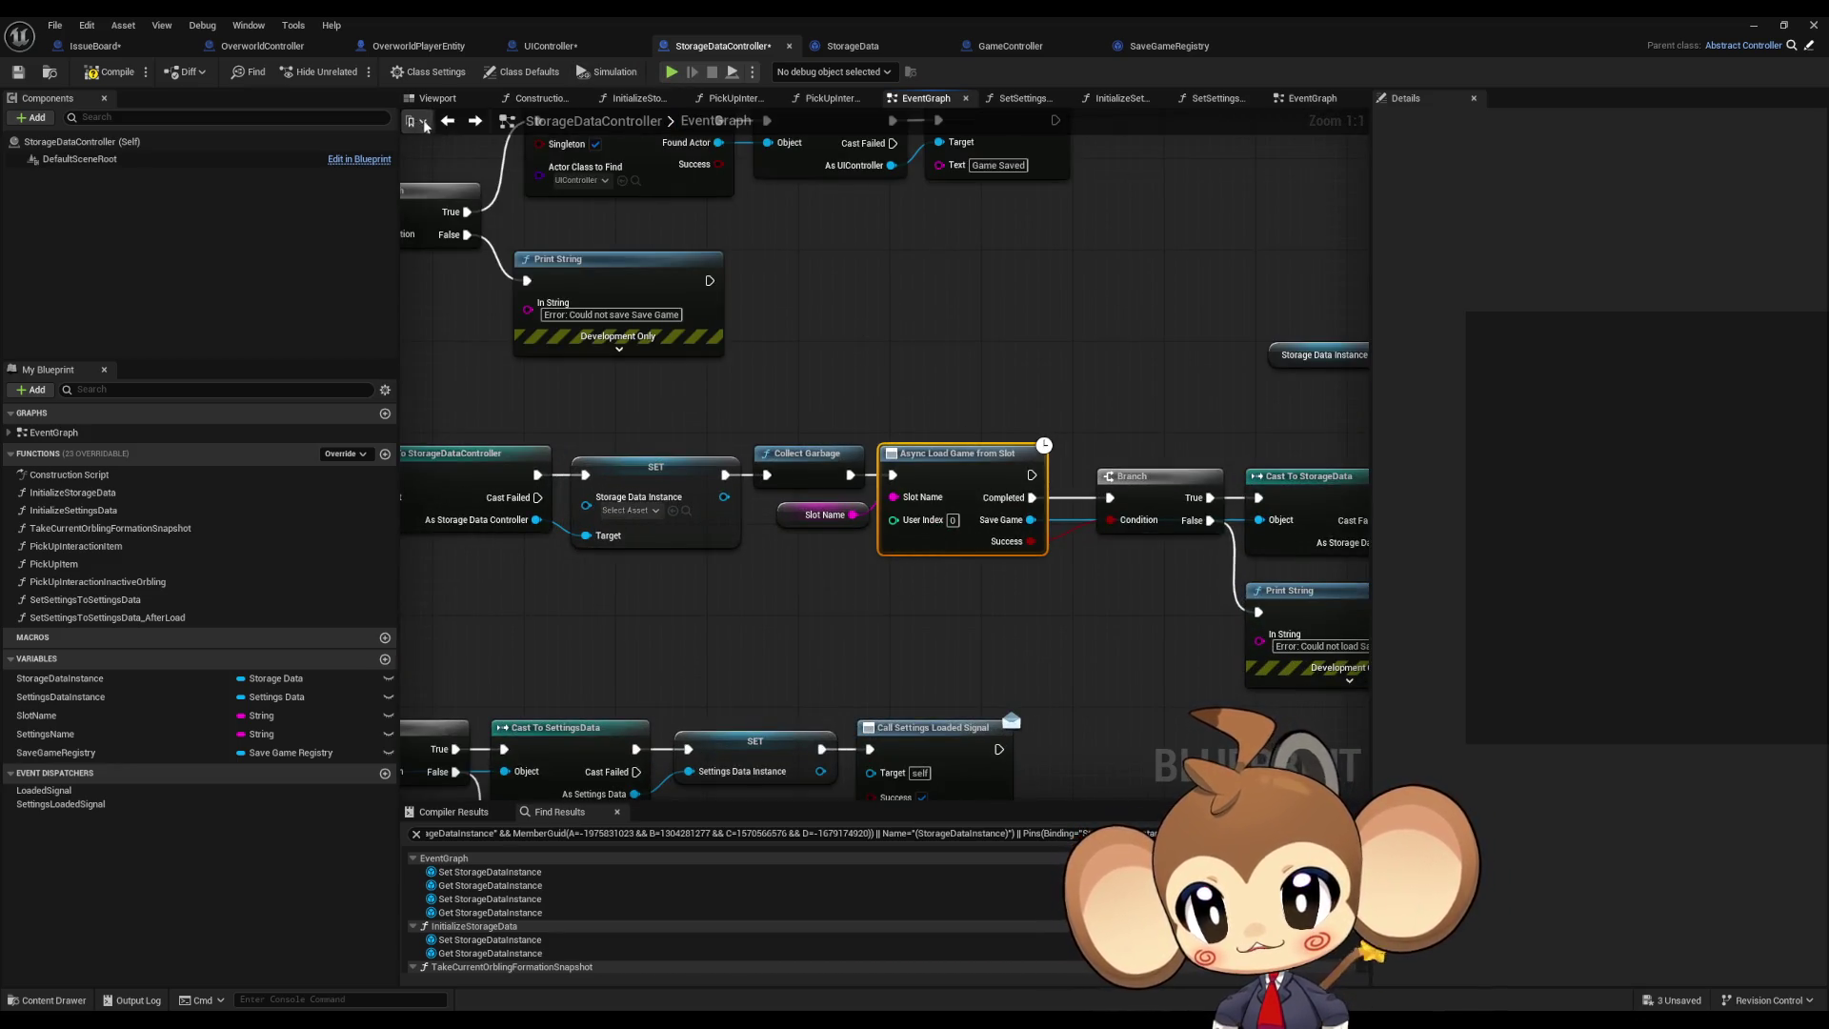
left_click(450, 121)
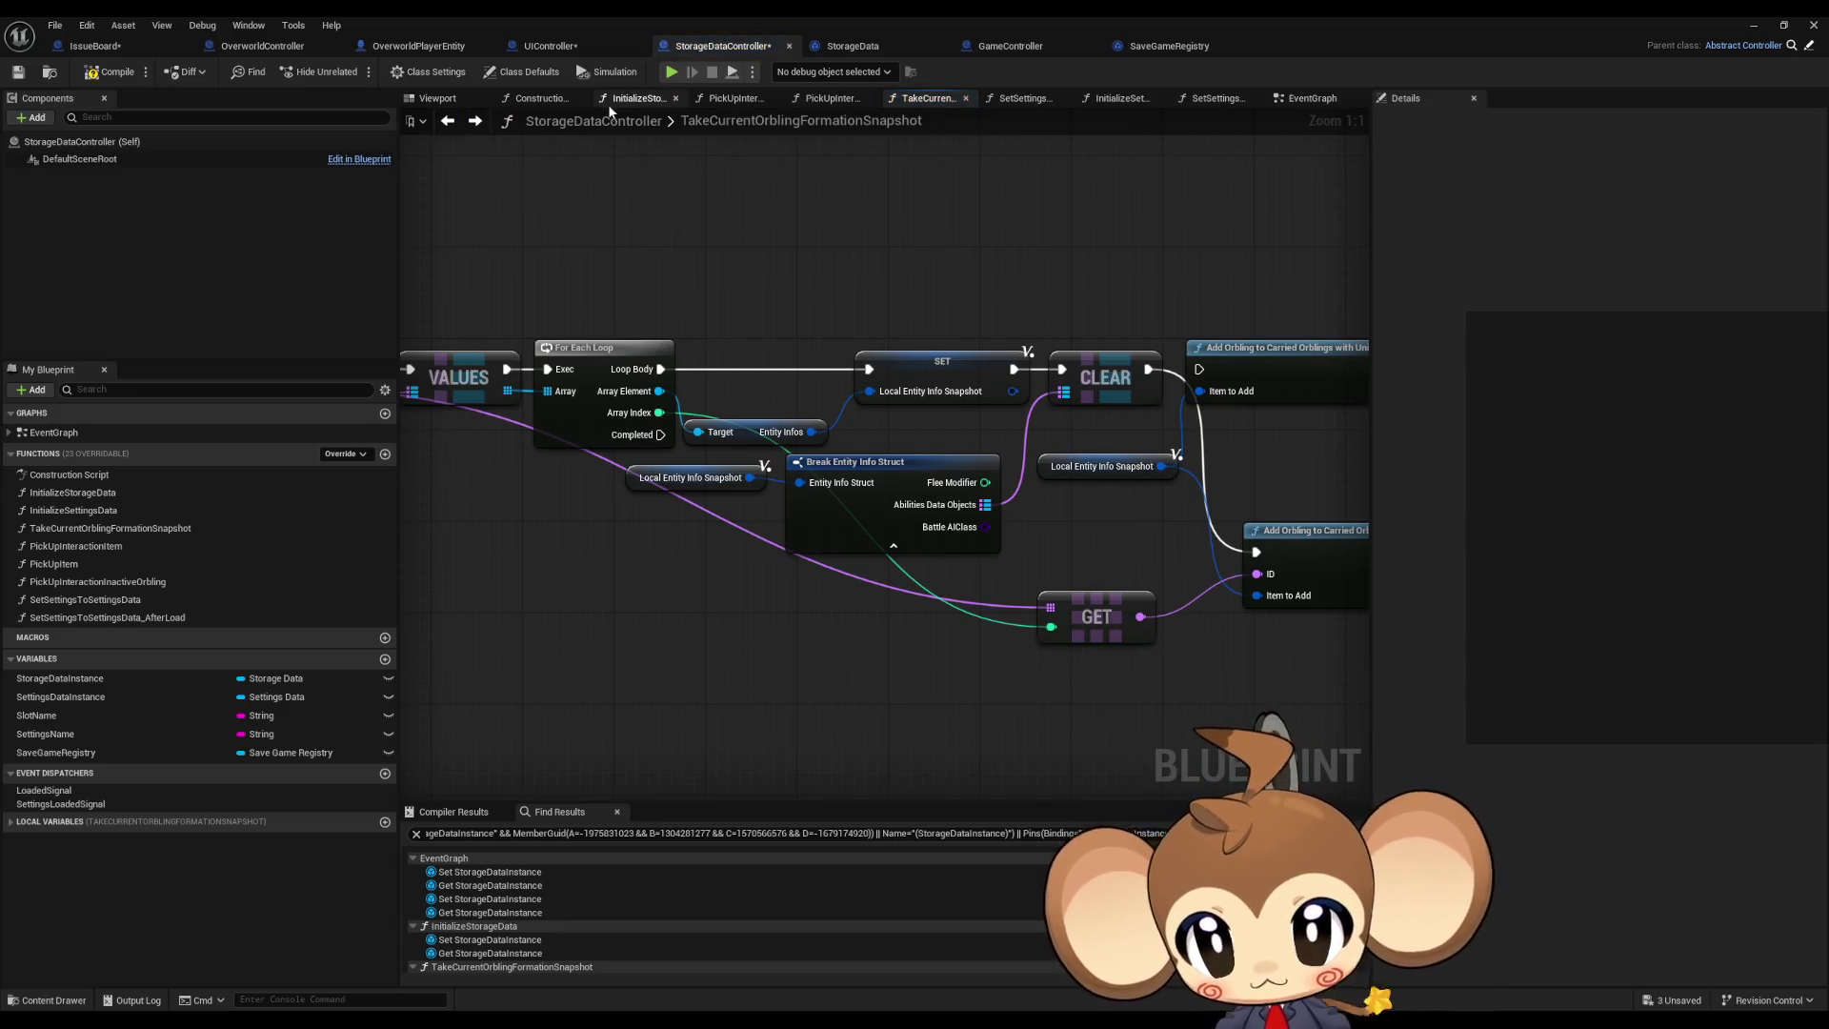
left_click(478, 121)
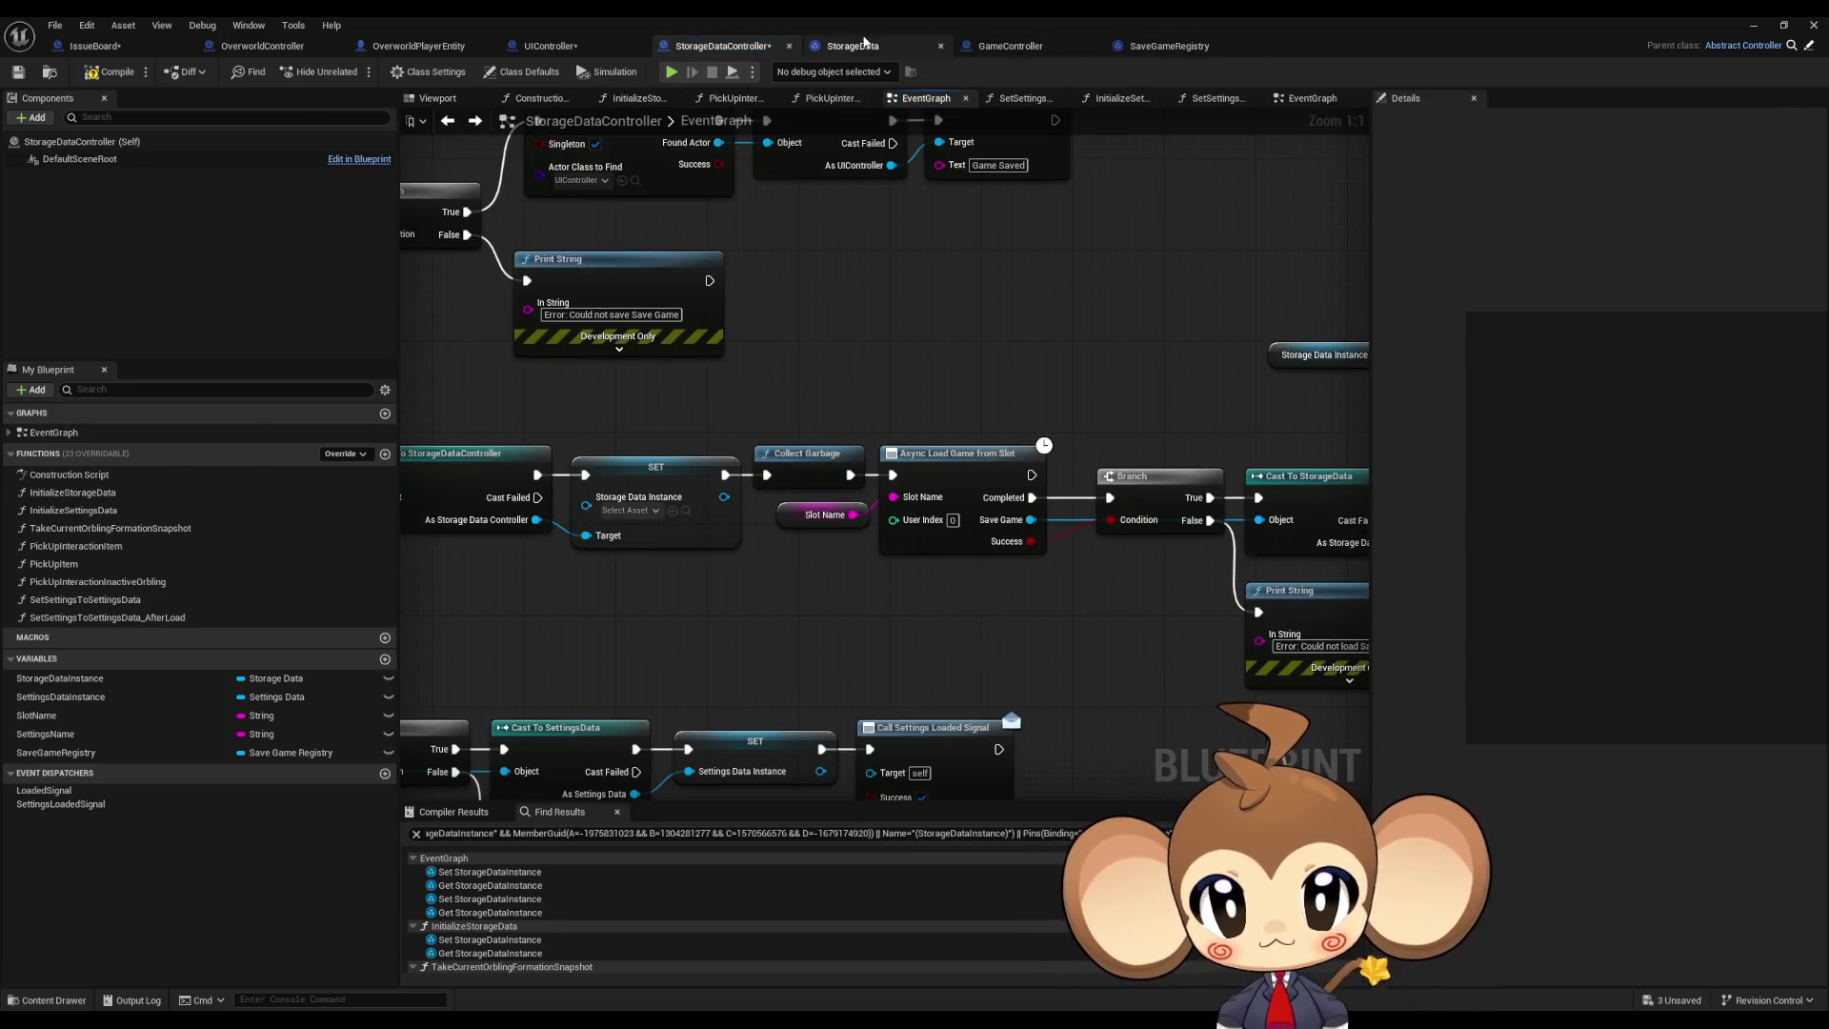
left_click(865, 43)
left_click(723, 44)
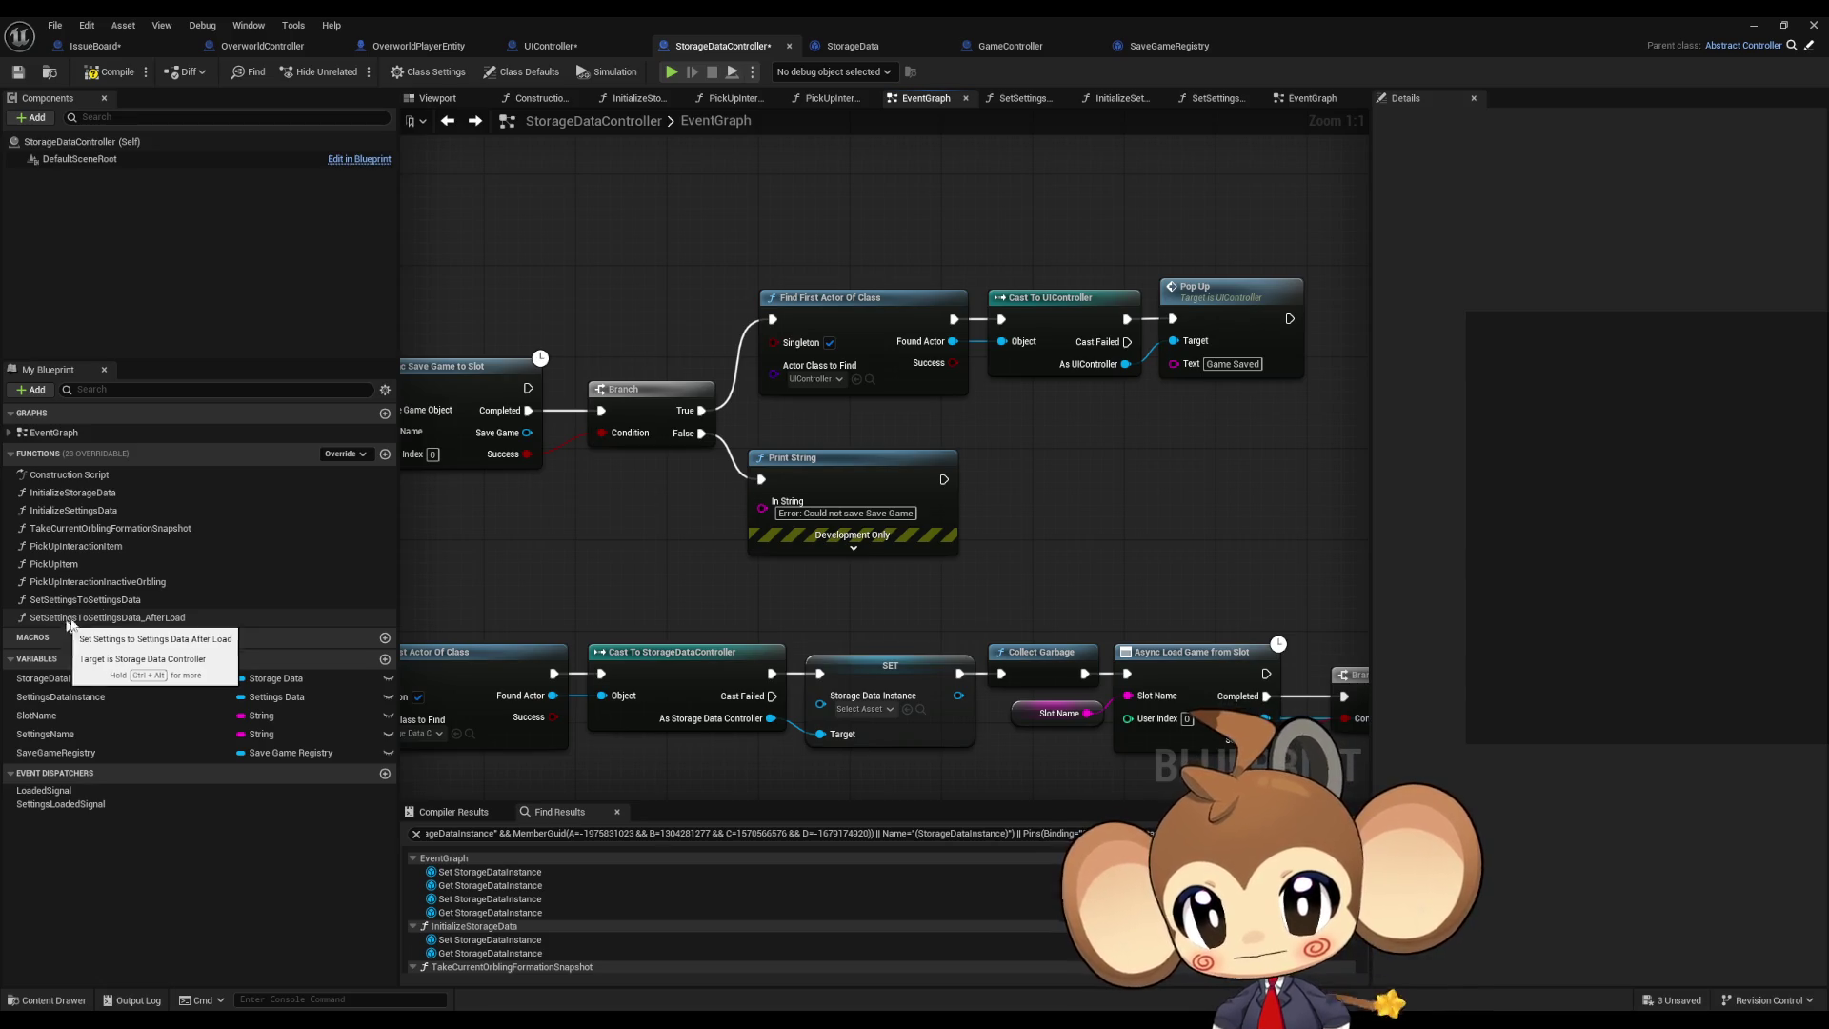
Step: Check the SaveGameRegistry, GameController and StorageData blueprints, then return to InitializeStorageData
left_click(1170, 46)
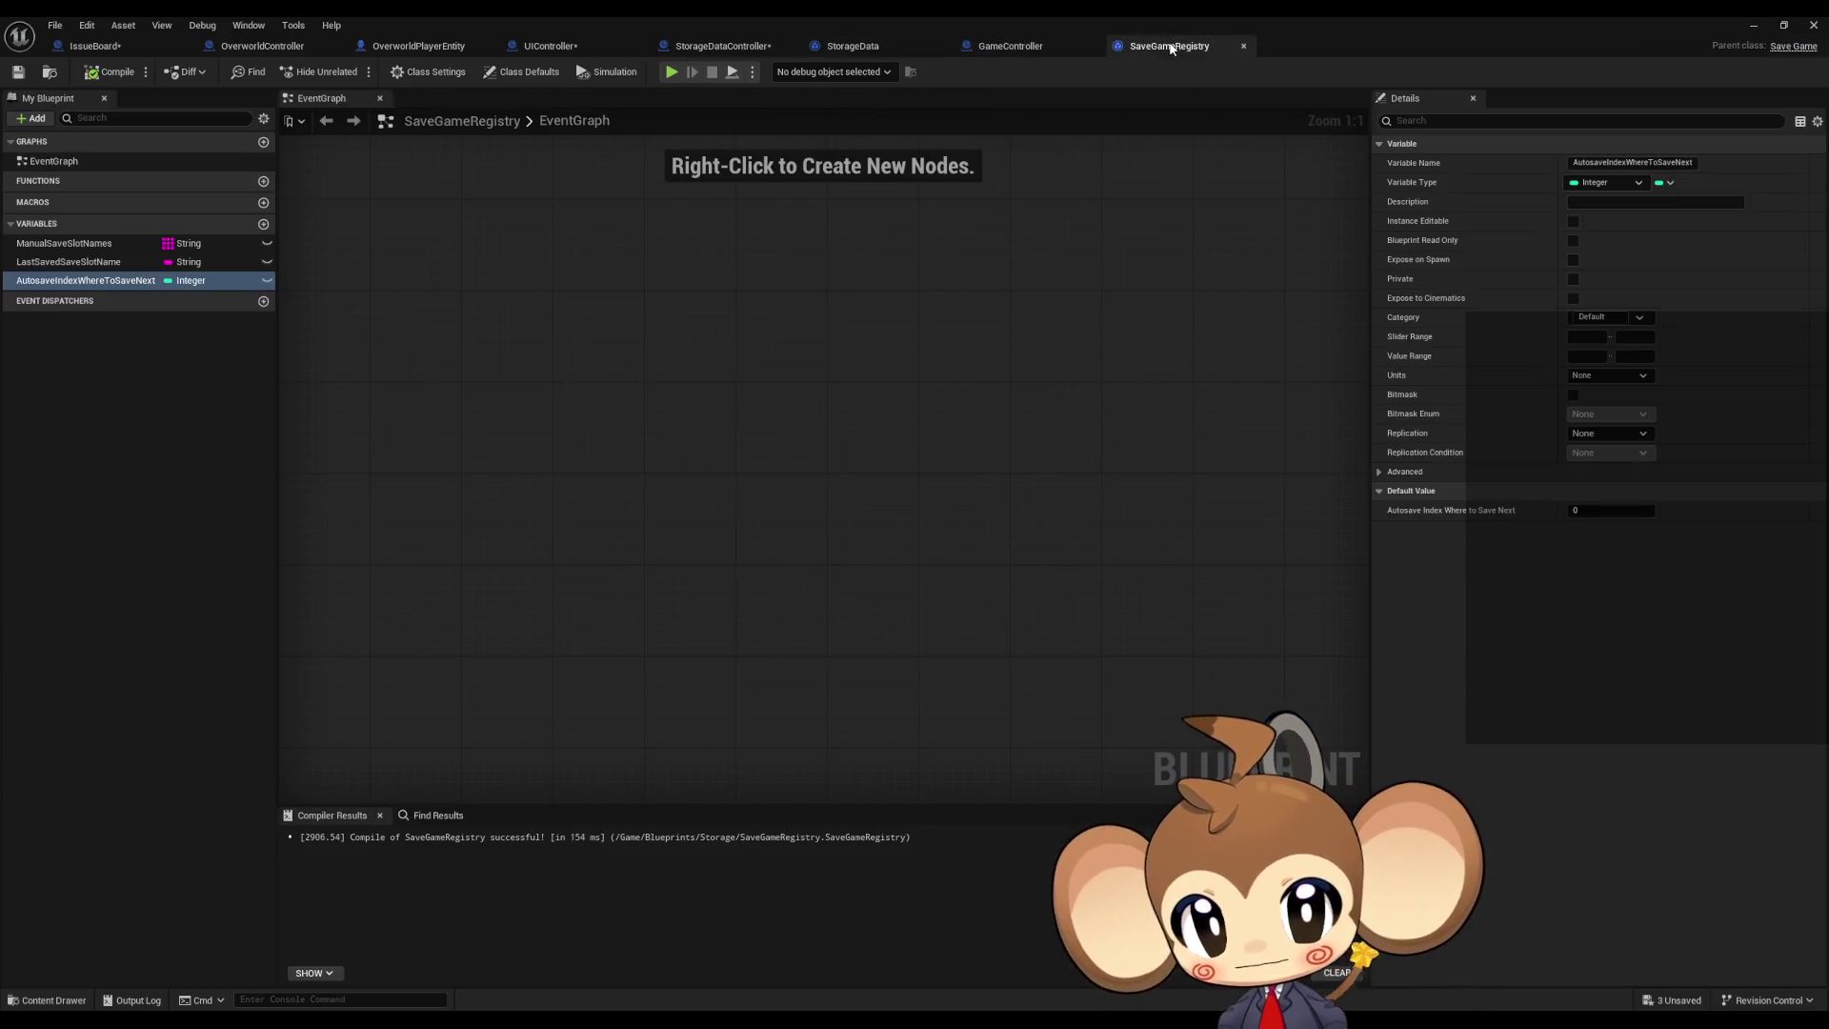
left_click(1000, 48)
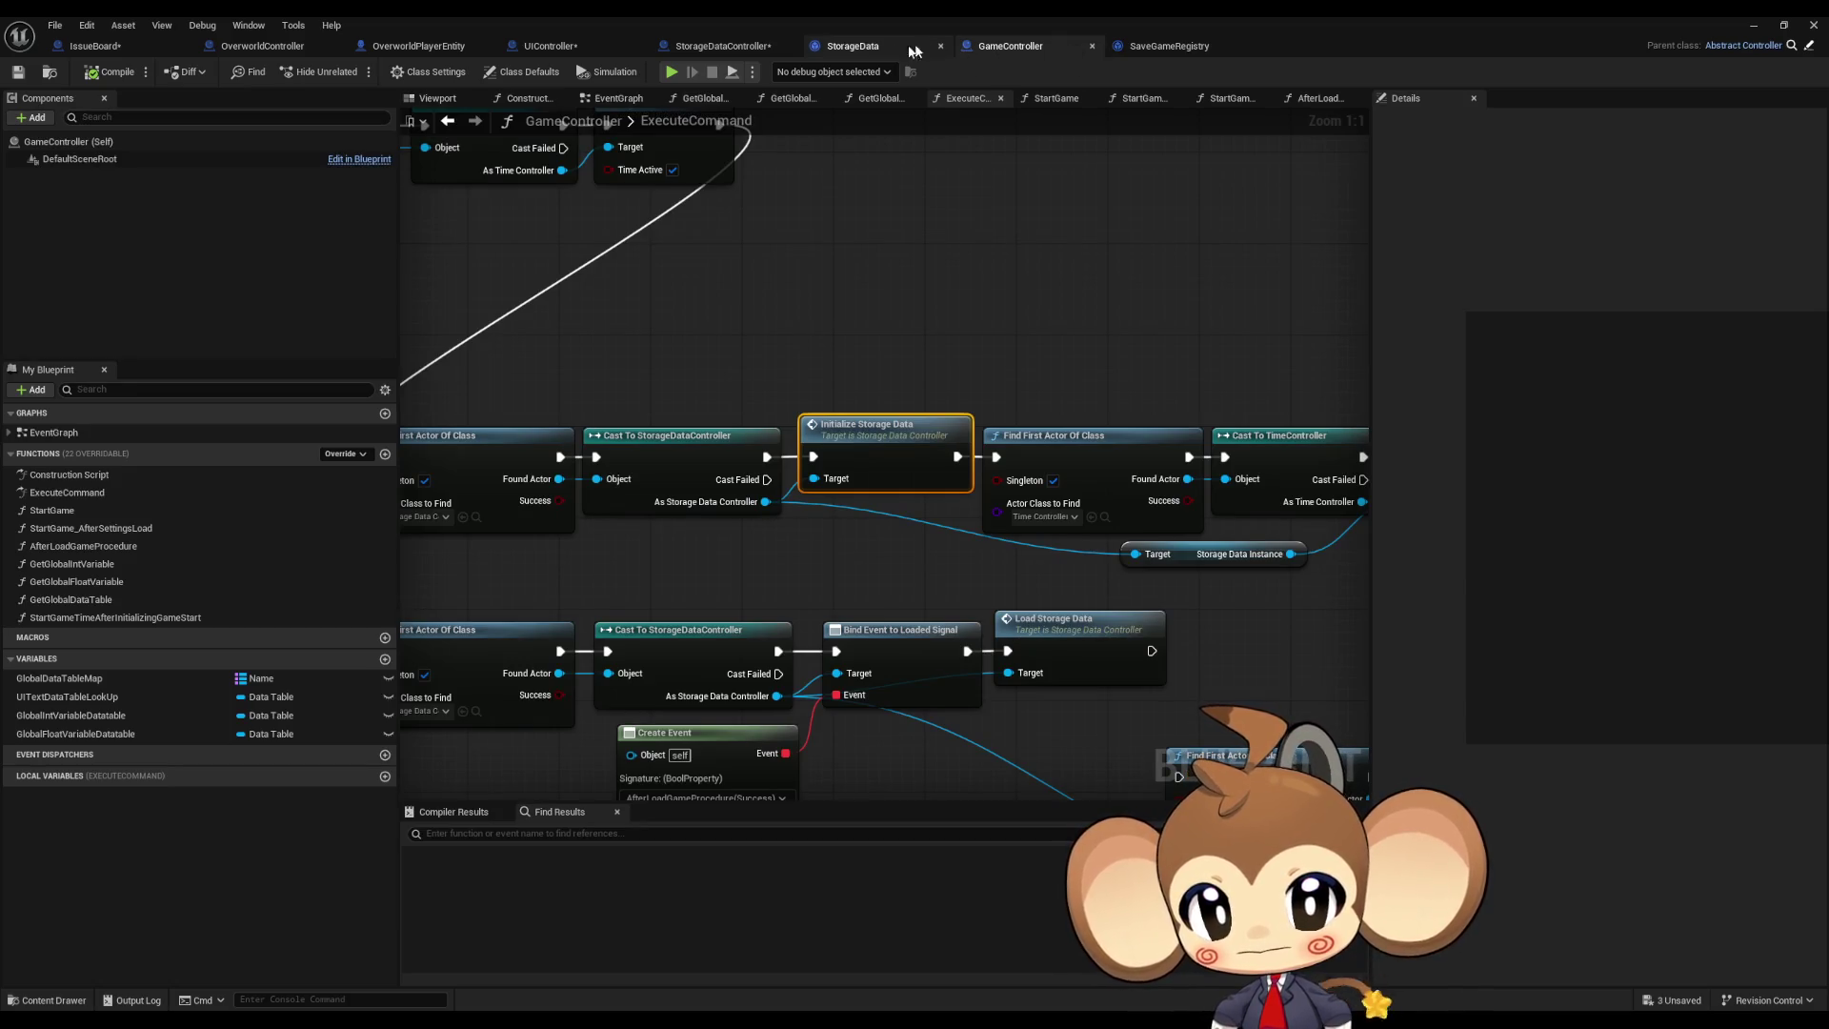
left_click(853, 46)
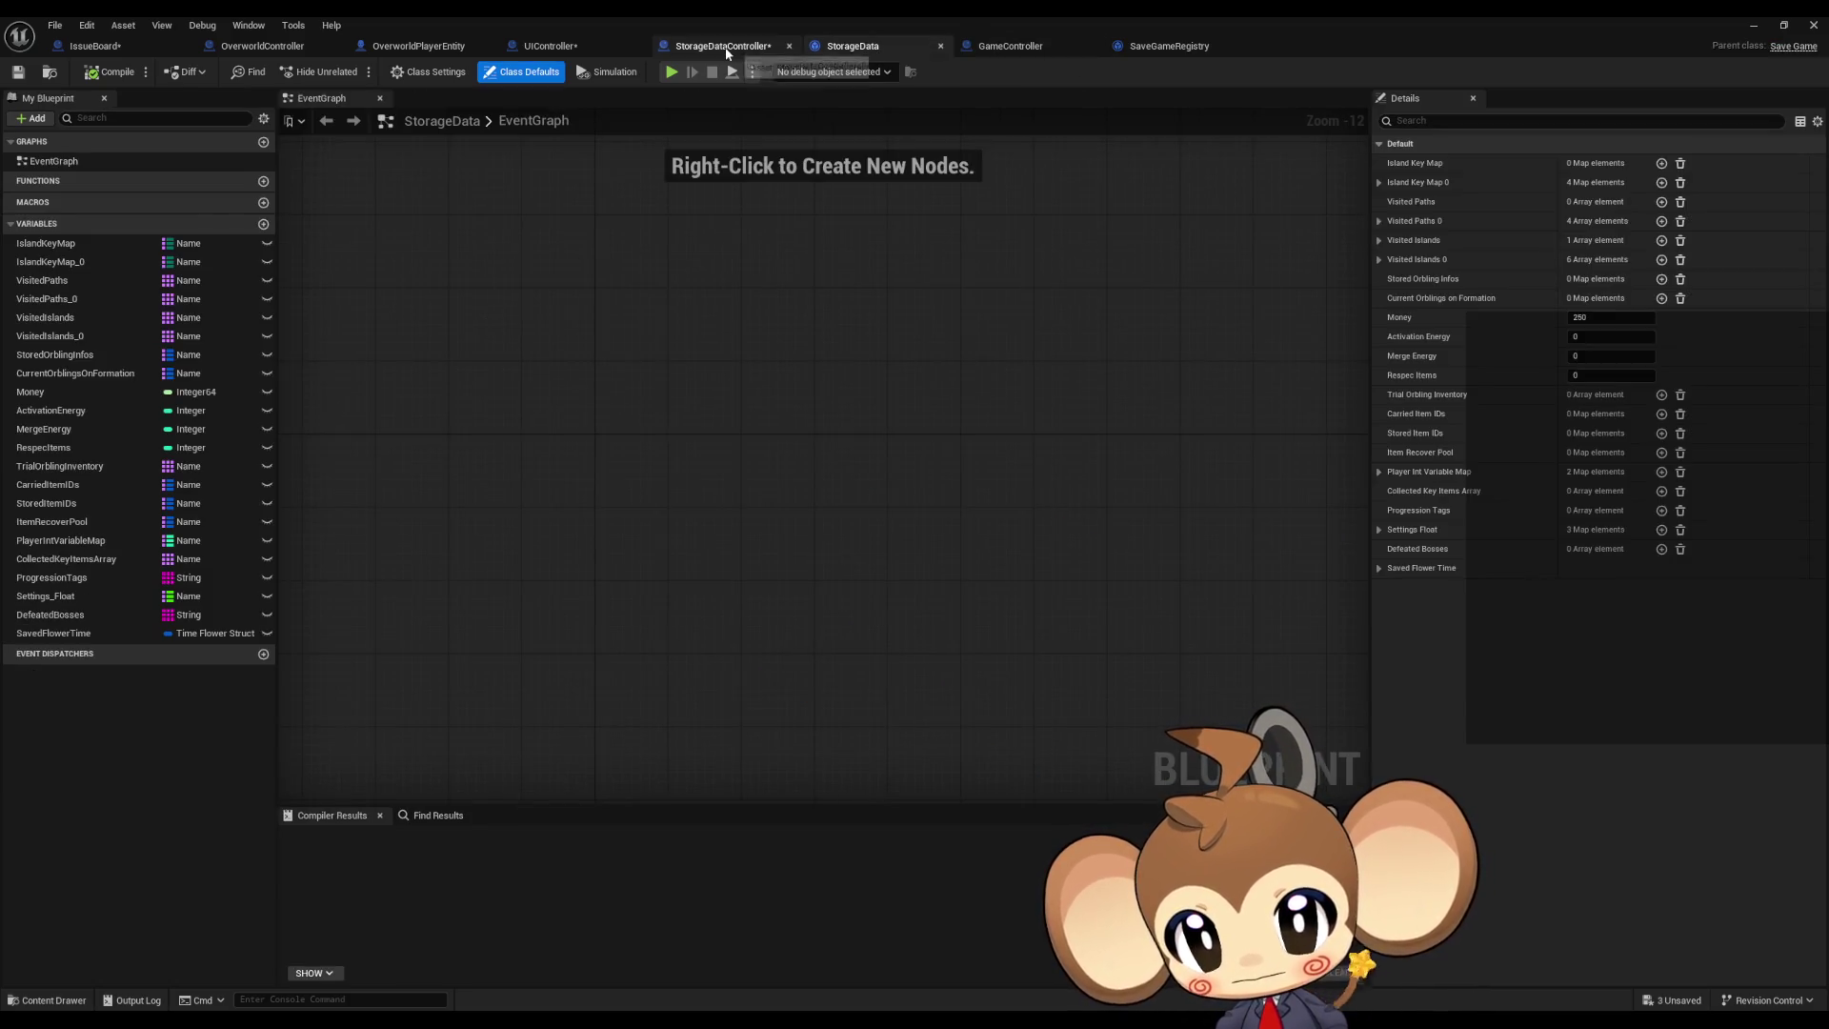
left_click(726, 47)
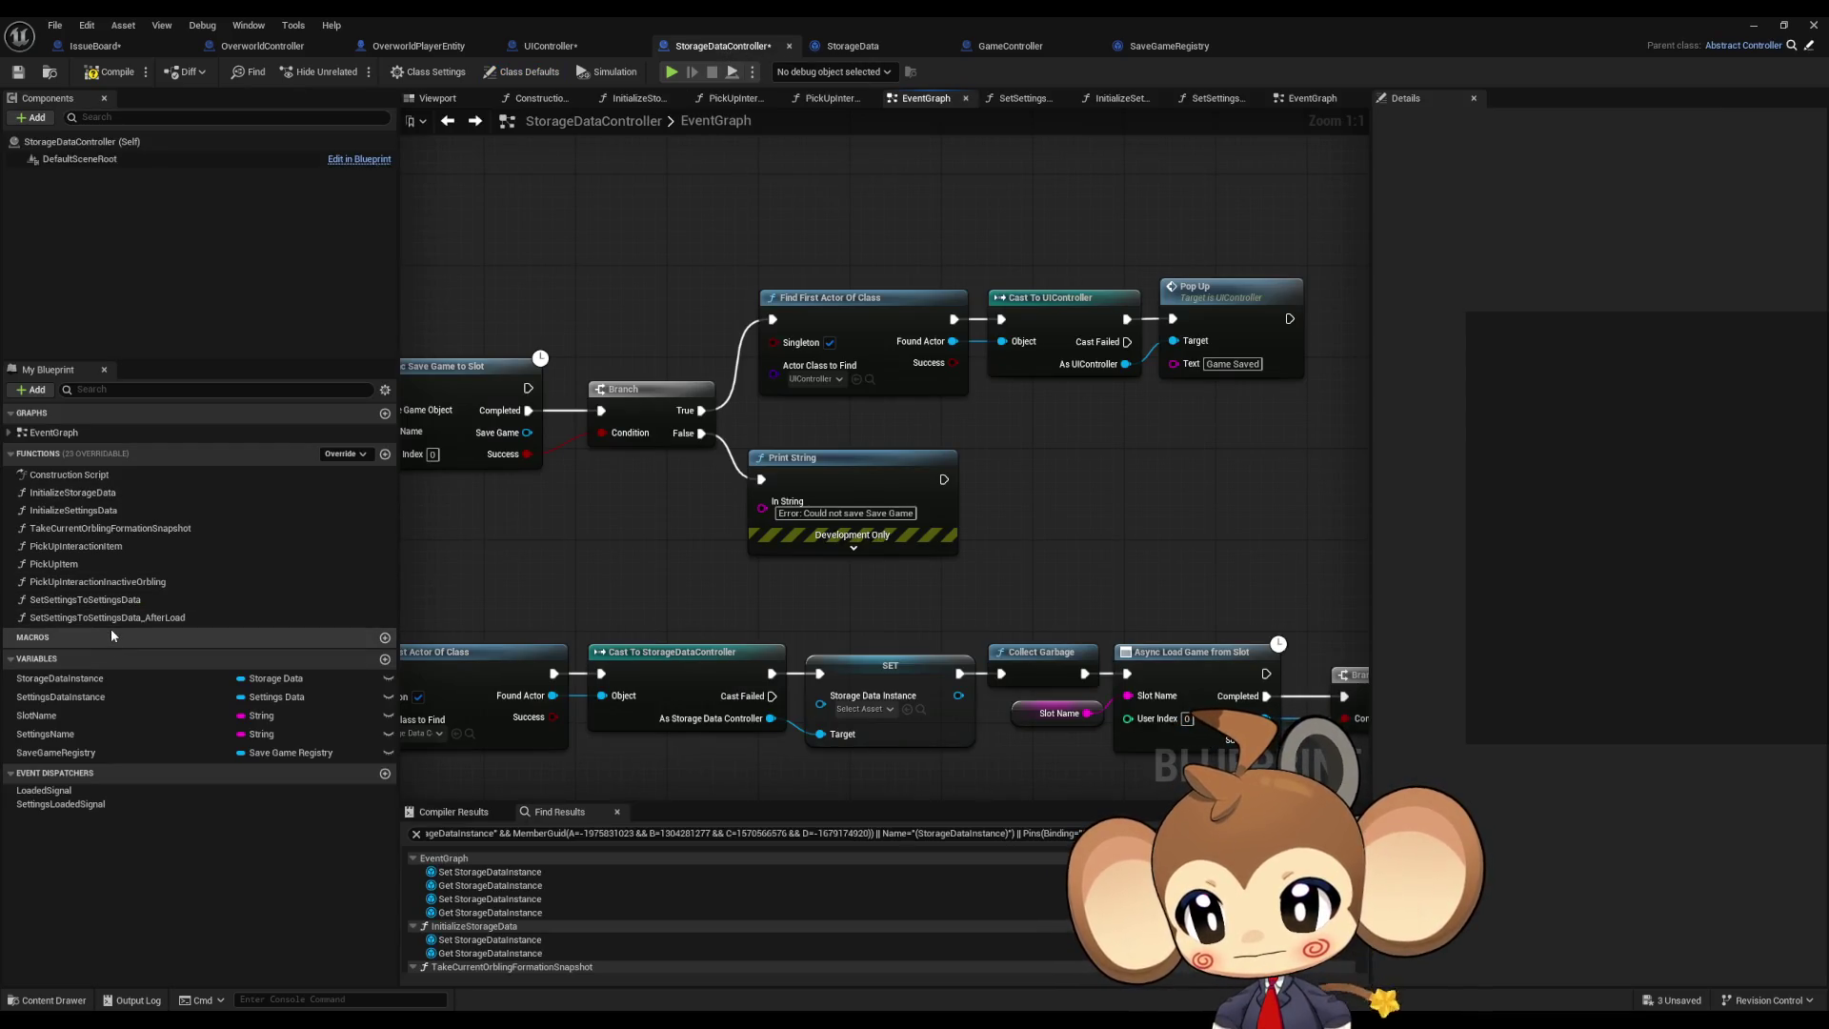
scroll(747, 590, "down", 5)
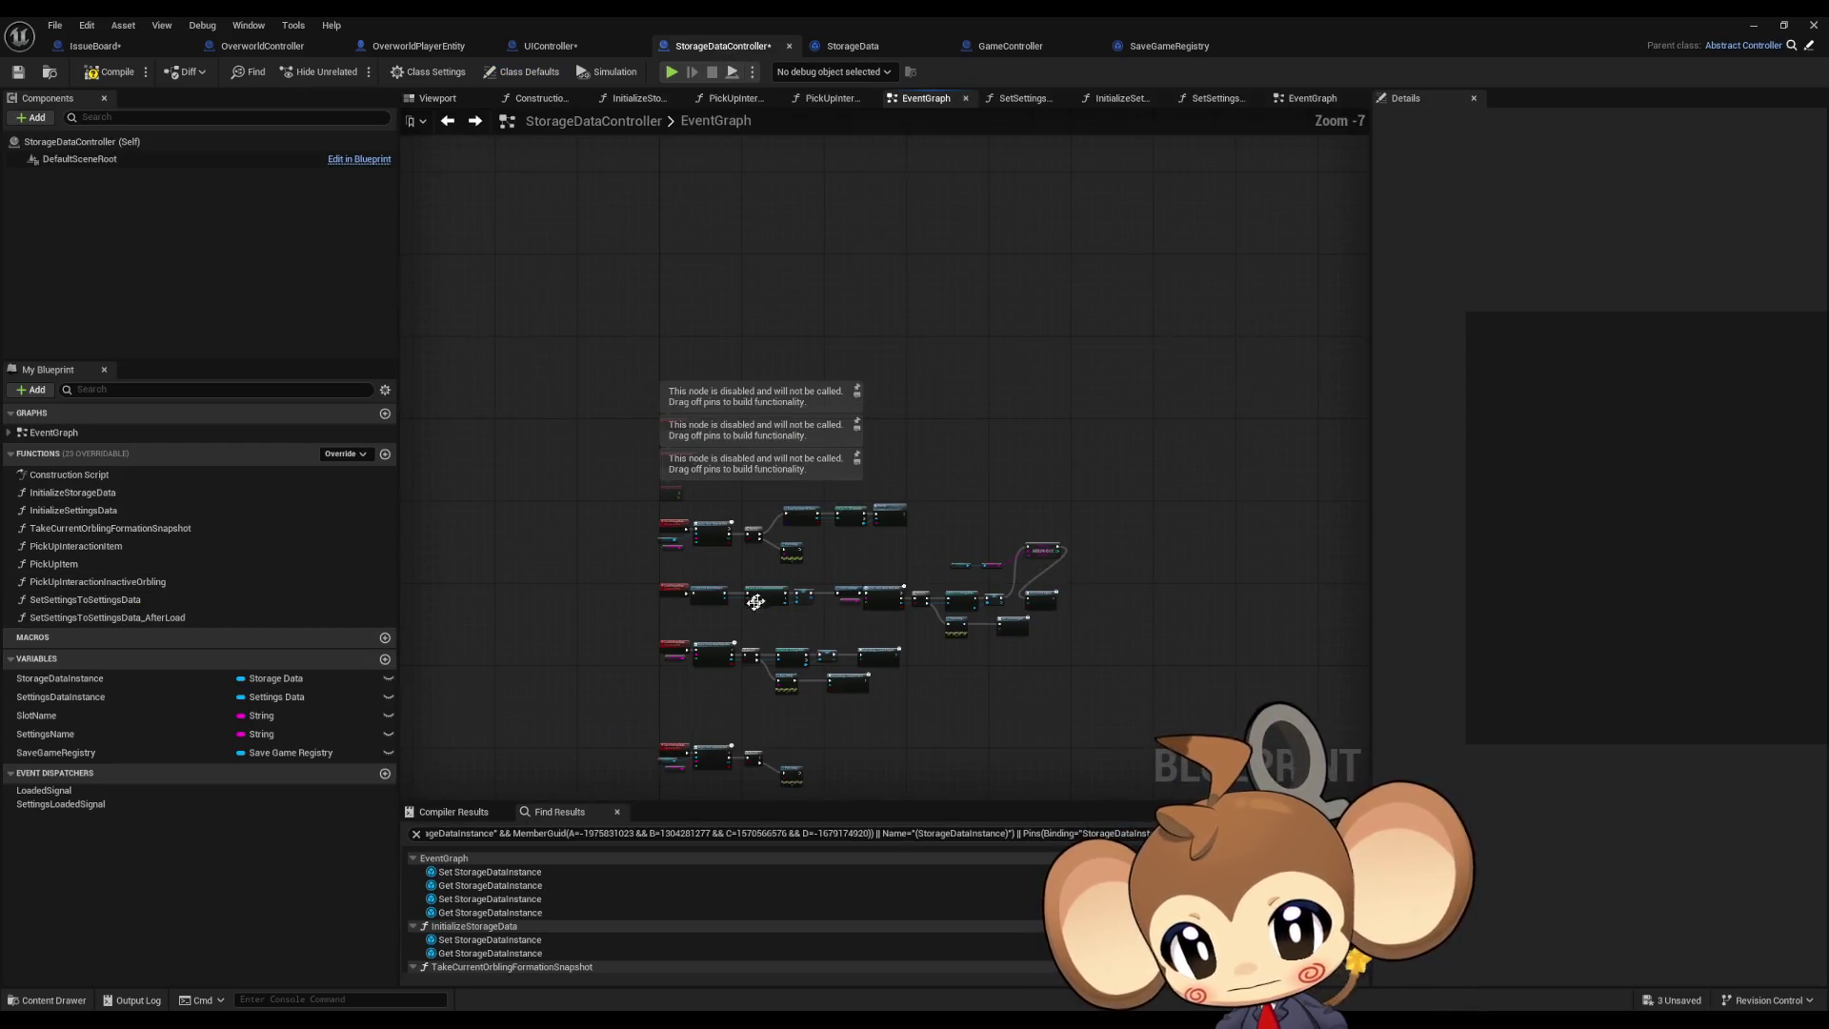
scroll(747, 606, "up", 4)
mouse_move(902, 610)
left_mouse_down()
mouse_move(847, 613)
mouse_move(880, 626)
left_mouse_up()
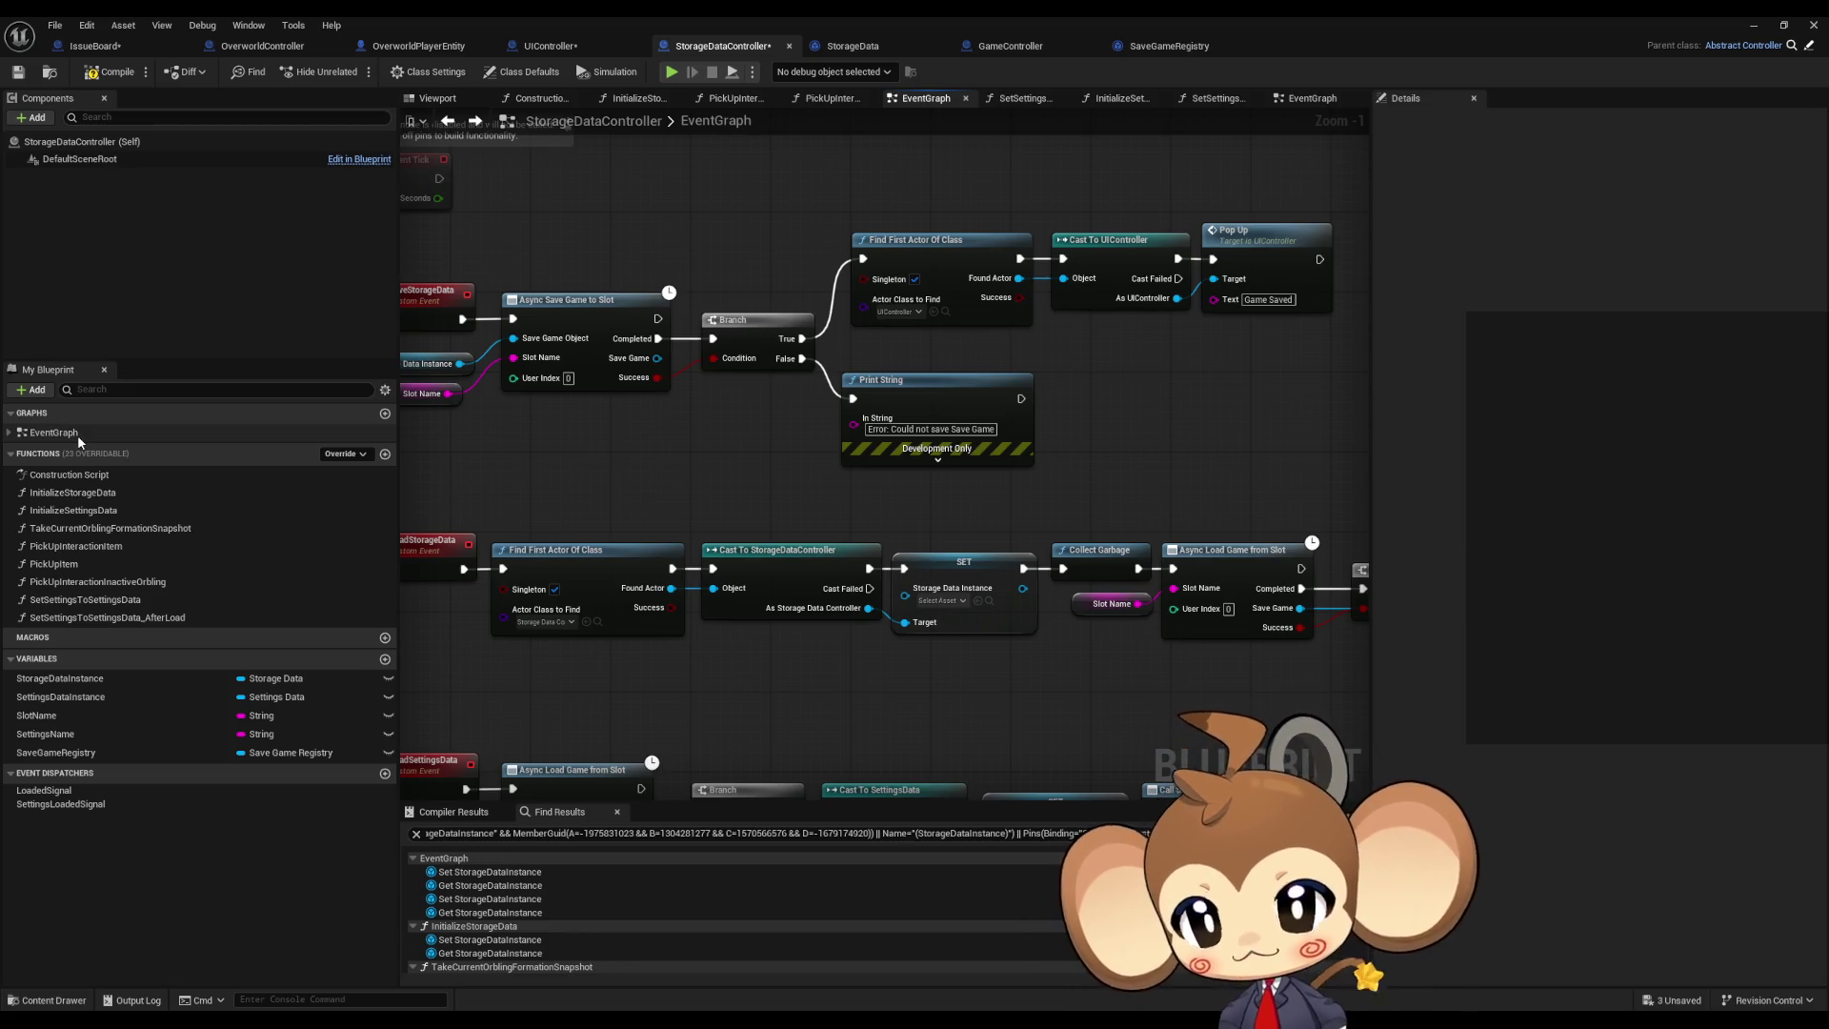
double_click(65, 492)
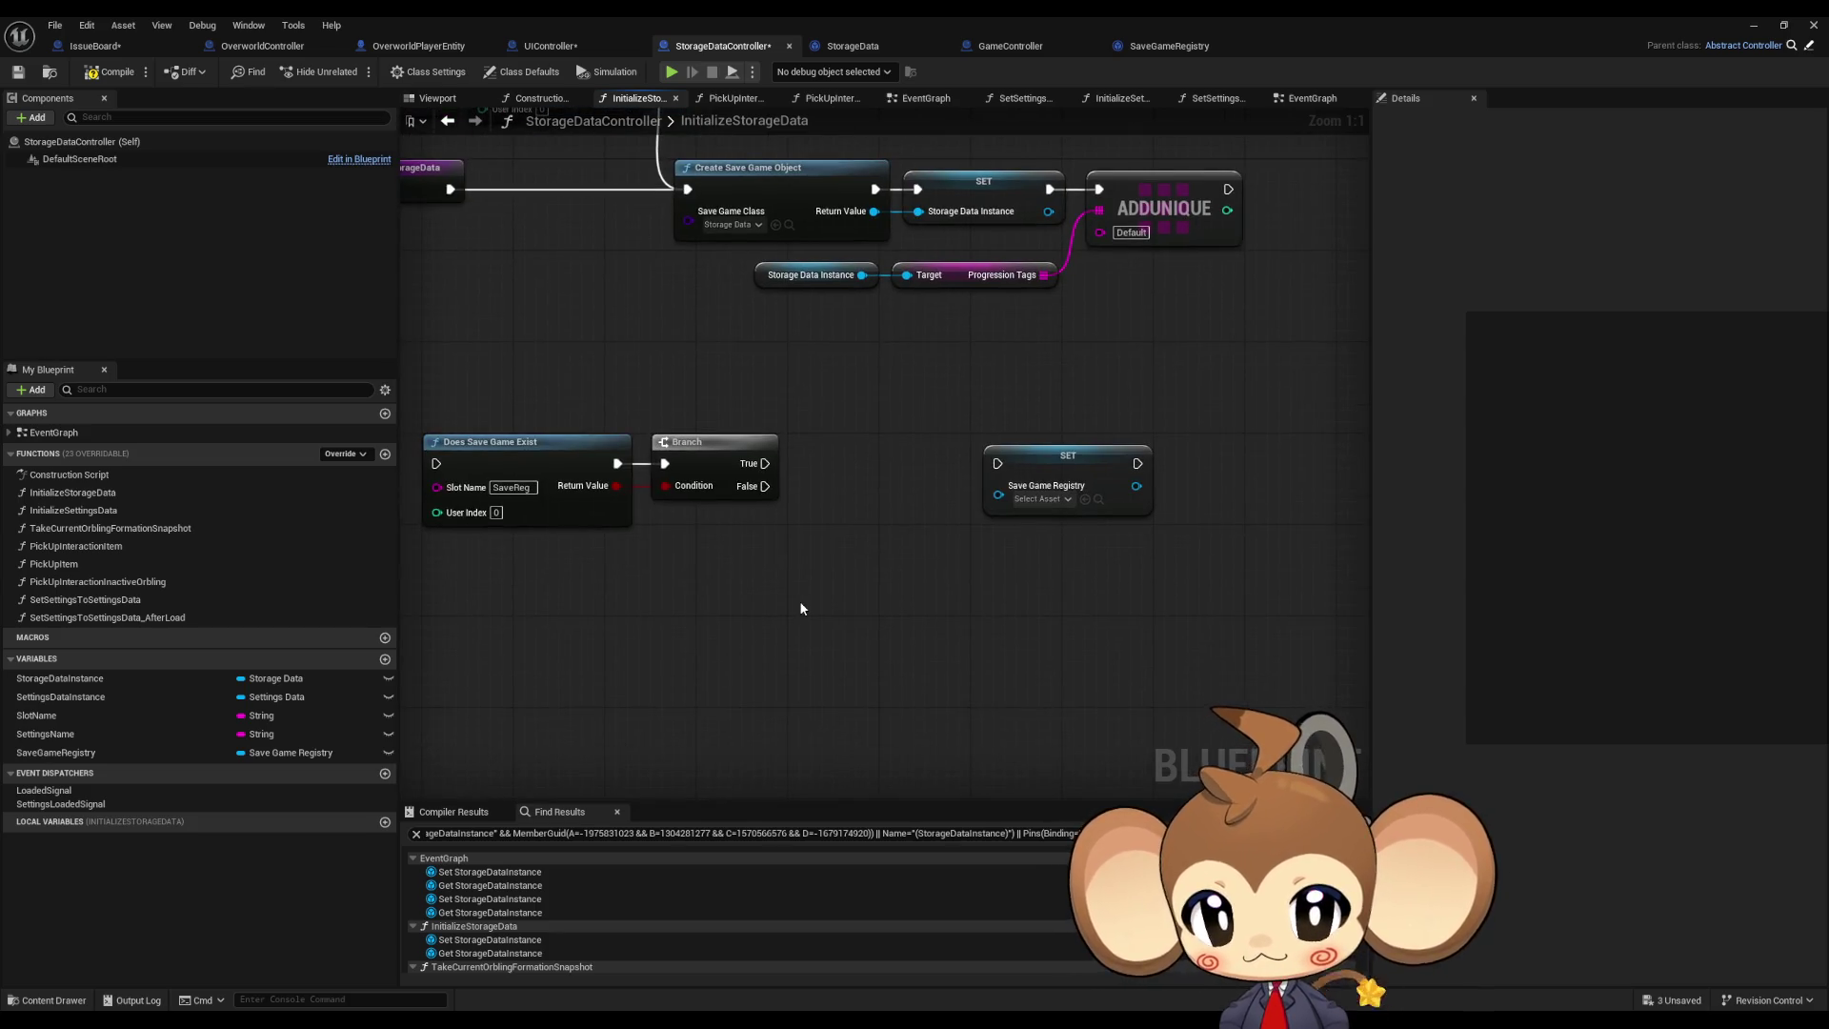
Step: Add a Load Game from Slot node after the Branch and align it
right_click(800, 607)
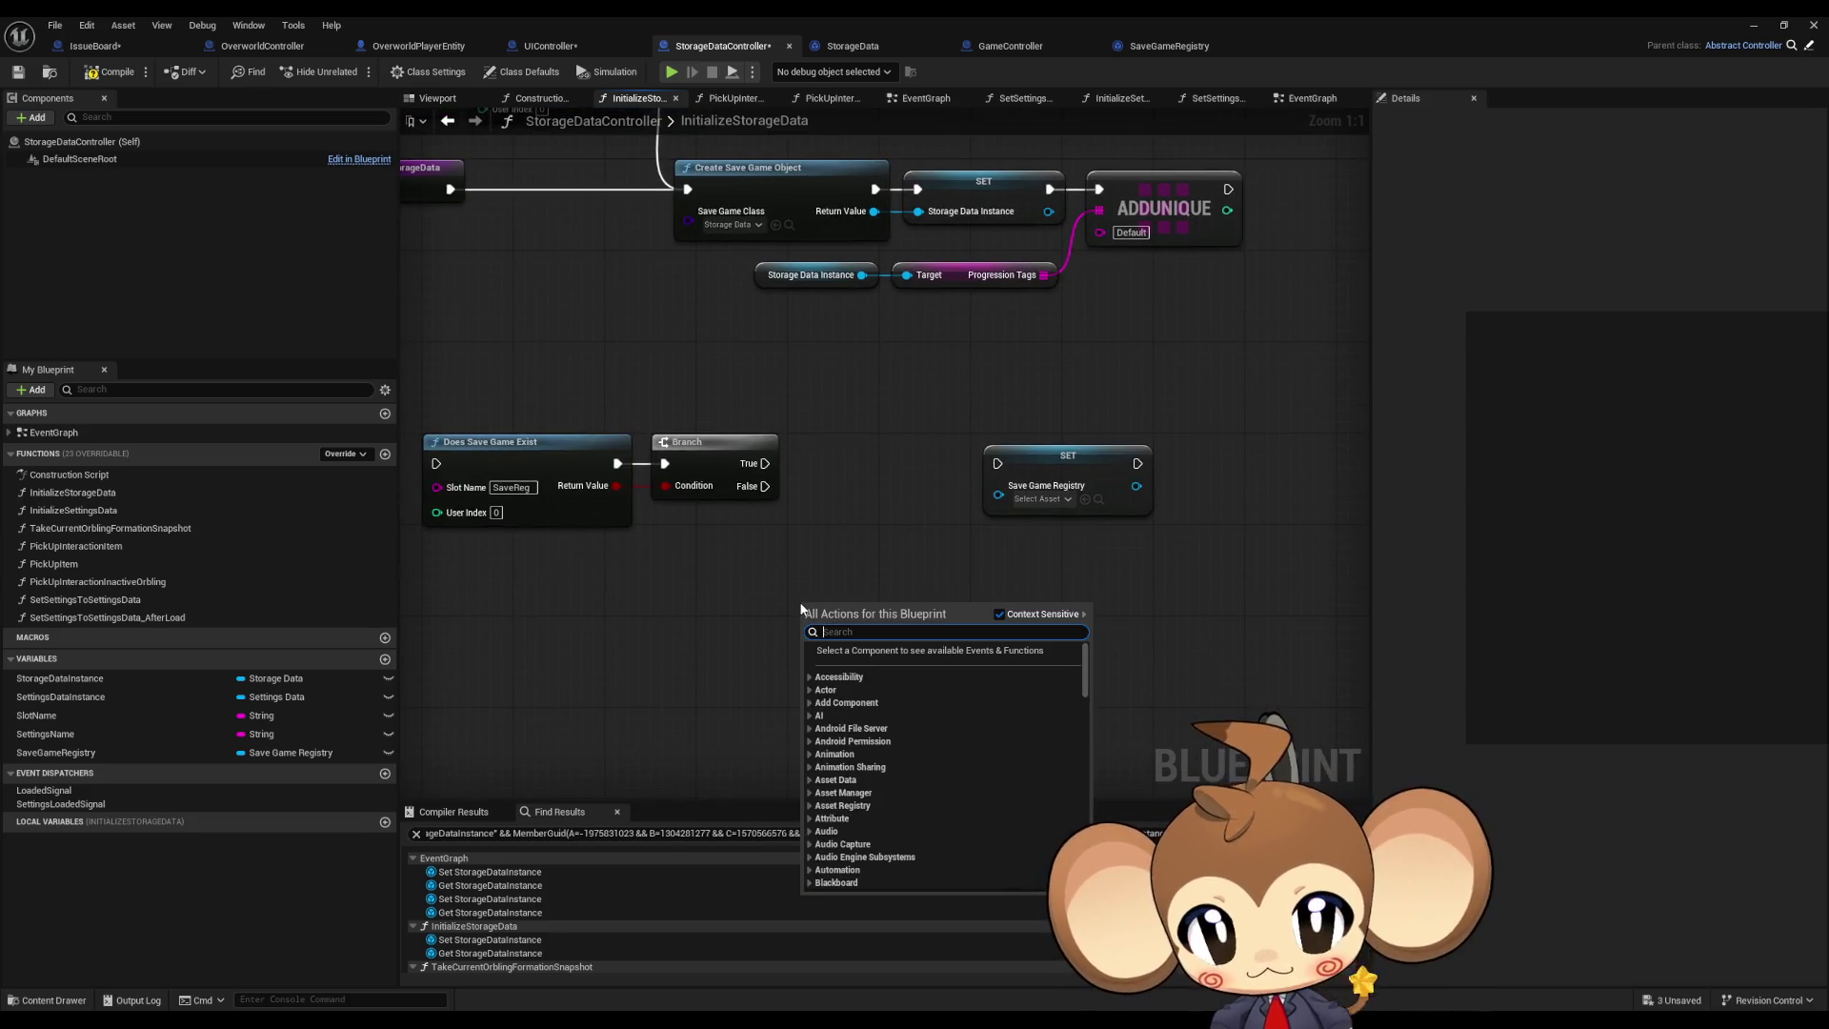
type("load game")
key("Return")
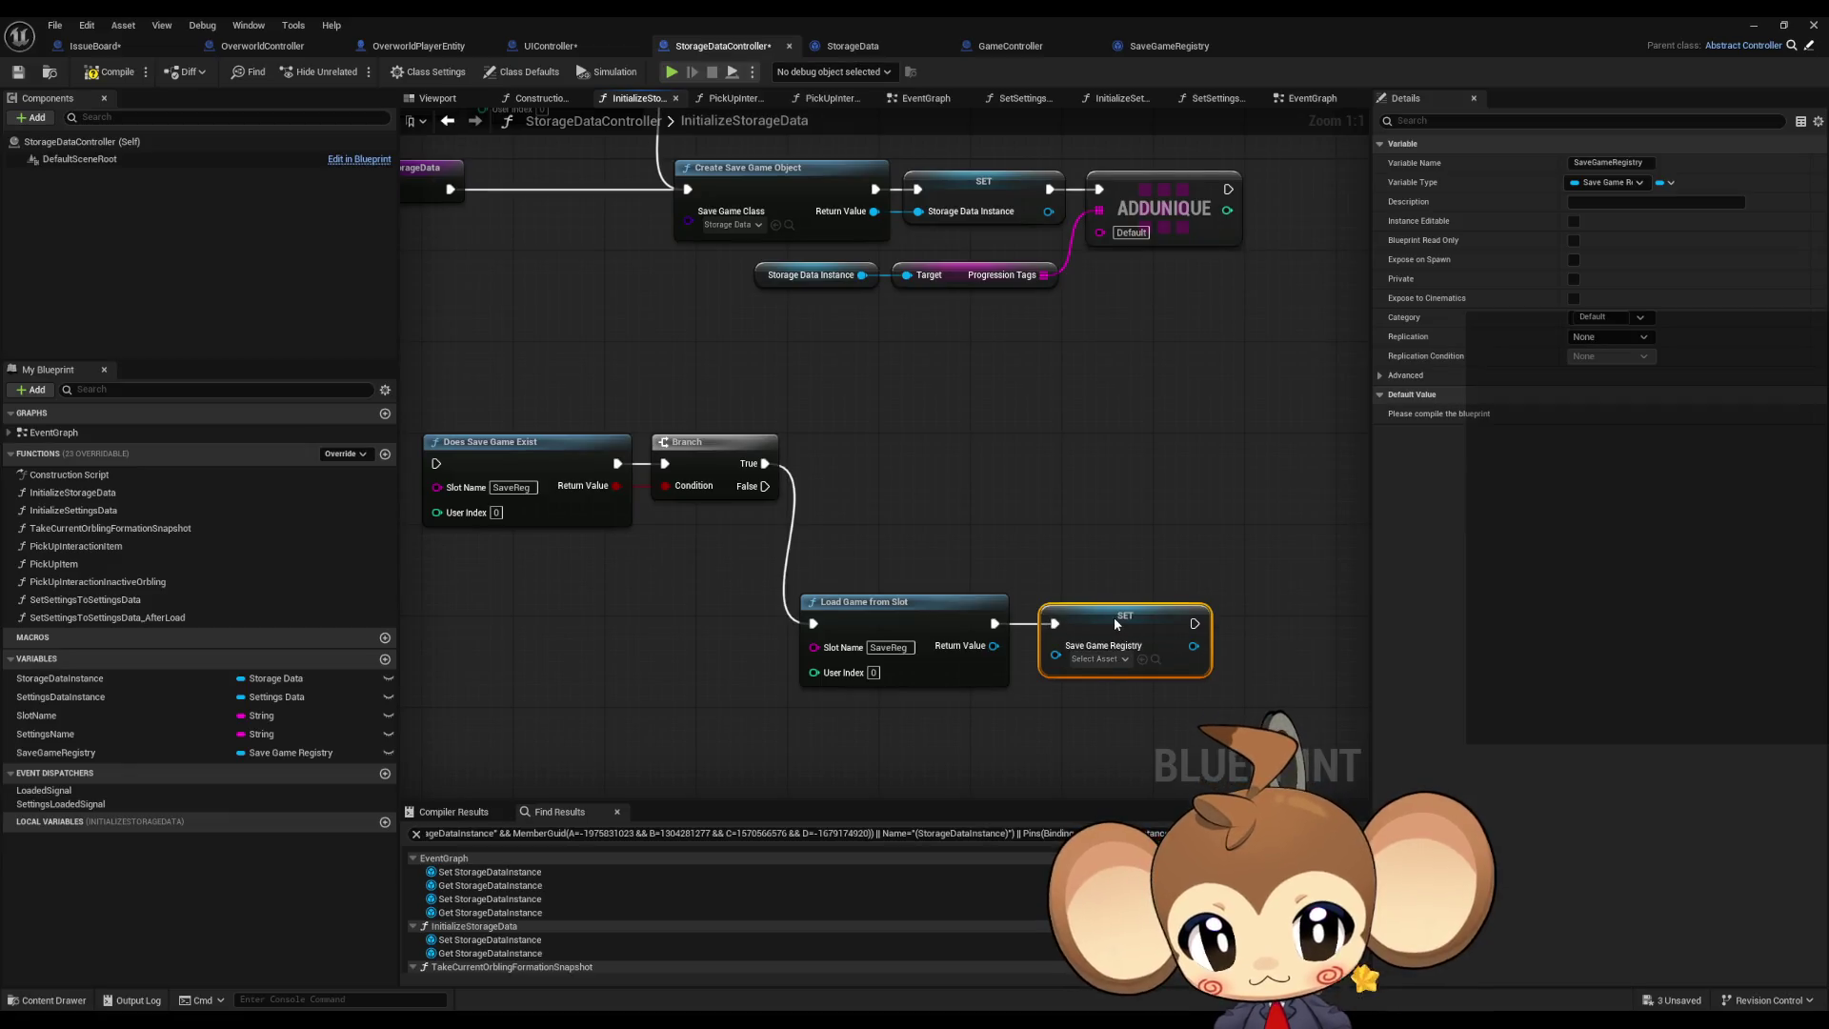
key("q")
left_click(815, 381)
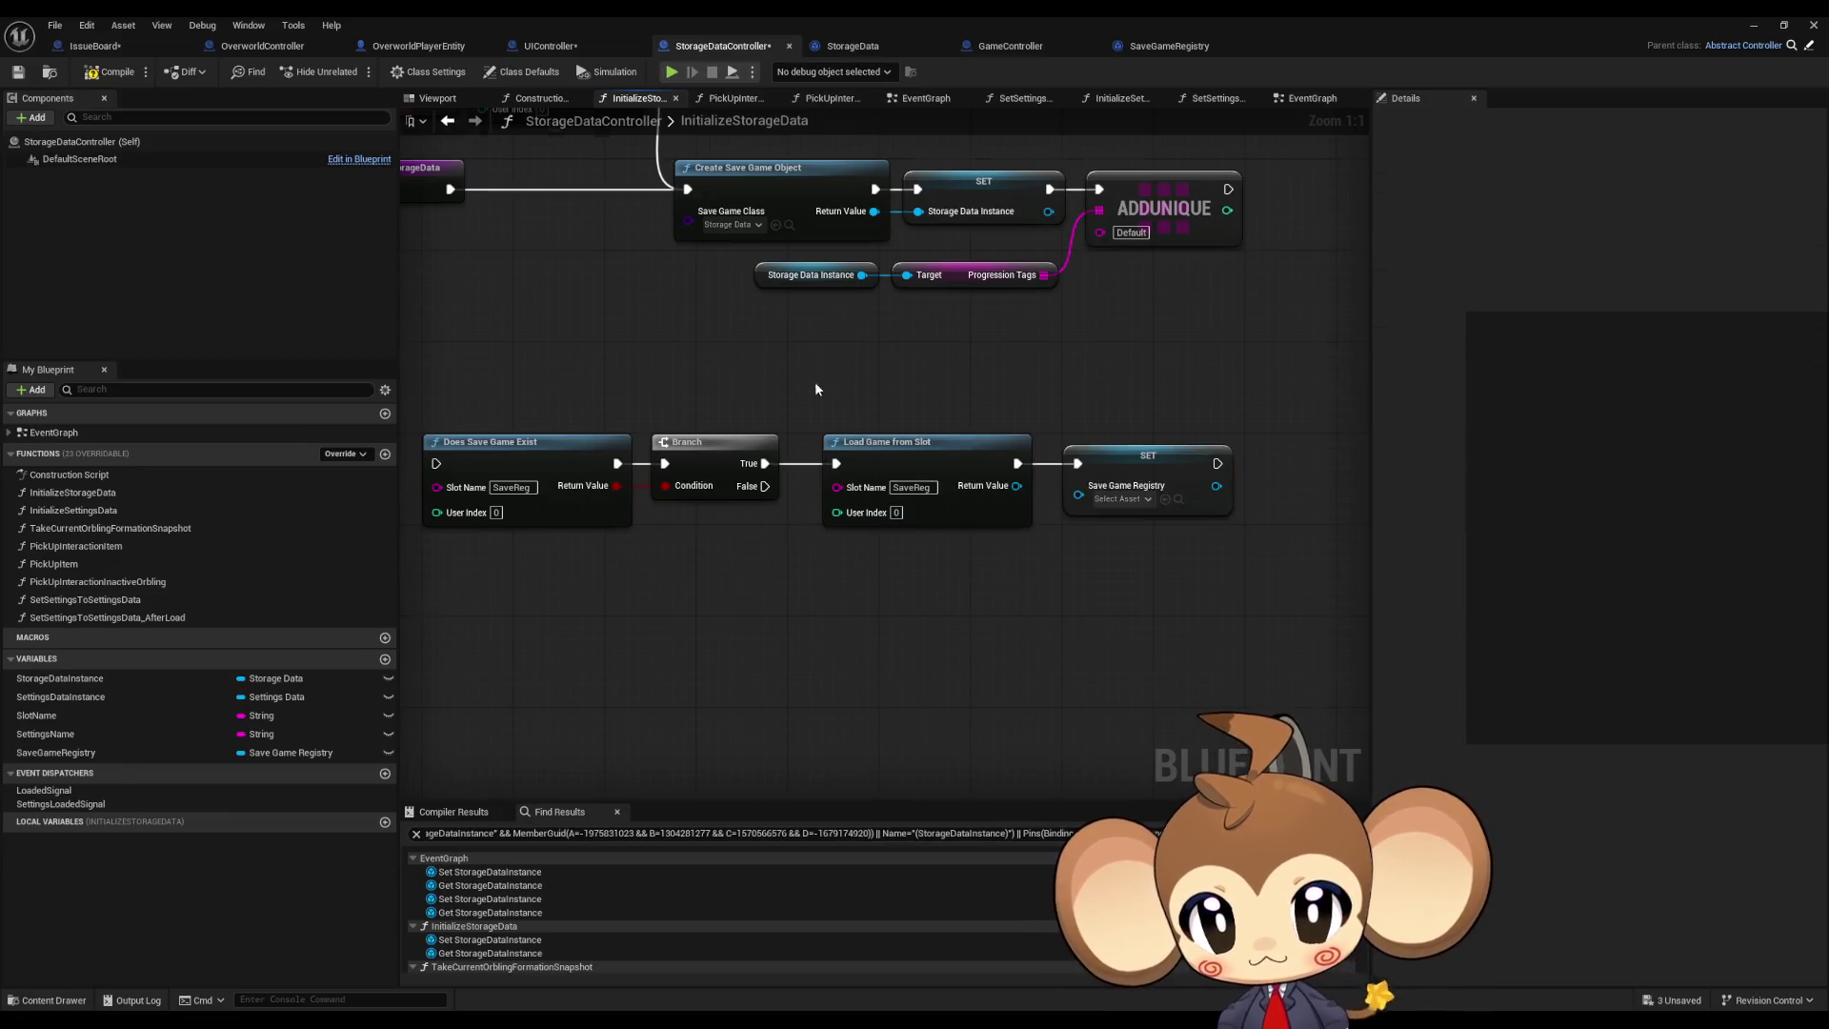
left_click_drag(815, 381, 869, 482)
Step: Duplicate Create Save Game Object and set the copy's class to SaveGameRegistry
left_click(819, 266)
key("ctrl+c")
key("ctrl+v")
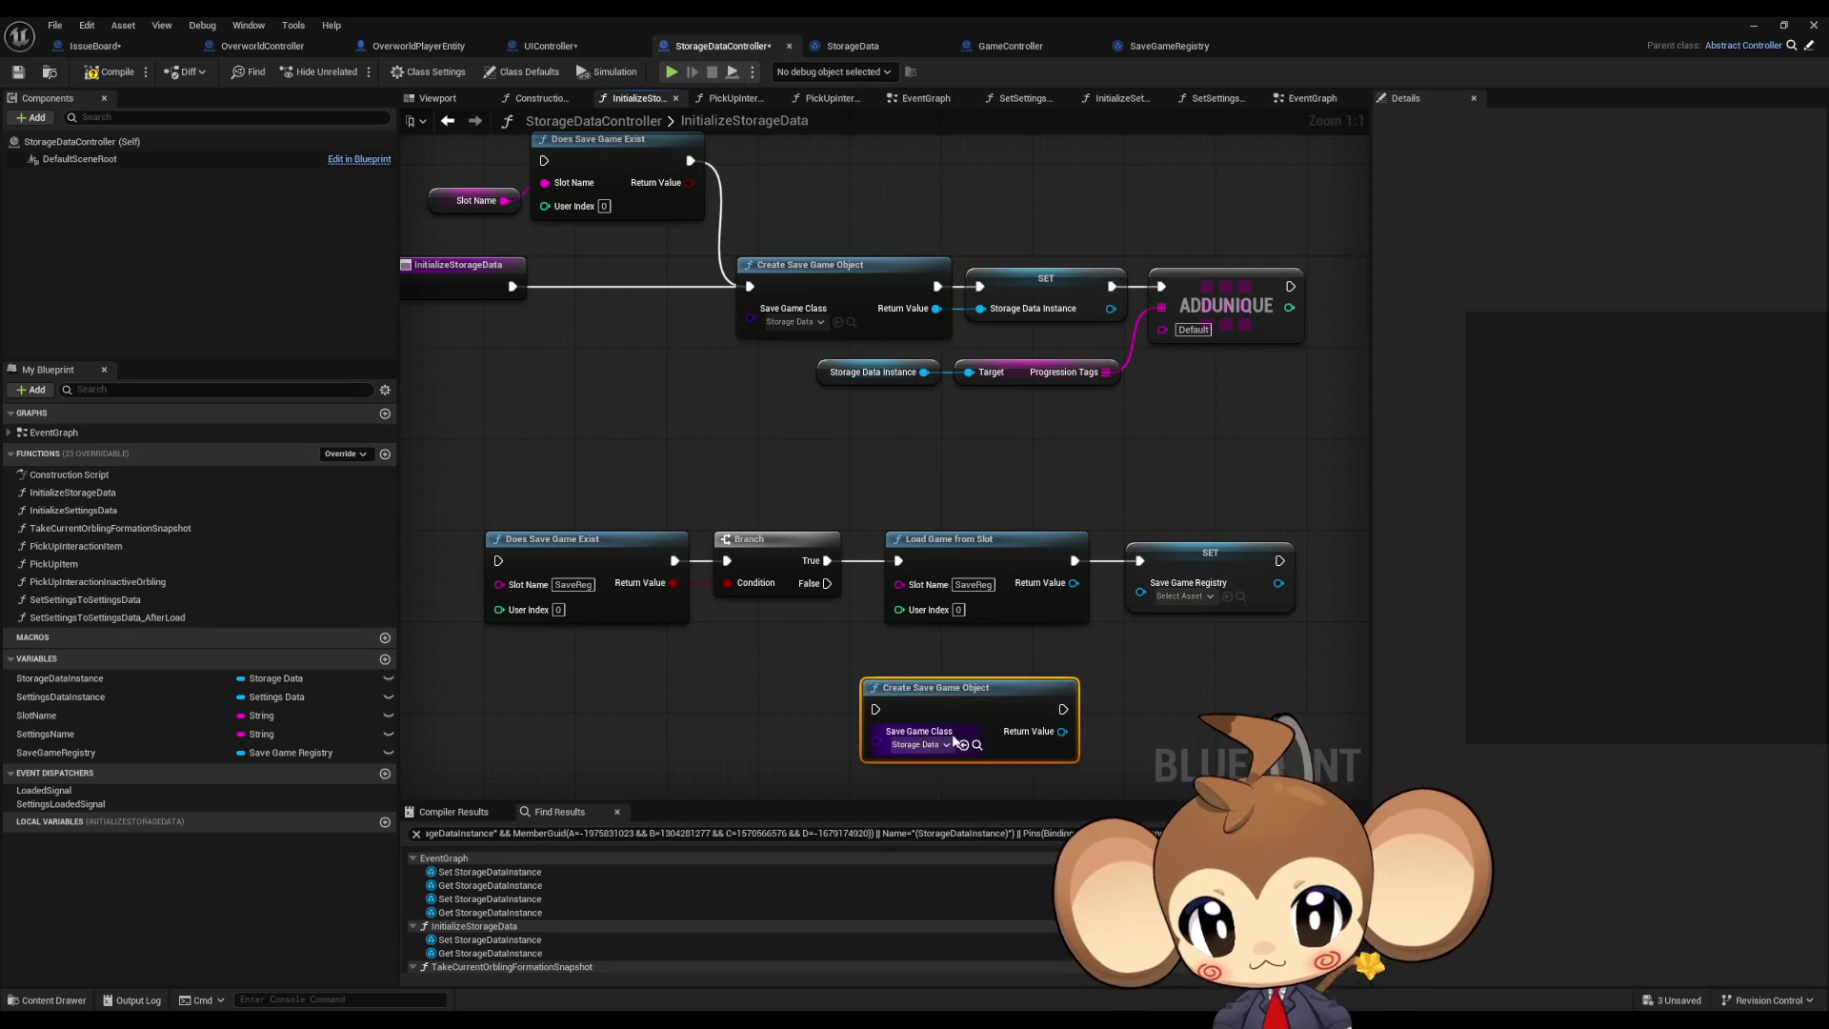
left_click(920, 744)
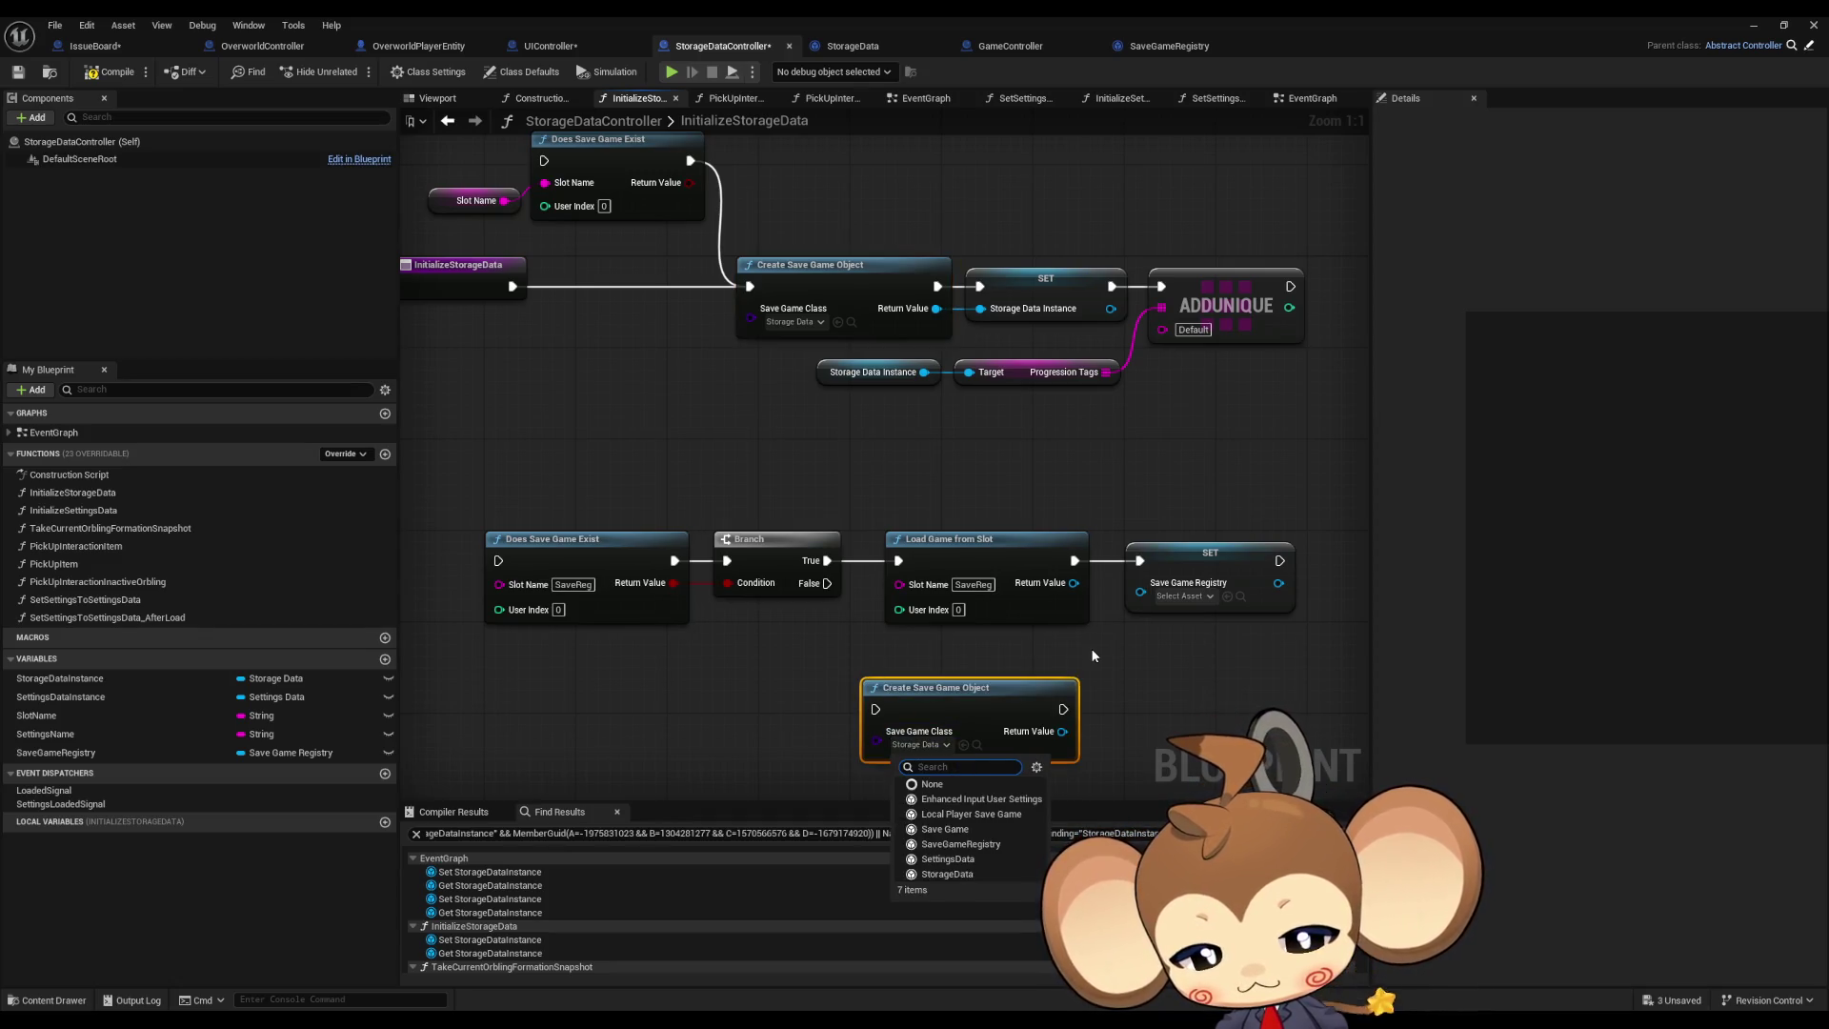
type("save reg")
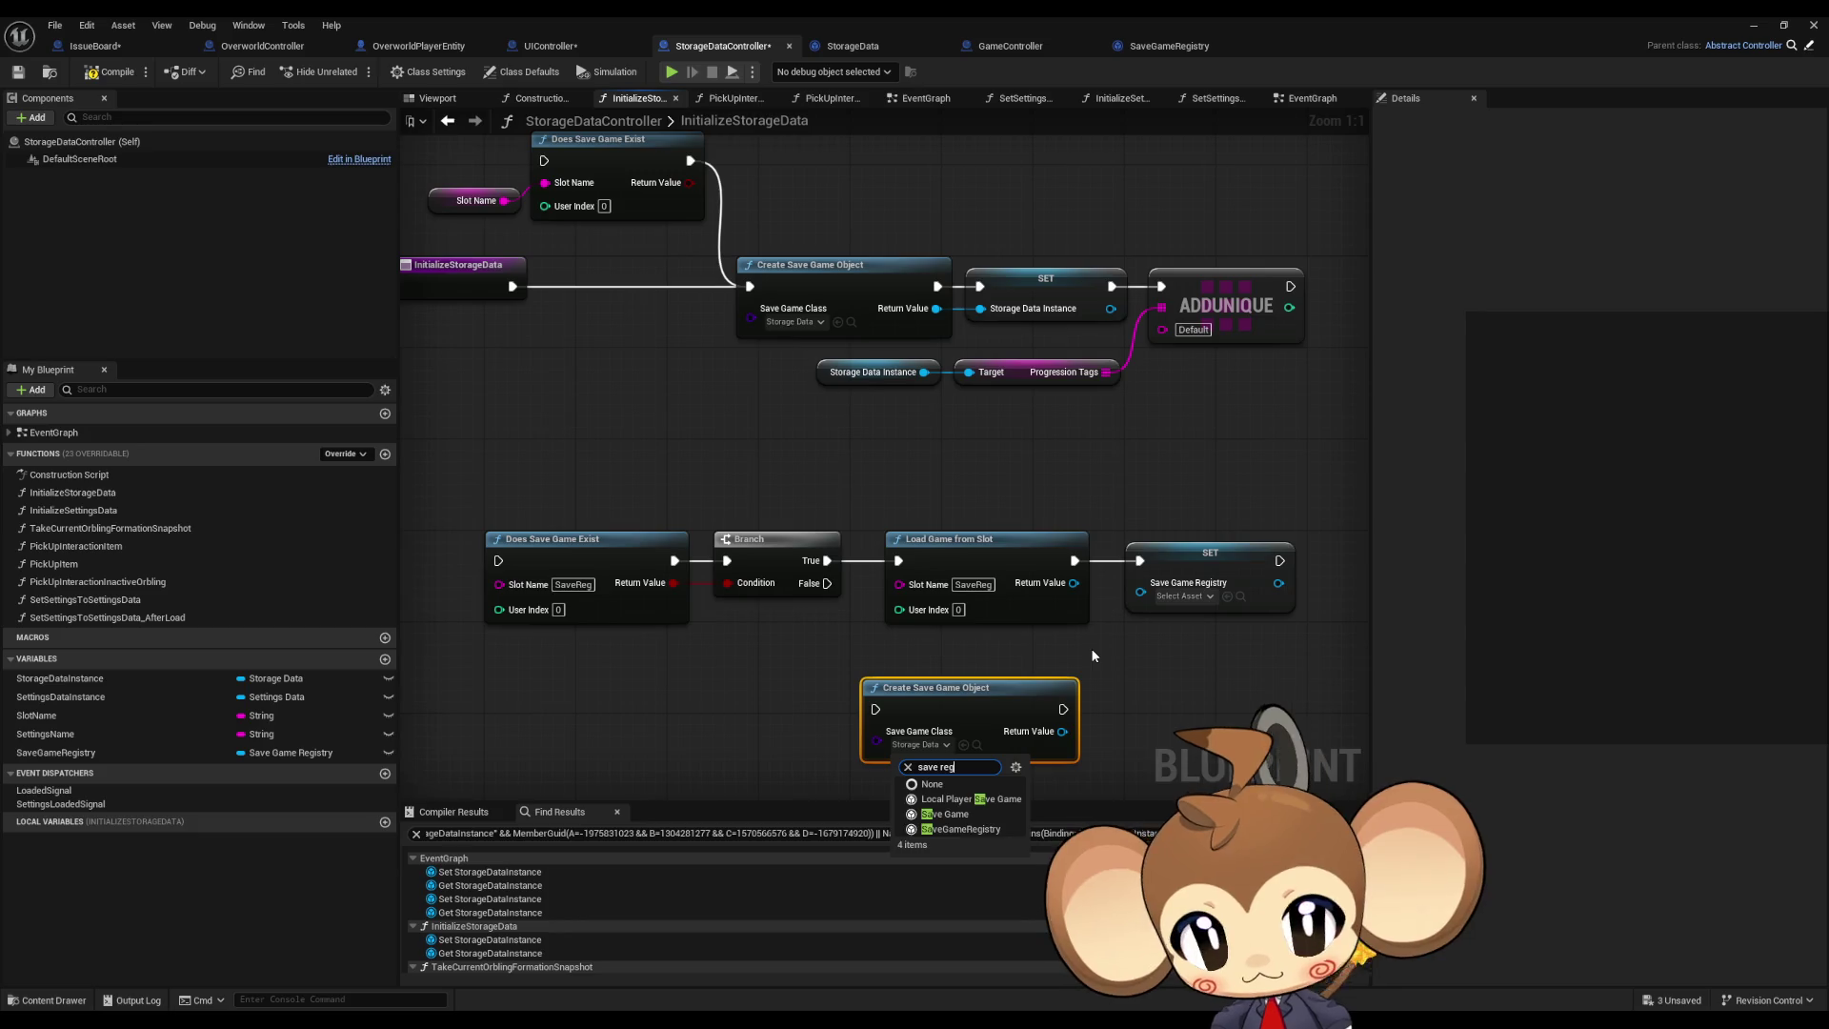
left_click(960, 800)
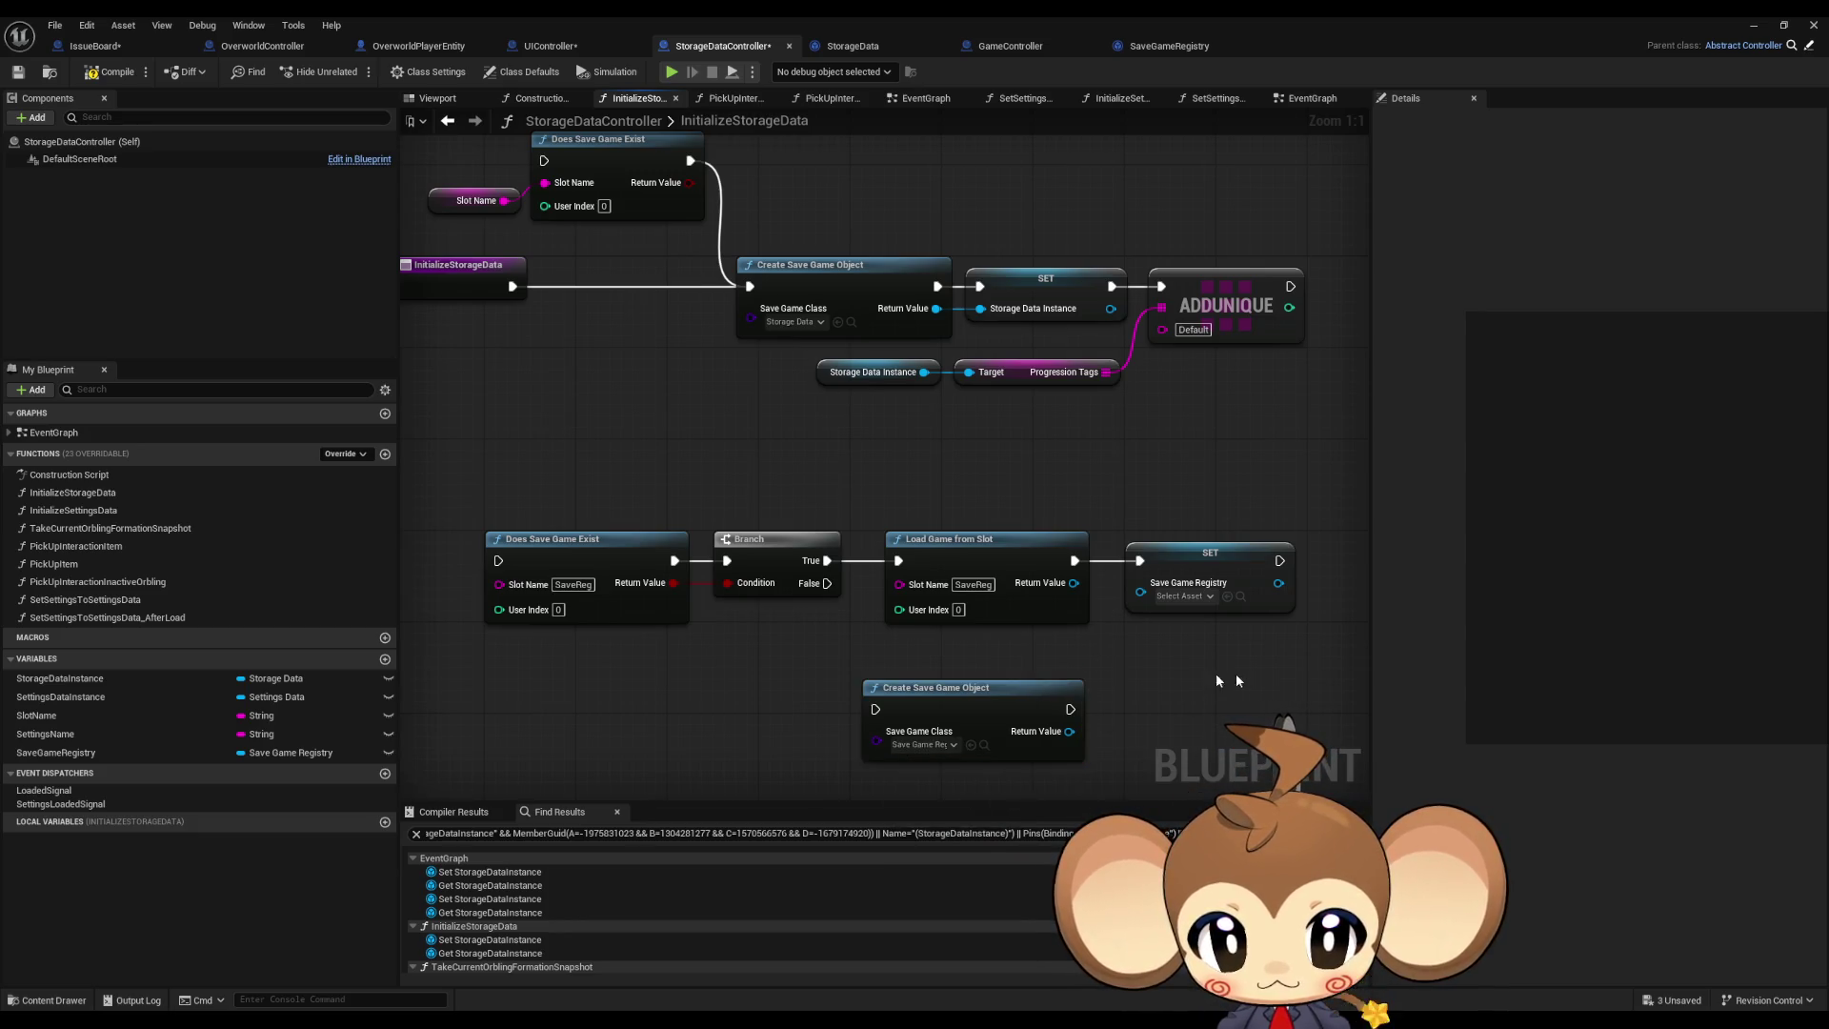
Step: Duplicate the SET Save Game Registry node and feed the new registry object into it
left_click(1124, 557)
key("ctrl+c")
key("ctrl+v")
left_click_drag(982, 729, 1096, 718)
mouse_move(1050, 588)
left_mouse_down()
mouse_move(976, 579)
mouse_move(1050, 588)
left_mouse_up()
left_click(914, 562)
left_click(1030, 697)
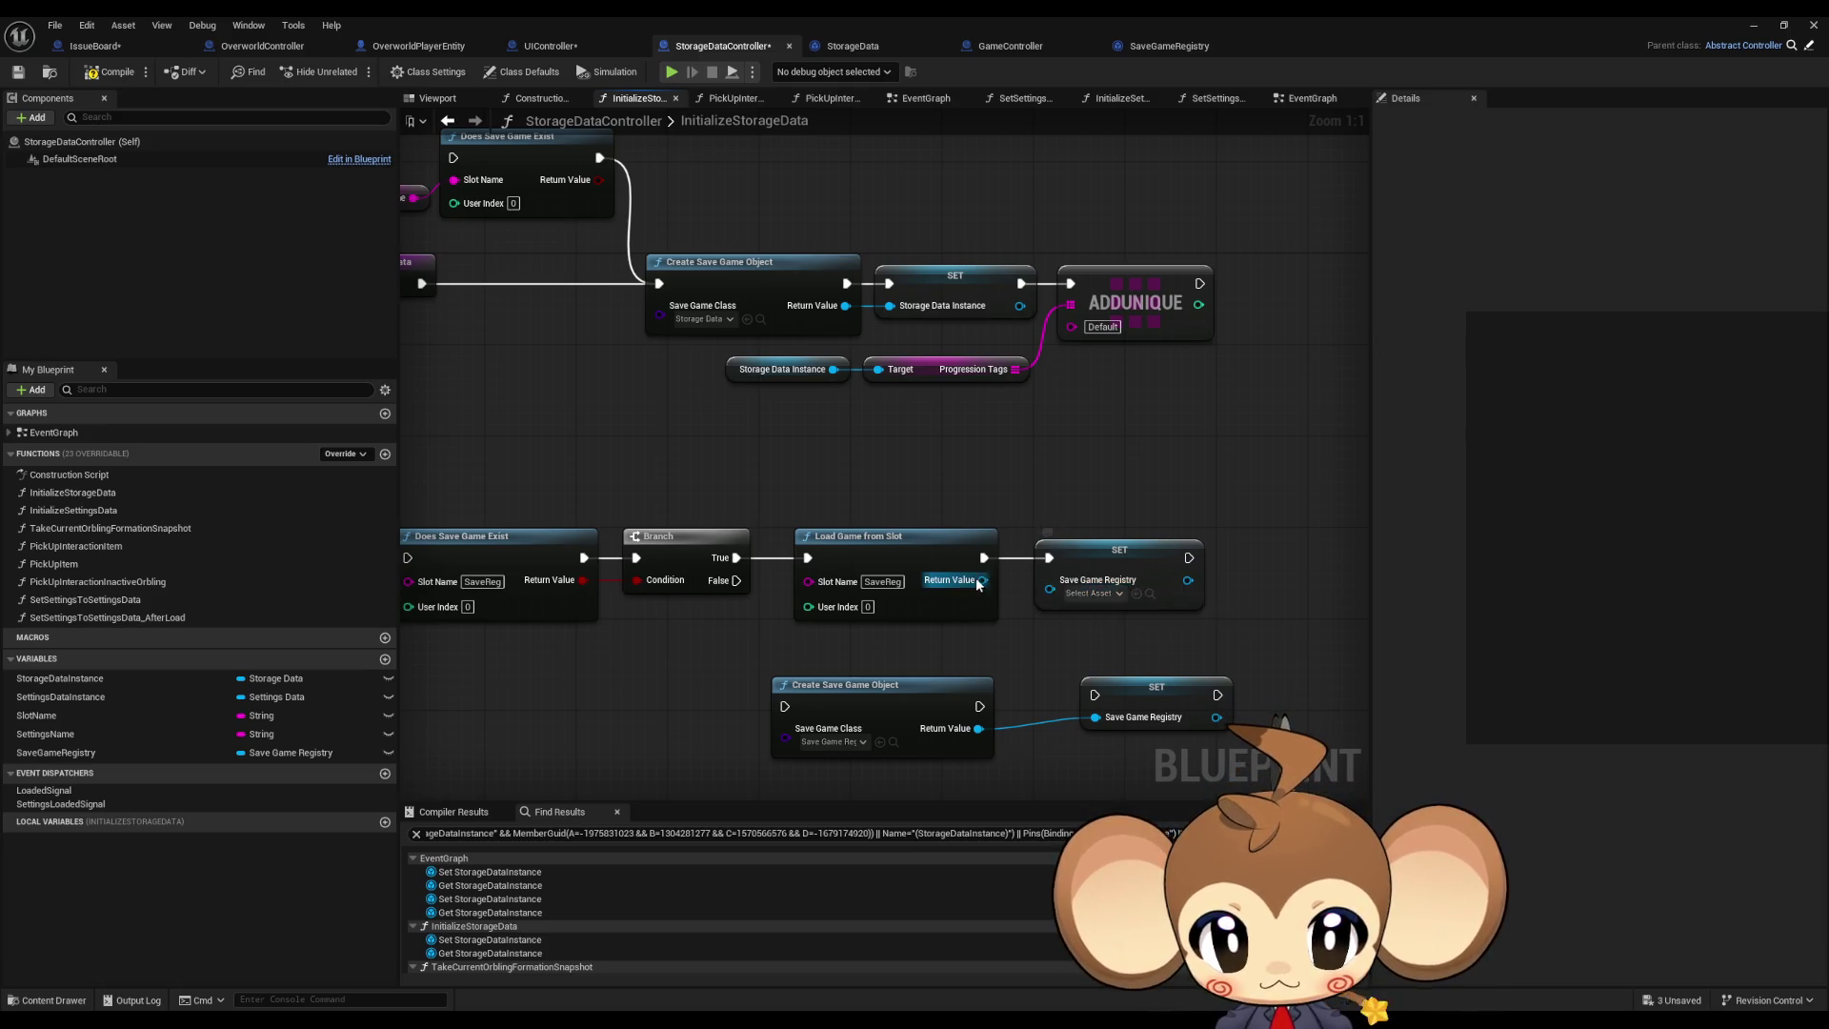
mouse_move(1083, 559)
left_mouse_down()
mouse_move(985, 571)
mouse_move(1097, 572)
left_mouse_up()
Step: Add a Cast To SaveGameRegistry on Load Game from Slot's result
mouse_move(885, 592)
left_mouse_down()
mouse_move(949, 610)
mouse_move(936, 584)
left_mouse_up()
type("cast")
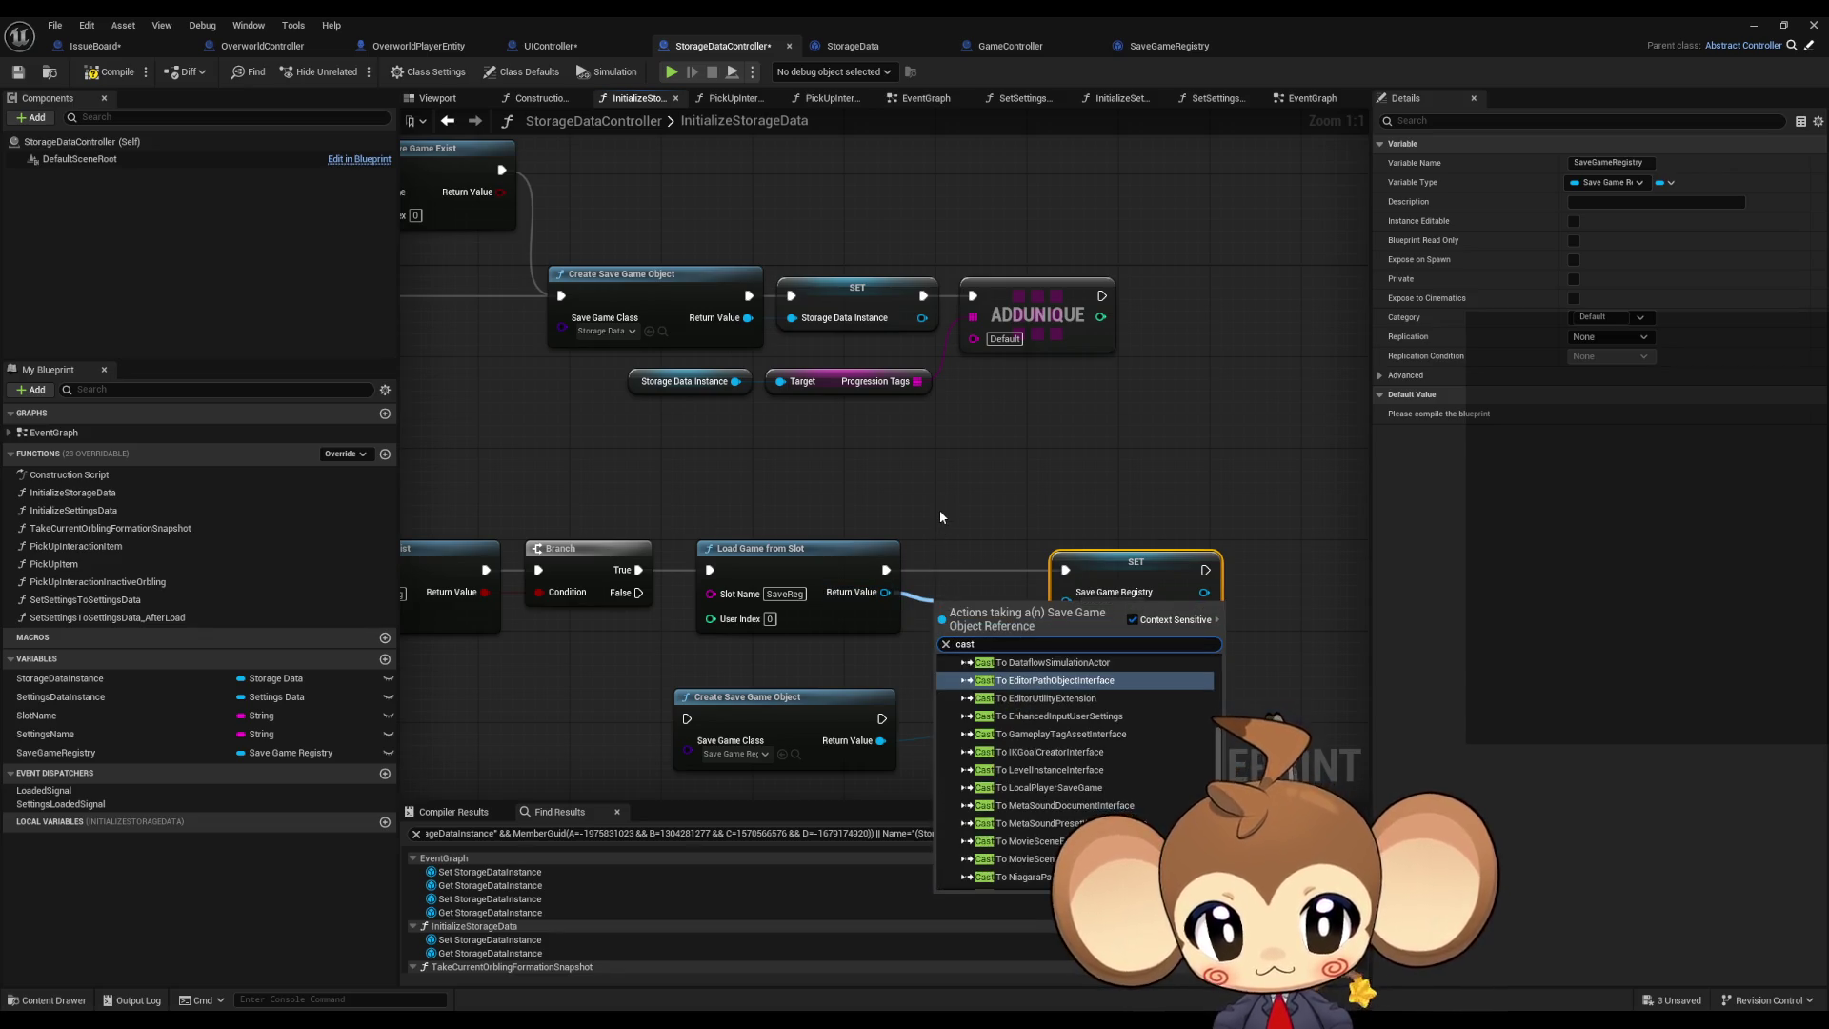
type(" save ga")
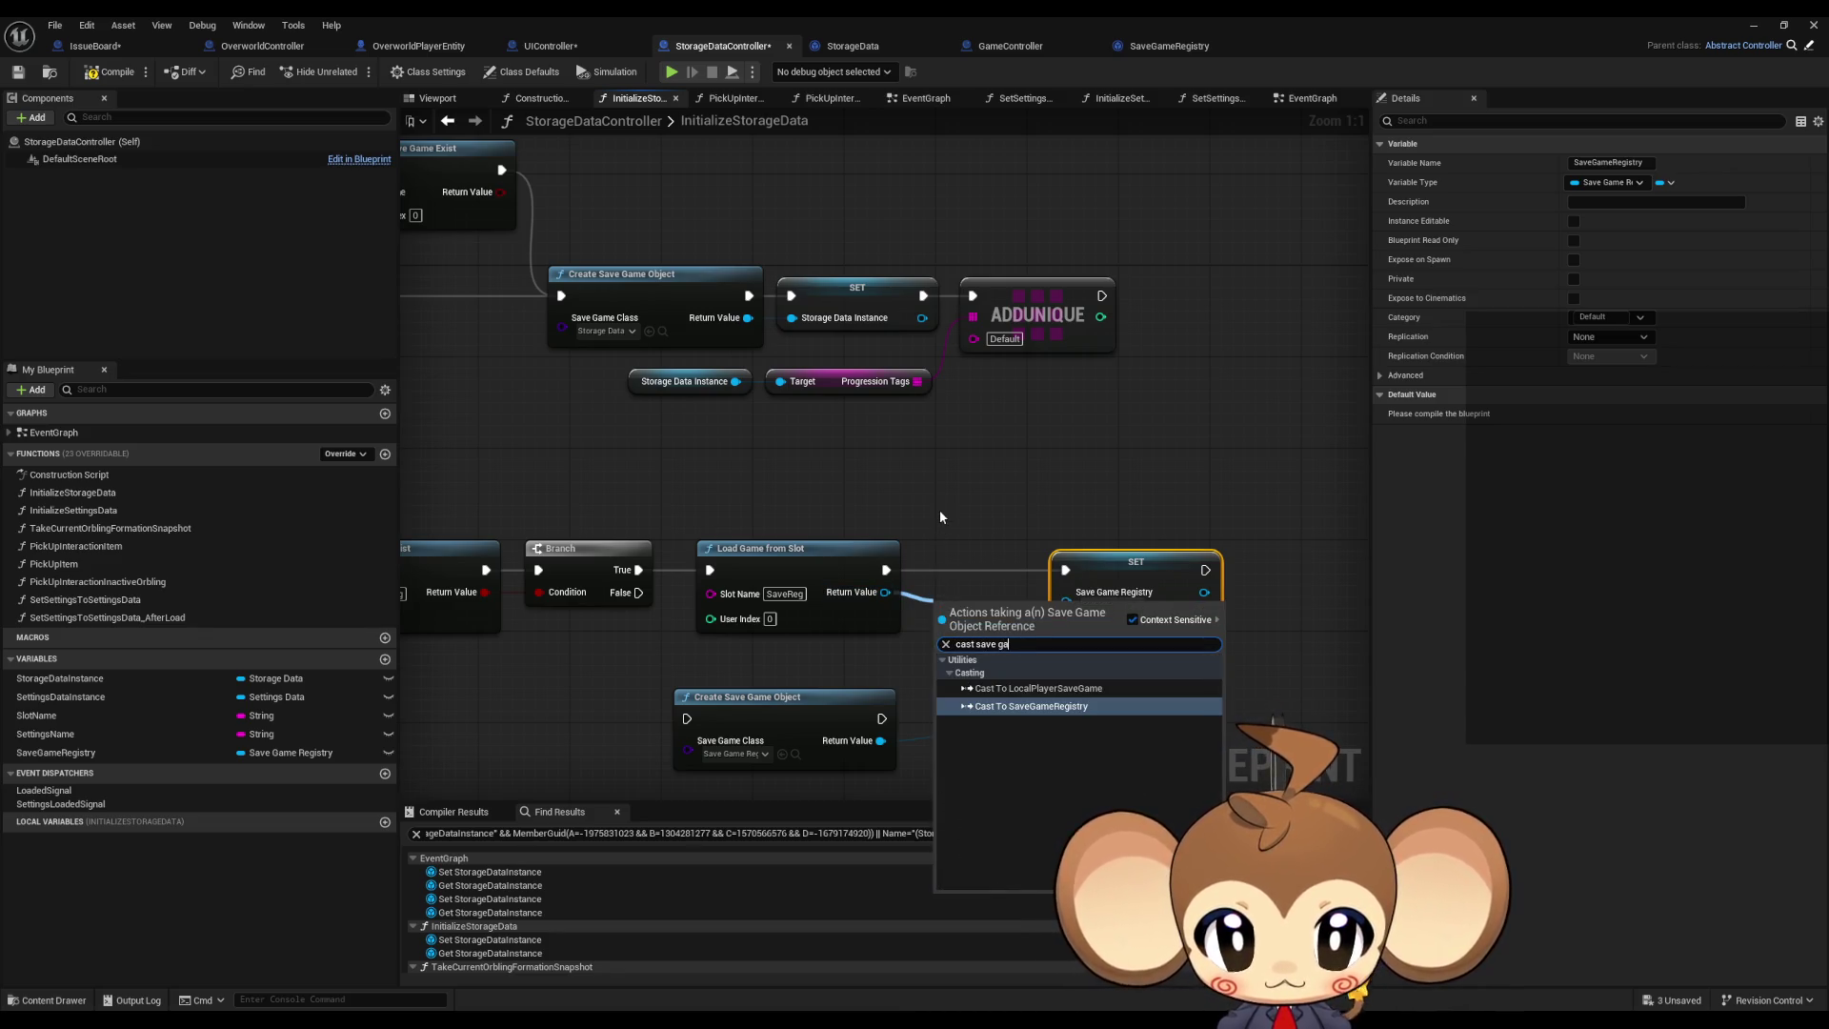
type("meg")
key("Return")
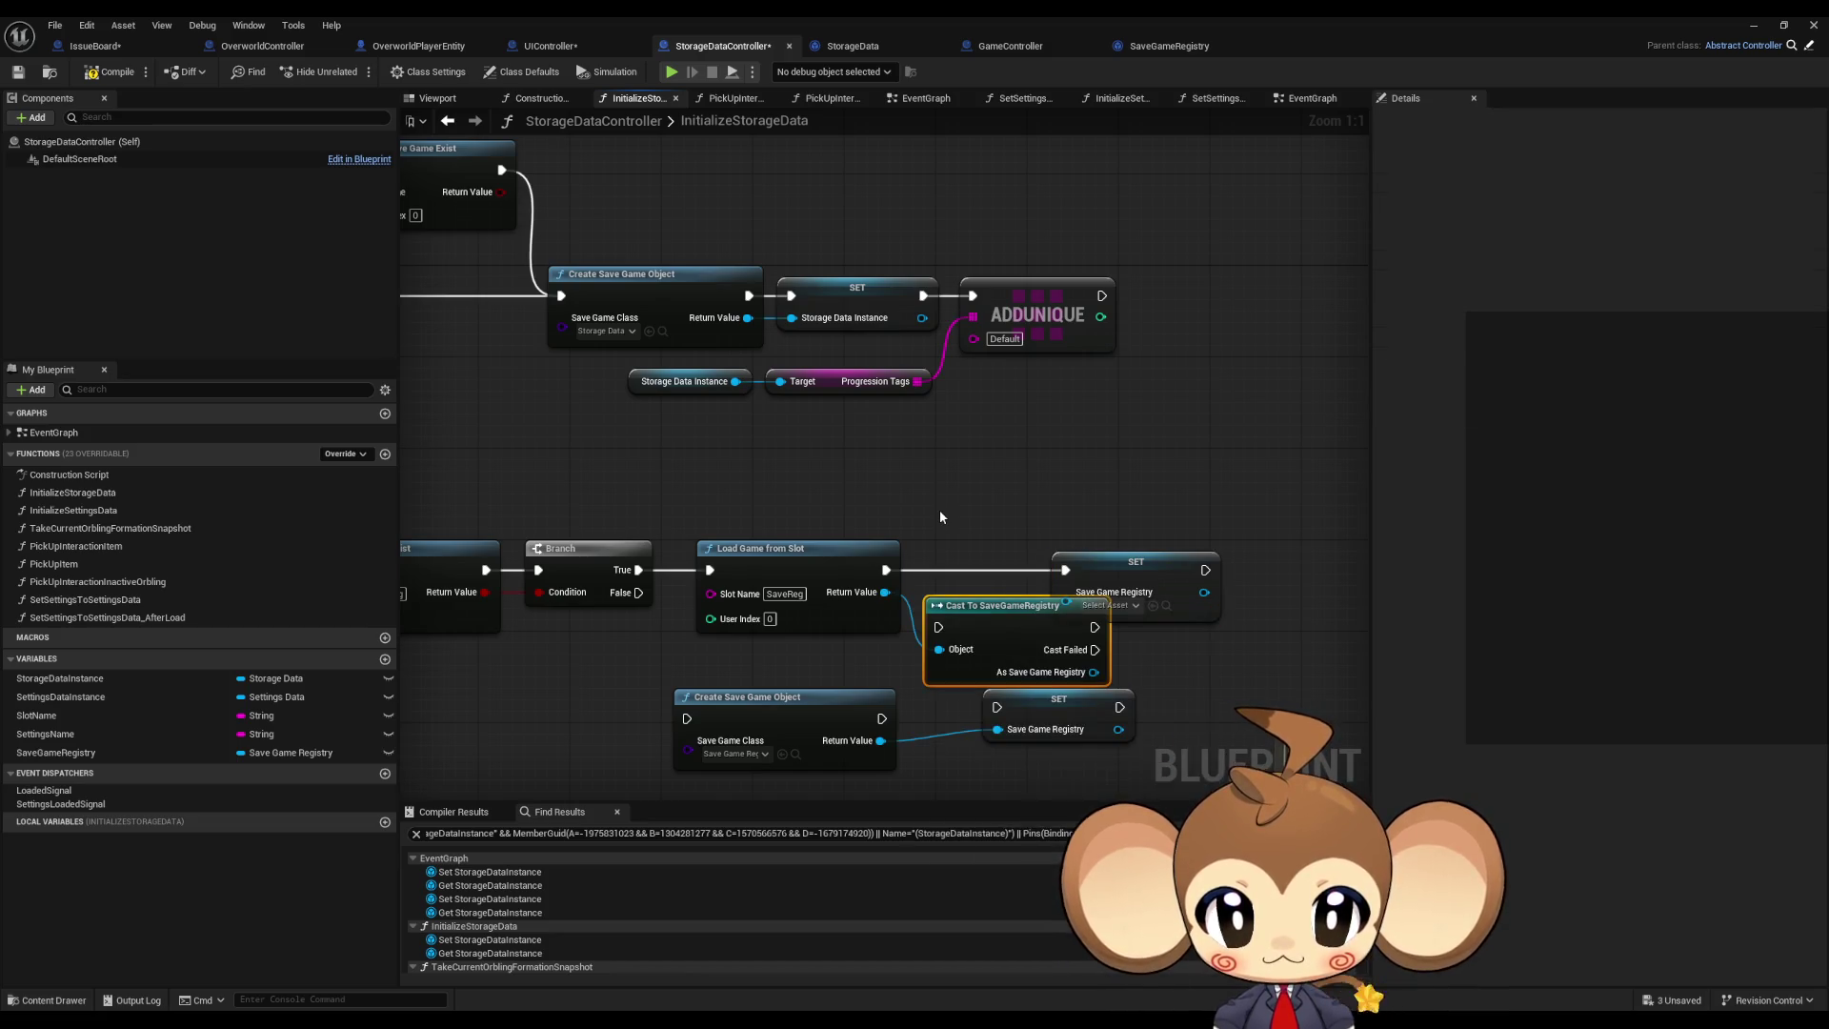
left_click(921, 98)
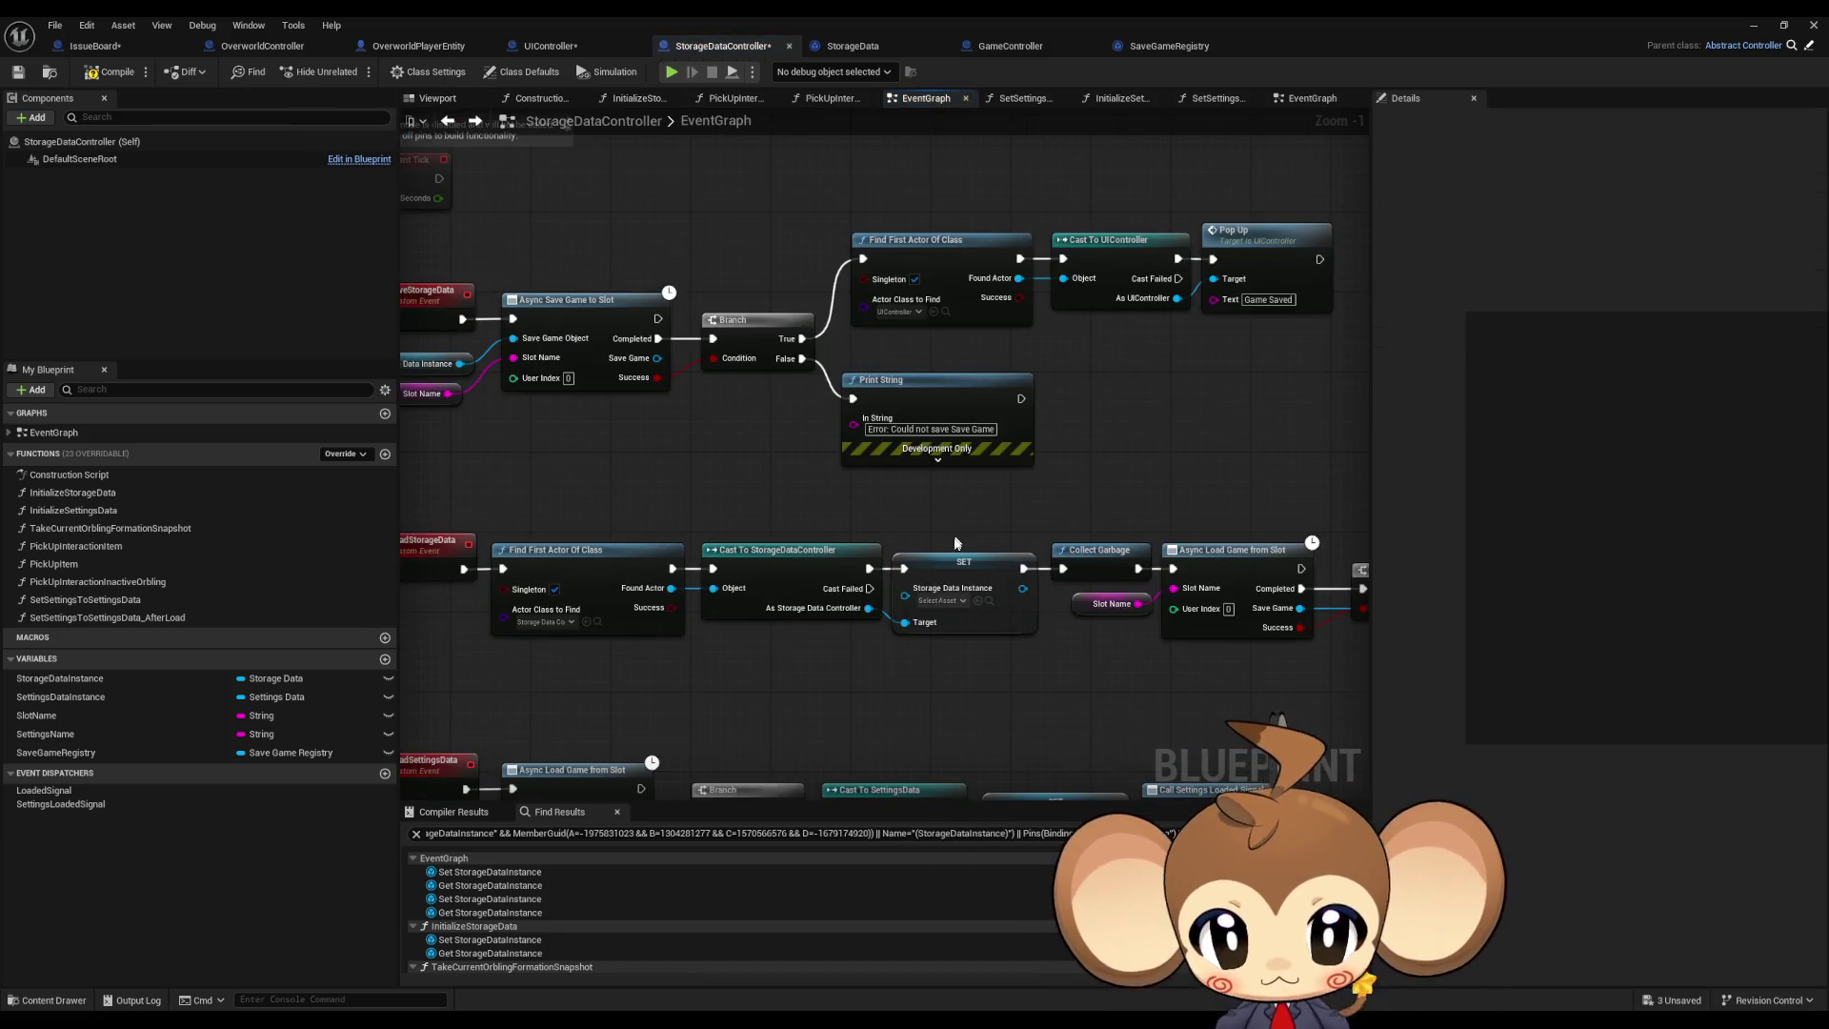
left_click(639, 98)
Step: Wire the cast into the upper setter and route the Branch's False path to the new registry
left_click_drag(1204, 592, 1232, 586)
left_click_drag(1119, 569, 1232, 569)
mouse_move(1087, 676)
left_mouse_down()
mouse_move(1181, 592)
mouse_move(1180, 570)
left_mouse_up()
mouse_move(886, 570)
left_mouse_down()
mouse_move(938, 627)
mouse_move(1010, 564)
mouse_move(927, 593)
left_mouse_up()
left_click_drag(881, 740, 997, 728)
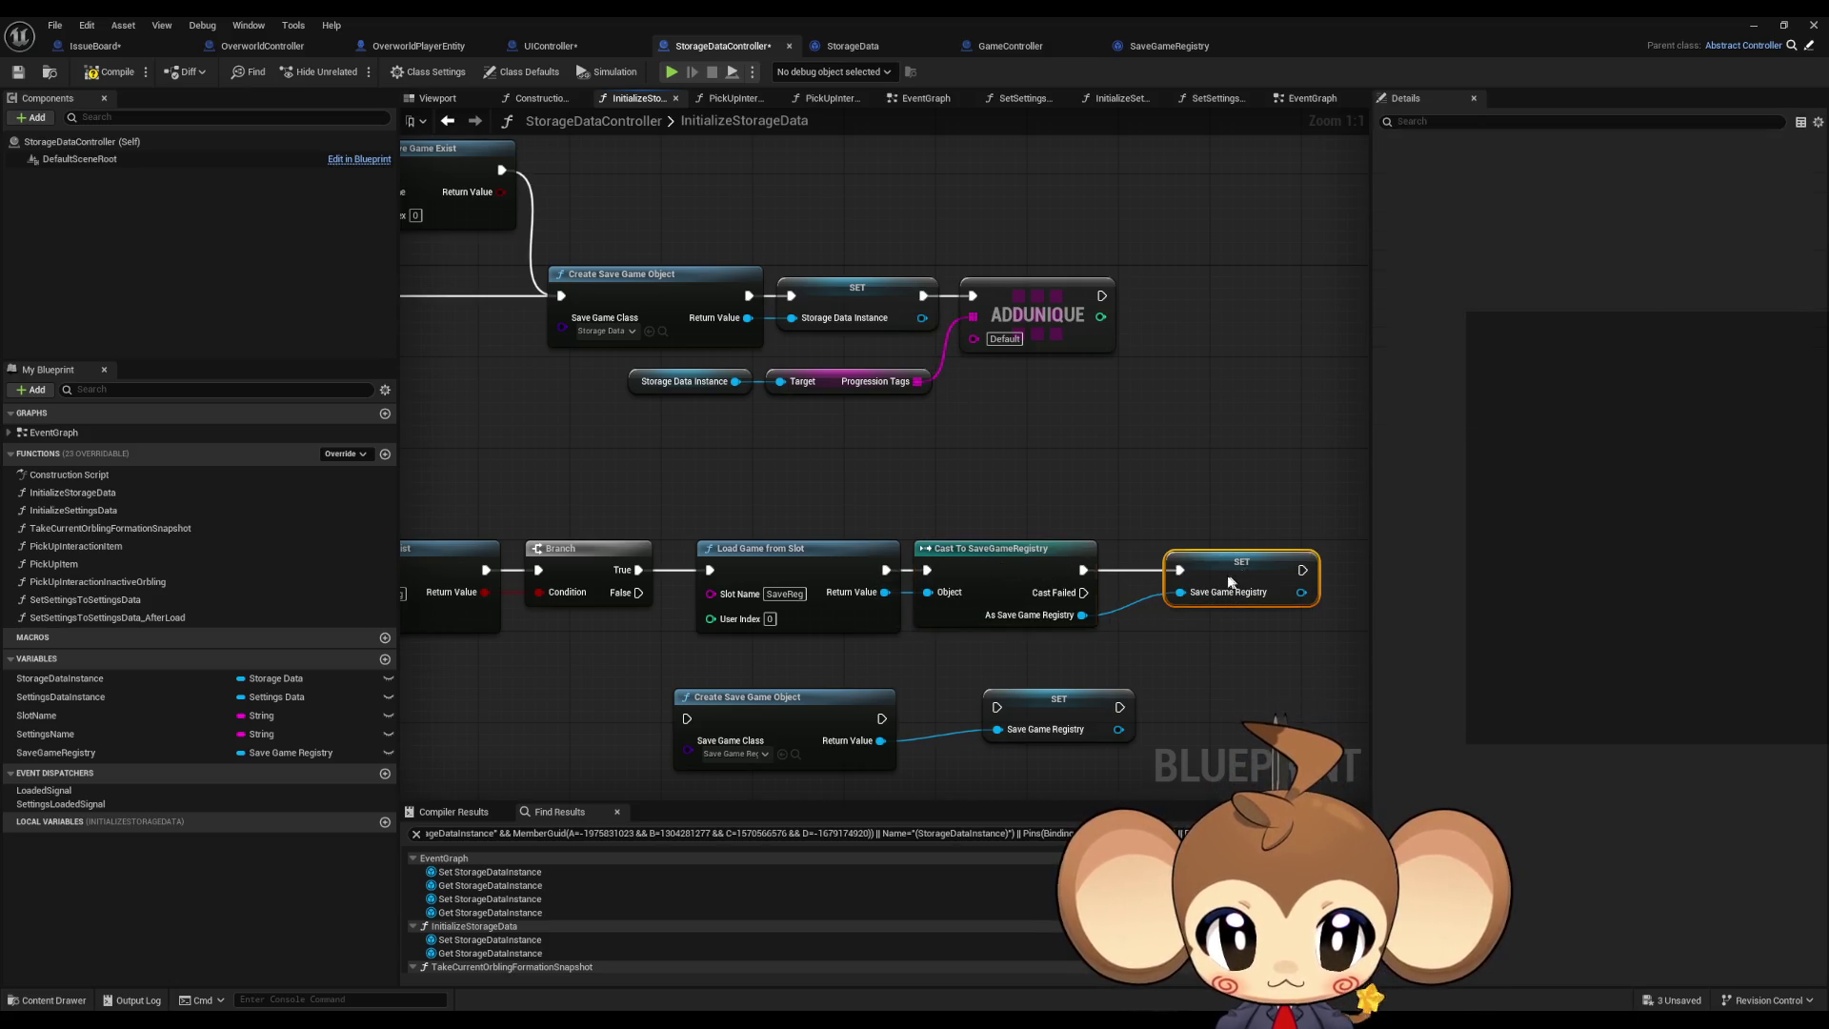
left_click_drag(1229, 582, 1191, 584)
mouse_move(878, 719)
left_mouse_down()
mouse_move(1000, 708)
mouse_move(901, 674)
left_mouse_up()
left_click_drag(1053, 709, 905, 673)
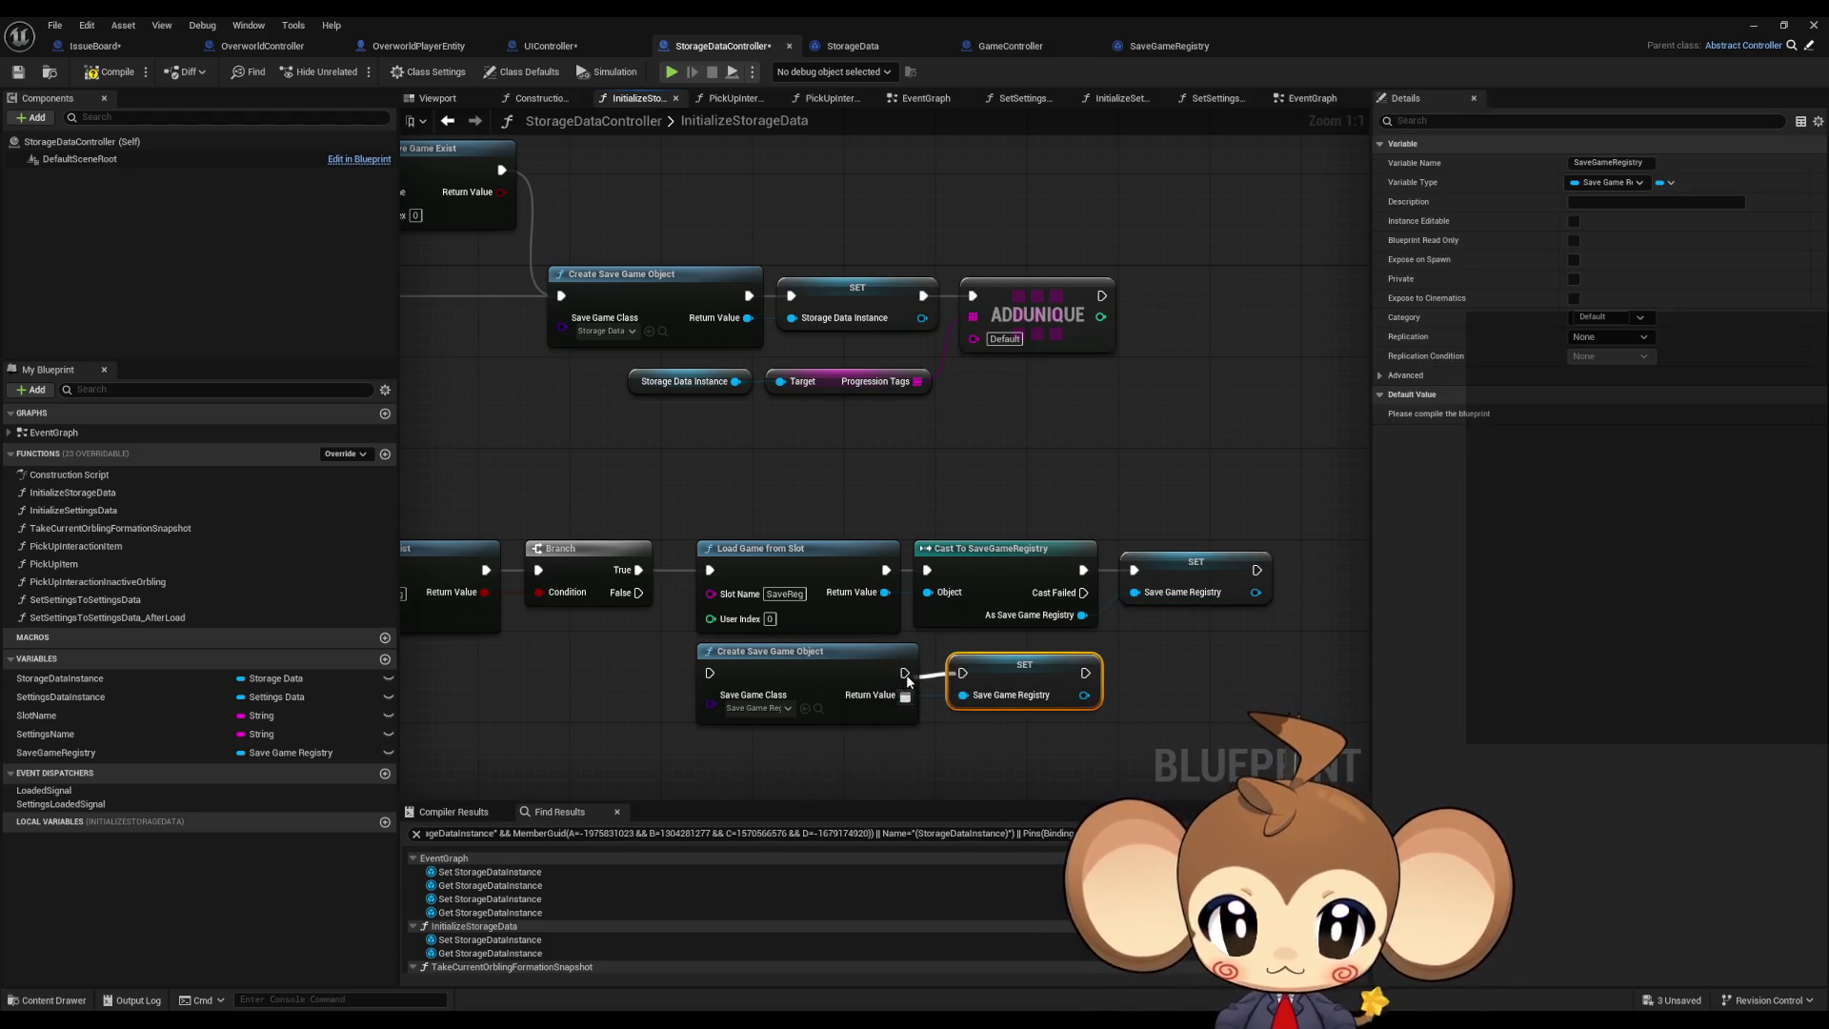
mouse_move(710, 672)
left_mouse_down()
mouse_move(646, 625)
mouse_move(638, 592)
left_mouse_up()
left_click(1187, 683)
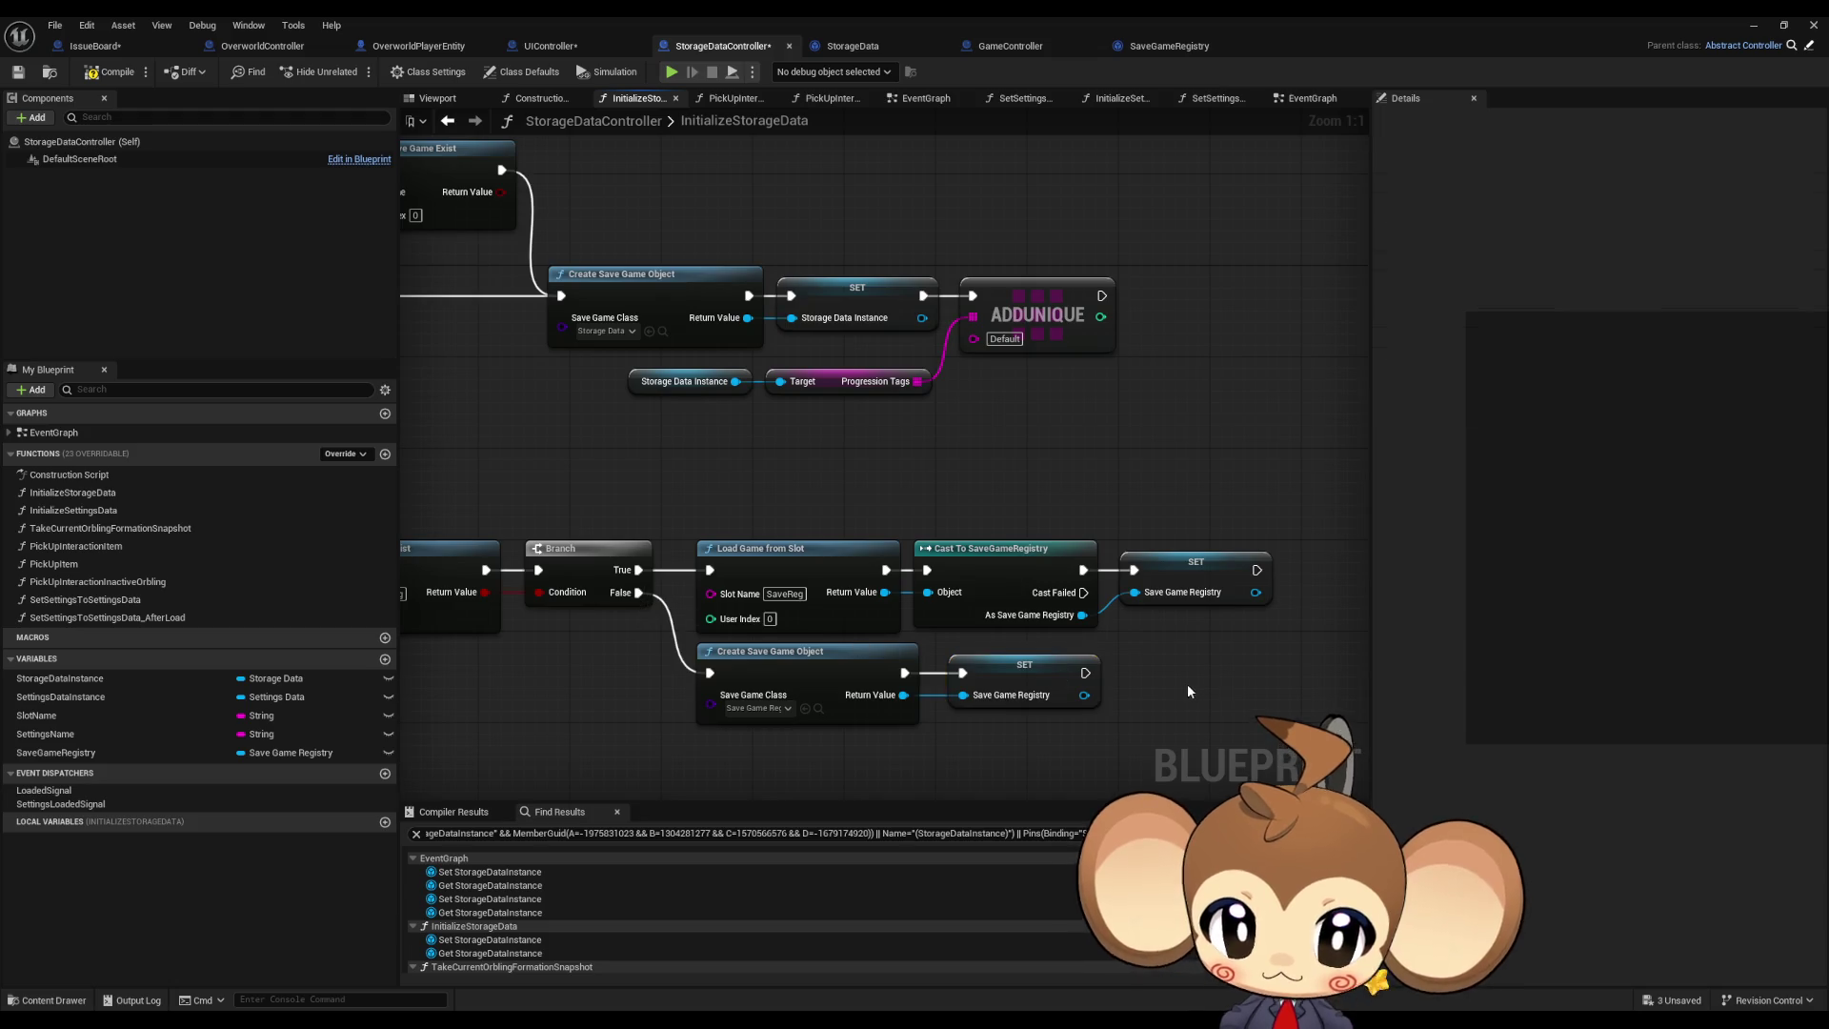
Step: Insert a Sequence after the entry: Then 0 to the registry check, Then 1 to storage creation
scroll(1187, 683, "down", 2)
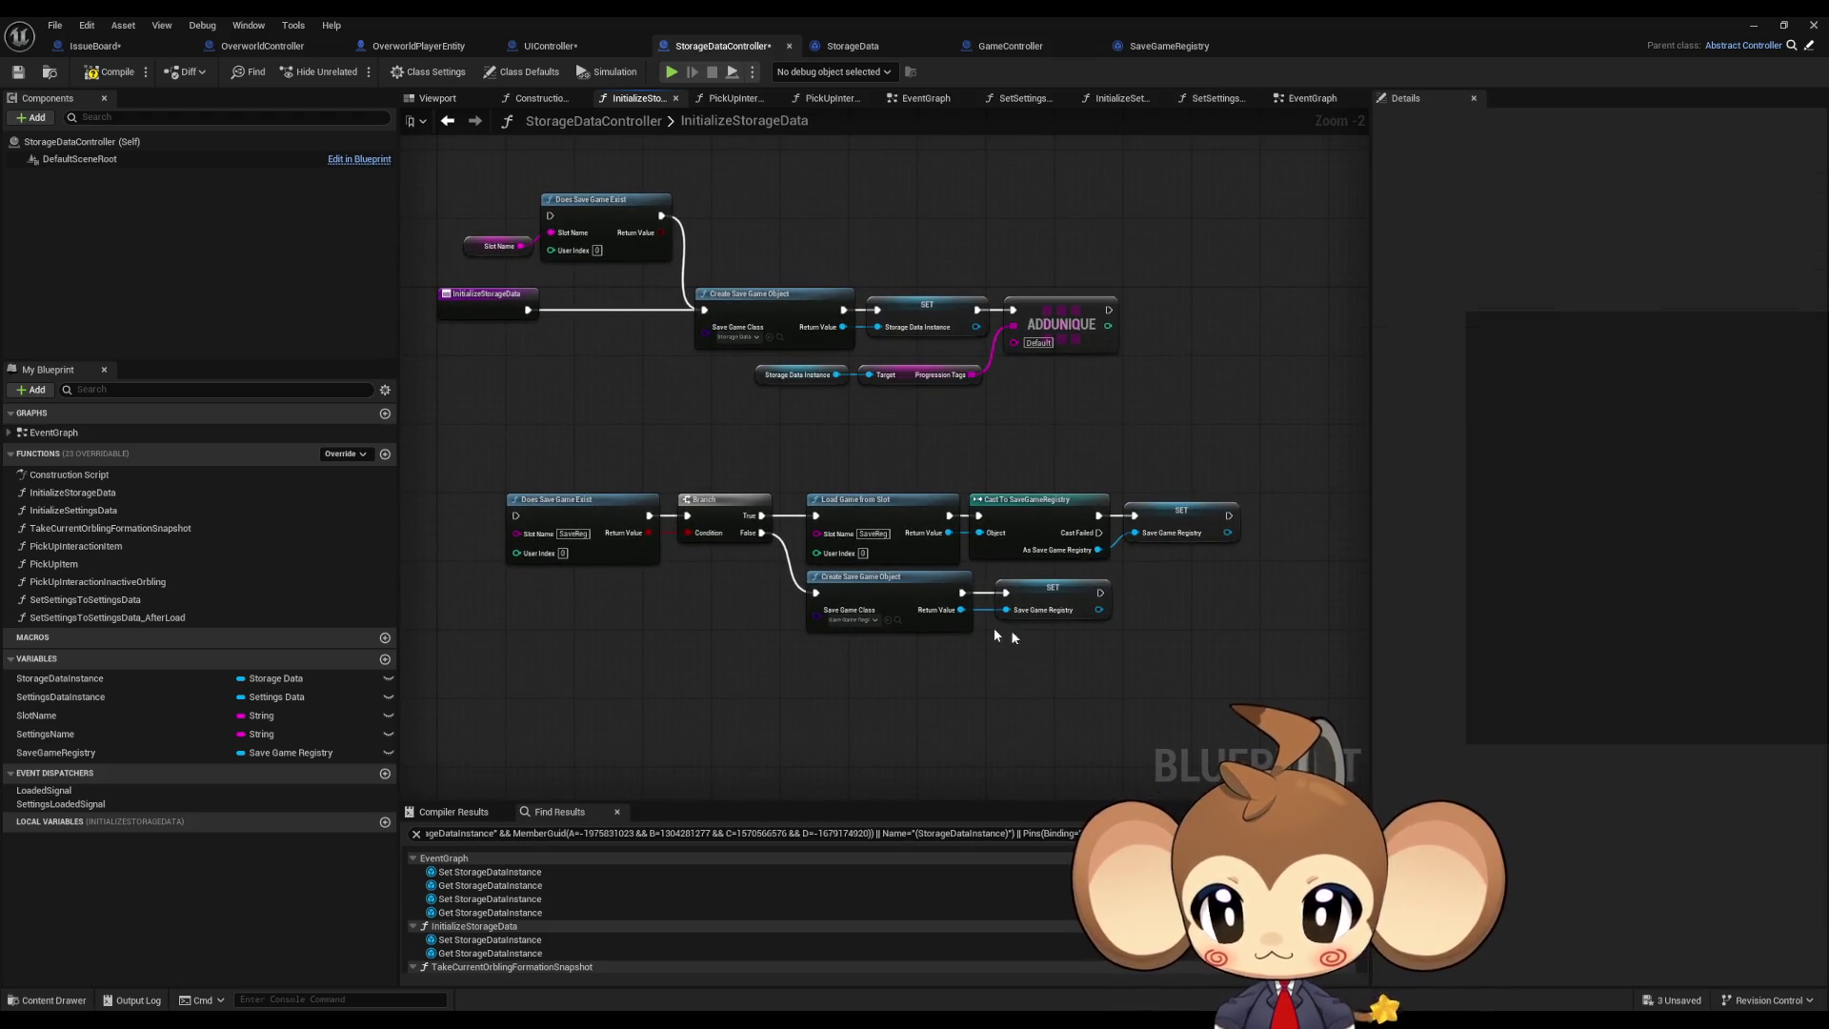
scroll(993, 627, "down", 1)
scroll(841, 613, "up", 1)
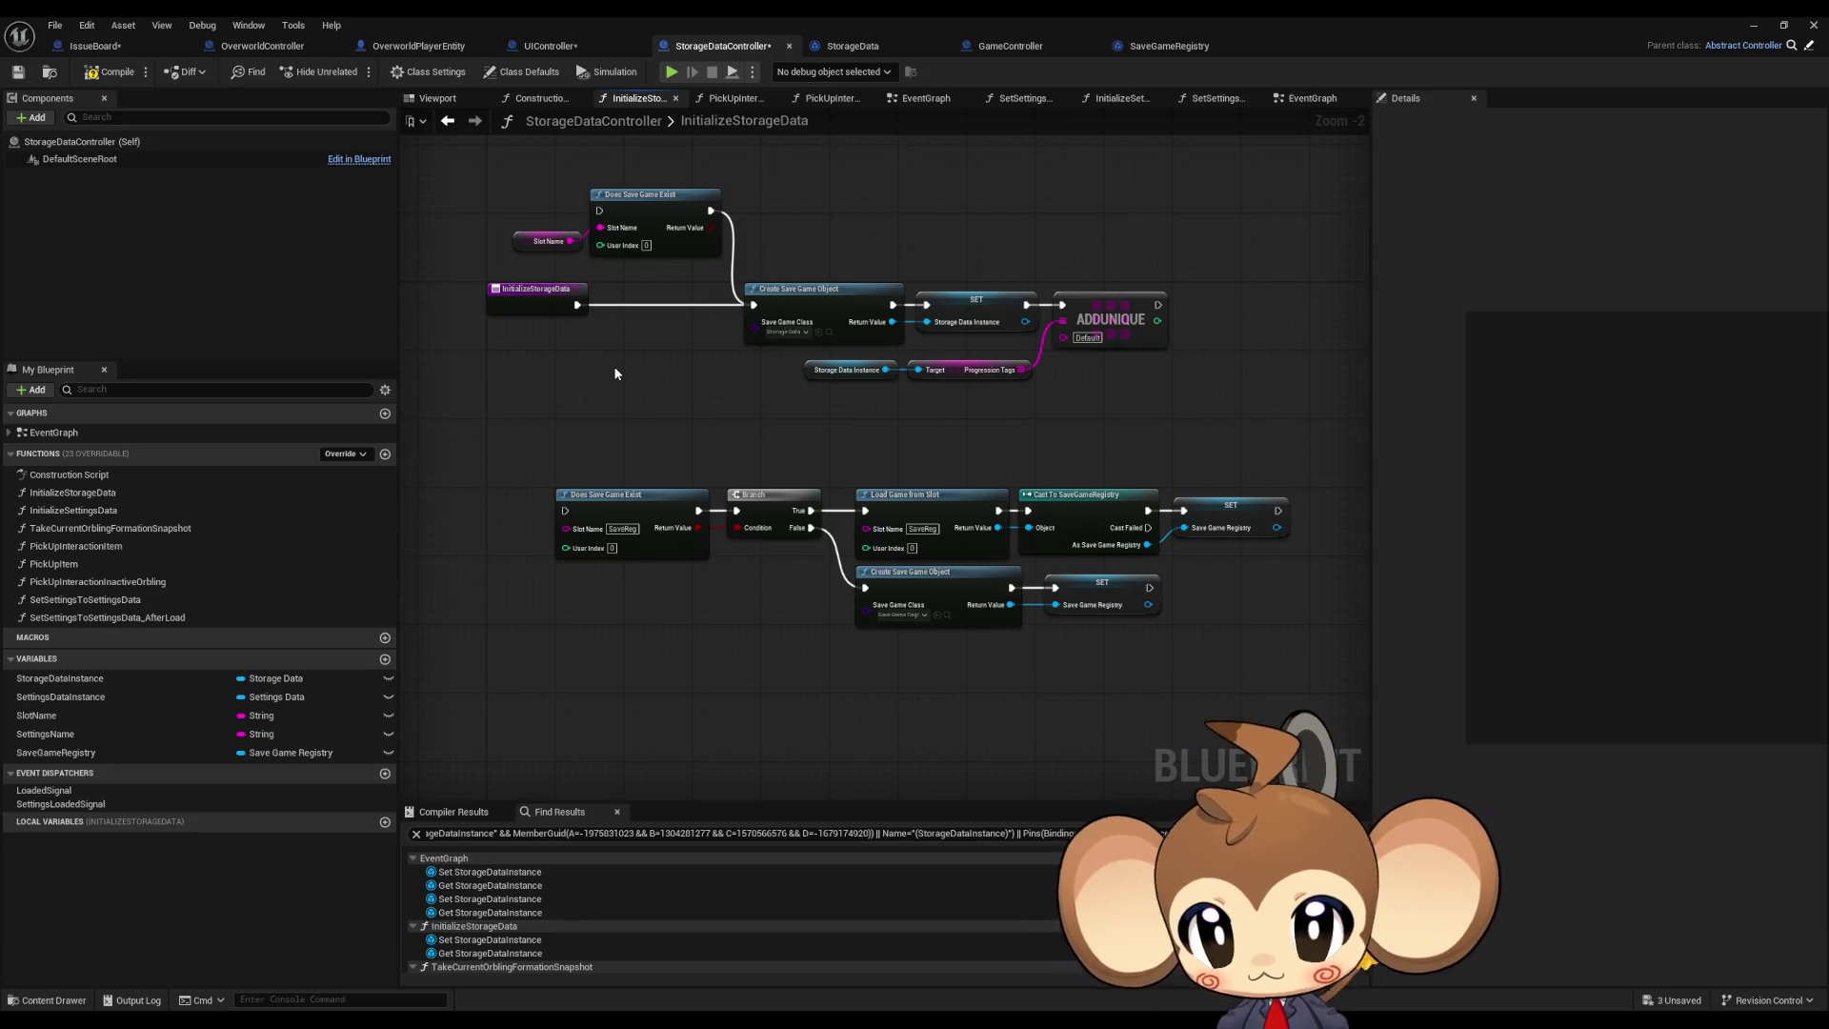
left_click_drag(577, 305, 592, 333)
type("seq")
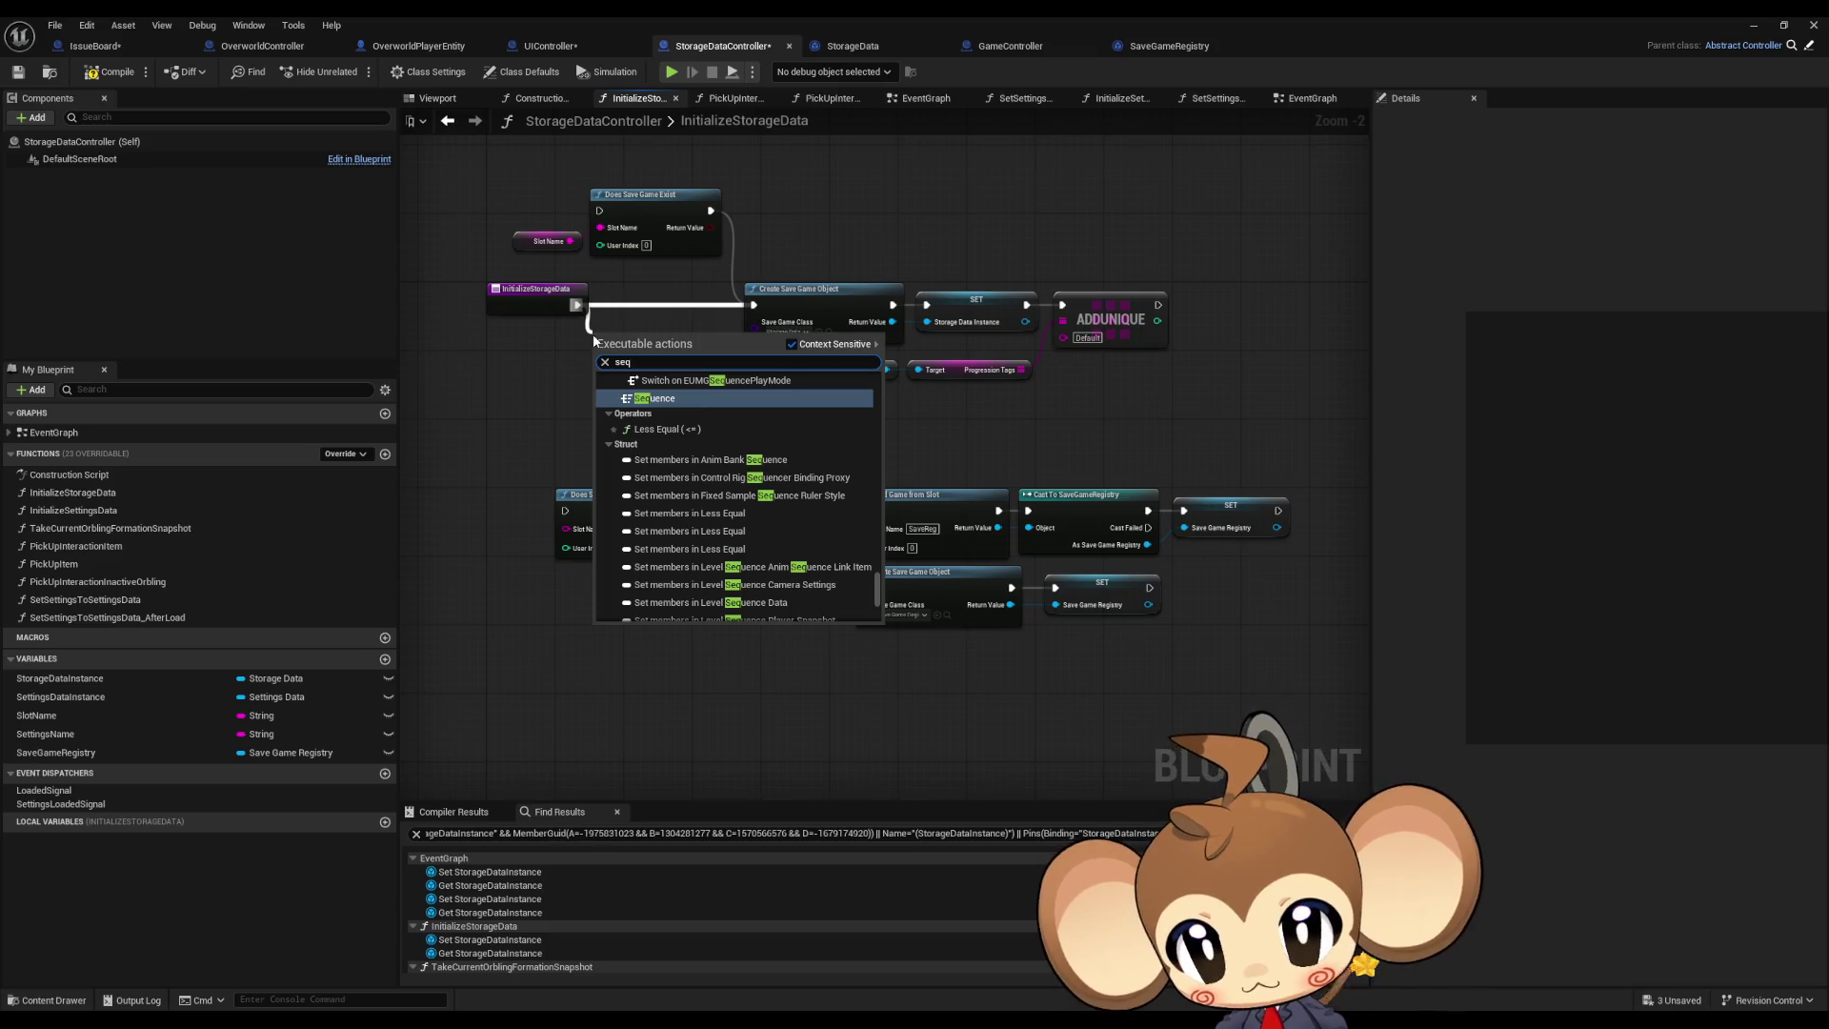
key("Return")
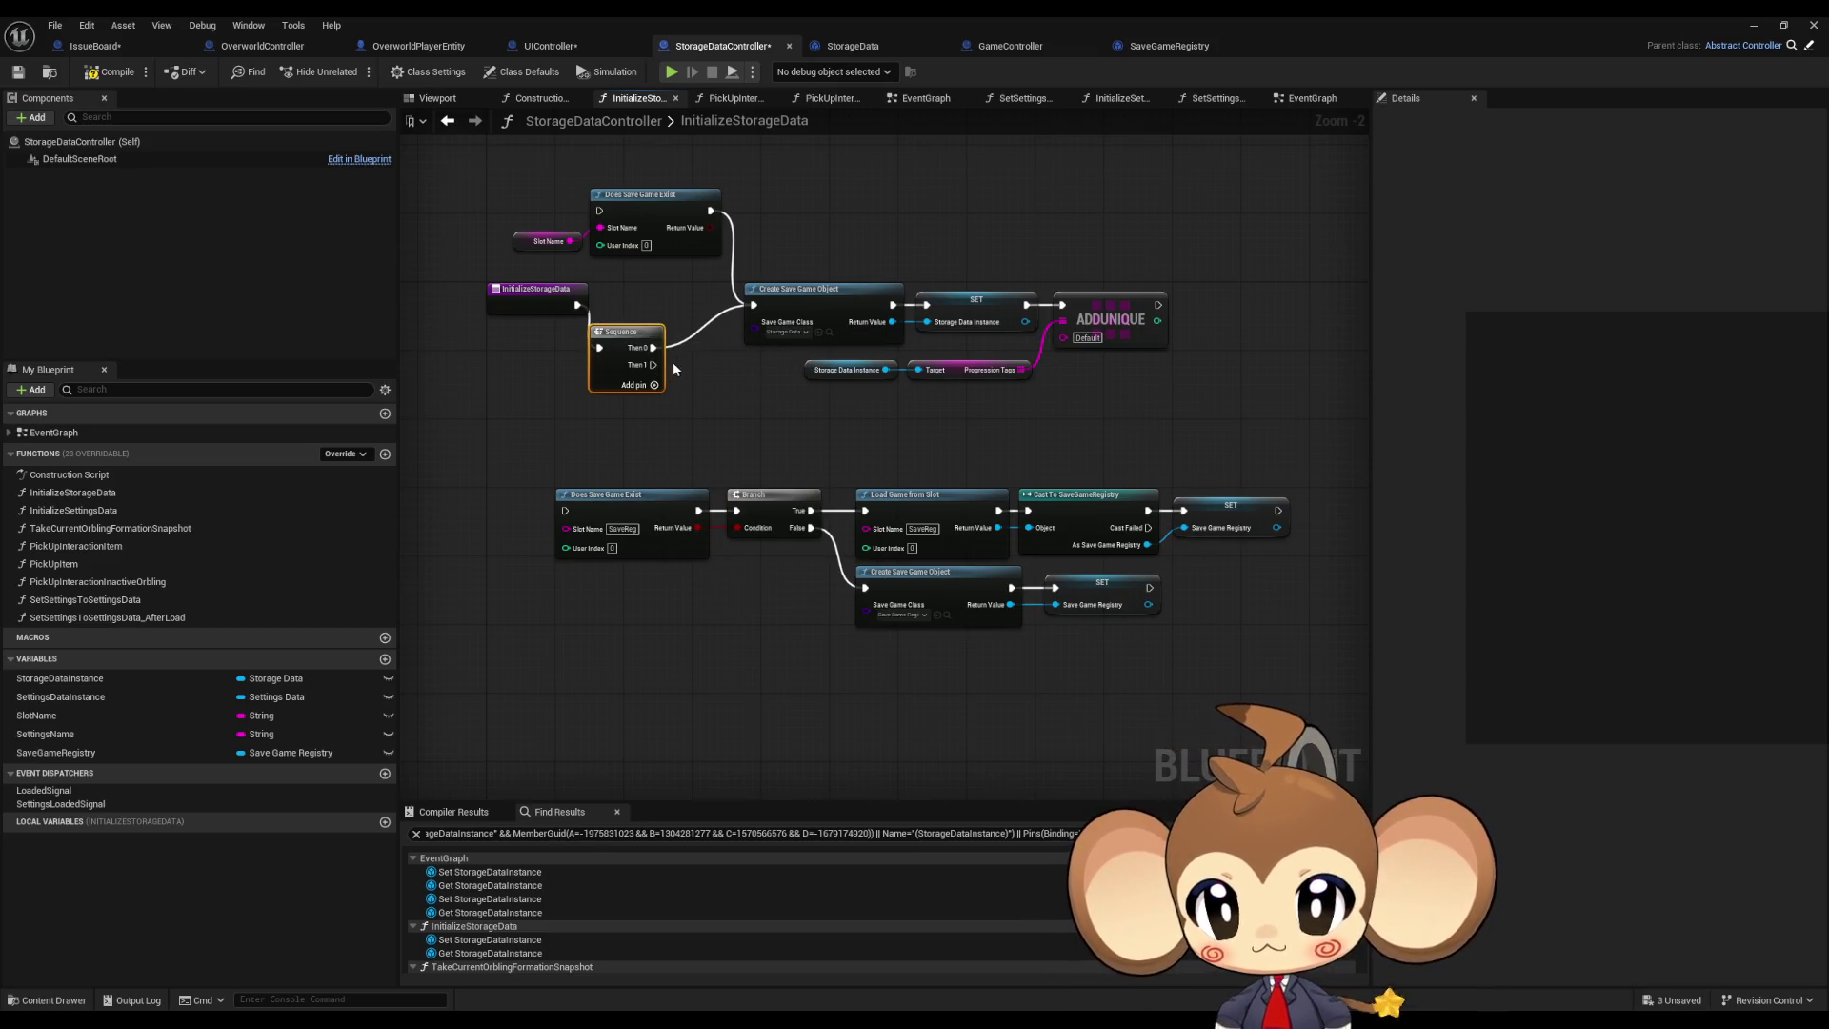
left_click_drag(653, 365, 564, 510)
mouse_move(654, 348)
left_mouse_down()
mouse_move(752, 304)
mouse_move(1197, 400)
left_mouse_up()
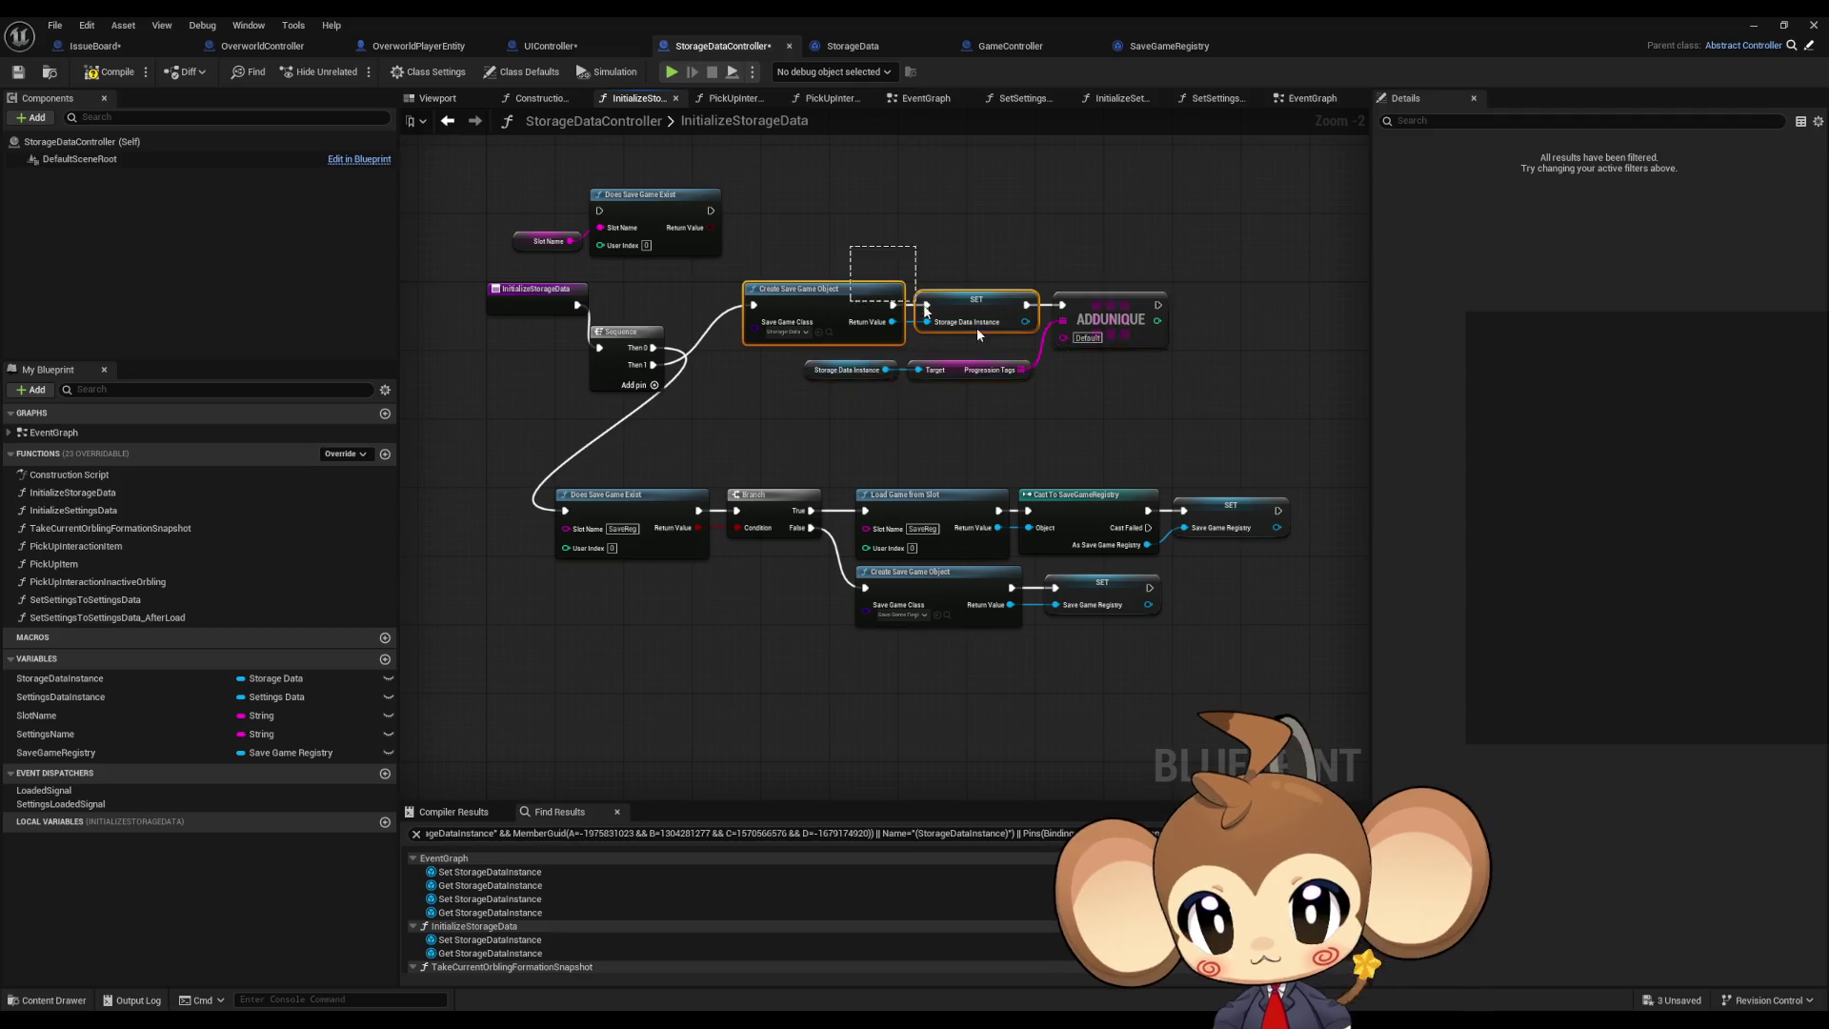
Step: Arrange the registry row beside the Sequence with the storage creation nodes below it
mouse_move(809, 292)
left_mouse_down()
mouse_move(768, 686)
mouse_move(715, 686)
left_mouse_up()
mouse_move(604, 468)
left_mouse_down()
mouse_move(1259, 610)
mouse_move(791, 334)
mouse_move(746, 335)
left_mouse_up()
mouse_move(596, 303)
left_mouse_down()
mouse_move(706, 395)
mouse_move(1307, 510)
left_mouse_up()
left_click_drag(610, 342, 618, 300)
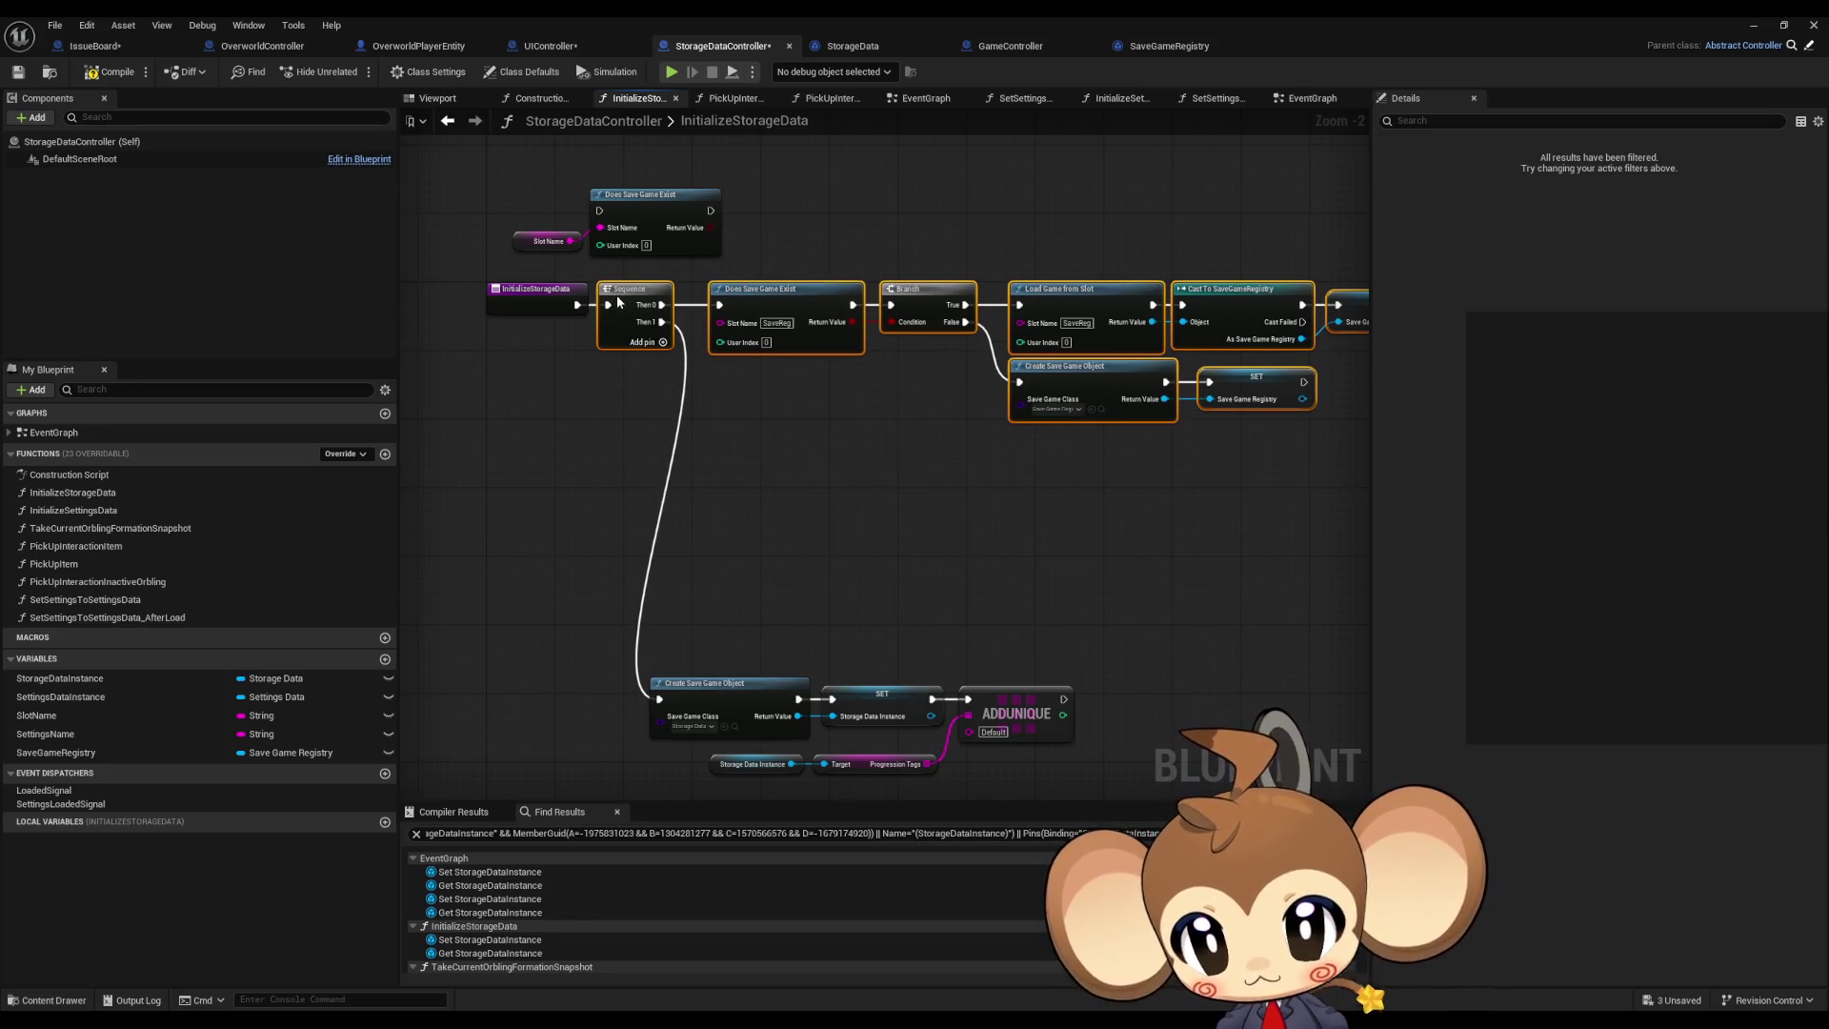
left_click(768, 437)
left_click_drag(600, 592, 1082, 756)
mouse_move(711, 680)
left_mouse_down()
mouse_move(789, 544)
mouse_move(793, 482)
mouse_move(778, 486)
left_mouse_up()
left_click(833, 425)
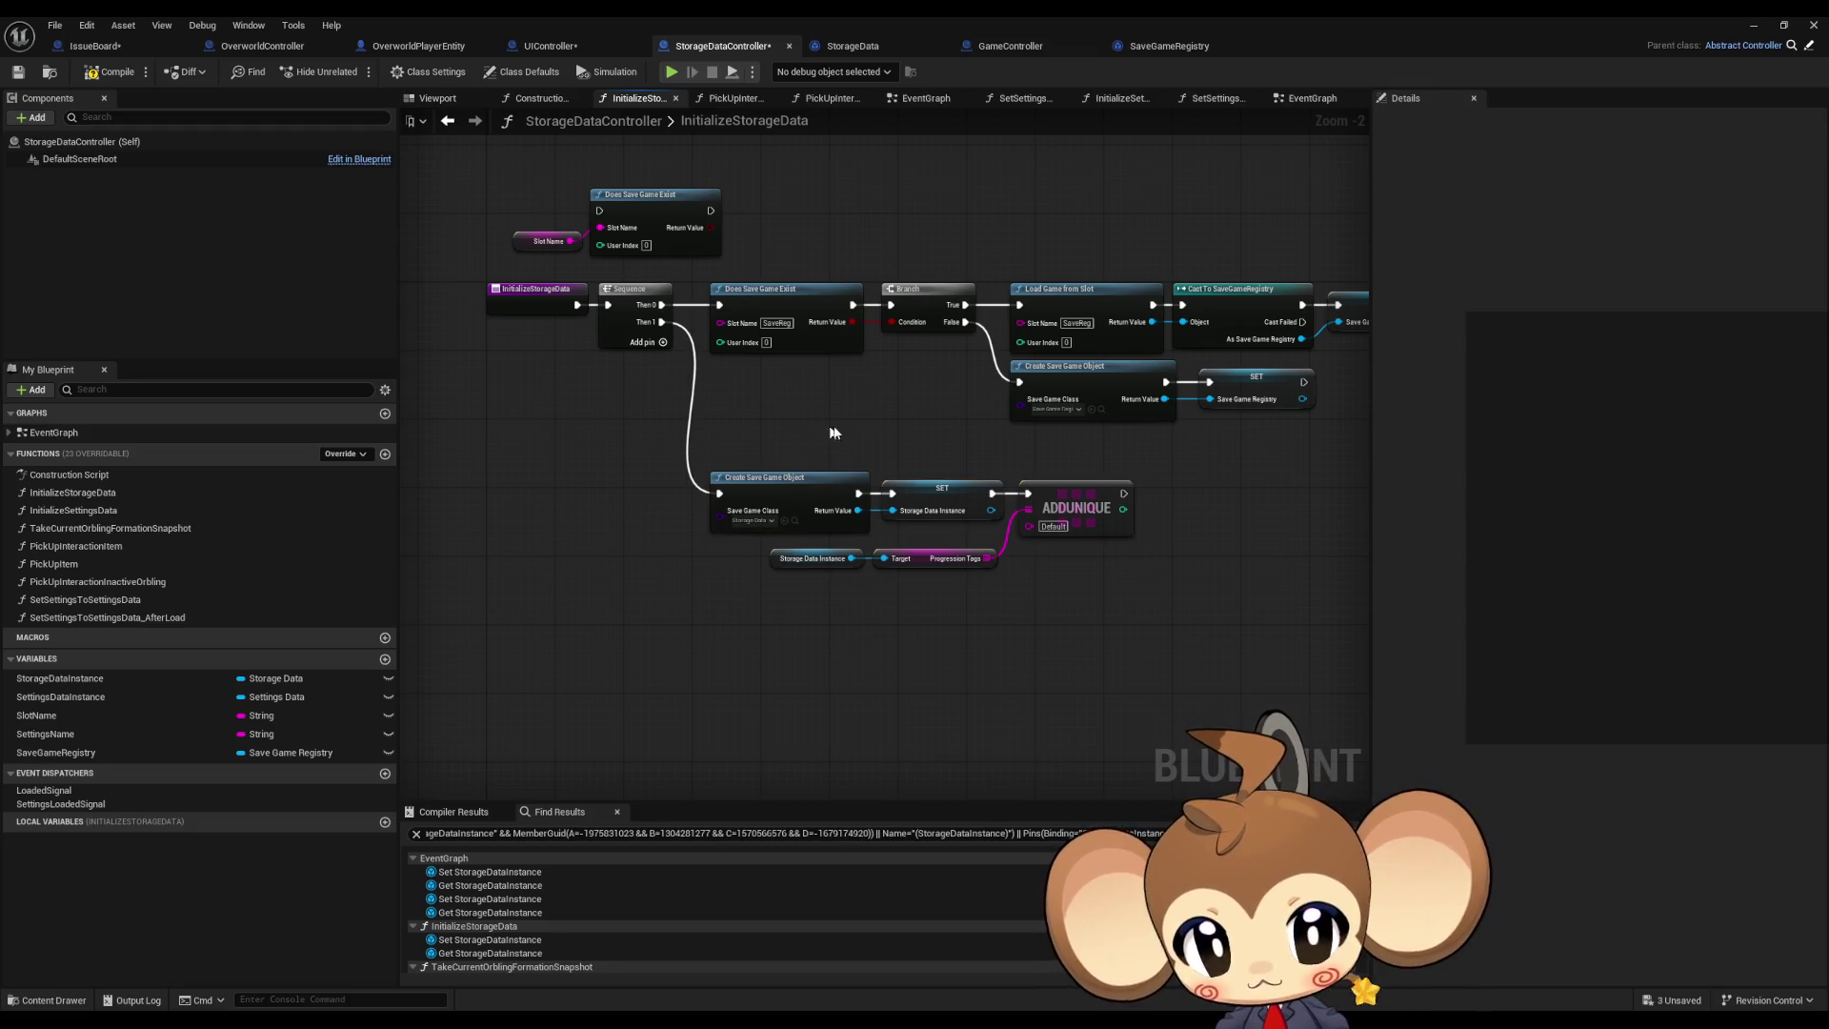
scroll(890, 390, "up", 2)
mouse_move(929, 418)
left_mouse_down()
mouse_move(895, 478)
mouse_move(845, 465)
mouse_move(759, 501)
mouse_move(881, 522)
mouse_move(972, 471)
left_mouse_up()
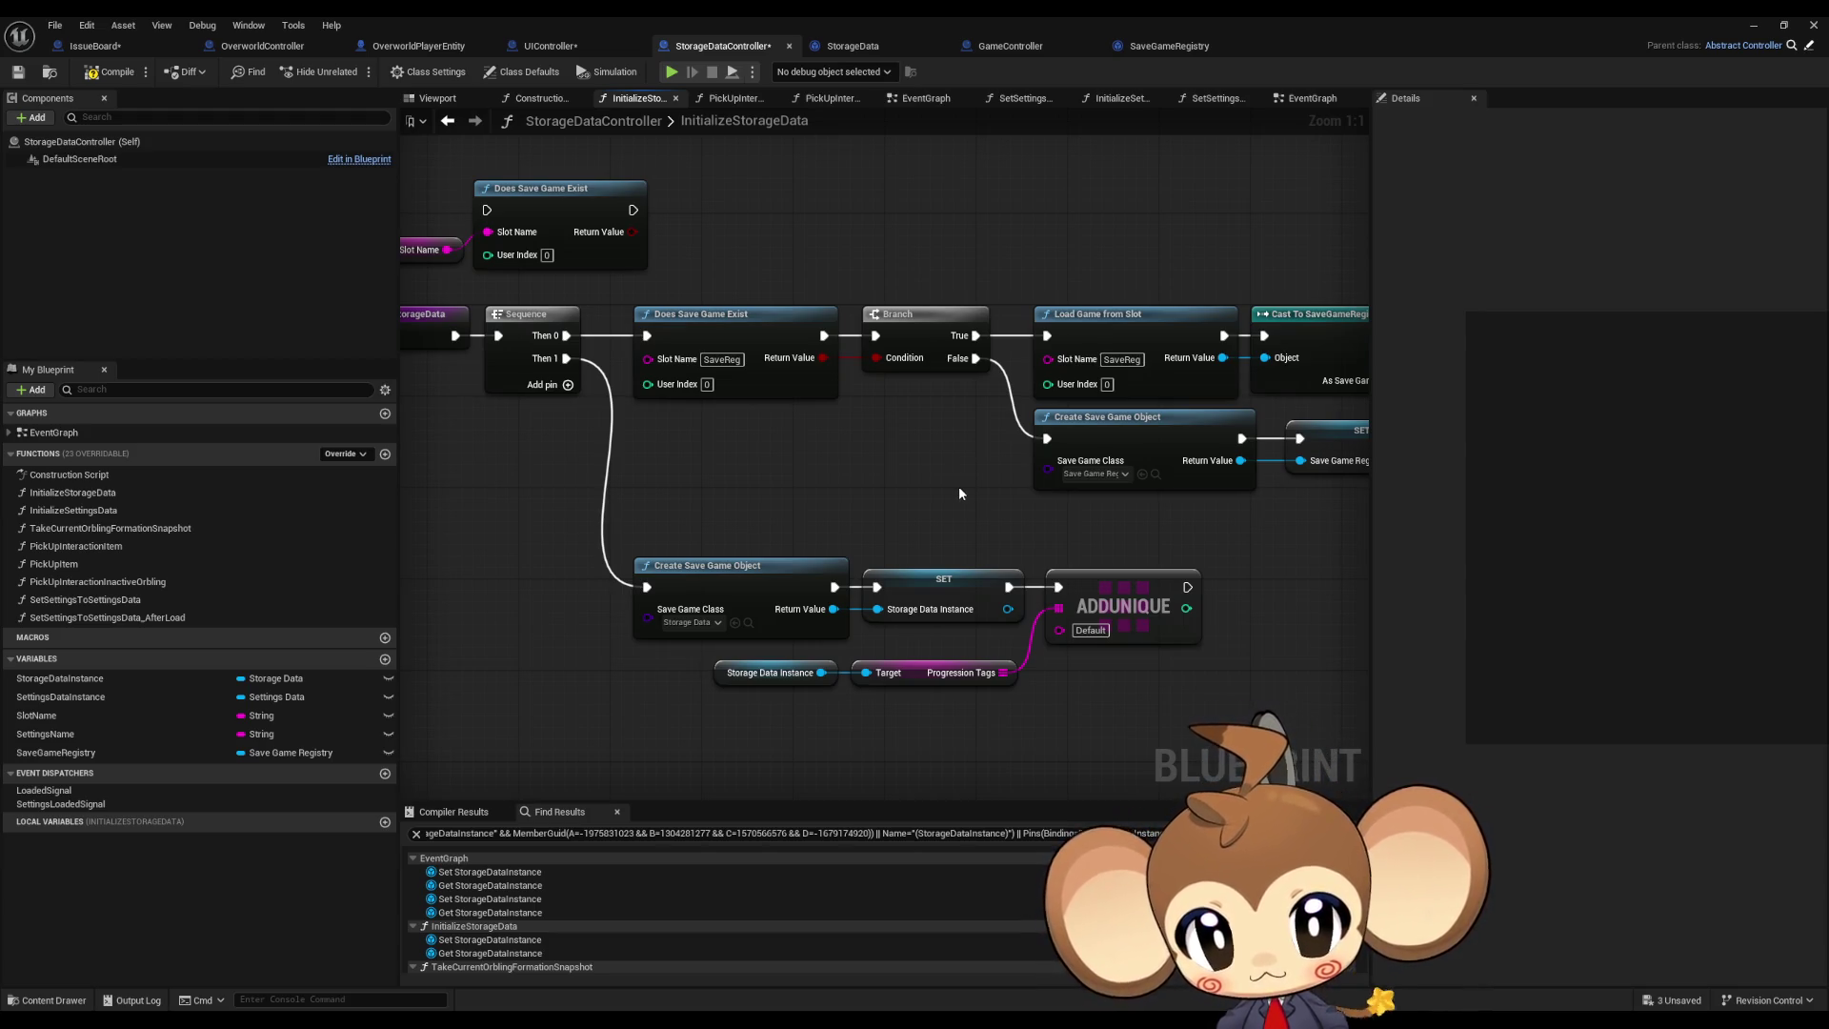
Step: Review the load-or-create chain in InitializeStorageData, then show the controller's EventGraph
left_click_drag(959, 492, 810, 492)
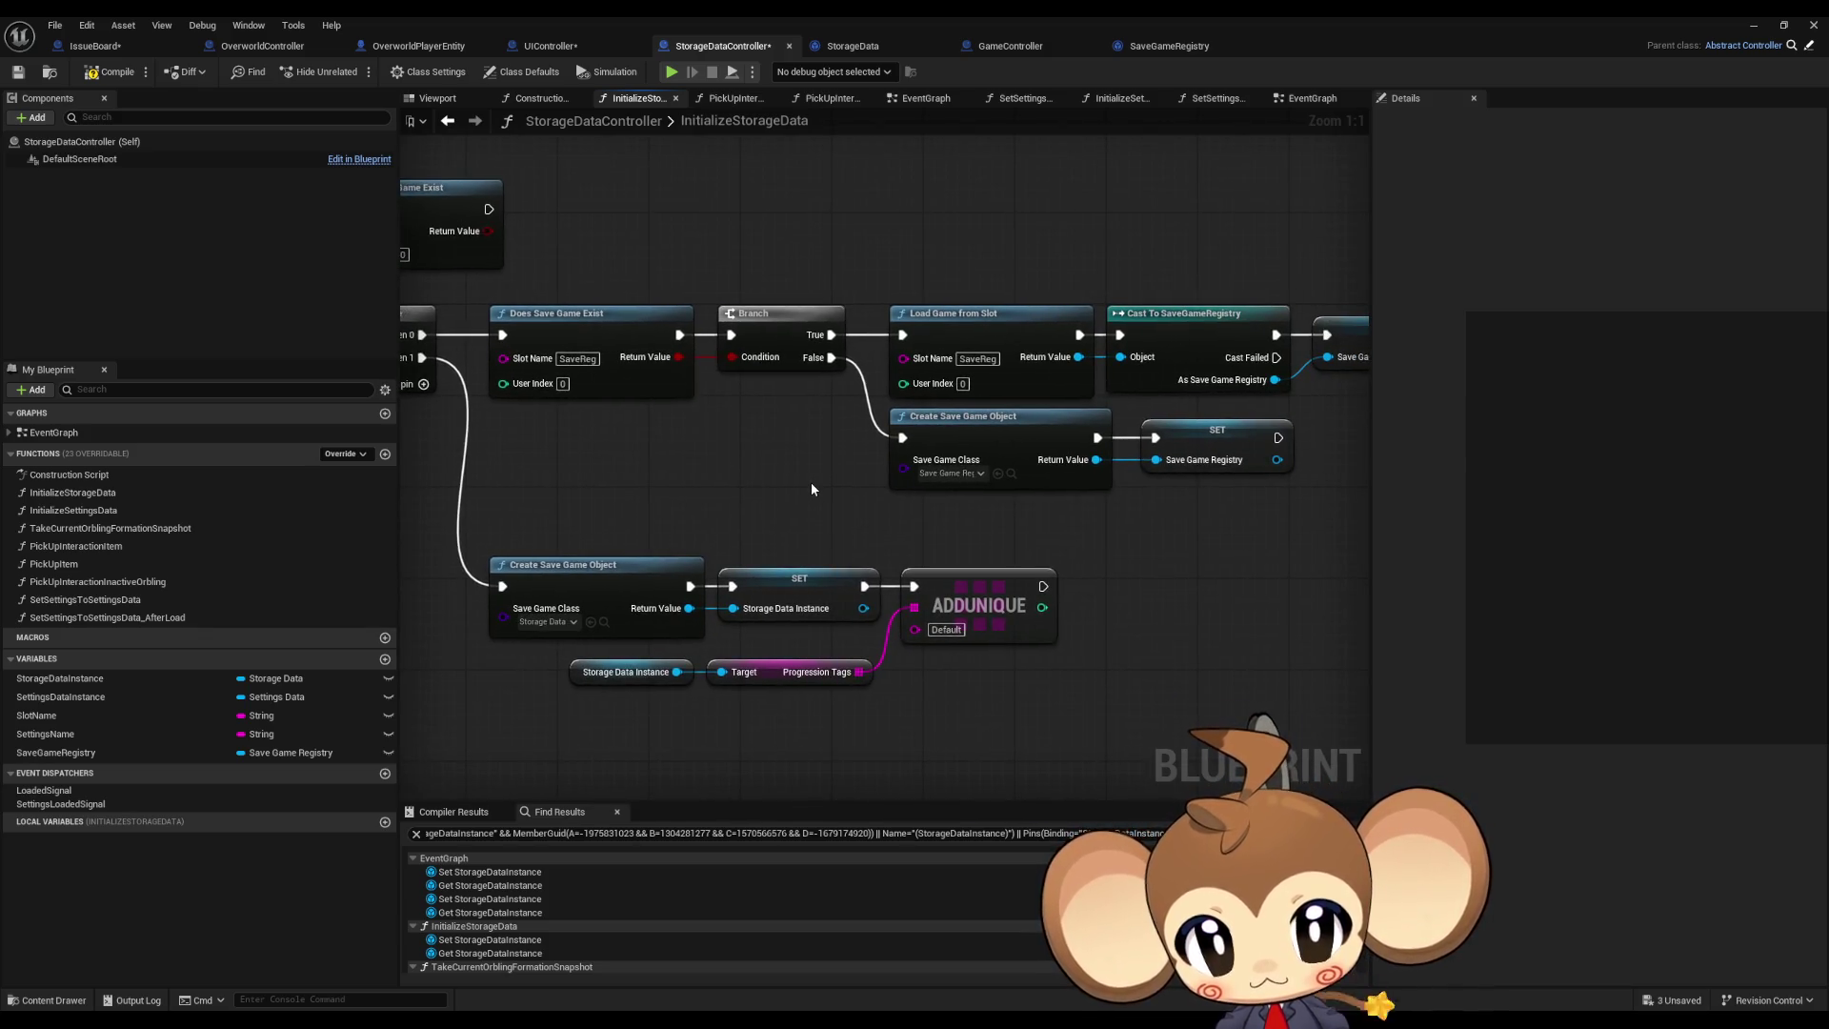
left_click(1016, 357)
left_click_drag(1017, 357, 880, 376)
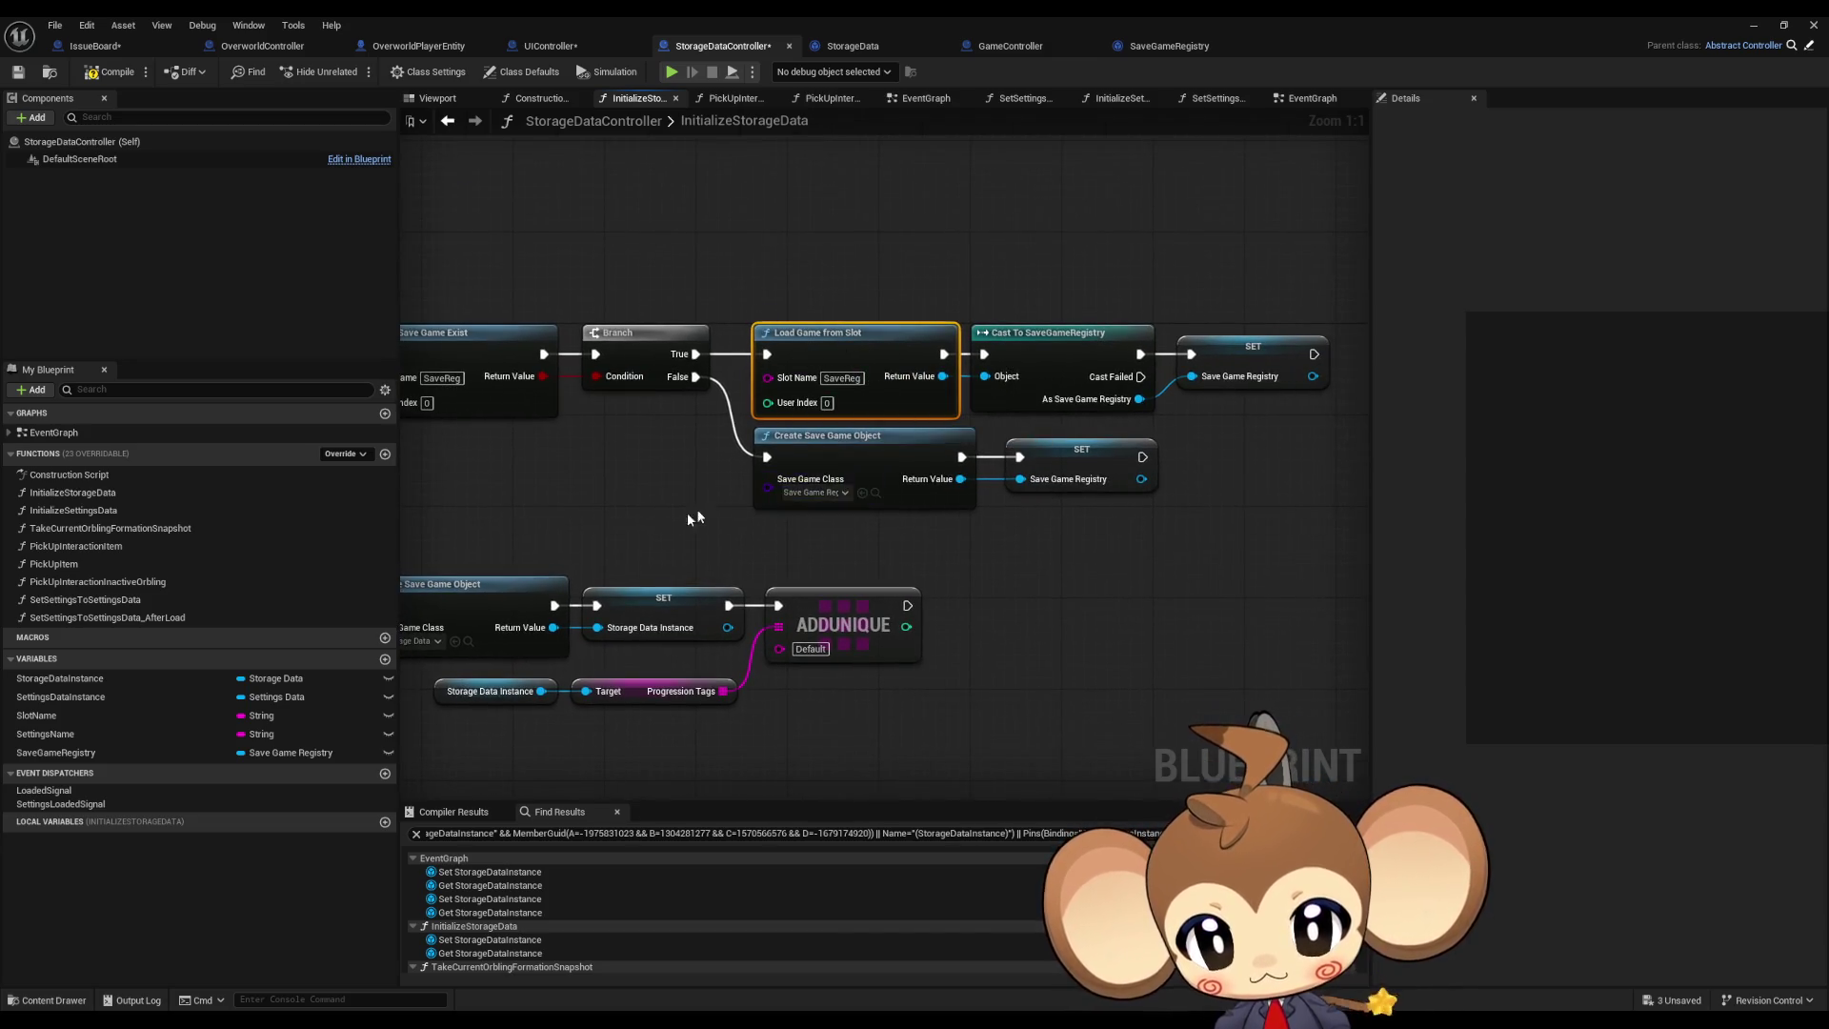
left_click_drag(693, 517, 802, 543)
mouse_move(651, 540)
left_mouse_down()
mouse_move(860, 654)
mouse_move(932, 658)
left_mouse_up()
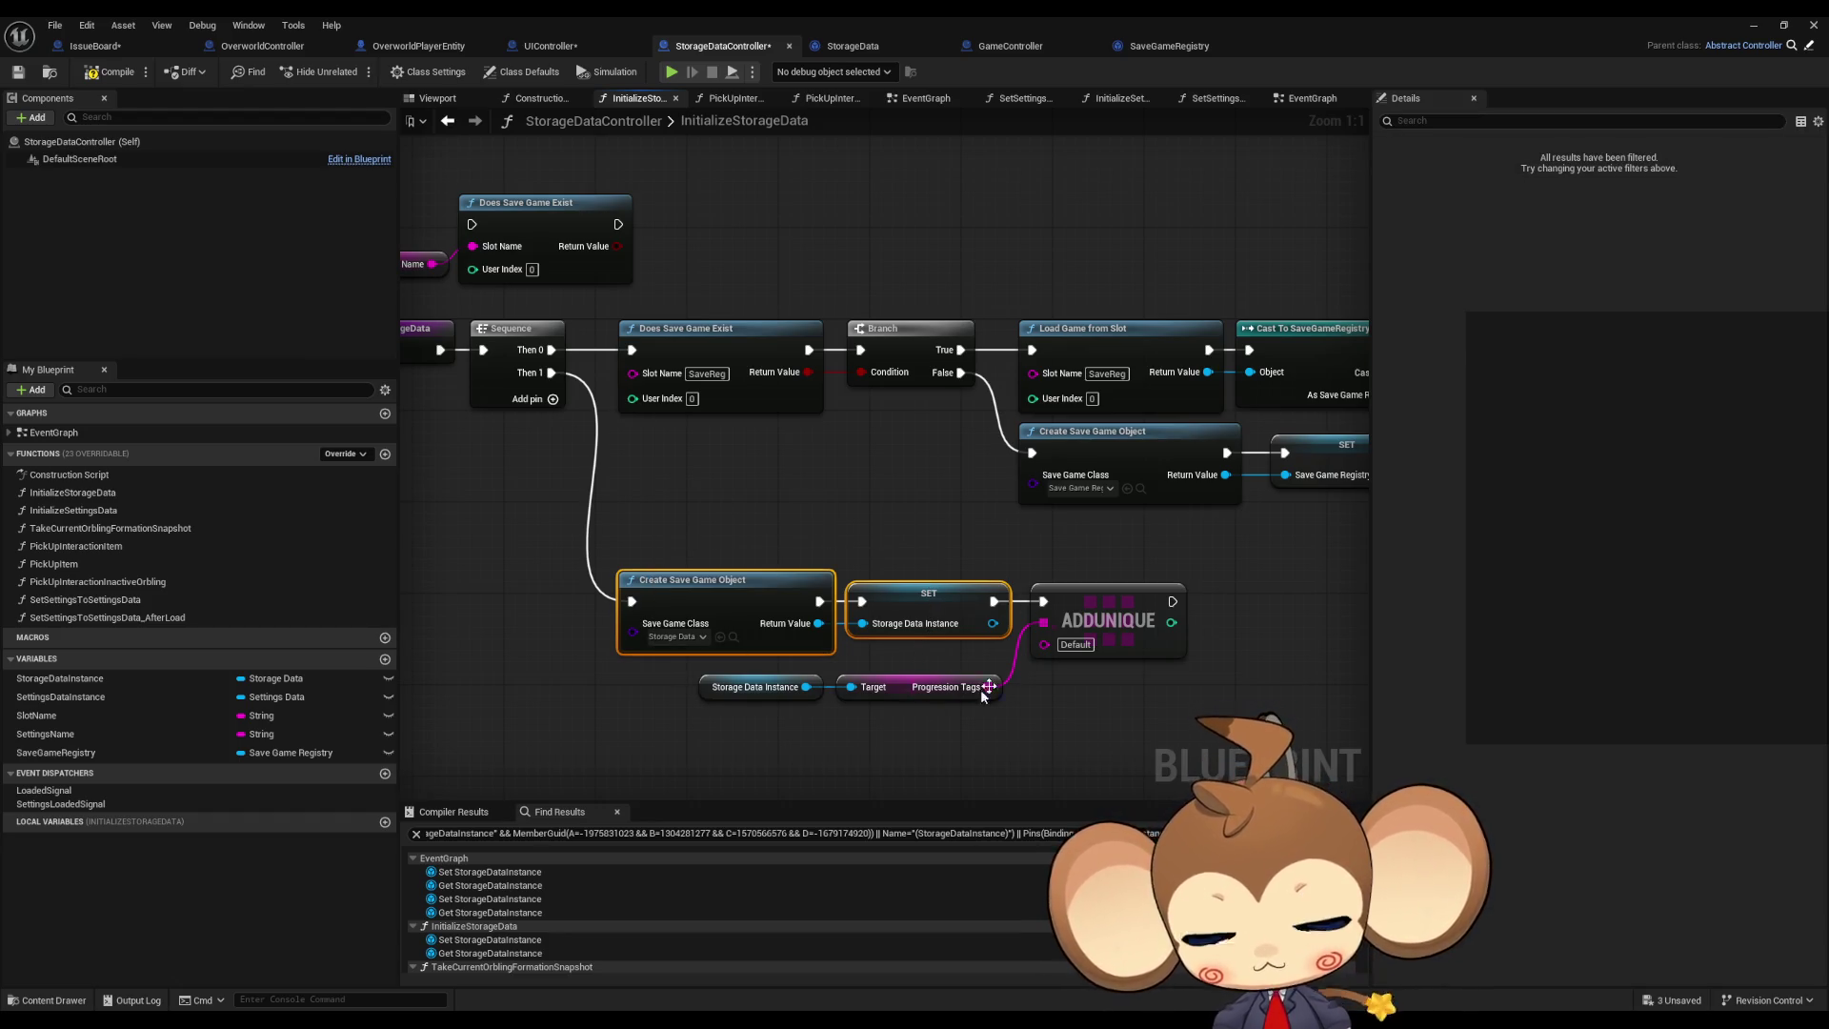
left_click_drag(682, 497, 793, 500)
left_click(785, 500)
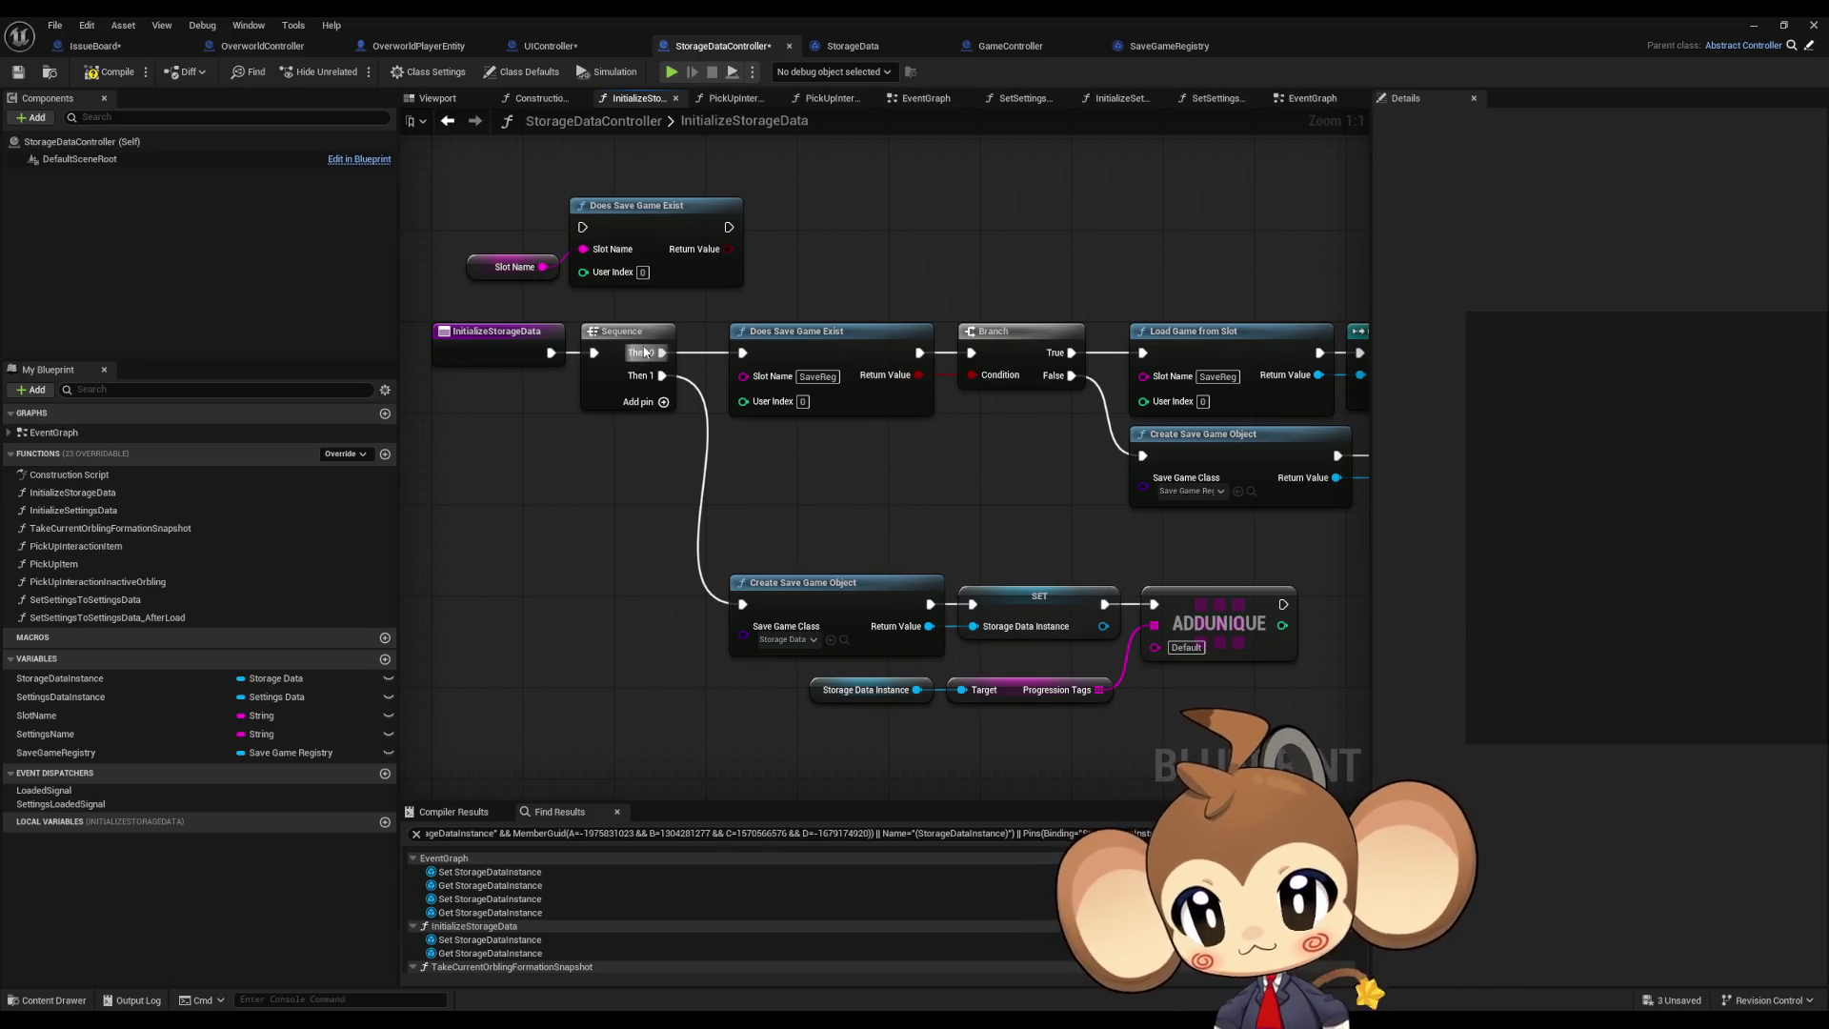
left_click(455, 122)
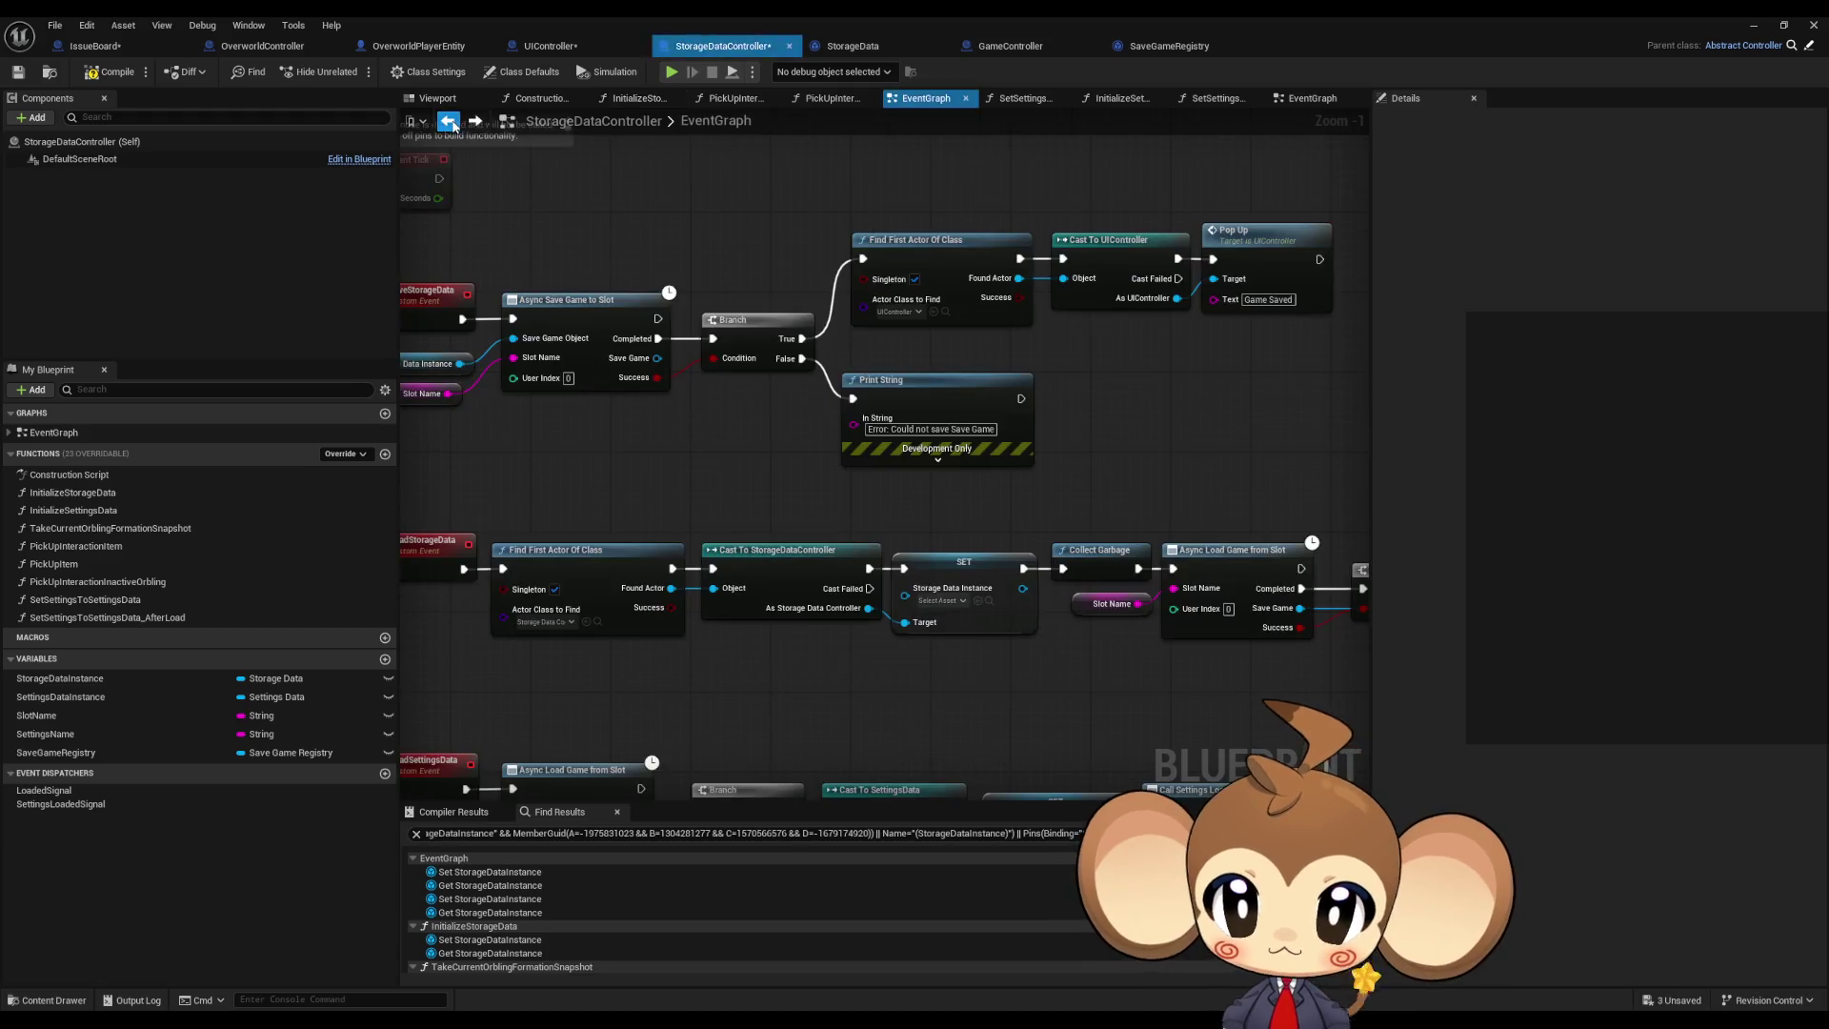
left_click(474, 121)
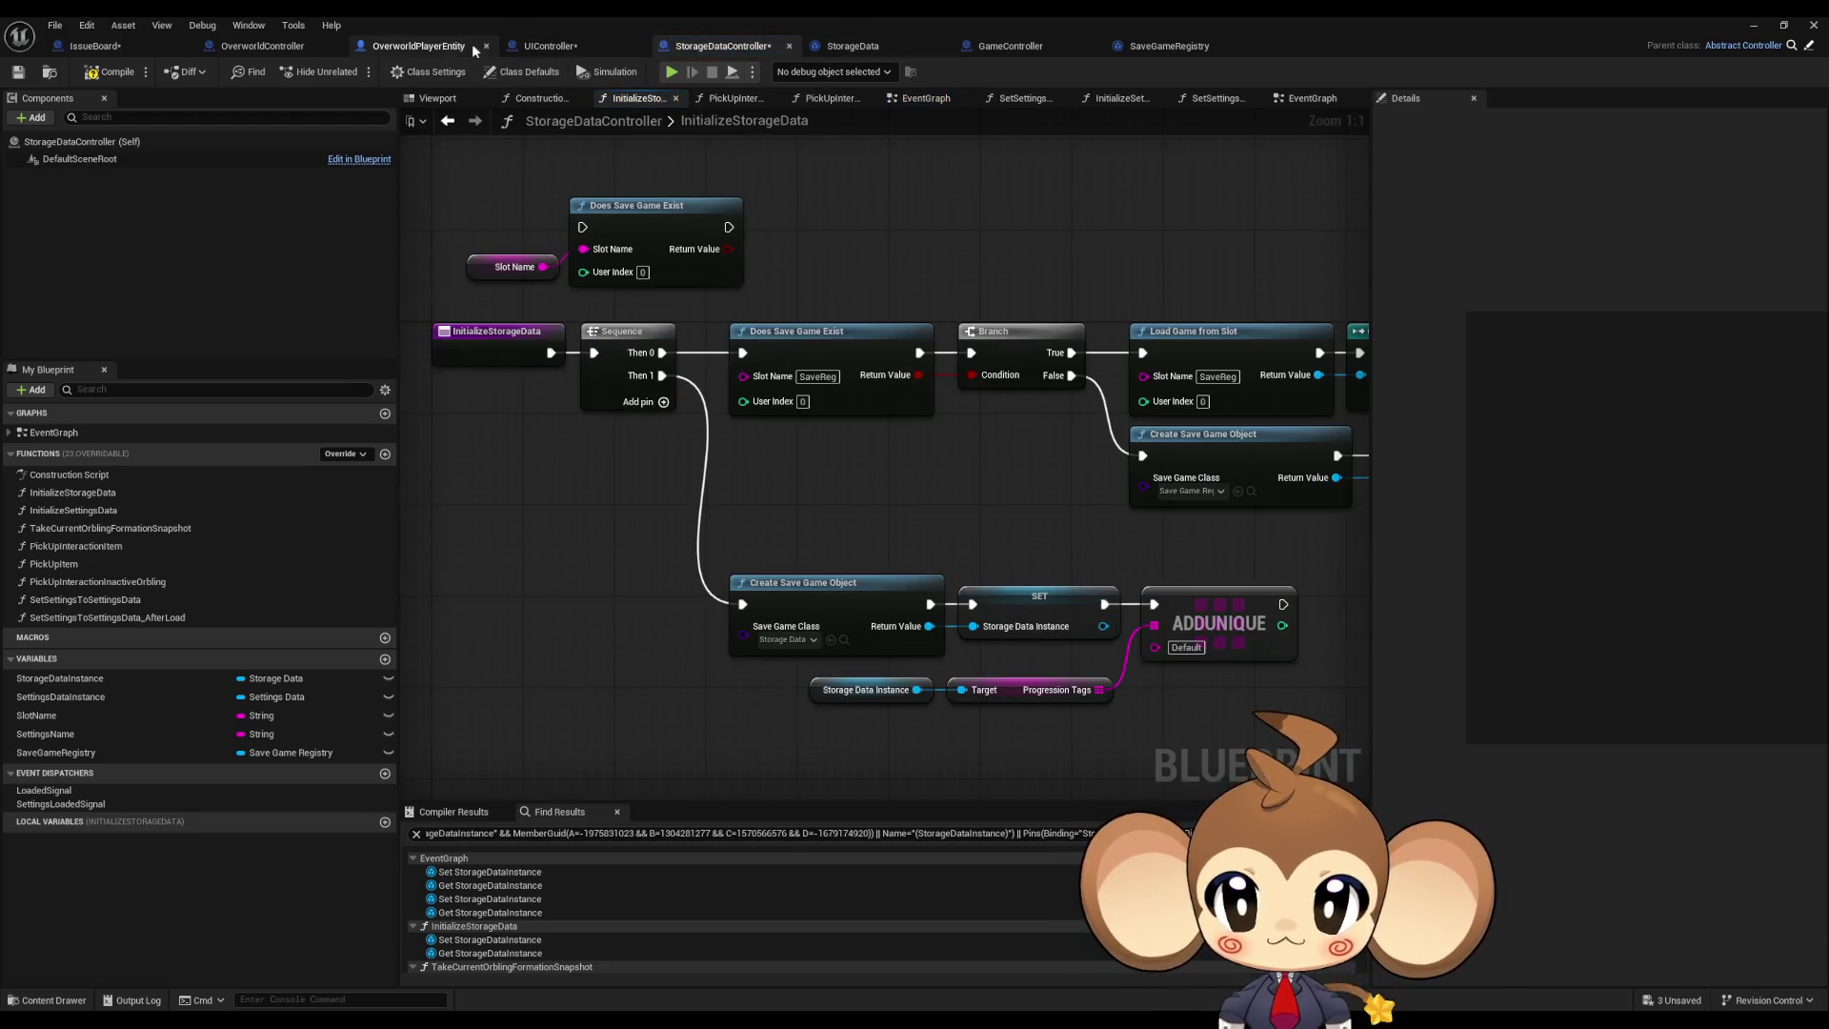
left_click(1005, 44)
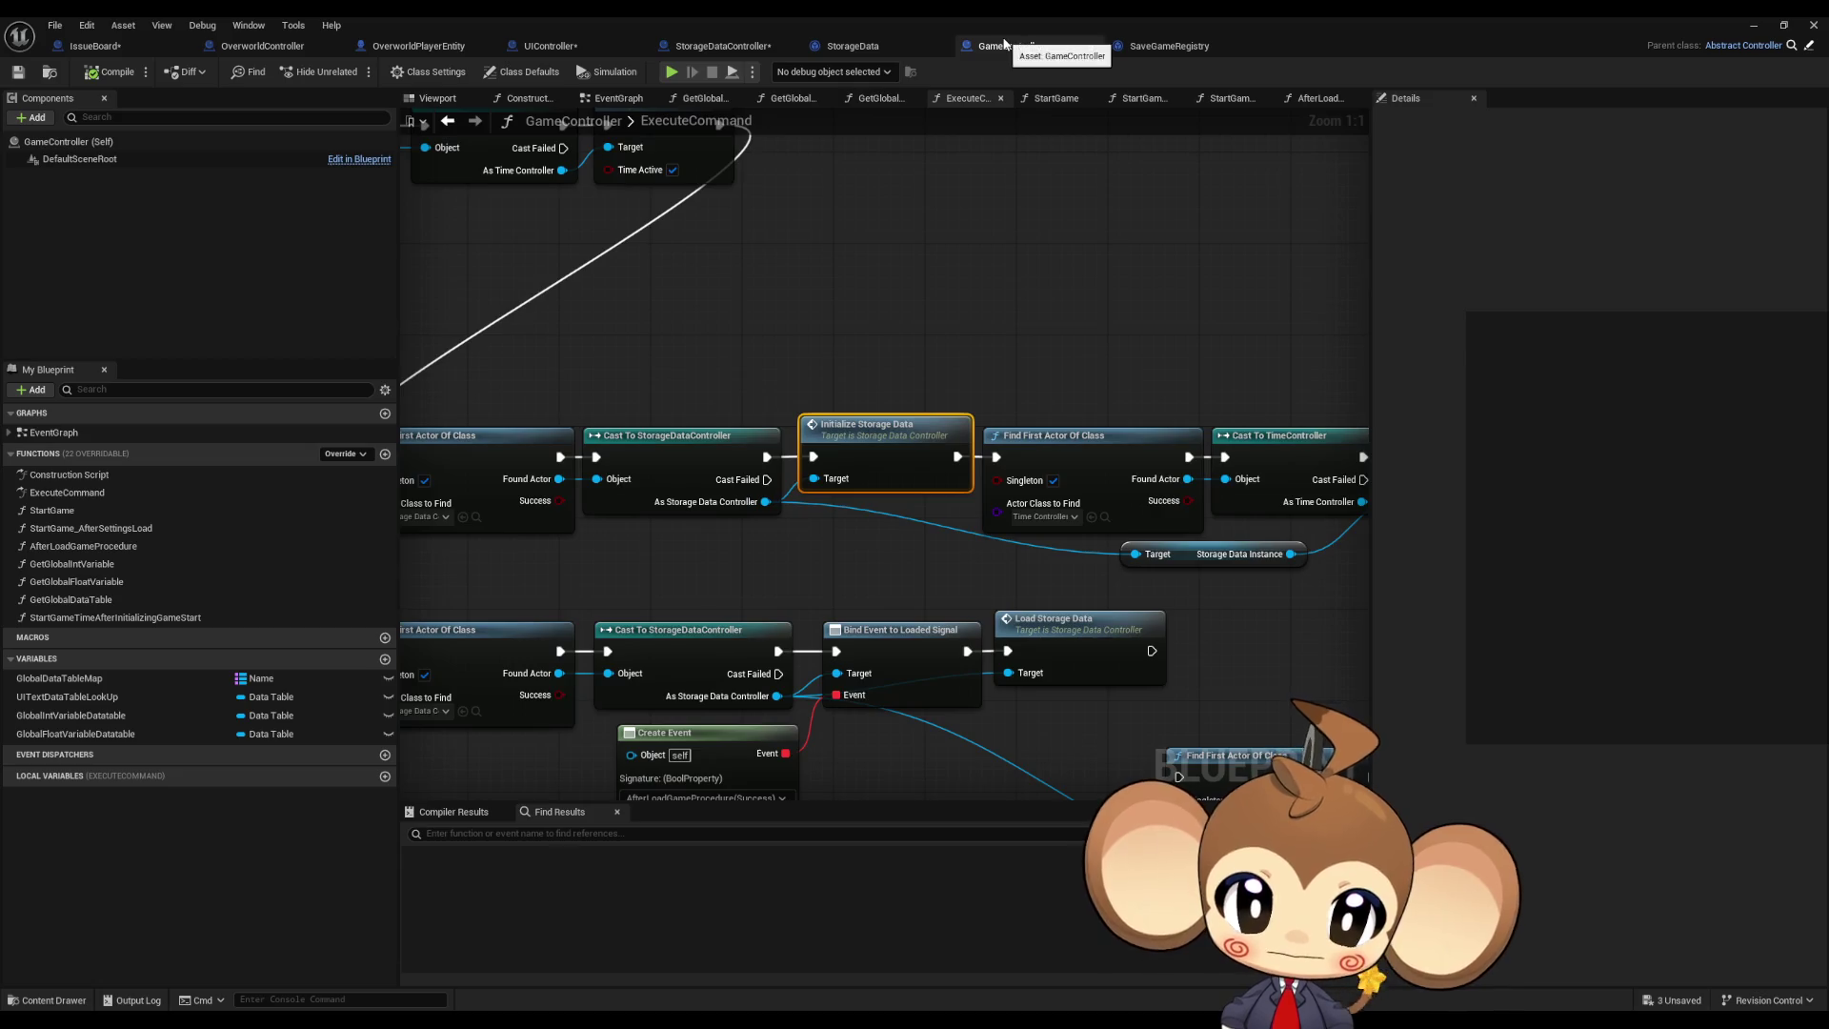
scroll(798, 321, "down", 3)
left_click_drag(801, 318, 1120, 351)
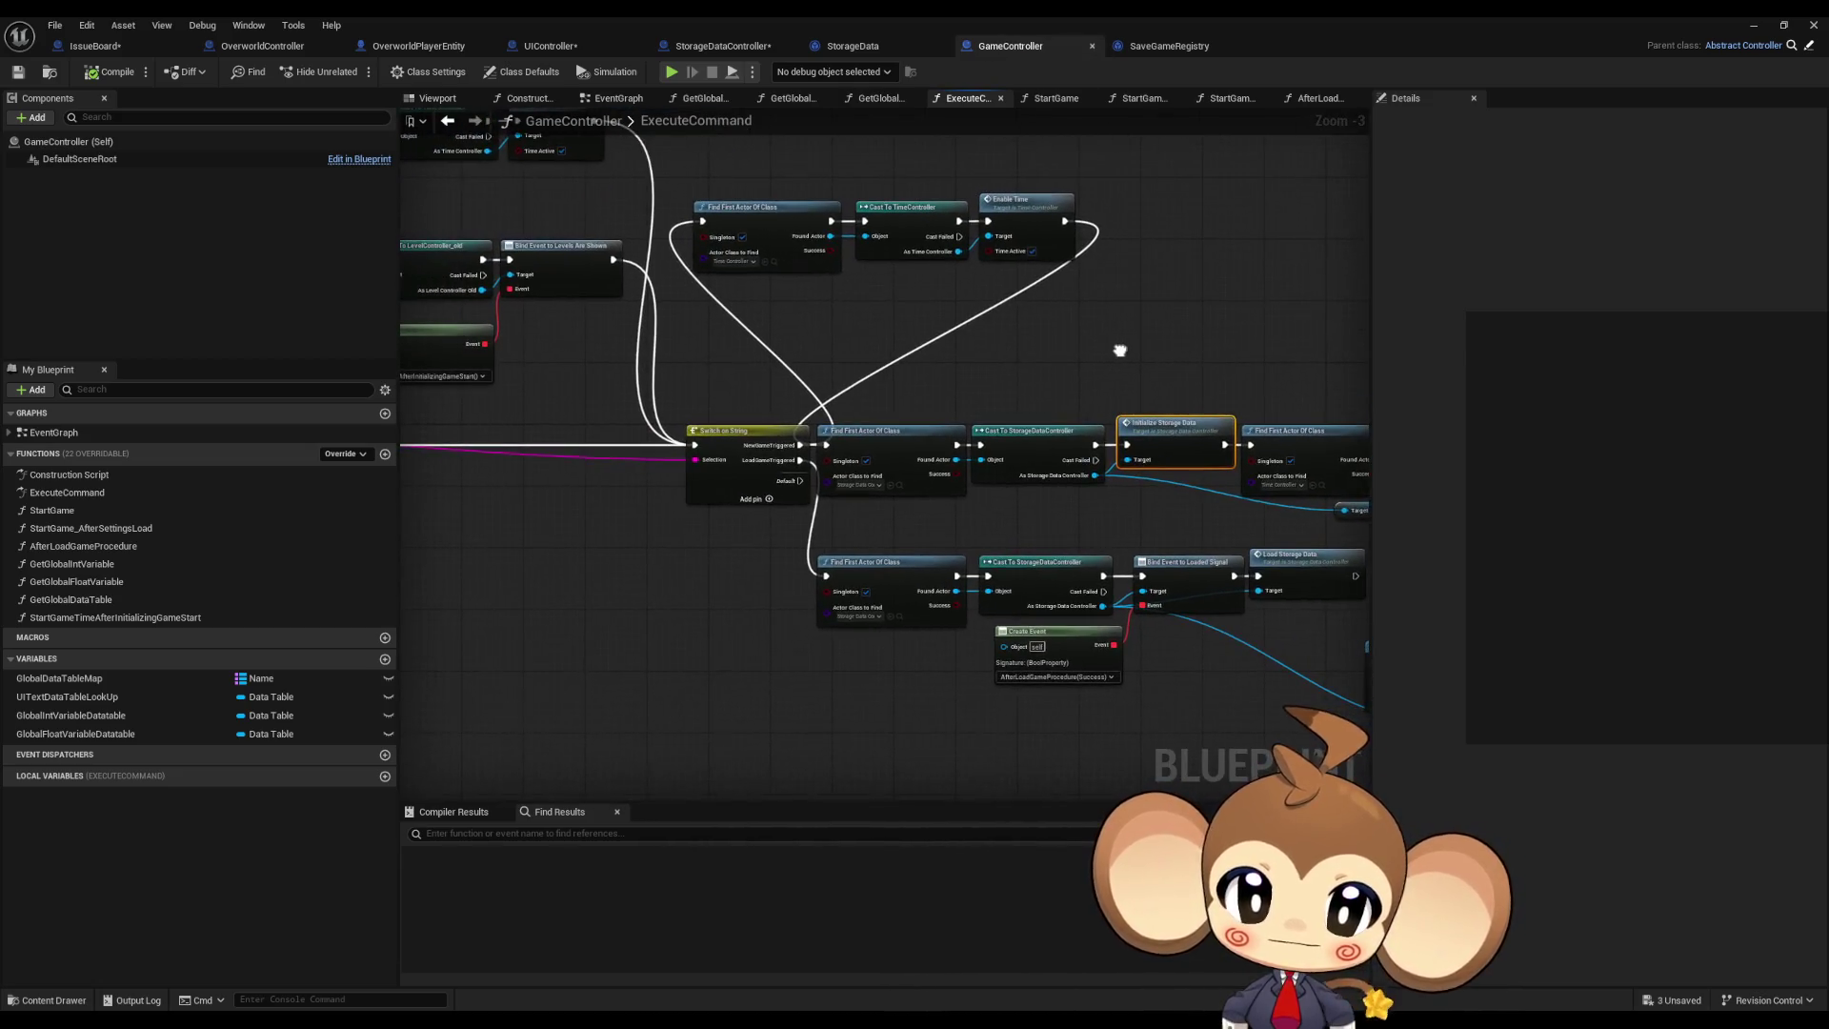
scroll(855, 411, "up", 2)
left_click_drag(882, 387, 1017, 476)
left_click_drag(877, 343, 880, 372)
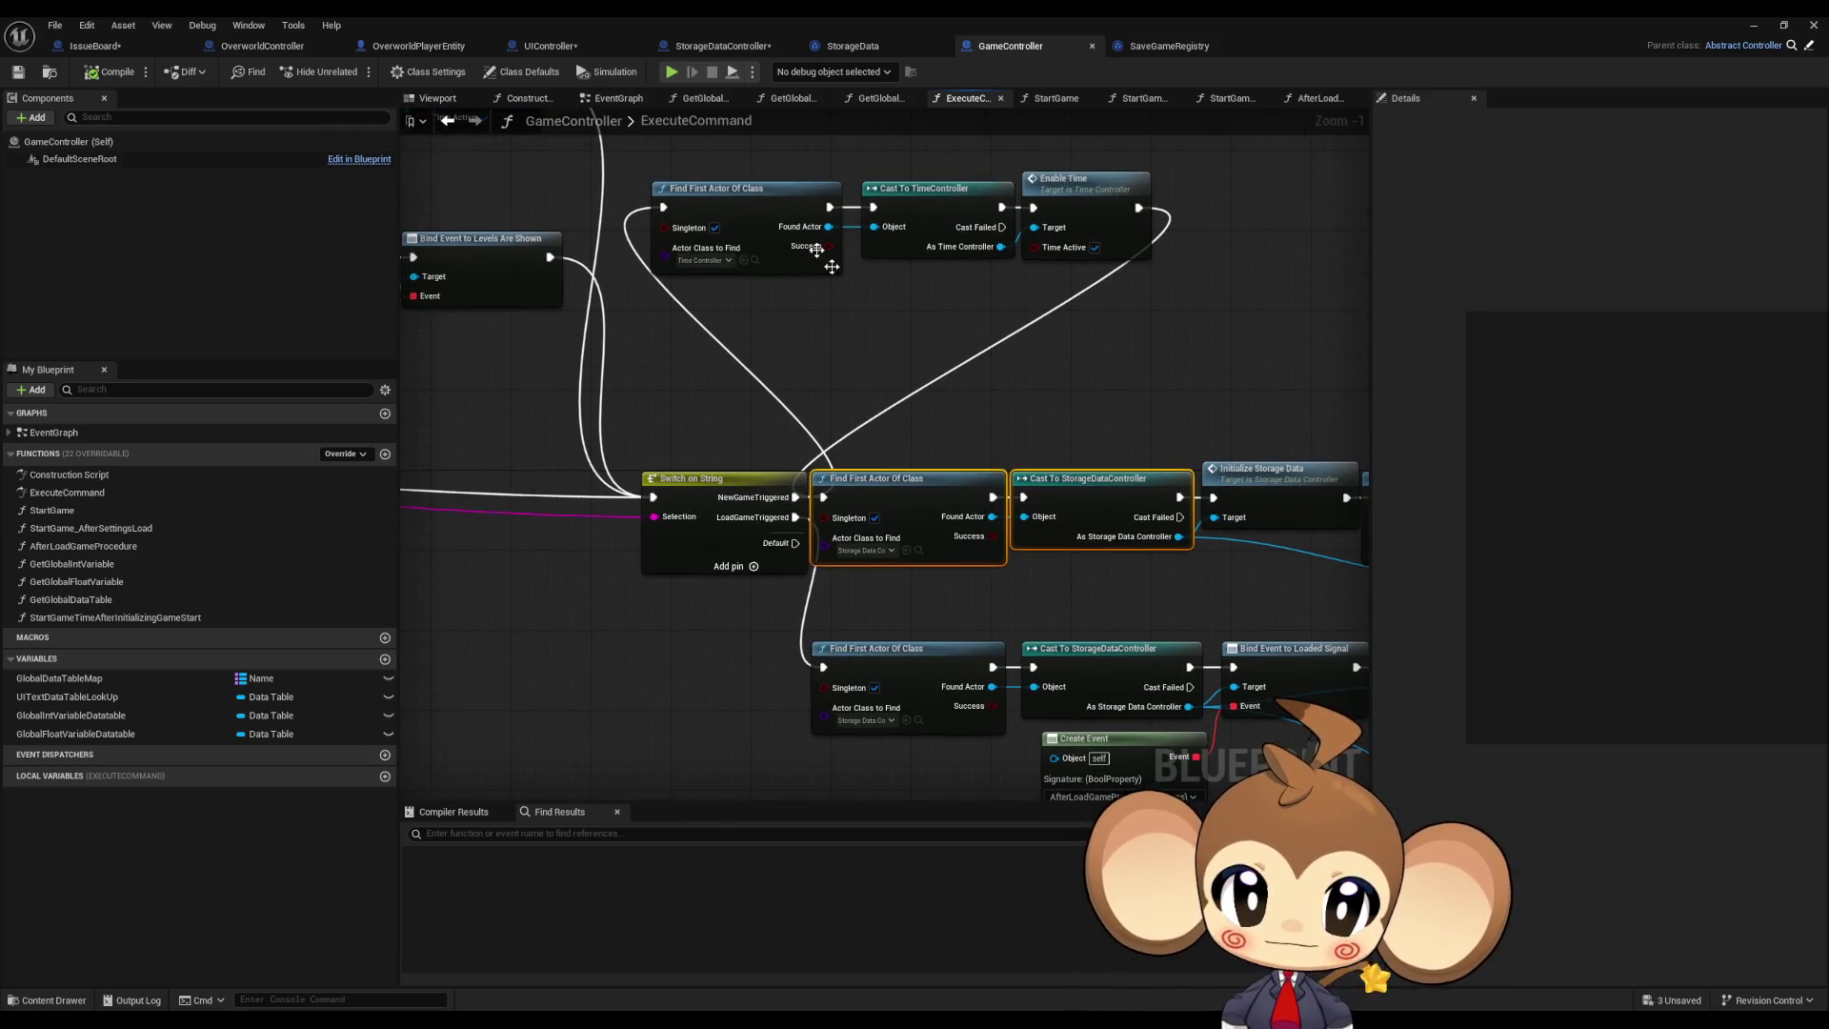
left_click_drag(773, 158, 1149, 263)
left_click_drag(1102, 459, 814, 282)
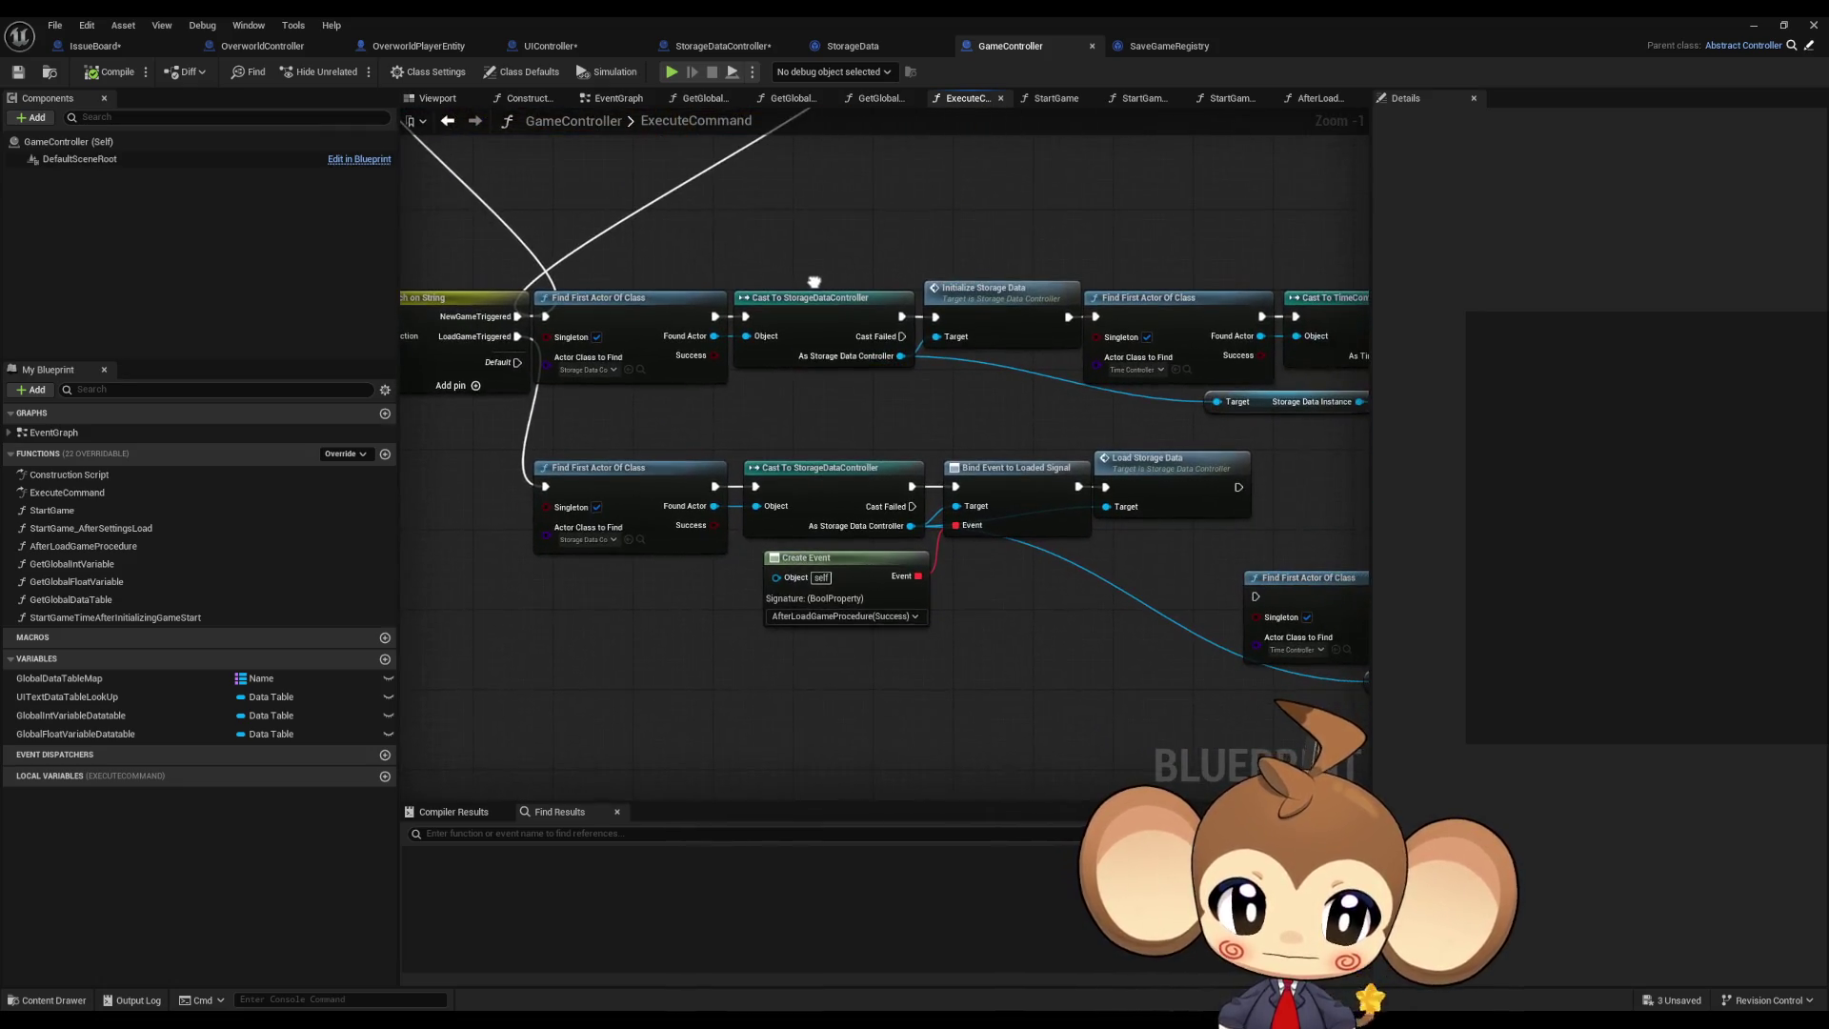
left_click_drag(1195, 499, 1195, 500)
mouse_move(945, 253)
left_mouse_down()
mouse_move(886, 274)
mouse_move(943, 379)
left_mouse_up()
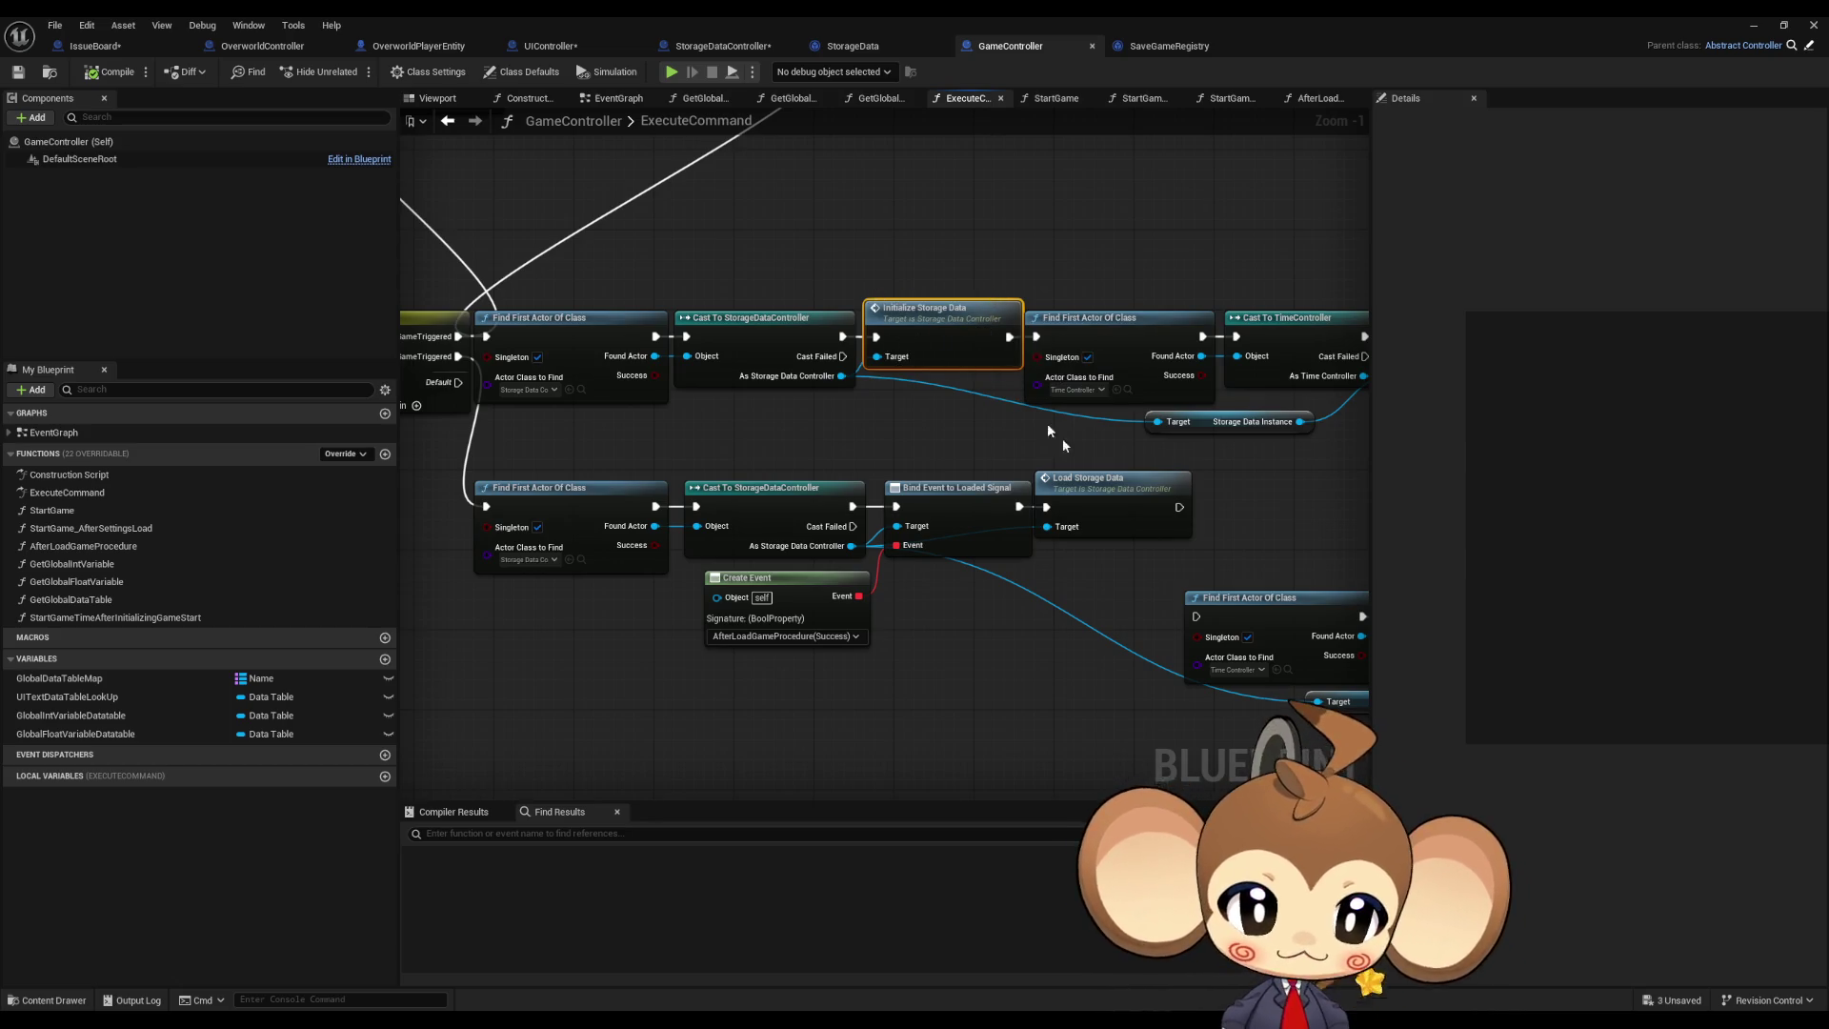
left_click_drag(1139, 530, 753, 455)
mouse_move(738, 536)
left_mouse_down()
mouse_move(781, 557)
mouse_move(948, 535)
left_mouse_up()
left_click_drag(876, 592, 982, 613)
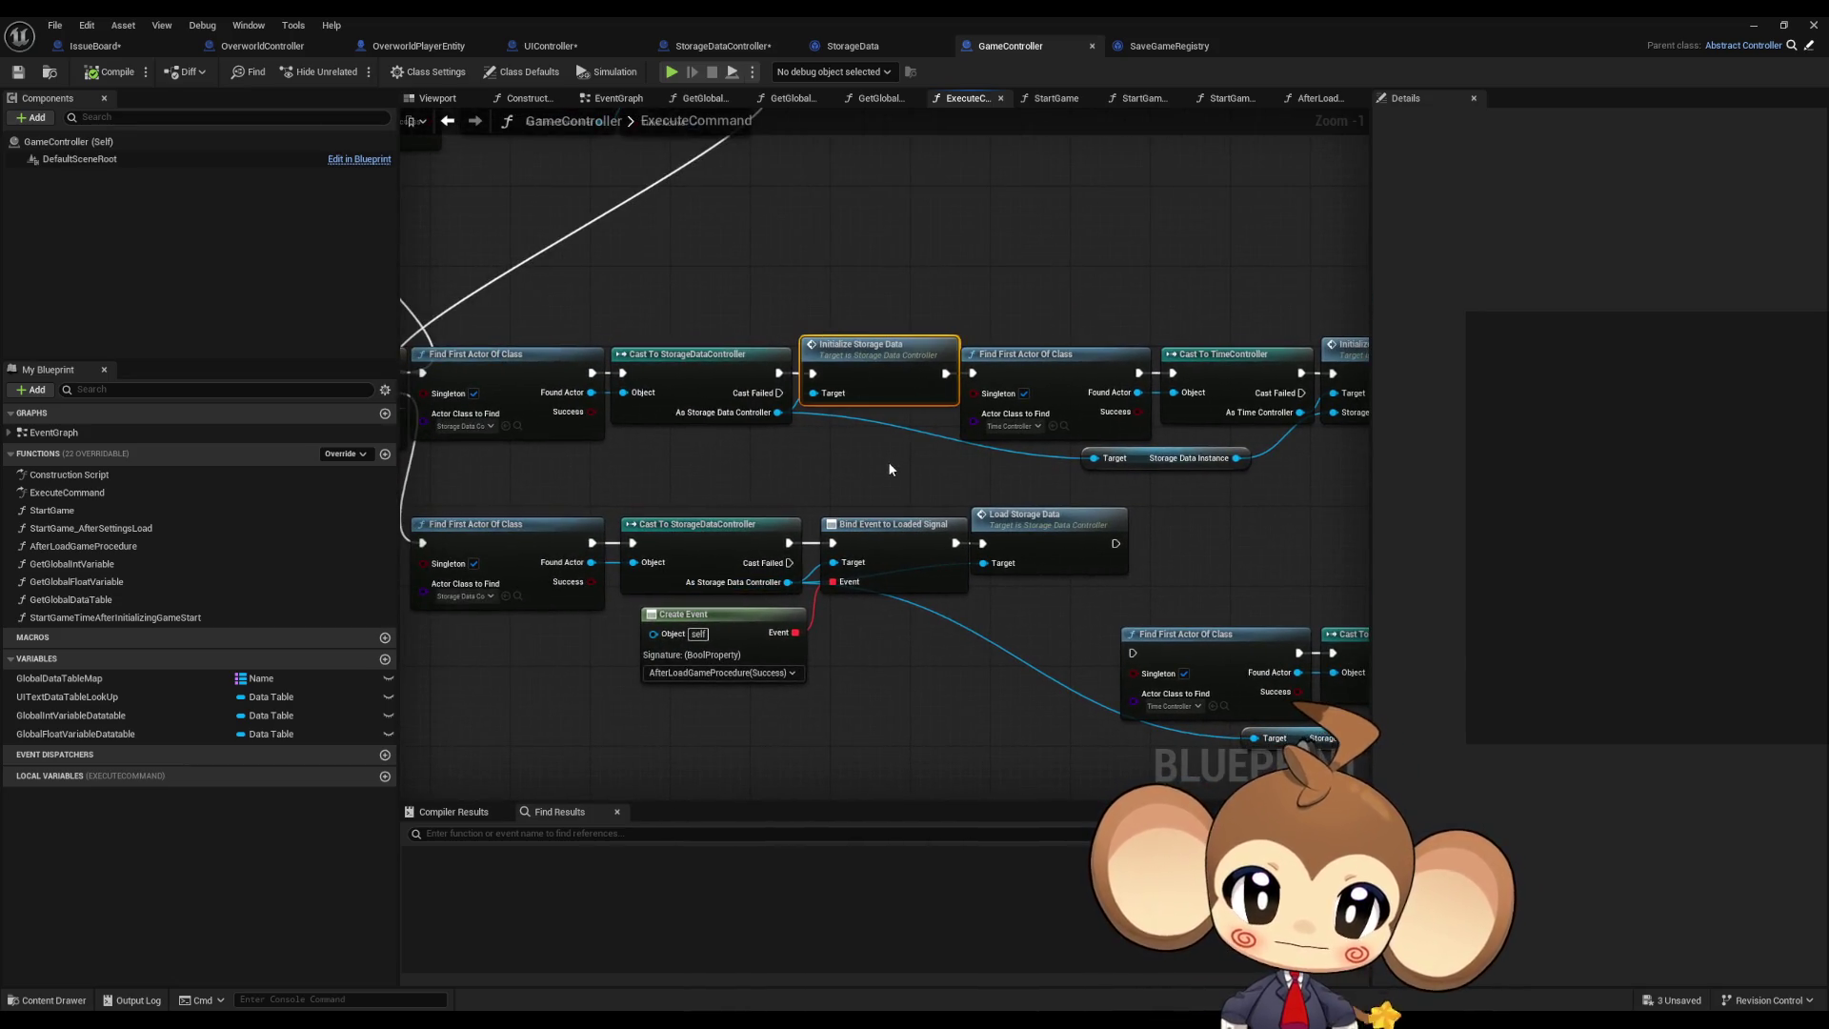
left_click_drag(871, 476, 945, 546)
double_click(944, 458)
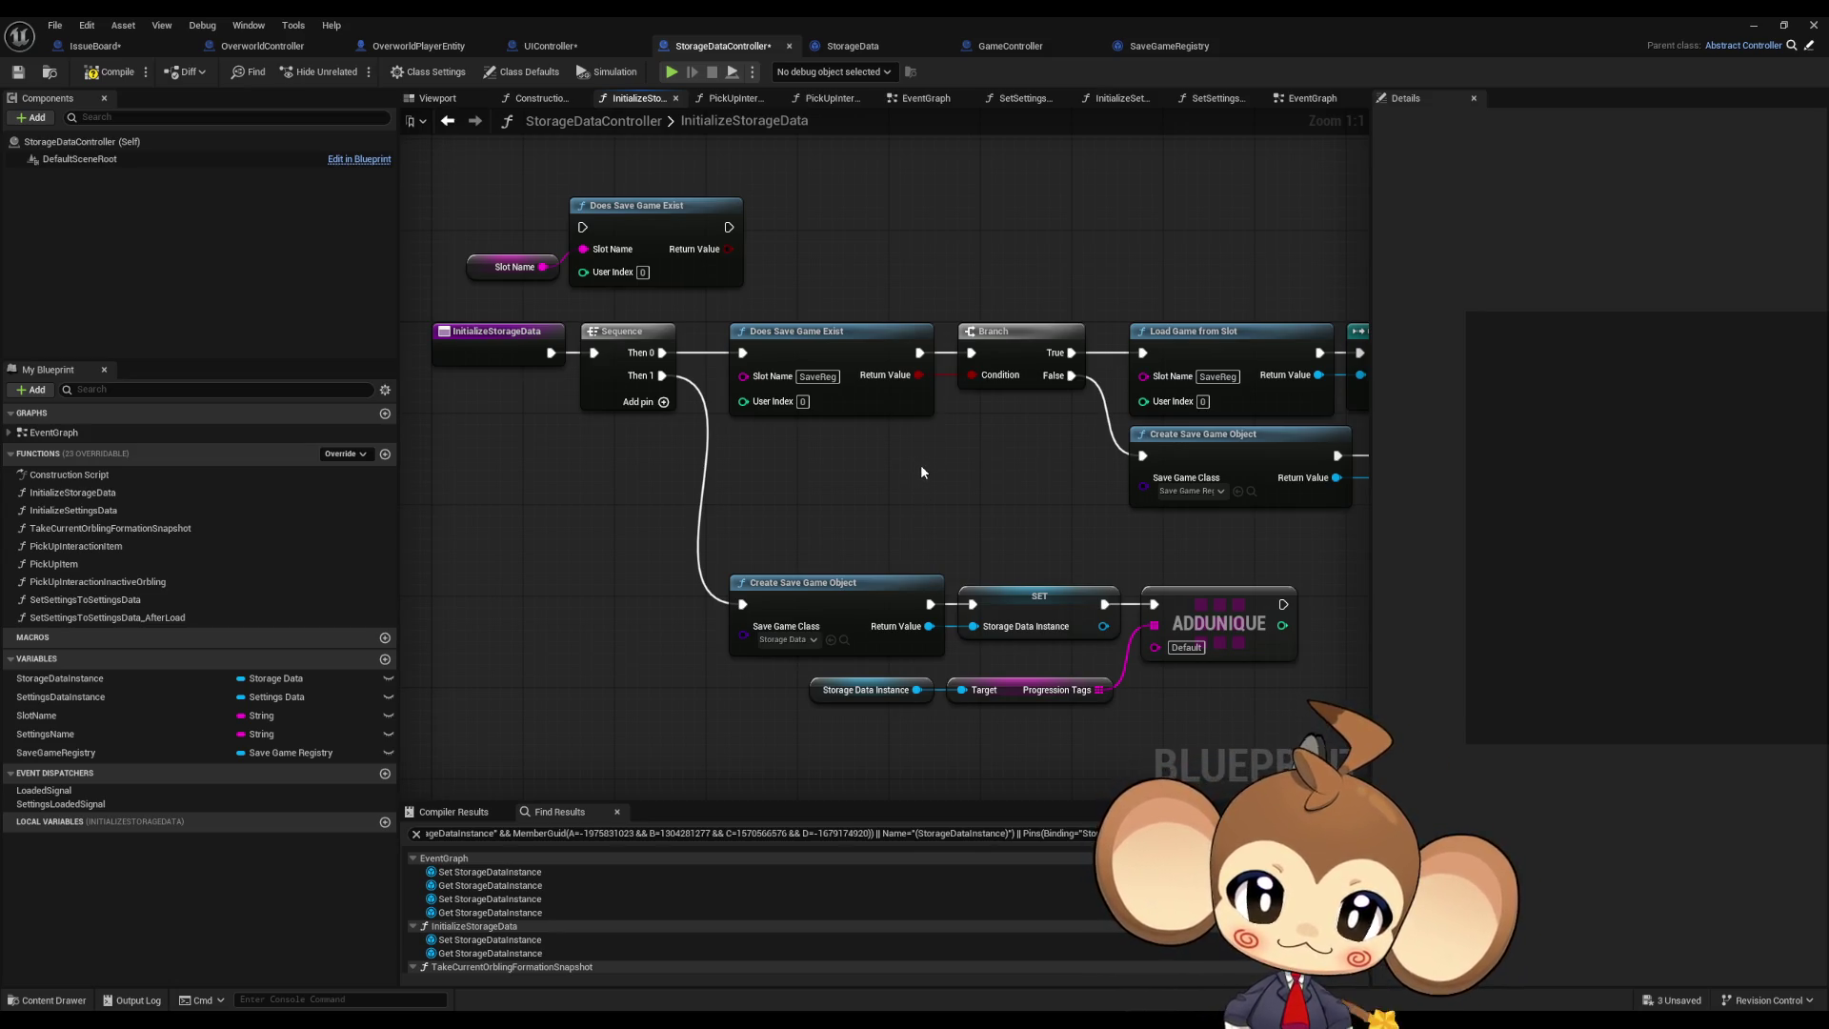
Step: Link the InitializeStorageData entry directly to the lower Create Save Game Object and select the registry nodes
mouse_move(920, 472)
left_mouse_down()
mouse_move(710, 468)
mouse_move(772, 349)
mouse_move(868, 354)
left_mouse_up()
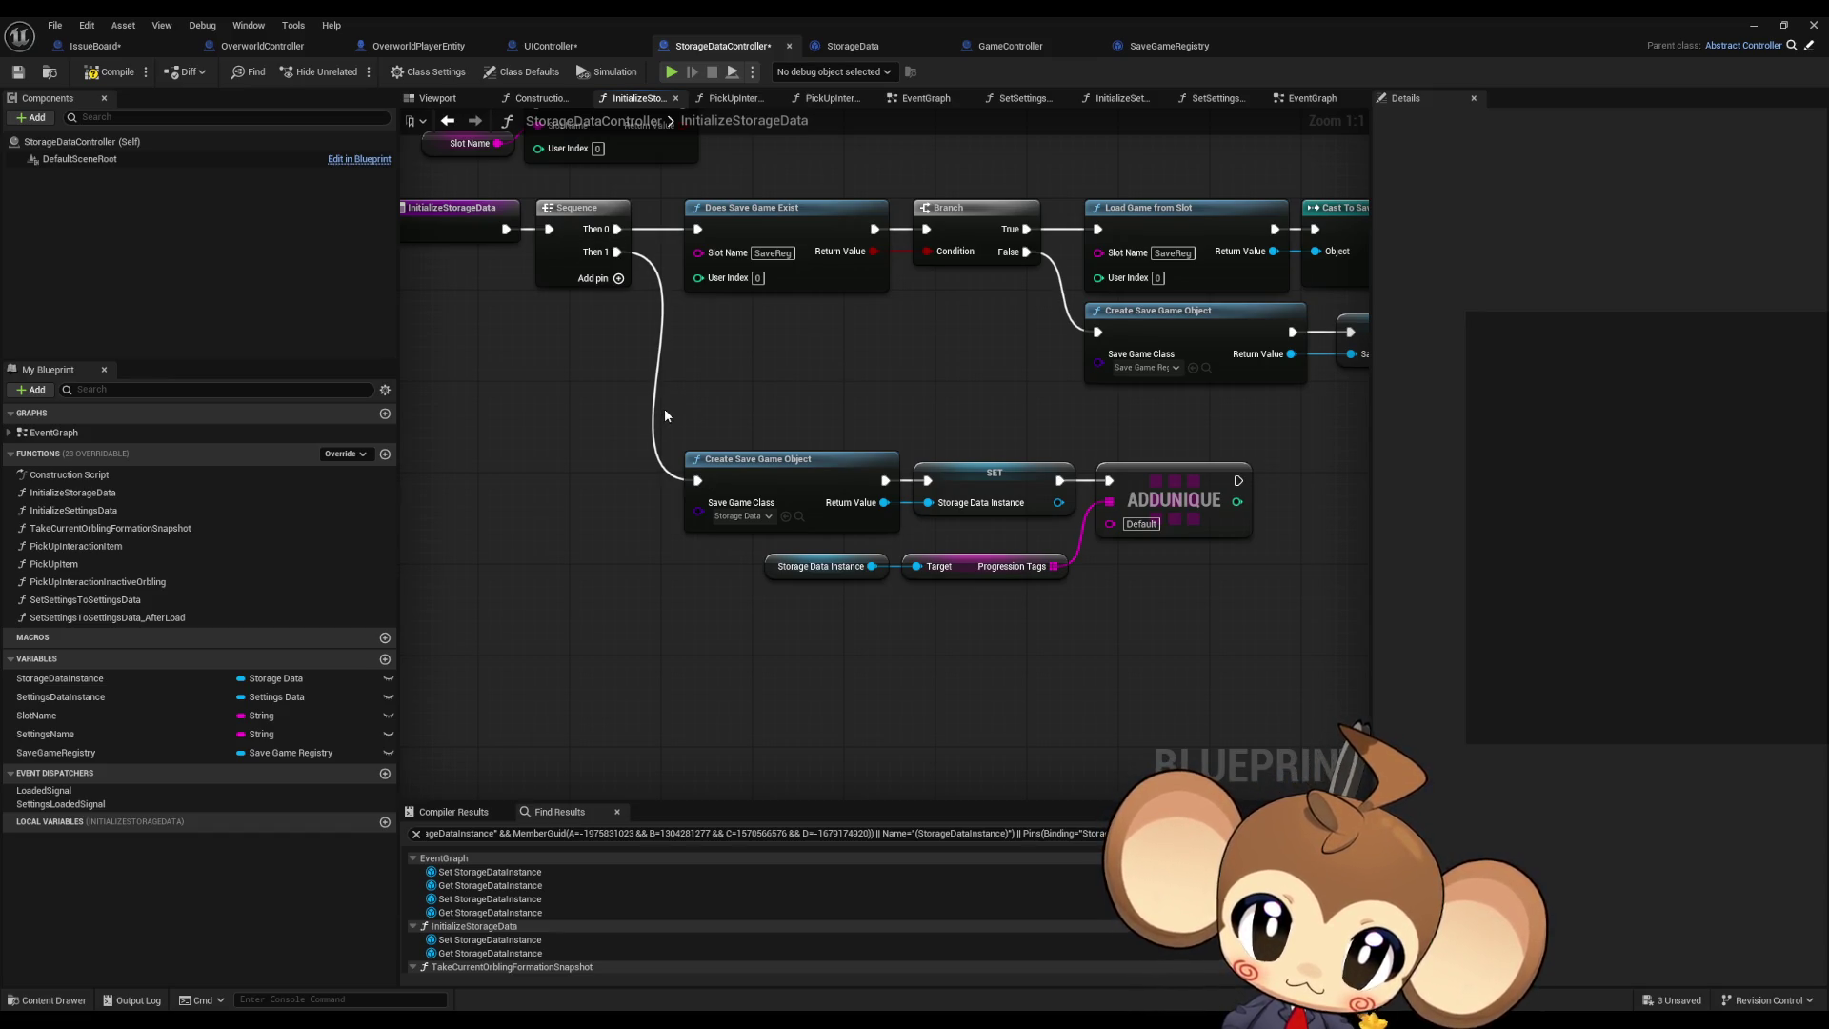
left_click_drag(665, 416, 718, 540)
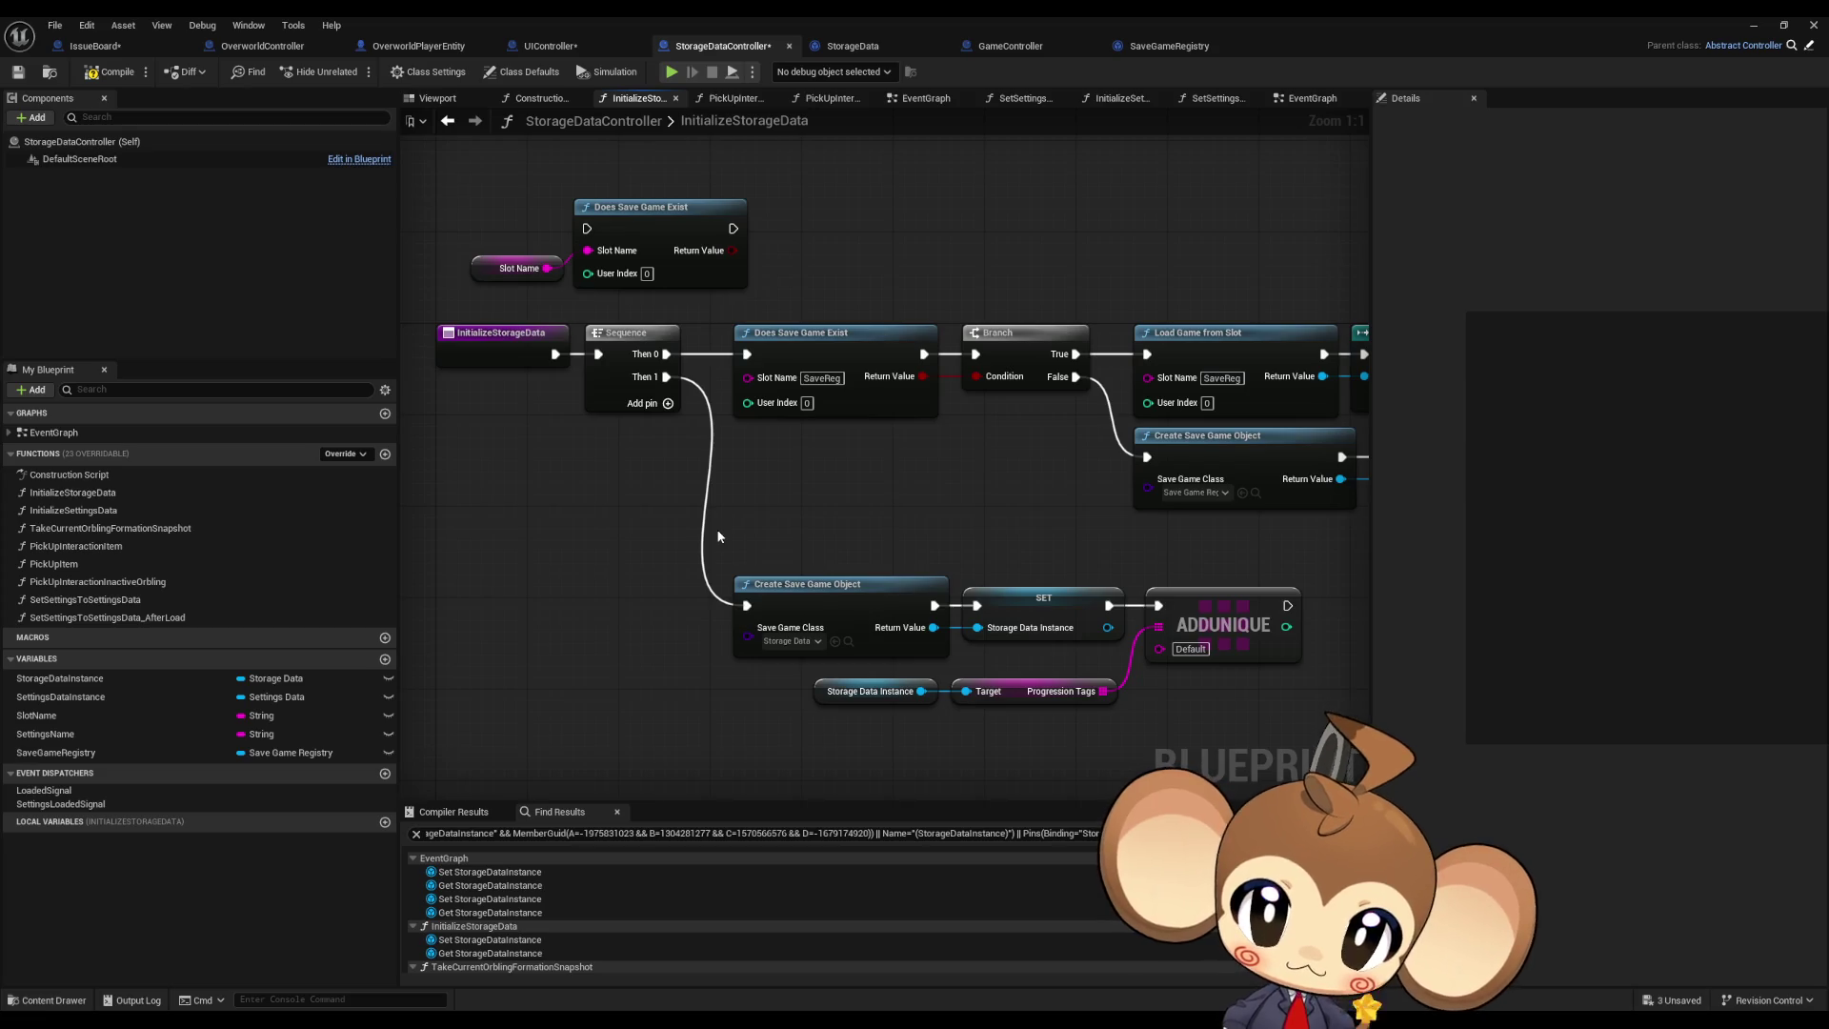
left_click(139, 507)
left_click_drag(884, 522, 872, 555)
left_click_drag(733, 638, 542, 386)
left_click_drag(944, 530, 935, 577)
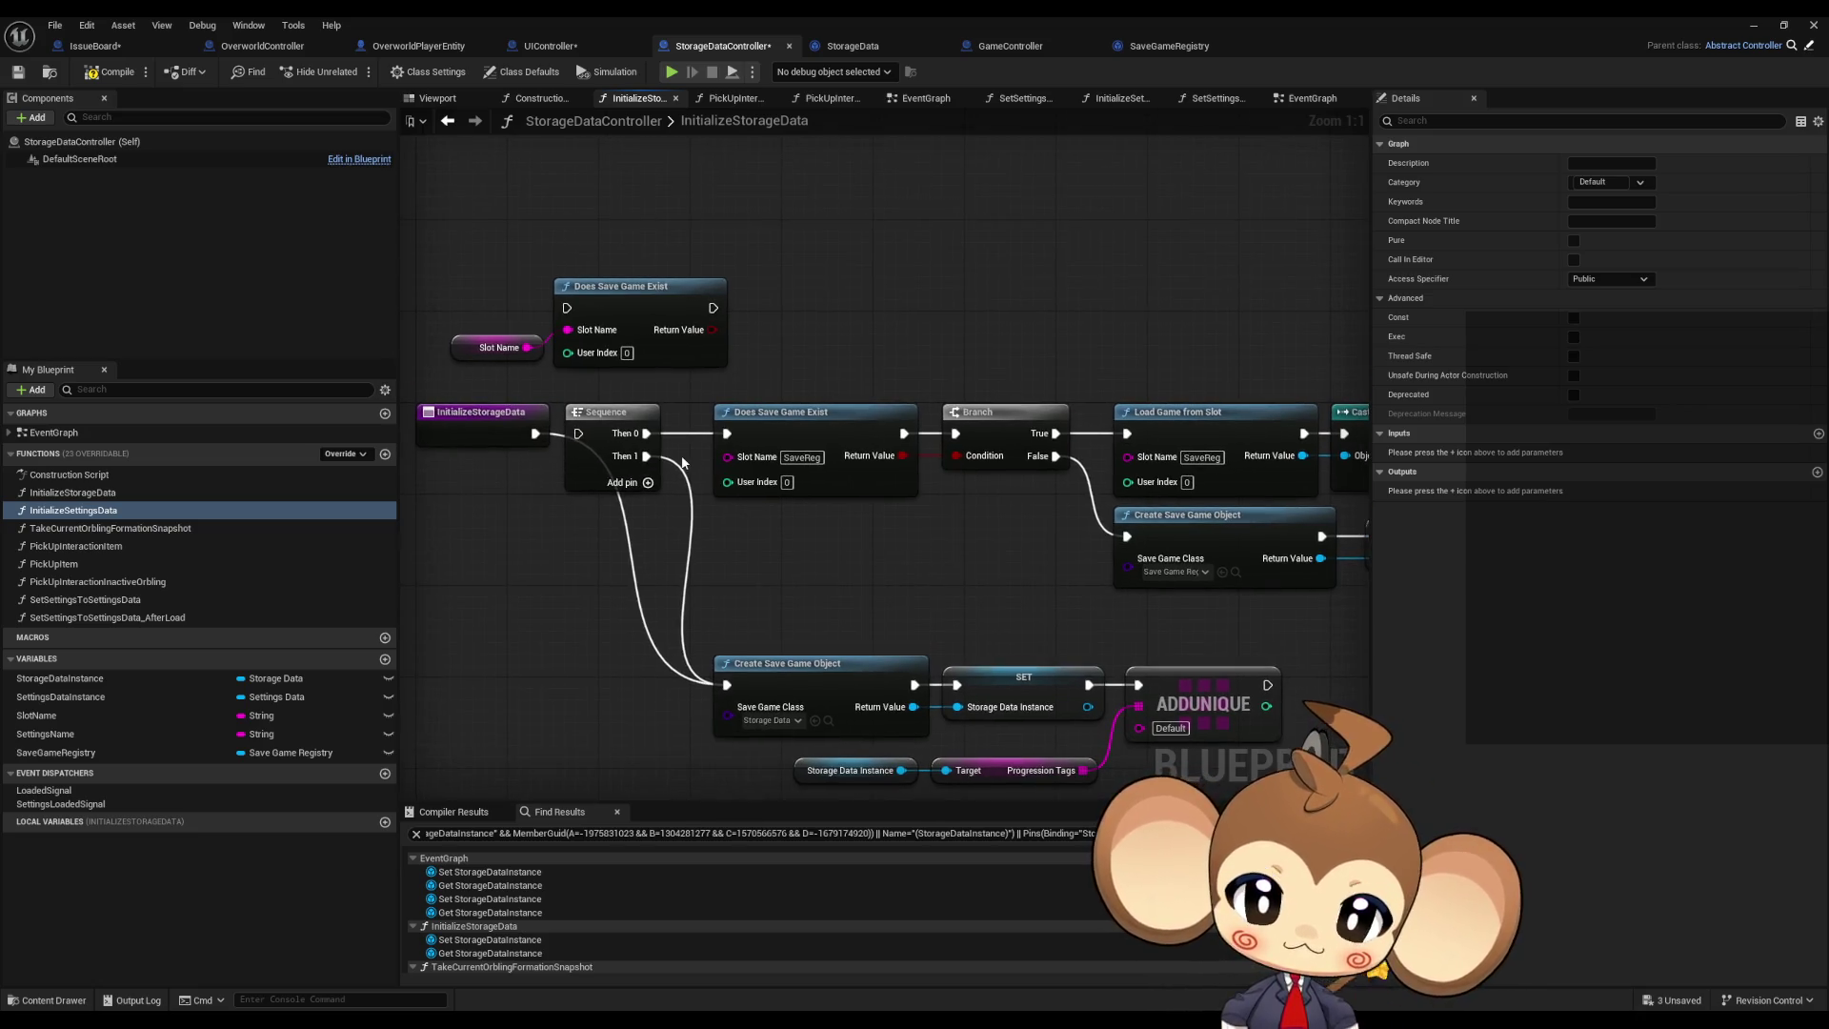
mouse_move(603, 395)
left_mouse_down()
mouse_move(925, 496)
mouse_move(1382, 581)
left_mouse_up()
left_click_drag(596, 581, 1267, 634)
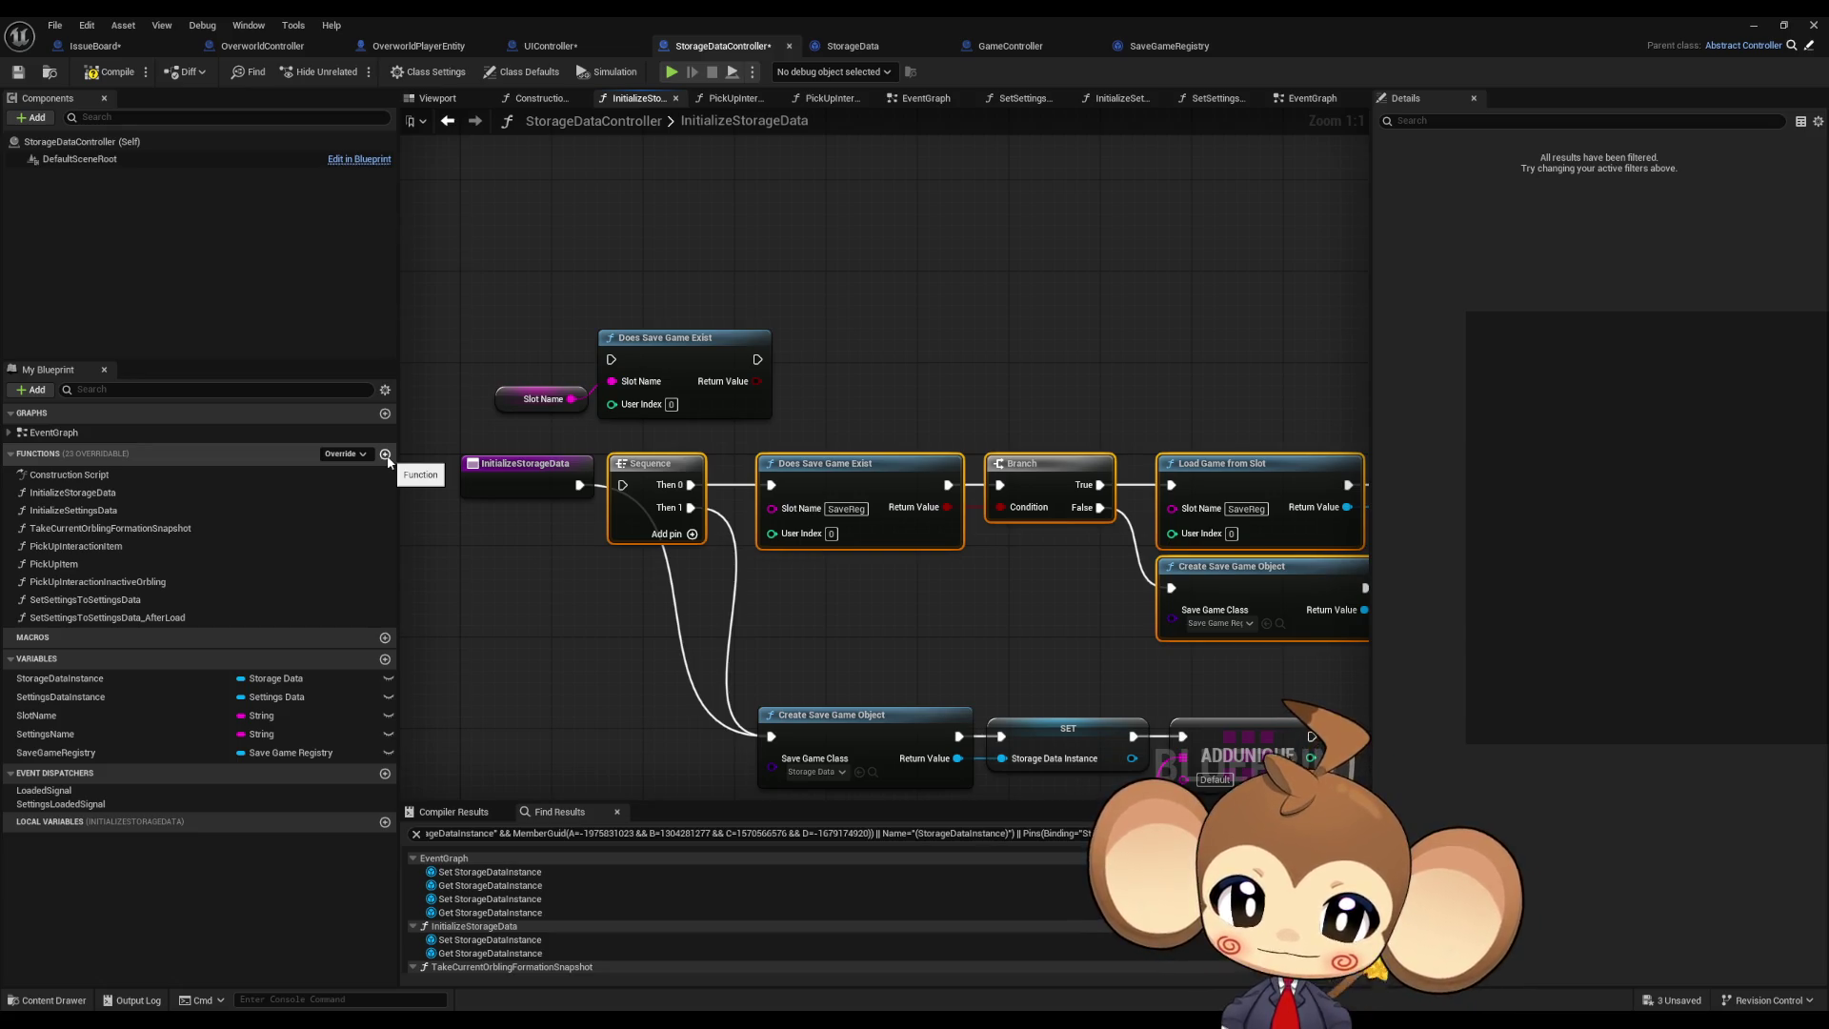
Step: Create a function named InitializeStorageDataController and place it second in the Functions list
left_click(386, 455)
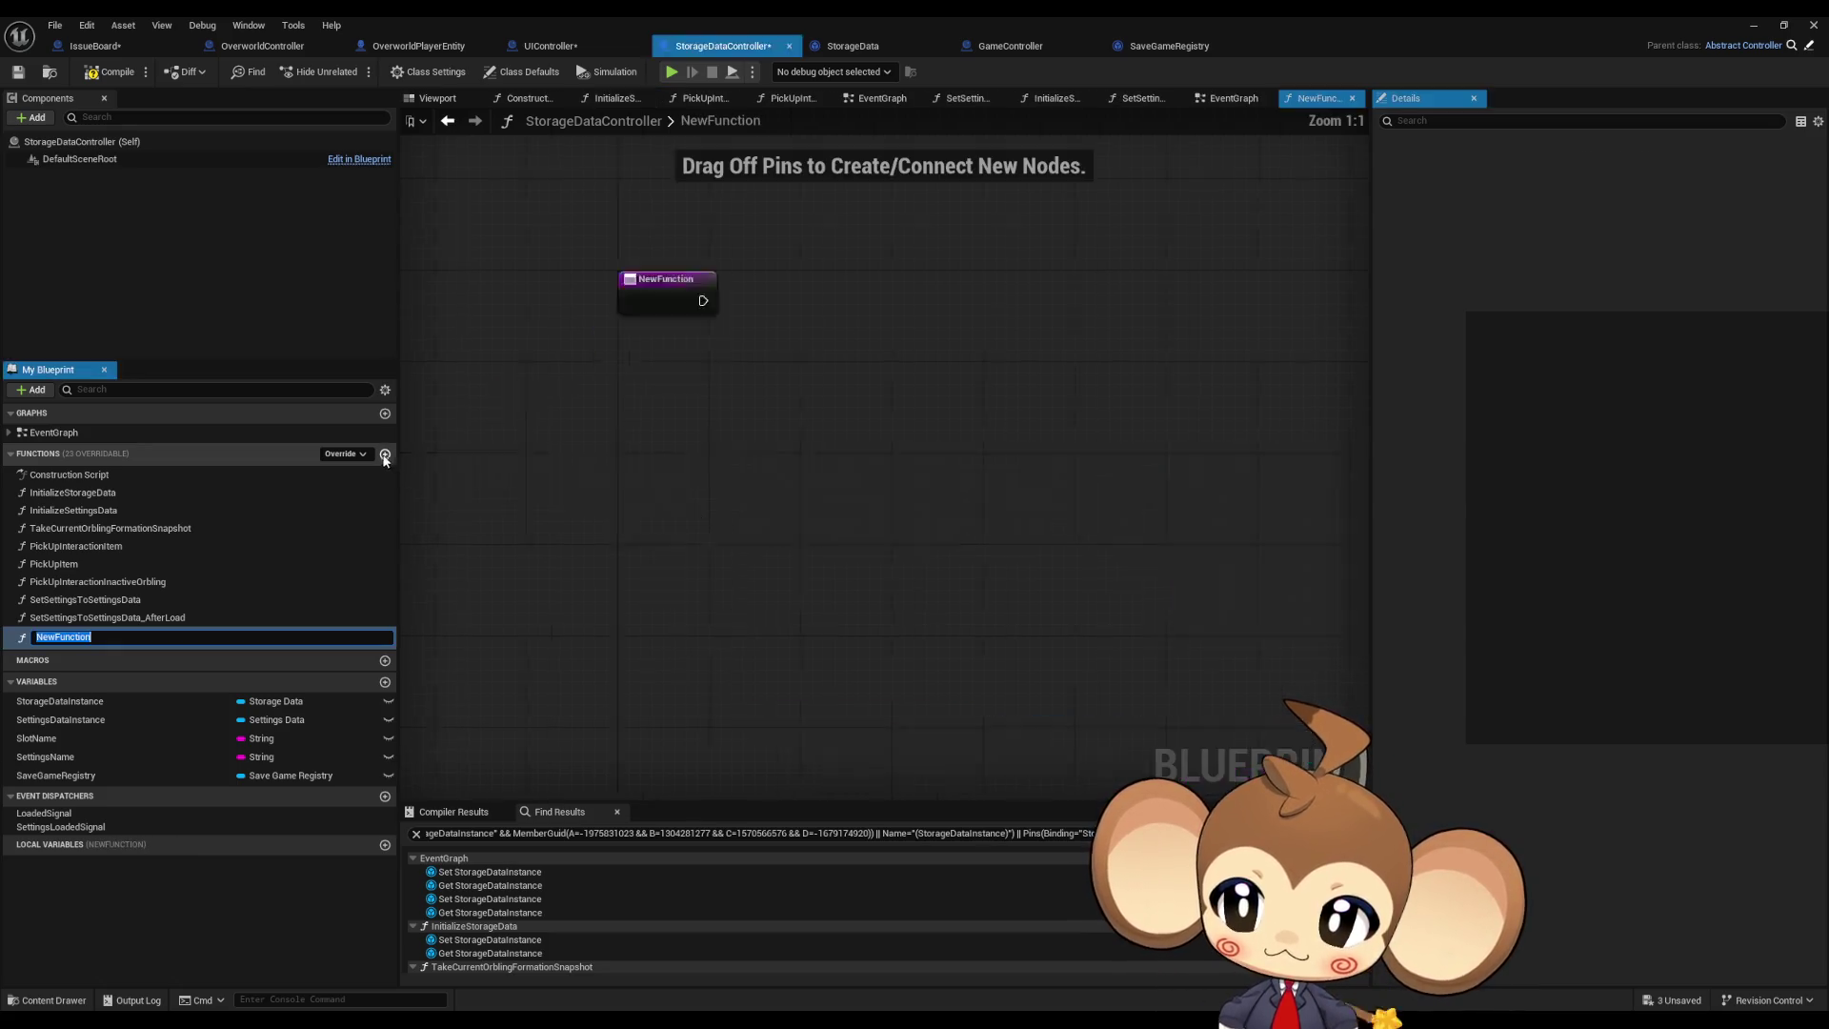
type("InitializeSt")
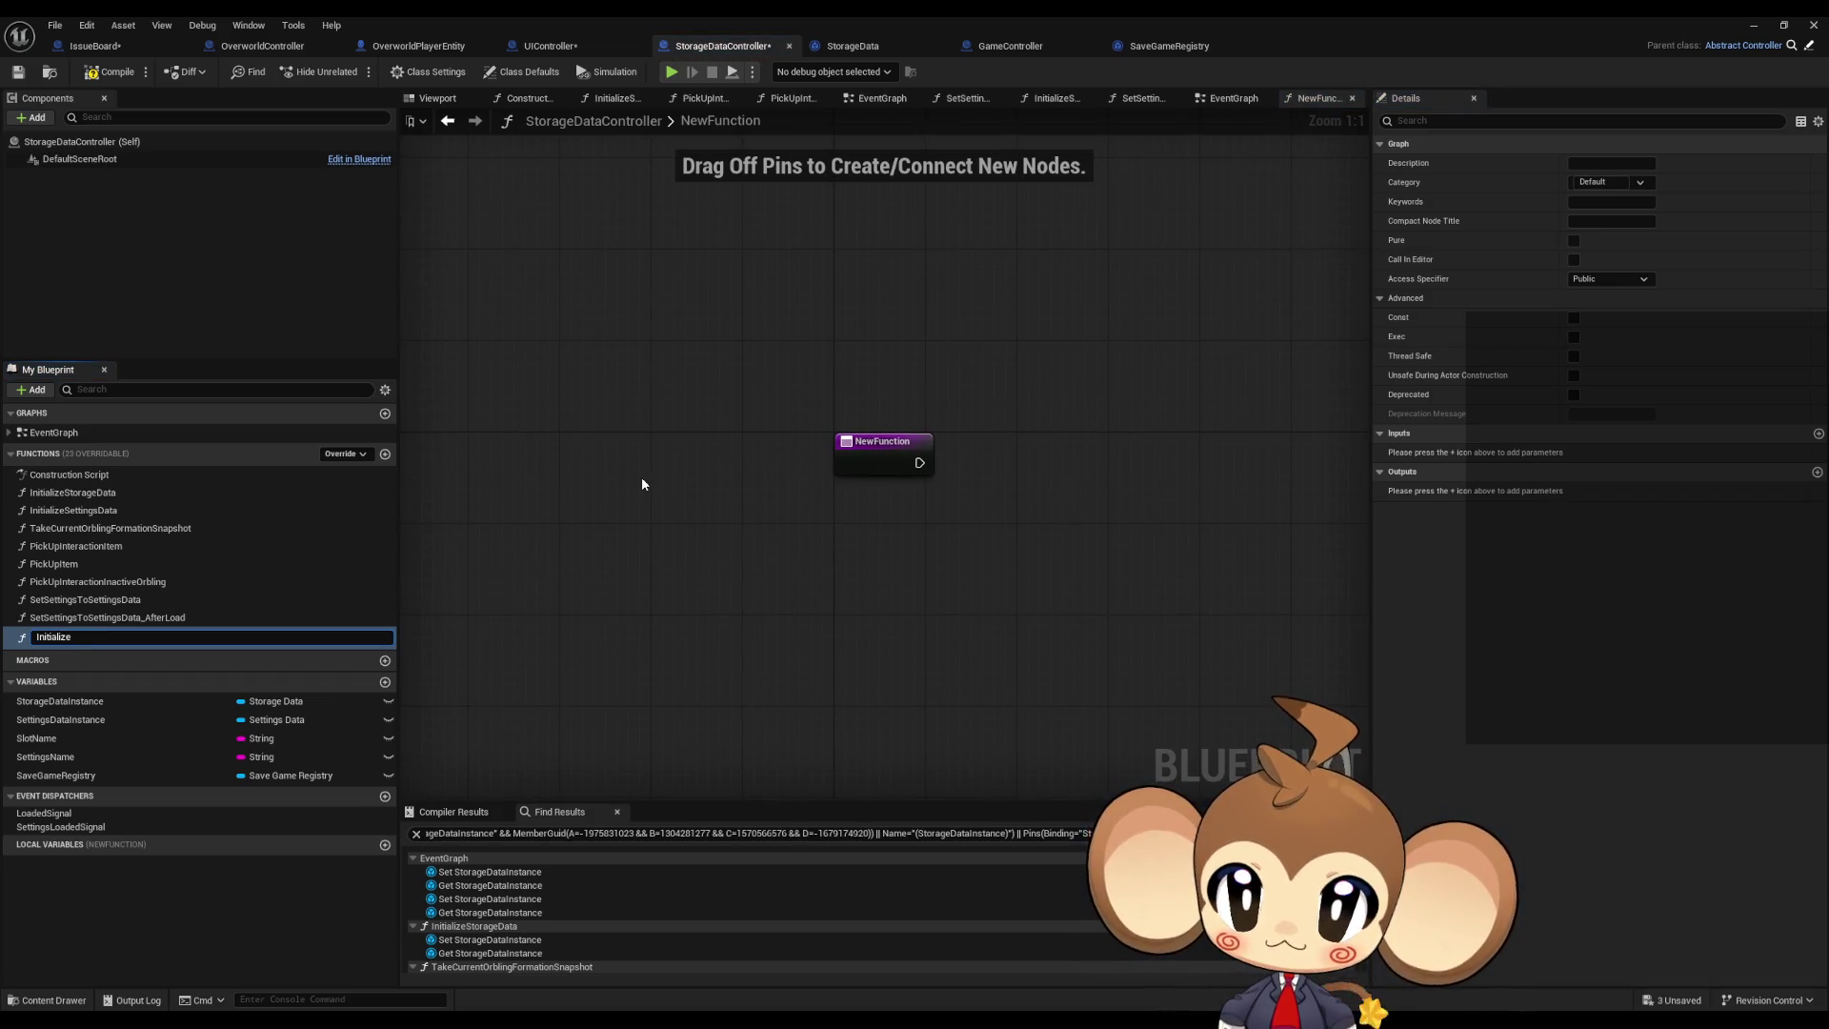
type("orage")
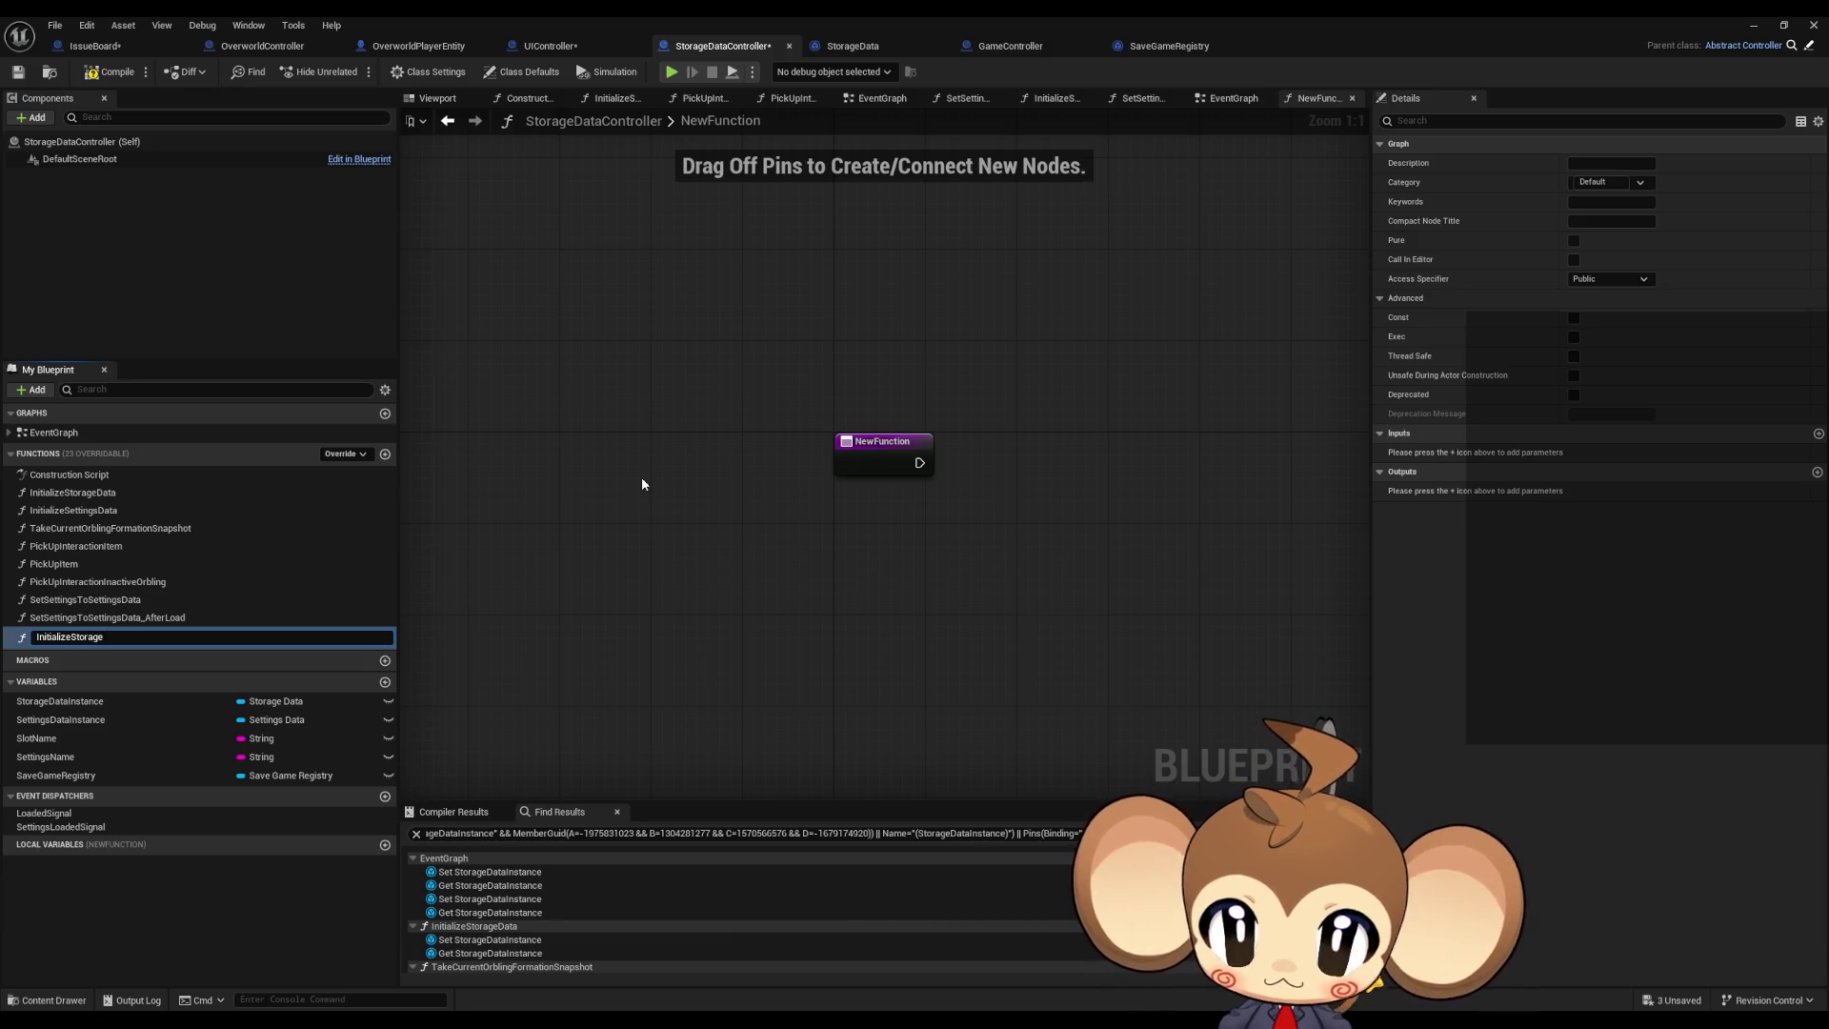
type("DataContro")
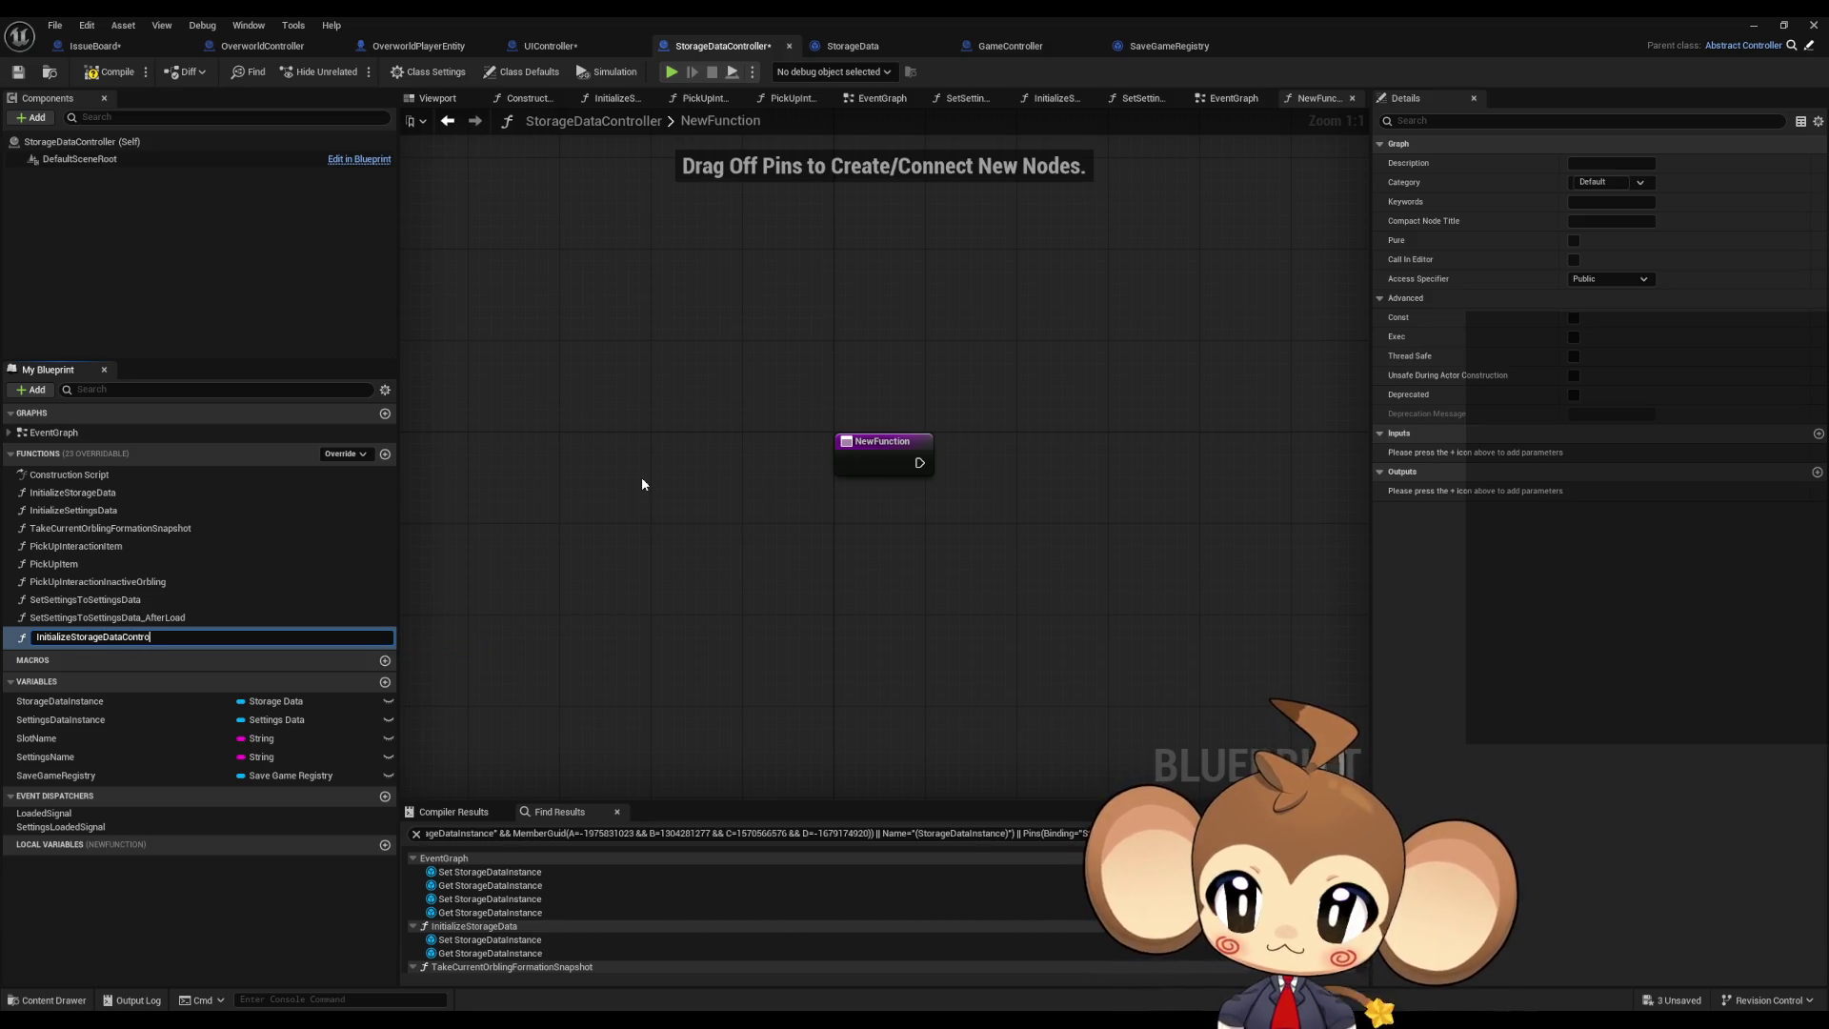
type("ller")
key("Return")
left_click_drag(183, 637, 107, 497)
Step: Move the Sequence and SaveReg check-and-load nodes out of InitializeStorageData into the new function
double_click(99, 512)
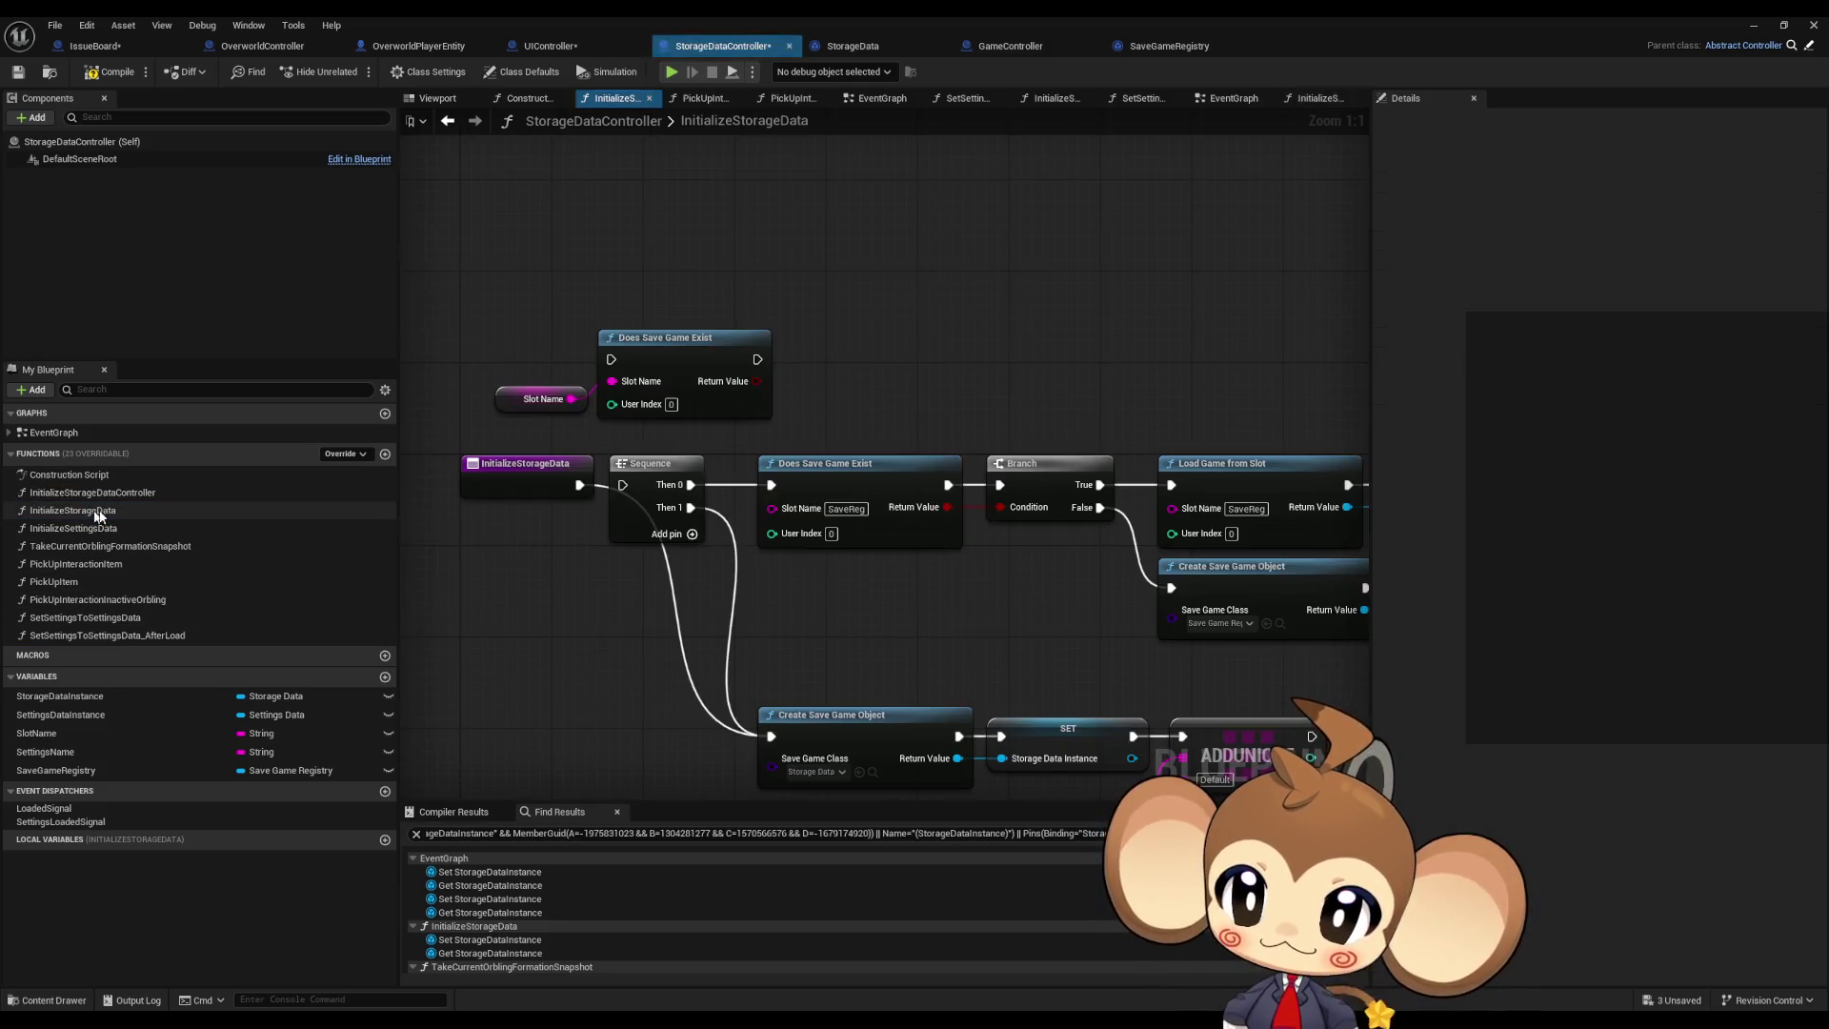
scroll(572, 467, "down", 3)
left_click(599, 478)
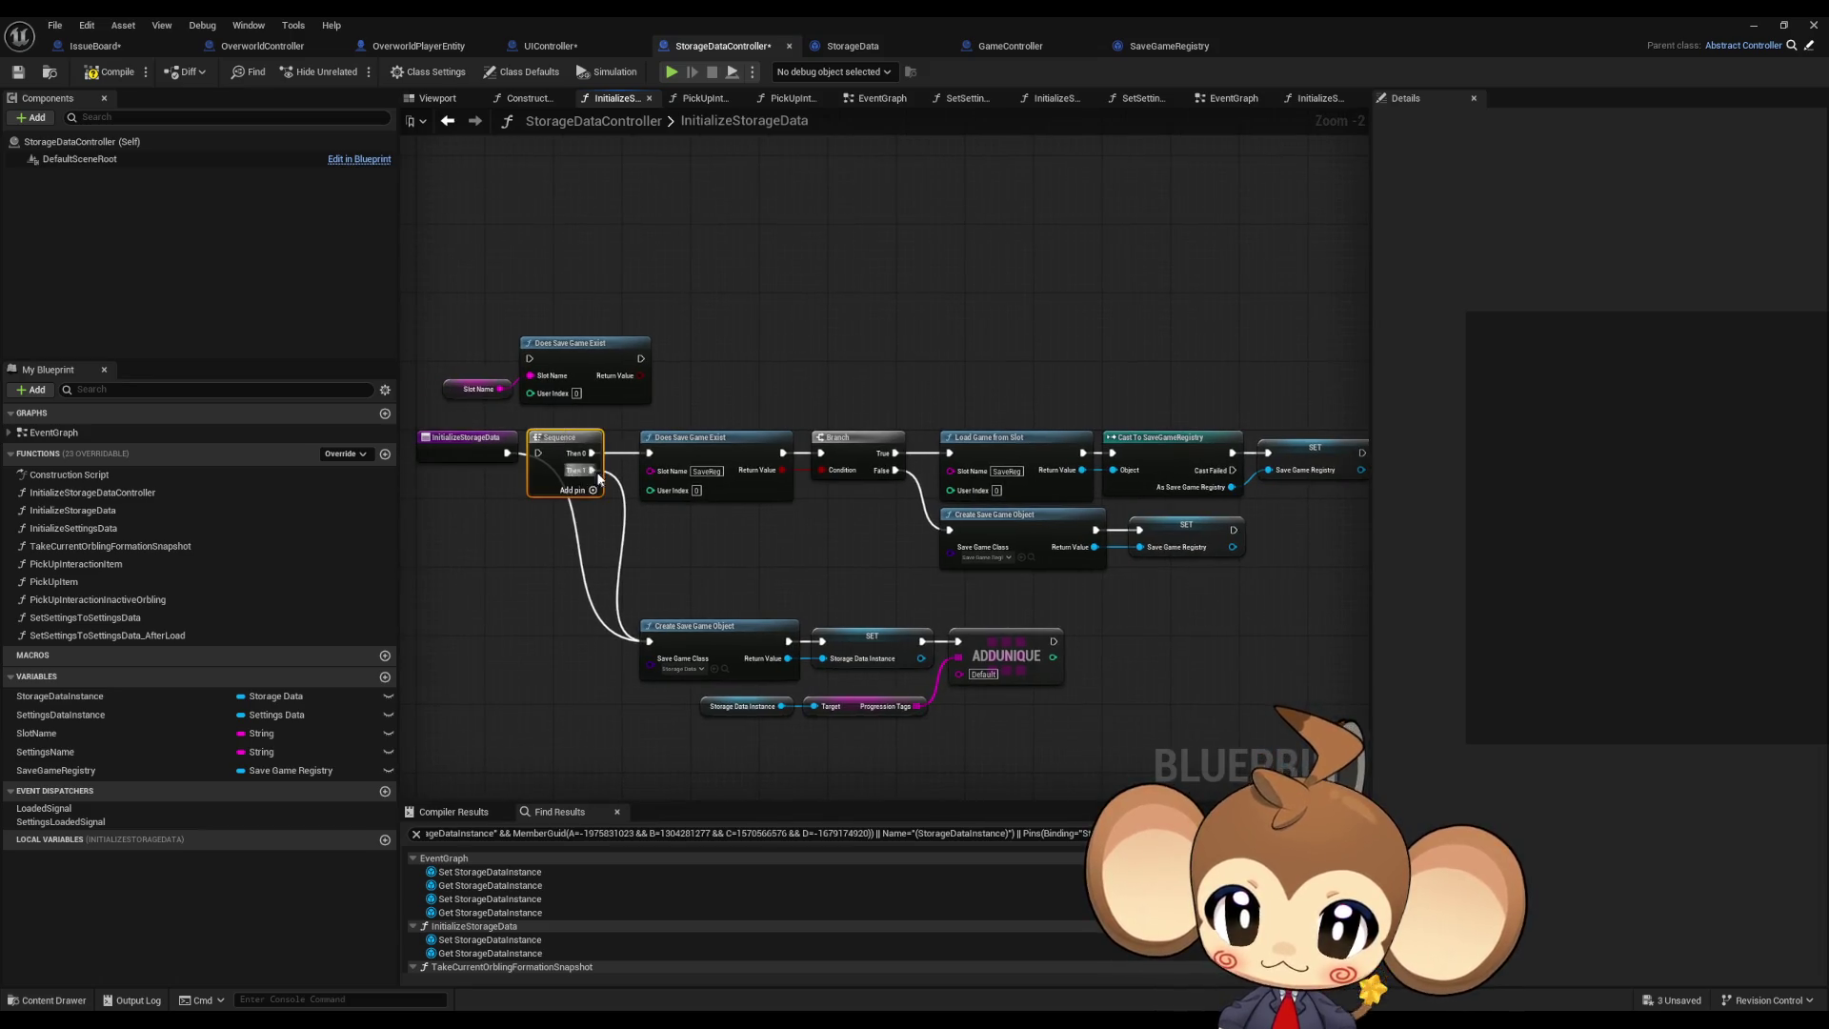
key("Delete")
left_click_drag(443, 310, 654, 412)
key("Delete")
left_click_drag(843, 456, 1340, 551)
key("Delete")
left_click_drag(670, 583, 1010, 724)
mouse_move(693, 626)
left_mouse_down()
mouse_move(613, 432)
mouse_move(580, 437)
left_mouse_up()
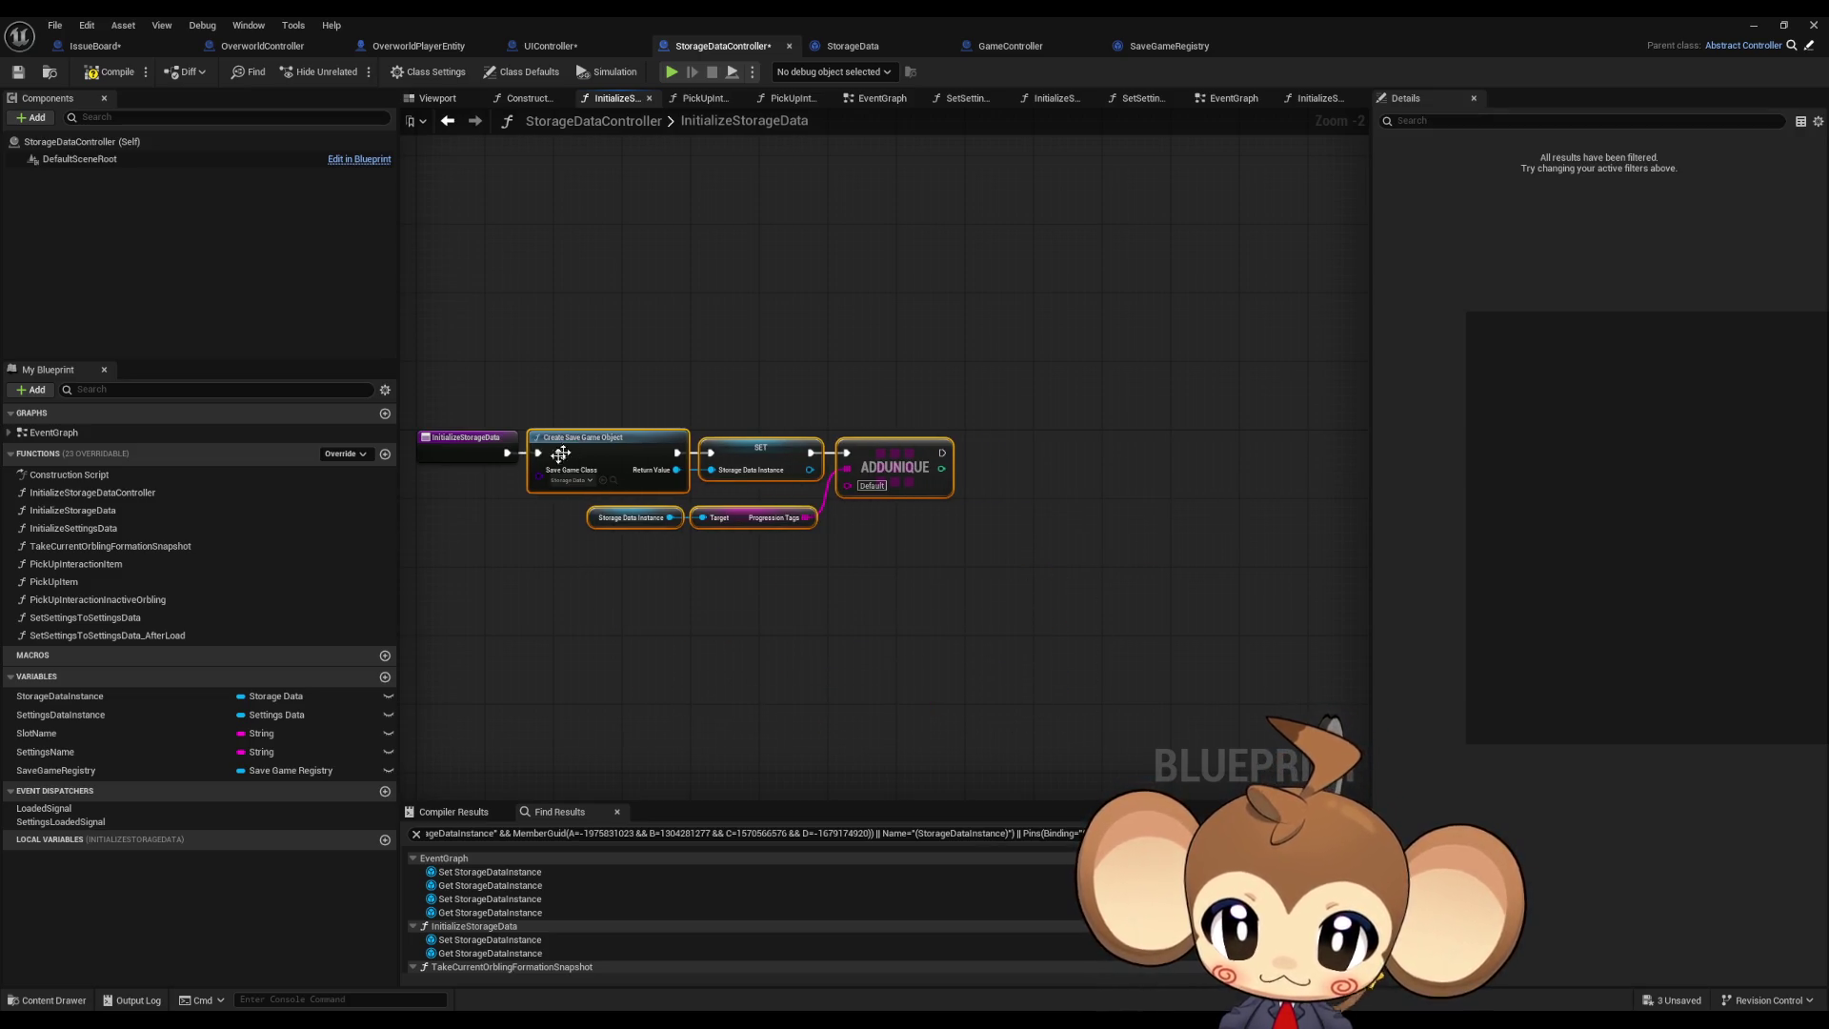
double_click(81, 494)
key("ctrl+z")
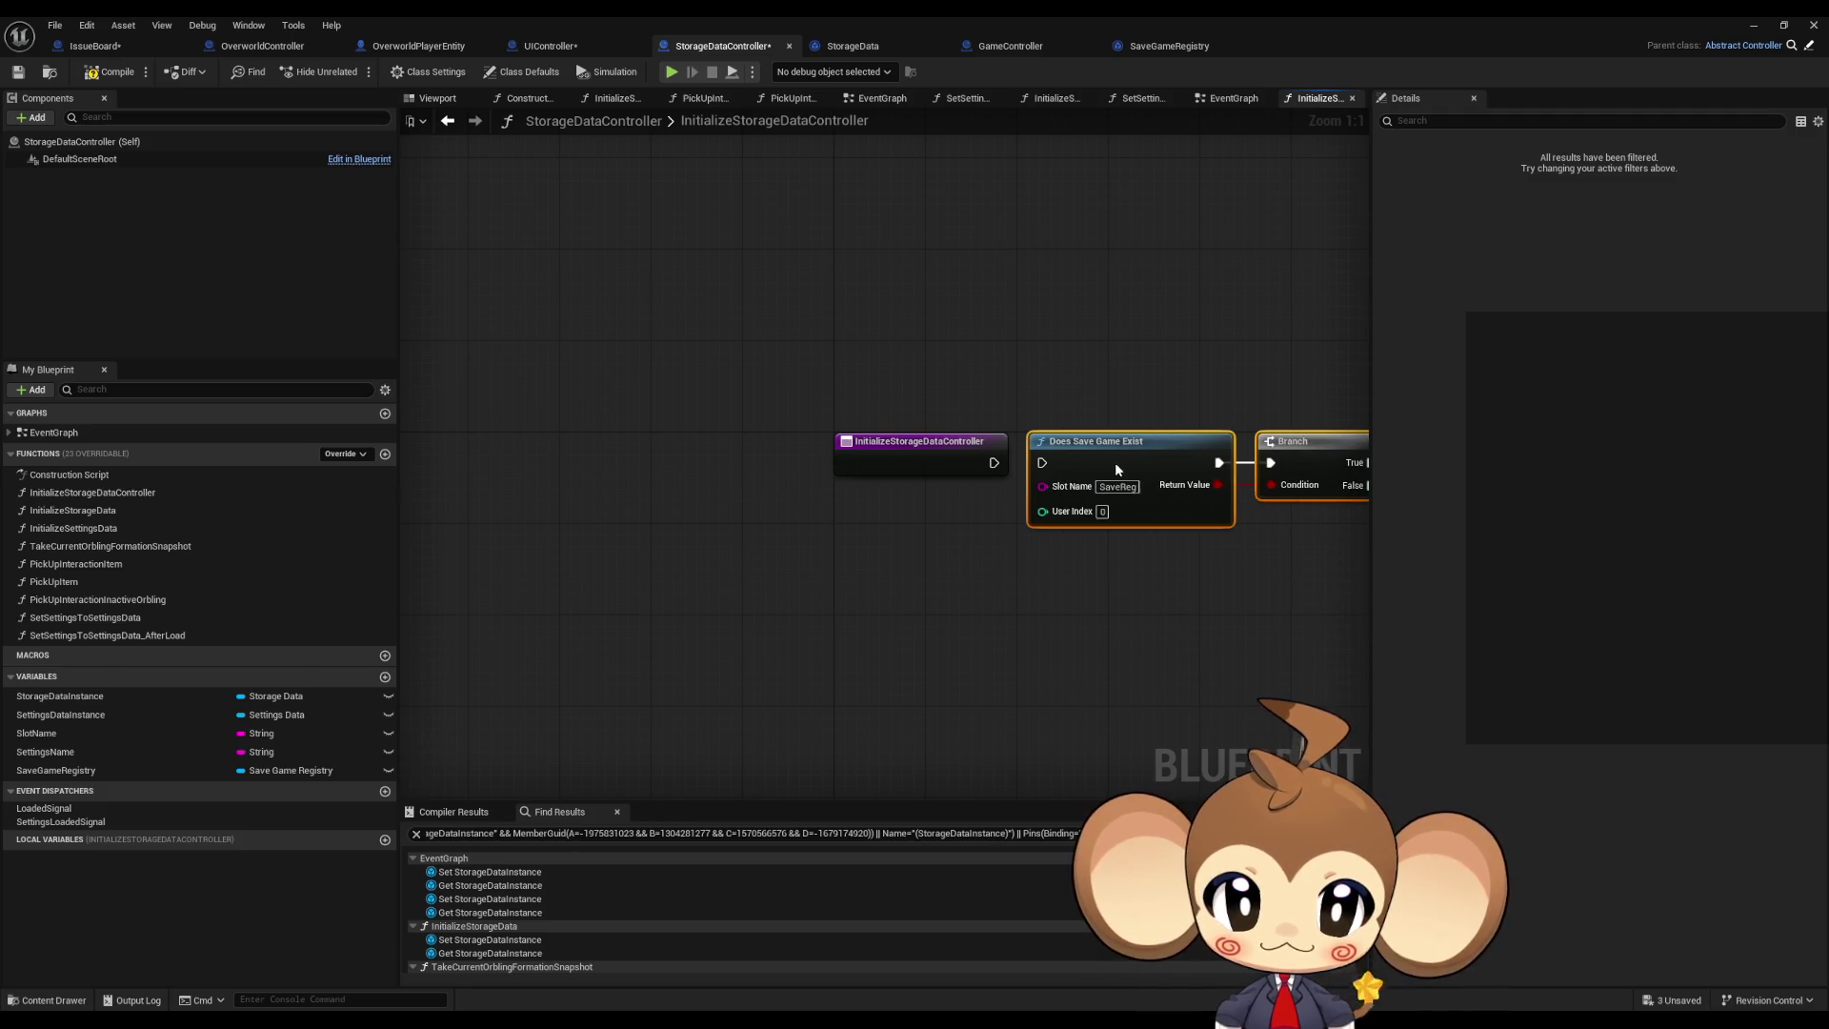
Step: Look over the InitializeStorageDataController graph's load and create nodes, then bring up GameController's ExecuteCommand graph
left_click_drag(1315, 596, 545, 563)
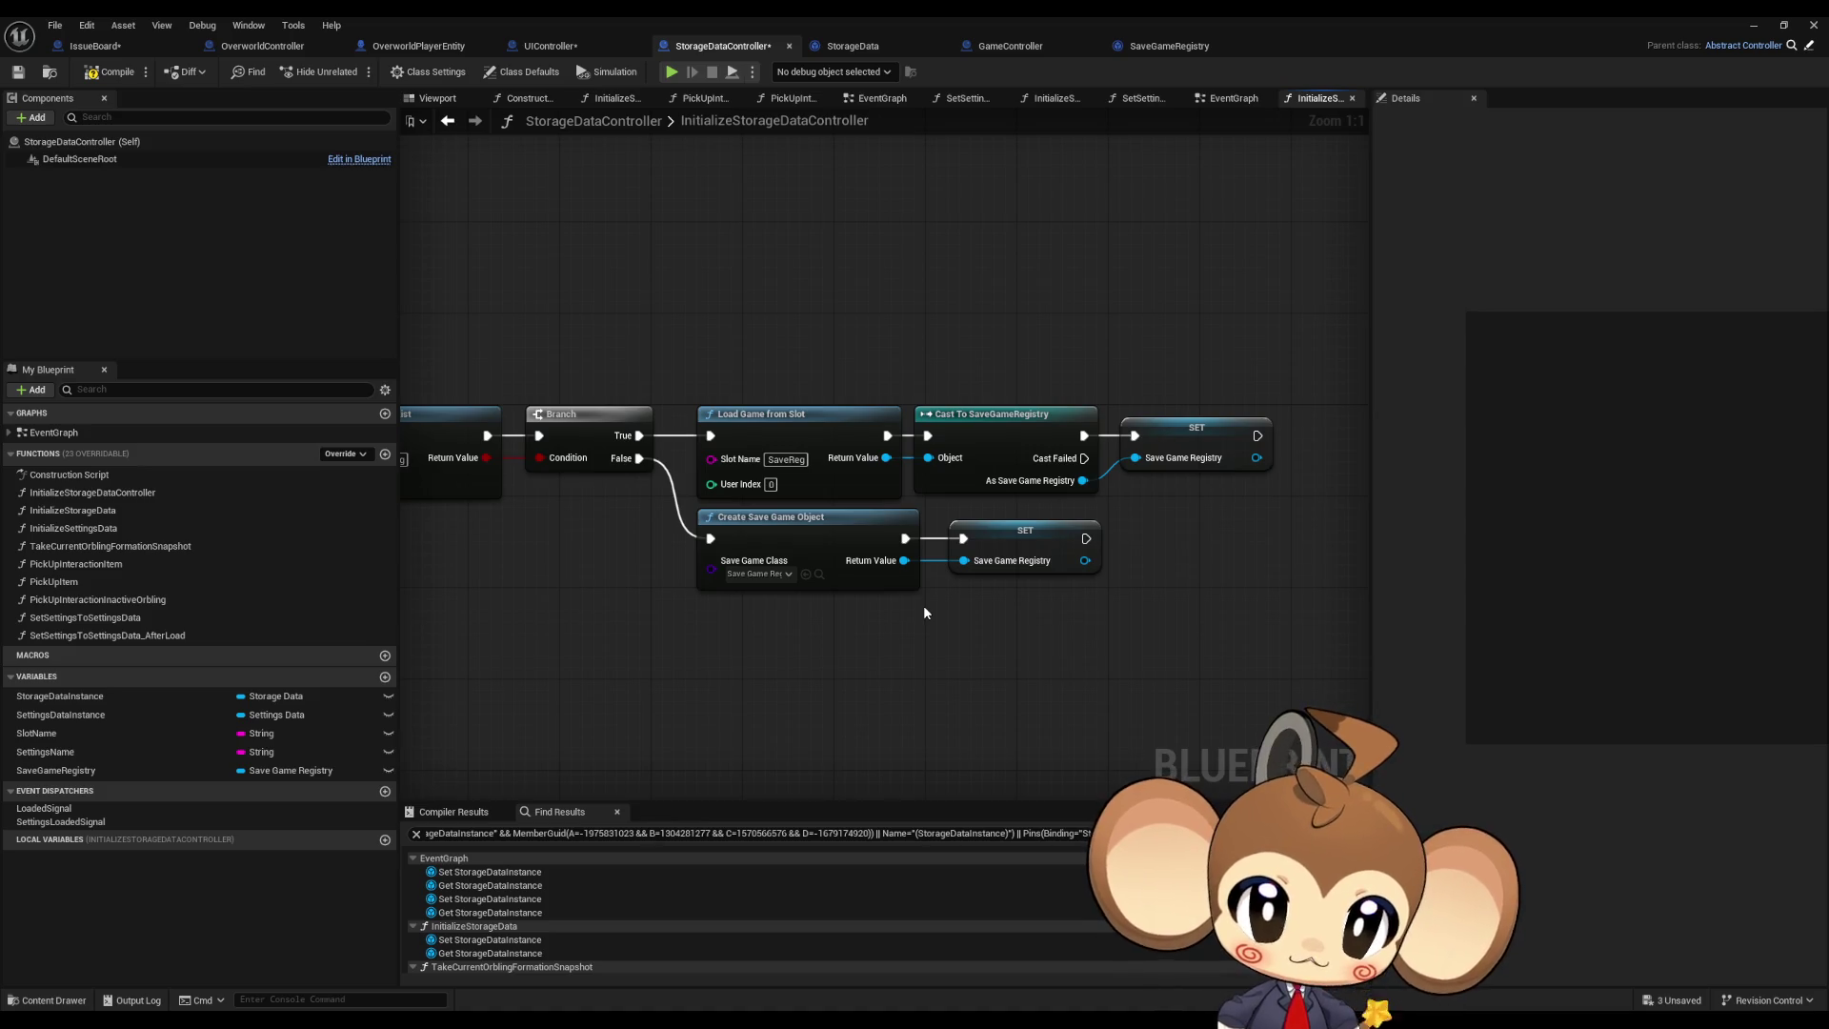
left_click(457, 123)
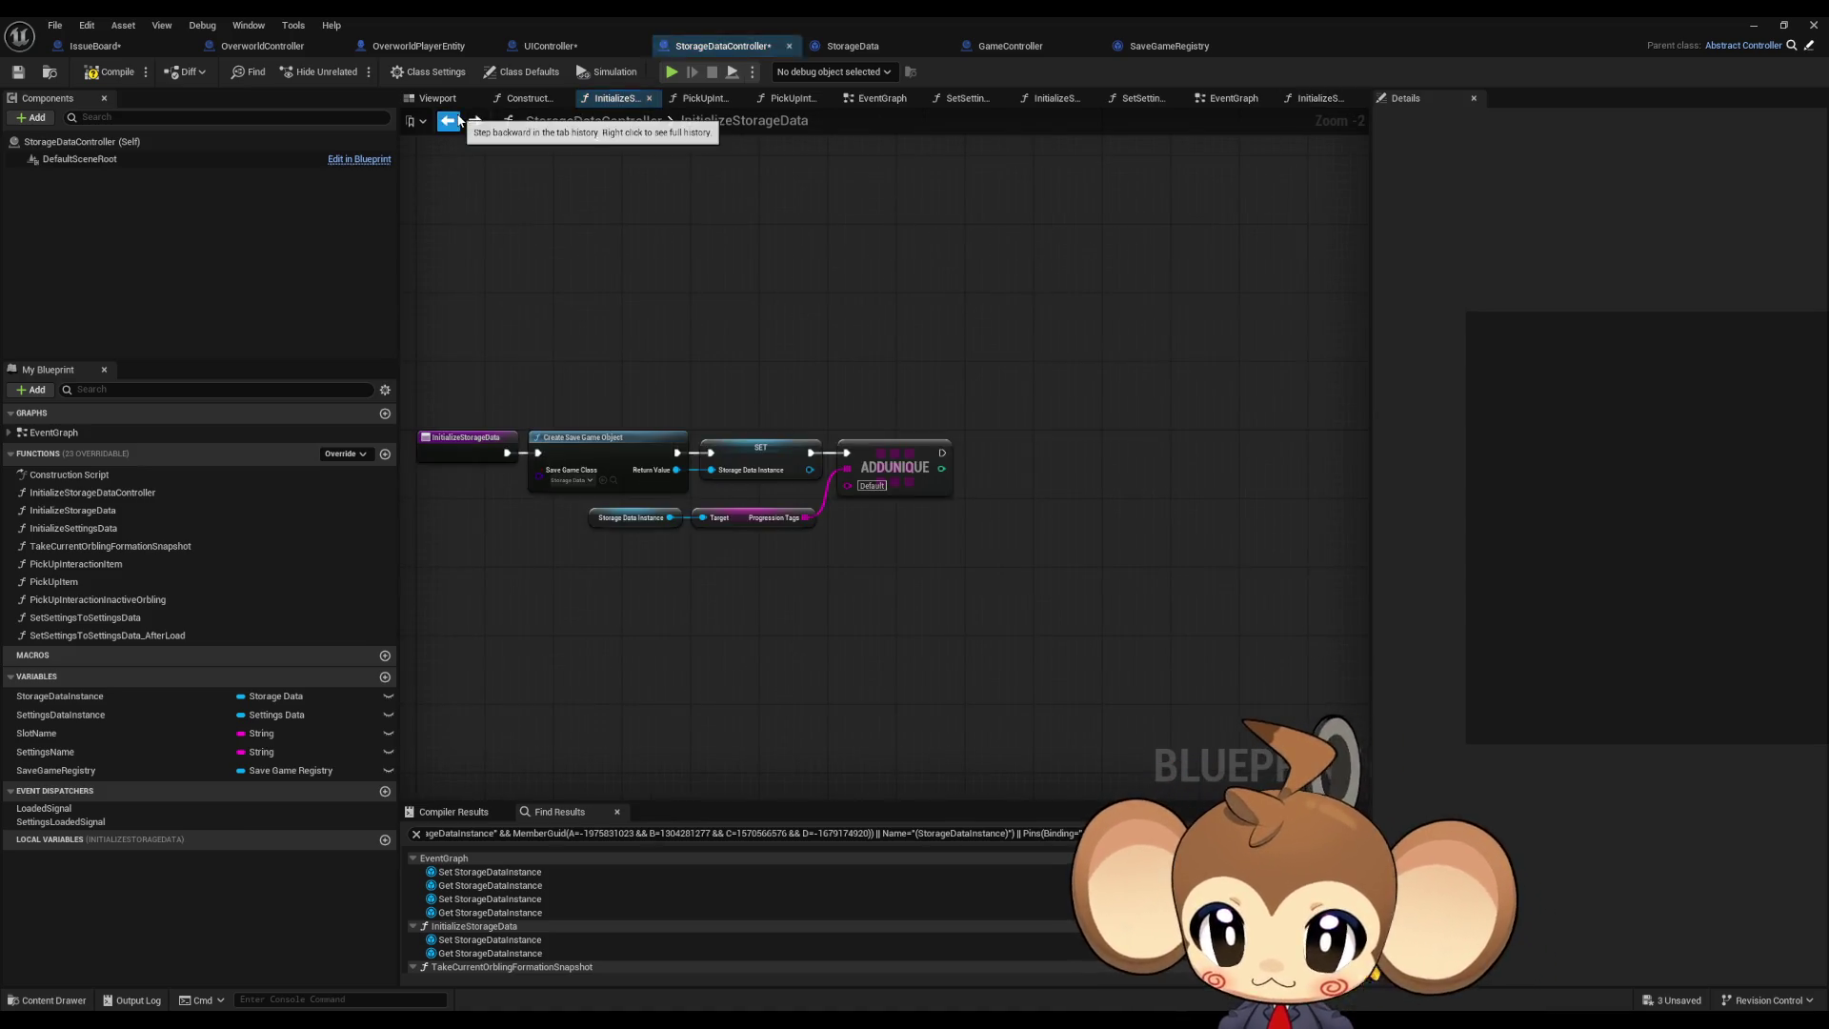
left_click(475, 121)
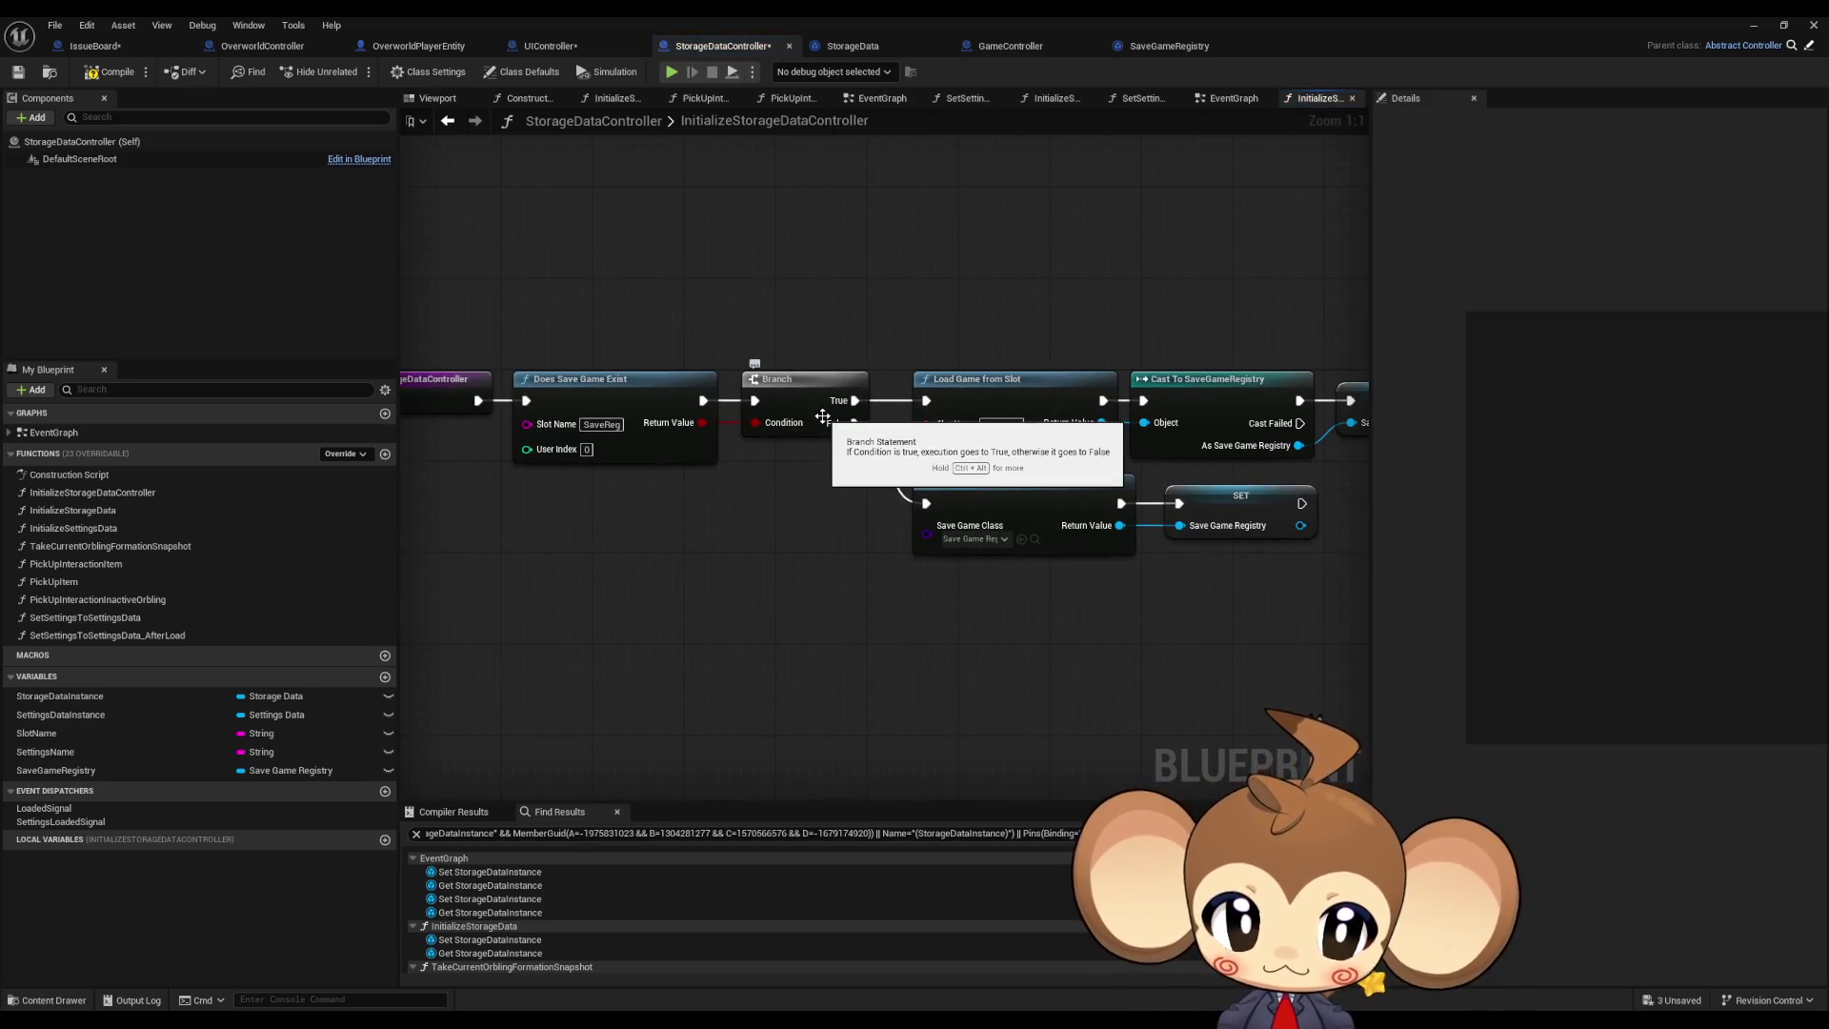
scroll(832, 563, "down", 2)
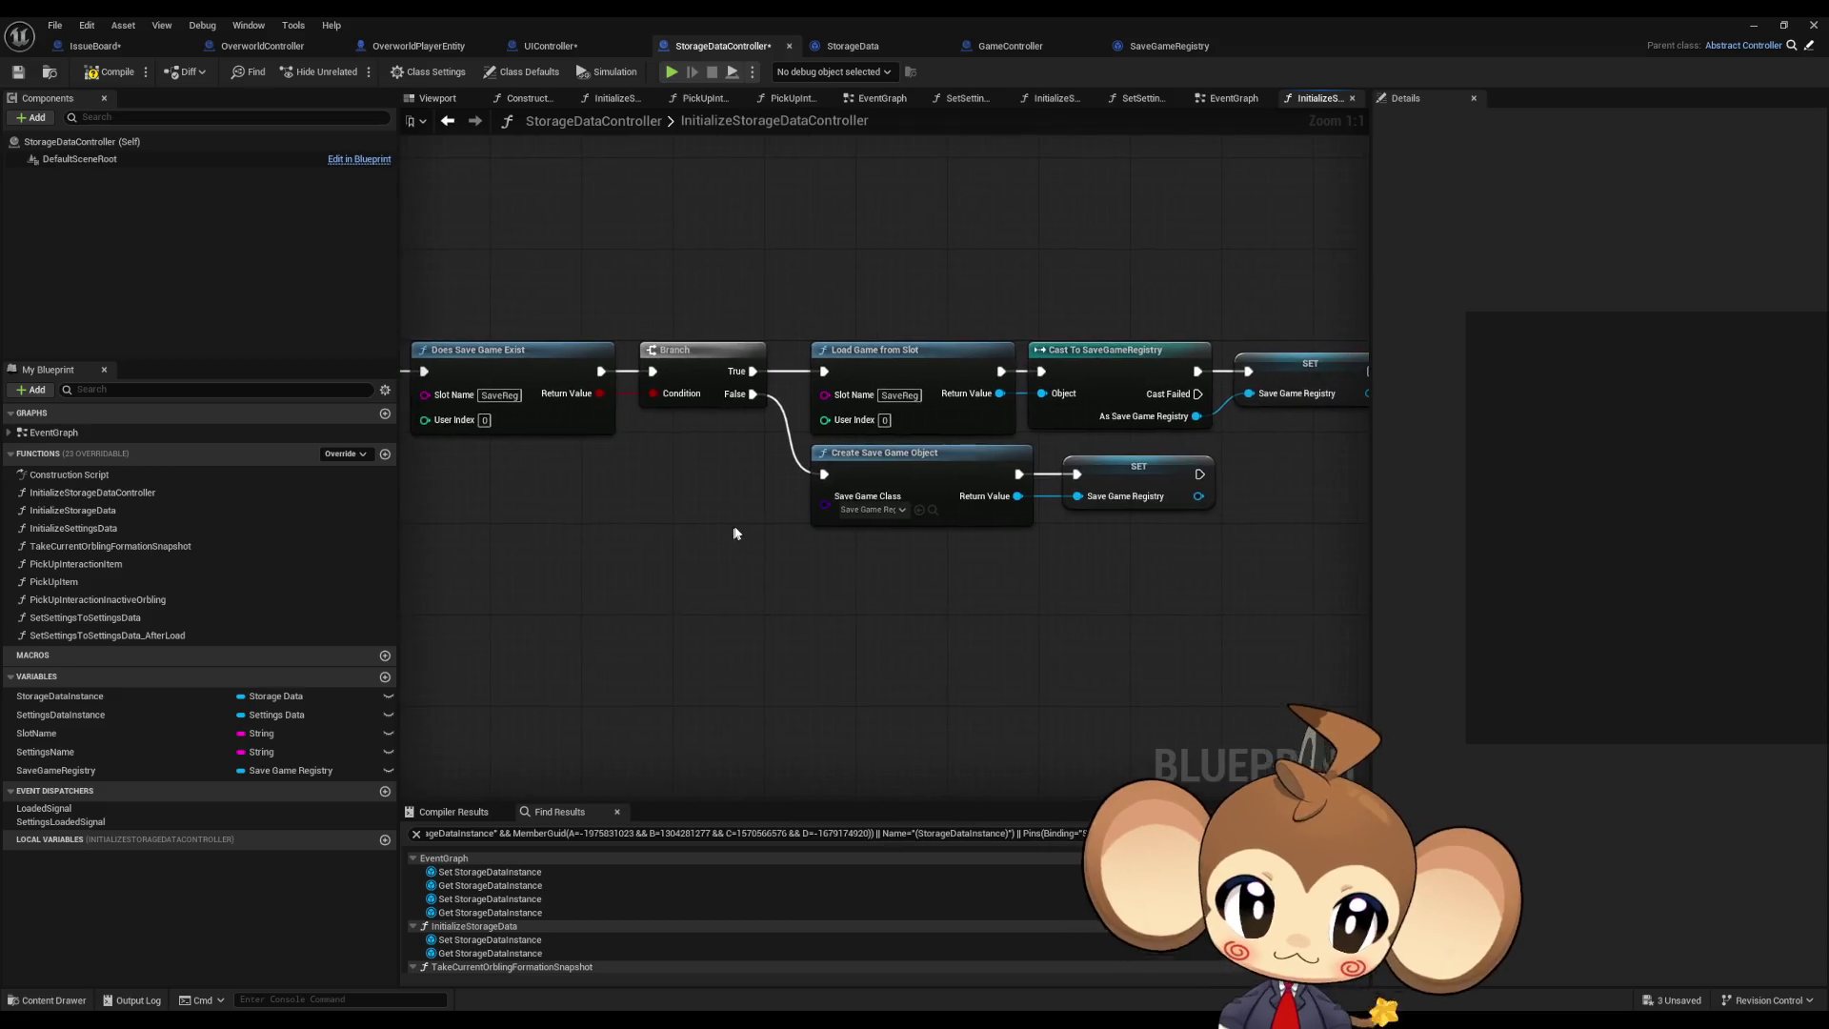
left_click_drag(832, 505, 854, 505)
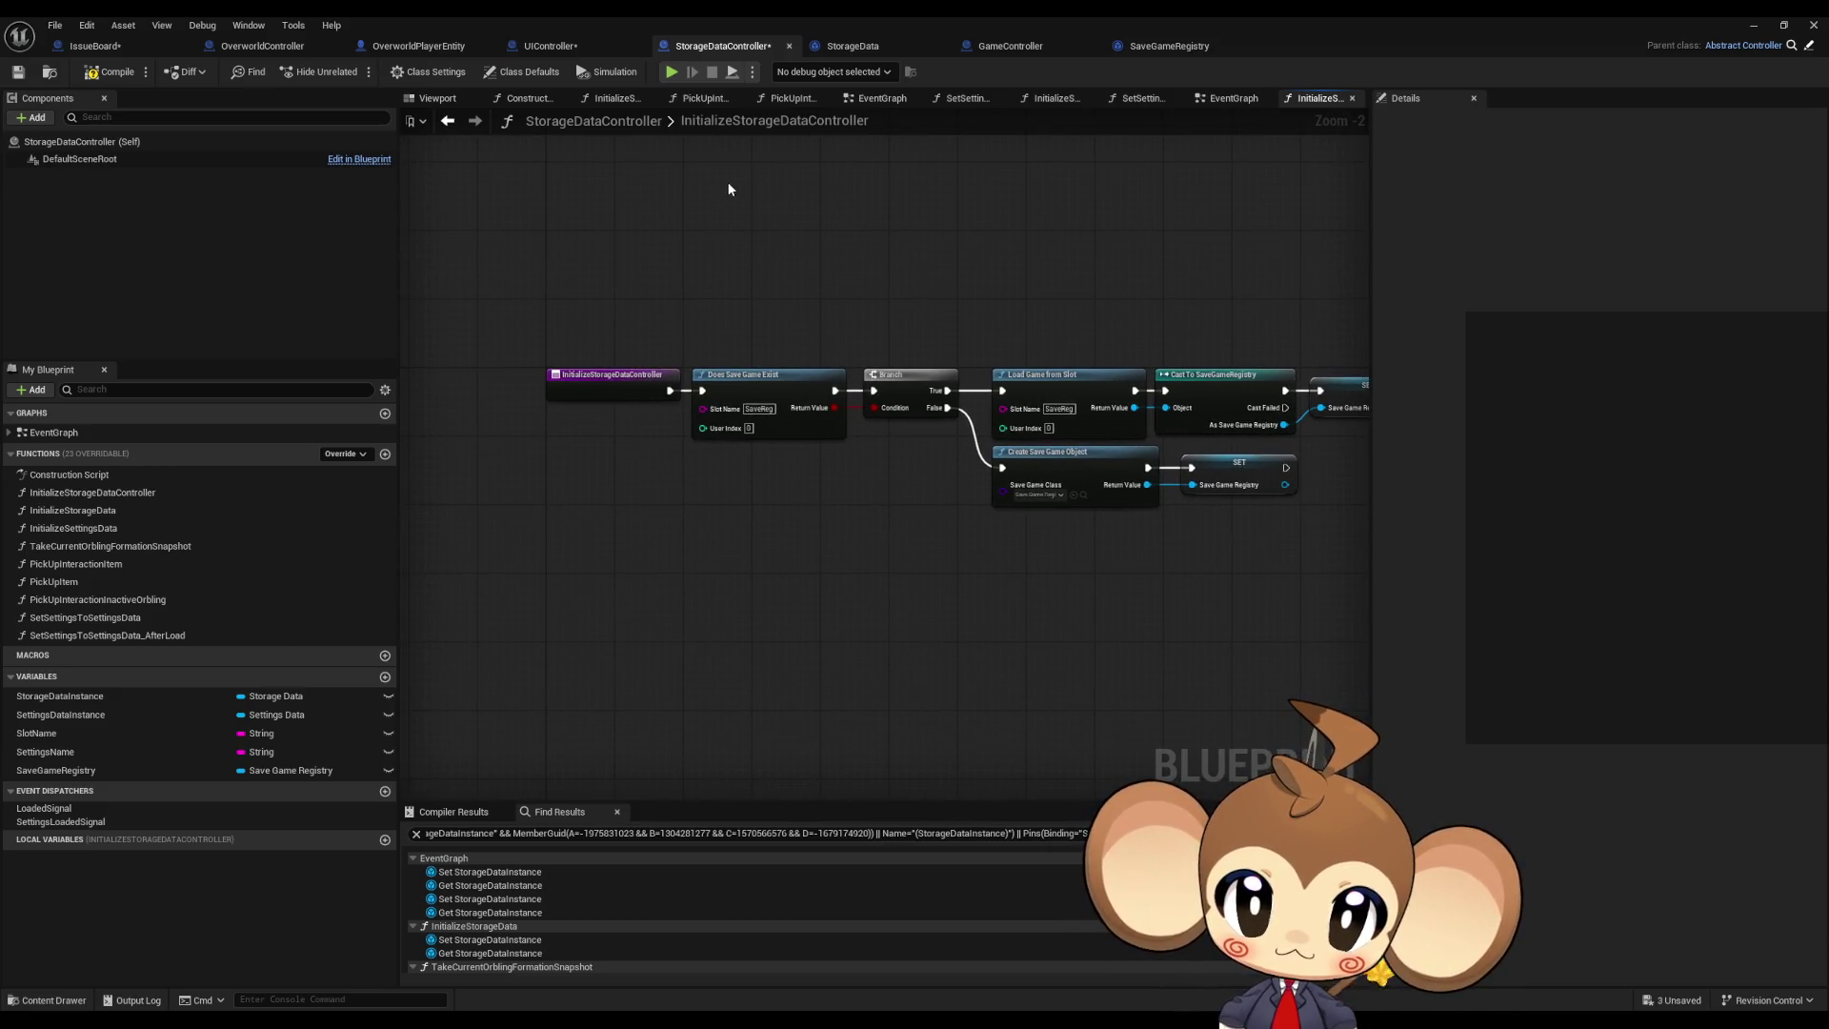
left_click_drag(744, 283, 784, 296)
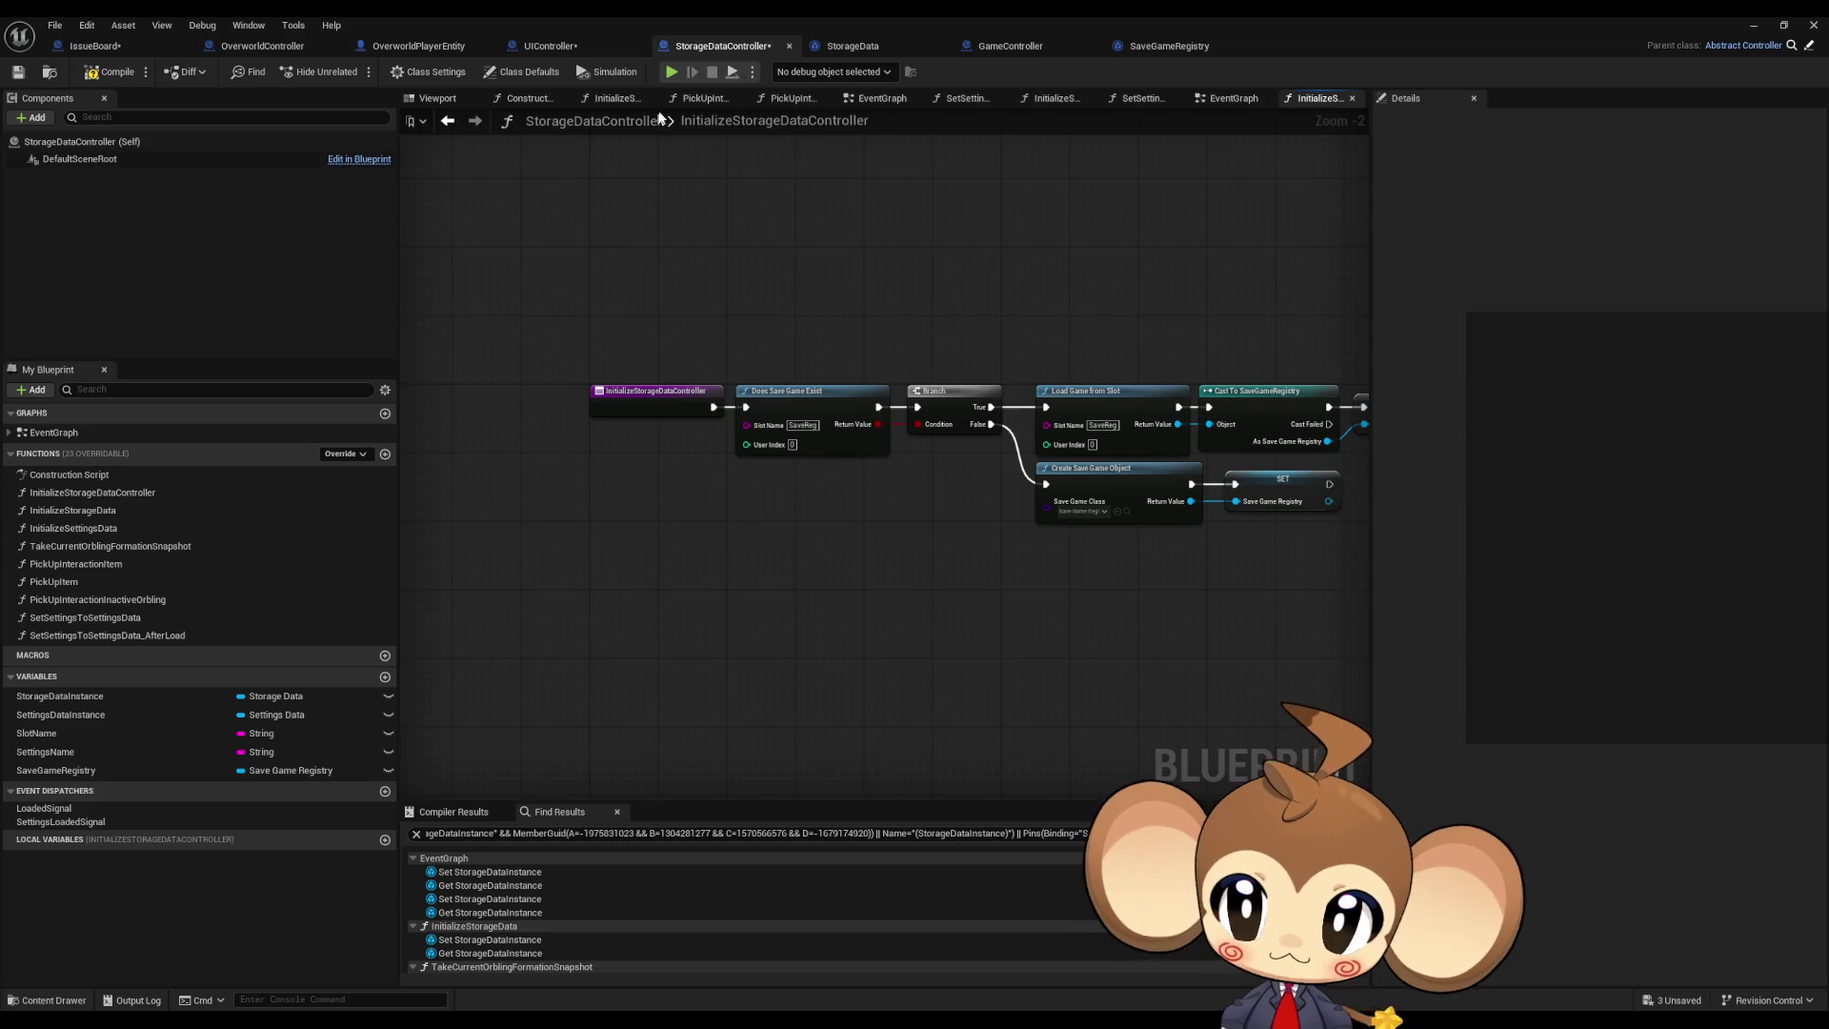
left_click(1039, 48)
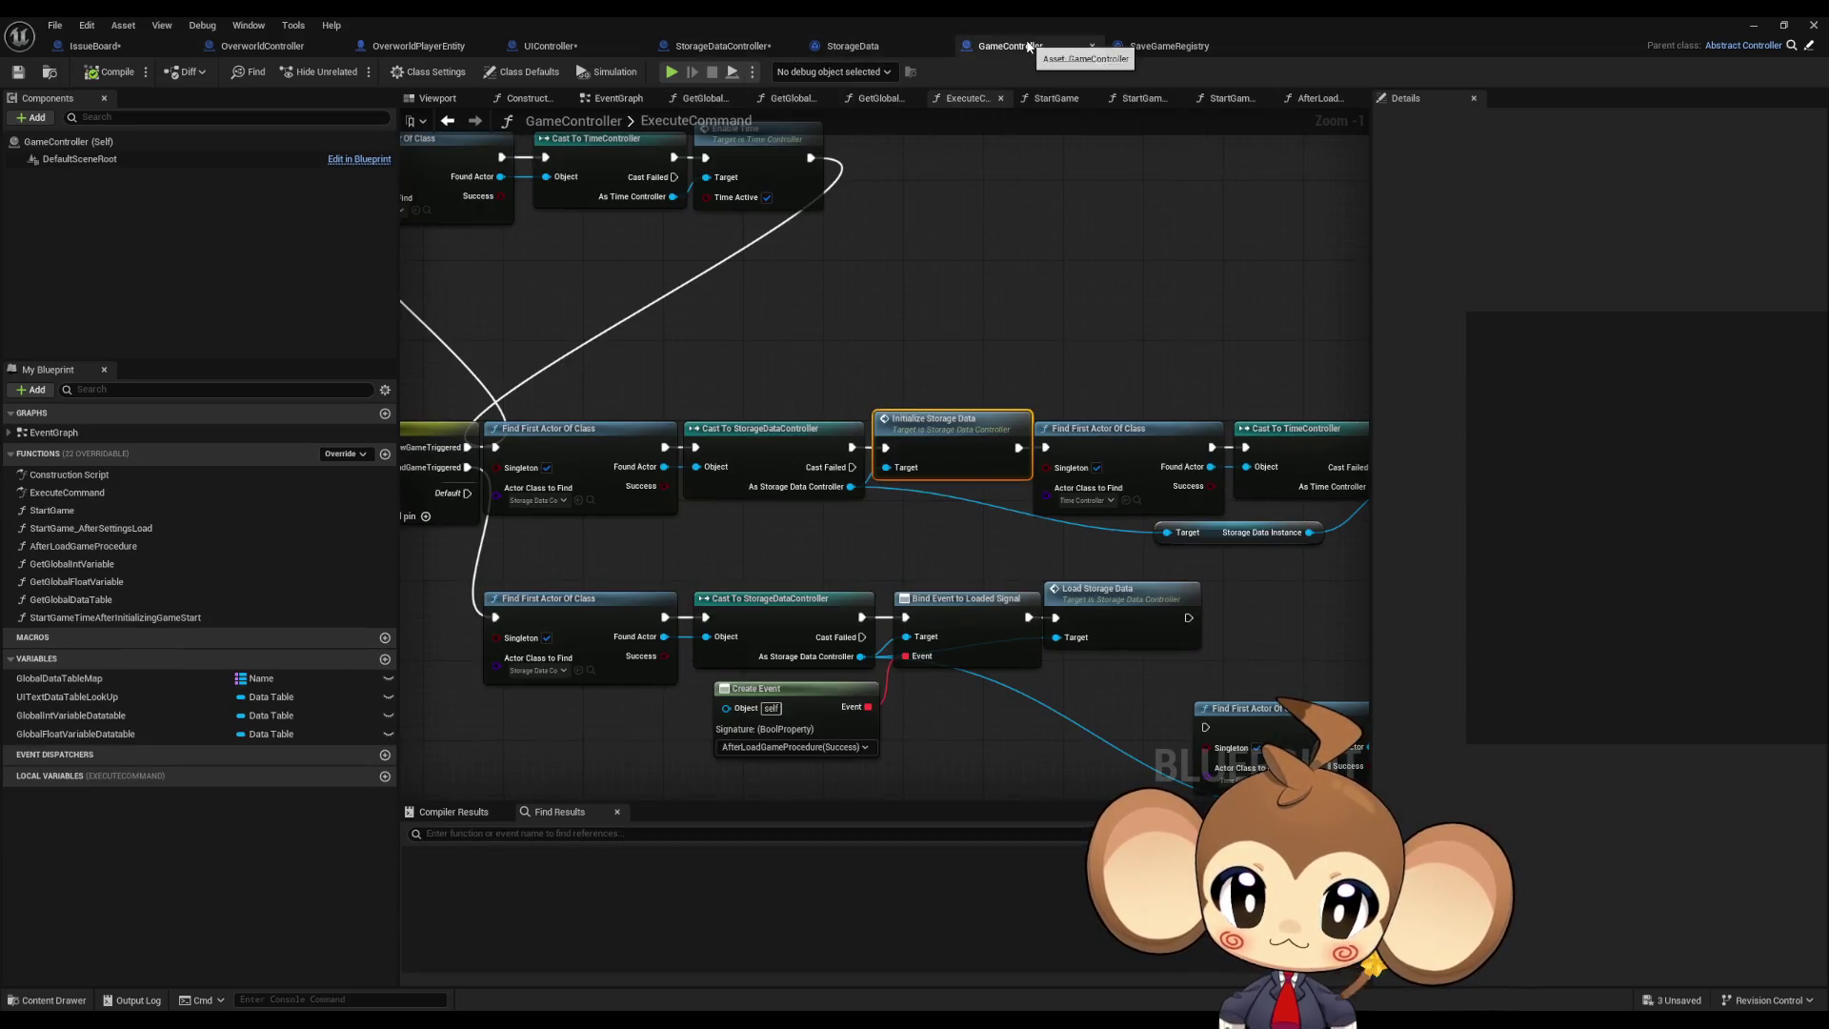
Step: Look over ExecuteCommand, then open the StartGame and StartGame_AfterSettingsLoad function graphs
left_click(922, 259)
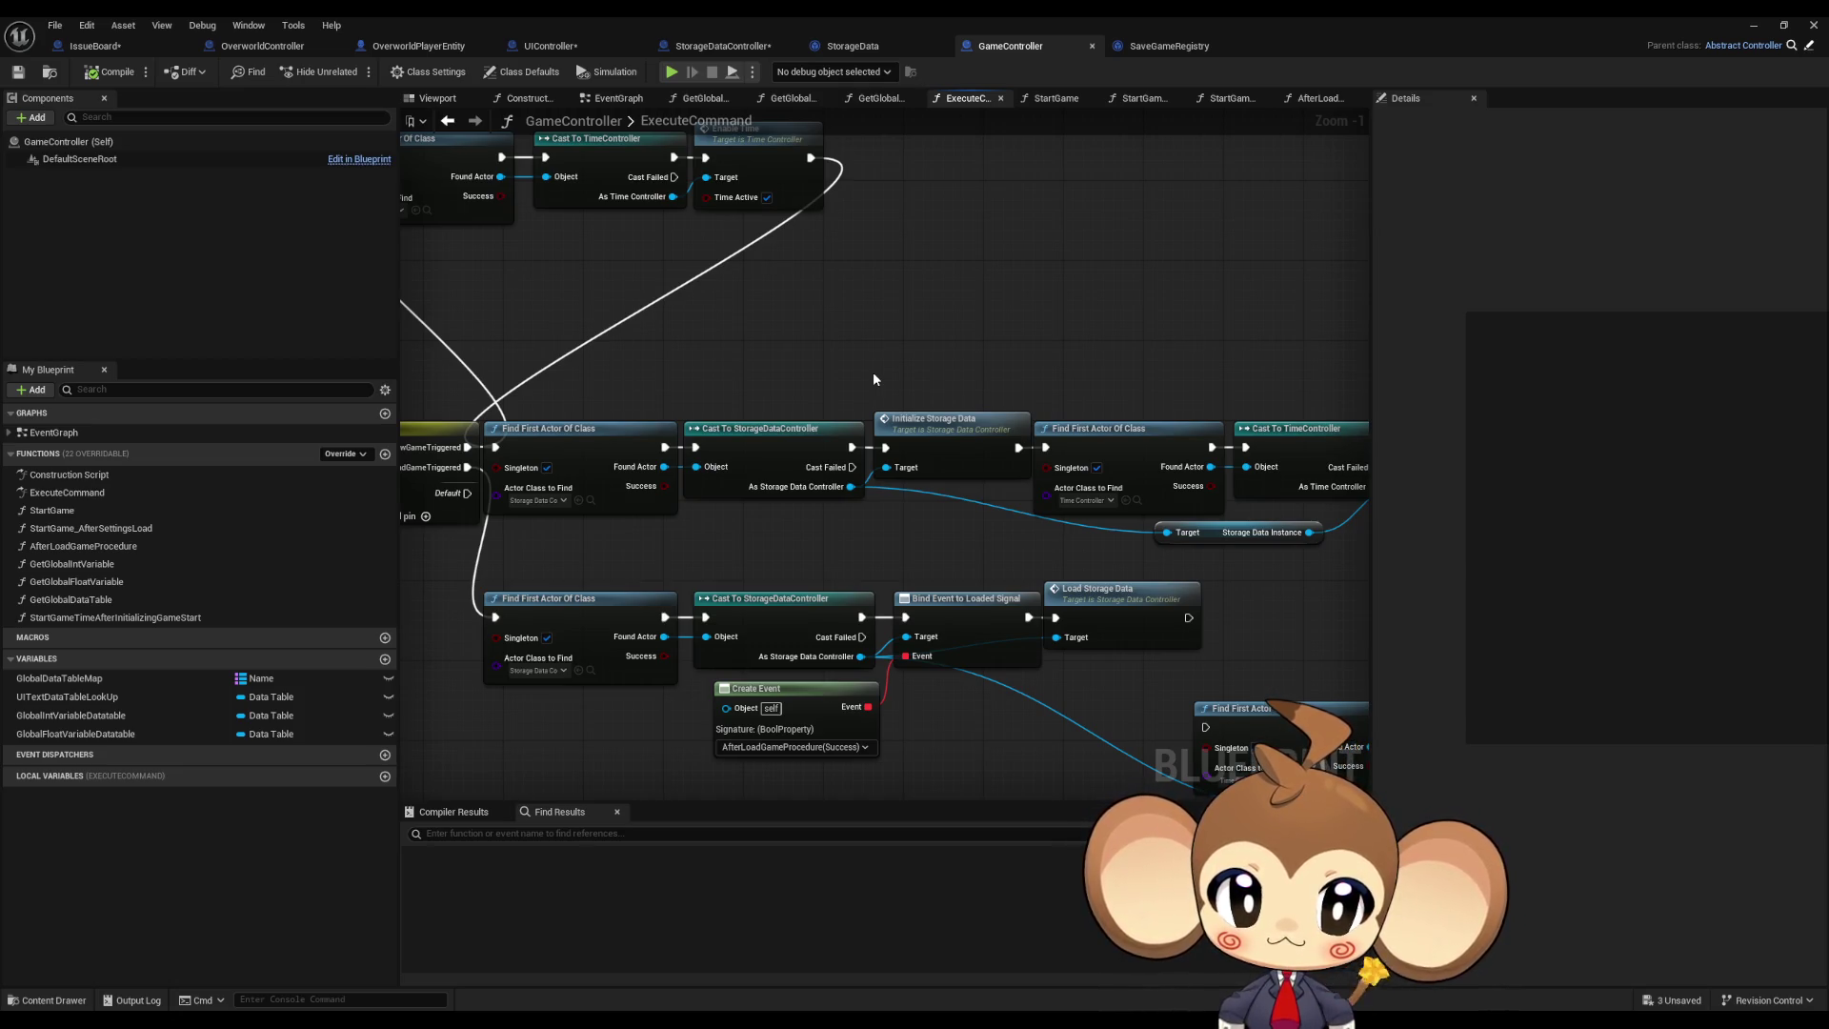
scroll(1141, 398, "down", 4)
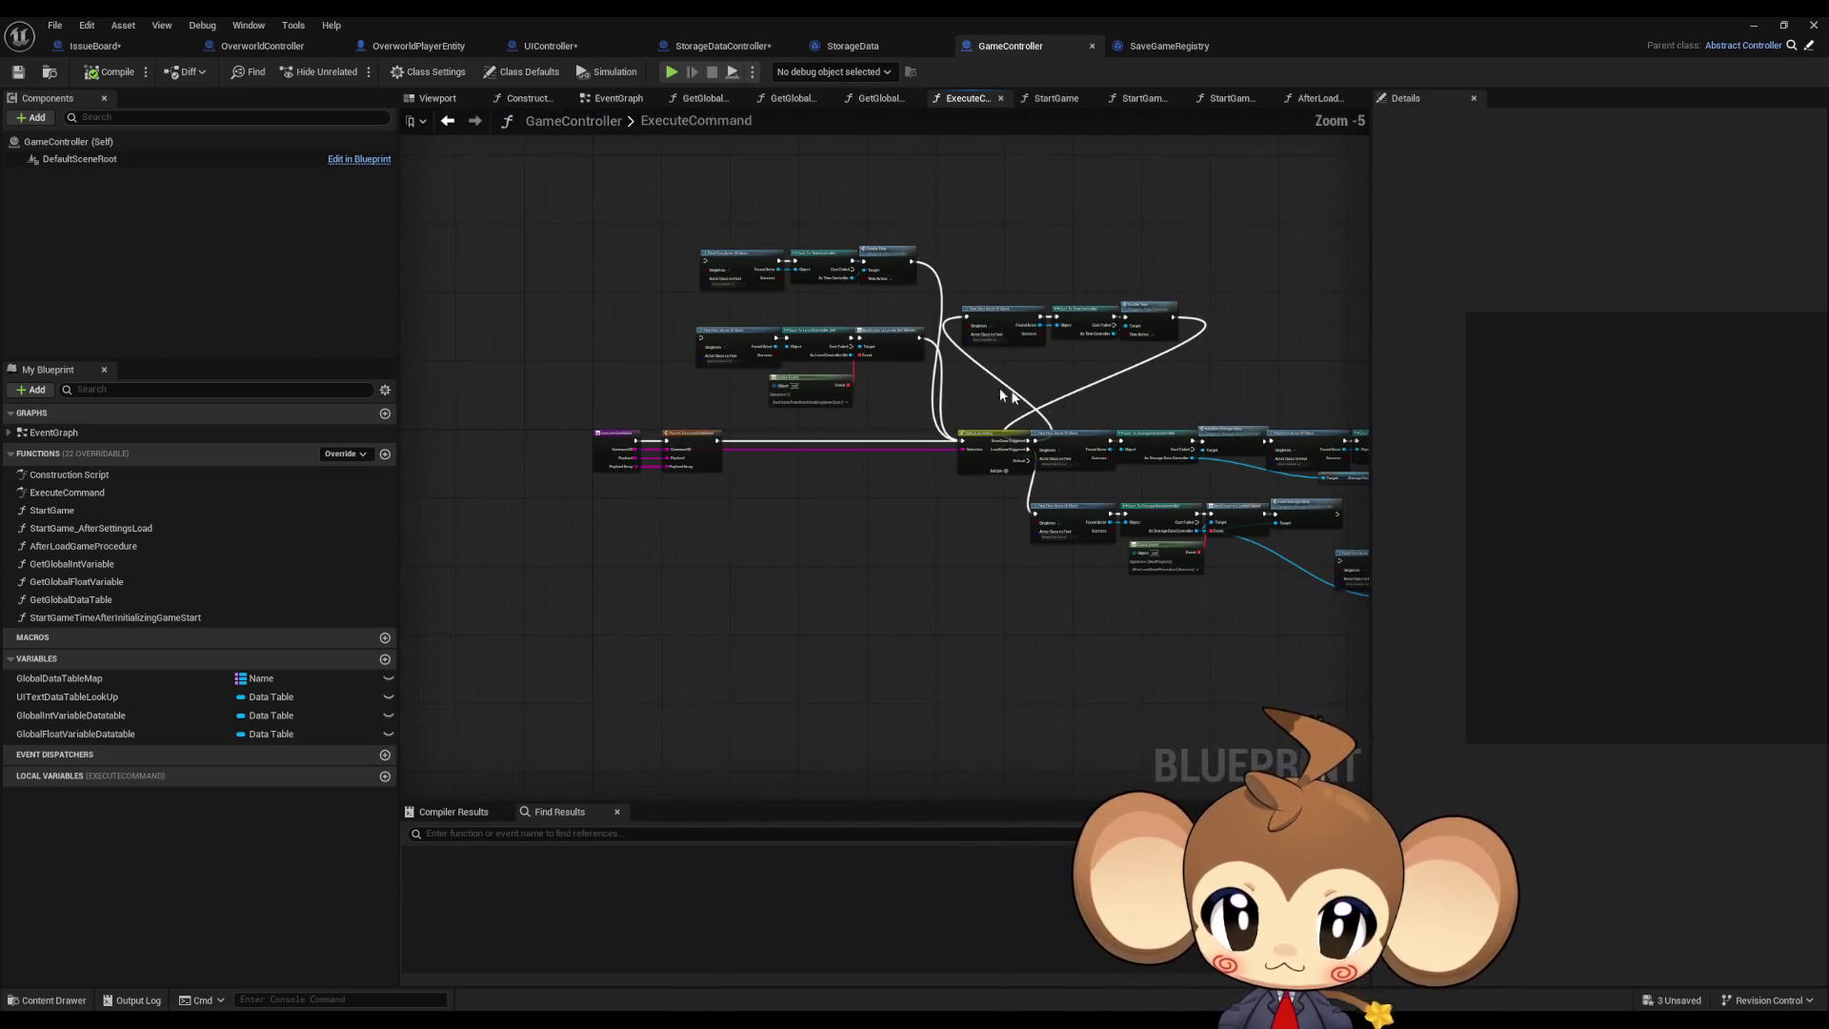
scroll(1002, 395, "up", 5)
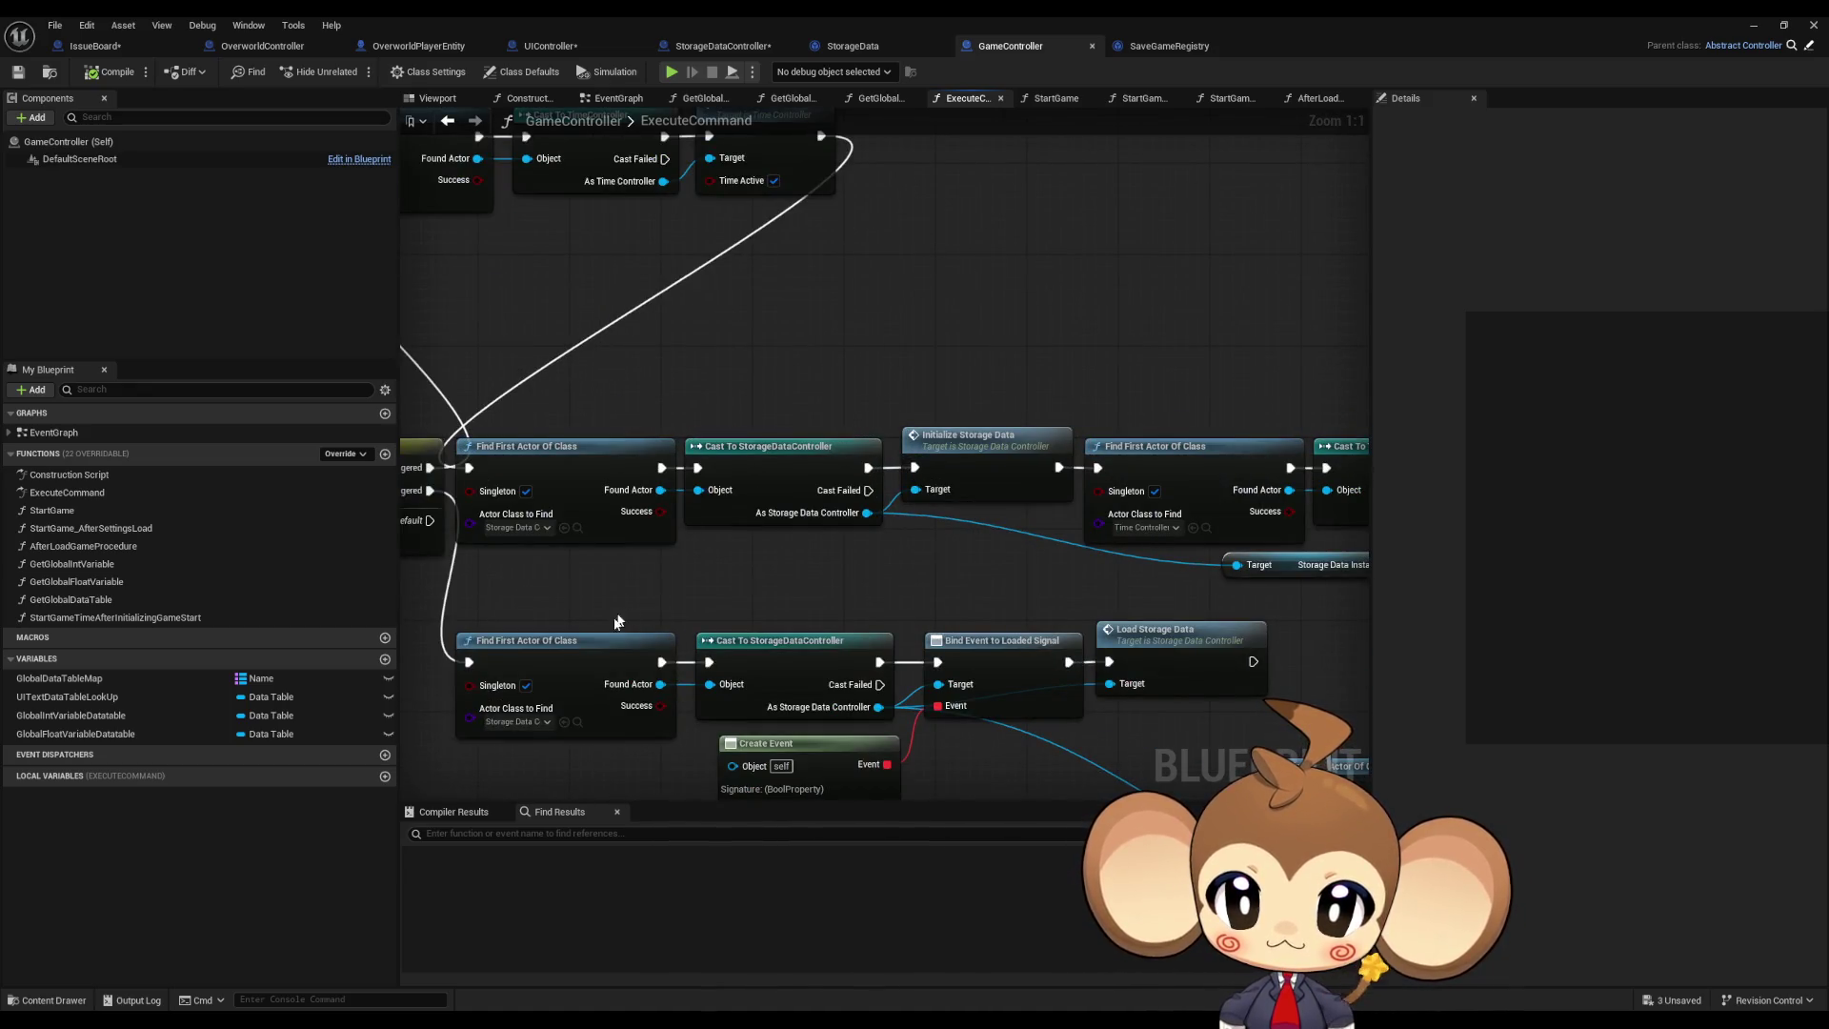
double_click(92, 512)
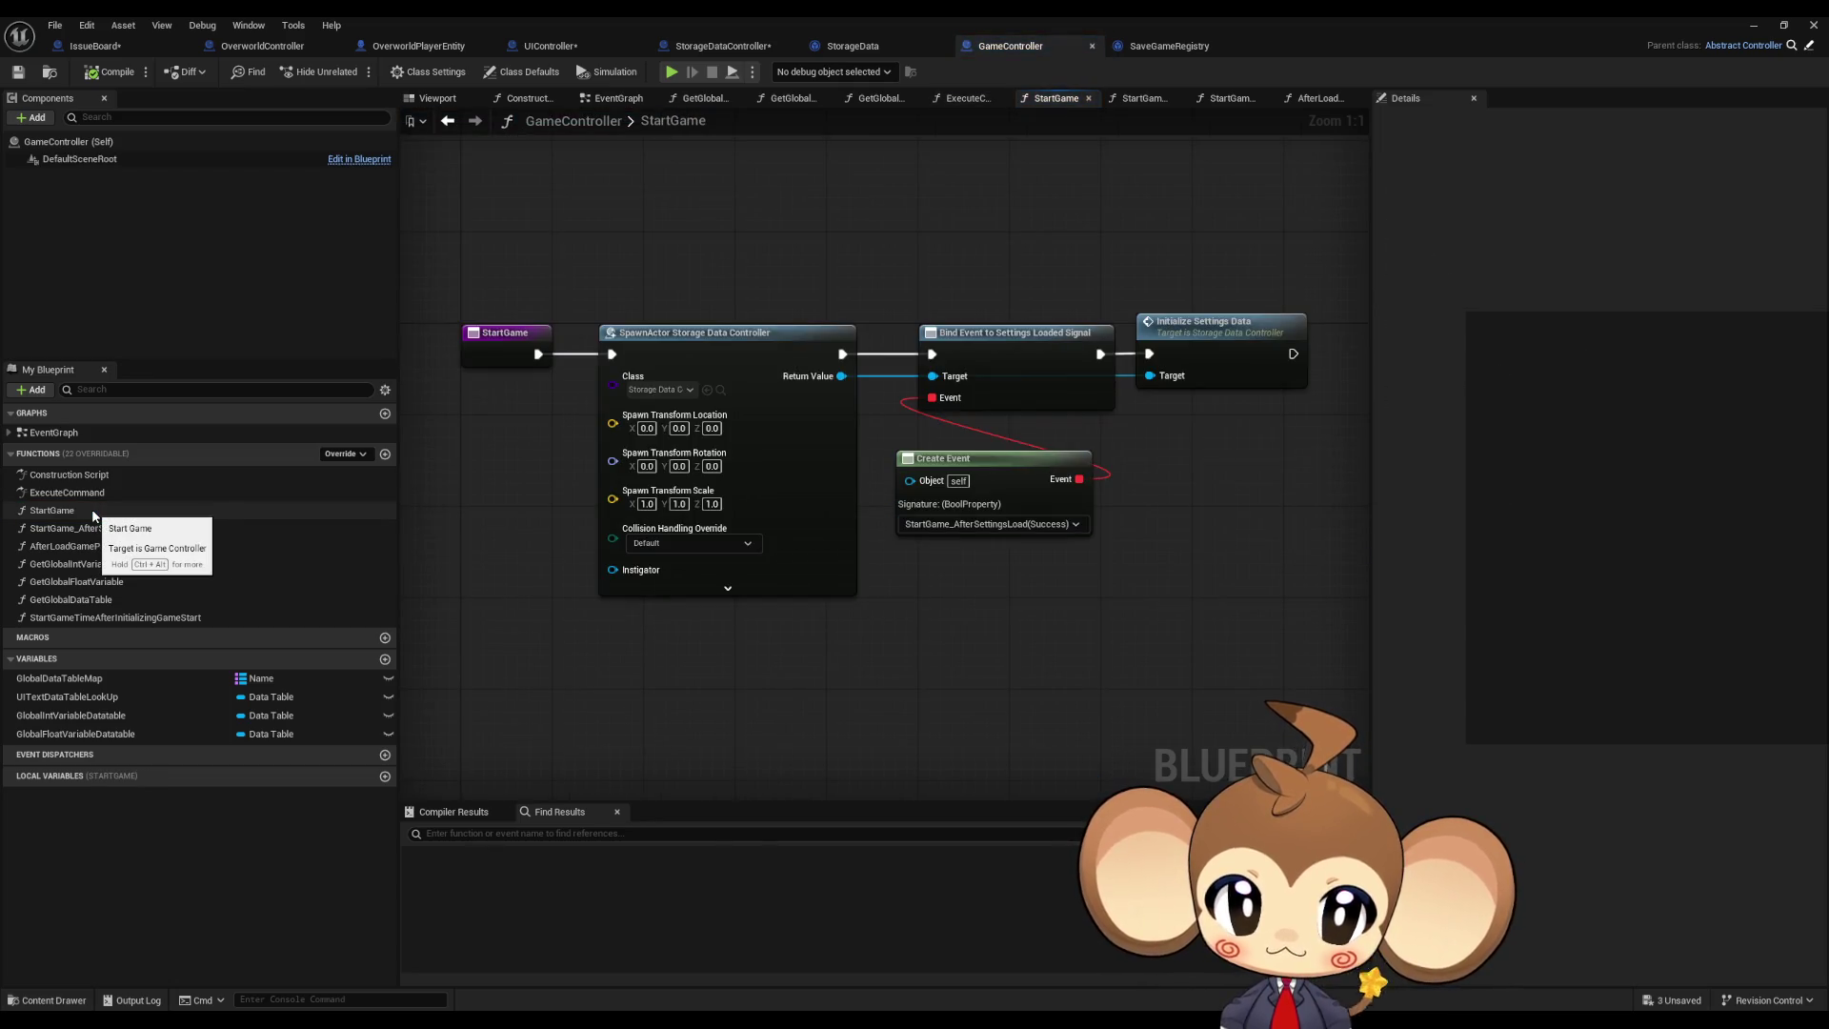
double_click(95, 528)
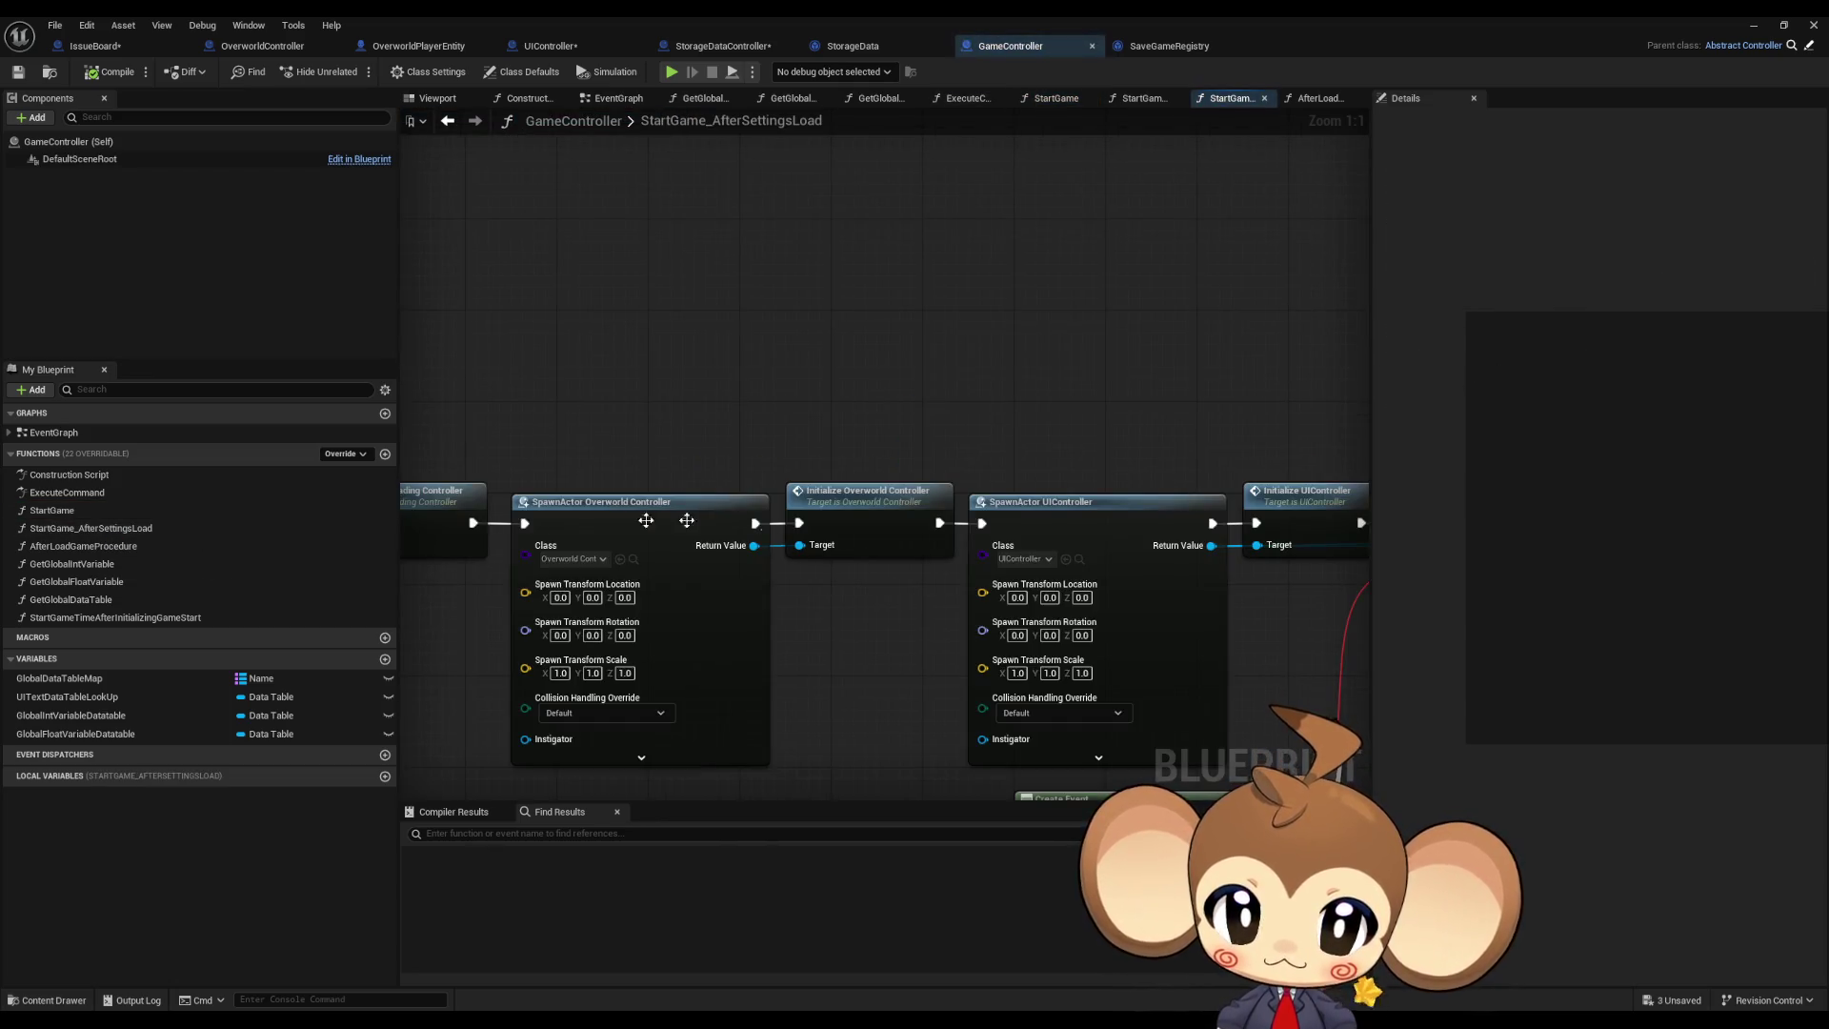
Step: Inspect the Find First Actor Of Class lookup, then review StartGame's SpawnActor and Initialize Settings Data nodes
scroll(927, 620, "up", 4)
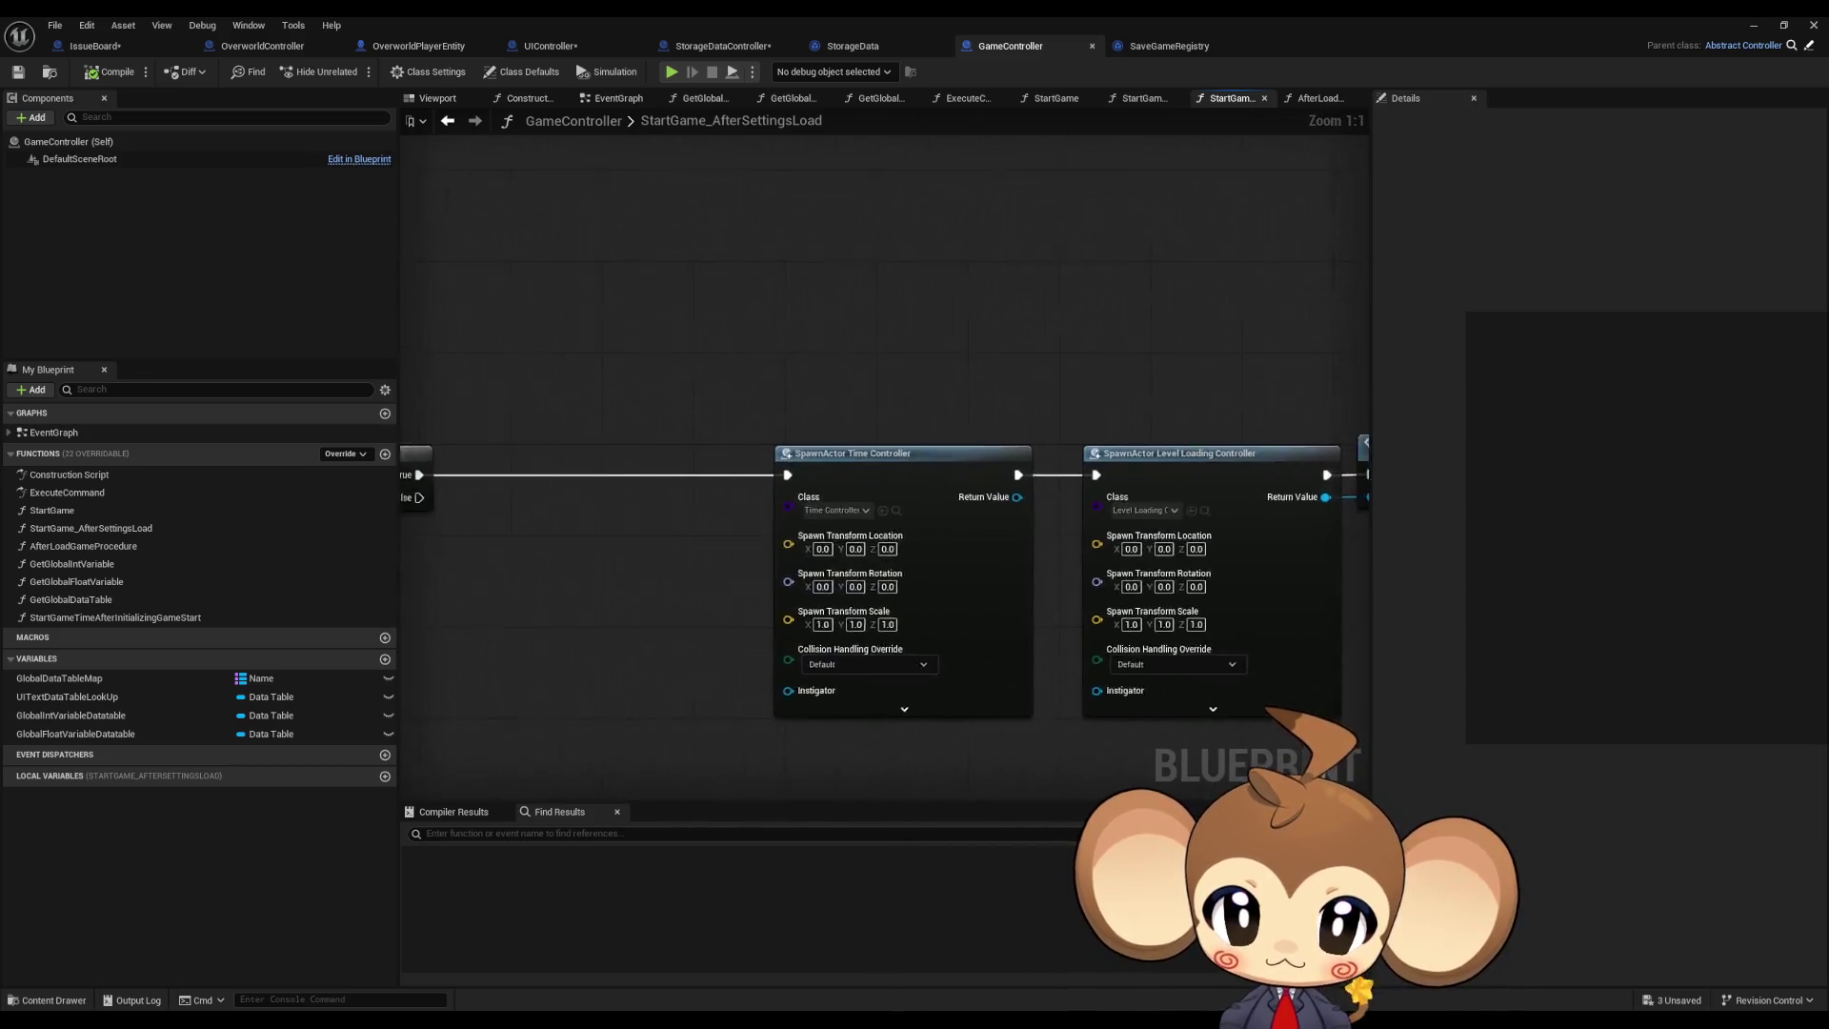
mouse_move(1331, 628)
left_mouse_down()
mouse_move(1363, 615)
mouse_move(841, 518)
mouse_move(1362, 510)
left_mouse_up()
left_click_drag(676, 579, 832, 583)
left_click(656, 506)
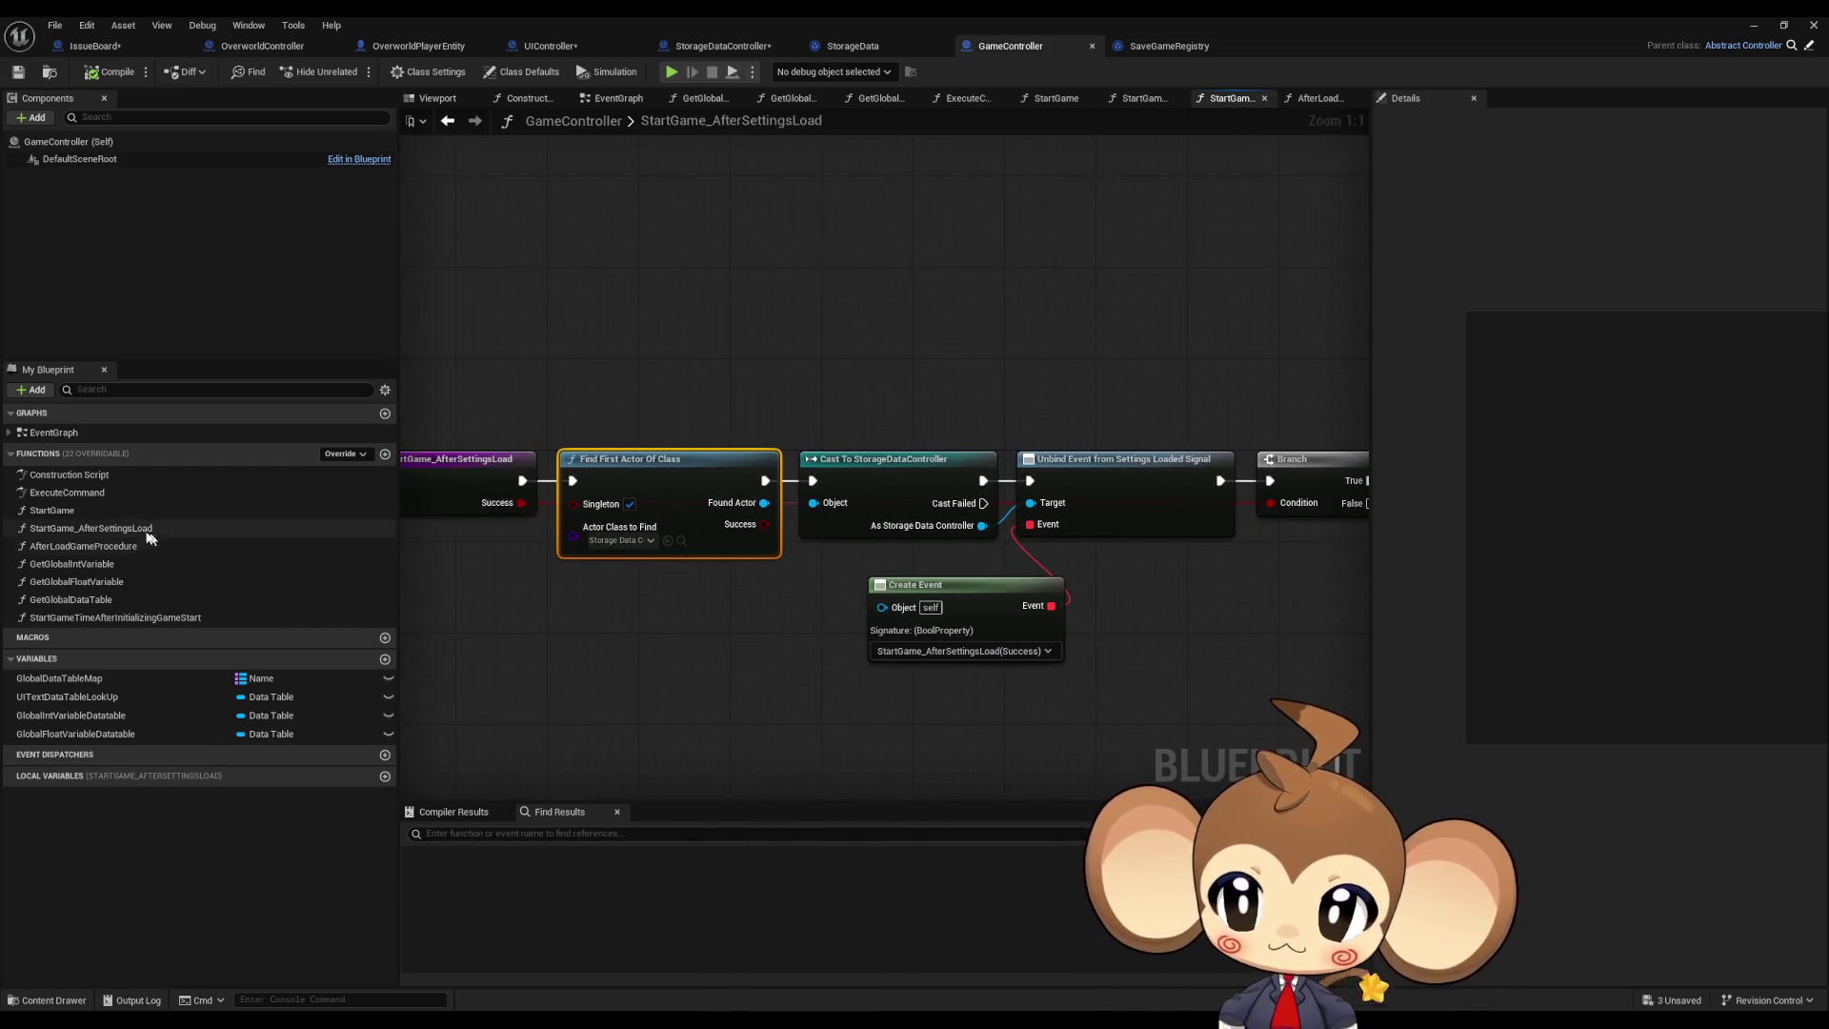
double_click(59, 431)
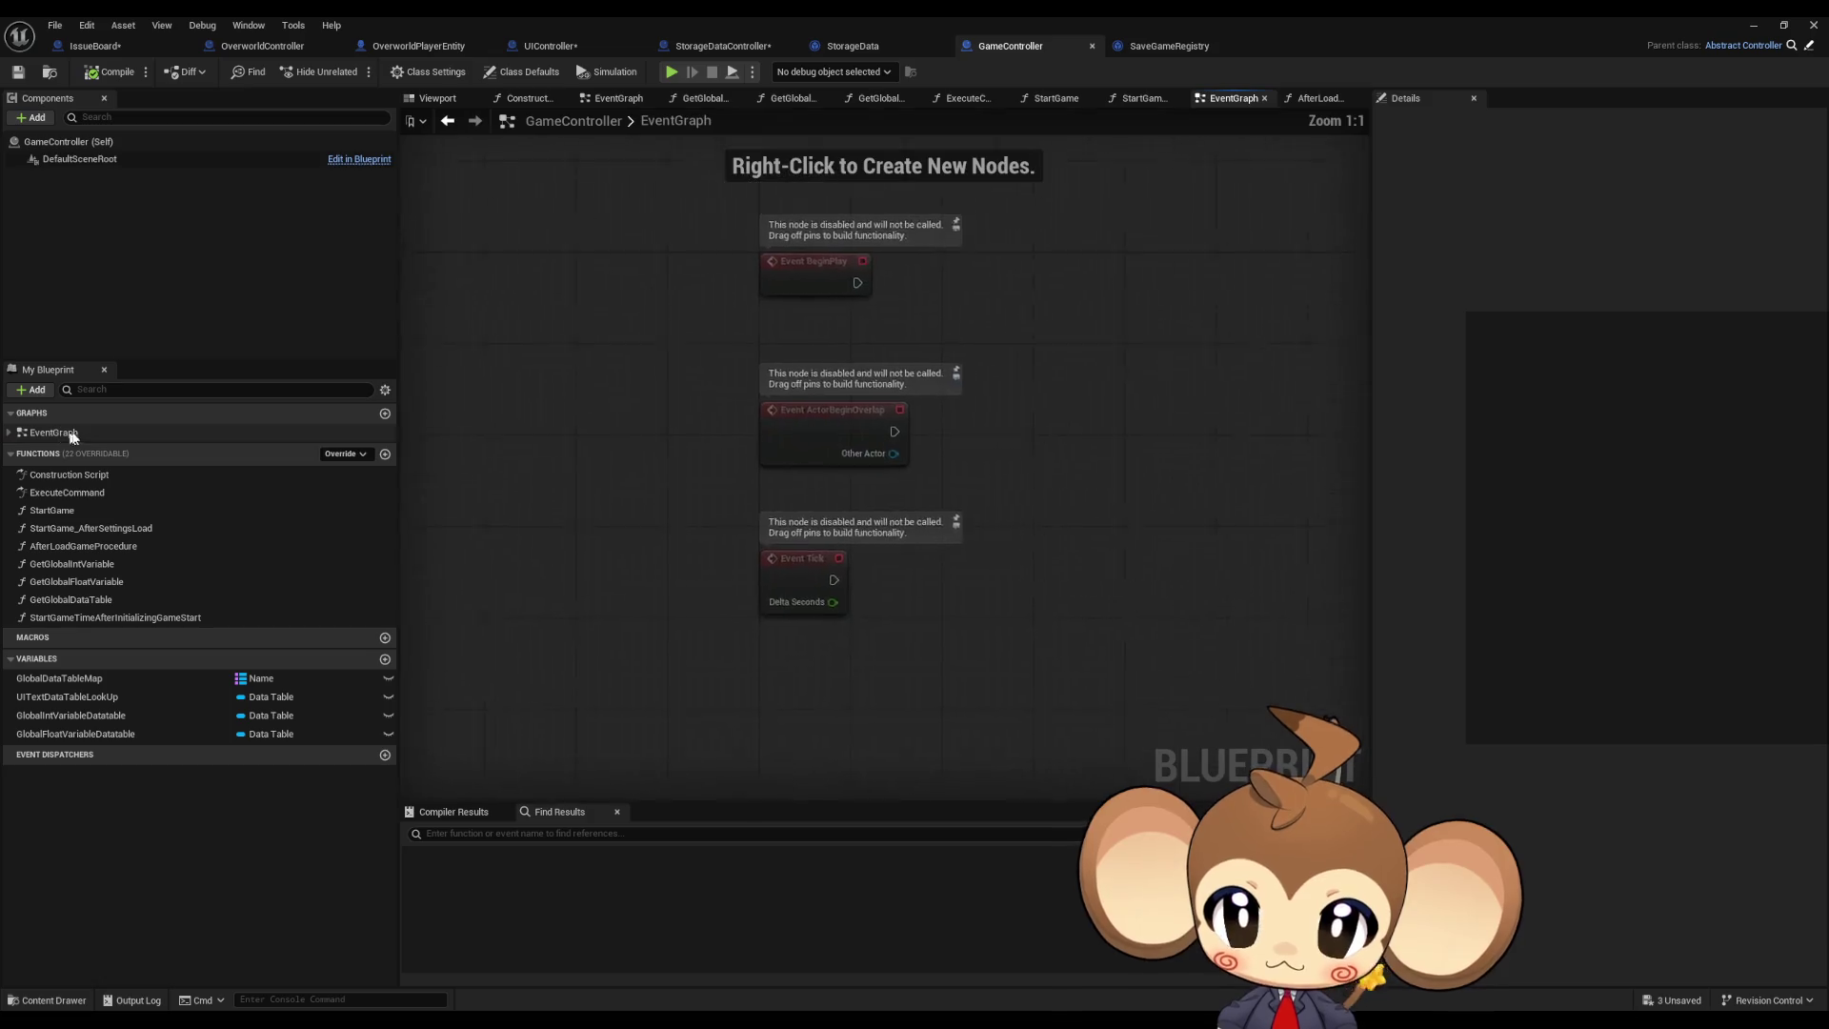
double_click(78, 514)
left_click(762, 357)
left_click(1229, 367)
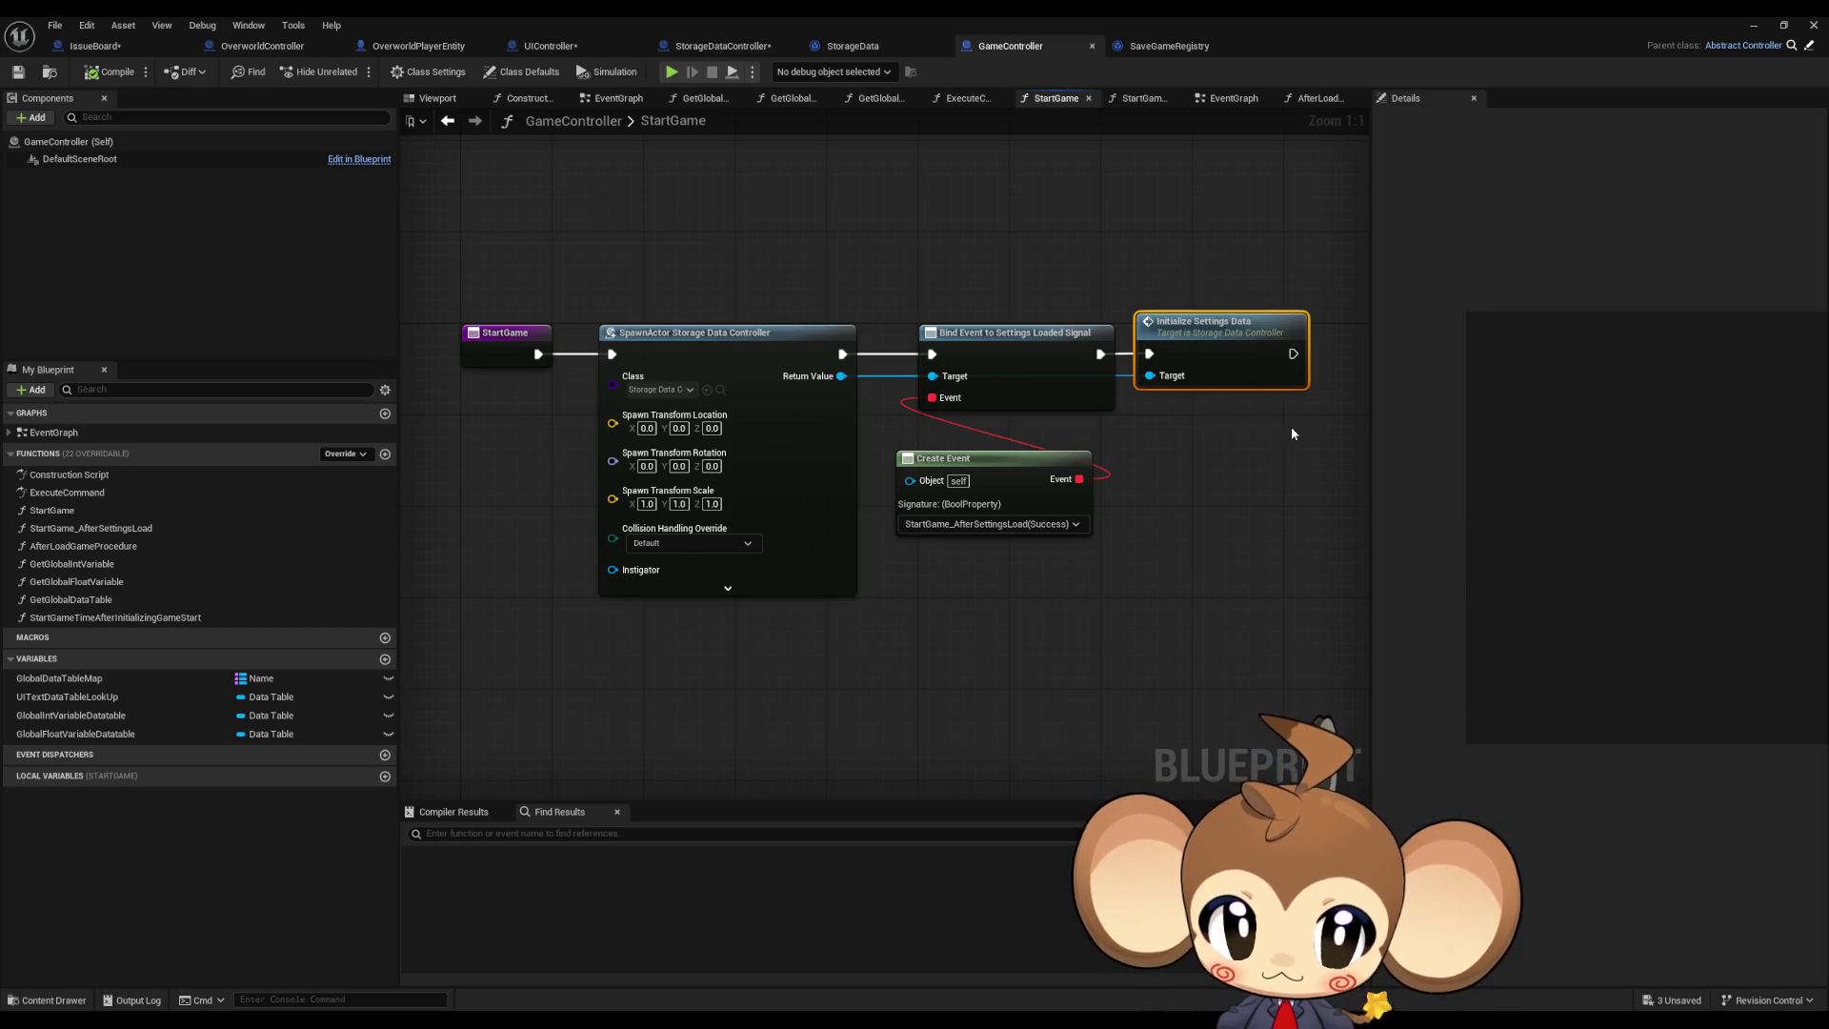
Step: Add an Initialize Storage Data Controller node from the spawned controller's Return Value
left_click_drag(1290, 426, 1155, 474)
left_click_drag(729, 412, 1081, 532)
type("ini")
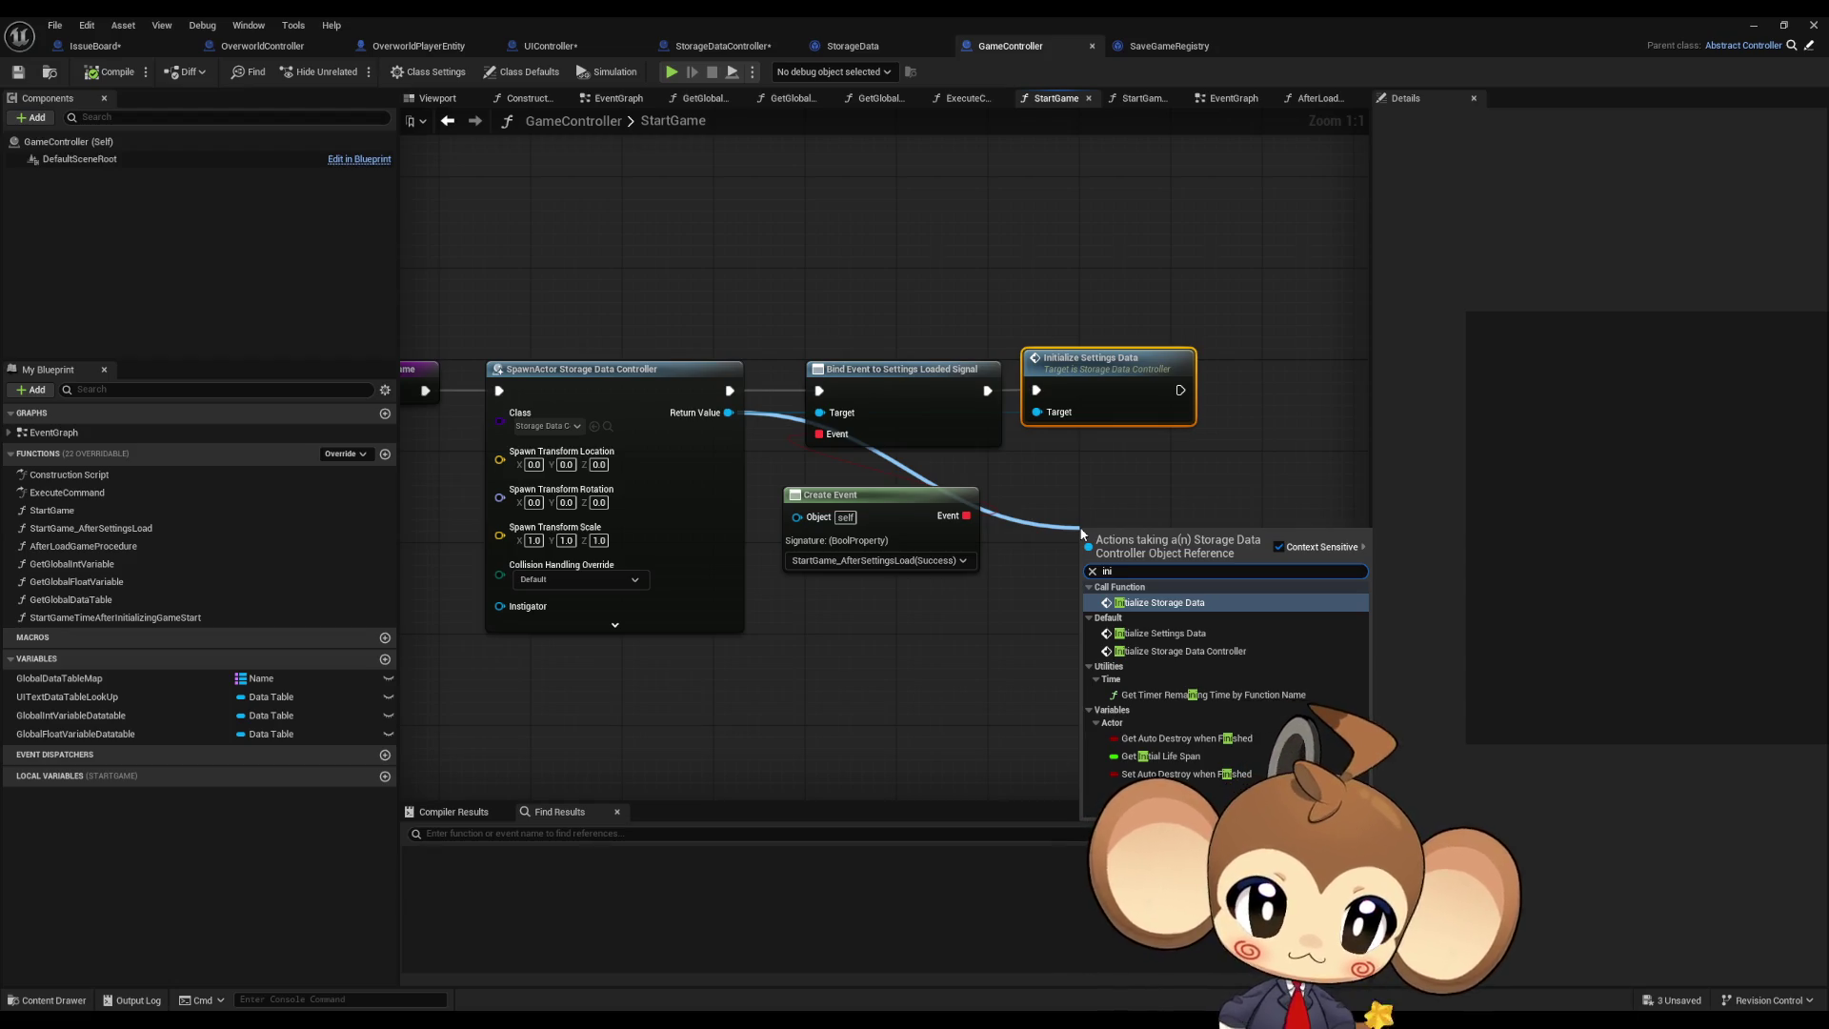
key("Down")
key("Down")
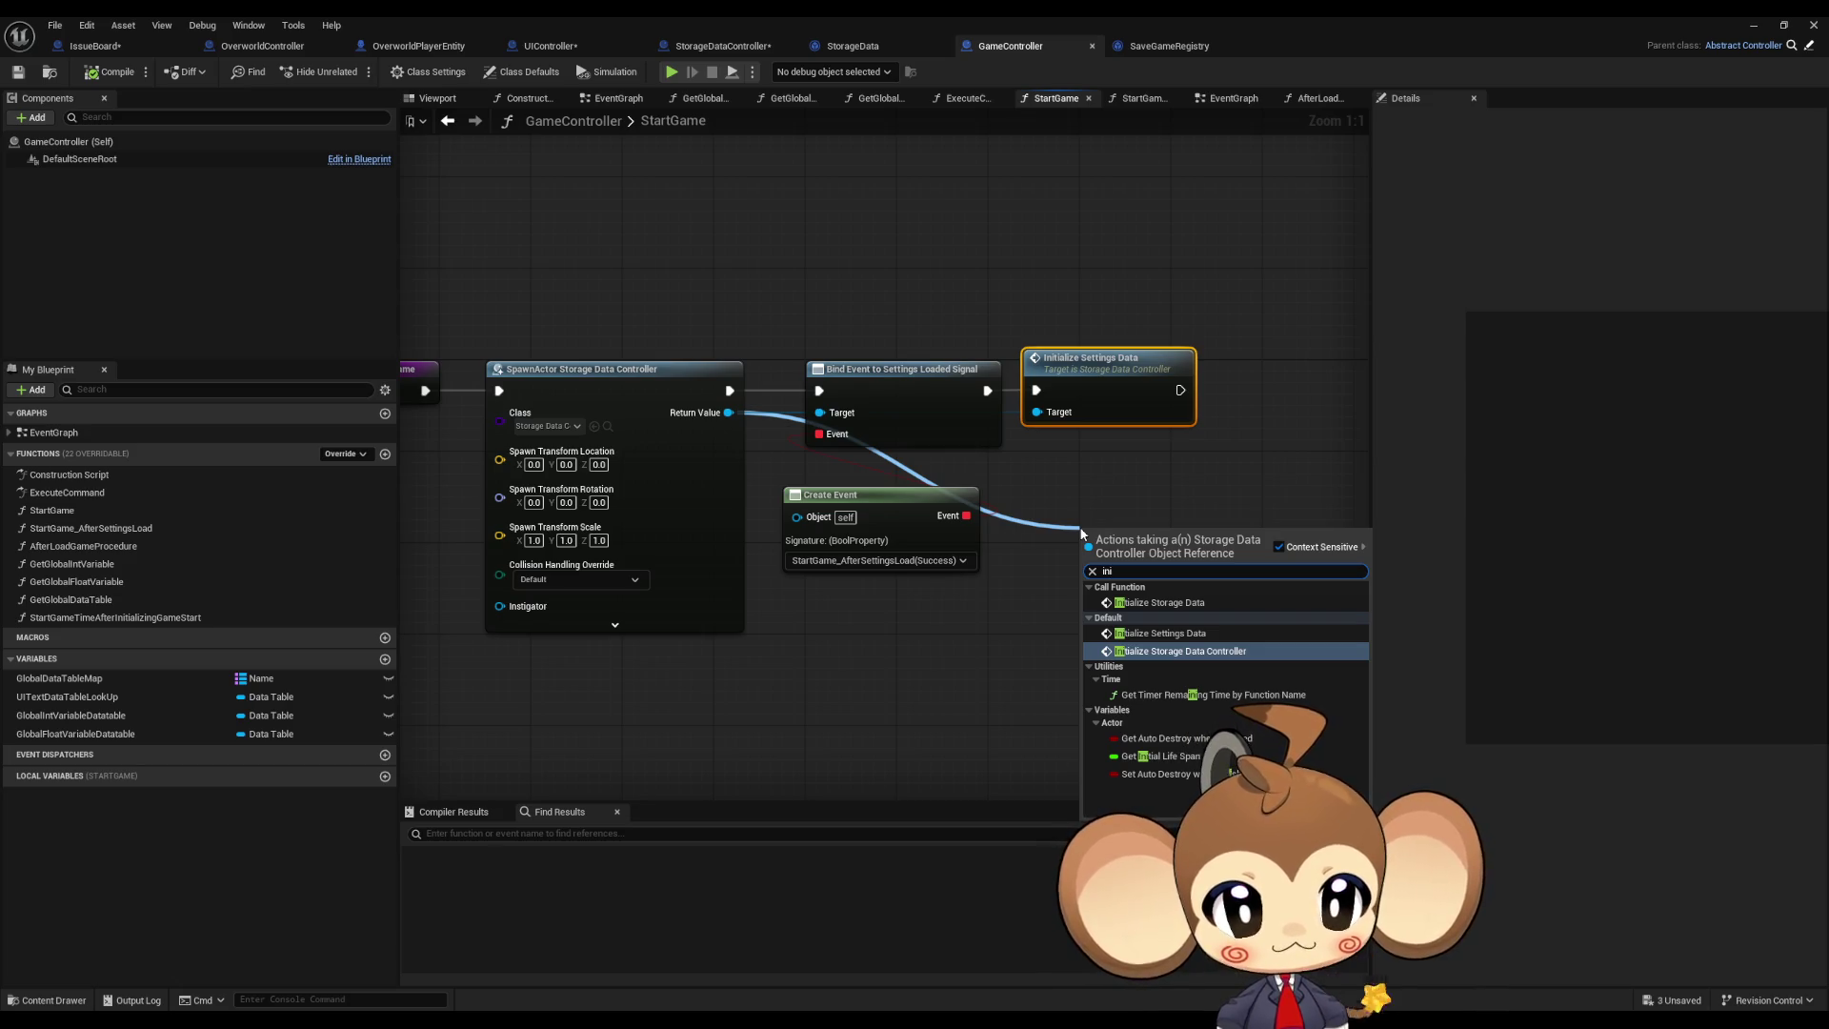
key("Return")
Step: Wire Initialize Storage Data Controller into the chain before Bind Event, then open that function
mouse_move(1125, 569)
left_mouse_down()
mouse_move(884, 331)
mouse_move(774, 296)
left_mouse_up()
mouse_move(1226, 526)
left_mouse_down()
mouse_move(917, 404)
mouse_move(1065, 404)
left_mouse_up()
left_click_drag(892, 309, 968, 391)
mouse_move(730, 390)
left_mouse_down()
mouse_move(739, 309)
mouse_move(831, 330)
mouse_move(846, 378)
left_mouse_up()
left_click(919, 263)
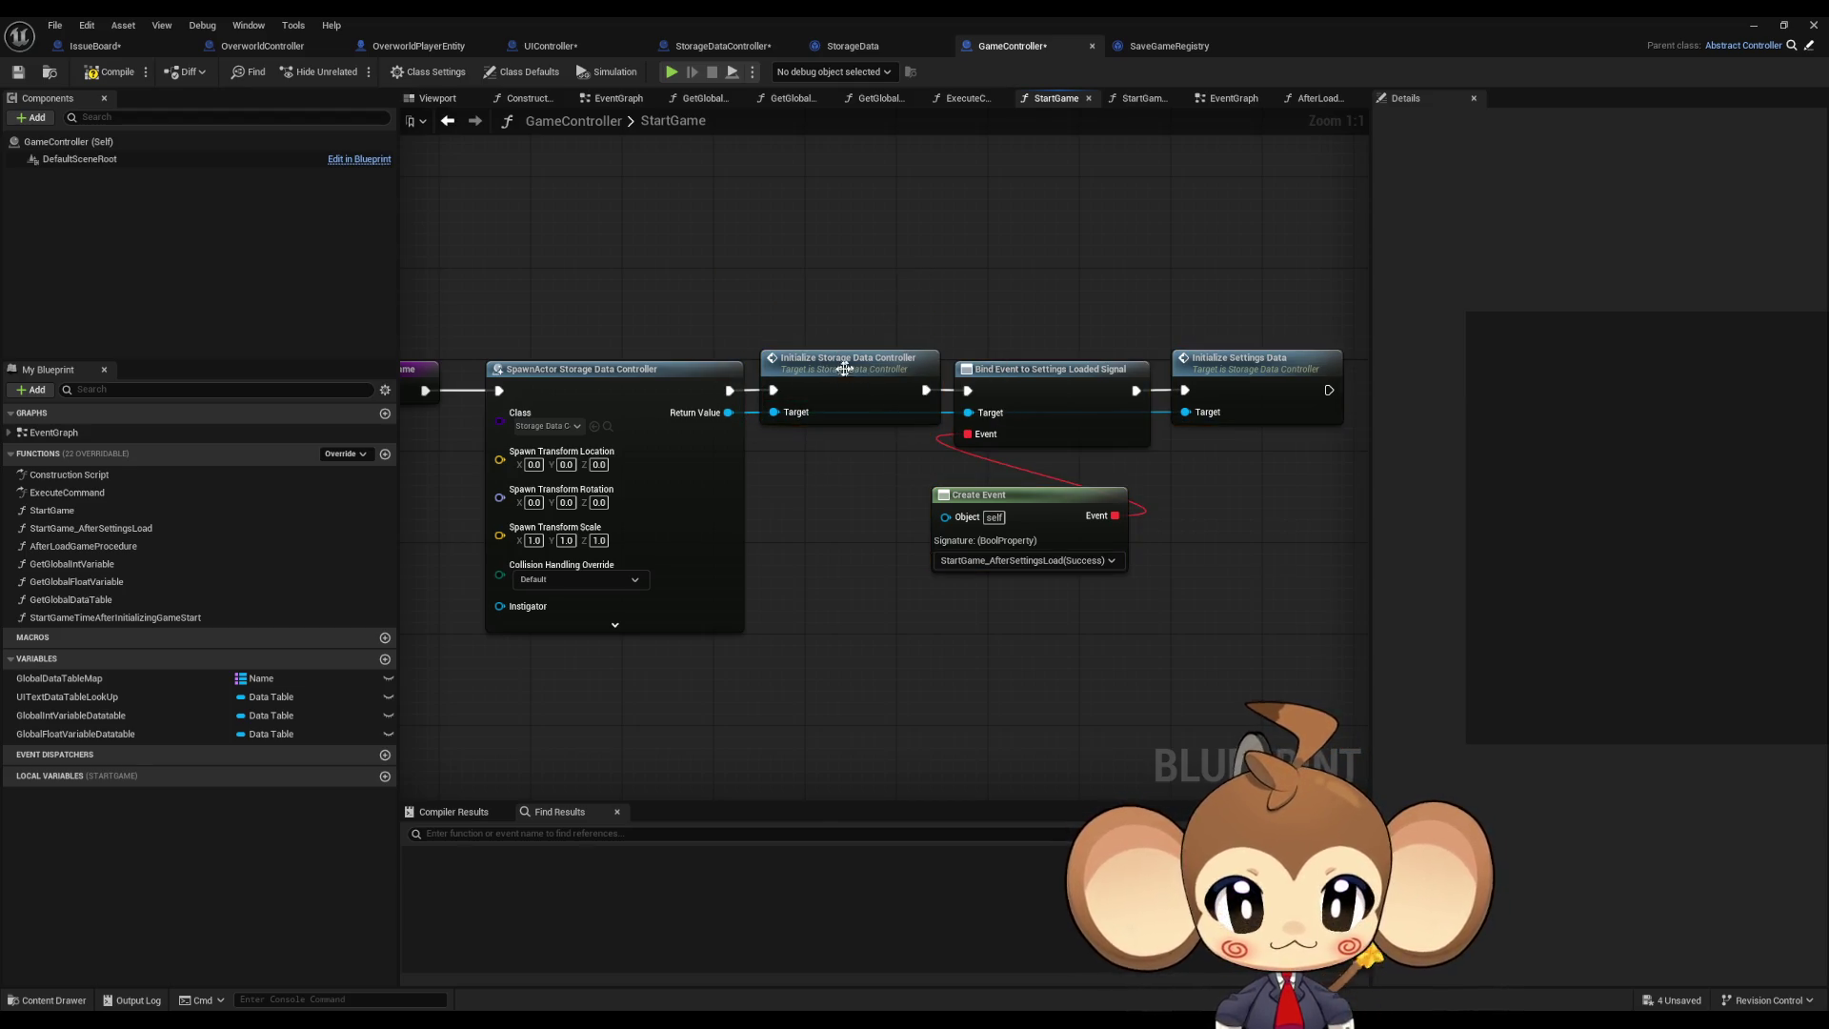
double_click(844, 369)
left_click(809, 400)
scroll(733, 484, "up", 1)
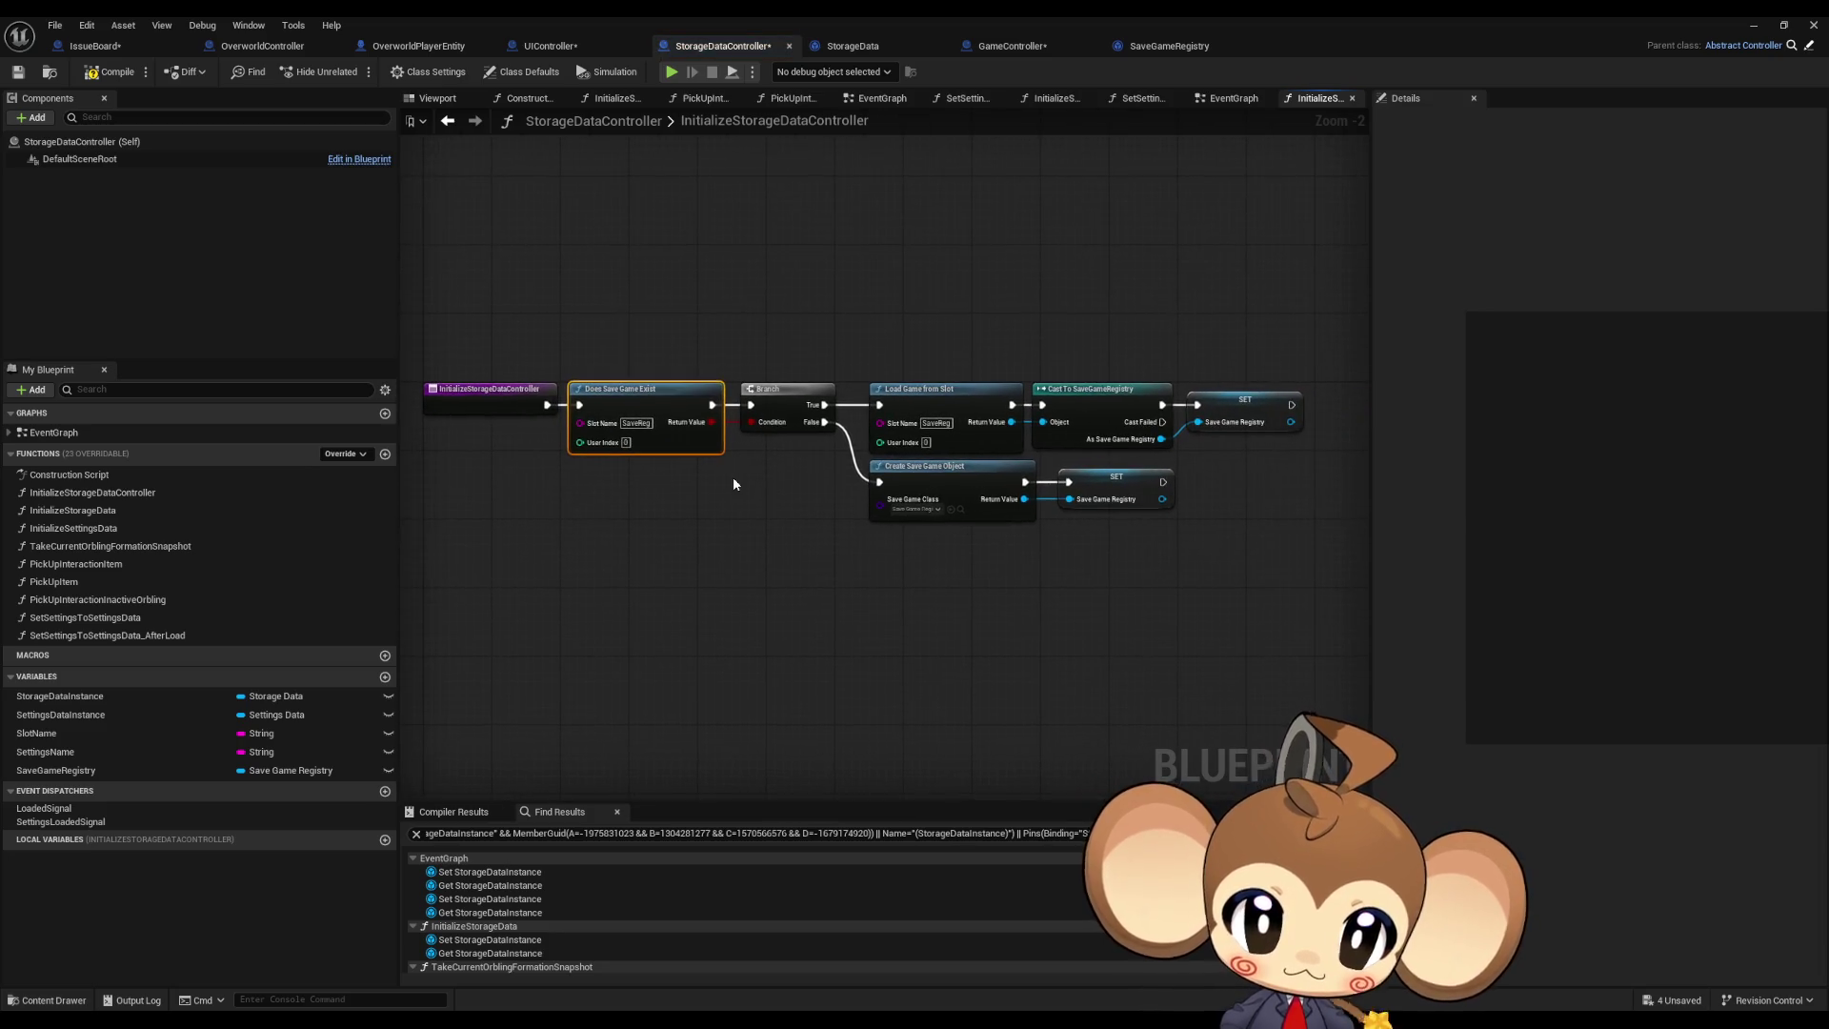
Step: Review InitializeStorageDataController and InitializeSettingsData, then jump from Load Settings Data to its LoadSettingsData event
left_click_drag(796, 269, 1254, 557)
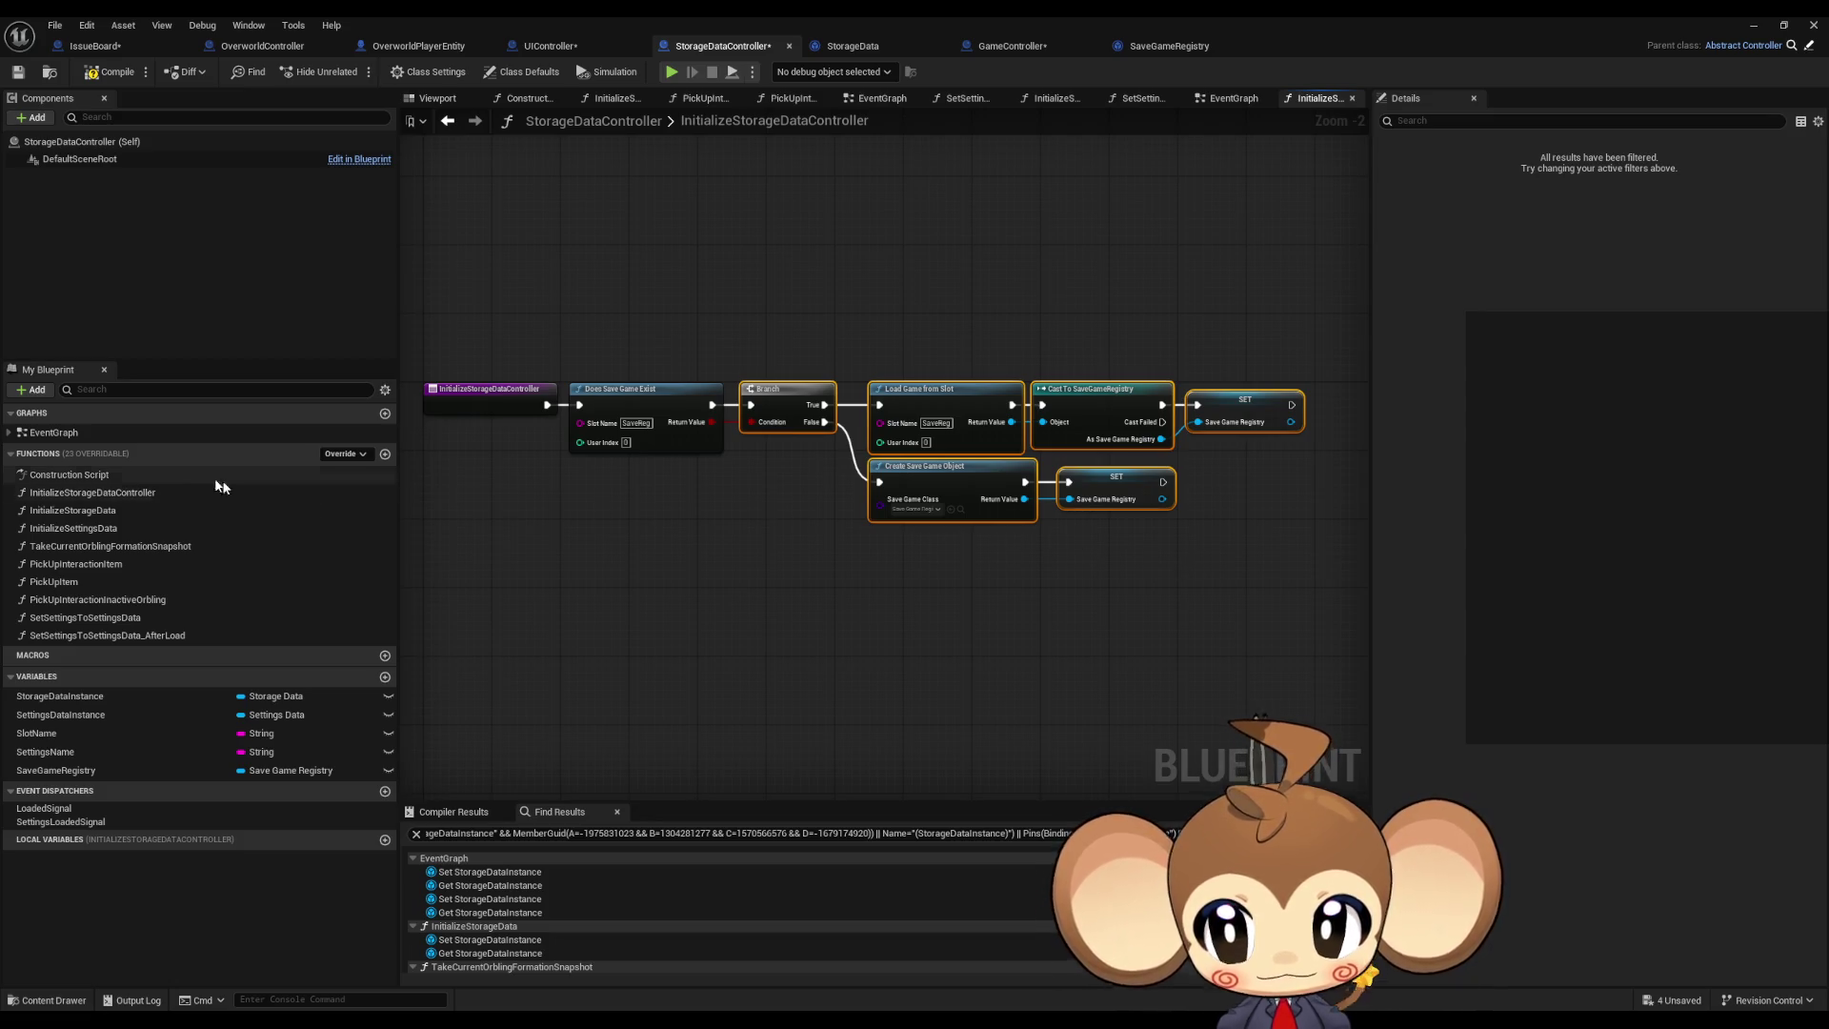
left_click(112, 493)
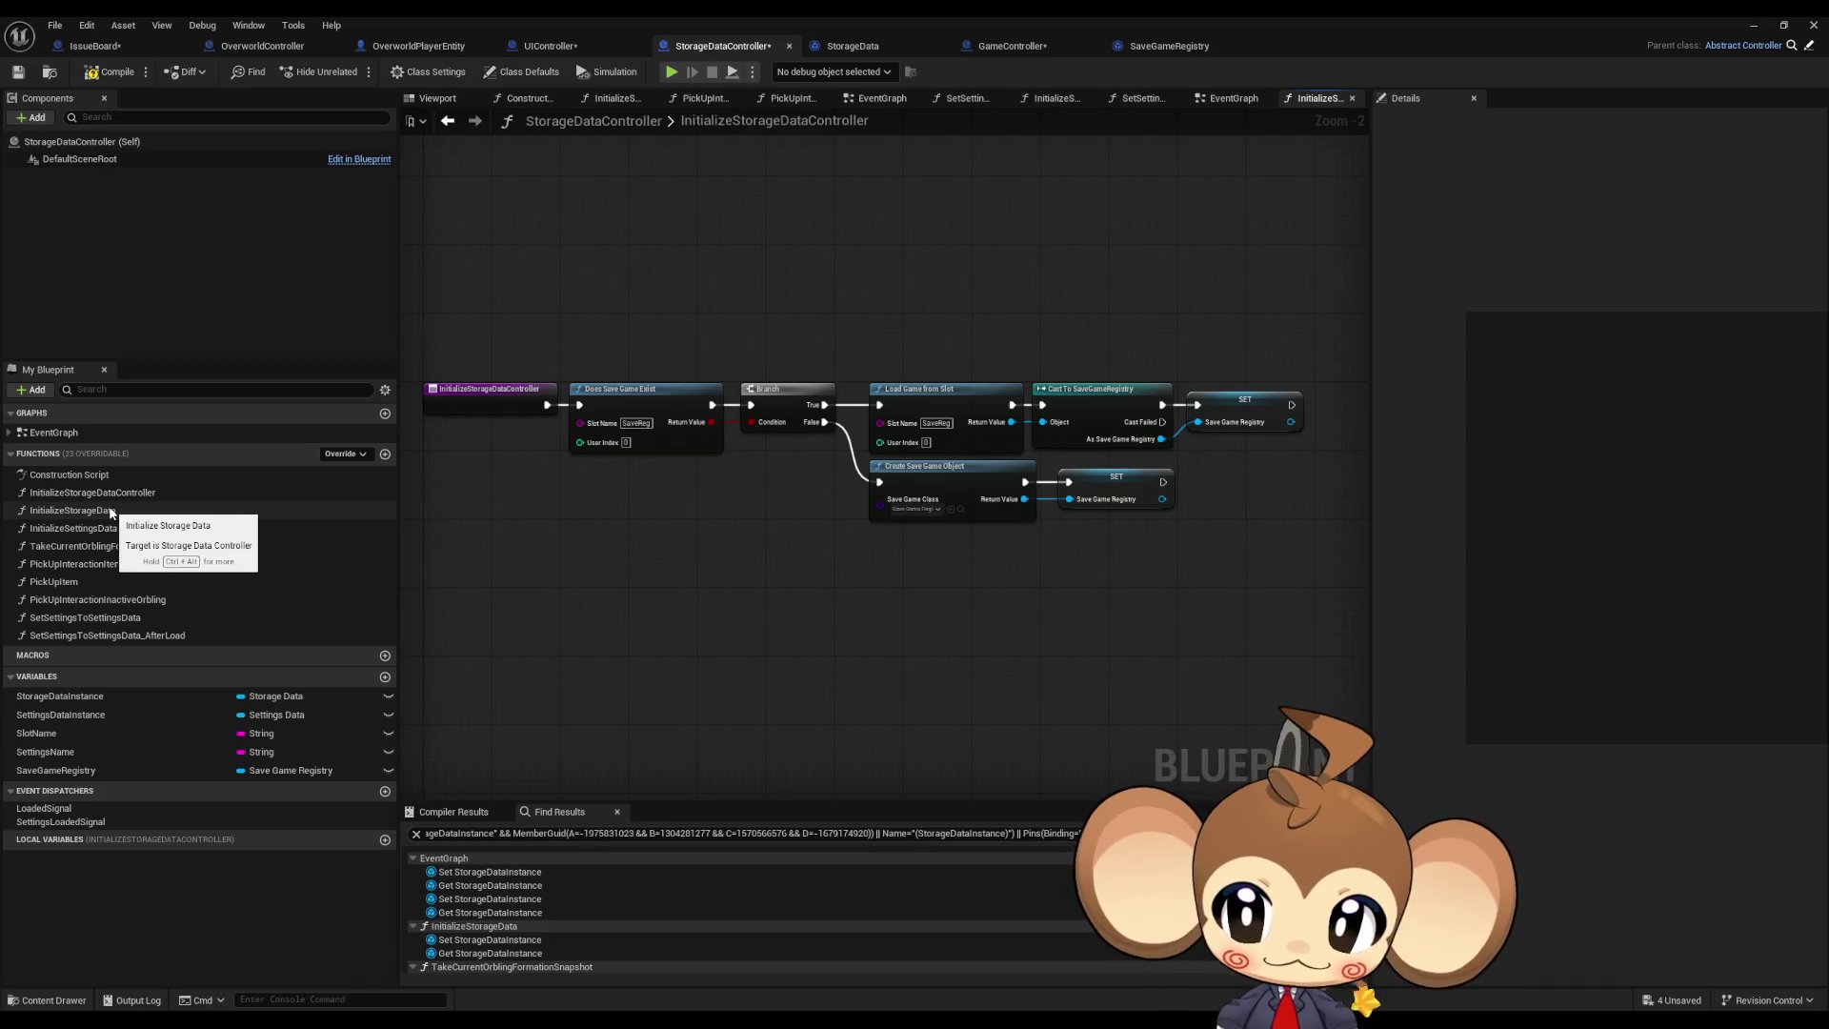
double_click(111, 529)
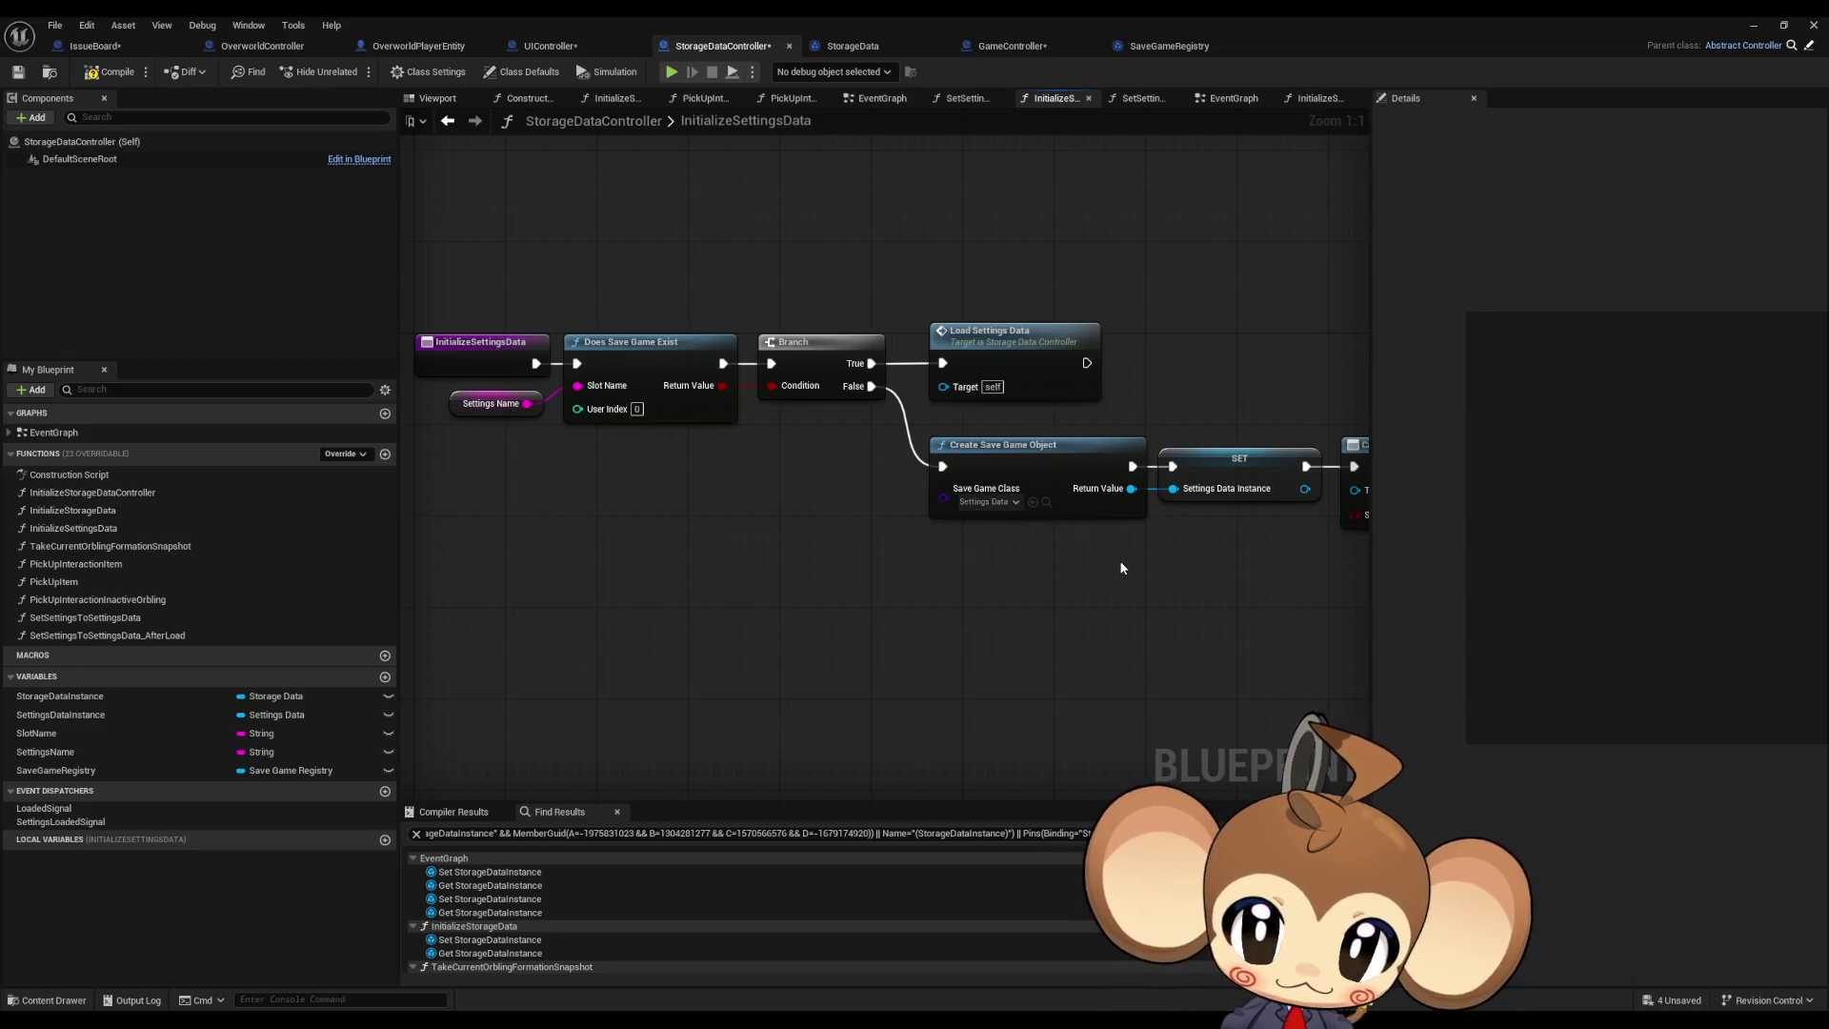
left_click(457, 404)
left_click_drag(1036, 556, 635, 498)
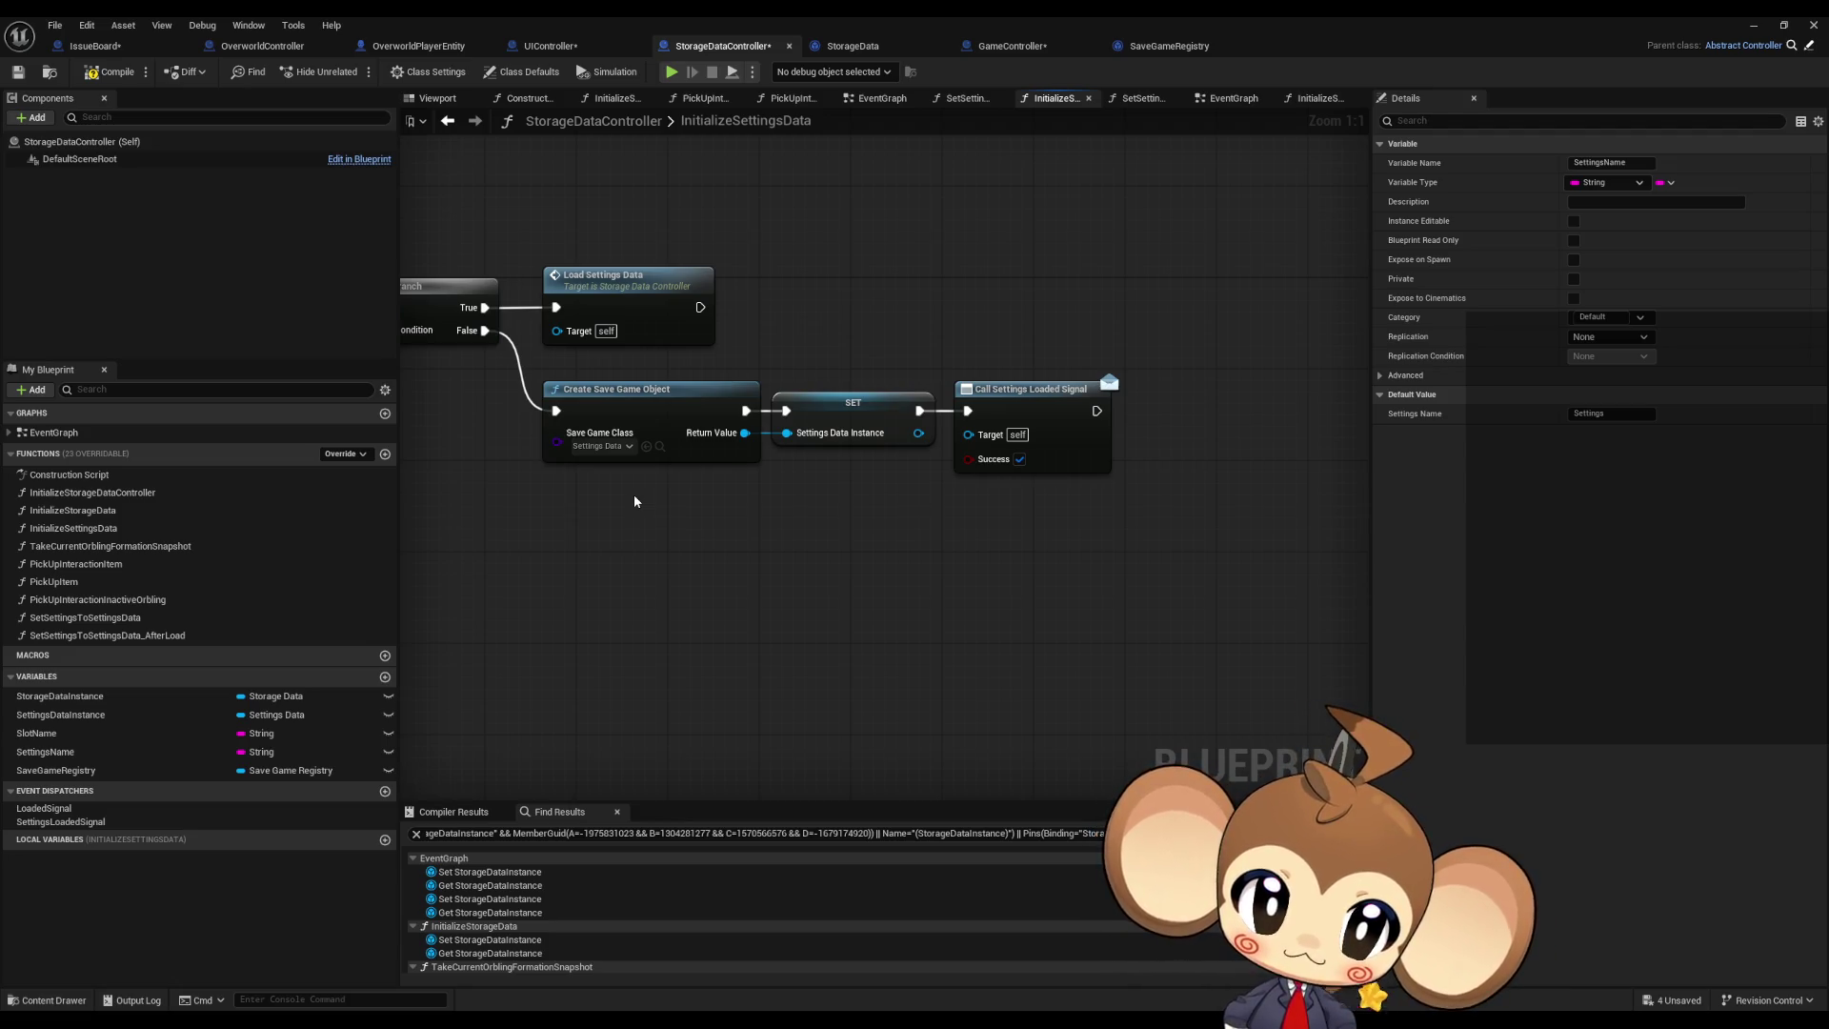
mouse_move(634, 501)
left_mouse_down()
mouse_move(678, 486)
mouse_move(823, 502)
mouse_move(851, 410)
left_mouse_up()
left_click_drag(635, 476, 755, 493)
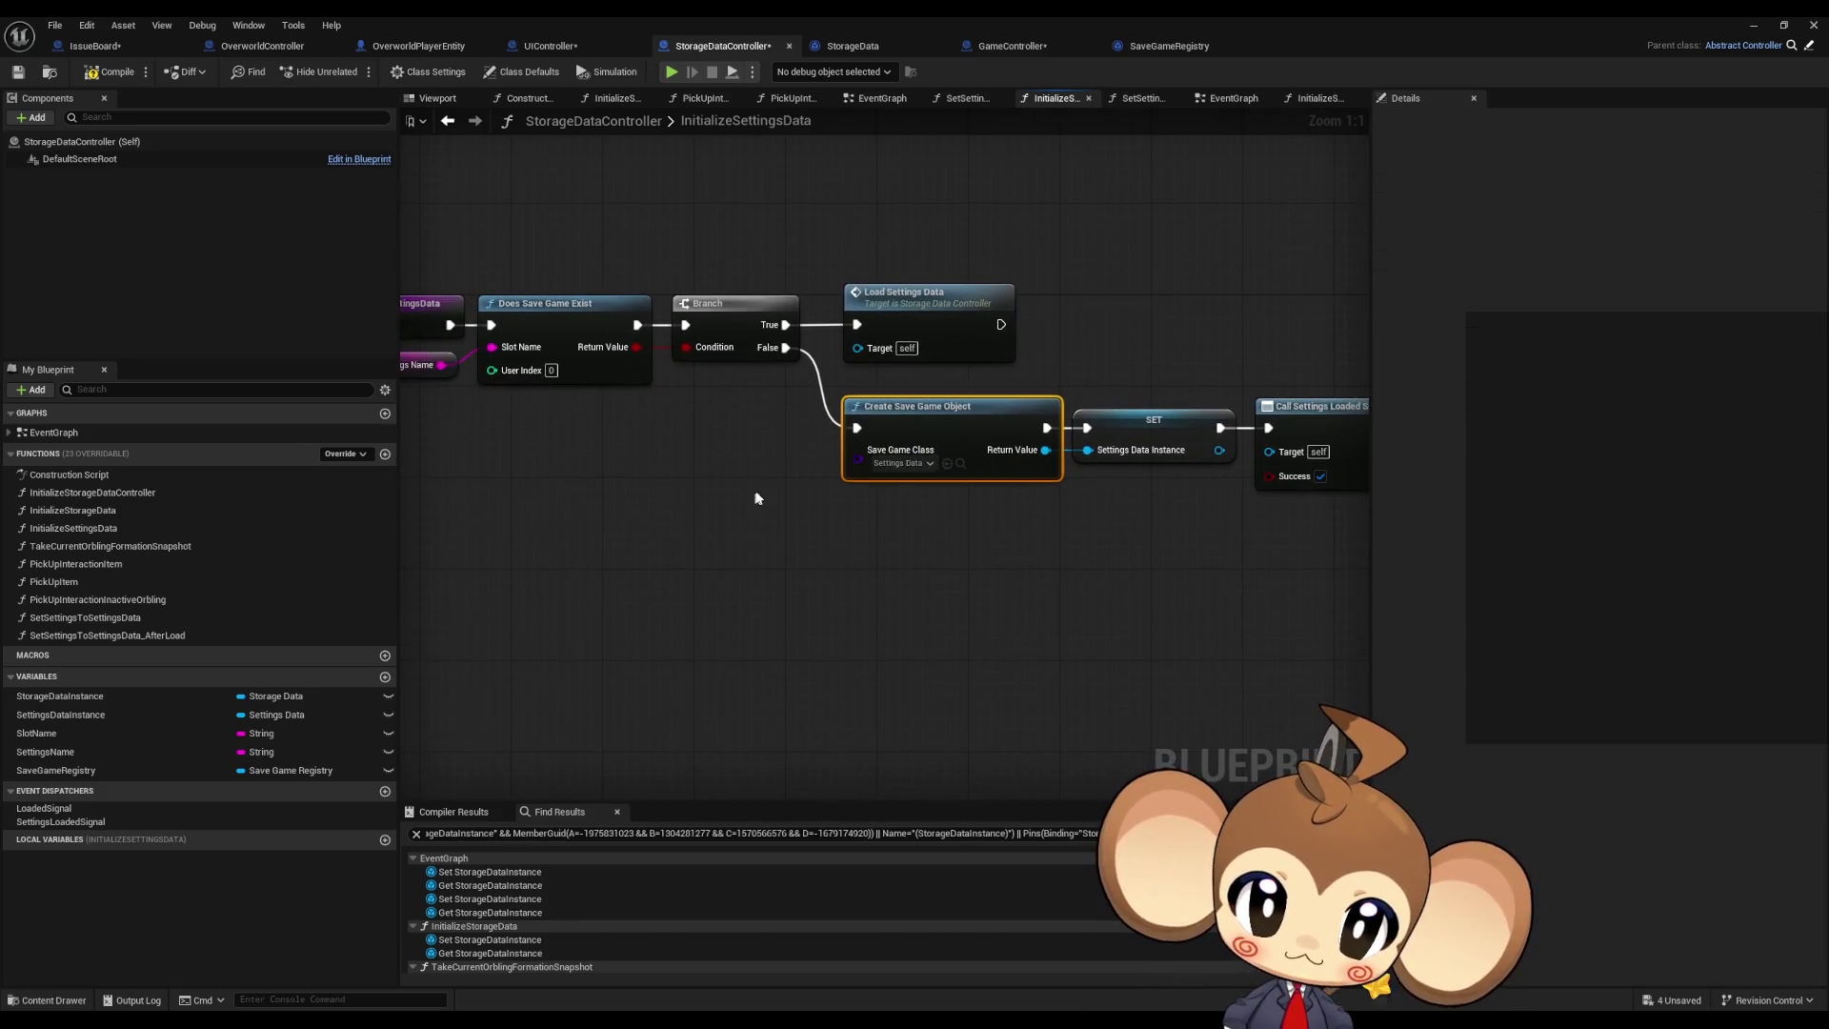
left_click(972, 305)
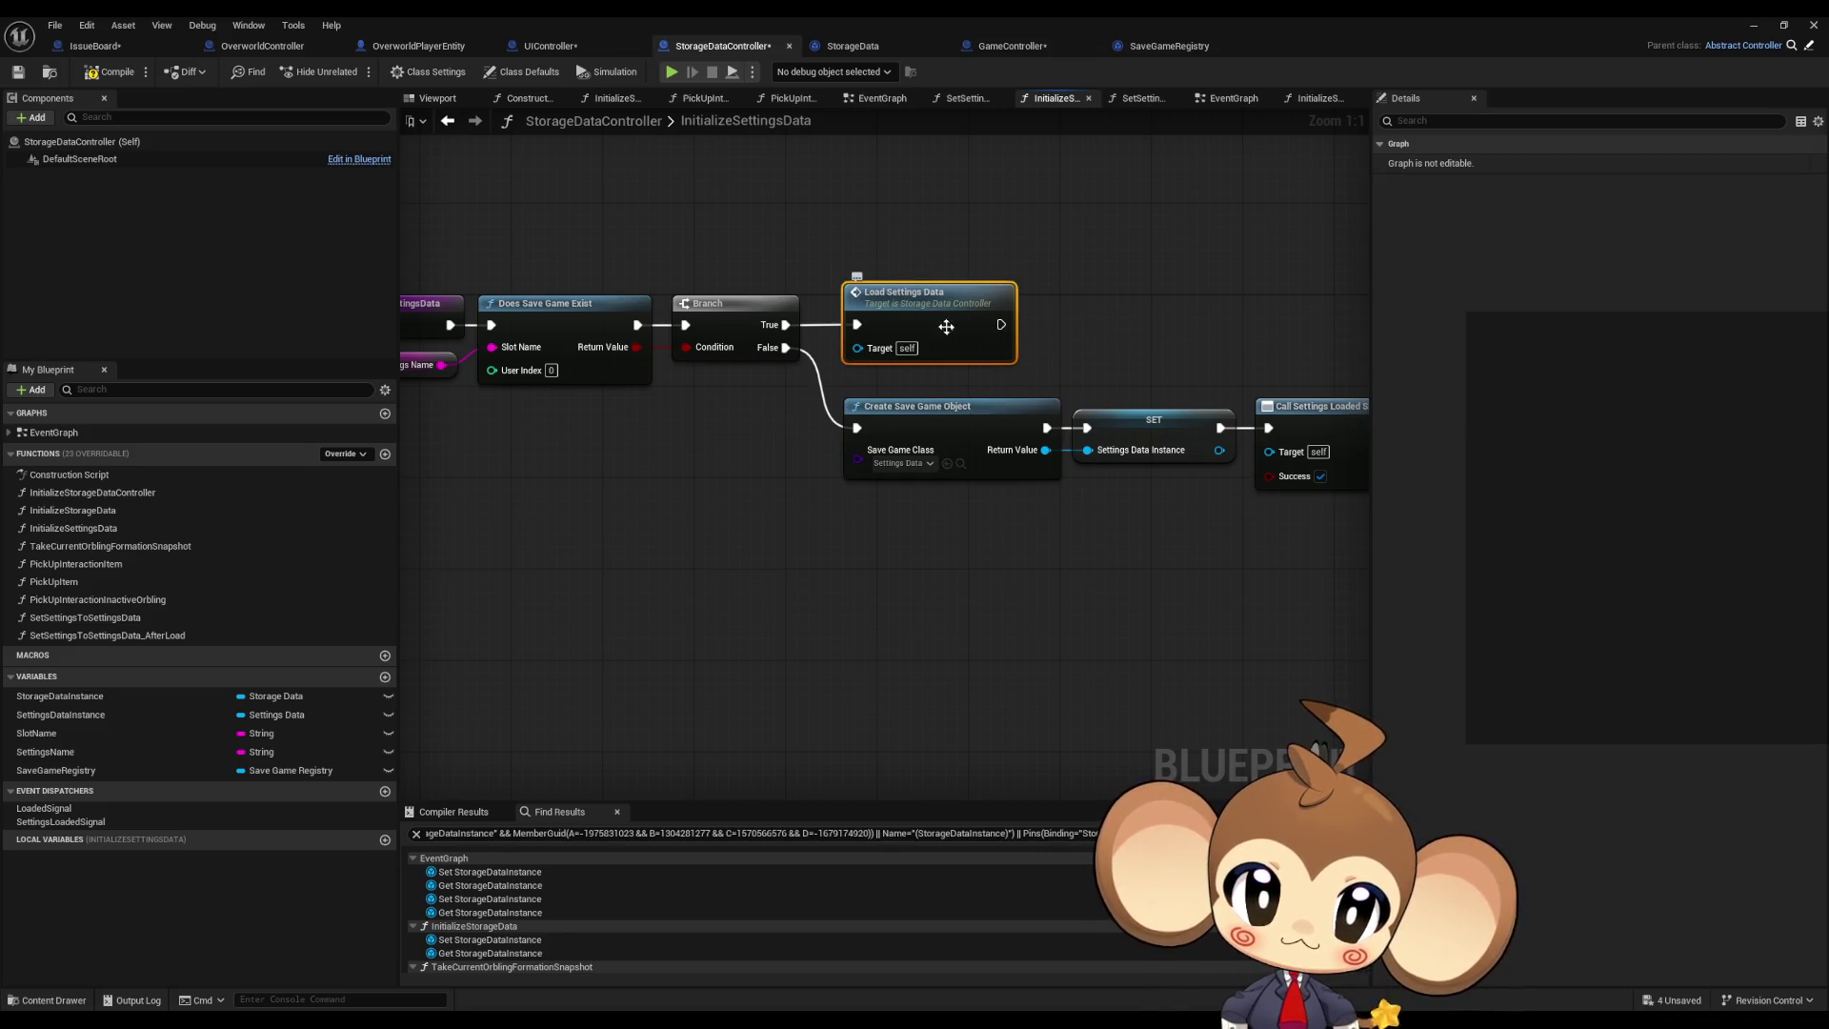
left_click_drag(934, 308, 1088, 331)
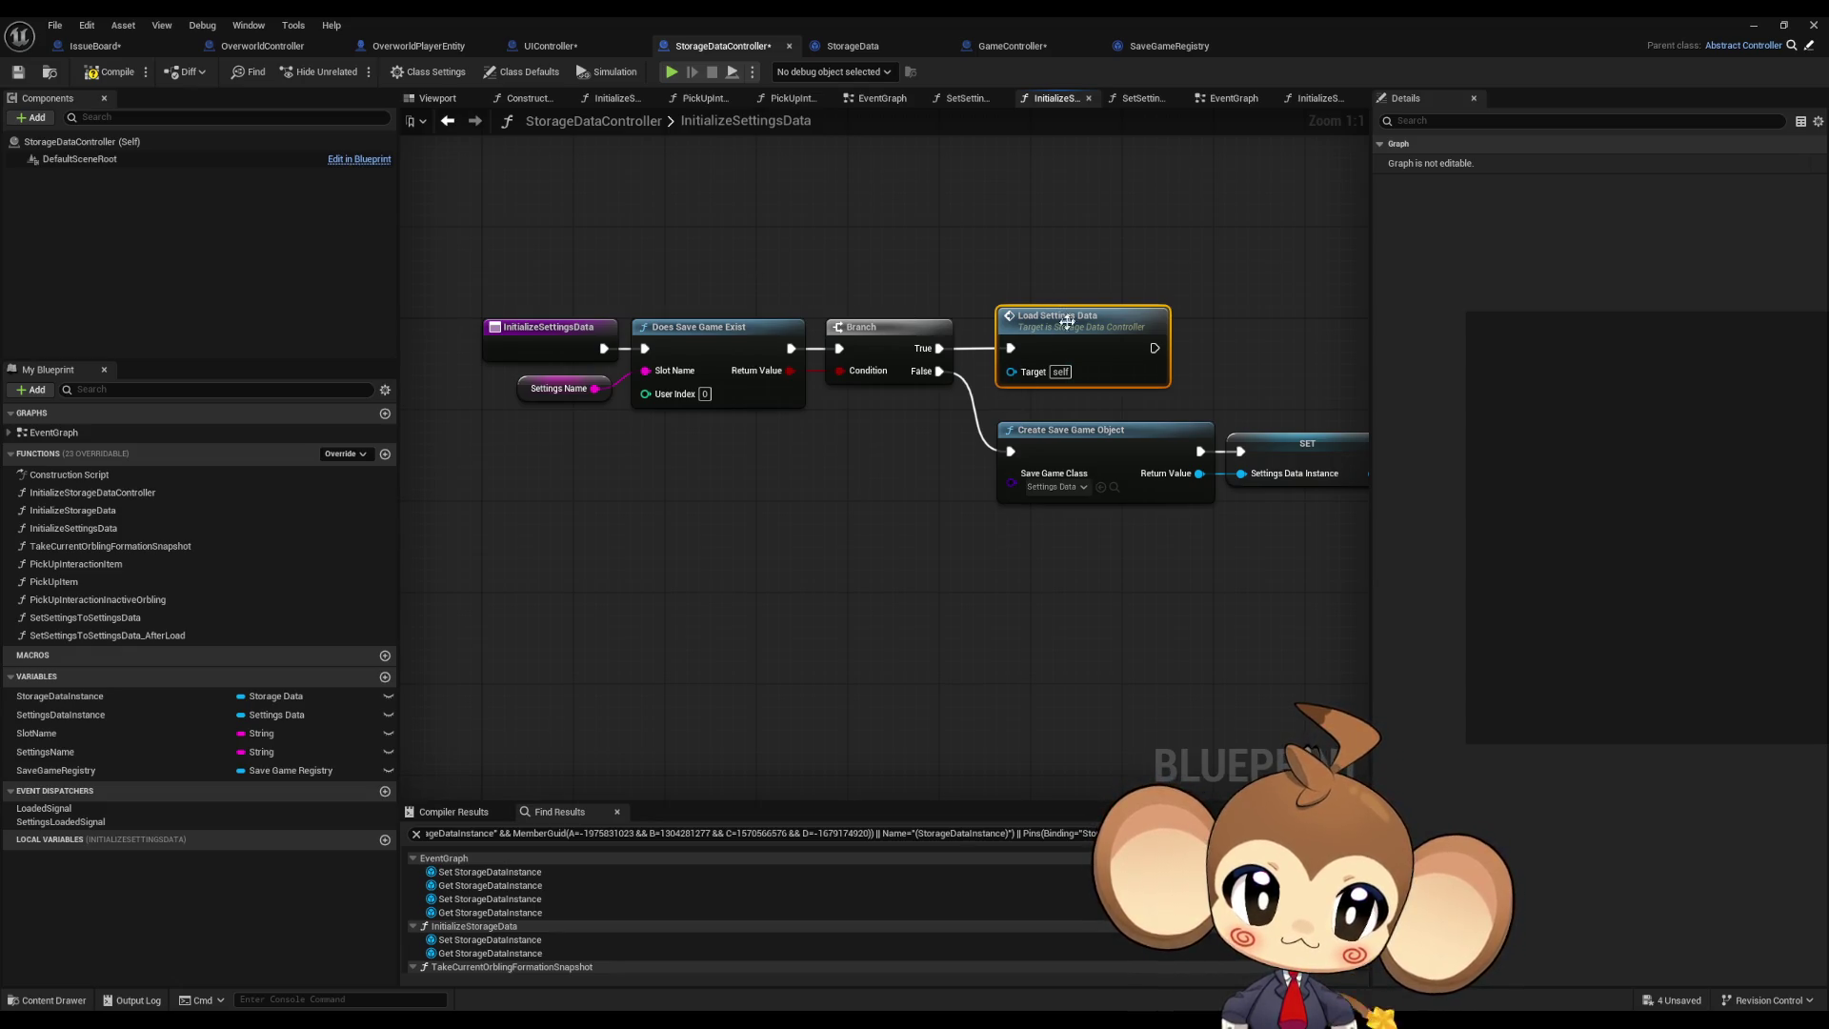
double_click(1062, 320)
scroll(829, 426, "down", 3)
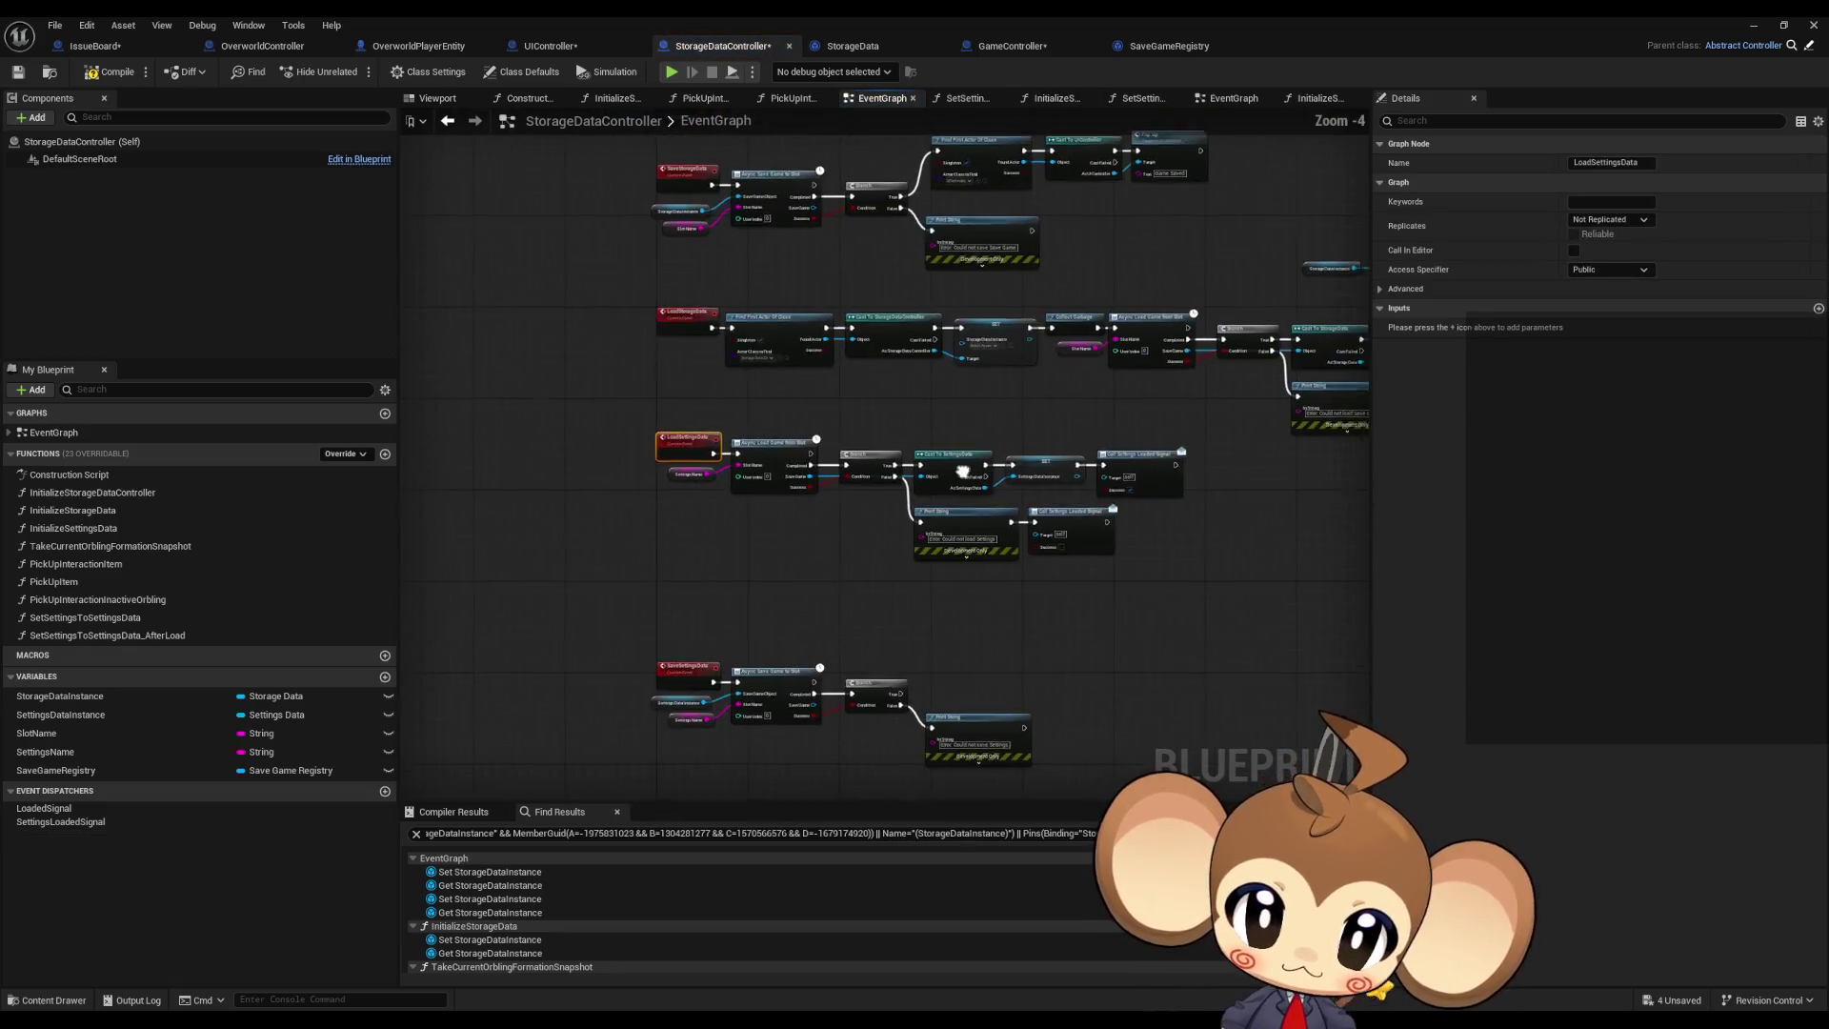
Step: Inspect LoadSettingsData's async load, go back to InitializeSettingsData, then view the StorageData blueprint
left_click(996, 477)
left_click_drag(601, 359, 672, 529)
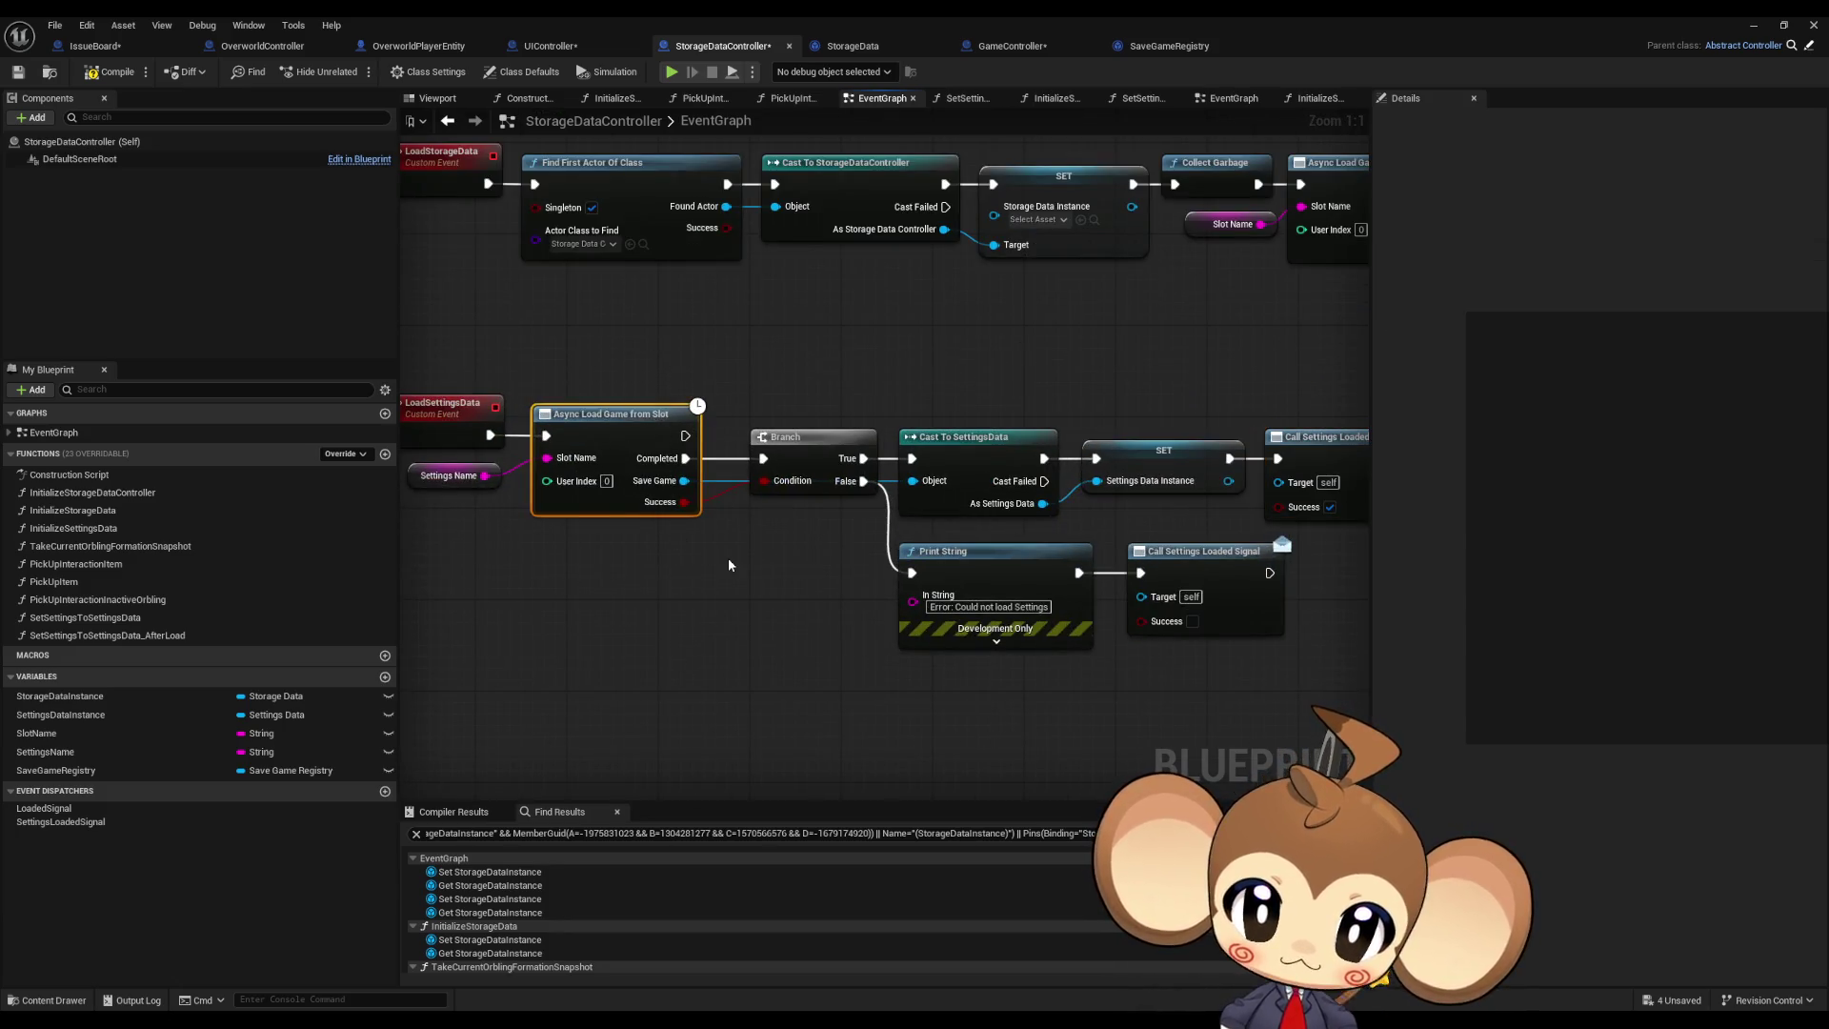
left_click(448, 121)
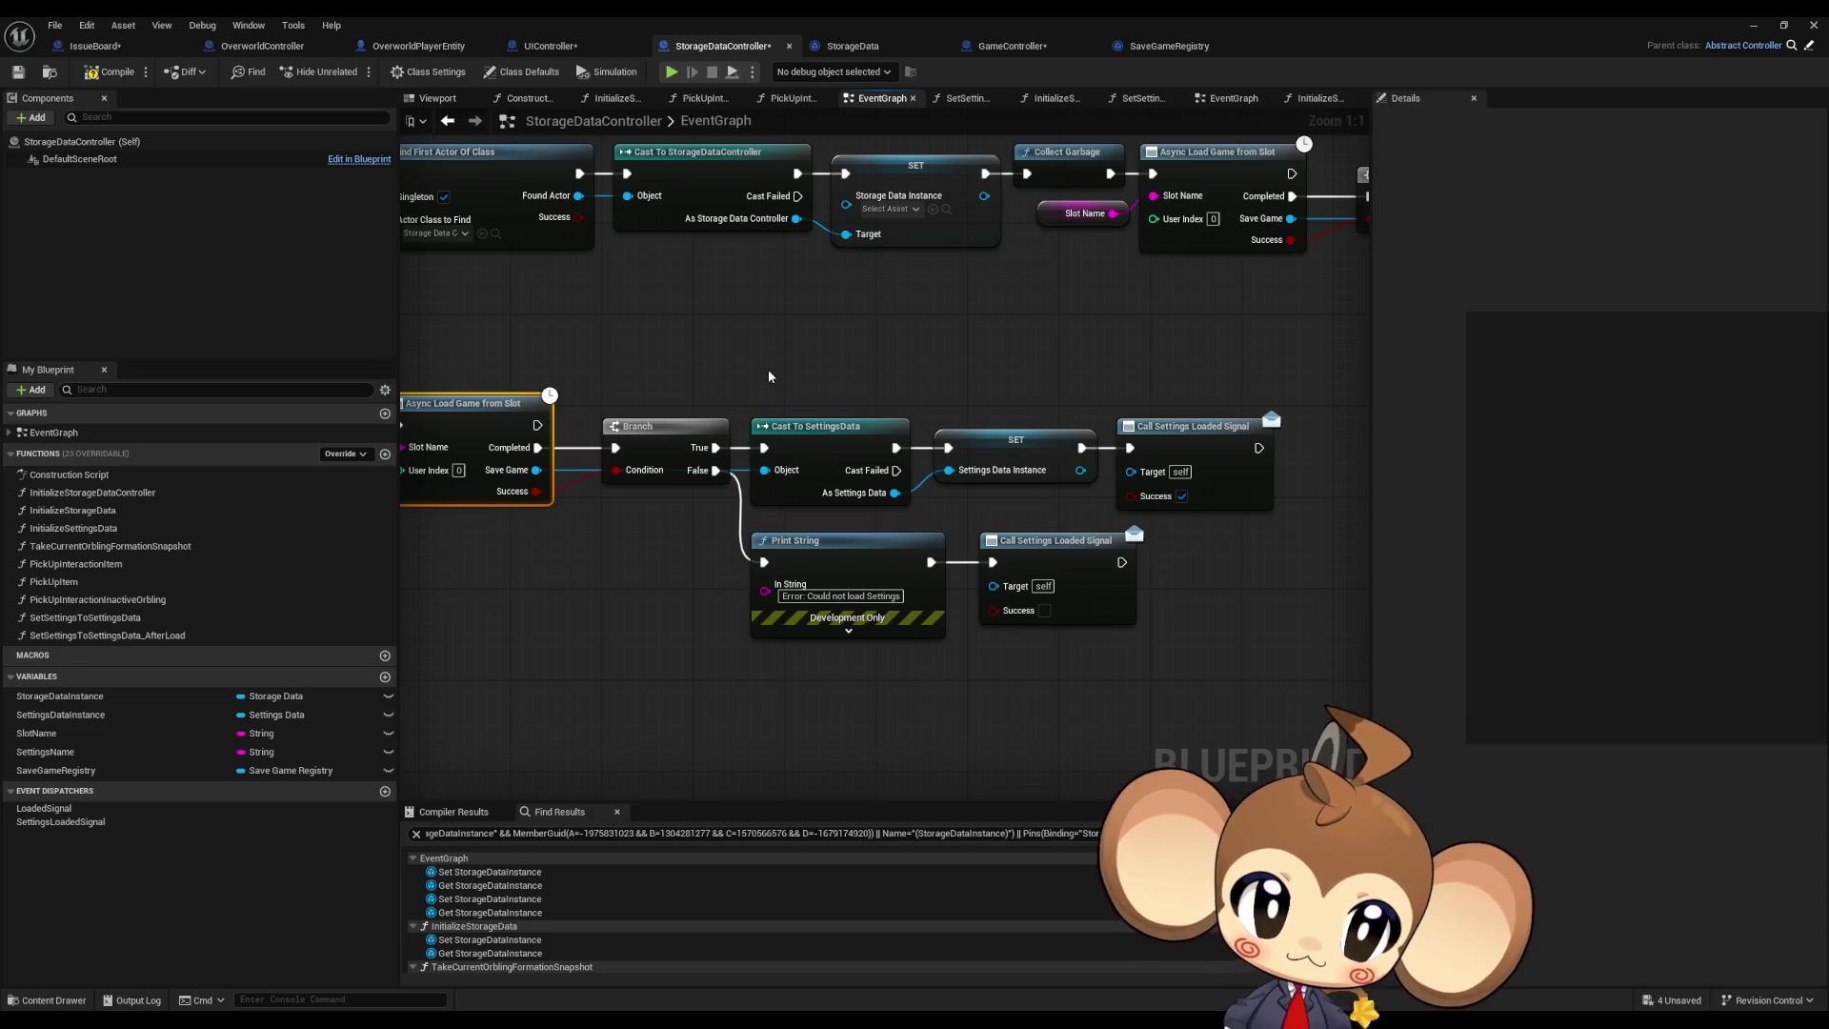
left_click(448, 121)
scroll(763, 569, "down", 3)
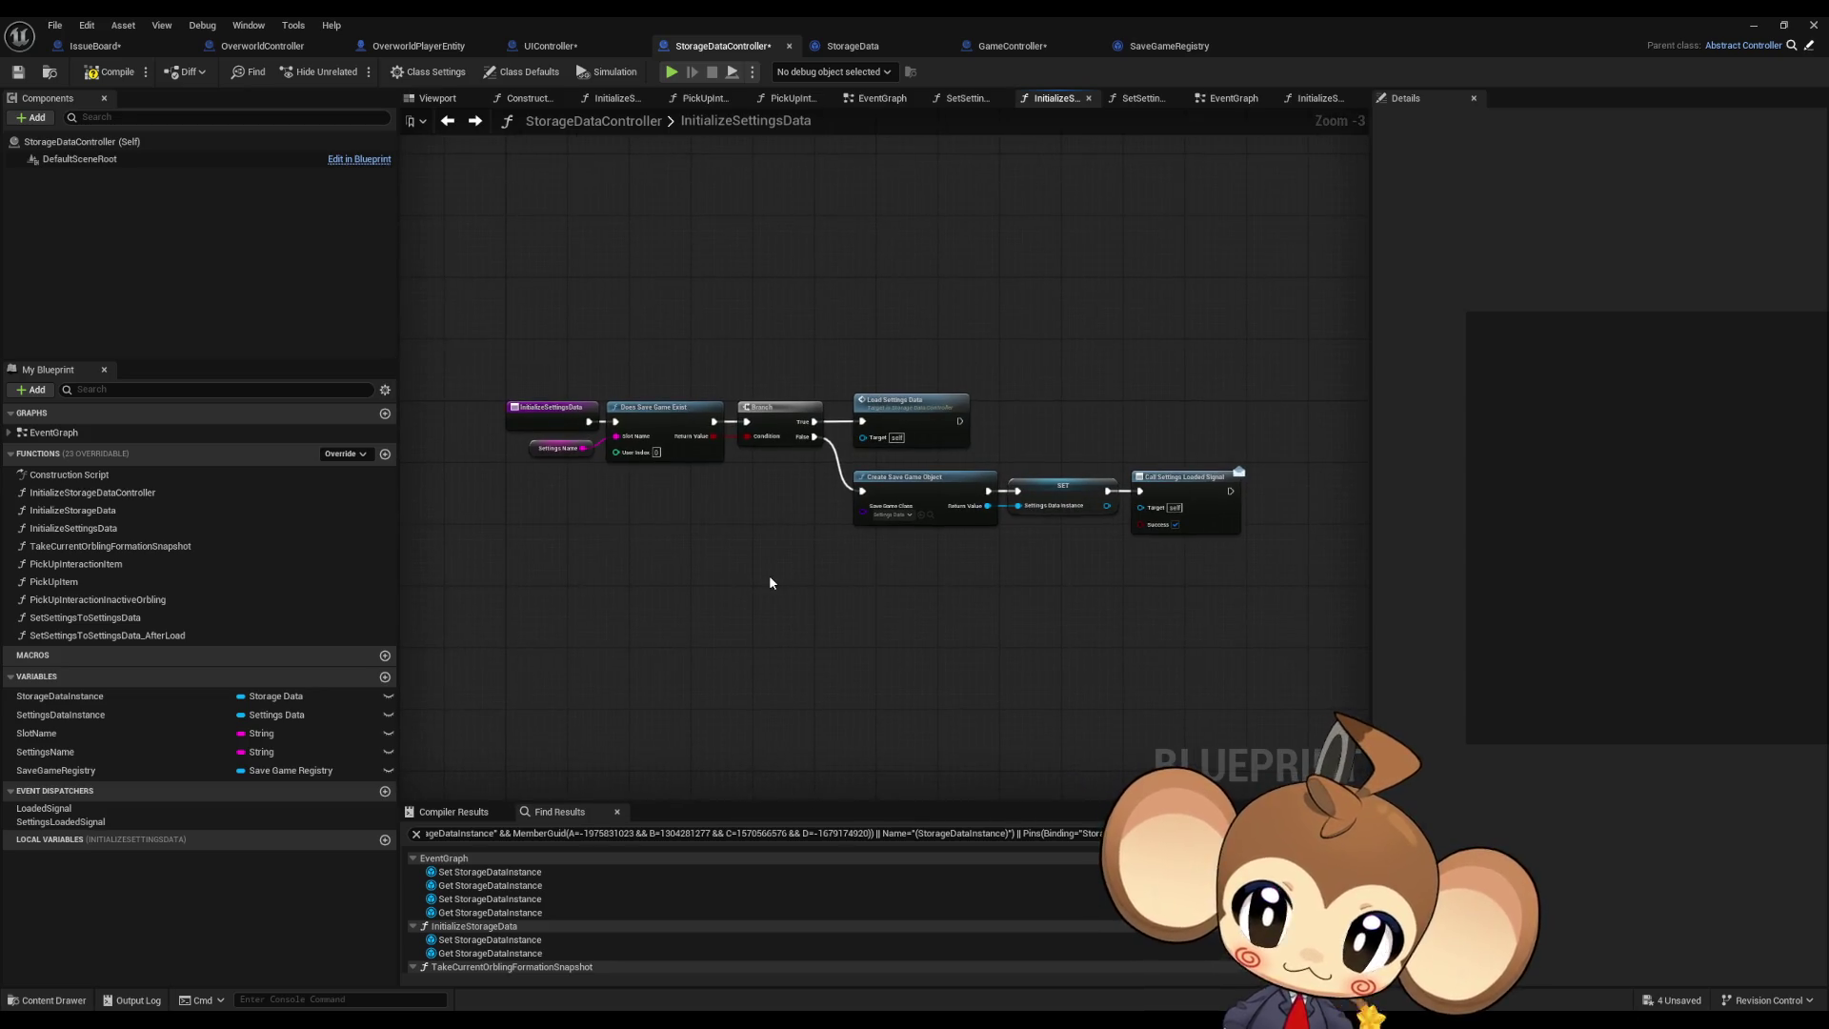
left_click_drag(769, 575, 817, 570)
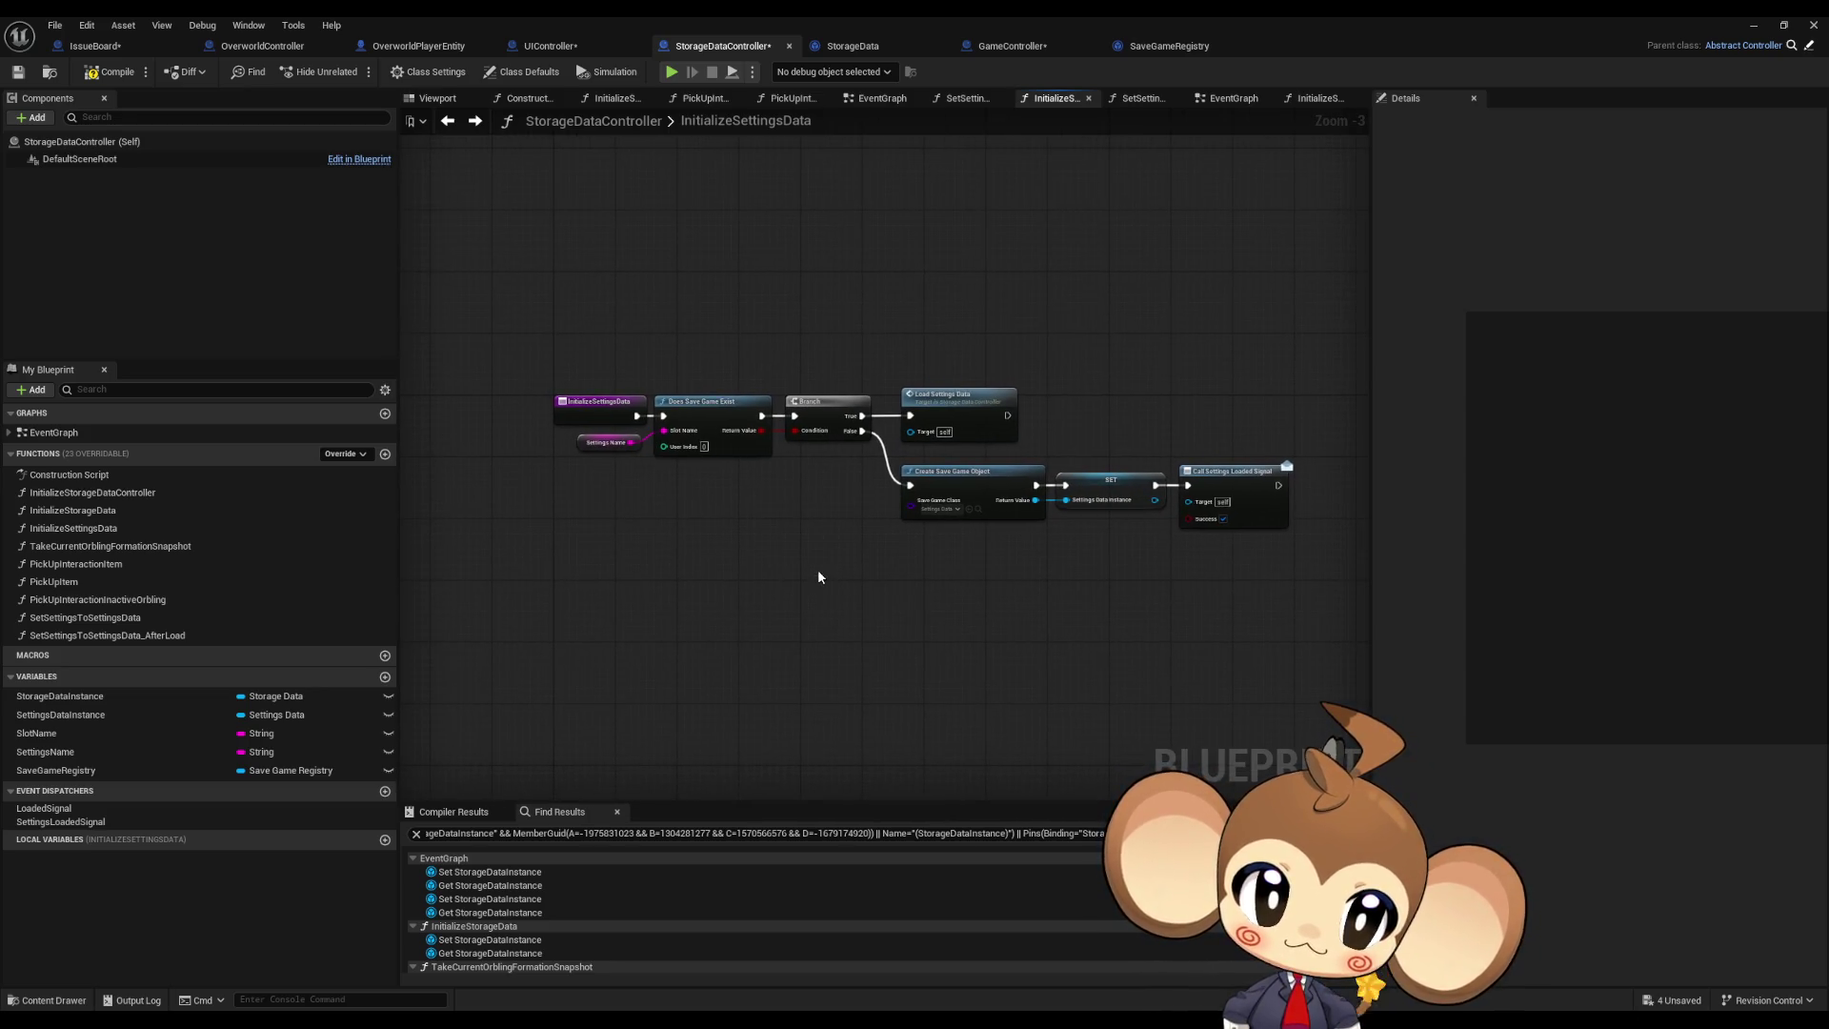
scroll(1136, 562, "up", 3)
left_click(1225, 491)
left_click_drag(1313, 572, 1228, 572)
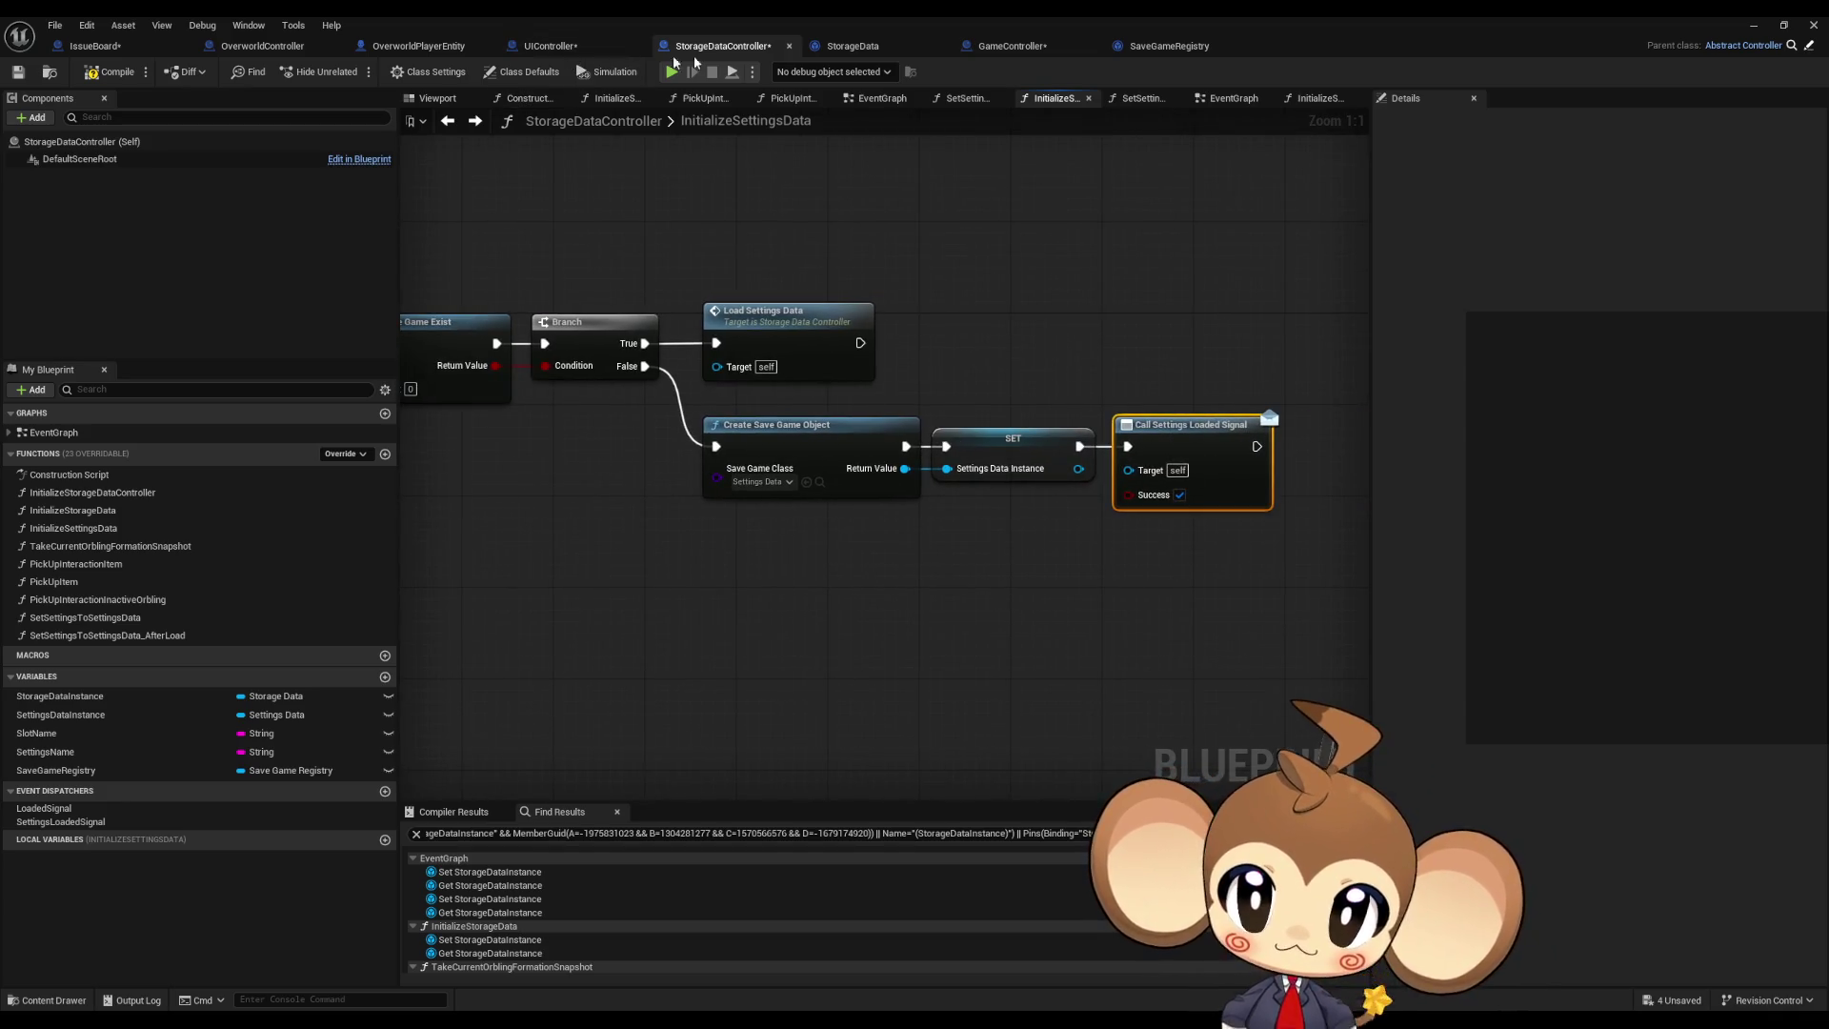
left_click(896, 46)
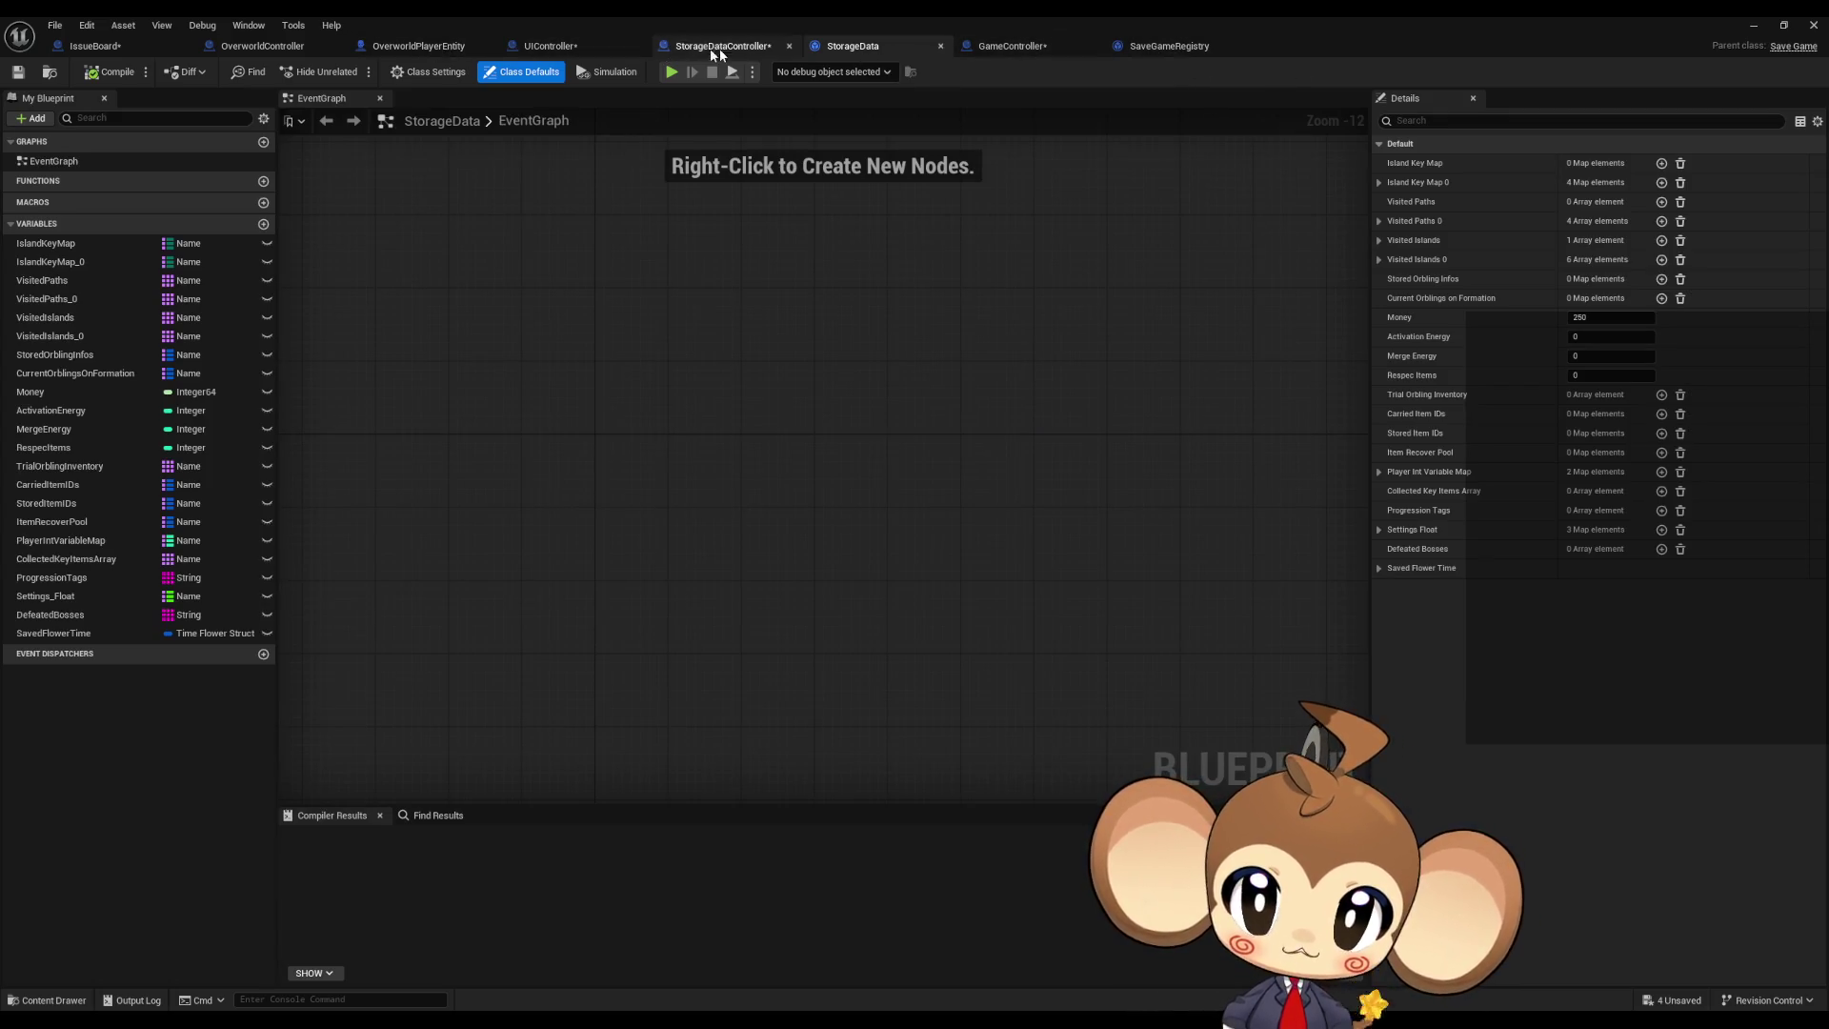
Step: In GameController, find all references to Bind Event to Settings Loaded Signal
left_click(1013, 46)
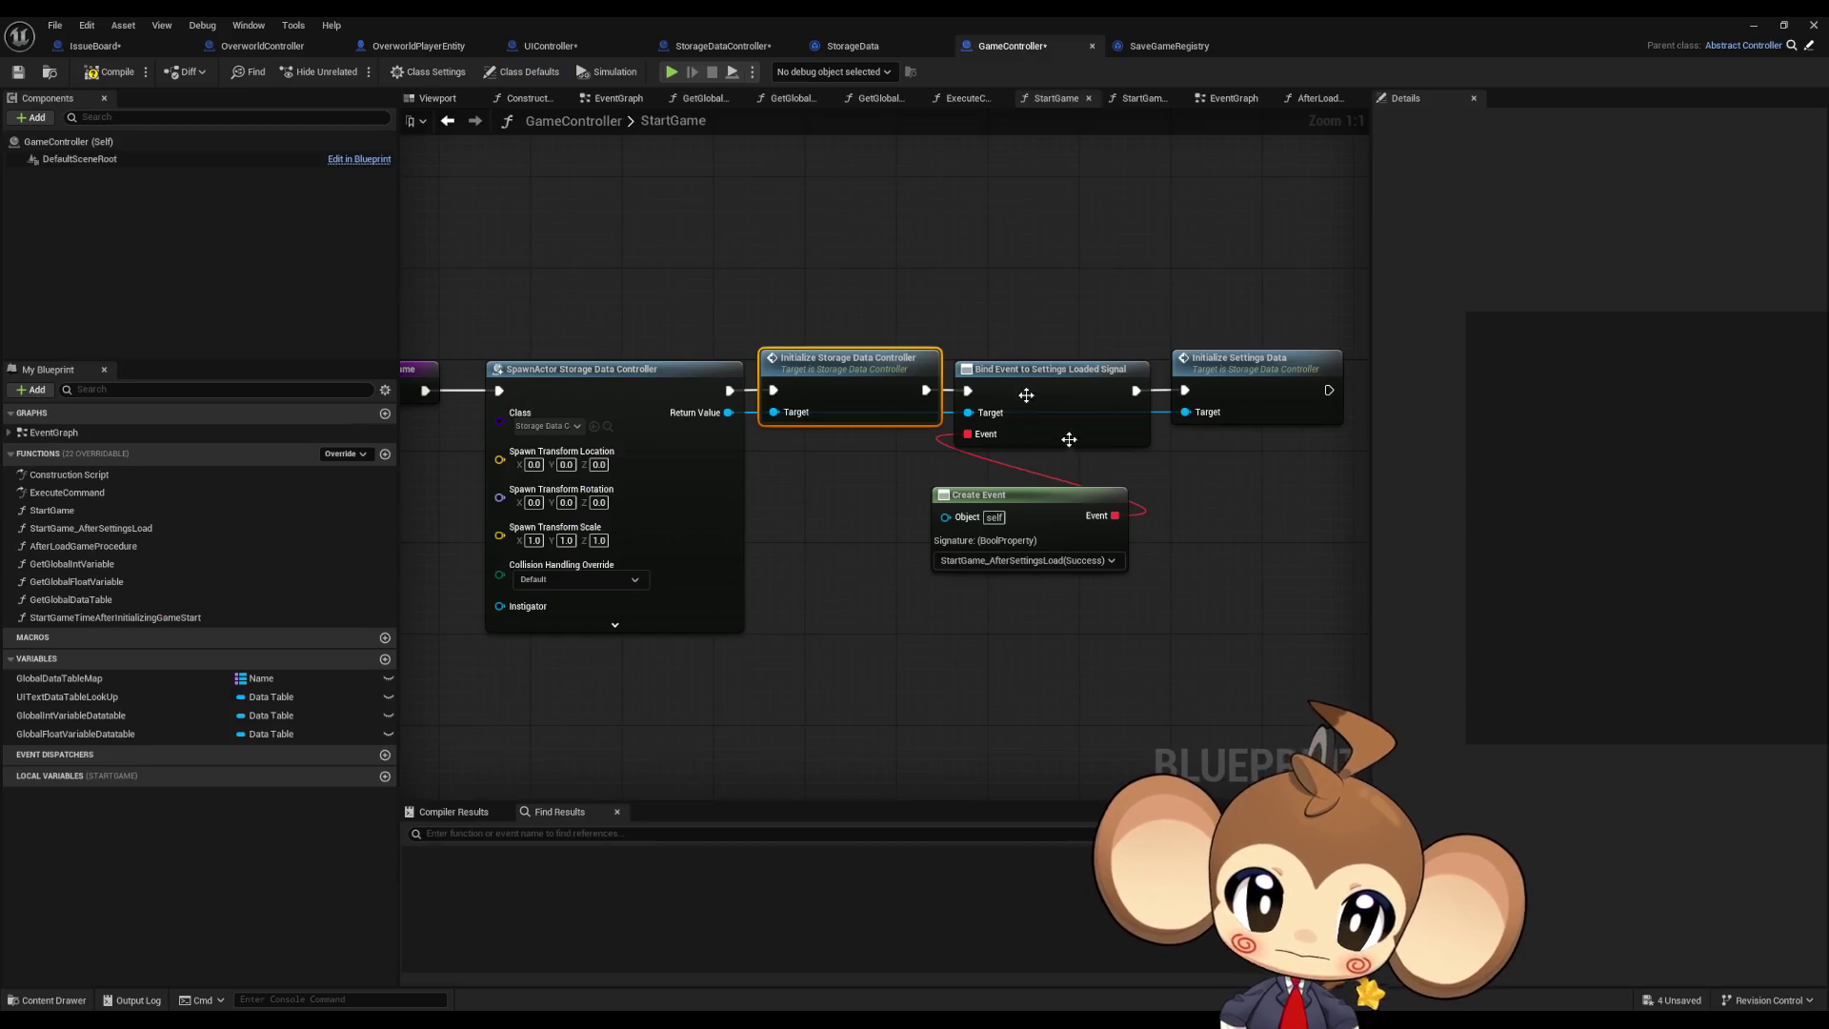
left_click(1065, 359)
left_click(1053, 376)
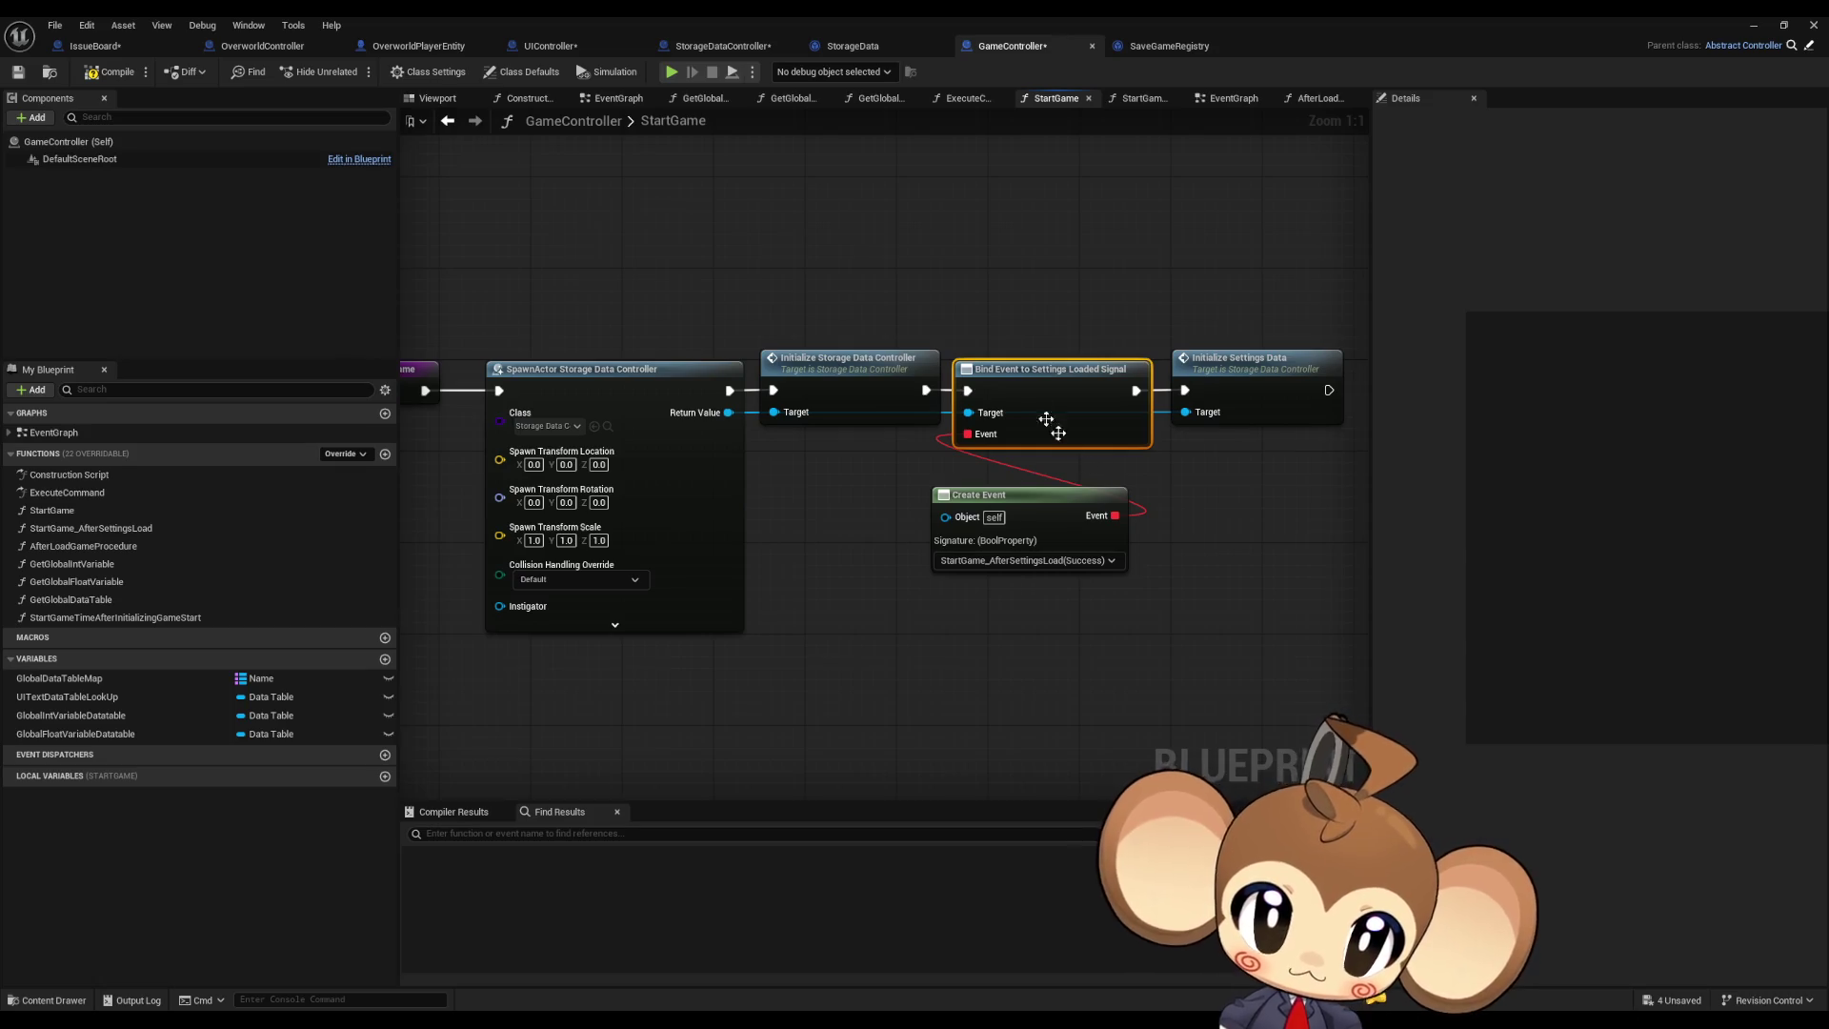
right_click(1034, 386)
left_click(1089, 525)
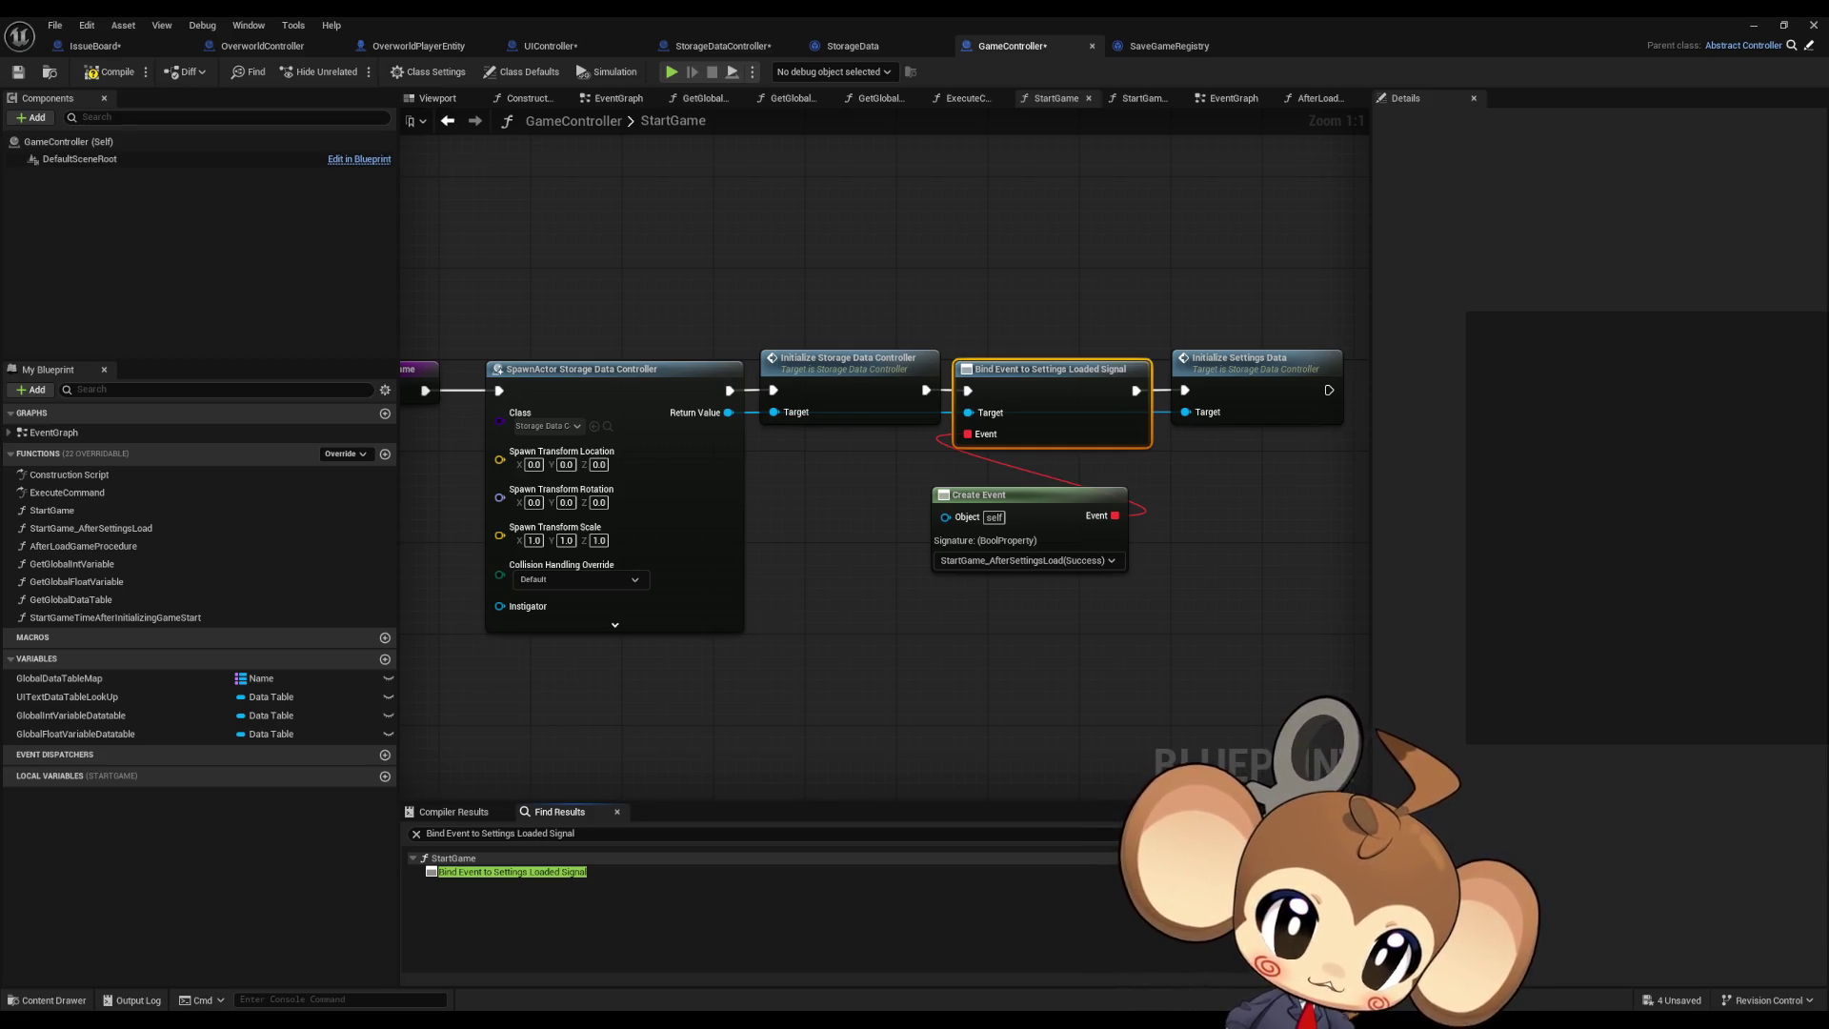
Step: Open the Initialize Storage Data Controller function, then its InitializeSettingsData graph
mouse_move(1250, 604)
left_mouse_down()
mouse_move(1200, 587)
mouse_move(1086, 609)
left_mouse_up()
left_click(1091, 415)
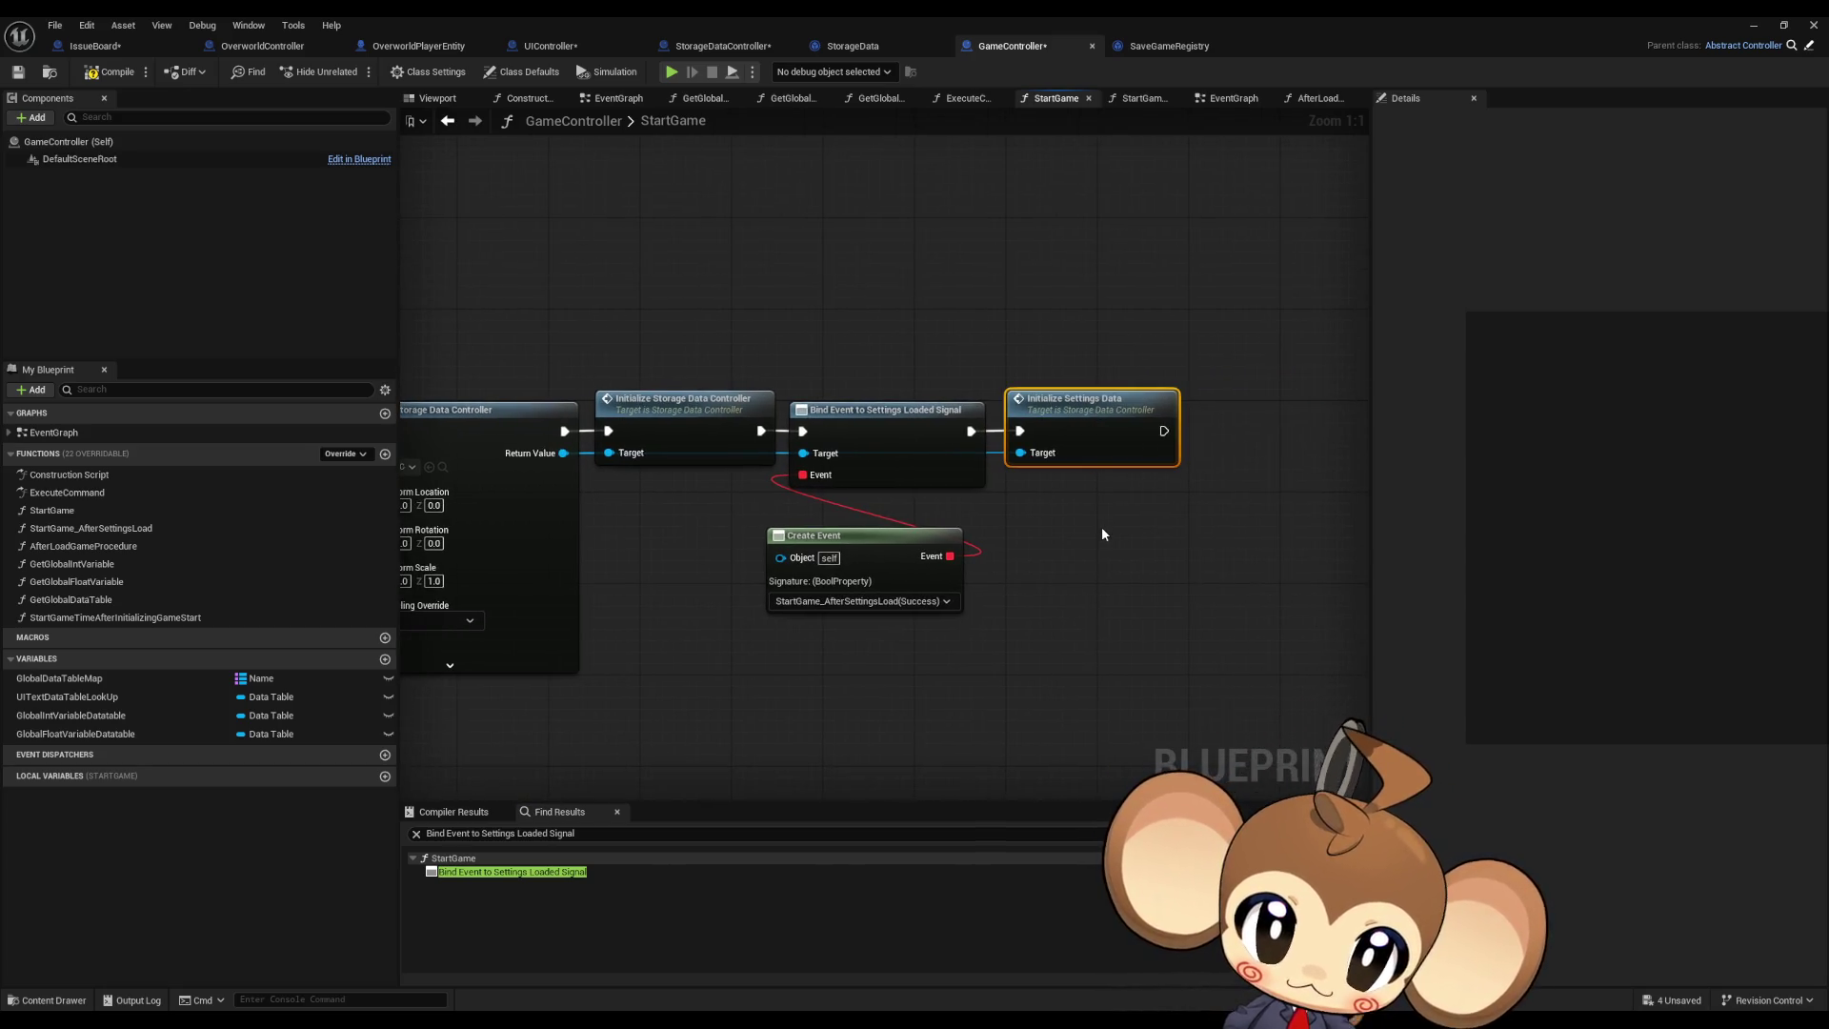
double_click(702, 441)
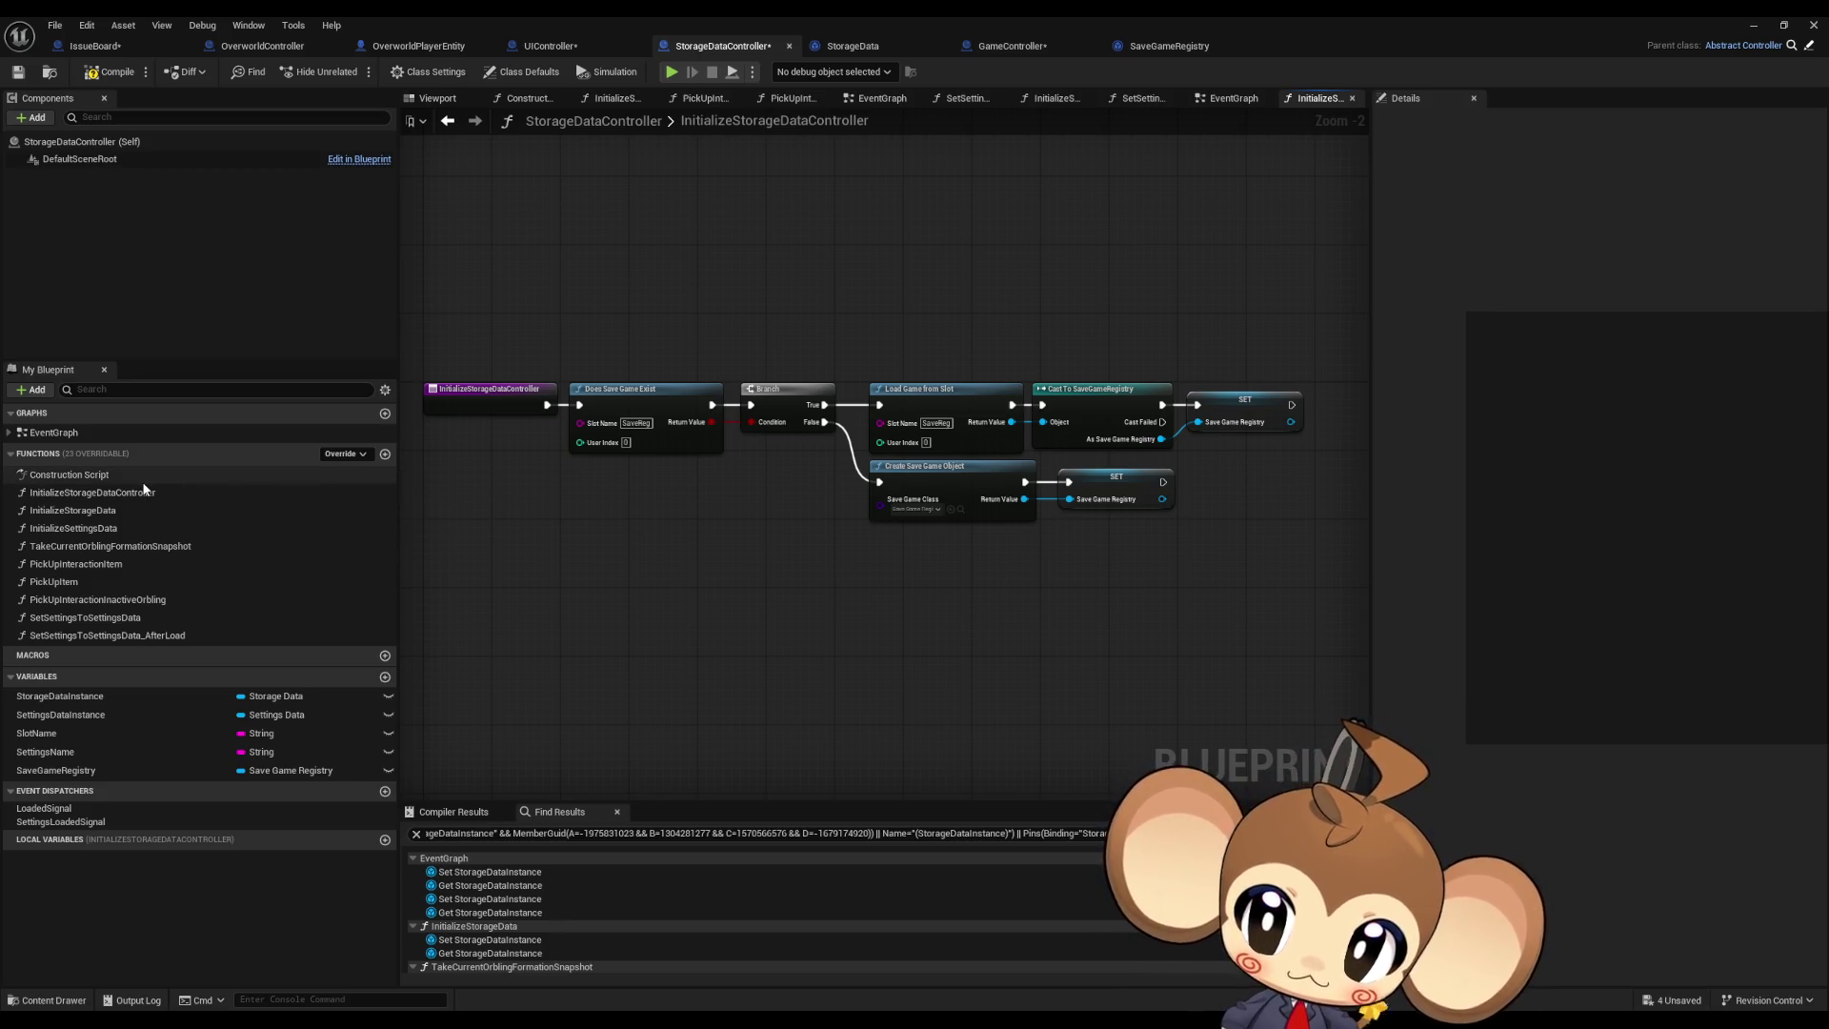
double_click(129, 509)
Step: Review the InitializeSettingsData chain from its entry node to Call Settings Loaded Signal
double_click(115, 528)
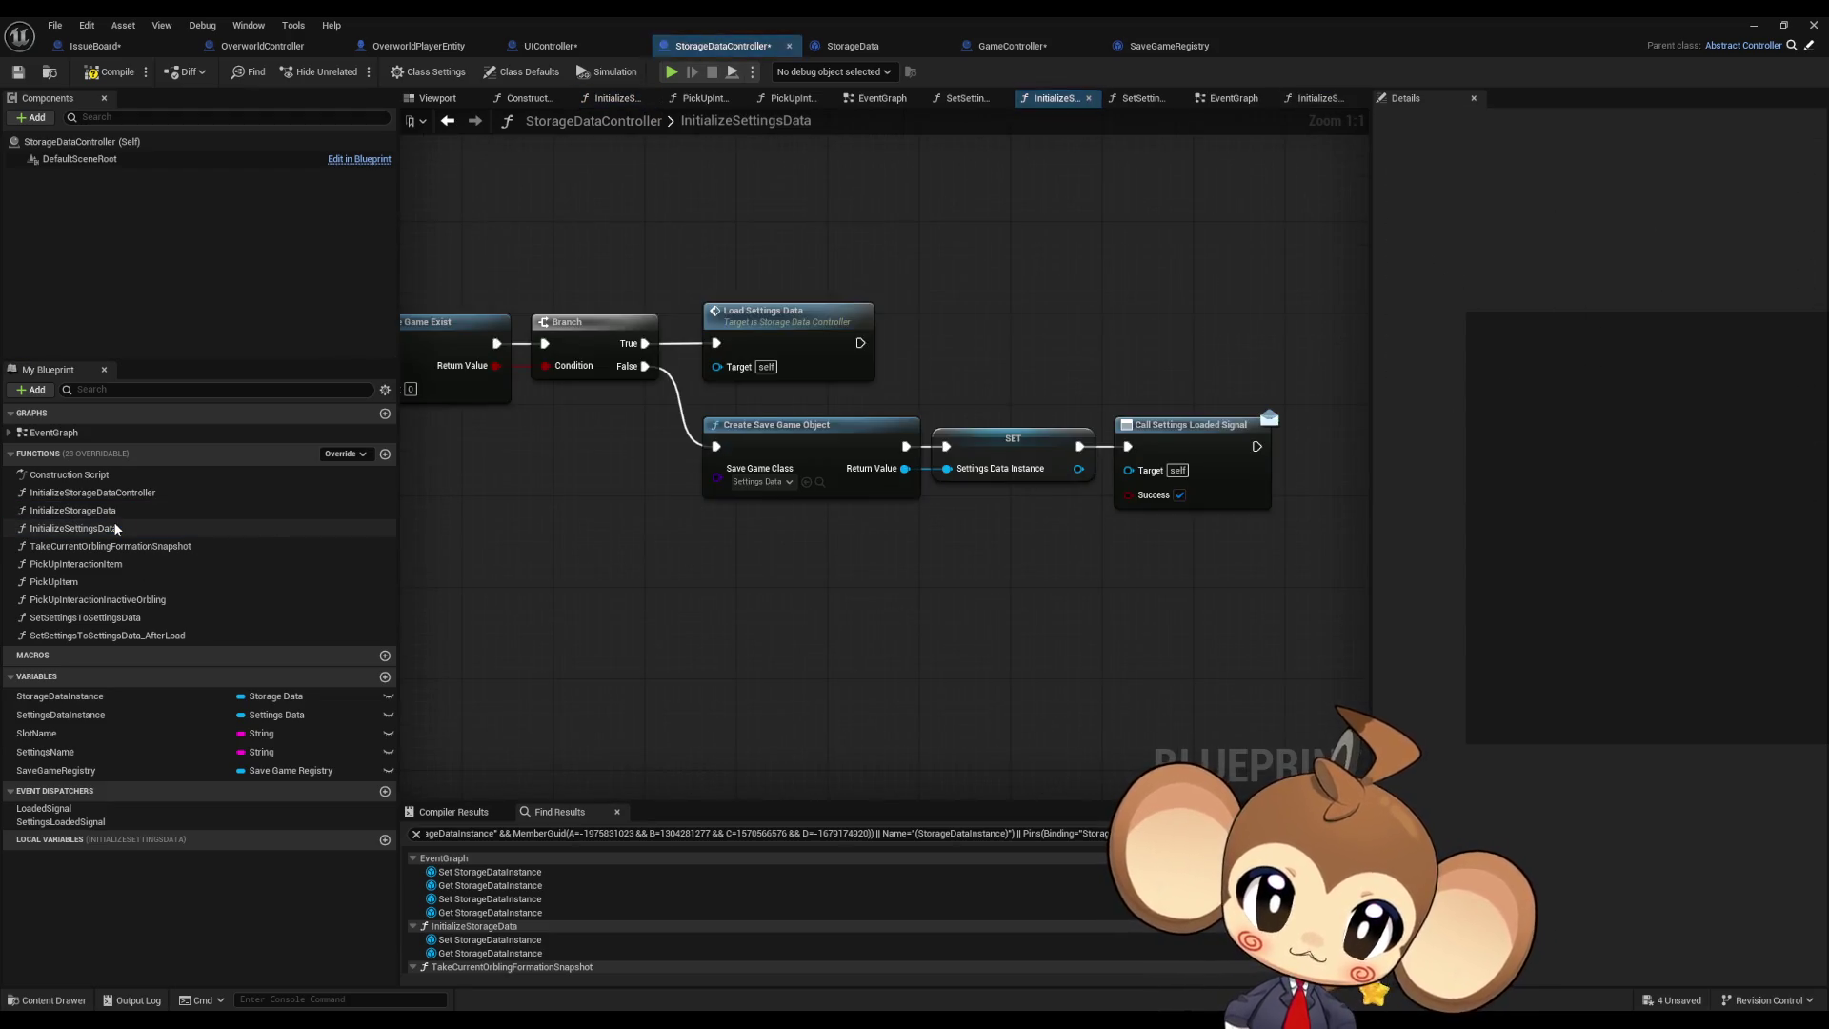
left_click_drag(1005, 303, 1127, 422)
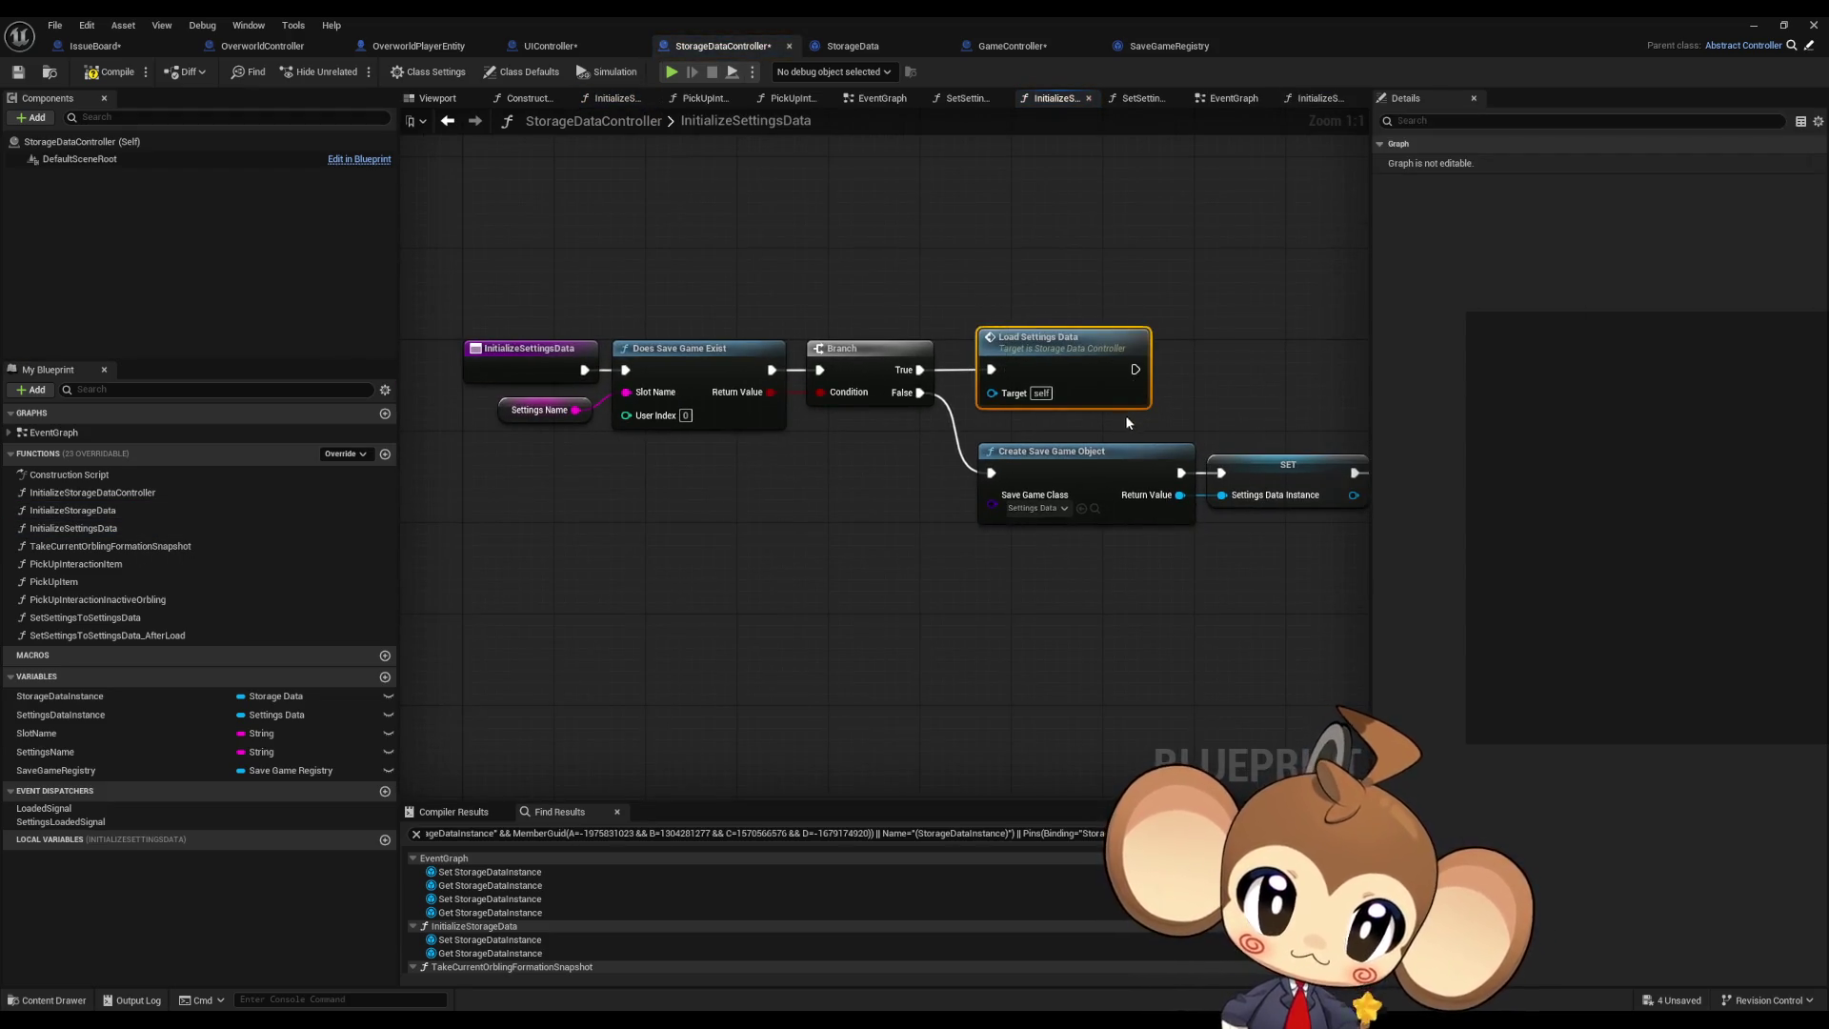
left_click_drag(869, 522, 765, 525)
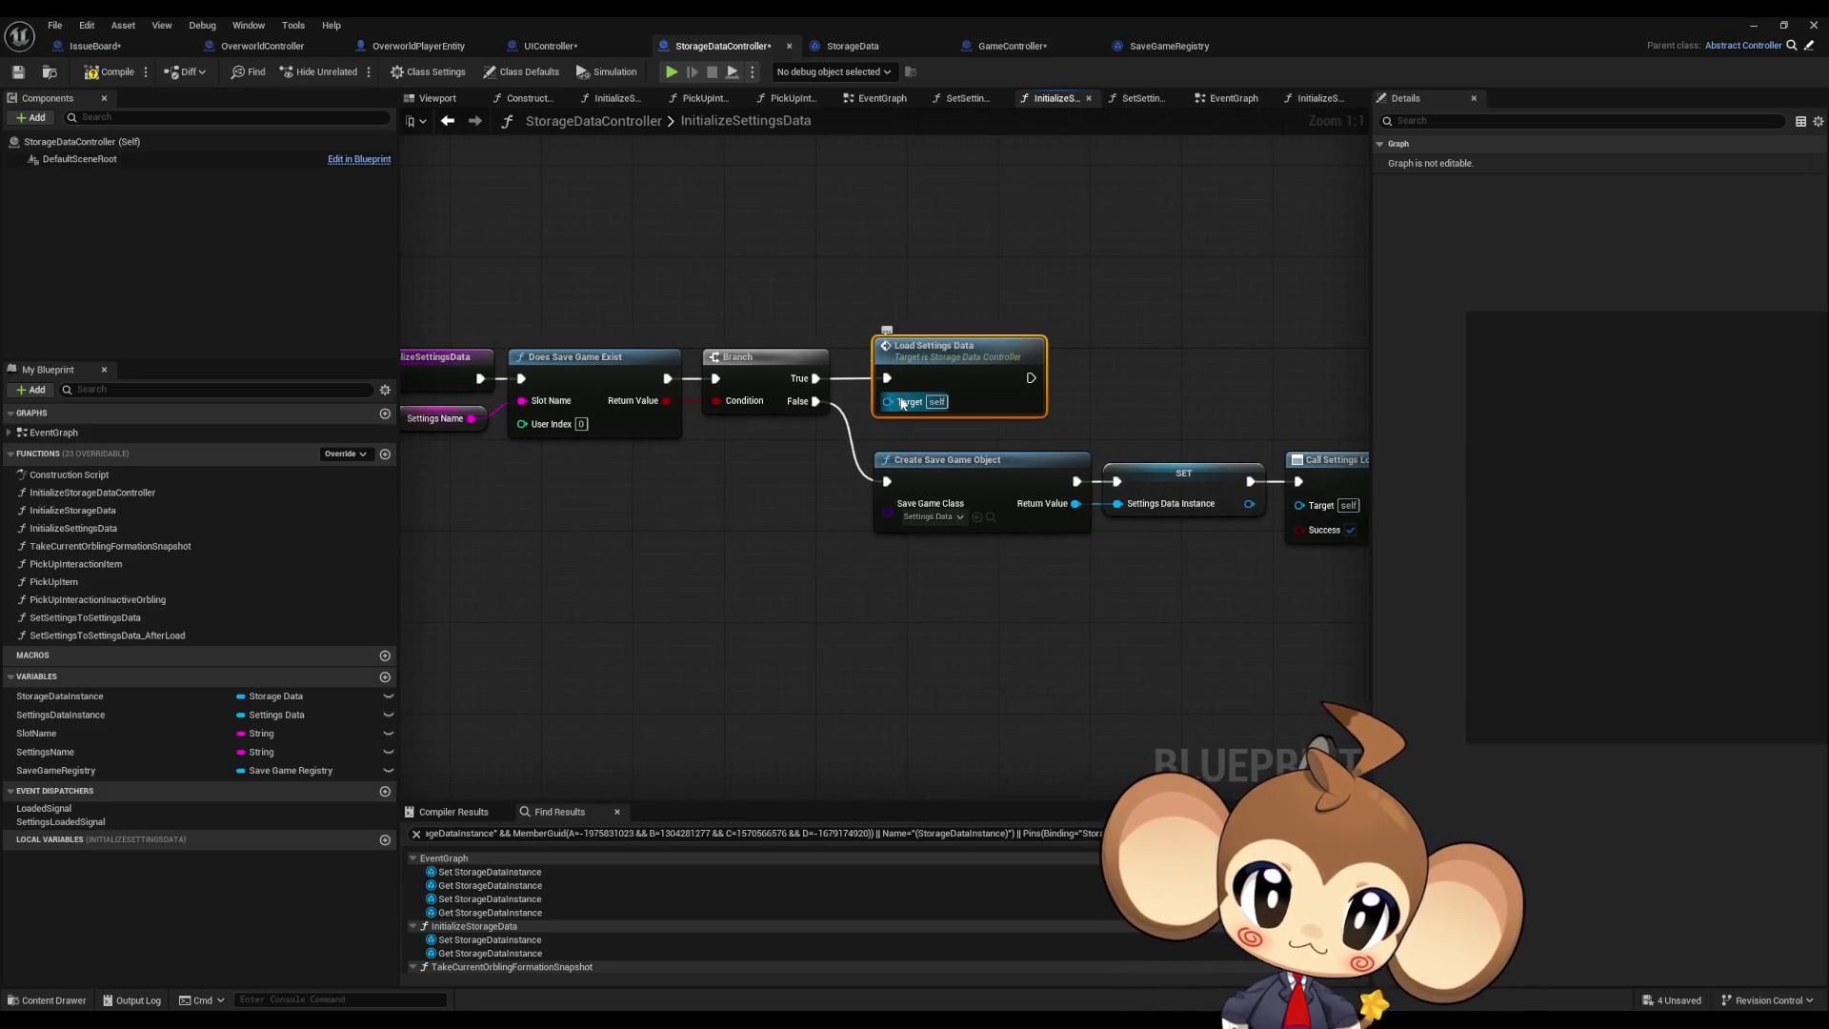
mouse_move(763, 476)
left_mouse_down()
mouse_move(895, 531)
mouse_move(583, 519)
mouse_move(864, 547)
left_mouse_up()
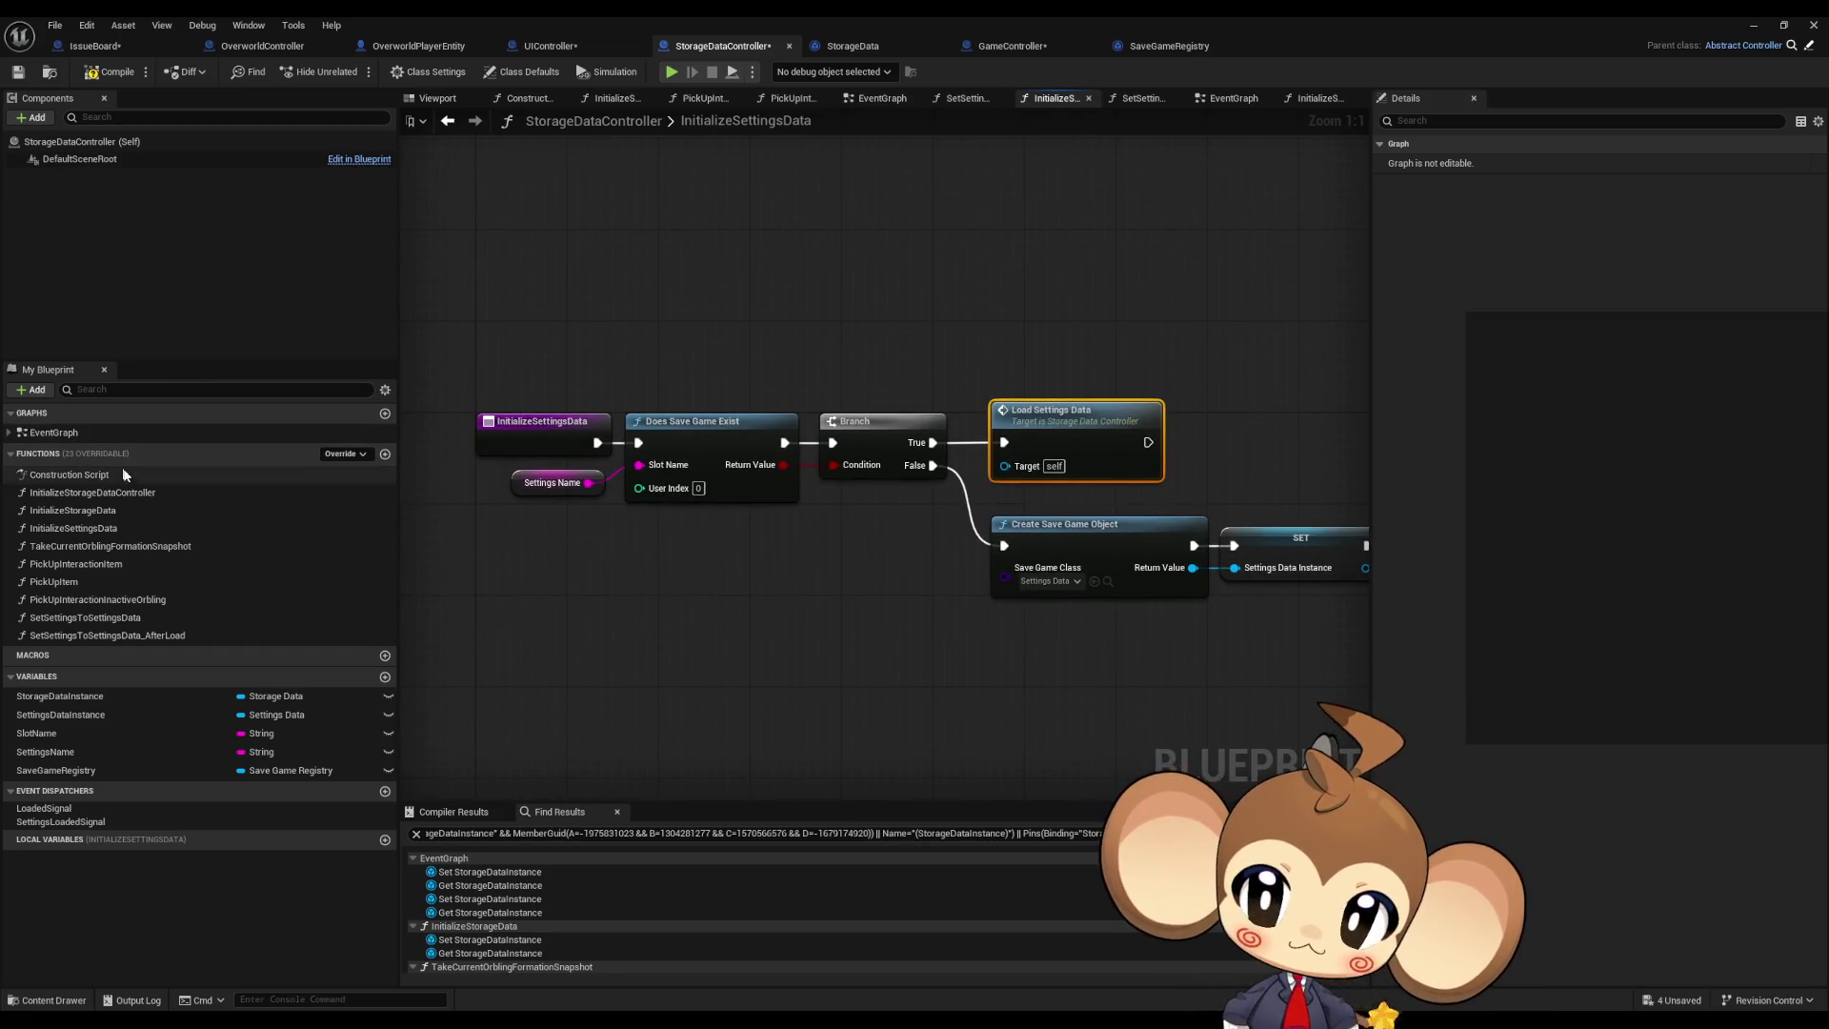
Step: Check InitializeStorageDataController and SetSettingsToSettingsData_AfterLoad, then zoom into the EventGraph's save/load events
double_click(175, 492)
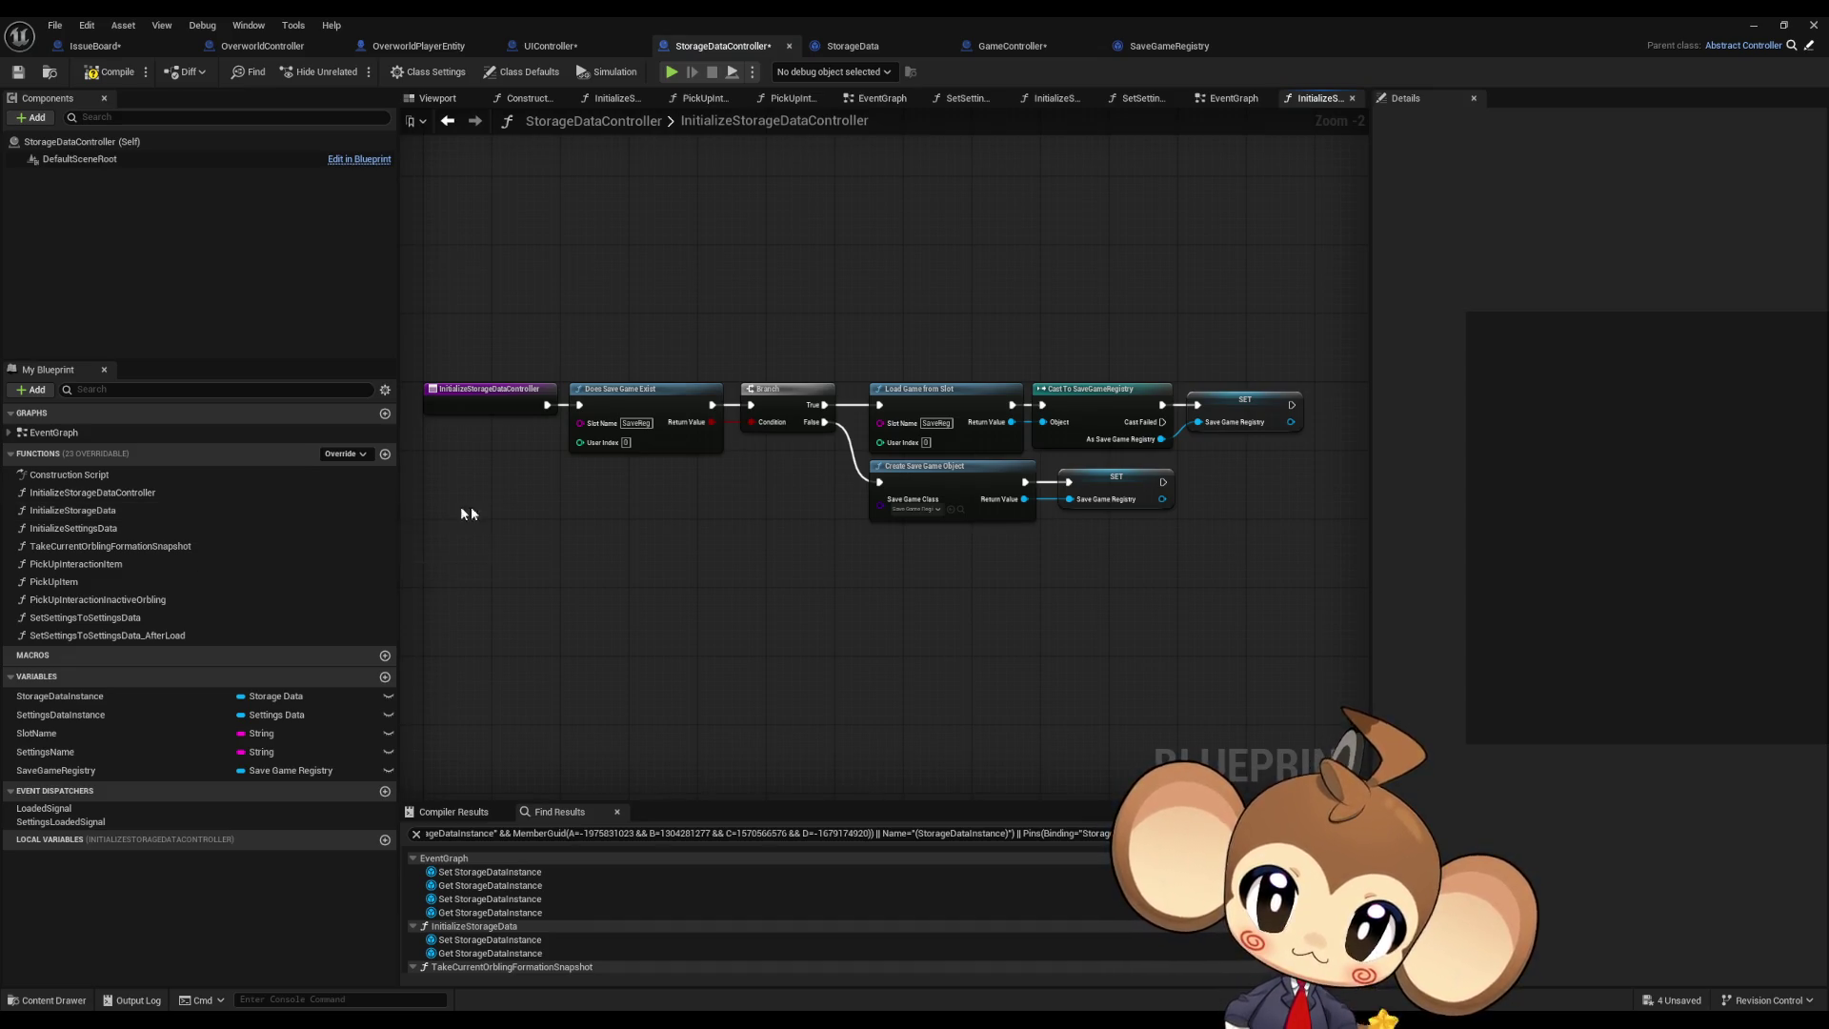
left_click_drag(471, 506, 554, 500)
left_click(112, 634)
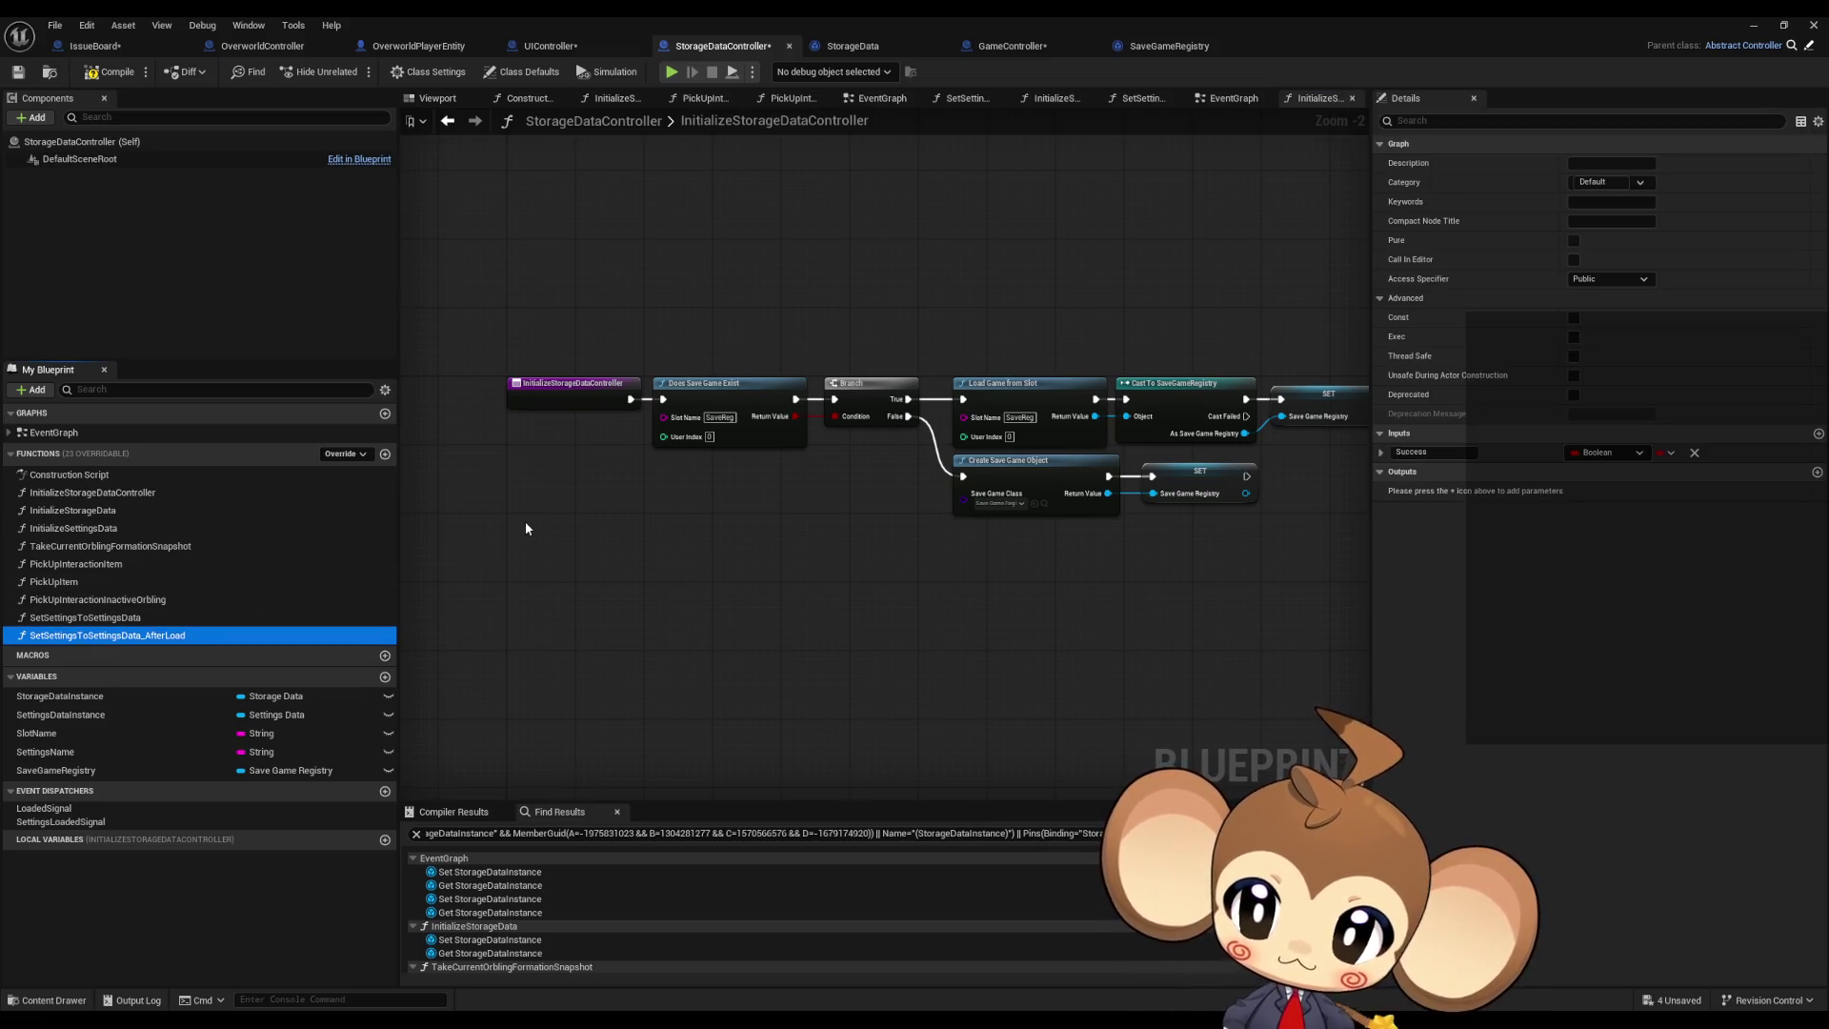
double_click(77, 435)
scroll(812, 469, "up", 4)
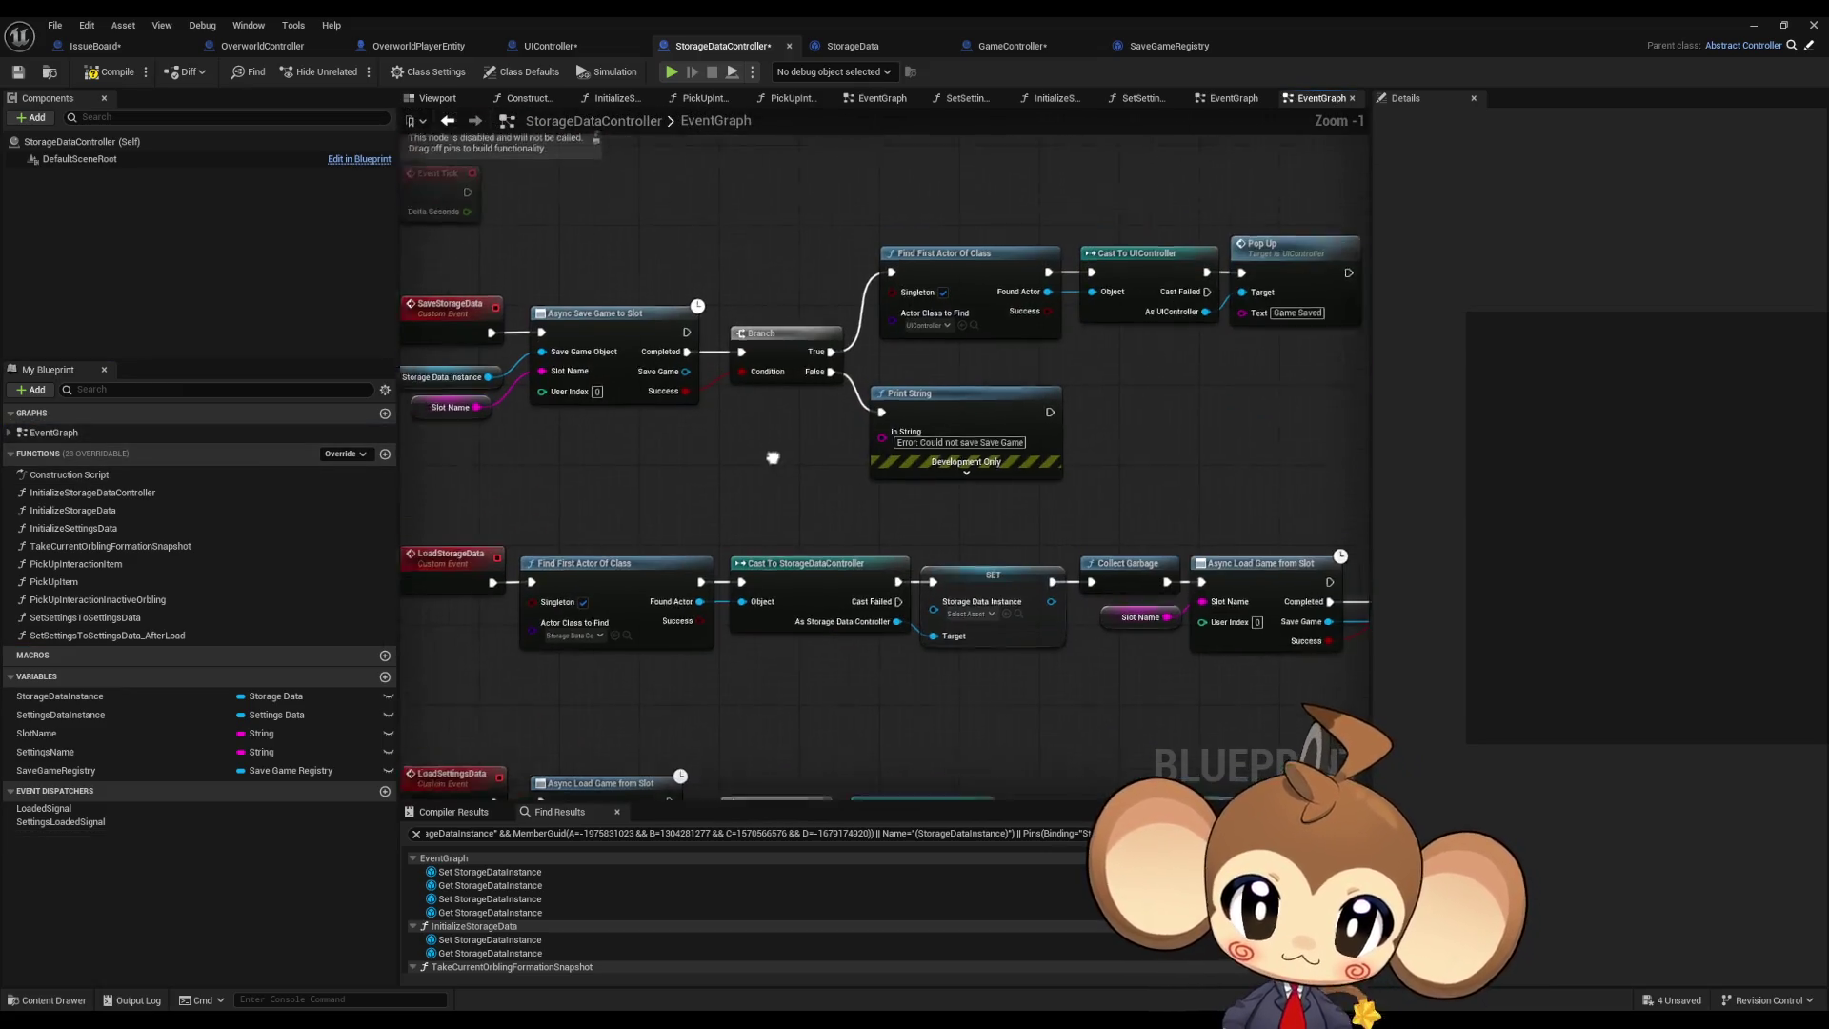
left_click_drag(812, 469, 770, 467)
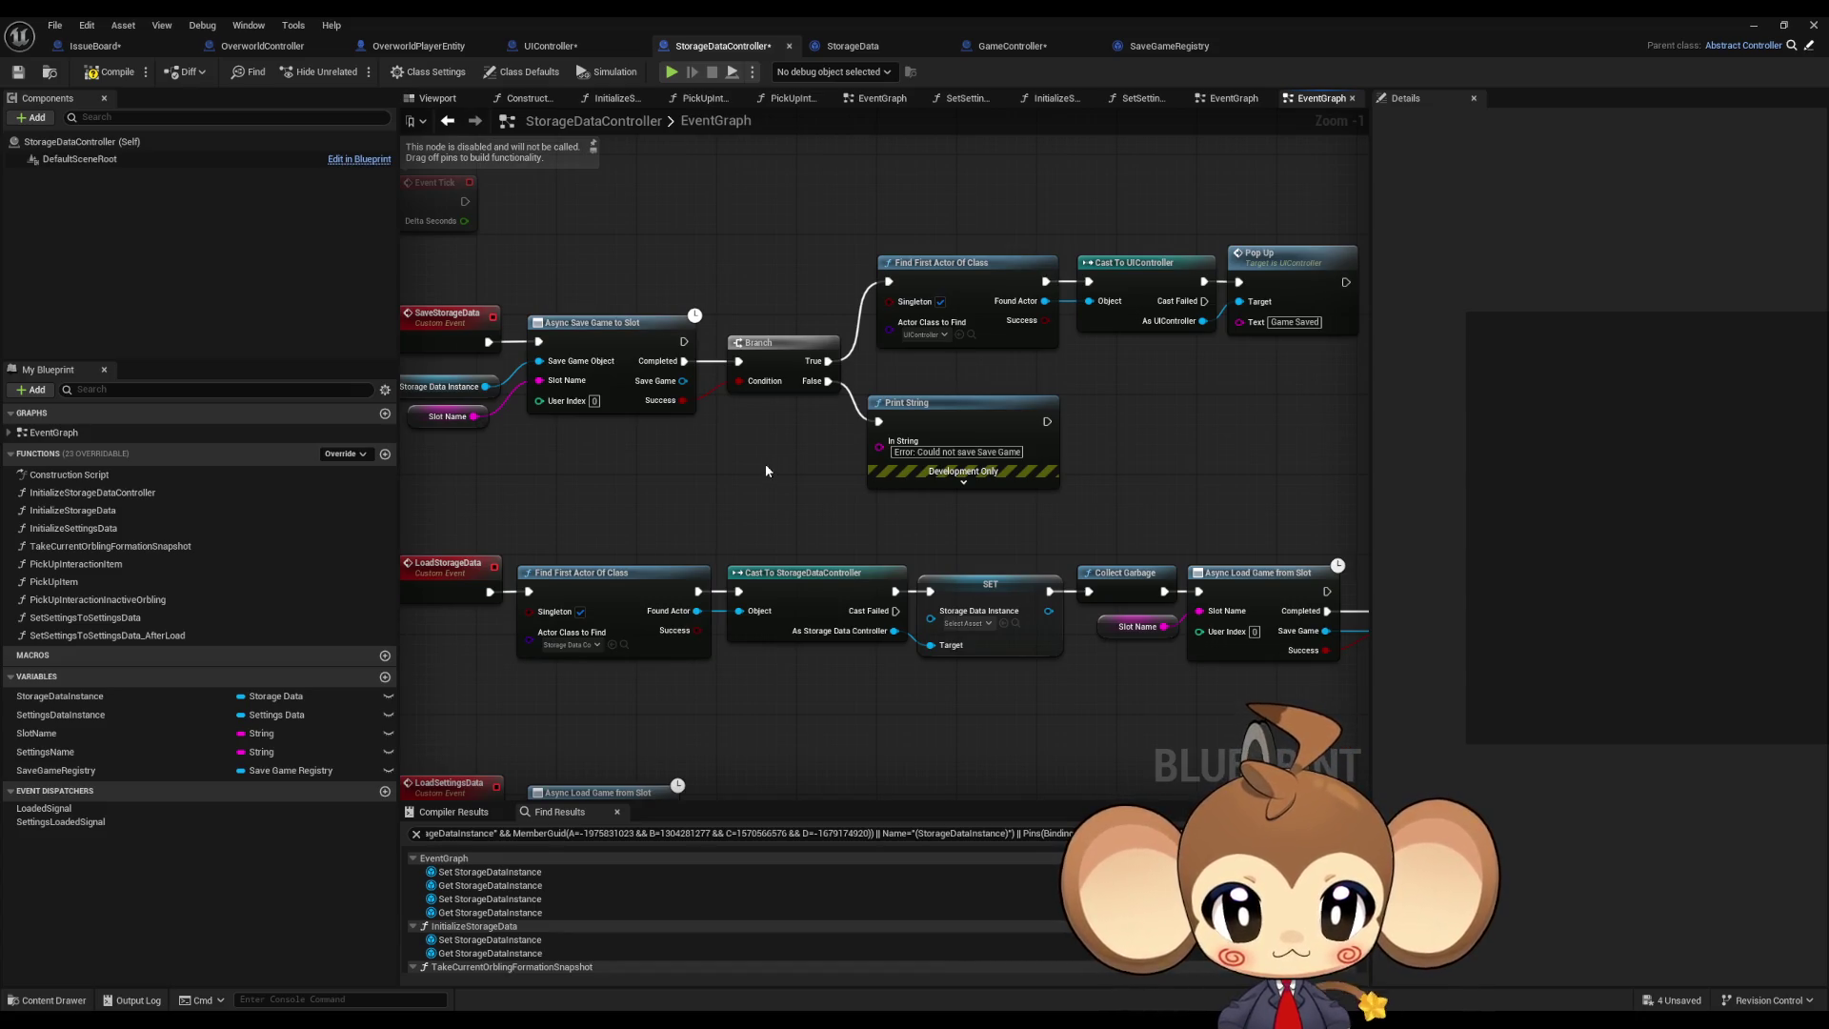
mouse_move(1253, 421)
left_mouse_down()
mouse_move(1214, 422)
mouse_move(1279, 426)
left_mouse_up()
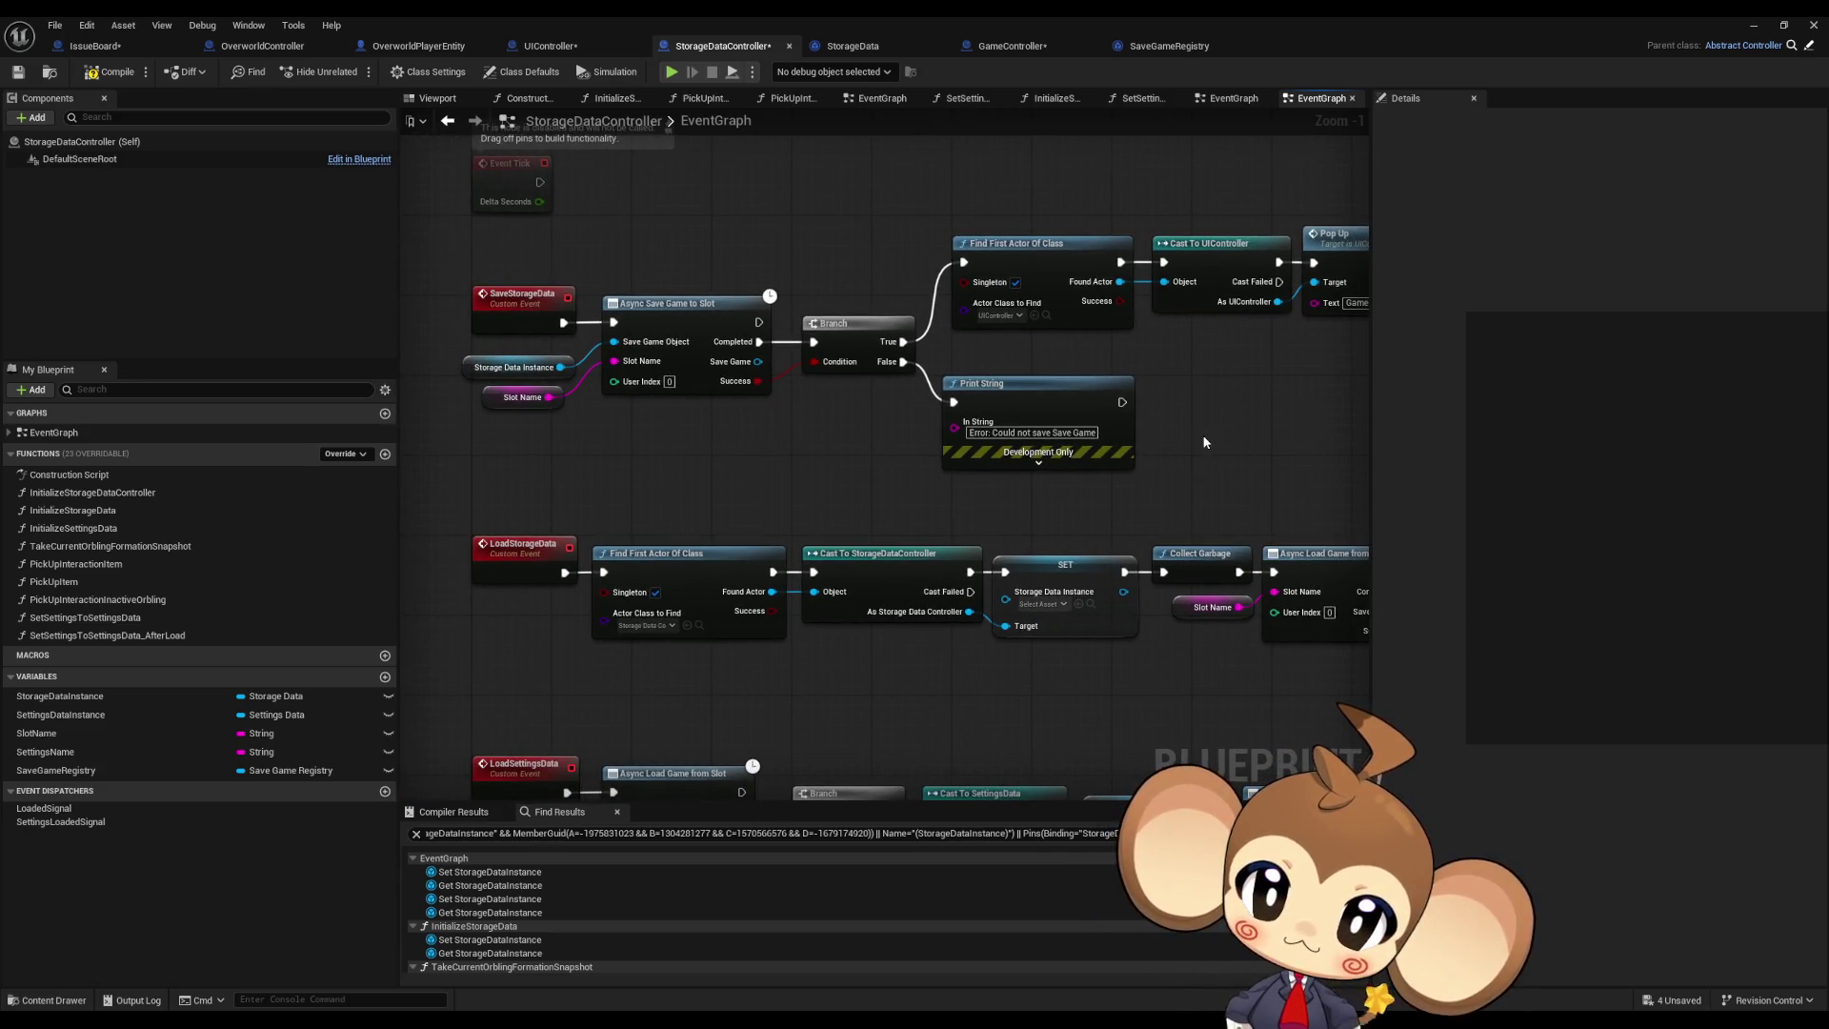
left_click_drag(1203, 435, 1107, 433)
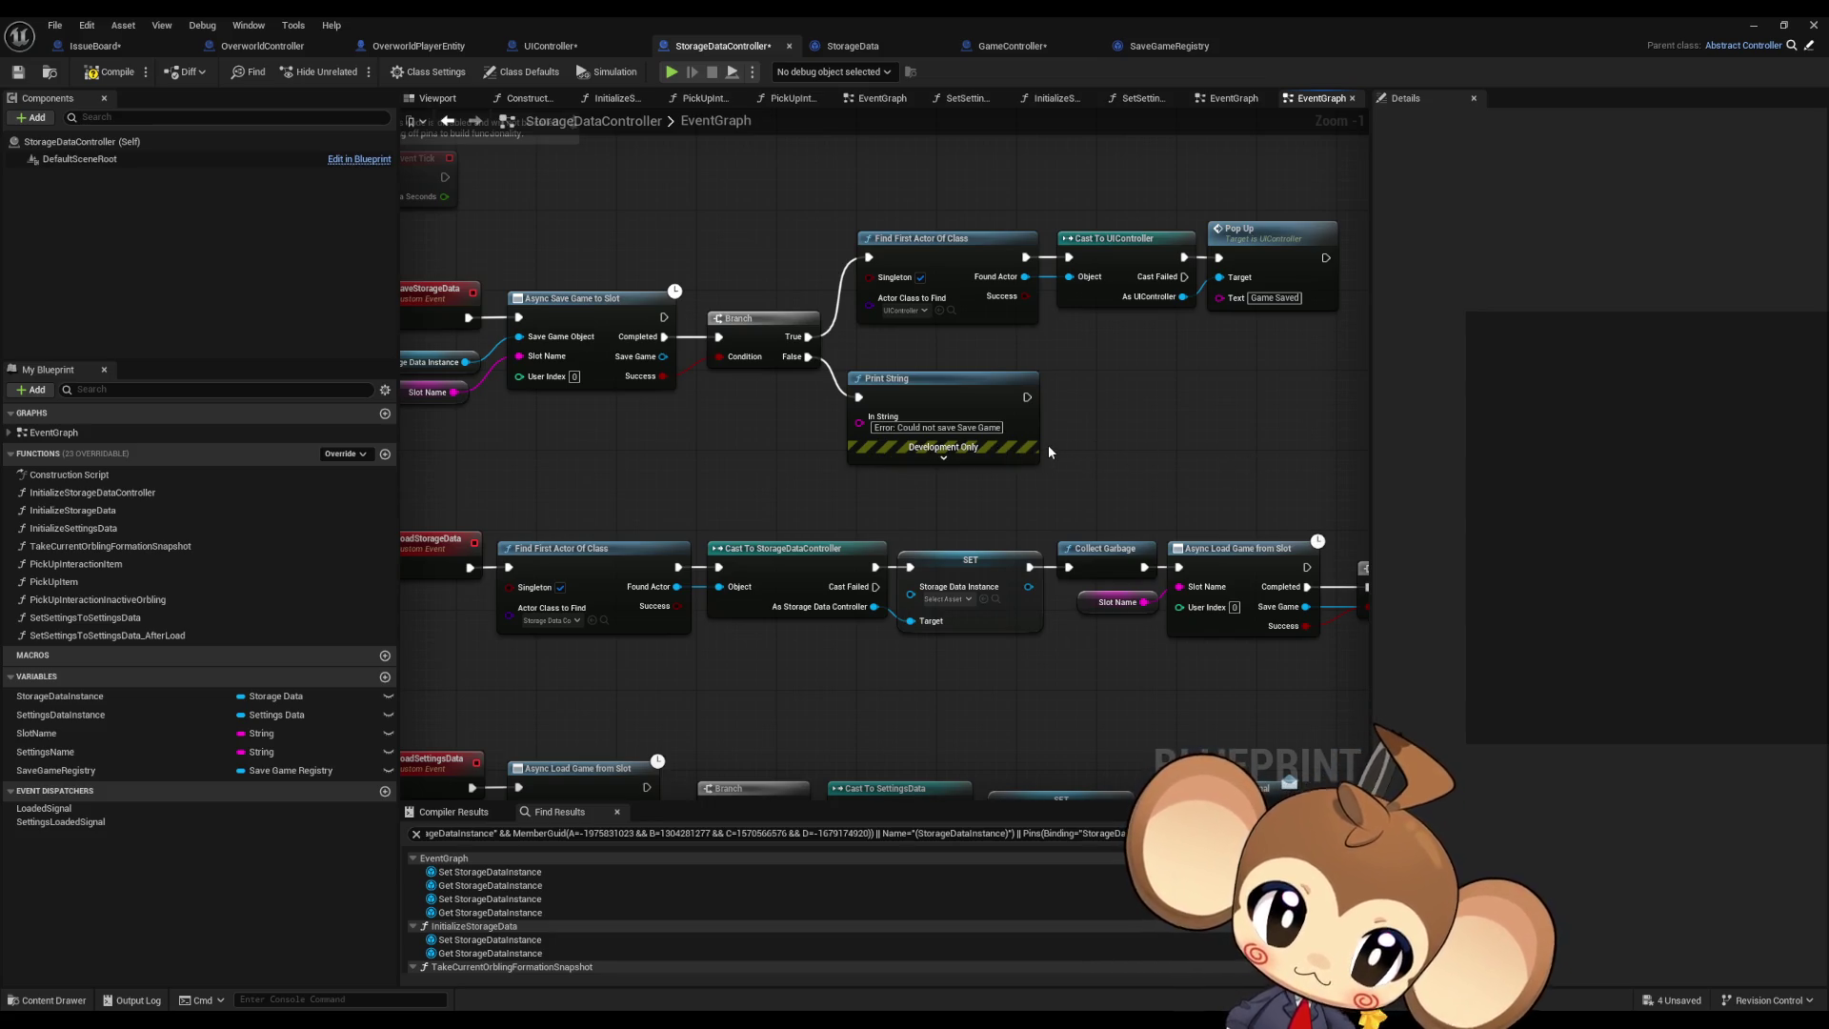
left_click_drag(1043, 444, 1122, 440)
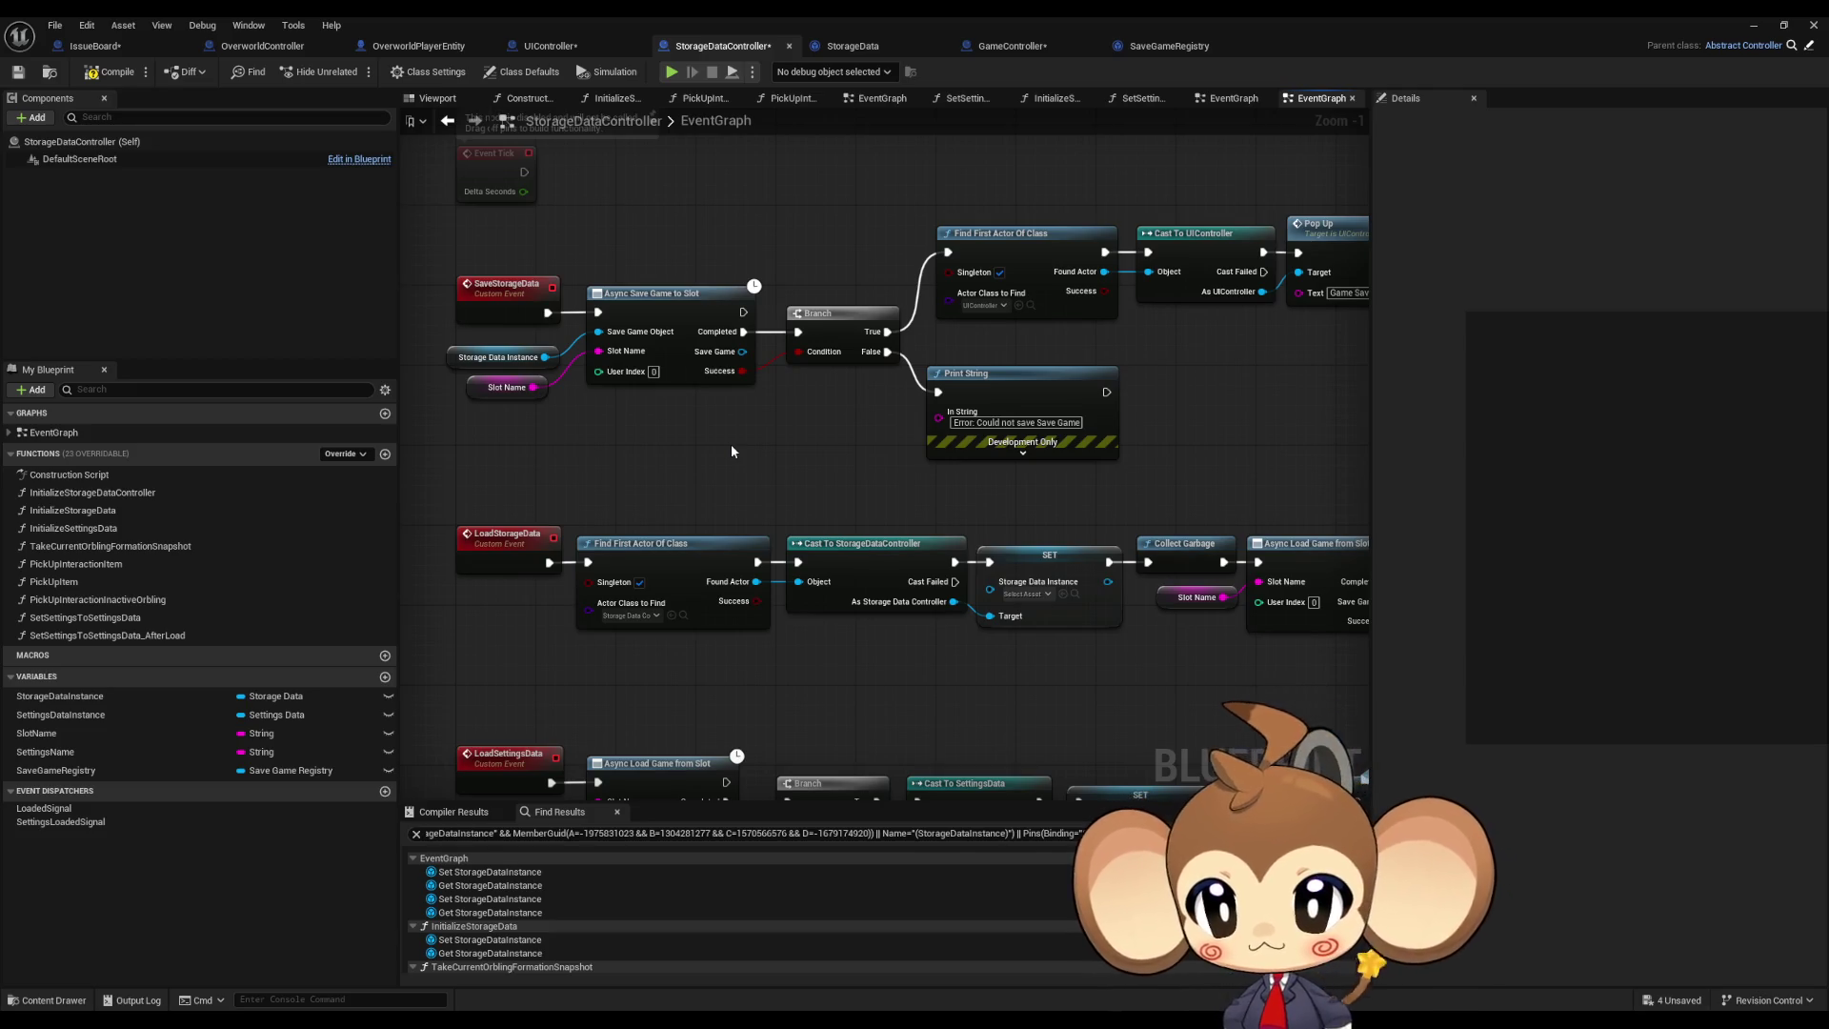
scroll(731, 450, "down", 2)
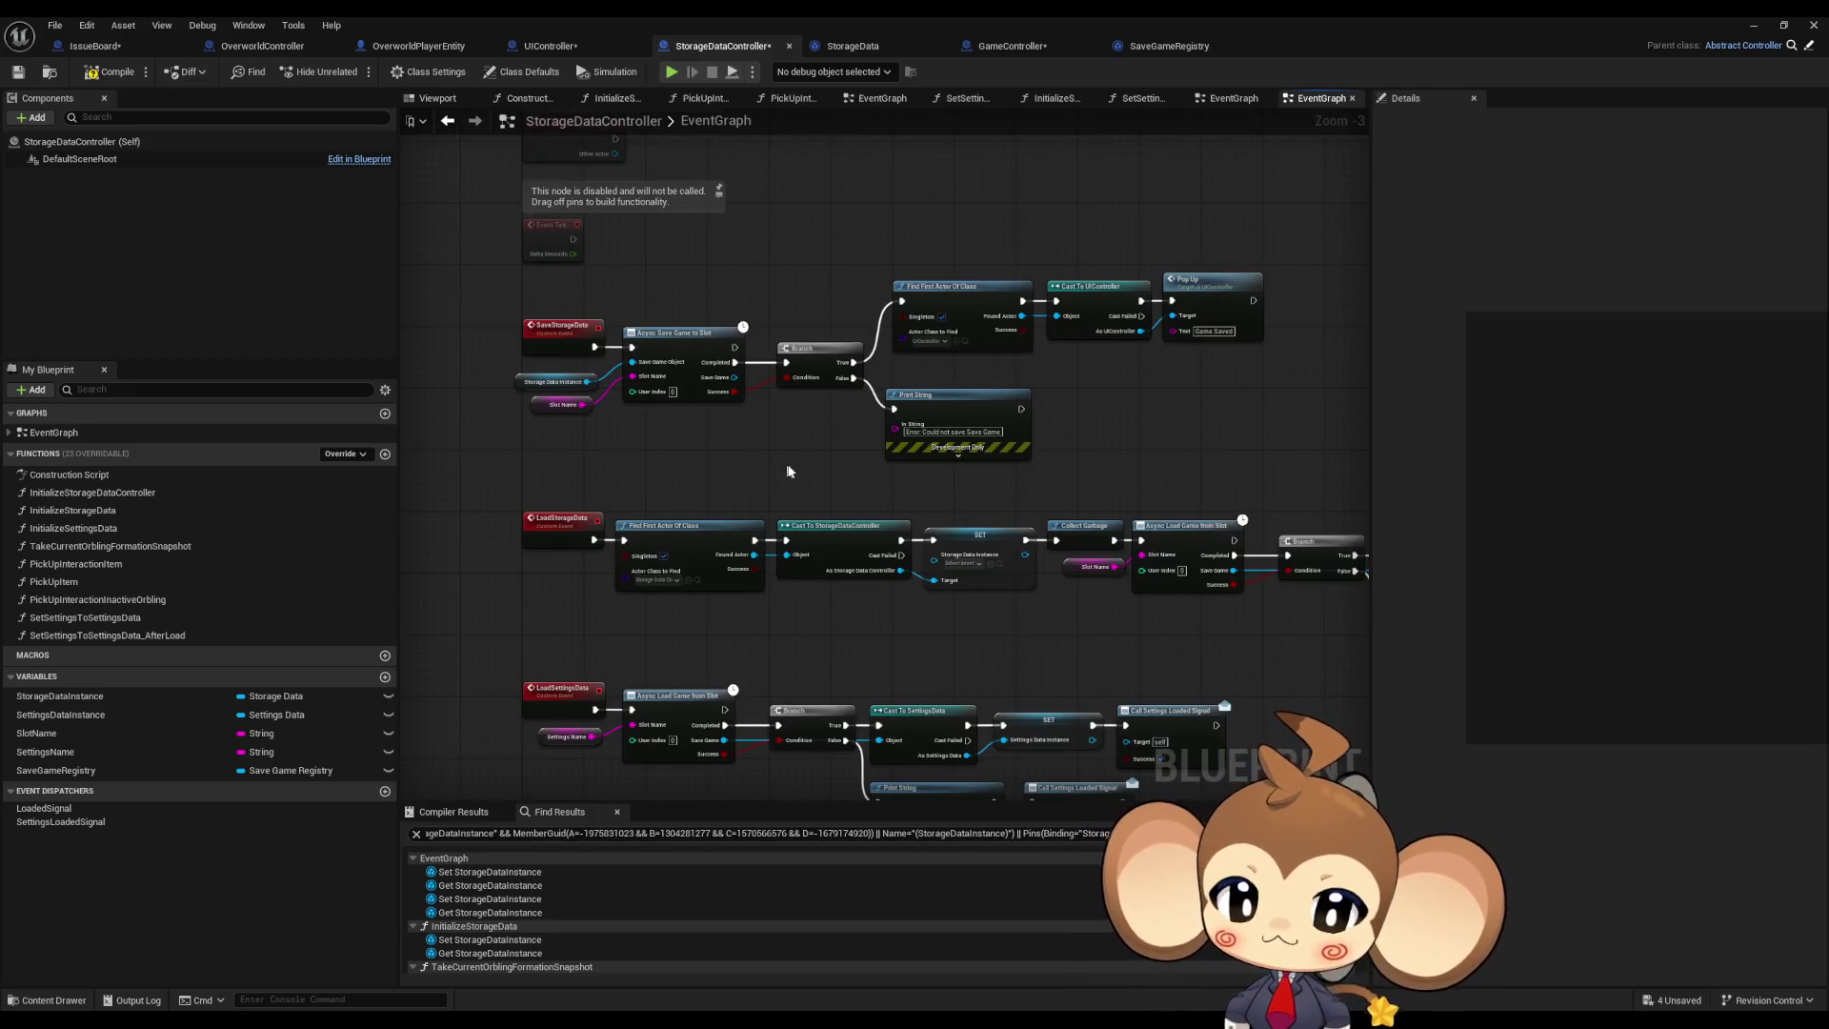
left_click_drag(818, 596, 809, 445)
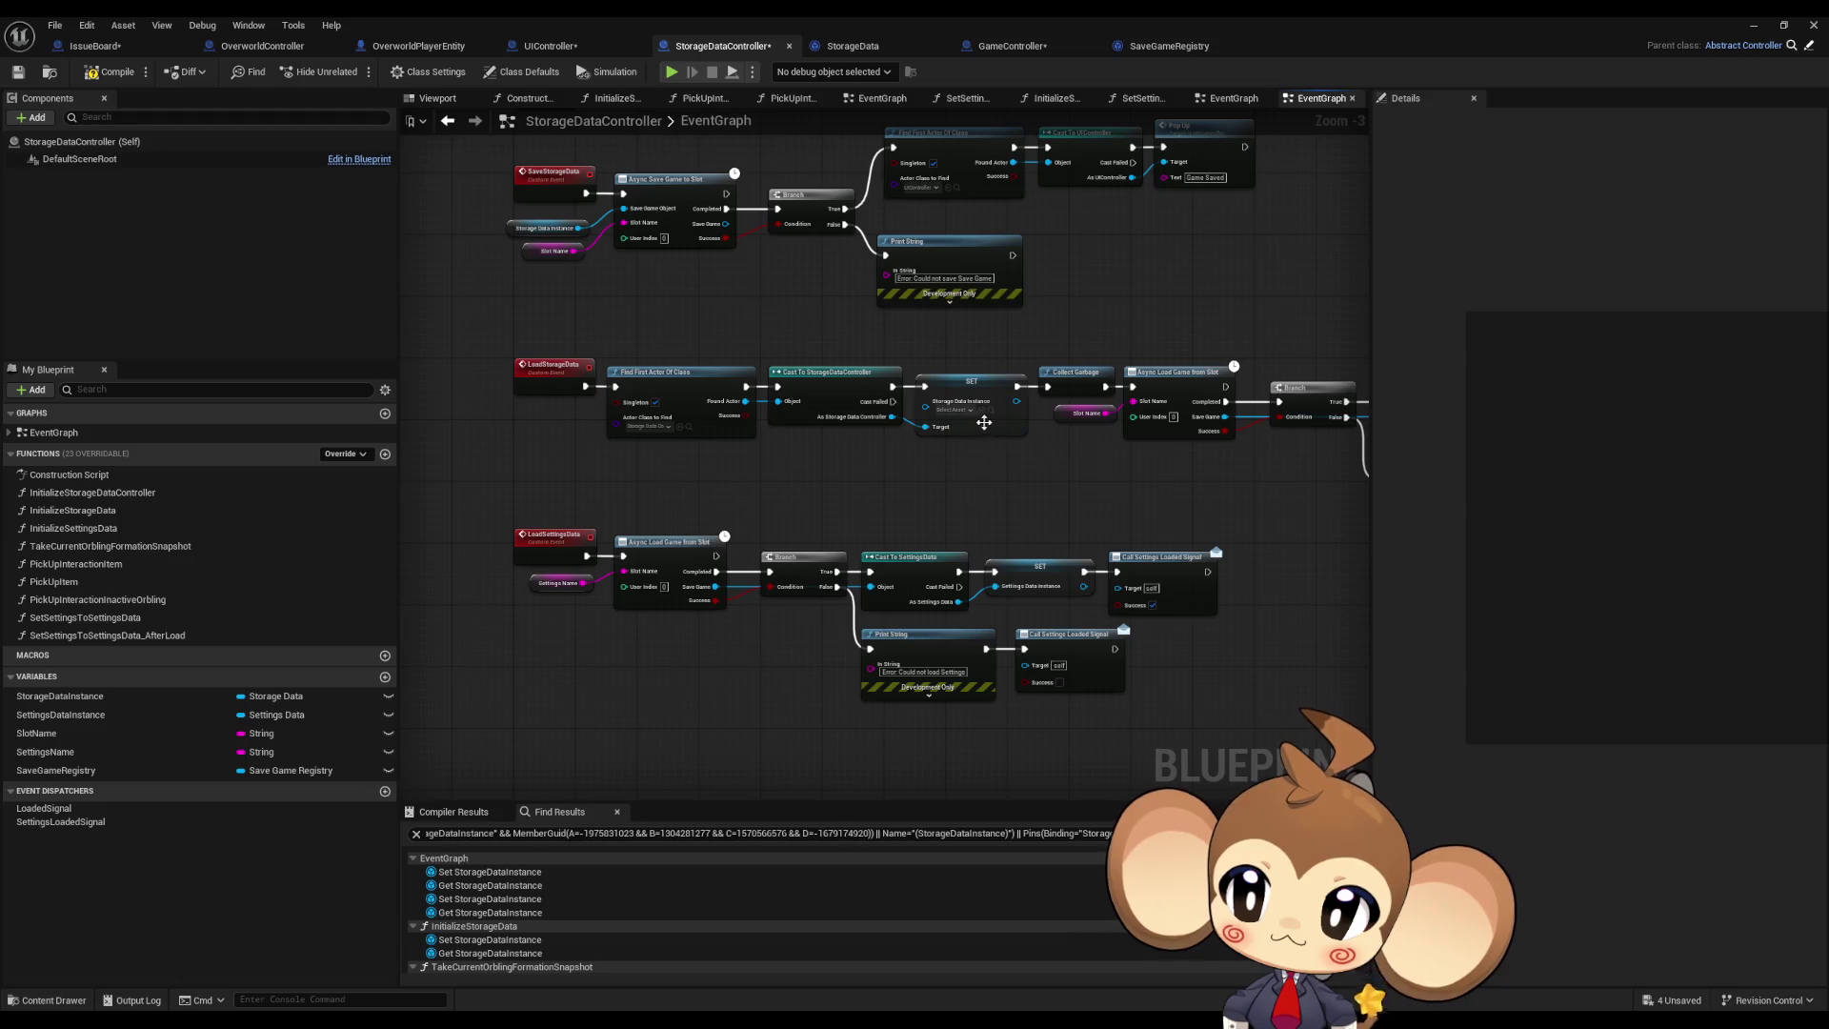
double_click(126, 636)
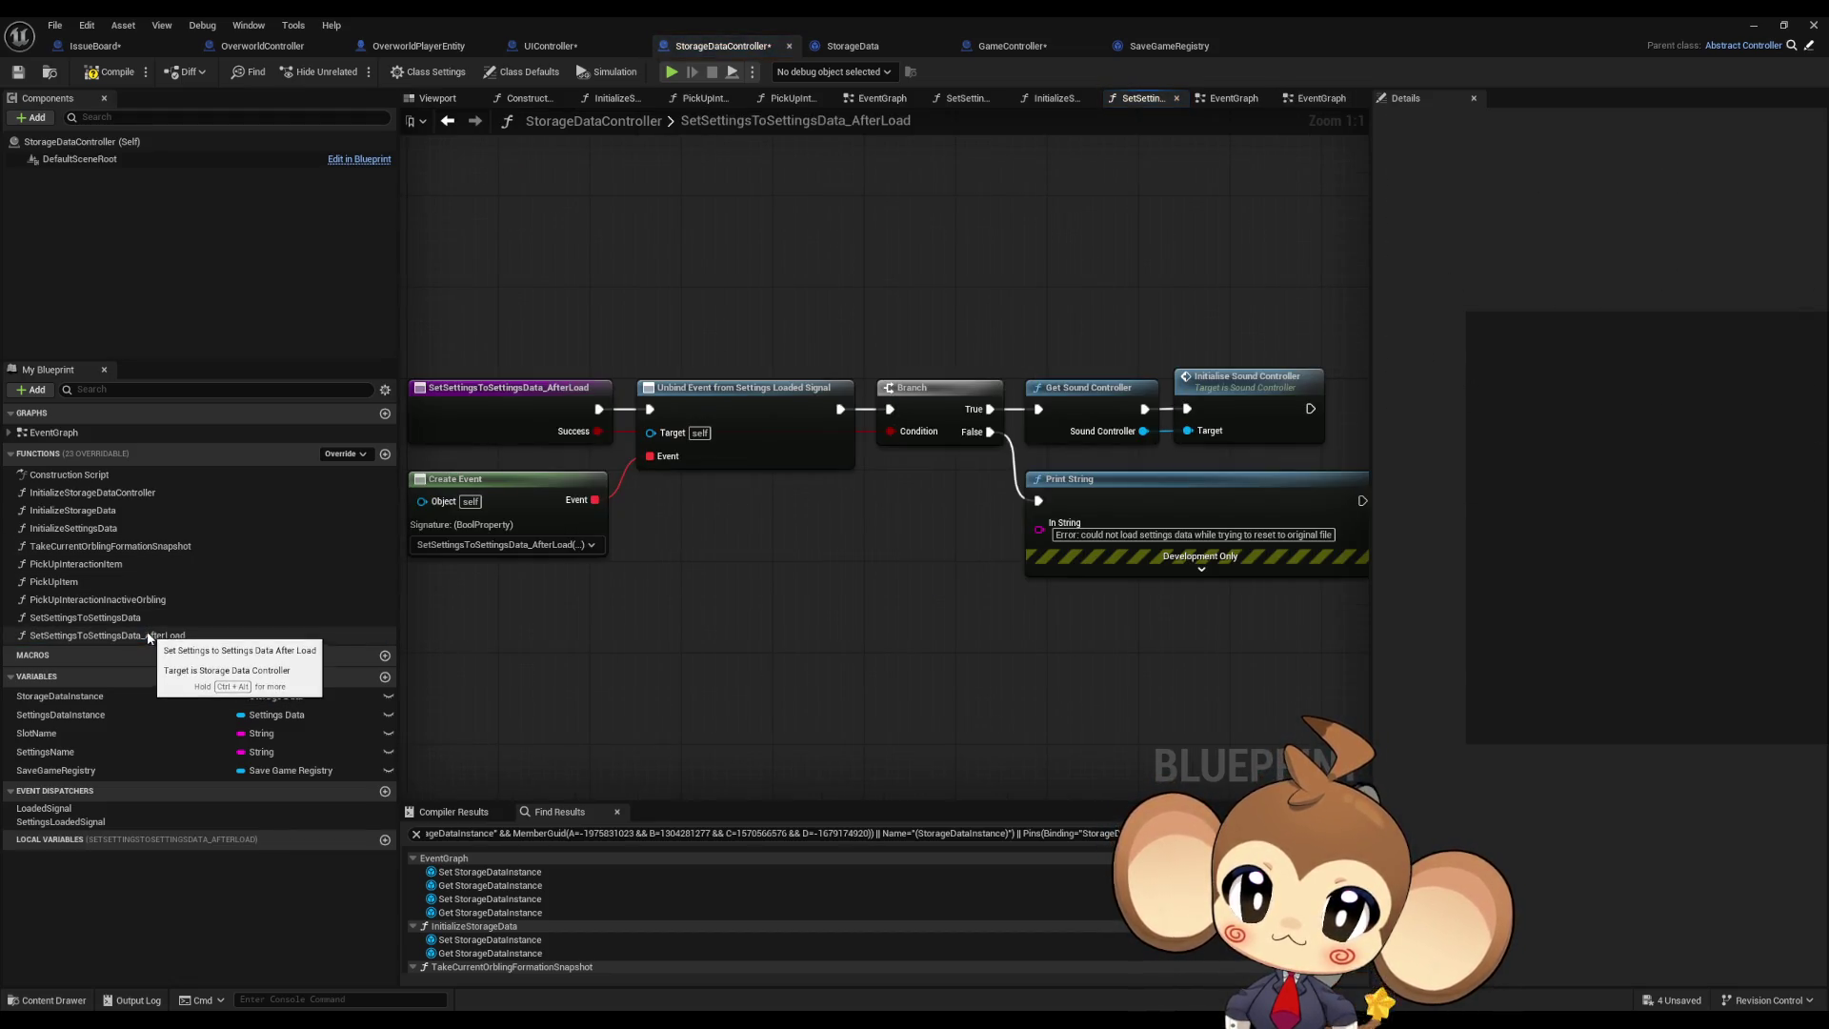
Step: Review the SetSettingsToSettingsData_AfterLoad chain through Initialise Sound Controller, then open InitializeStorageDataController
mouse_move(967, 488)
left_mouse_down()
mouse_move(886, 515)
mouse_move(1073, 544)
mouse_move(917, 477)
left_mouse_up()
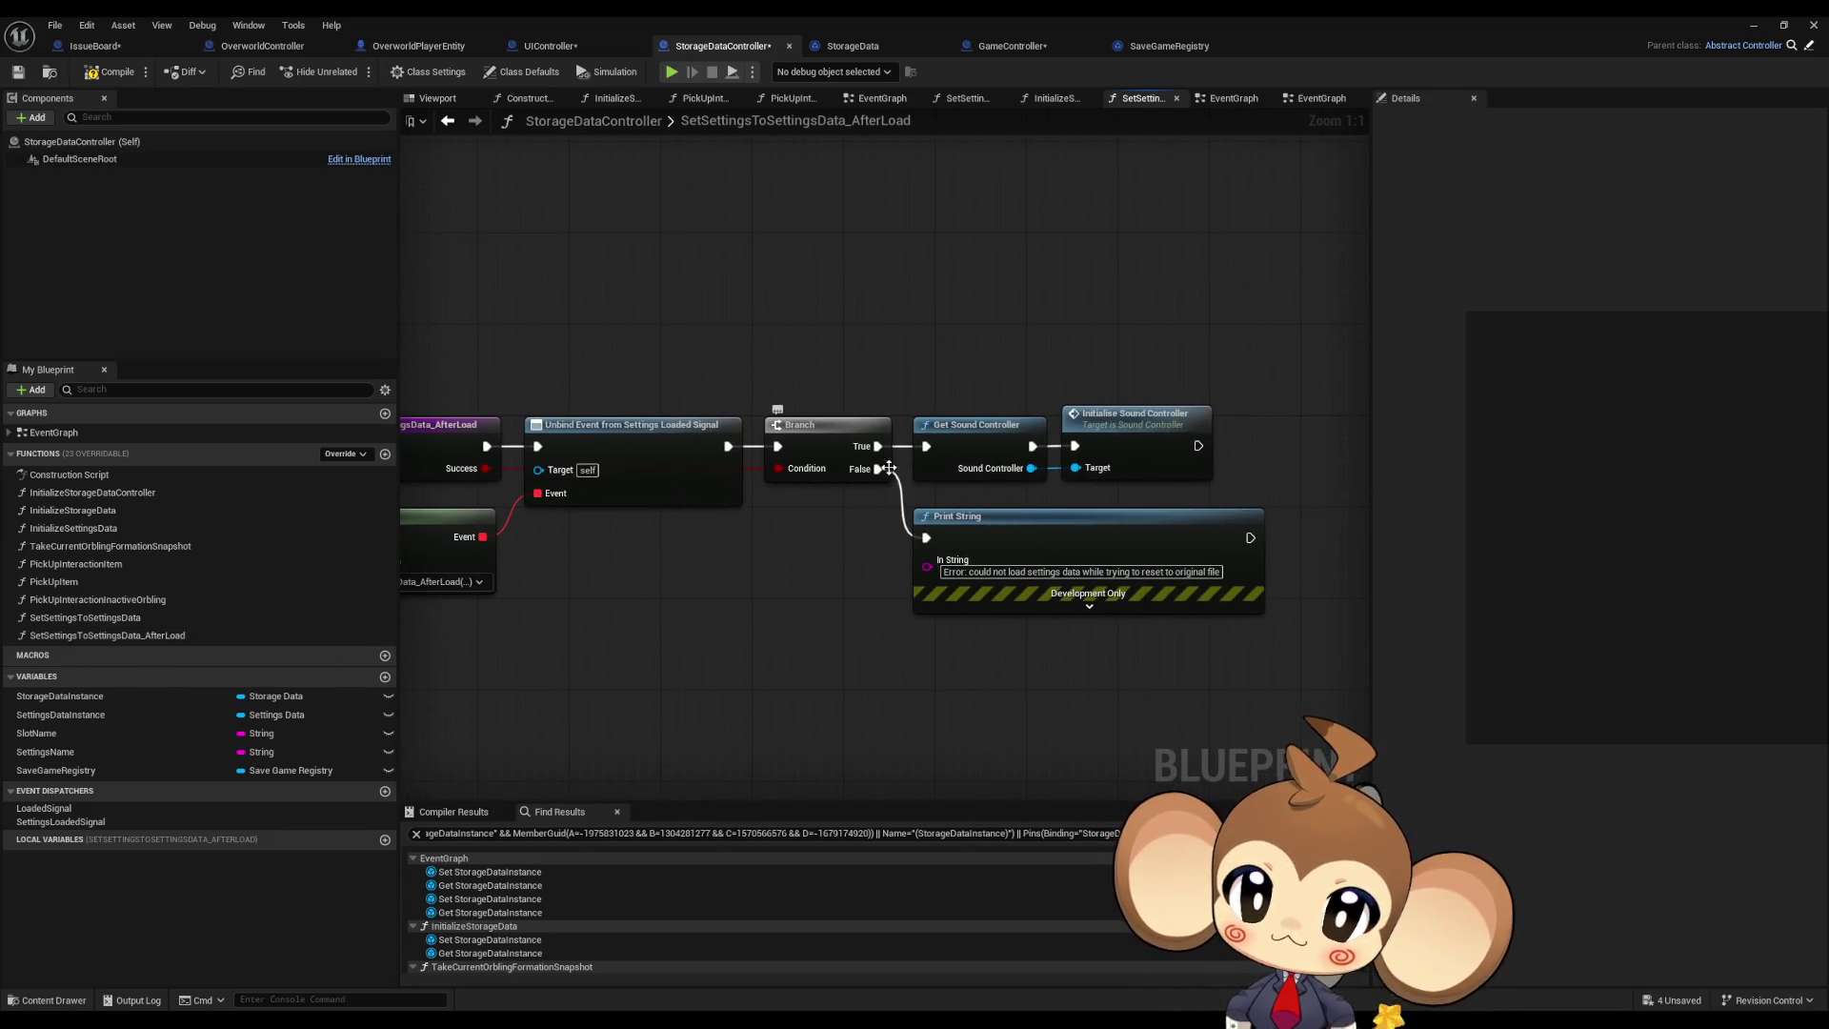
left_click(1098, 434)
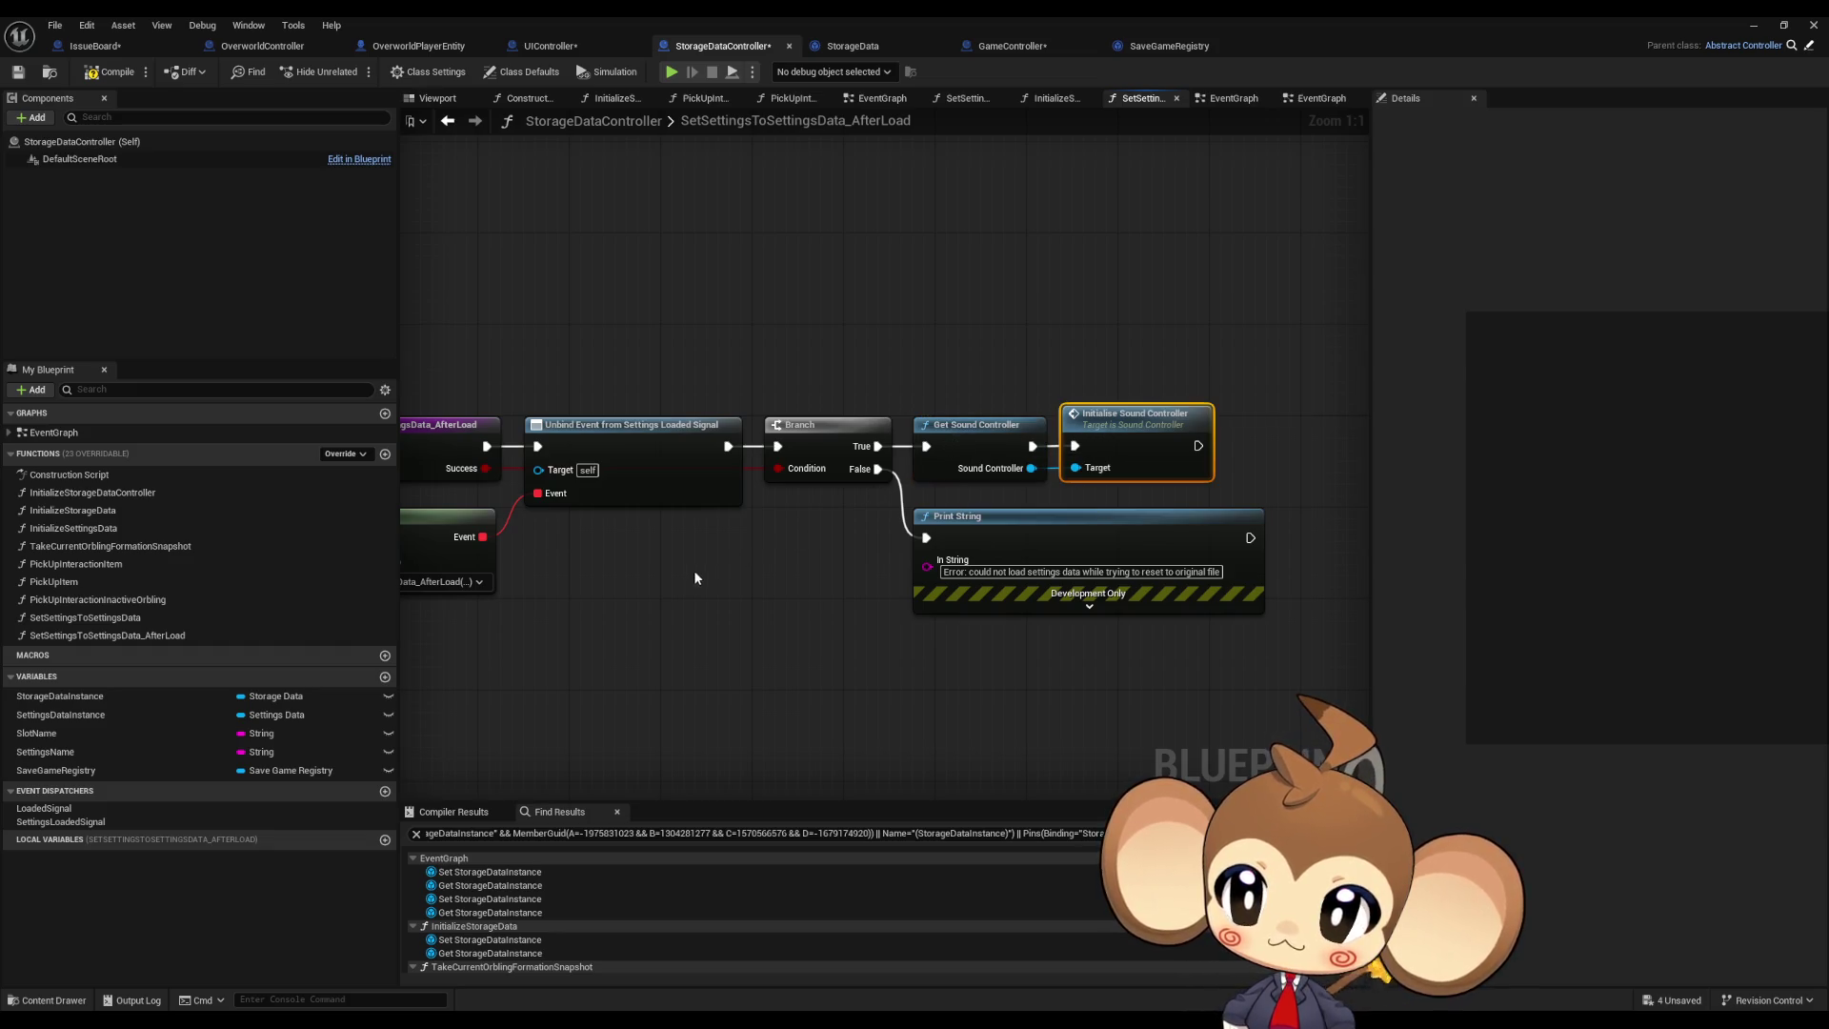
left_click_drag(694, 570, 816, 546)
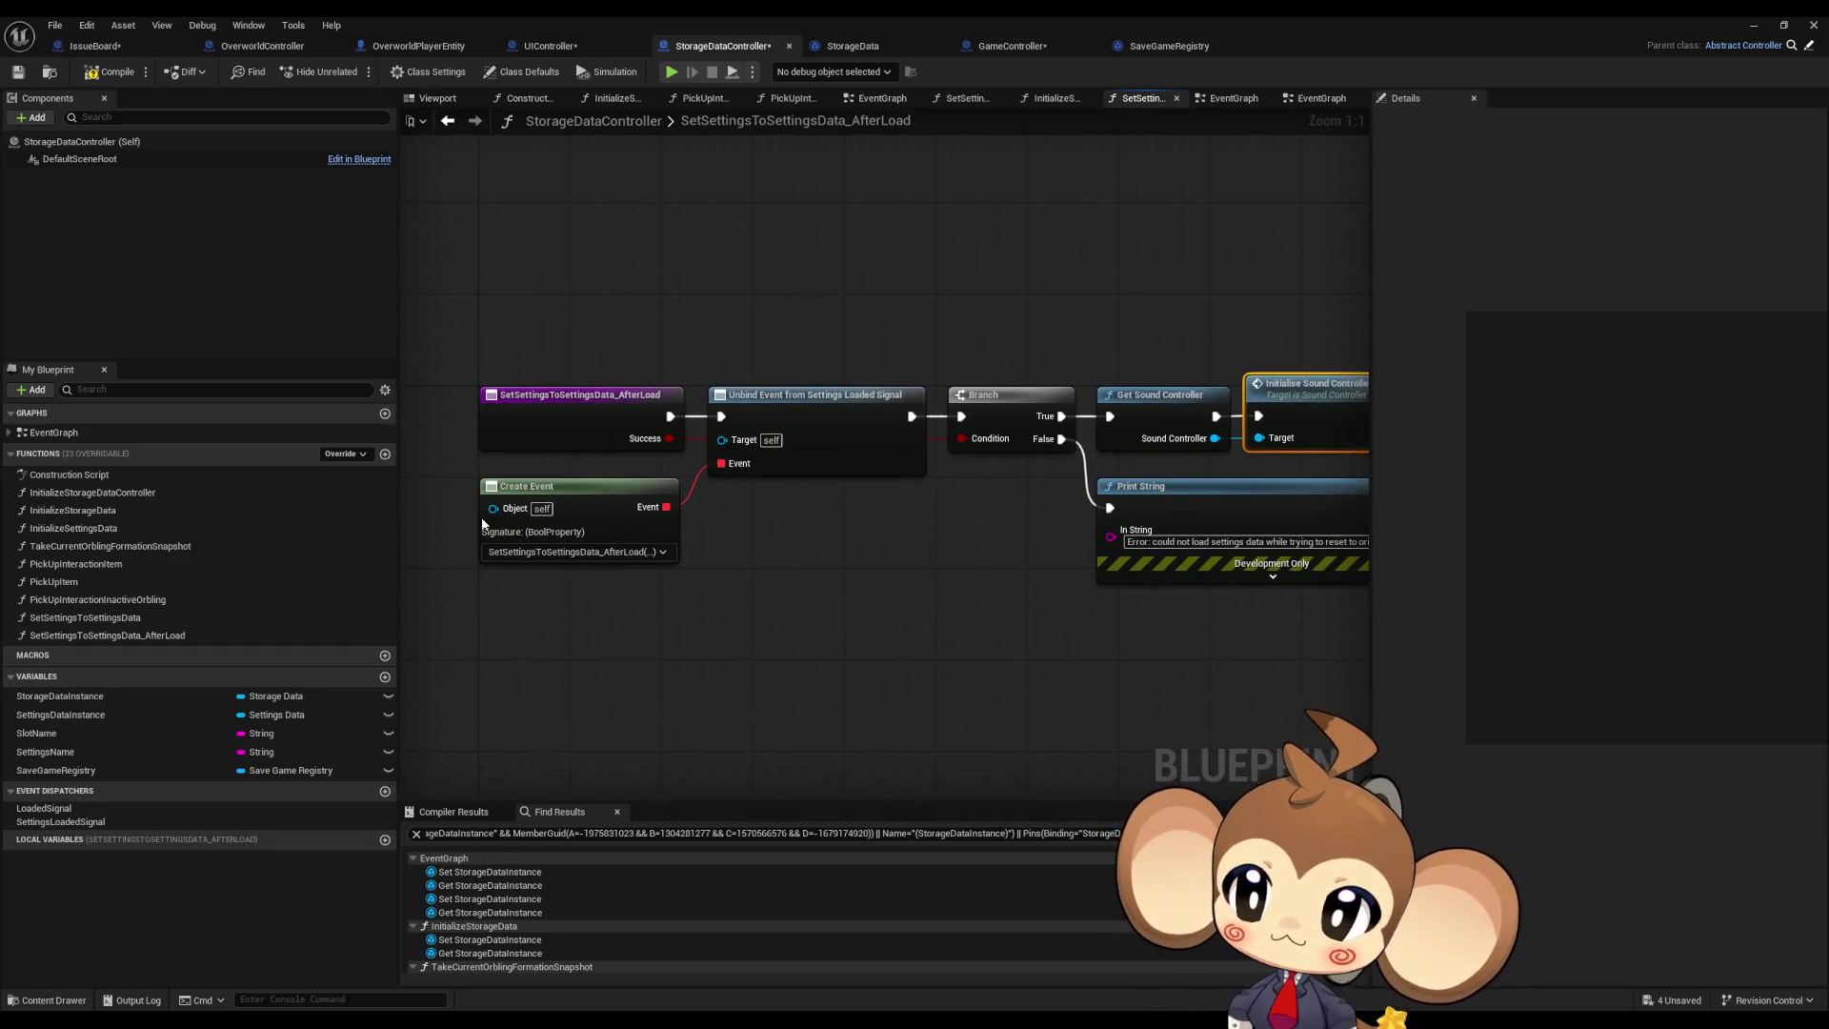
double_click(132, 494)
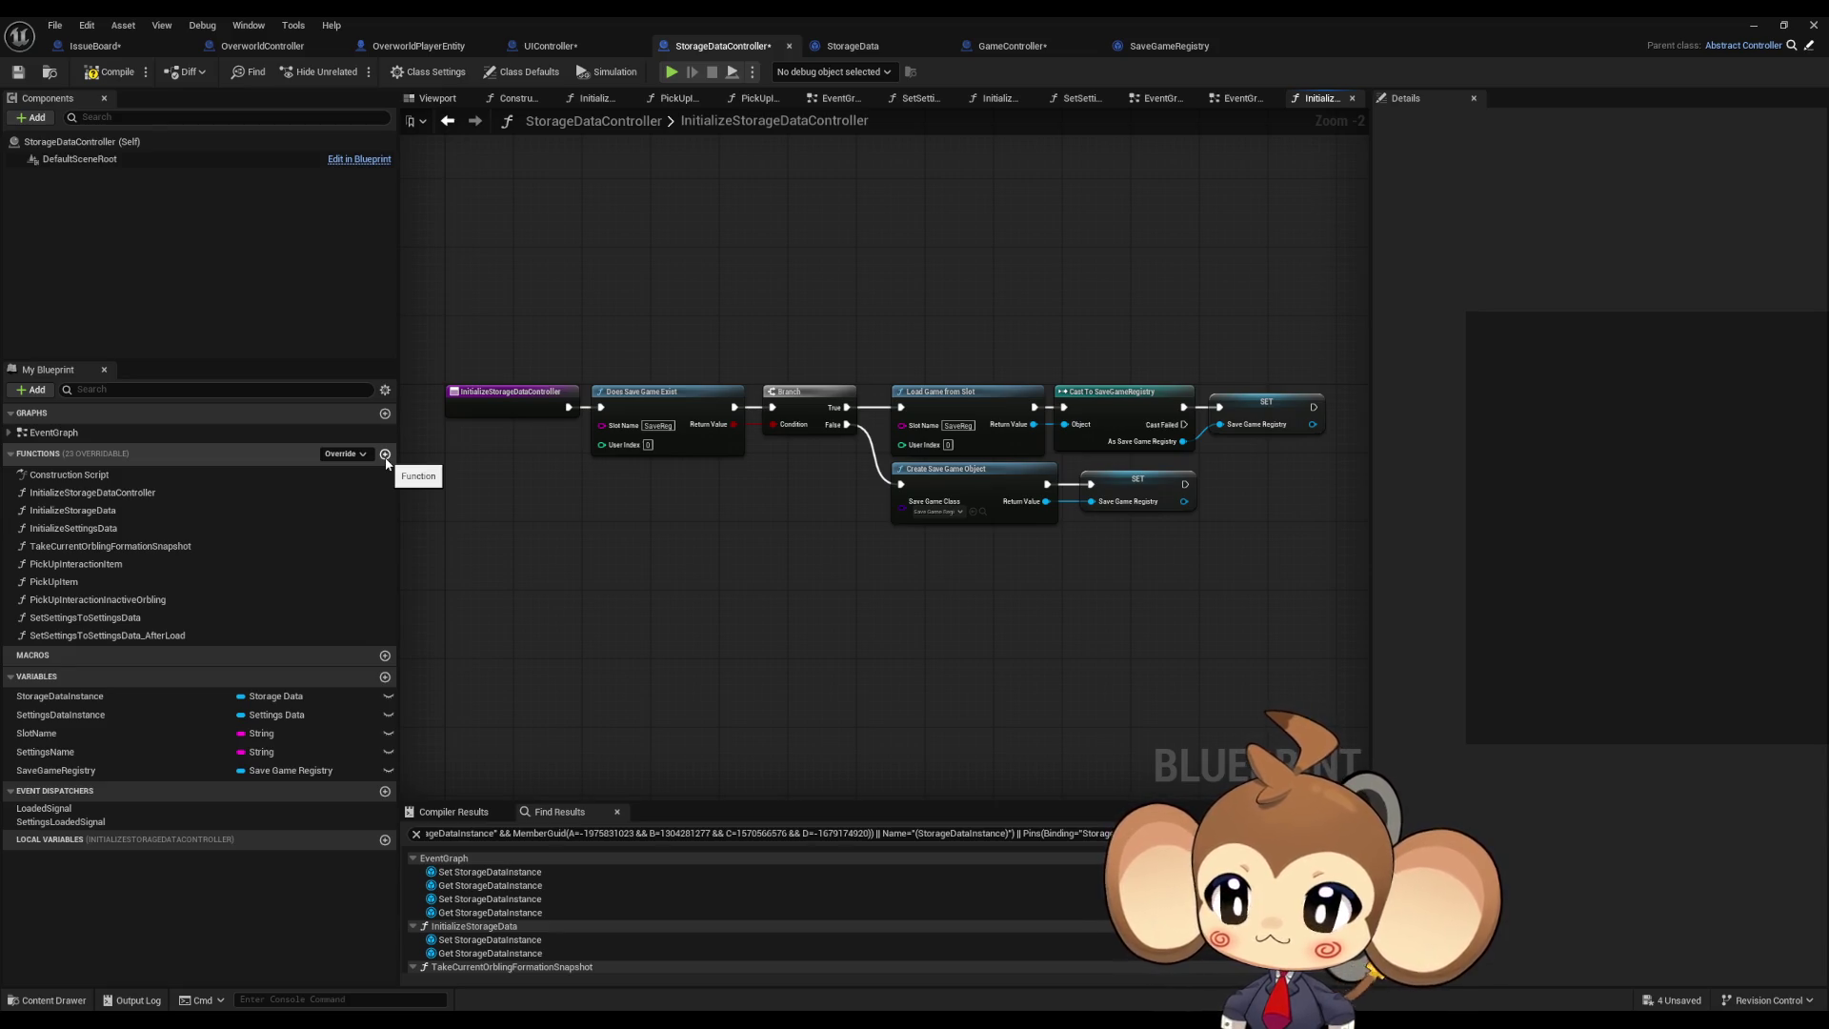
double_click(105, 432)
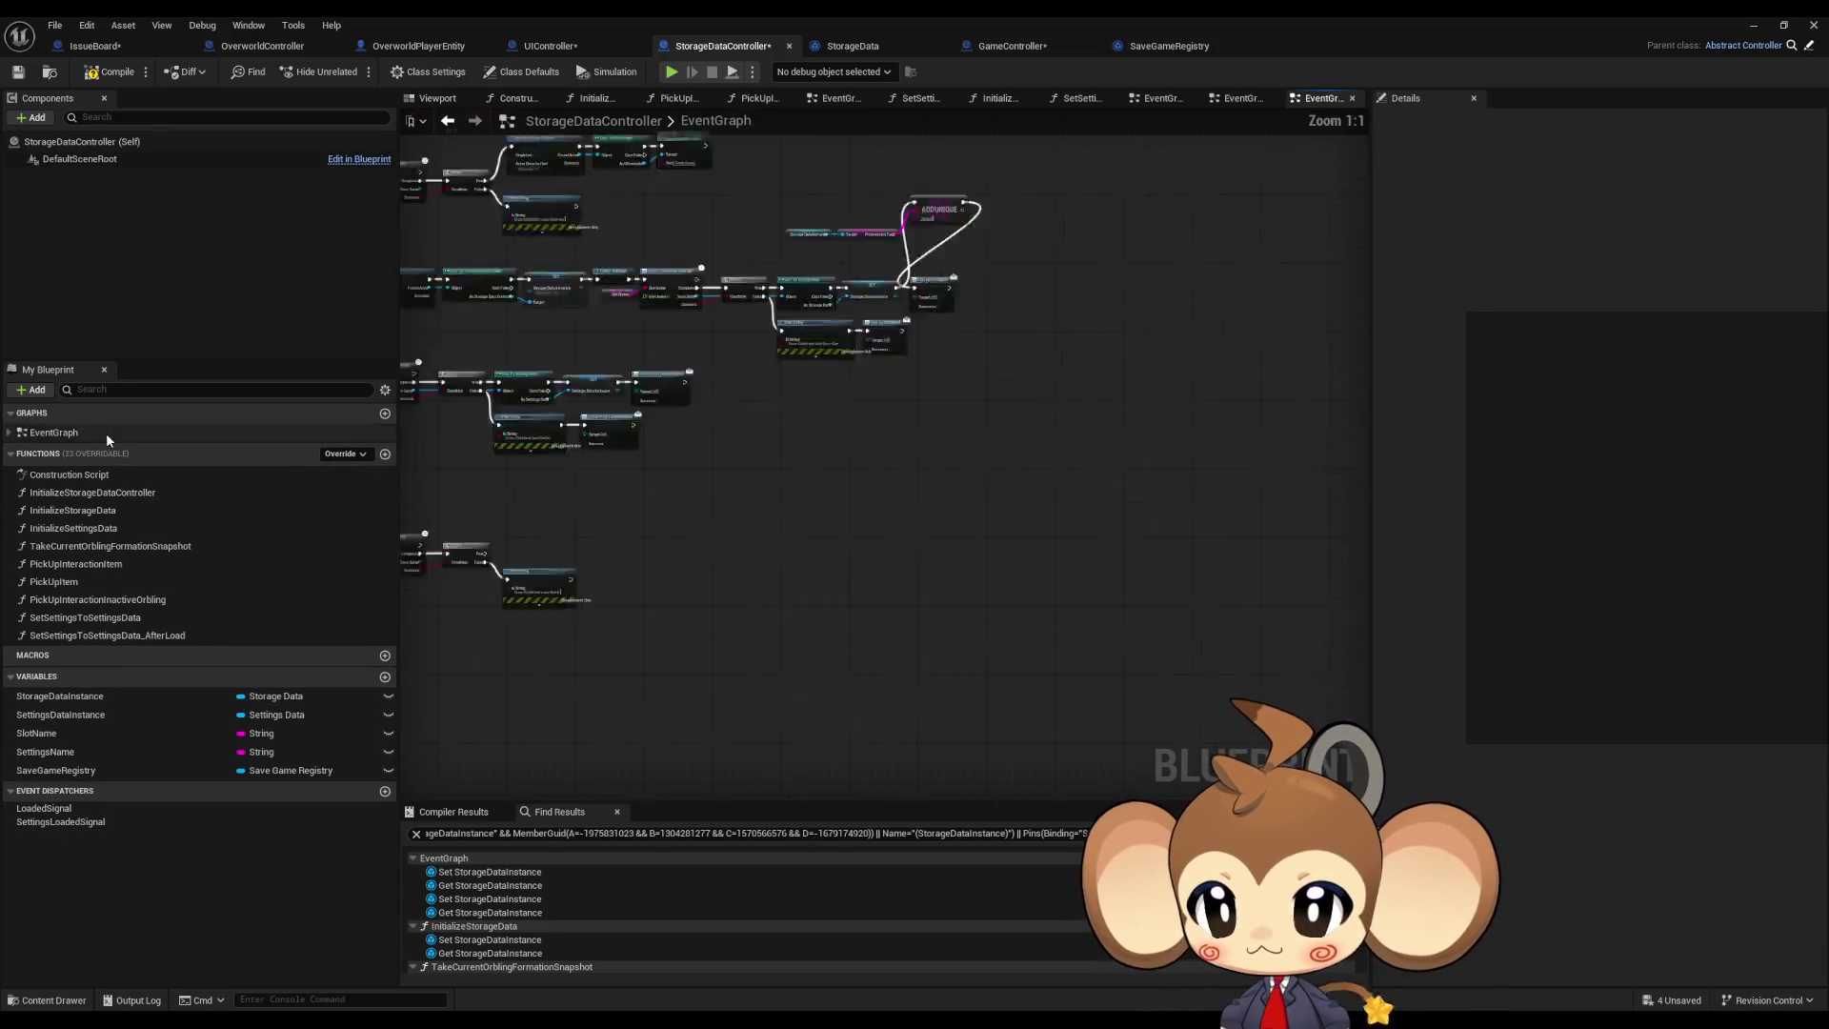
scroll(726, 238, "up", 5)
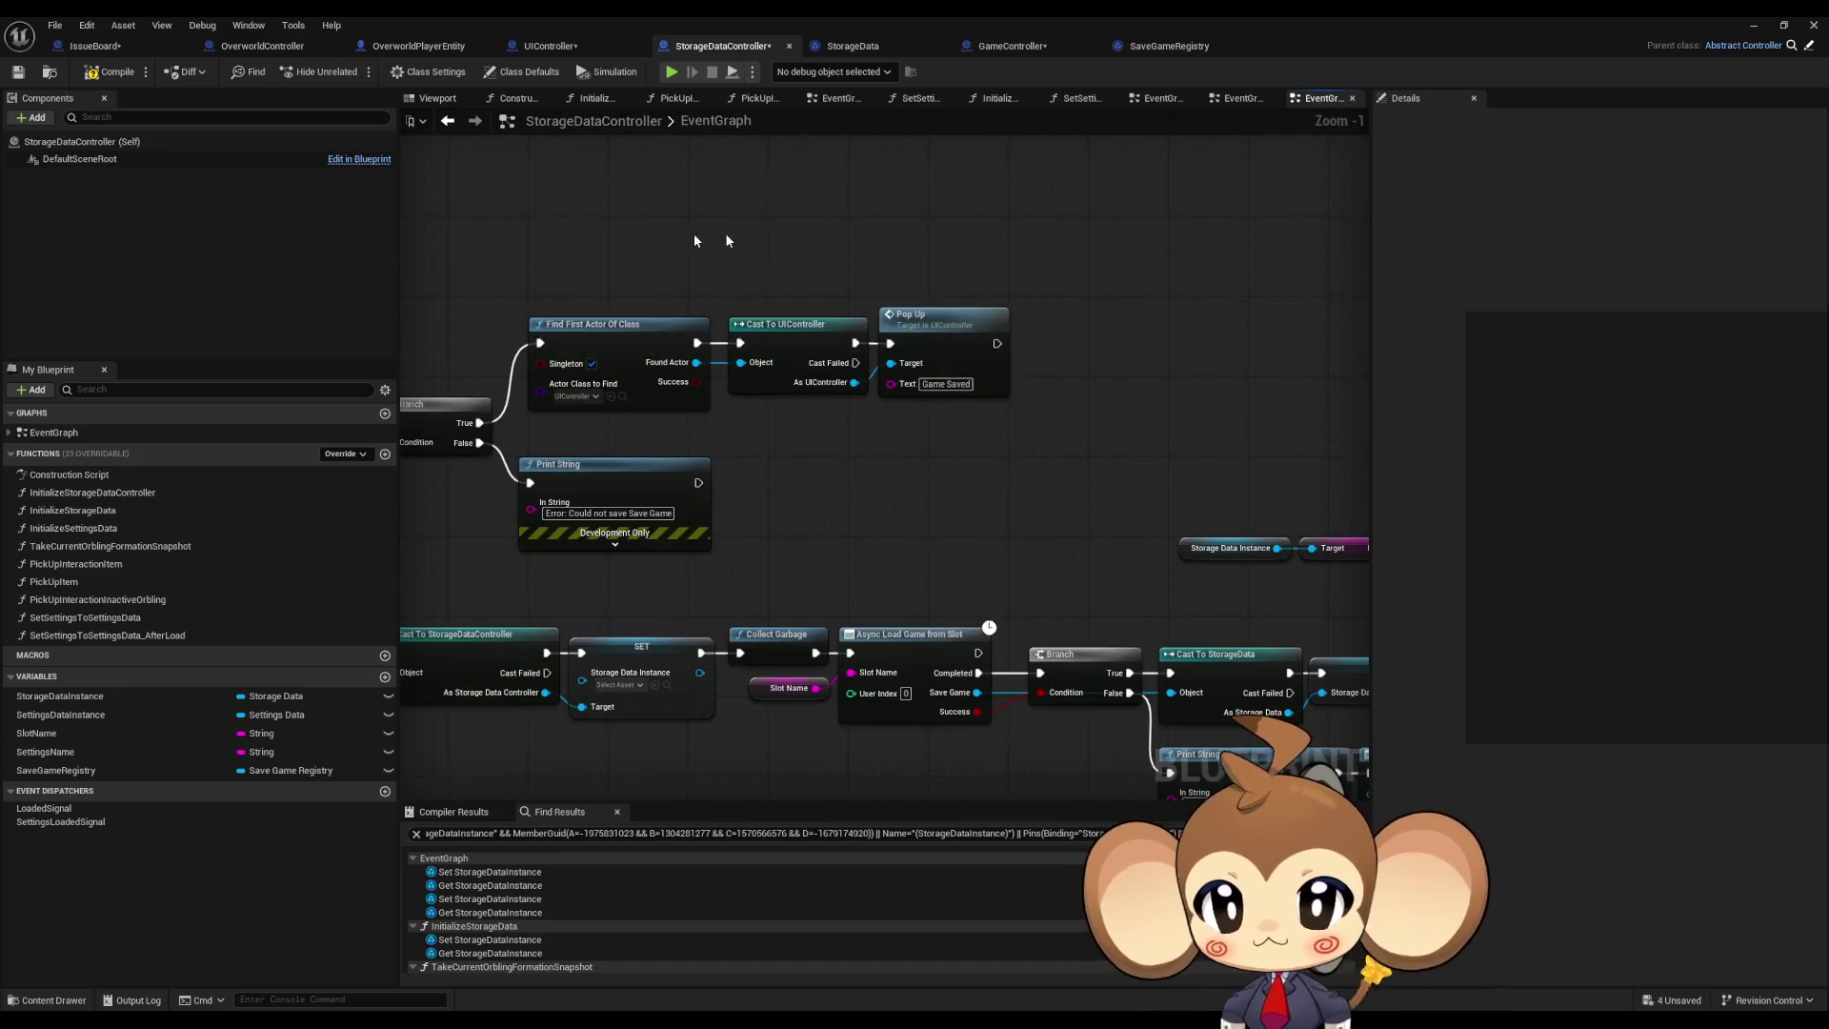
left_click_drag(726, 240, 1033, 396)
left_click_drag(581, 333, 1127, 548)
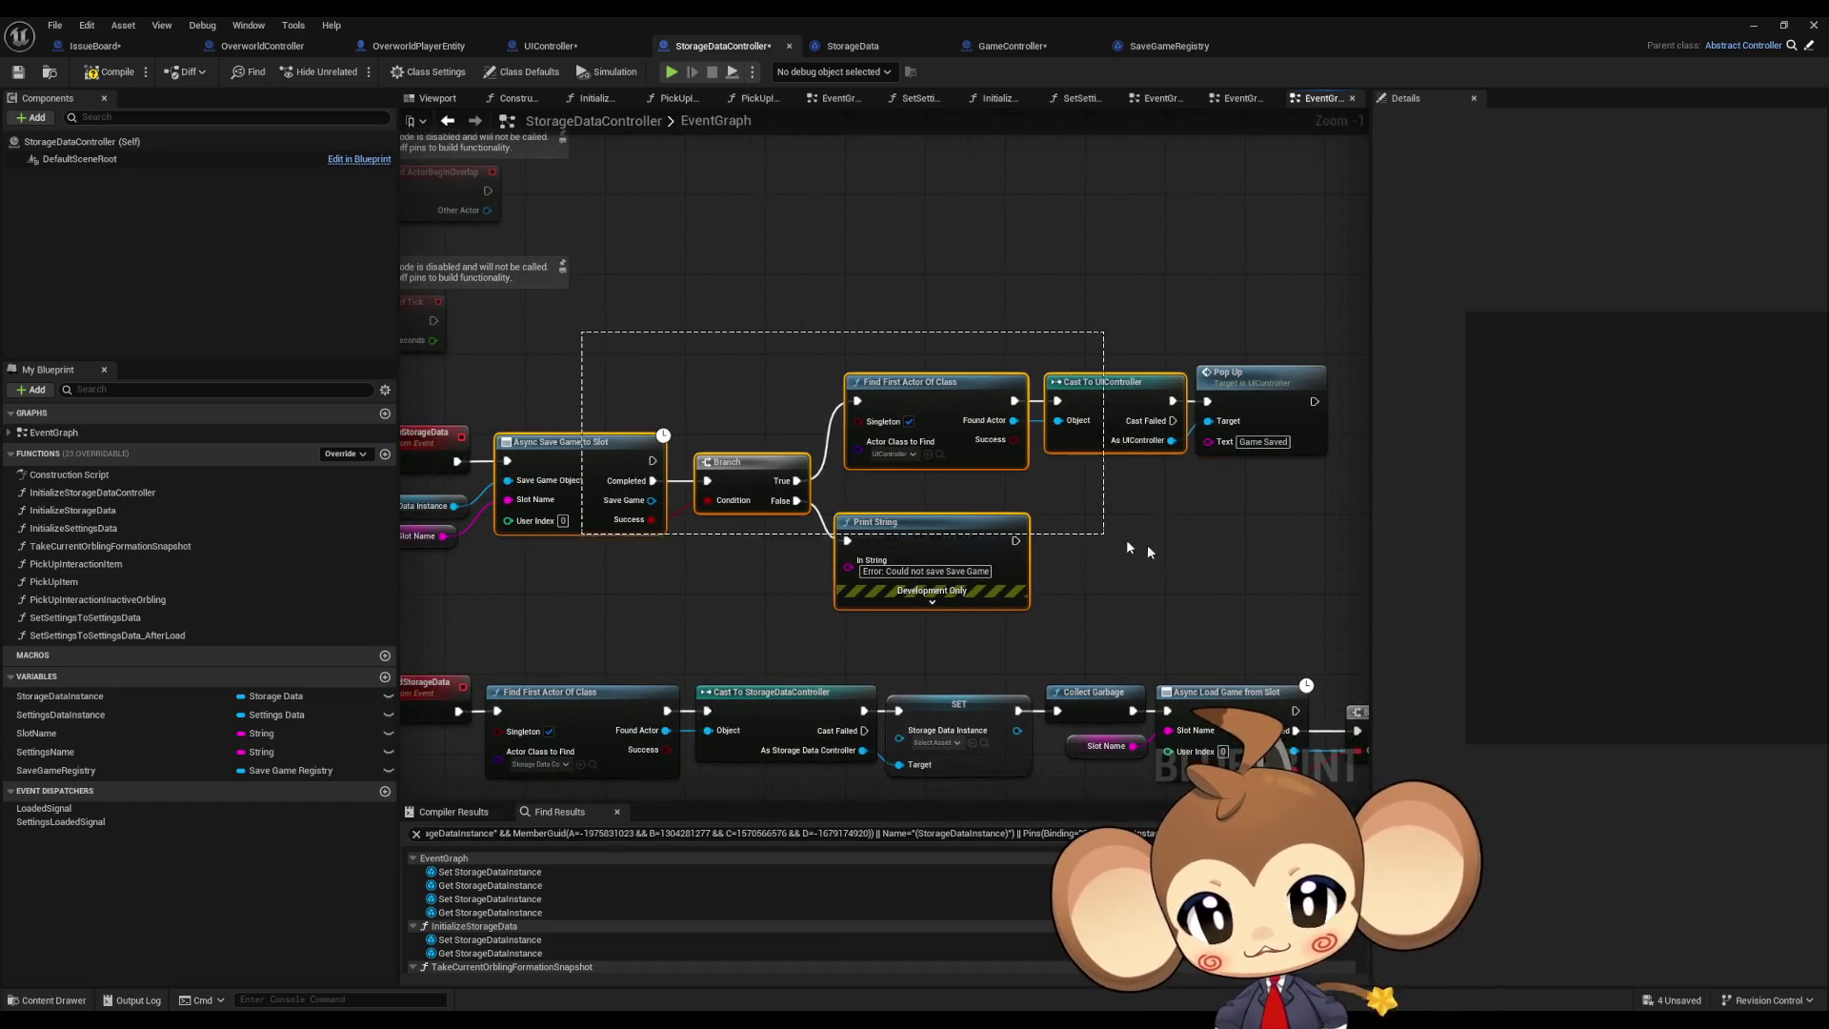
left_click(733, 534)
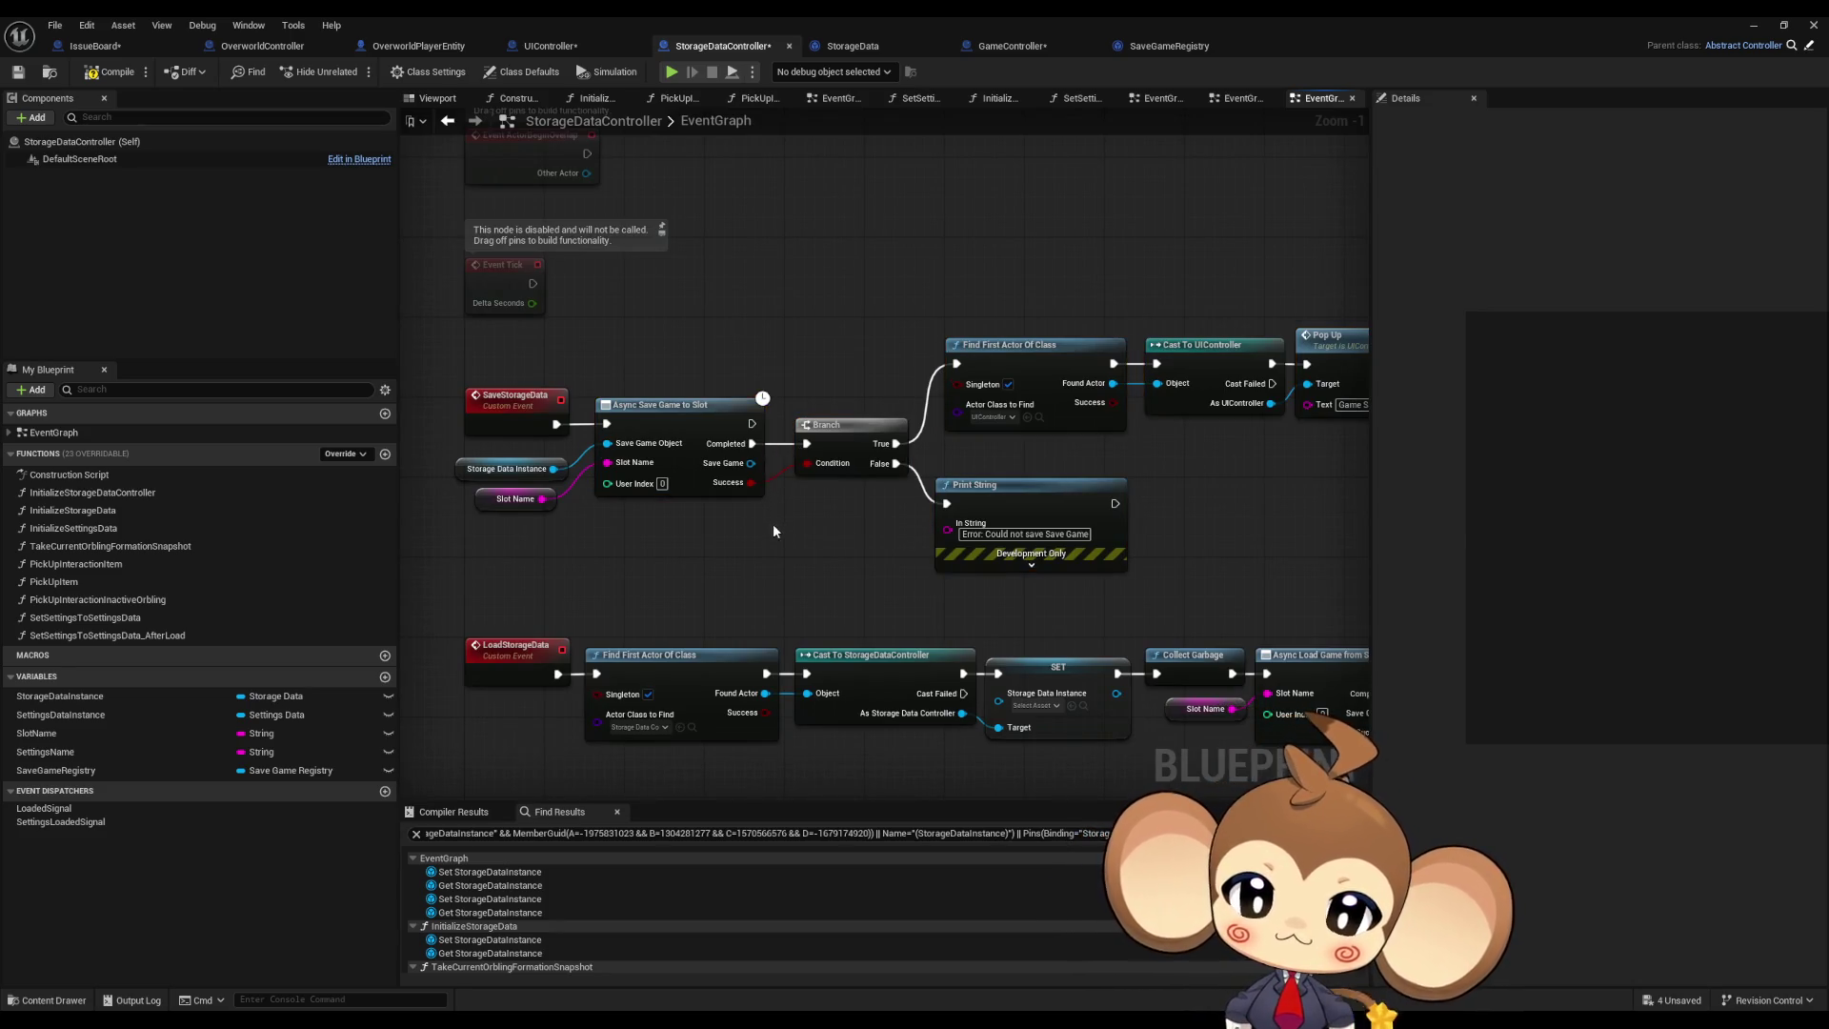
scroll(781, 509, "down", 1)
mouse_move(766, 520)
left_mouse_down()
mouse_move(720, 386)
mouse_move(678, 379)
left_mouse_up()
scroll(720, 392, "down", 2)
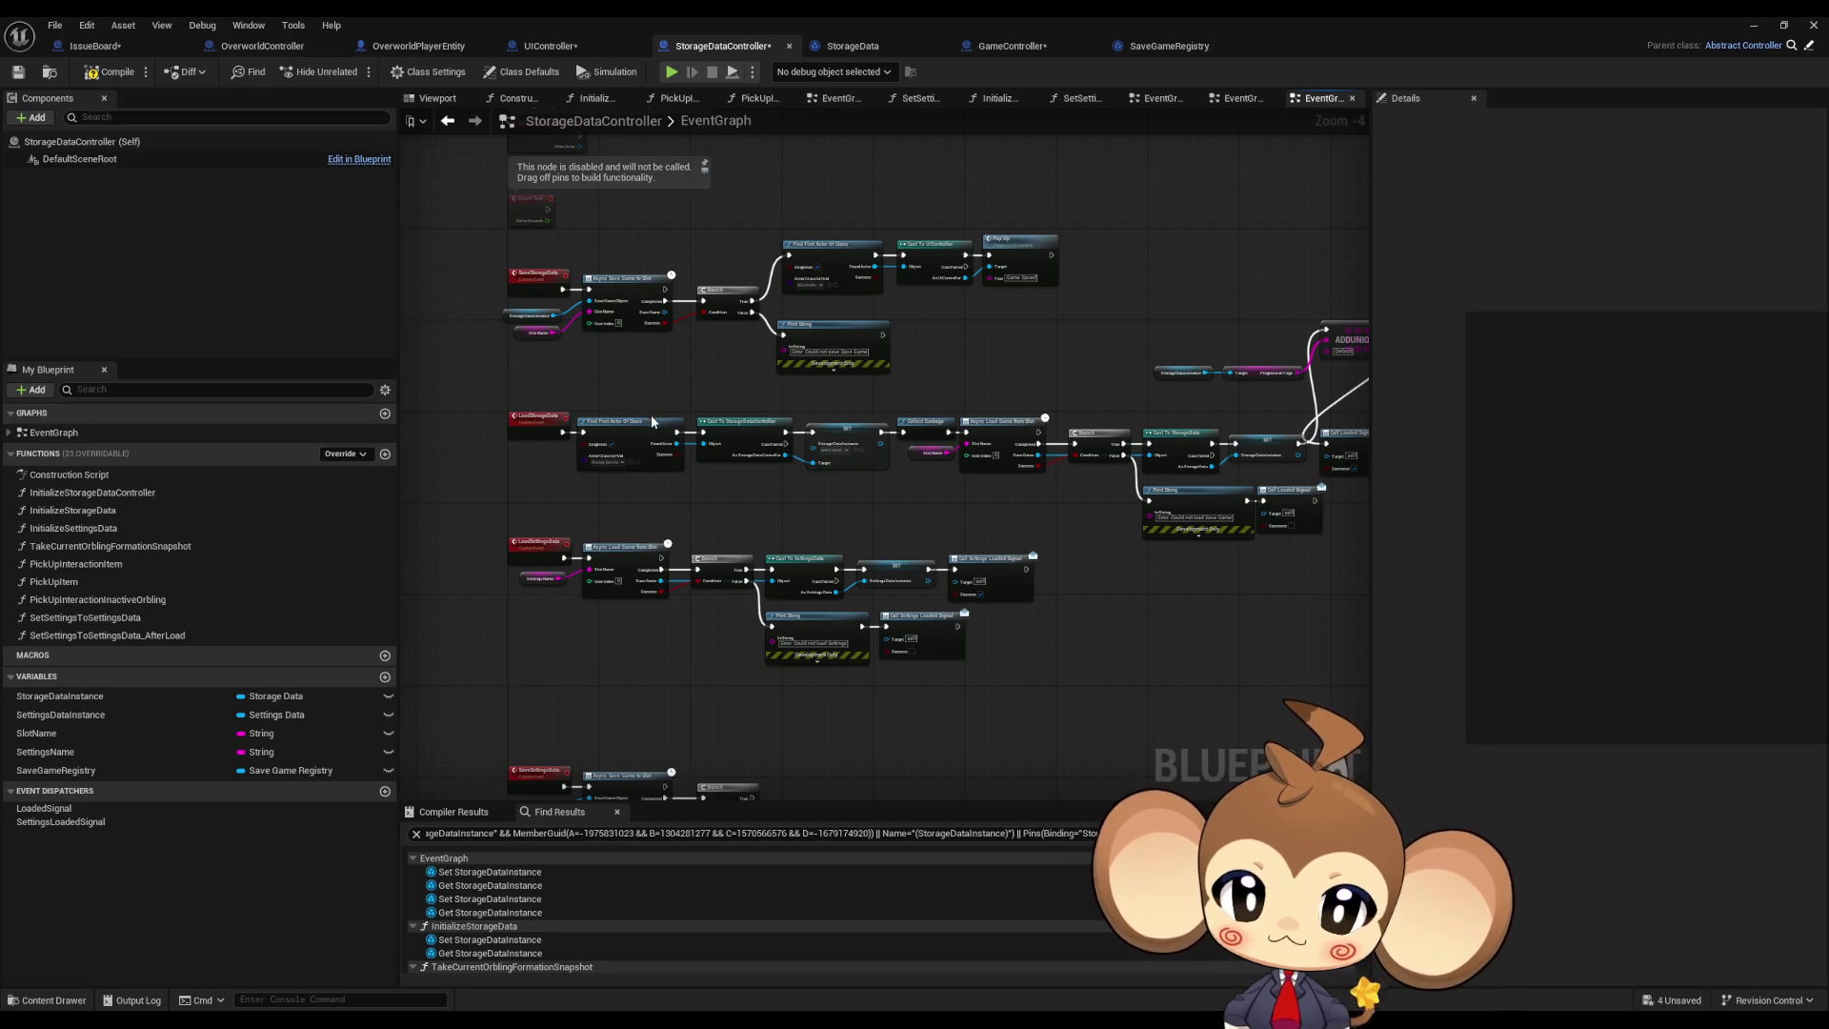
left_click_drag(650, 414, 580, 471)
scroll(580, 471, "up", 4)
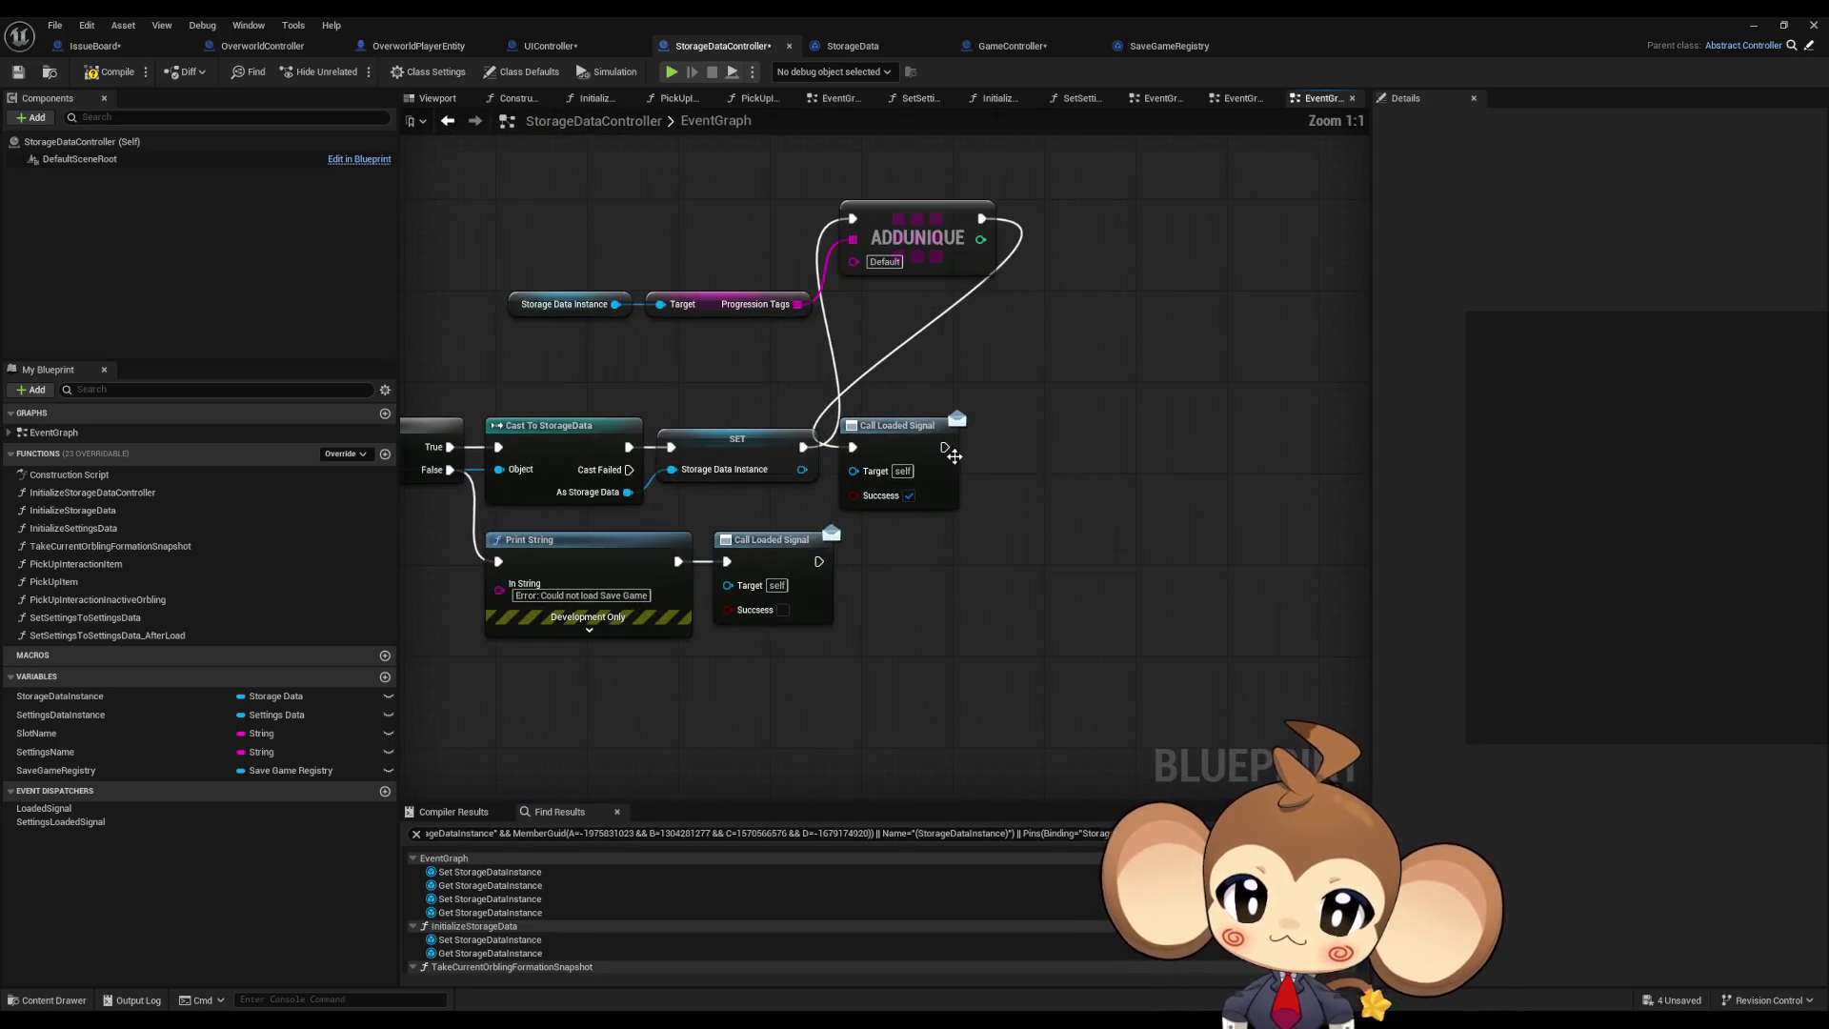
mouse_move(922, 456)
left_mouse_down()
mouse_move(1110, 234)
mouse_move(1084, 233)
left_mouse_up()
left_click(886, 224, "ctrl")
mouse_move(886, 224)
left_mouse_down()
mouse_move(971, 379)
mouse_move(954, 452)
left_mouse_up()
left_click_drag(878, 338, 505, 286)
mouse_move(732, 312)
left_mouse_down()
mouse_move(825, 541)
mouse_move(658, 644)
left_mouse_up()
left_click(861, 647)
left_click_drag(860, 647, 1278, 590)
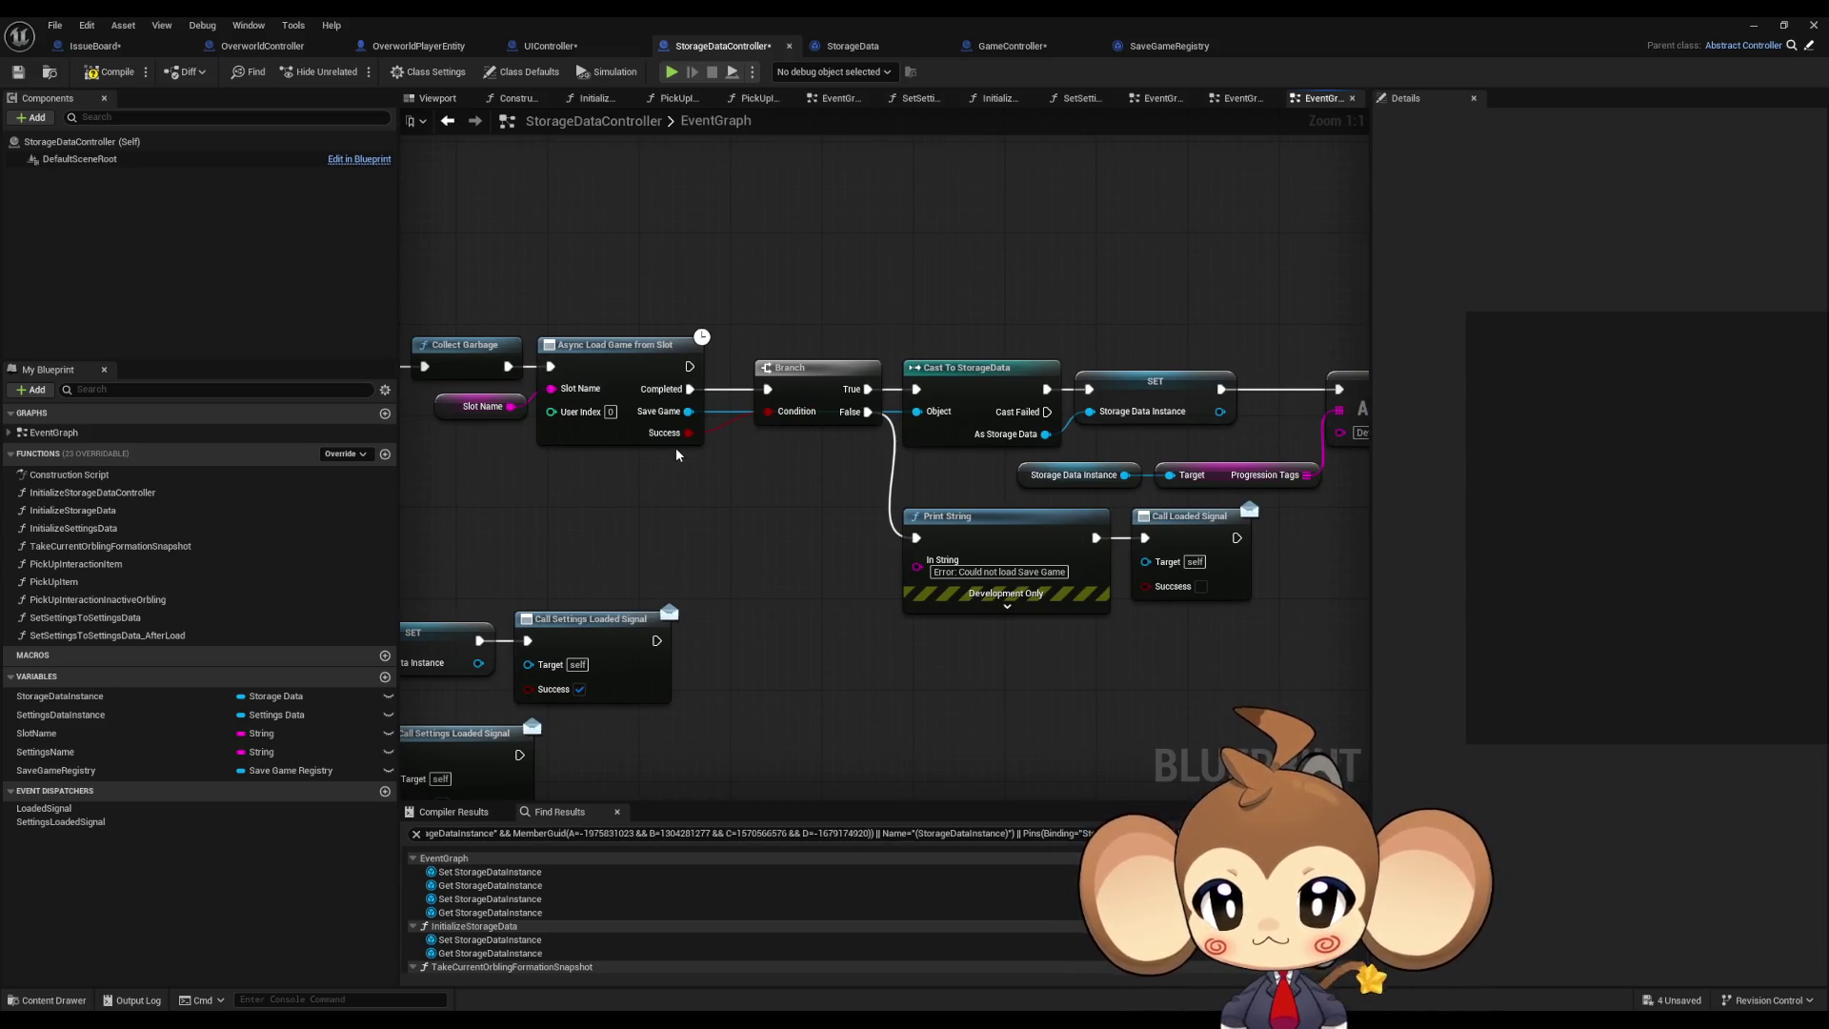
left_click_drag(676, 457, 773, 496)
mouse_move(726, 279)
left_mouse_down()
mouse_move(814, 525)
mouse_move(1215, 561)
mouse_move(657, 463)
left_mouse_up()
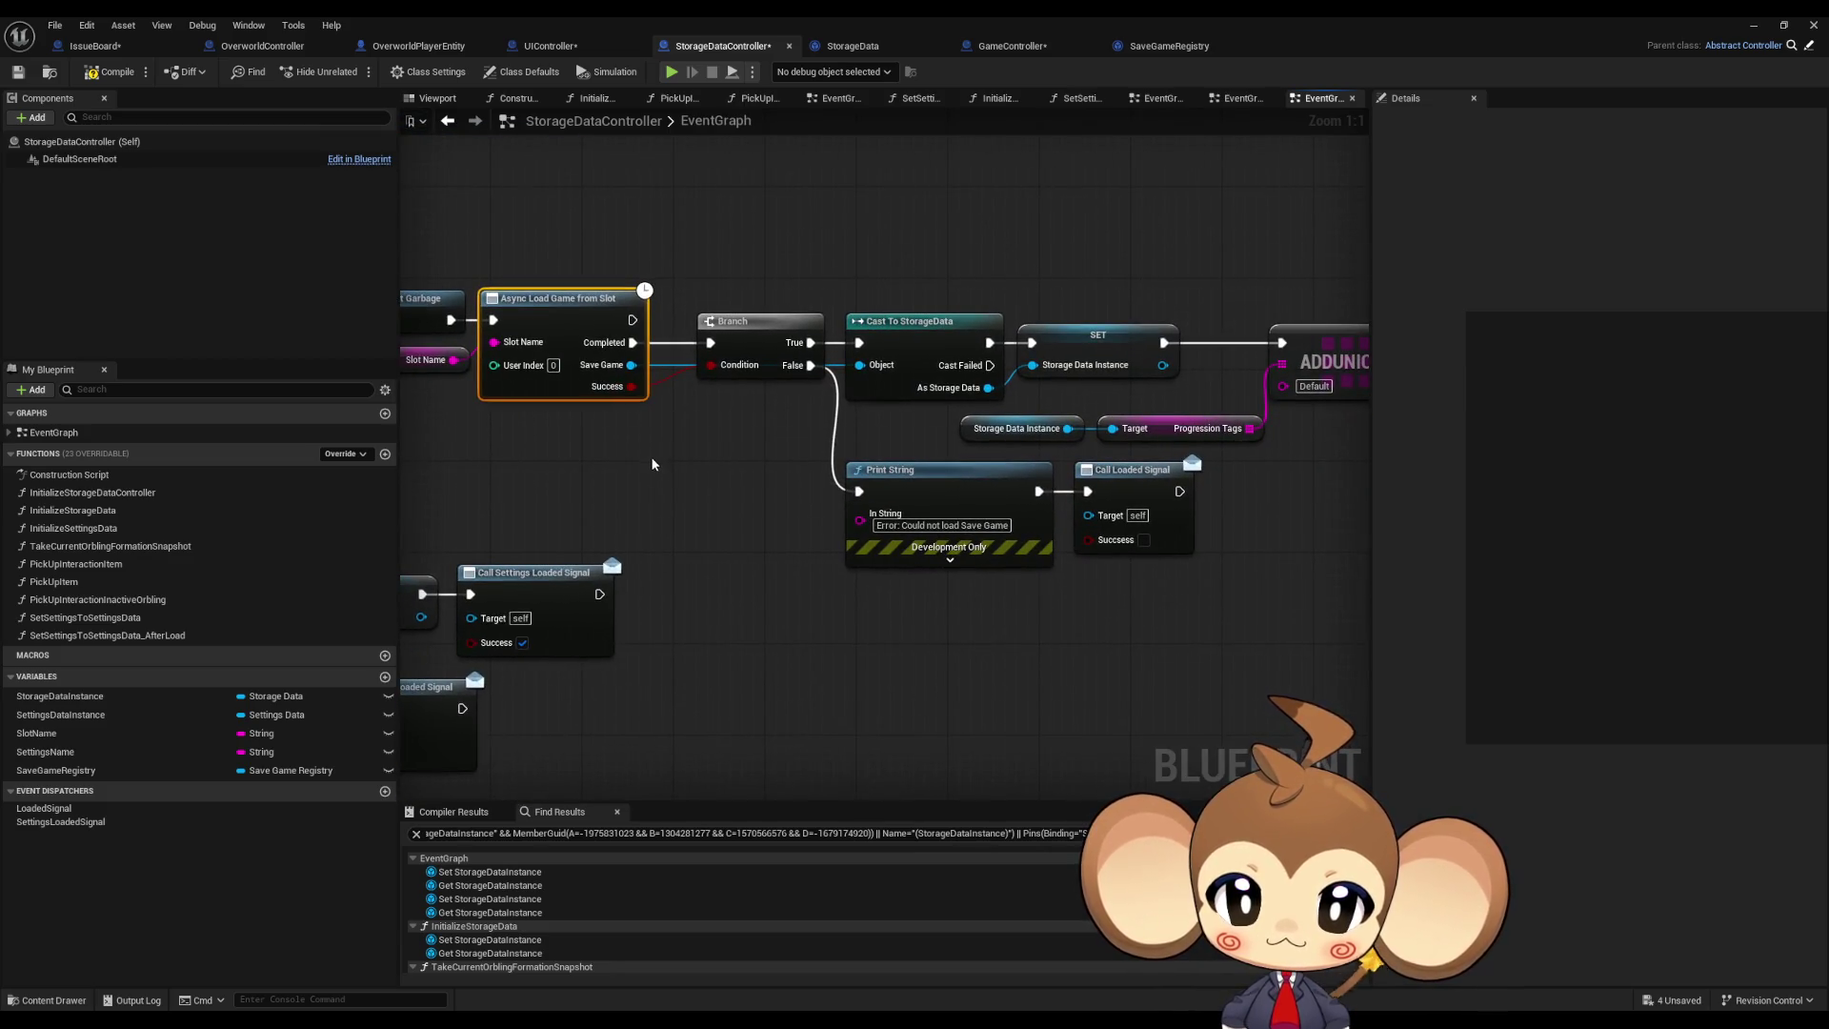
left_click_drag(789, 456, 716, 458)
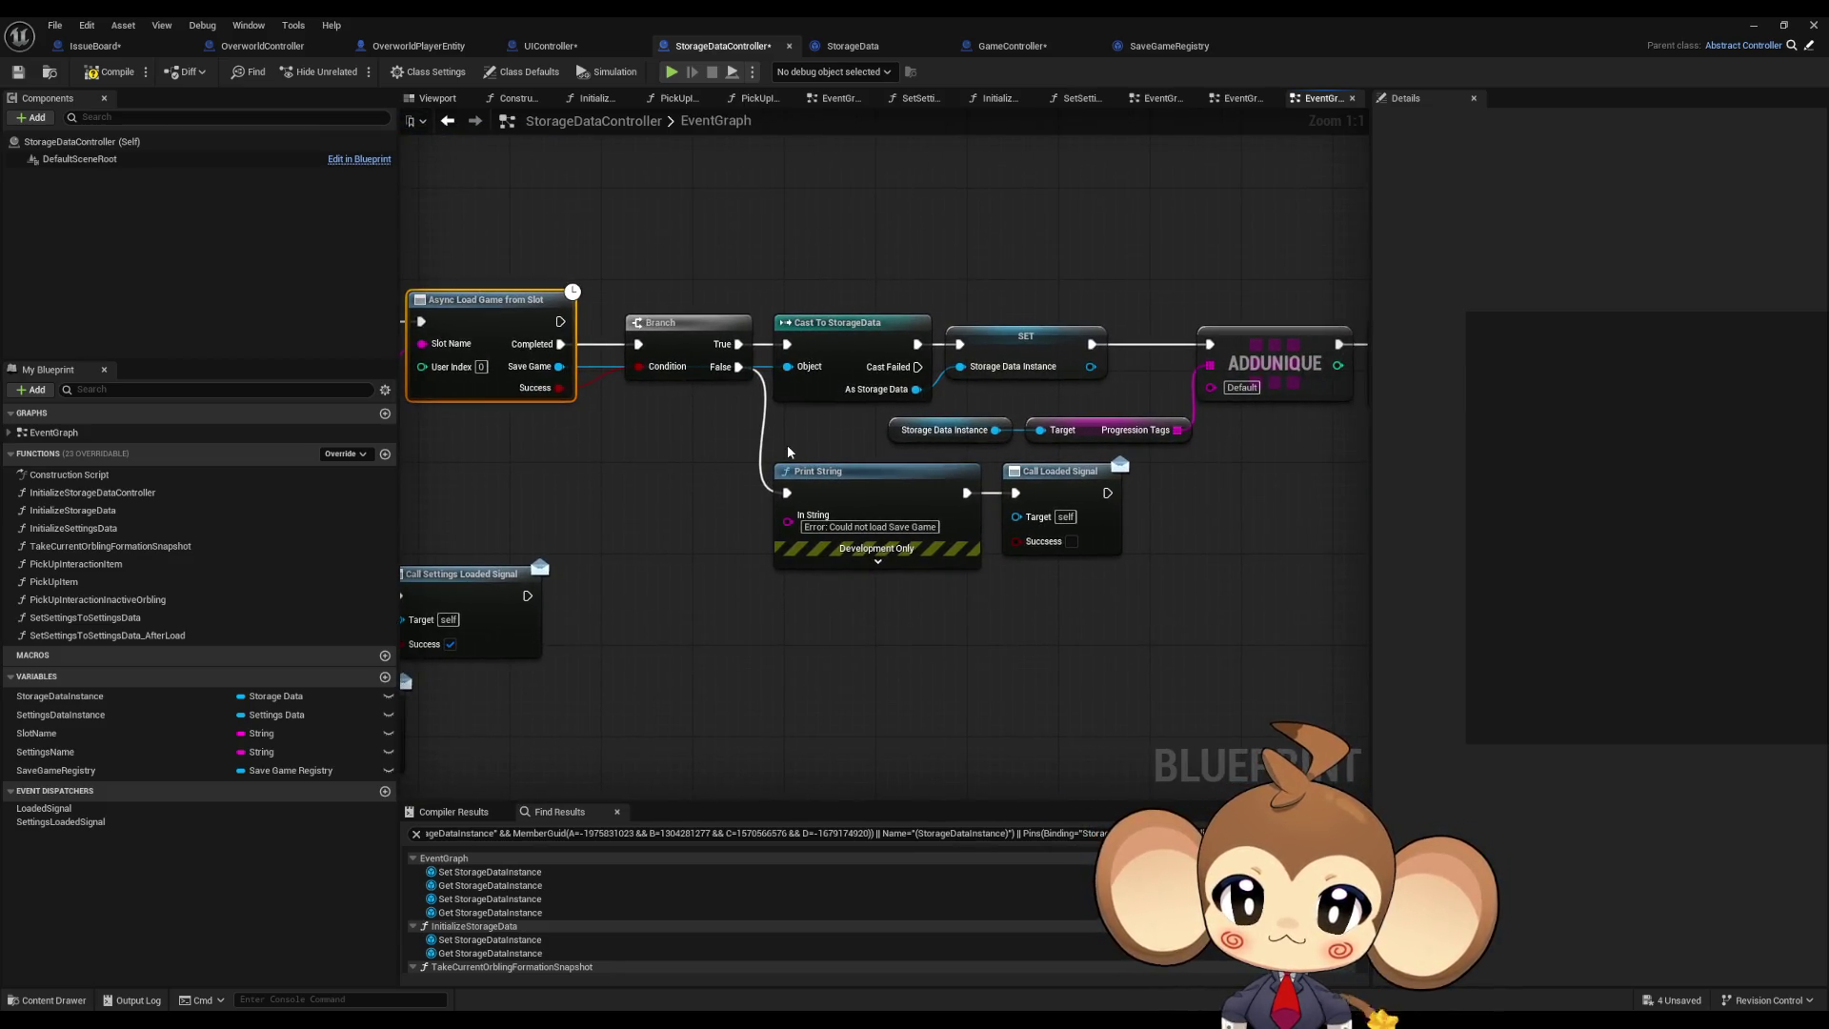
mouse_move(1172, 276)
left_mouse_down()
mouse_move(1156, 458)
mouse_move(905, 476)
left_mouse_up()
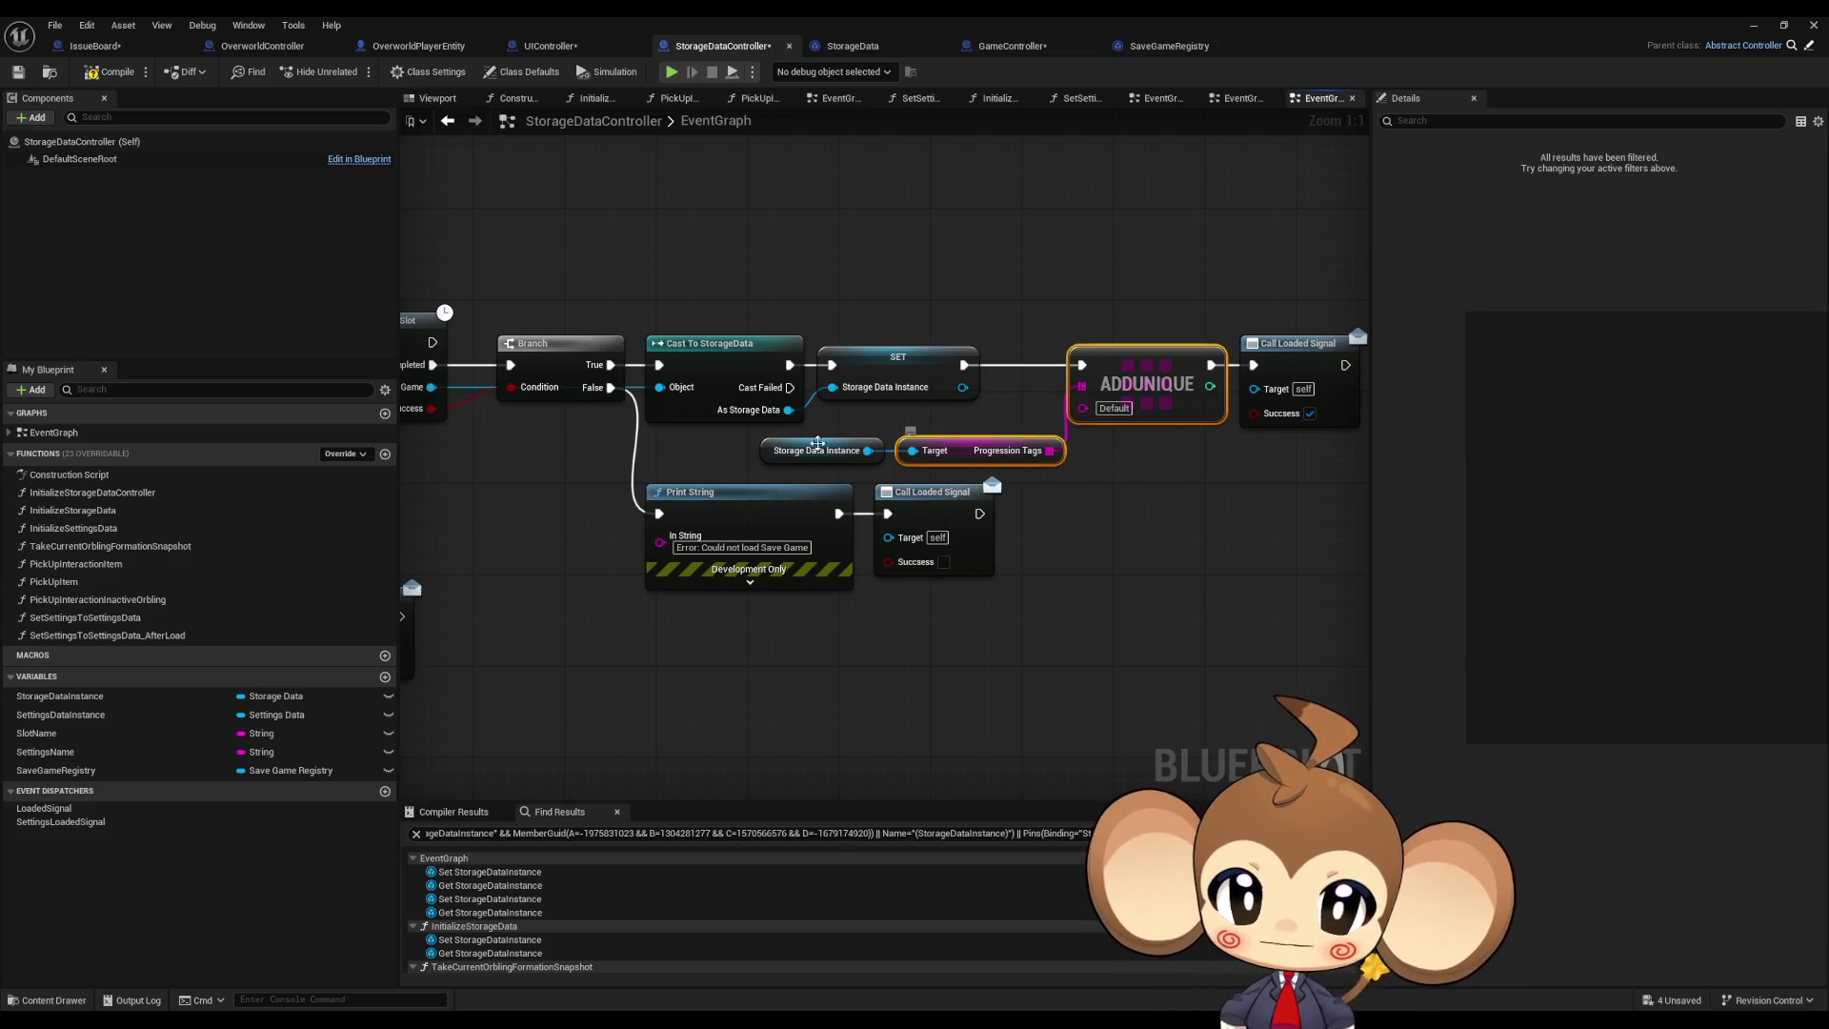
mouse_move(839, 448)
left_mouse_down()
mouse_move(1635, 464)
mouse_move(1180, 464)
left_mouse_up()
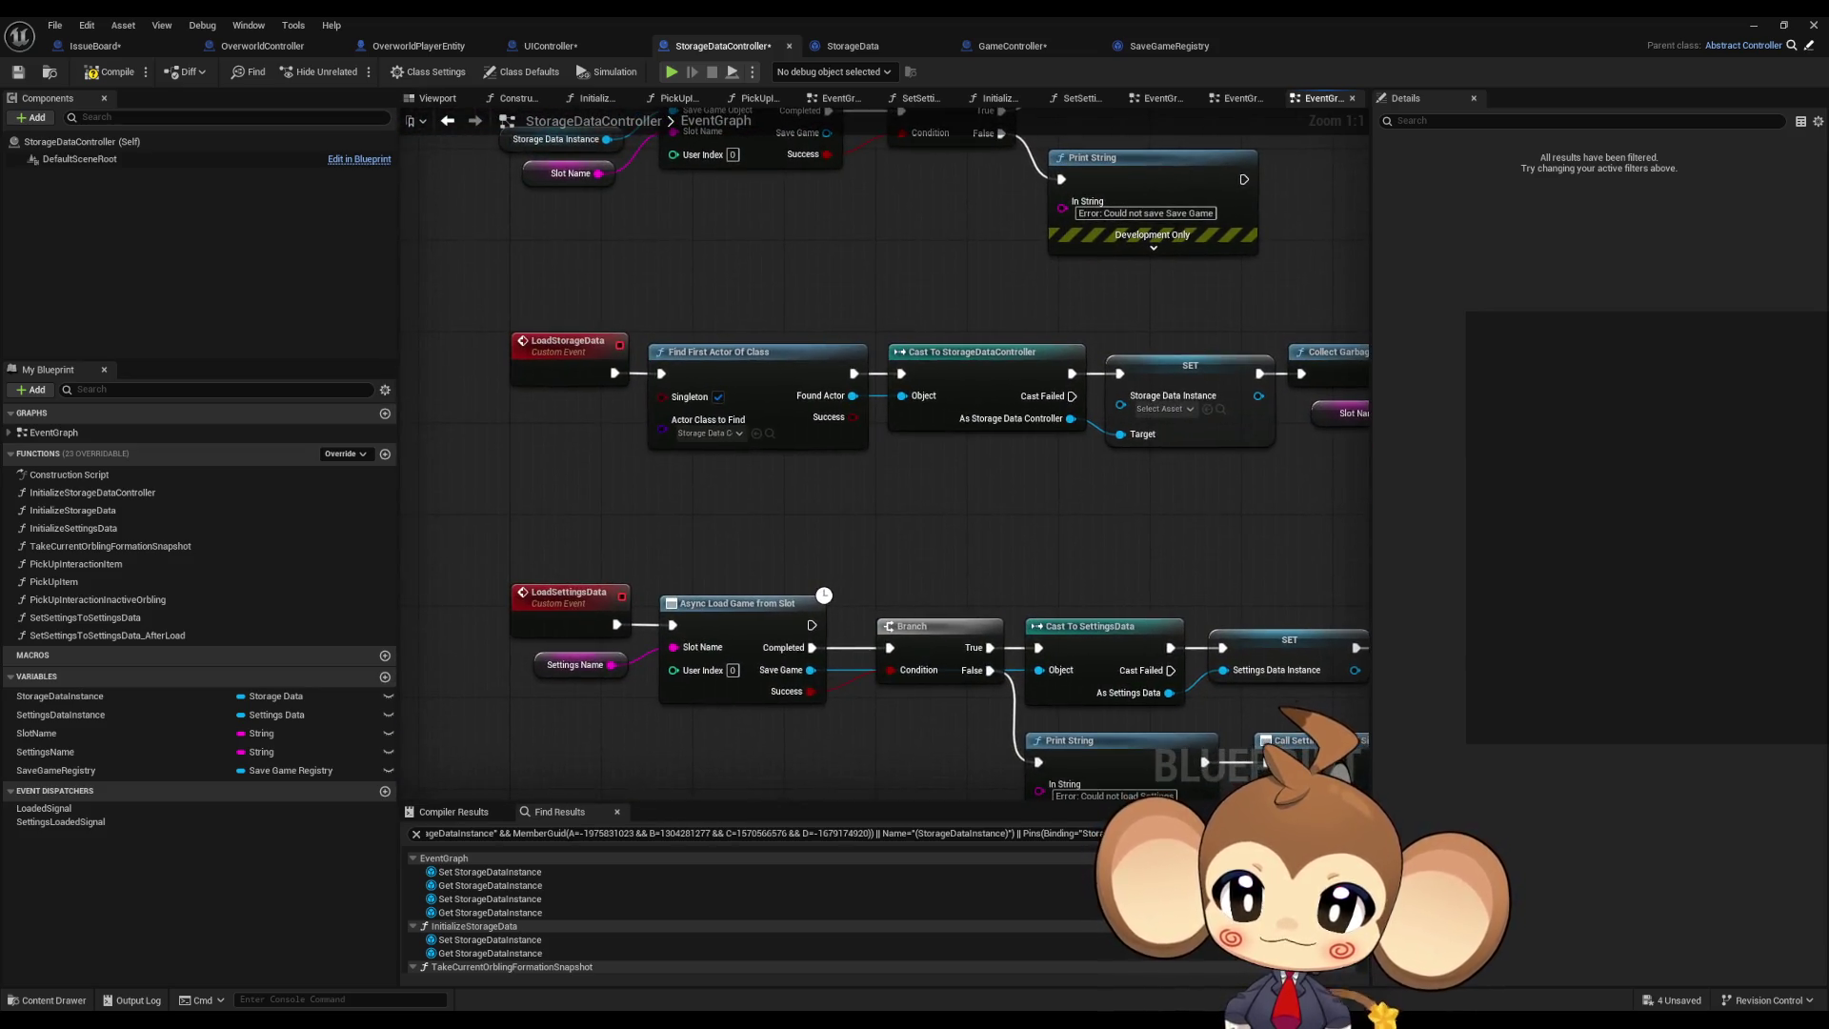
mouse_move(838, 448)
left_mouse_down()
mouse_move(362, 210)
mouse_move(297, 198)
left_mouse_up()
left_click_drag(1144, 310, 1231, 489)
double_click(104, 511)
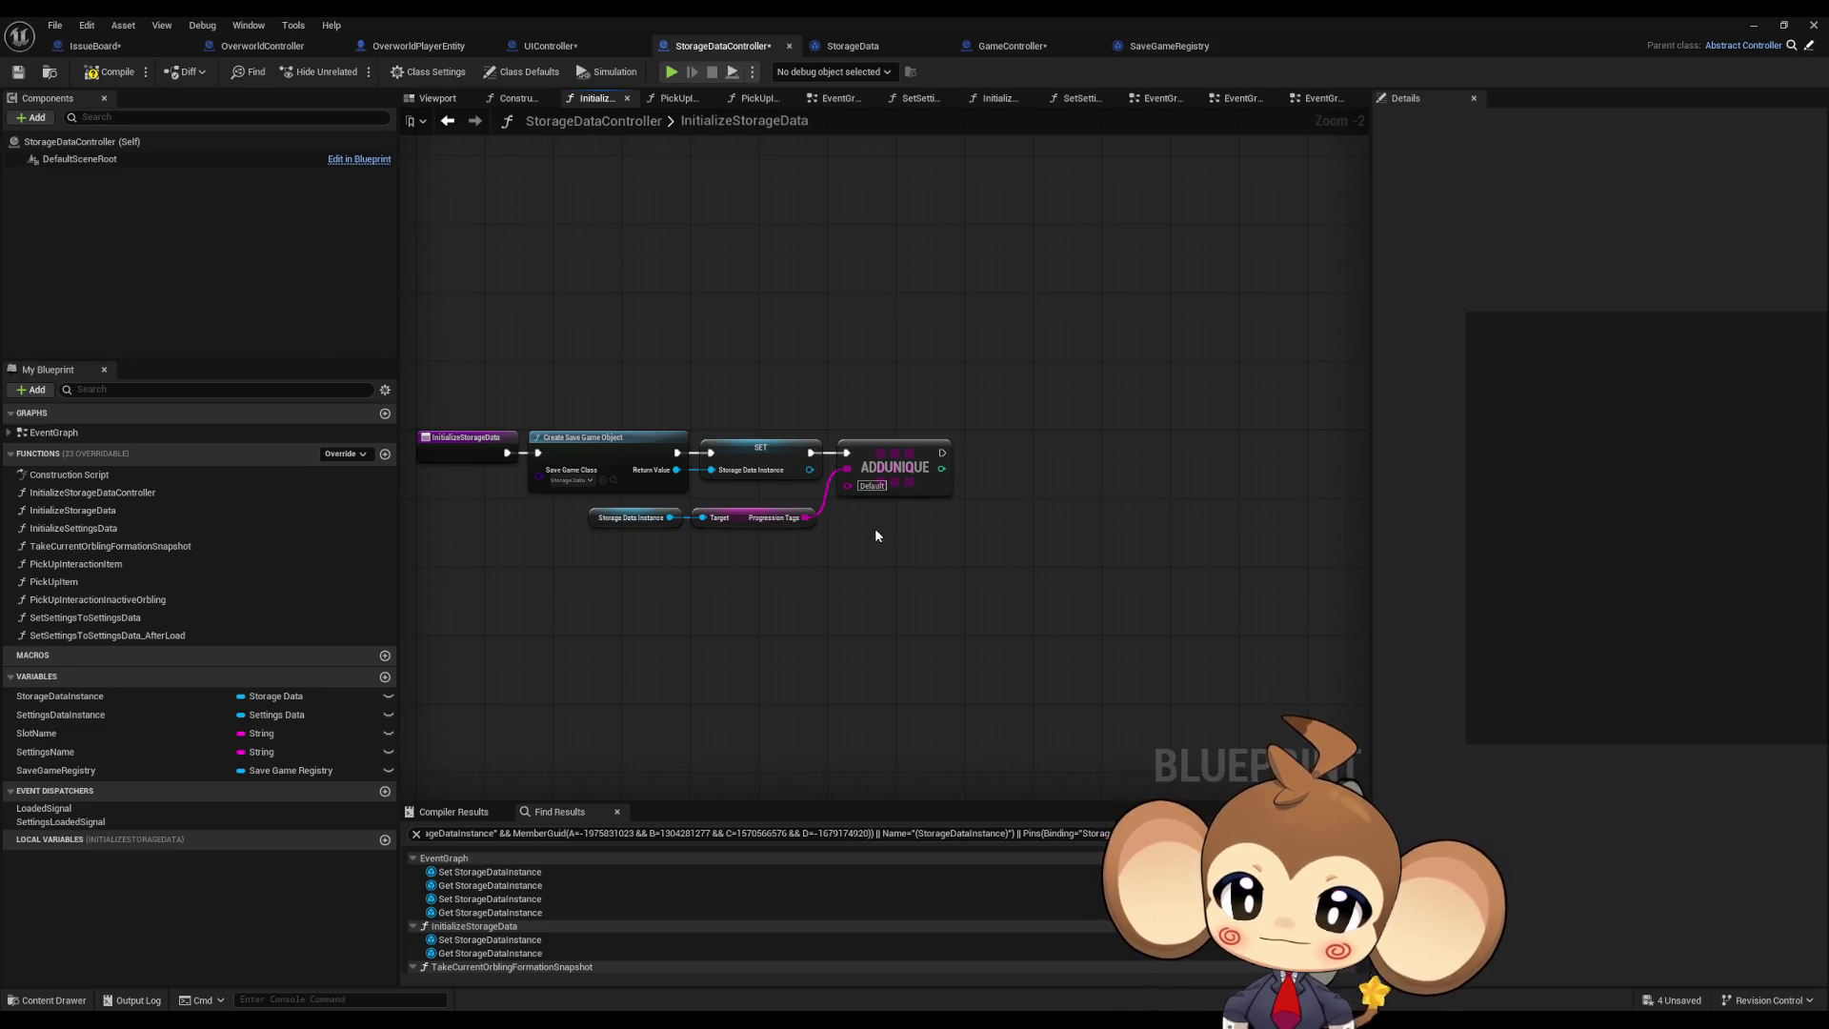
left_click(447, 122)
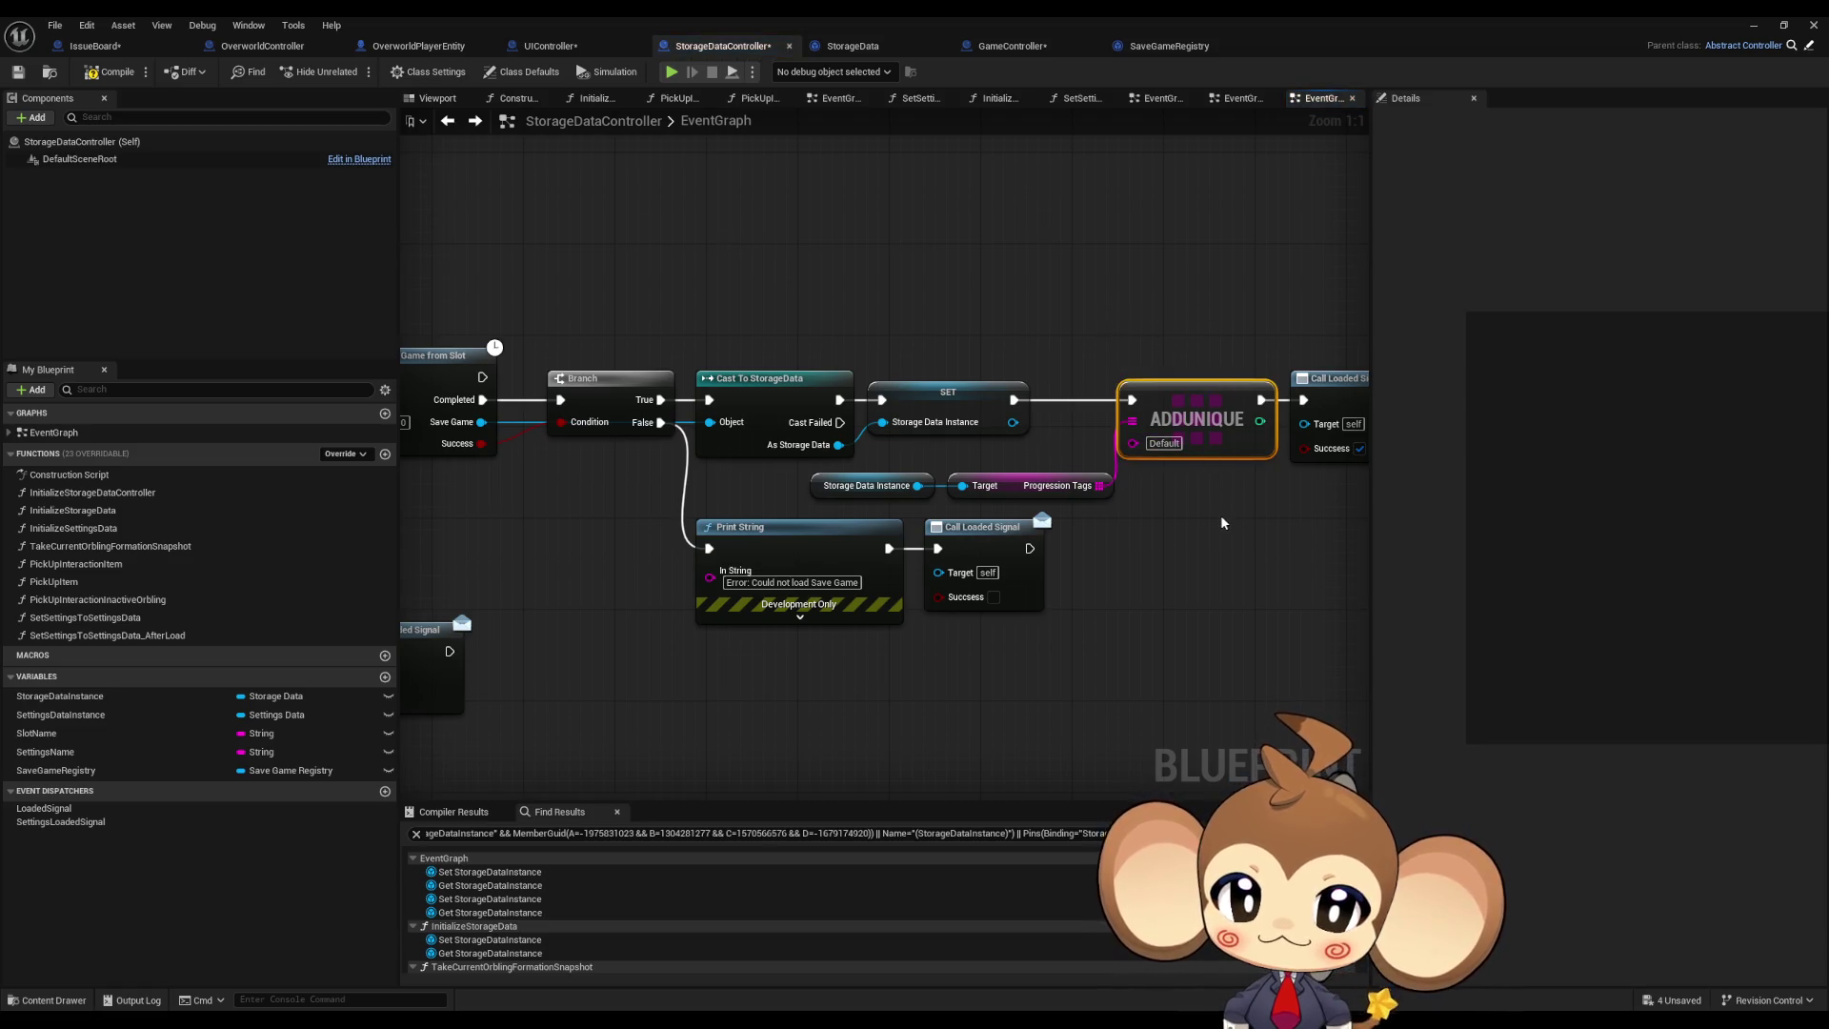
left_click_drag(1175, 516, 1027, 507)
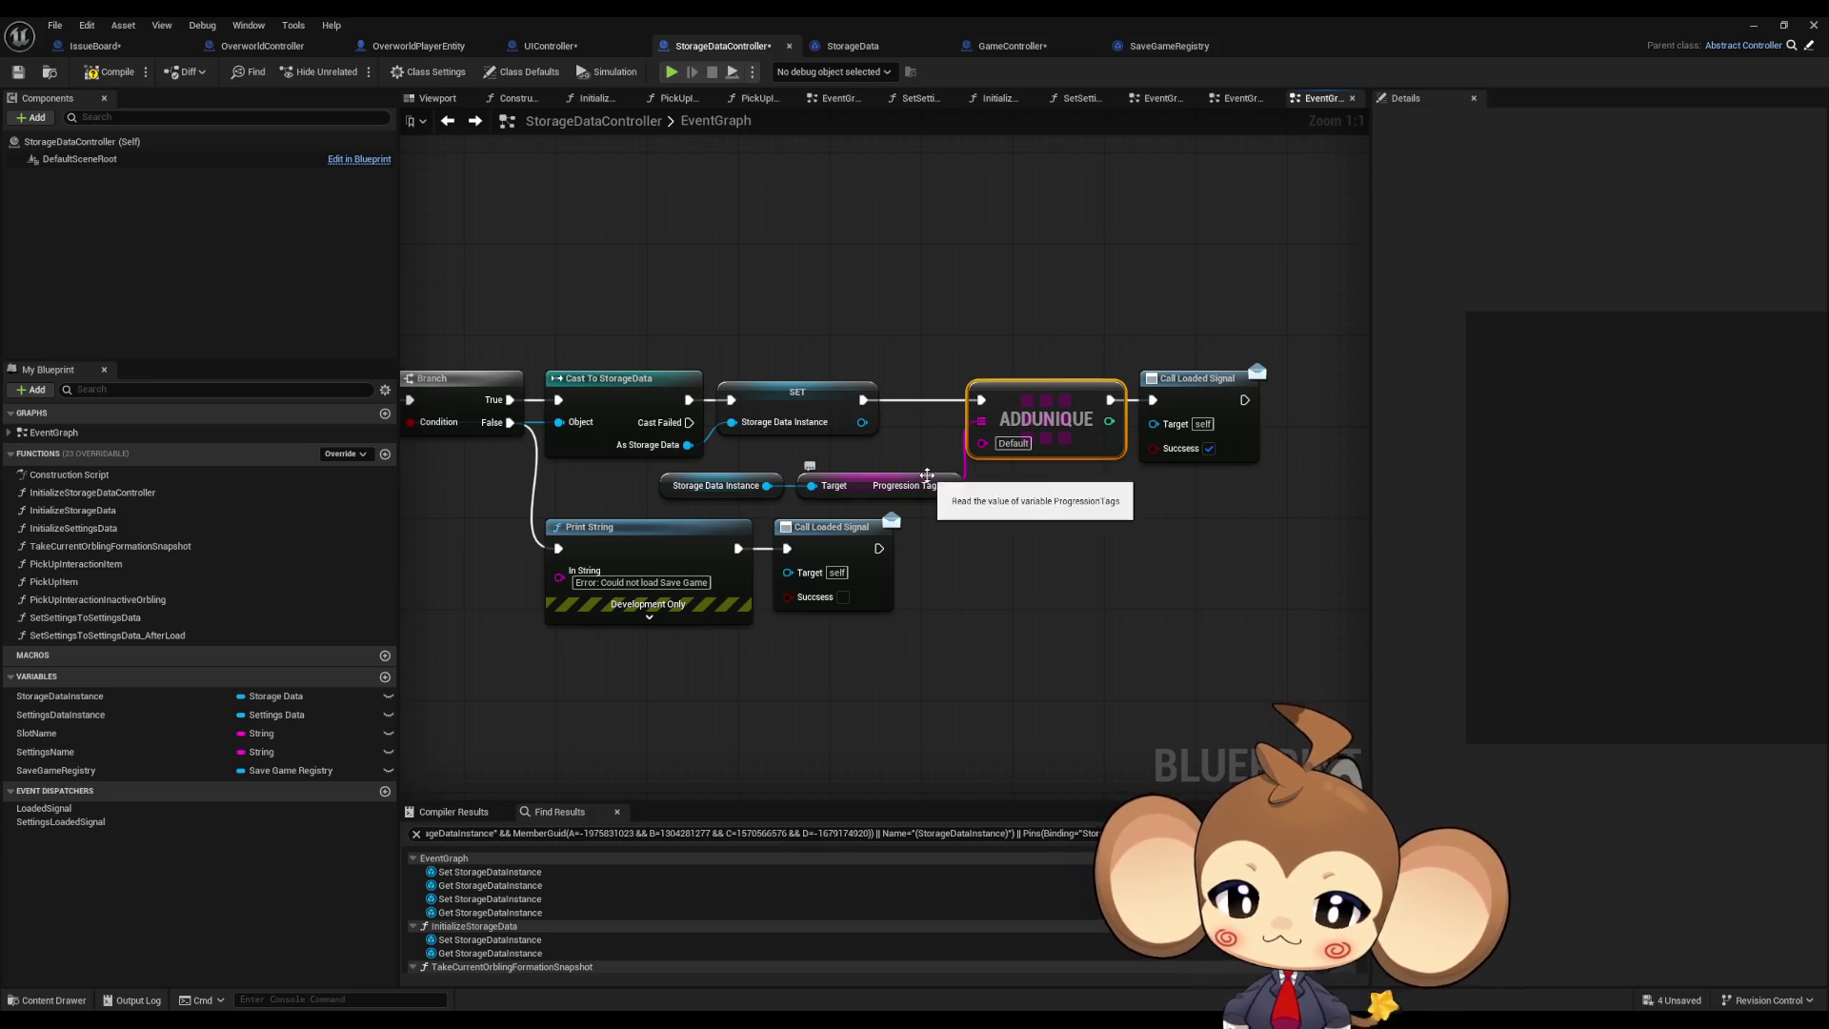
scroll(978, 600, "down", 5)
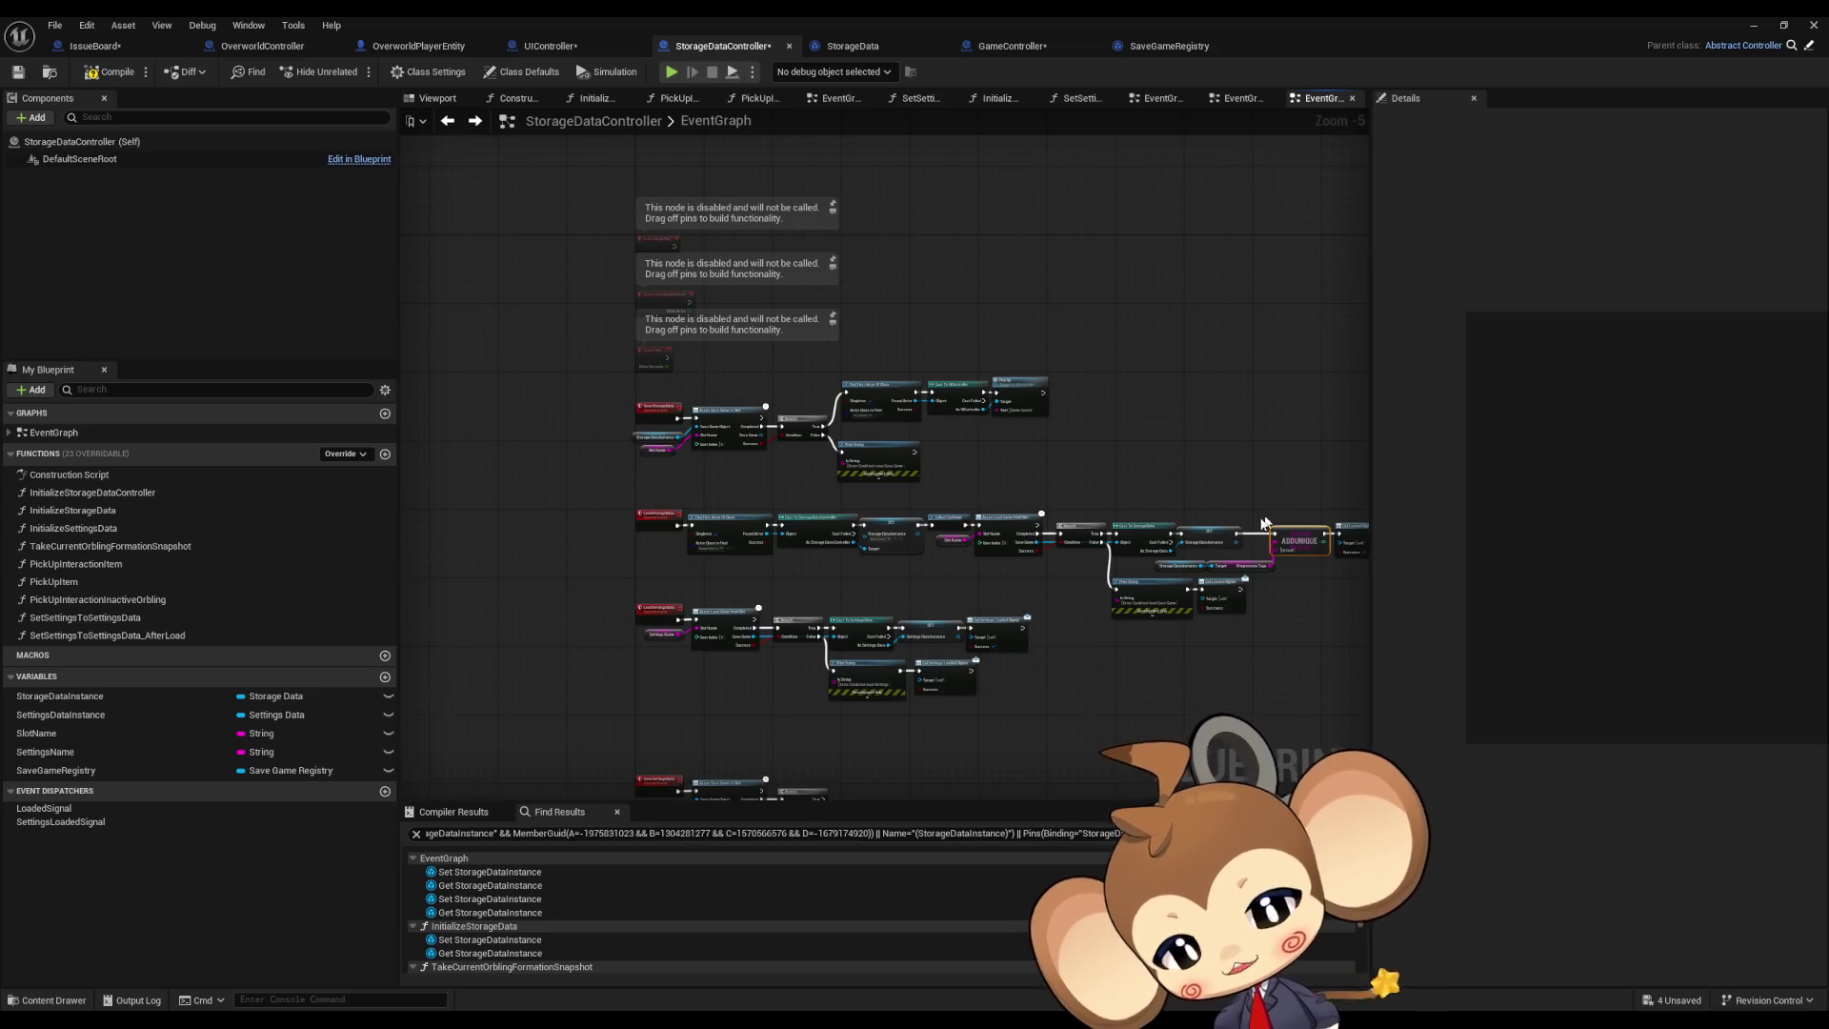
scroll(1264, 523, "up", 5)
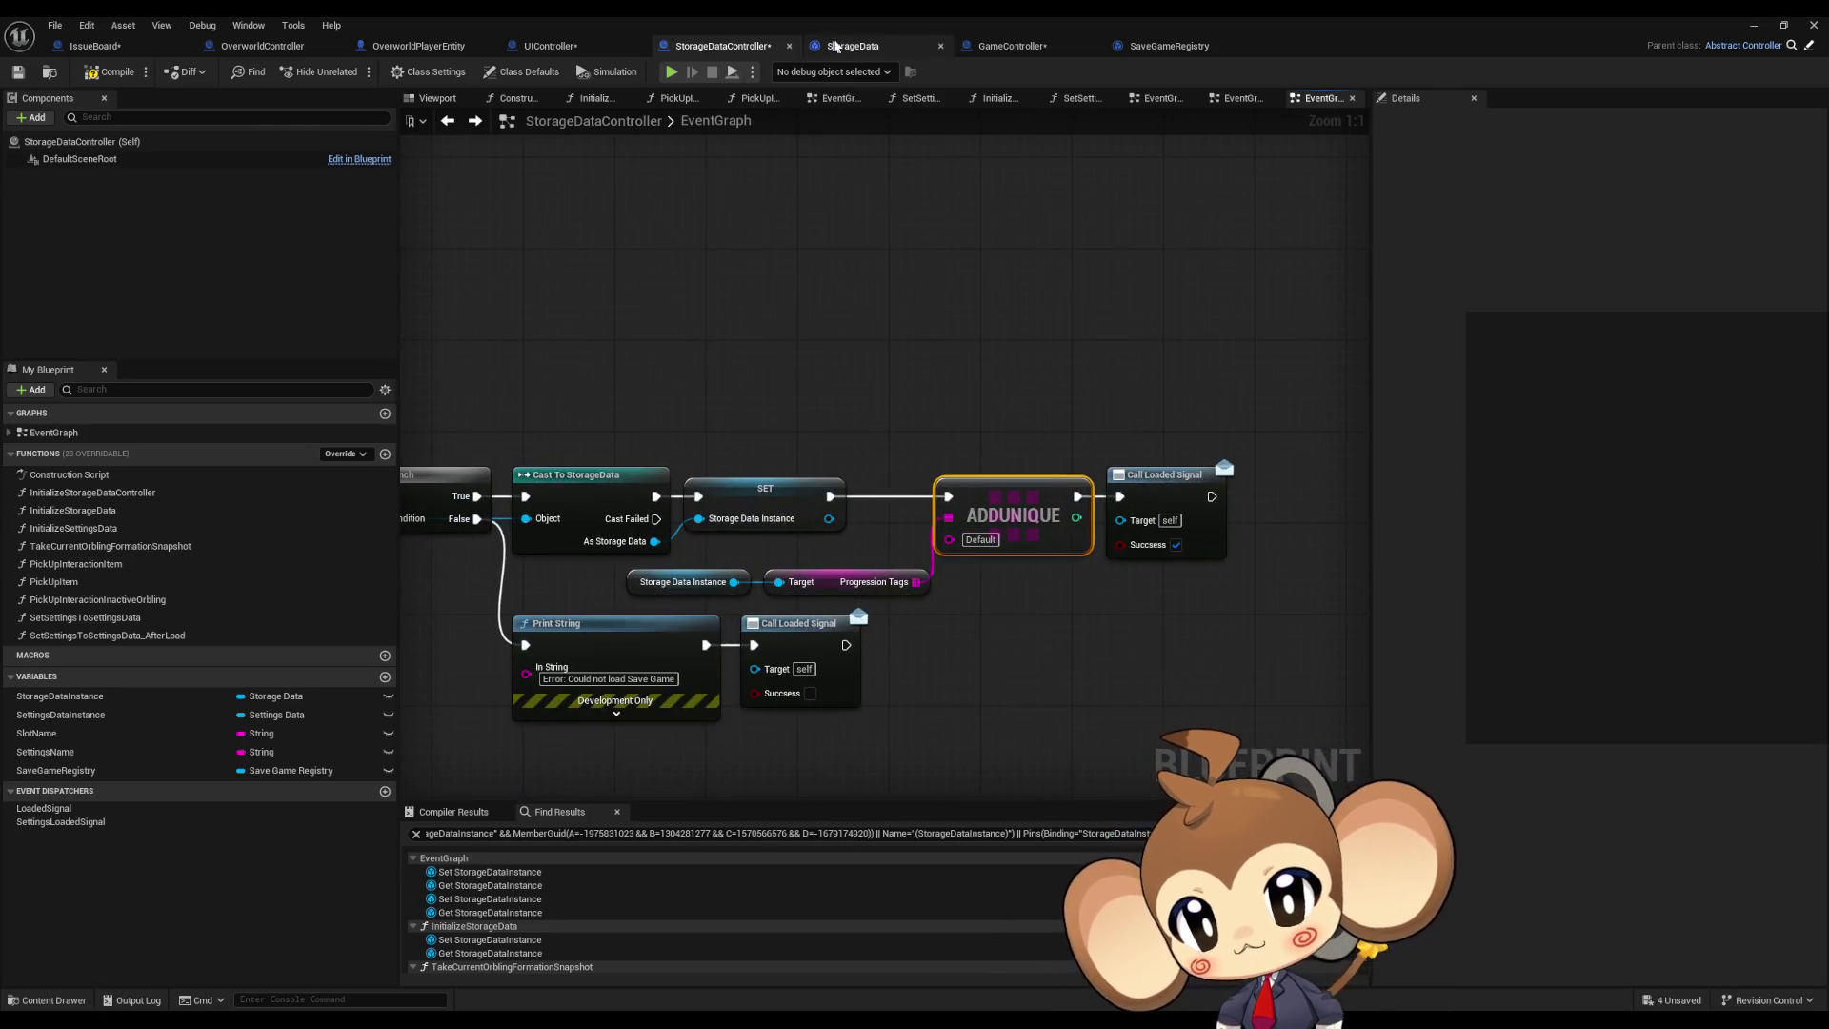
Step: Check StorageData's ProgressionTags variable and the ADDUNIQUE node's Default value in StorageDataController
left_click(844, 45)
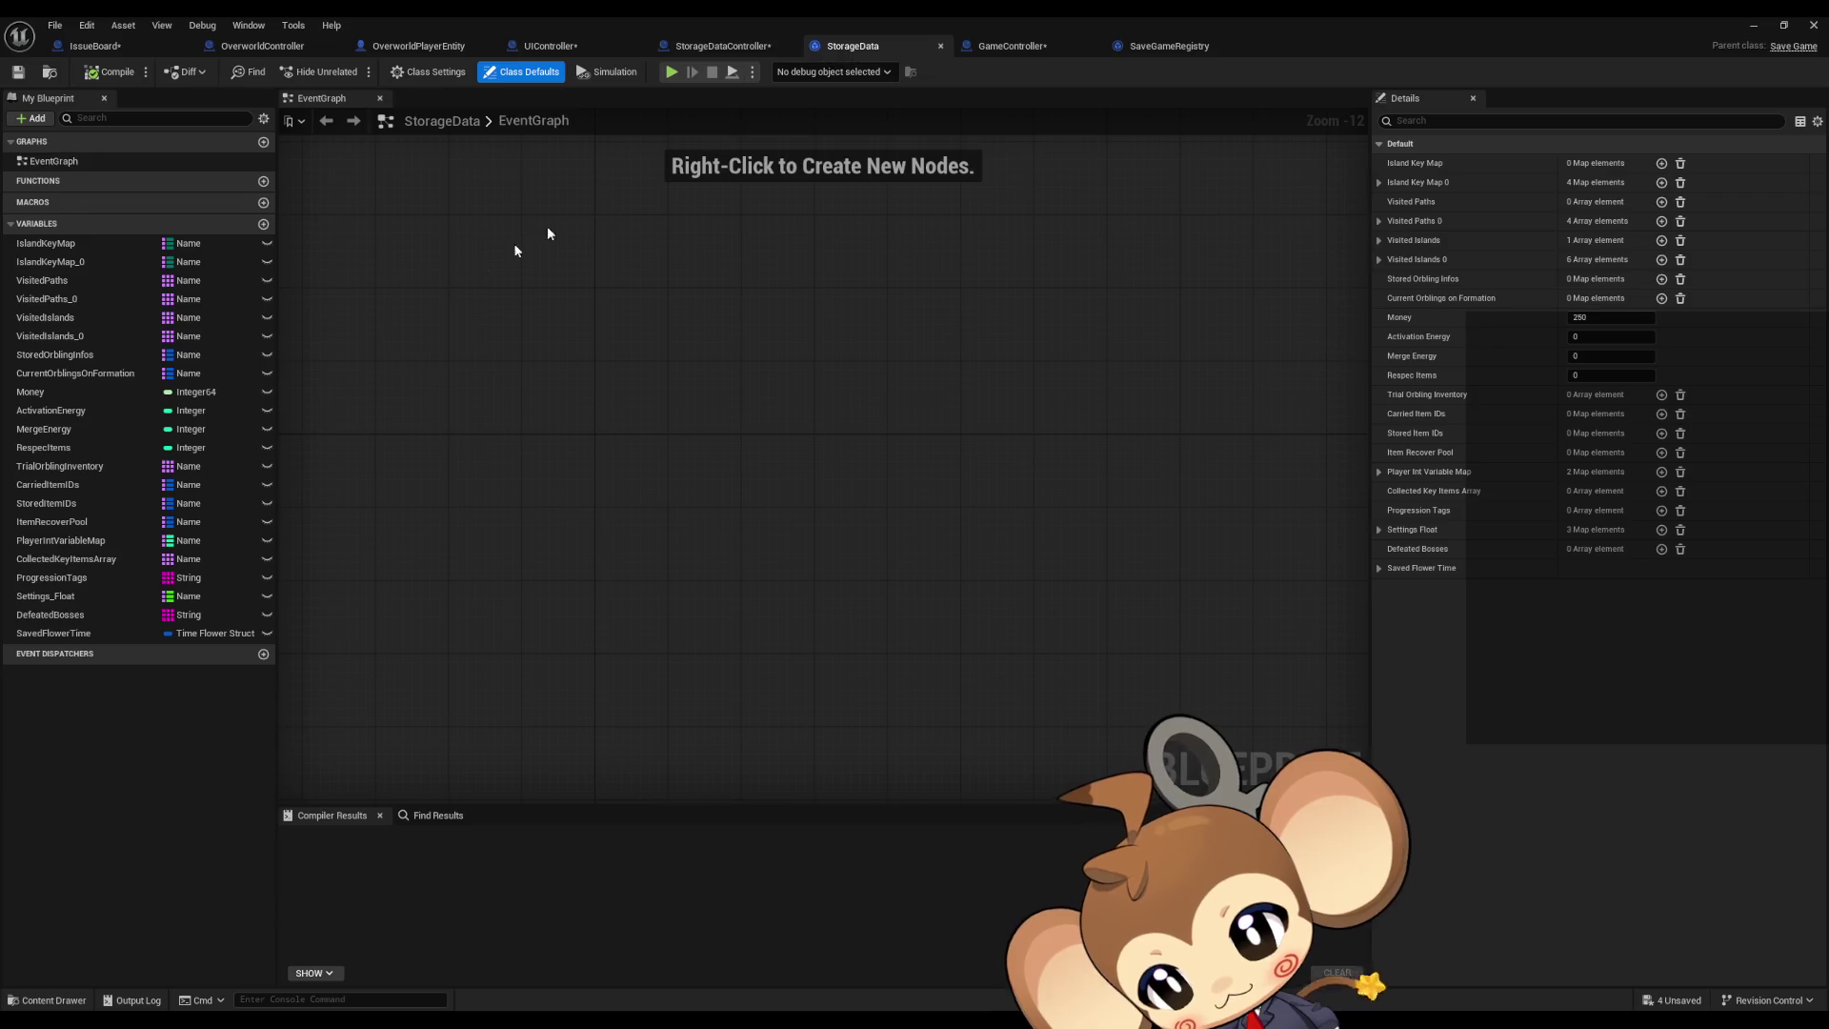
left_click(87, 578)
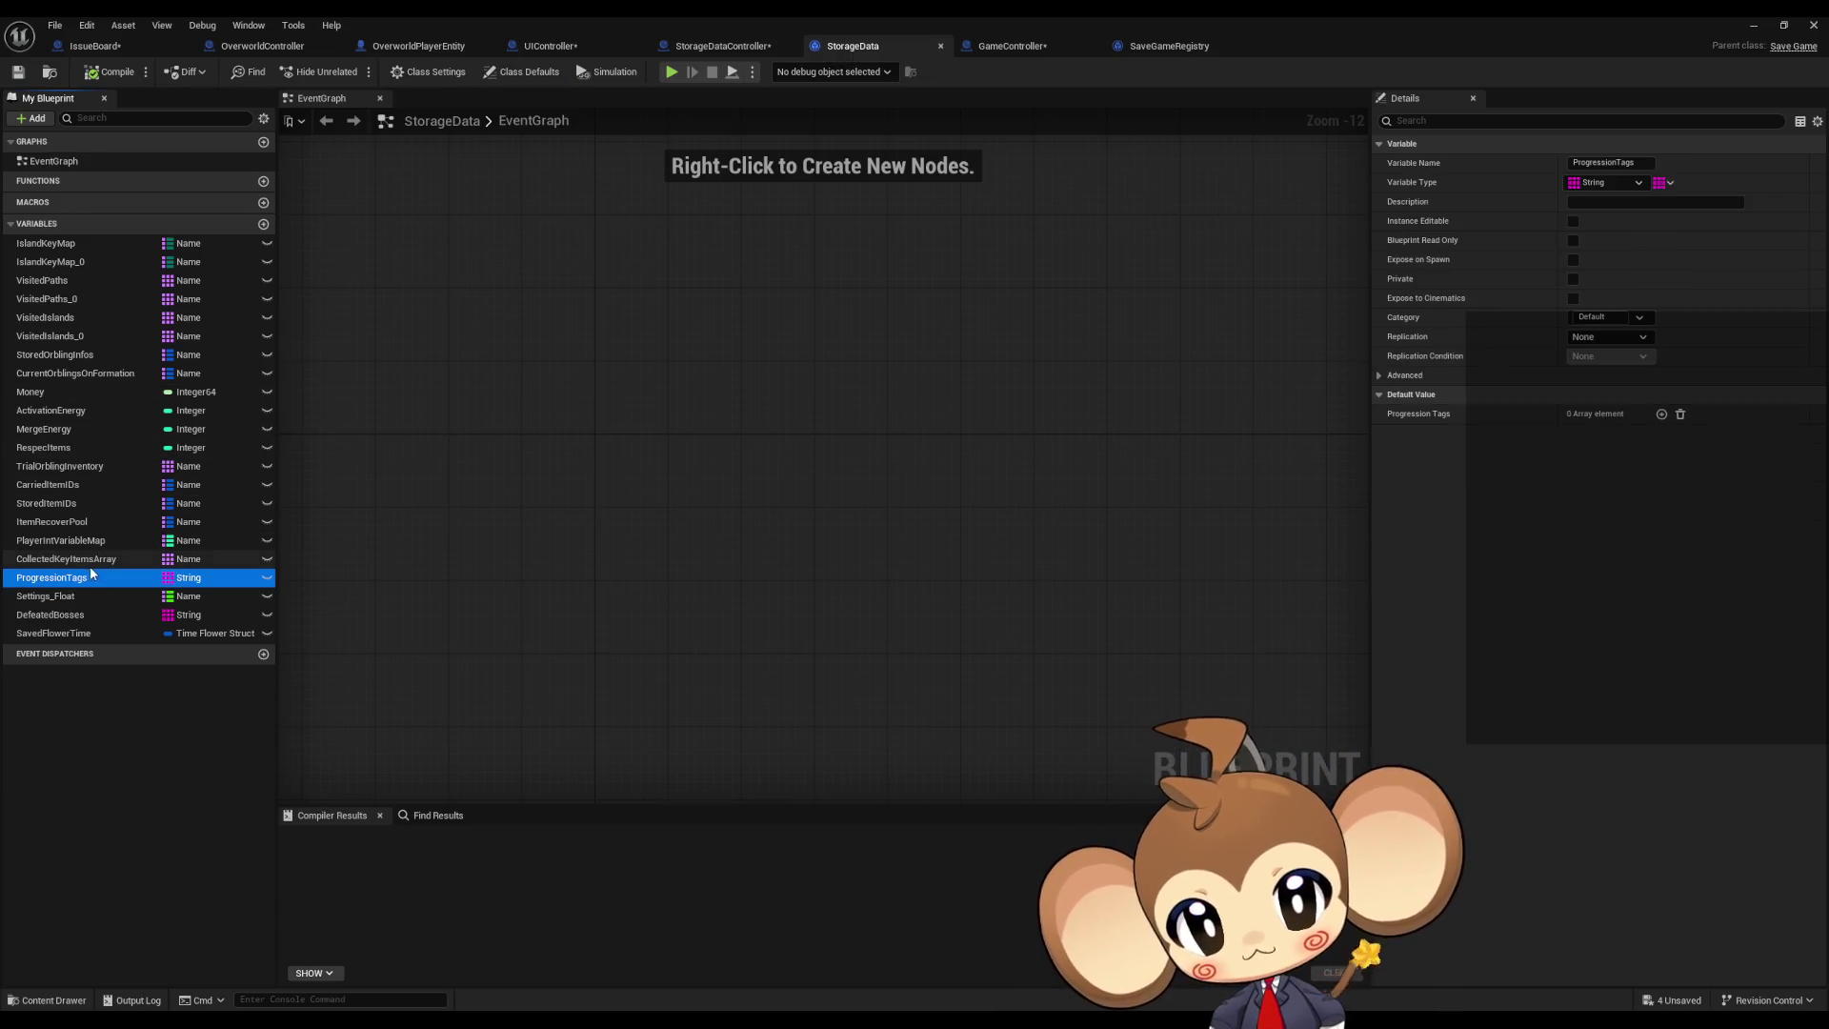
left_click(728, 48)
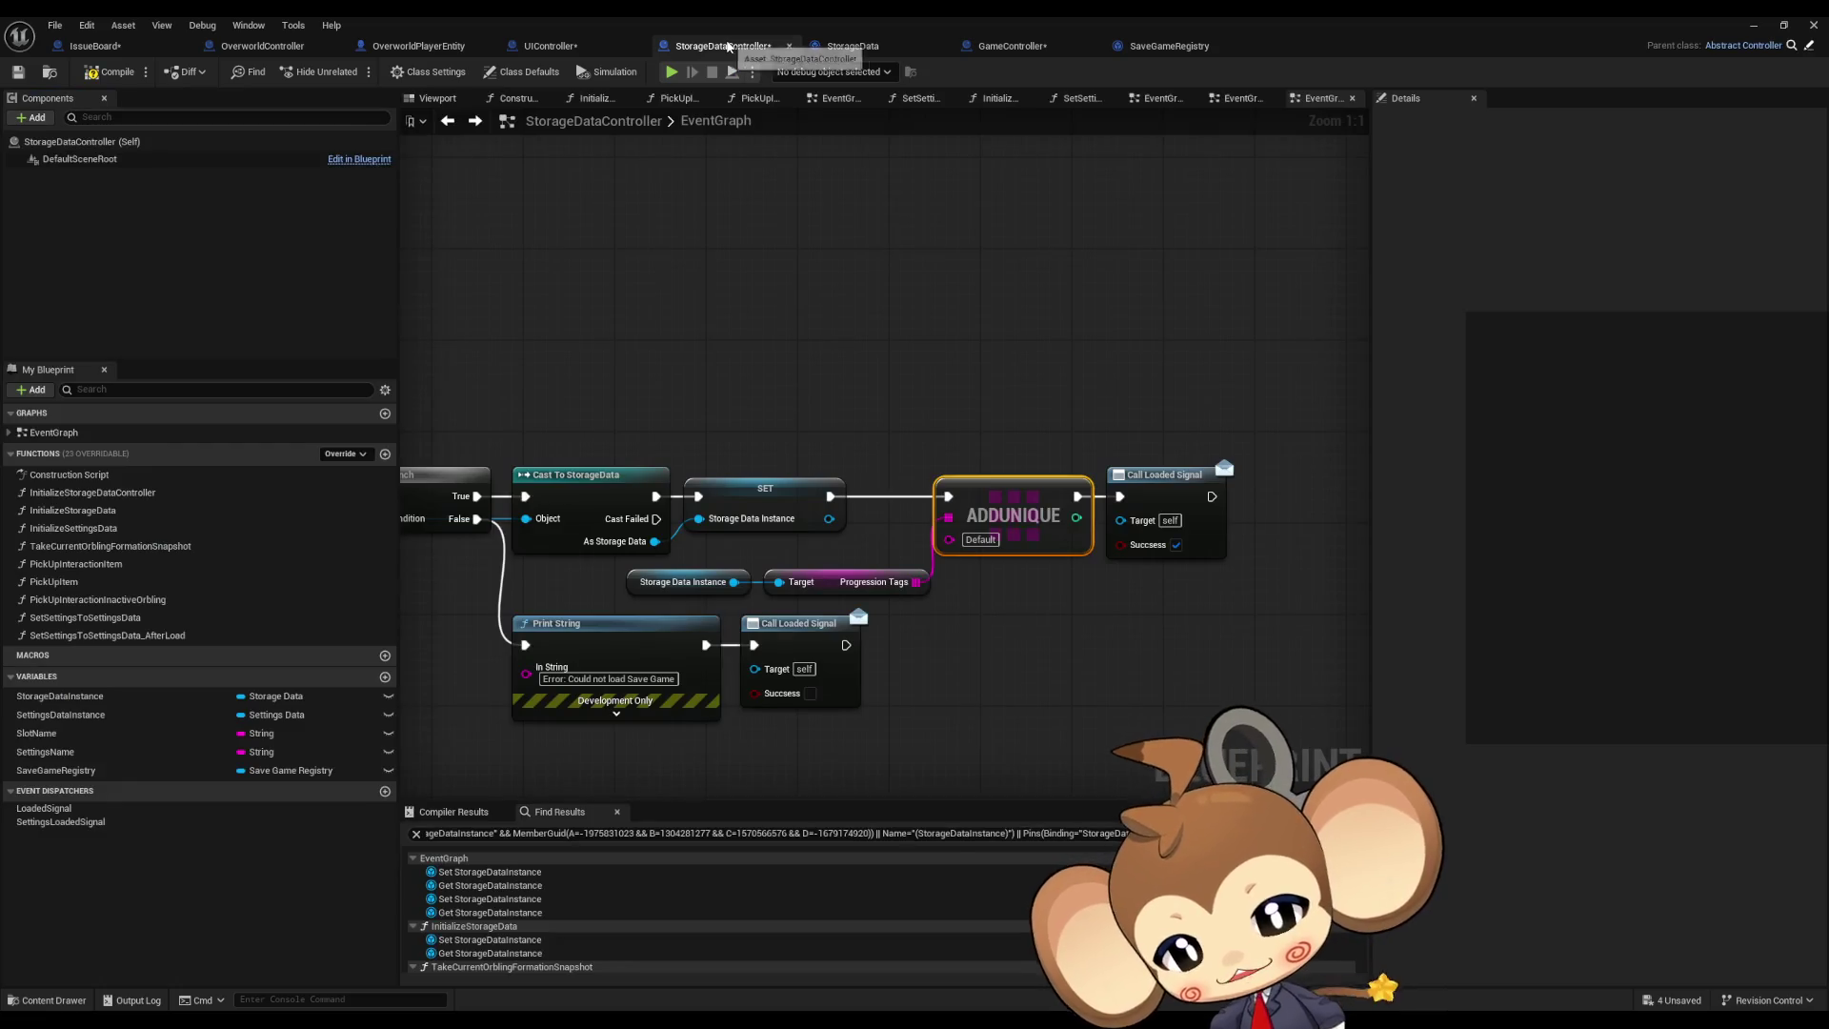
scroll(886, 596, "down", 2)
scroll(952, 620, "up", 2)
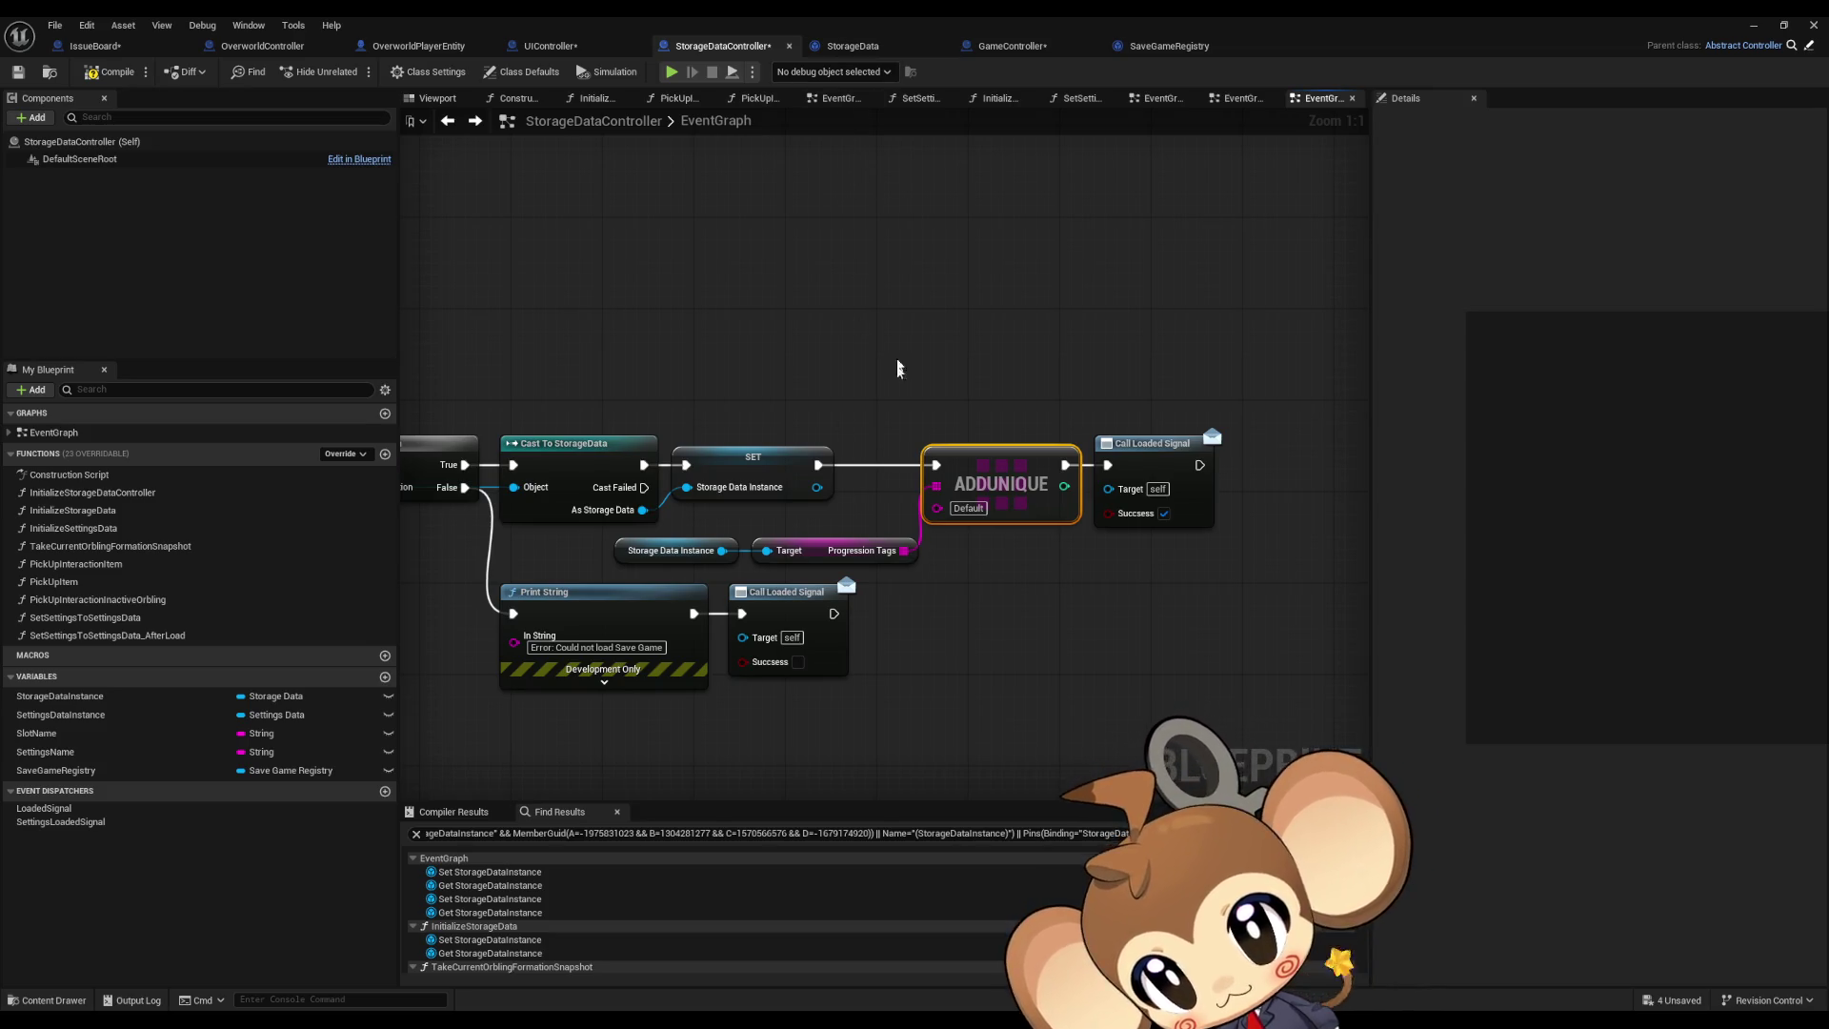
left_click(969, 508)
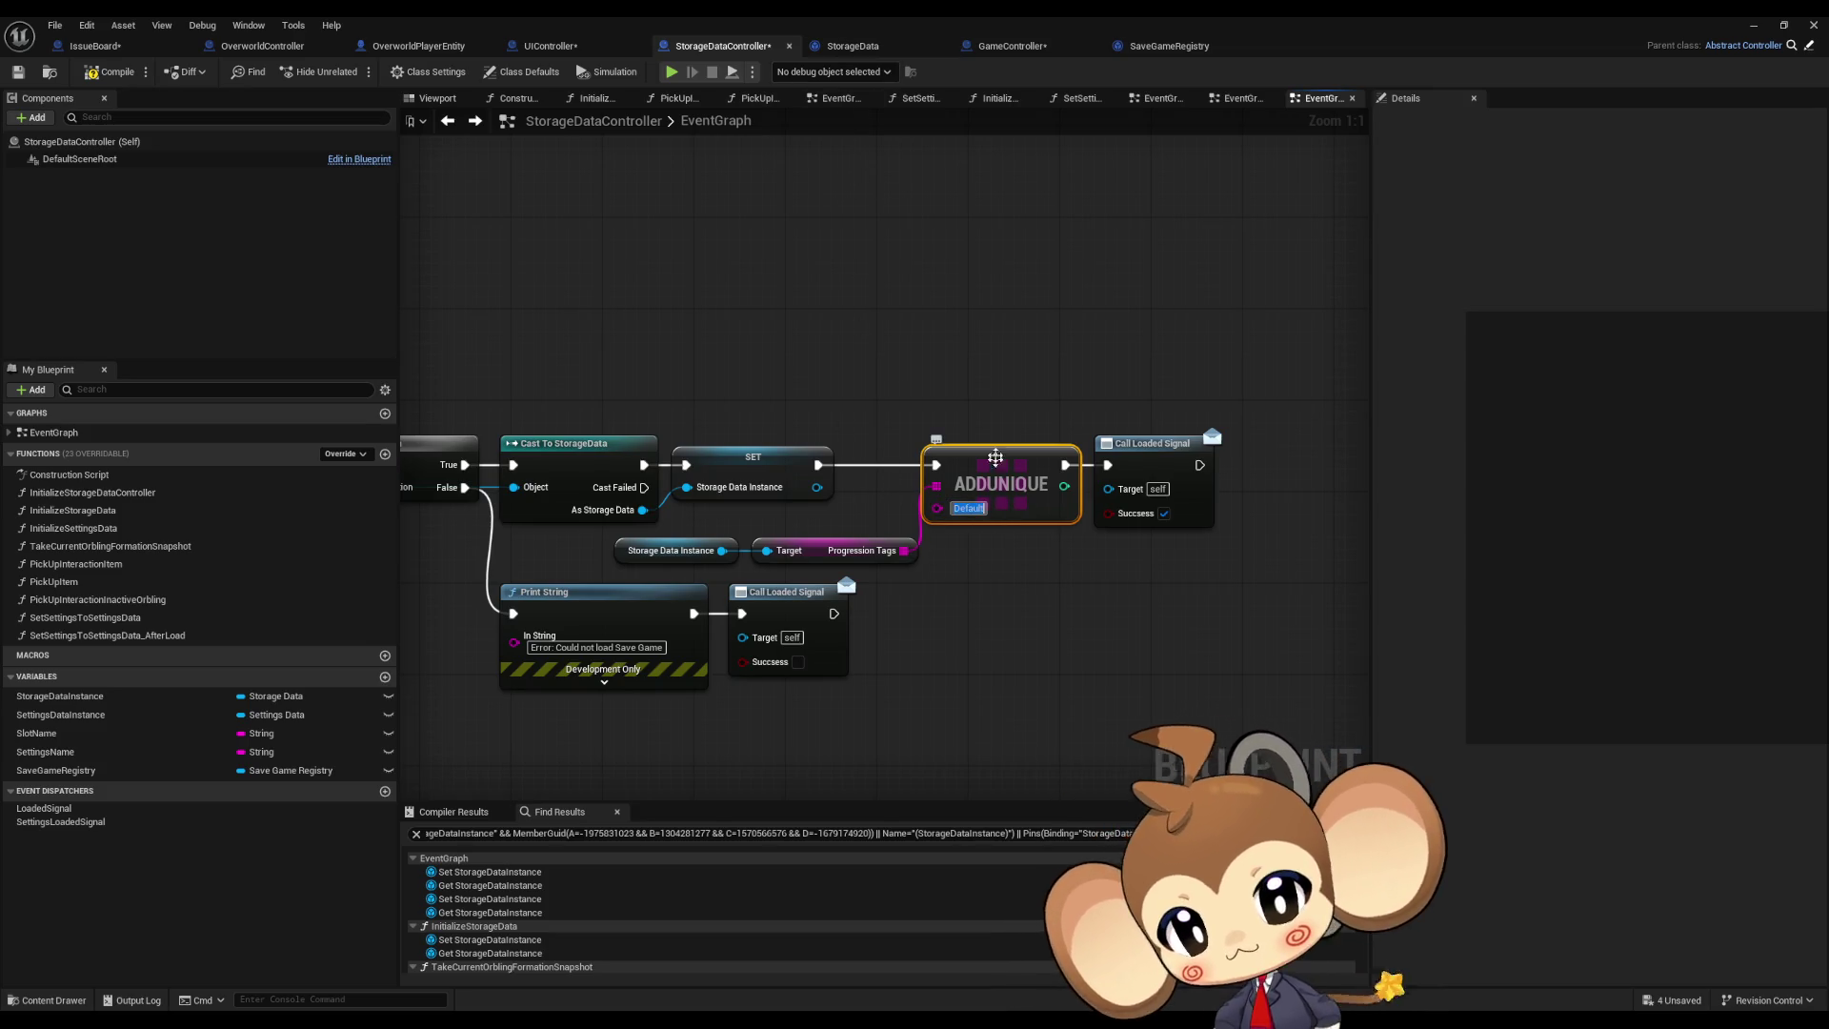
Step: Add an Index [0] entry 'Default' to ProgressionTags' default value and compile StorageData
left_click(950, 321)
left_click(845, 46)
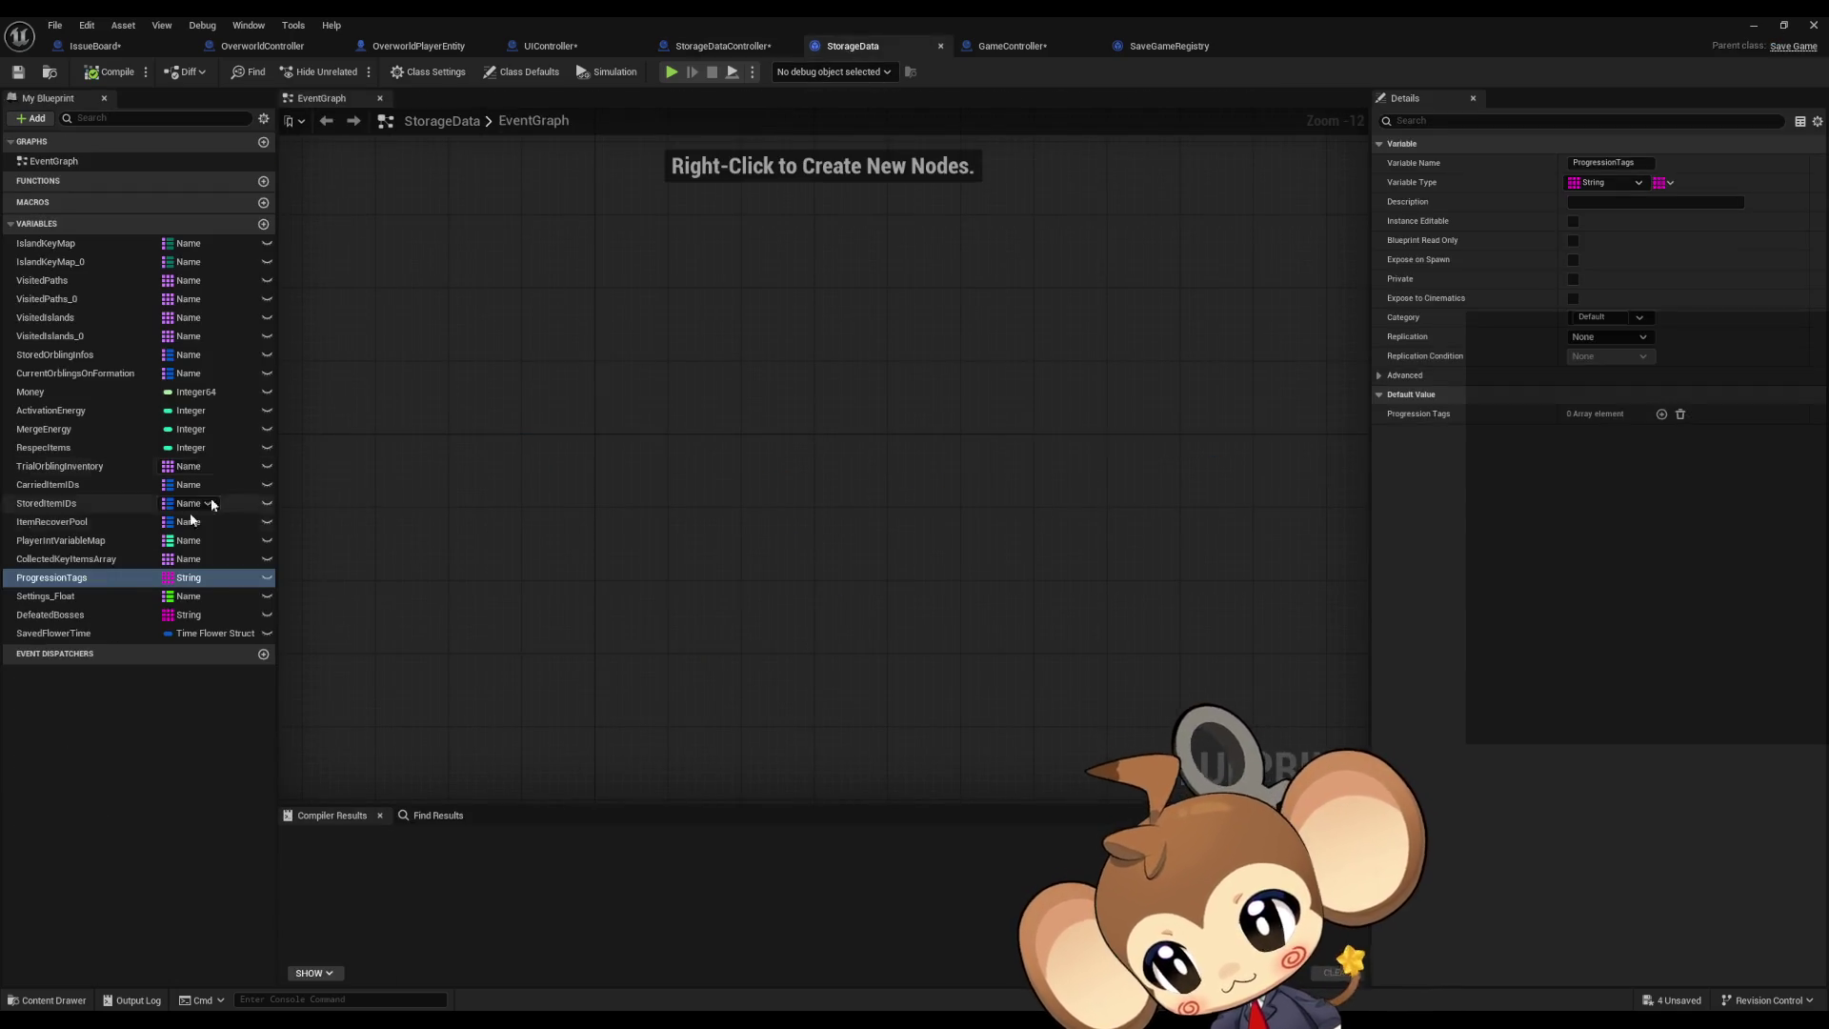
left_click(1662, 414)
left_click(1593, 434)
type("Default")
left_click(991, 512)
left_click(111, 71)
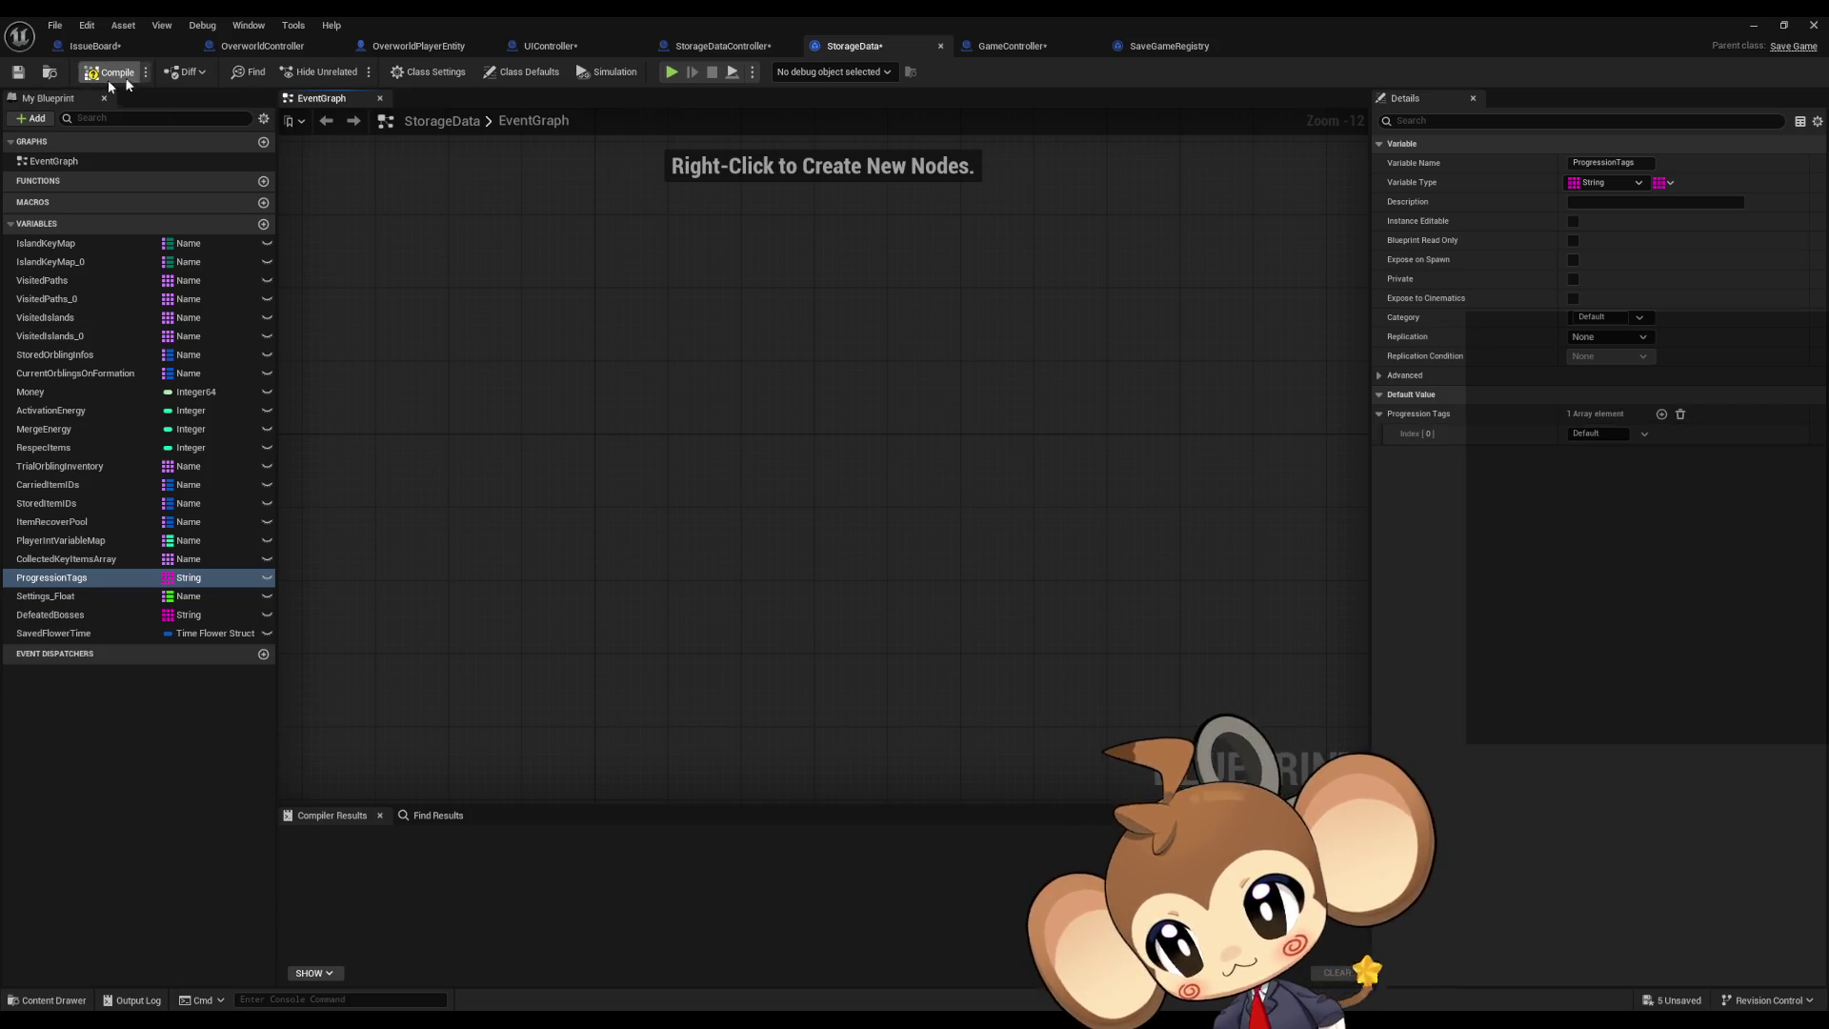
left_click(723, 46)
Step: Connect SET directly to Call Loaded Signal and delete ADDUNIQUE with its Storage Data Instance getters
mouse_move(818, 465)
left_mouse_down()
mouse_move(1210, 486)
mouse_move(1107, 465)
left_mouse_up()
left_click(996, 491)
key("Delete")
left_click_drag(713, 523, 819, 555)
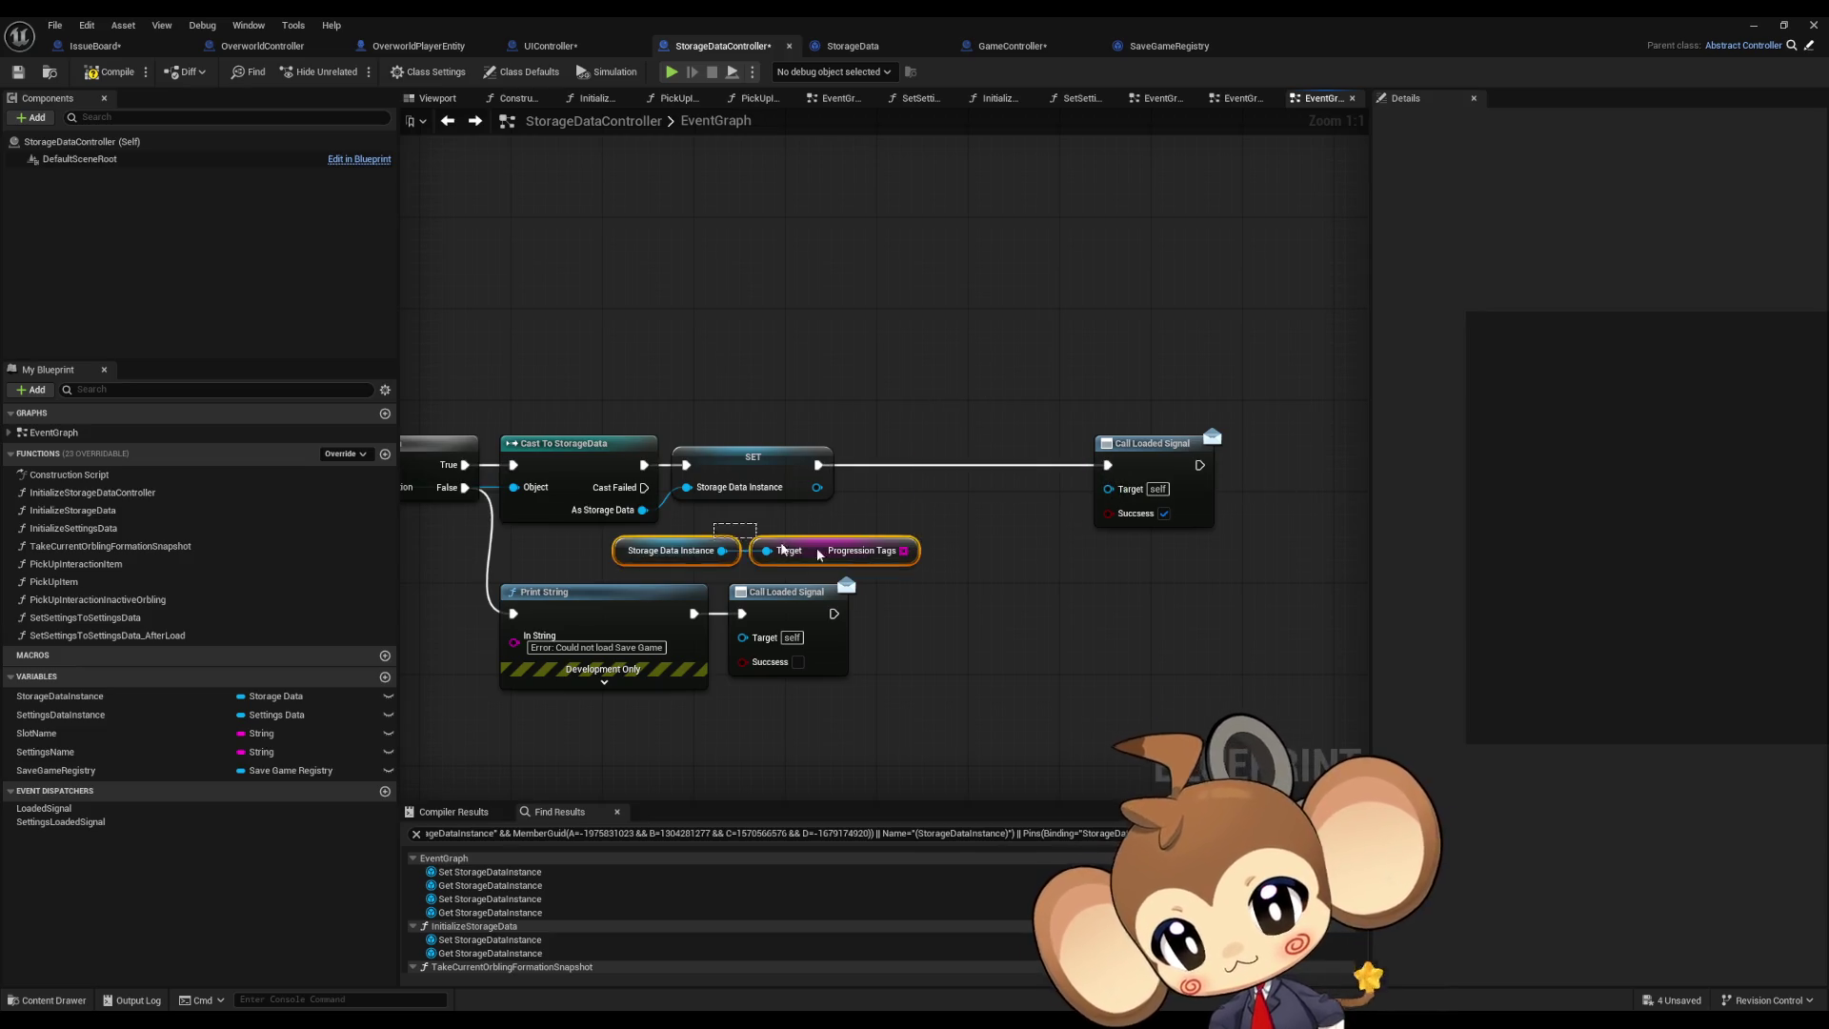
key("Delete")
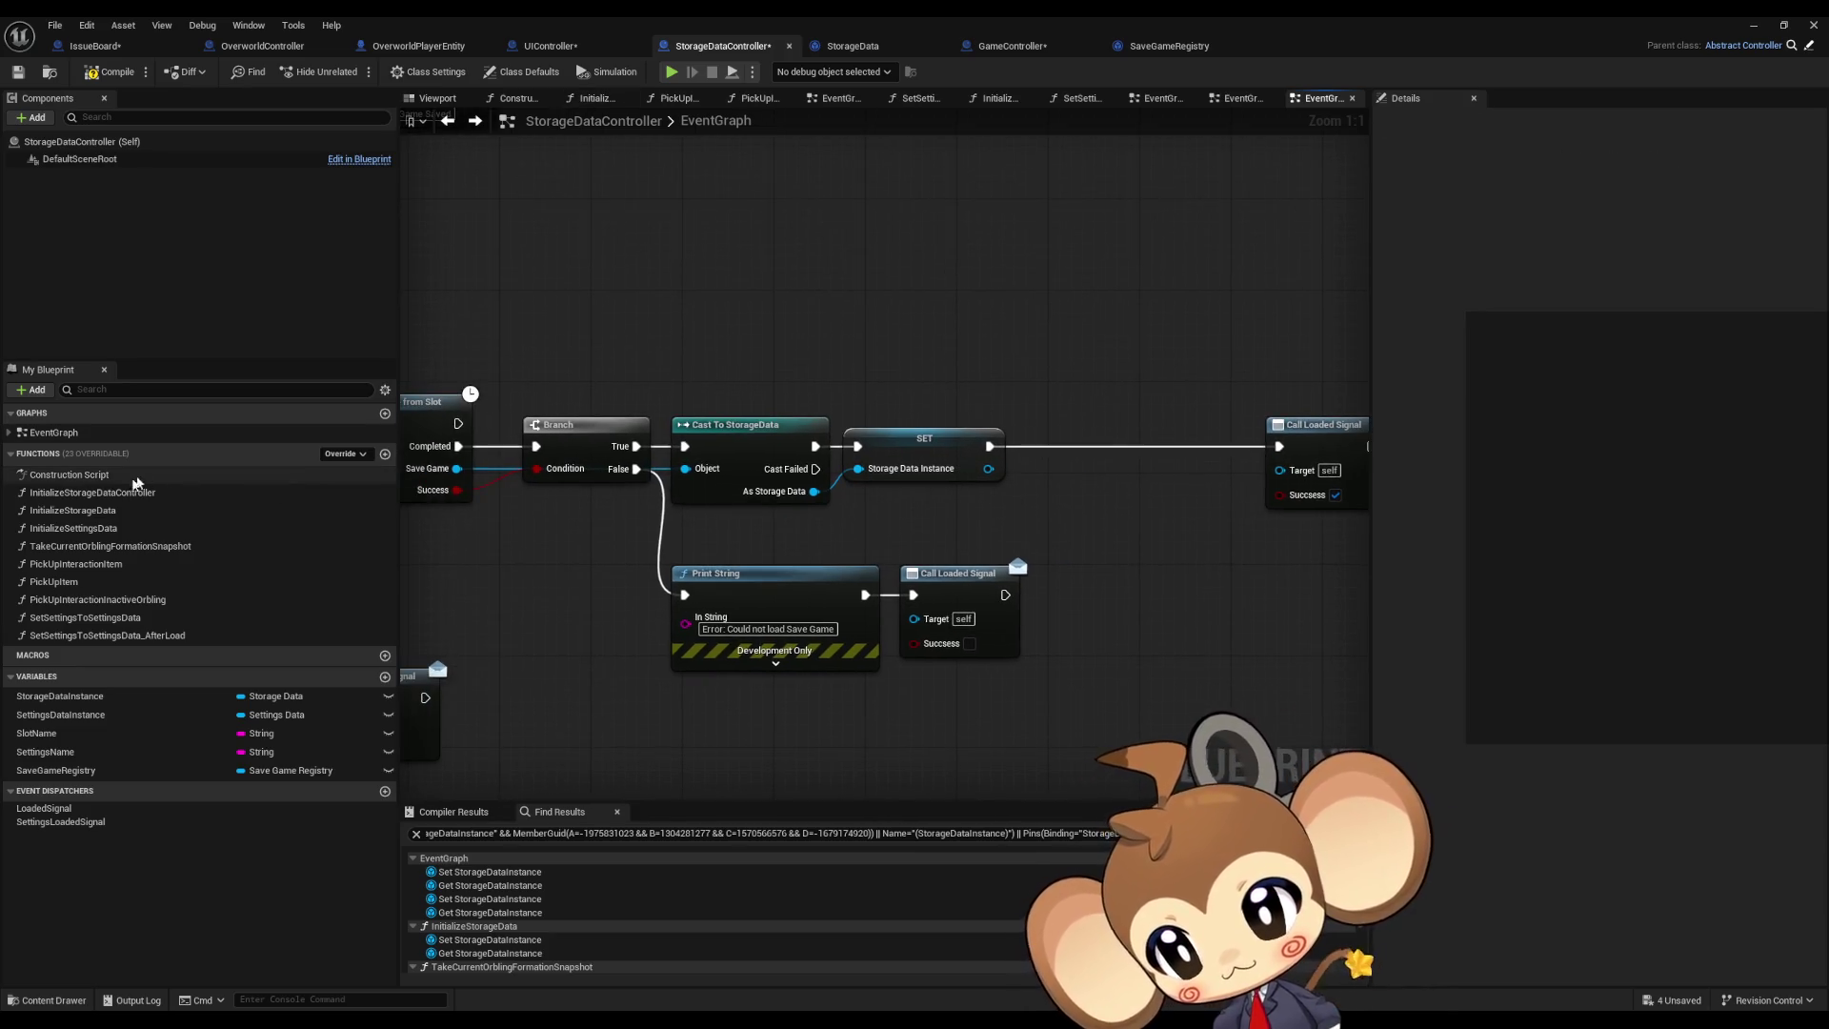
Step: Delete the stray getter nodes left in the InitializeStorageData function graph
double_click(105, 510)
left_click_drag(553, 505, 748, 548)
key("Delete")
scroll(815, 474, "up", 3)
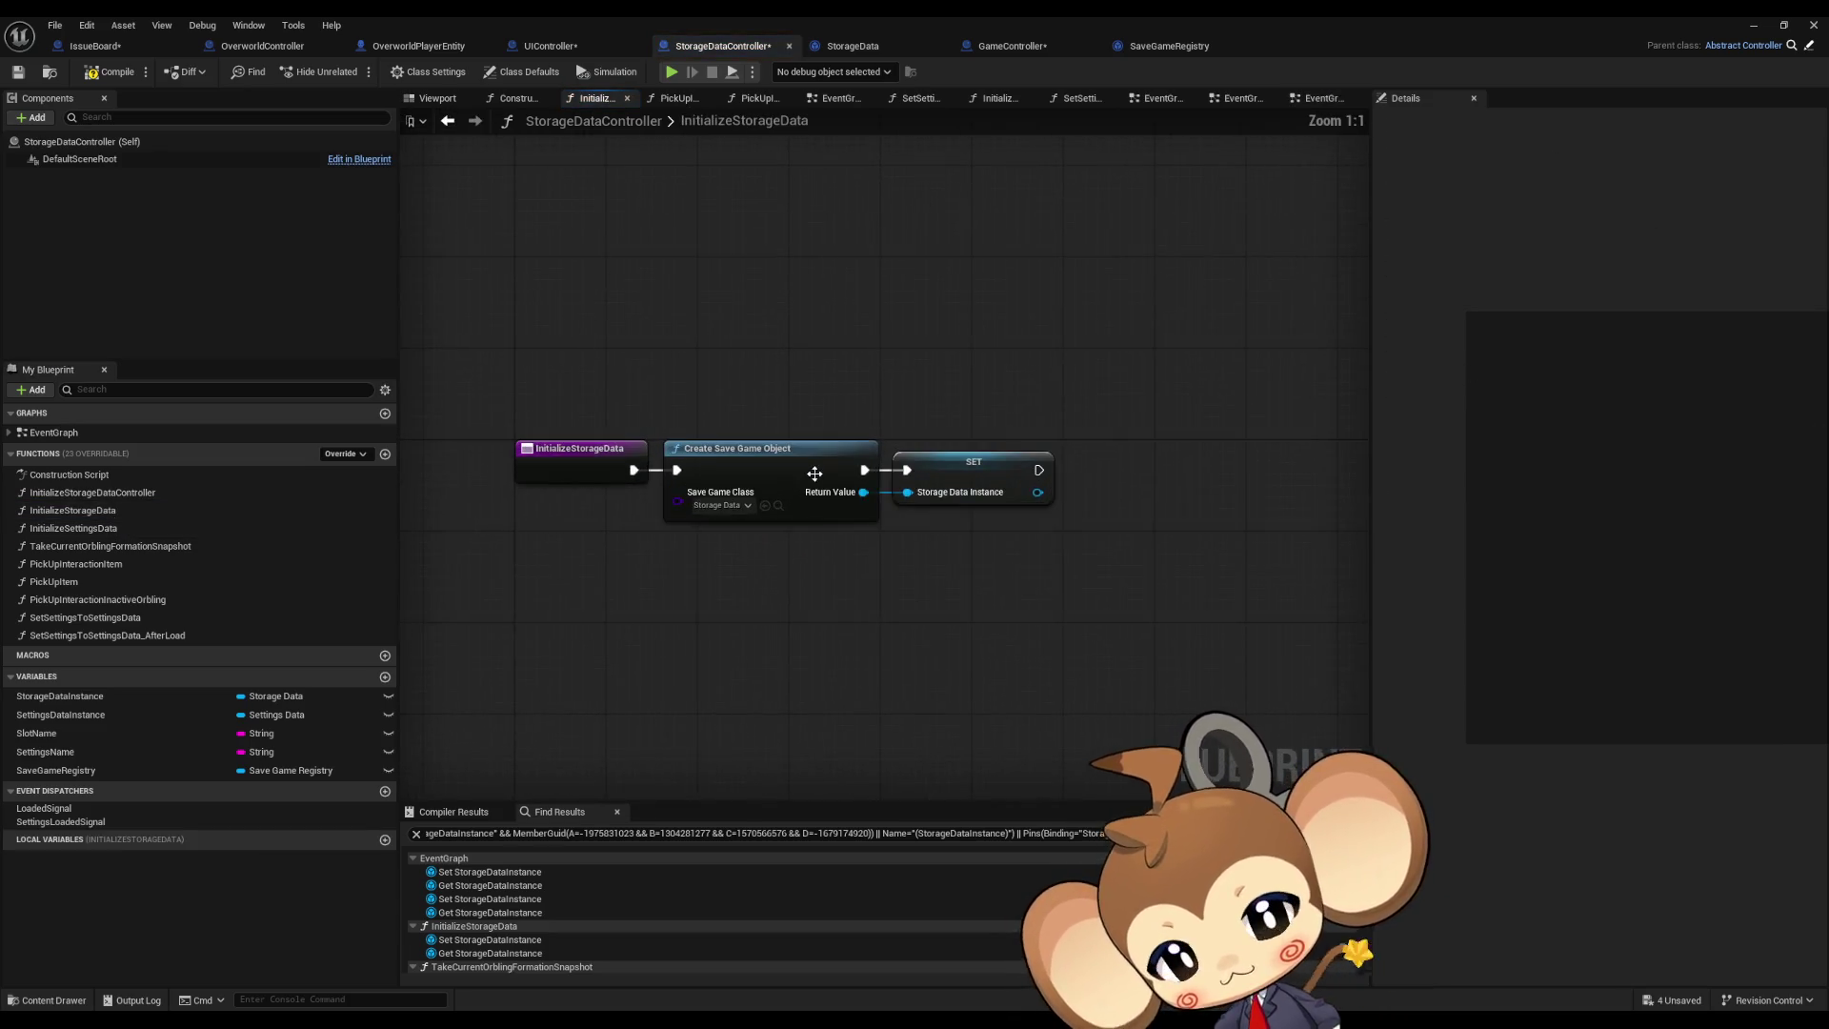
left_click_drag(836, 441, 855, 310)
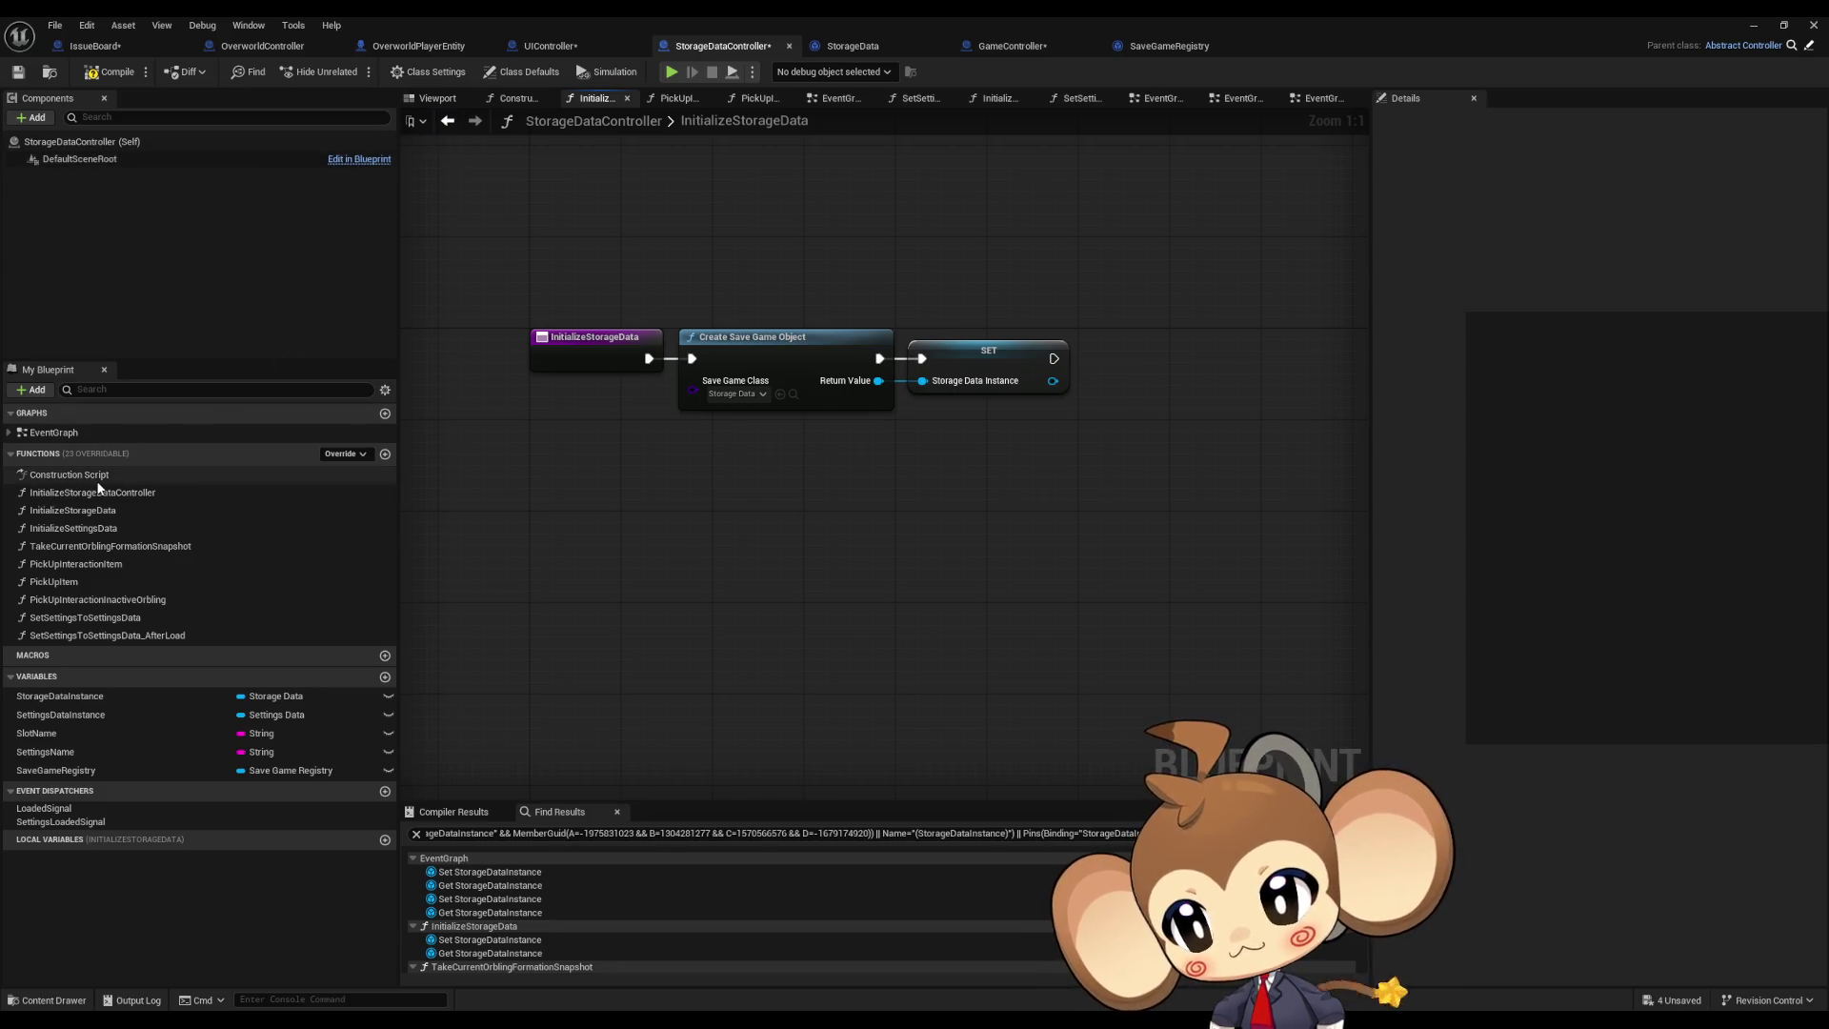
left_click(386, 455)
type("AutoSave")
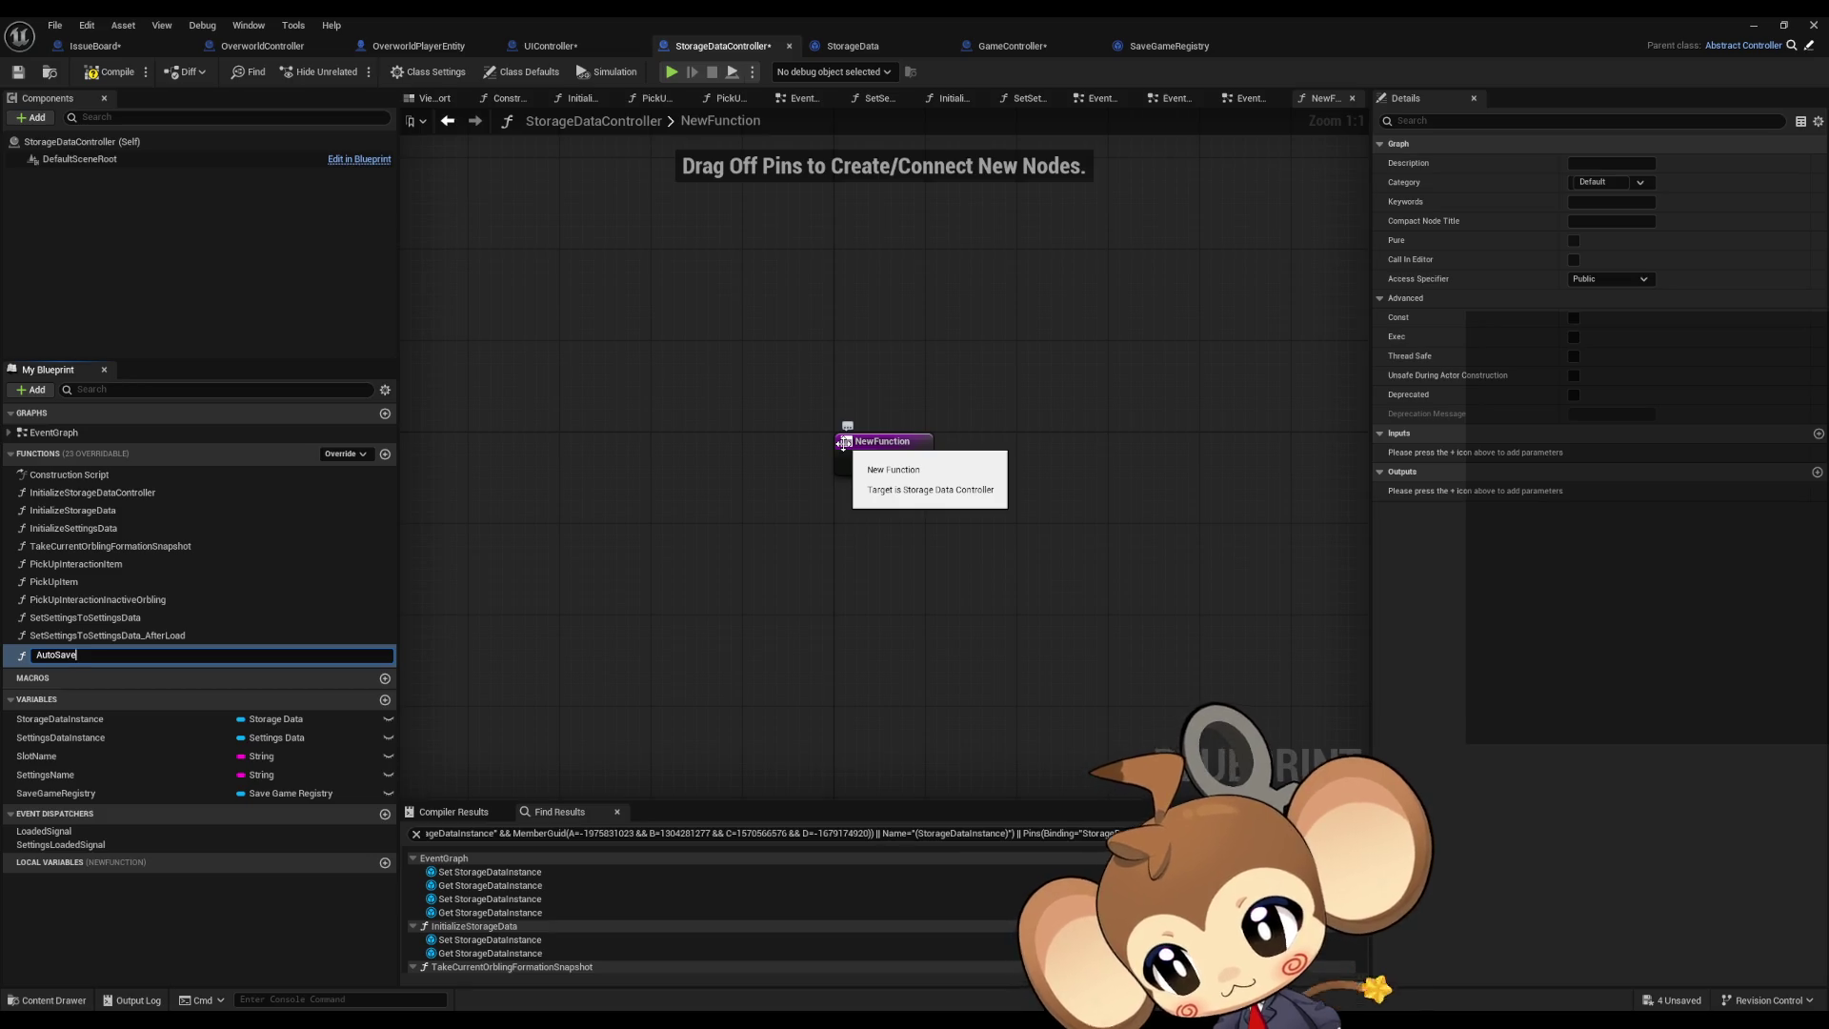
Step: Name the new function AutoSave and place a Save Game Registry getter in its graph
key("Return")
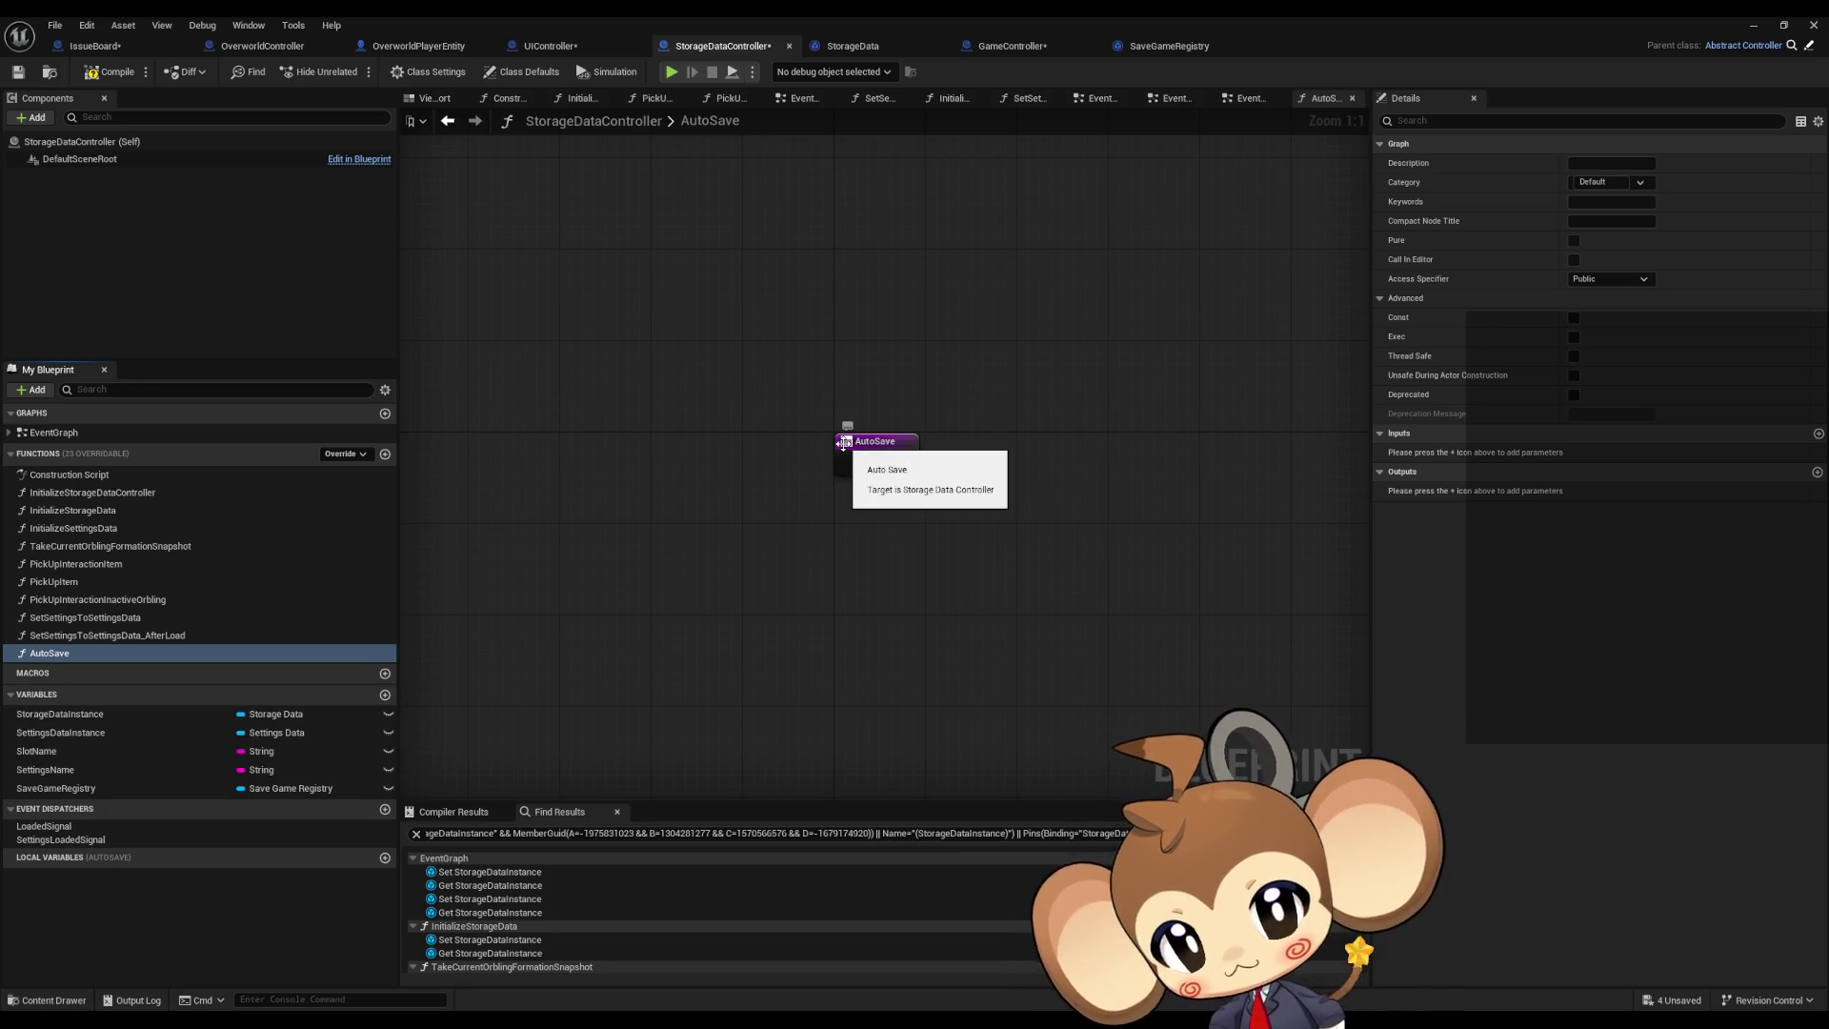
mouse_move(56, 788)
left_mouse_down()
mouse_move(444, 706)
mouse_move(577, 554)
left_mouse_up()
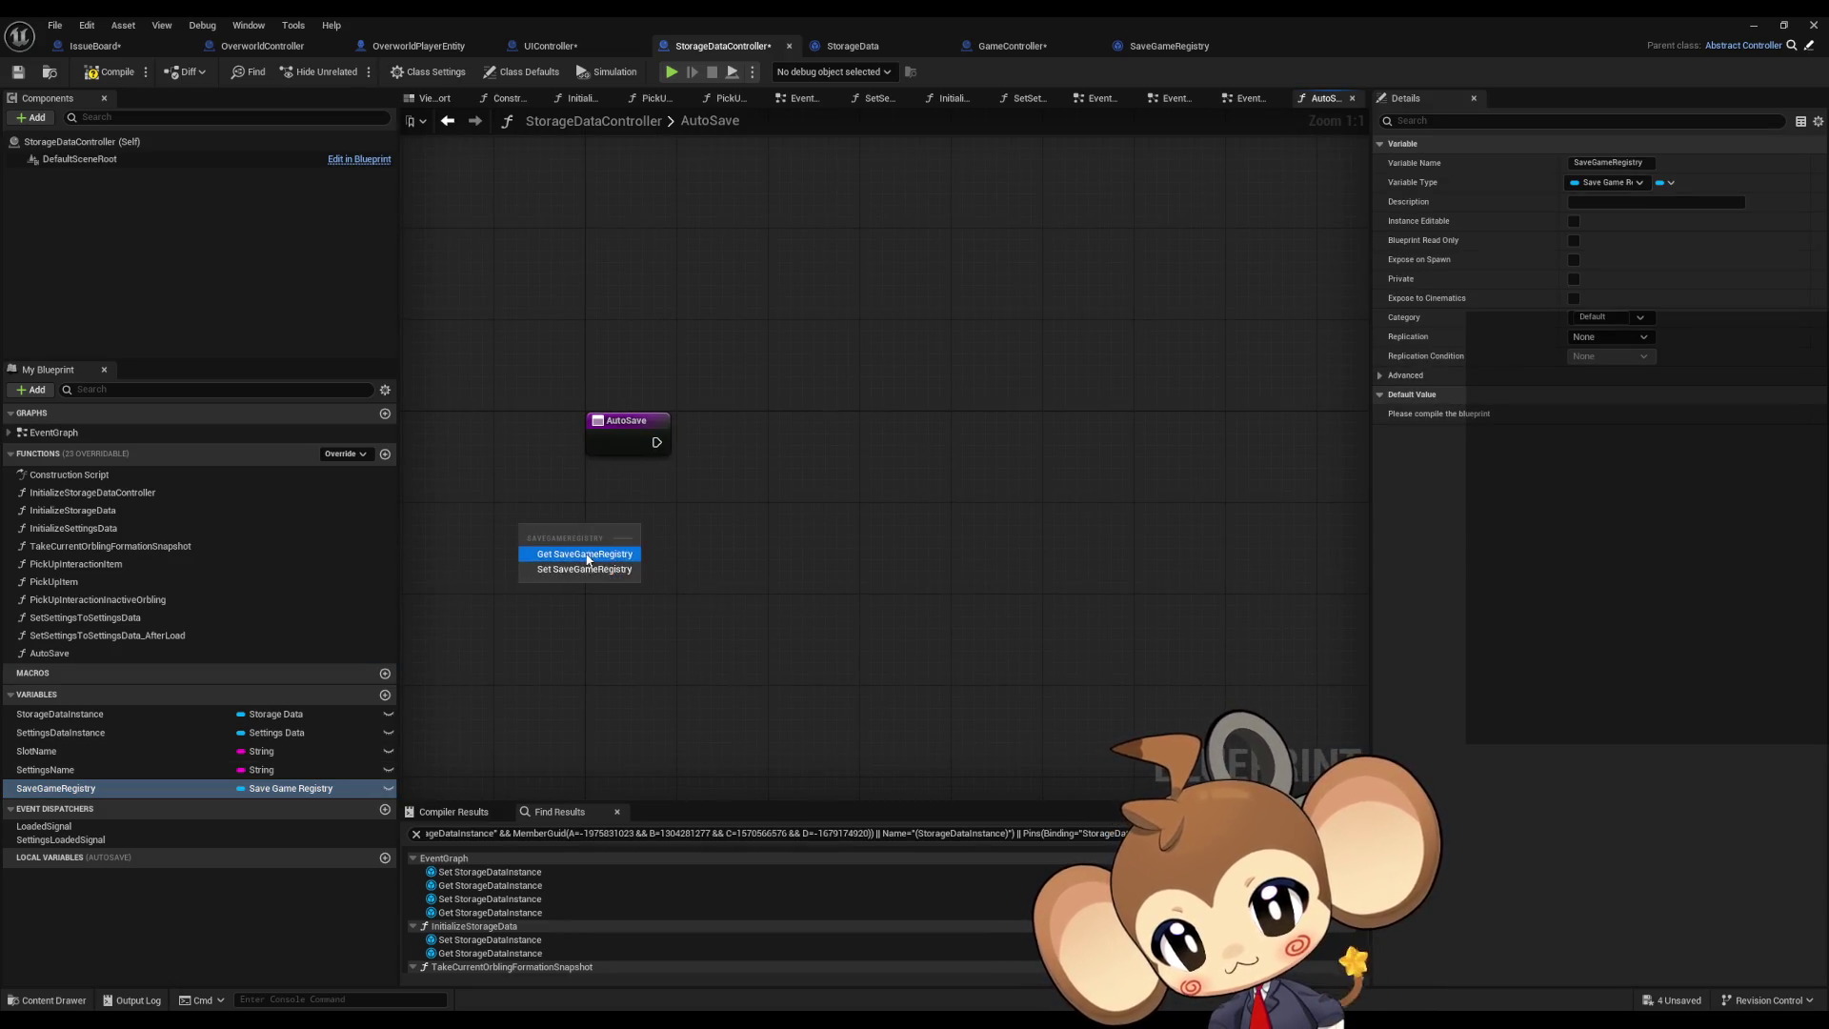
left_click(579, 543)
left_click_drag(56, 788, 78, 707)
Step: Add an Autosave Index Where to Save Next getter off the Save Game Registry reference
left_click_drag(616, 527, 682, 548)
type("get")
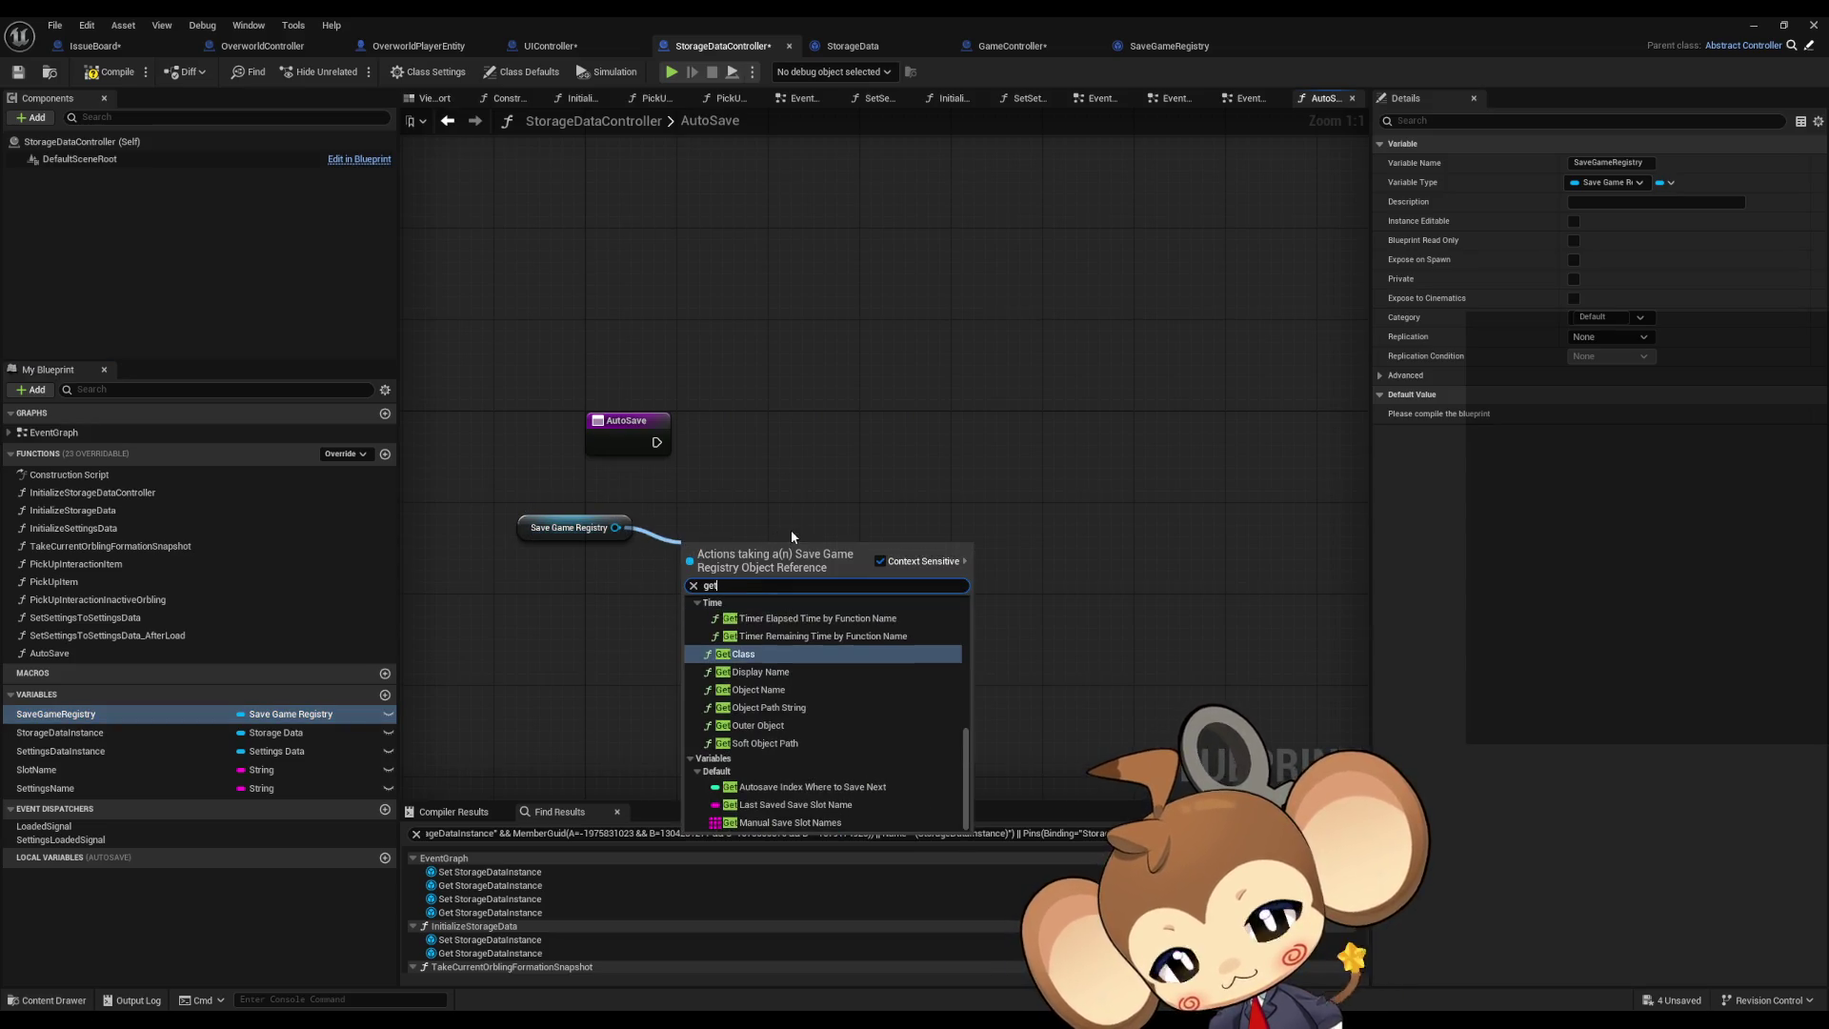
left_click(818, 786)
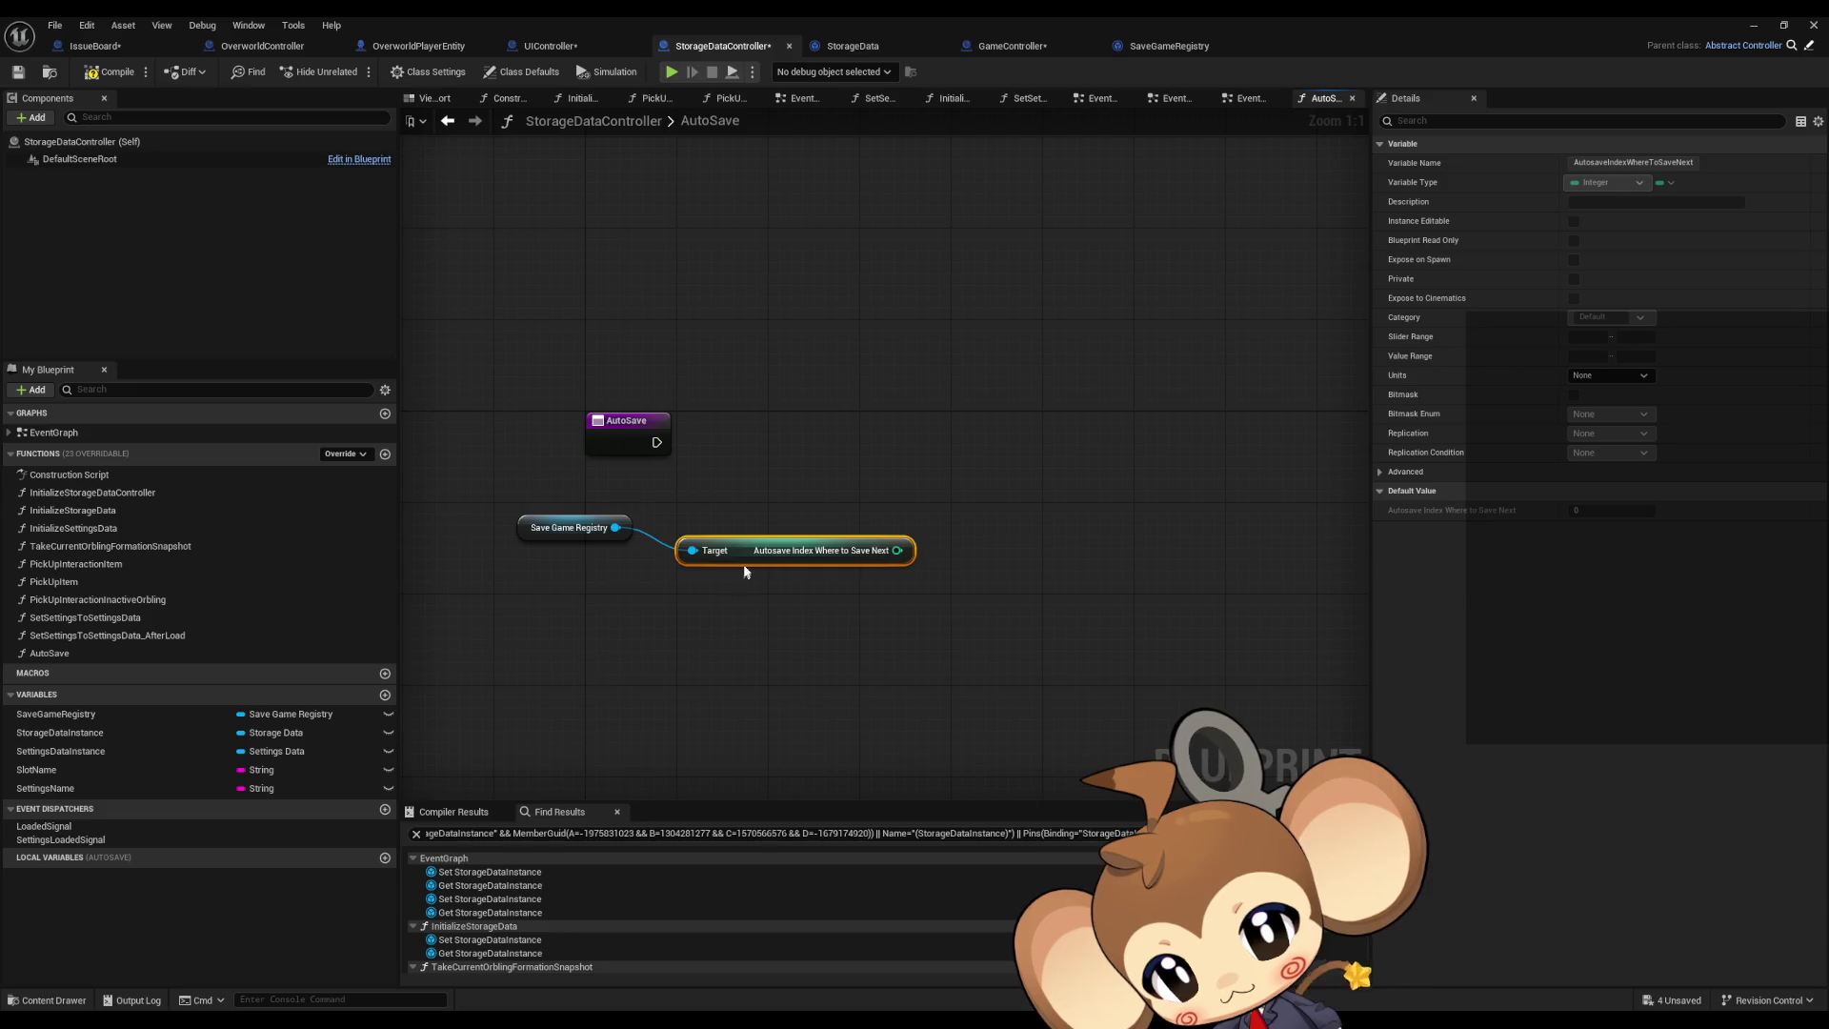
left_click_drag(740, 535, 711, 526)
left_click(756, 657)
left_click_drag(756, 657, 825, 666)
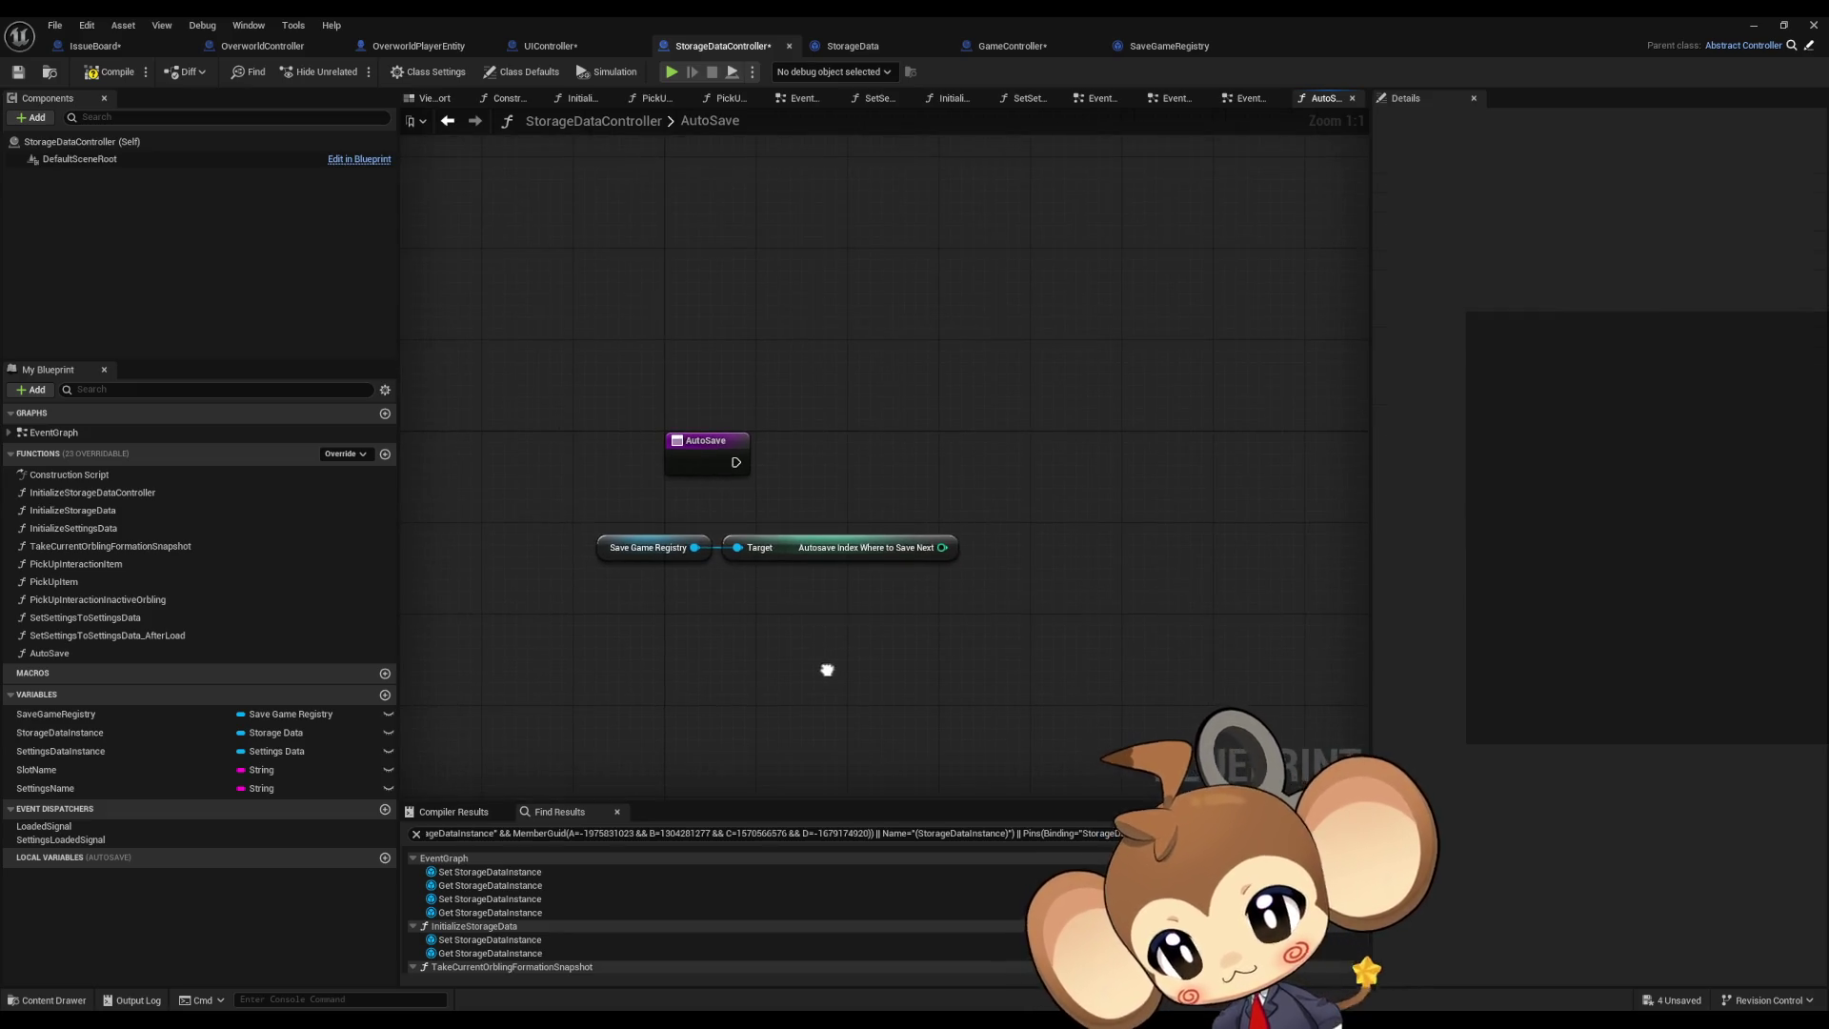
mouse_move(768, 605)
left_mouse_down()
mouse_move(658, 547)
mouse_move(661, 500)
left_mouse_up()
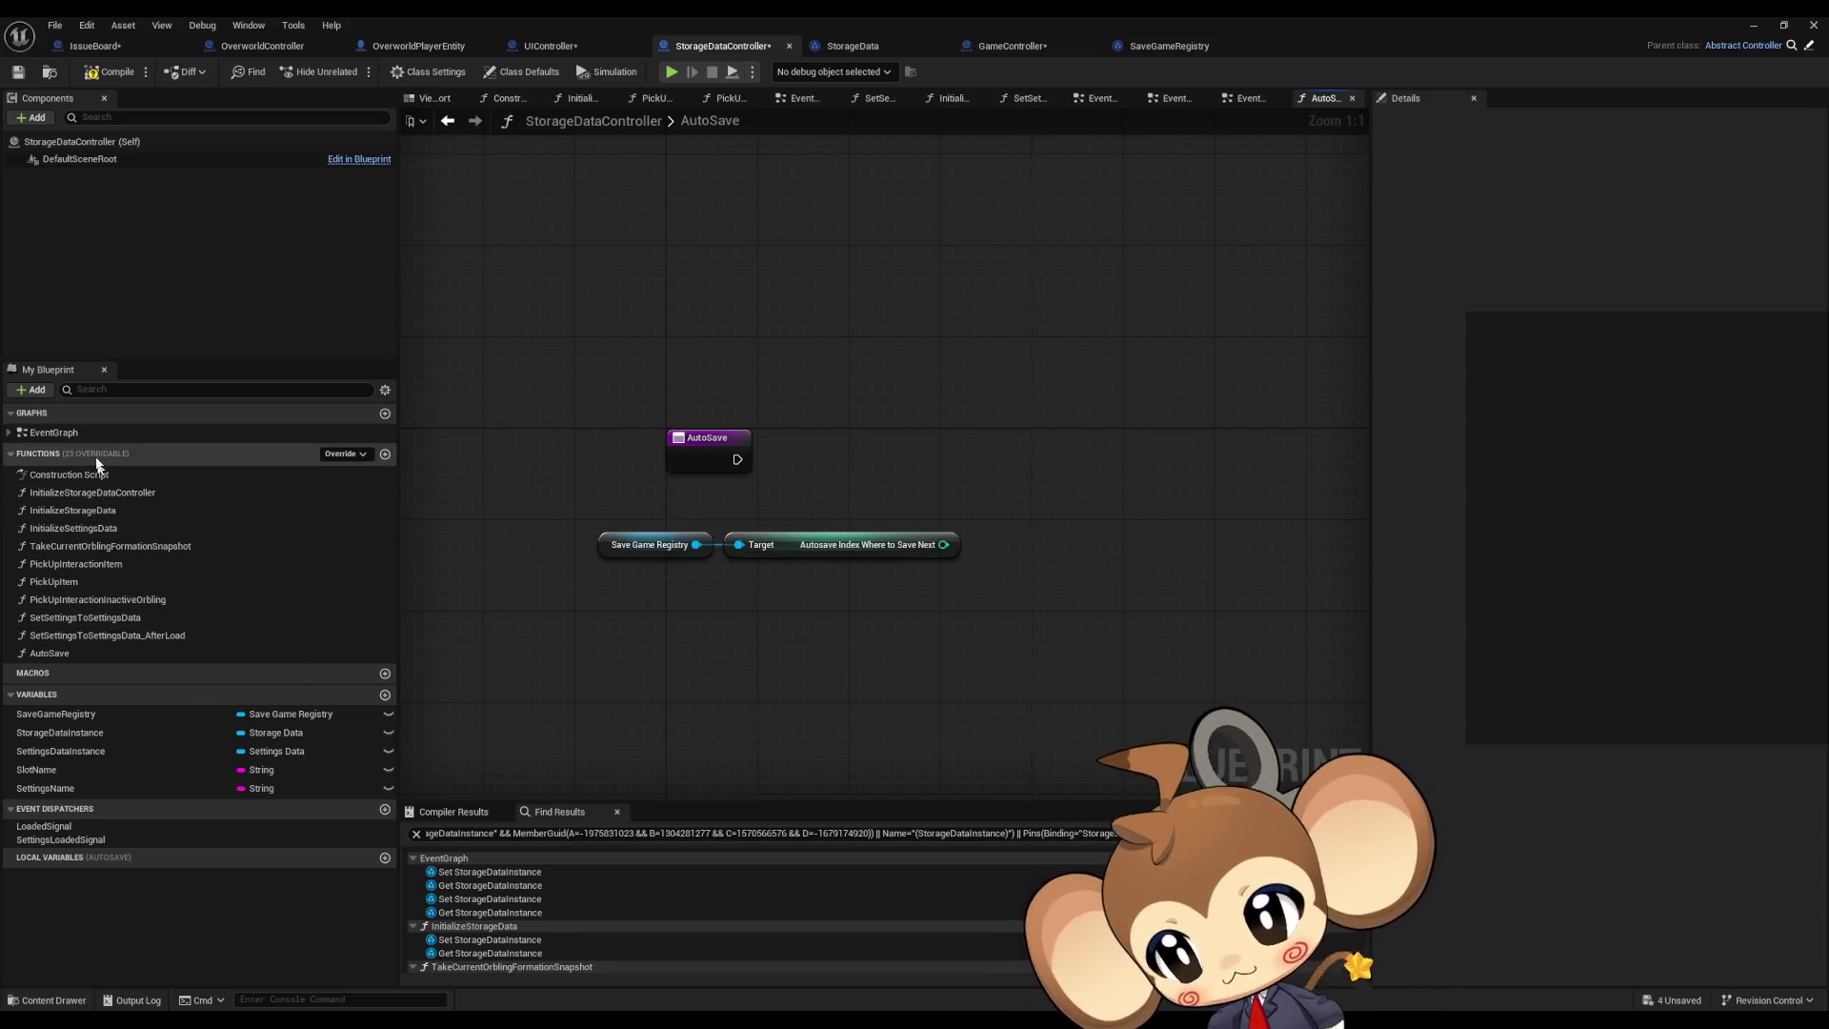
Step: Add a String input named ToSlot to the SaveStorageData event
left_click(9, 432)
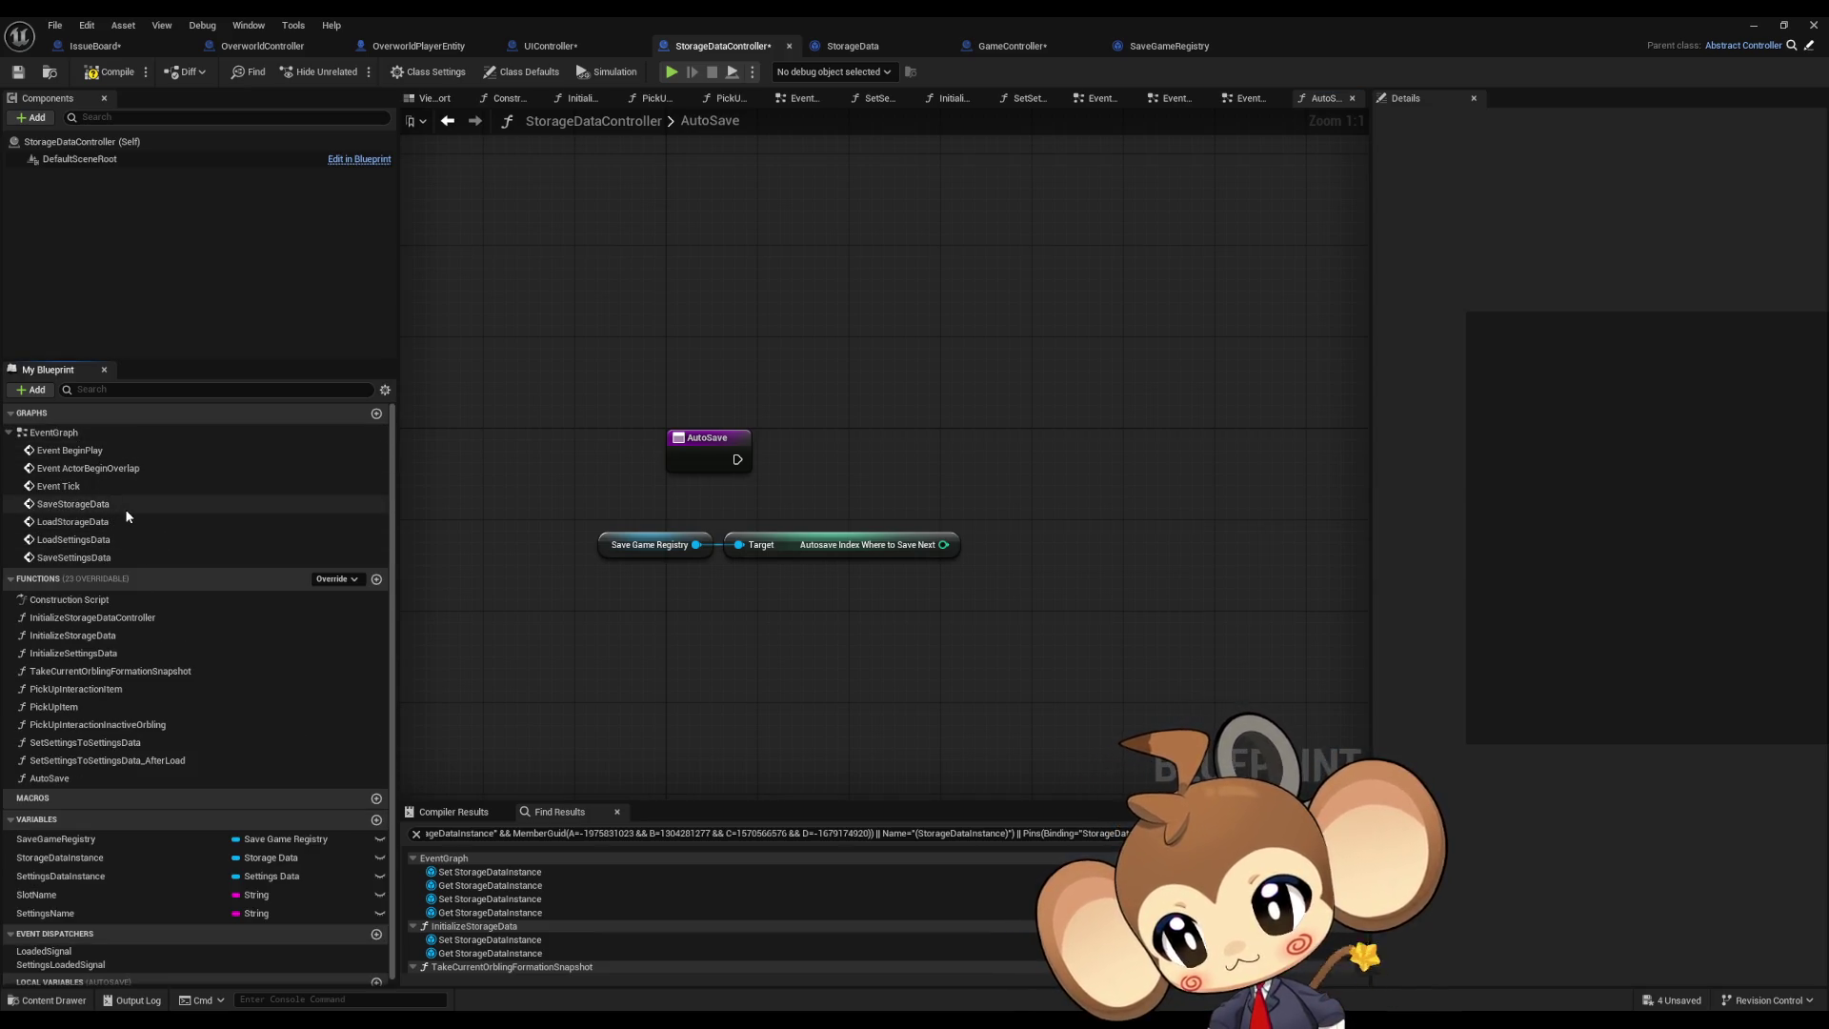
left_click_drag(127, 515, 942, 429)
left_click(1020, 453)
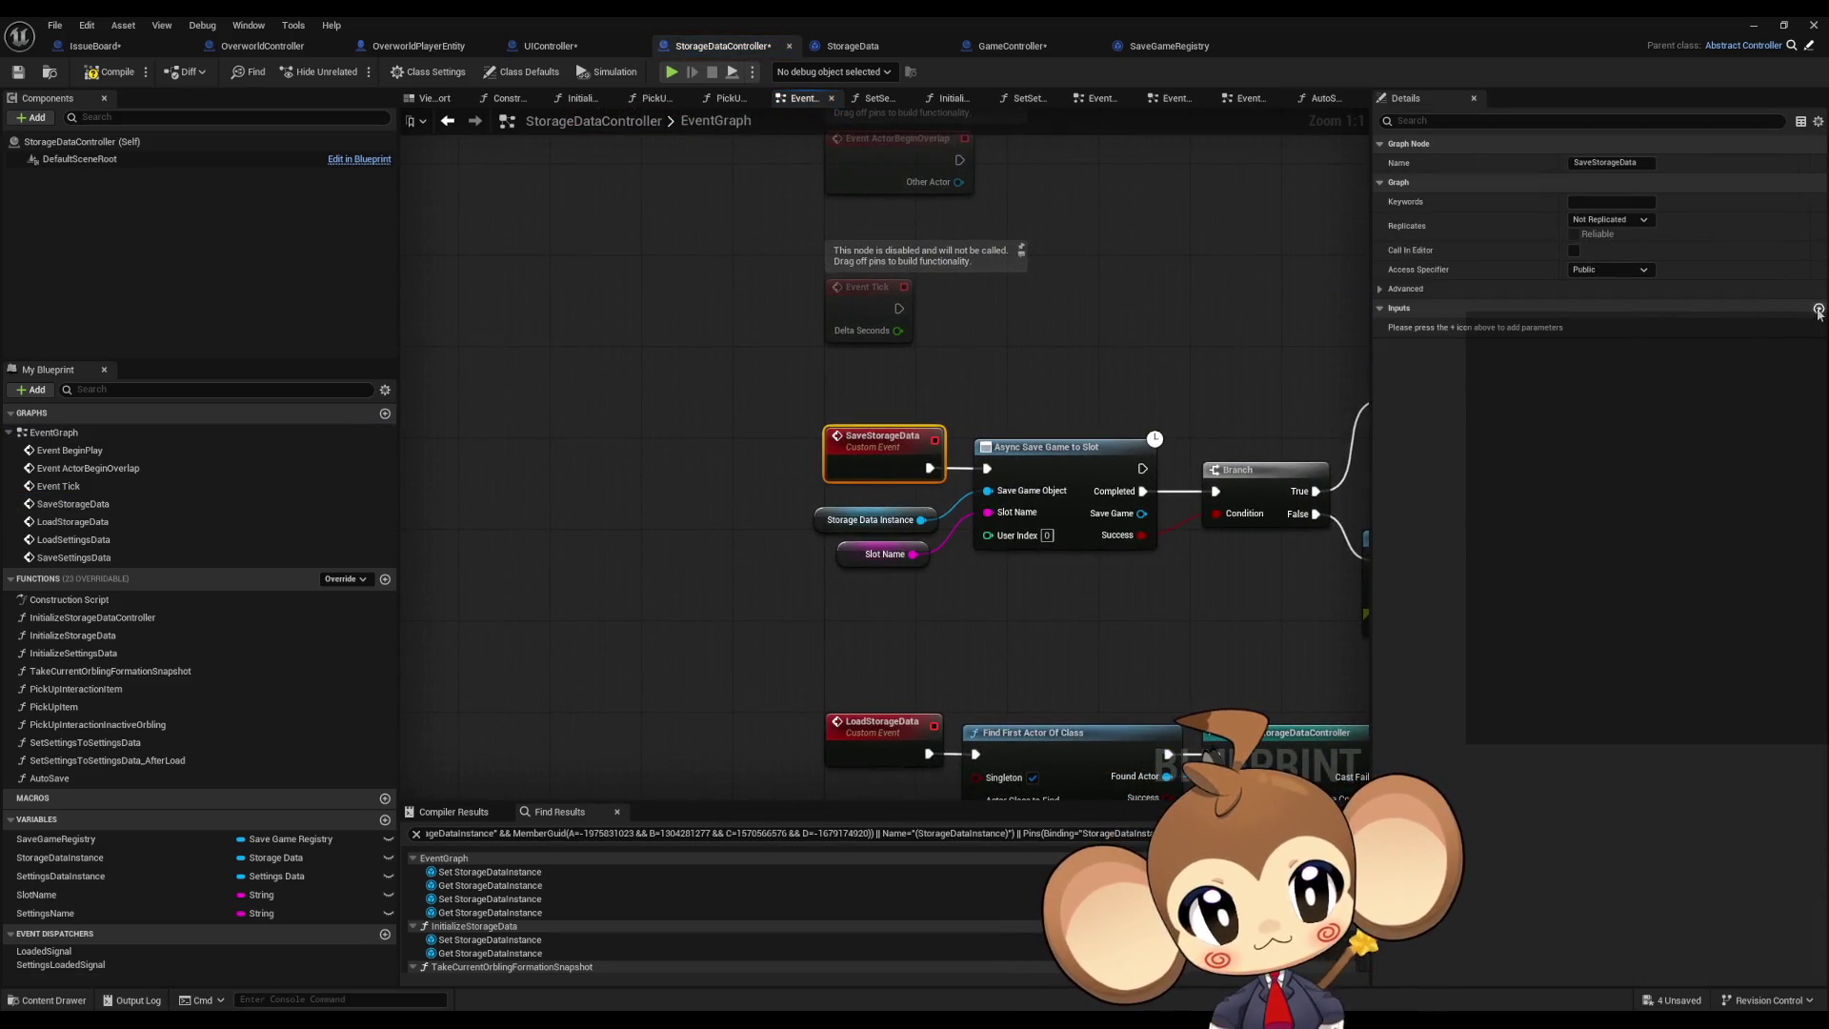
left_click(1818, 310)
left_click(1601, 330)
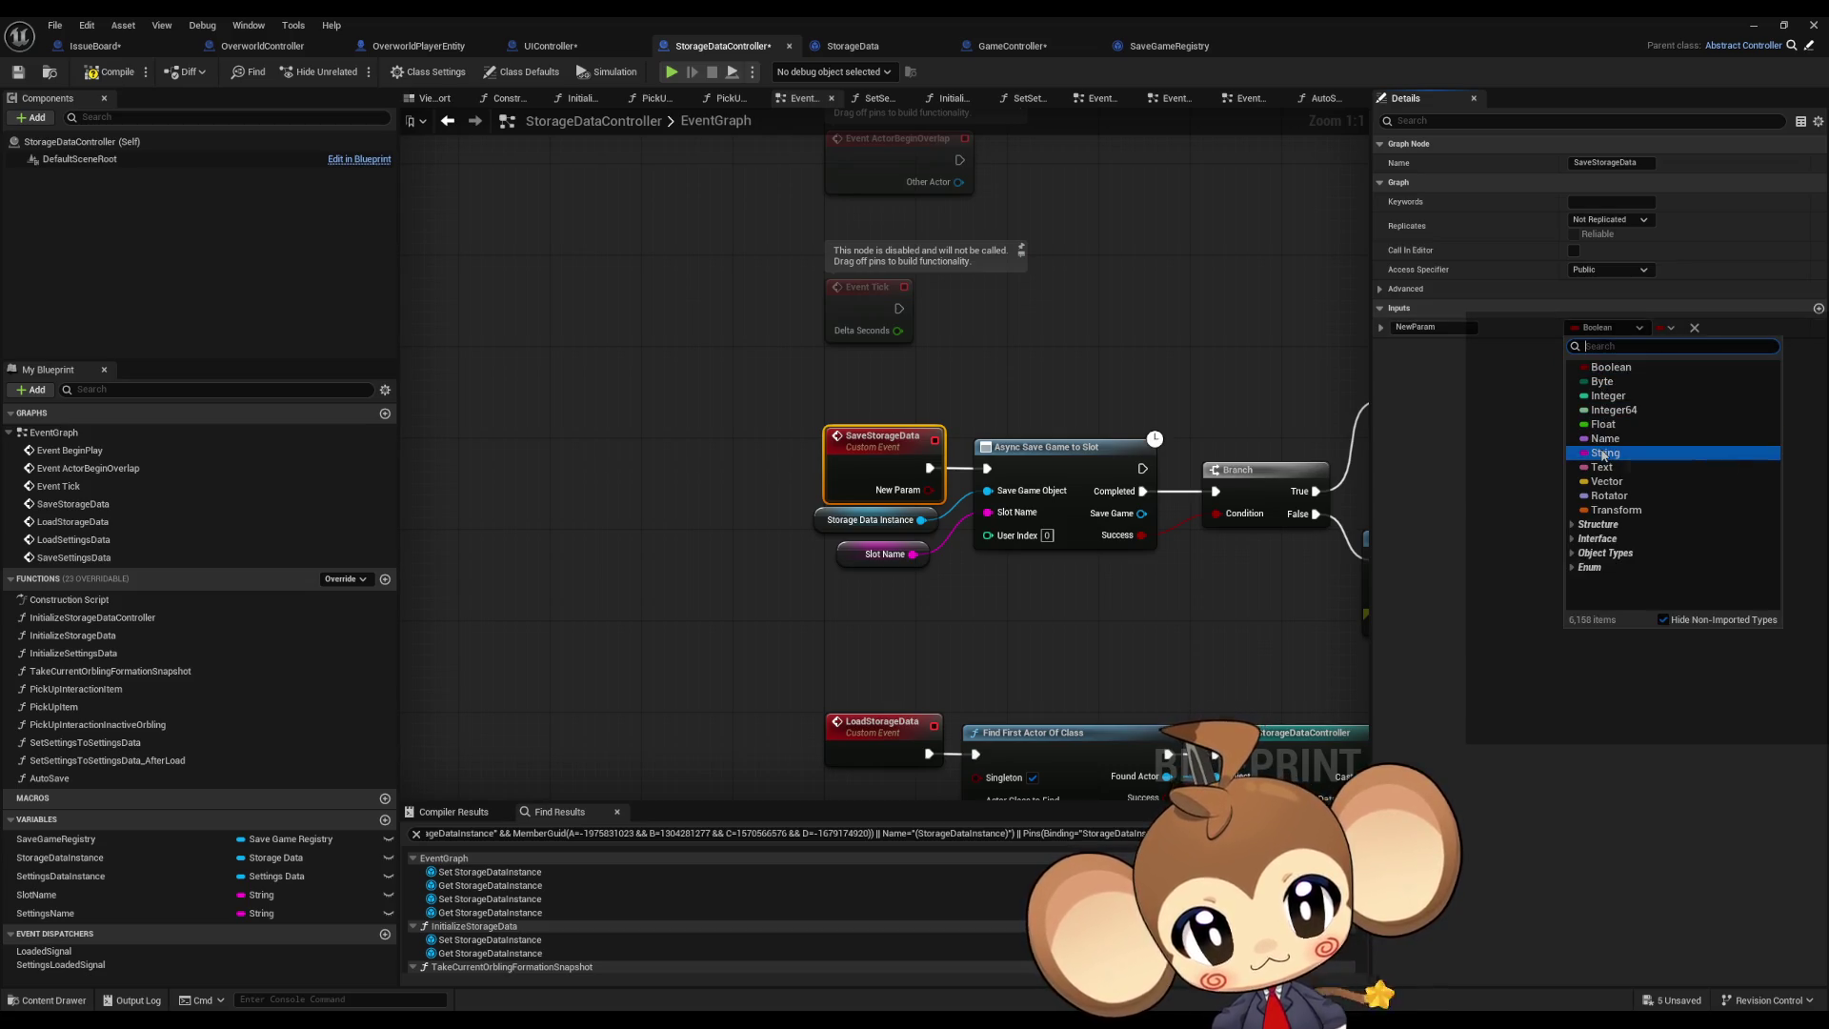
left_click(1607, 454)
type("ToSlot")
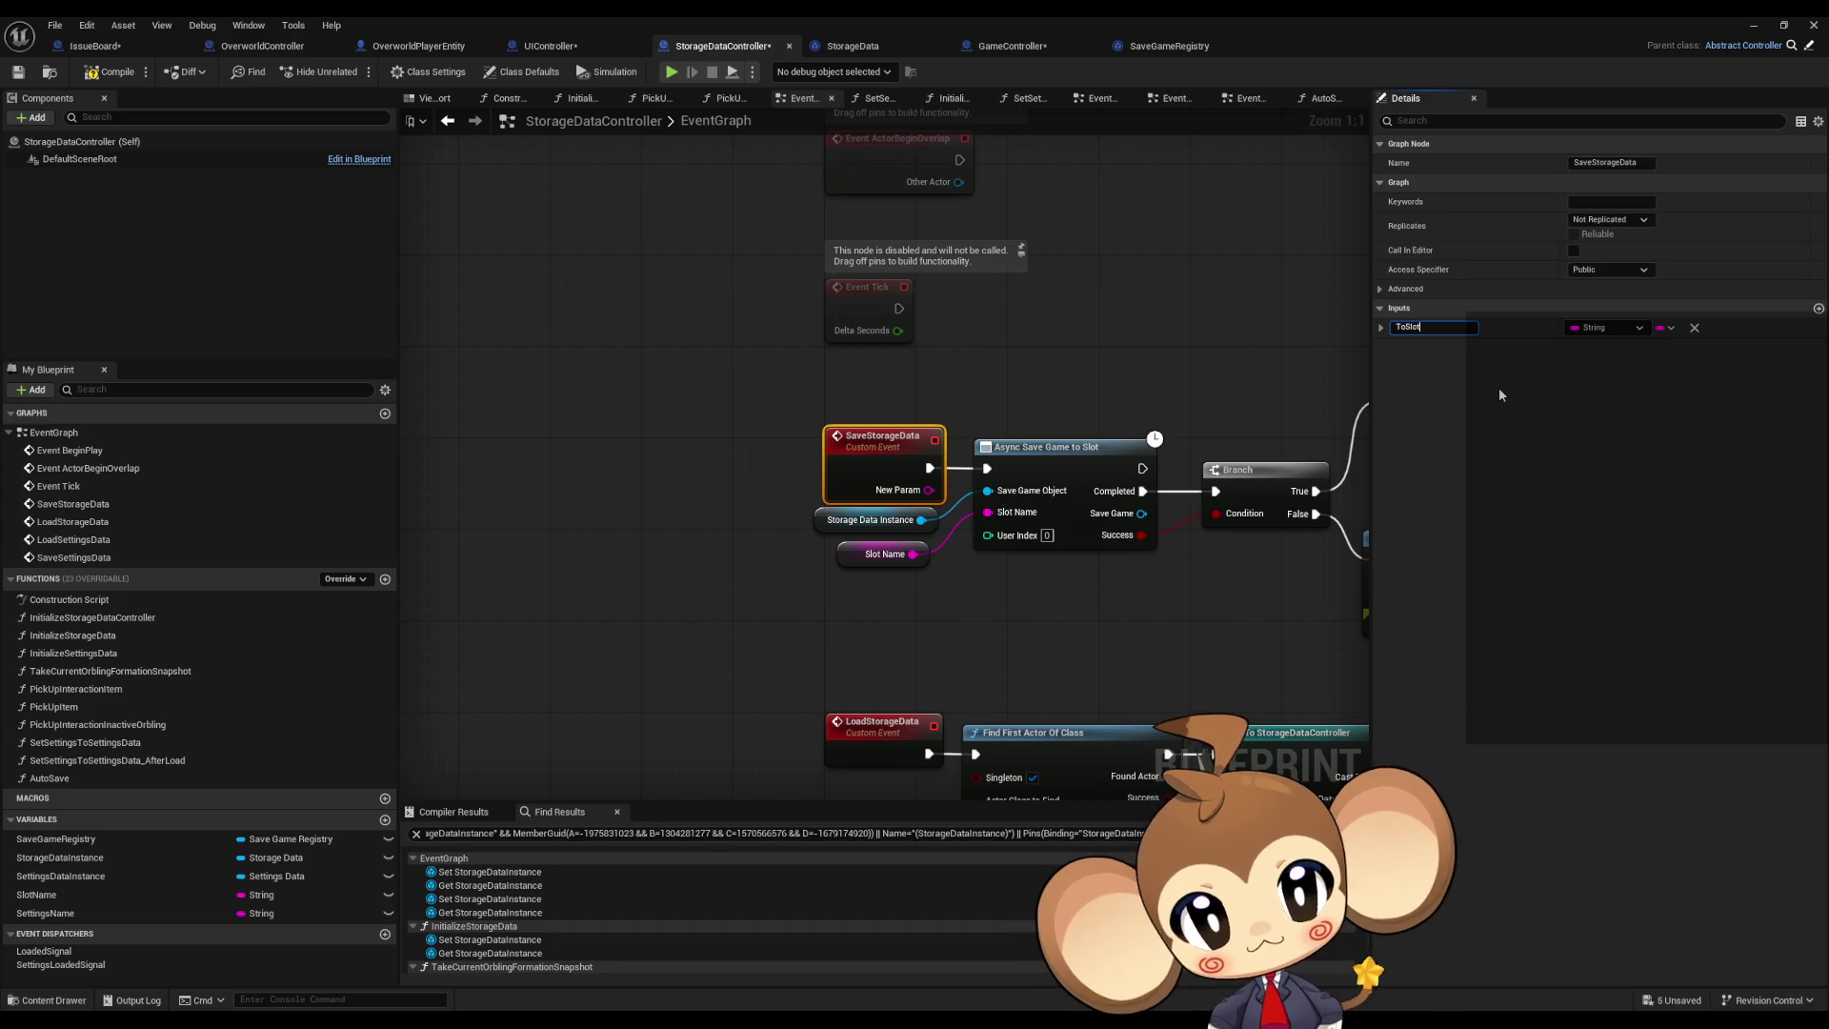
key("Return")
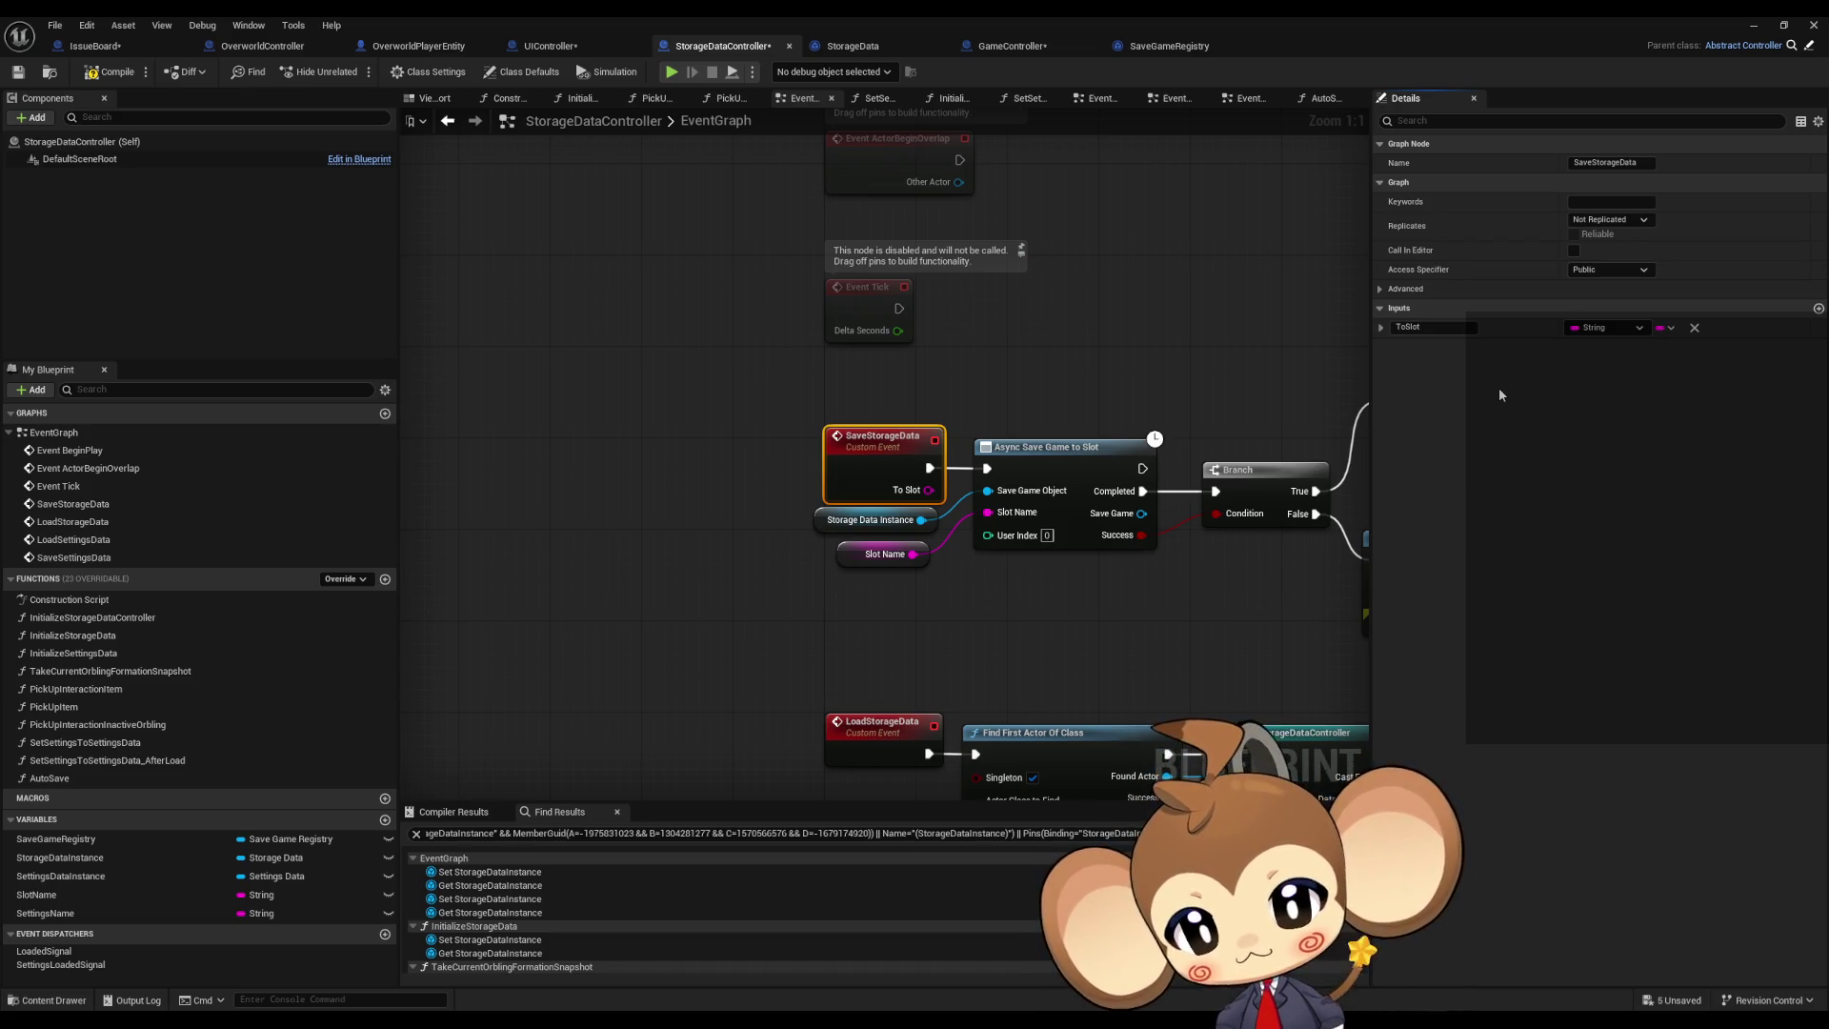
Step: Wire To Slot into Async Save Game to Slot's Slot Name pin
left_click_drag(929, 490, 984, 514)
left_click(1010, 599)
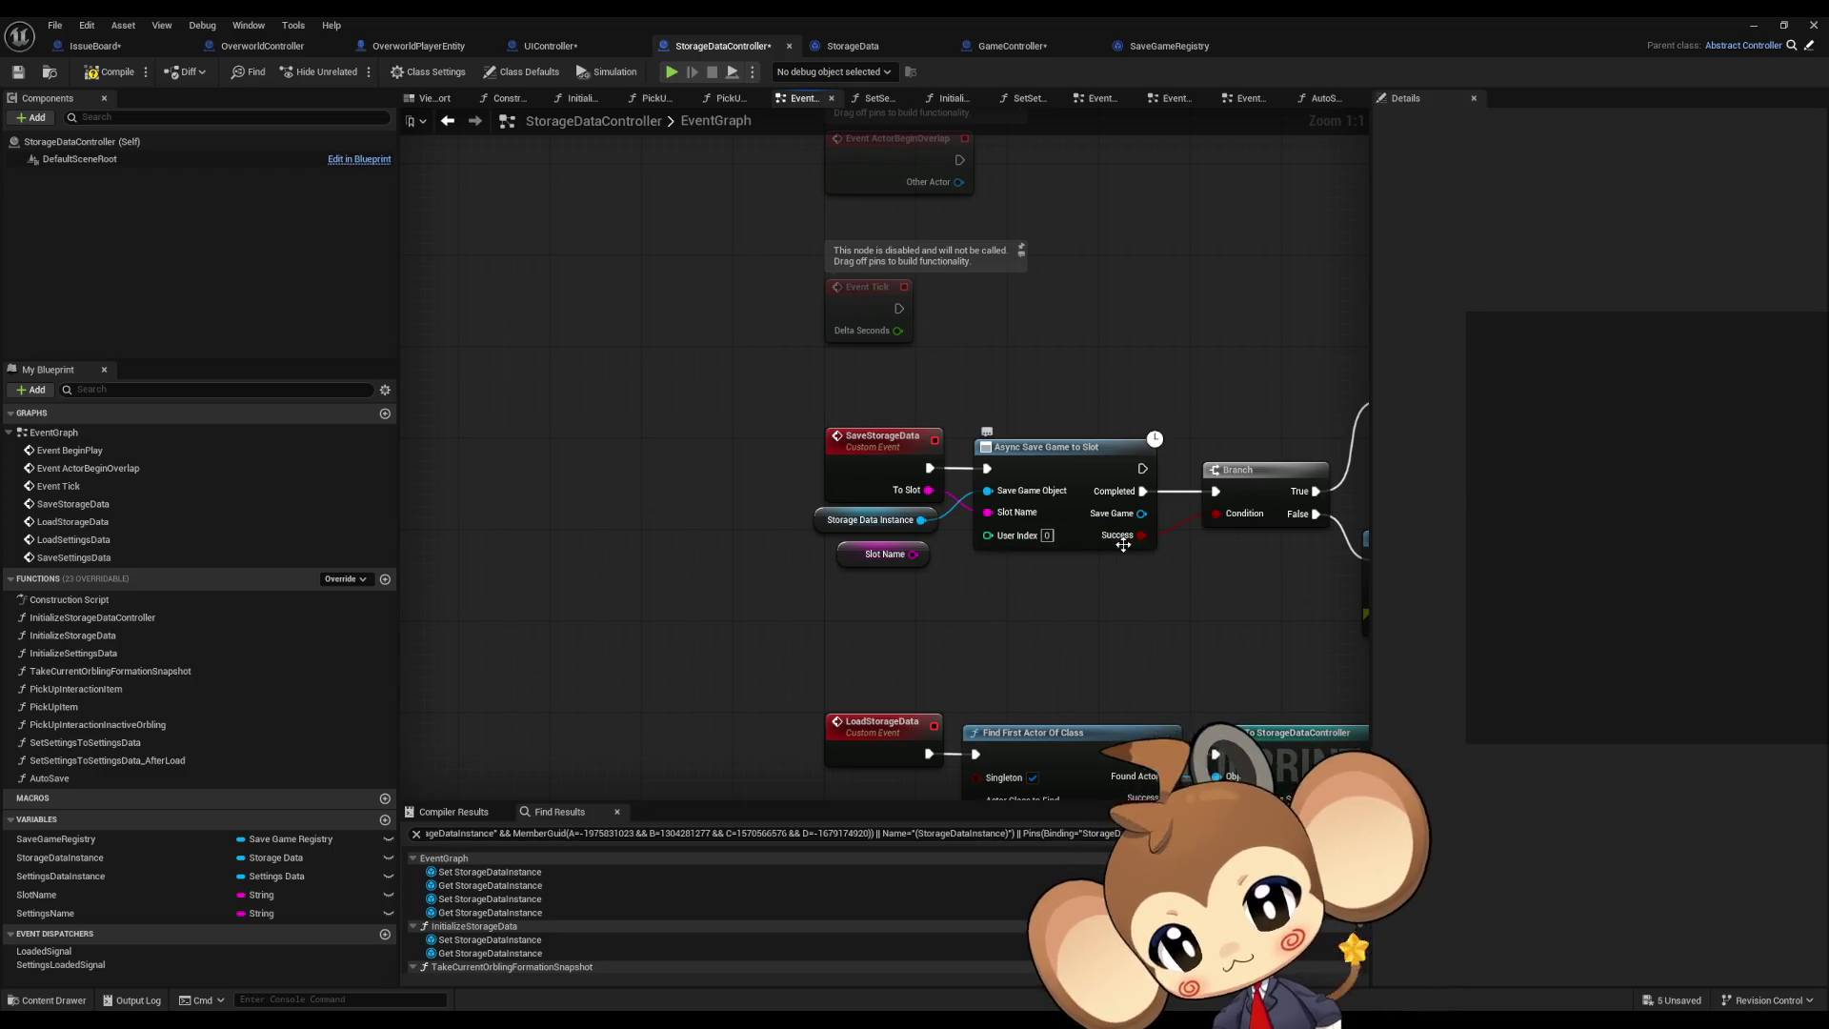
mouse_move(1159, 626)
left_mouse_down()
mouse_move(913, 534)
mouse_move(955, 564)
mouse_move(581, 538)
mouse_move(1136, 556)
mouse_move(681, 531)
mouse_move(678, 514)
mouse_move(1046, 504)
left_mouse_up()
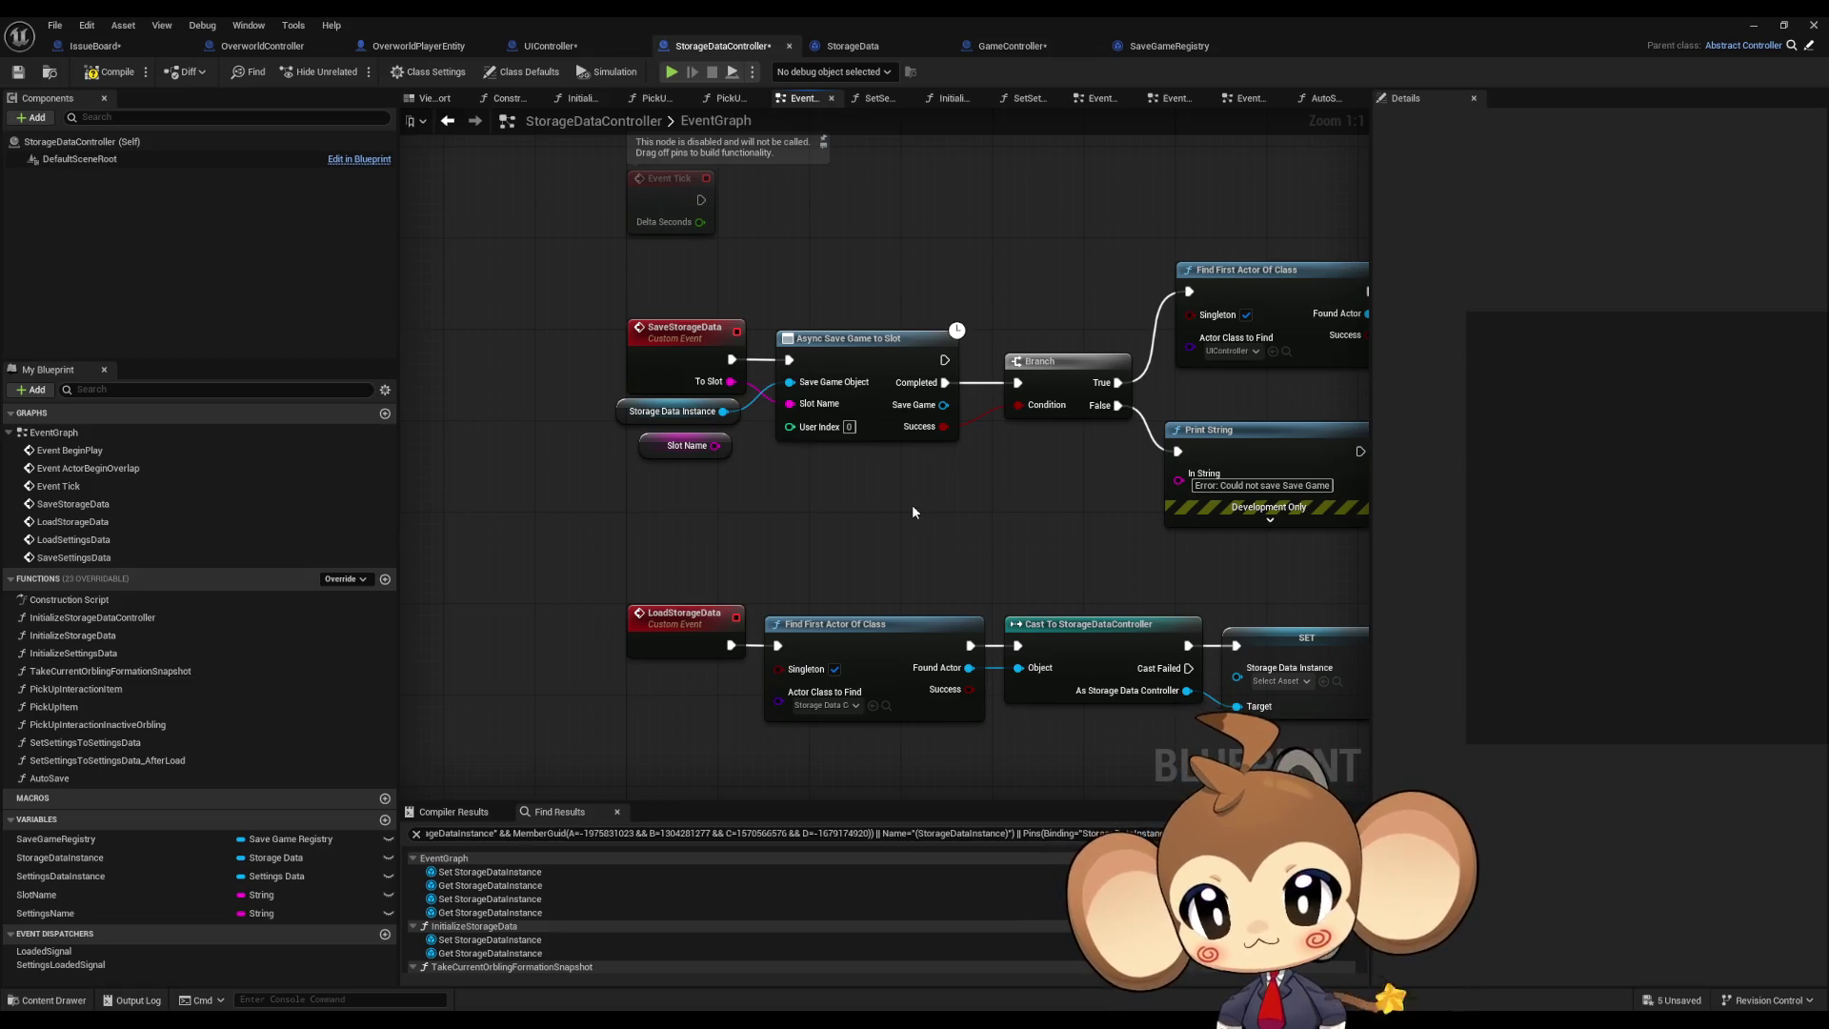
scroll(911, 511, "down", 3)
mouse_move(915, 498)
left_mouse_down()
mouse_move(863, 454)
mouse_move(715, 399)
mouse_move(682, 257)
mouse_move(740, 212)
left_mouse_up()
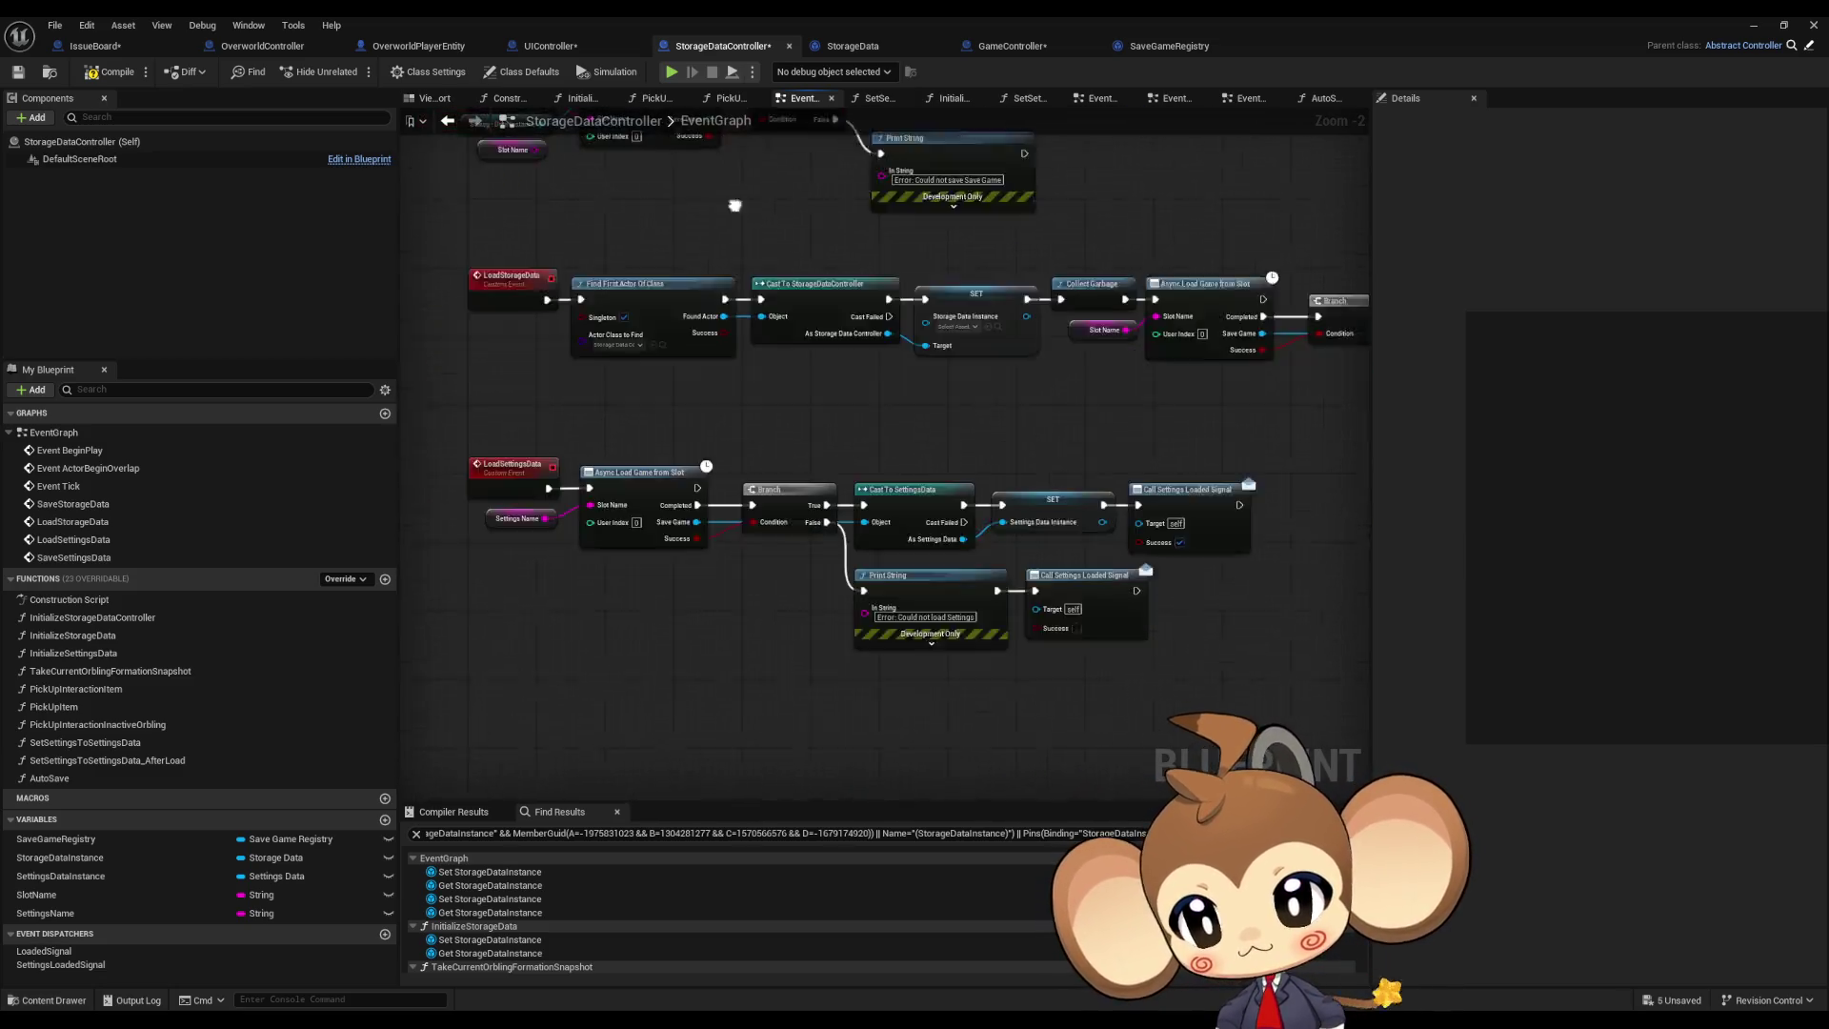
left_click_drag(716, 412, 844, 237)
scroll(873, 415, "down", 1)
left_click_drag(873, 416, 829, 562)
scroll(829, 562, "up", 4)
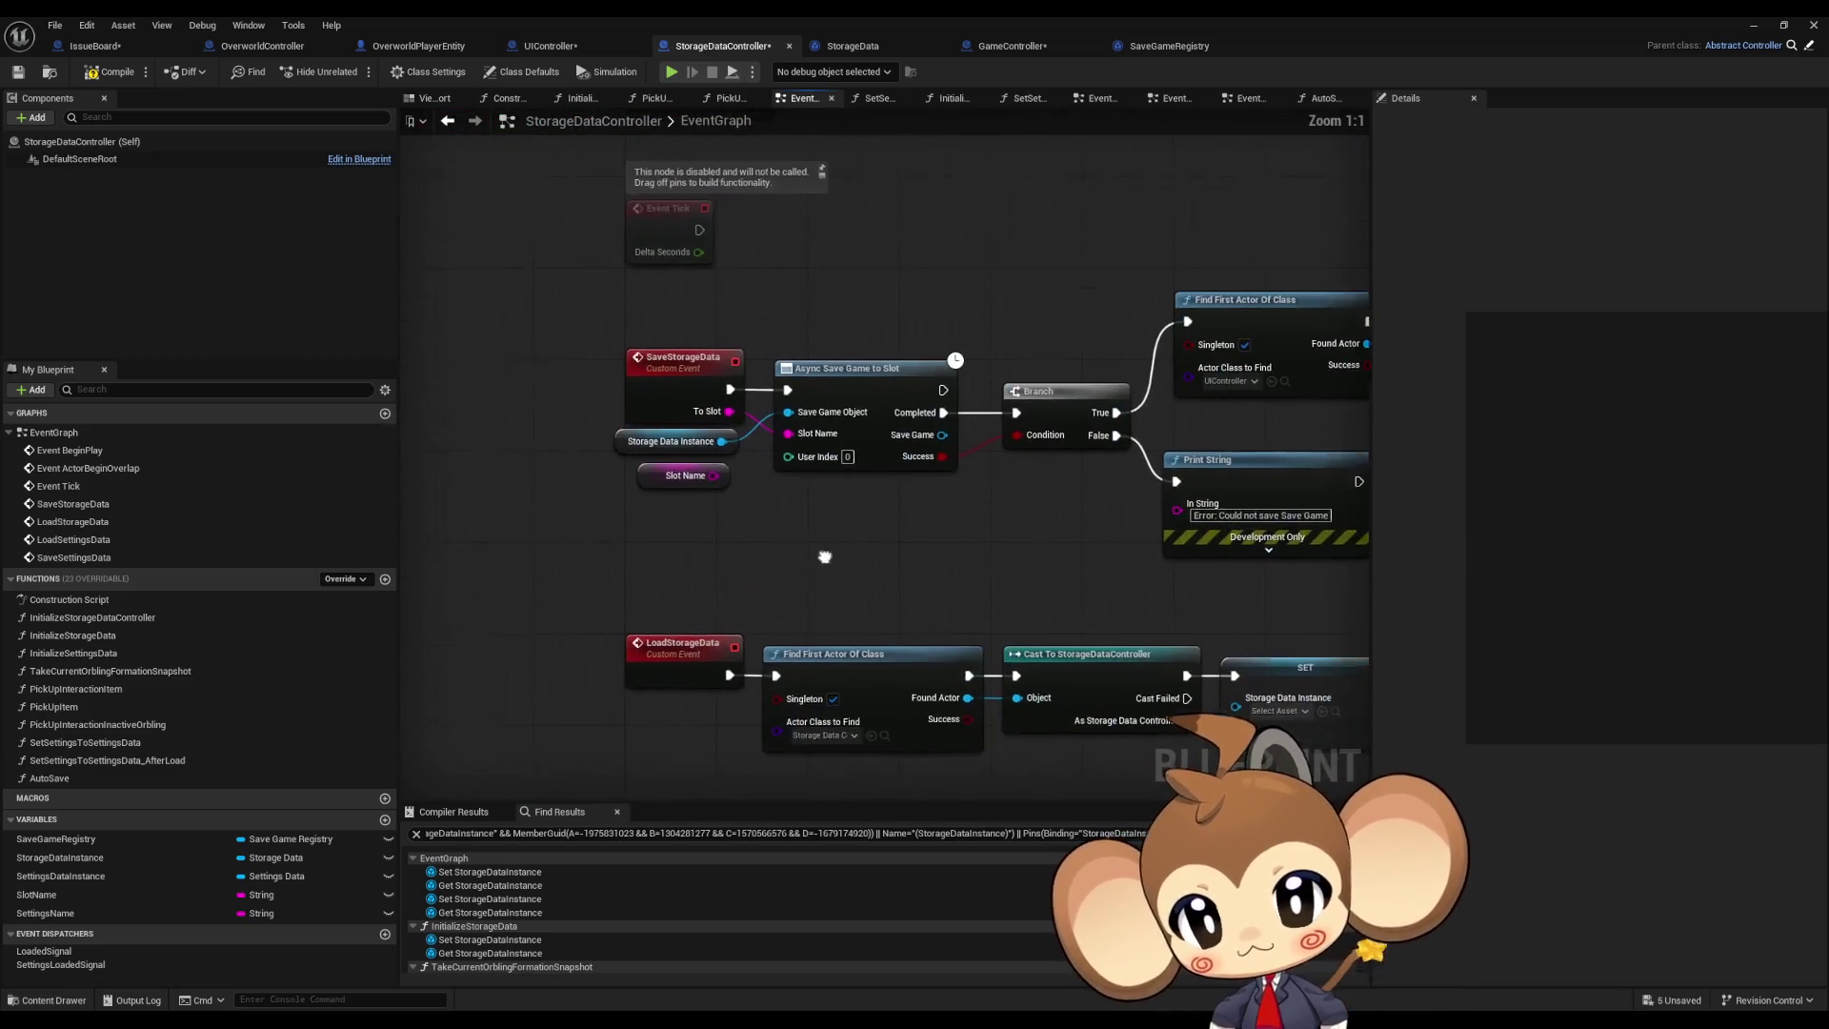
Step: Feed Save Storage Data's To Slot from an Append node with A set to 'Autosave_'
double_click(72, 780)
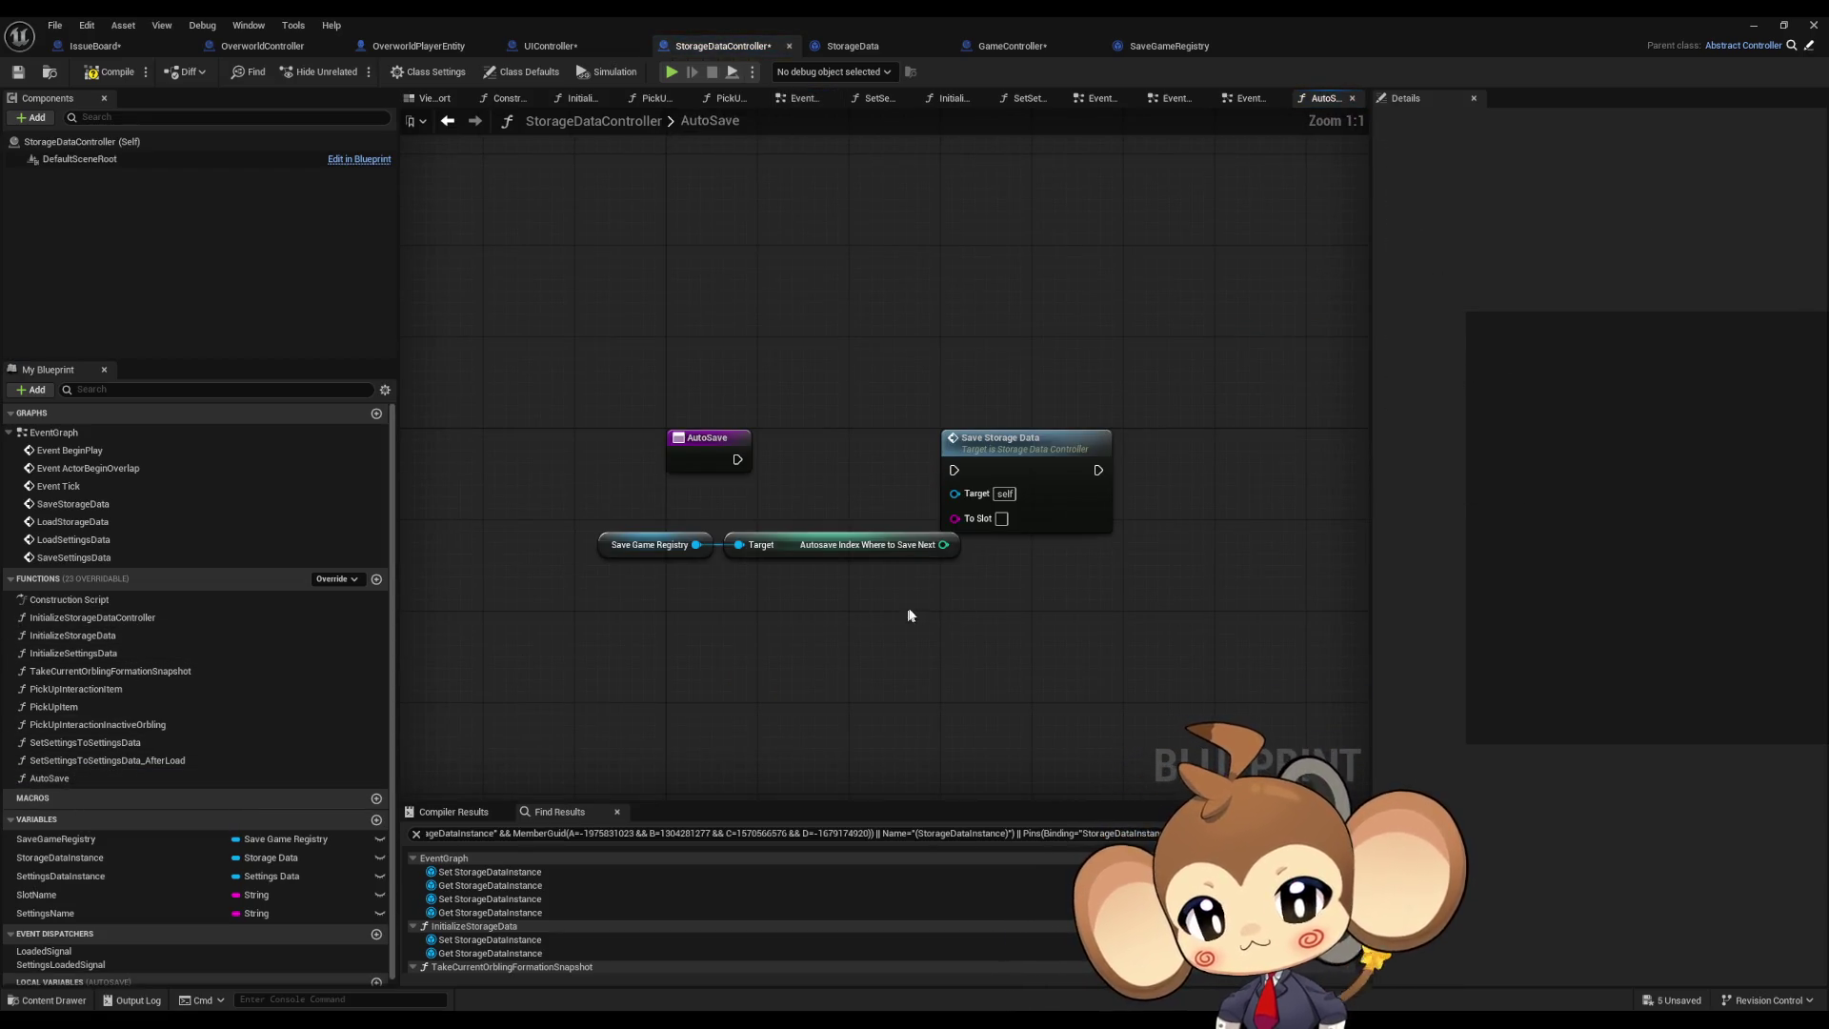
left_click_drag(1023, 463, 1092, 463)
mouse_move(627, 503)
left_mouse_down()
mouse_move(831, 553)
mouse_move(683, 587)
left_mouse_up()
left_click_drag(1023, 519, 963, 588)
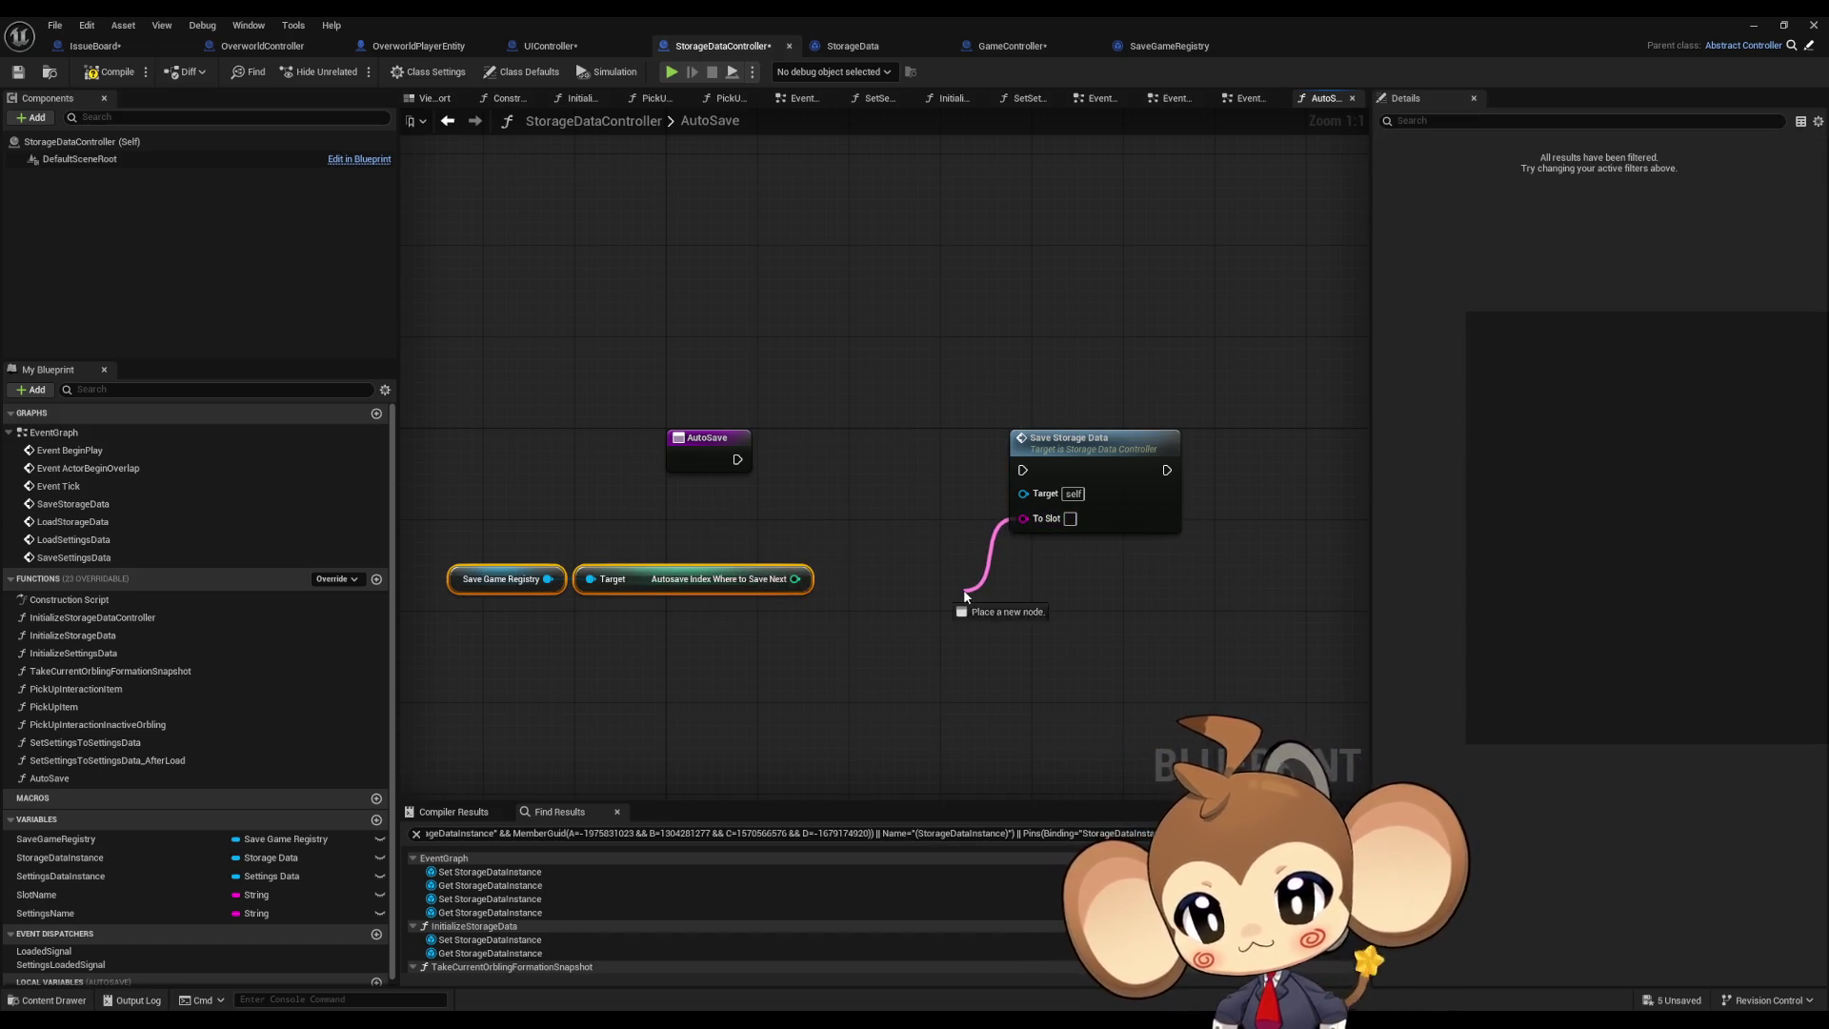
type("append")
key("Return")
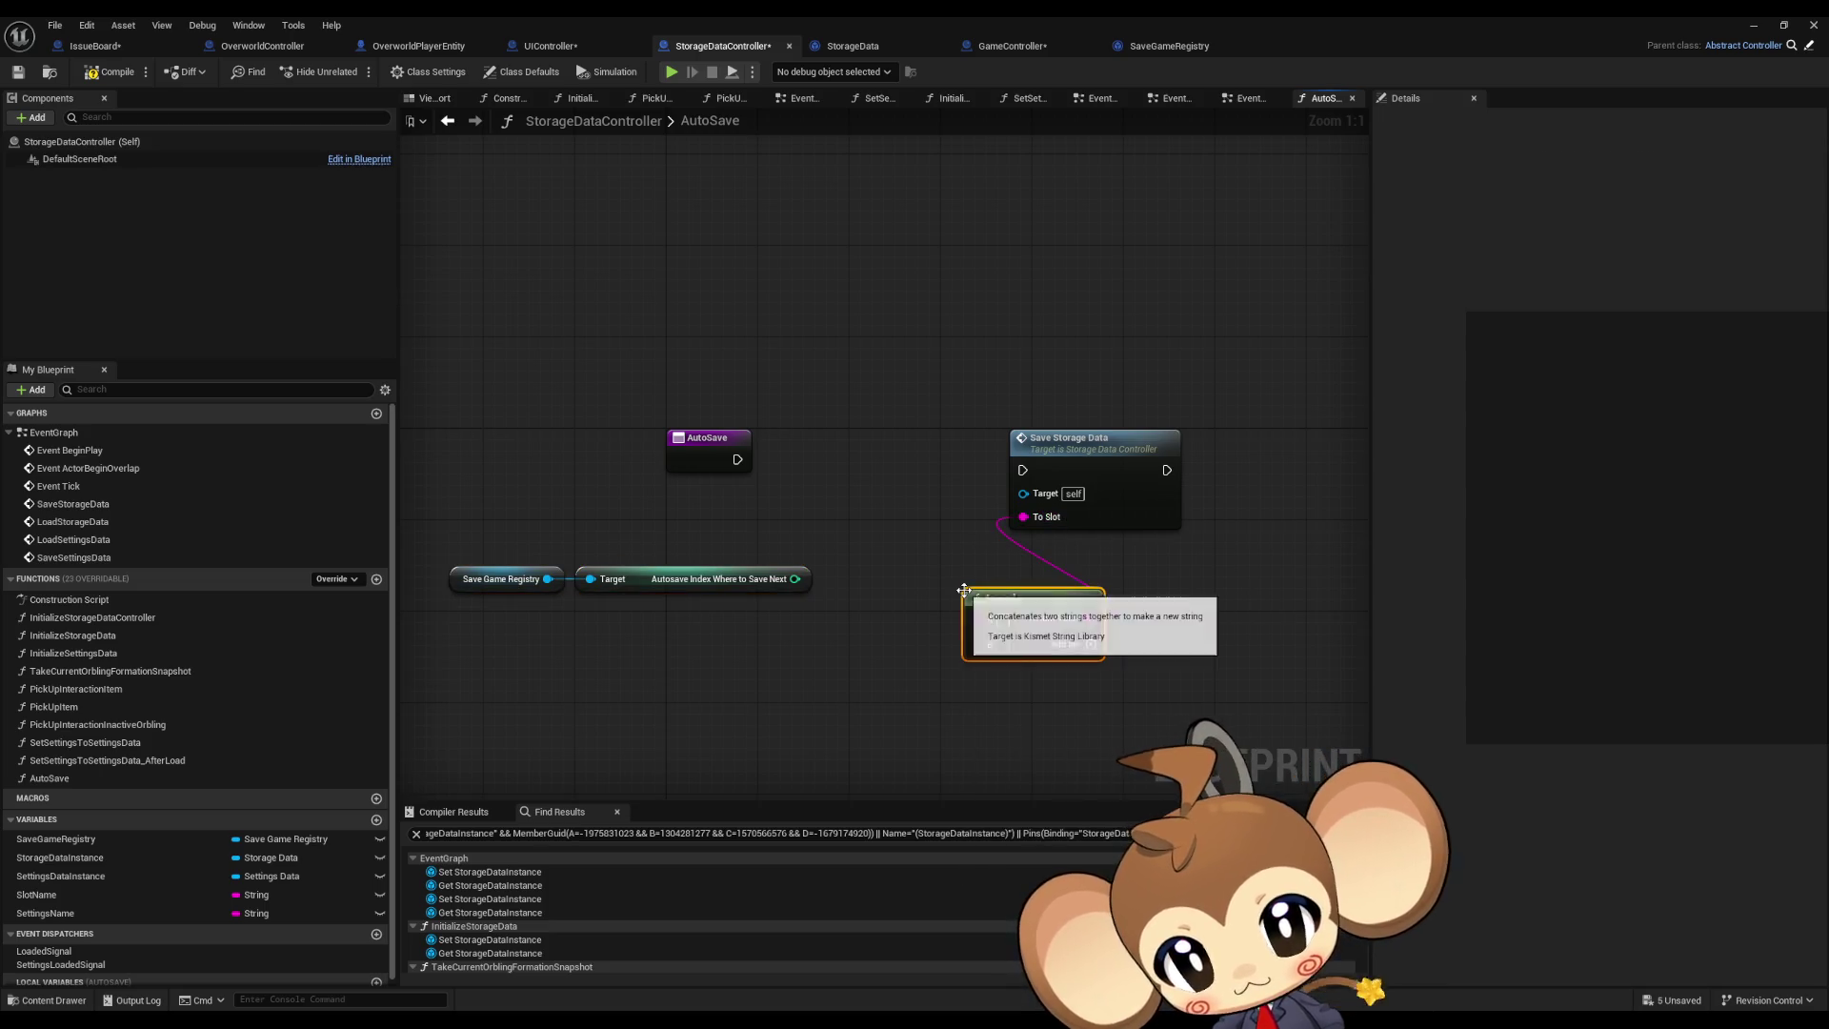
type("tosave_")
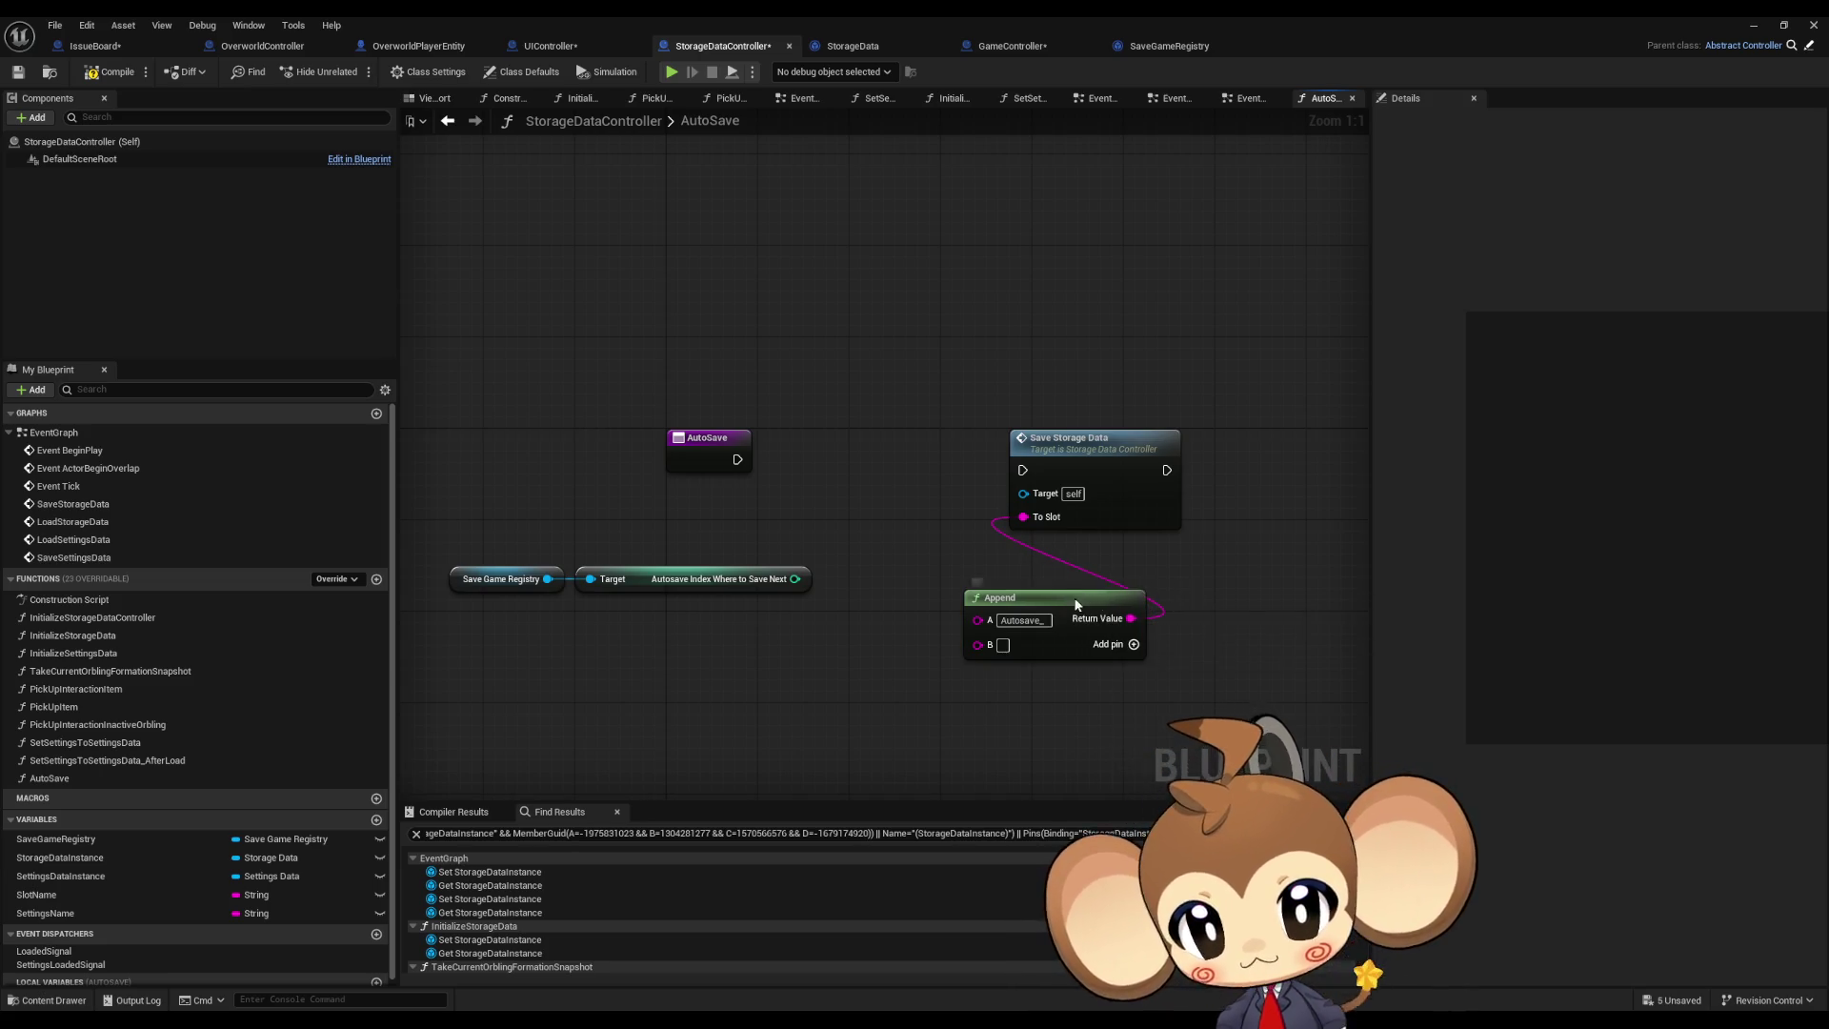
Step: Connect Autosave Index Where to Save Next into Append's B input and tidy the nodes
left_click_drag(1077, 604, 1031, 581)
left_click_drag(794, 578, 934, 622)
left_click_drag(822, 578, 892, 579)
left_click_drag(1111, 459, 1248, 449)
left_click_drag(981, 574, 981, 529)
left_click_drag(499, 523, 1001, 607)
left_click_drag(990, 529, 1025, 587)
left_click(893, 537)
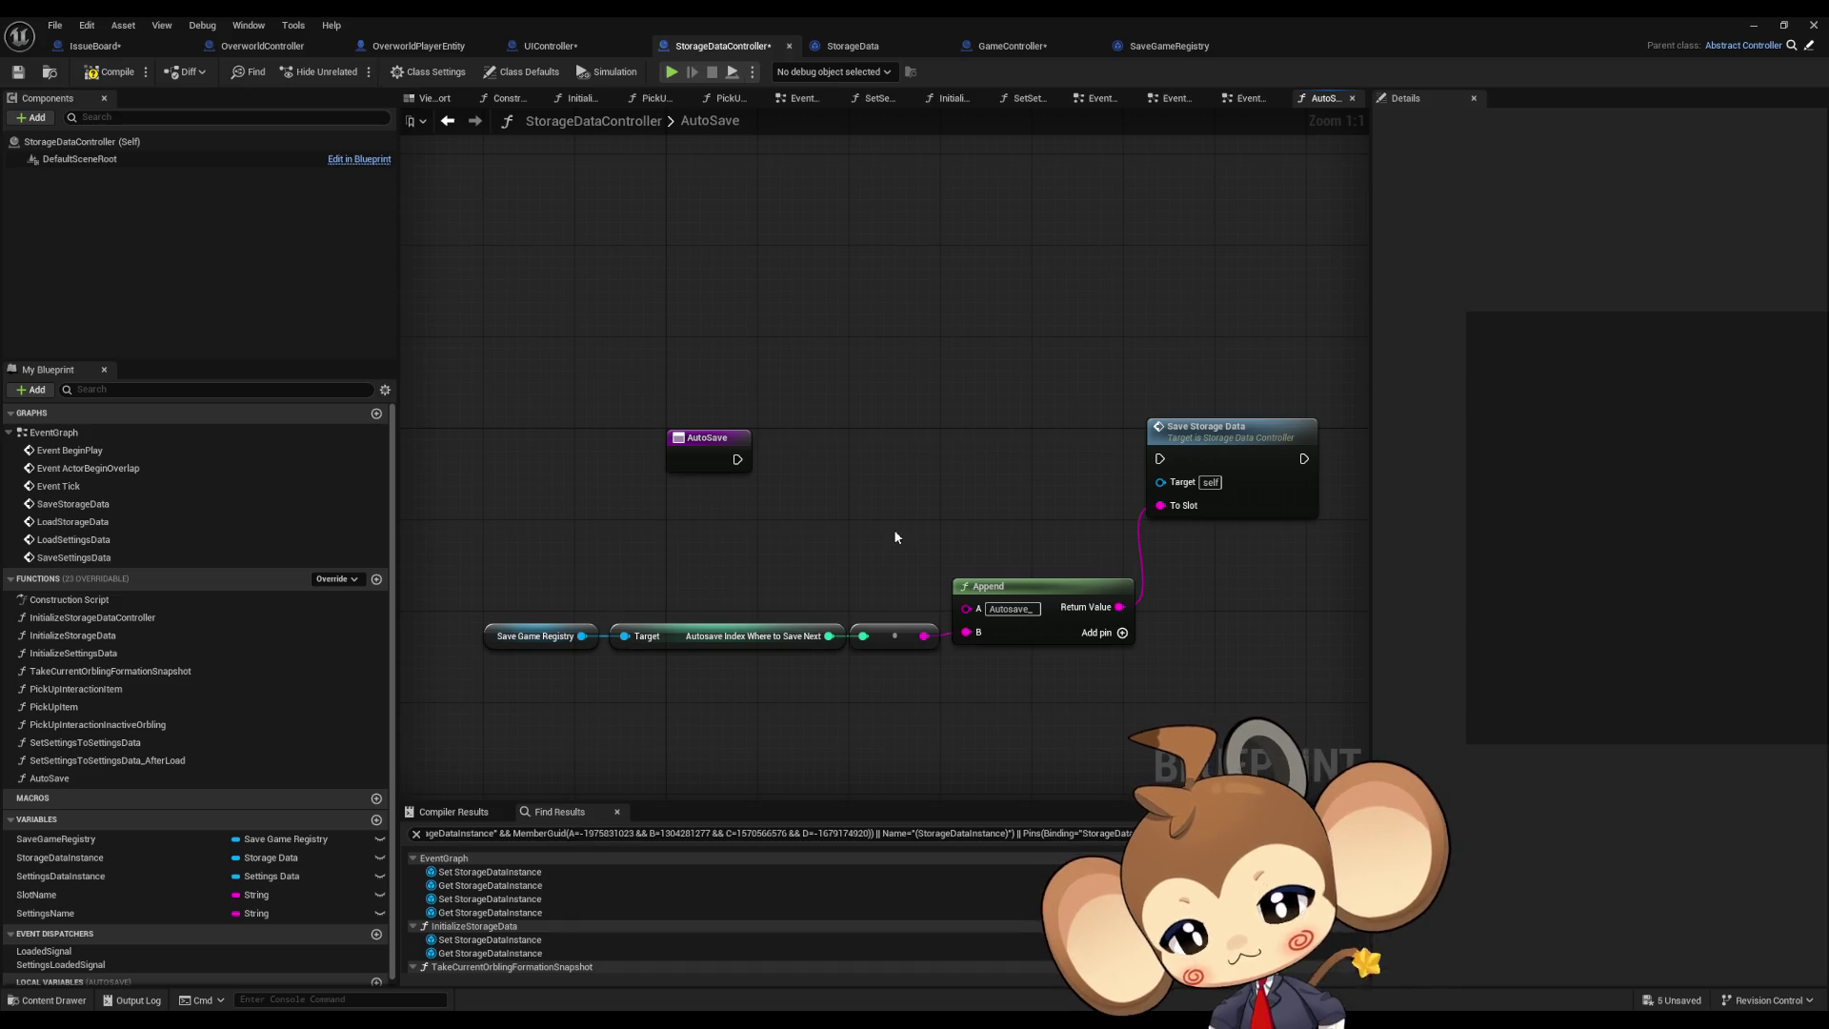
left_click_drag(893, 536, 806, 533)
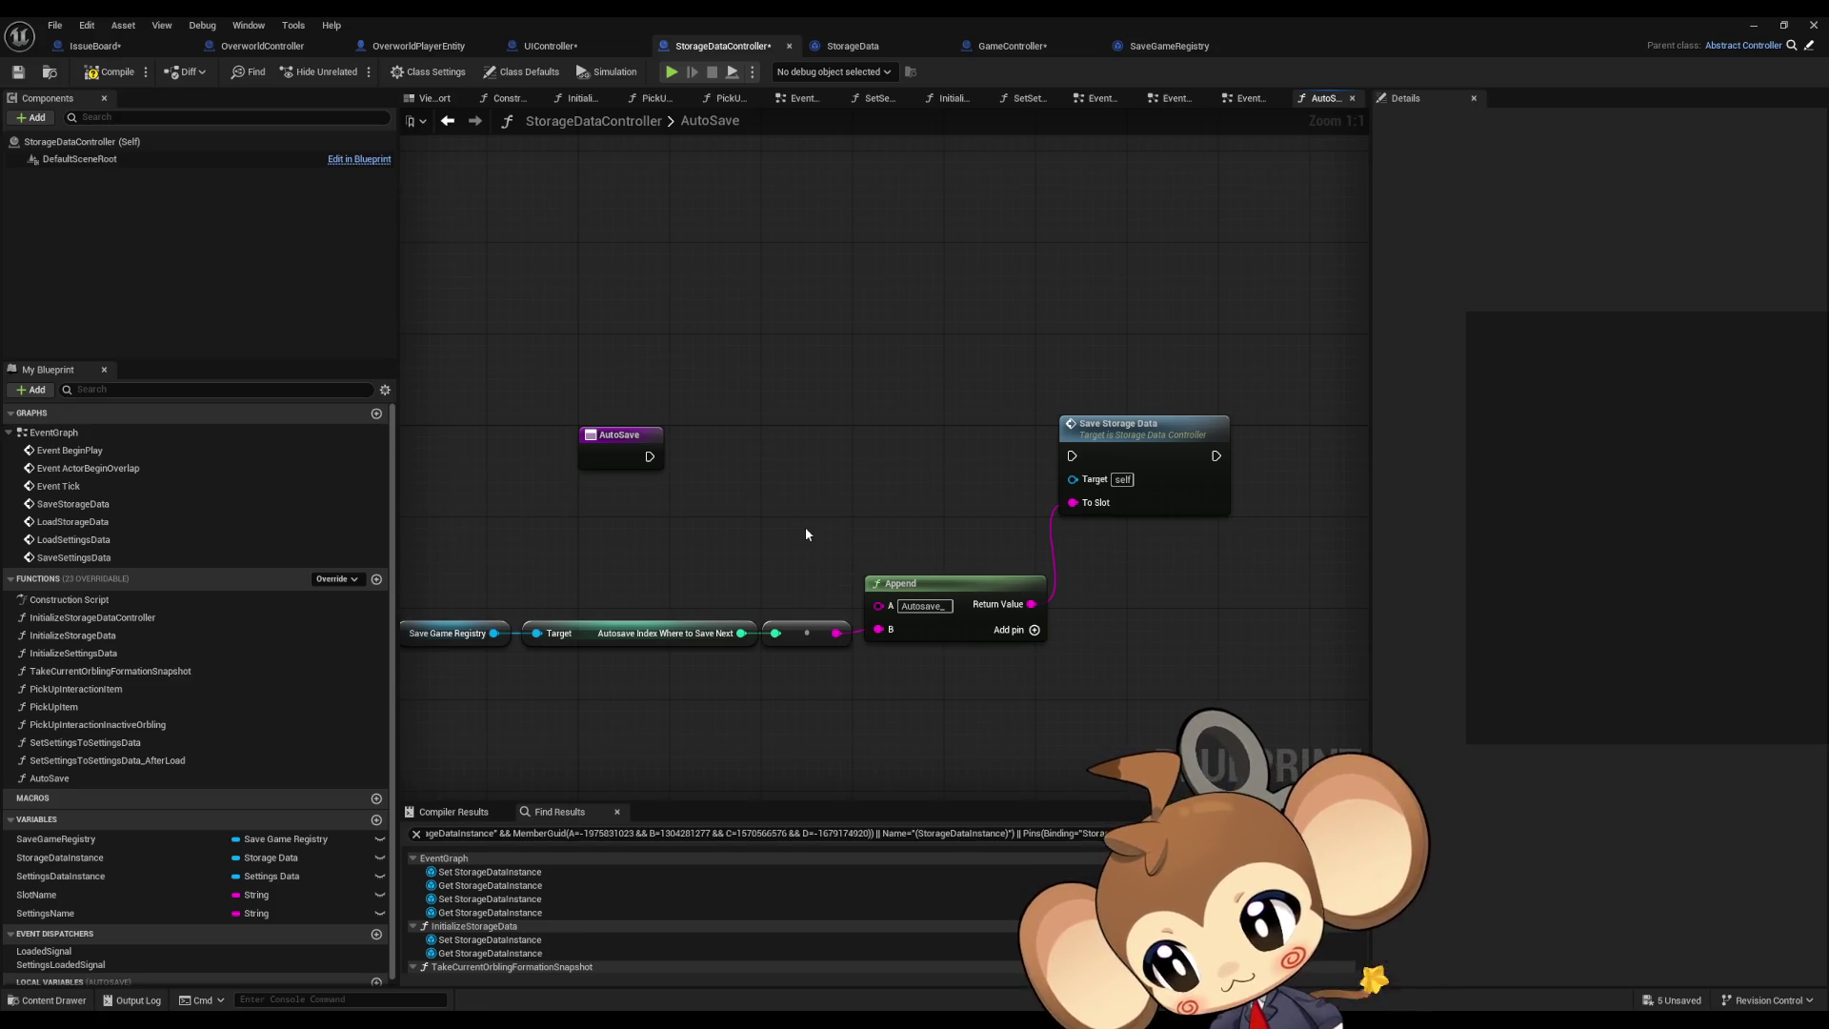
mouse_move(964, 456)
left_mouse_down()
mouse_move(886, 441)
mouse_move(1017, 432)
left_mouse_up()
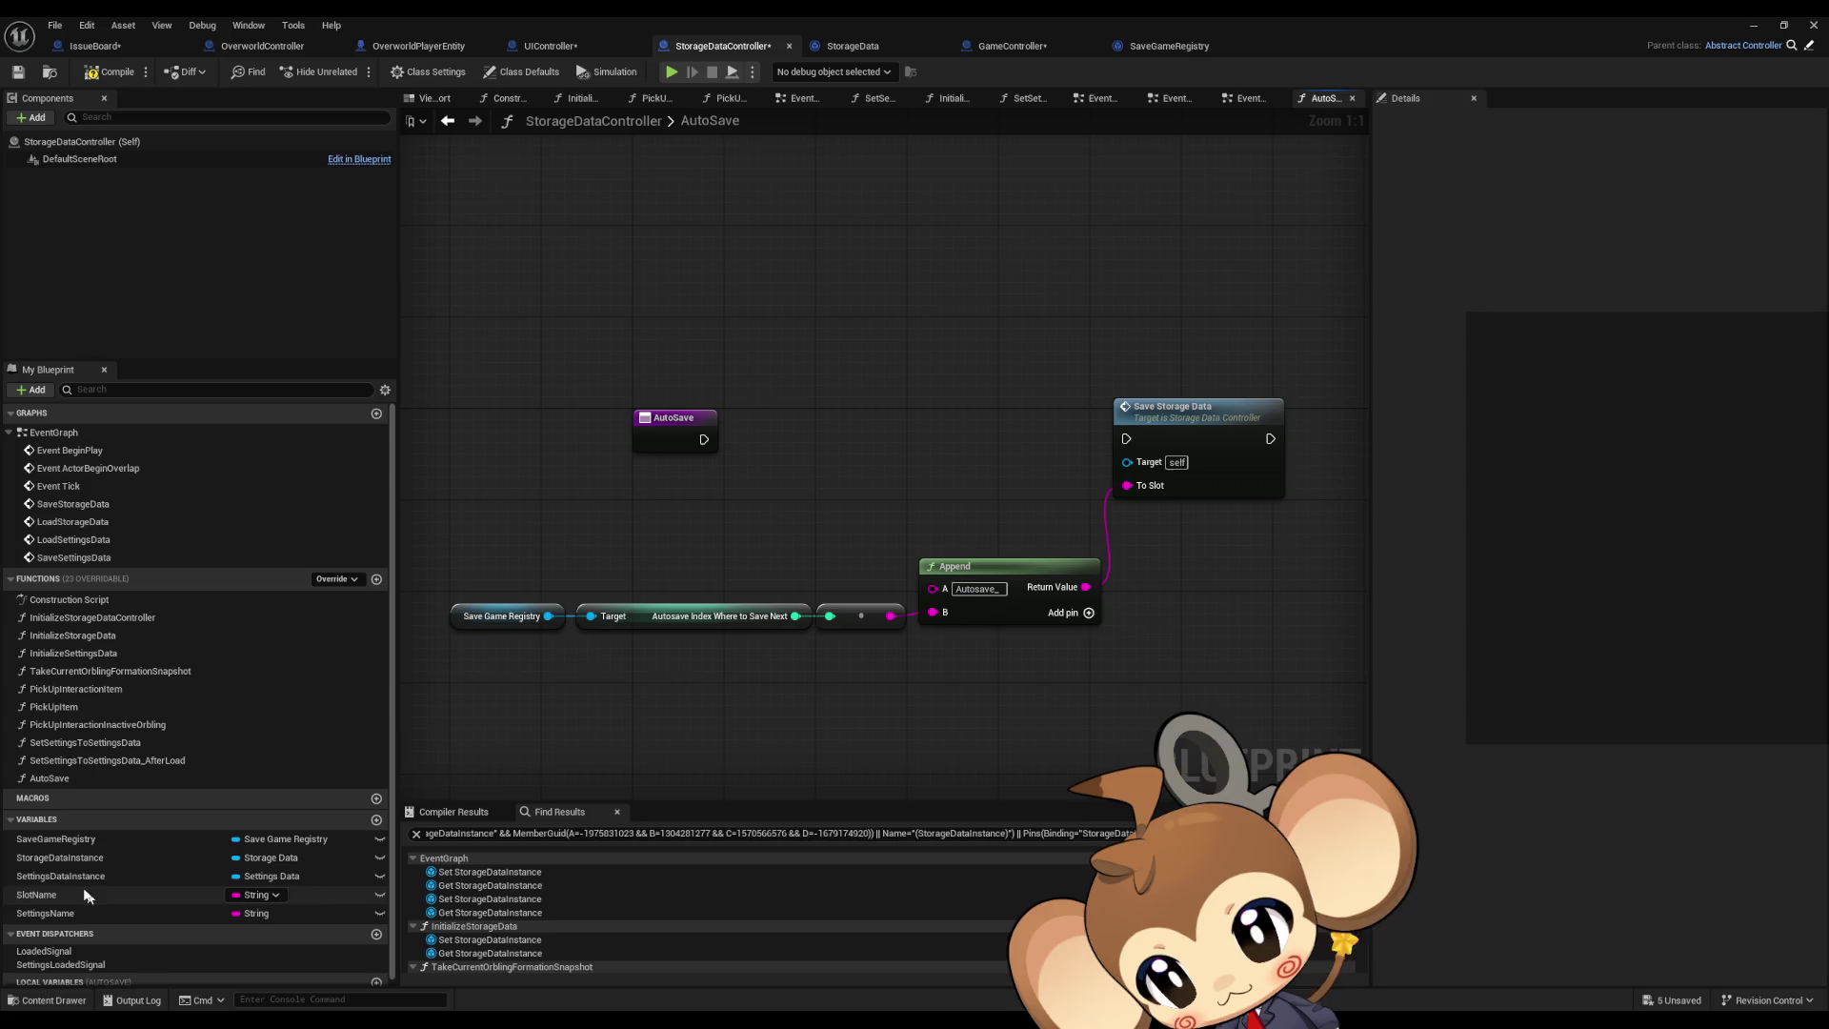
left_click(449, 121)
scroll(644, 316, "down", 4)
scroll(753, 552, "up", 4)
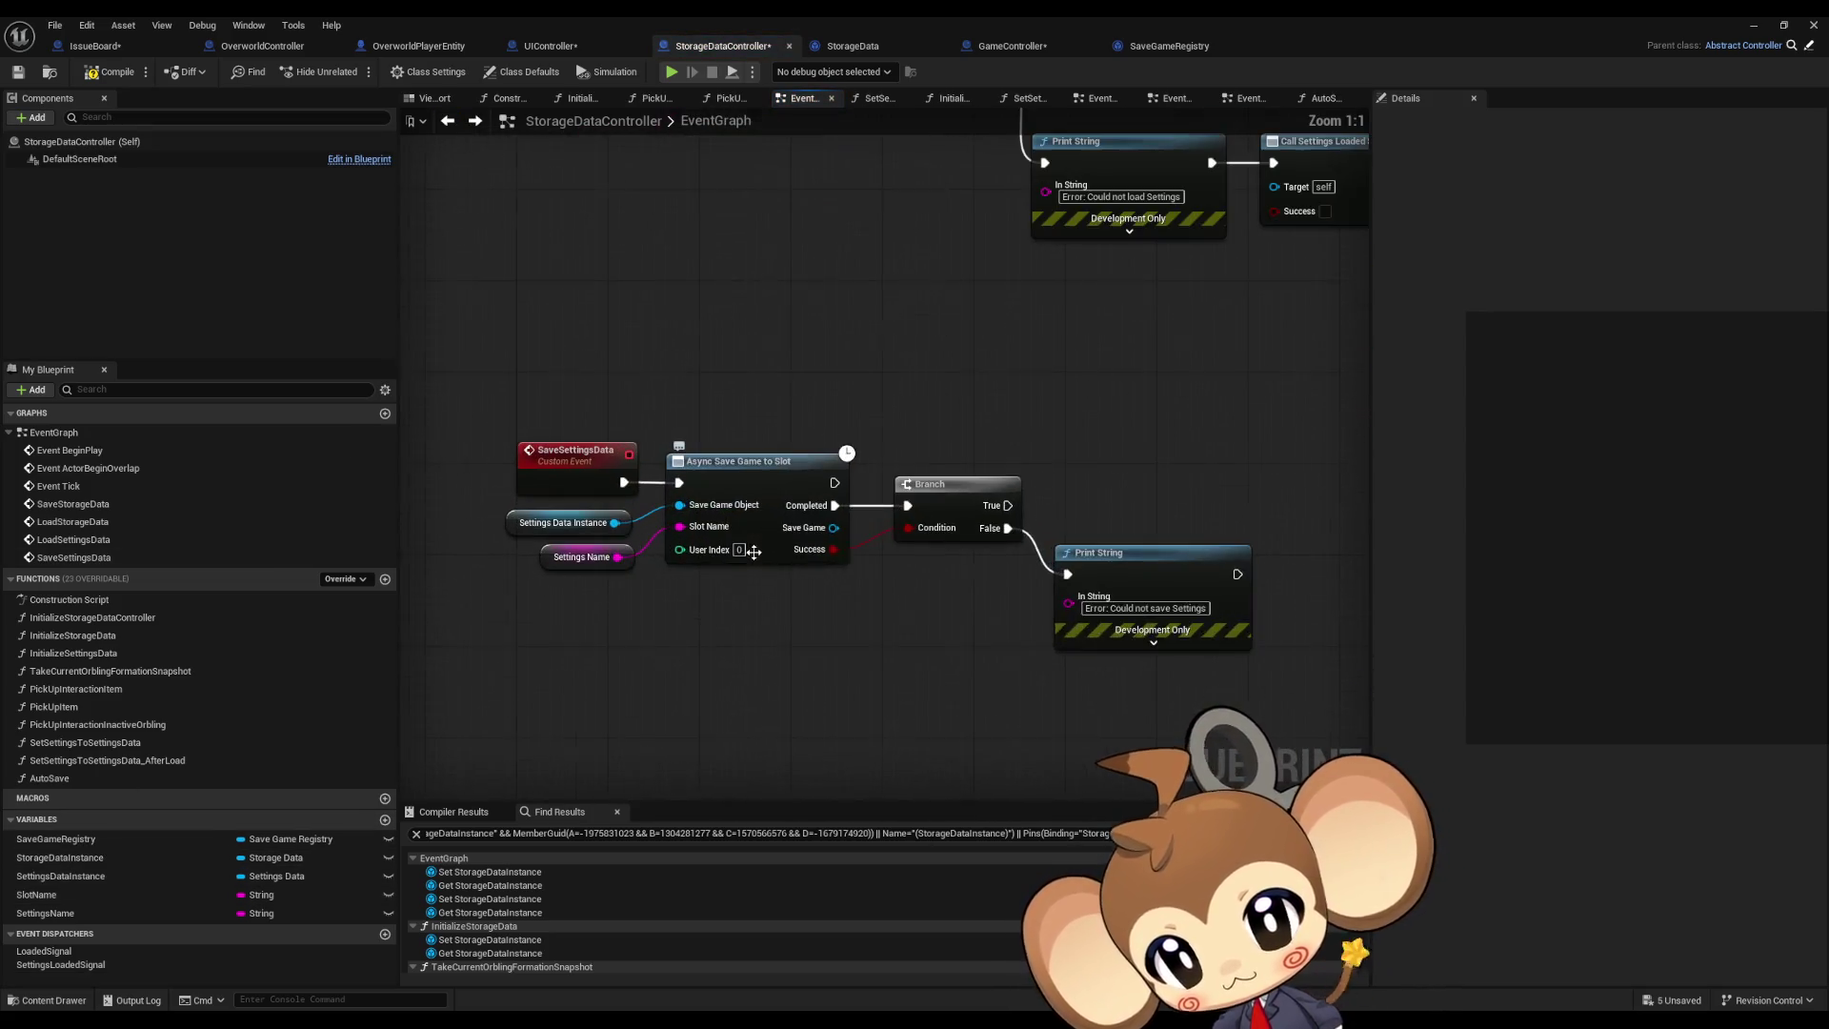
left_click(73, 624)
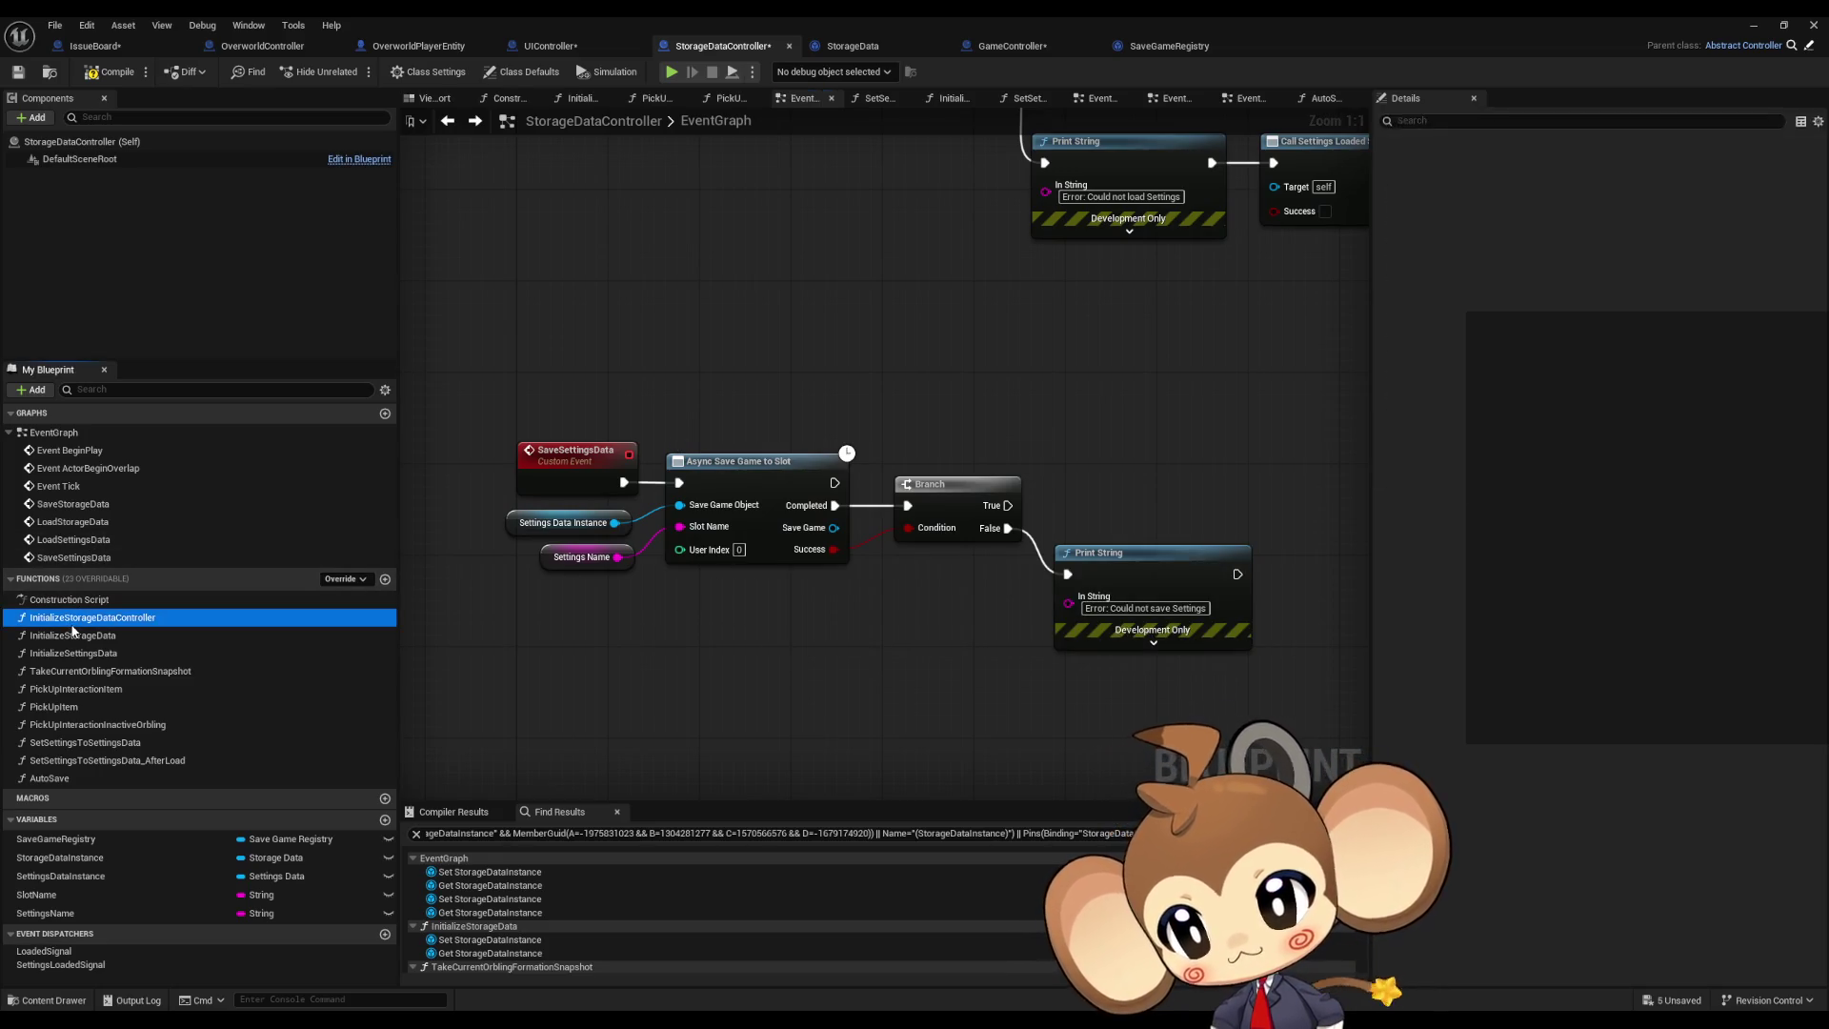
double_click(72, 630)
scroll(793, 597, "up", 2)
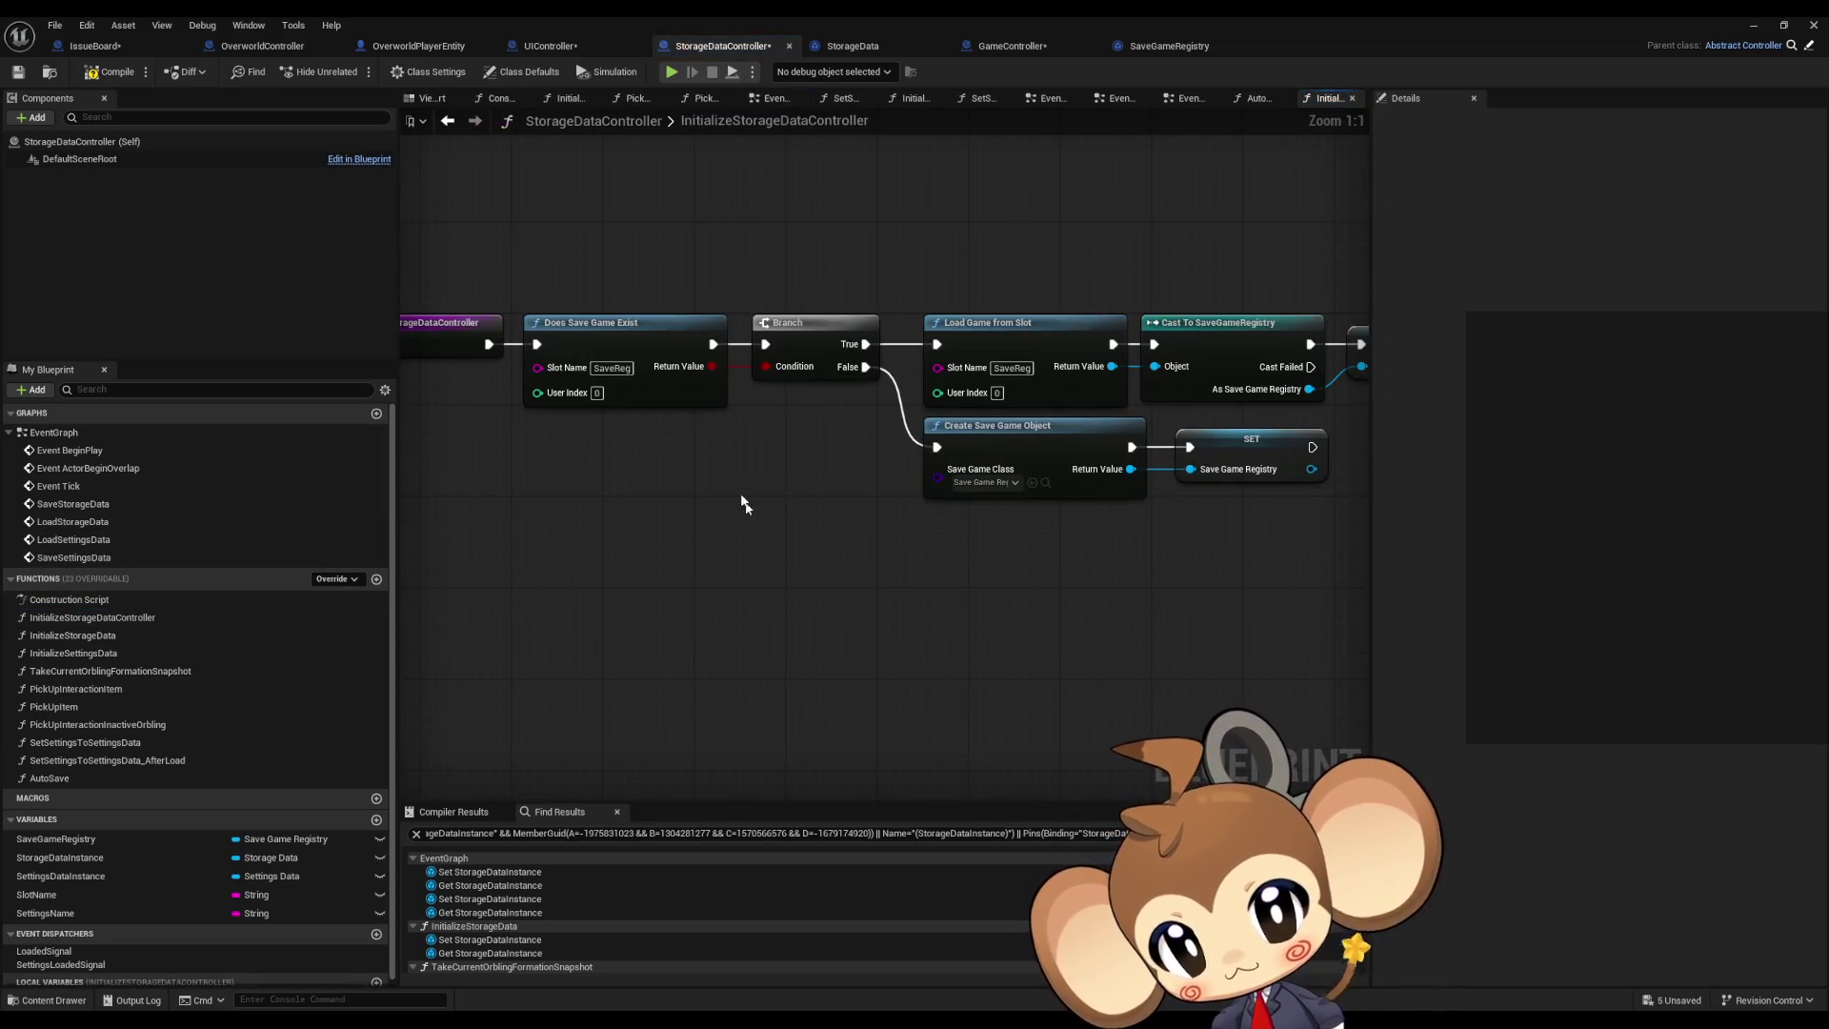
scroll(739, 572, "down", 1)
left_click_drag(760, 570, 708, 615)
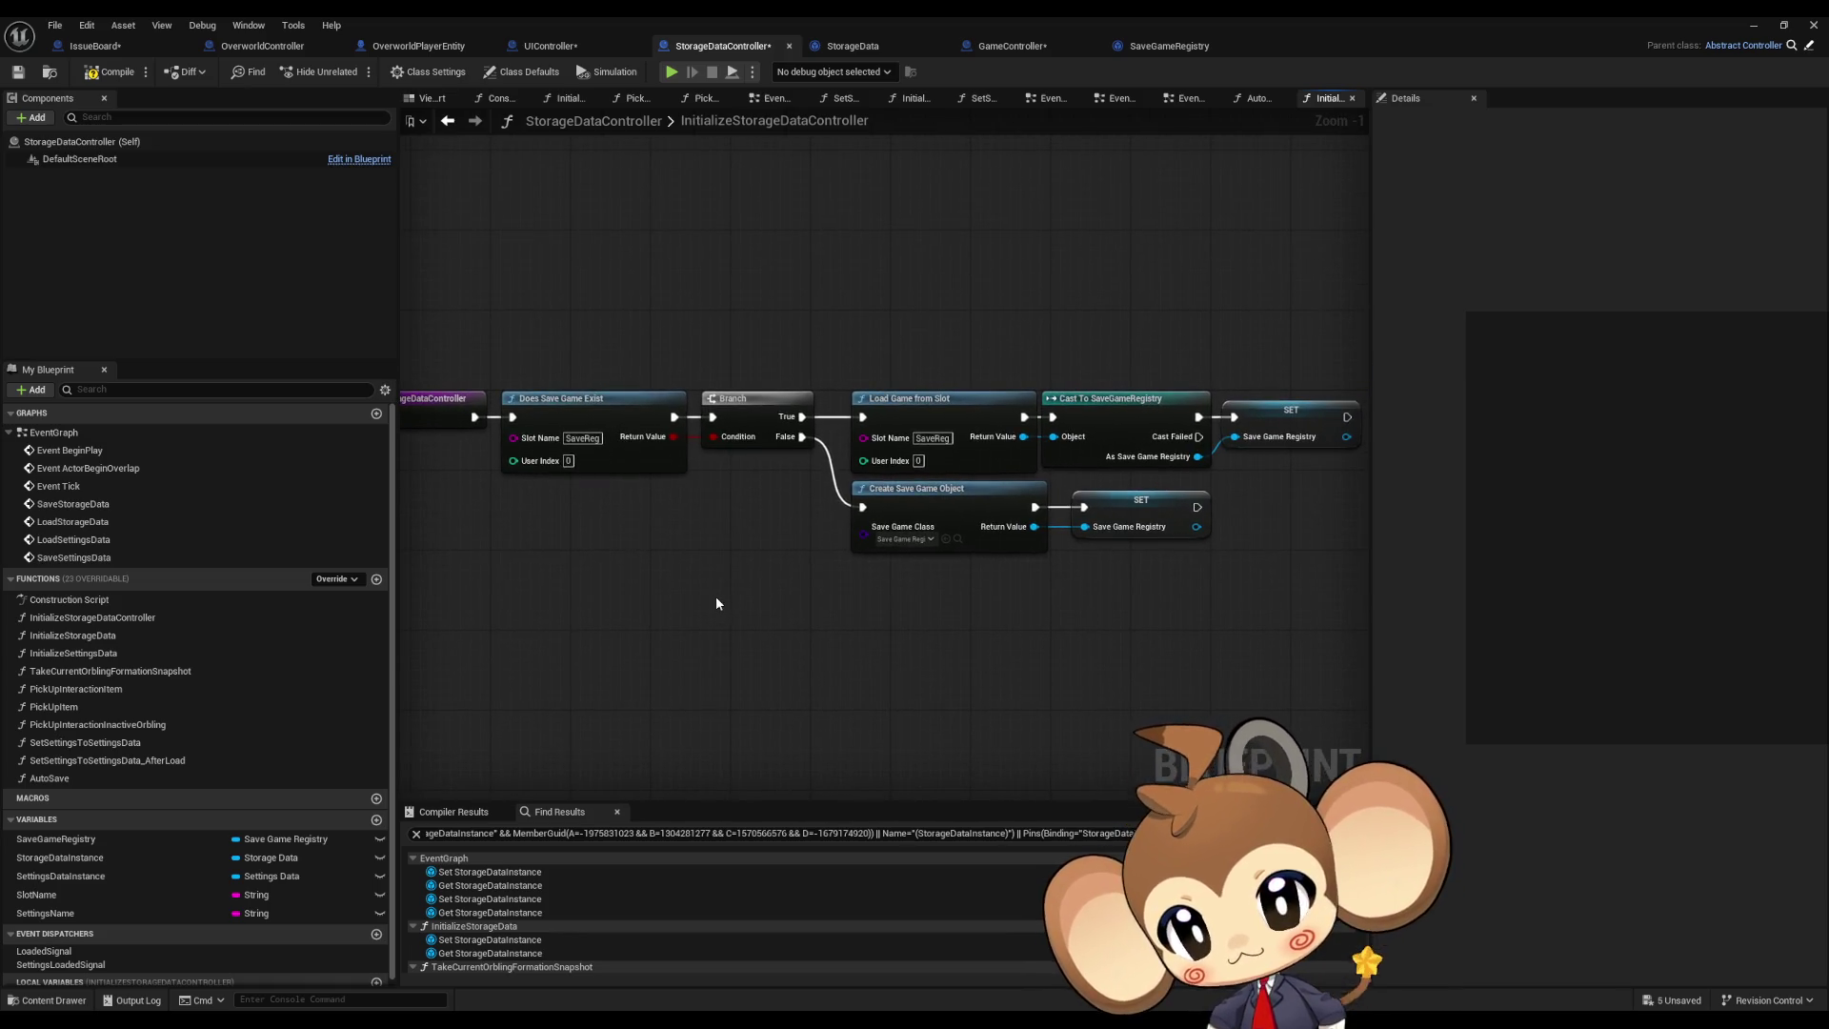
mouse_move(768, 576)
left_mouse_down()
mouse_move(688, 549)
mouse_move(739, 533)
left_mouse_up()
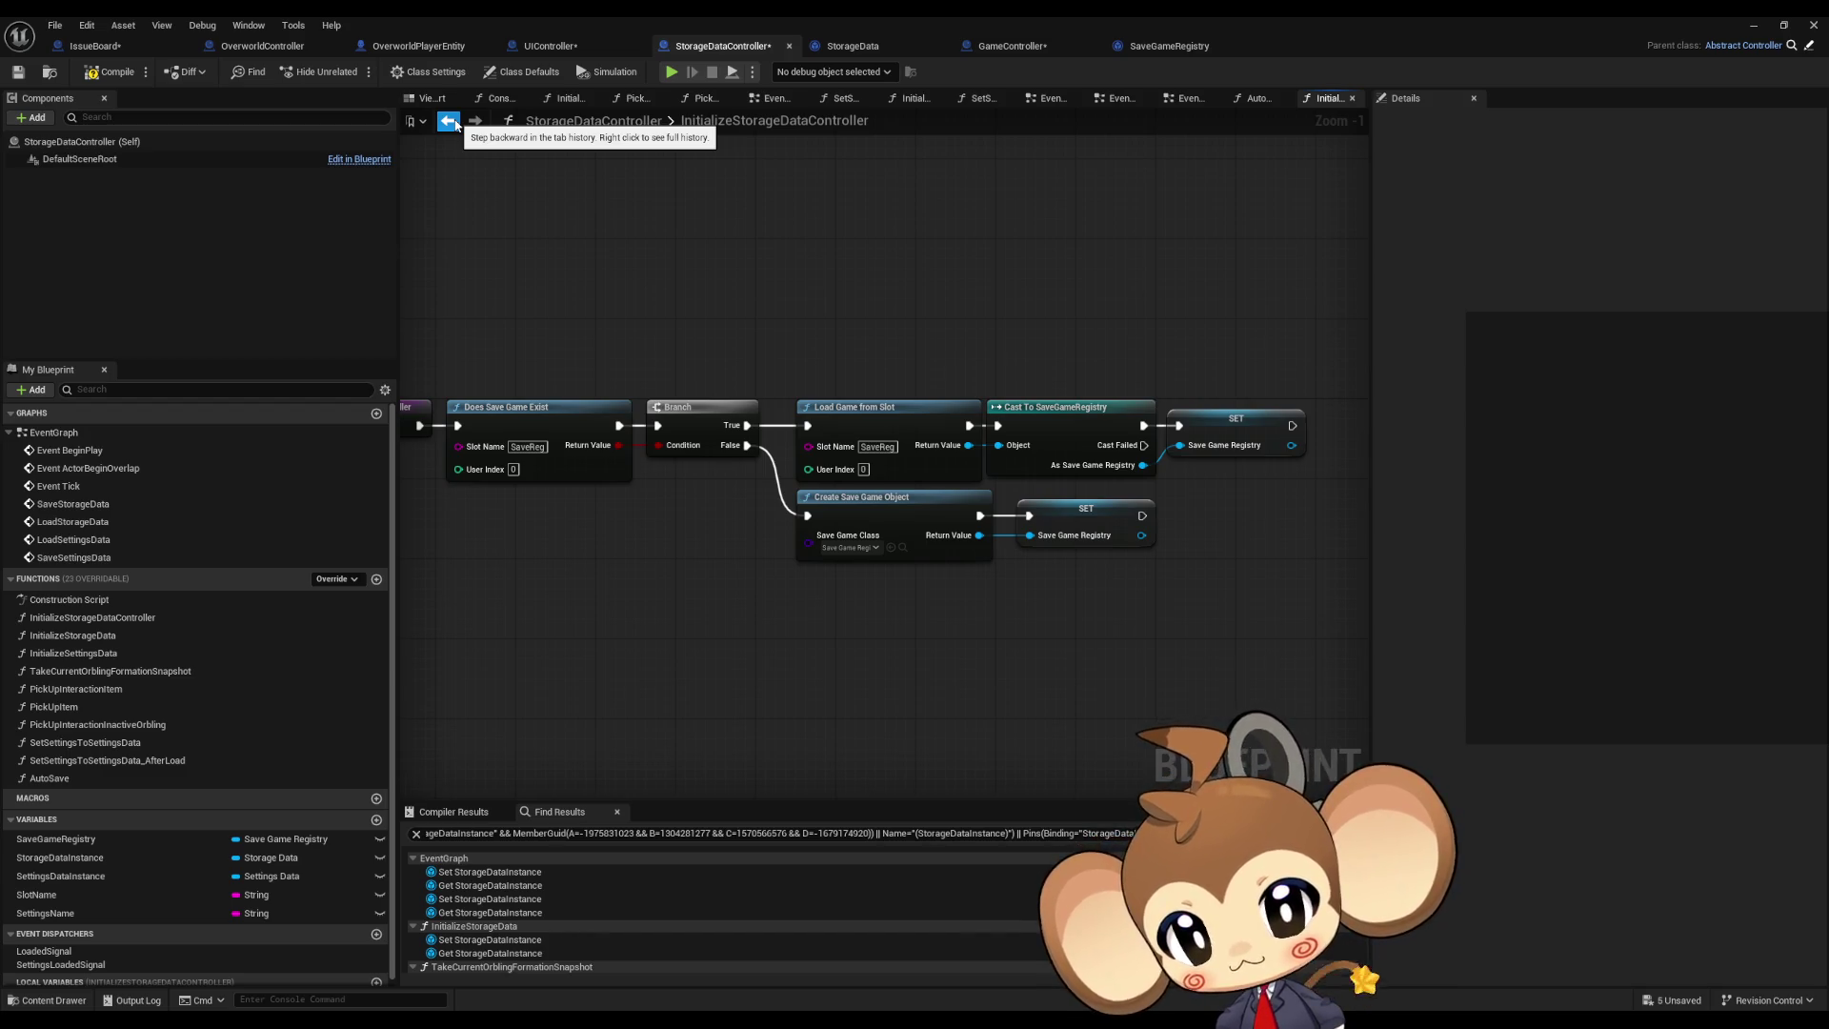
left_click(455, 125)
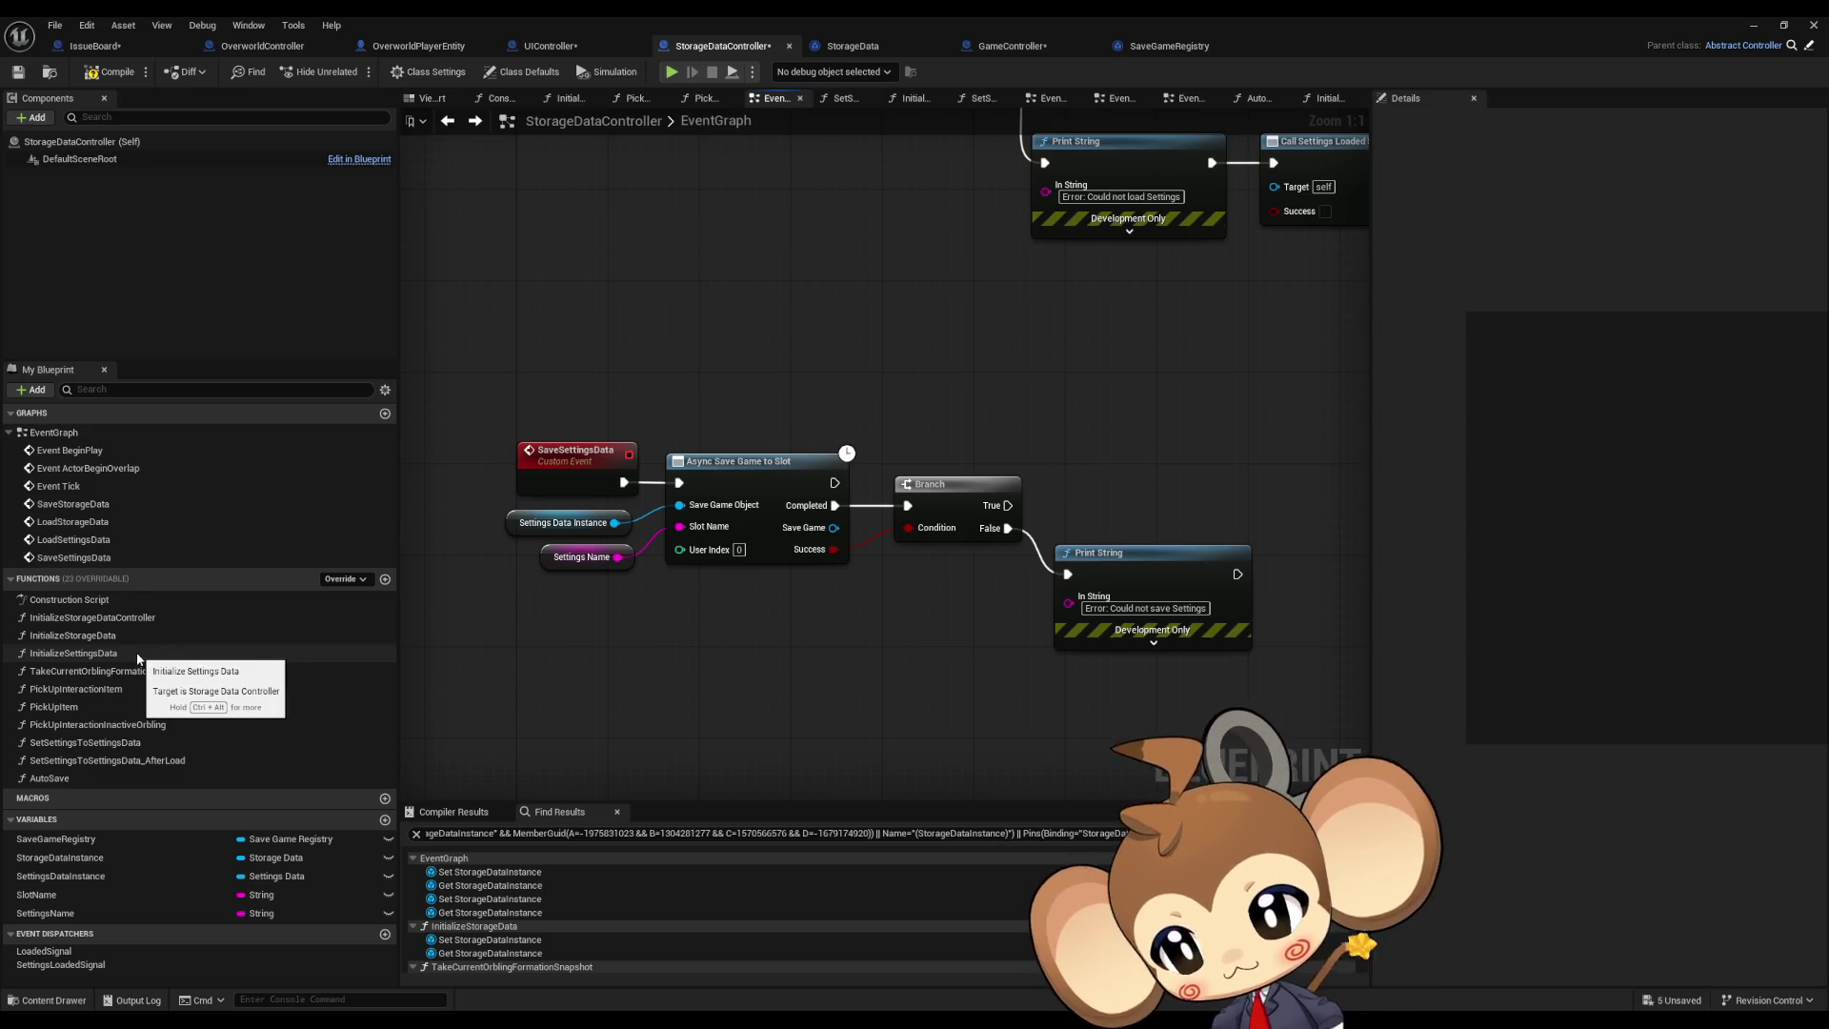
double_click(100, 779)
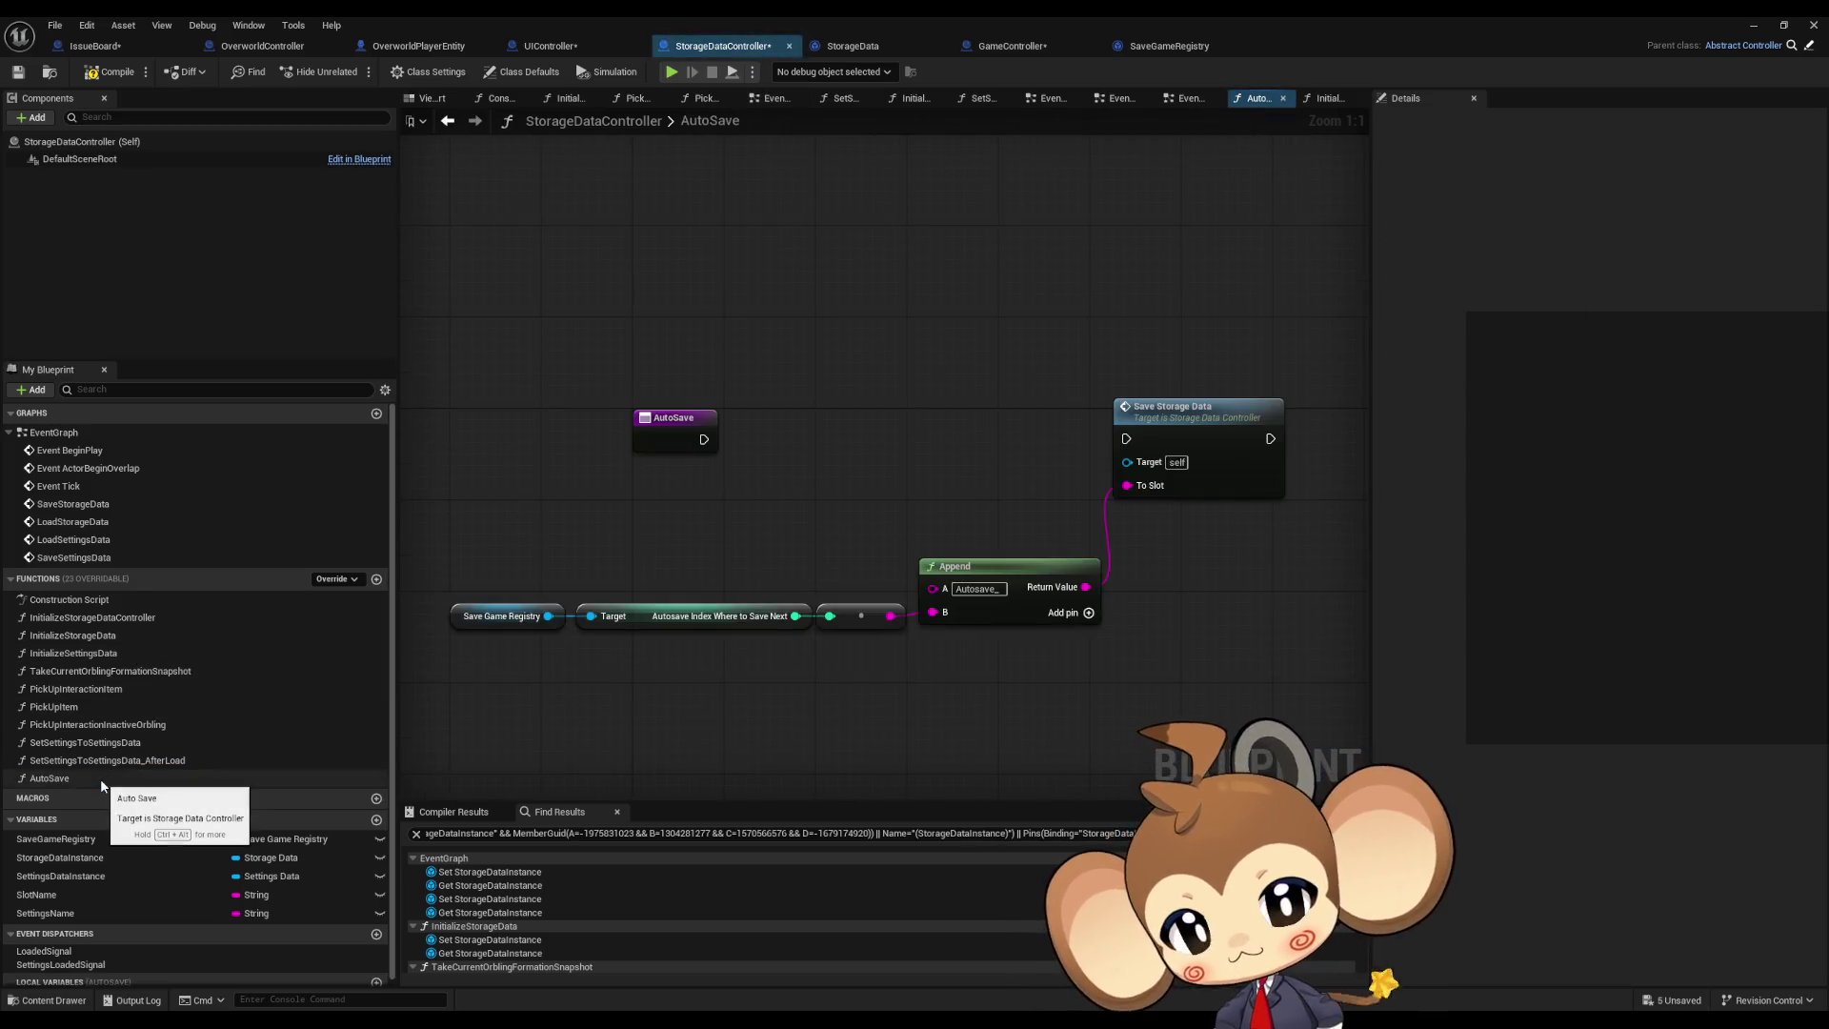
Step: Add a Save Game to Slot node to the AutoSave graph
left_click_drag(910, 563, 694, 566)
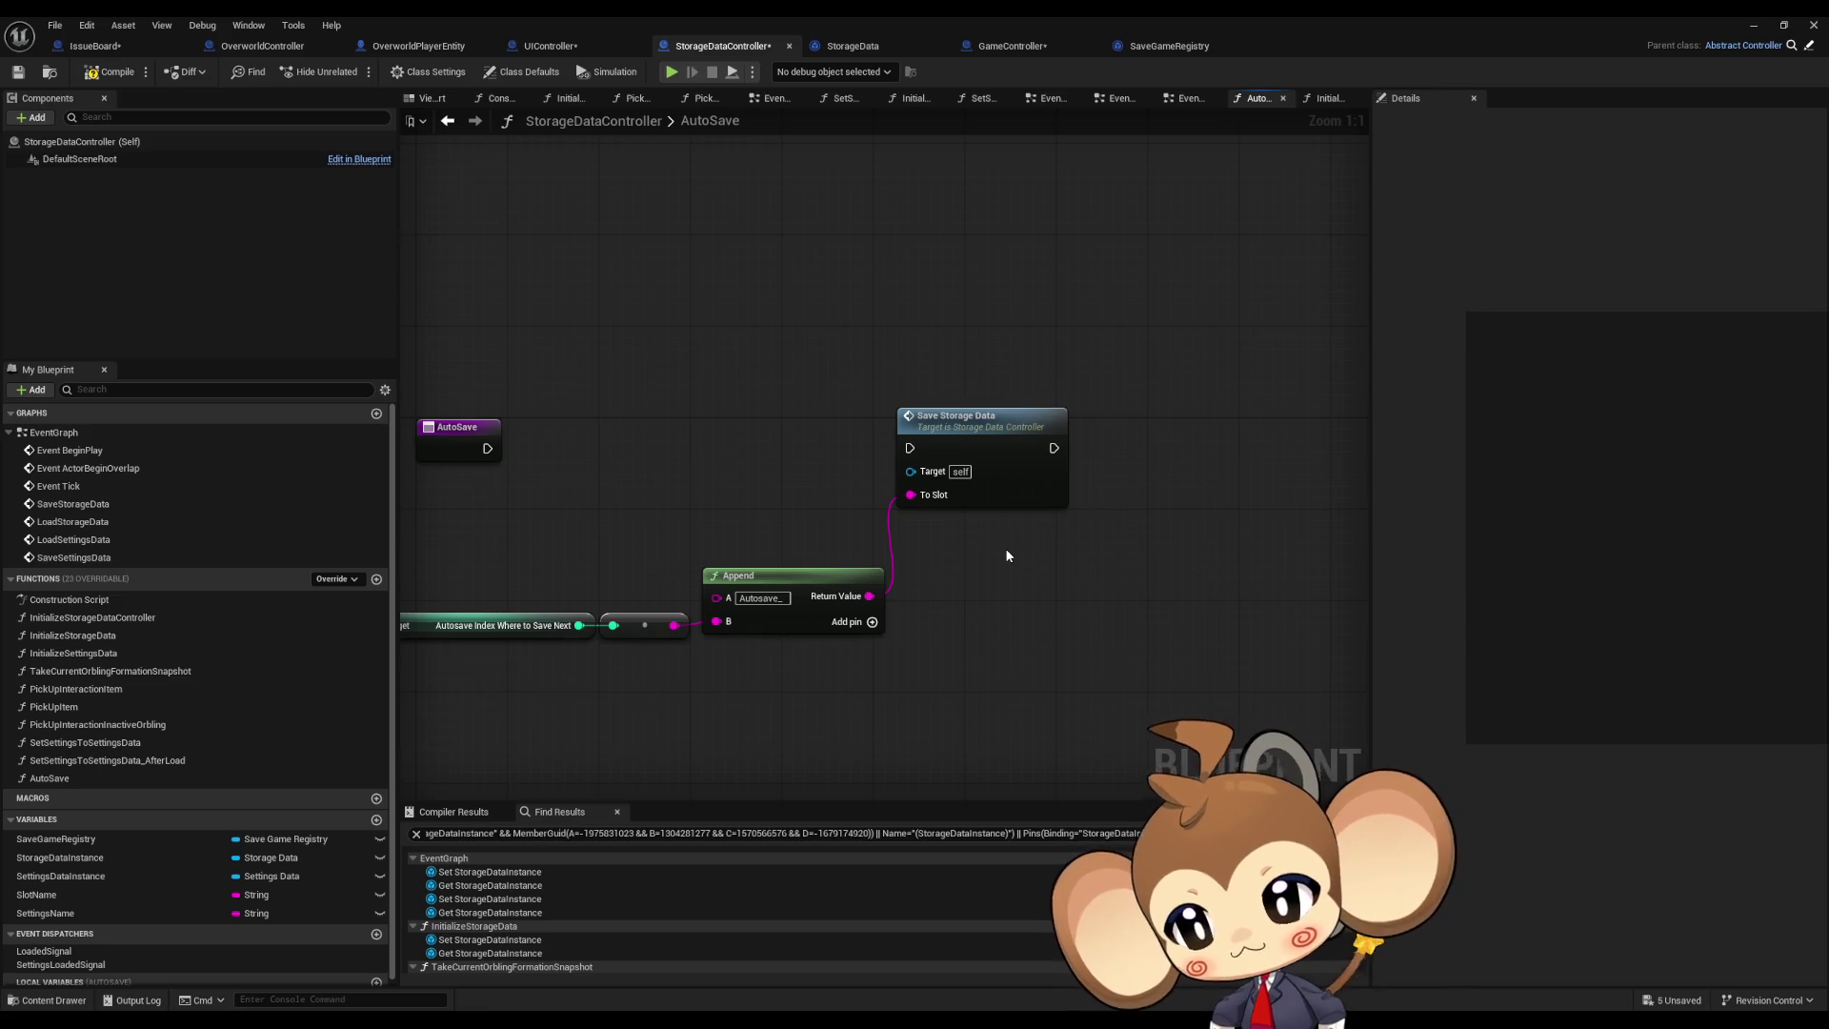
mouse_move(984, 544)
left_mouse_down()
mouse_move(1021, 530)
mouse_move(1100, 567)
mouse_move(1204, 579)
mouse_move(892, 595)
left_mouse_up()
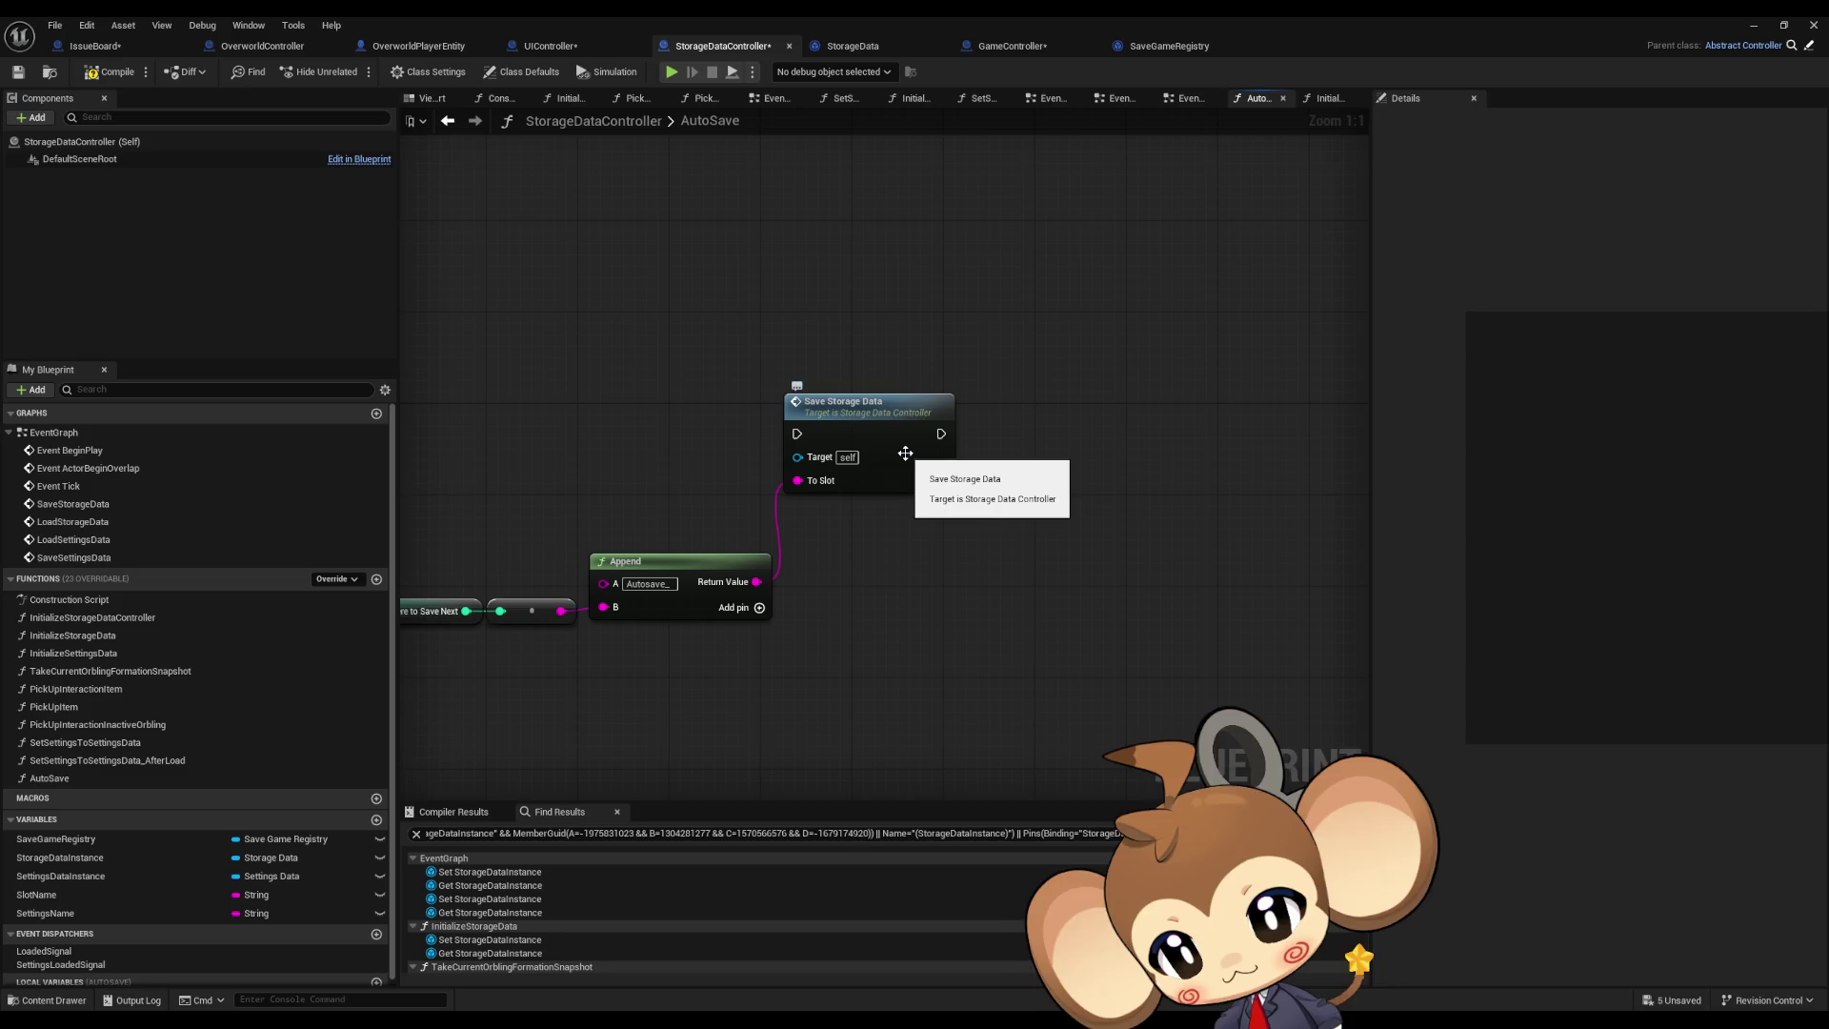
double_click(931, 482)
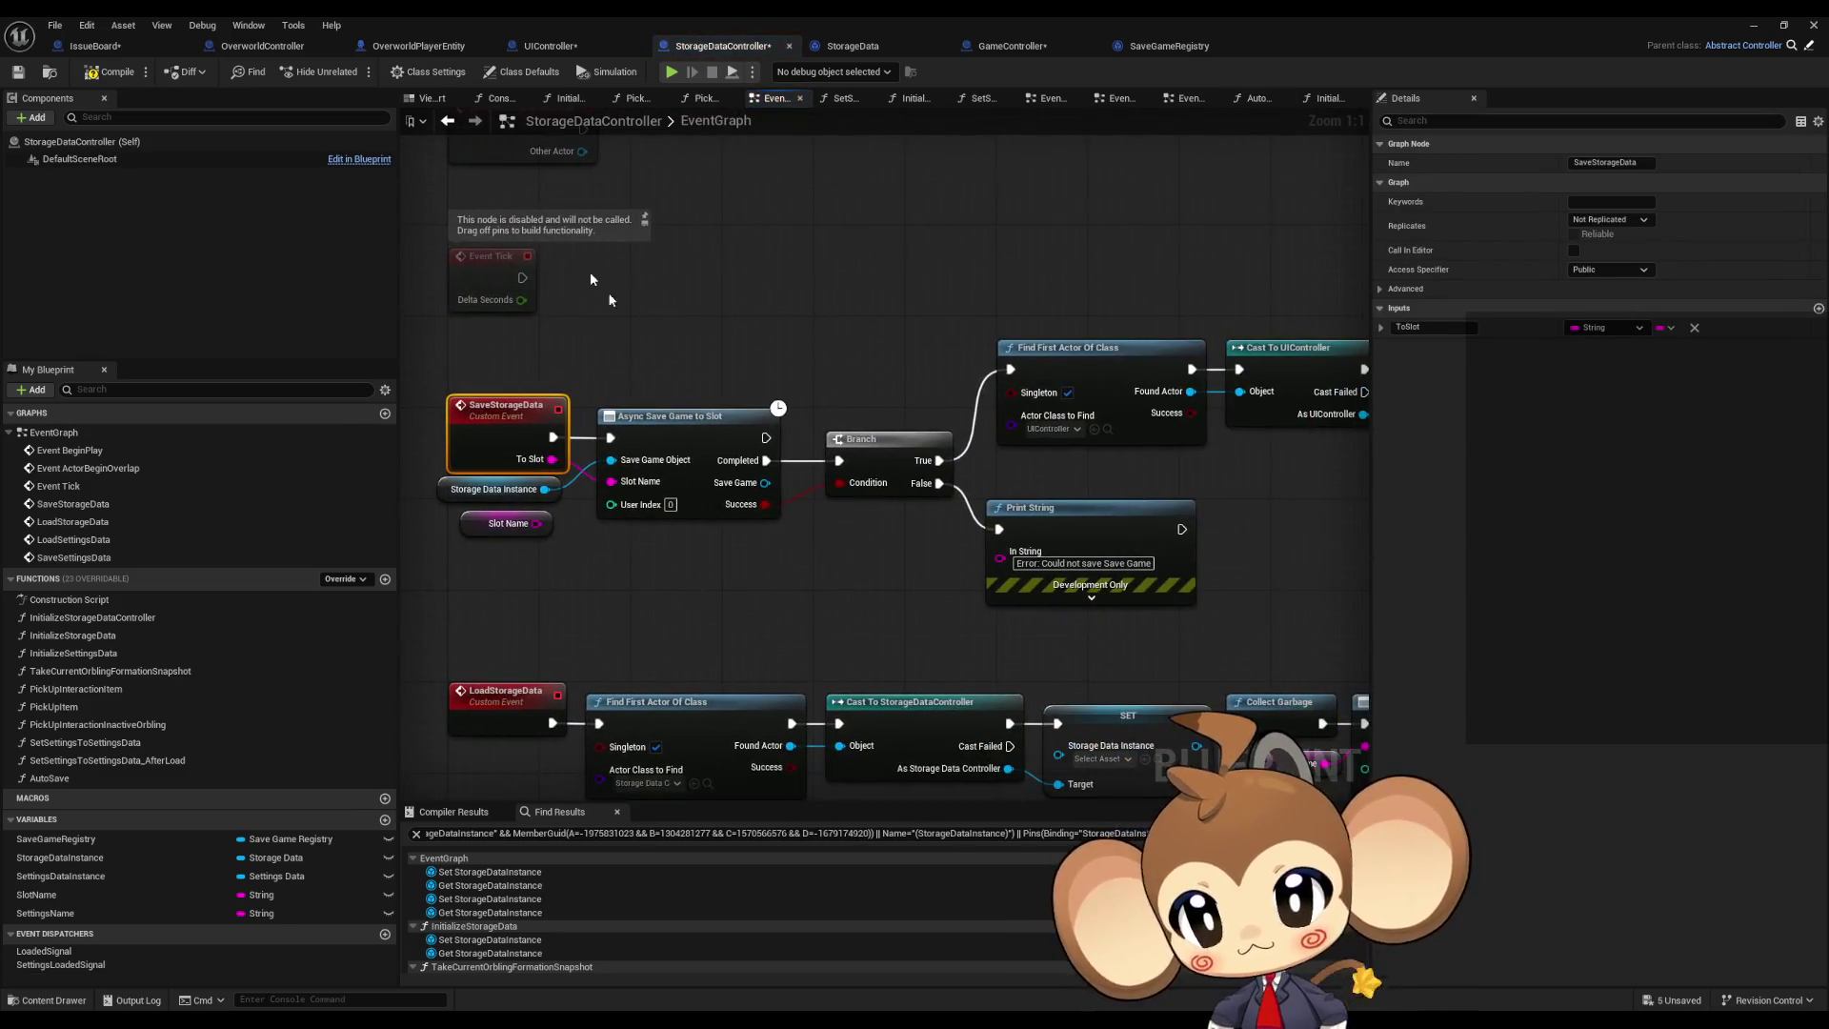
left_click(449, 124)
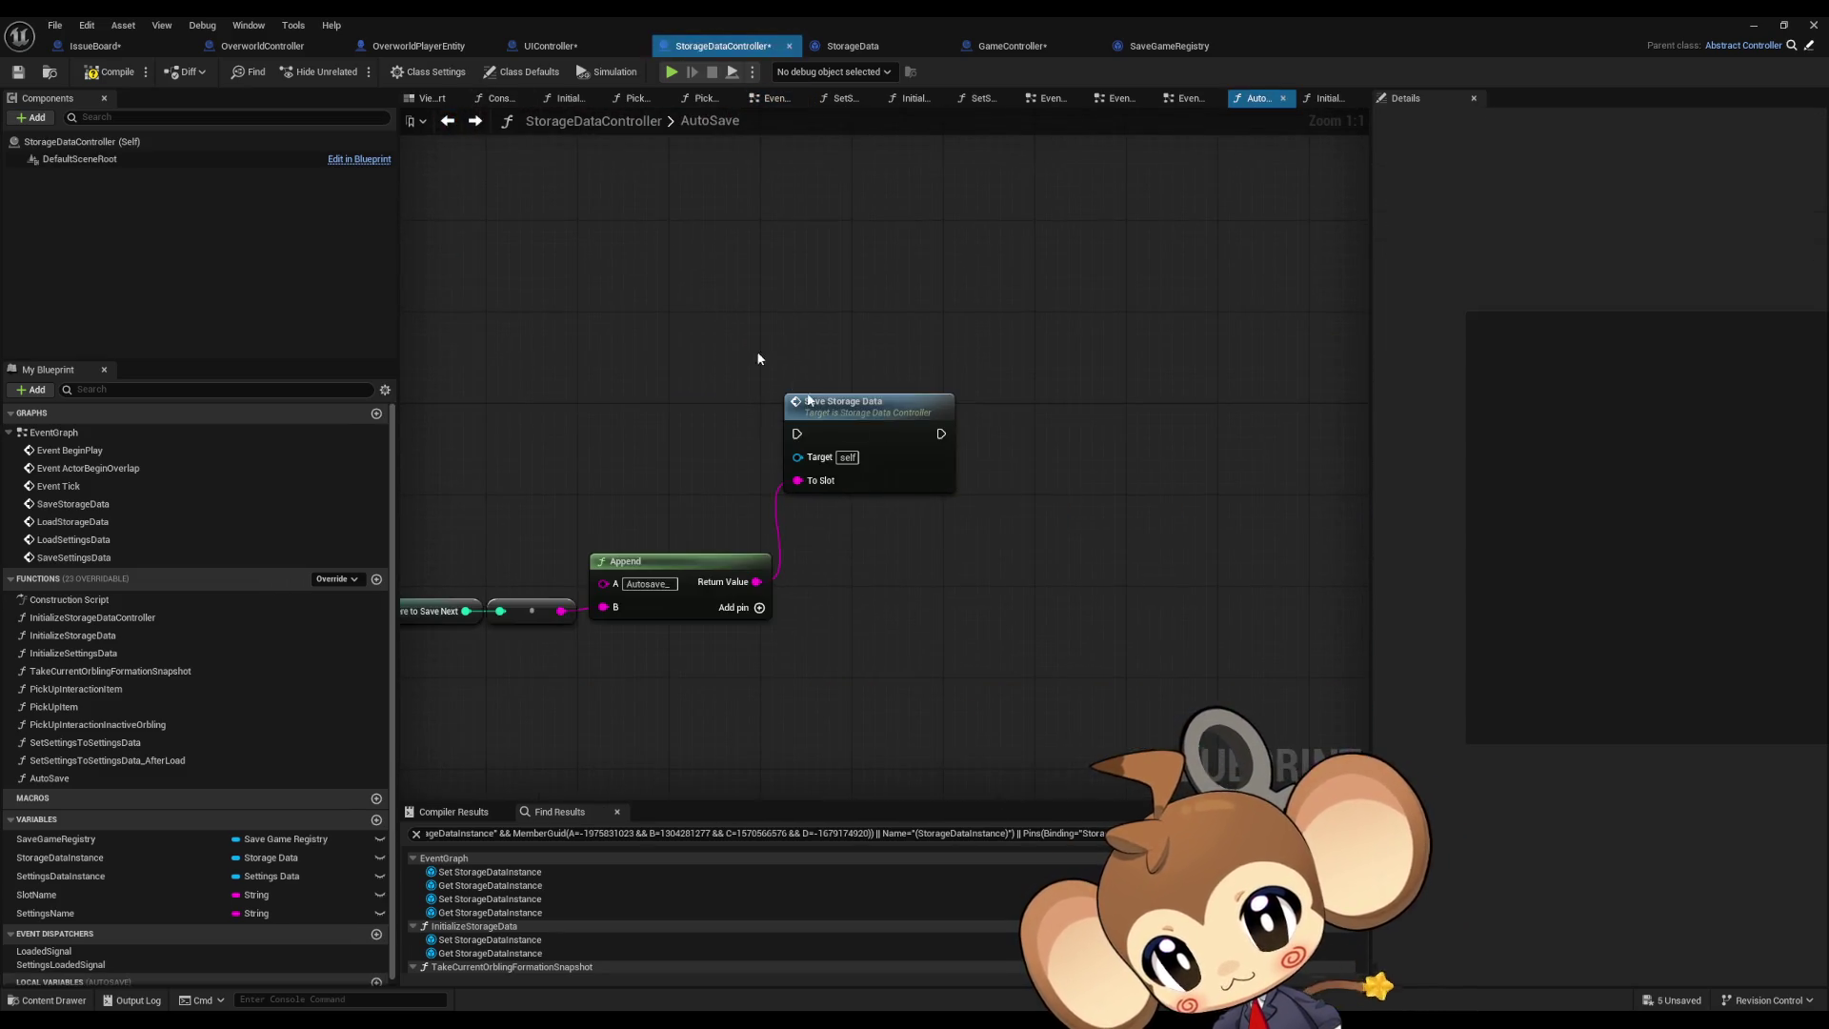
right_click(1080, 518)
type("save game")
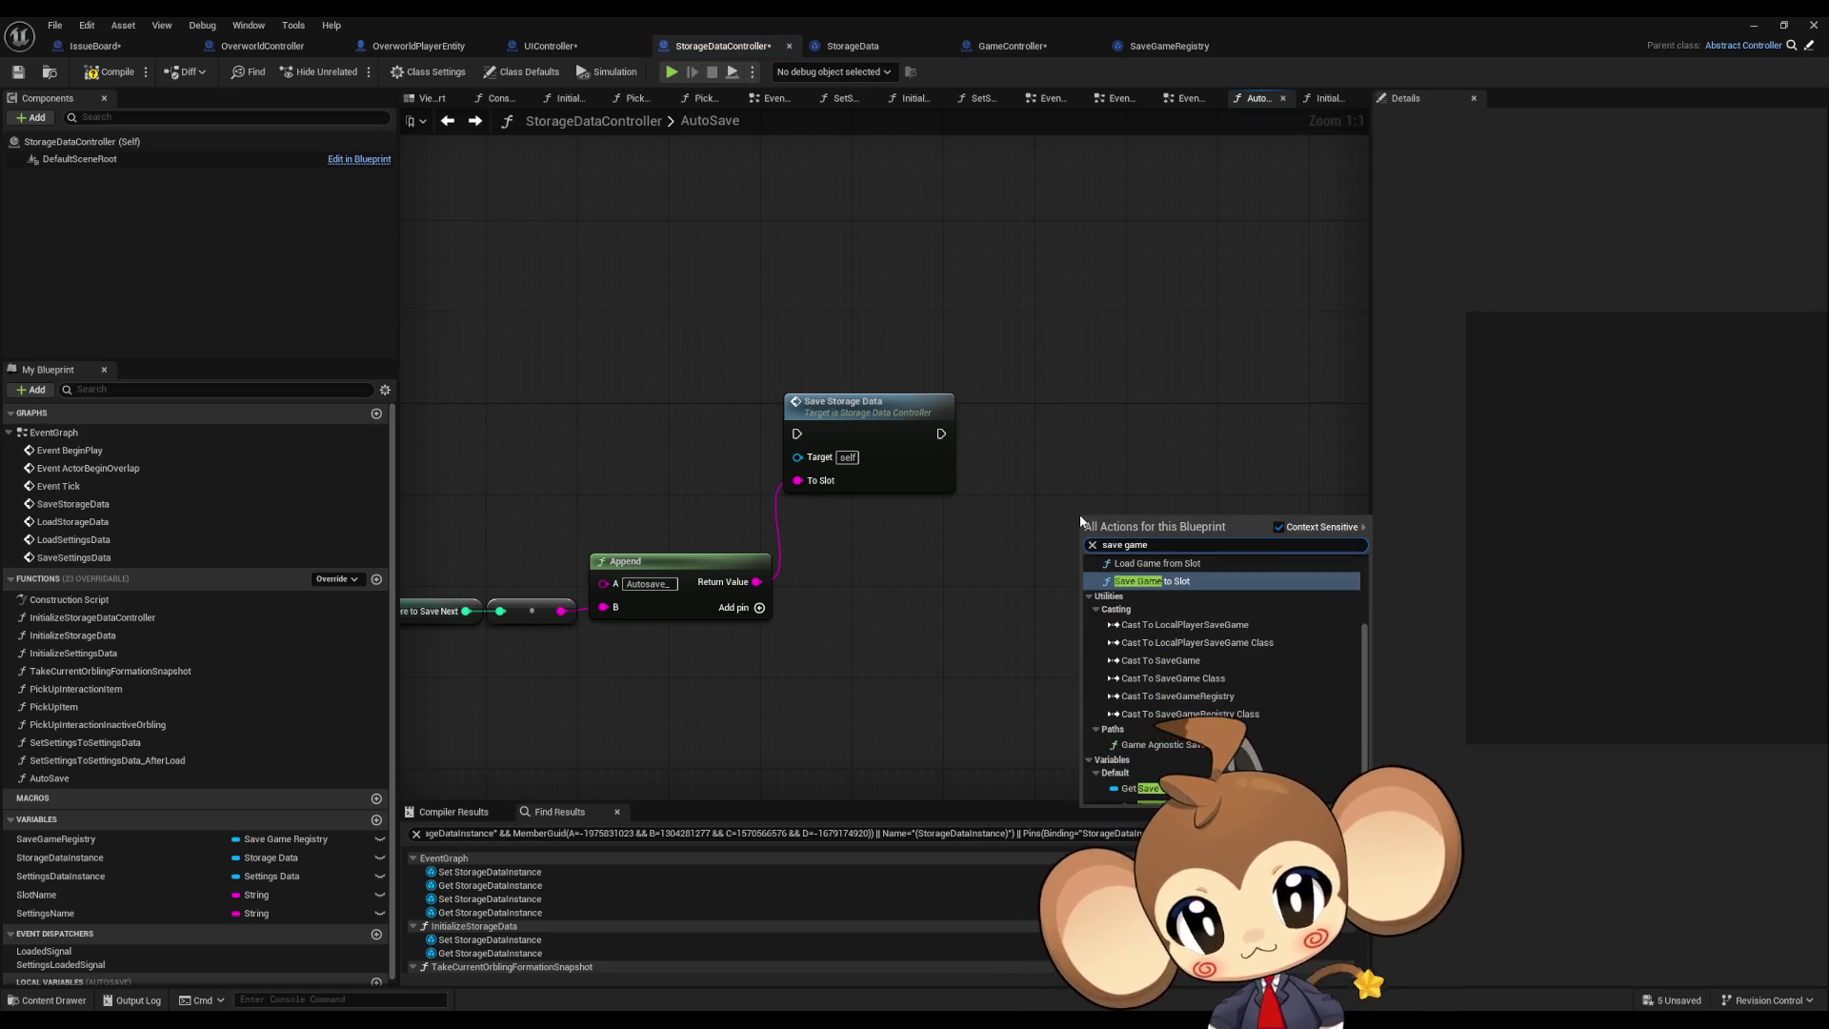
key("Return")
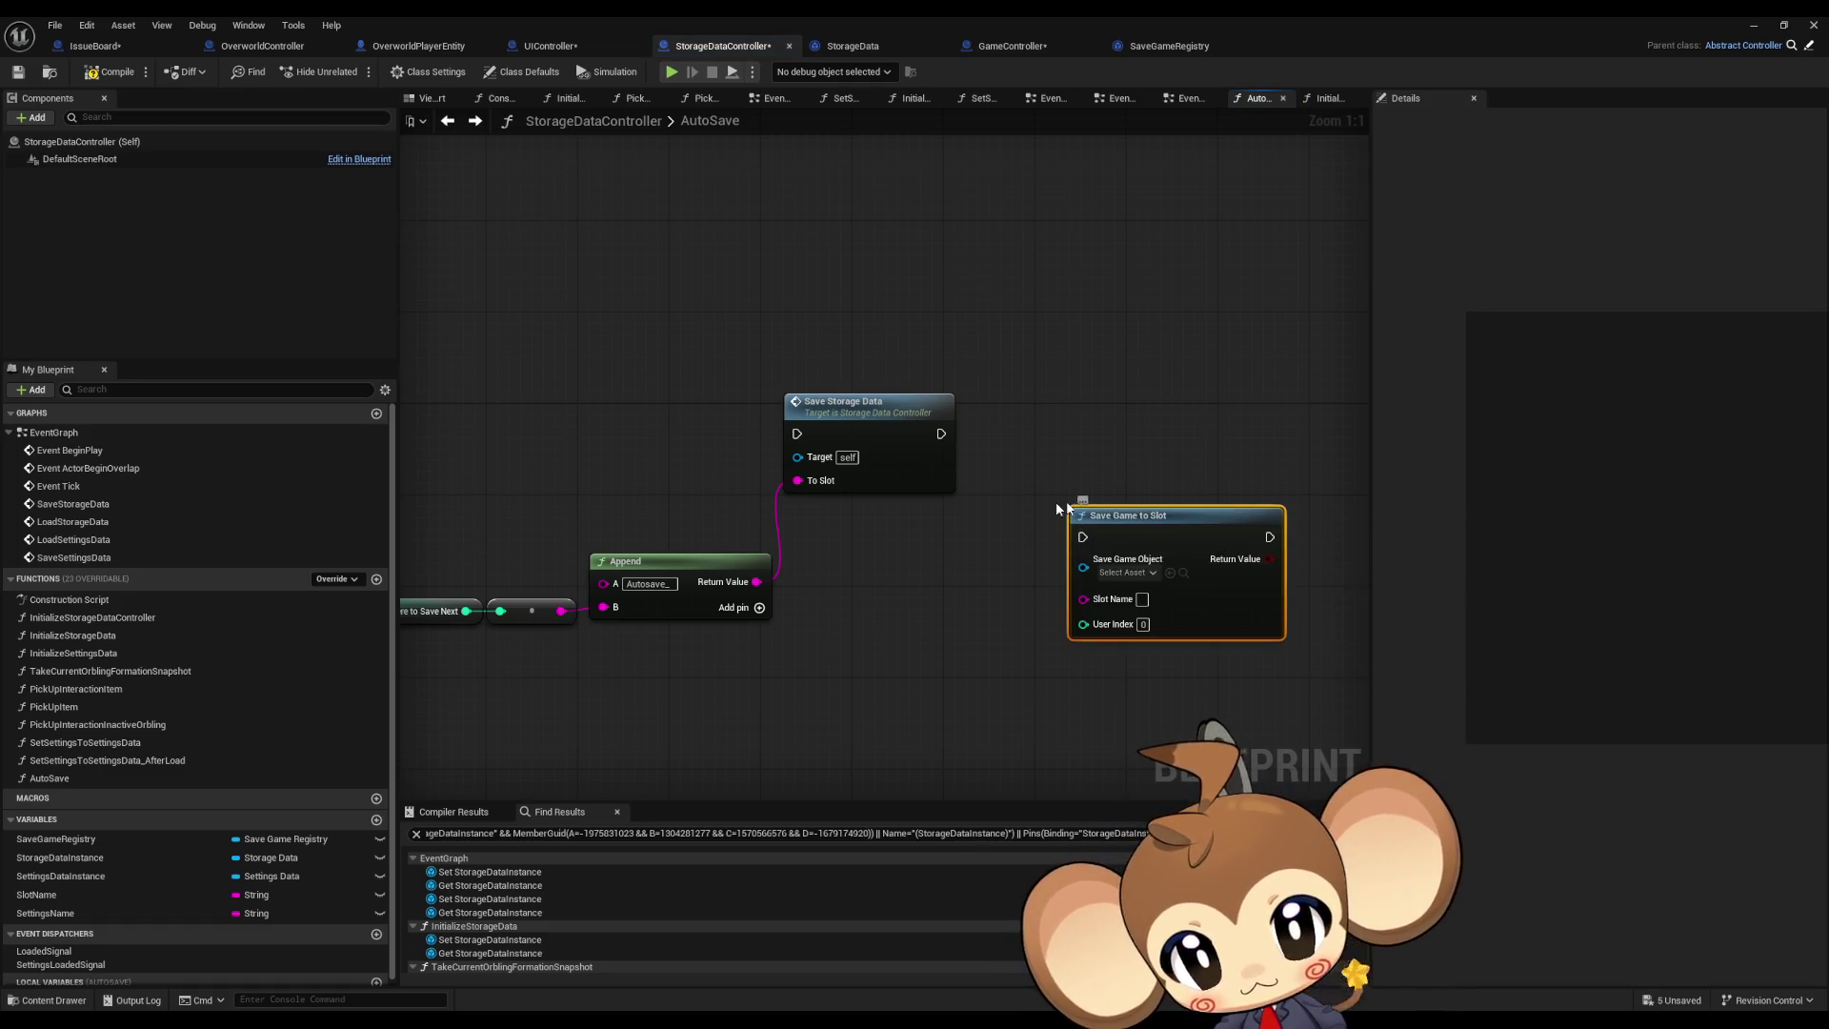
Step: Plug a Save Game Registry getter into Save Game to Slot's Save Game Object
double_click(93, 618)
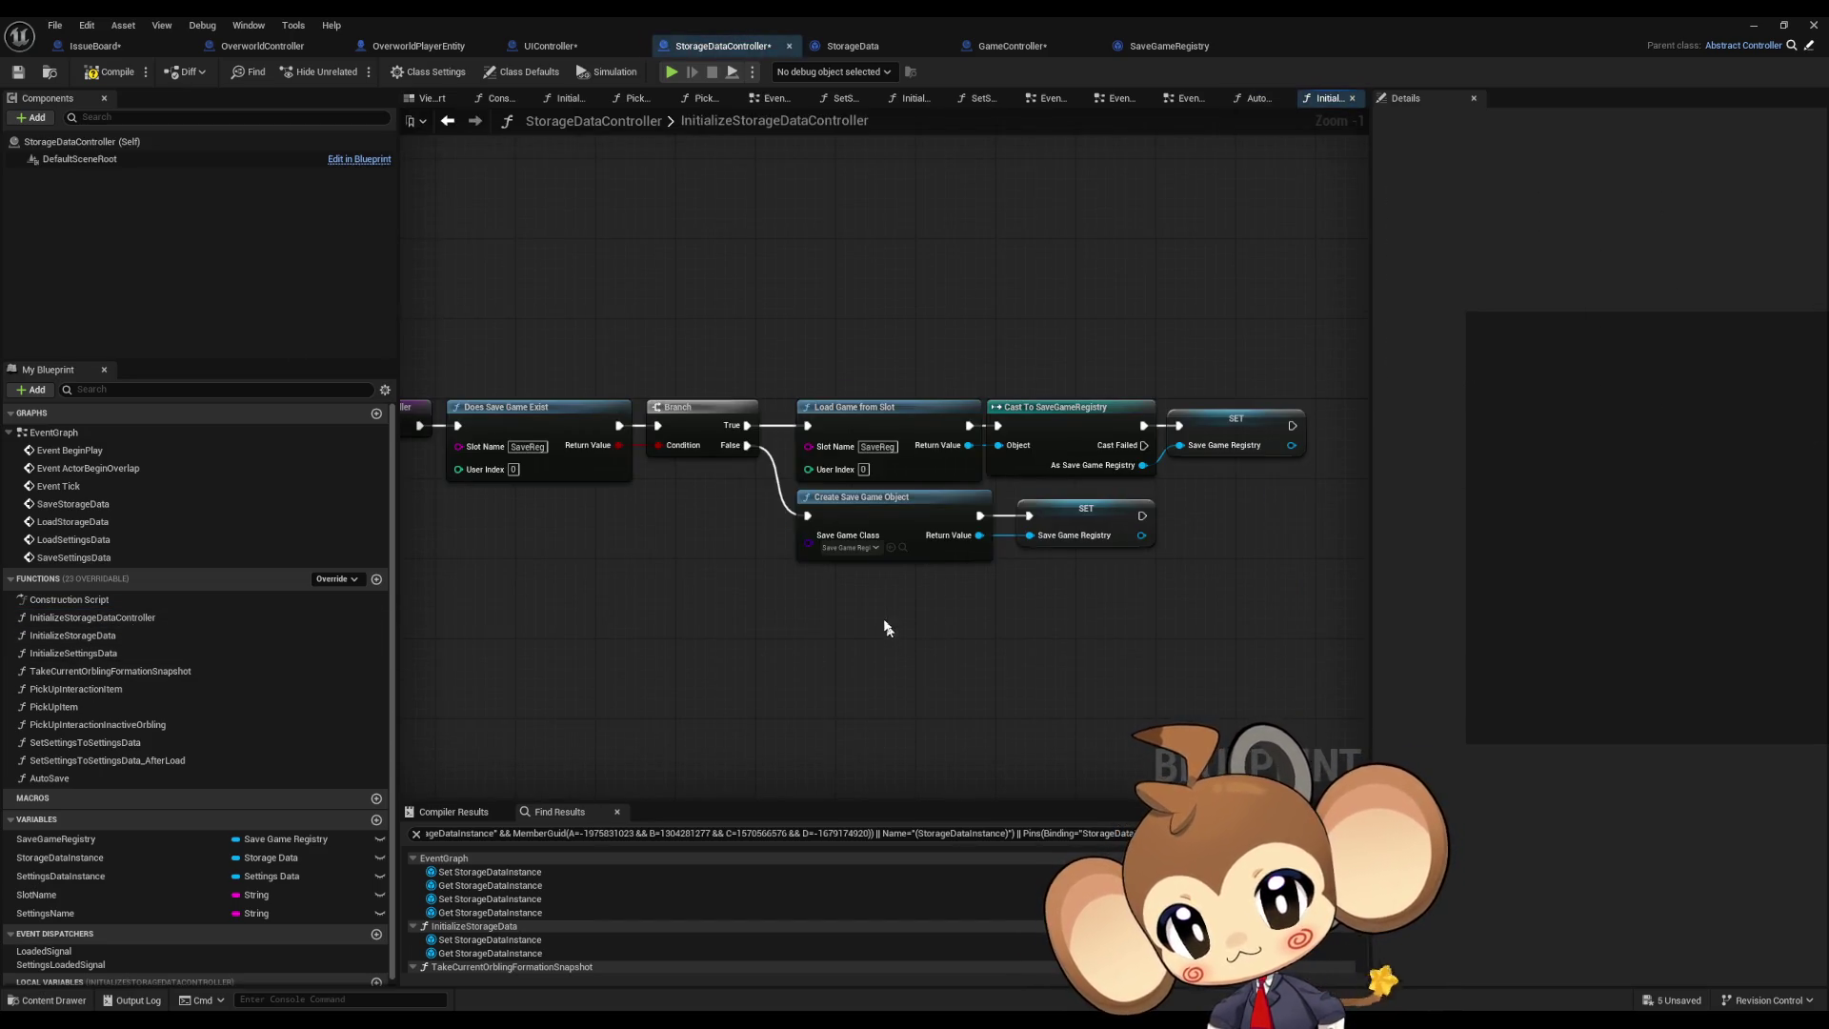
left_click(449, 122)
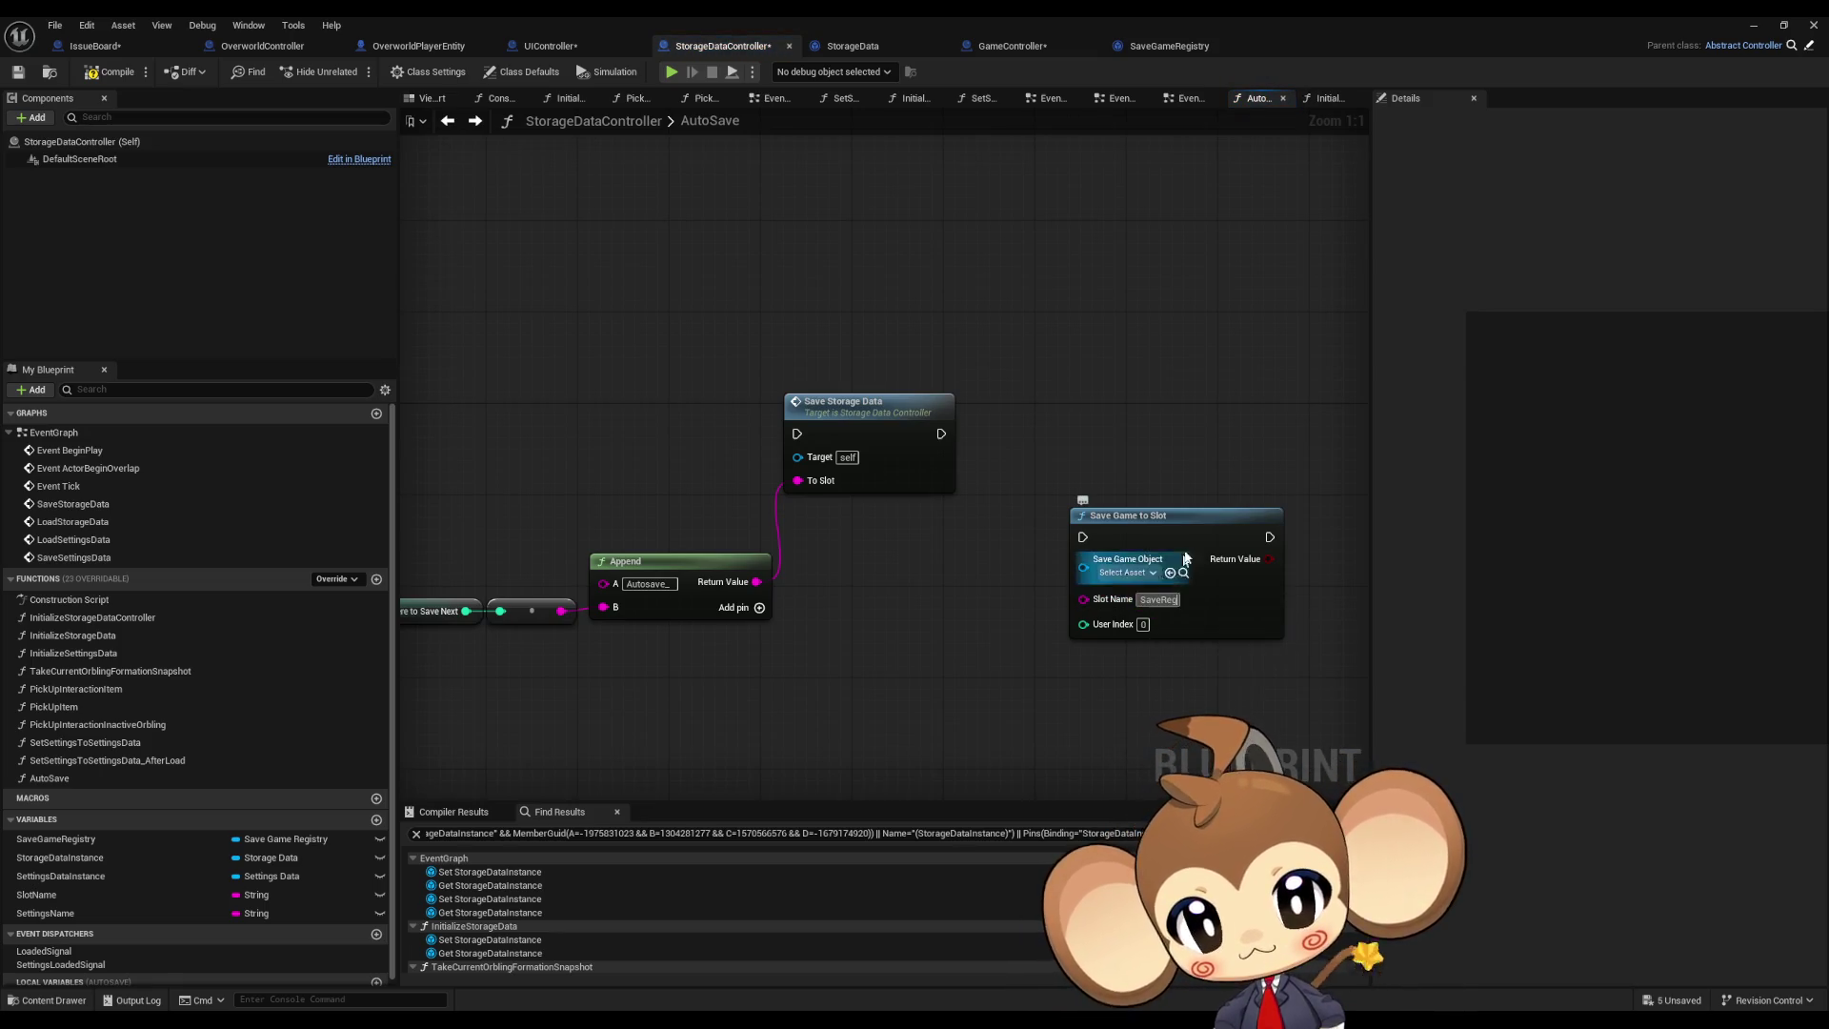
left_click_drag(1185, 558, 1289, 543)
left_click_drag(983, 641, 798, 586)
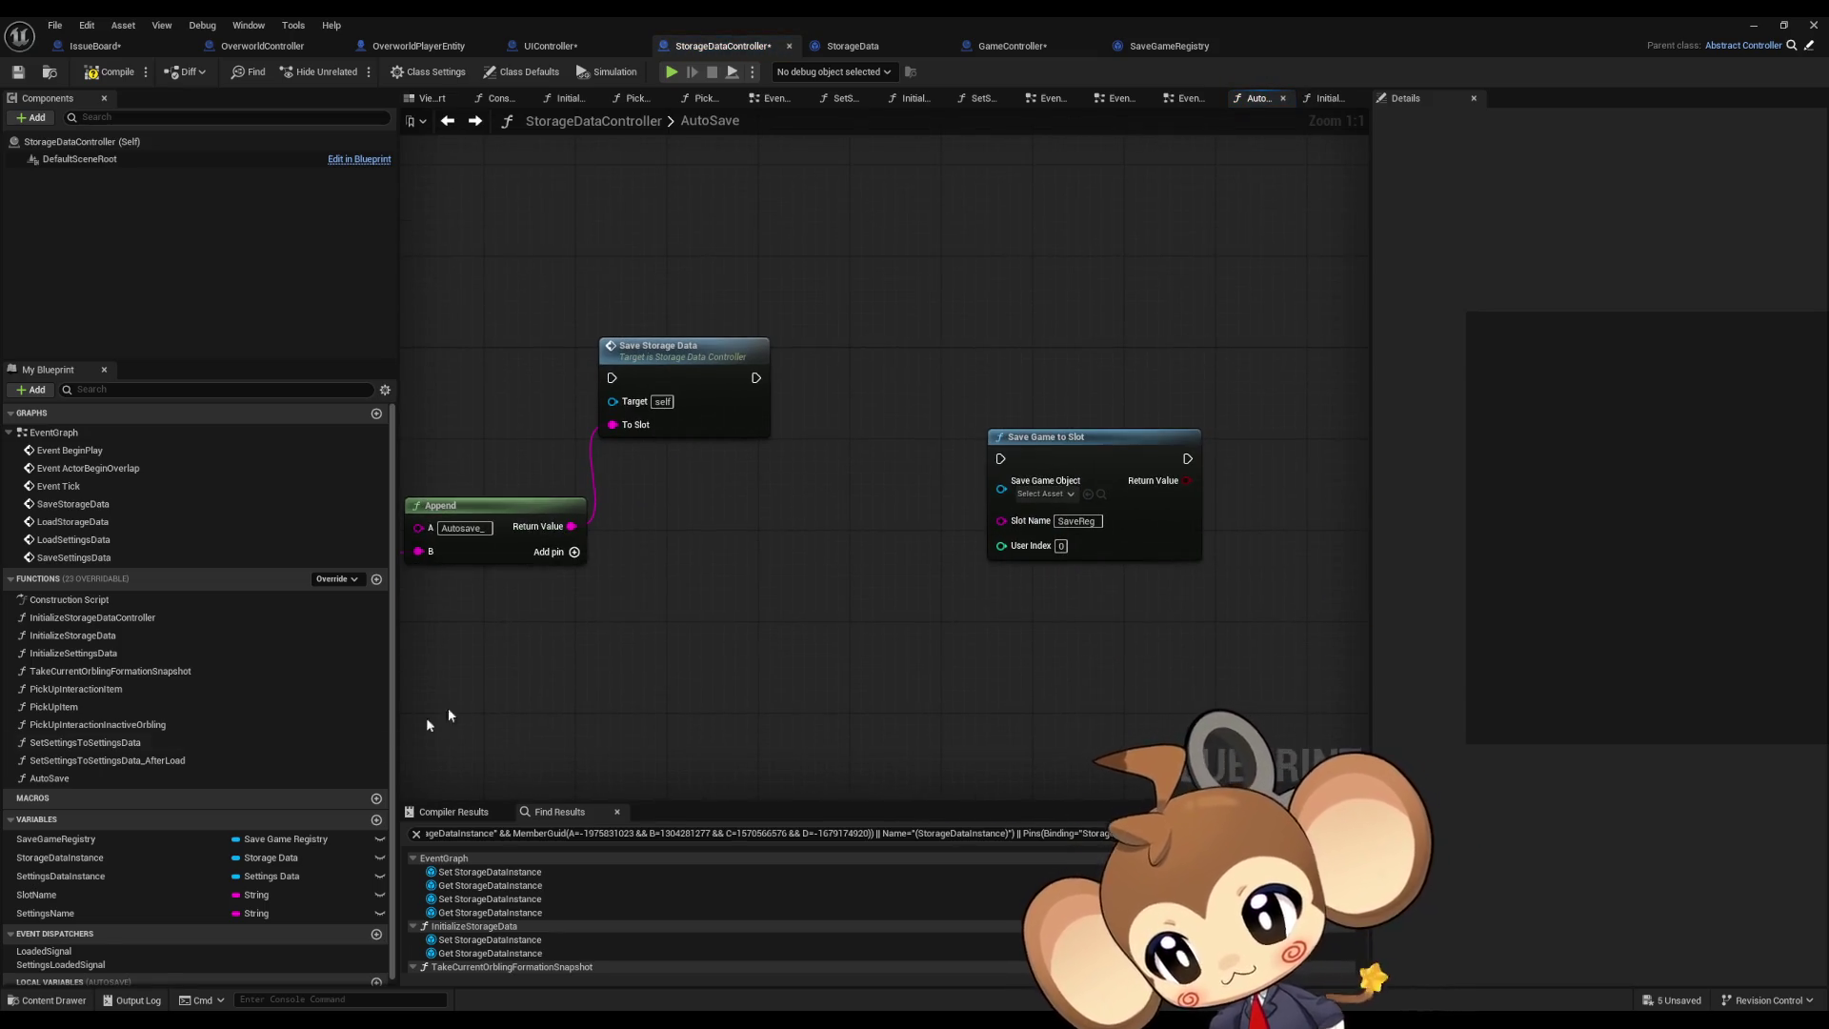
mouse_move(181, 840)
left_mouse_down()
mouse_move(944, 642)
mouse_move(791, 553)
mouse_move(1000, 489)
left_mouse_up()
left_click(833, 572)
left_click(1095, 436, "shift")
left_click_drag(1096, 436, 1336, 436)
left_click(940, 409)
Step: Add a SET Autosave Index Where to Save Next node targeting Save Game Registry
mouse_move(157, 836)
left_mouse_down()
mouse_move(339, 770)
mouse_move(734, 493)
mouse_move(857, 523)
mouse_move(864, 578)
left_mouse_up()
left_click(777, 525)
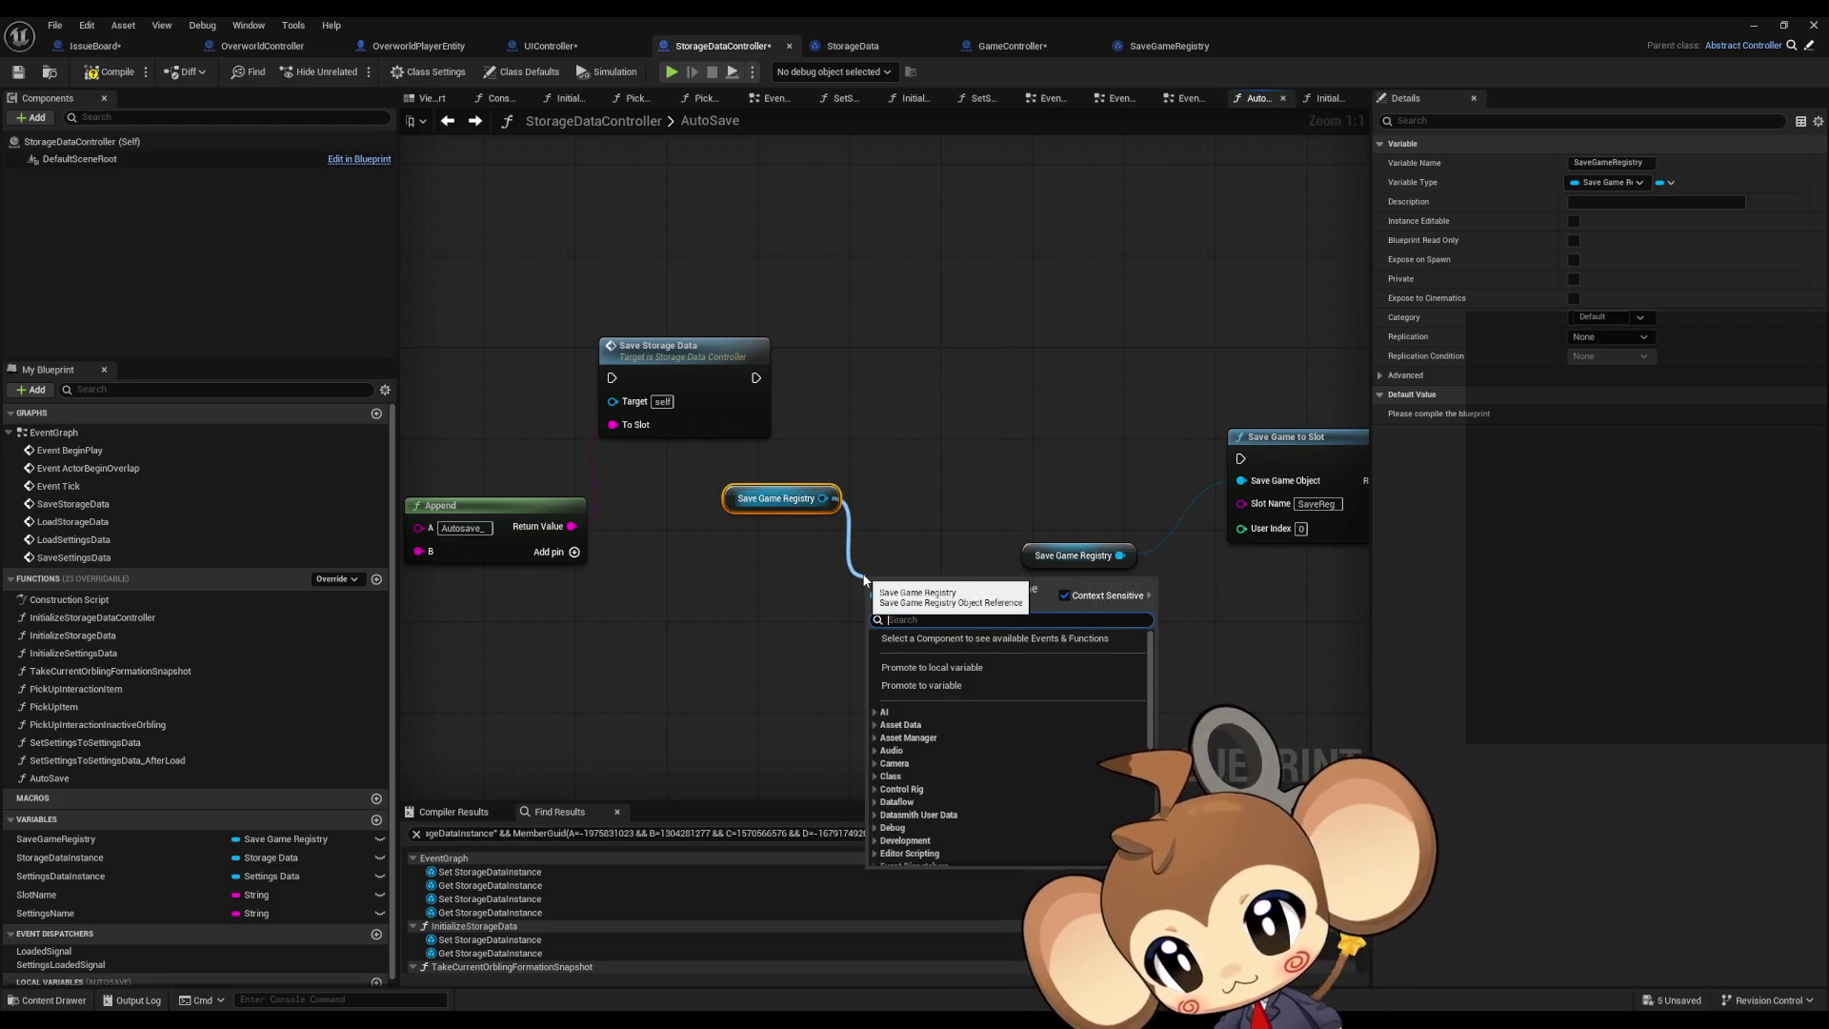
type("set")
scroll(1048, 790, "down", 5)
scroll(1048, 791, "down", 3)
left_click(1061, 773)
left_click(1175, 724)
left_click_drag(965, 588, 988, 438)
Step: Arrange the setter and Save Game to Slot nodes beside Save Storage Data
mouse_move(1112, 397)
left_mouse_down()
mouse_move(985, 406)
mouse_move(1153, 581)
left_mouse_up()
left_click_drag(1157, 481, 1283, 390)
left_click_drag(685, 447, 767, 520)
mouse_move(883, 414)
left_mouse_down()
mouse_move(787, 414)
mouse_move(1096, 402)
left_mouse_up()
scroll(787, 413, "down", 2)
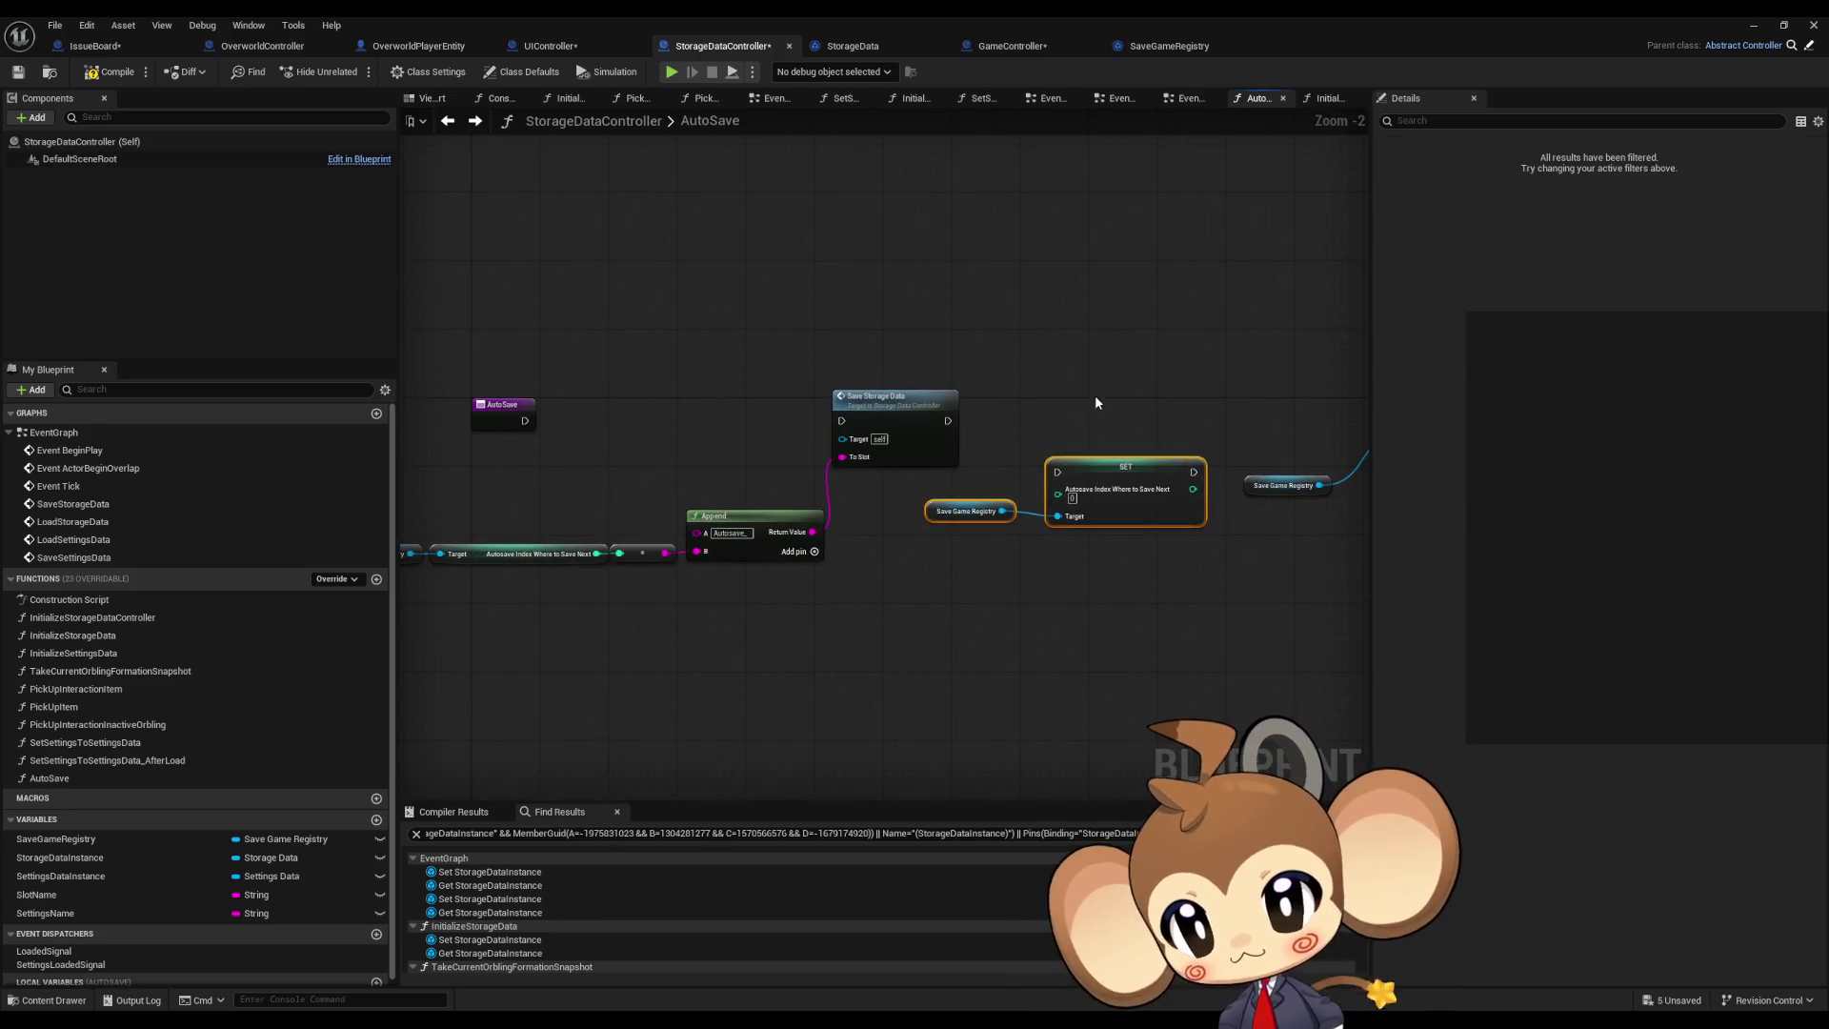
left_click(1095, 402)
left_click_drag(814, 458, 998, 439)
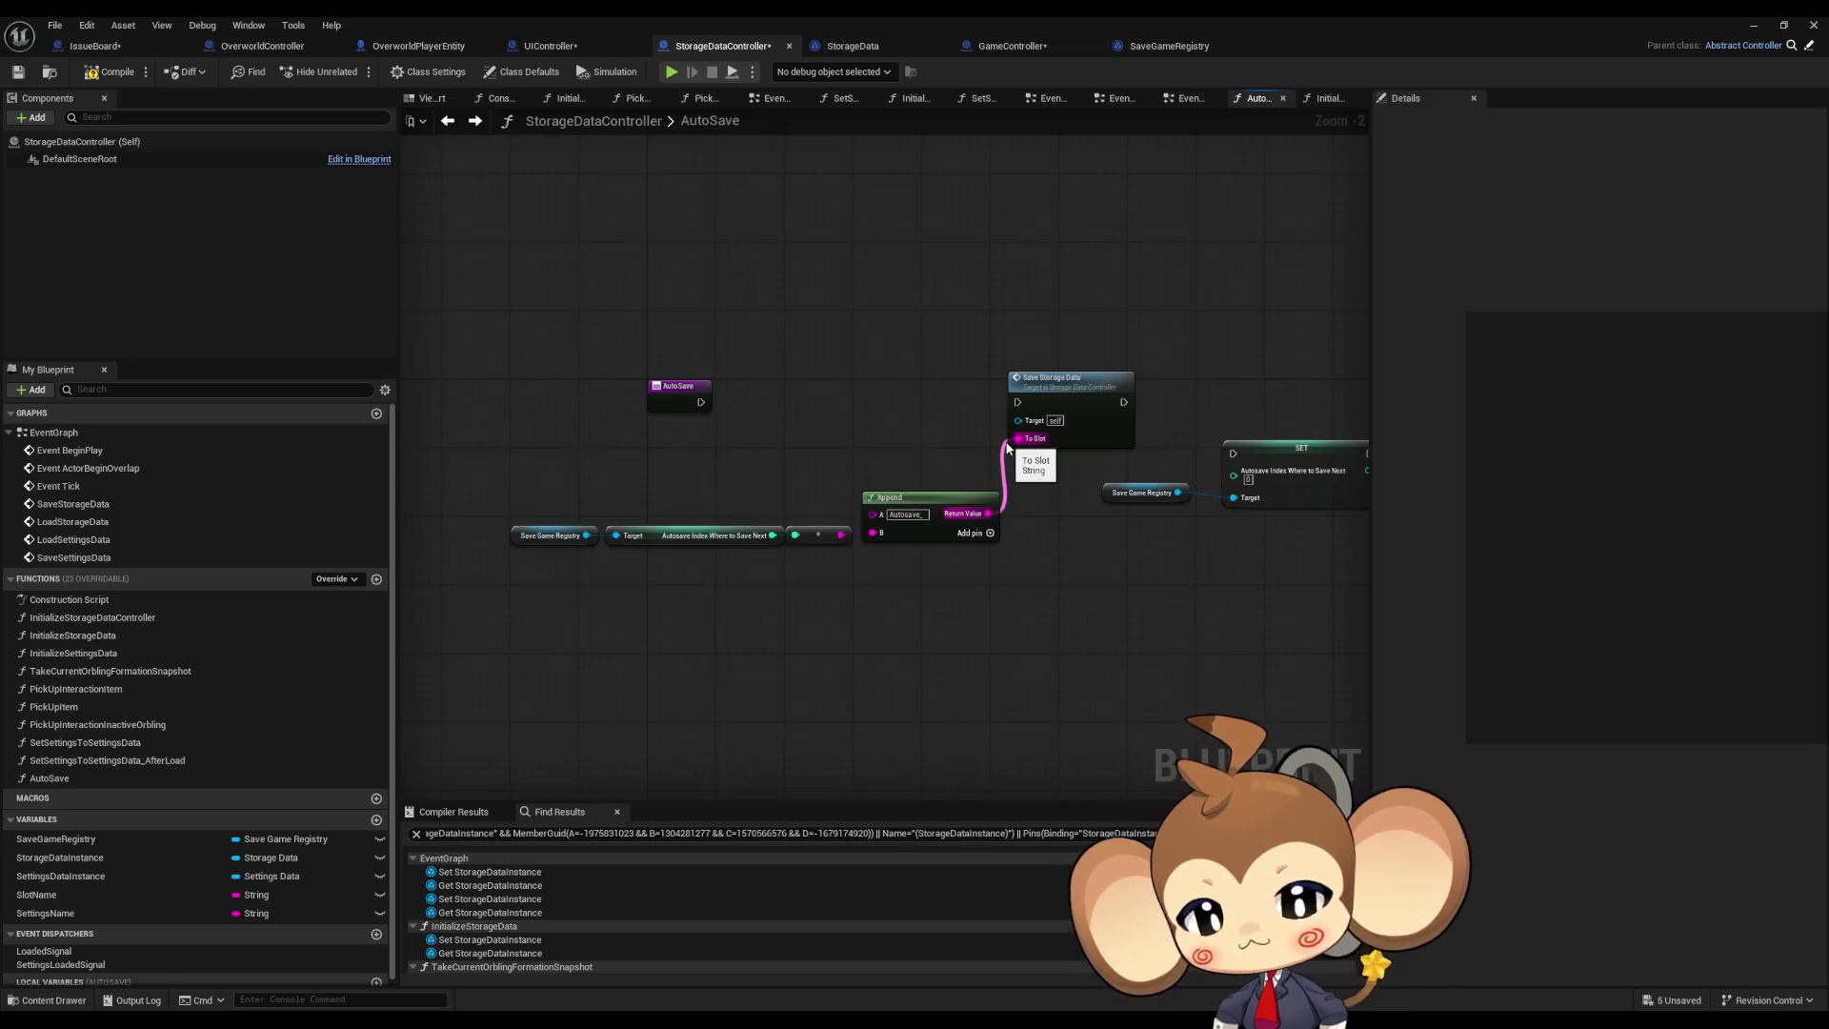
left_click(1068, 394)
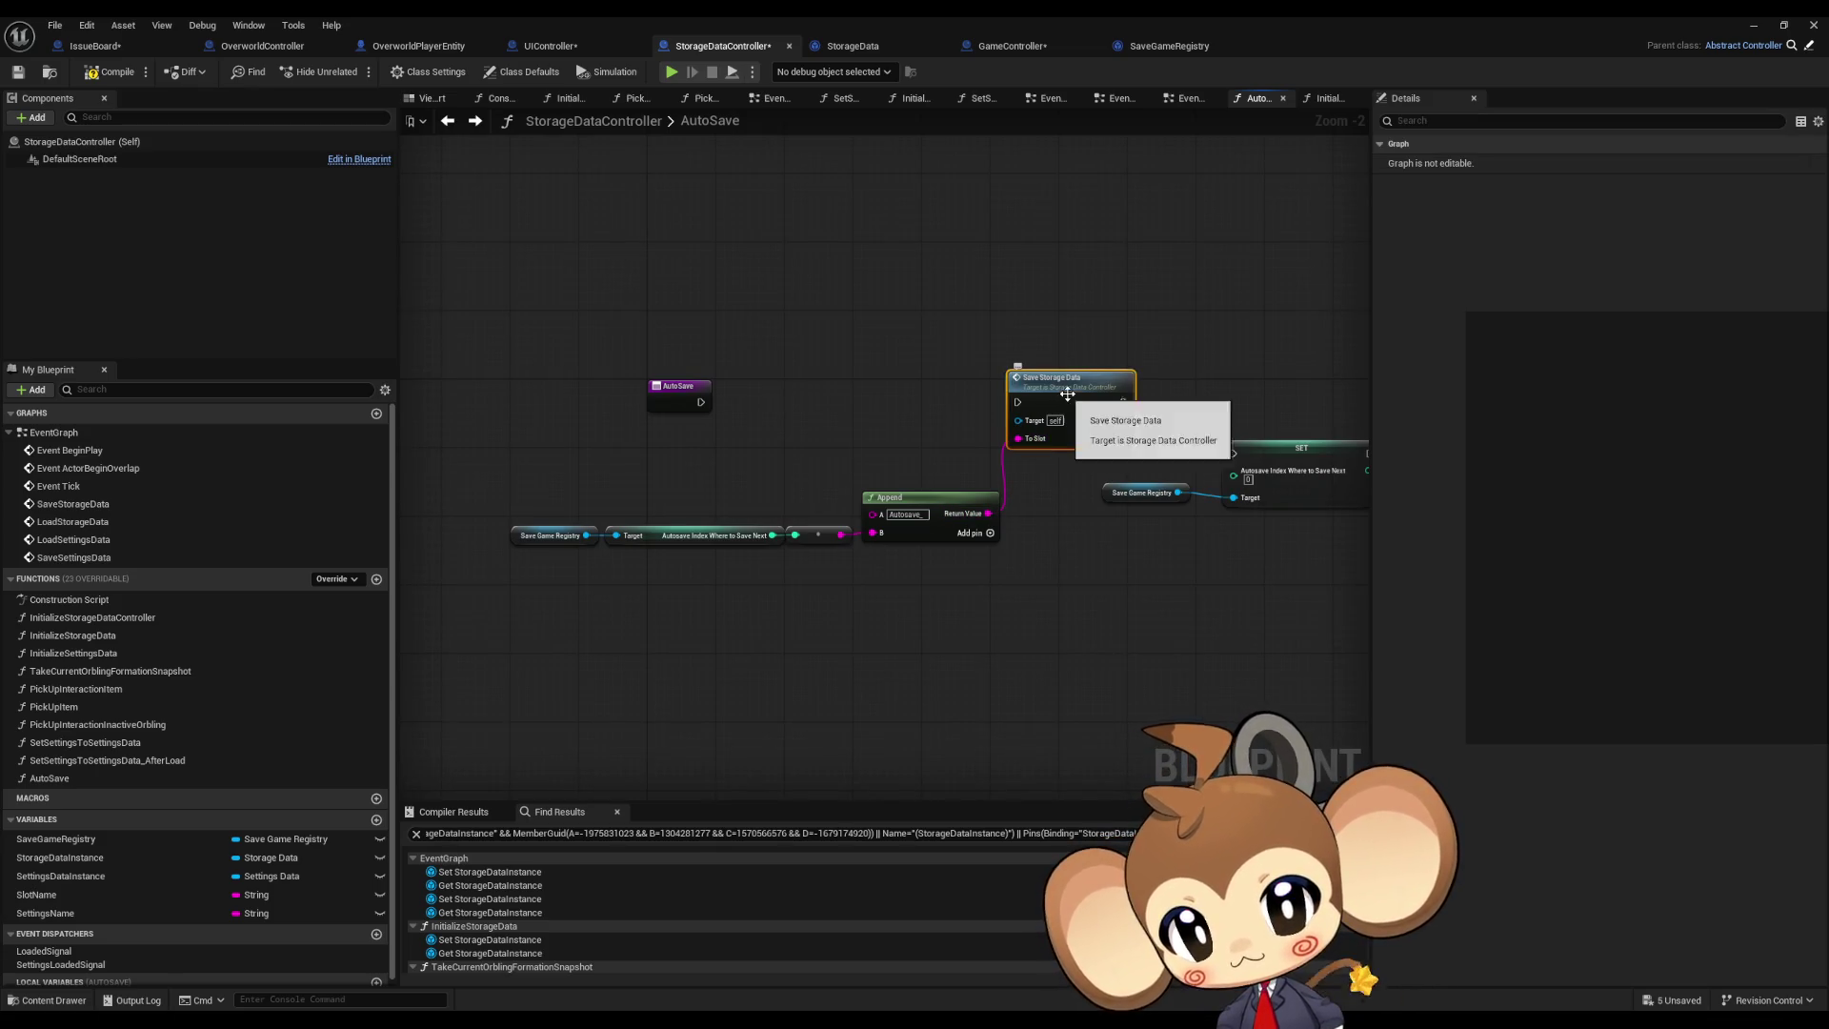
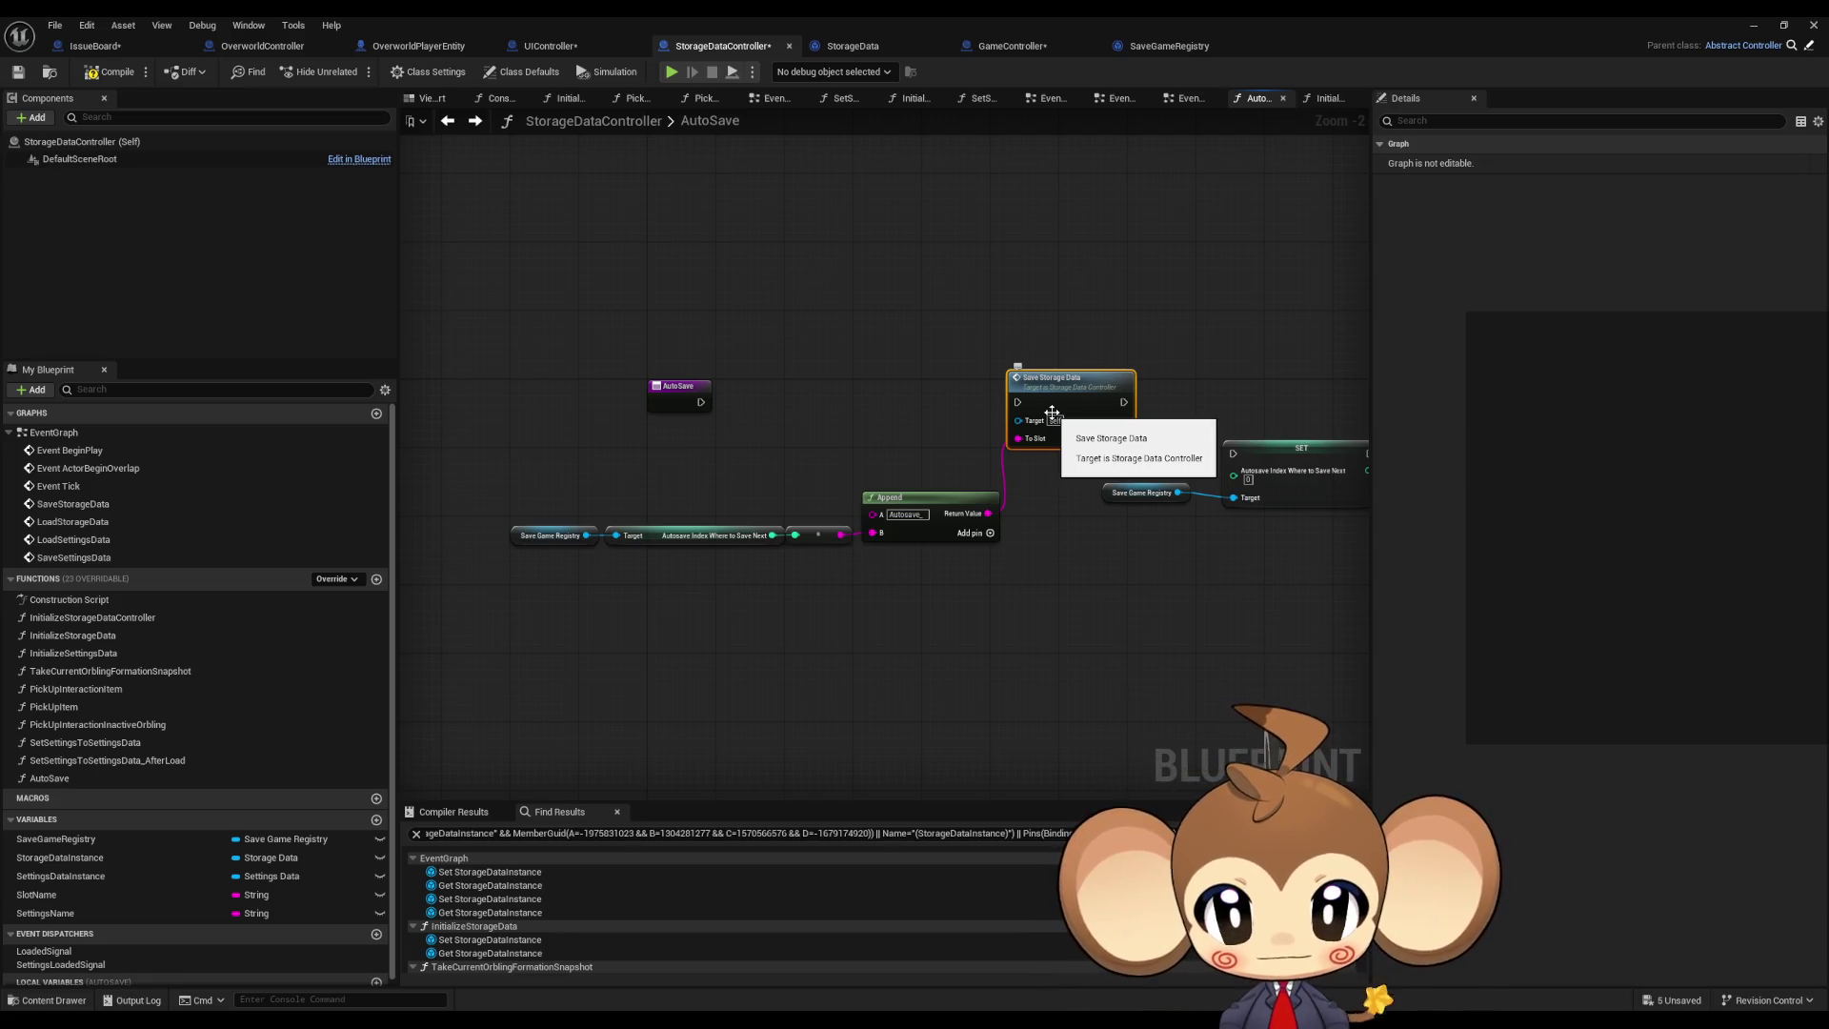
Step: Review the AutoSave graph's registry, SET, Save Game to Slot and Append nodes
left_click_drag(1052, 413, 739, 369)
mouse_move(911, 282)
left_mouse_down()
mouse_move(829, 290)
mouse_move(857, 333)
mouse_move(1246, 583)
left_mouse_up()
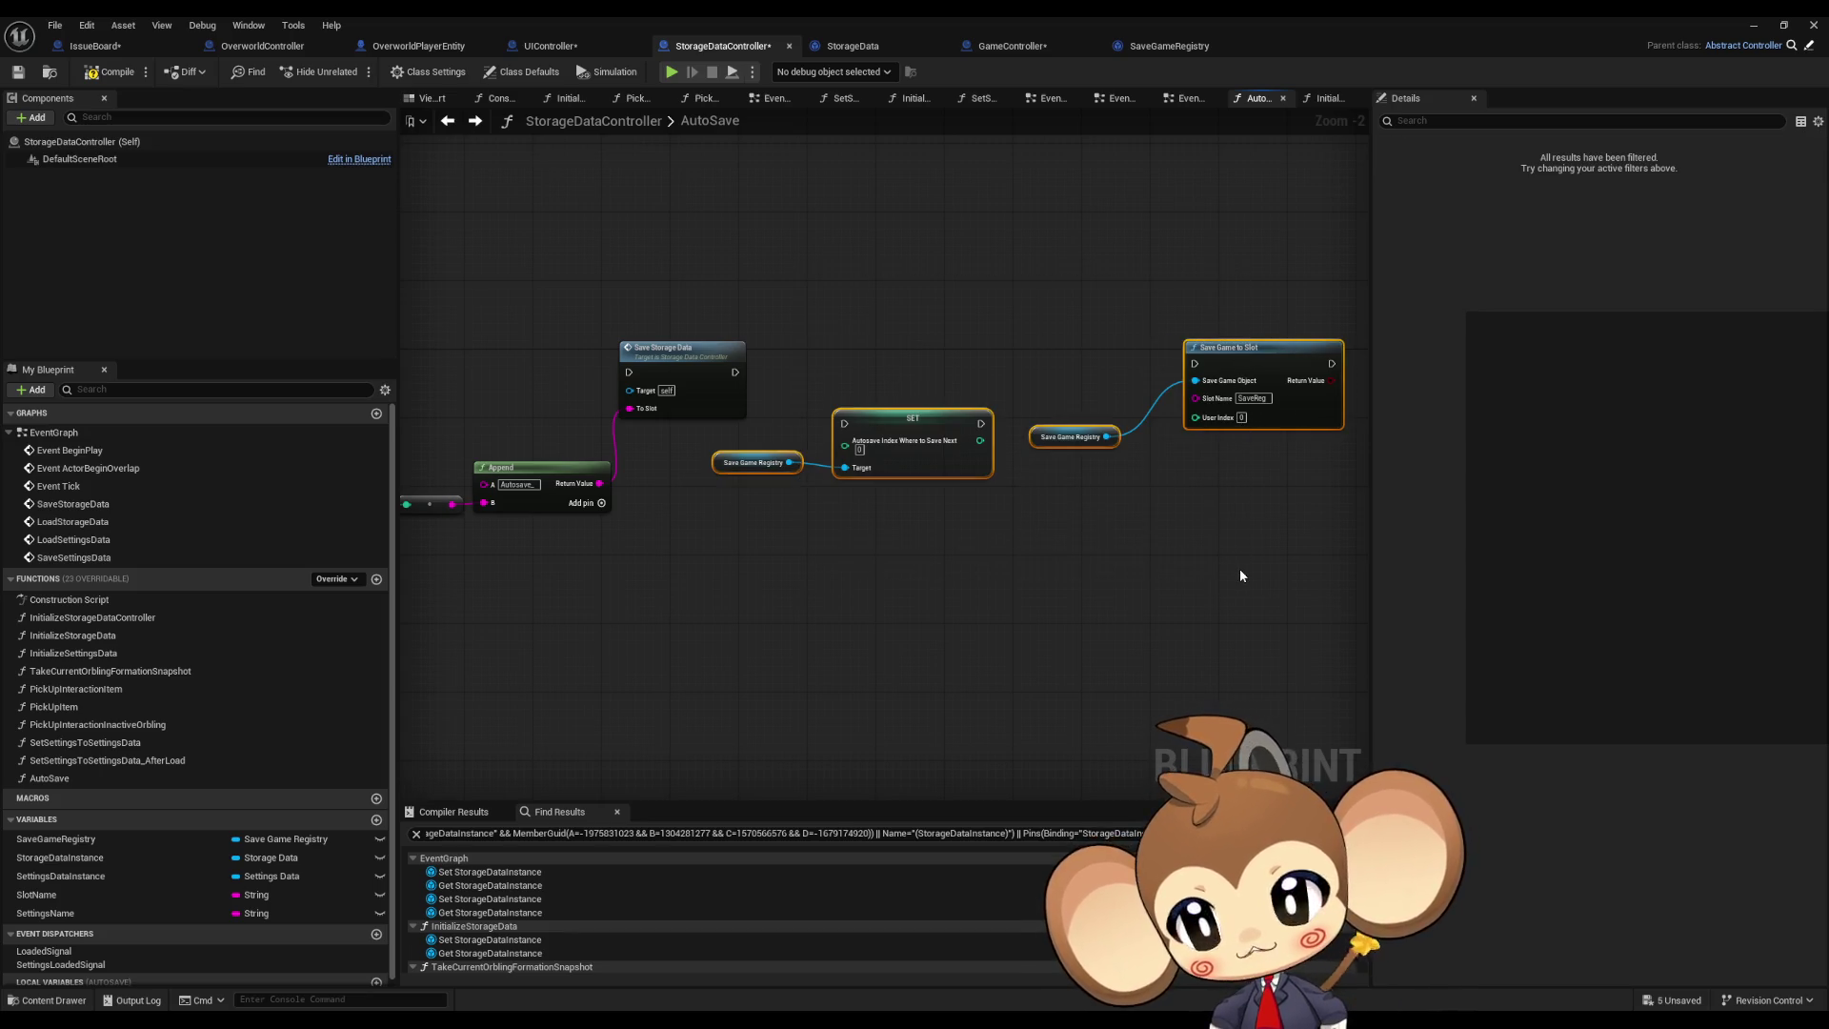
left_click_drag(945, 637, 1137, 679)
left_click(1117, 663)
scroll(1118, 663, "down", 2)
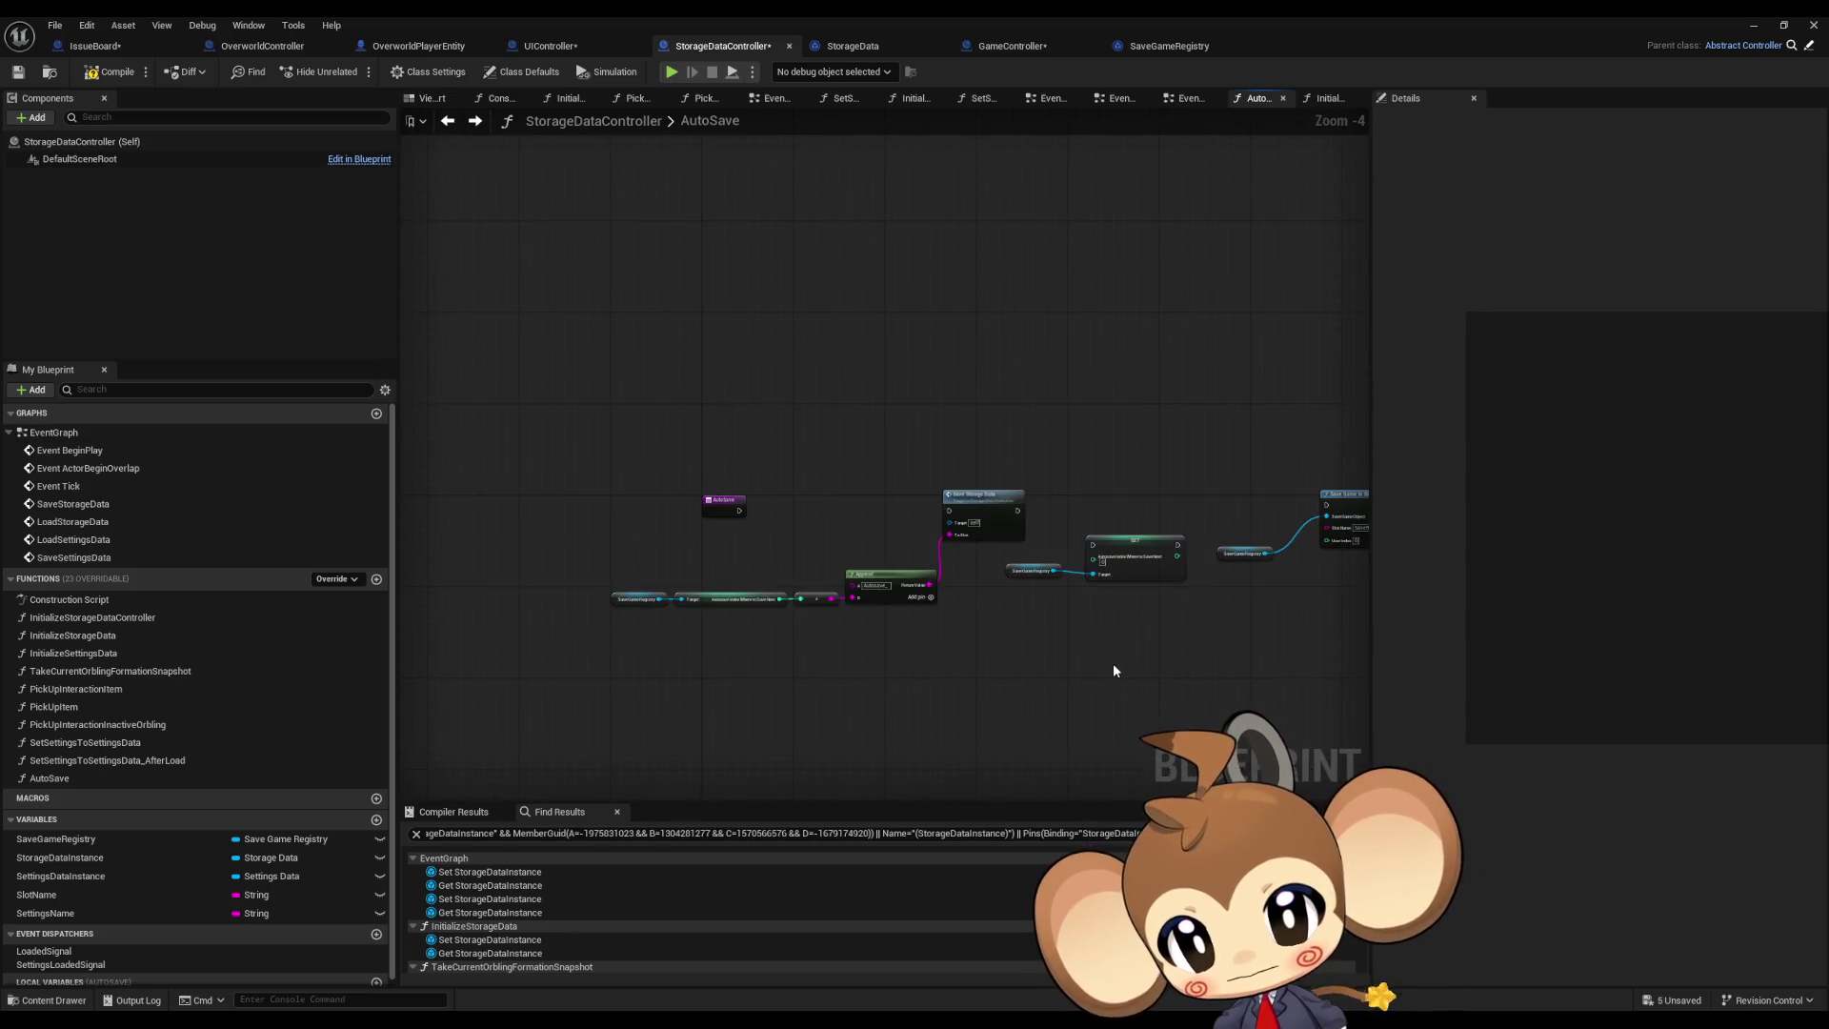
scroll(1113, 663, "up", 4)
left_click_drag(877, 608, 1160, 627)
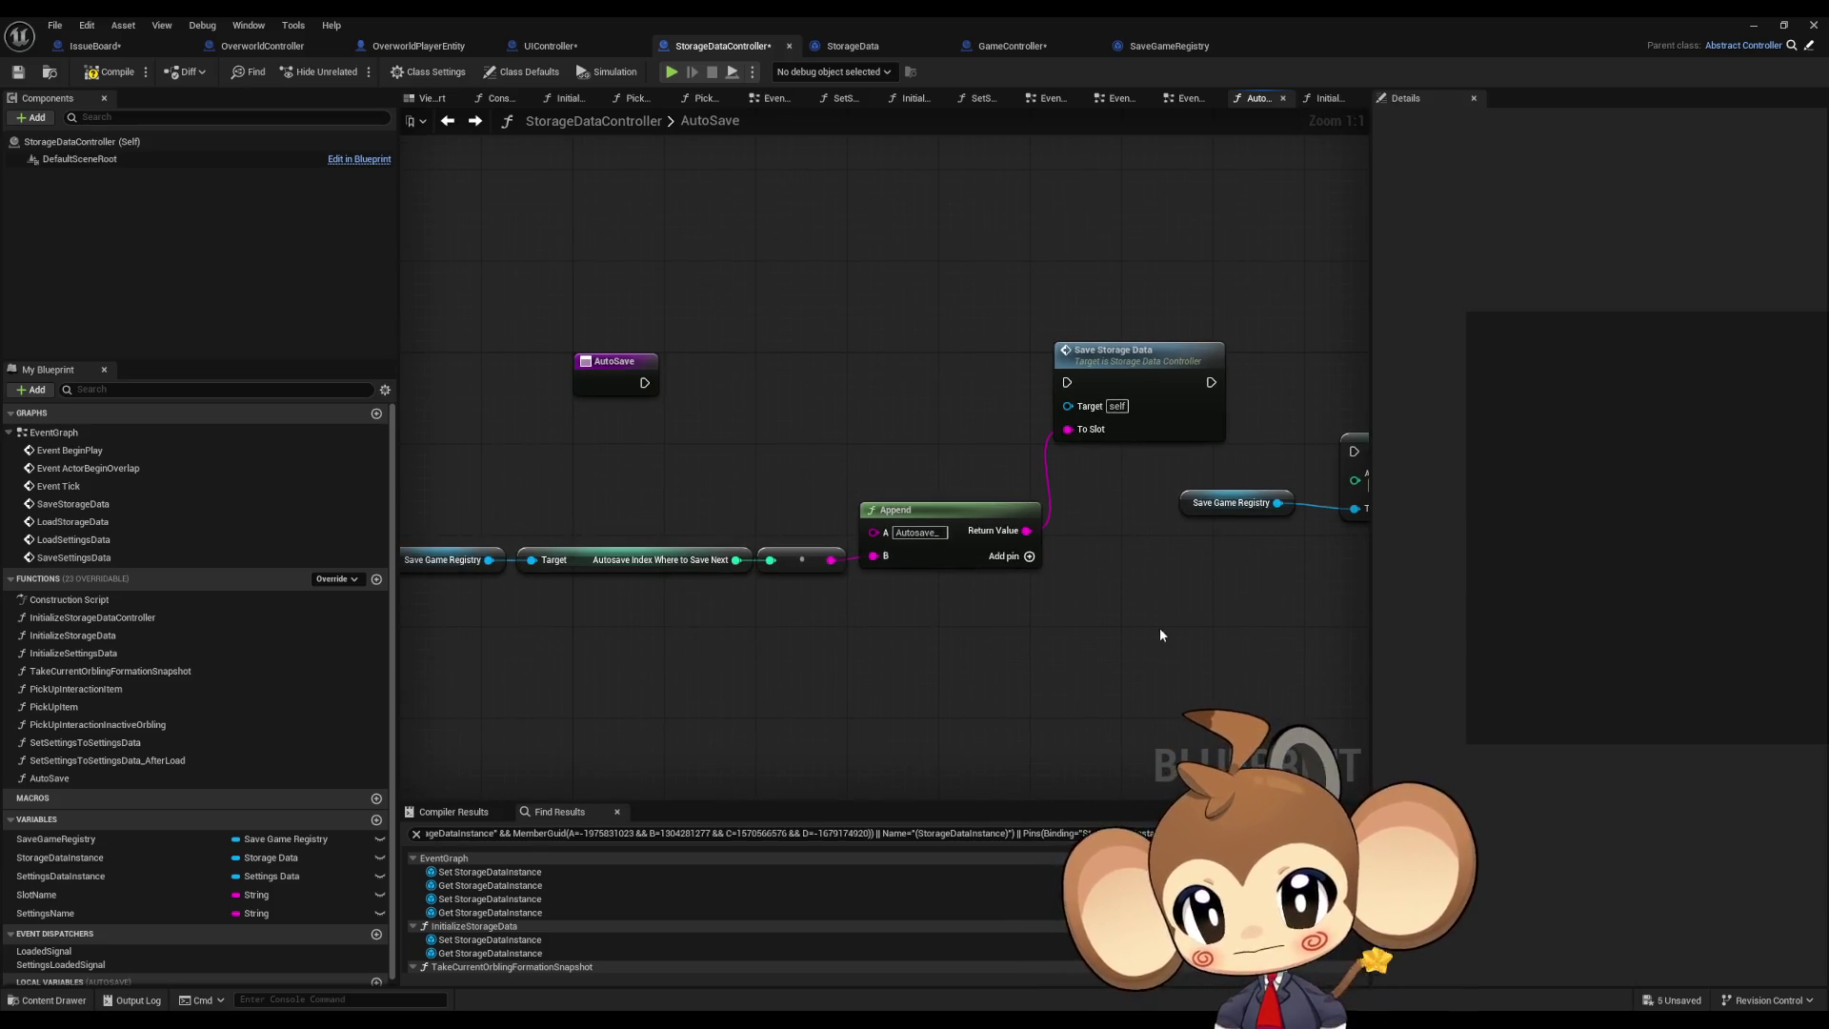
Step: In SaveStorageData's event graph, move Find First Actor, Cast To UIController and Pop Up up about 220 px
double_click(1138, 362)
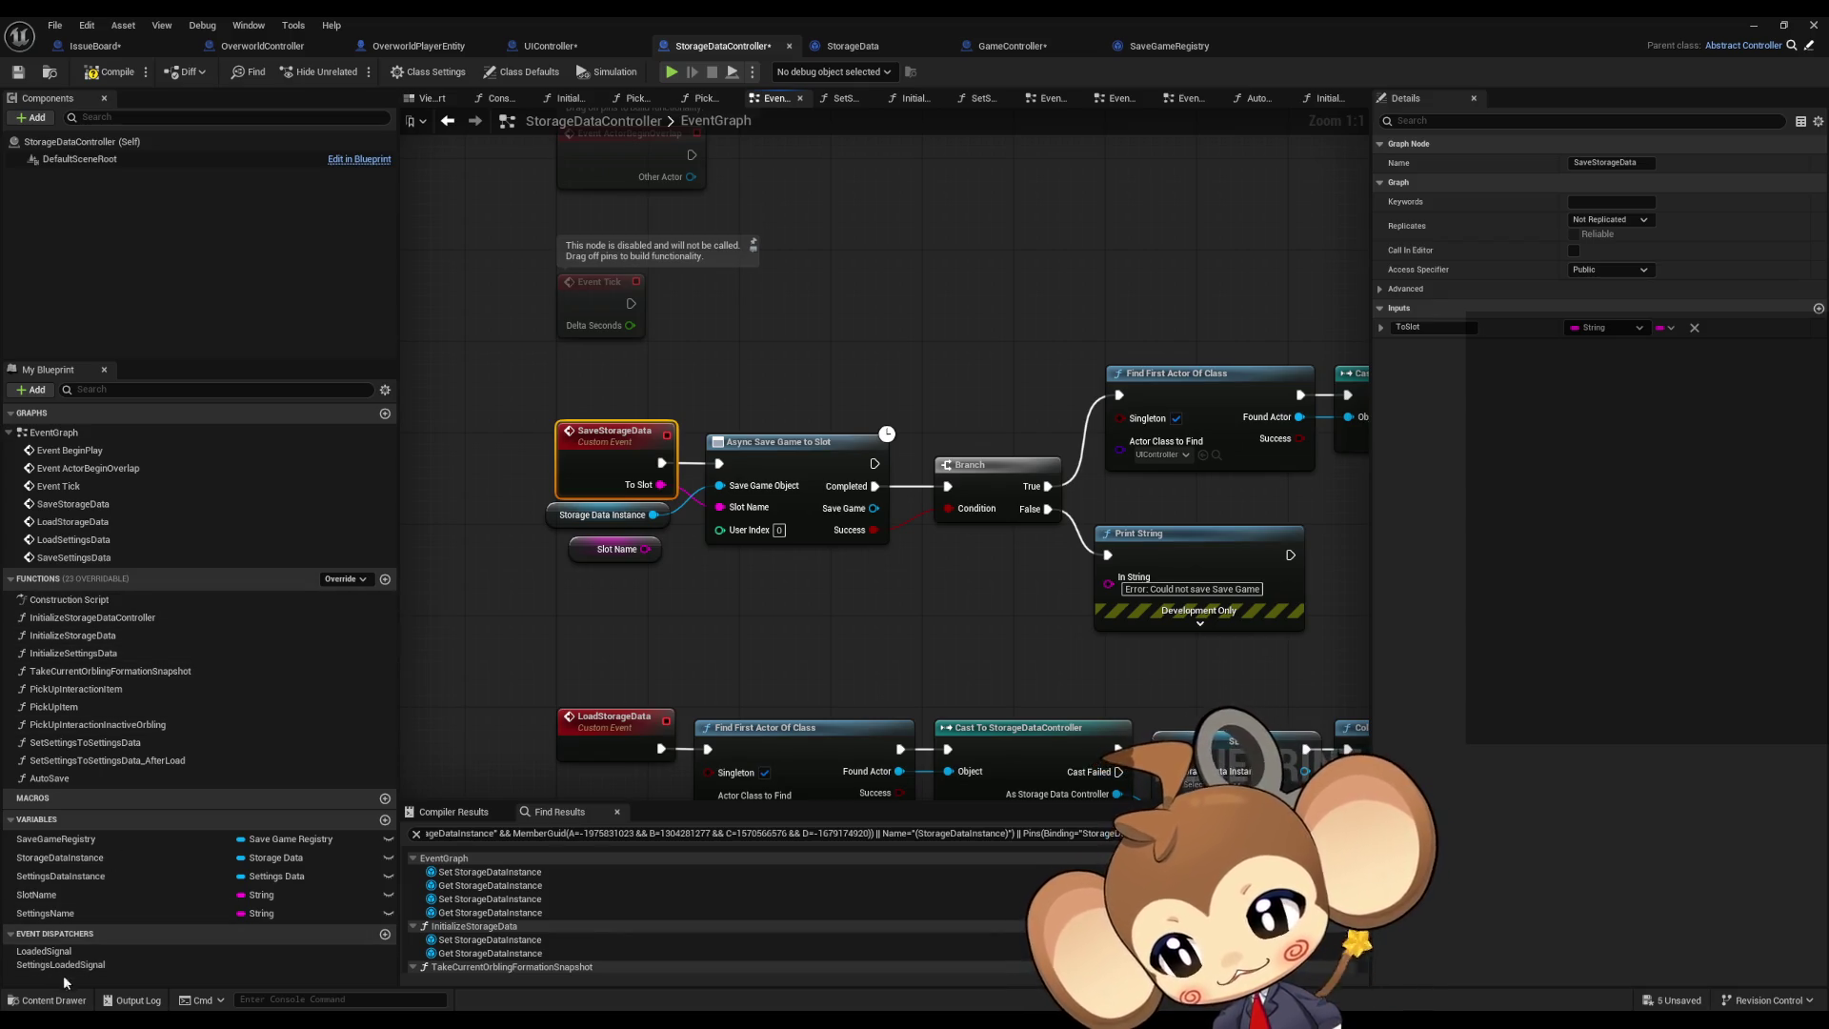
left_click_drag(1067, 606, 844, 574)
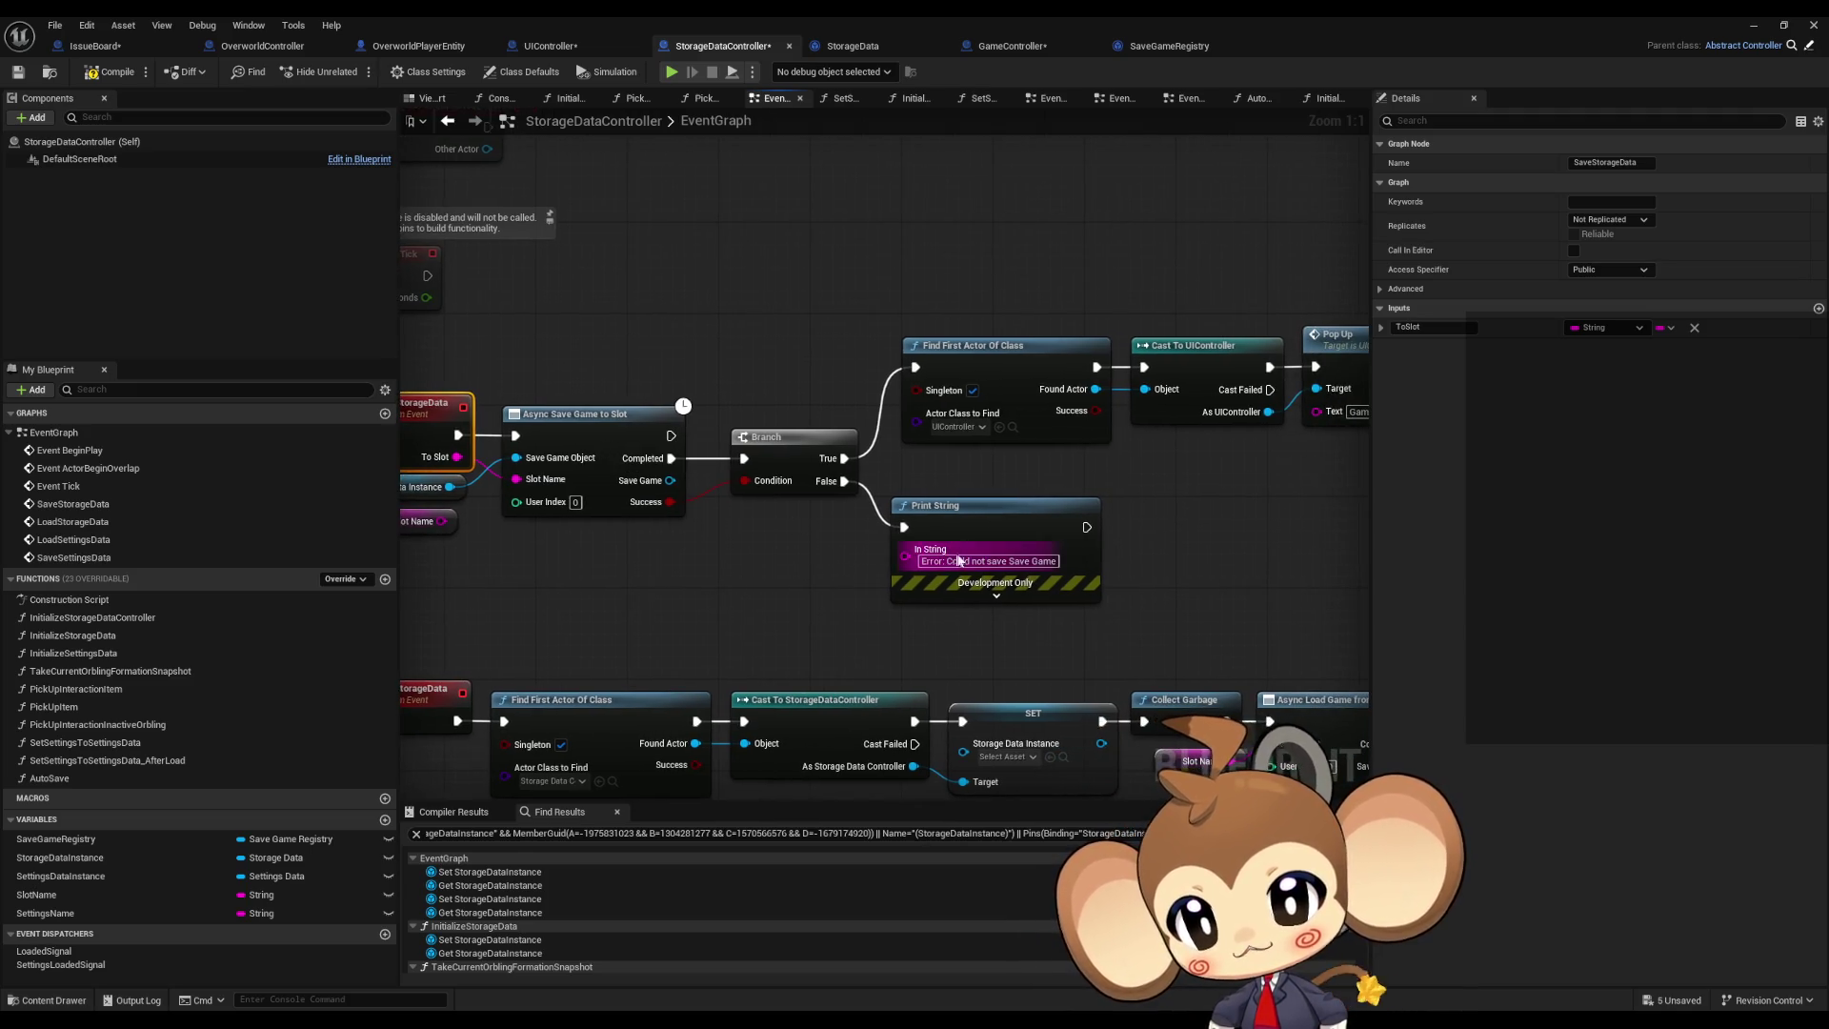
left_click_drag(953, 561, 857, 558)
left_click(1259, 333)
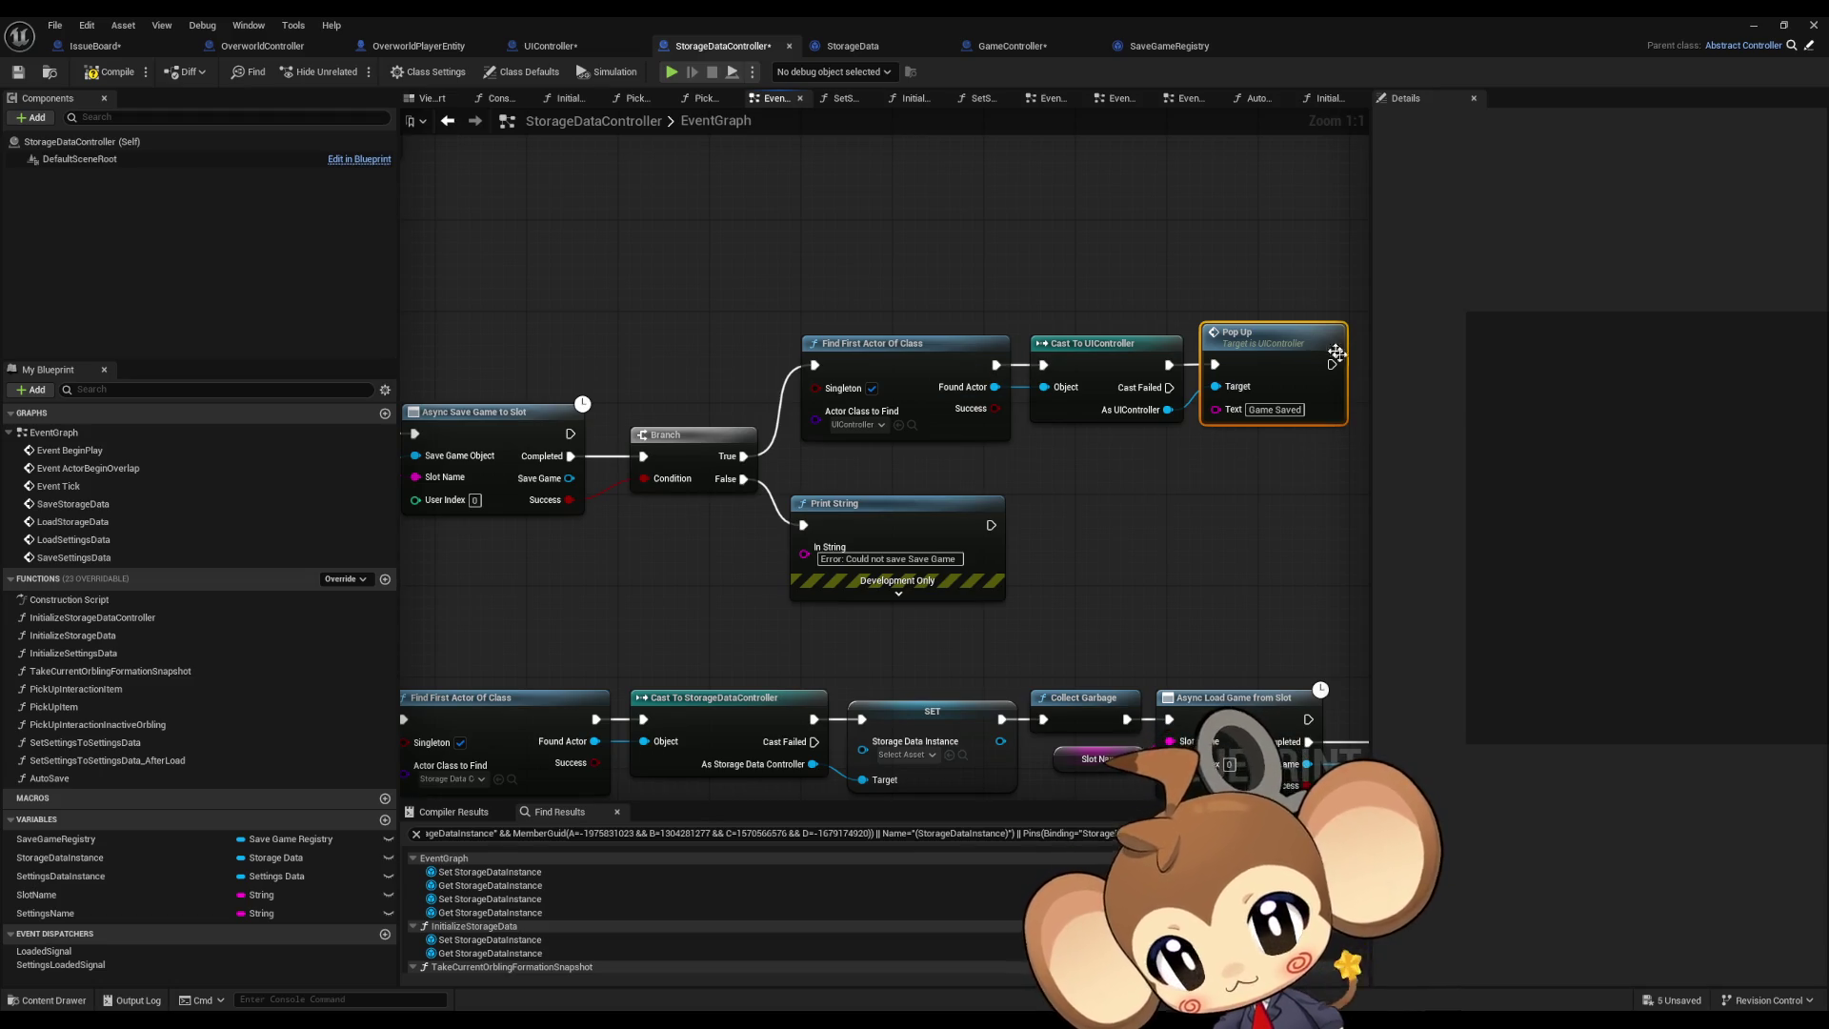
left_click_drag(715, 253, 1274, 552)
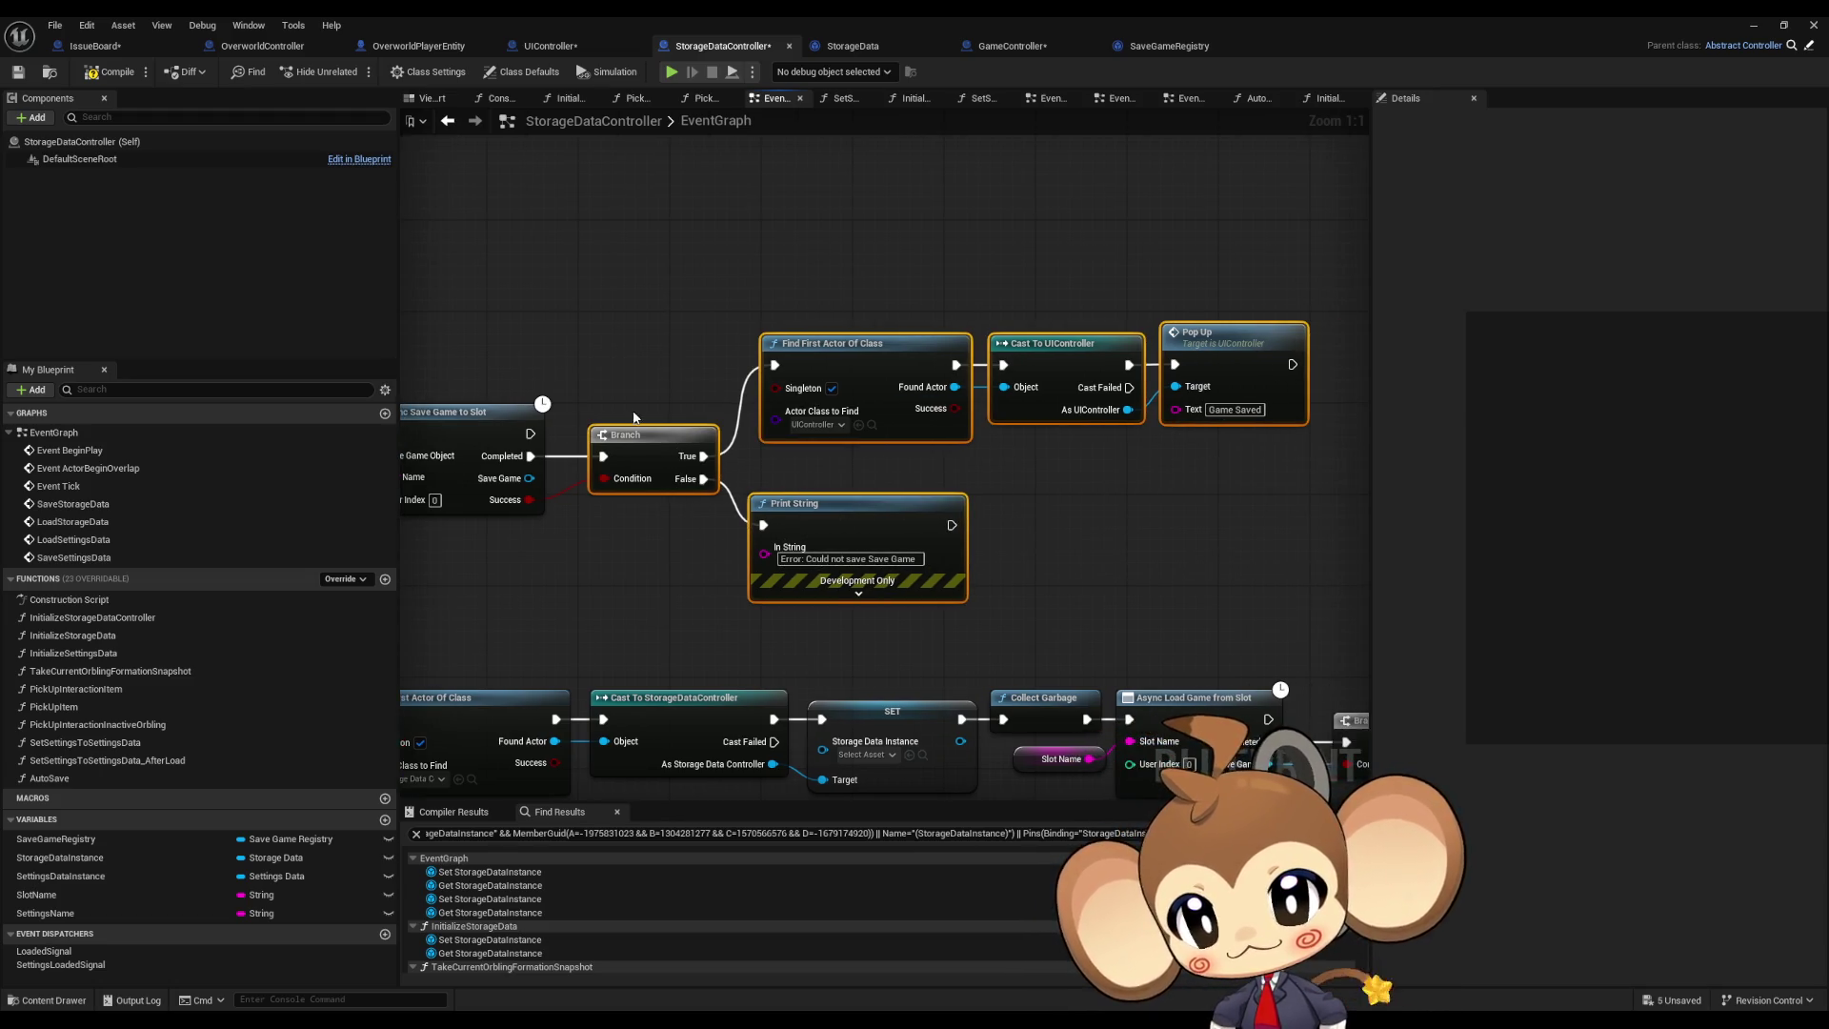
mouse_move(724, 211)
left_mouse_down()
mouse_move(908, 244)
mouse_move(837, 245)
left_mouse_up()
left_click(980, 271)
mouse_move(981, 271)
left_mouse_down()
mouse_move(837, 266)
mouse_move(1277, 400)
left_mouse_up()
left_click_drag(815, 352, 881, 143)
mouse_move(723, 356)
left_mouse_down()
mouse_move(820, 400)
mouse_move(780, 356)
mouse_move(941, 379)
left_mouse_up()
left_click(569, 473)
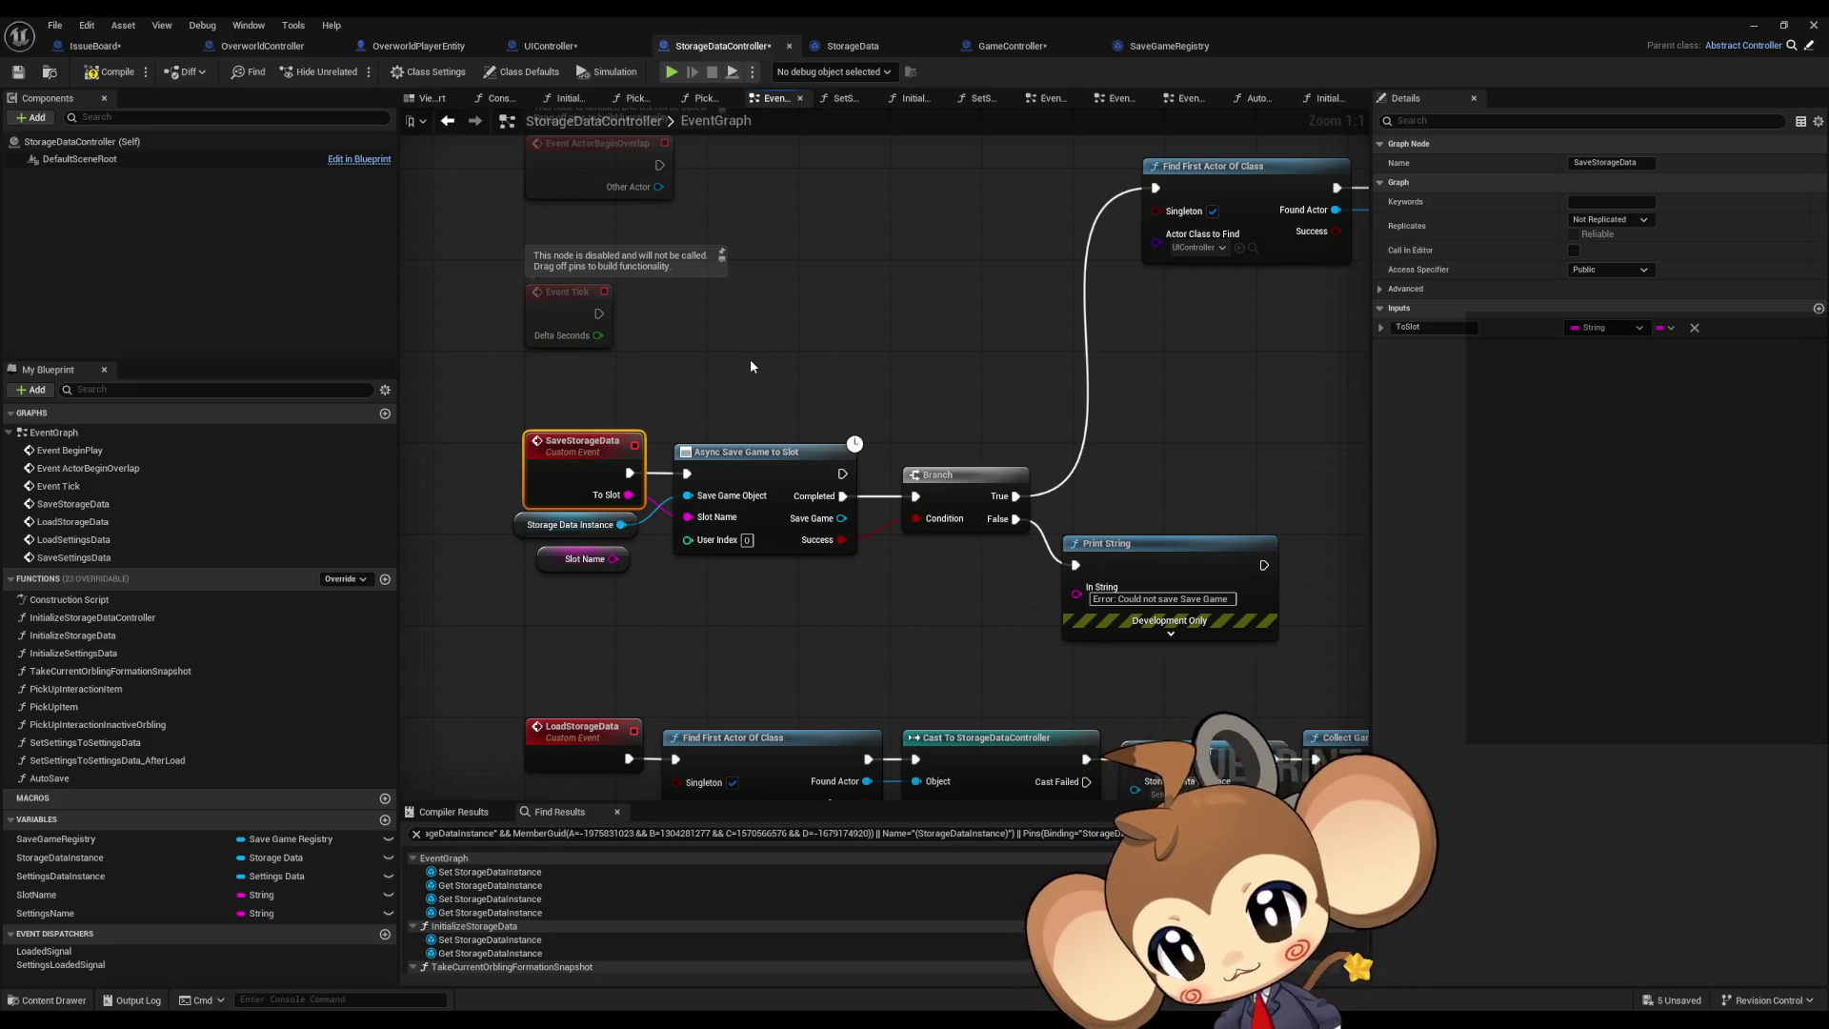
Step: Add a Boolean Auto Save input to the SaveStorageData event
left_click(1818, 309)
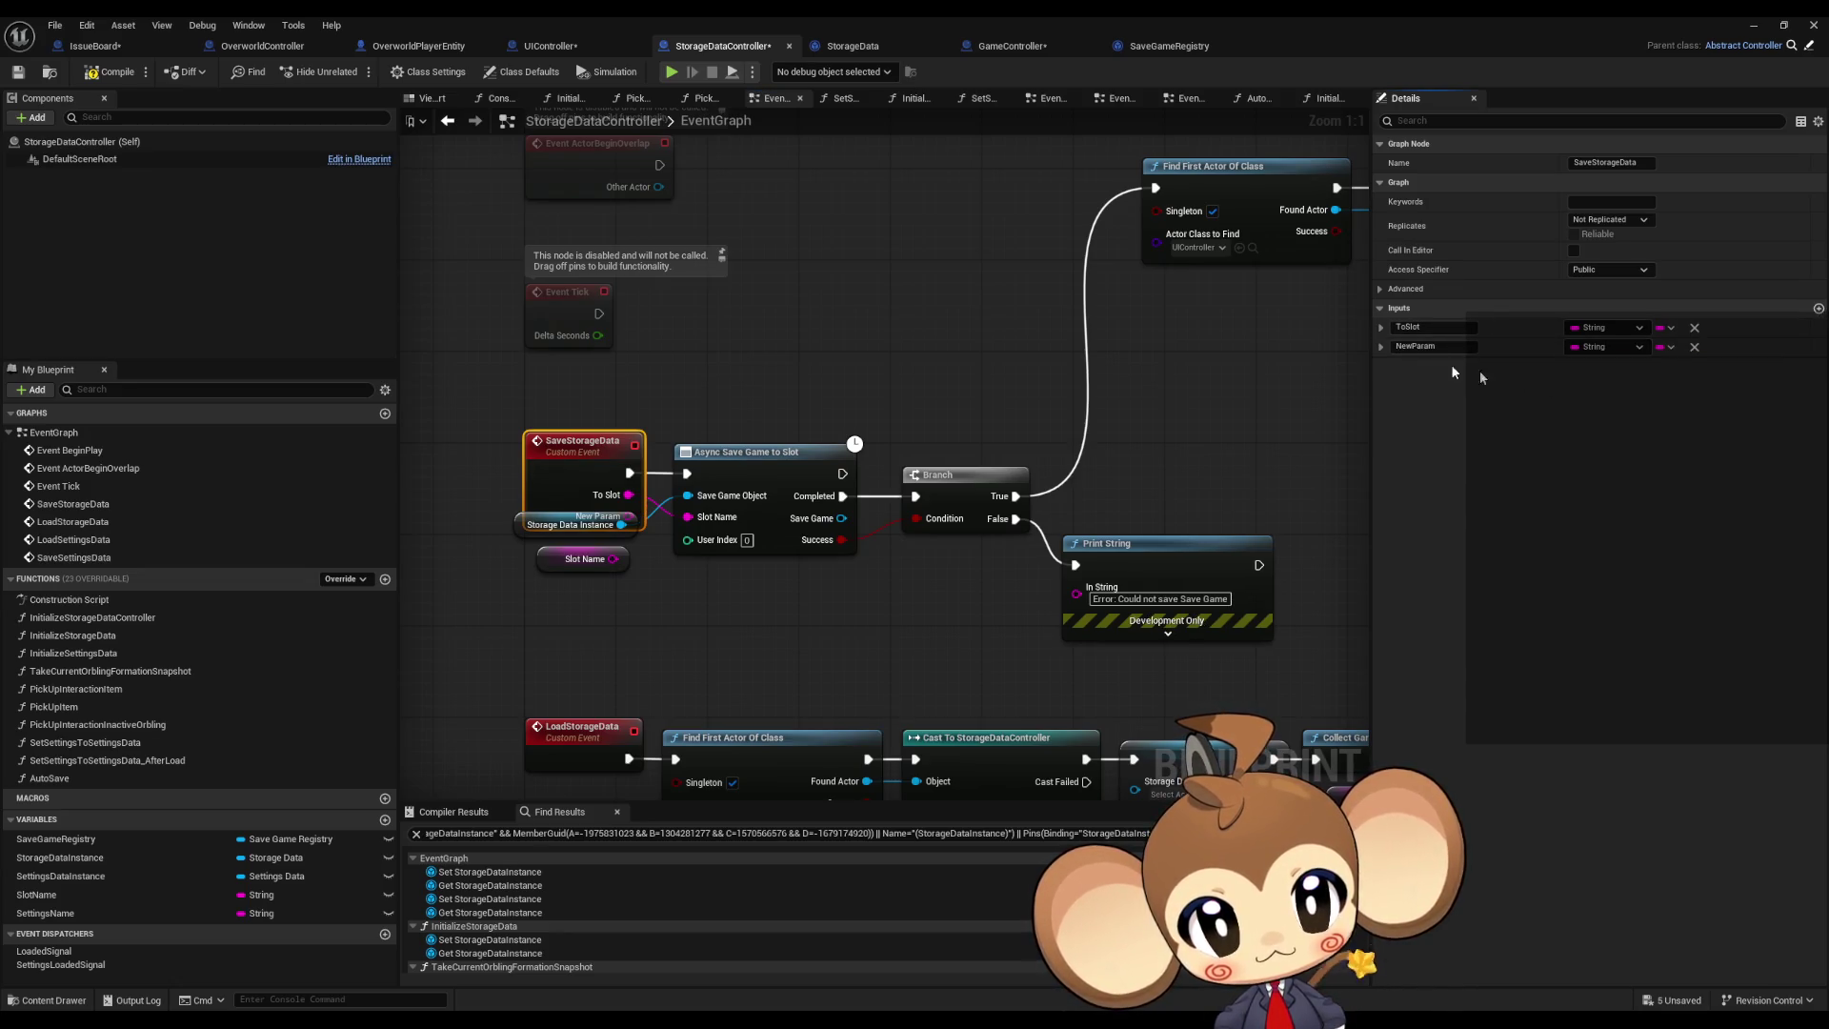
key("ctrl+a")
type("Auto")
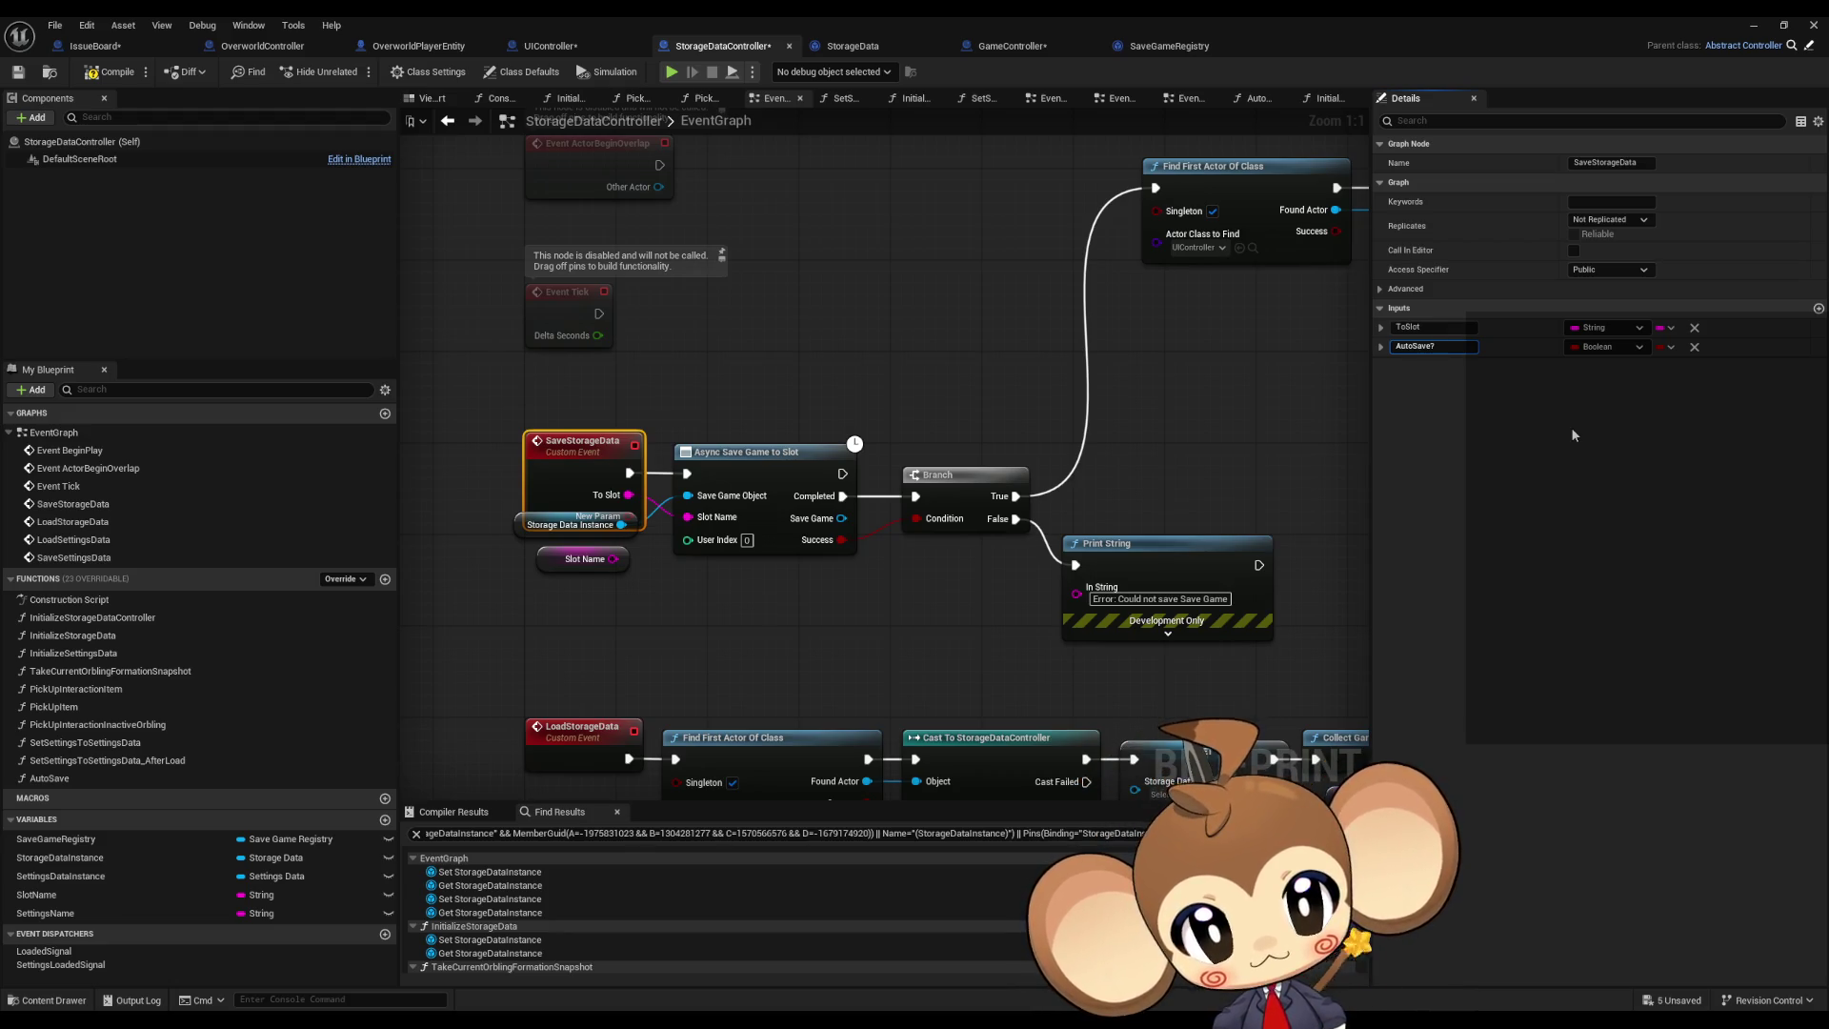
key("Return")
Step: Nudge the Storage Data Instance and Slot Name pins down and create a new function
mouse_move(494, 560)
left_mouse_down()
mouse_move(539, 524)
mouse_move(521, 569)
left_mouse_up()
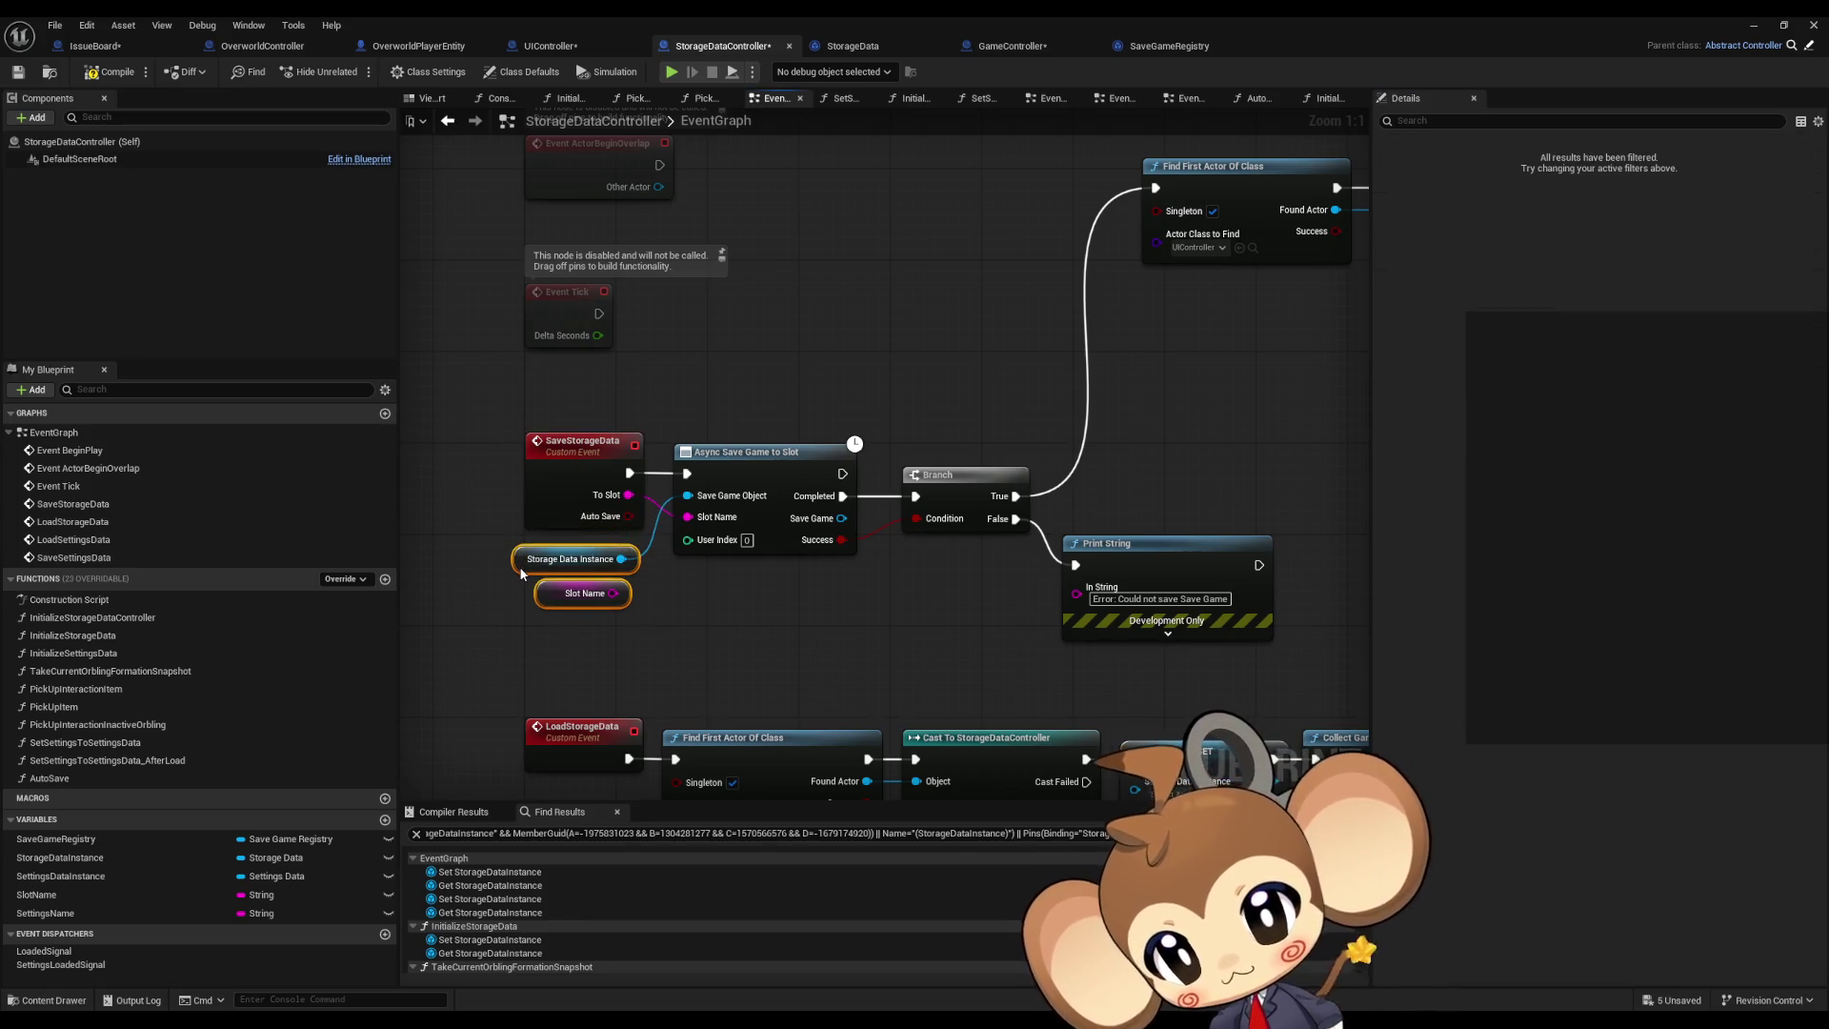
left_click(798, 607)
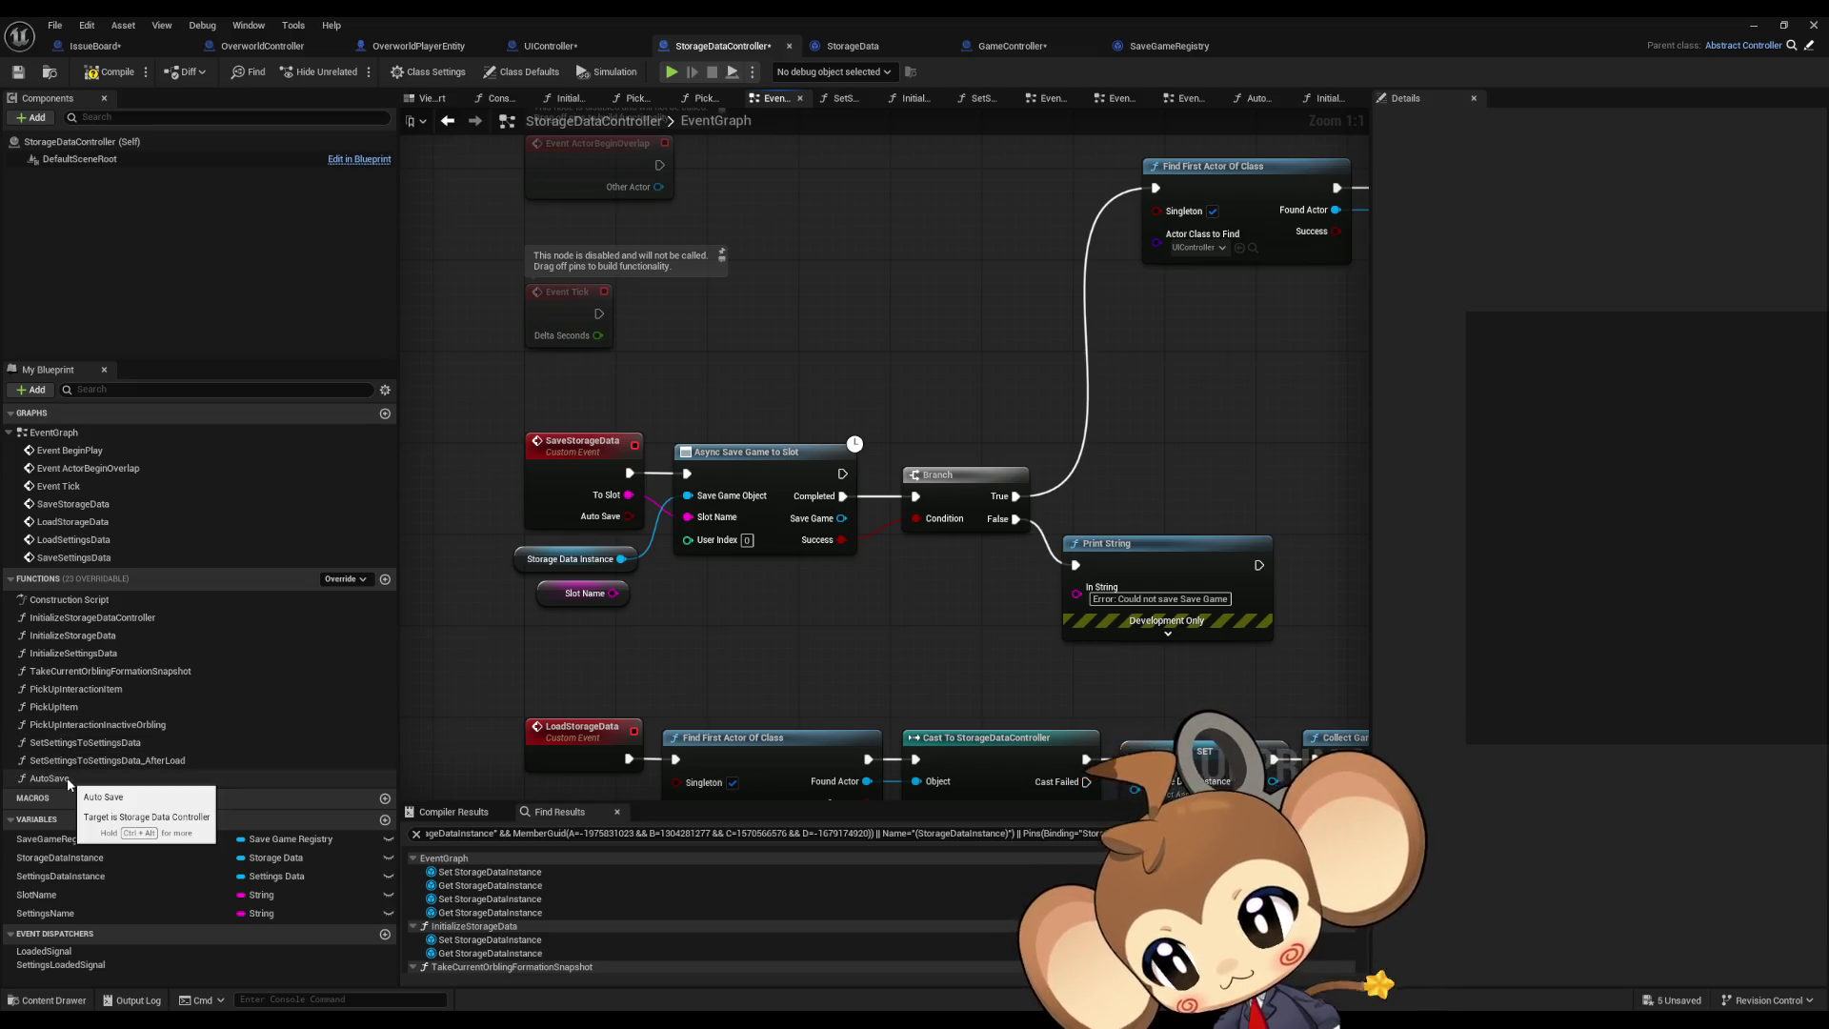
left_click(384, 580)
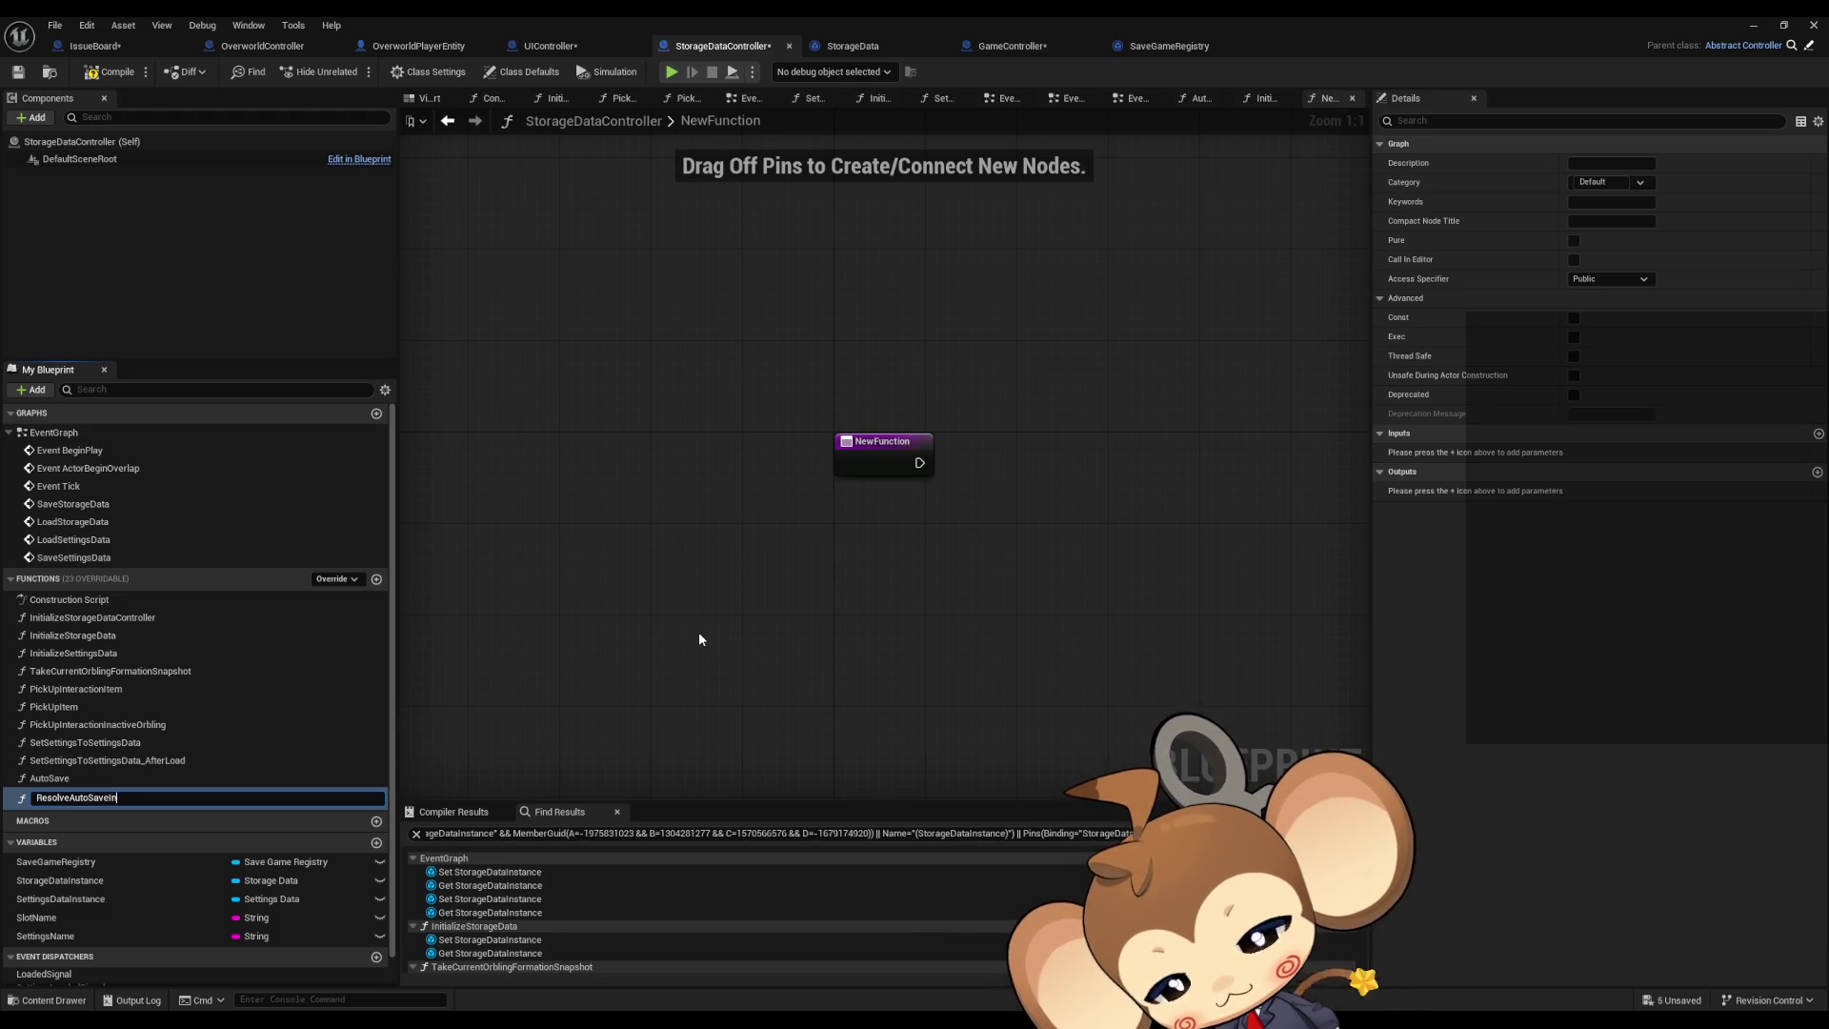
Step: Name the function ResolveAutoSaveIndex and call it from SaveStorageData through a Branch on Auto Save
type("dex")
key("Return")
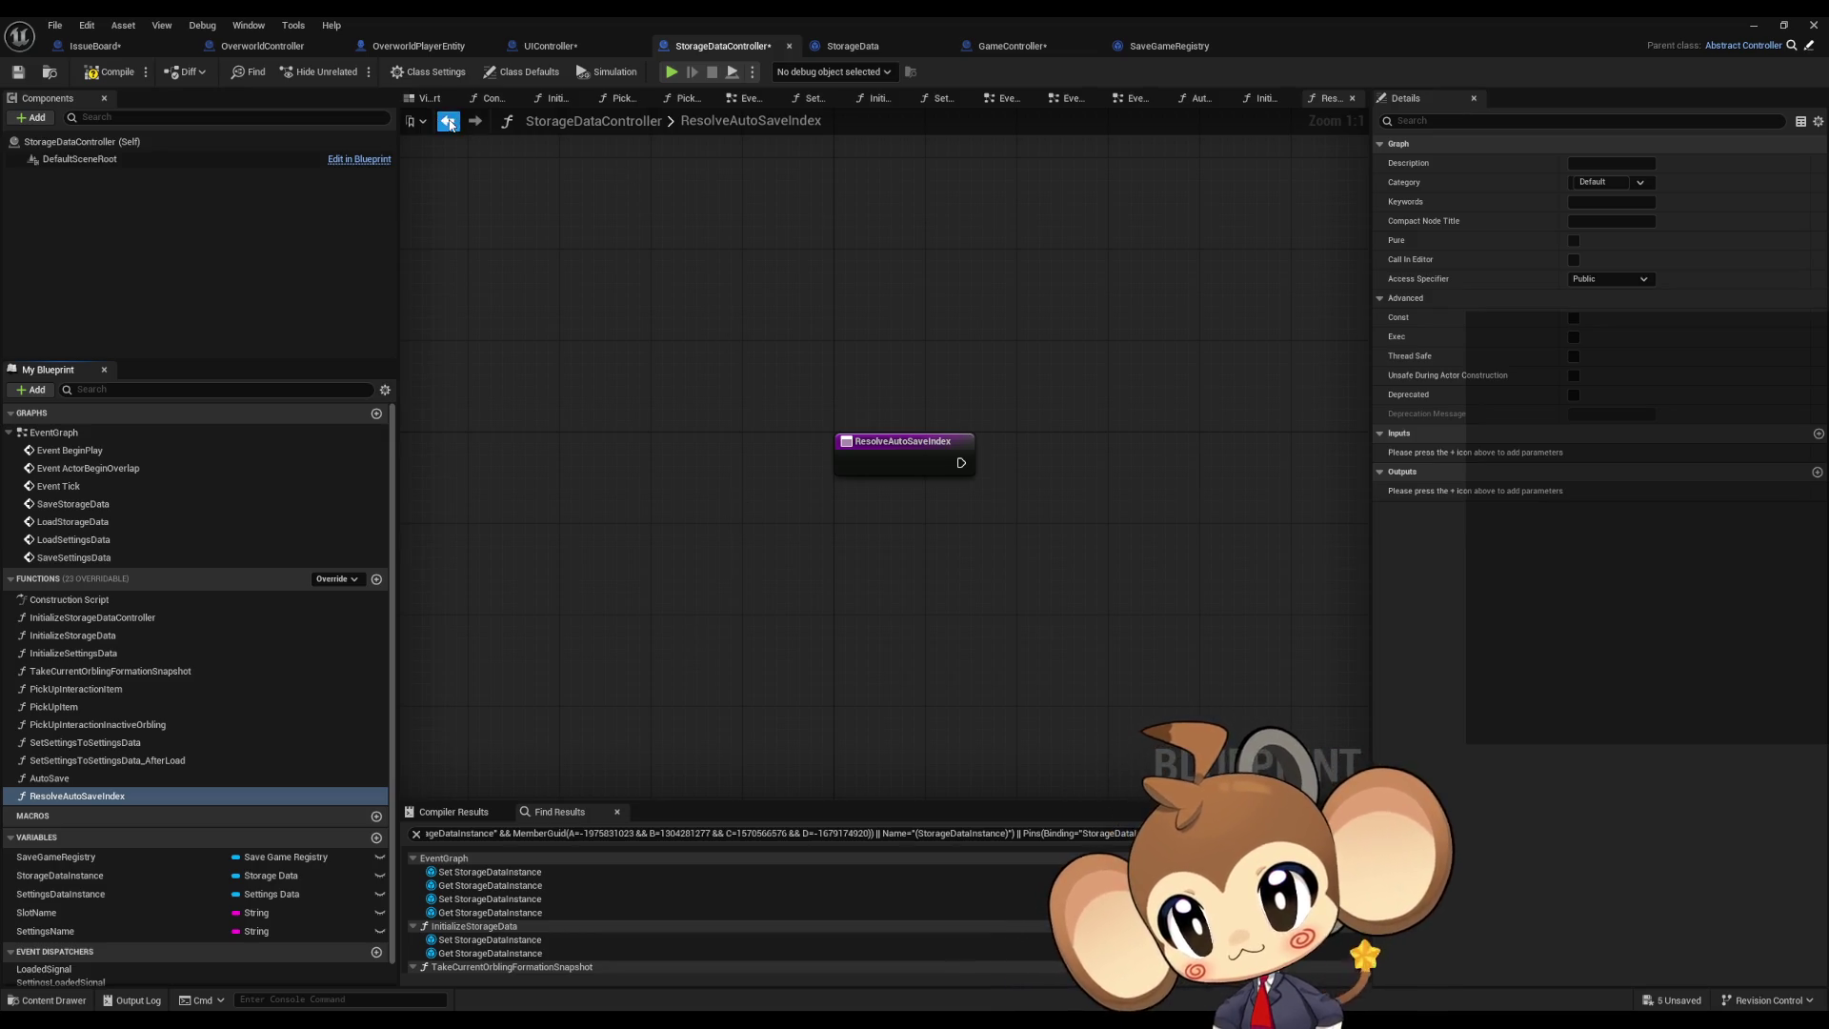
left_click(449, 123)
mouse_move(77, 795)
left_mouse_down()
mouse_move(1241, 383)
mouse_move(938, 515)
left_mouse_up()
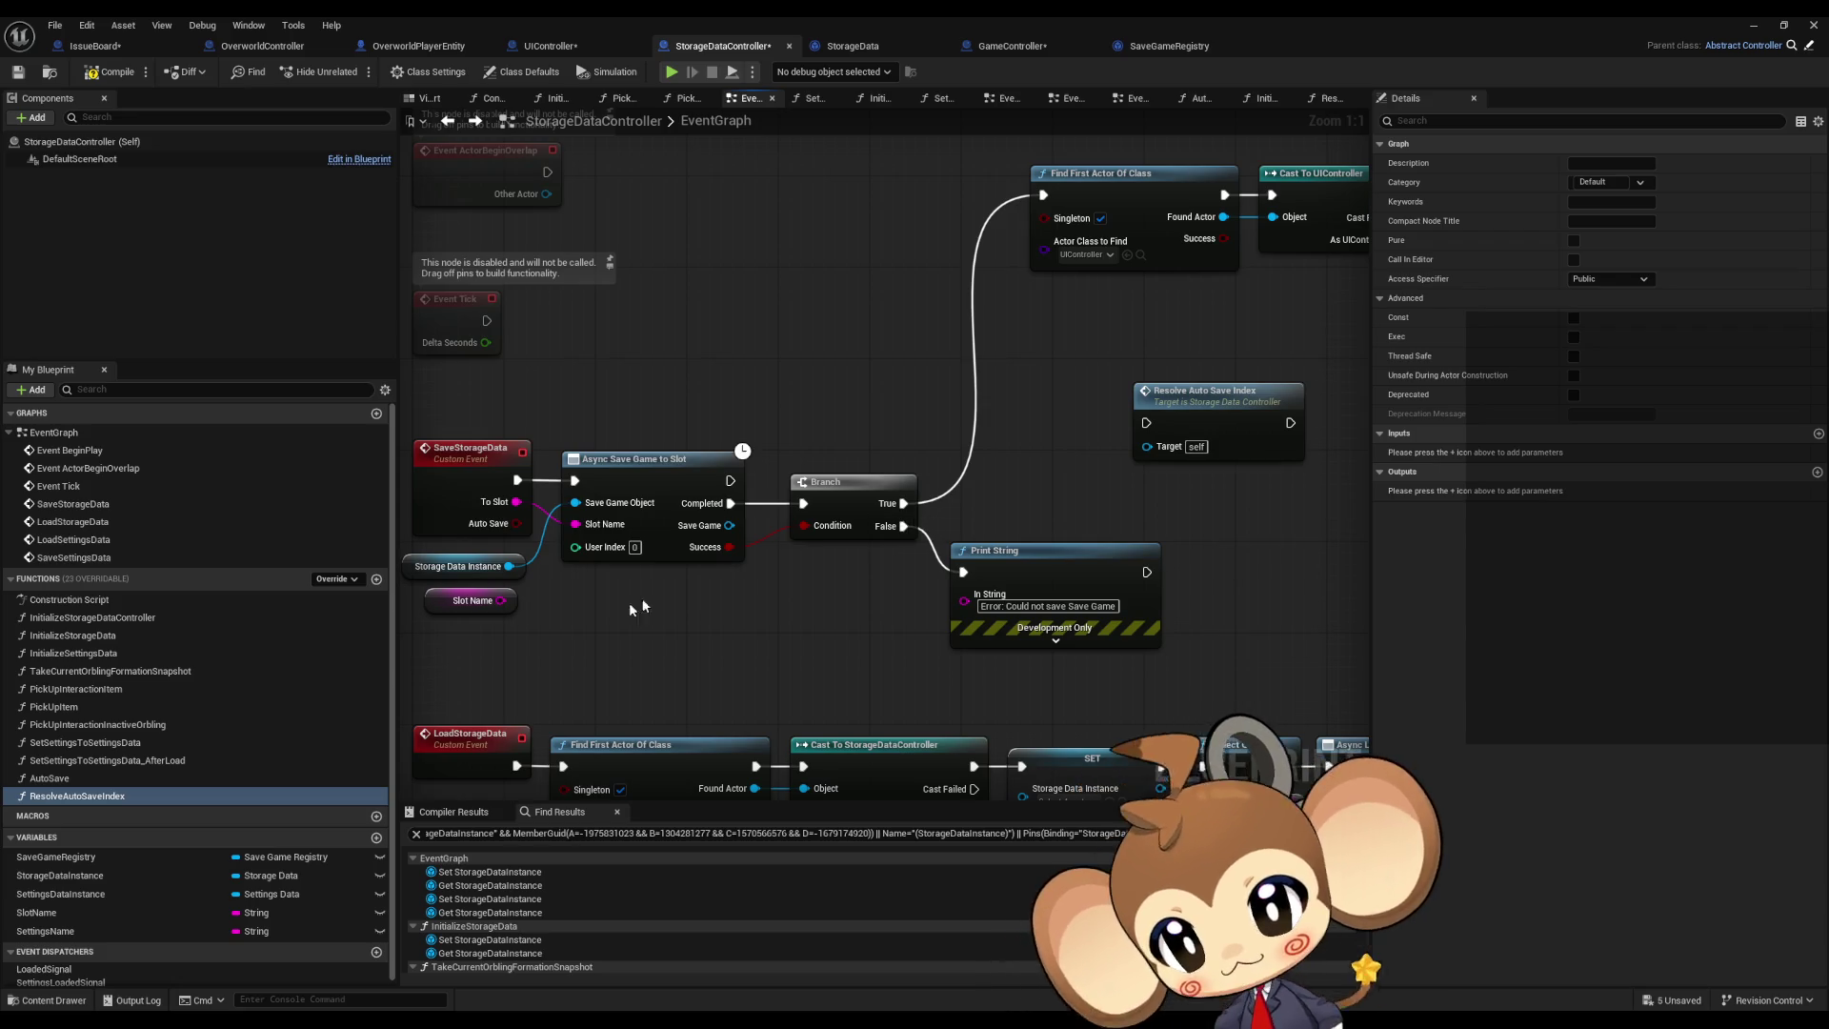
left_click_drag(469, 644, 553, 643)
mouse_move(601, 522)
left_mouse_down()
mouse_move(716, 617)
mouse_move(1120, 423)
left_mouse_up()
type("branch")
key("Return")
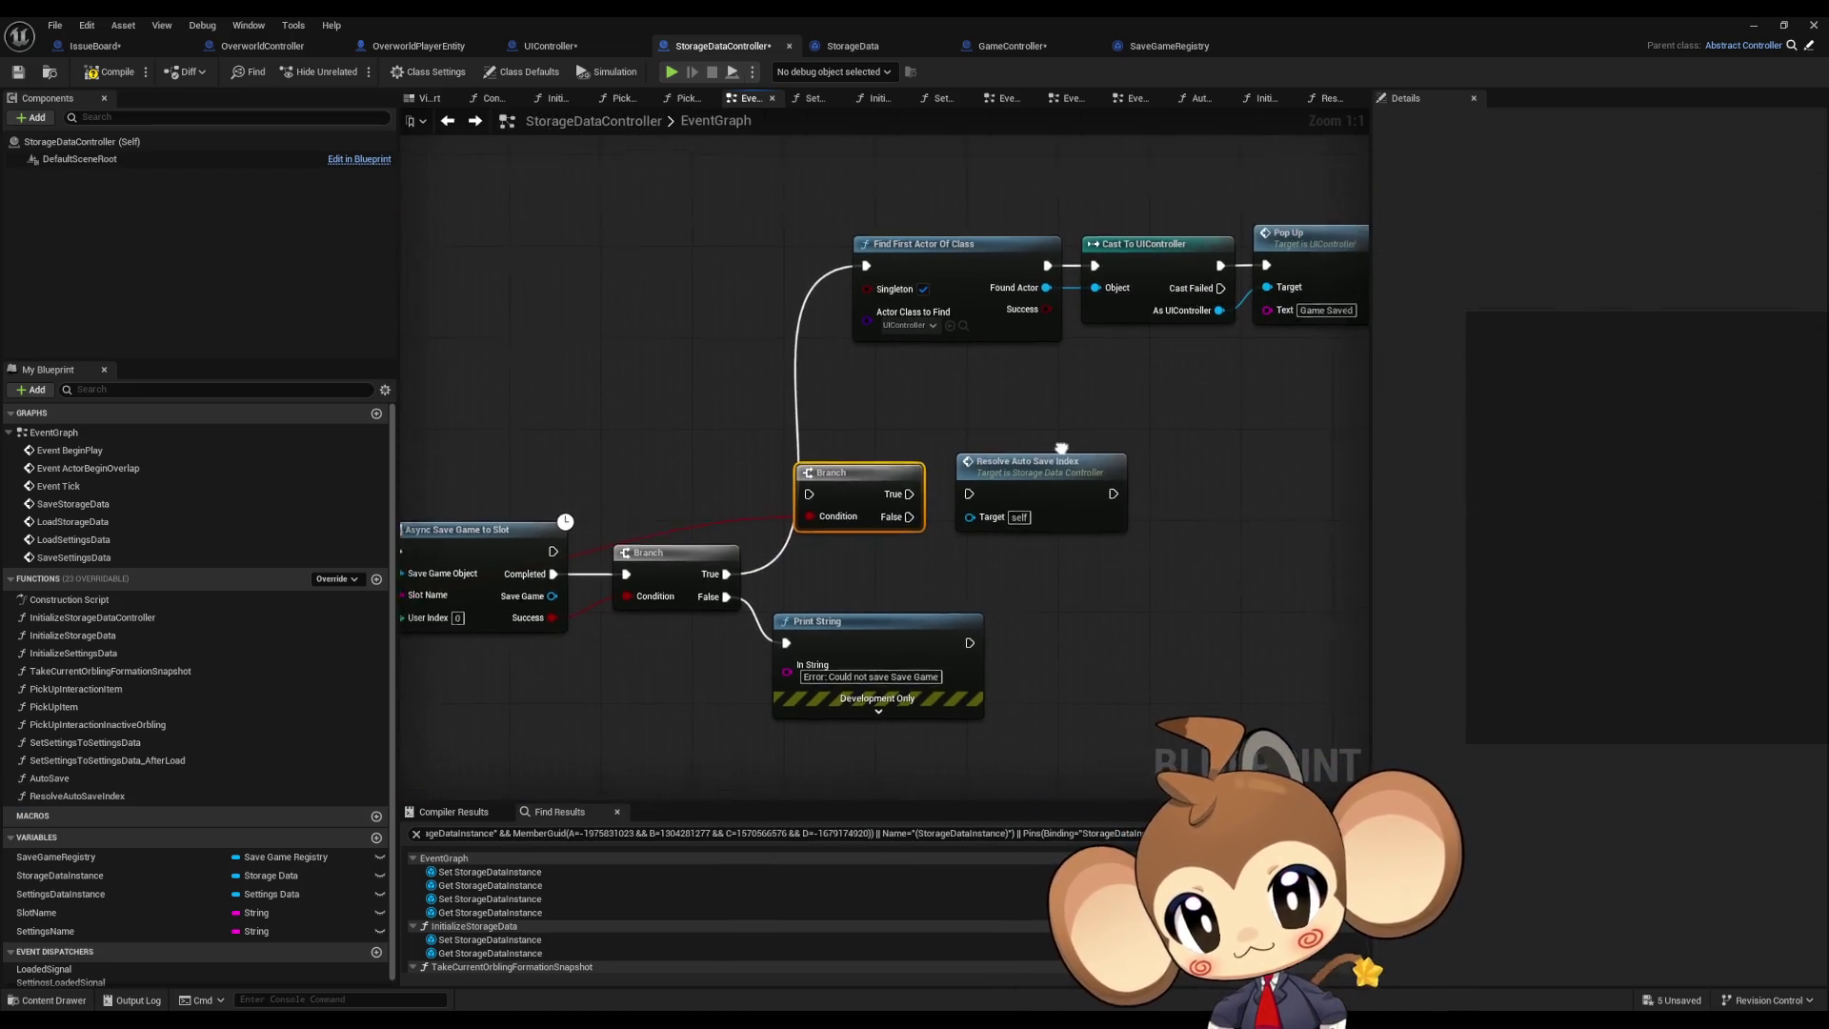
mouse_move(755, 489)
left_mouse_down()
mouse_move(853, 571)
mouse_move(922, 572)
left_mouse_up()
mouse_move(566, 636)
left_mouse_down()
mouse_move(719, 556)
mouse_move(878, 555)
left_mouse_up()
Step: Copy the registry and autosave index getters from AutoSave into ResolveAutoSaveIndex
double_click(968, 545)
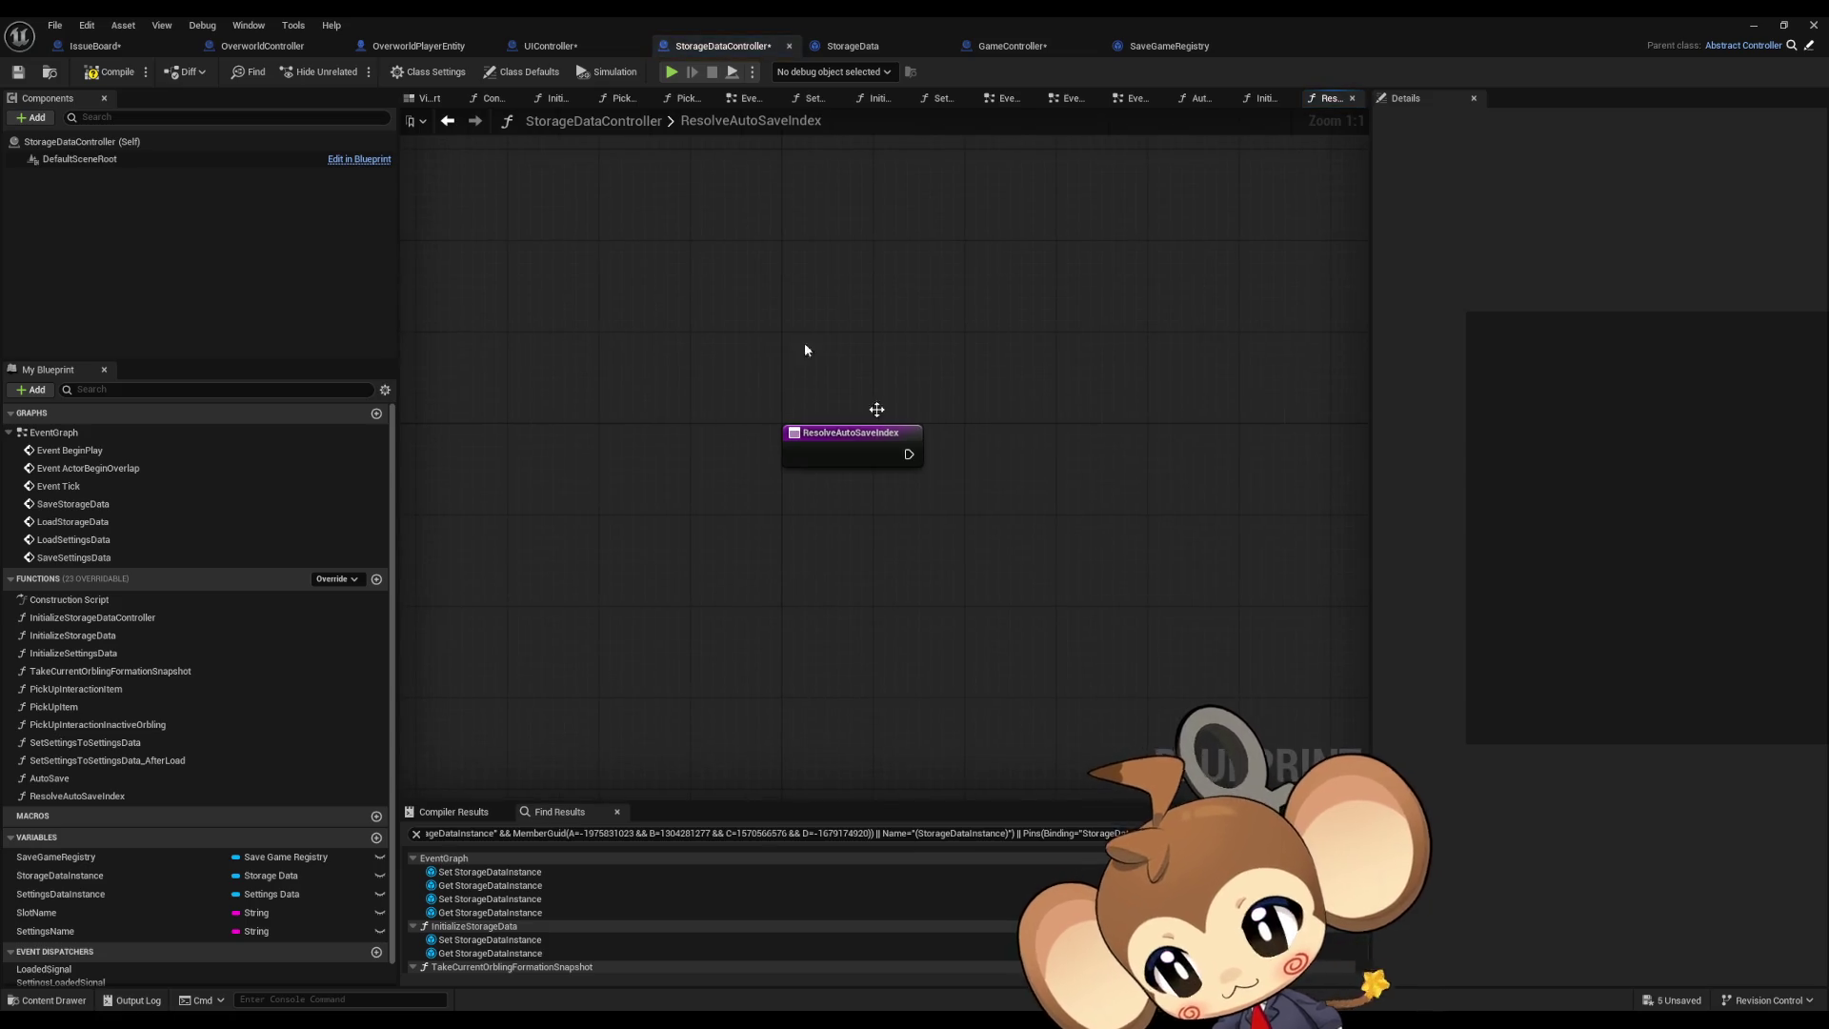
double_click(49, 778)
mouse_move(1029, 564)
left_mouse_down()
mouse_move(1173, 551)
mouse_move(641, 539)
left_mouse_up()
mouse_move(796, 358)
left_mouse_down()
mouse_move(980, 543)
mouse_move(1272, 600)
left_mouse_up()
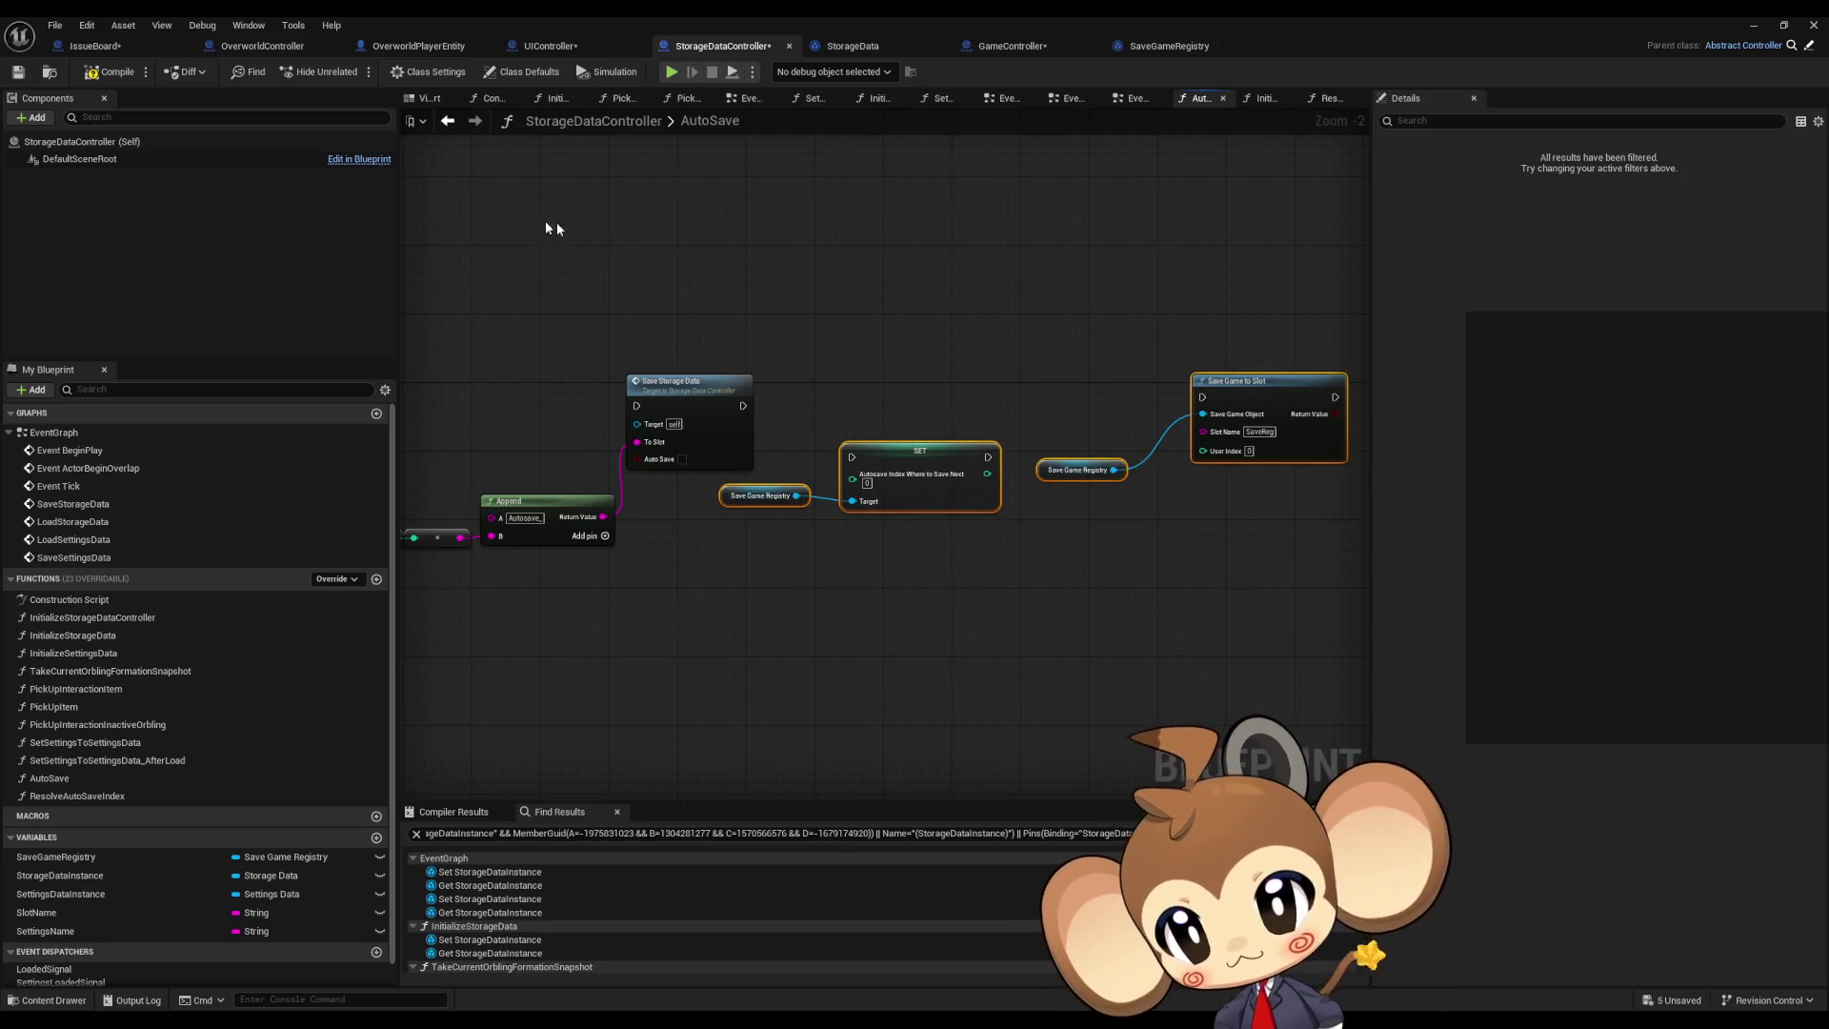
left_click_drag(543, 383, 886, 401)
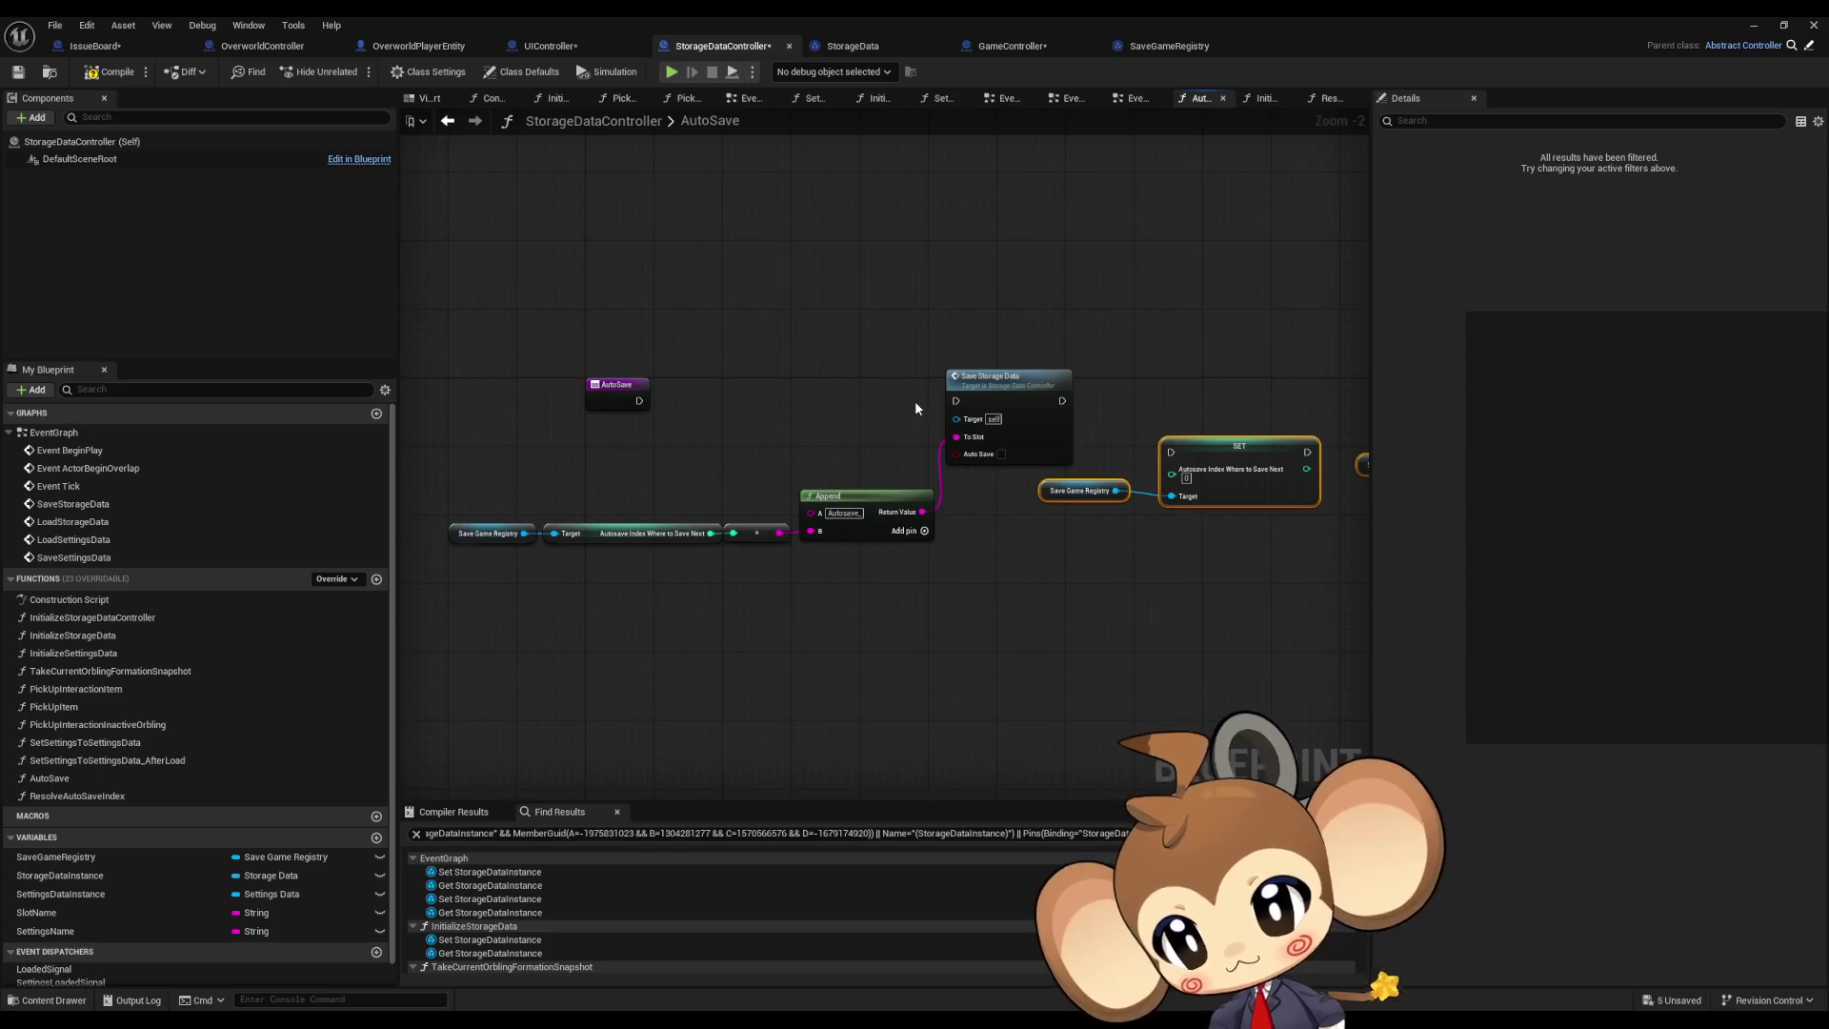
left_click_drag(444, 486, 680, 564)
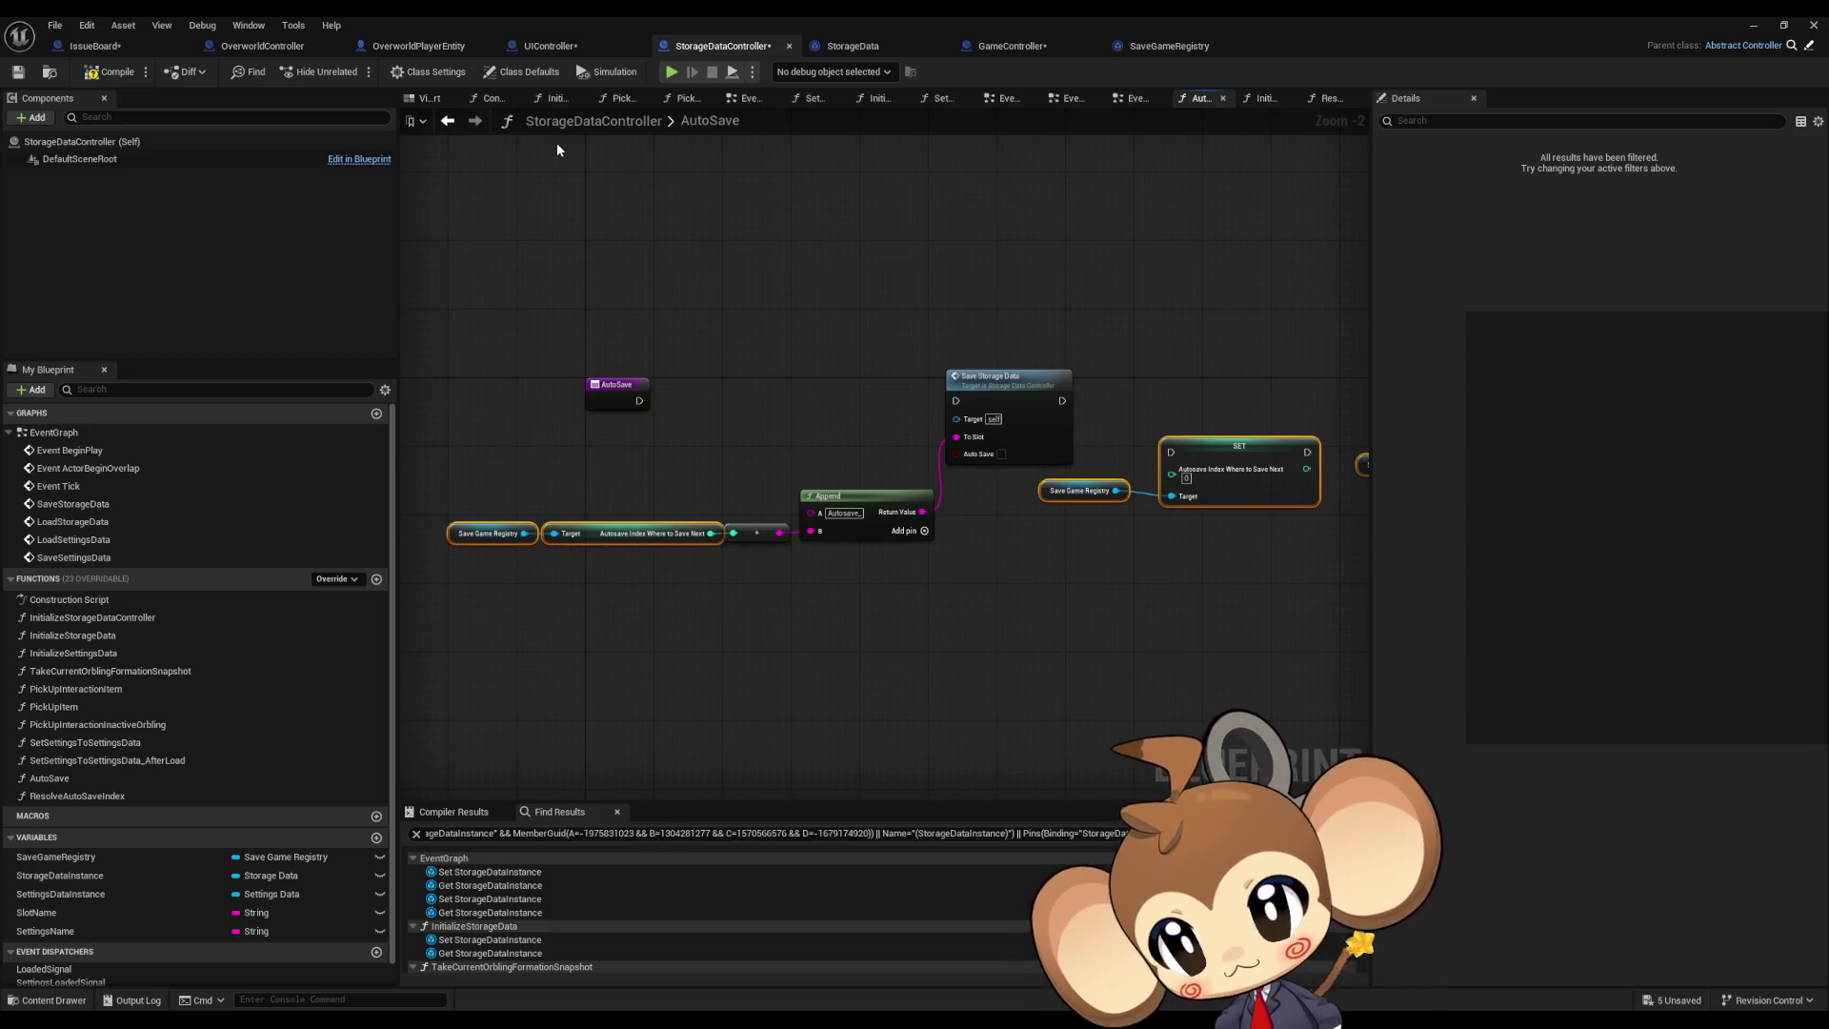
left_click(452, 124)
key("ctrl+v")
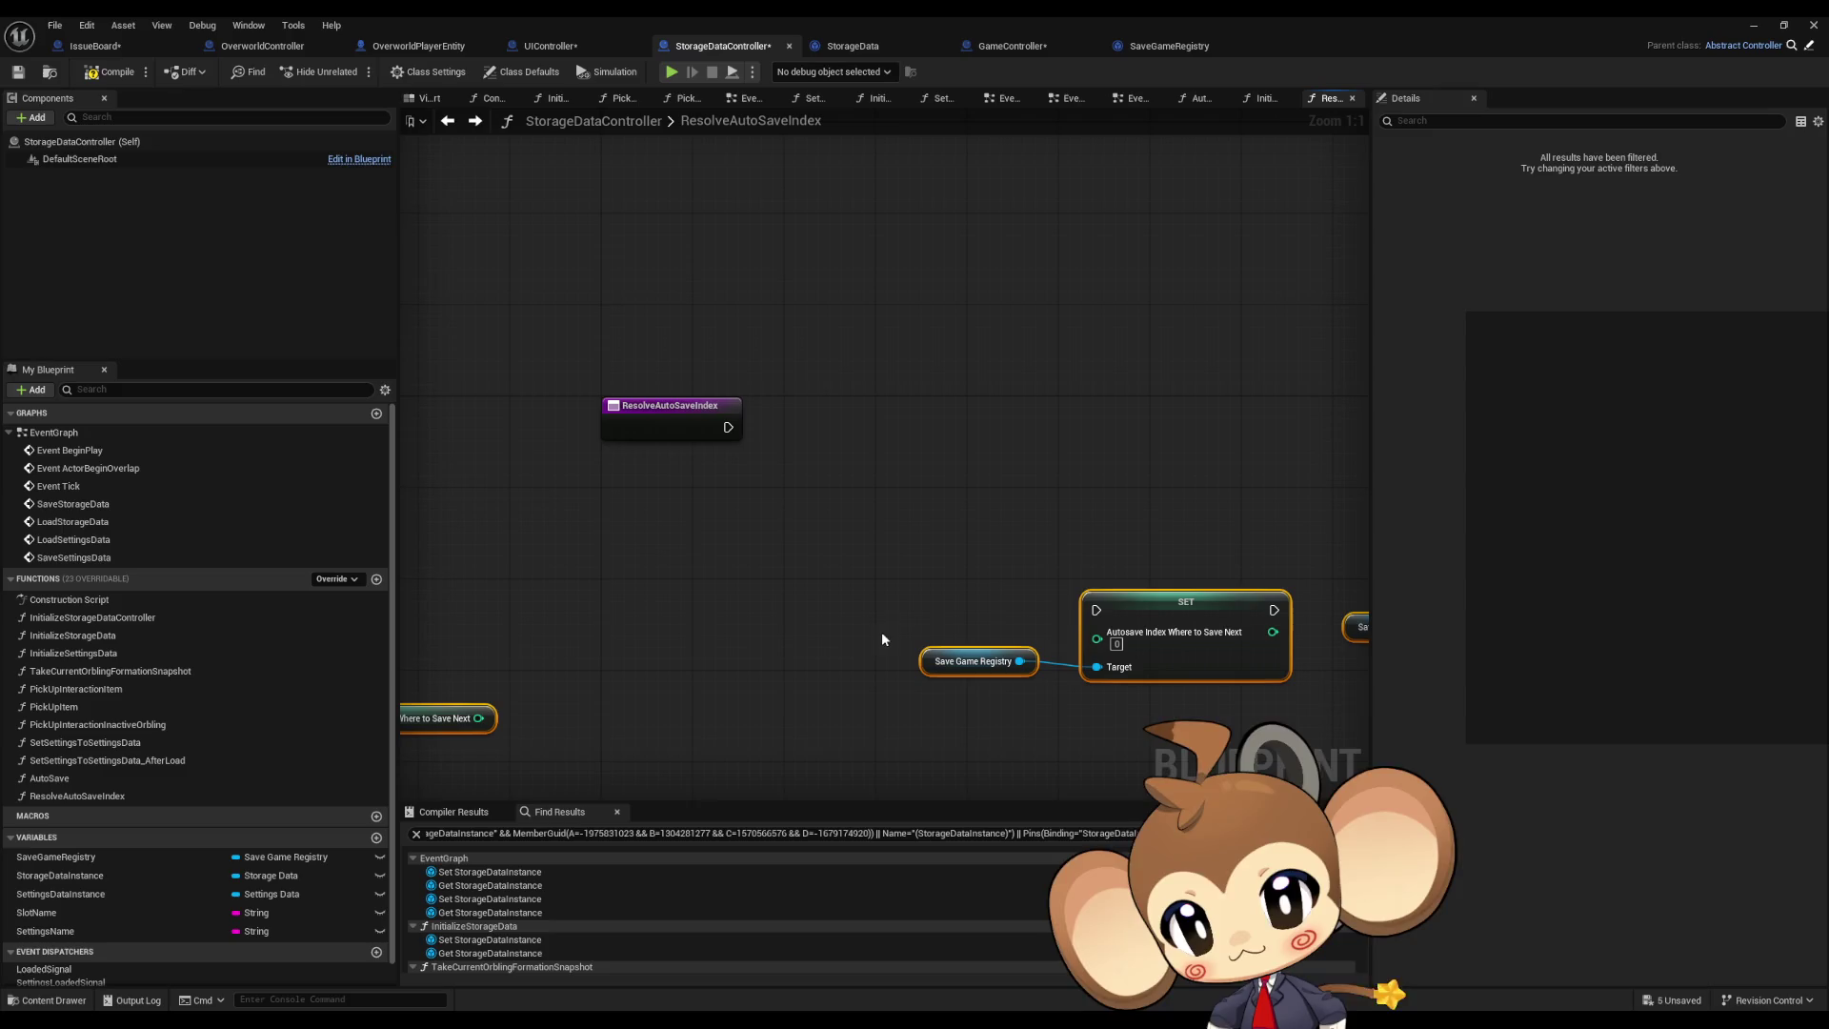
left_click_drag(960, 510, 773, 493)
key("ctrl+z")
key("ctrl+z")
key("ctrl+z")
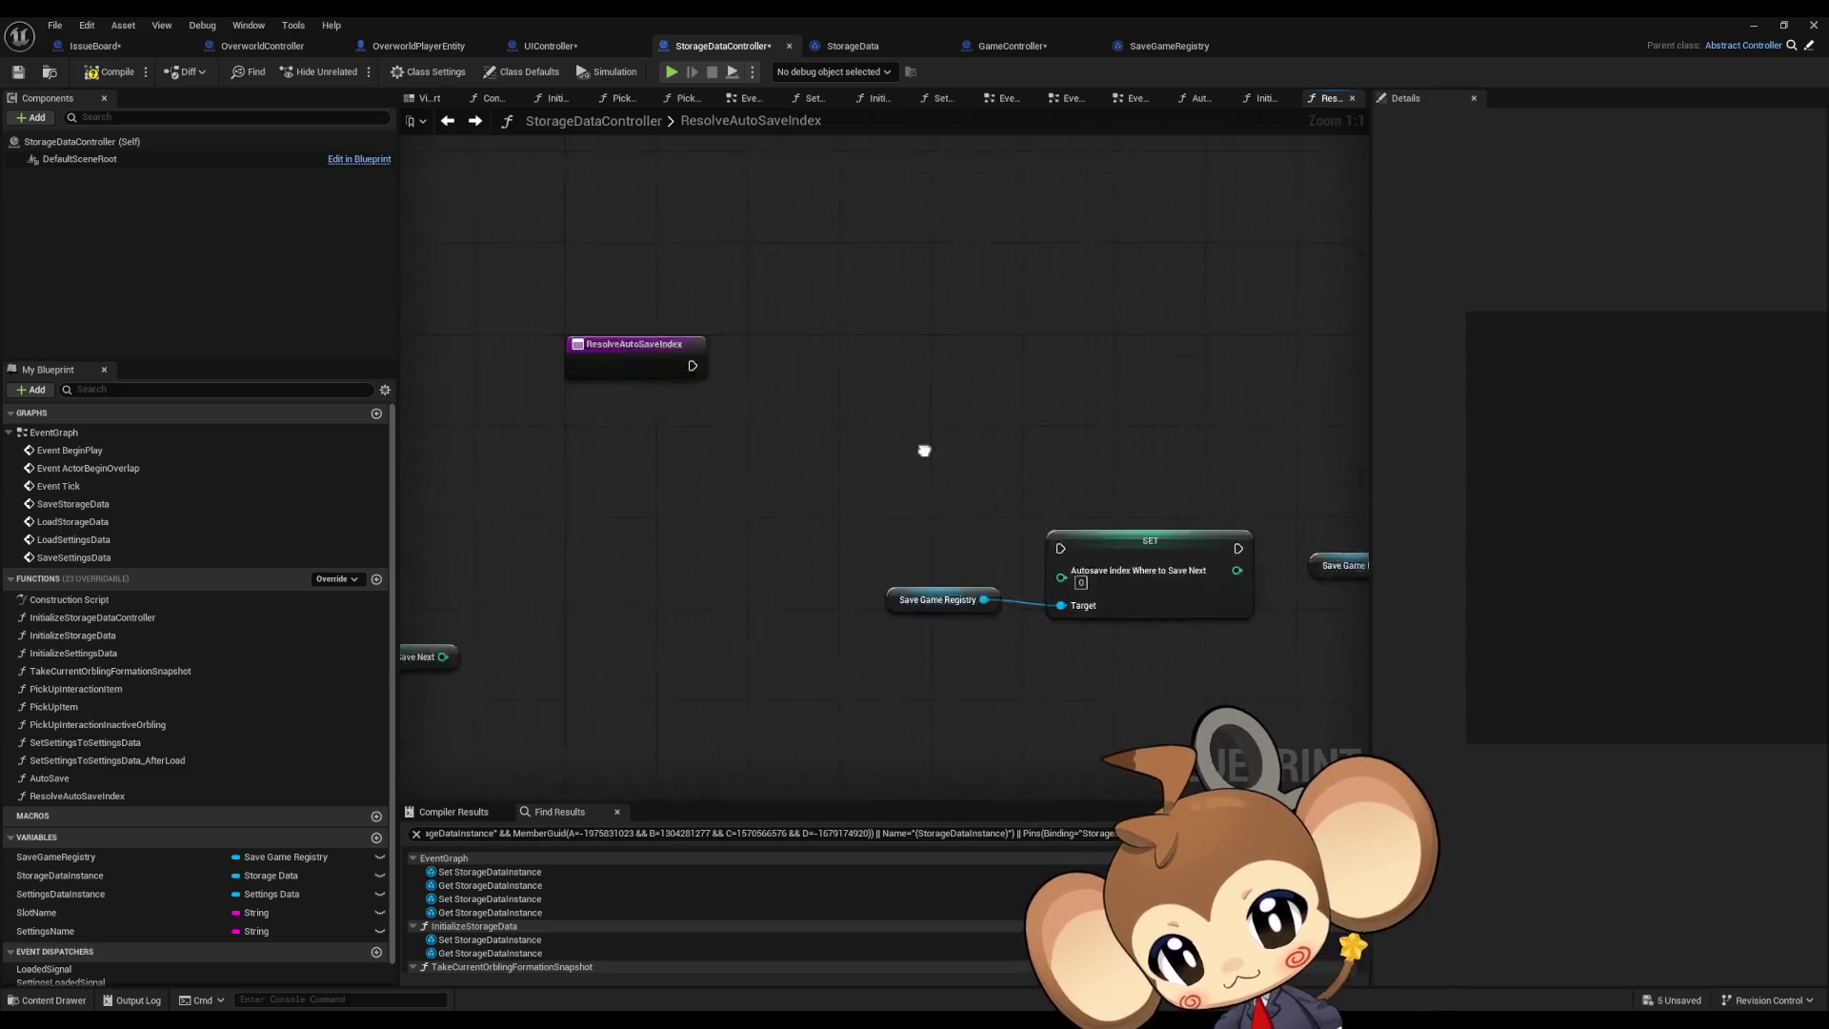
key("ctrl+z")
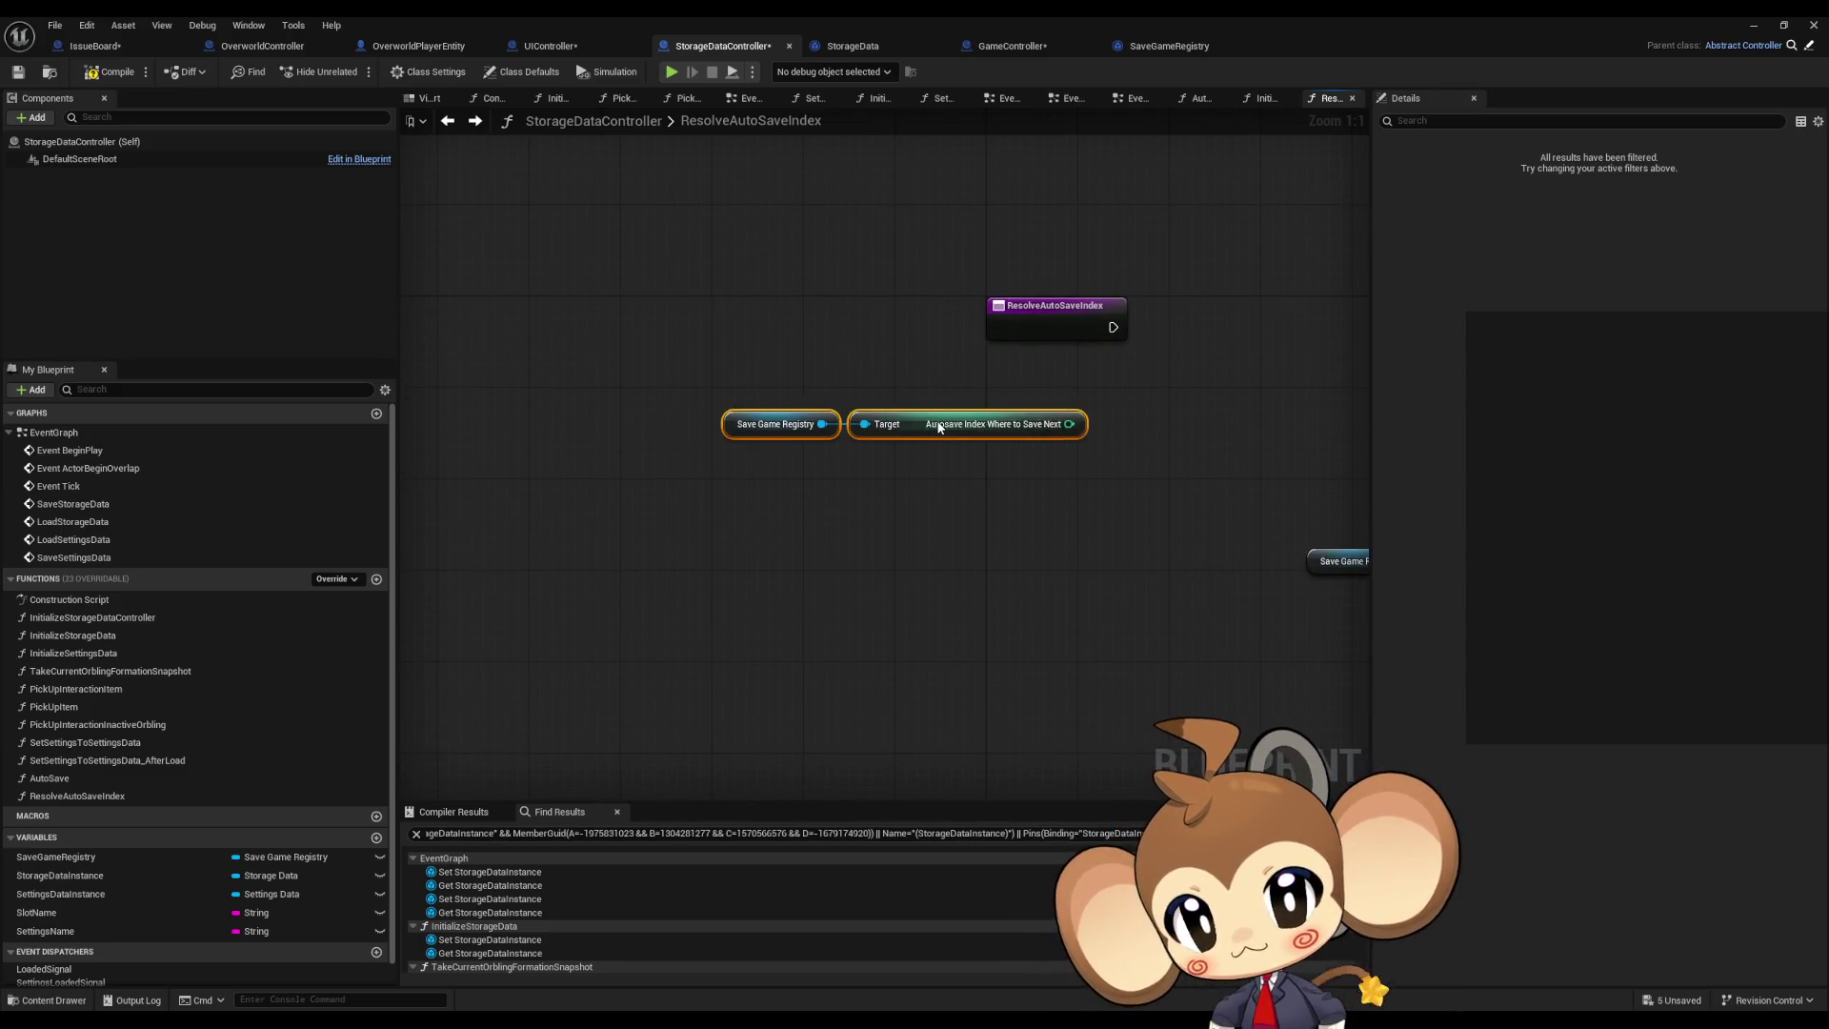
Step: Add an integer Add (+) node on Autosave Index Where to Save Next
left_click_drag(939, 460, 1010, 466)
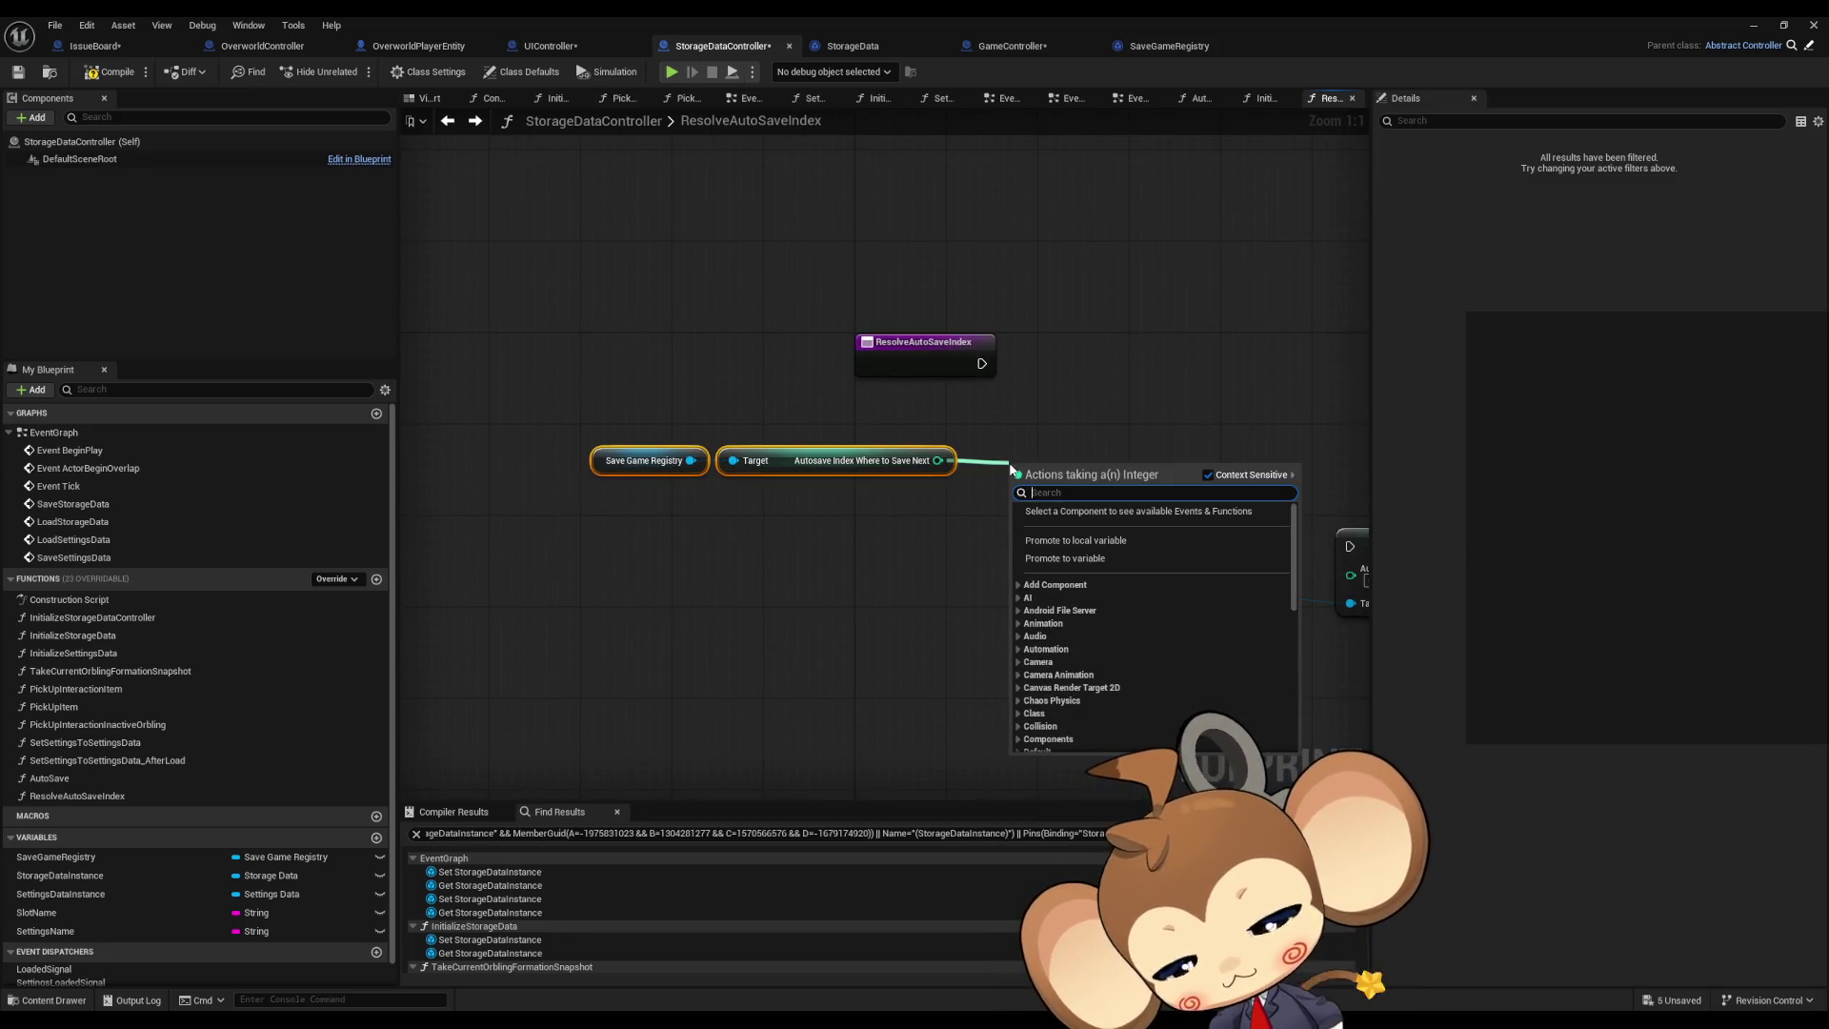
type("+")
key("Return")
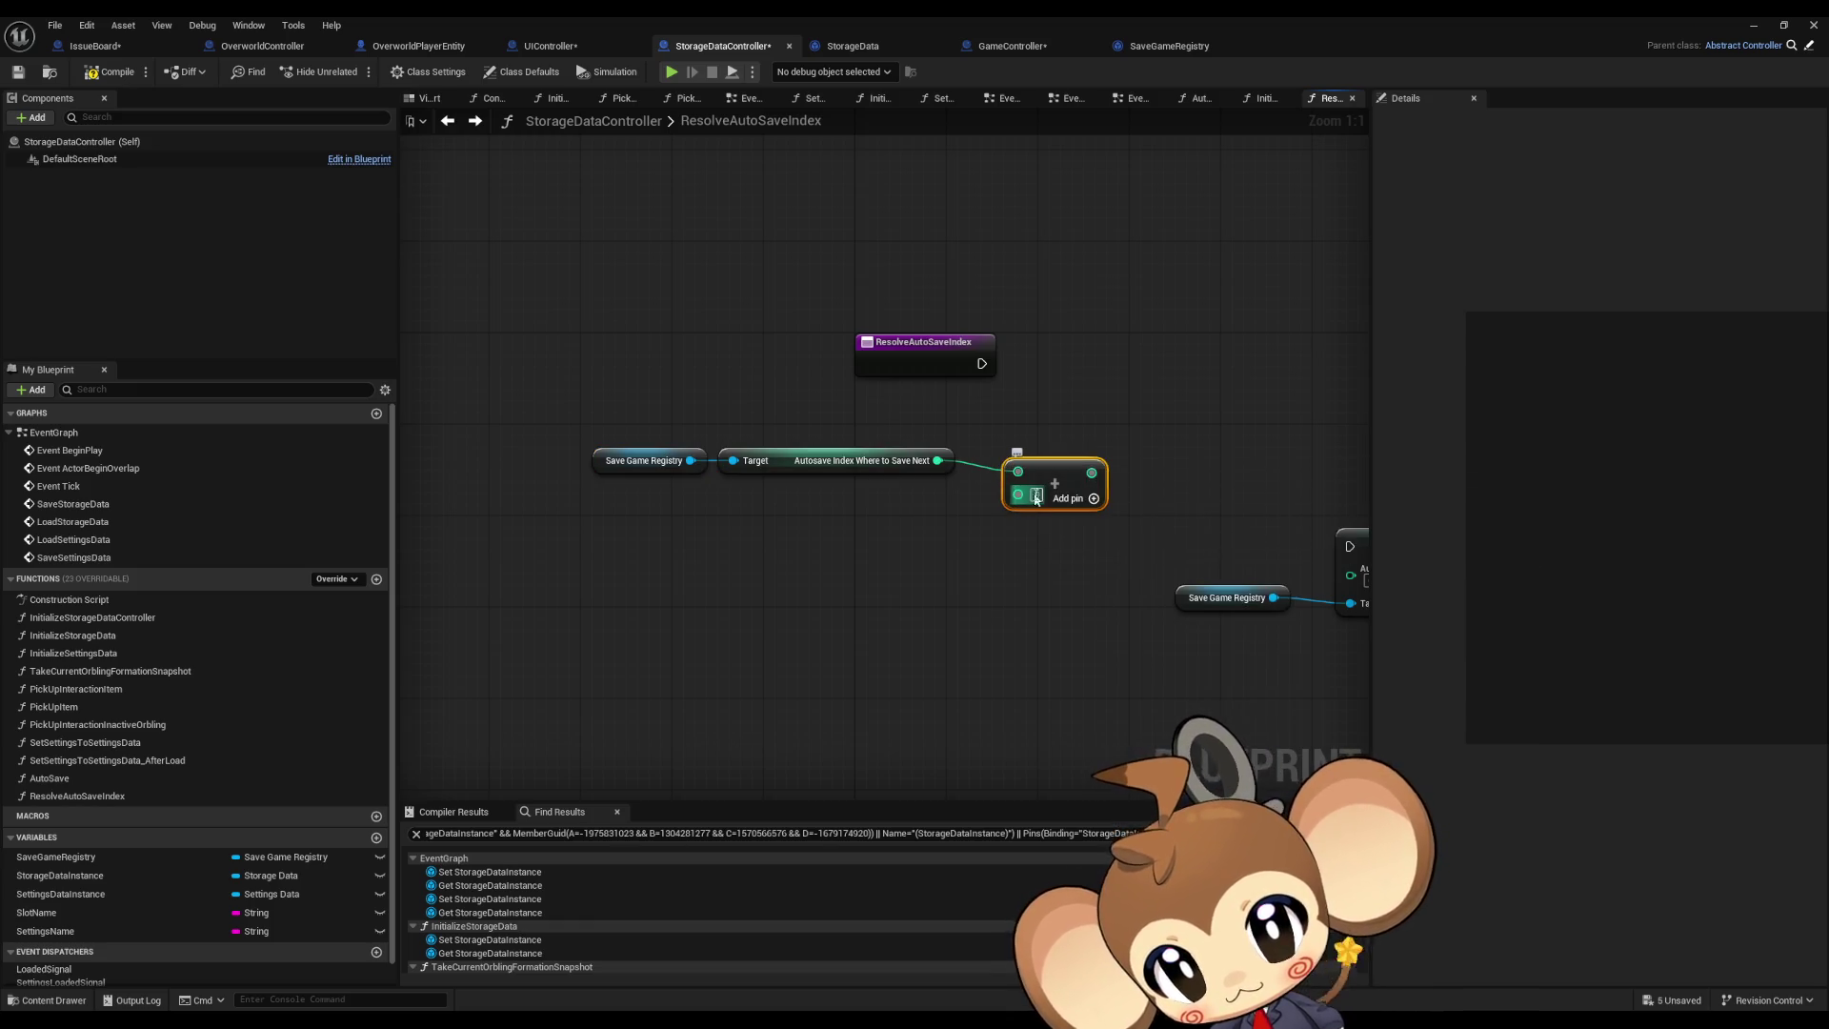
left_click_drag(1050, 472, 907, 486)
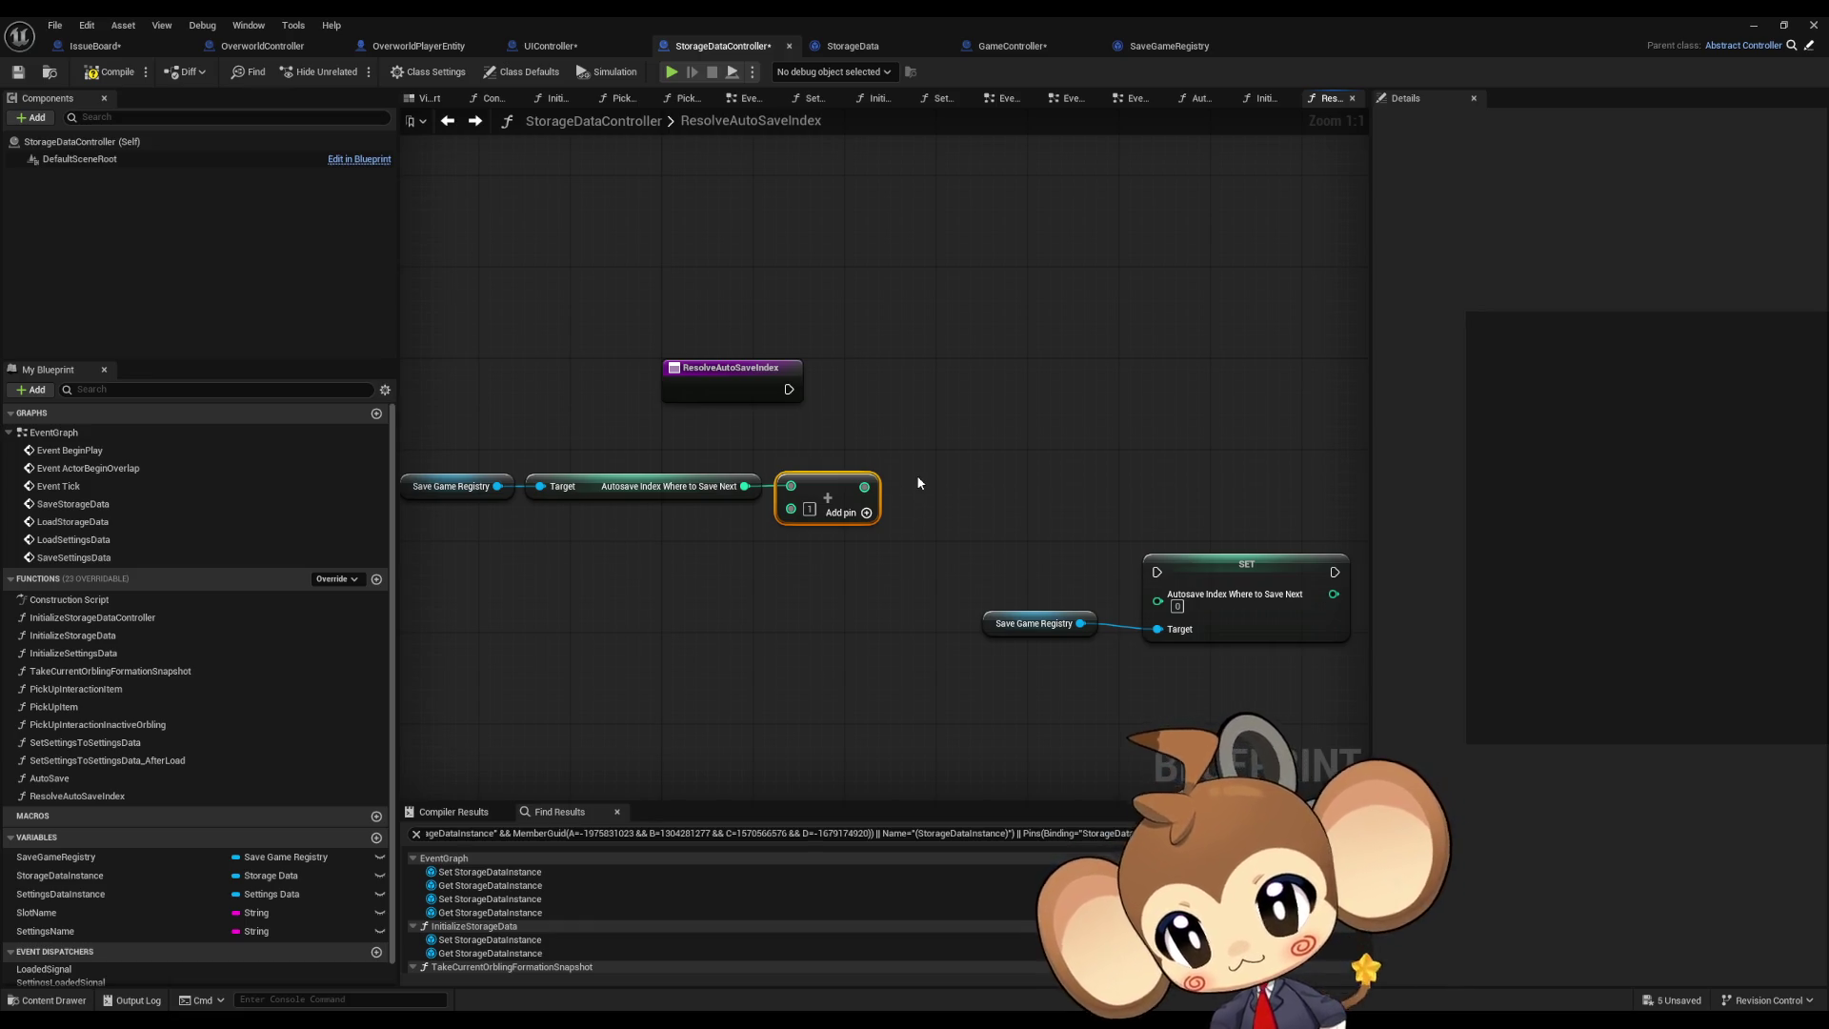
double_click(1147, 15)
Step: Find and open GlobalIntVariableDatatable in the Content Browser, maximised
left_click_drag(1088, 328, 996, 114)
left_click(1042, 680)
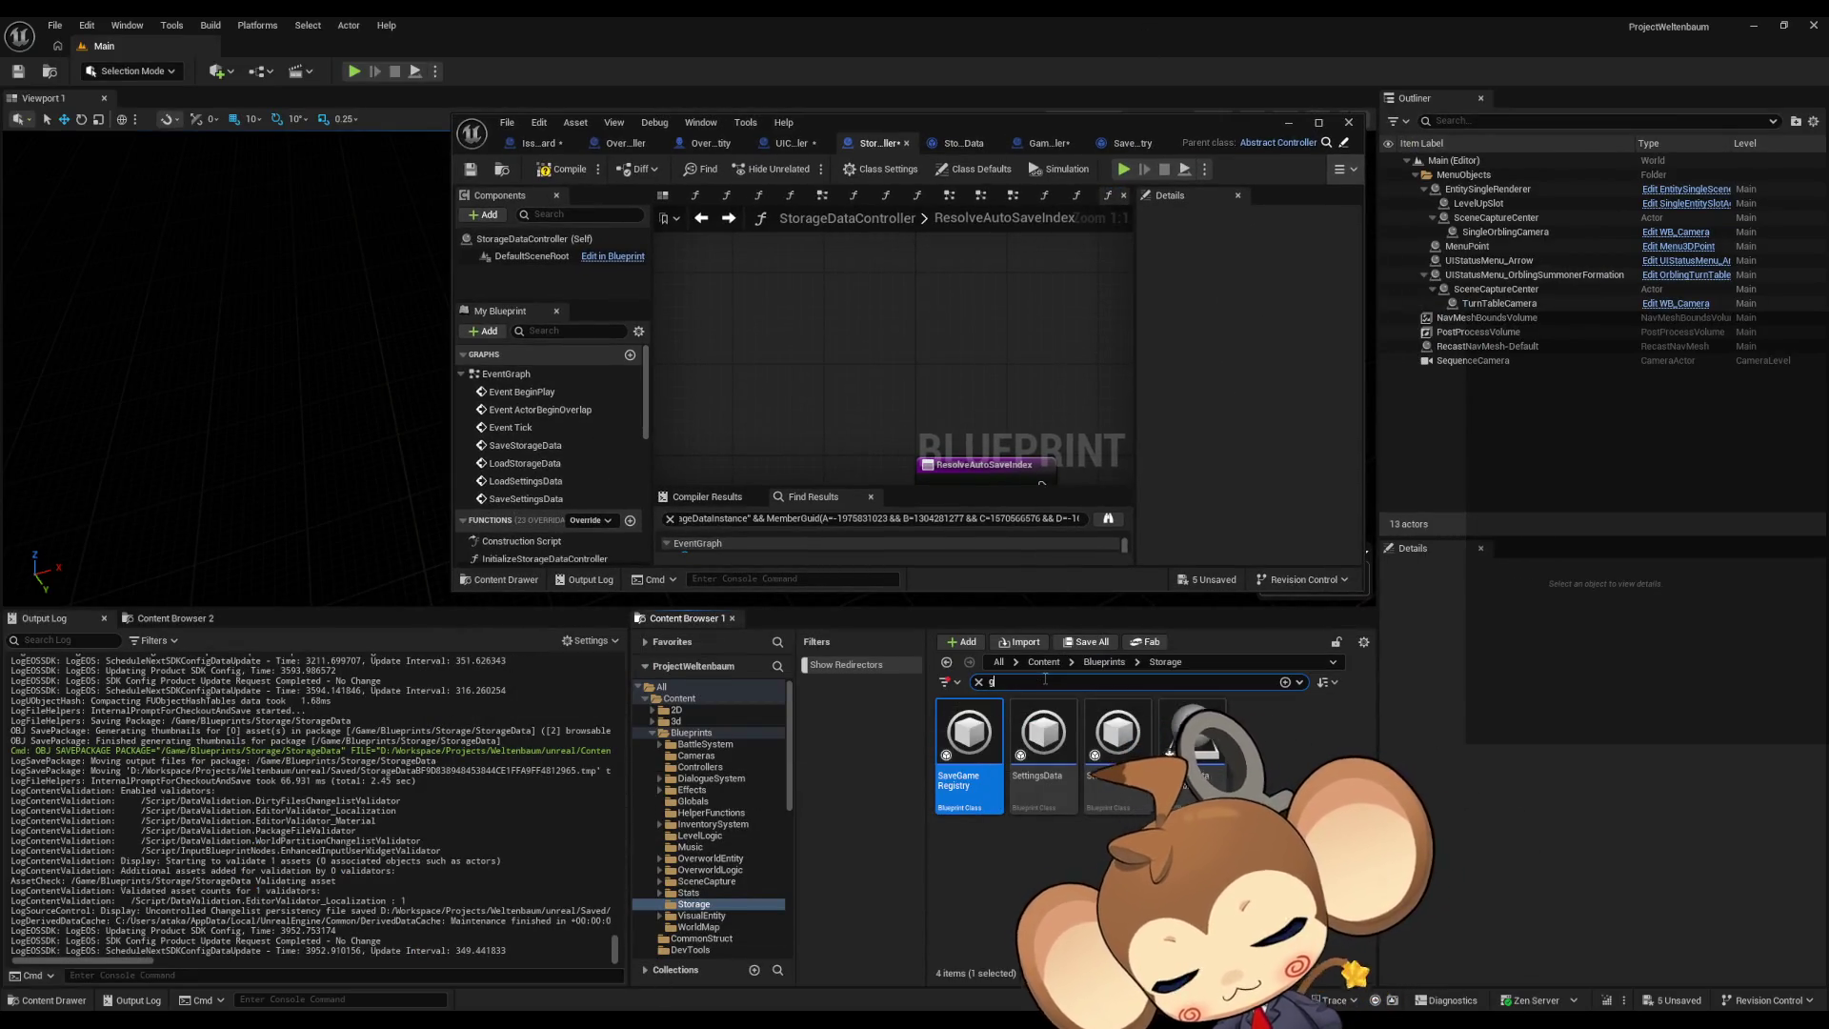
type("lobal int")
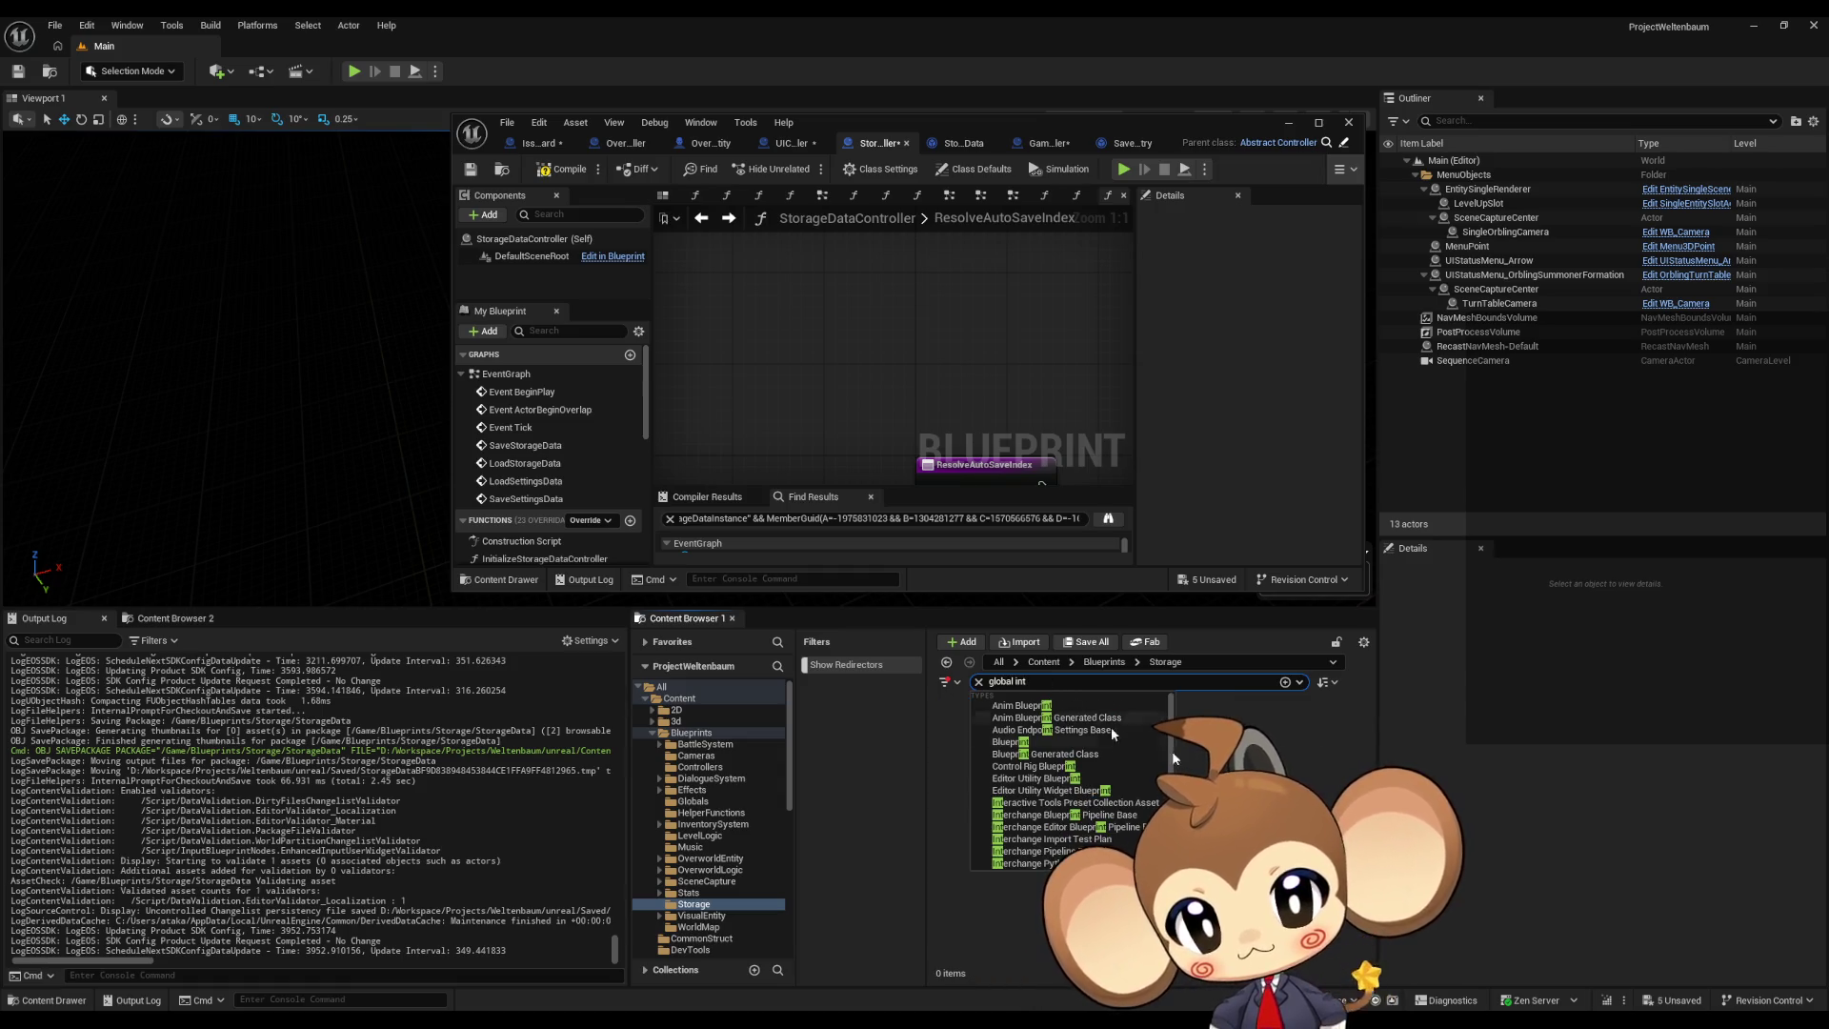
key("Return")
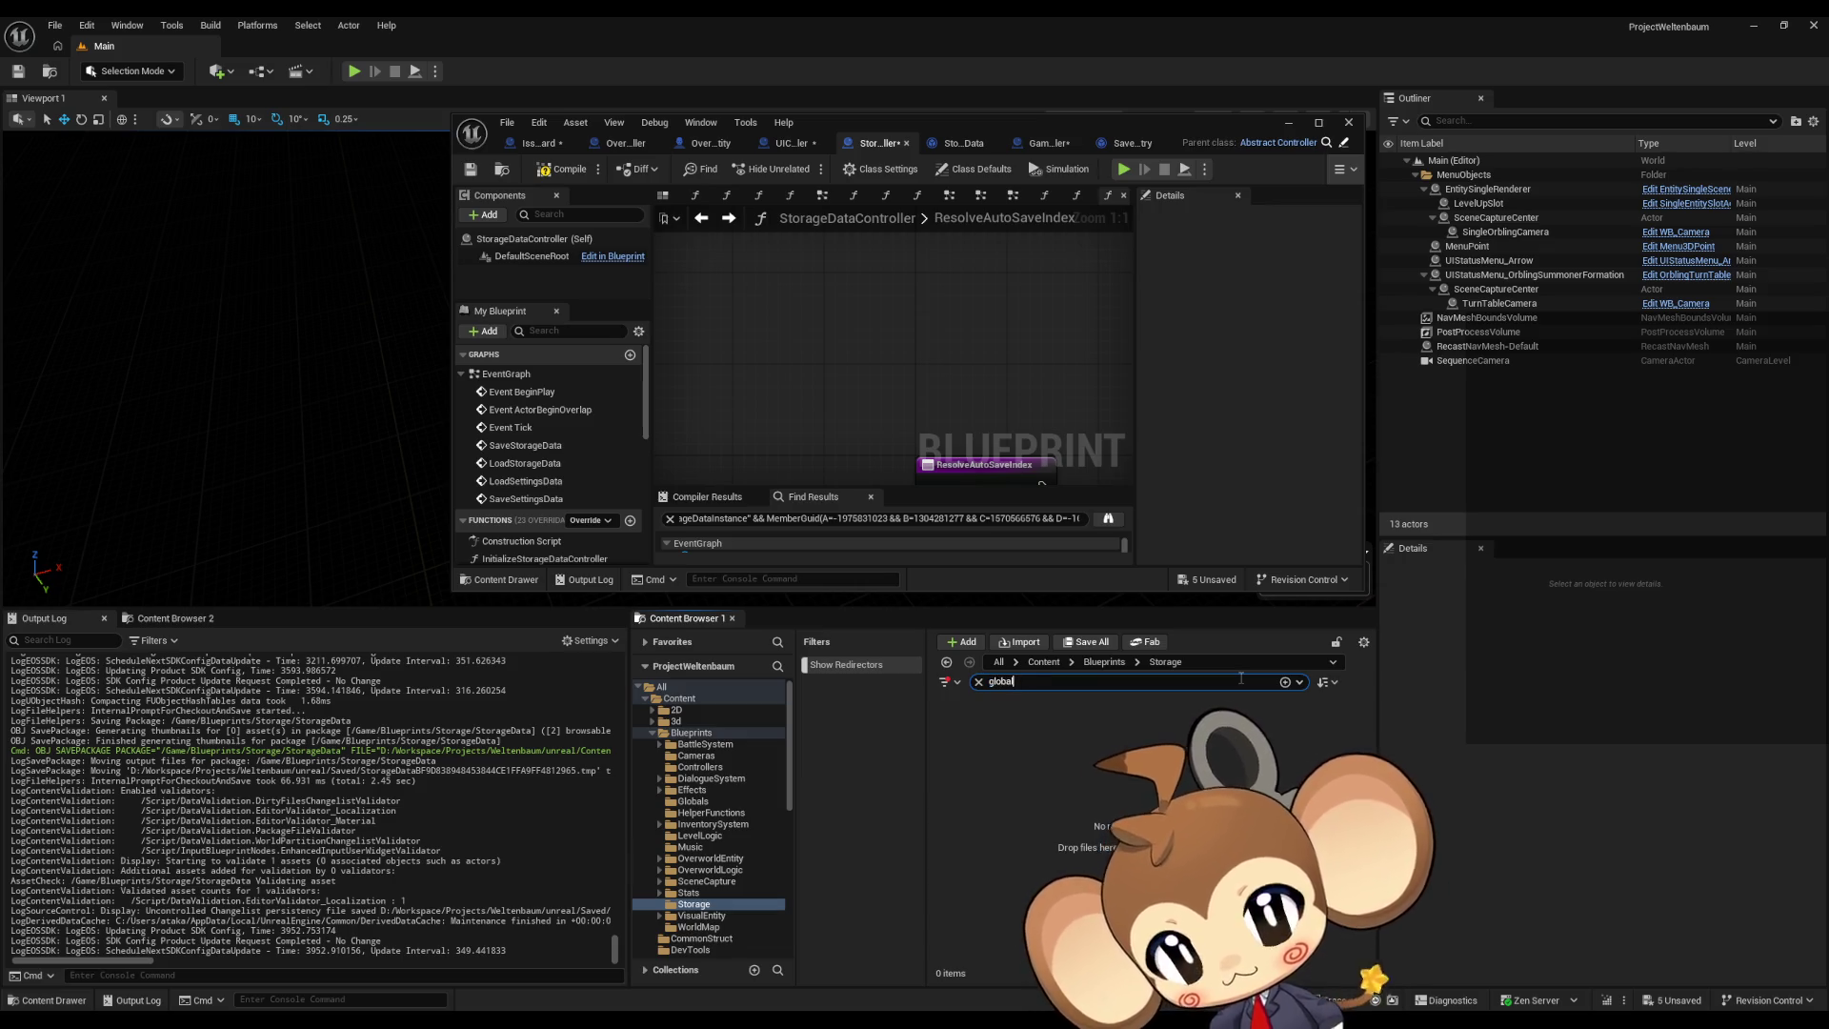
left_click(1043, 661)
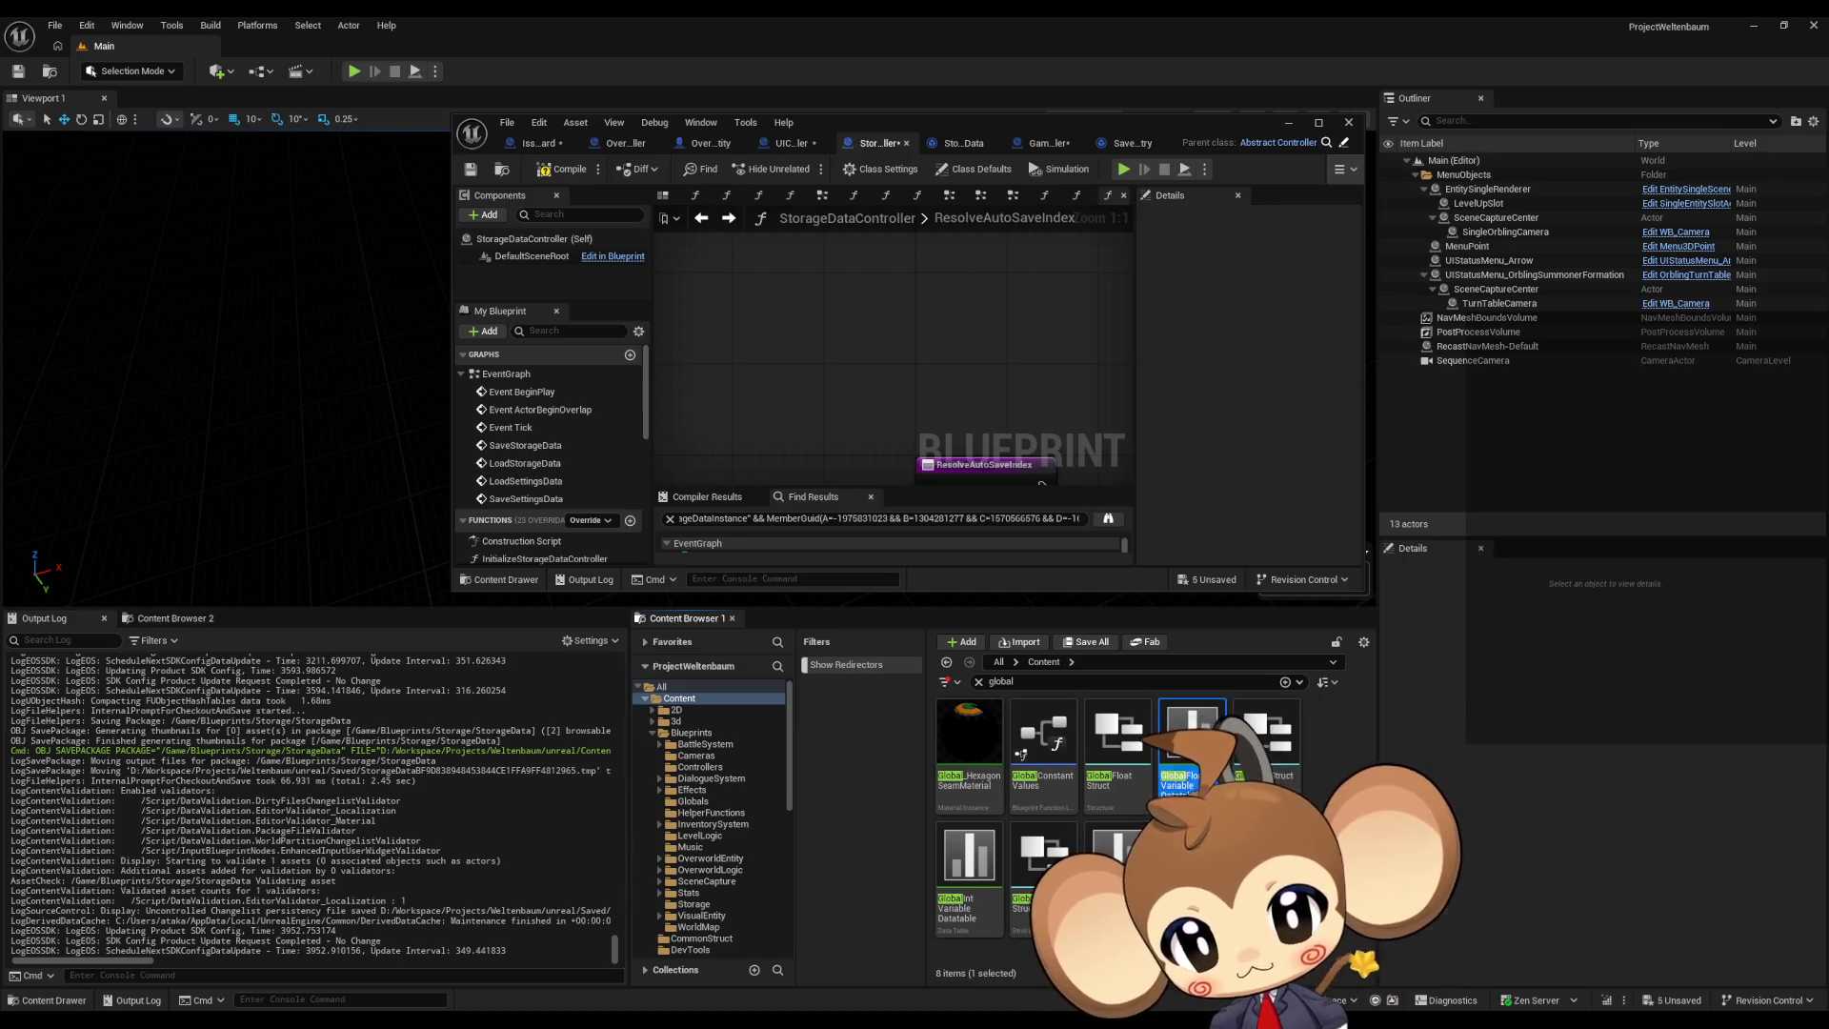
double_click(969, 858)
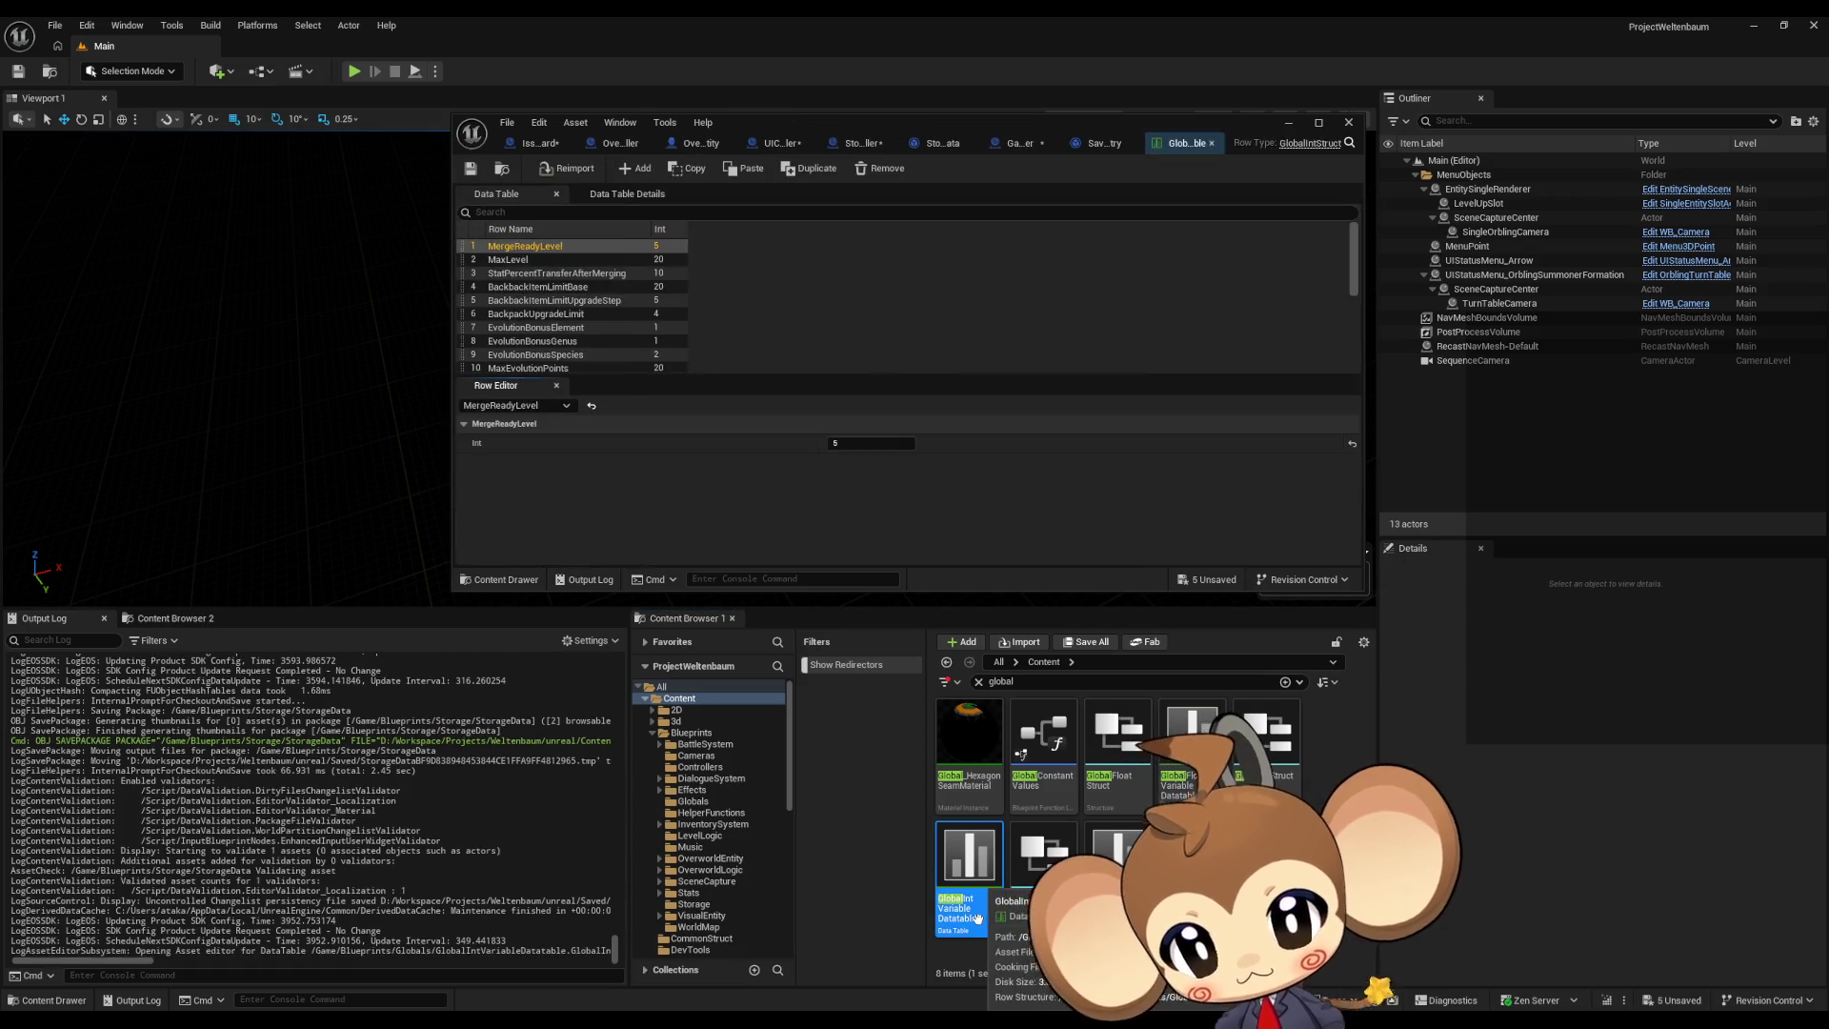
double_click(922, 128)
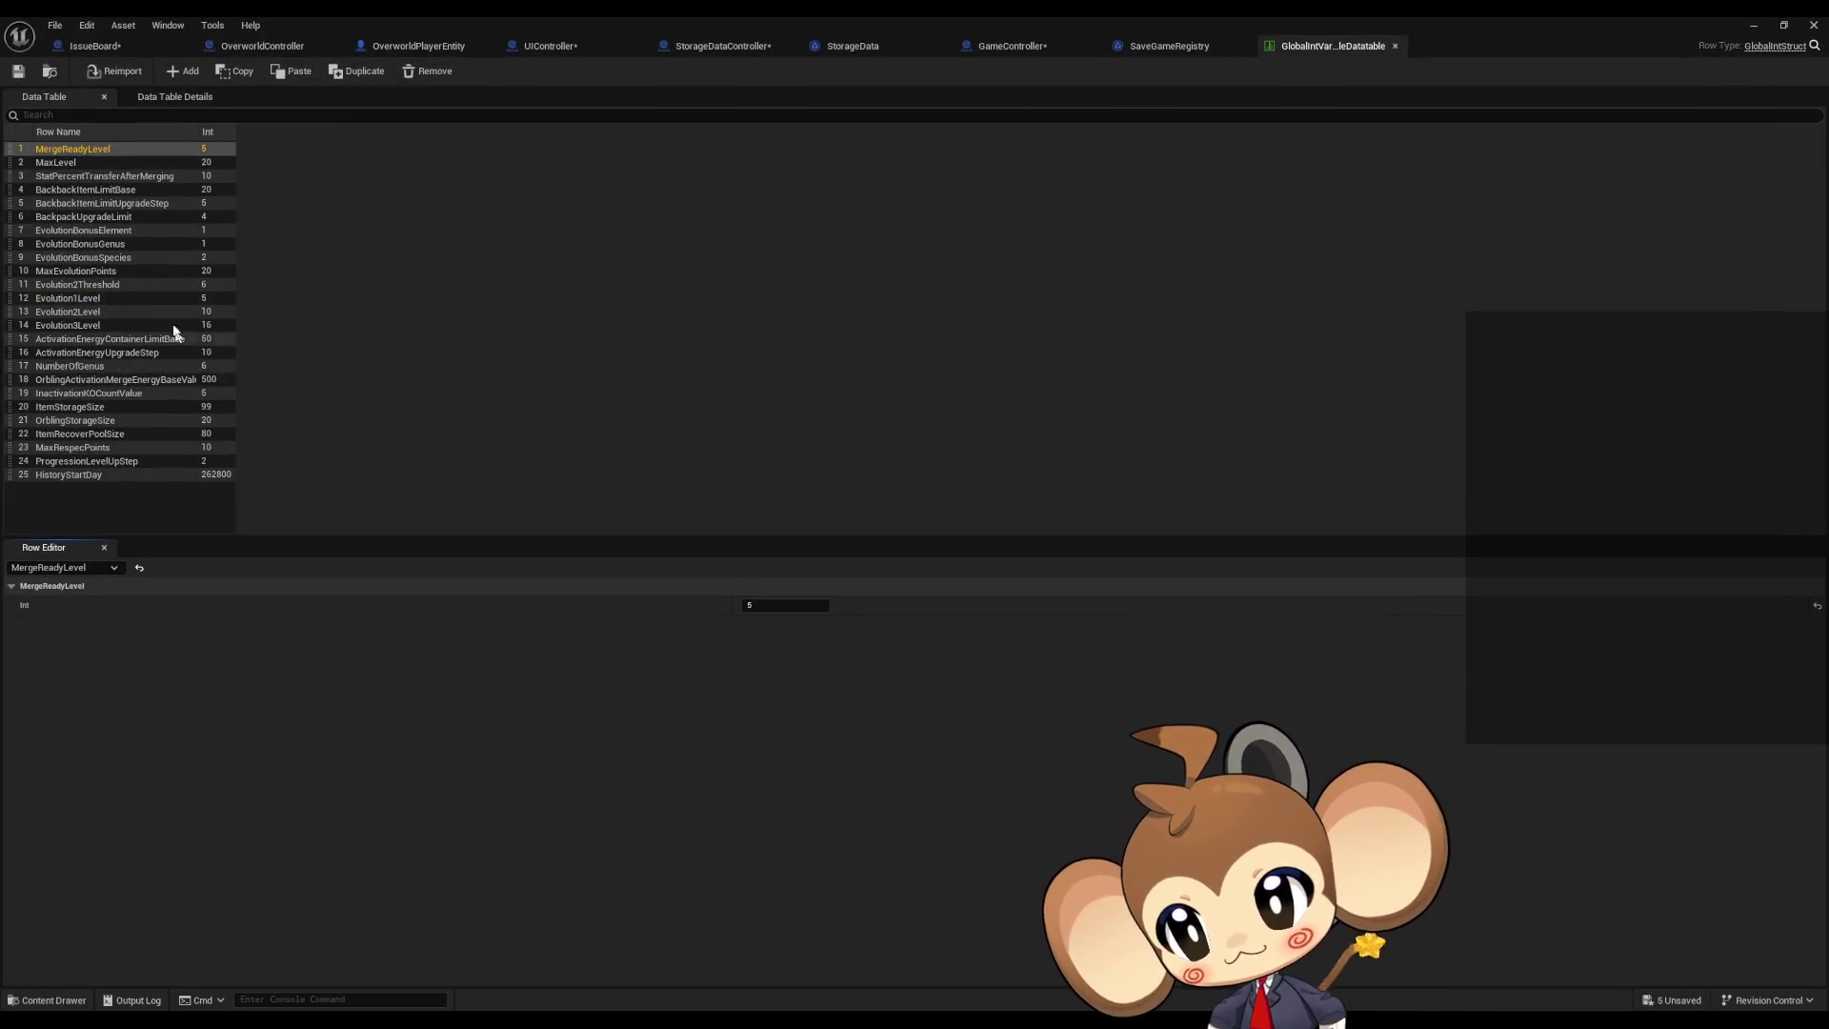
Step: Add a data table row named SaveGamePoolSize with integer value 7
left_click(186, 76)
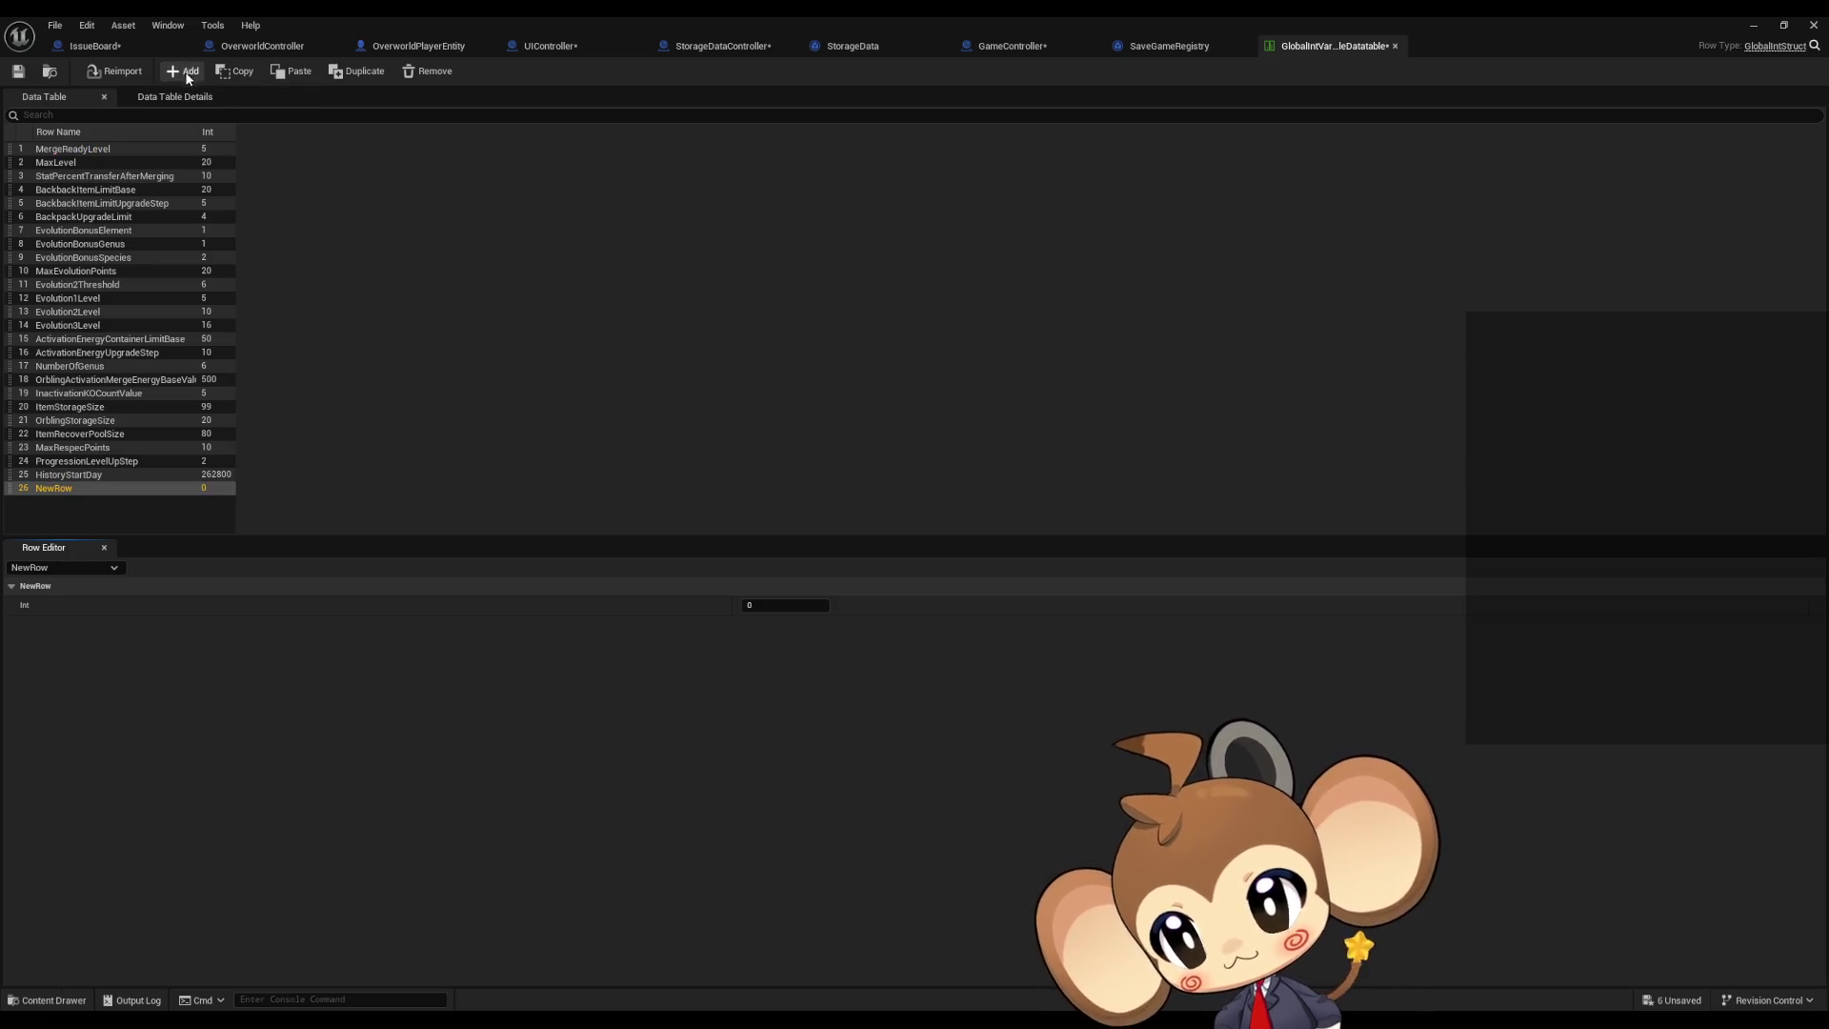
double_click(54, 489)
type("SaveGamePoolSi")
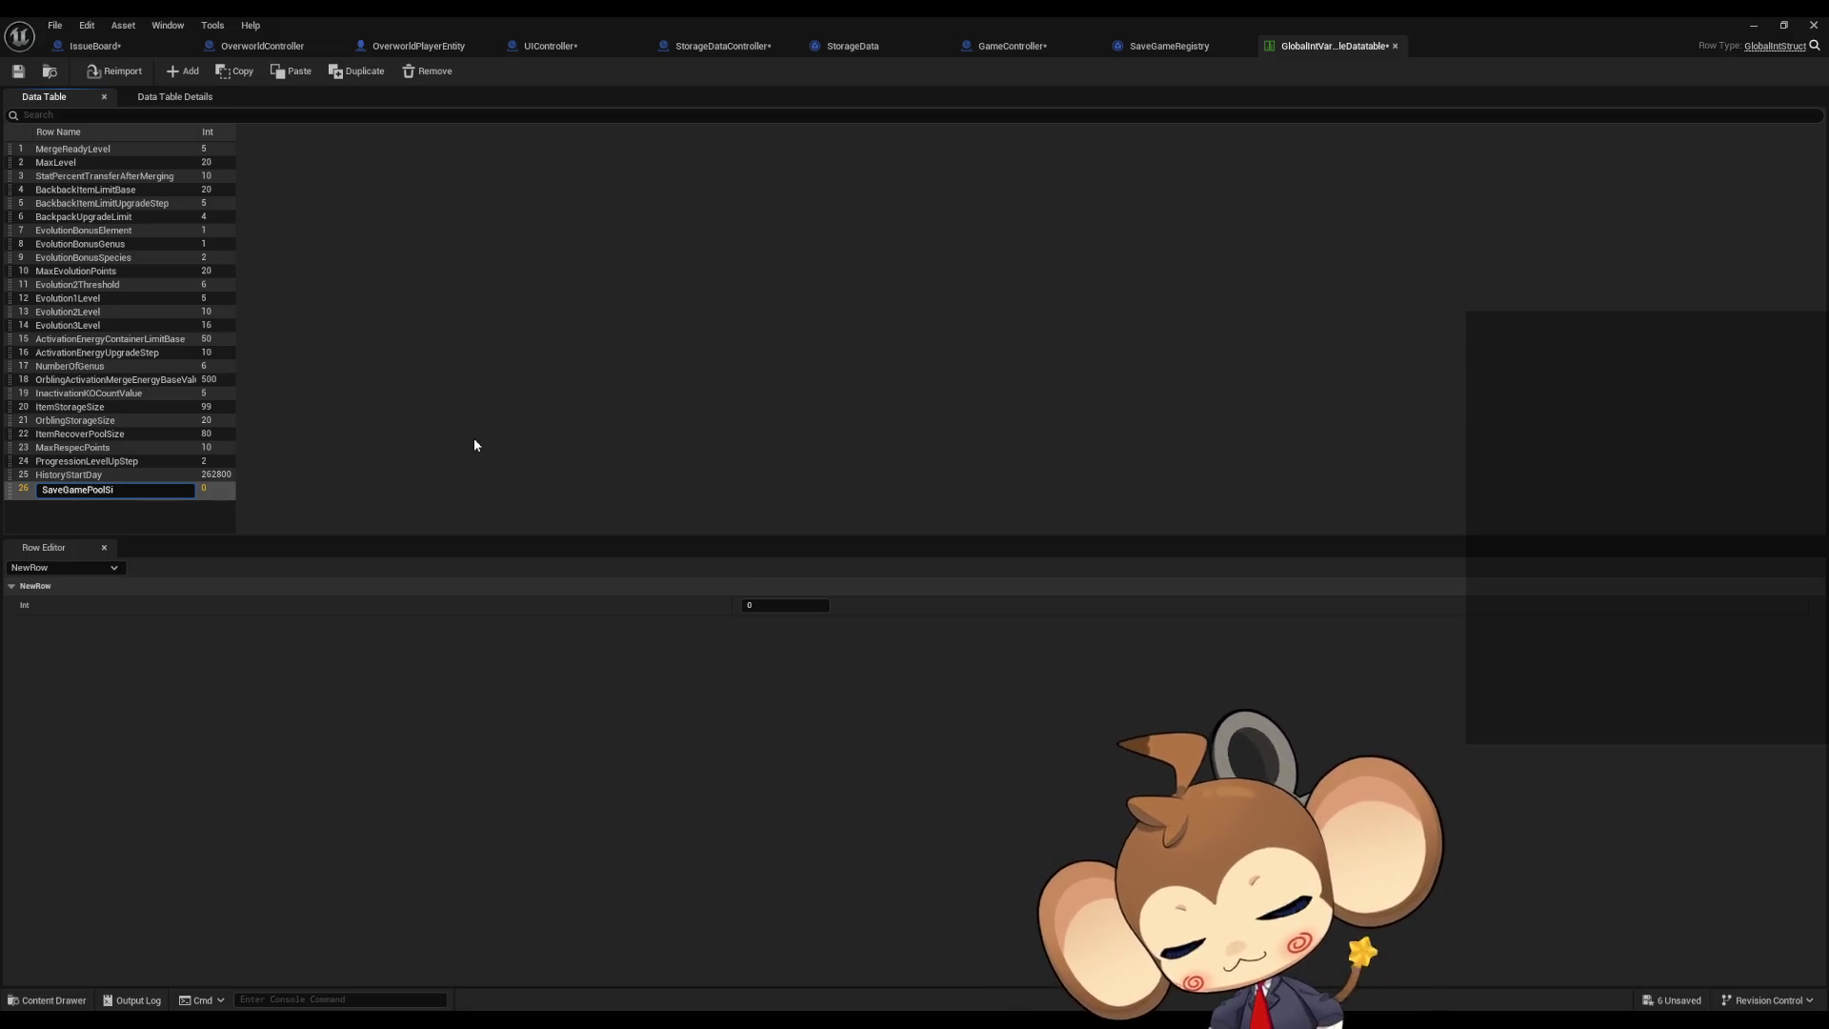
type("ze")
key("Return")
left_click(763, 604)
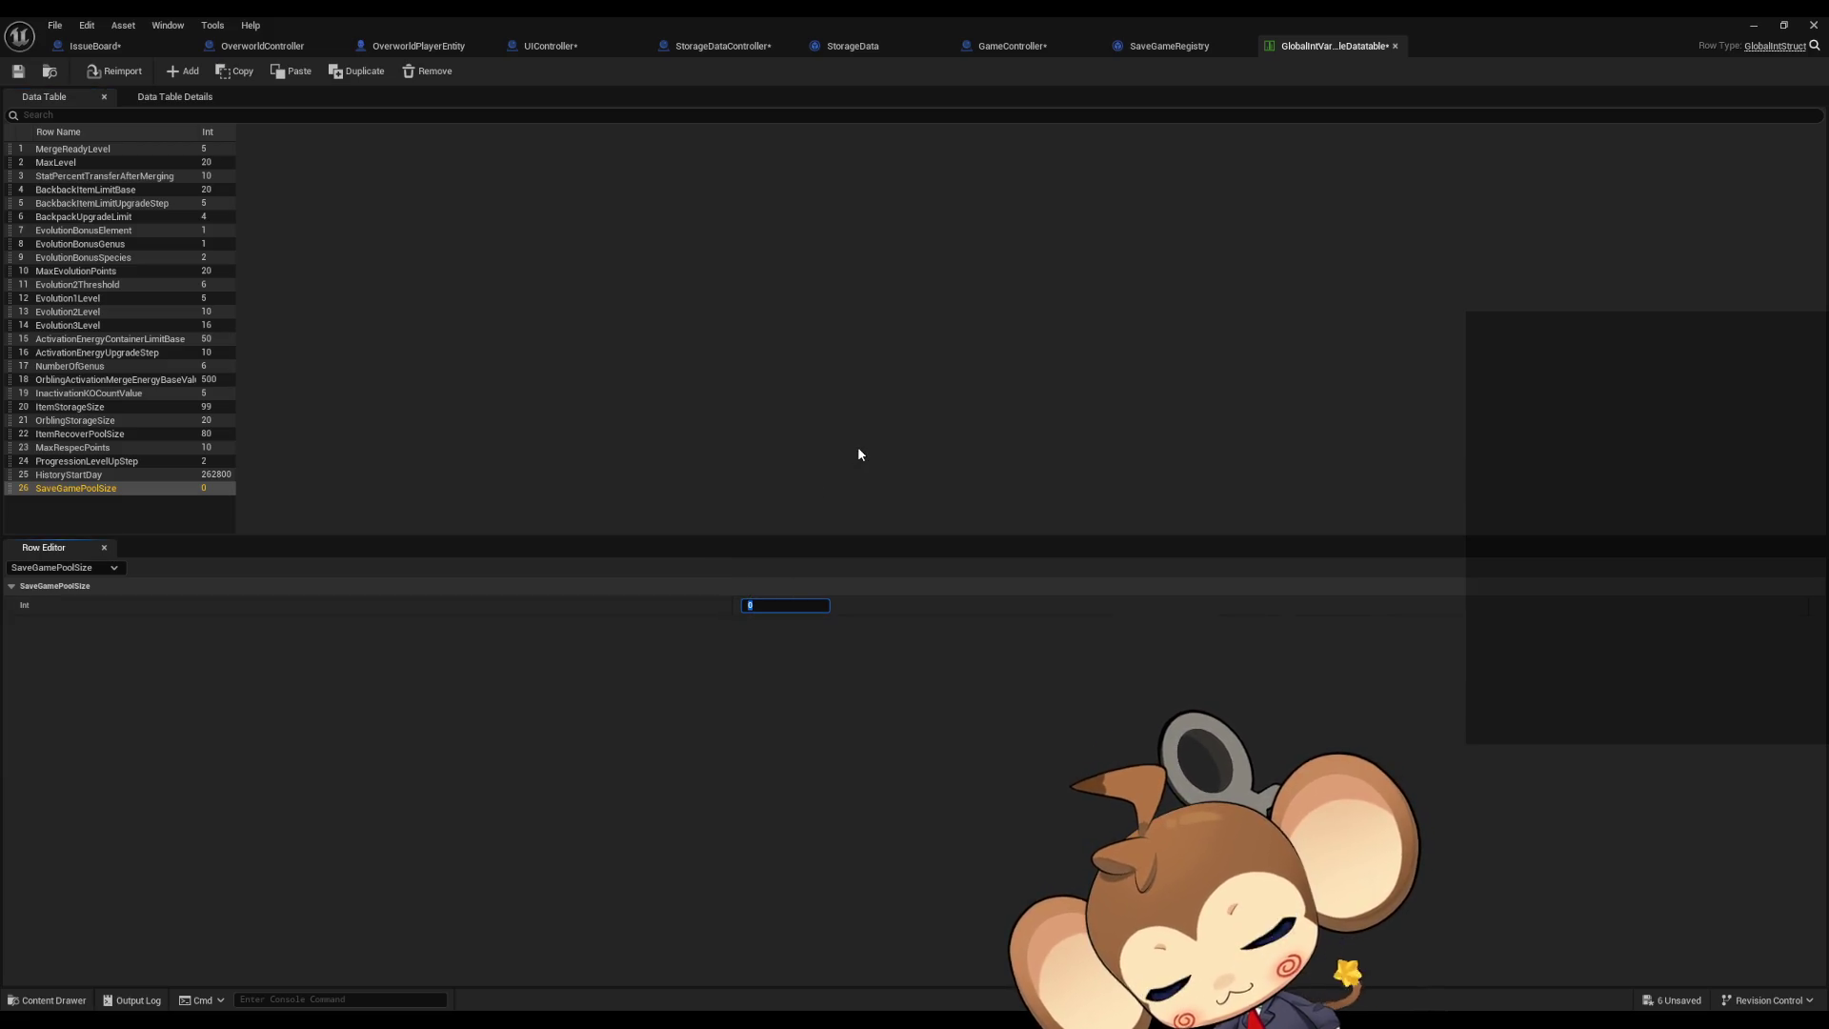
left_click(604, 796)
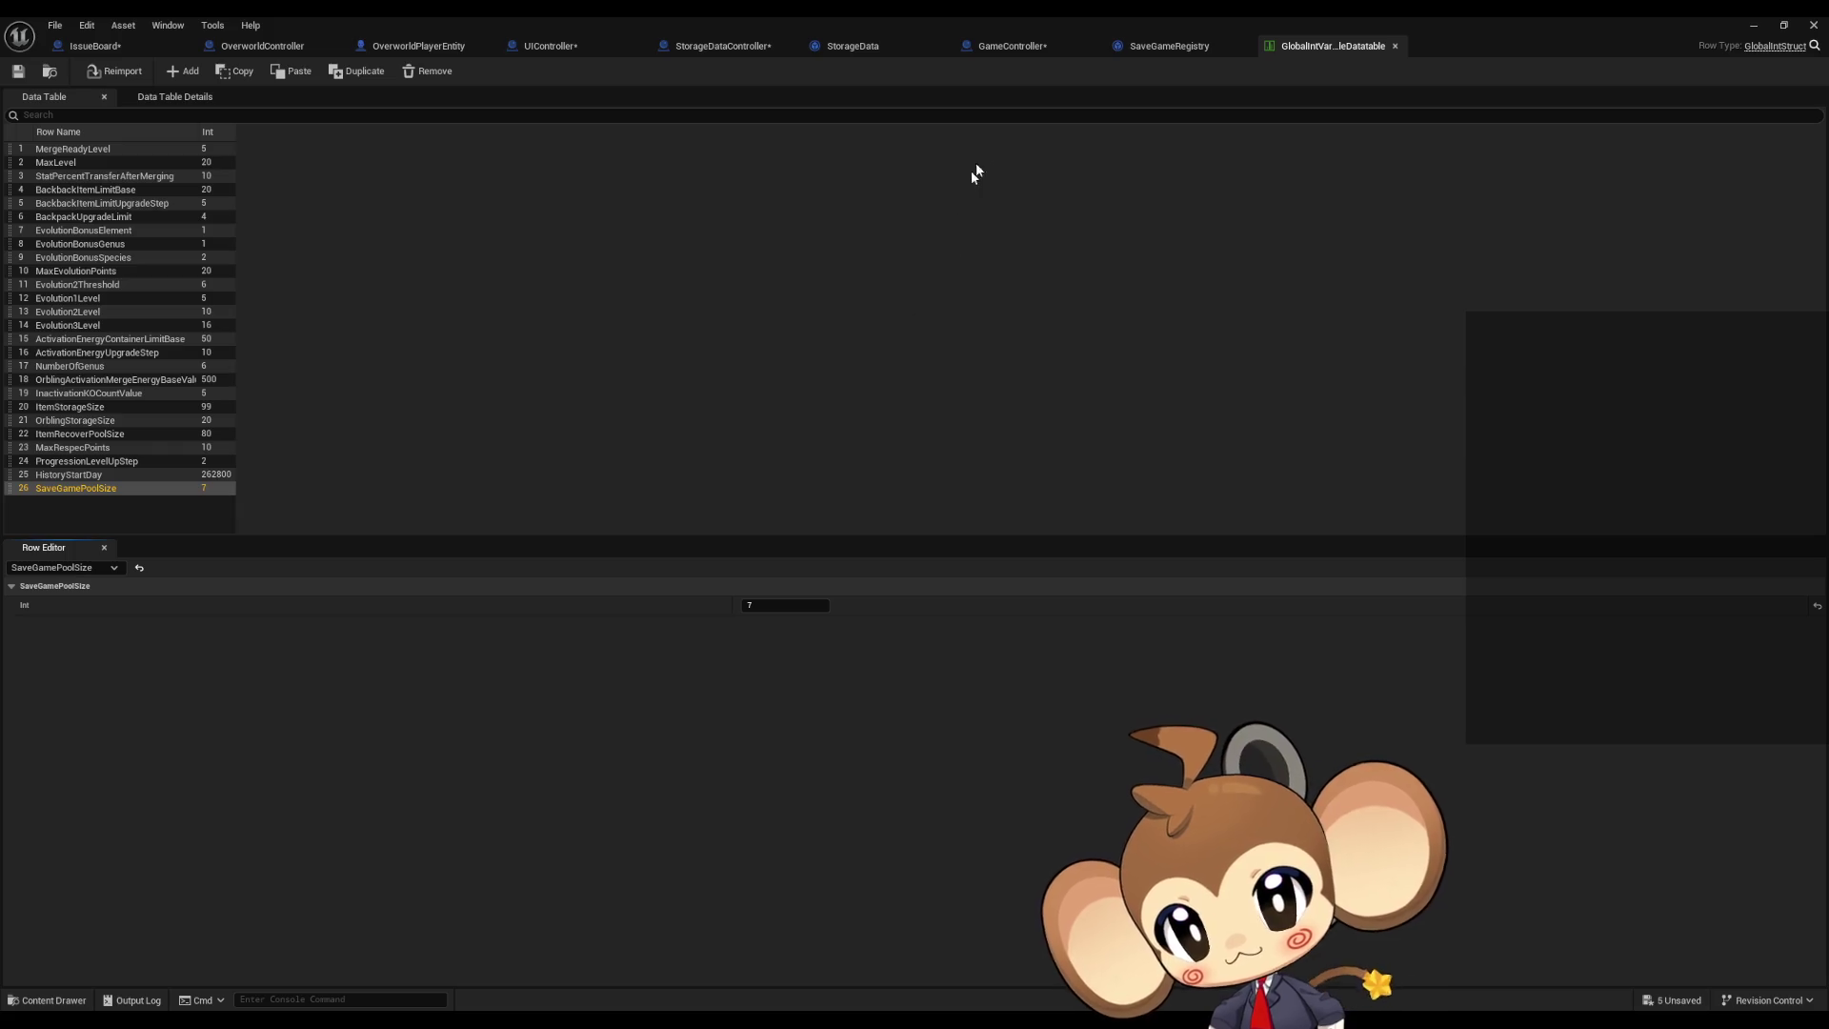
left_click(555, 48)
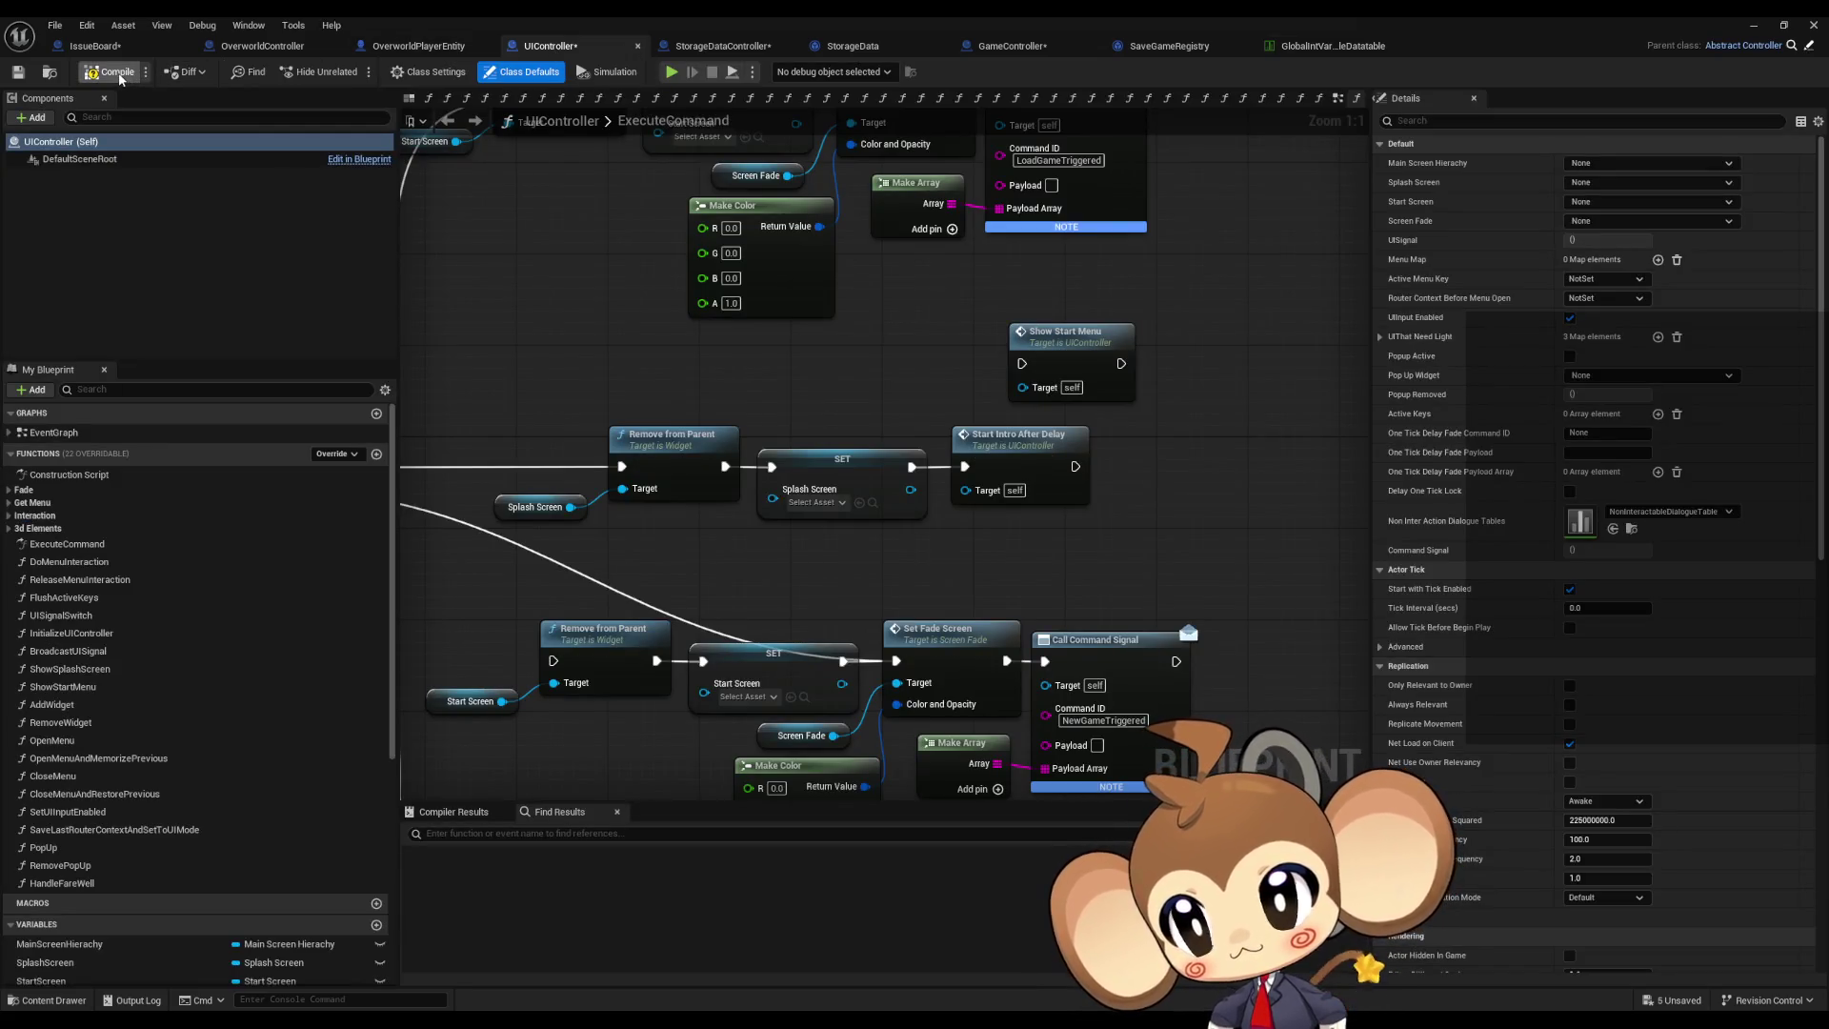
Step: Save the UIController blueprint and return to StorageDataController's ResolveAutoSaveIndex graph
key("ctrl+s")
left_click(1013, 46)
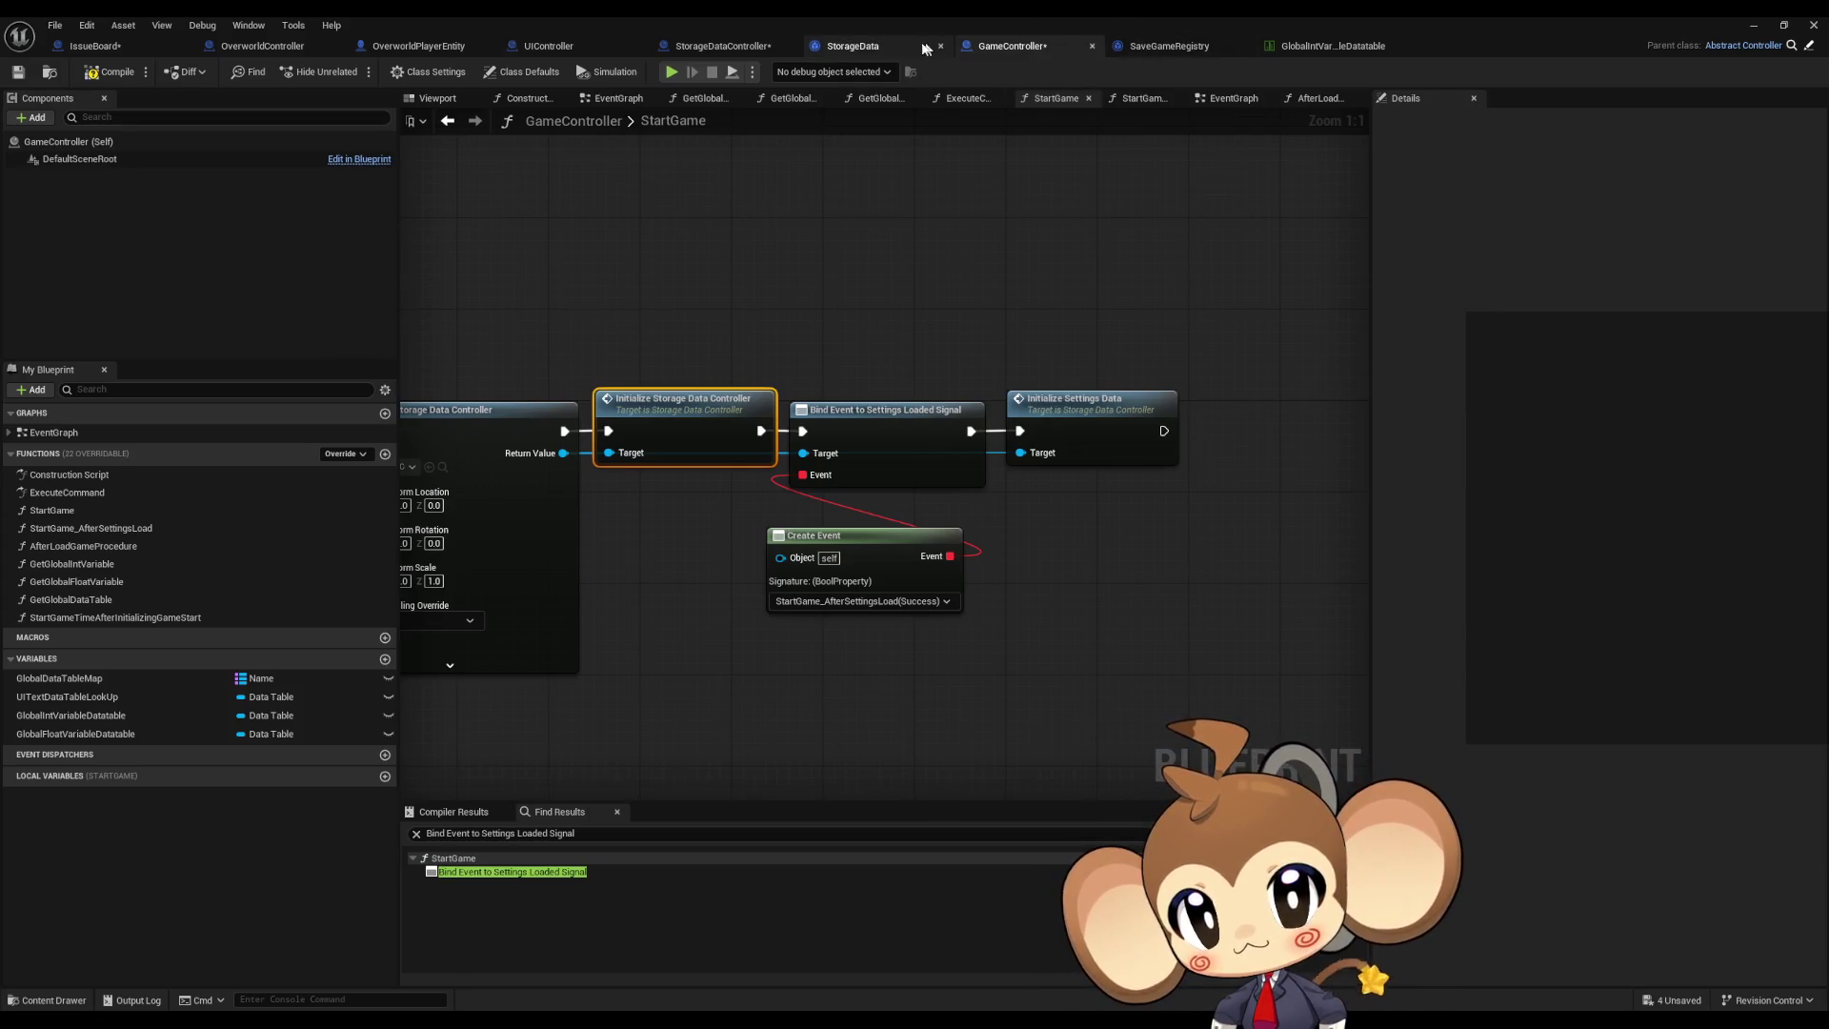
left_click(870, 47)
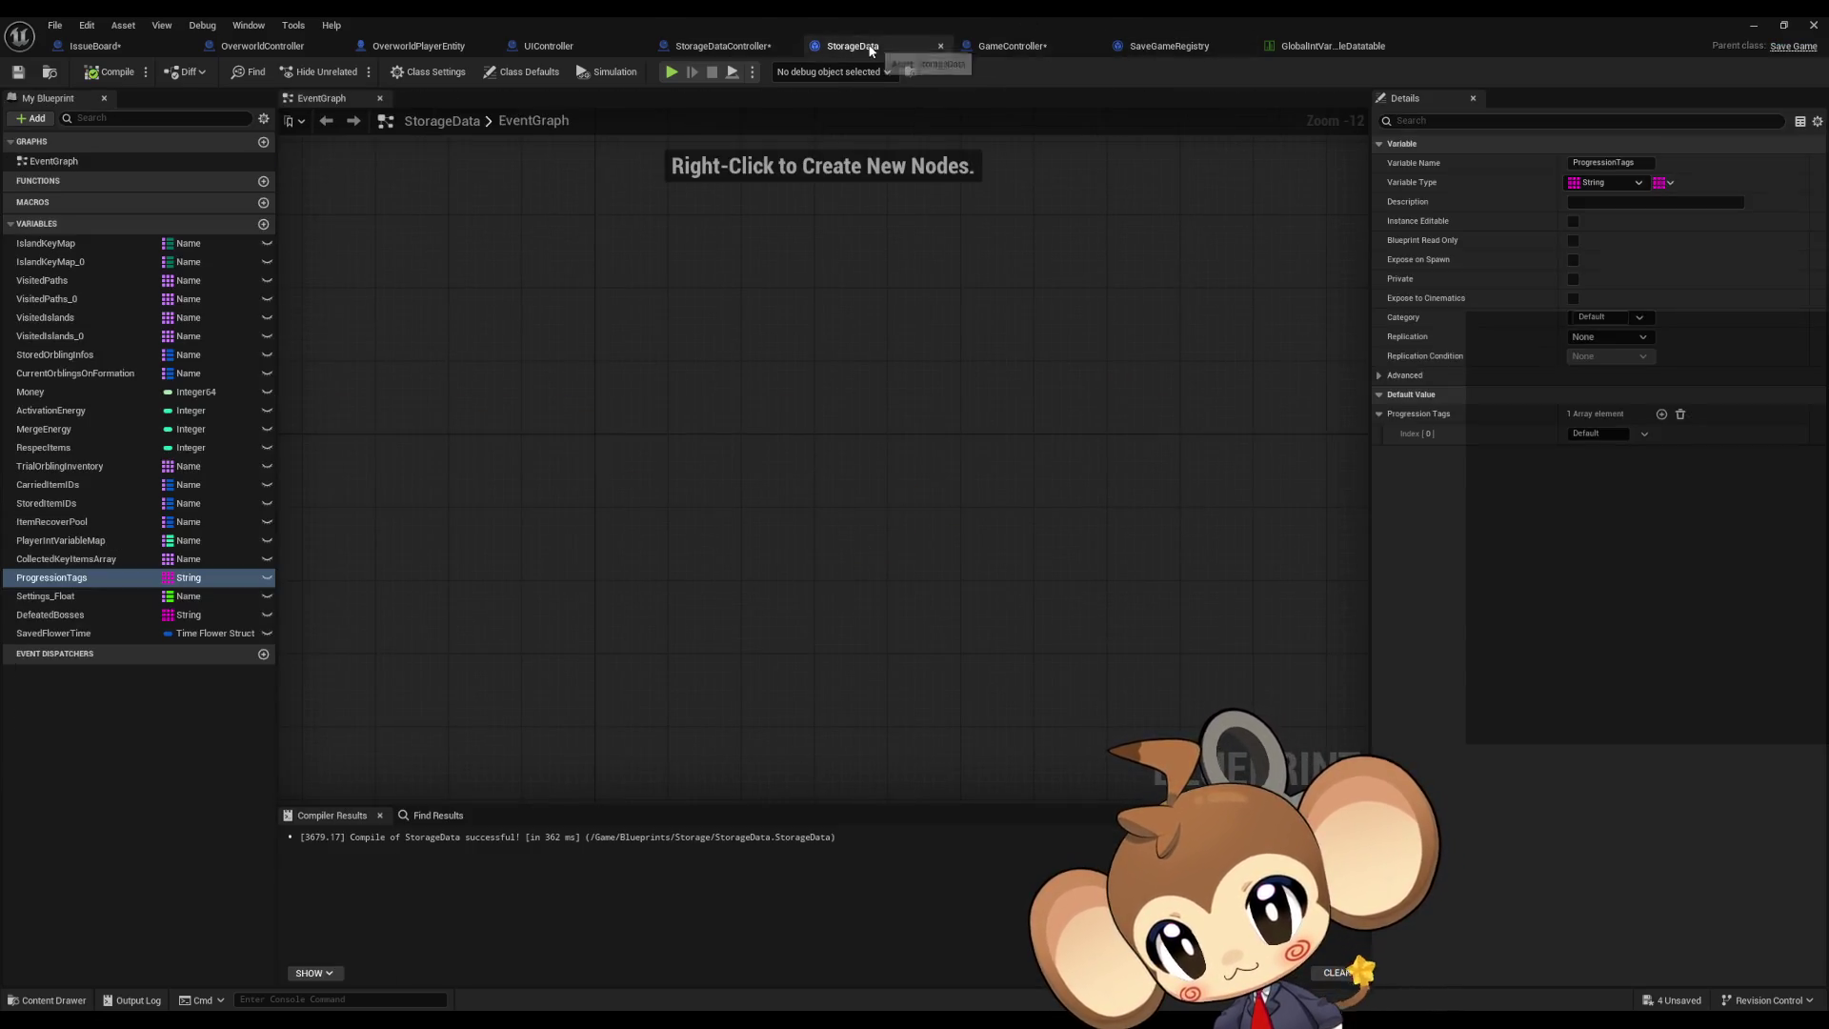
left_click(701, 49)
left_click(716, 670)
left_click_drag(716, 670, 762, 657)
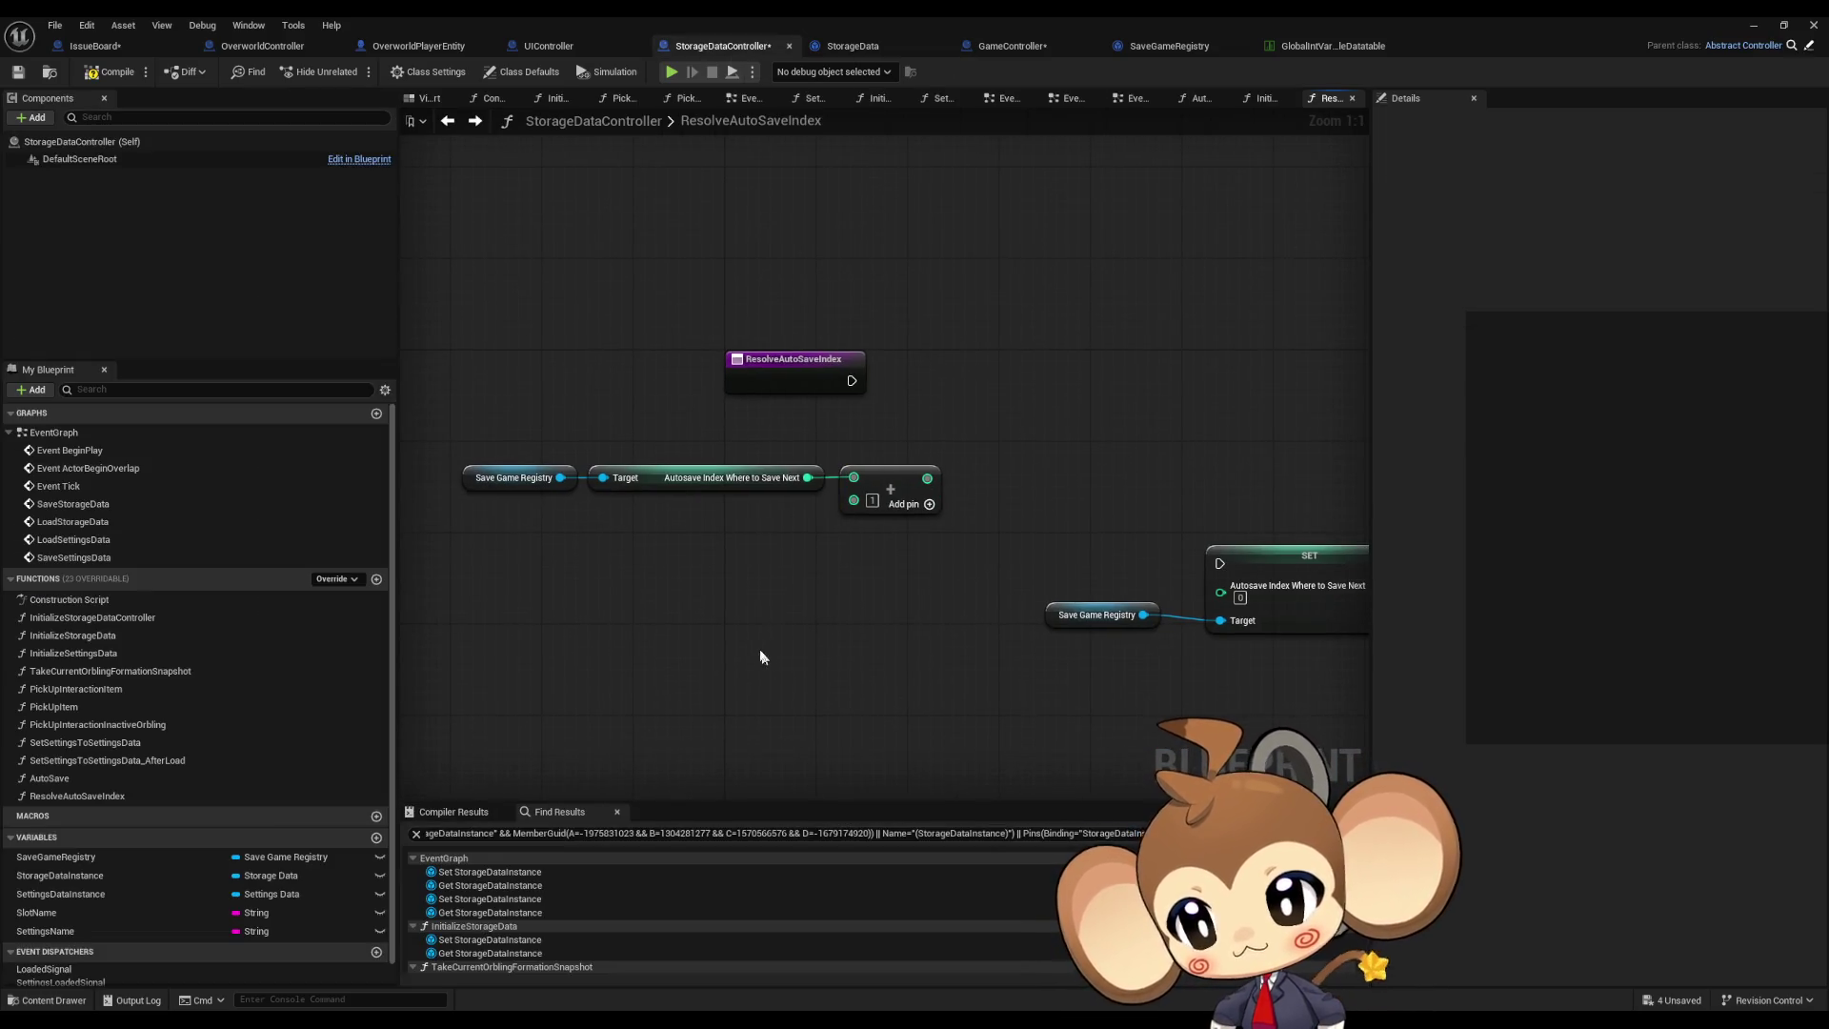
Step: Add a Get Global Int Val node looking up SaveGamePoolSize
right_click(641, 608)
type("get gl")
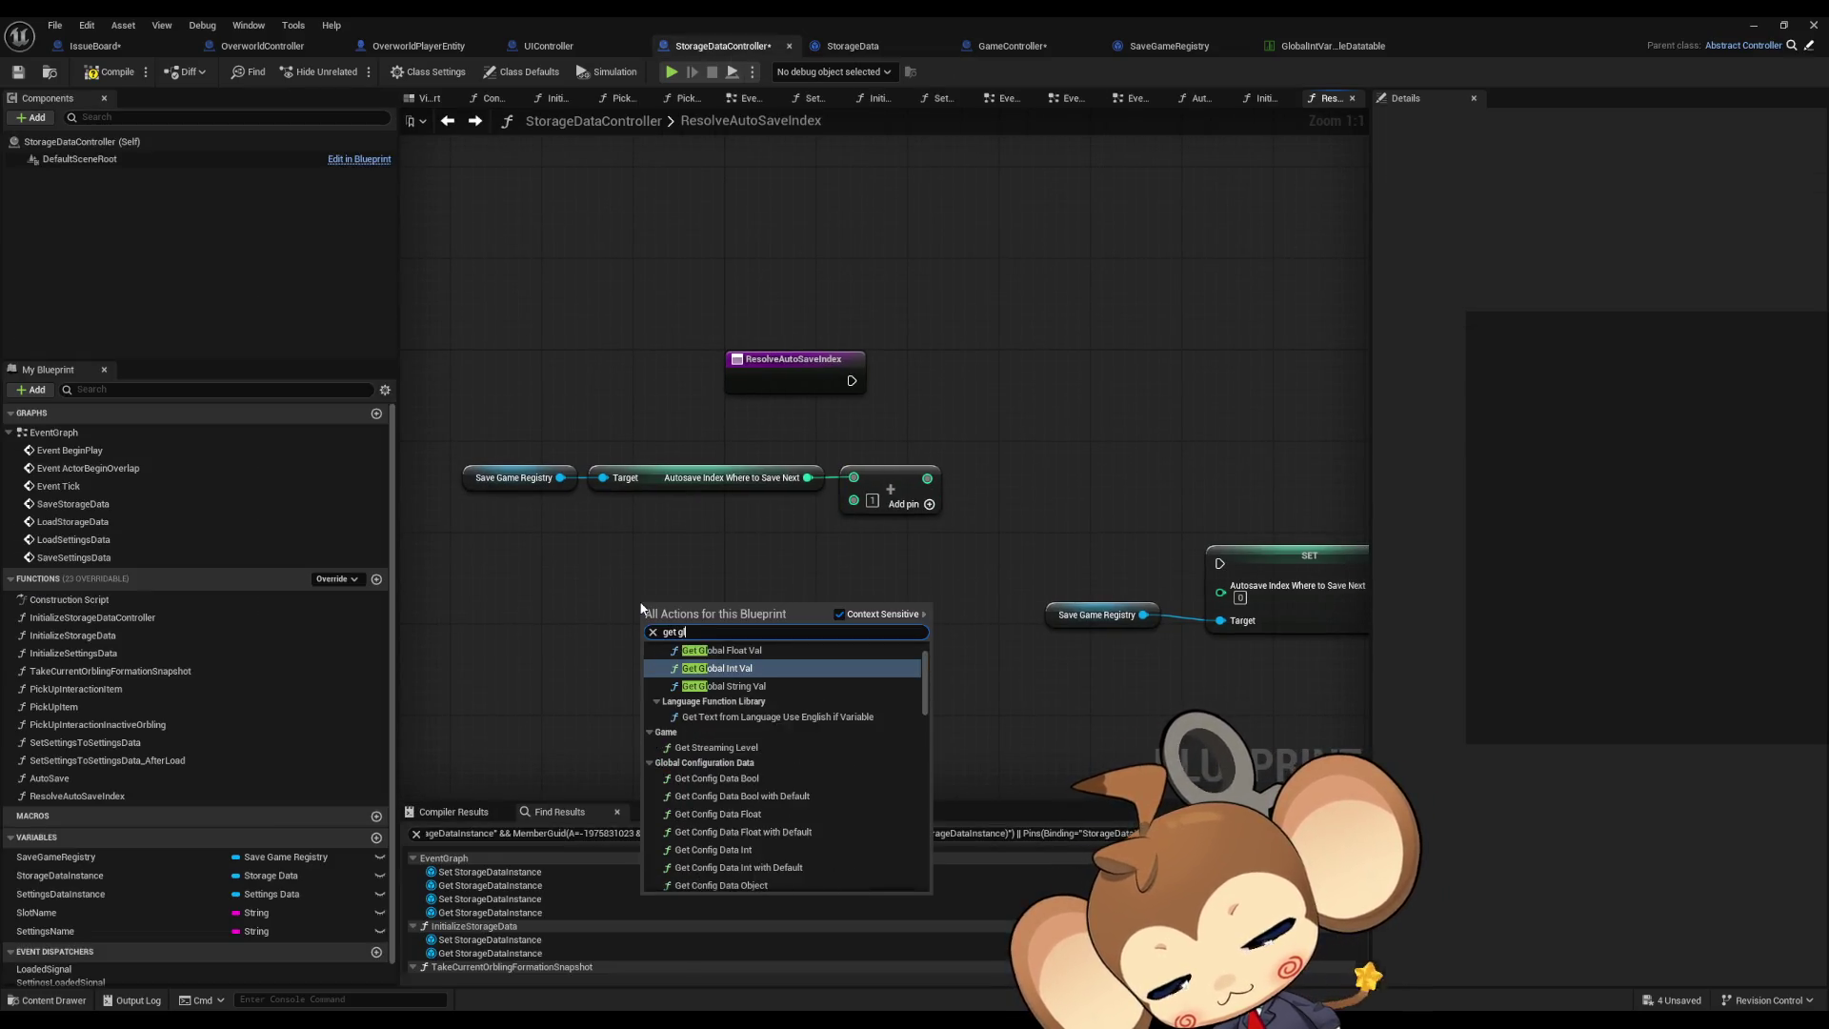
type("obal int")
left_click(734, 649)
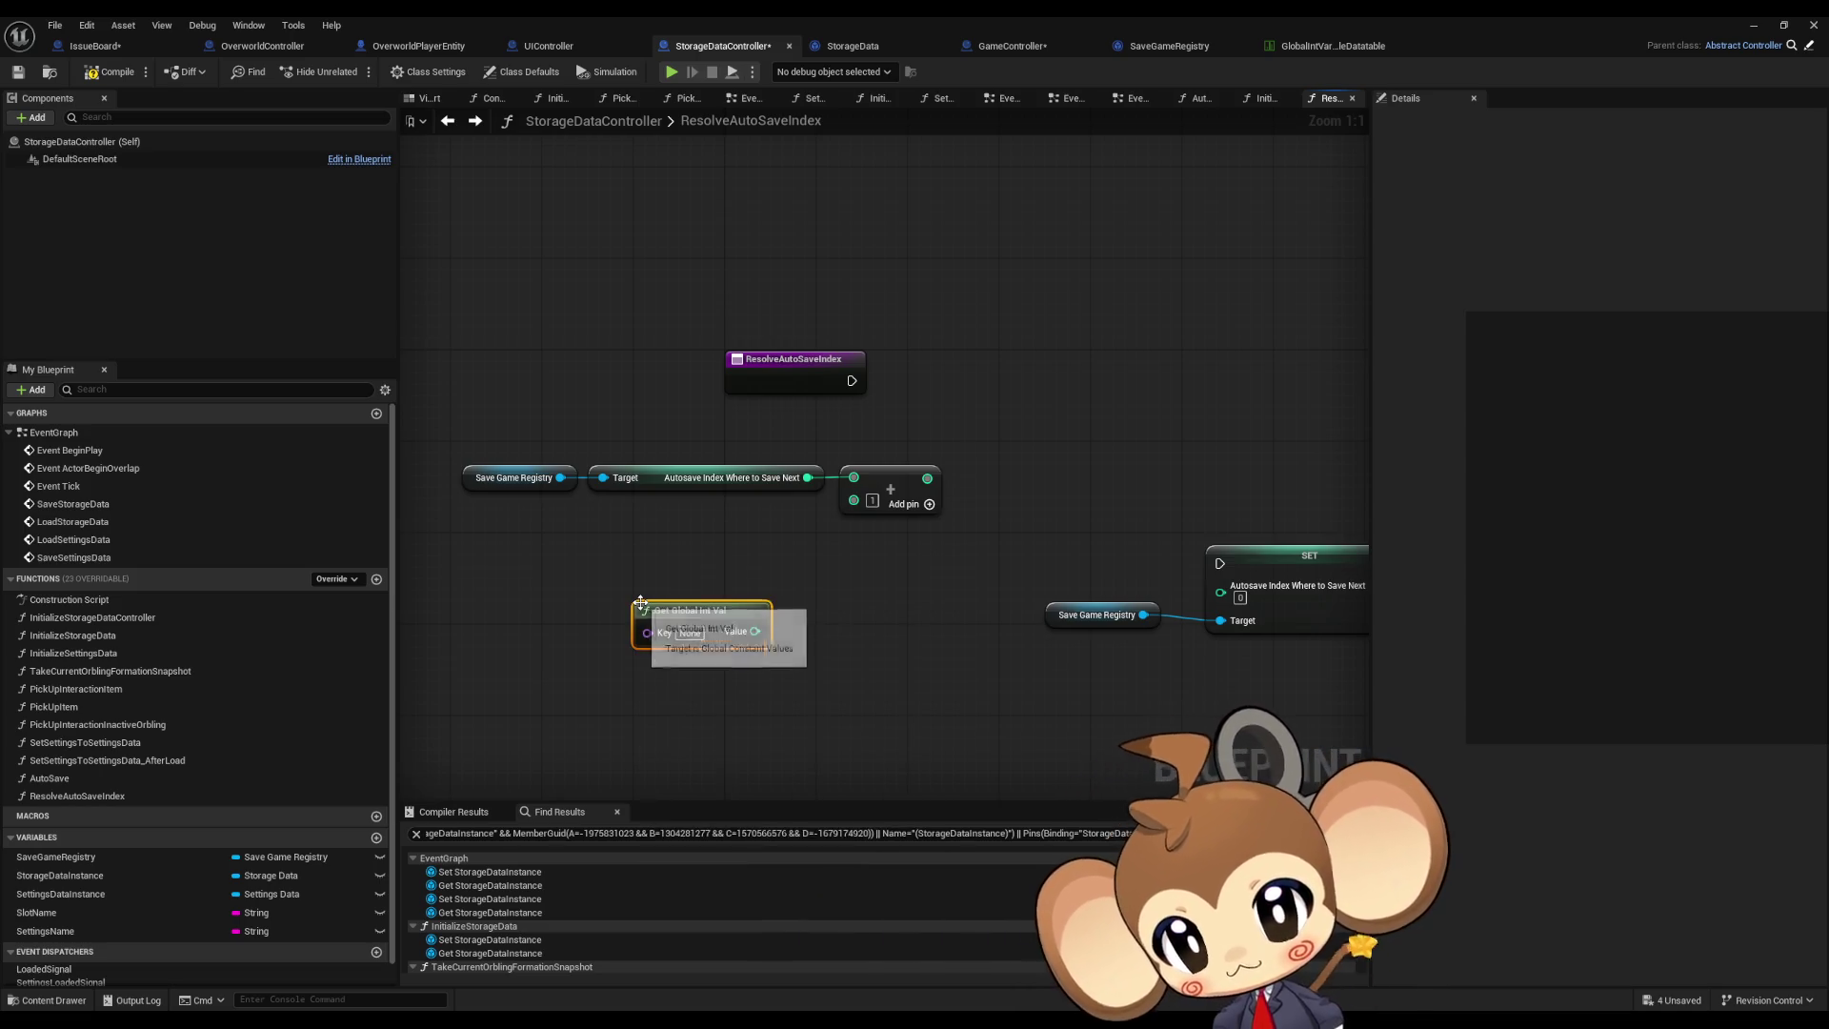
left_click_drag(742, 593, 673, 581)
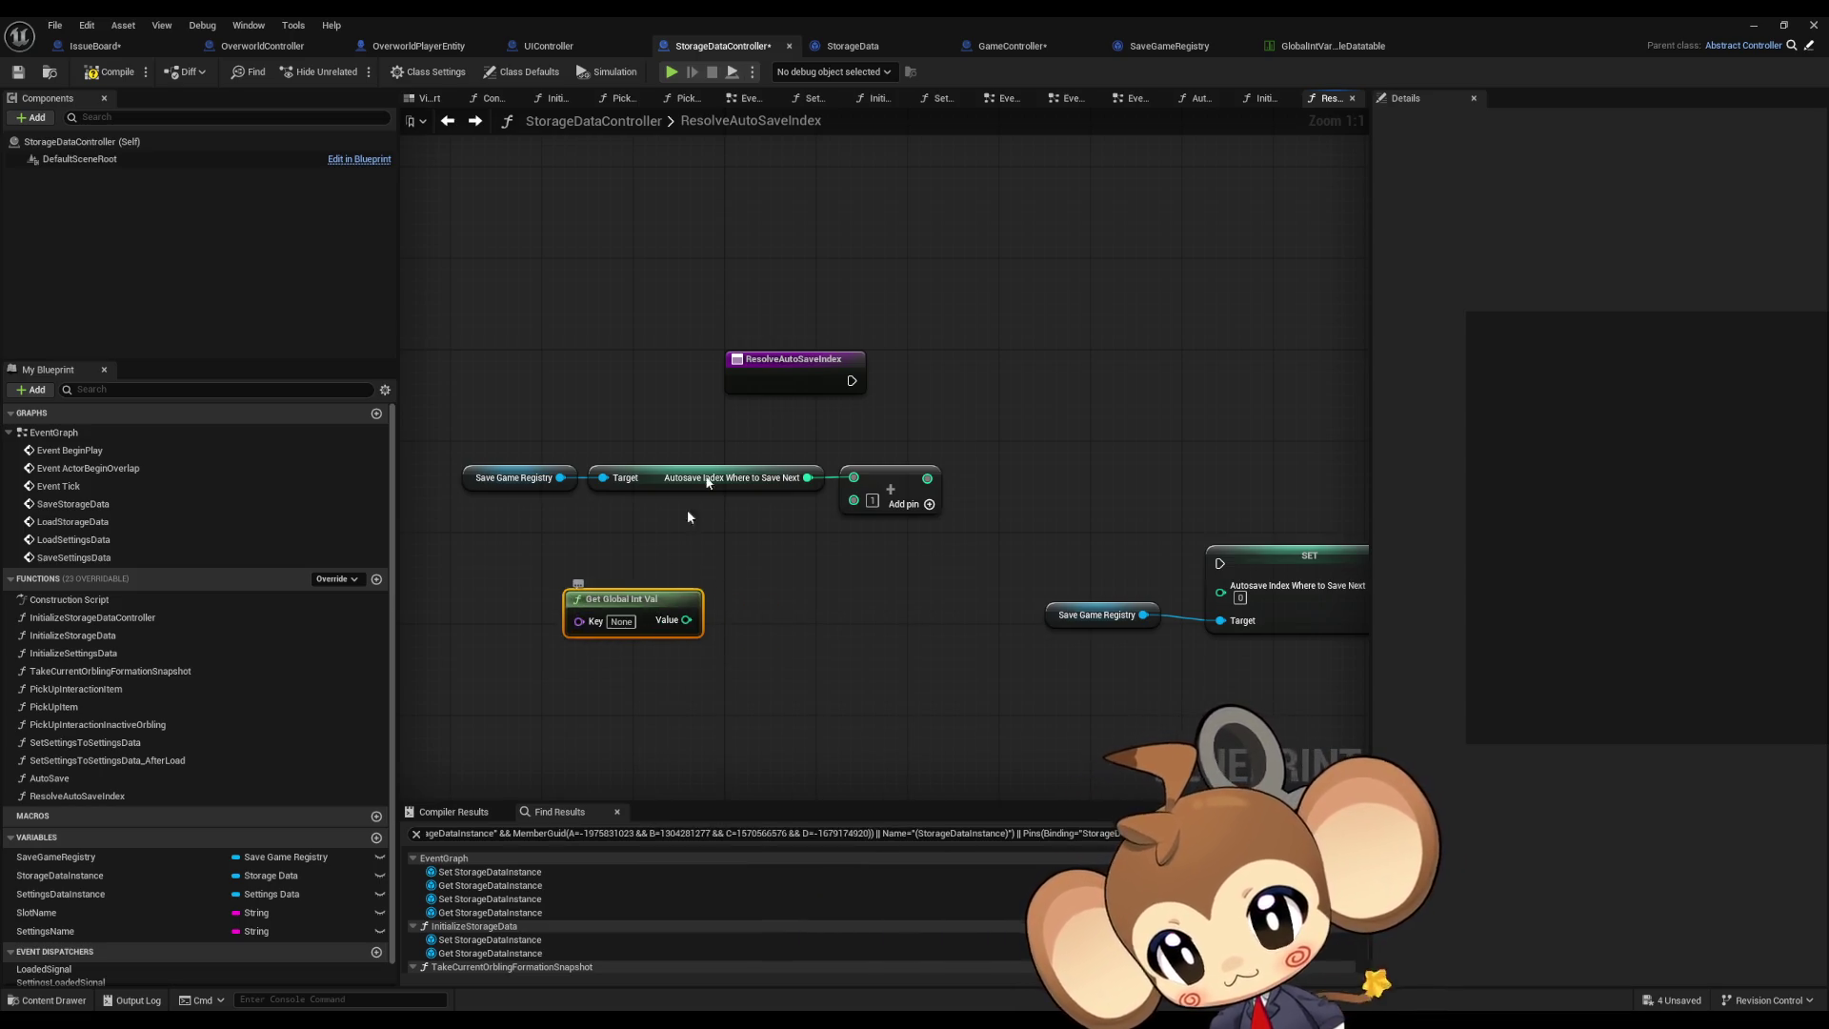
left_click(1334, 46)
double_click(51, 489)
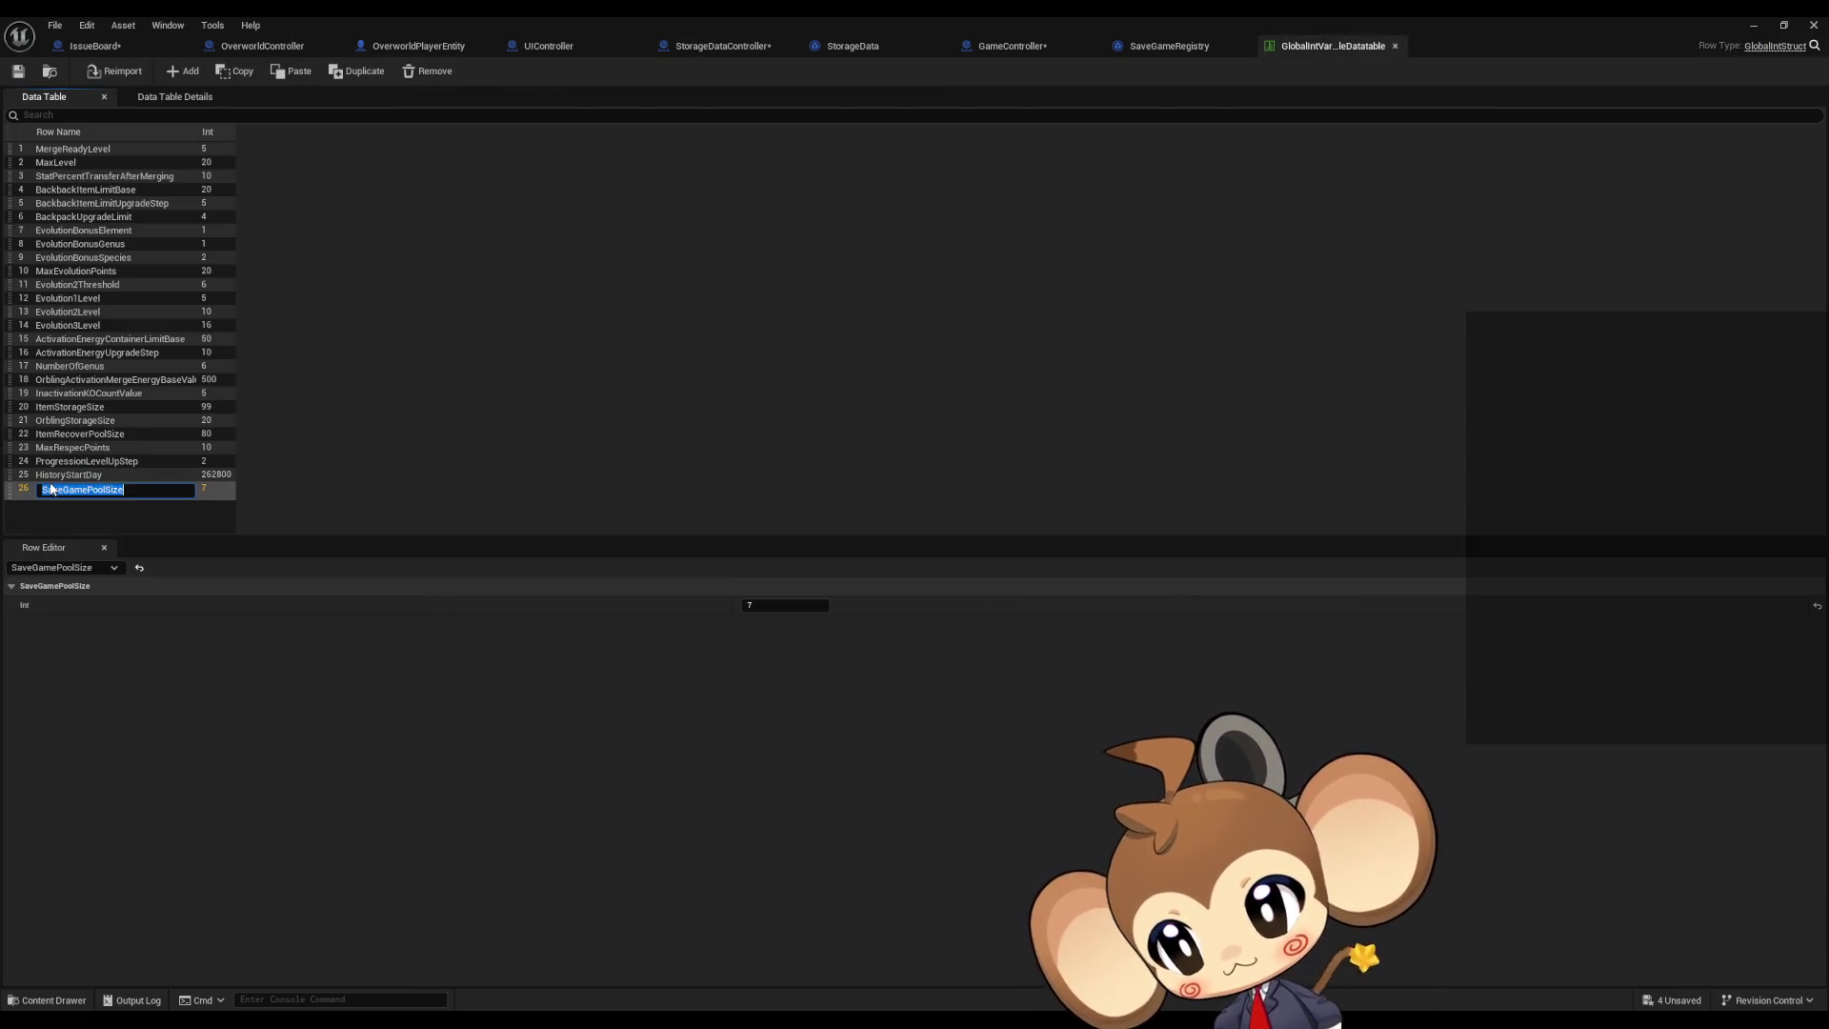
left_click(721, 46)
left_click(813, 666)
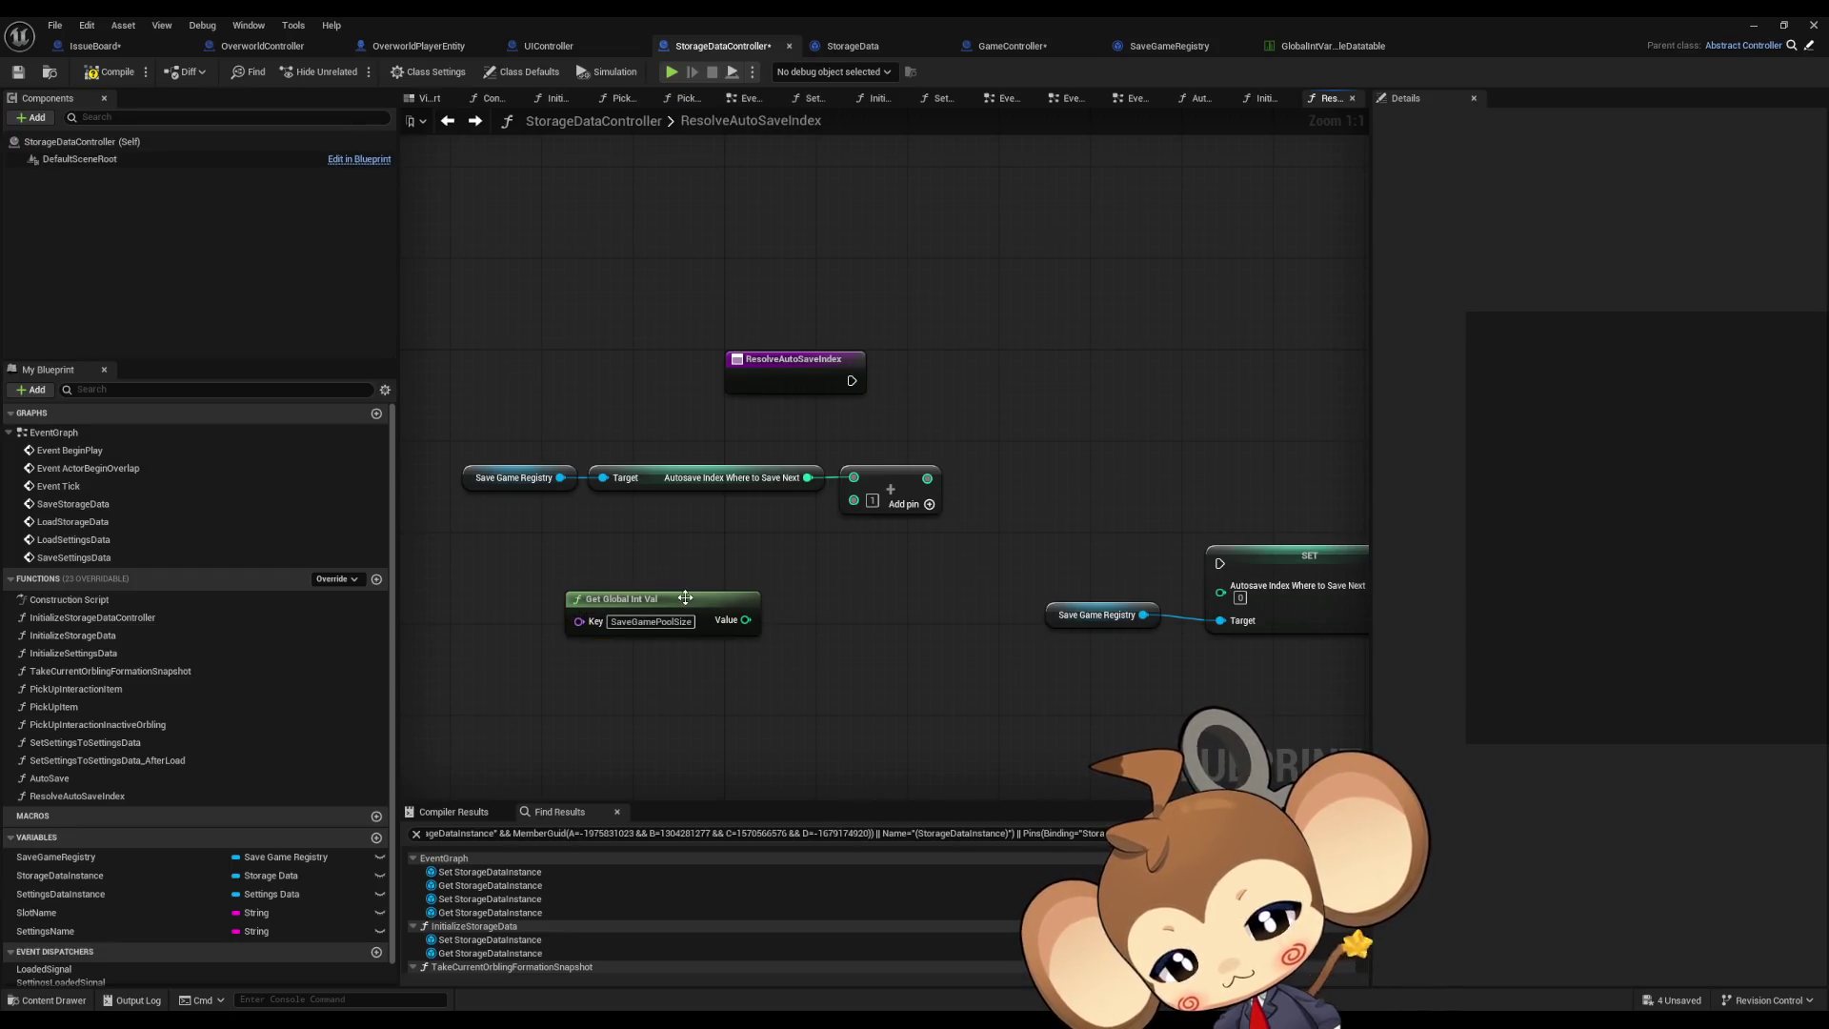
left_click_drag(648, 598, 558, 603)
left_click_drag(794, 637, 852, 546)
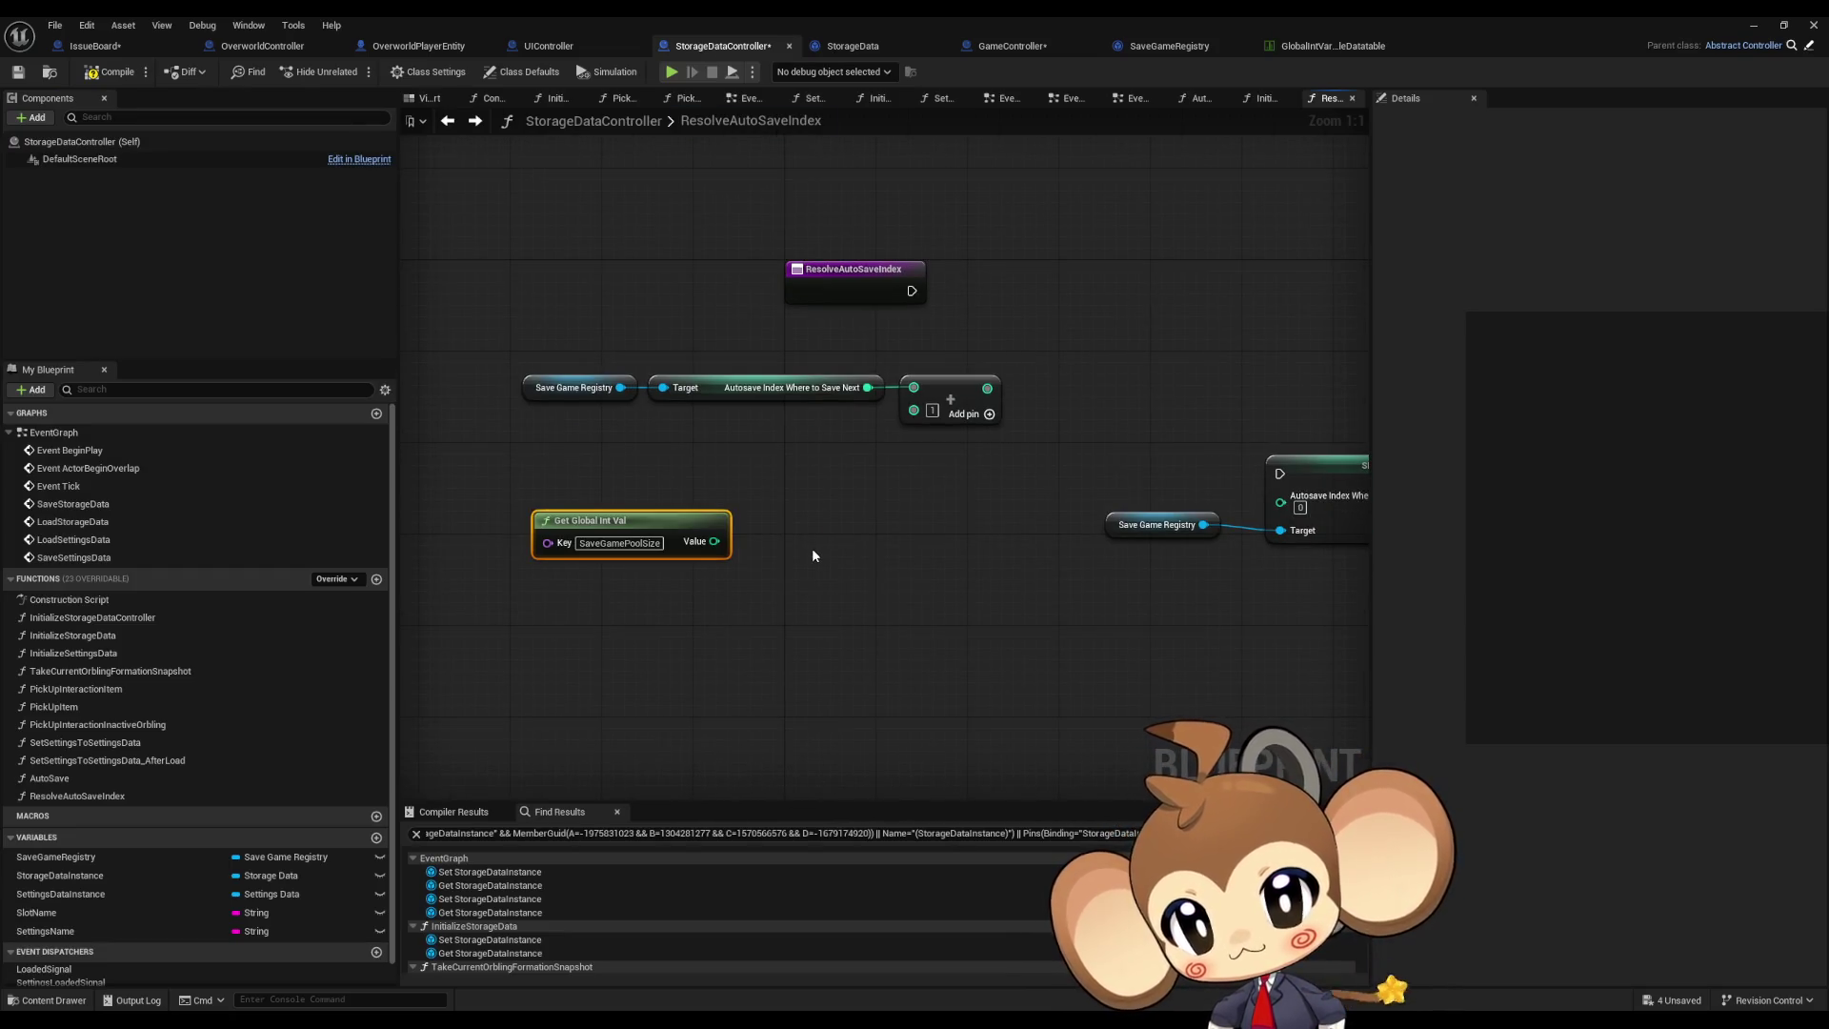
mouse_move(727, 539)
left_mouse_down()
mouse_move(749, 572)
mouse_move(803, 564)
left_mouse_up()
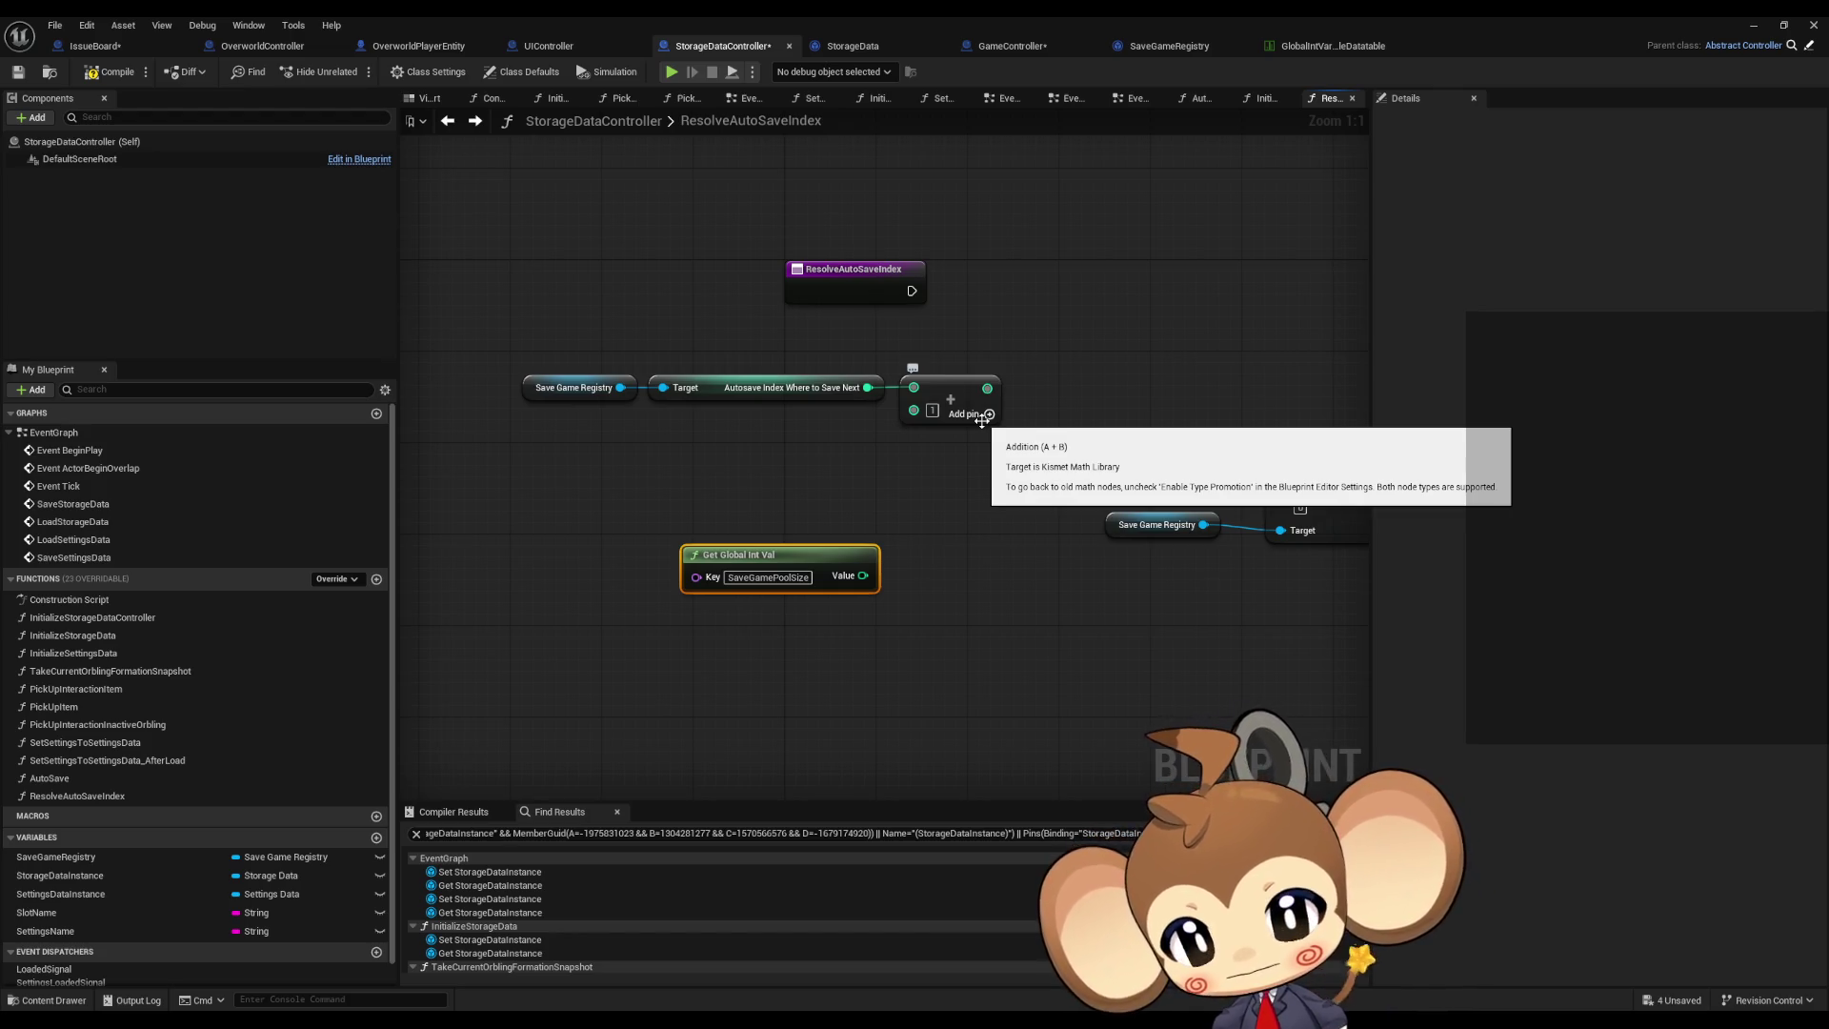
Step: Check whether the incremented autosave index is less than SaveGamePoolSize
left_click_drag(987, 388, 1074, 390)
type("<")
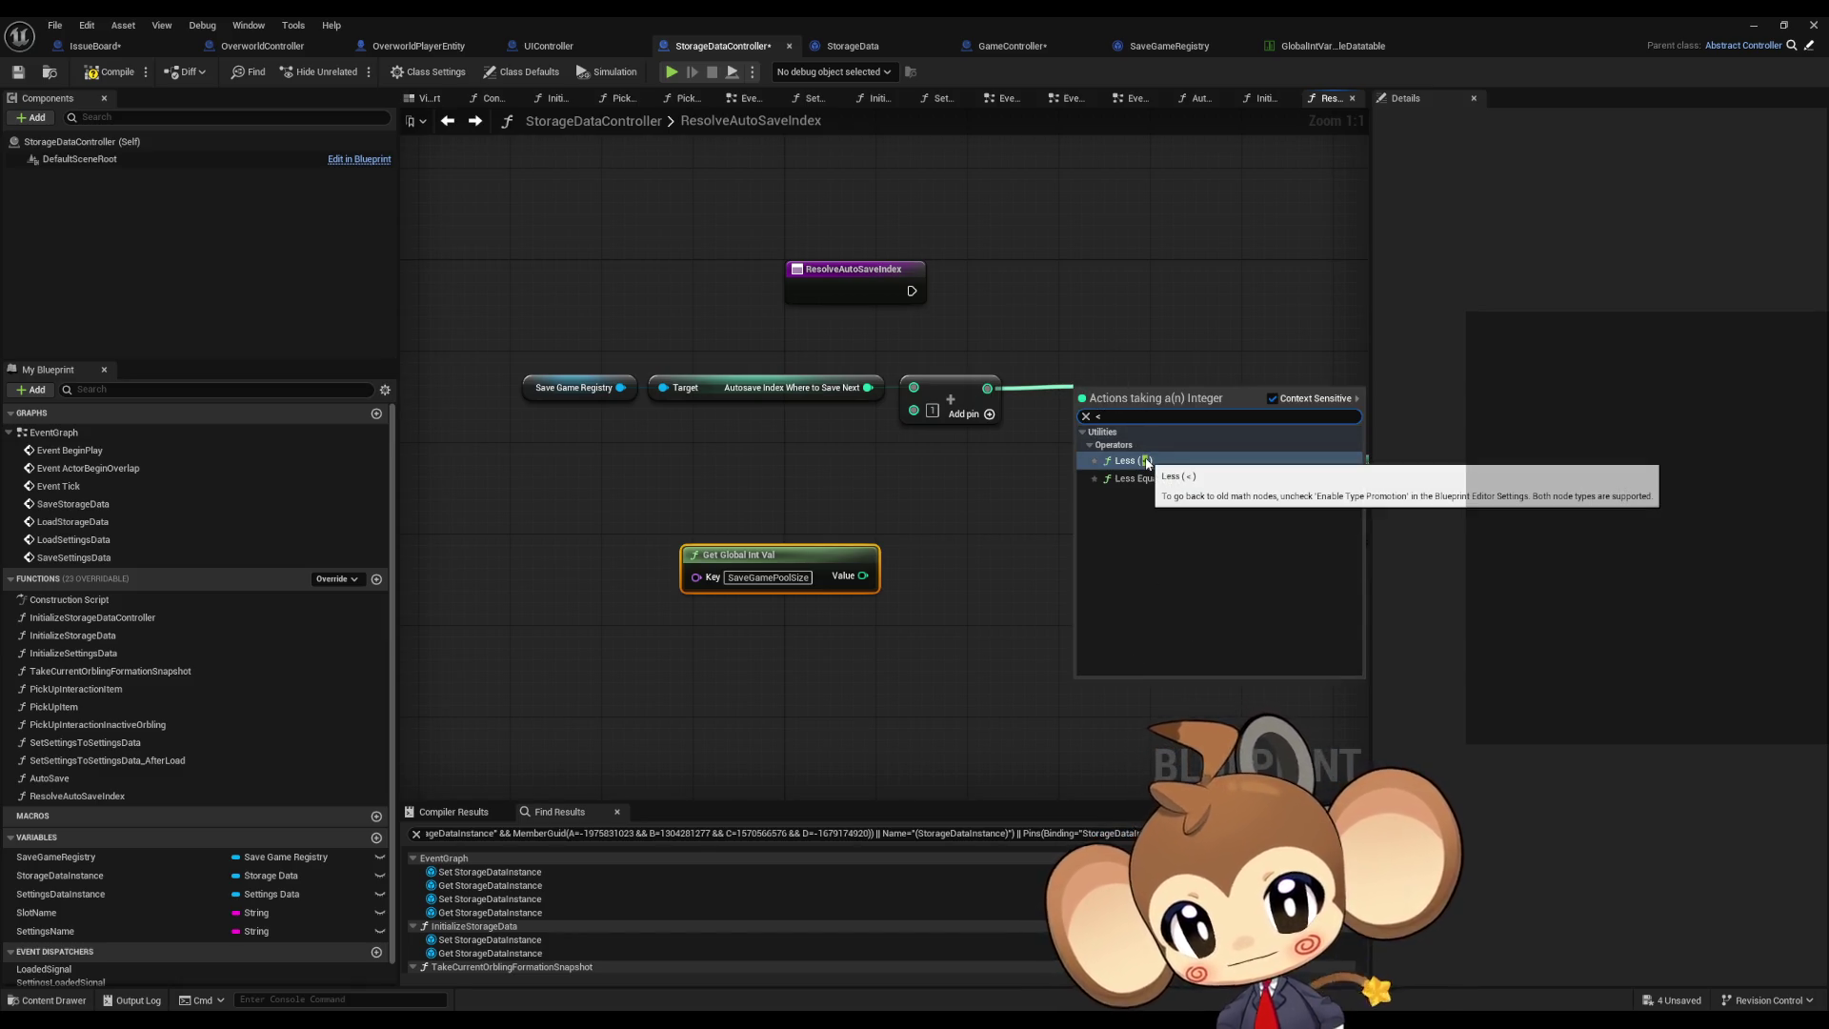
left_click(1134, 461)
left_click_drag(862, 575, 1085, 421)
left_click_drag(812, 561, 935, 448)
Step: Branch on the comparison from the function entry and feed the incremented index into SET
mouse_move(1146, 408)
left_mouse_down()
mouse_move(1191, 292)
mouse_move(911, 291)
left_mouse_up()
type("branch")
key("Return")
mouse_move(1273, 311)
left_mouse_down()
mouse_move(1273, 277)
mouse_move(892, 270)
left_mouse_up()
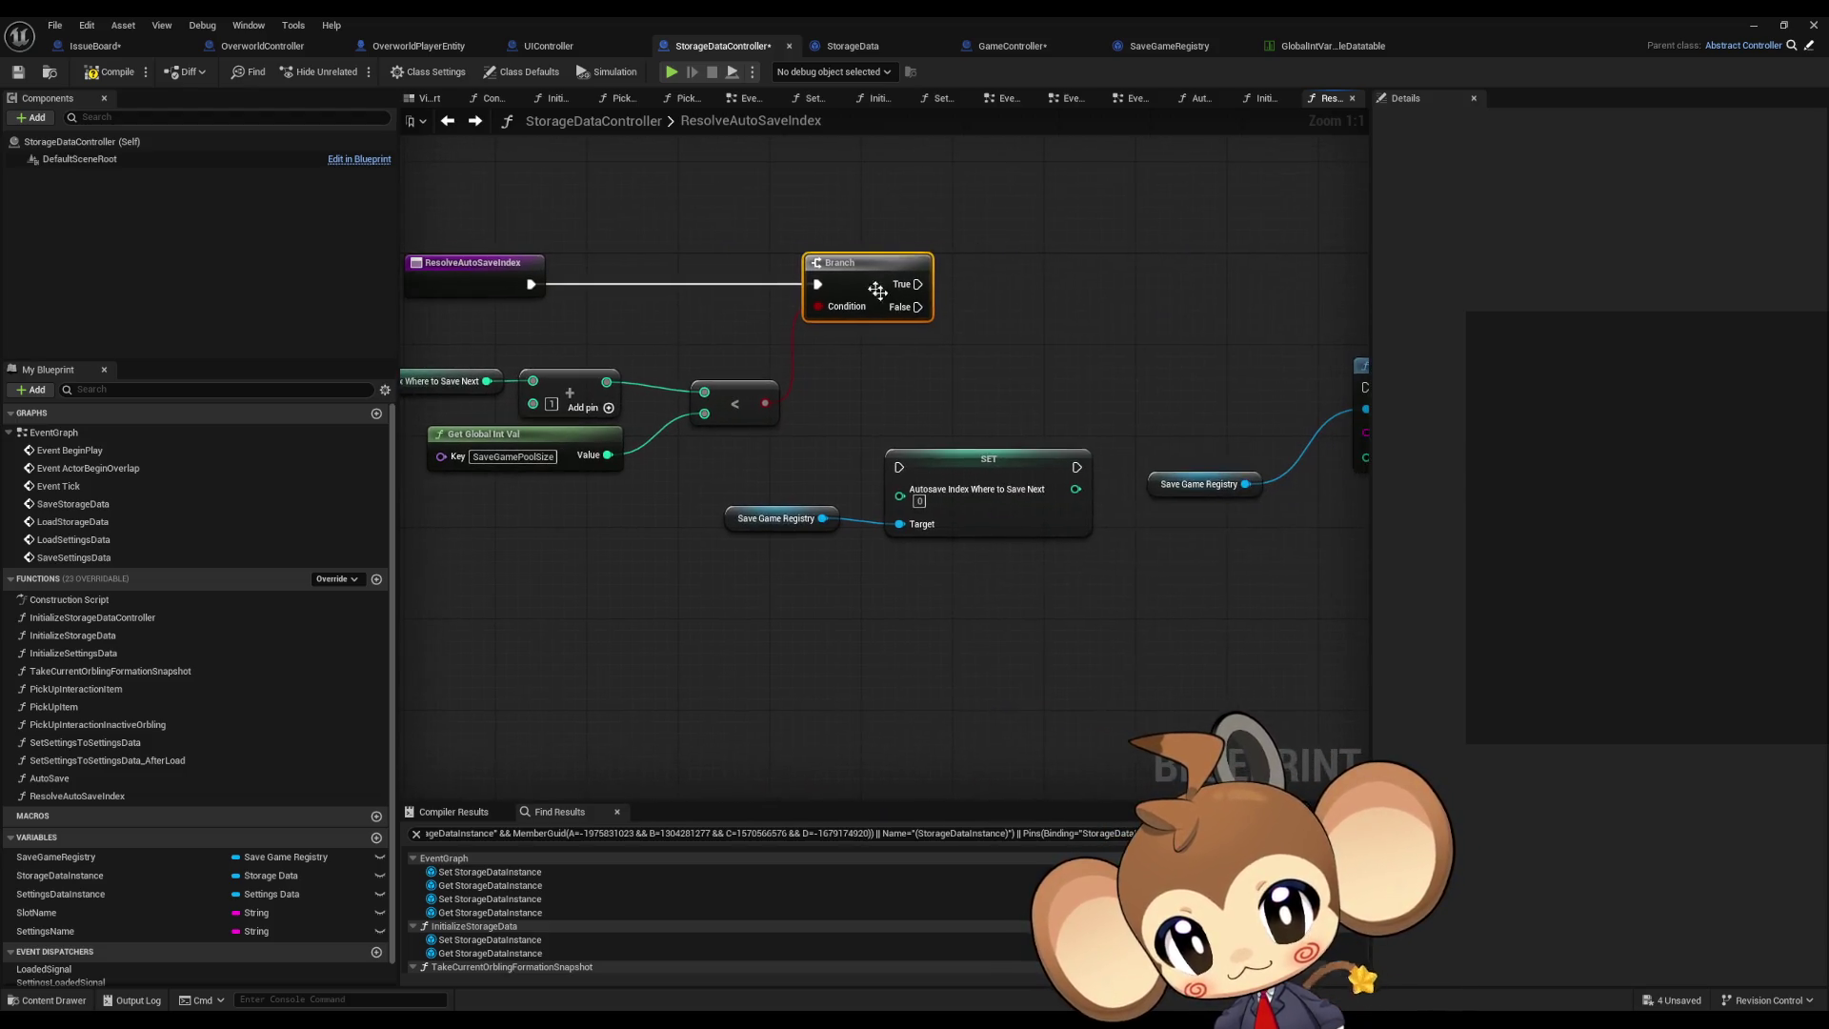
left_click_drag(741, 461, 1029, 470)
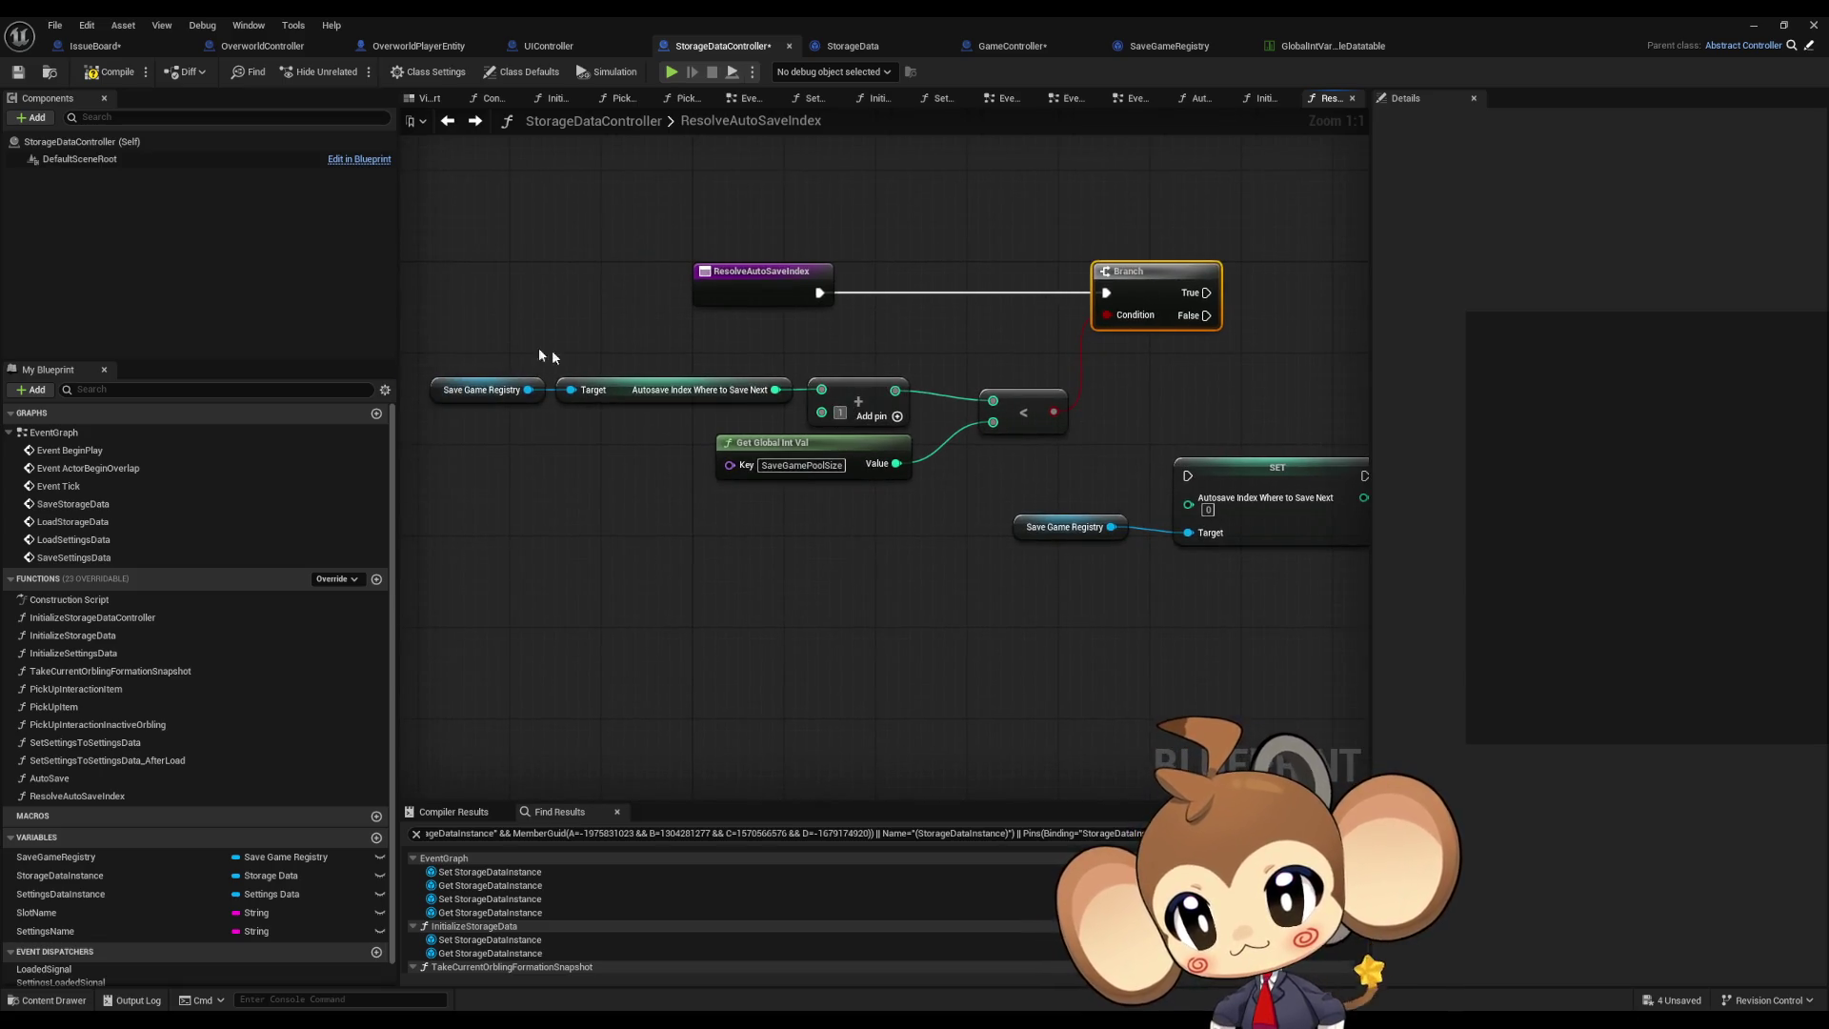
mouse_move(895, 391)
left_mouse_down()
mouse_move(1188, 497)
mouse_move(1070, 498)
mouse_move(1148, 314)
mouse_move(1004, 314)
left_mouse_up()
left_click(820, 547, "ctrl")
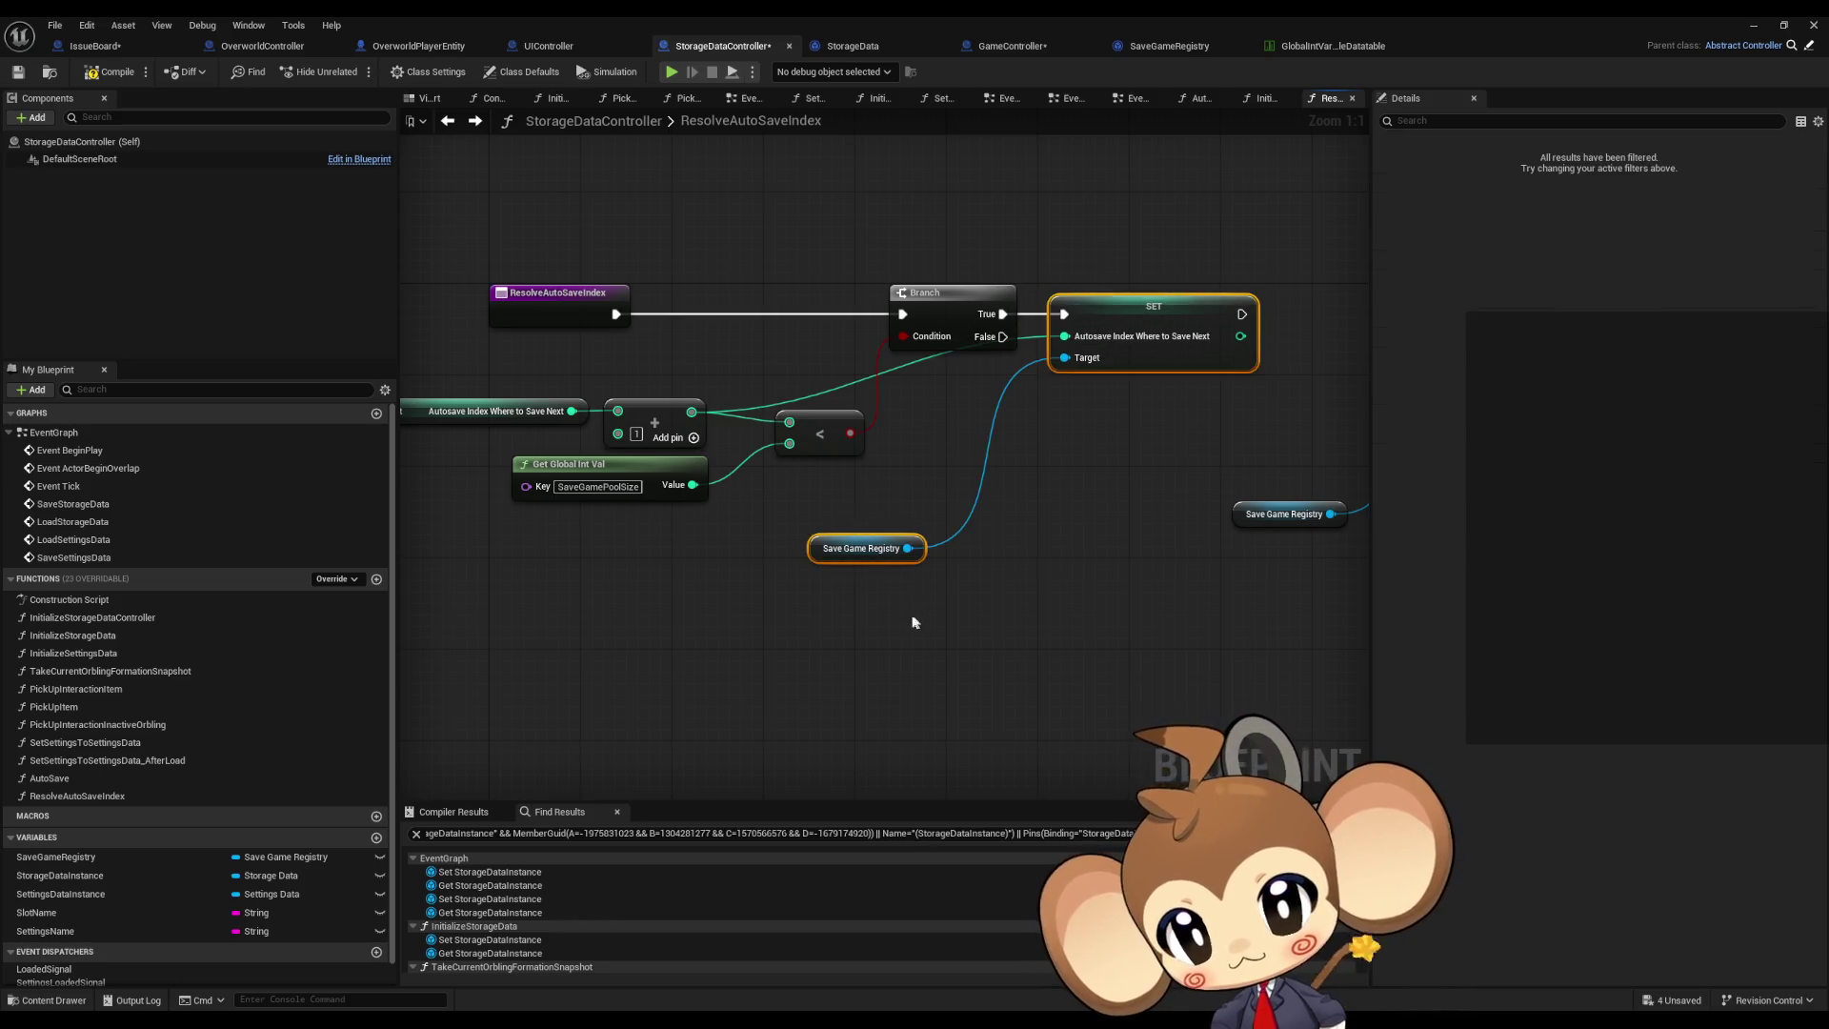
Step: Duplicate the SET node below the first and wire both SETs into Save Game to Slot
key("ctrl+c")
key("ctrl+v")
mouse_move(1095, 521)
left_mouse_down()
mouse_move(1129, 406)
mouse_move(1002, 337)
mouse_move(980, 622)
mouse_move(963, 622)
mouse_move(937, 541)
mouse_move(834, 544)
left_mouse_up()
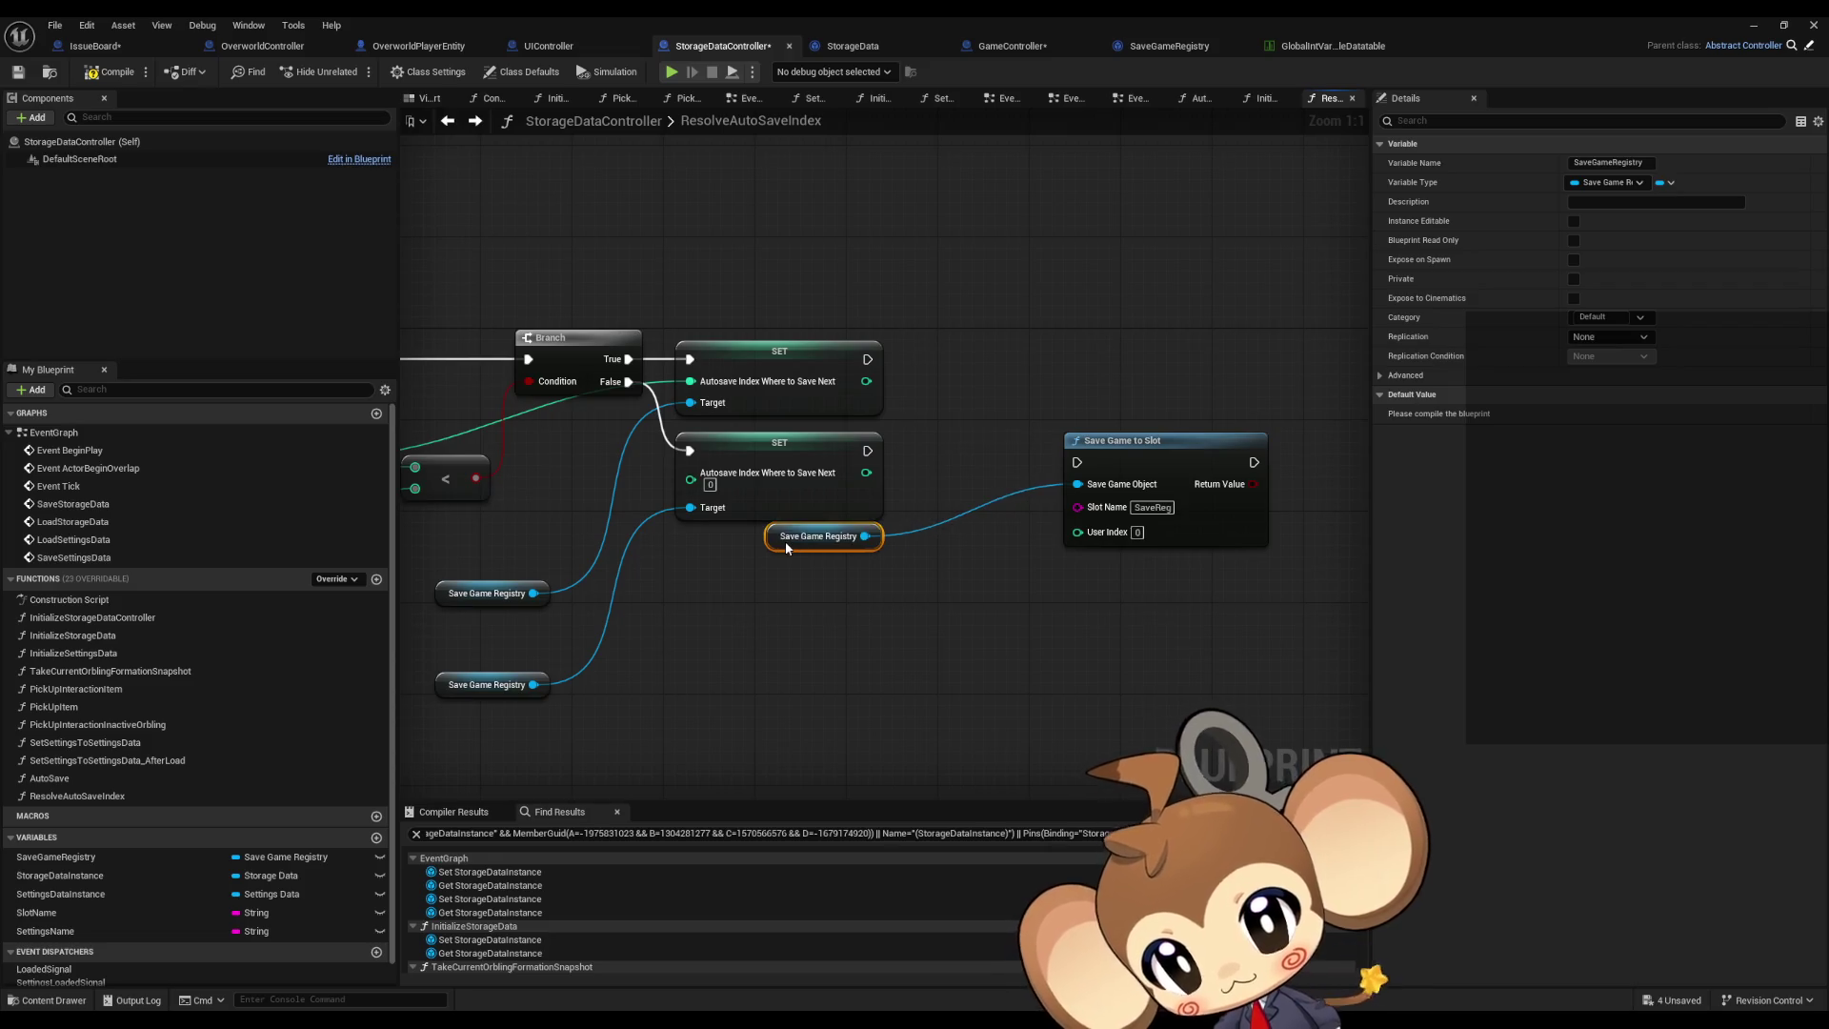
left_click_drag(1171, 440, 1100, 337)
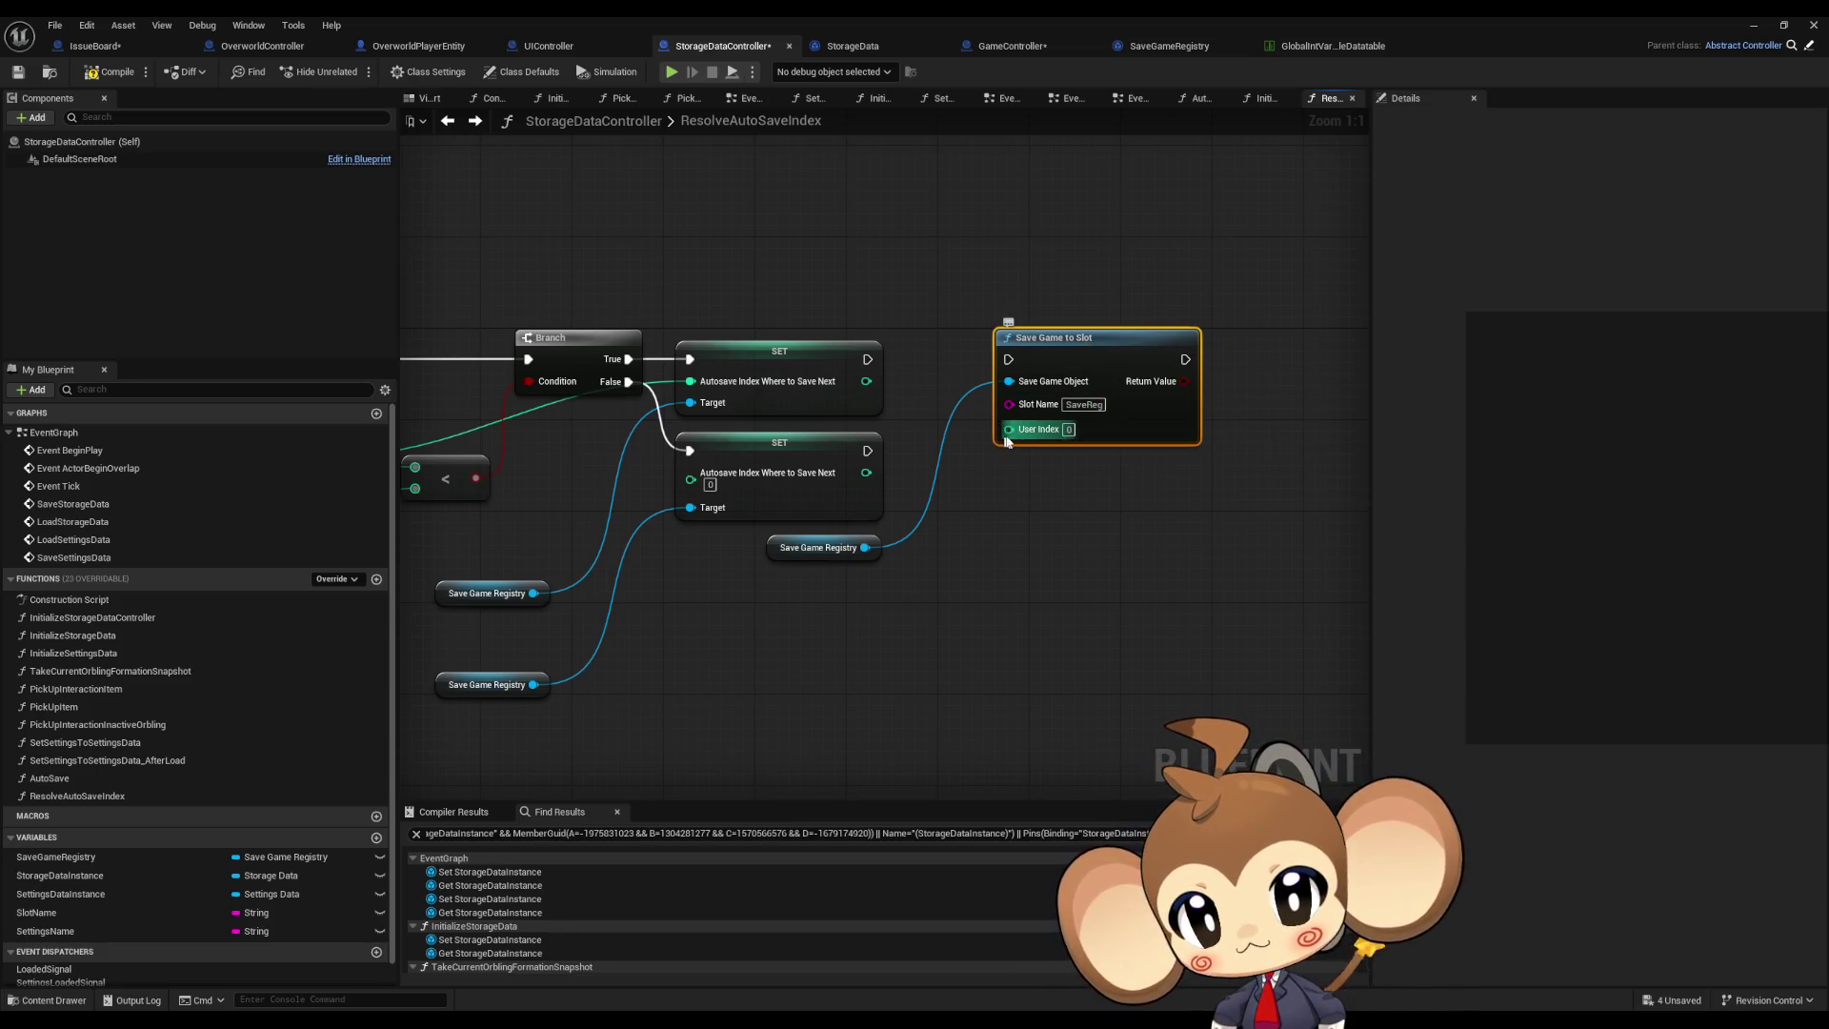
left_click_drag(867, 359, 1008, 359)
left_click_drag(867, 450, 1008, 360)
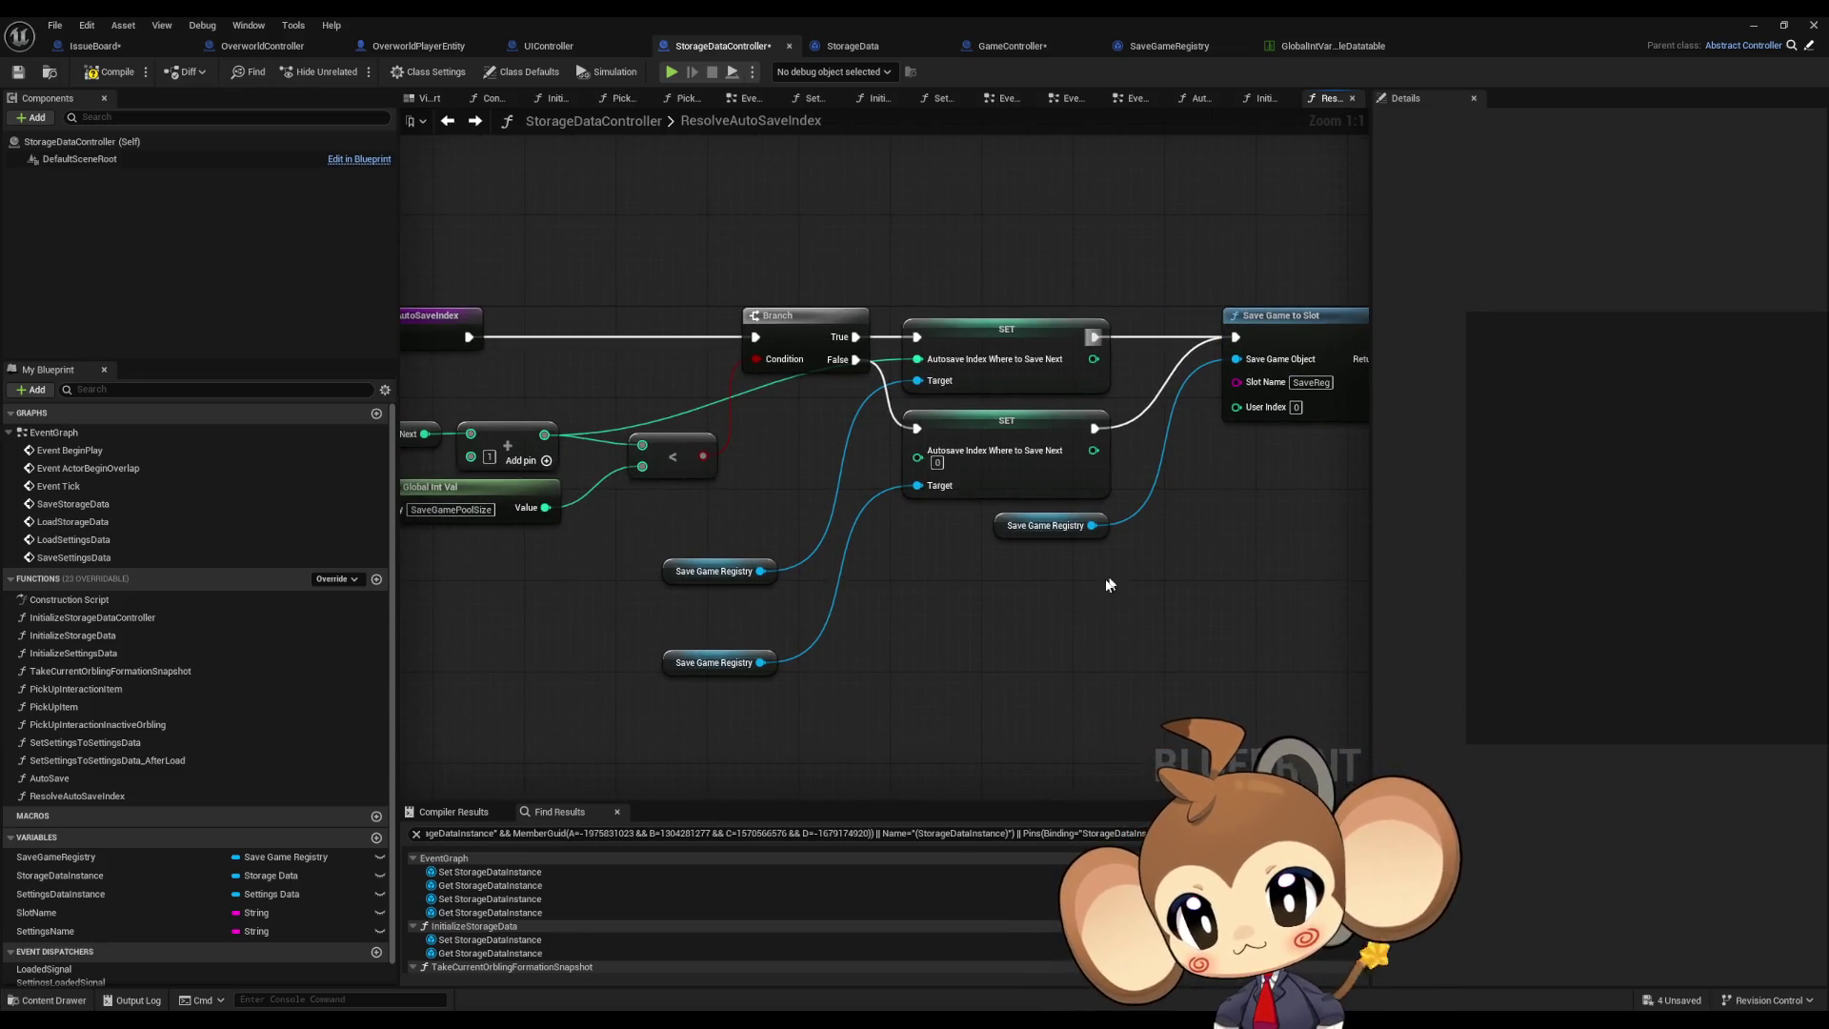
Step: Tidy the ResolveAutoSaveIndex layout, save the blueprint, and select the lower Save Game Registry getter
scroll(1129, 588, "down", 2)
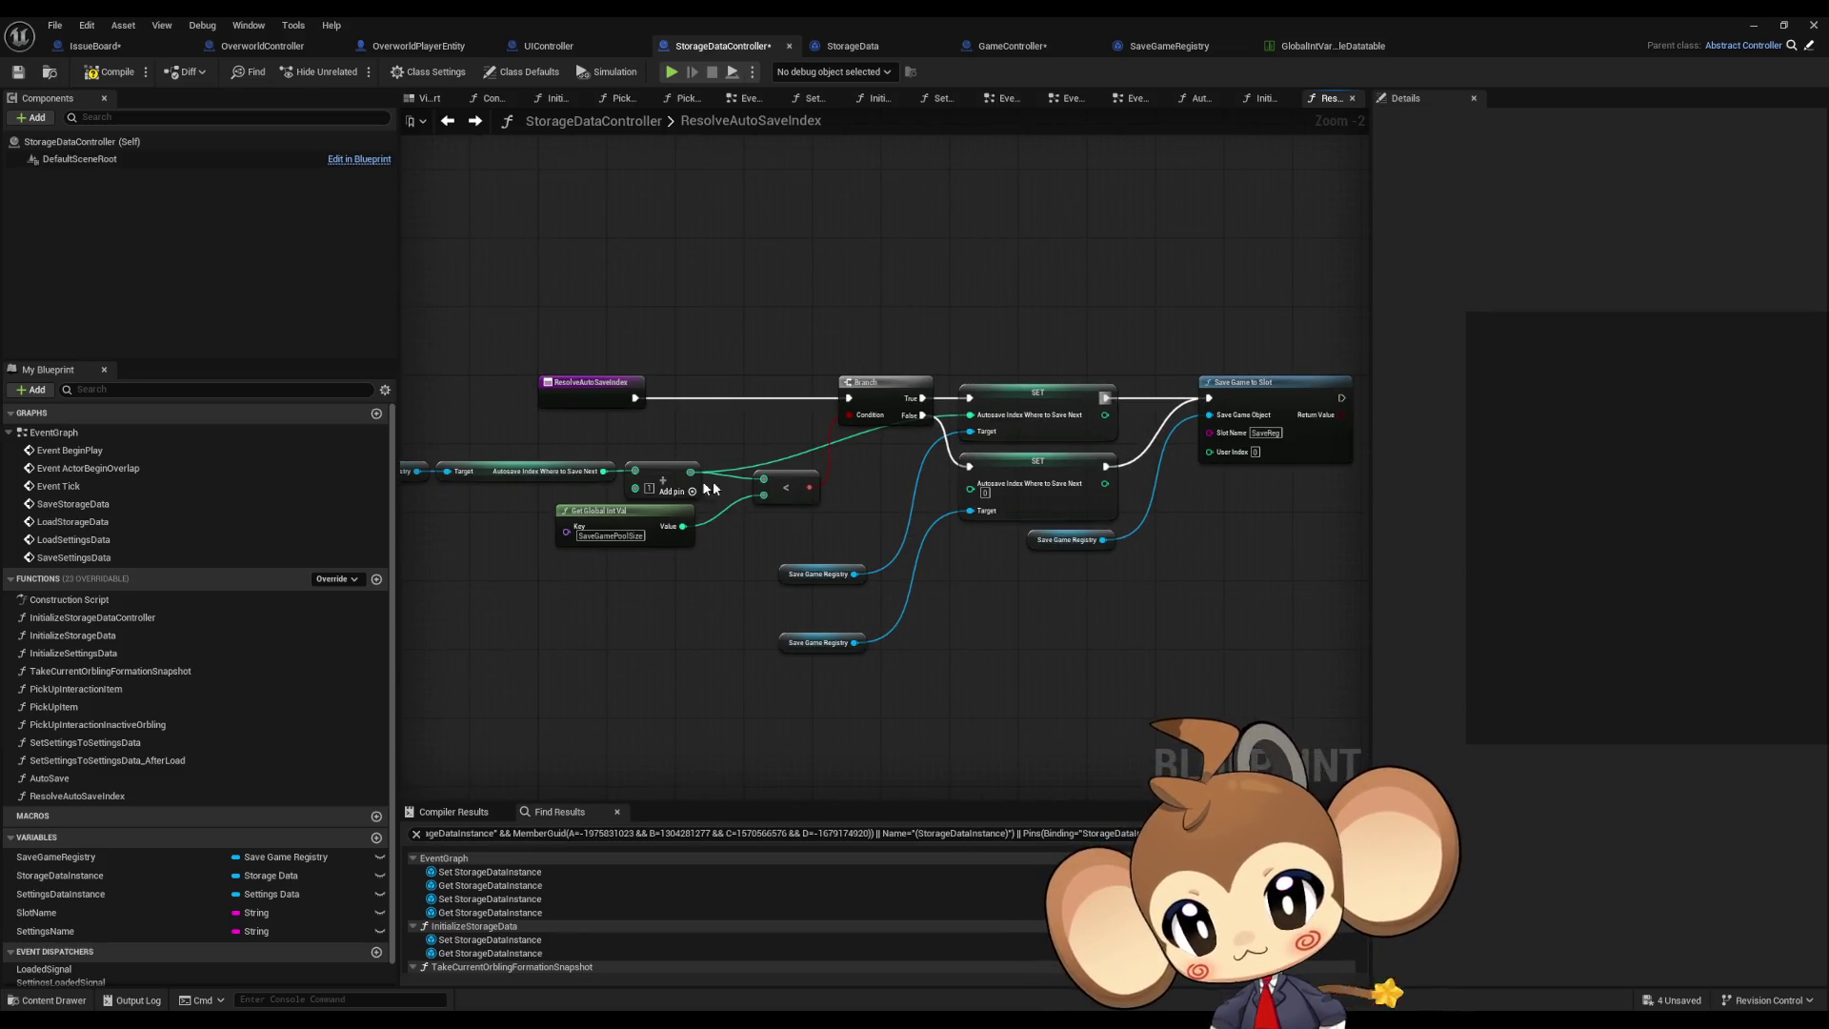
left_click_drag(506, 399, 1212, 661)
scroll(915, 486, "up", 3)
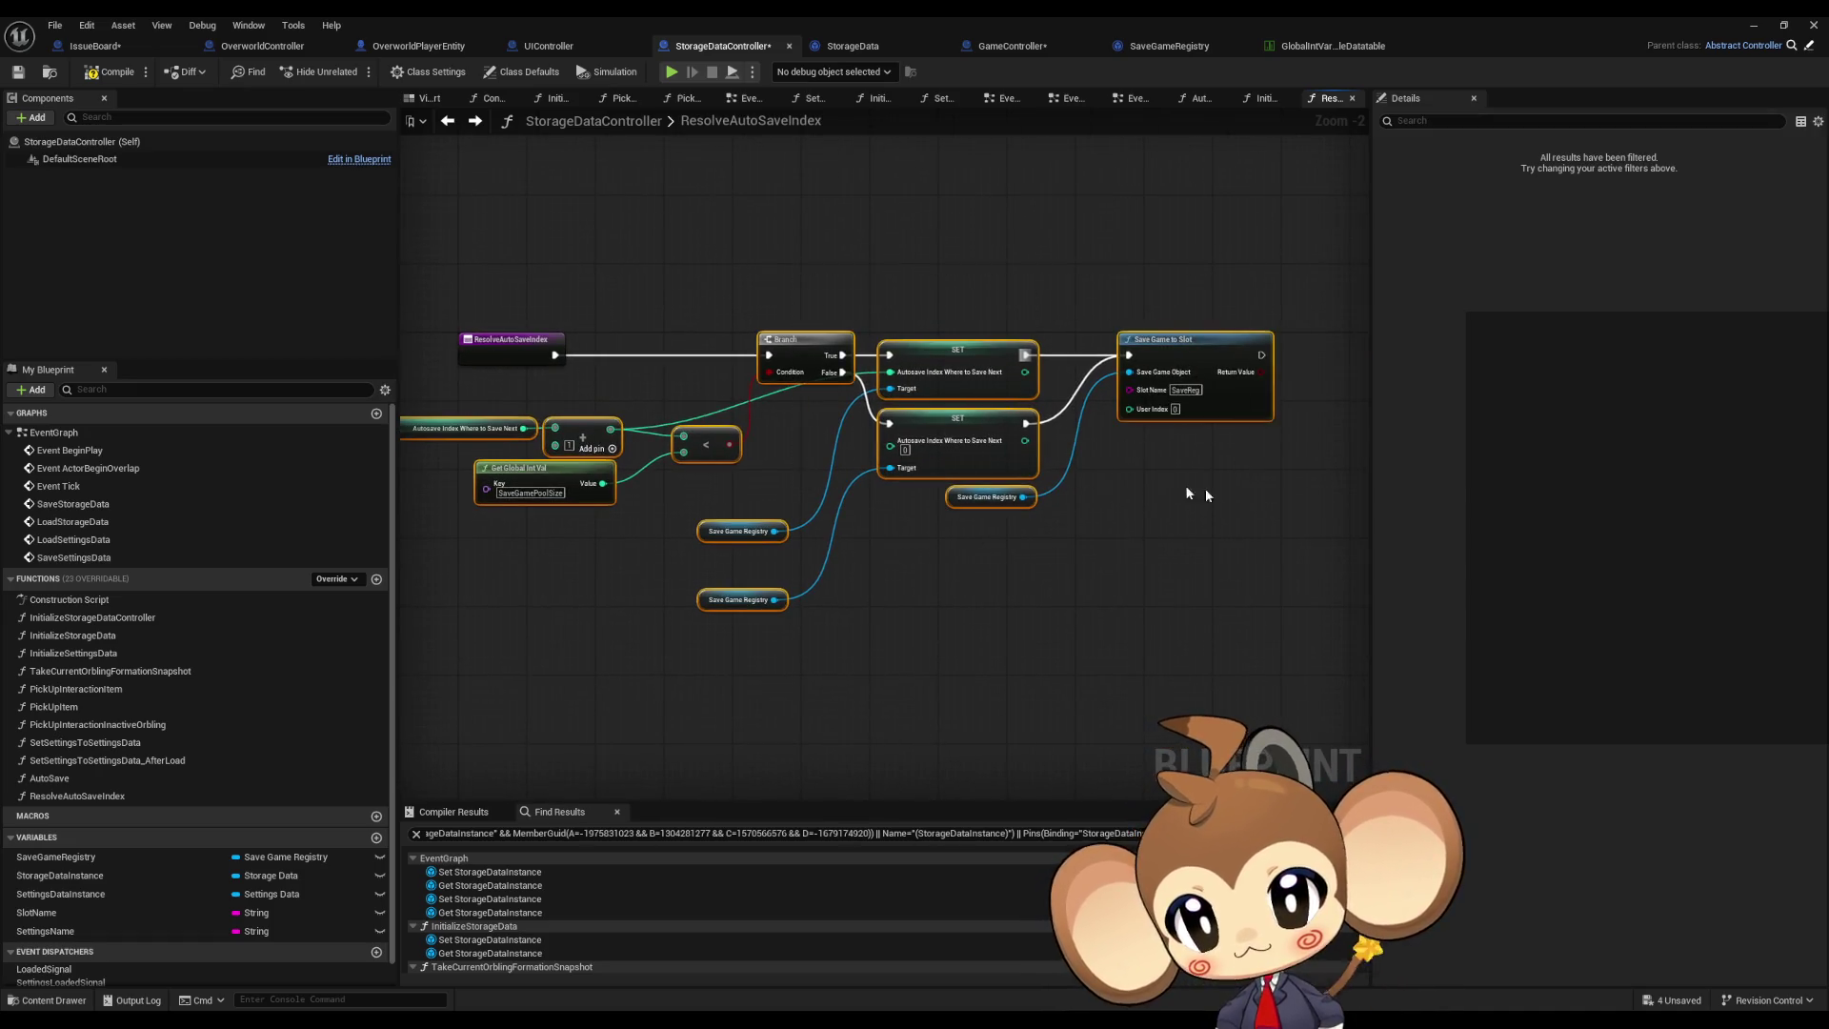
left_click_drag(957, 405, 719, 405)
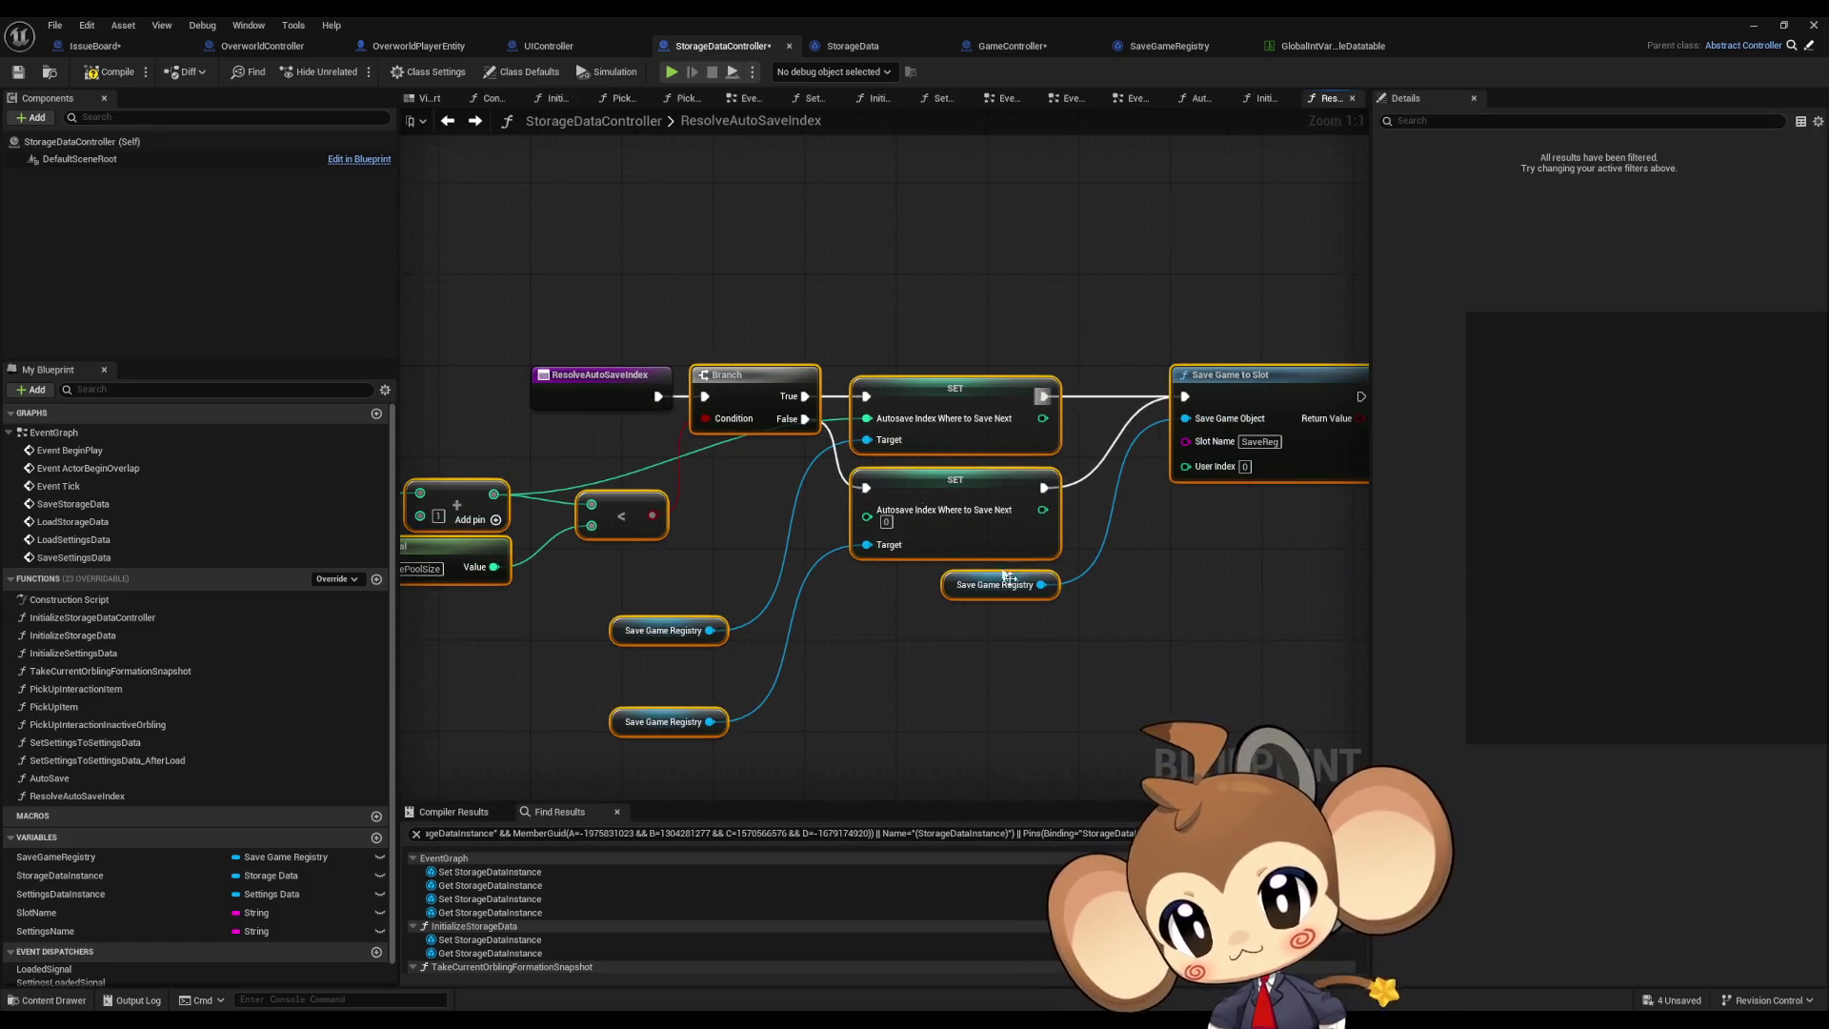
left_click(1051, 659)
scroll(1125, 660, "down", 1)
left_click_drag(1125, 660, 1296, 598)
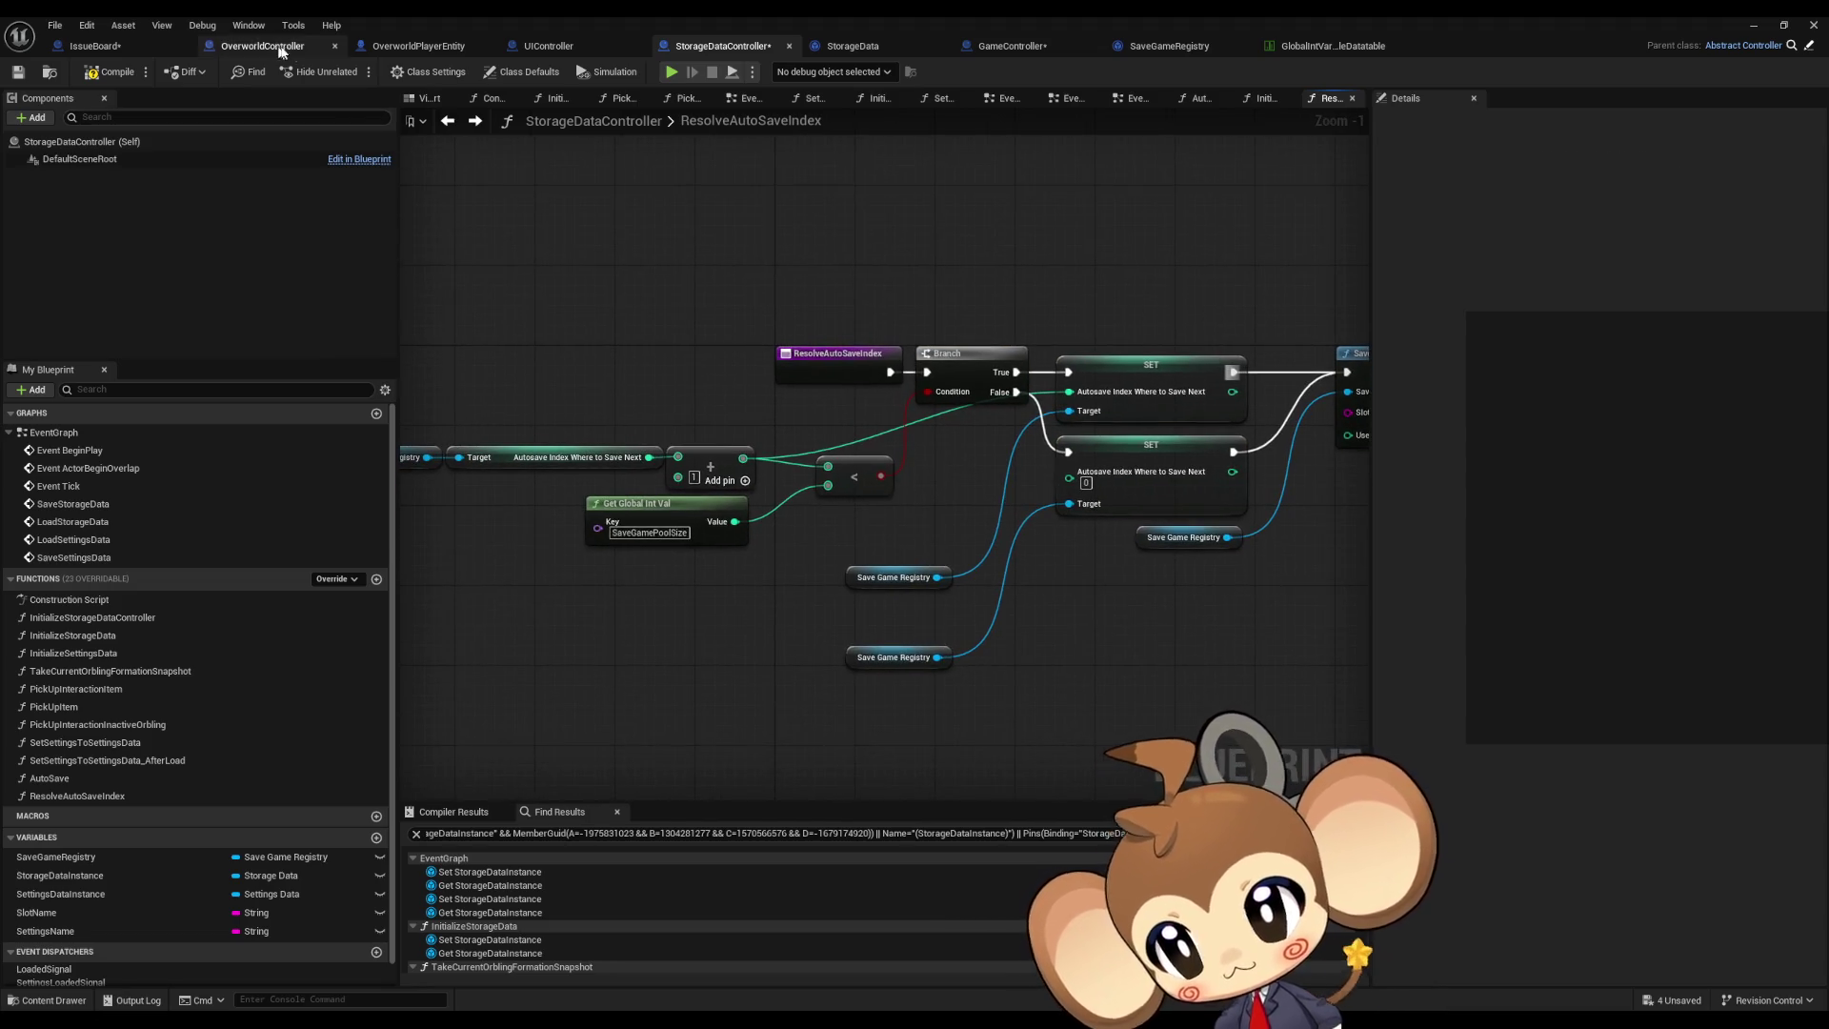
key("ctrl+s")
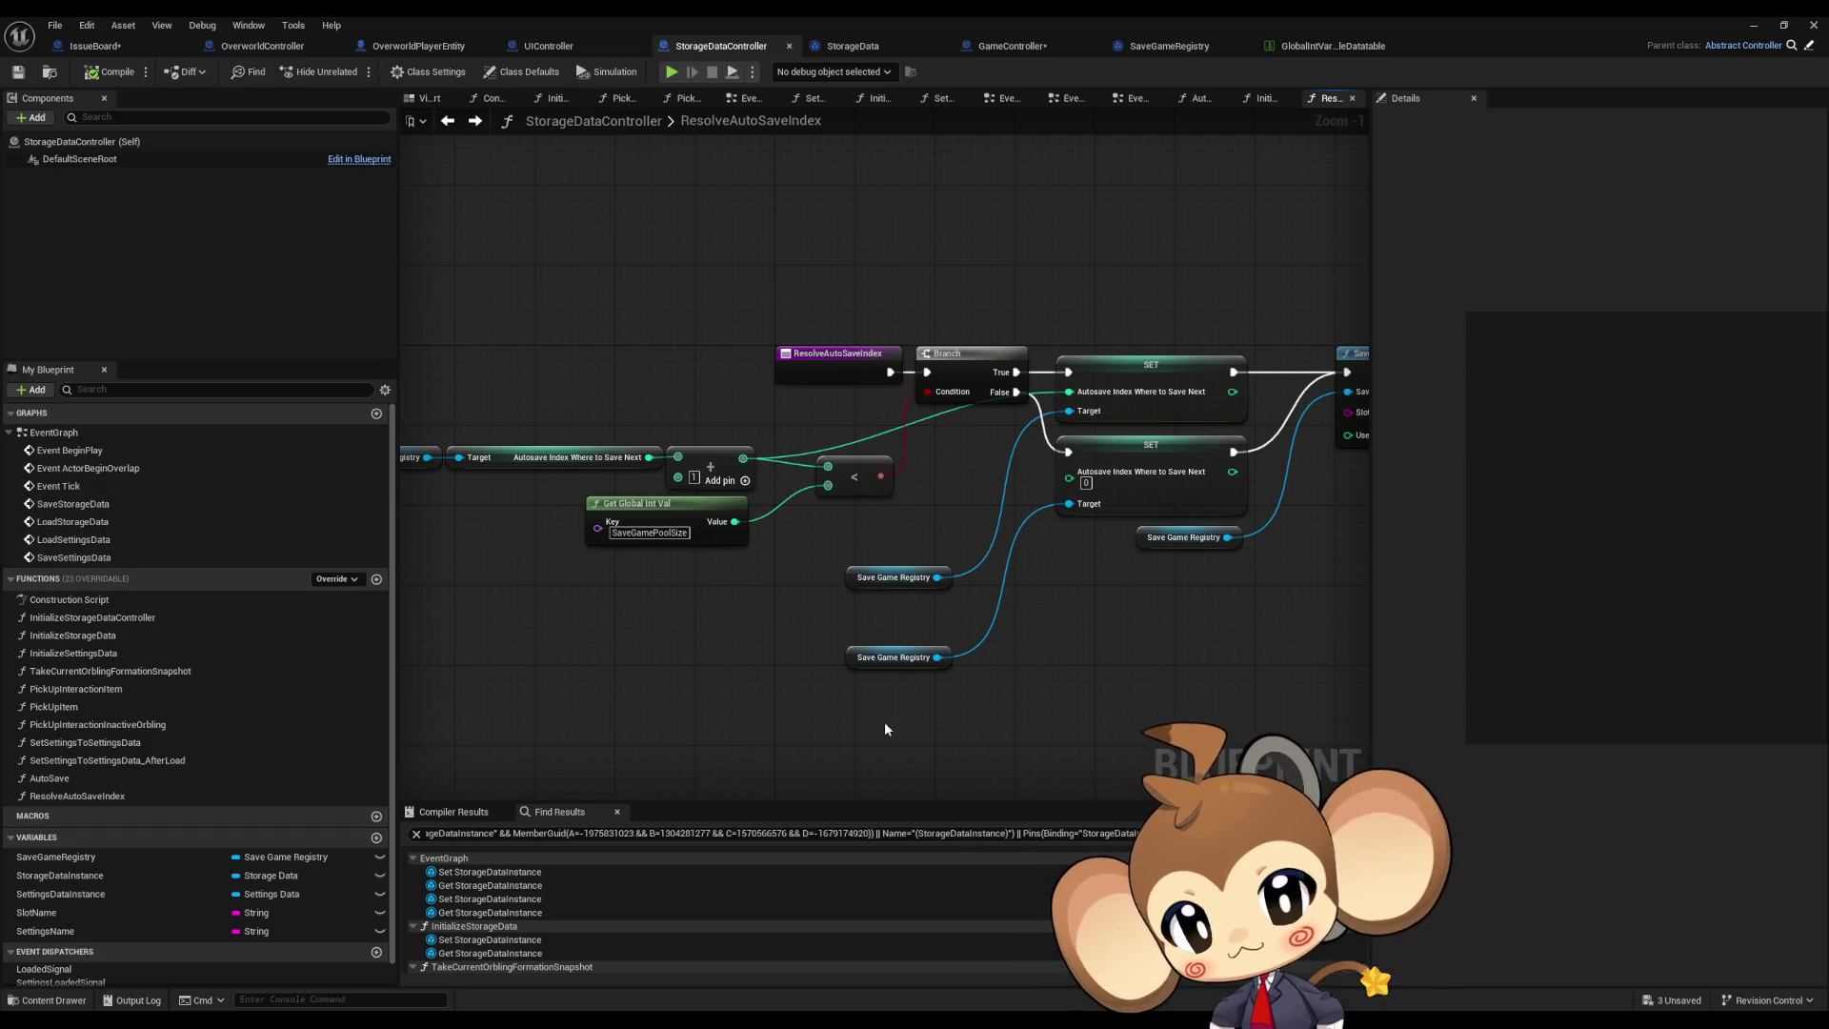
left_click_drag(885, 730, 782, 721)
left_click(790, 649)
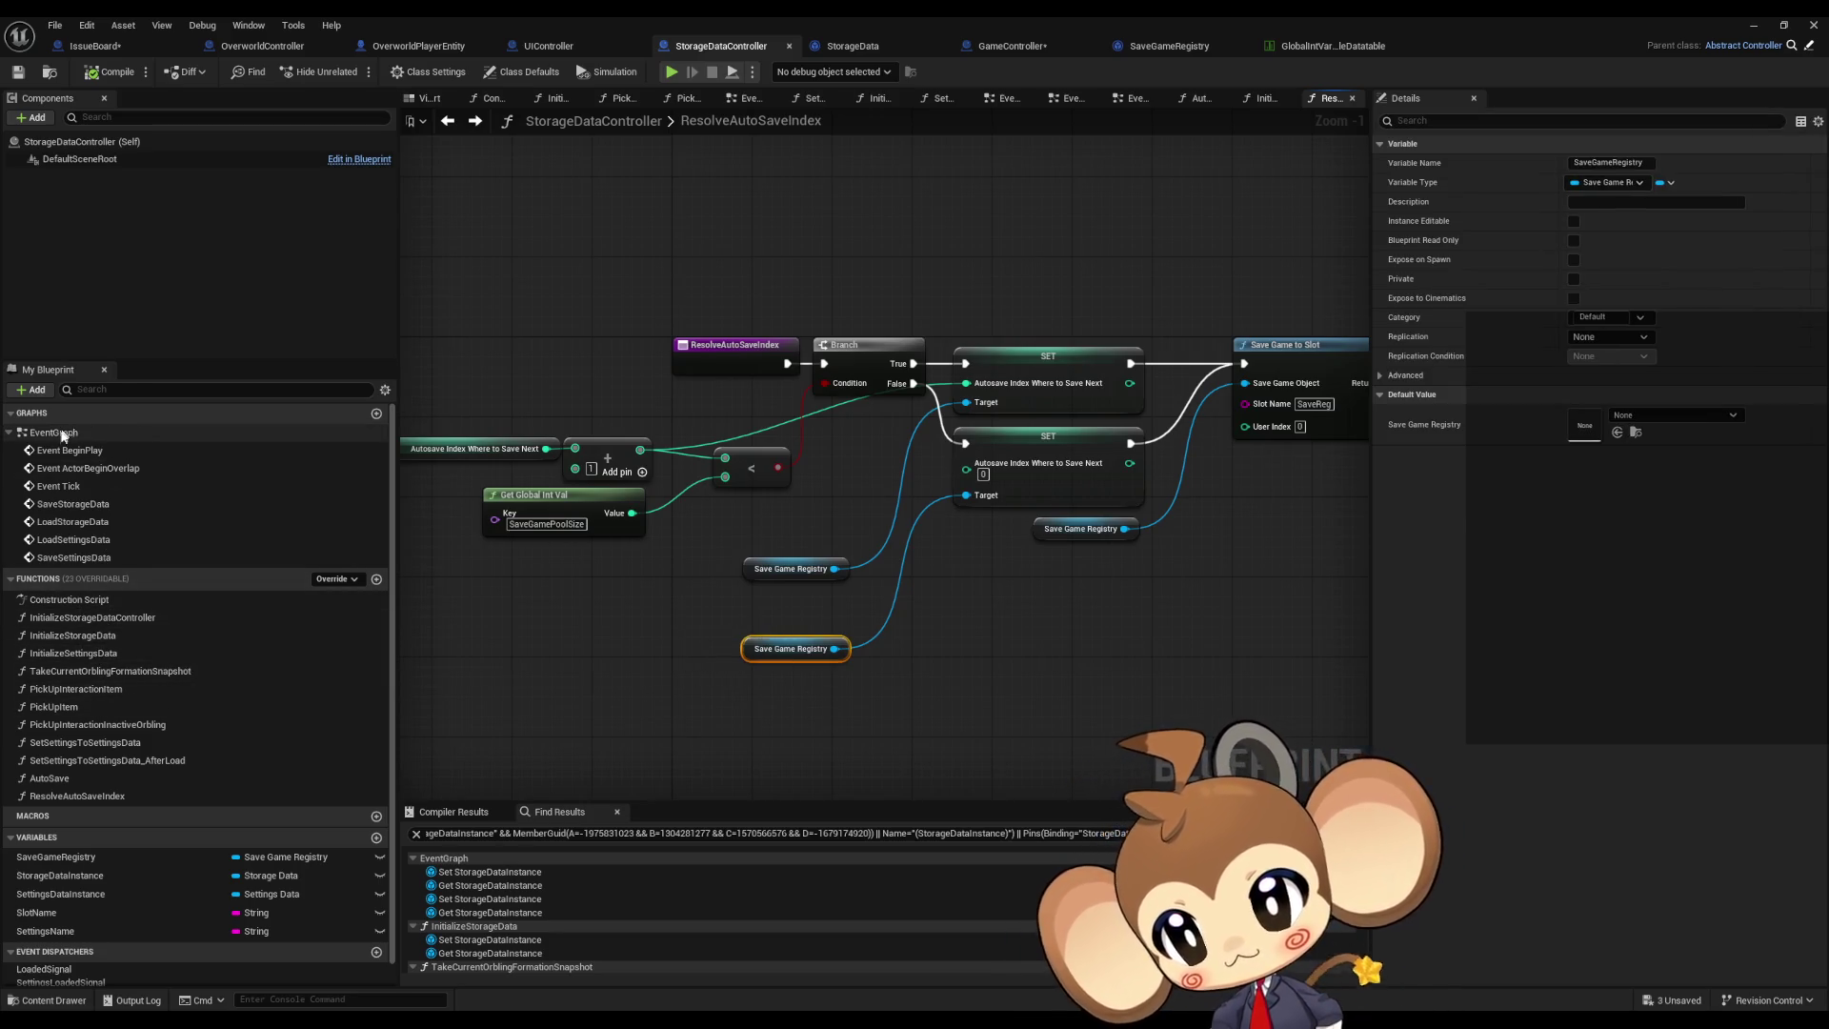
double_click(73, 504)
Step: Add a SET Last Saved Save Slot Name node fed by To Slot and the save-success path
left_click_drag(823, 478, 617, 460)
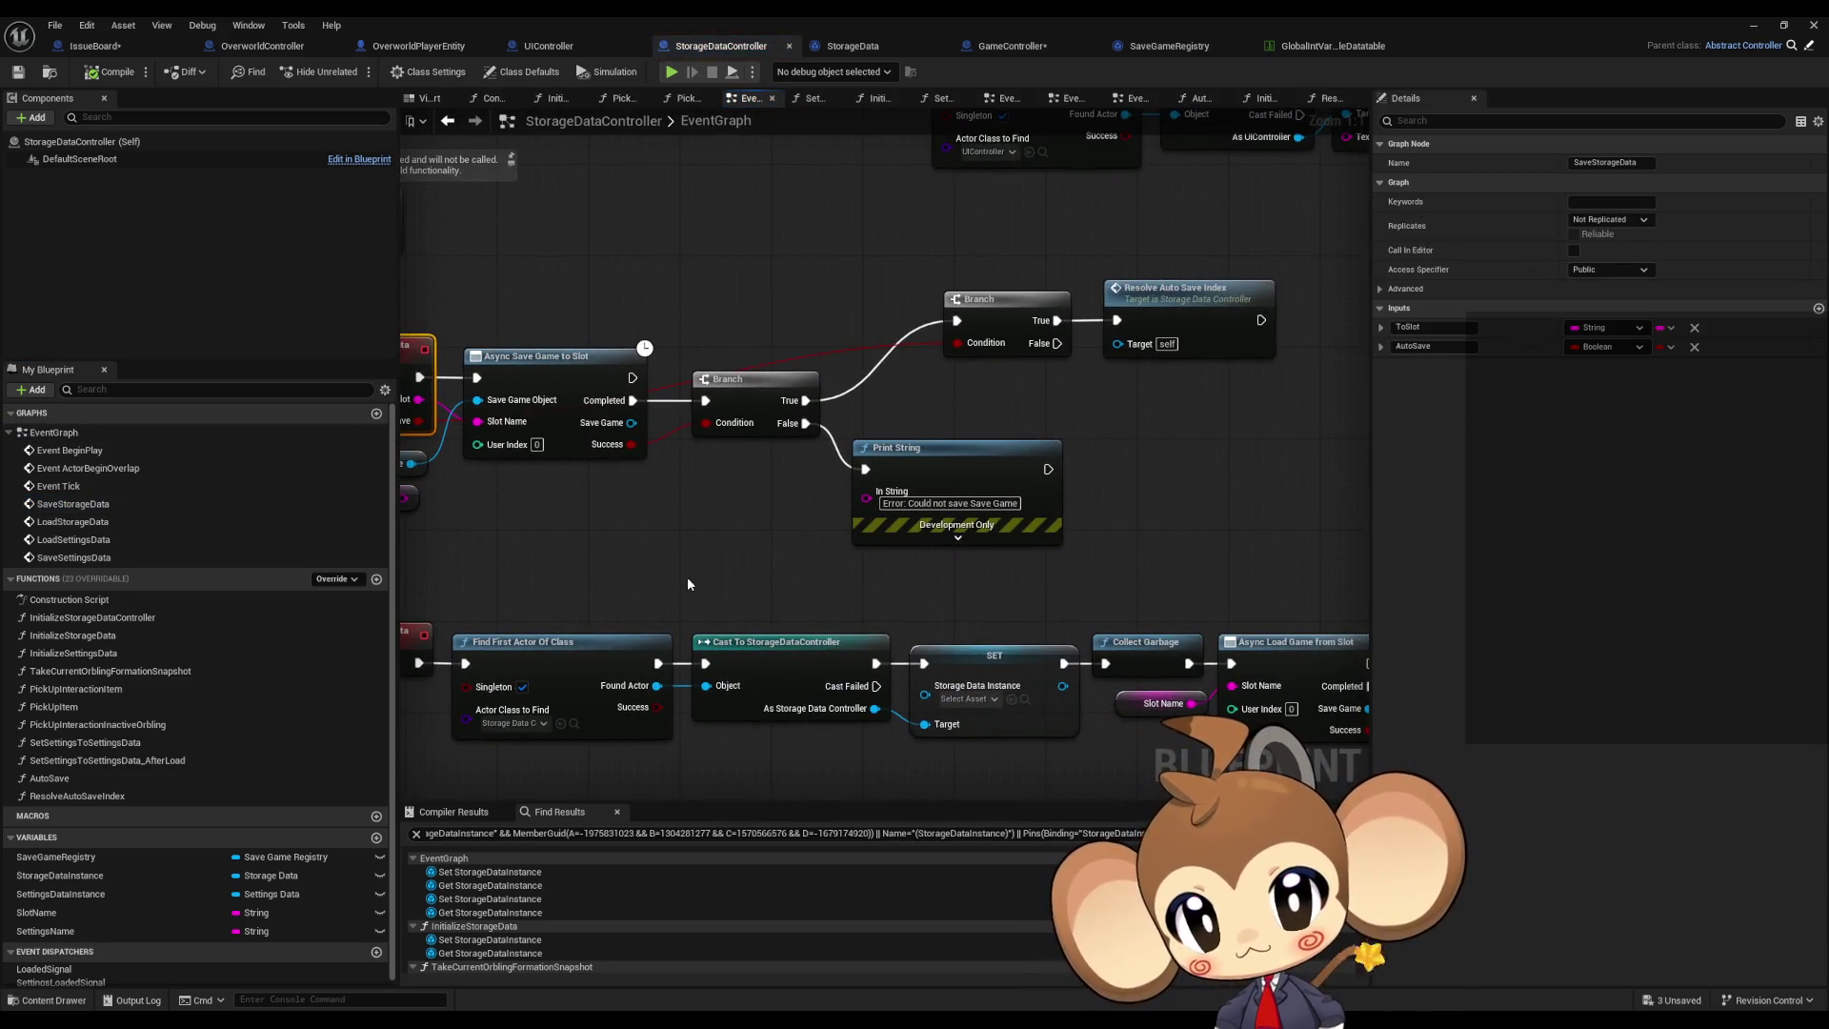
left_click_drag(718, 509, 665, 407)
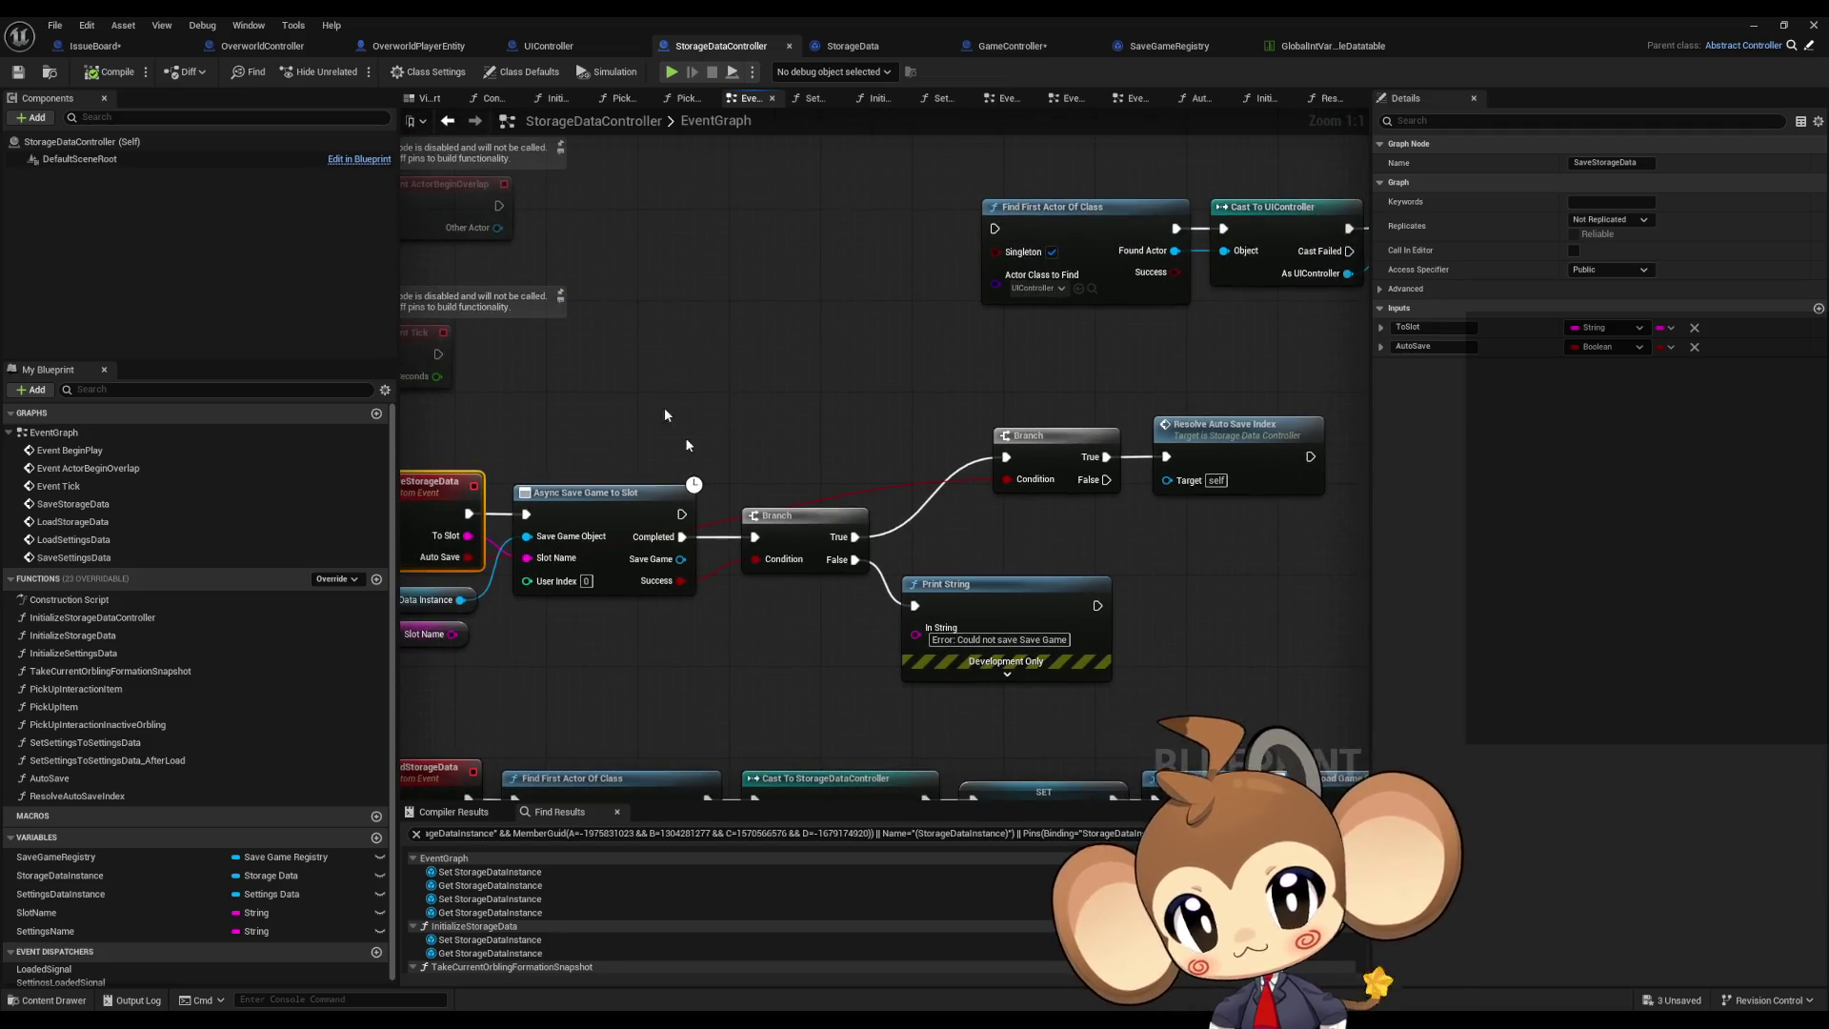
key("ctrl+v")
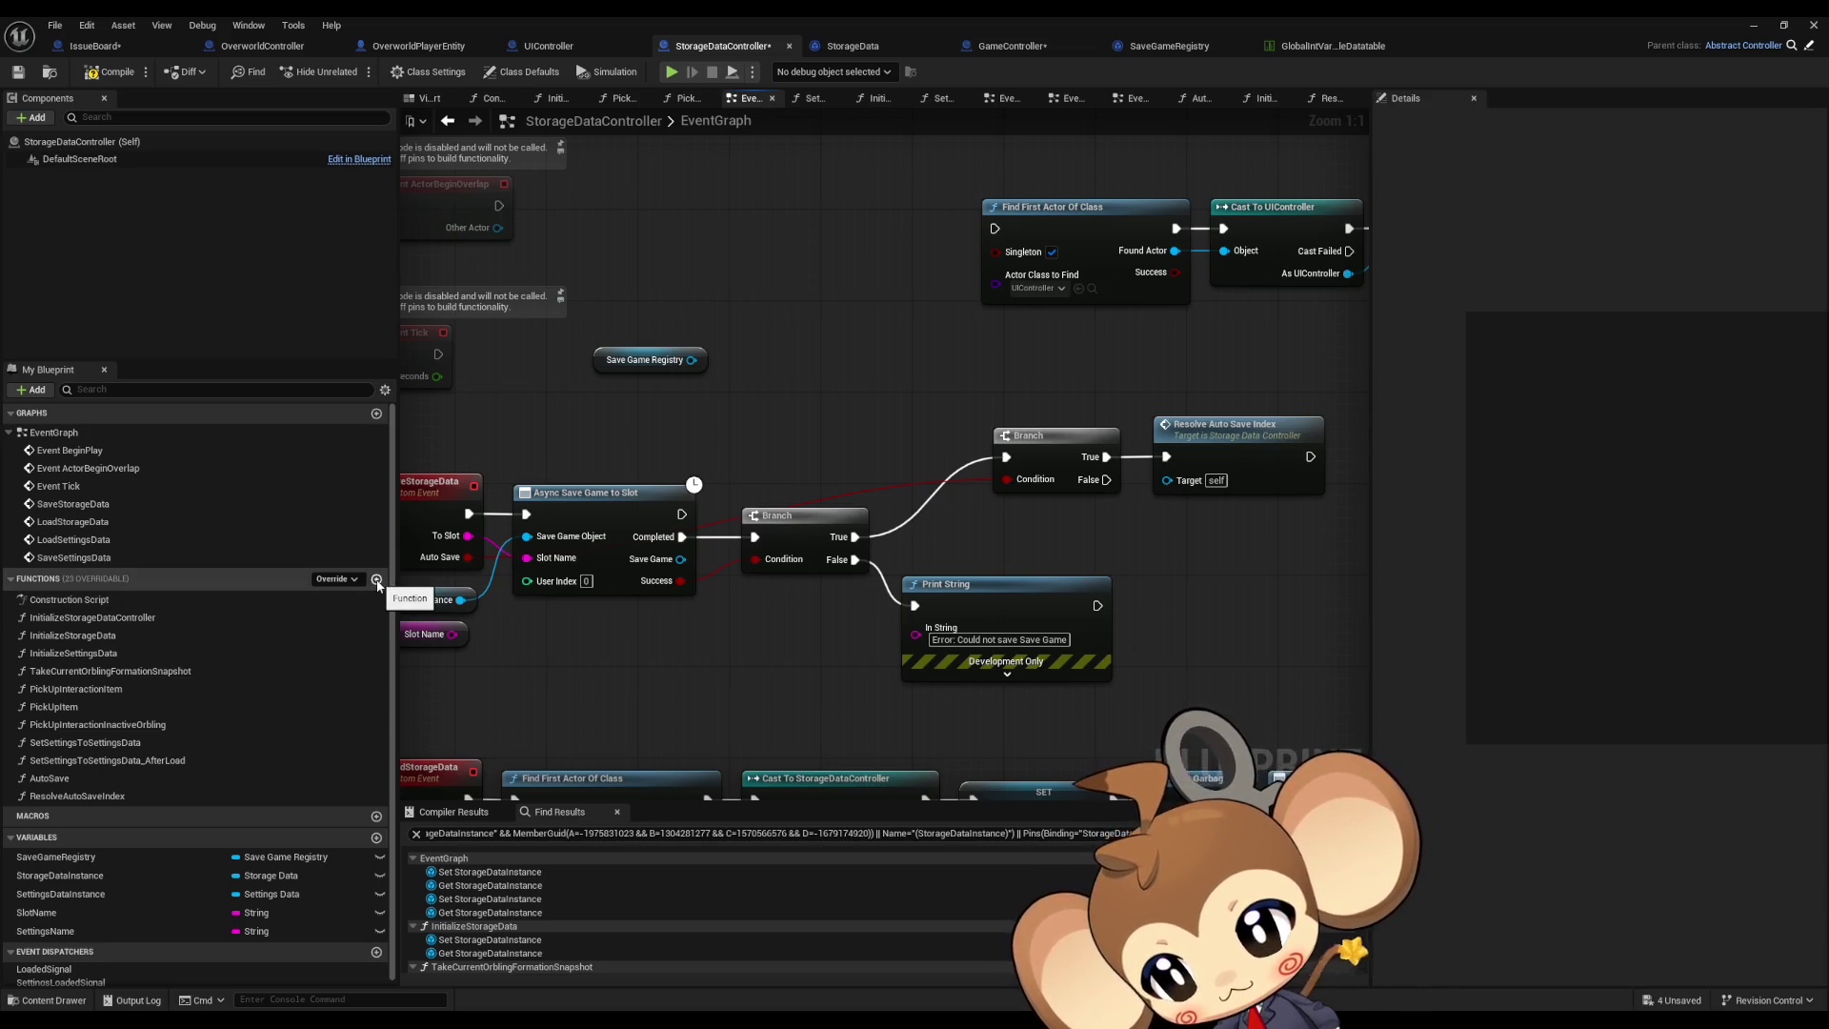
left_click_drag(692, 361, 770, 353)
type("last")
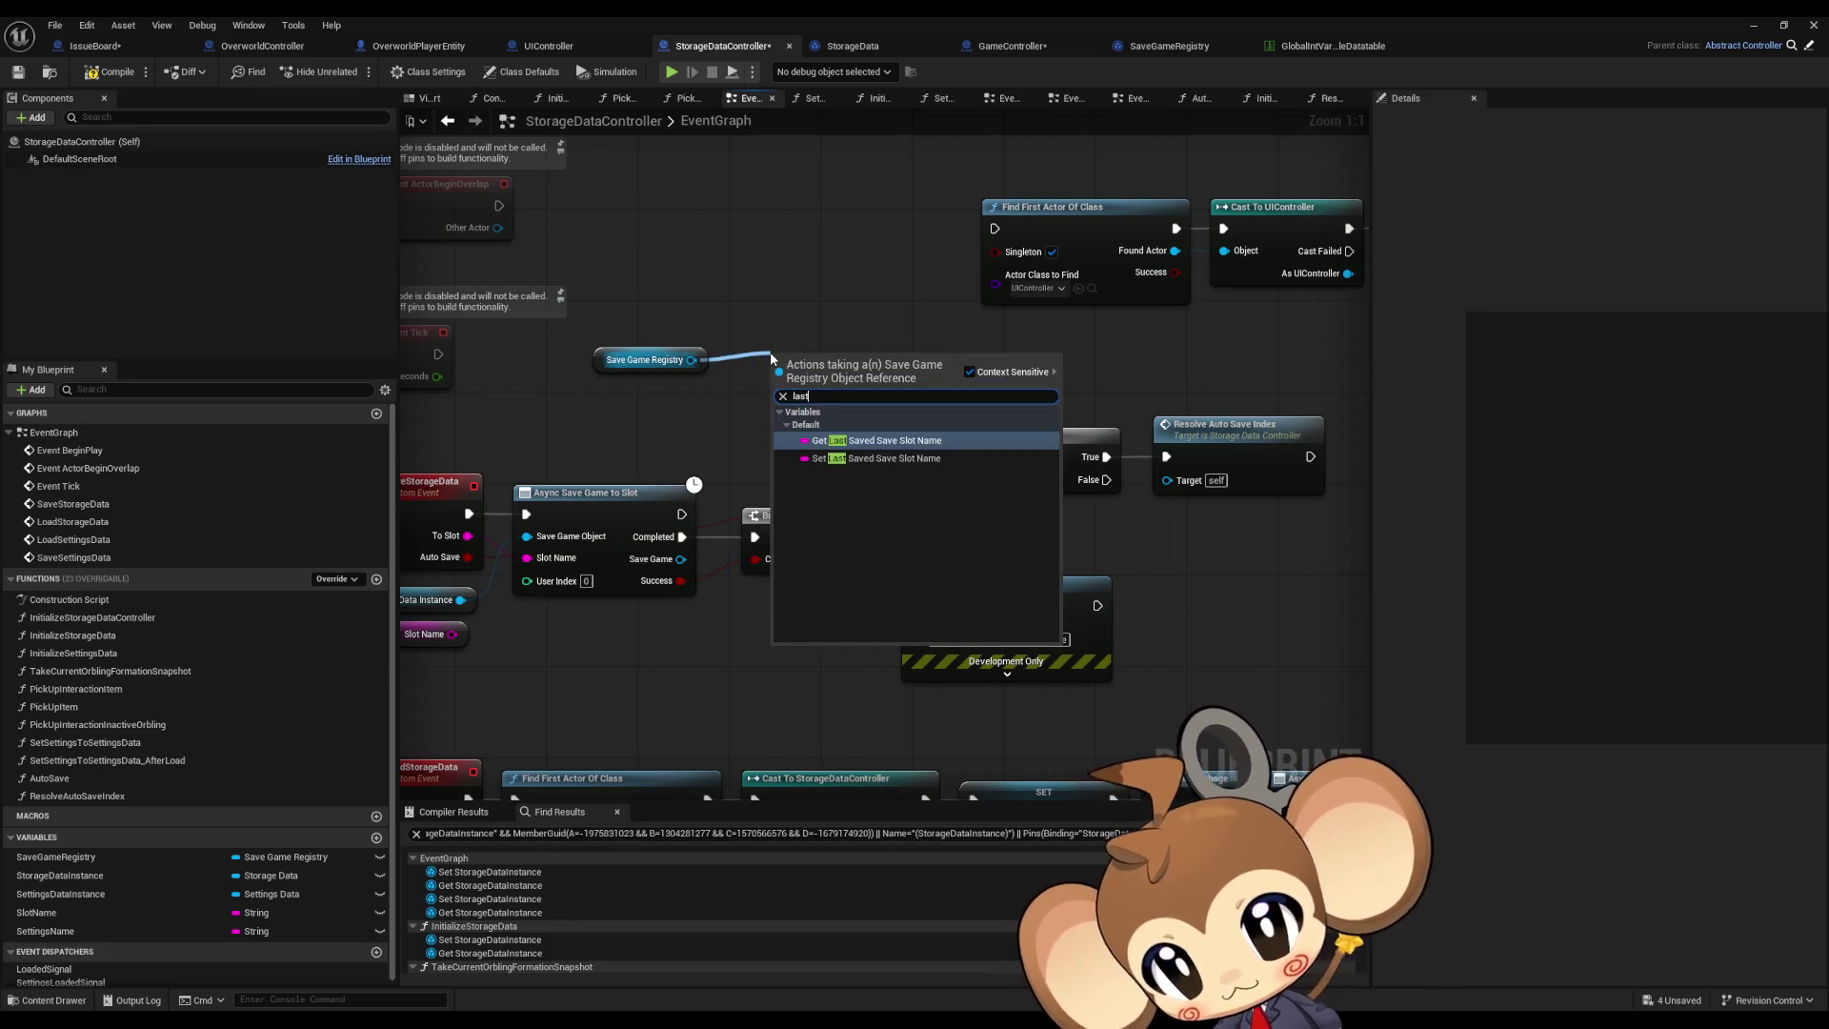
key("Down")
key("Return")
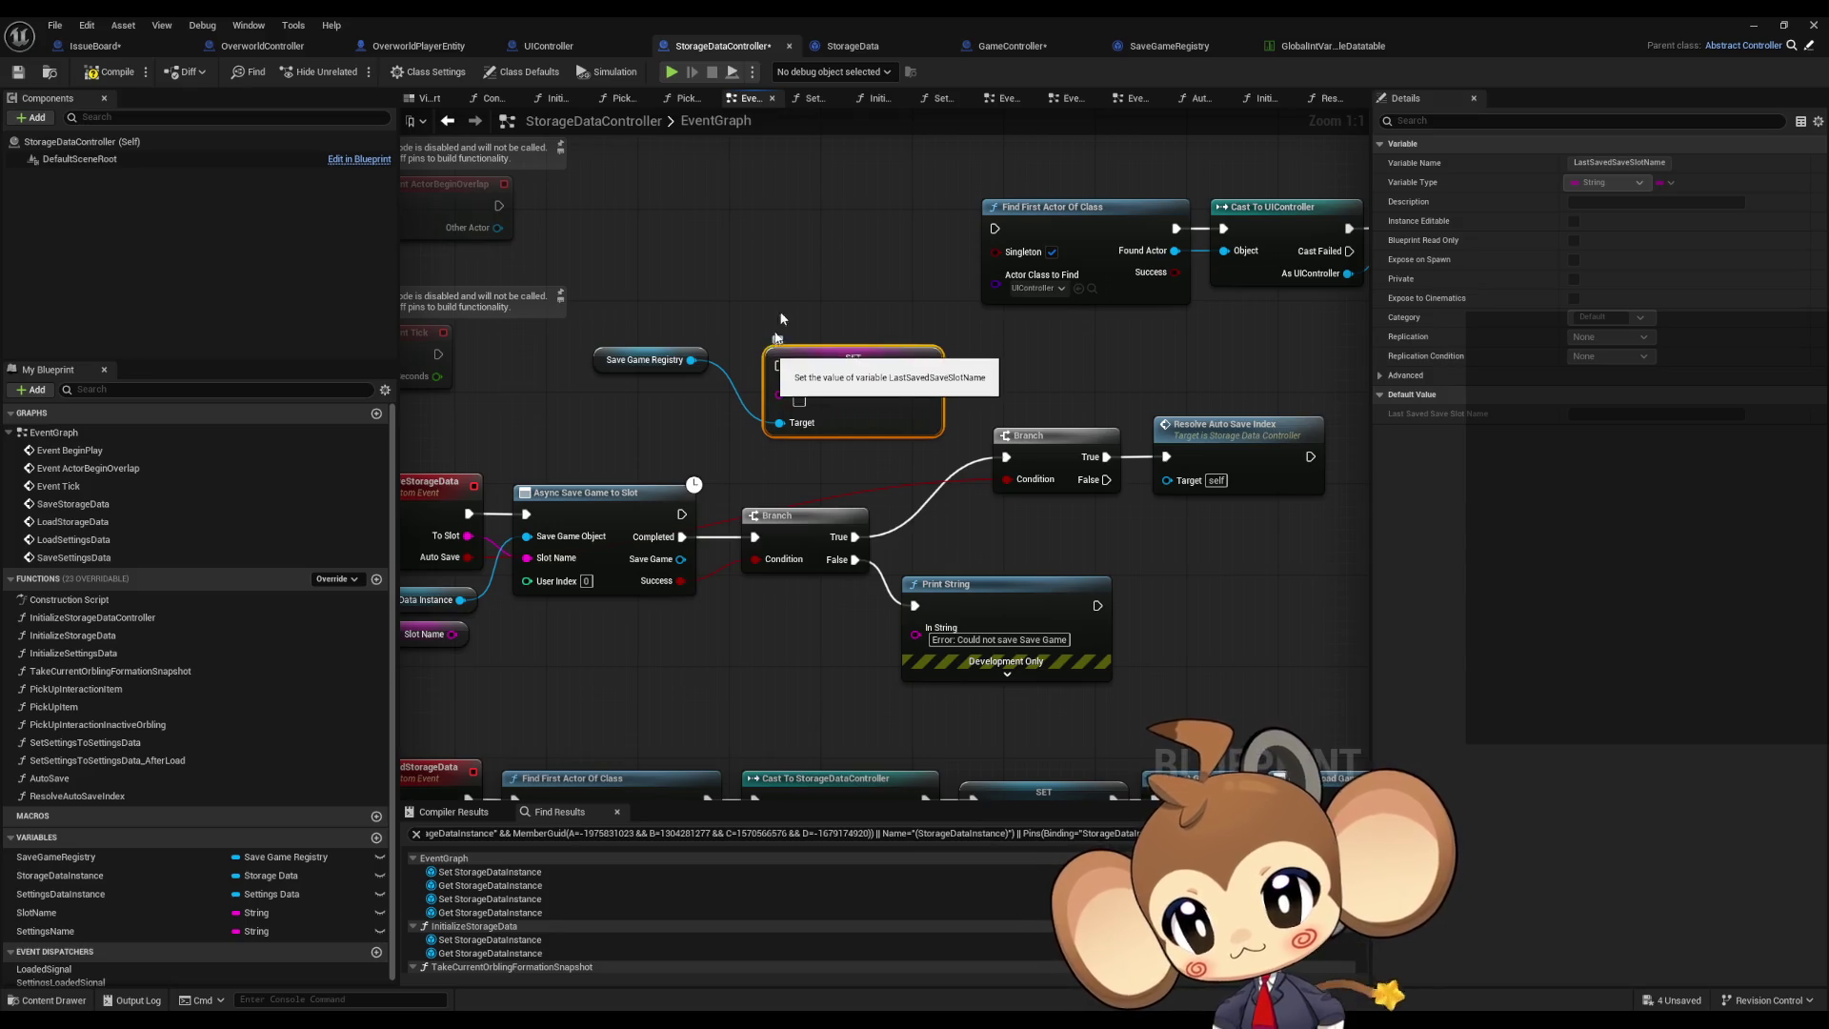
mouse_move(464, 534)
left_mouse_down()
mouse_move(577, 505)
mouse_move(779, 388)
left_mouse_up()
left_click_drag(858, 537, 783, 365)
Step: Rearrange the Branch, Resolve Auto Save Index, SET and registry getter nodes beside each other
left_click(1008, 456)
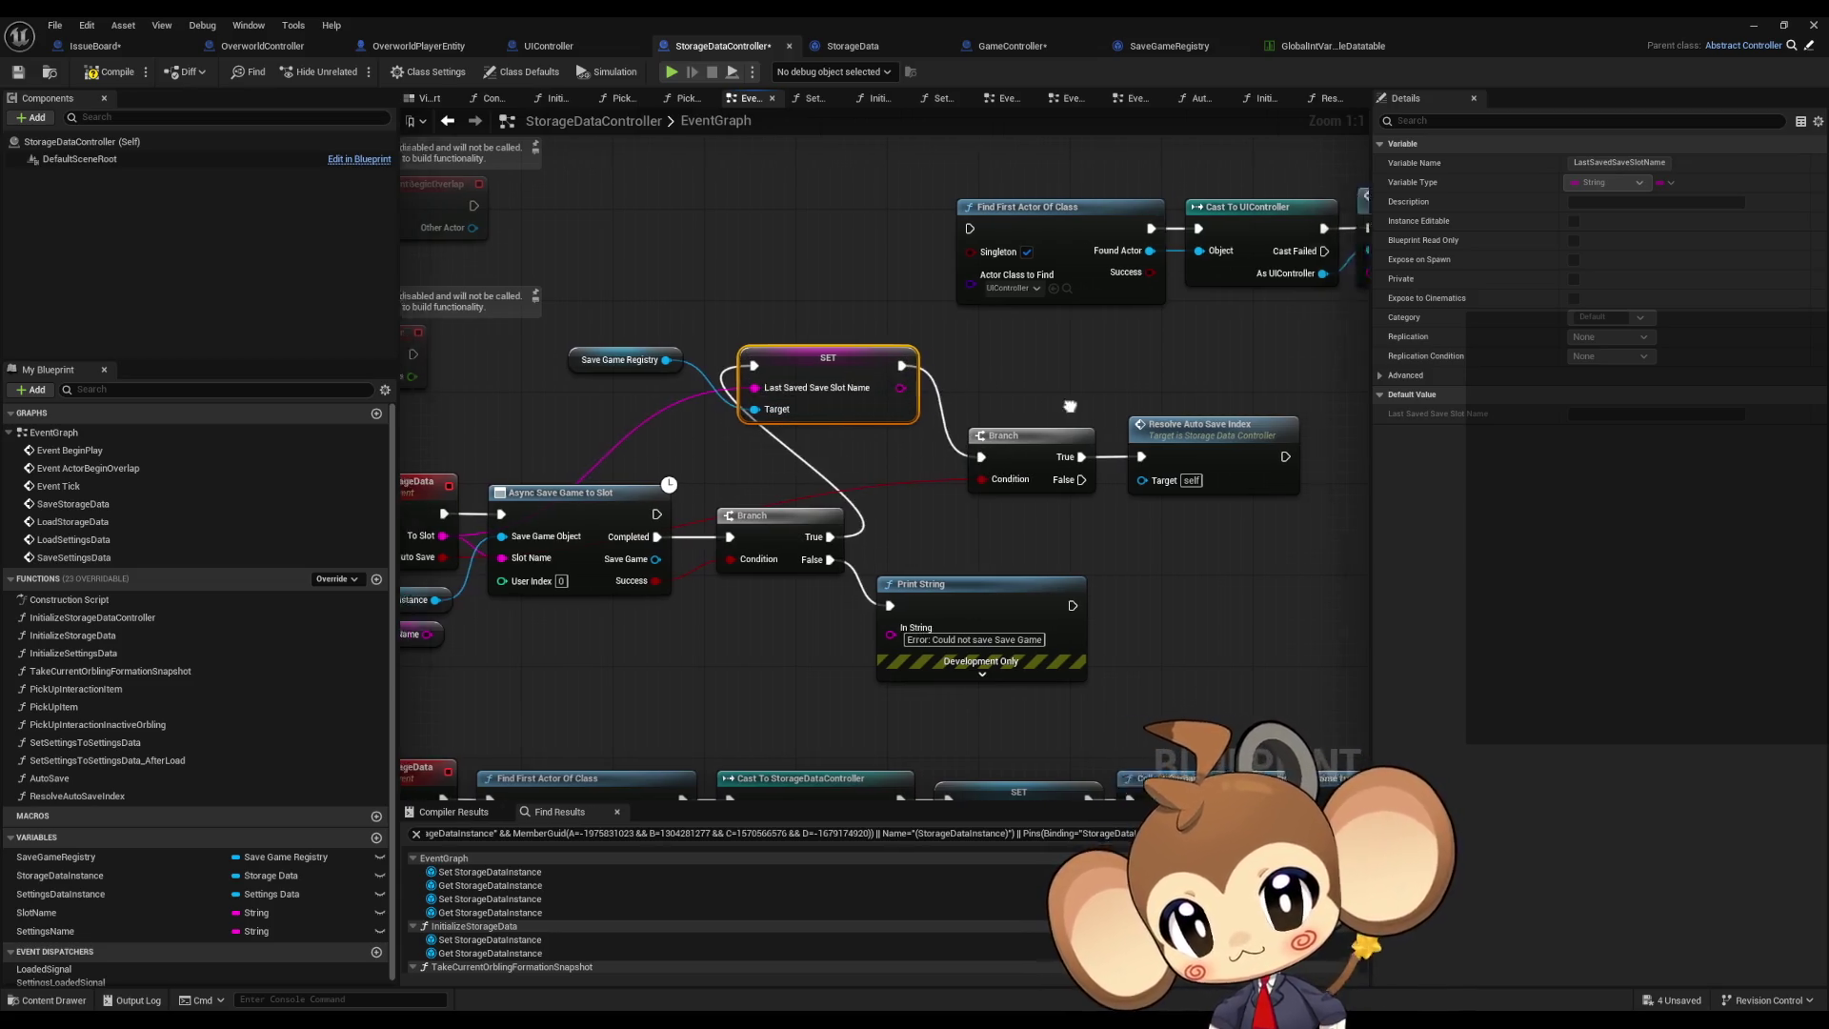
left_click_drag(821, 435, 790, 343)
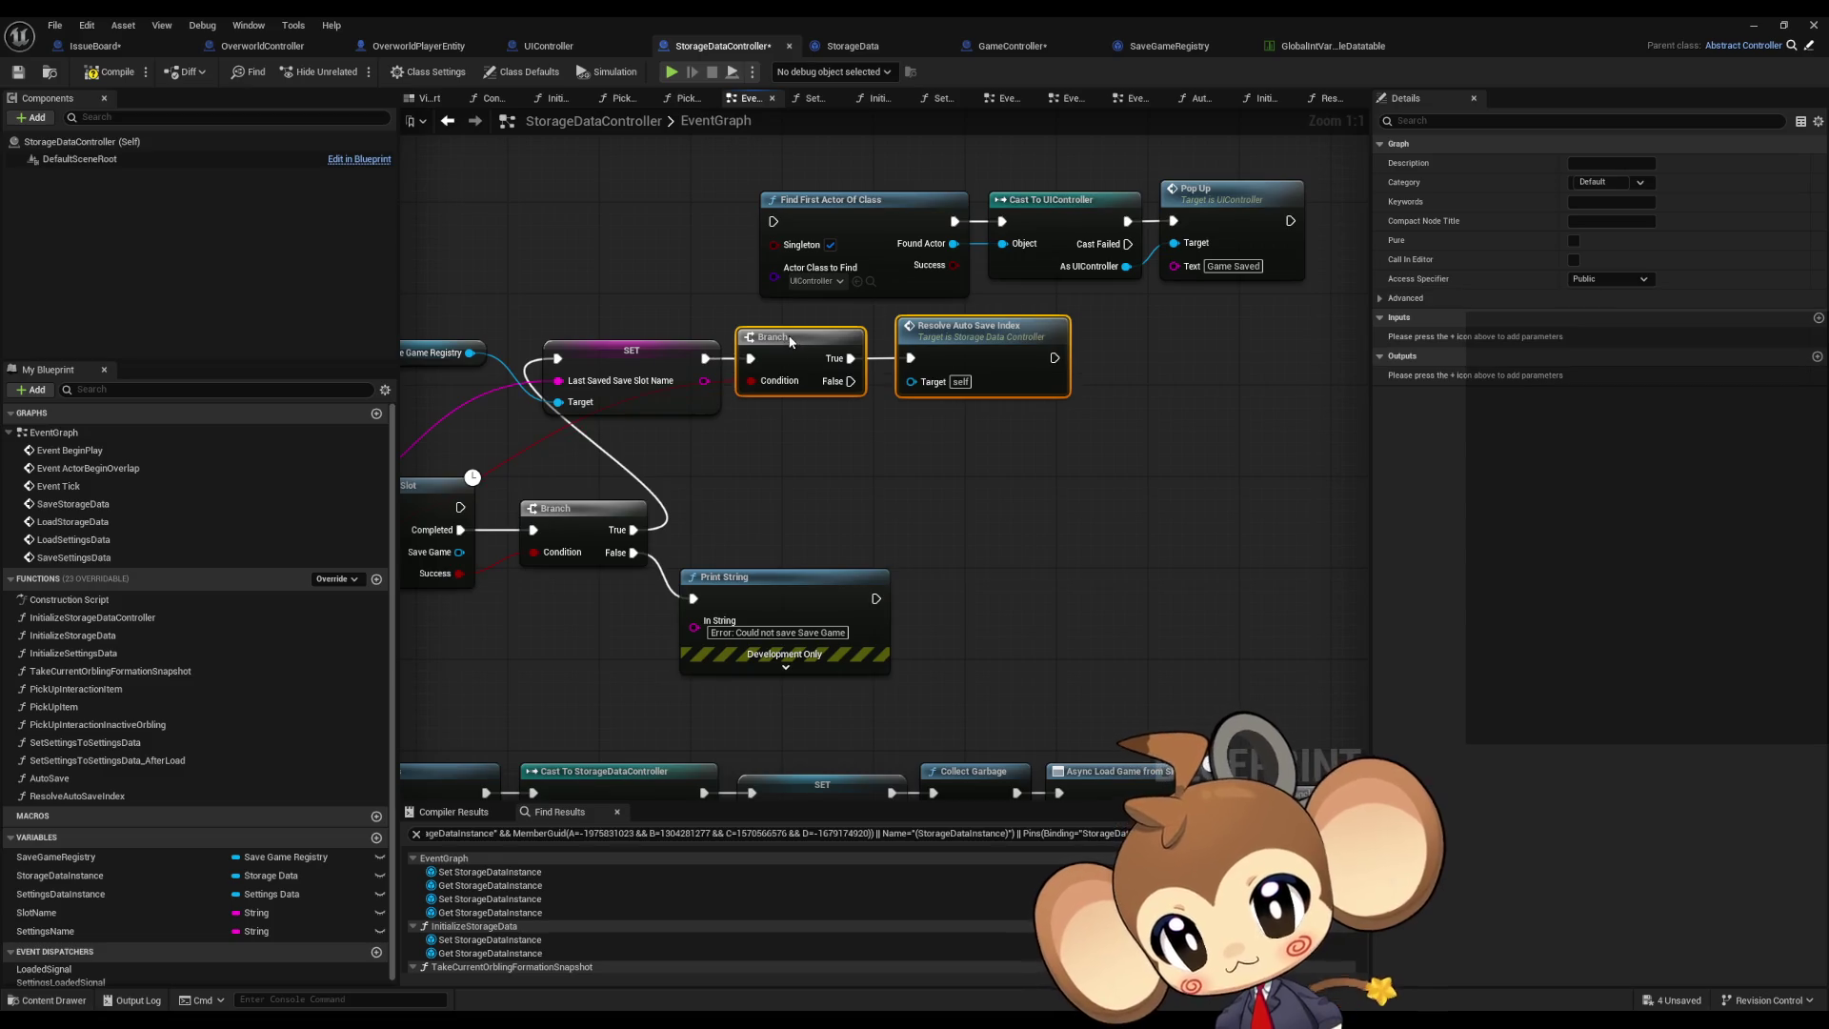
mouse_move(679, 345)
left_mouse_down()
mouse_move(869, 354)
mouse_move(812, 357)
left_mouse_up()
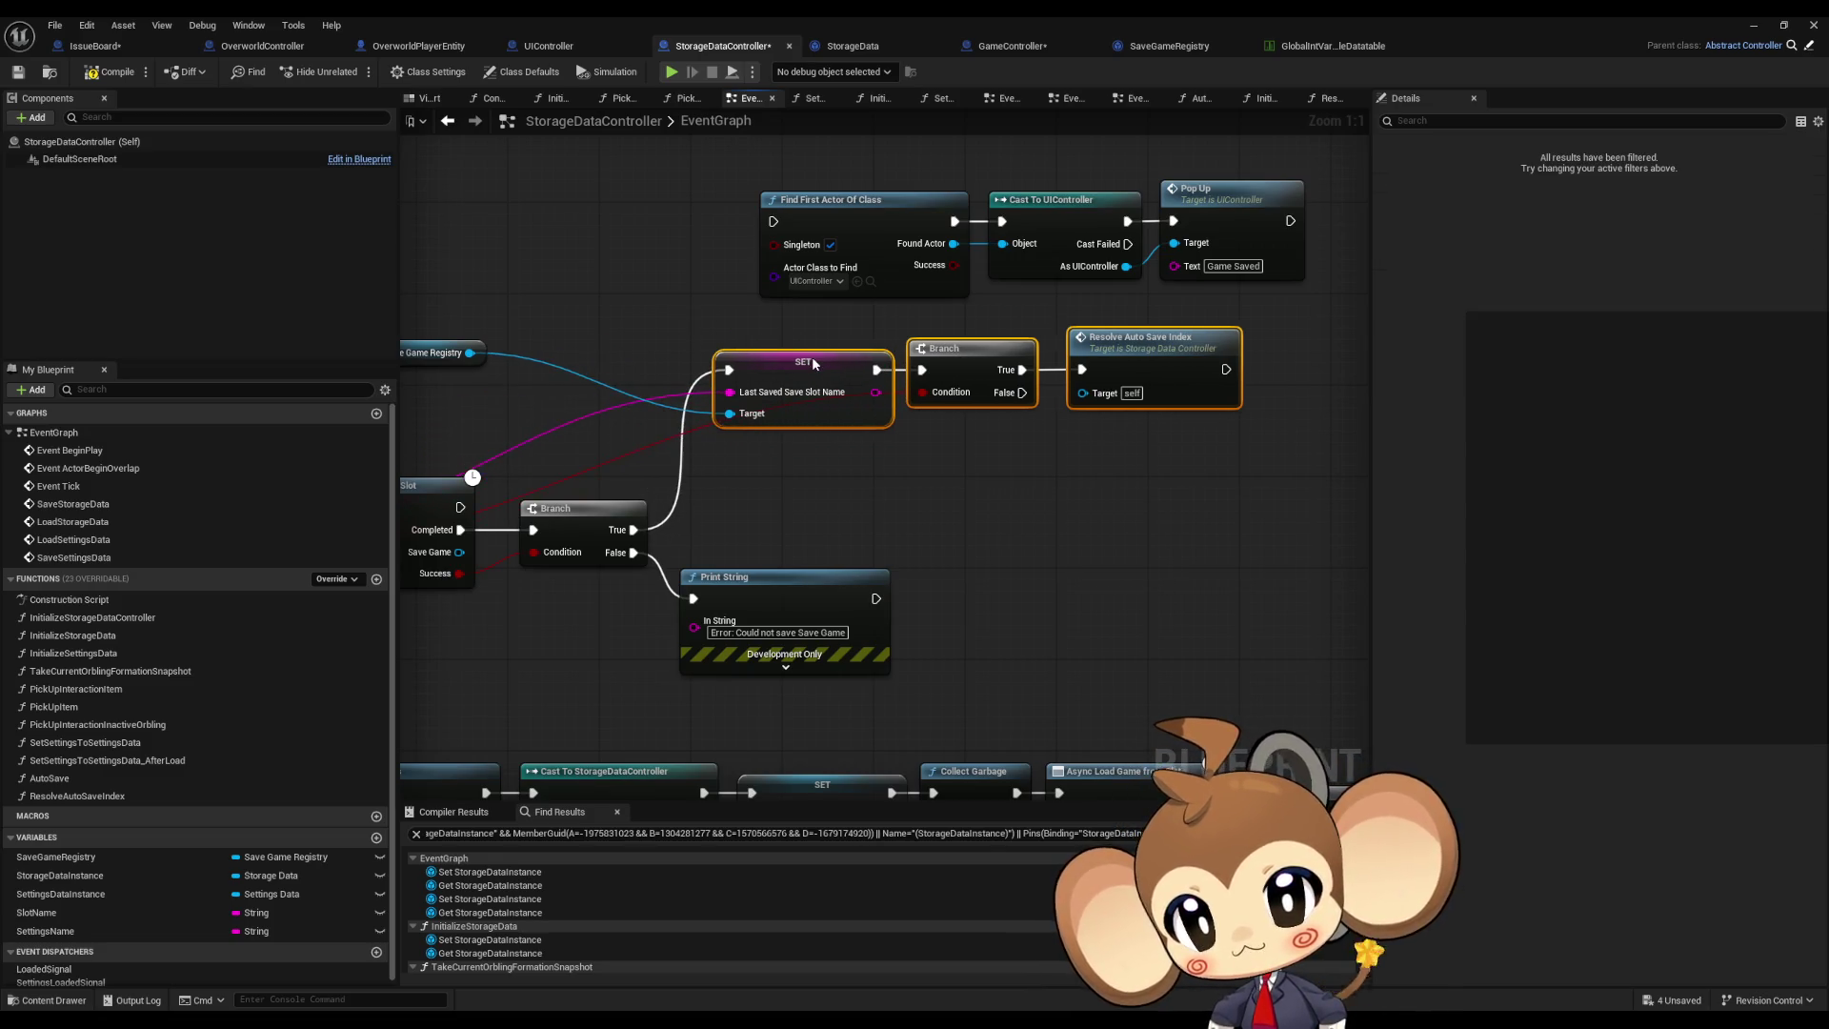
left_click_drag(441, 356, 646, 436)
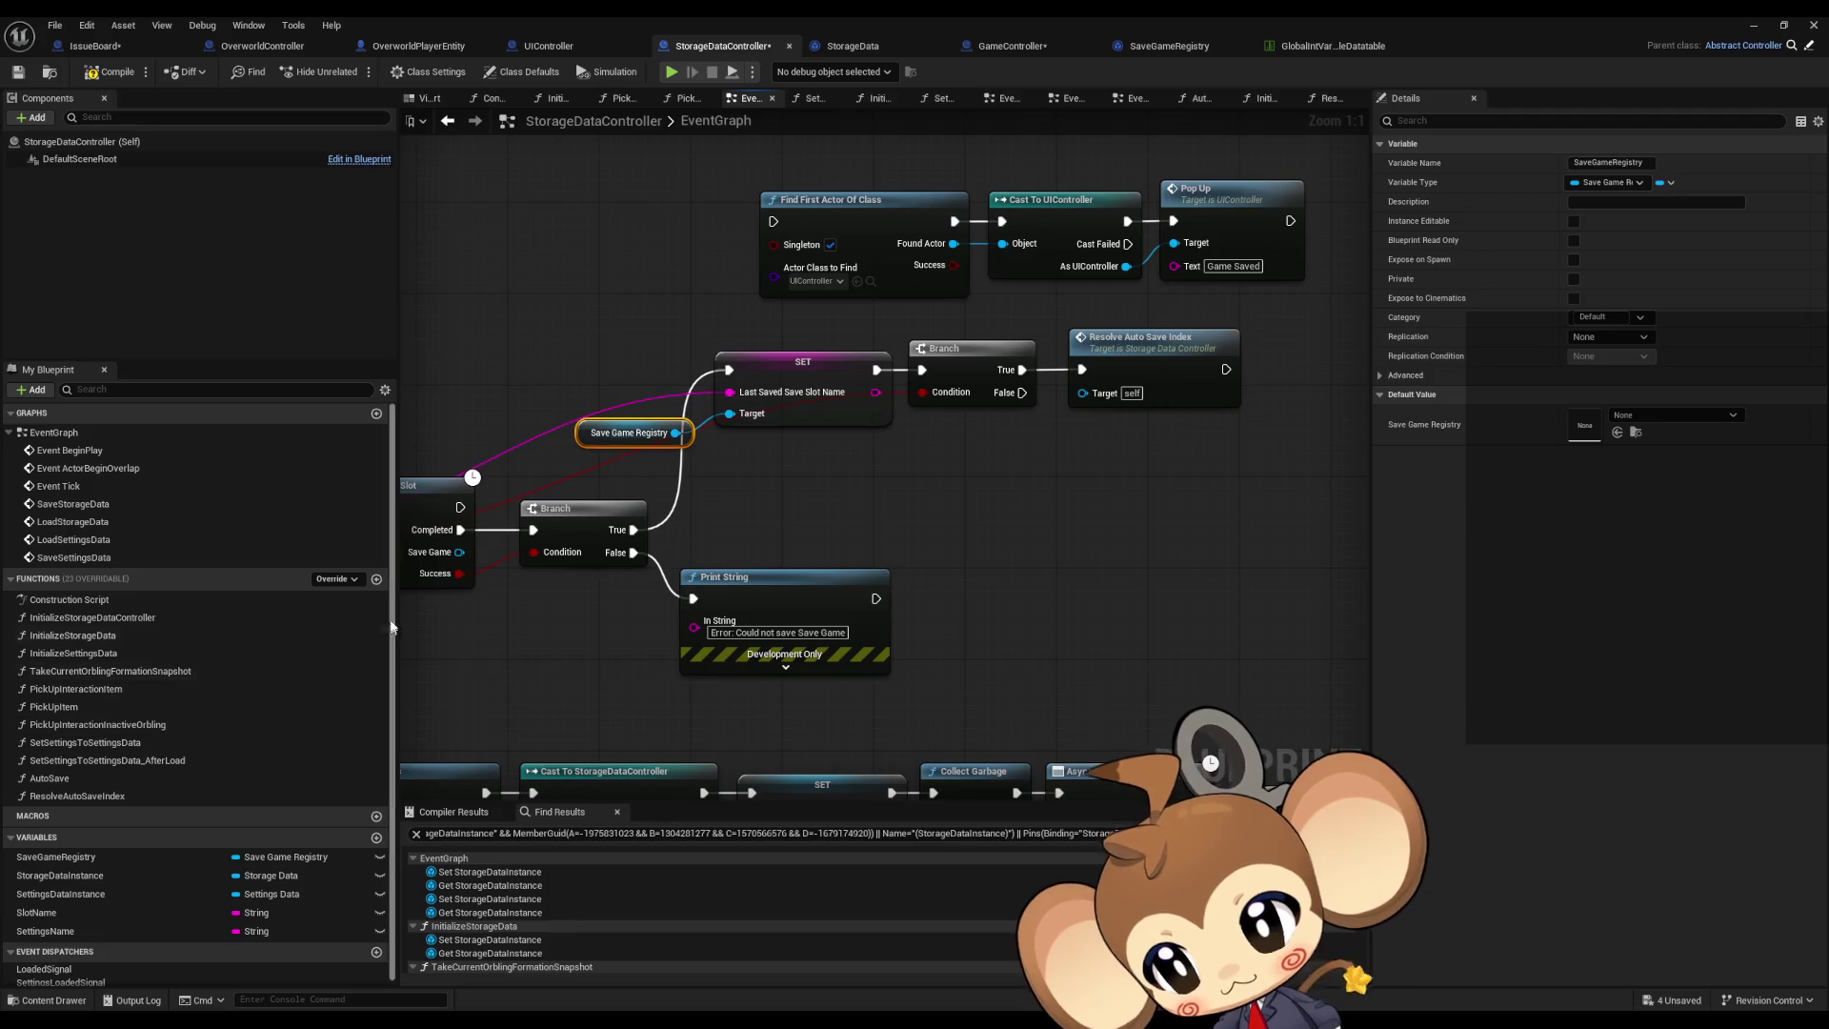
left_click(376, 580)
Step: Name the new temporary function ResolveManualSaveIndex
type("ResolveManualSaveI")
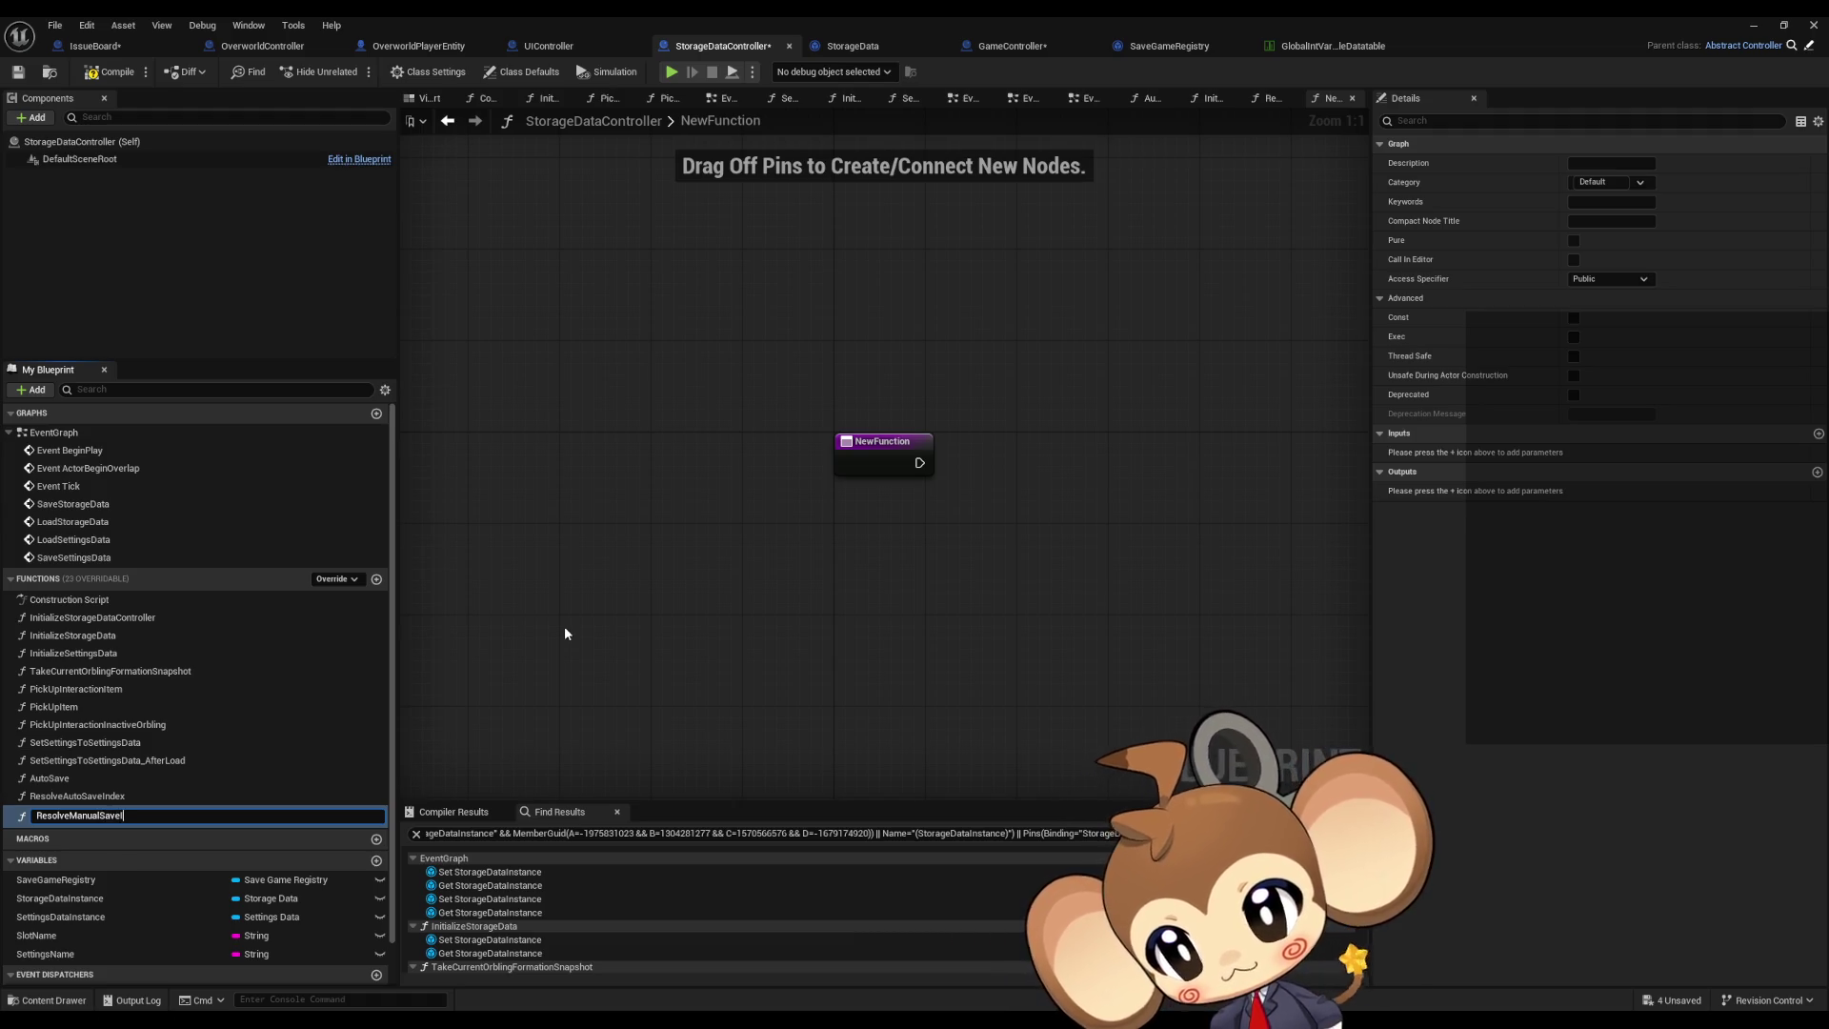
type("ndex")
key("Return")
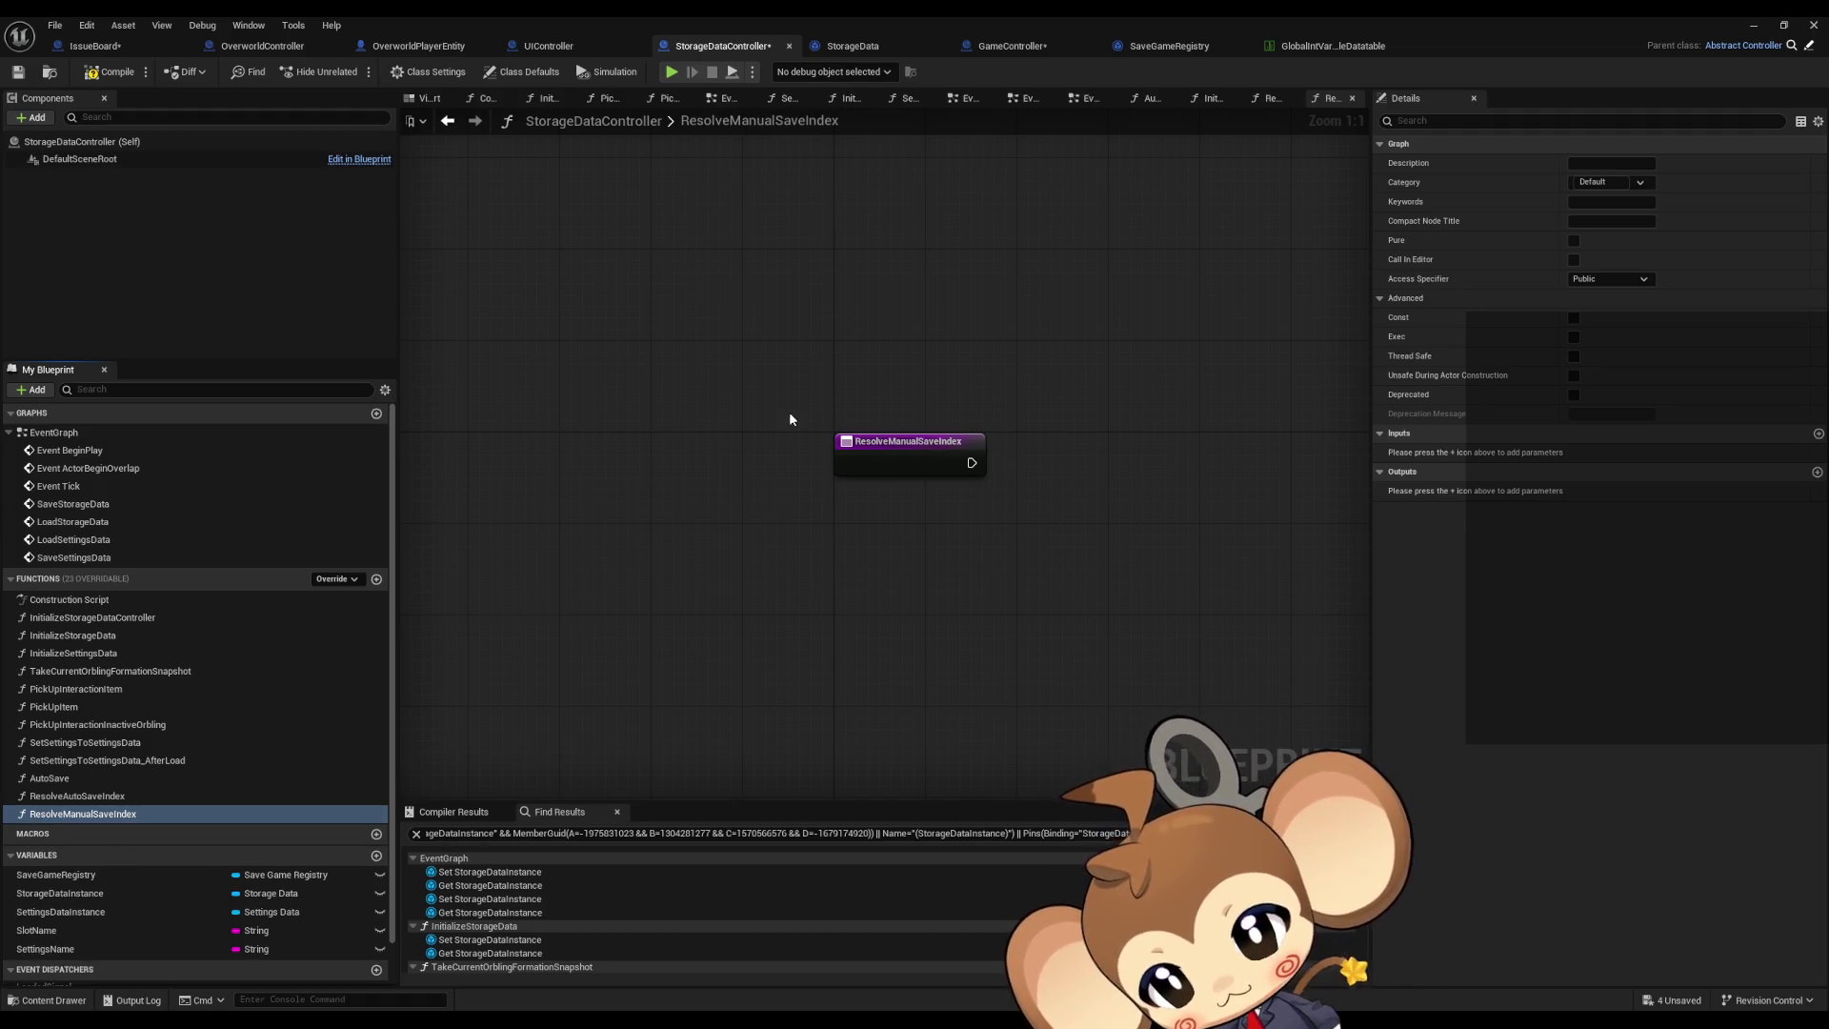
Step: Copy the Save Game to Slot node and the Save Game Registry getter from ResolveAutoSaveIndex
double_click(76, 796)
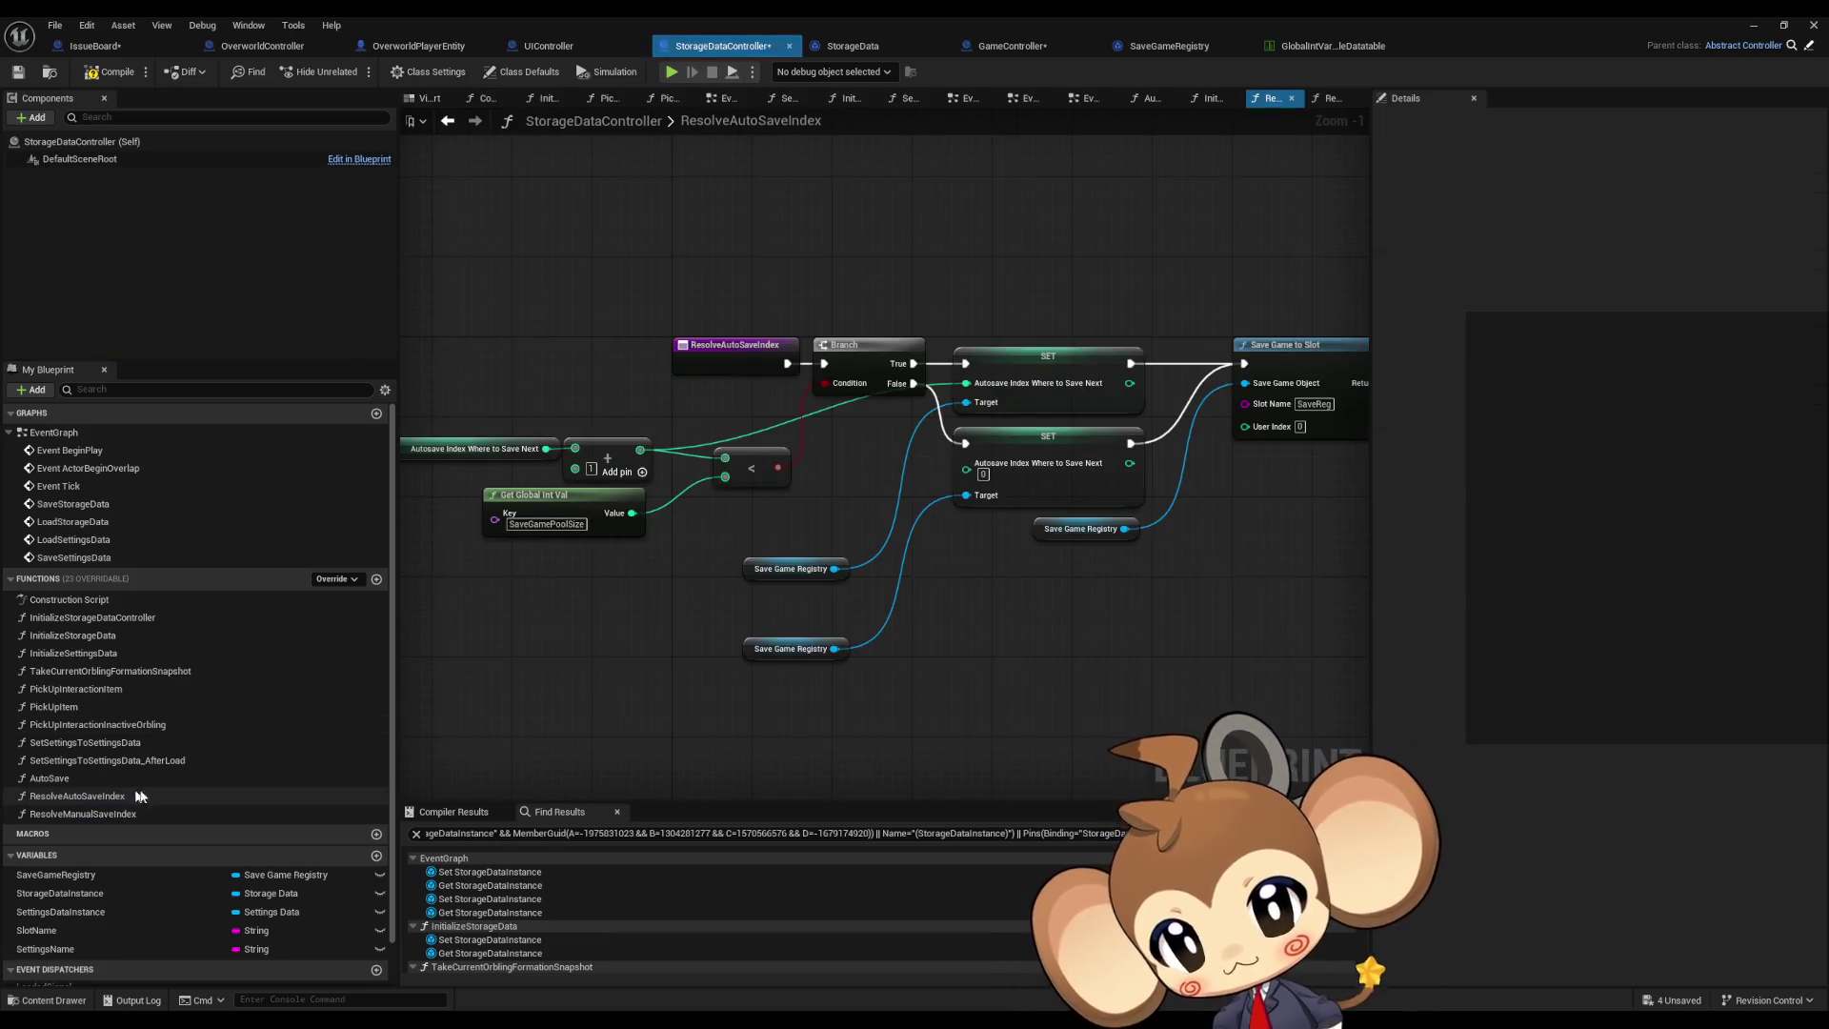
left_click_drag(1016, 555, 814, 564)
left_click_drag(1031, 272, 1132, 391)
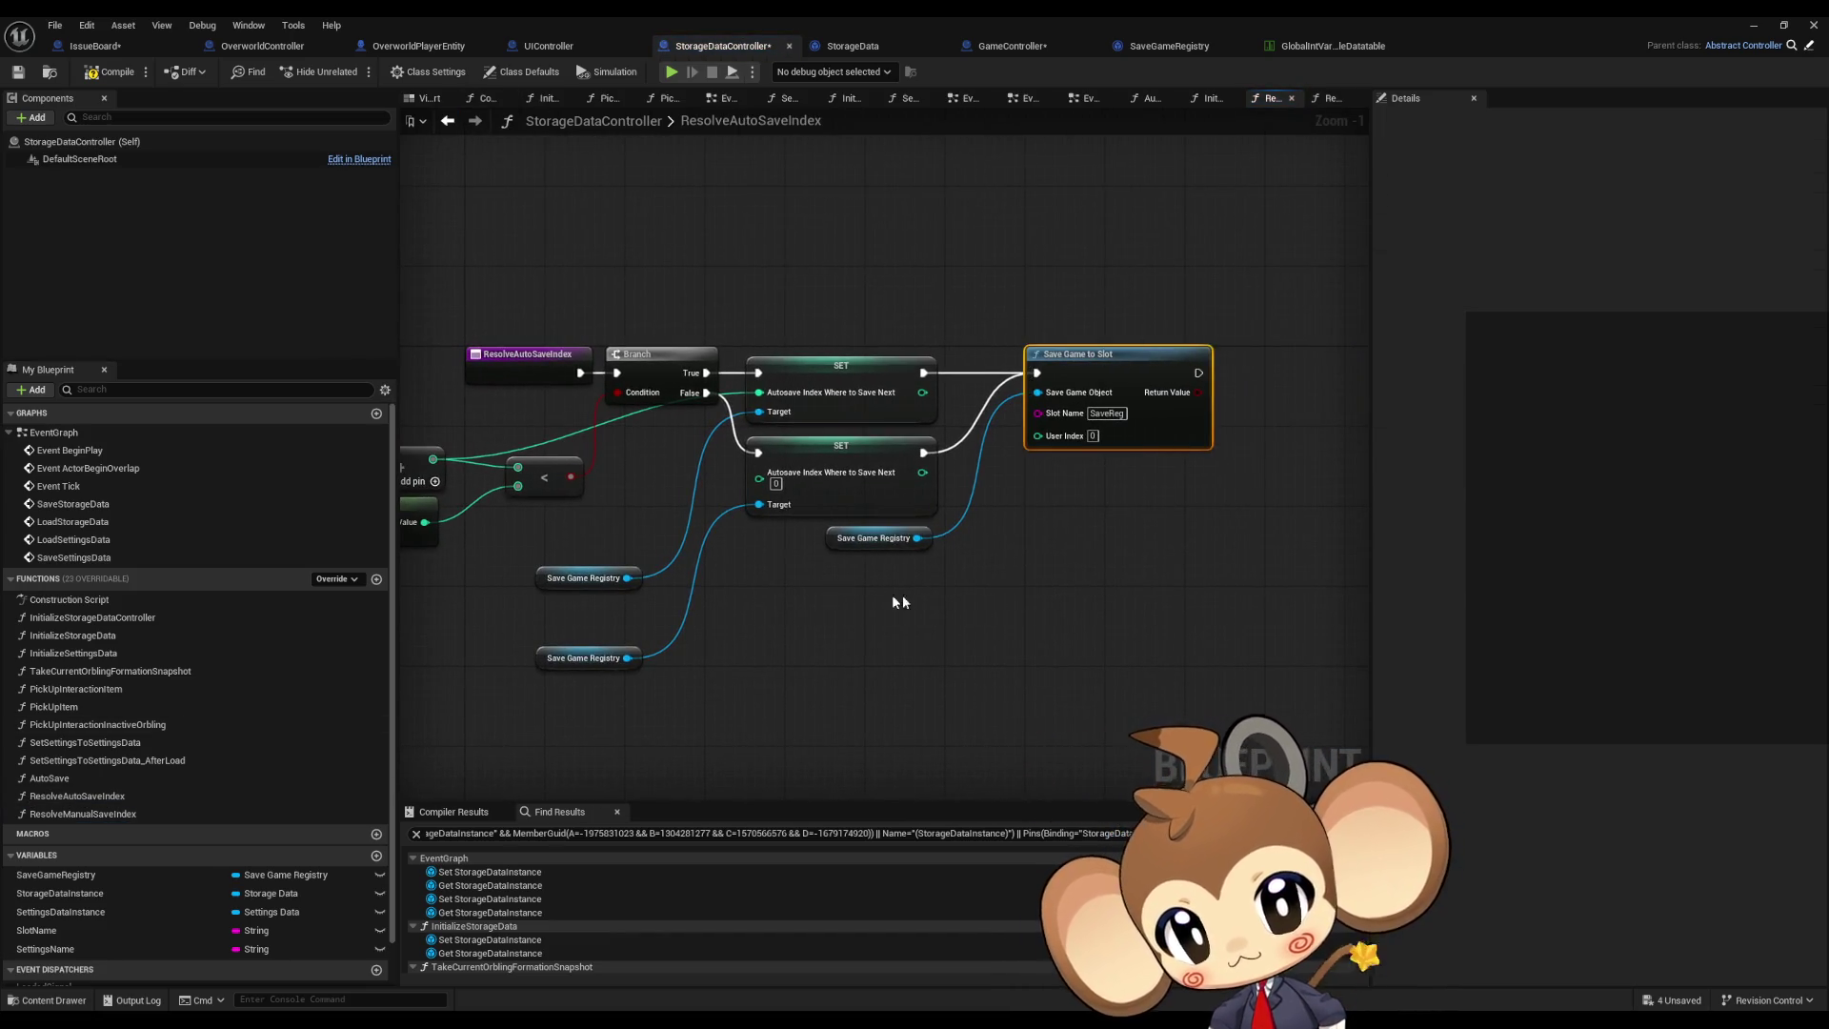
left_click(874, 539, "ctrl")
key("ctrl+c")
Step: Paste both nodes into ResolveManualSaveIndex, arrange them, then delete that function
left_click(1333, 99)
key("ctrl+v")
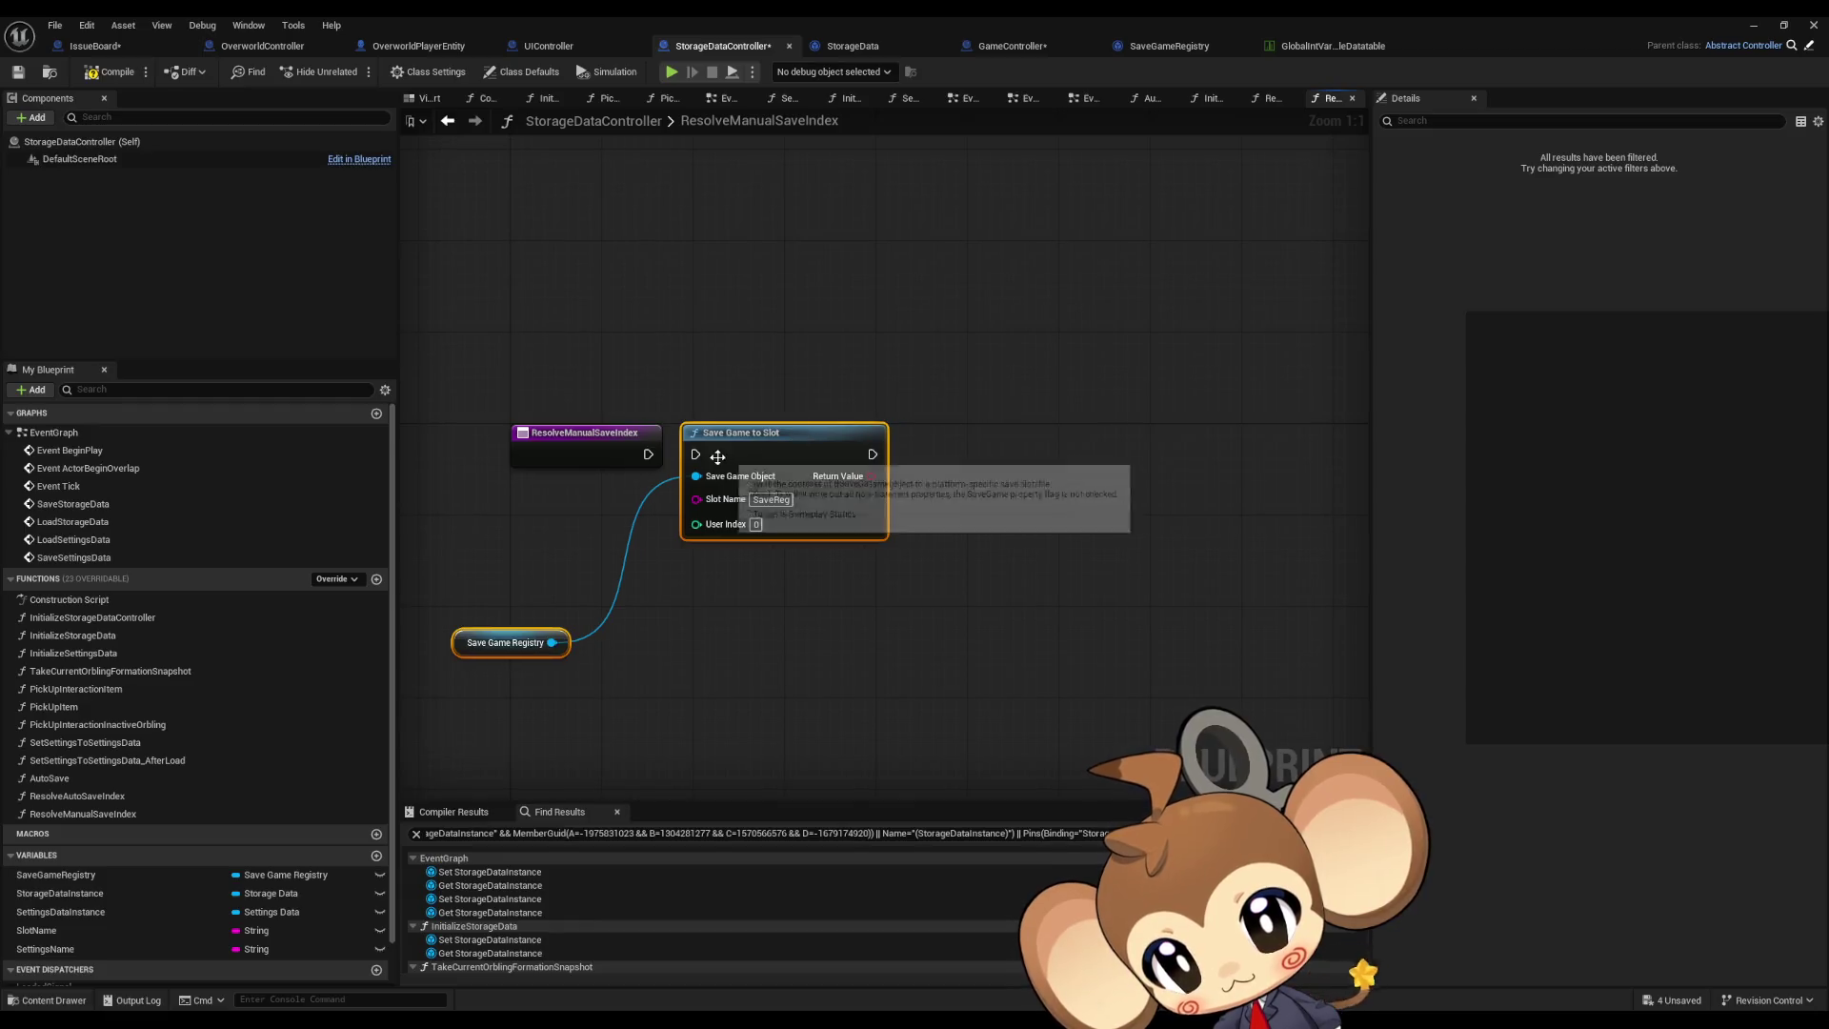
left_click(649, 468)
left_click_drag(507, 642, 597, 493)
left_click(606, 640)
left_click_drag(605, 640, 738, 652)
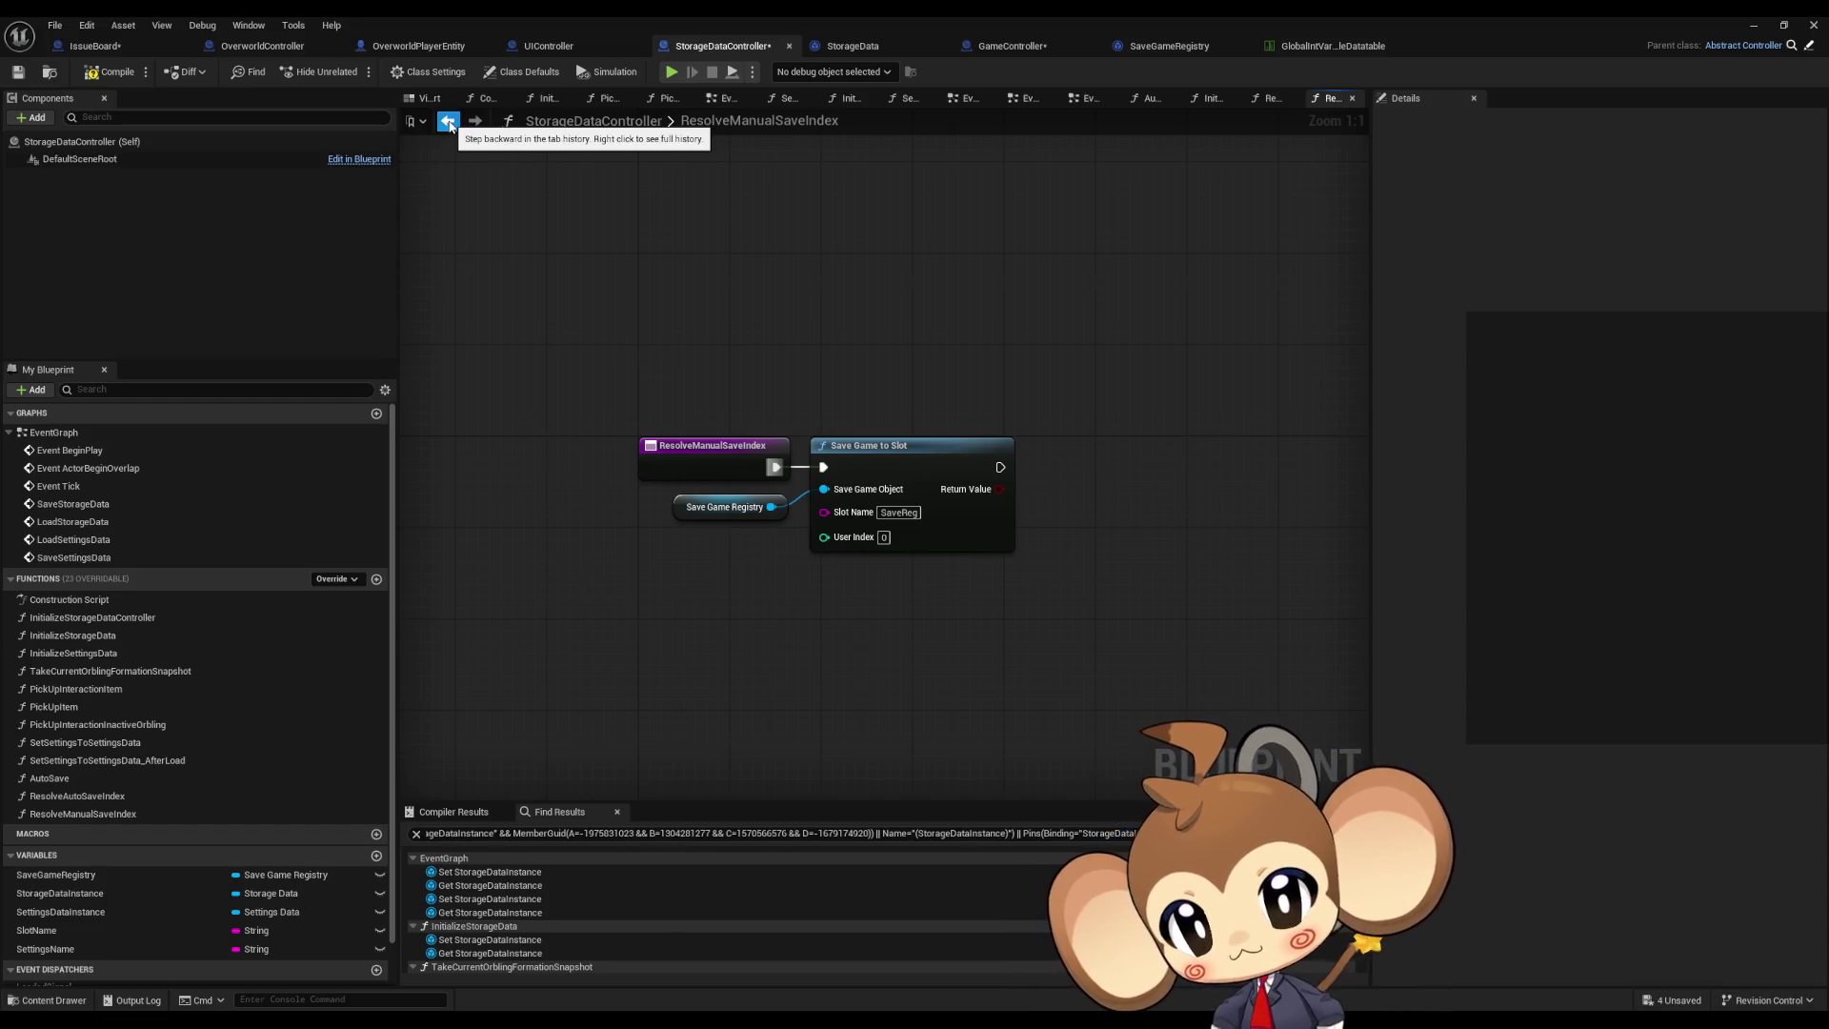
left_click(135, 813)
key("Delete")
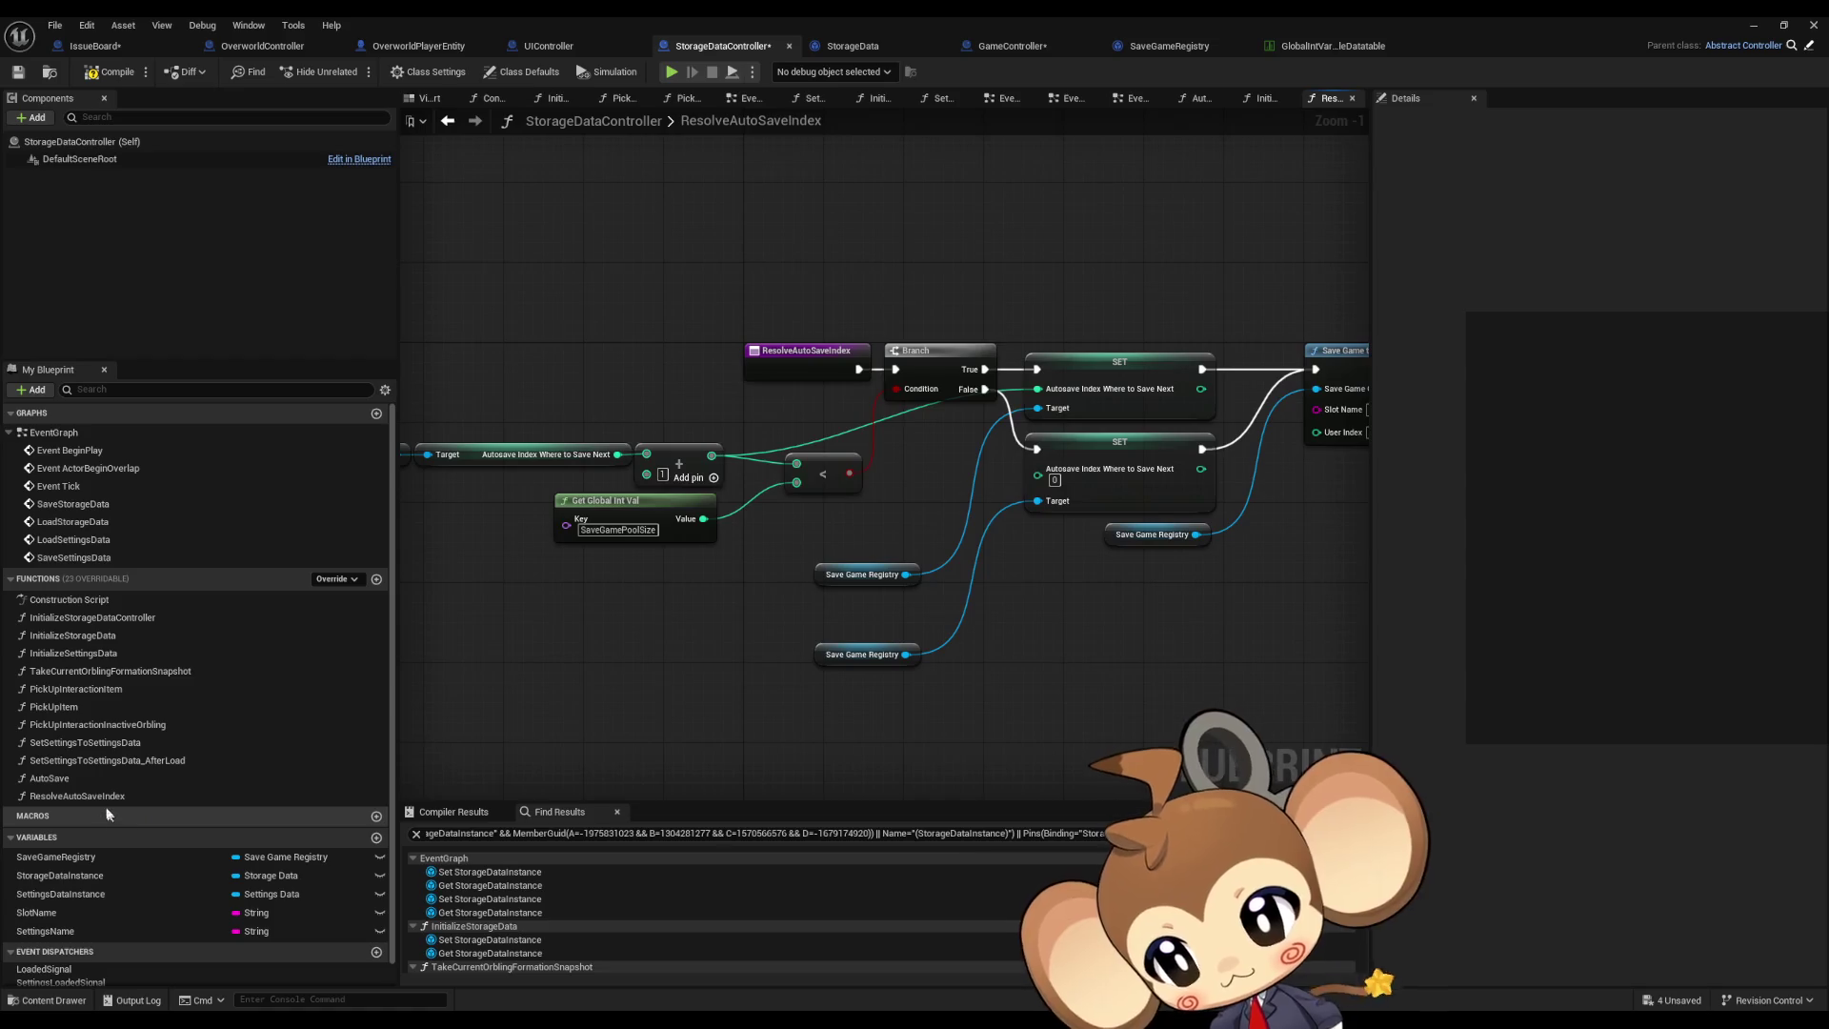
Step: Position the pasted Save Game to Slot and registry getter nodes in the EventGraph
double_click(54, 432)
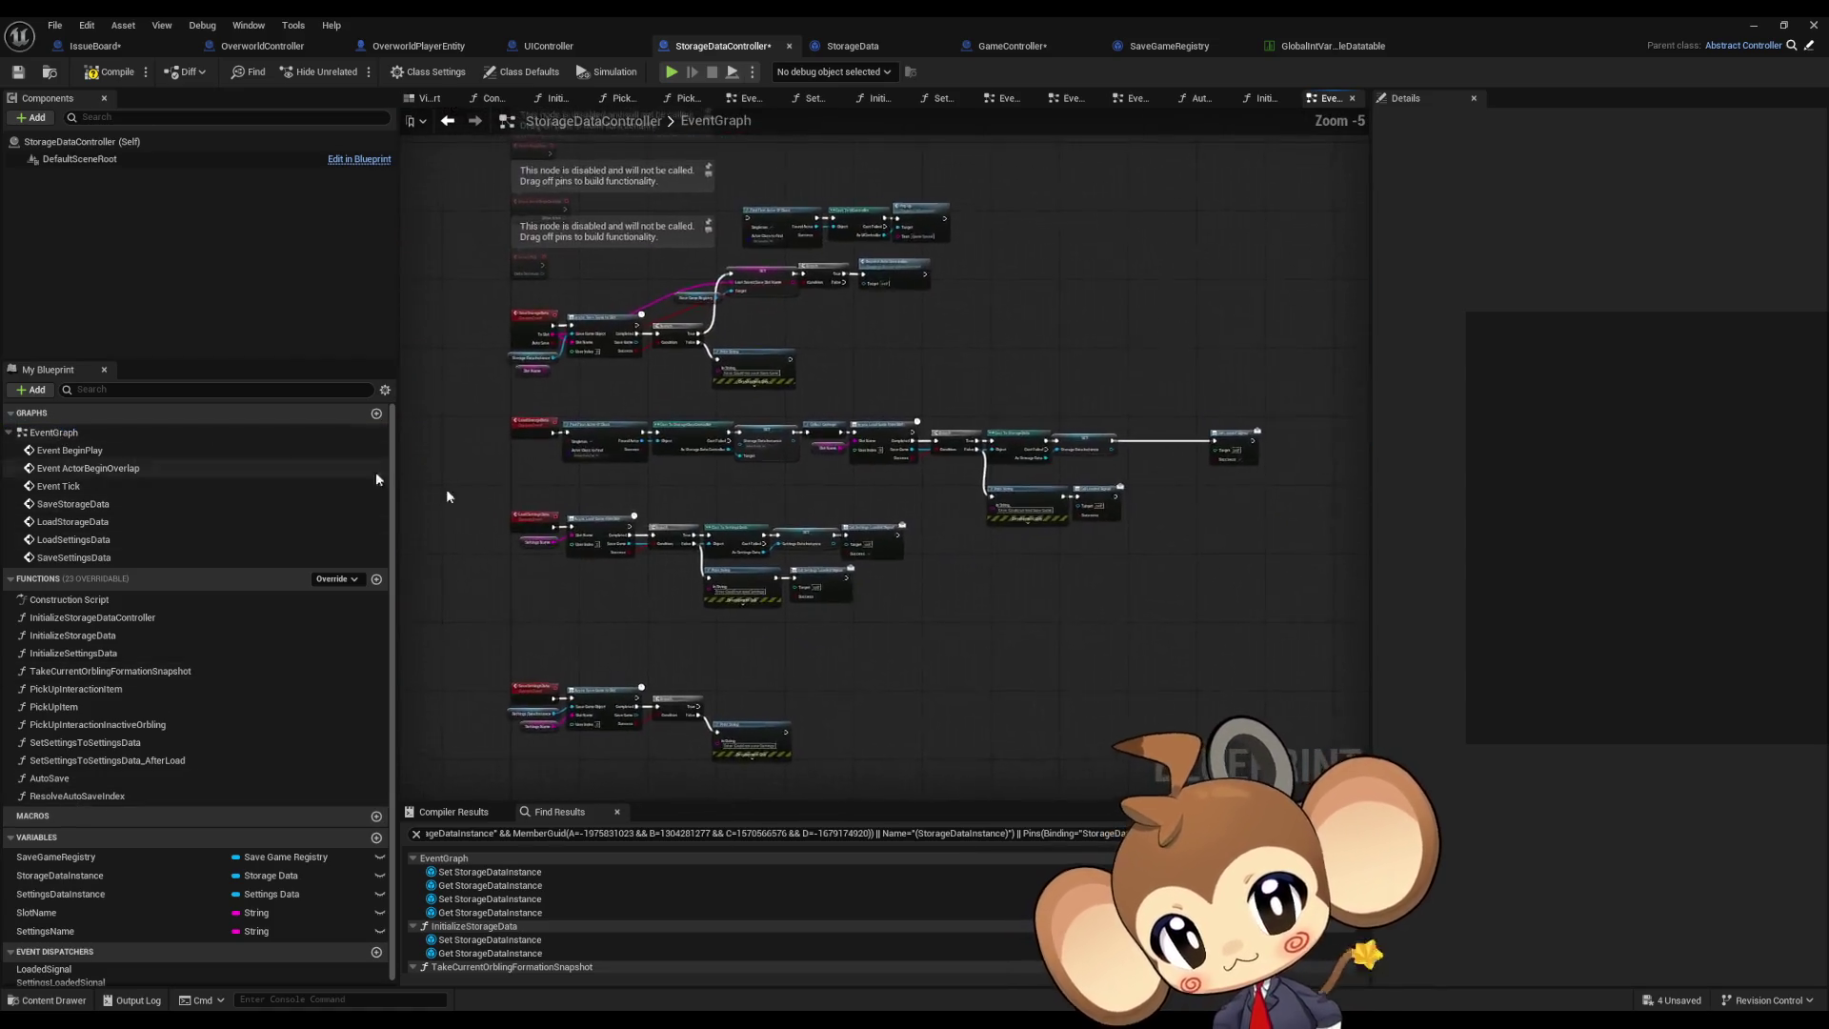
scroll(841, 373, "up", 4)
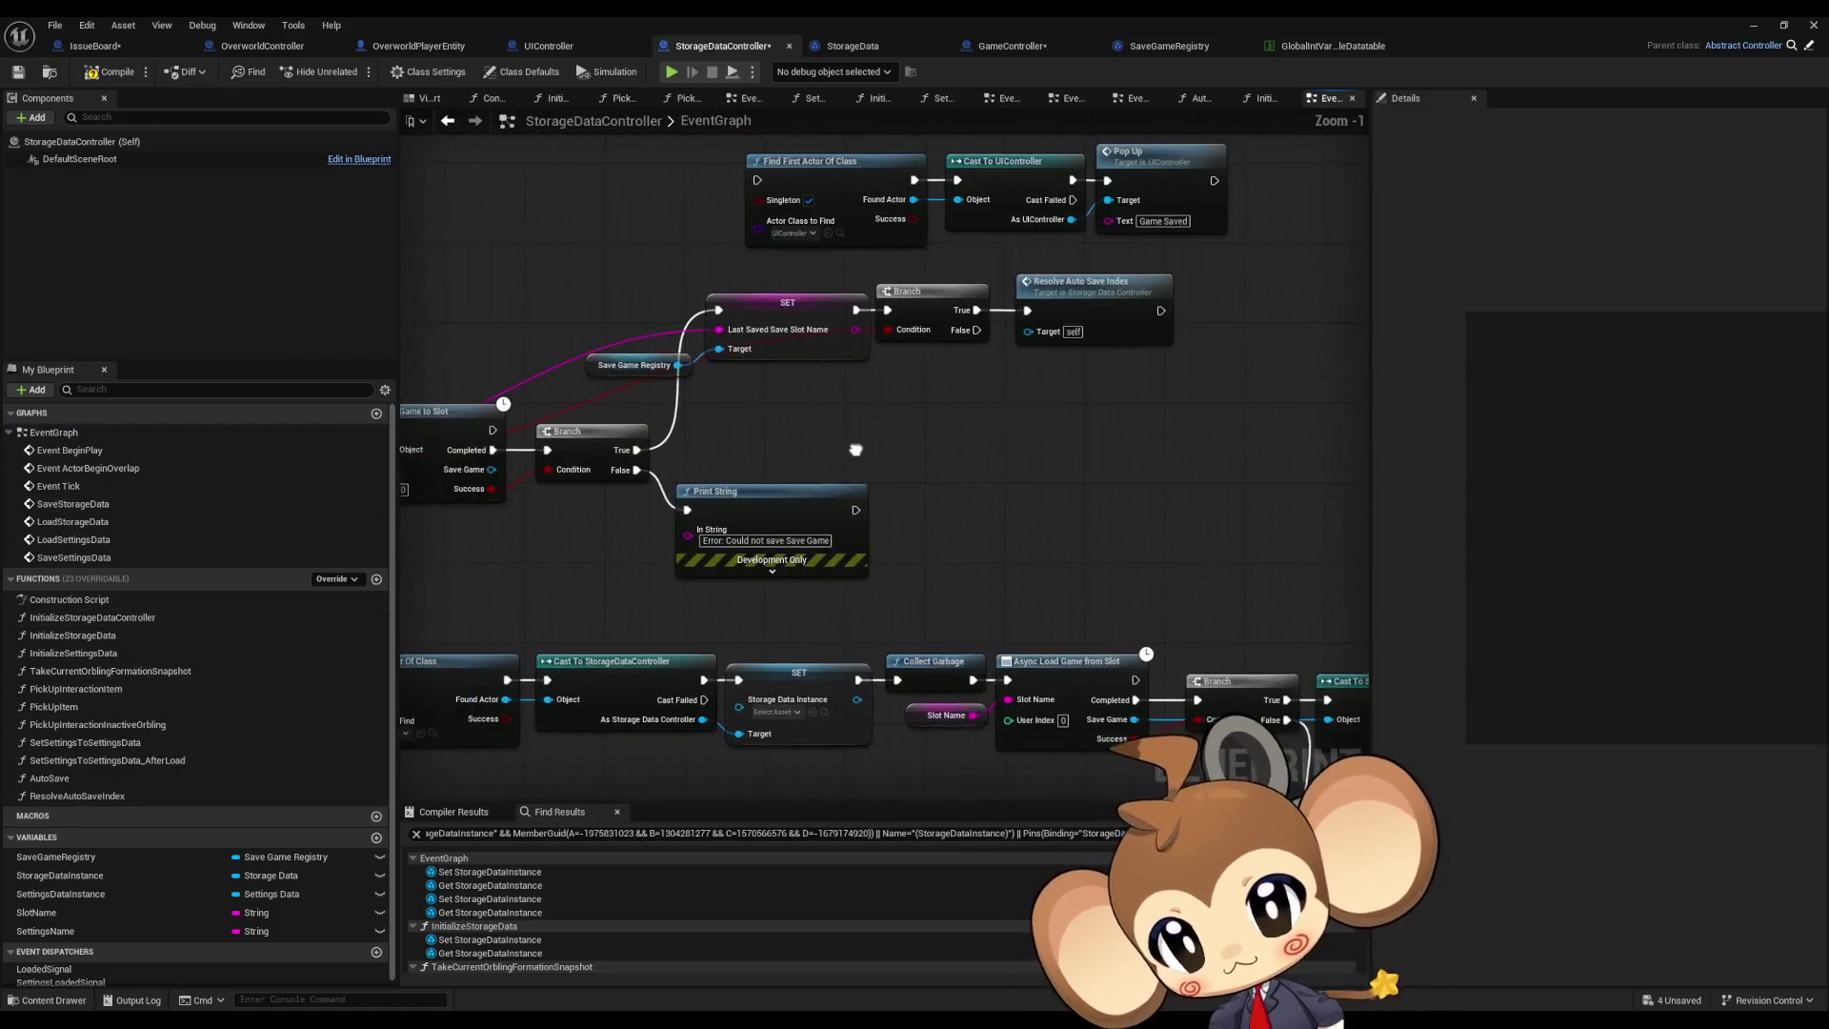
double_click(76, 796)
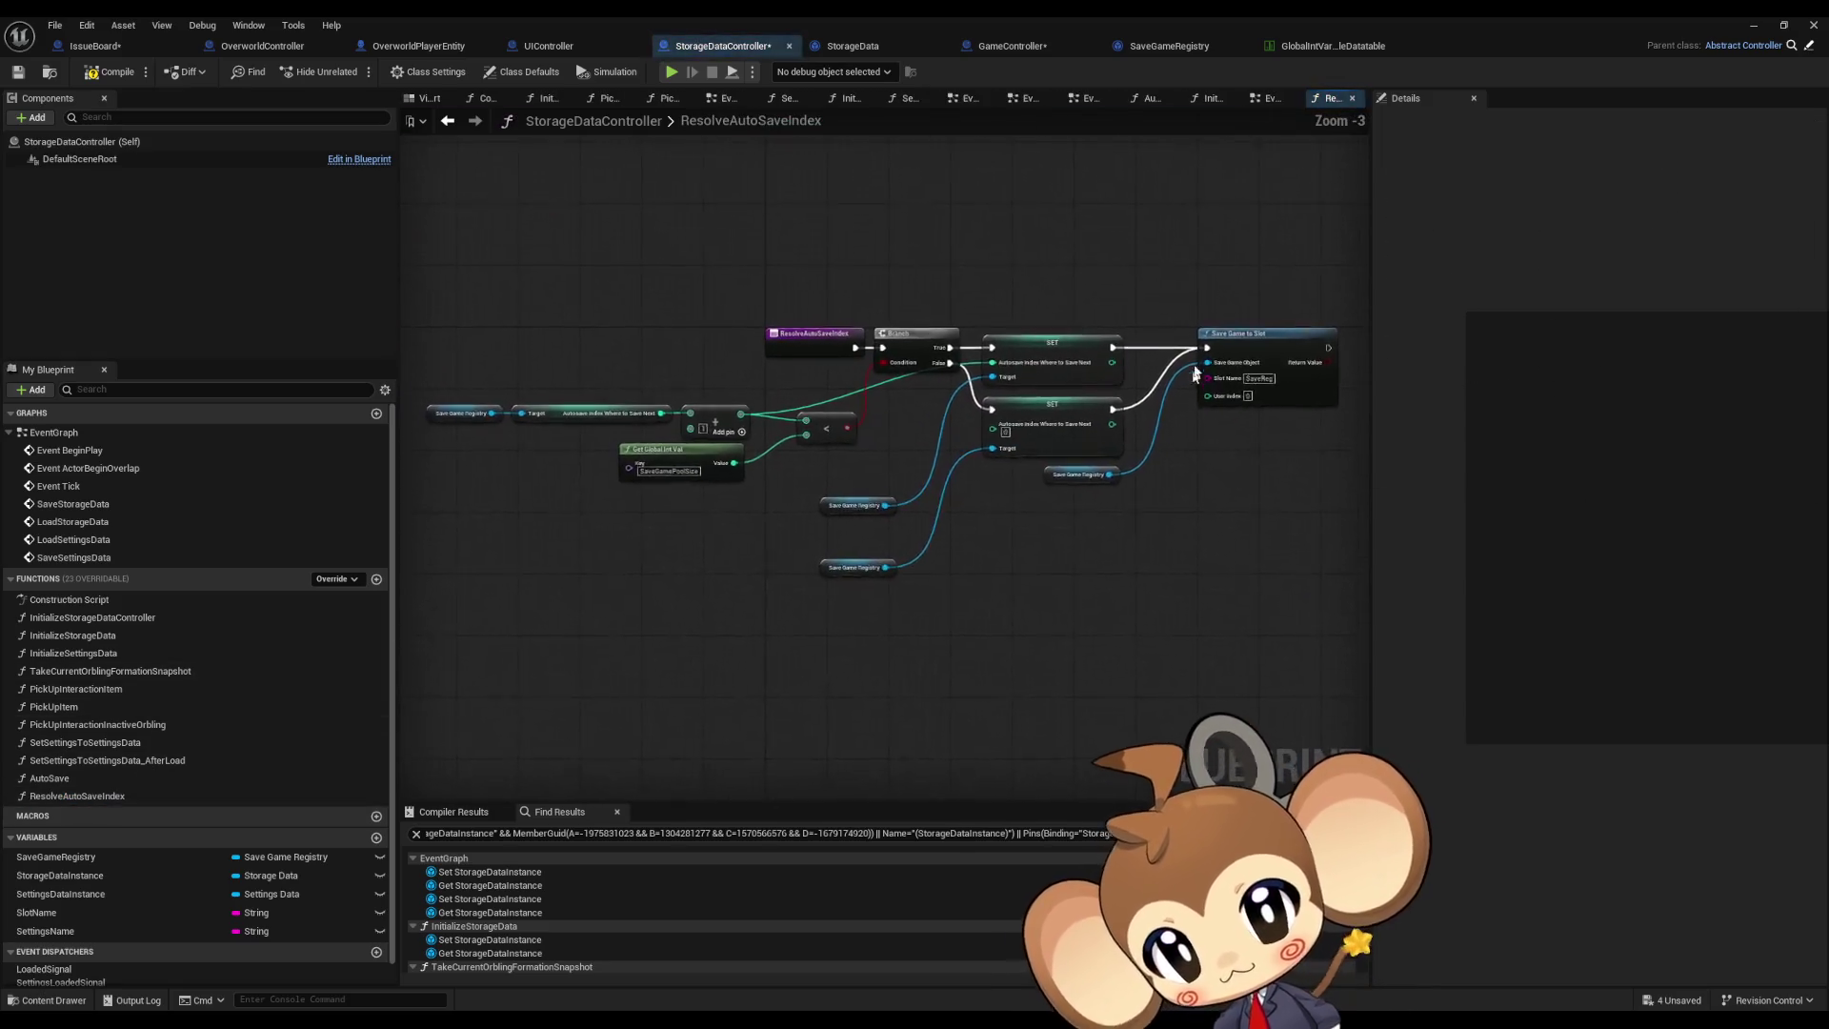
left_click(461, 122)
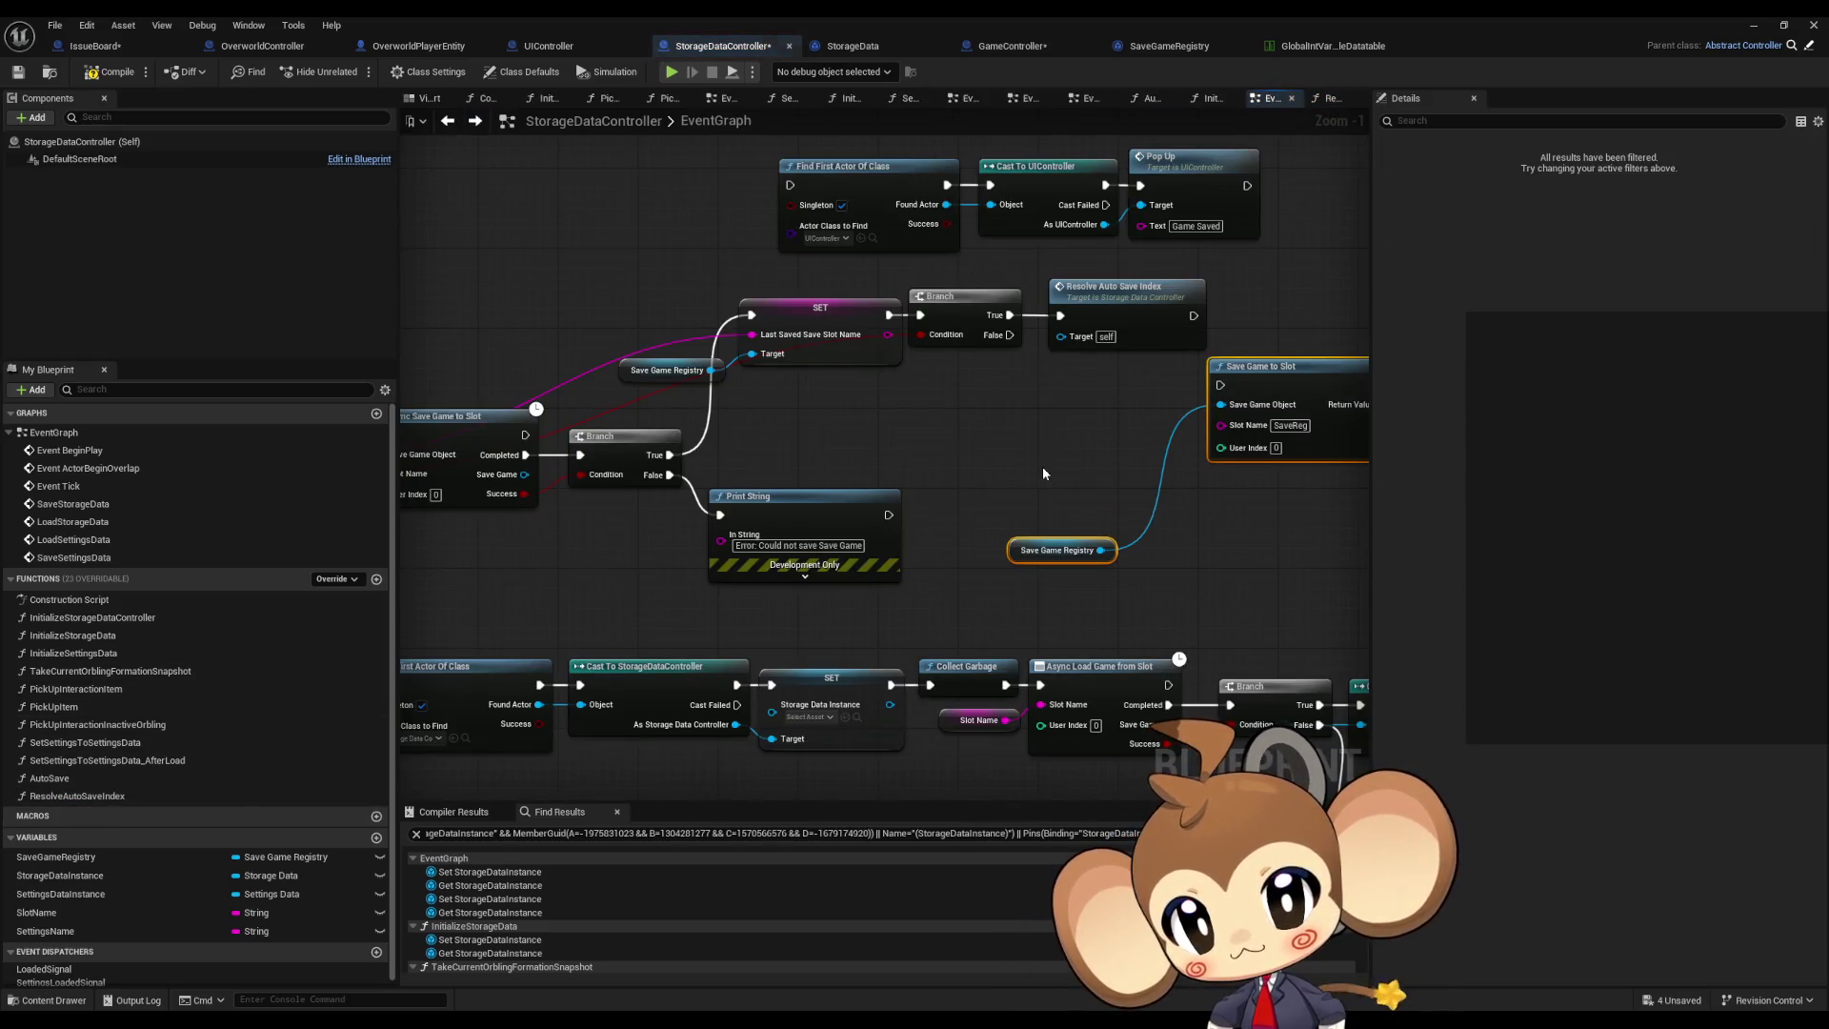
left_click_drag(1319, 377, 1270, 427)
left_click(981, 377)
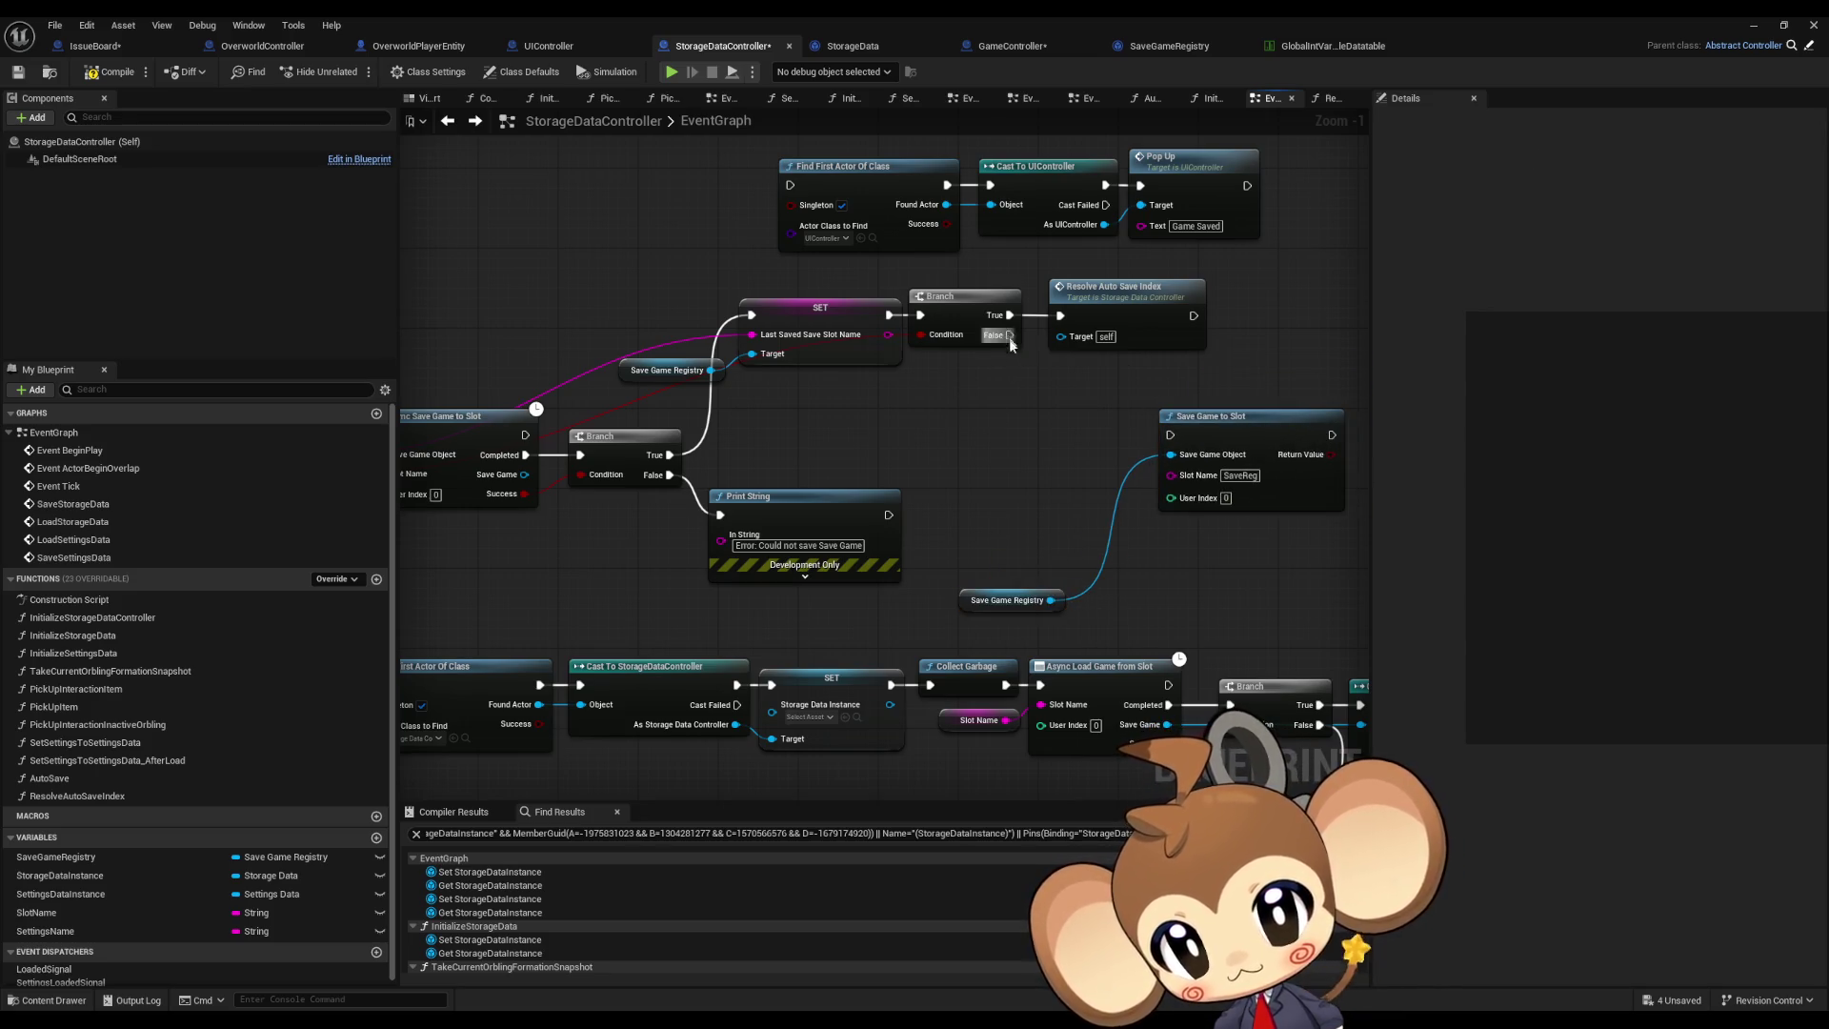
Step: Wire the Branch's False output into Save Game to Slot and tidy the nodes beside it
left_click_drag(1010, 336, 1170, 434)
left_click_drag(1243, 424, 1142, 391)
left_click(1259, 297)
left_click_drag(951, 419, 992, 419)
left_click(969, 551)
left_click_drag(970, 551, 1040, 584)
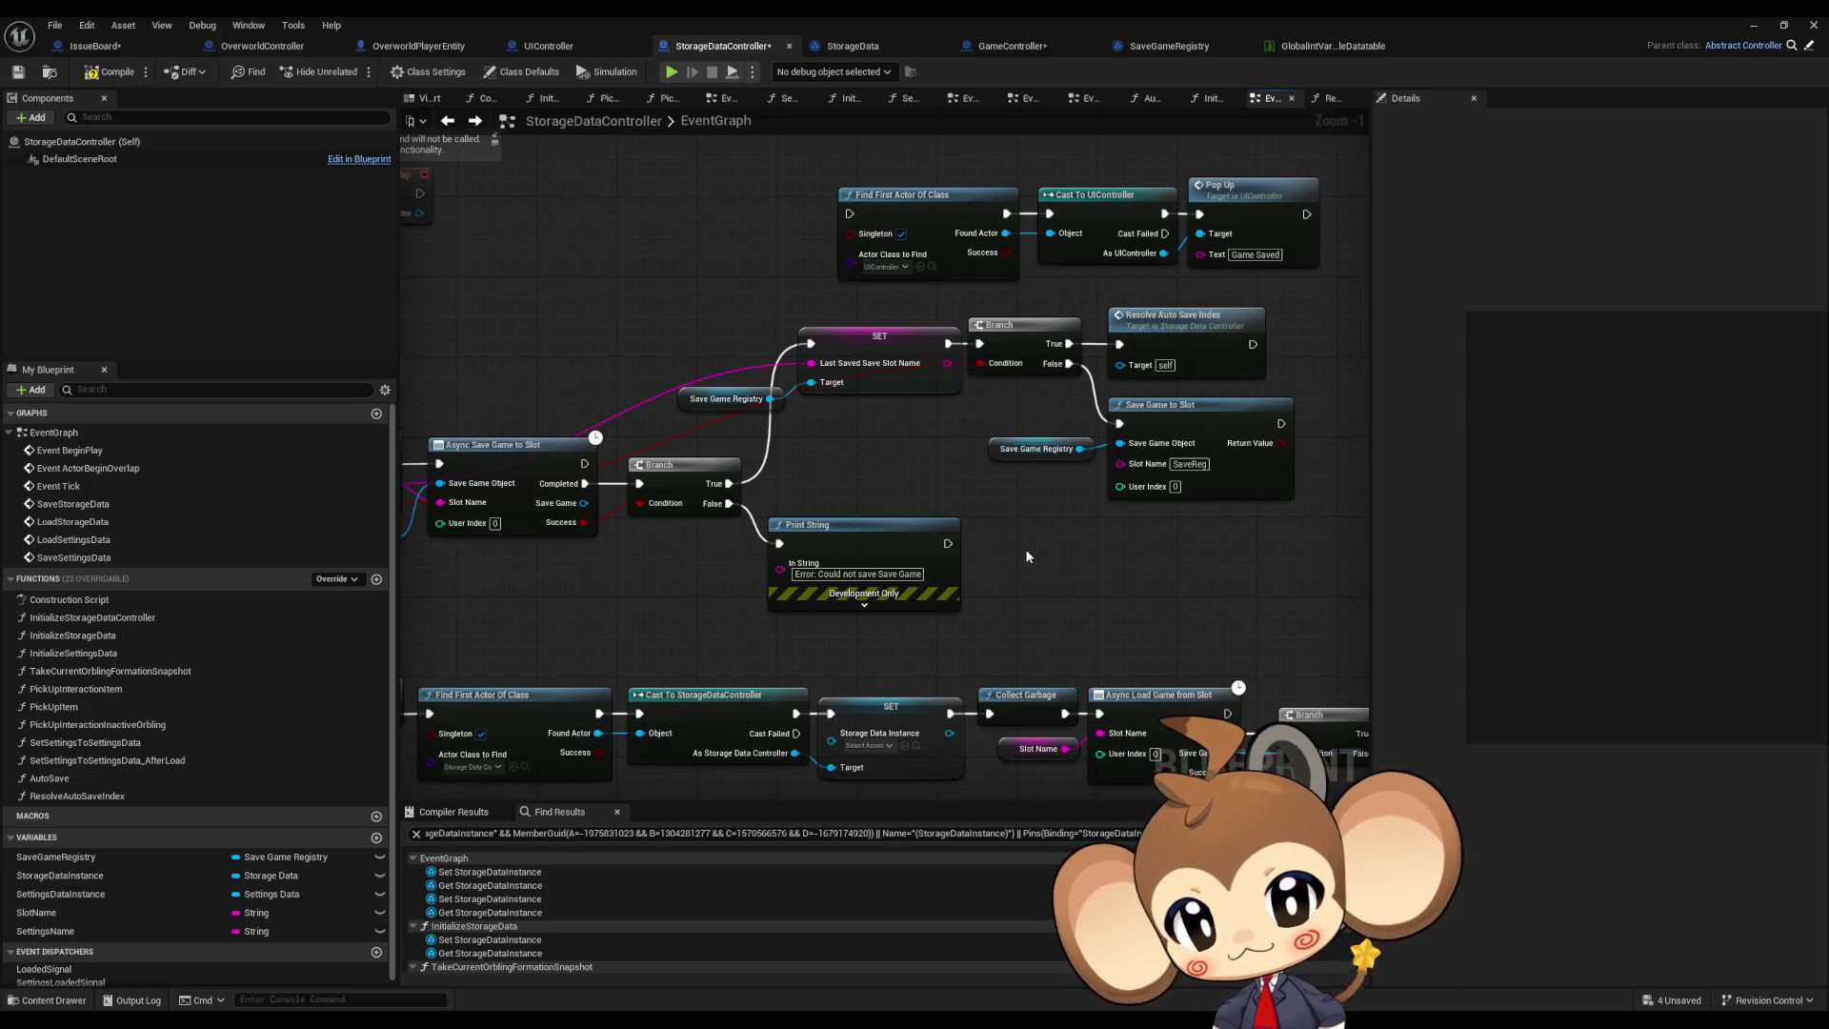
mouse_move(1022, 555)
left_mouse_down()
mouse_move(1096, 532)
mouse_move(1041, 523)
left_mouse_up()
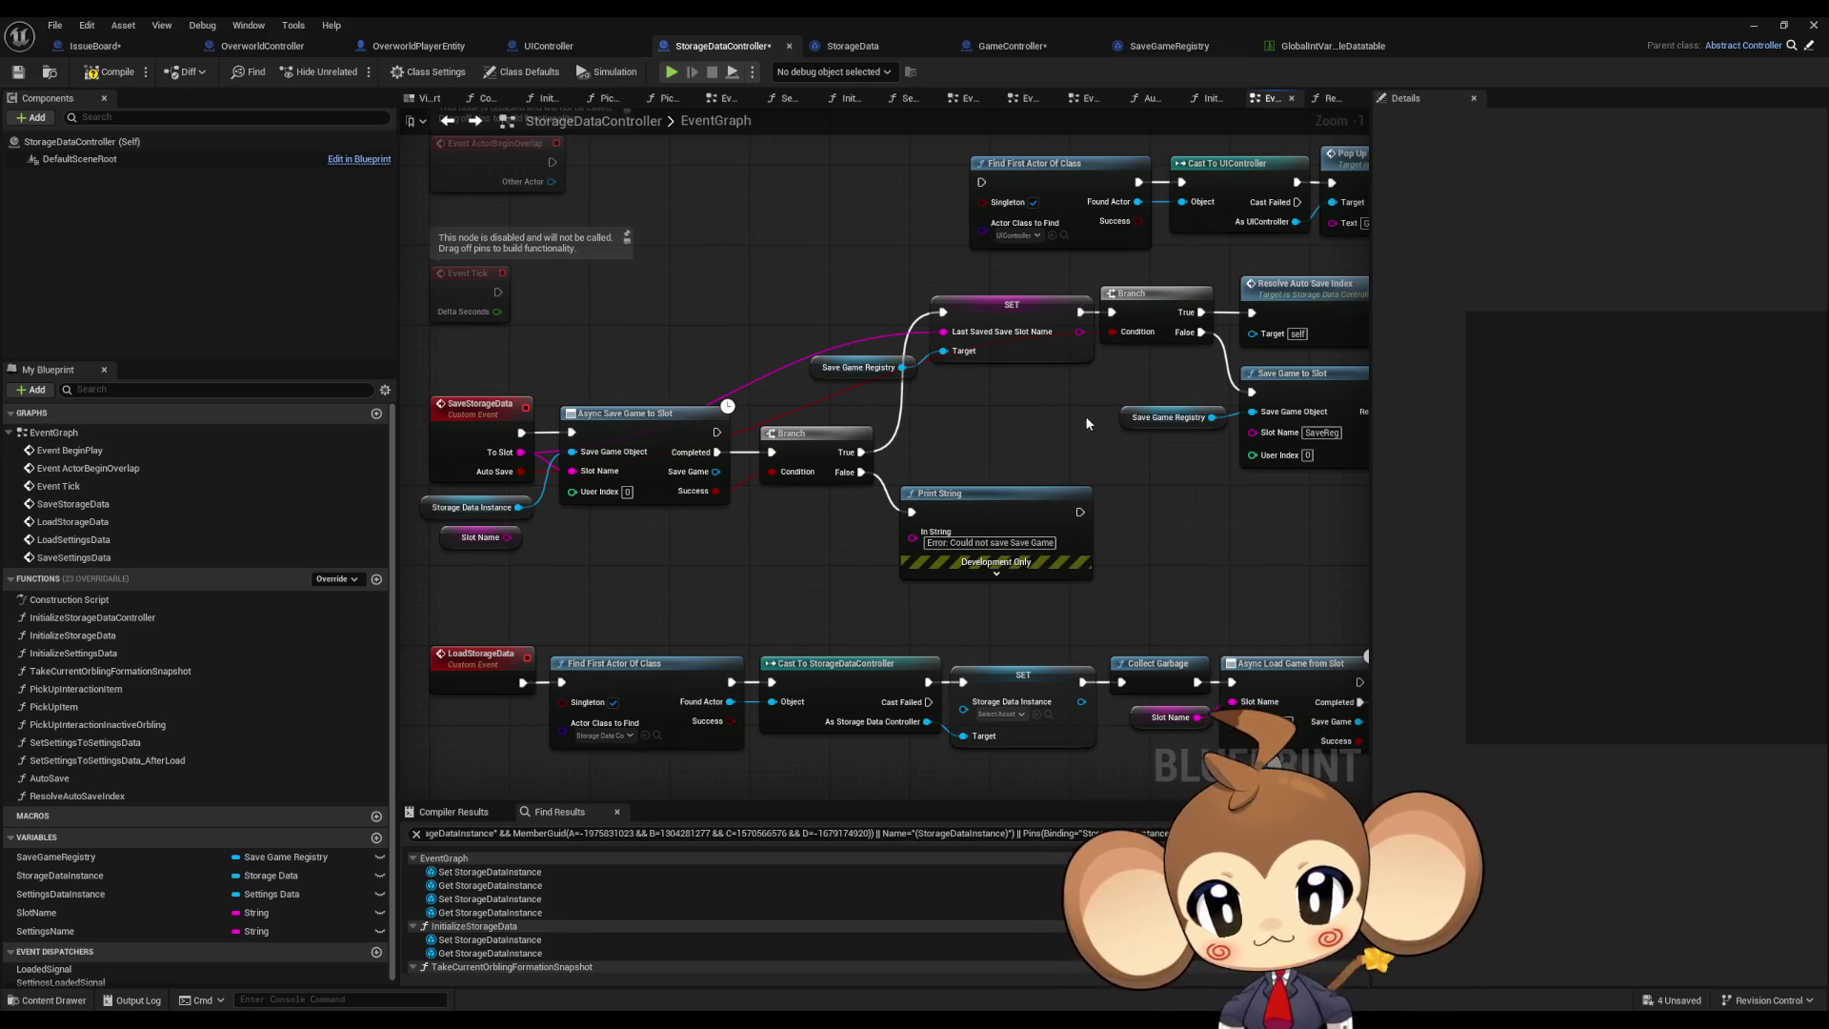
Step: Review the SaveStorageData save chain from its event node onward
scroll(920, 402, "down", 3)
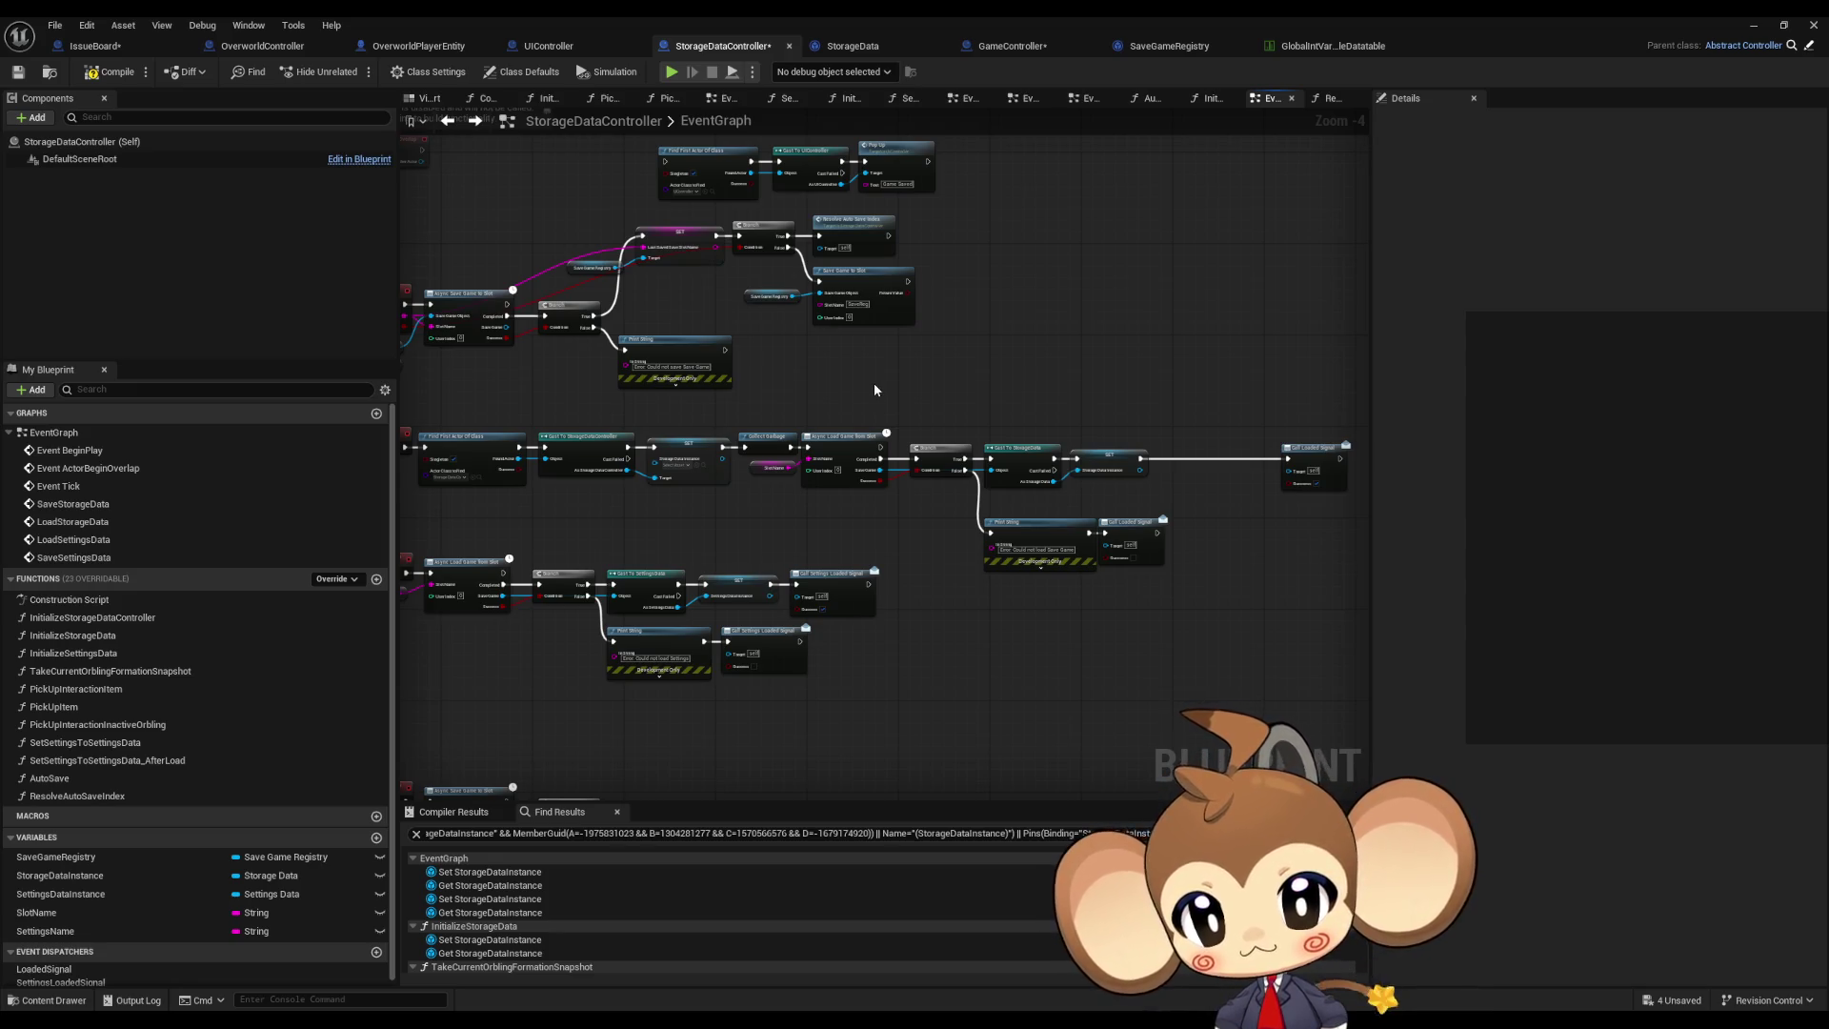
scroll(873, 383, "up", 5)
mouse_move(673, 267)
left_mouse_down()
mouse_move(787, 357)
mouse_move(412, 385)
left_mouse_up()
mouse_move(756, 374)
left_mouse_down()
mouse_move(1219, 390)
mouse_move(641, 390)
left_mouse_up()
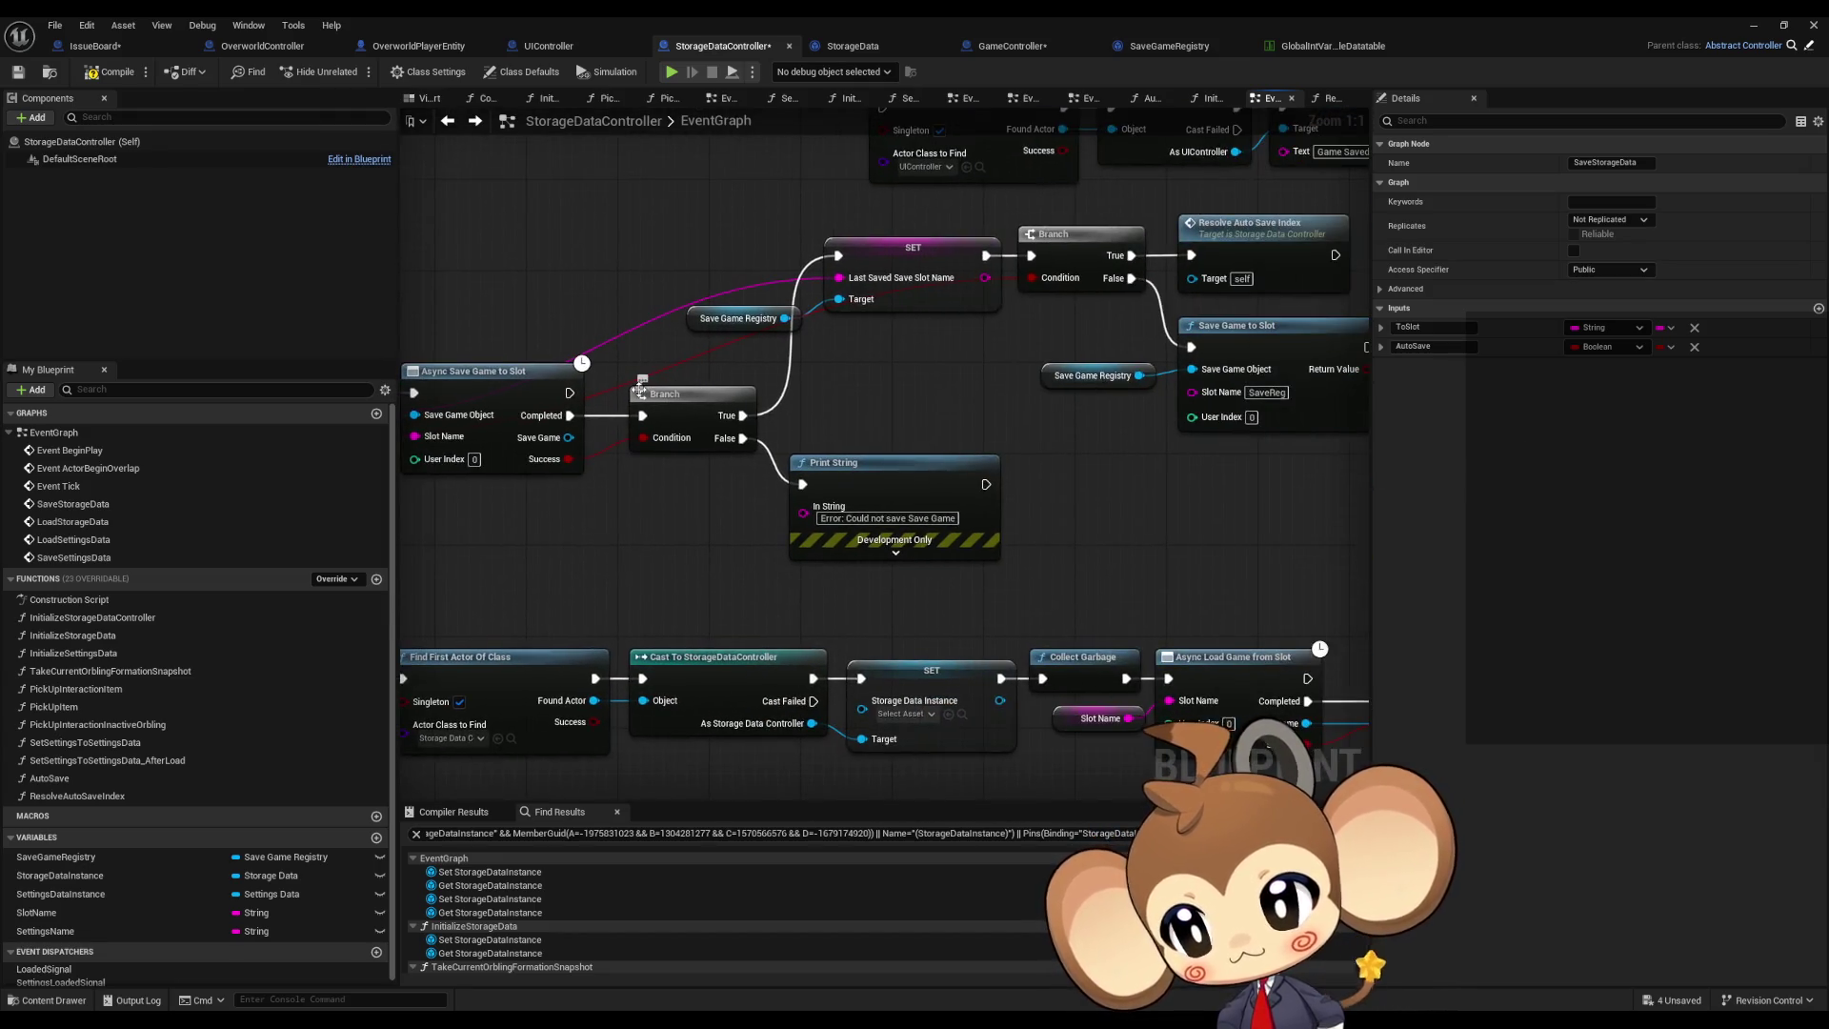
double_click(143, 780)
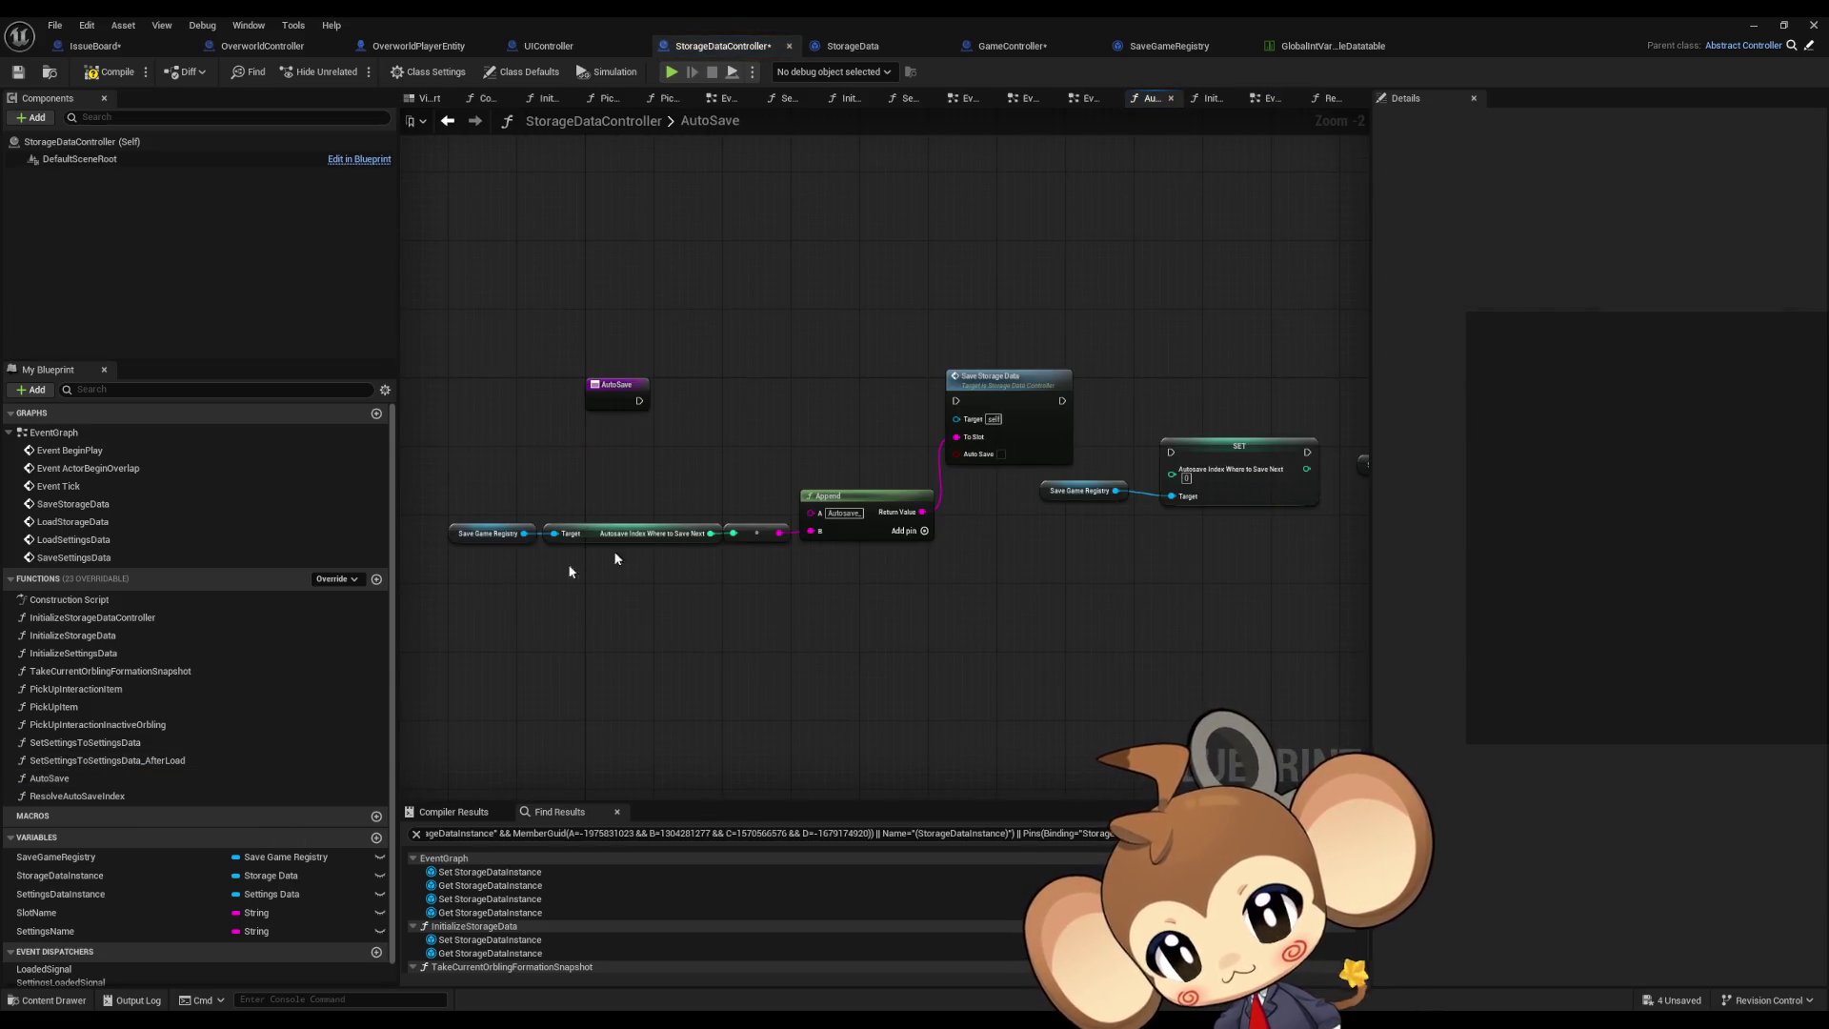
Step: Connect the AutoSave event's execution directly to Save Storage Data
scroll(737, 552, "up", 2)
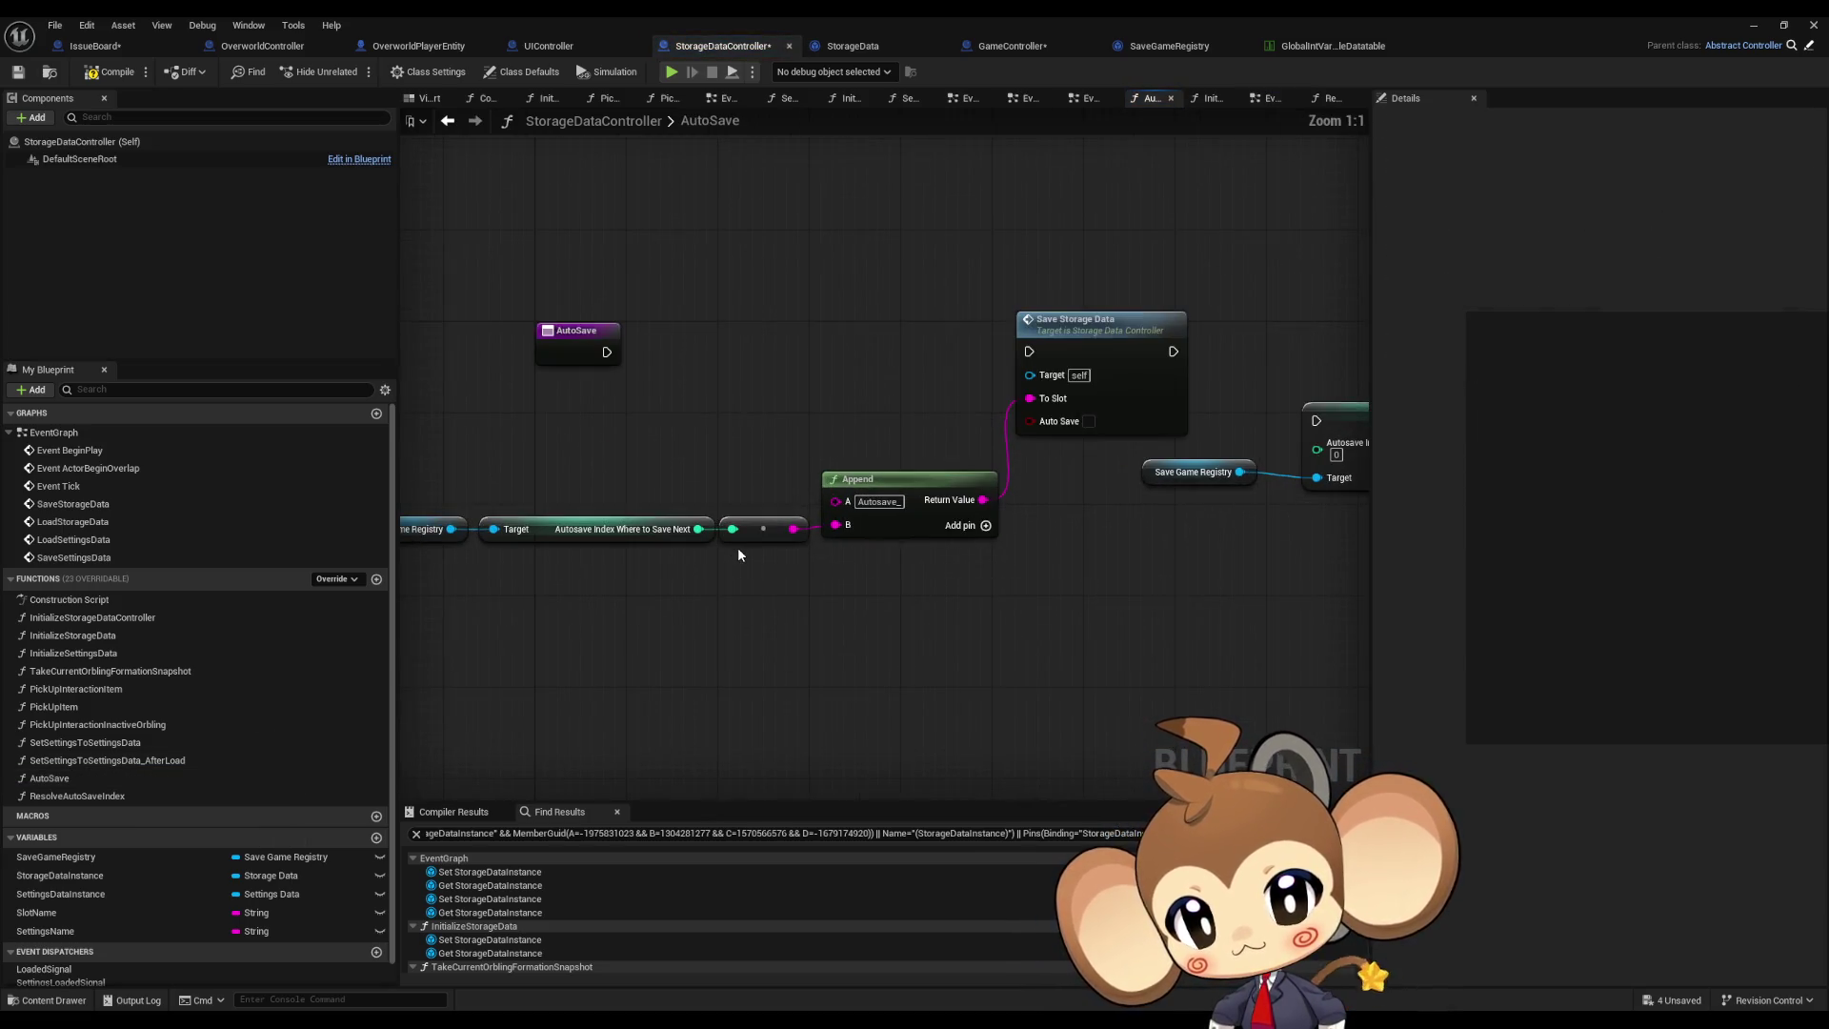
left_click_drag(757, 569, 840, 574)
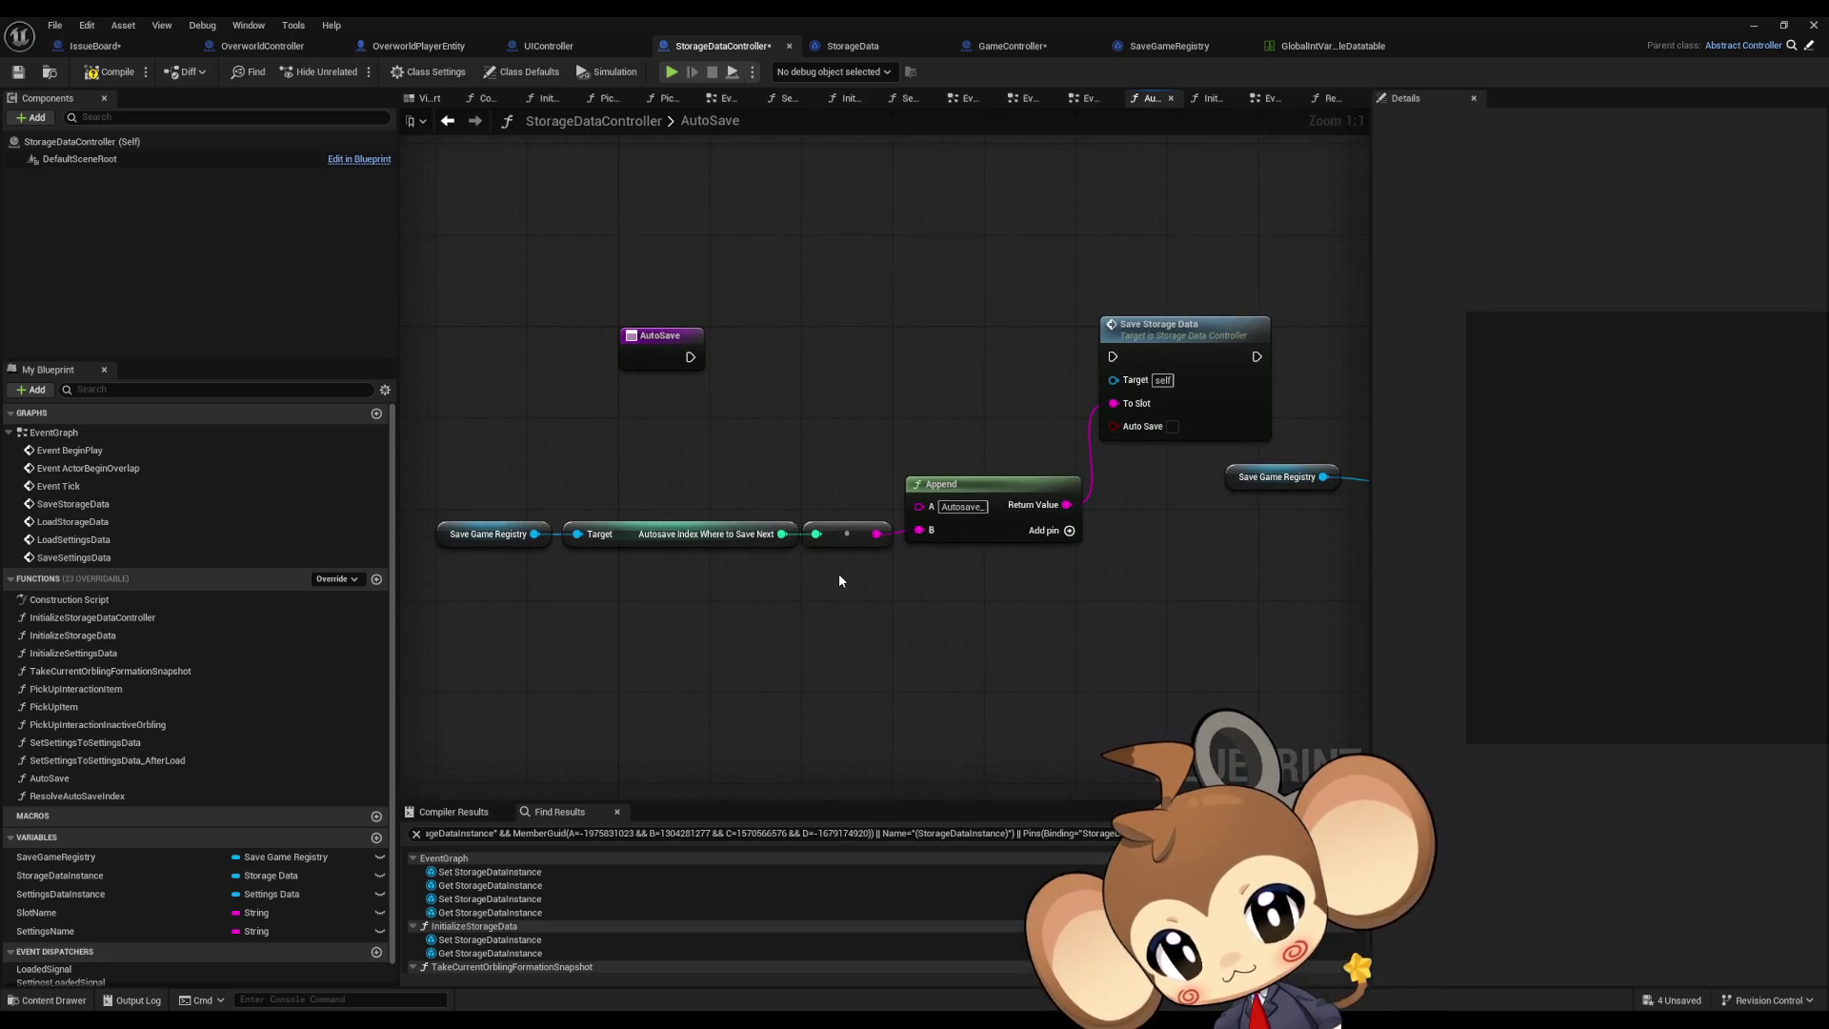
left_click(962, 506)
mouse_move(1137, 638)
left_mouse_down()
mouse_move(449, 596)
mouse_move(1103, 618)
left_mouse_up()
mouse_move(642, 377)
left_mouse_down()
mouse_move(1041, 400)
mouse_move(1064, 377)
left_mouse_up()
left_click_drag(767, 486, 964, 490)
Step: Move Save Storage Data and its Autosave_ Append chain beside the AutoSave event
left_click_drag(600, 482, 1184, 626)
left_click_drag(1252, 430, 1143, 424)
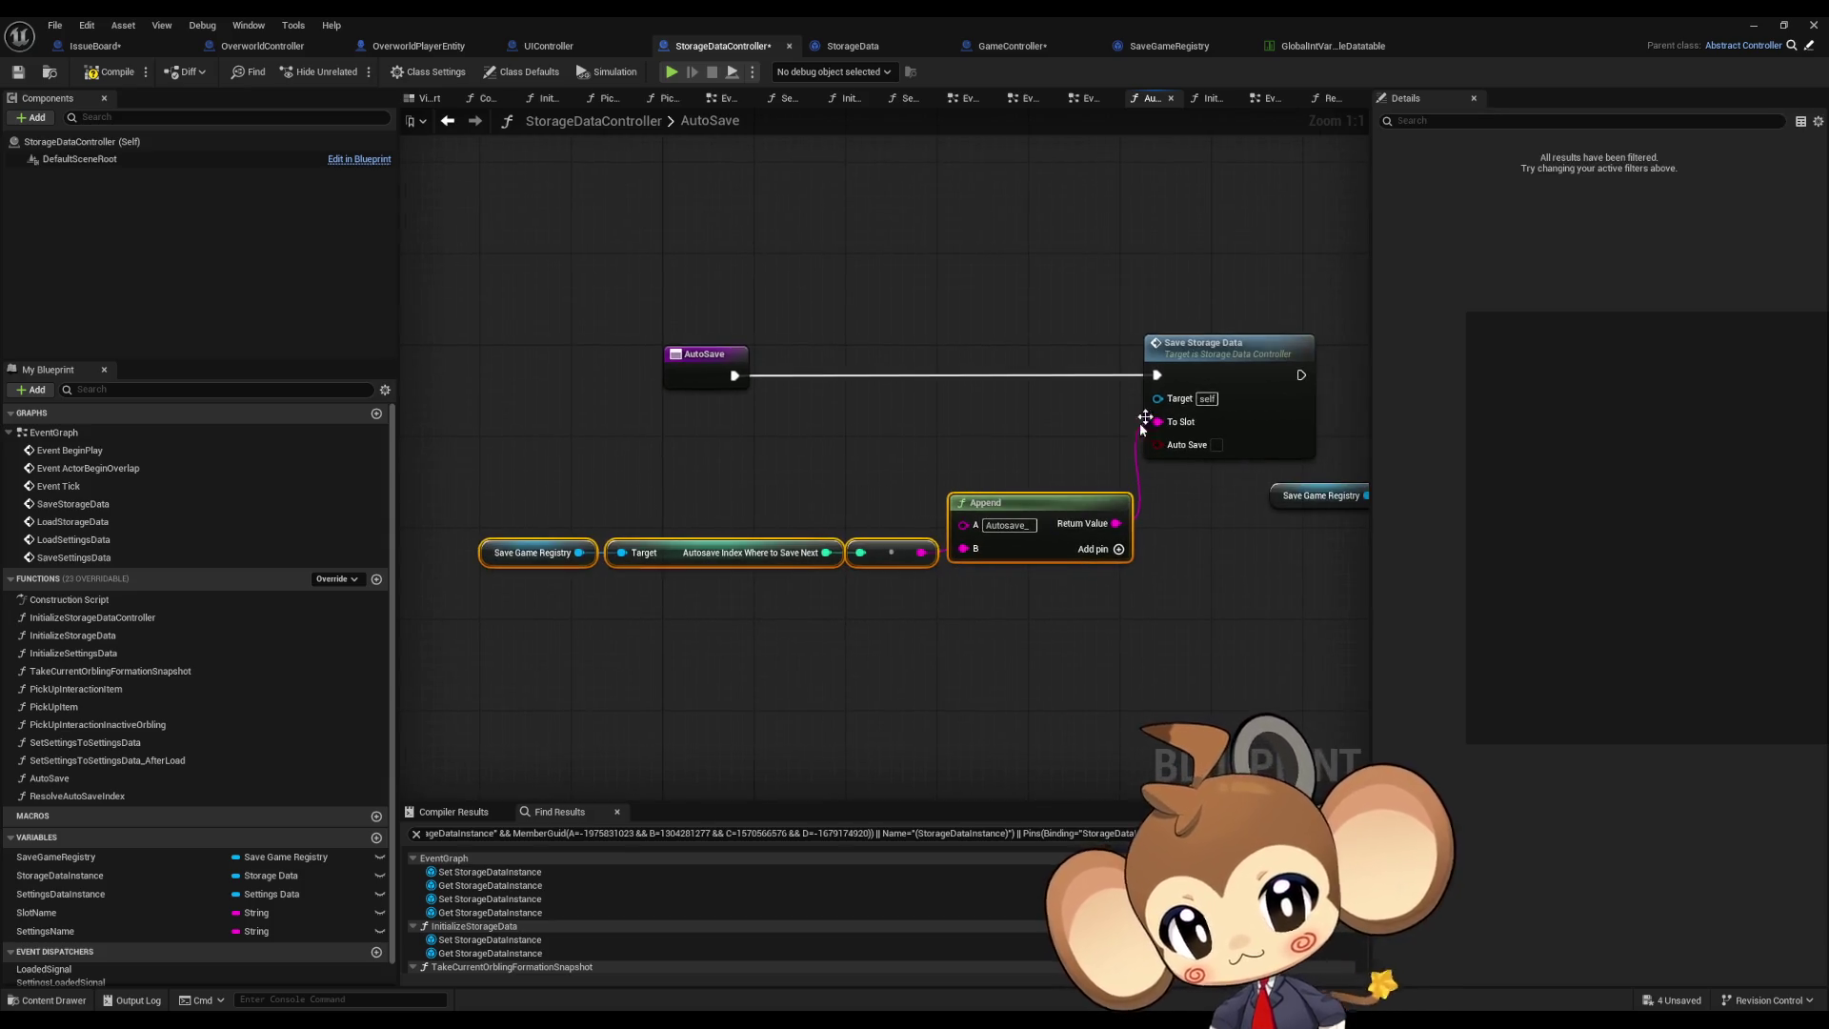
left_click_drag(1213, 368, 834, 367)
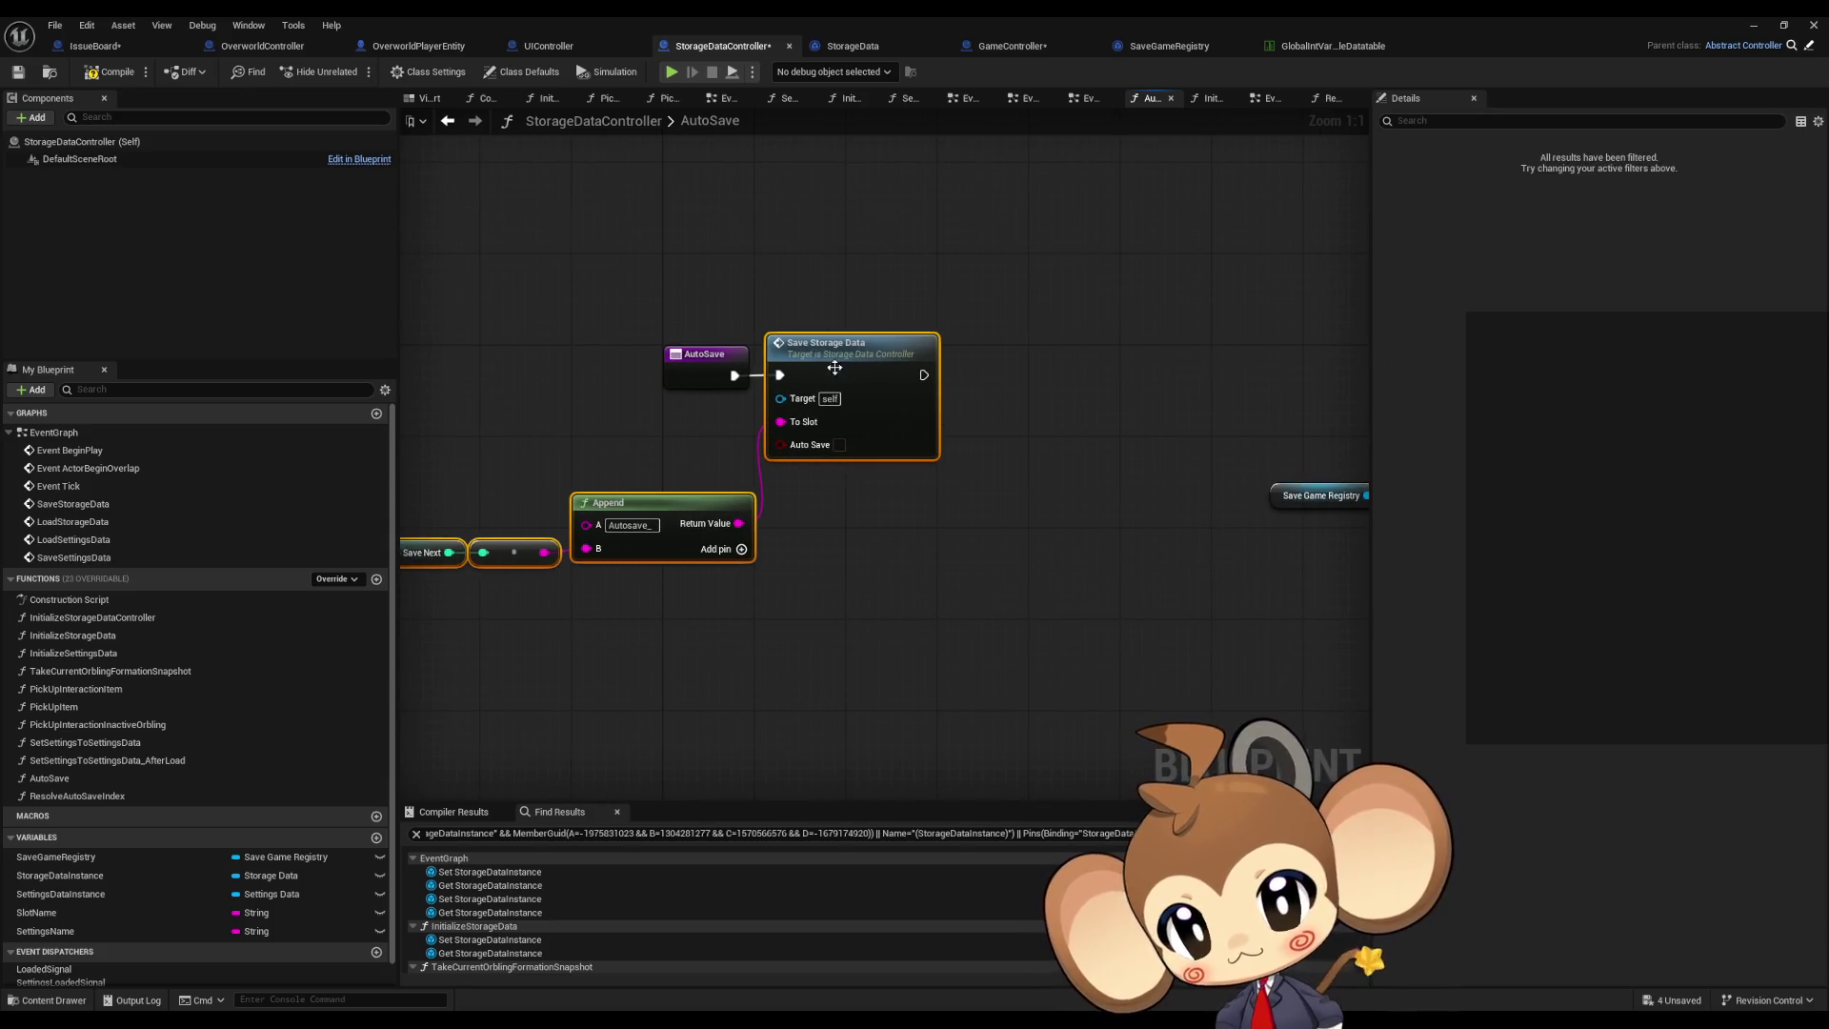
left_click_drag(1176, 396, 576, 409)
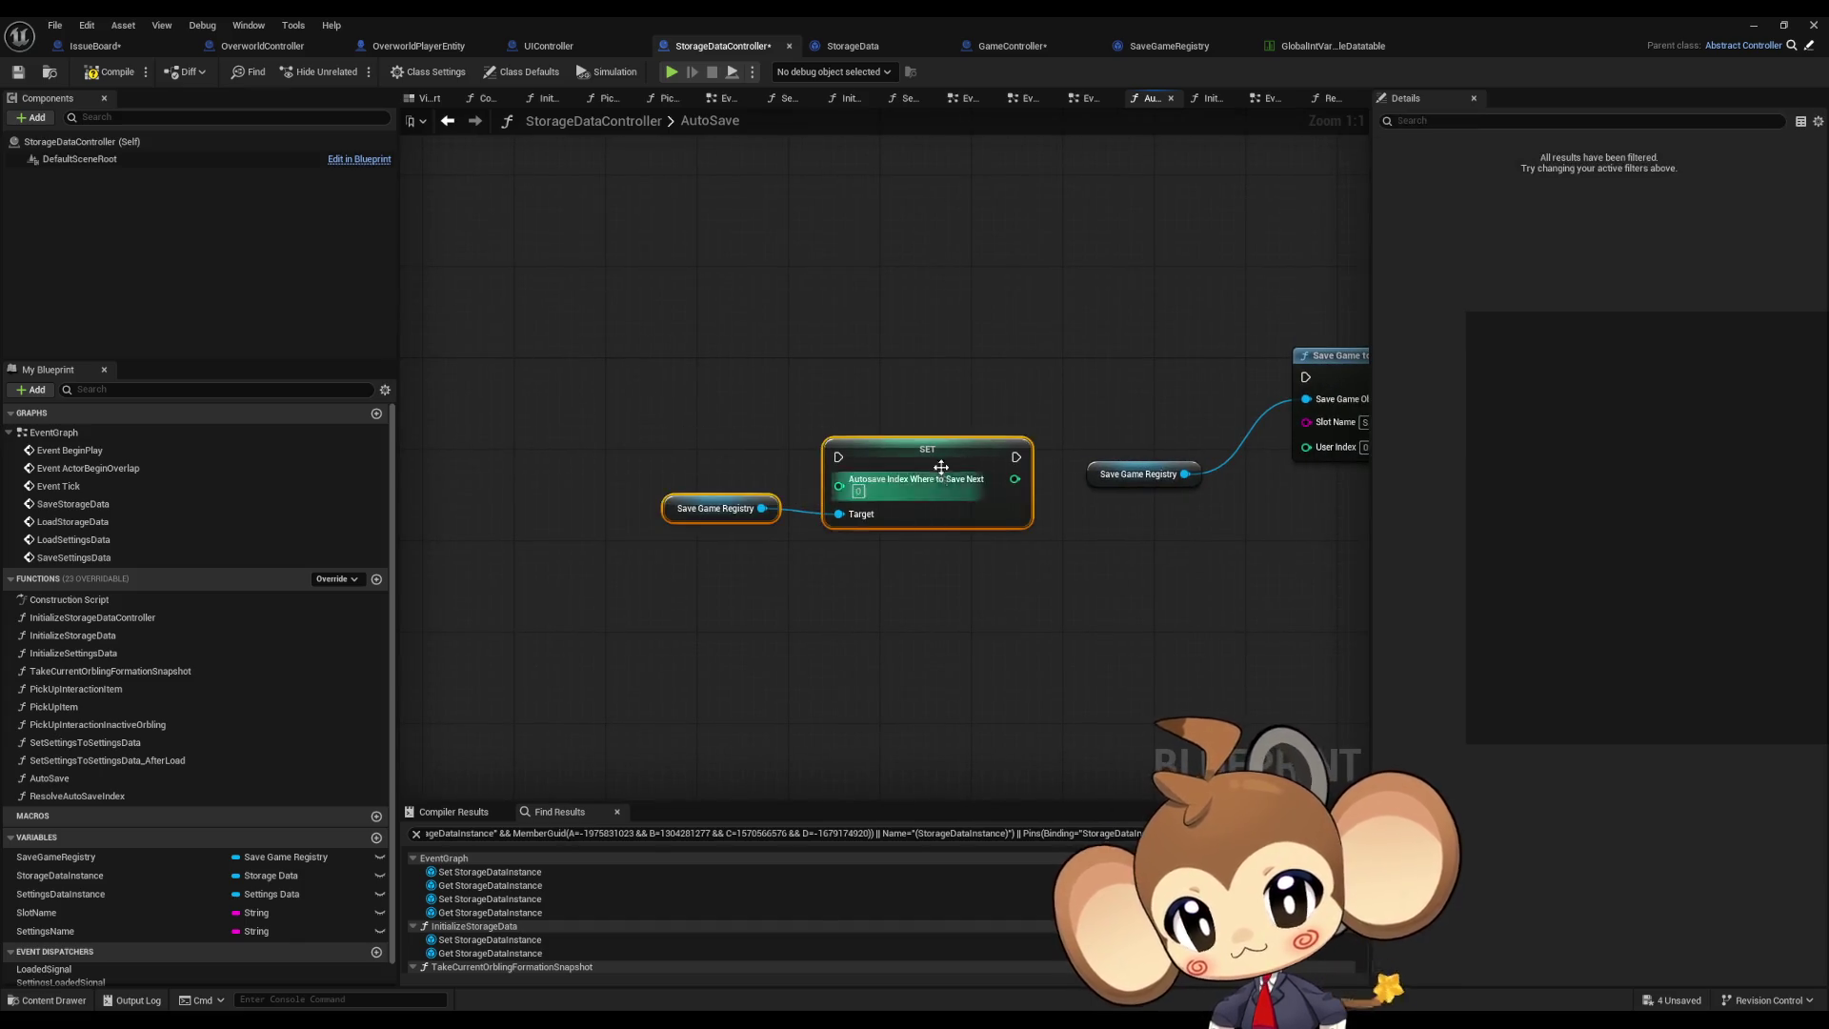
left_click_drag(941, 468, 793, 429)
left_click_drag(737, 488, 1254, 494)
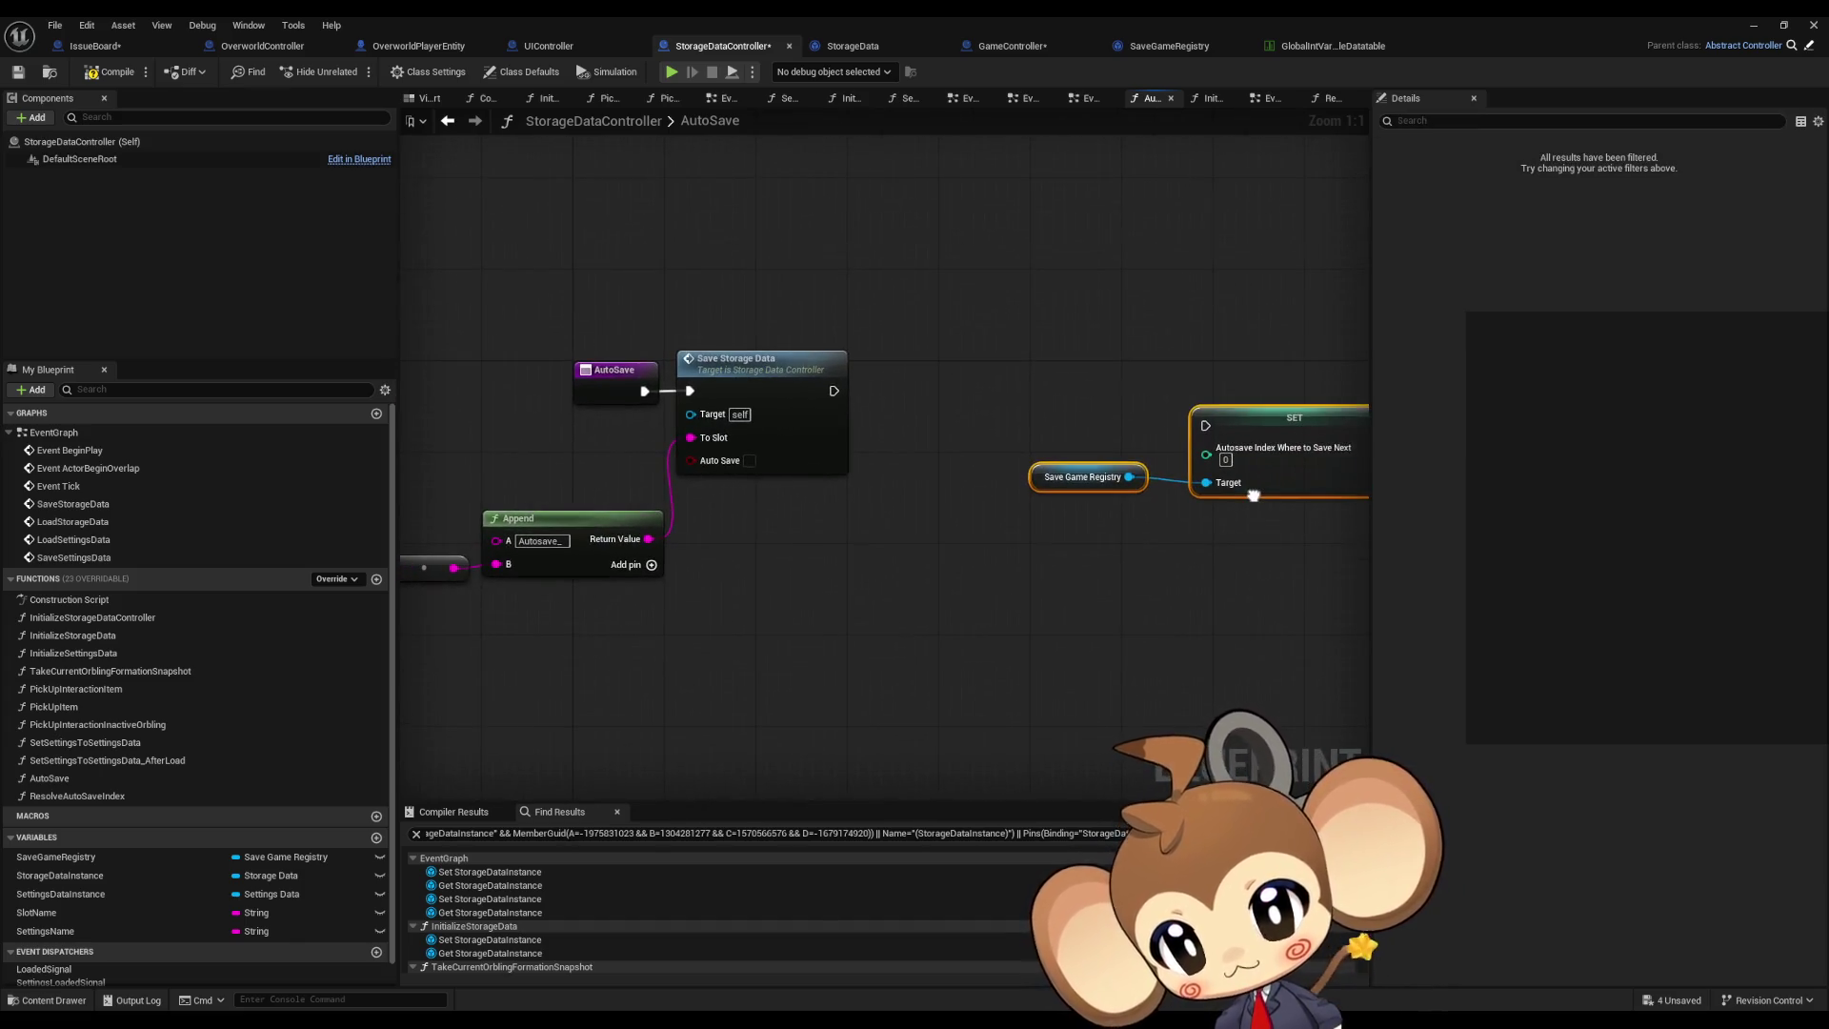
Step: Delete the autosave-index SET node and its Save Game Registry getter
scroll(957, 416, "down", 3)
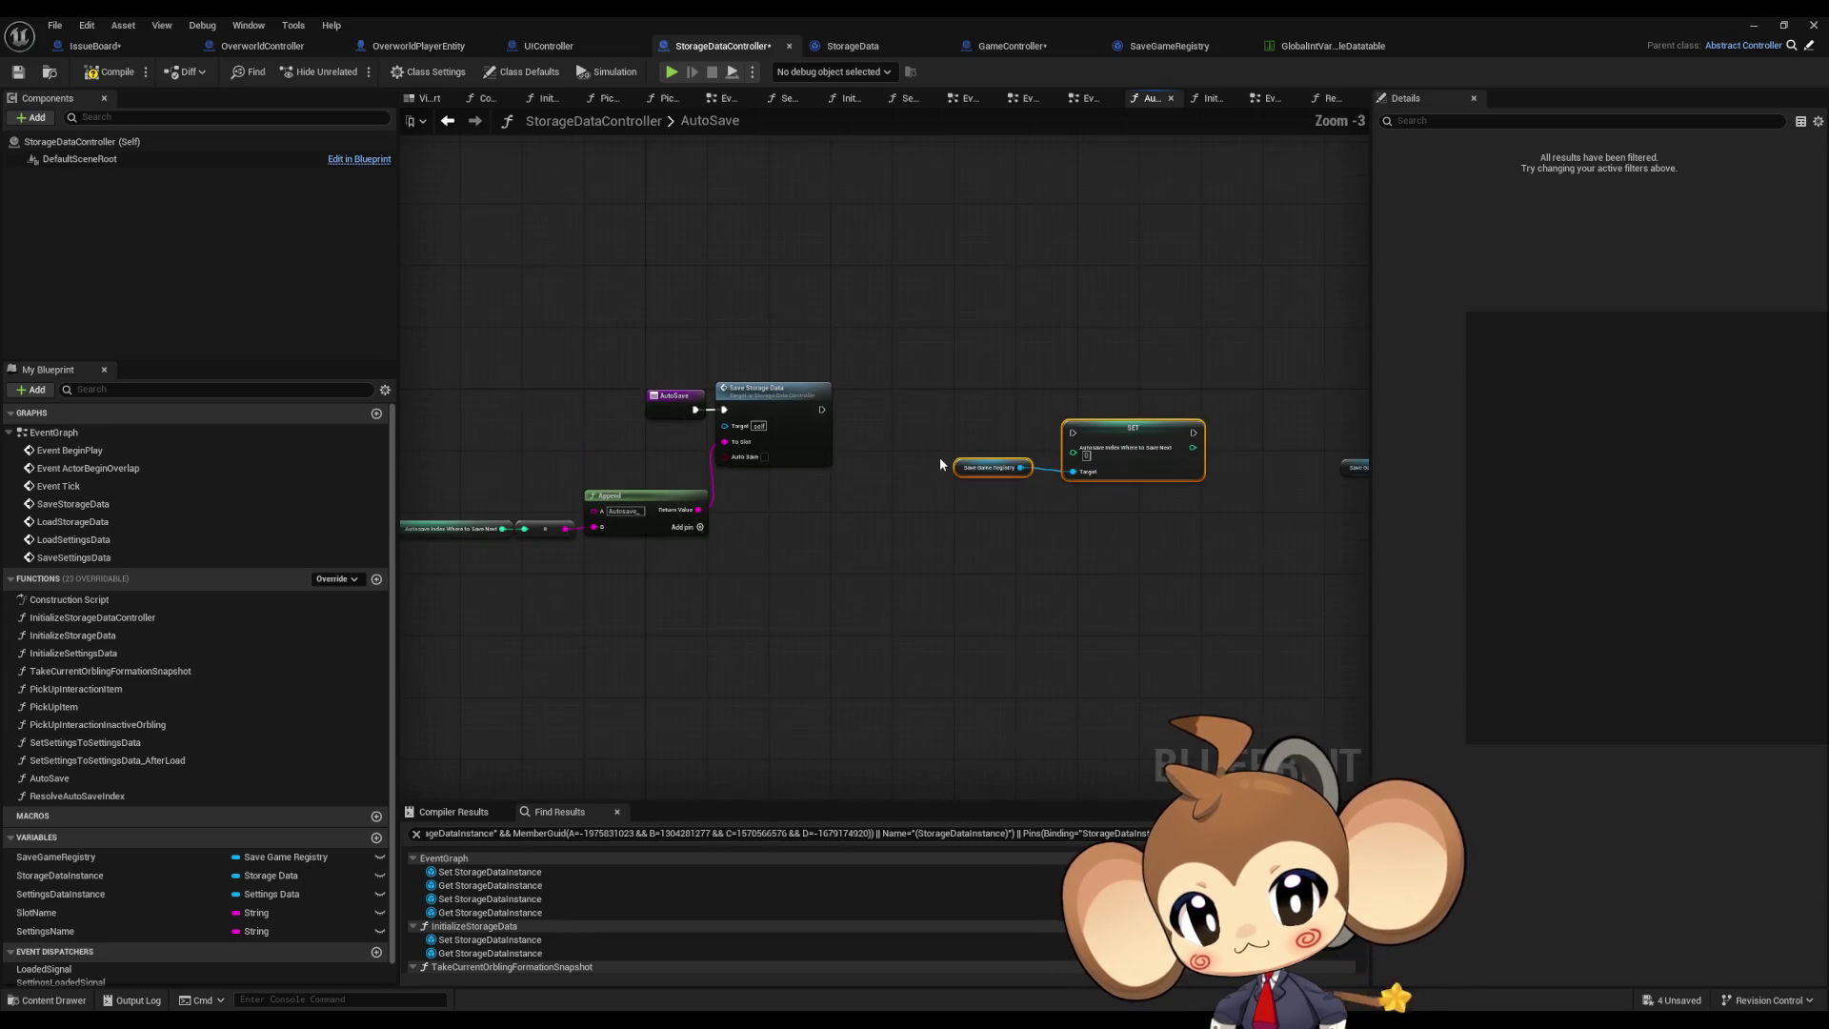
left_click_drag(1134, 445, 894, 618)
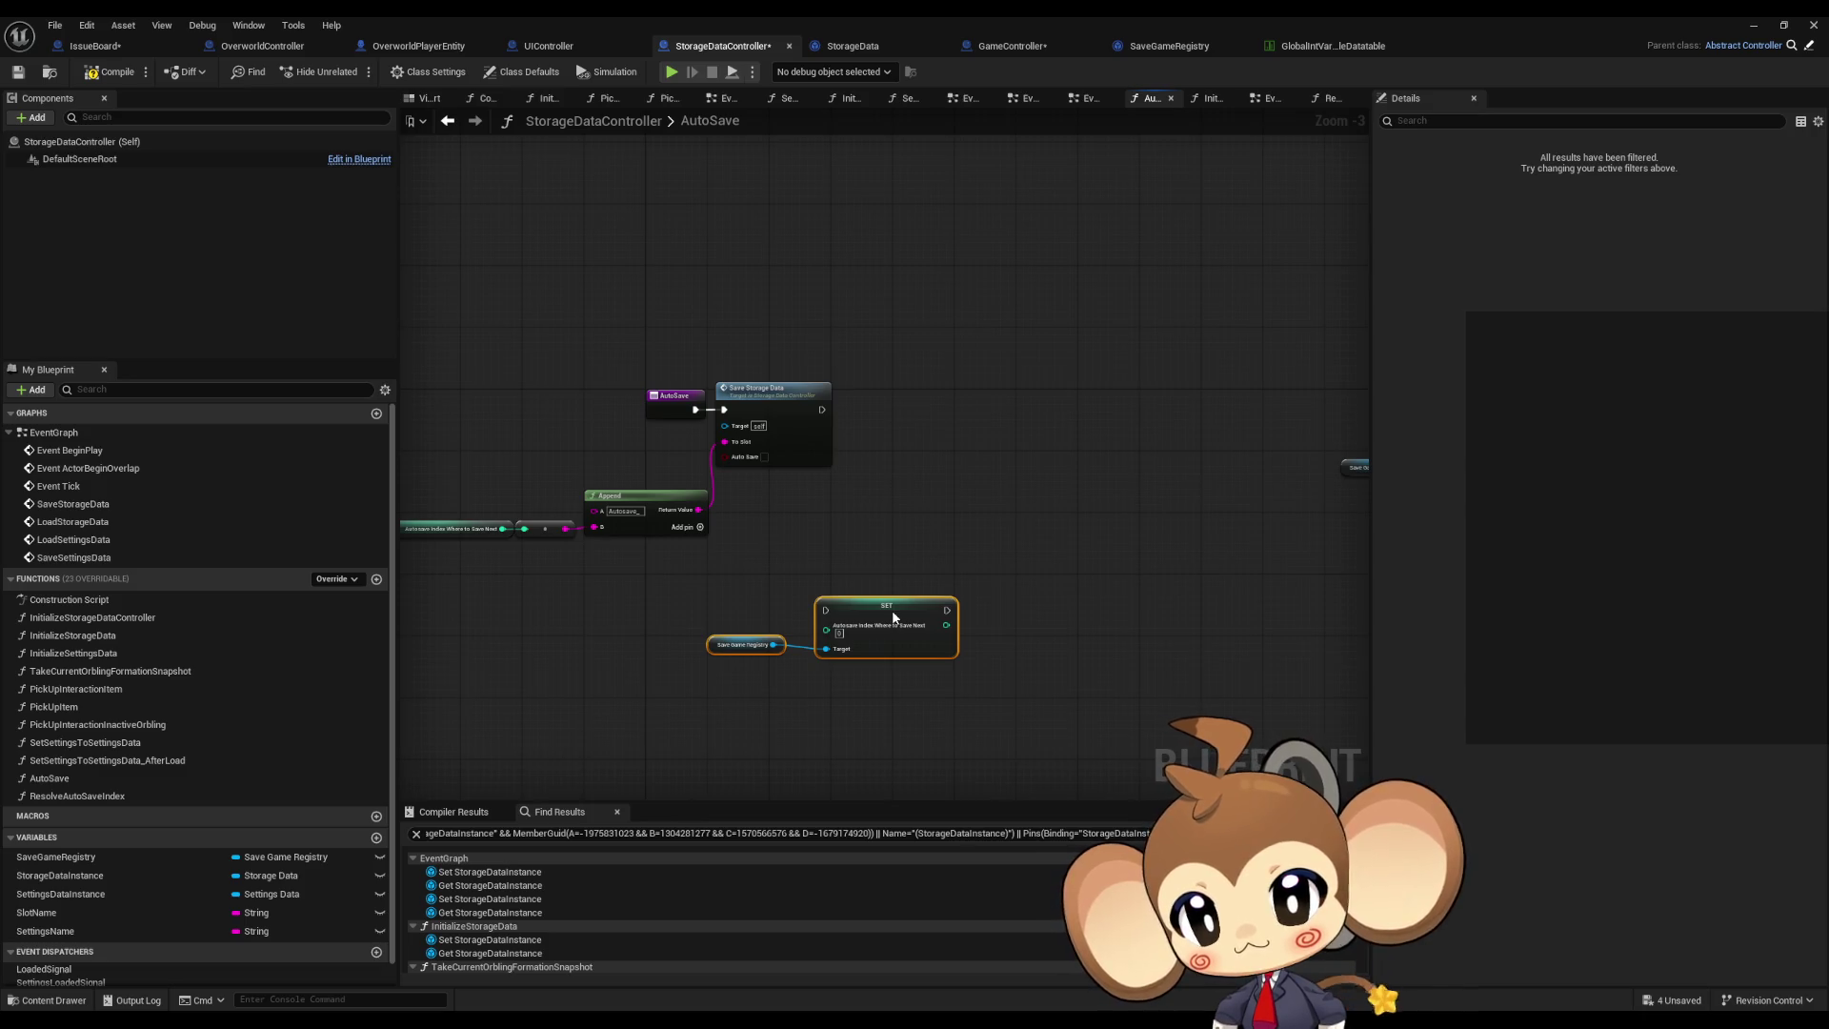
mouse_move(893, 617)
left_mouse_down()
mouse_move(936, 562)
mouse_move(963, 586)
left_mouse_up()
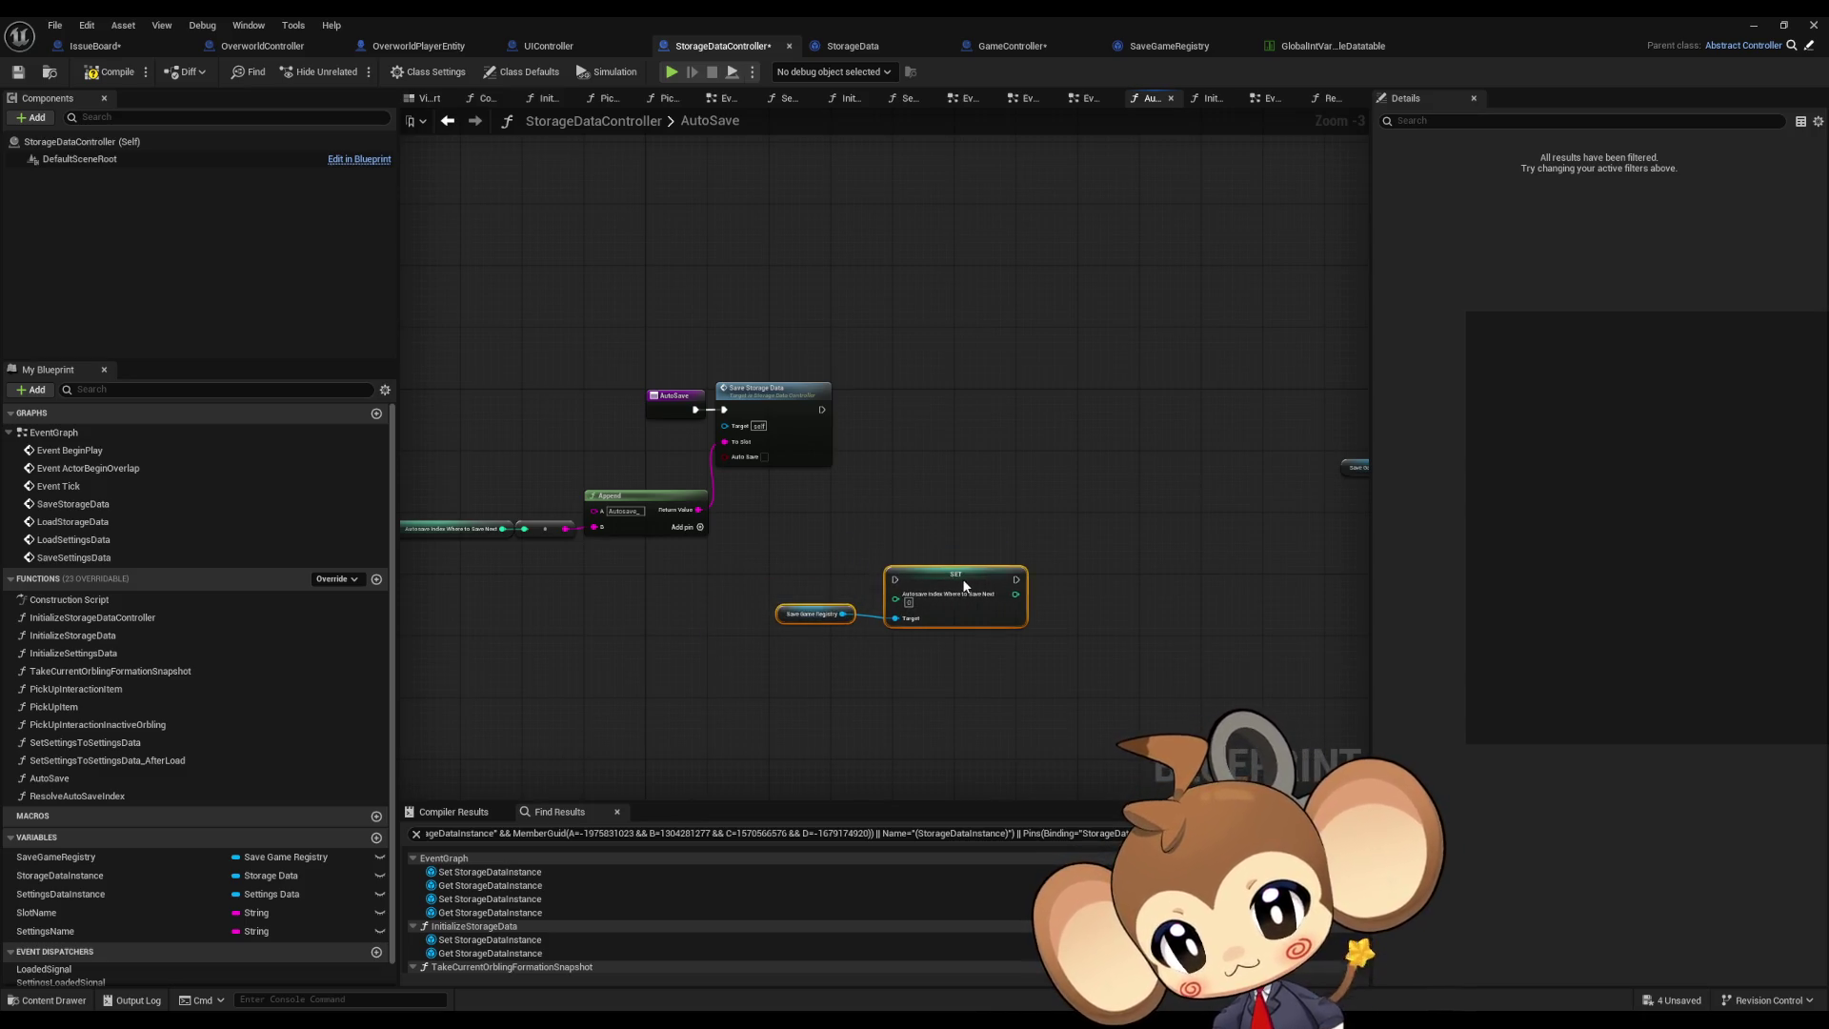
mouse_move(1081, 525)
left_mouse_down()
mouse_move(804, 514)
mouse_move(874, 584)
mouse_move(1058, 641)
mouse_move(1061, 666)
mouse_move(1134, 662)
left_mouse_up()
key("Delete")
scroll(801, 536, "up", 3)
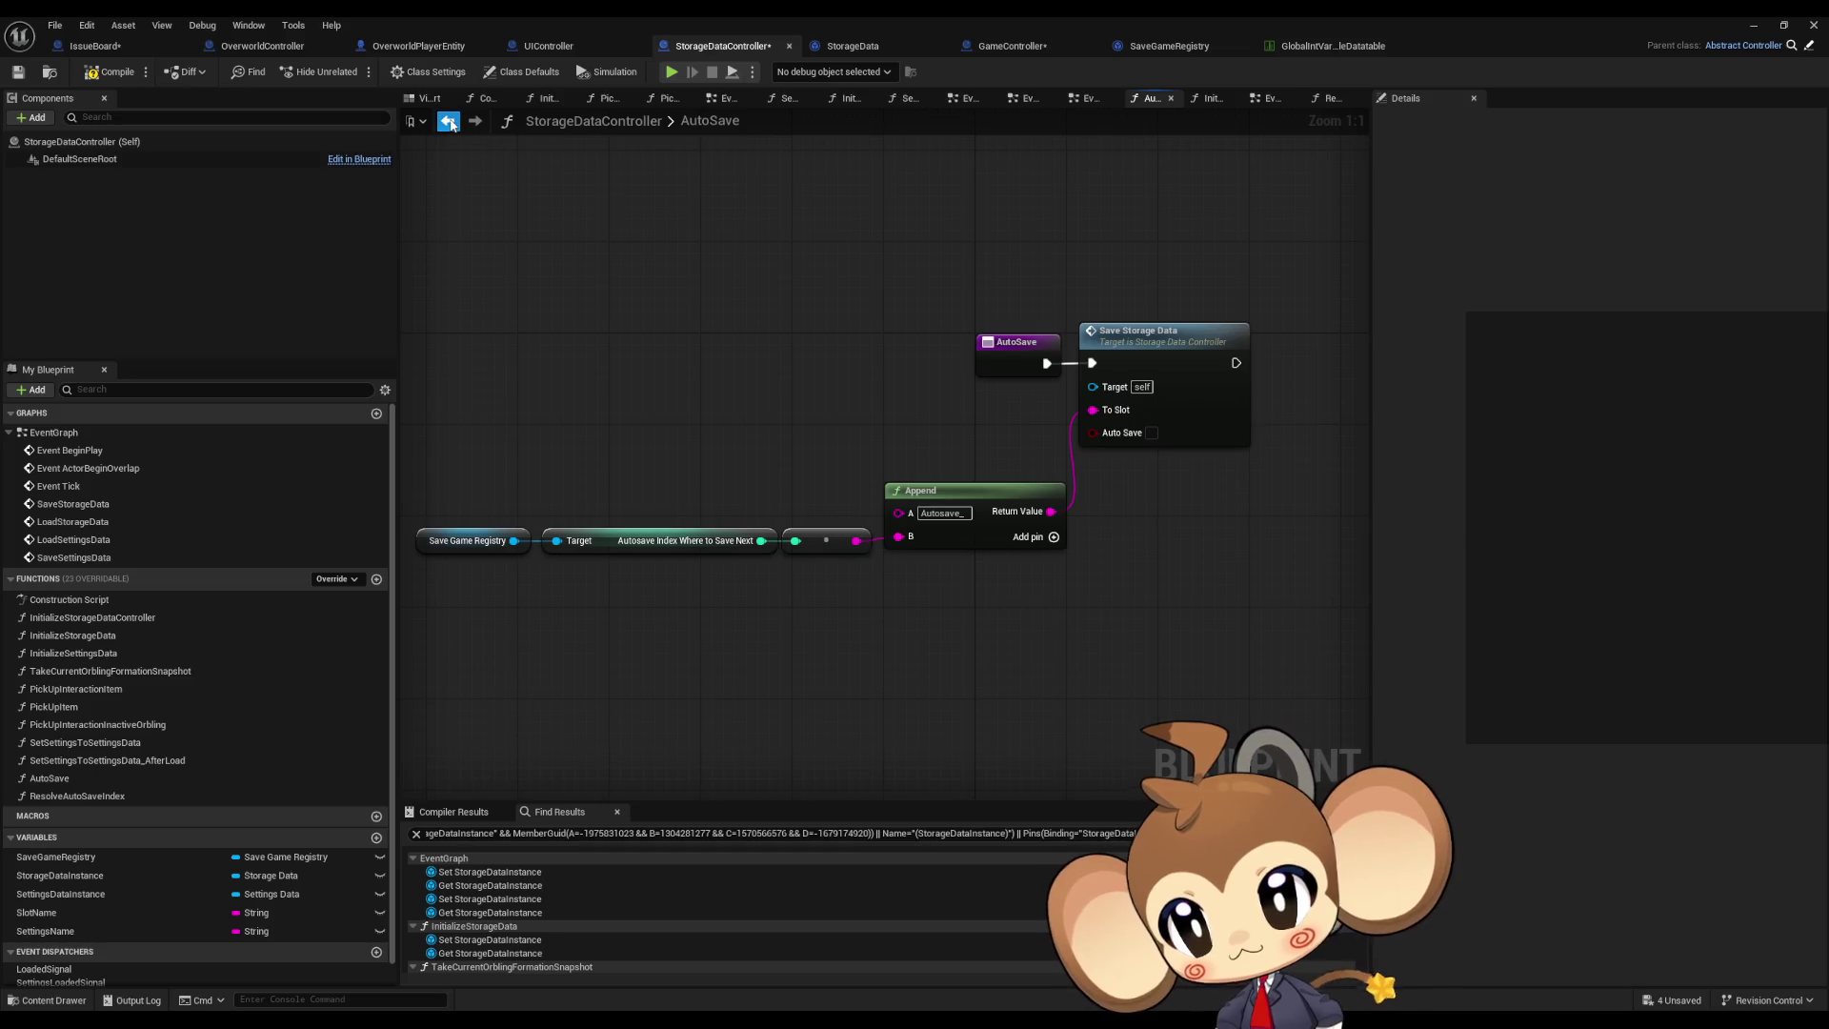
Step: Move the Find First Actor, Cast To UIController and Pop Up nodes down after the save nodes
double_click(58, 432)
scroll(734, 406, "up", 4)
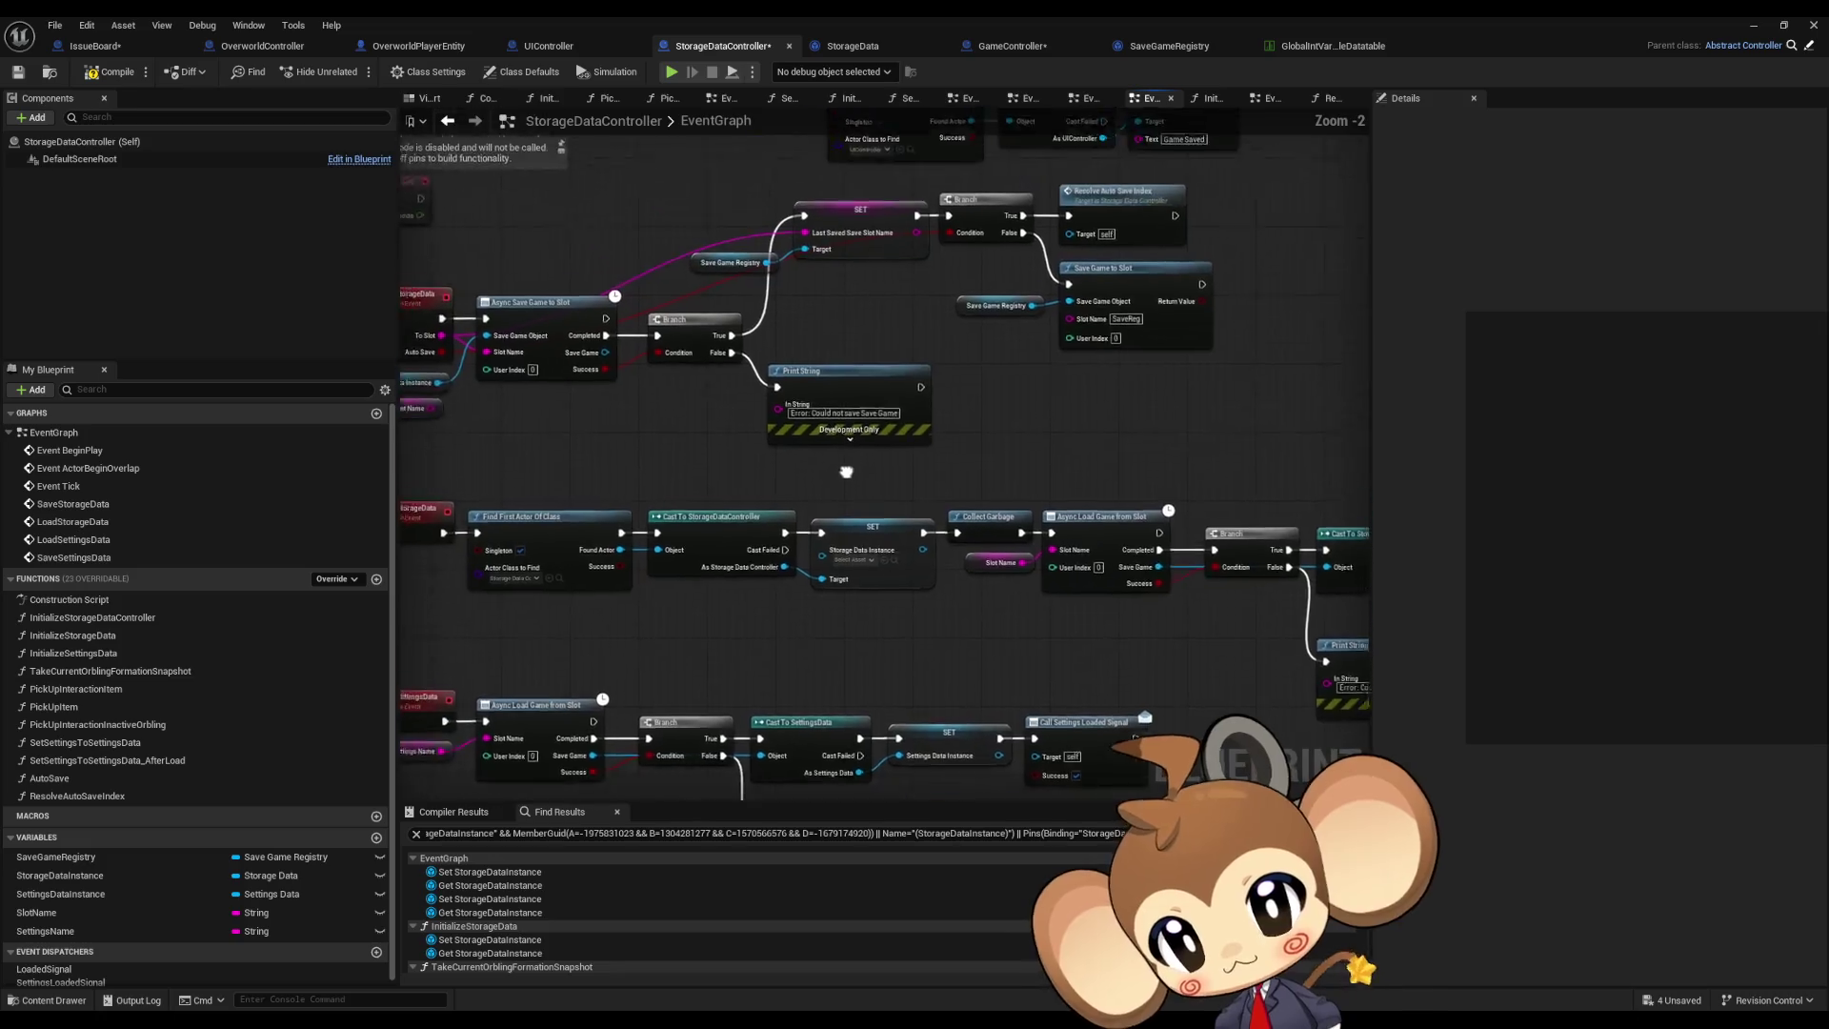
left_click_drag(1054, 553, 889, 534)
scroll(1055, 547, "down", 1)
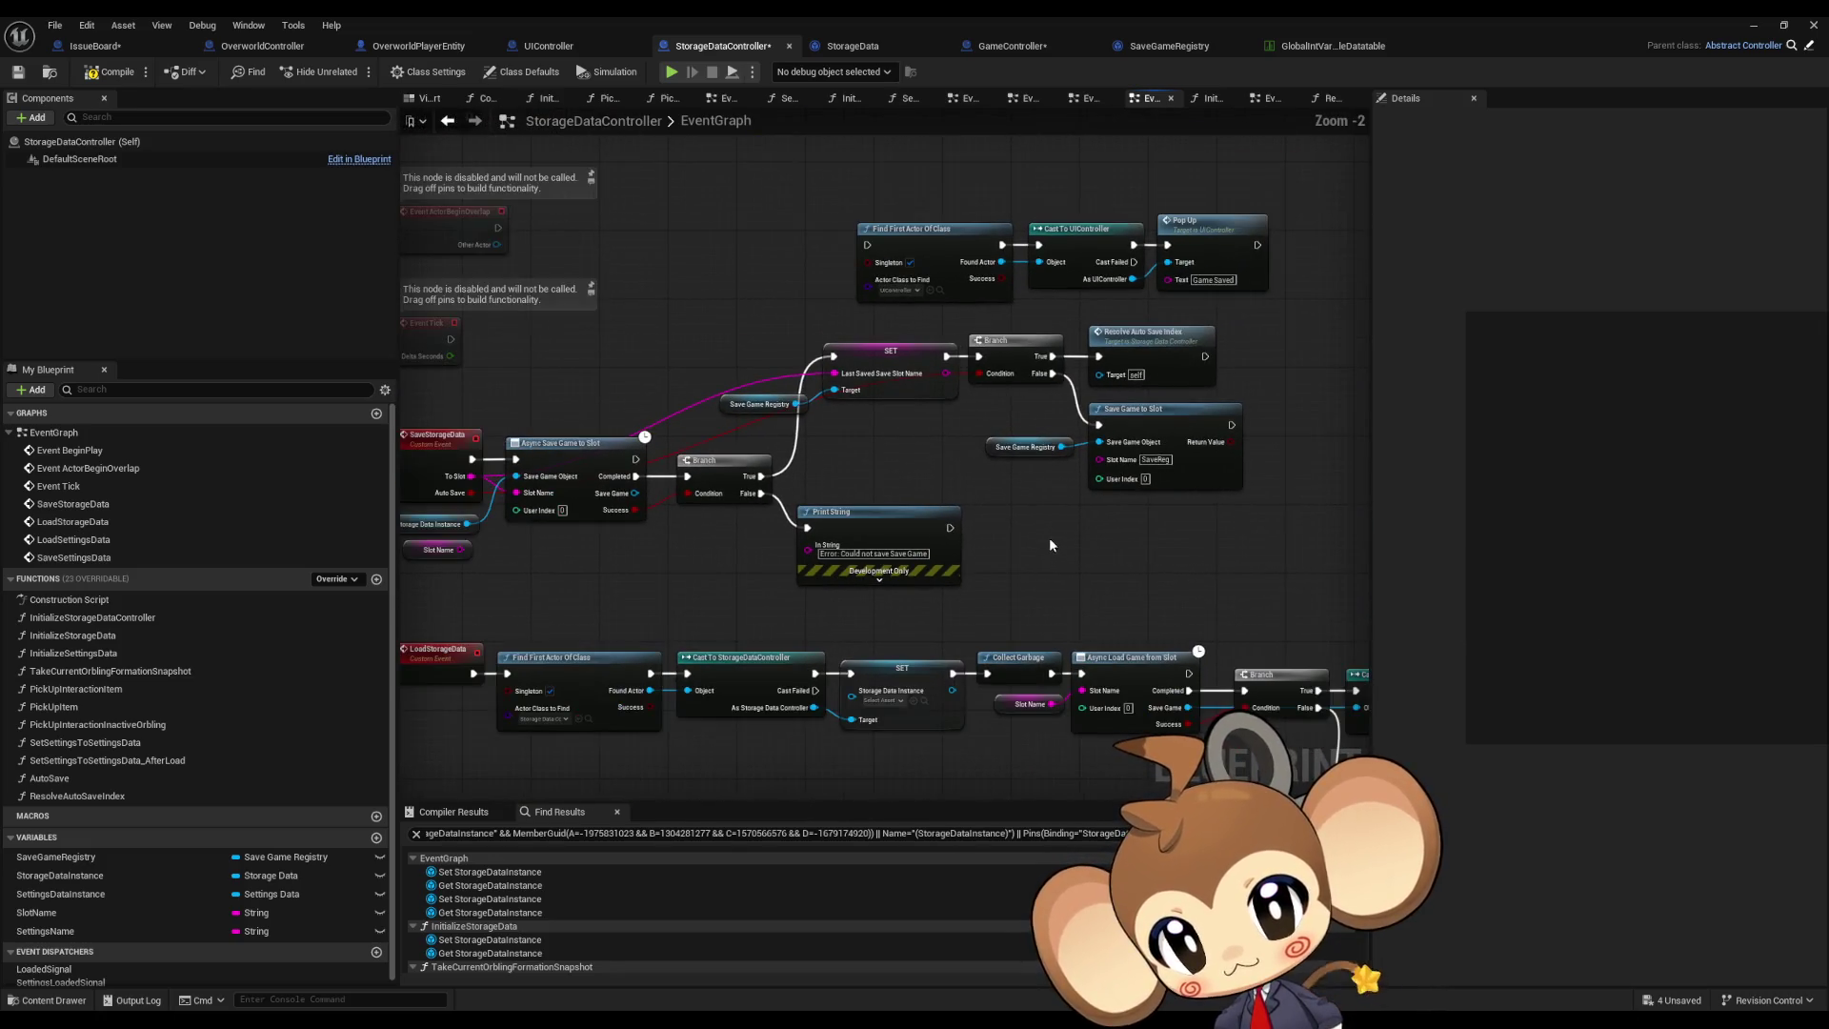
mouse_move(762, 135)
left_mouse_down()
mouse_move(1054, 324)
mouse_move(1229, 320)
left_mouse_up()
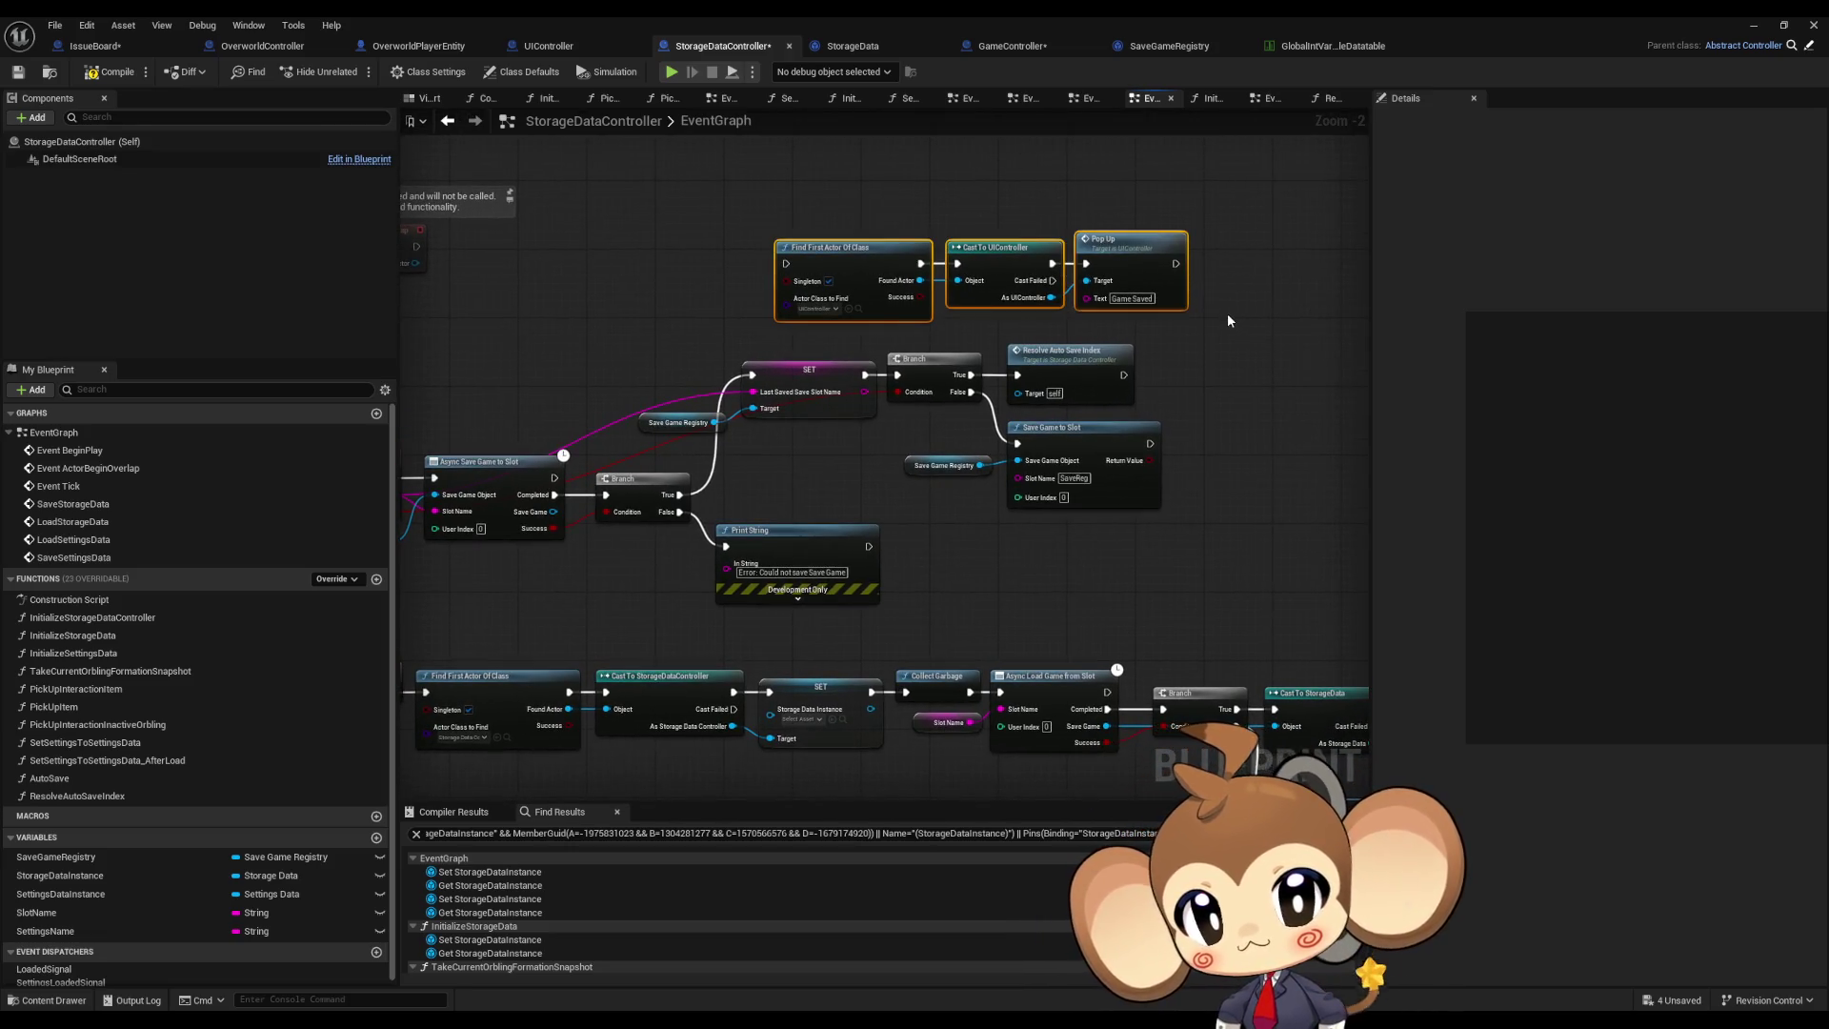
left_click(1208, 324)
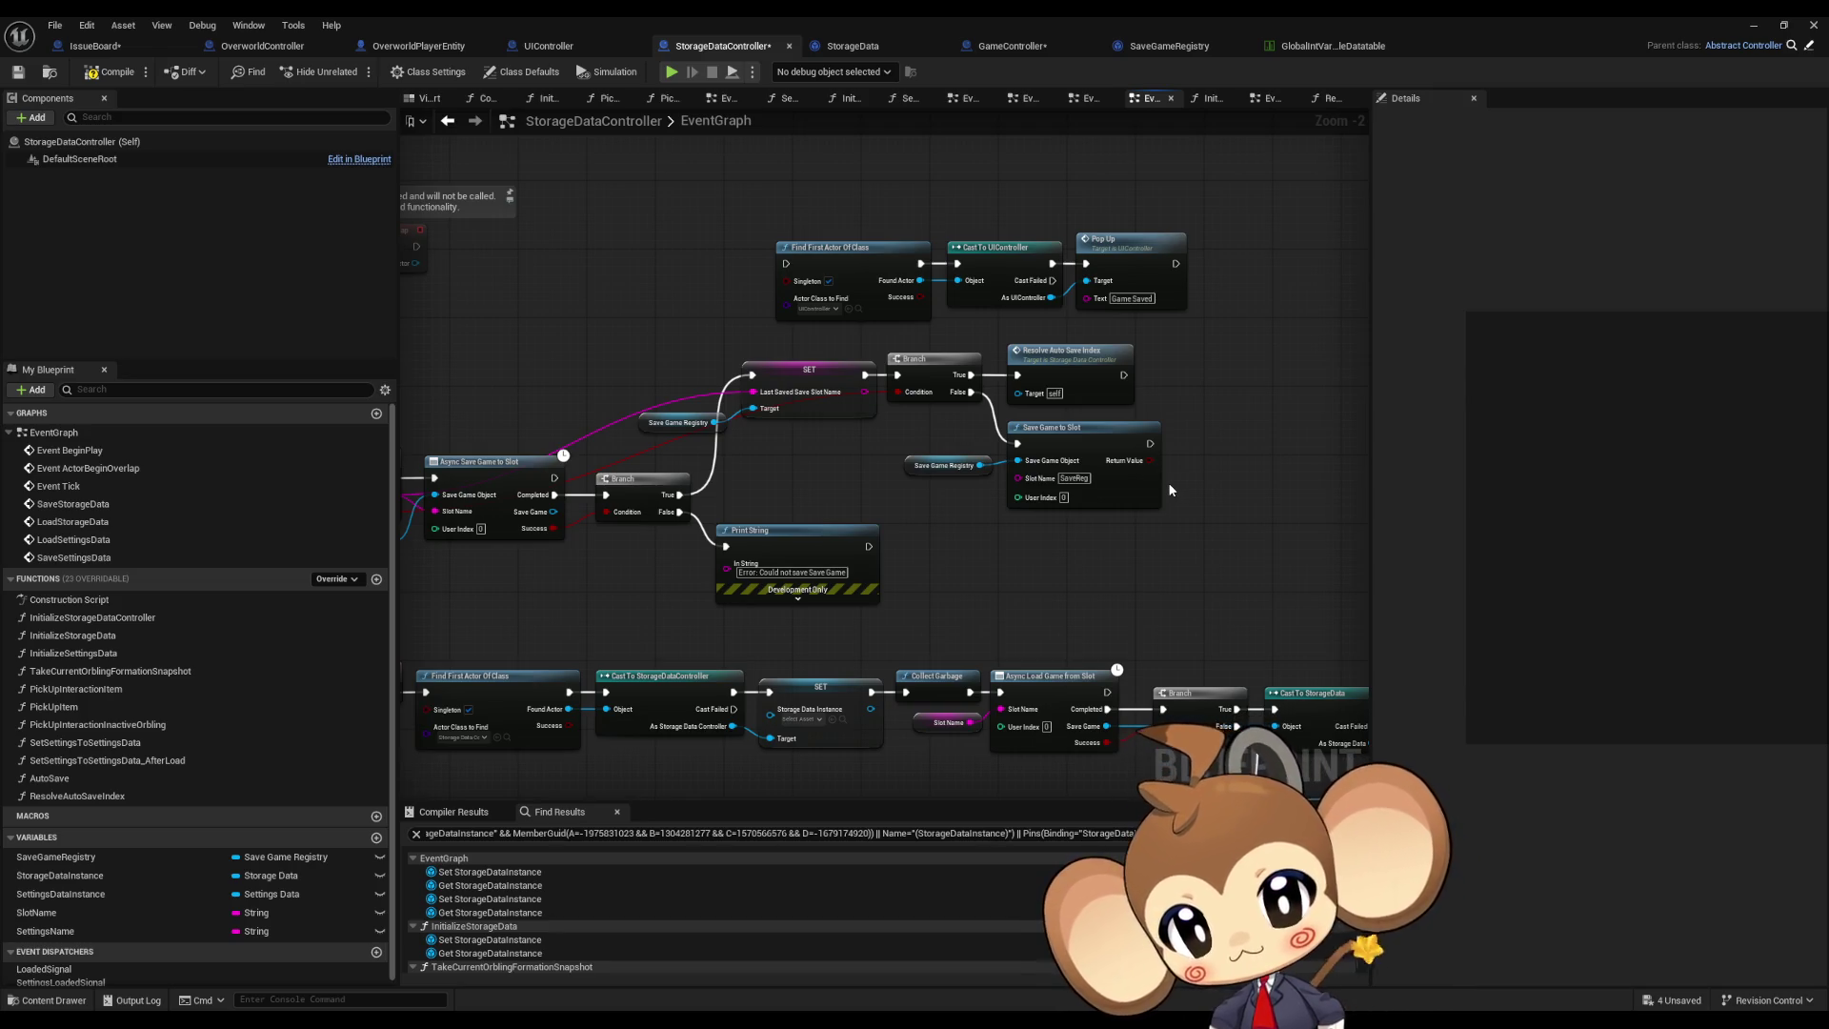
left_click_drag(1168, 482, 1027, 501)
left_click_drag(657, 196, 1049, 332)
left_click_drag(732, 288, 1159, 399)
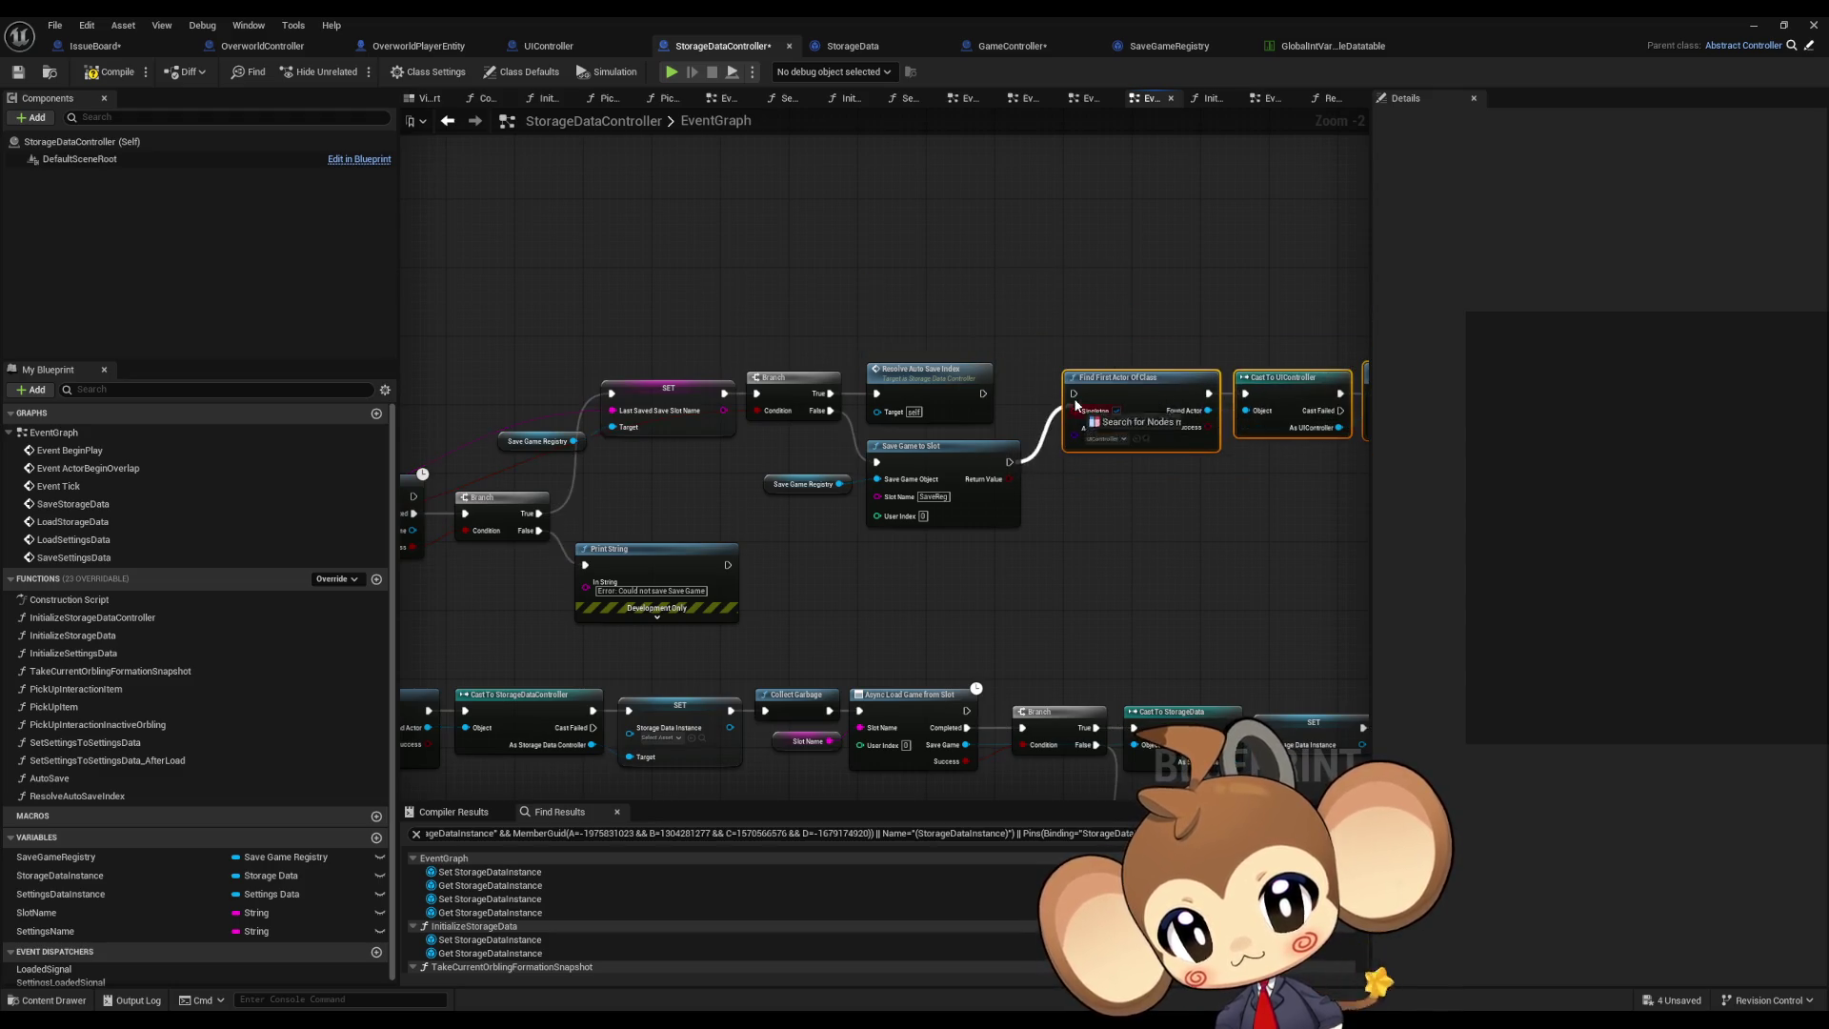
Step: Settle the three pop-up nodes beside Save Game to Slot and review the SaveStorageData branch
left_click_drag(1048, 419, 705, 397)
left_click_drag(814, 275, 1130, 445)
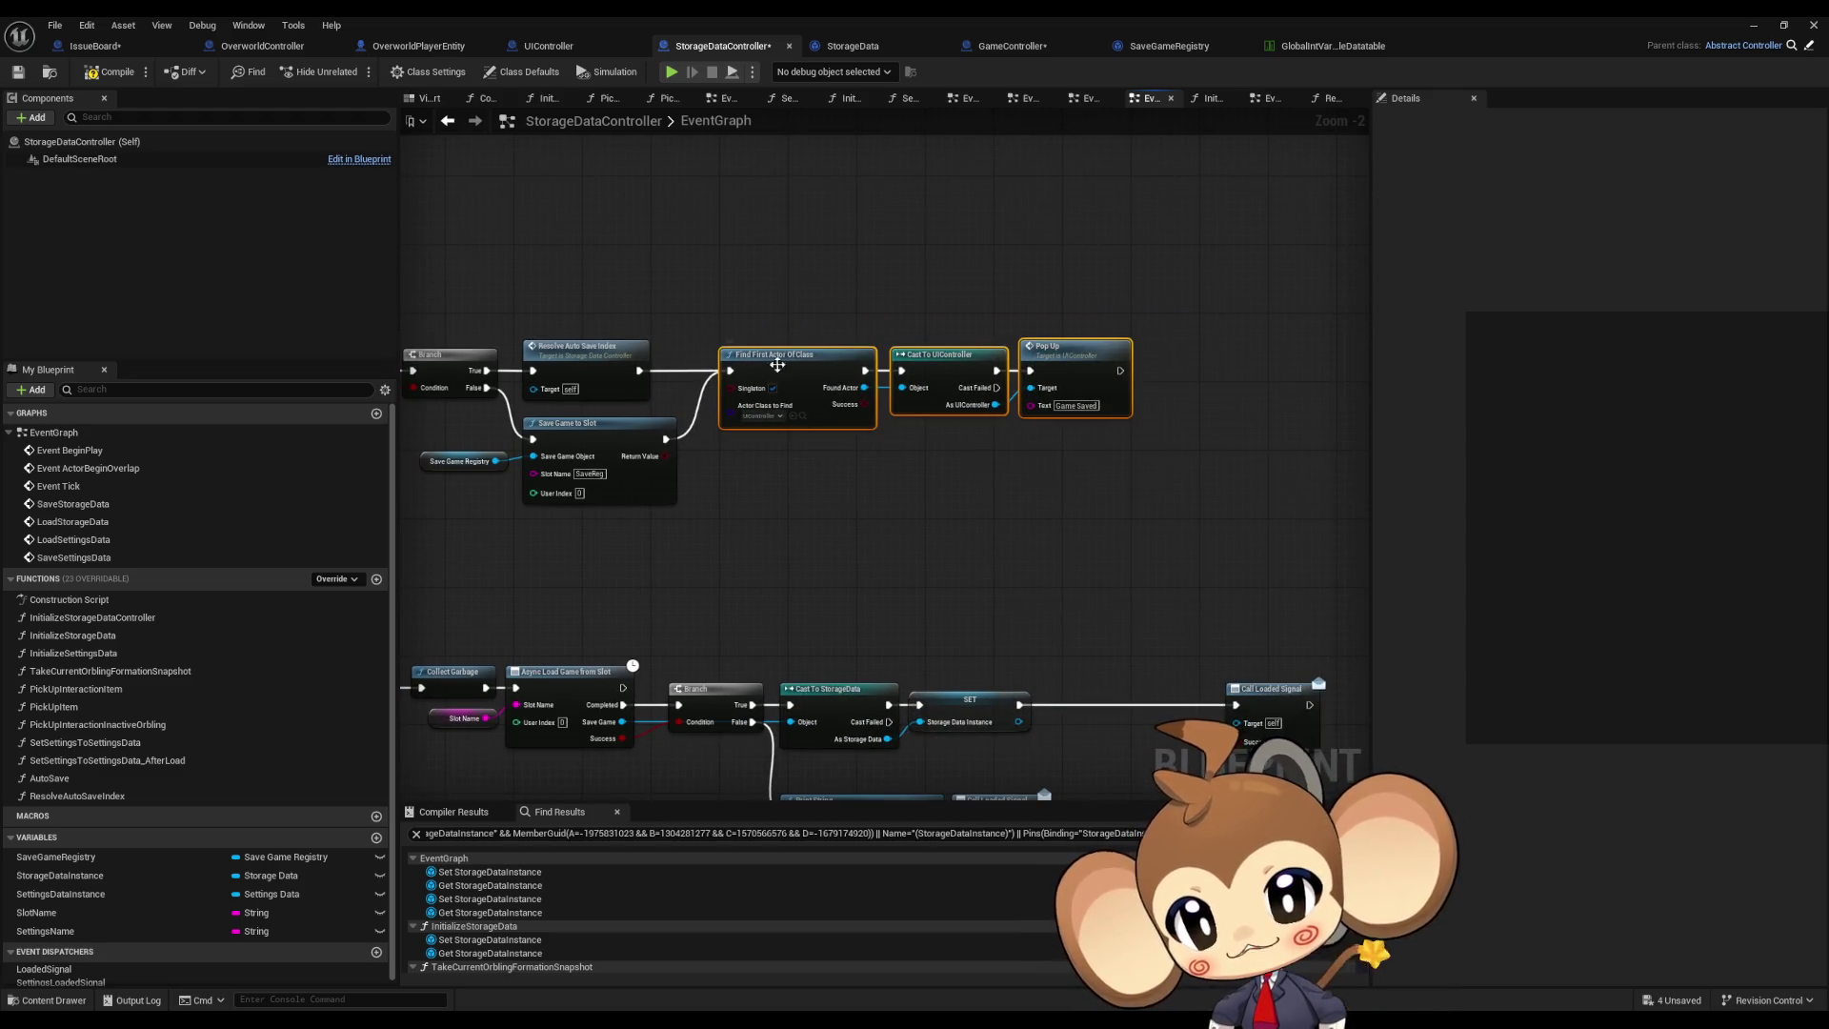
left_click_drag(767, 366, 844, 433)
left_click_drag(662, 393, 998, 419)
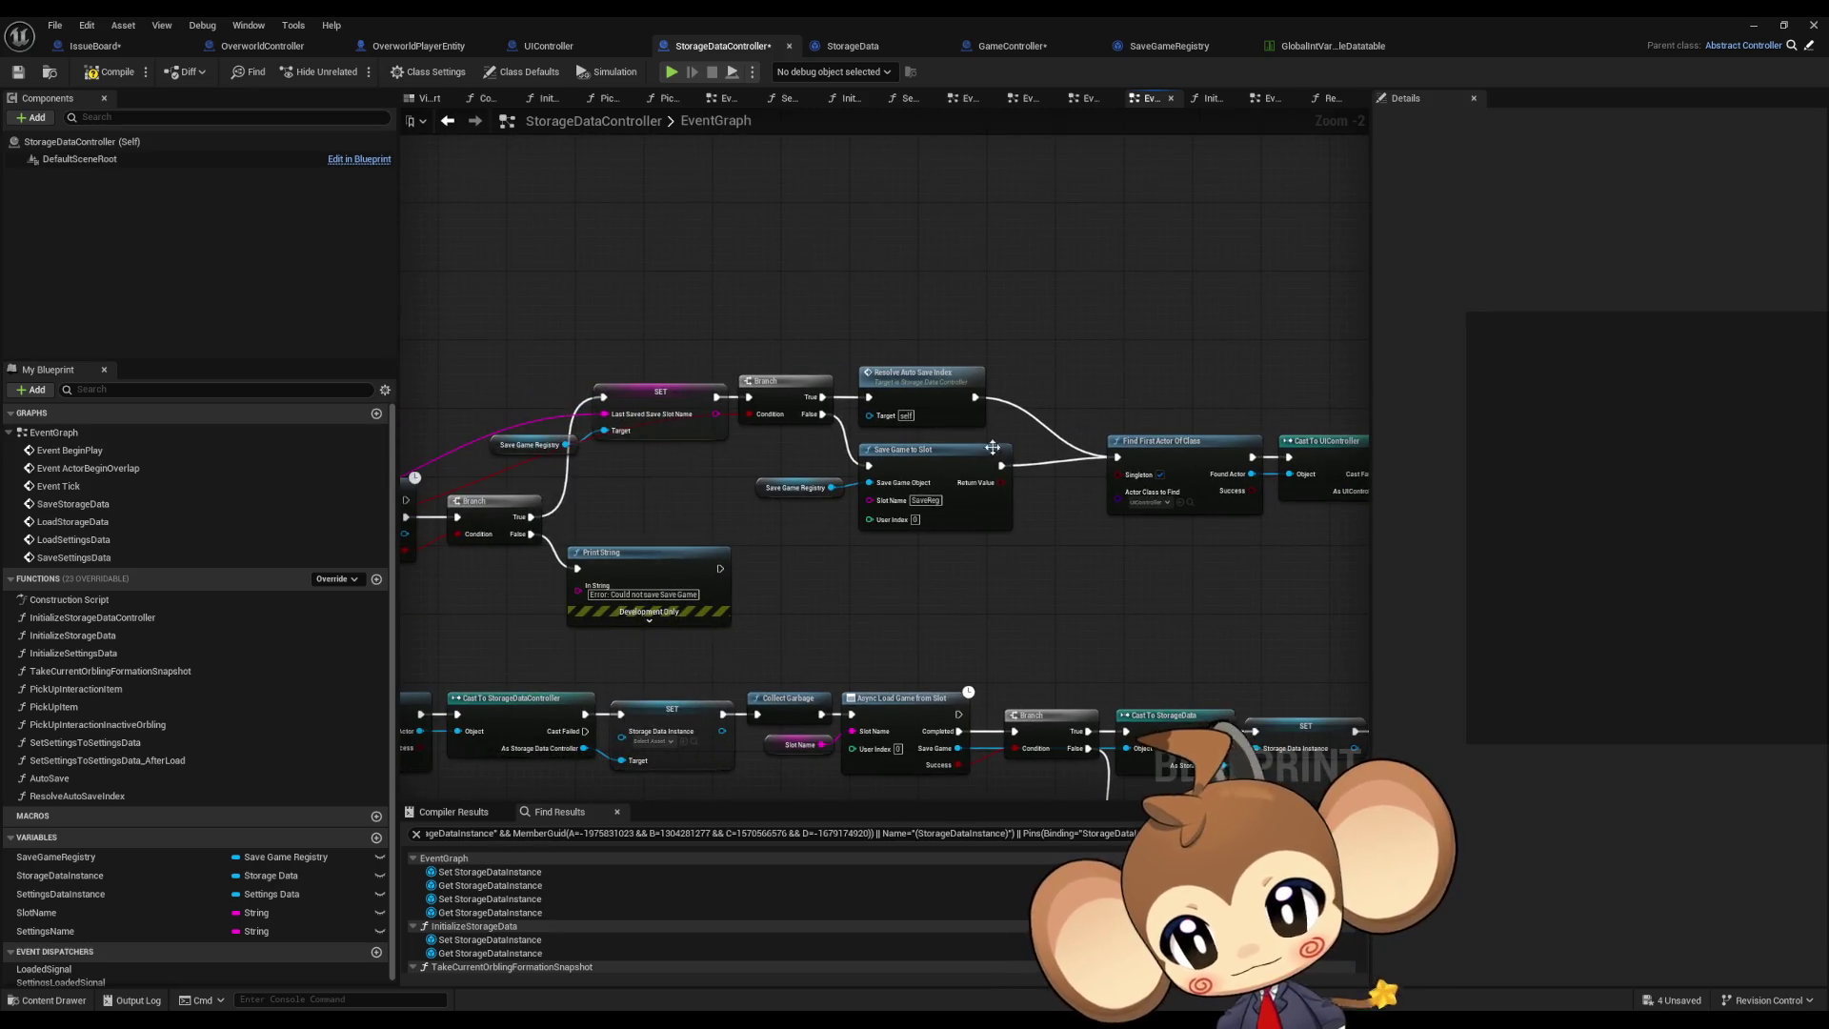
scroll(970, 581, "down", 1)
left_click_drag(970, 580, 917, 517)
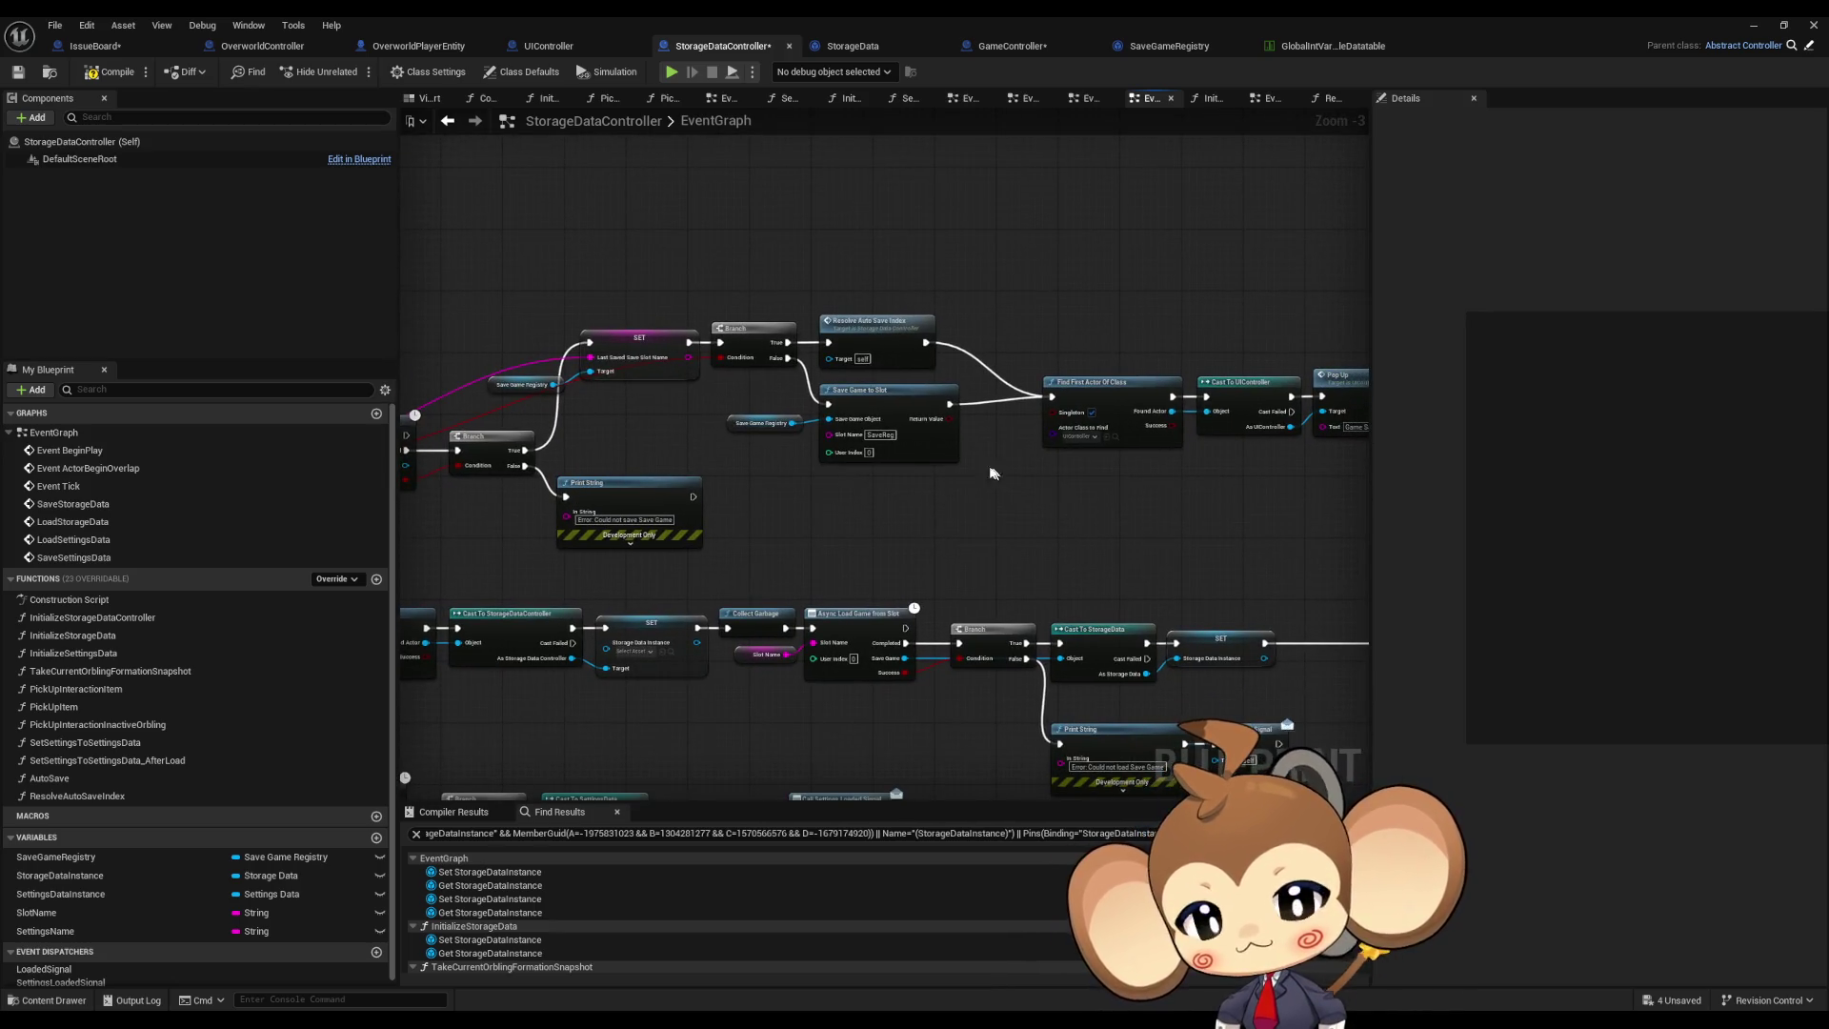
mouse_move(1046, 331)
left_mouse_down()
mouse_move(892, 313)
mouse_move(1209, 460)
left_mouse_up()
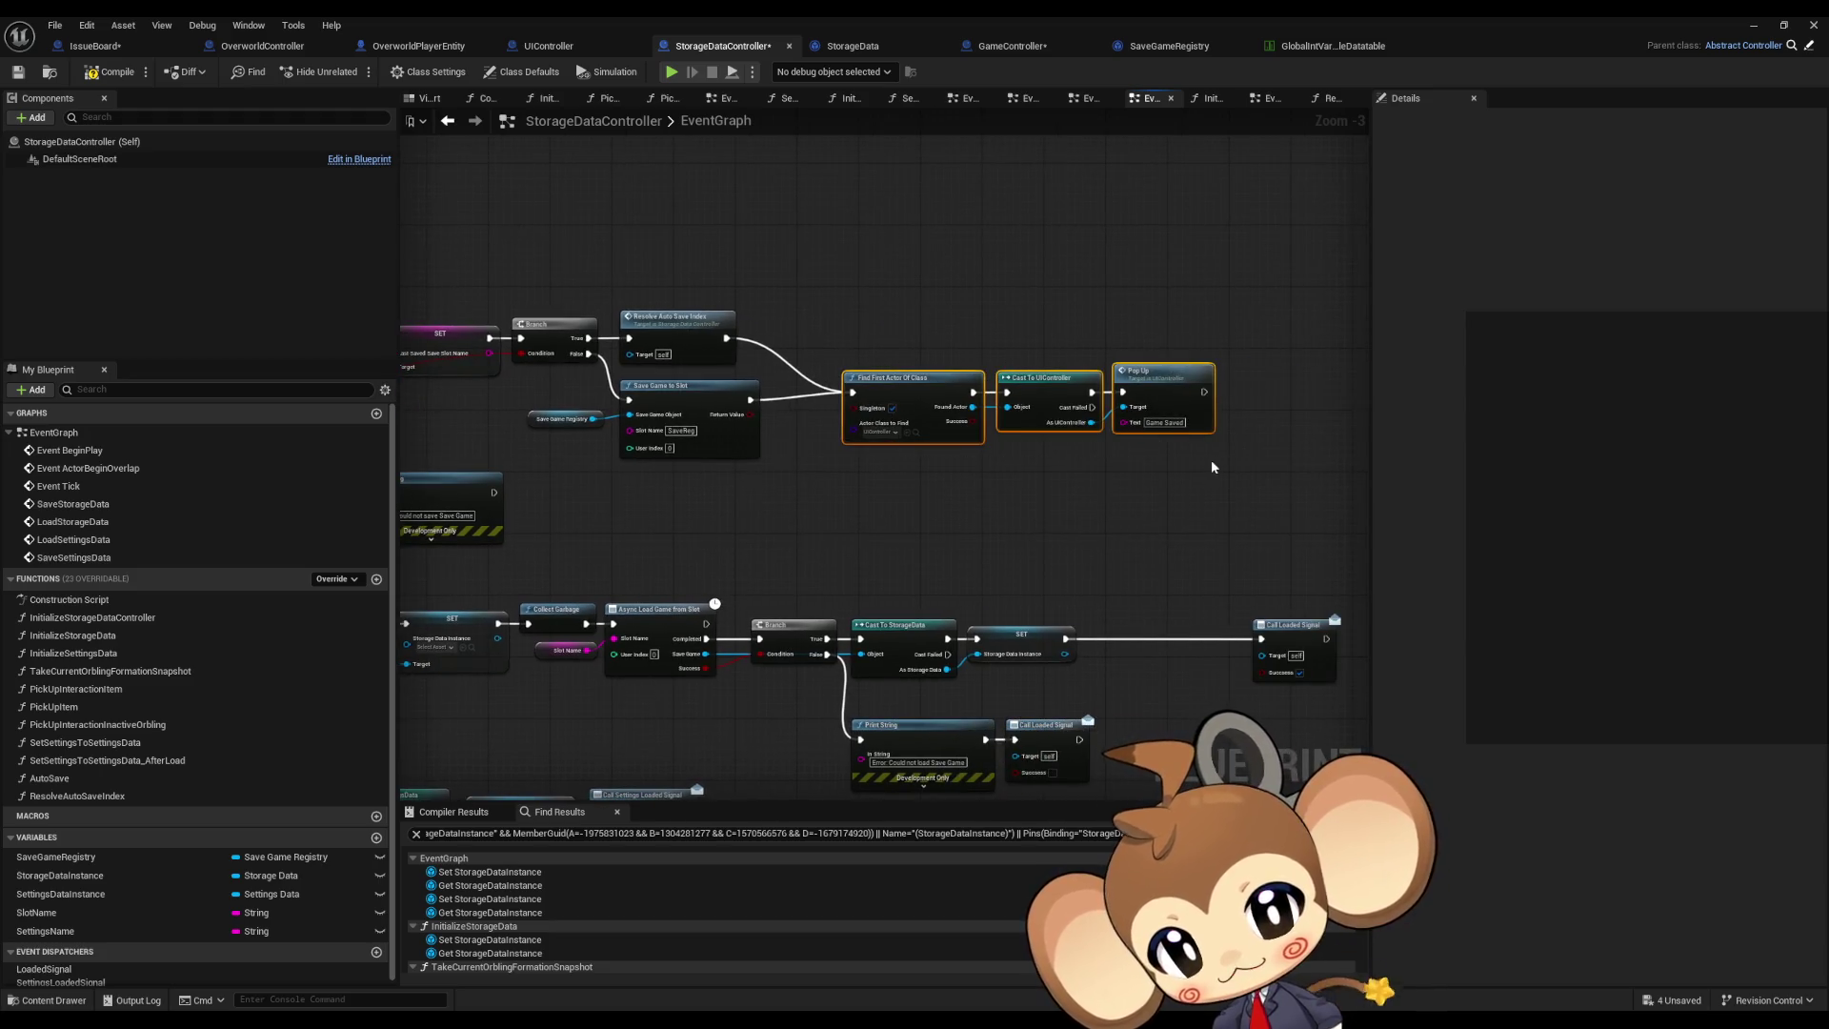
left_click(1020, 509)
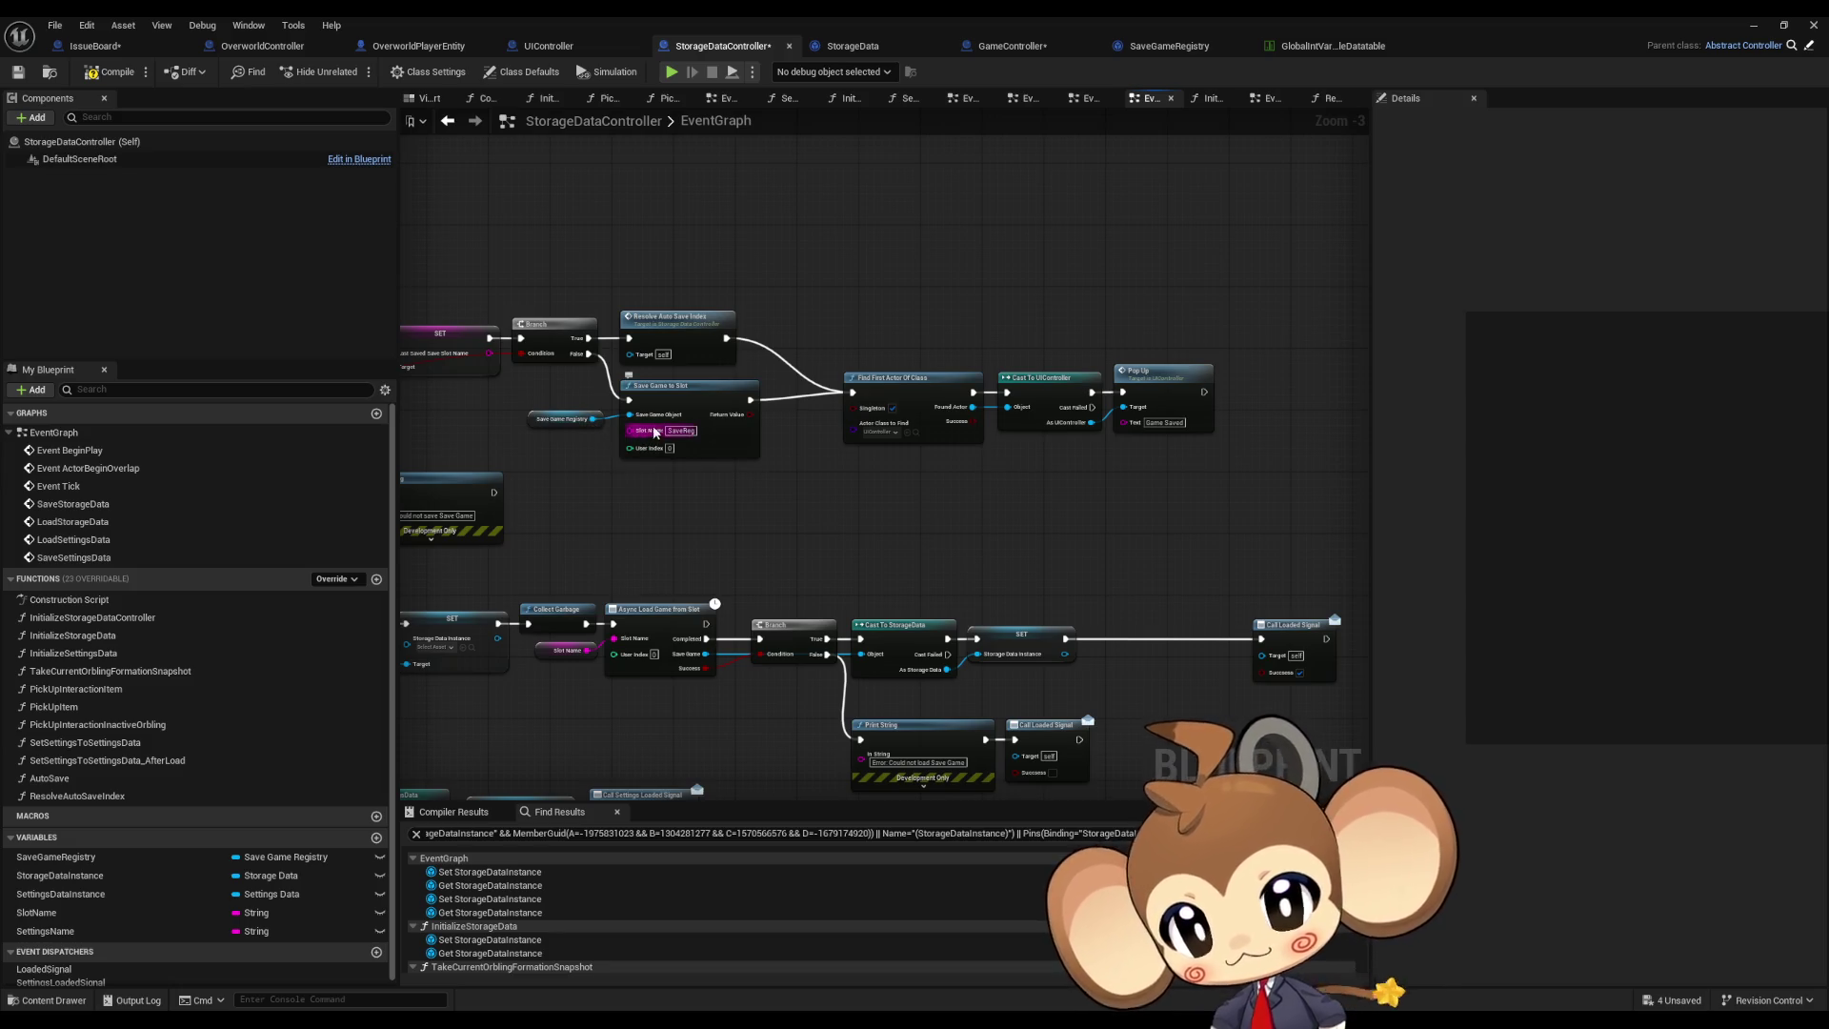
left_click_drag(1029, 479, 1184, 458)
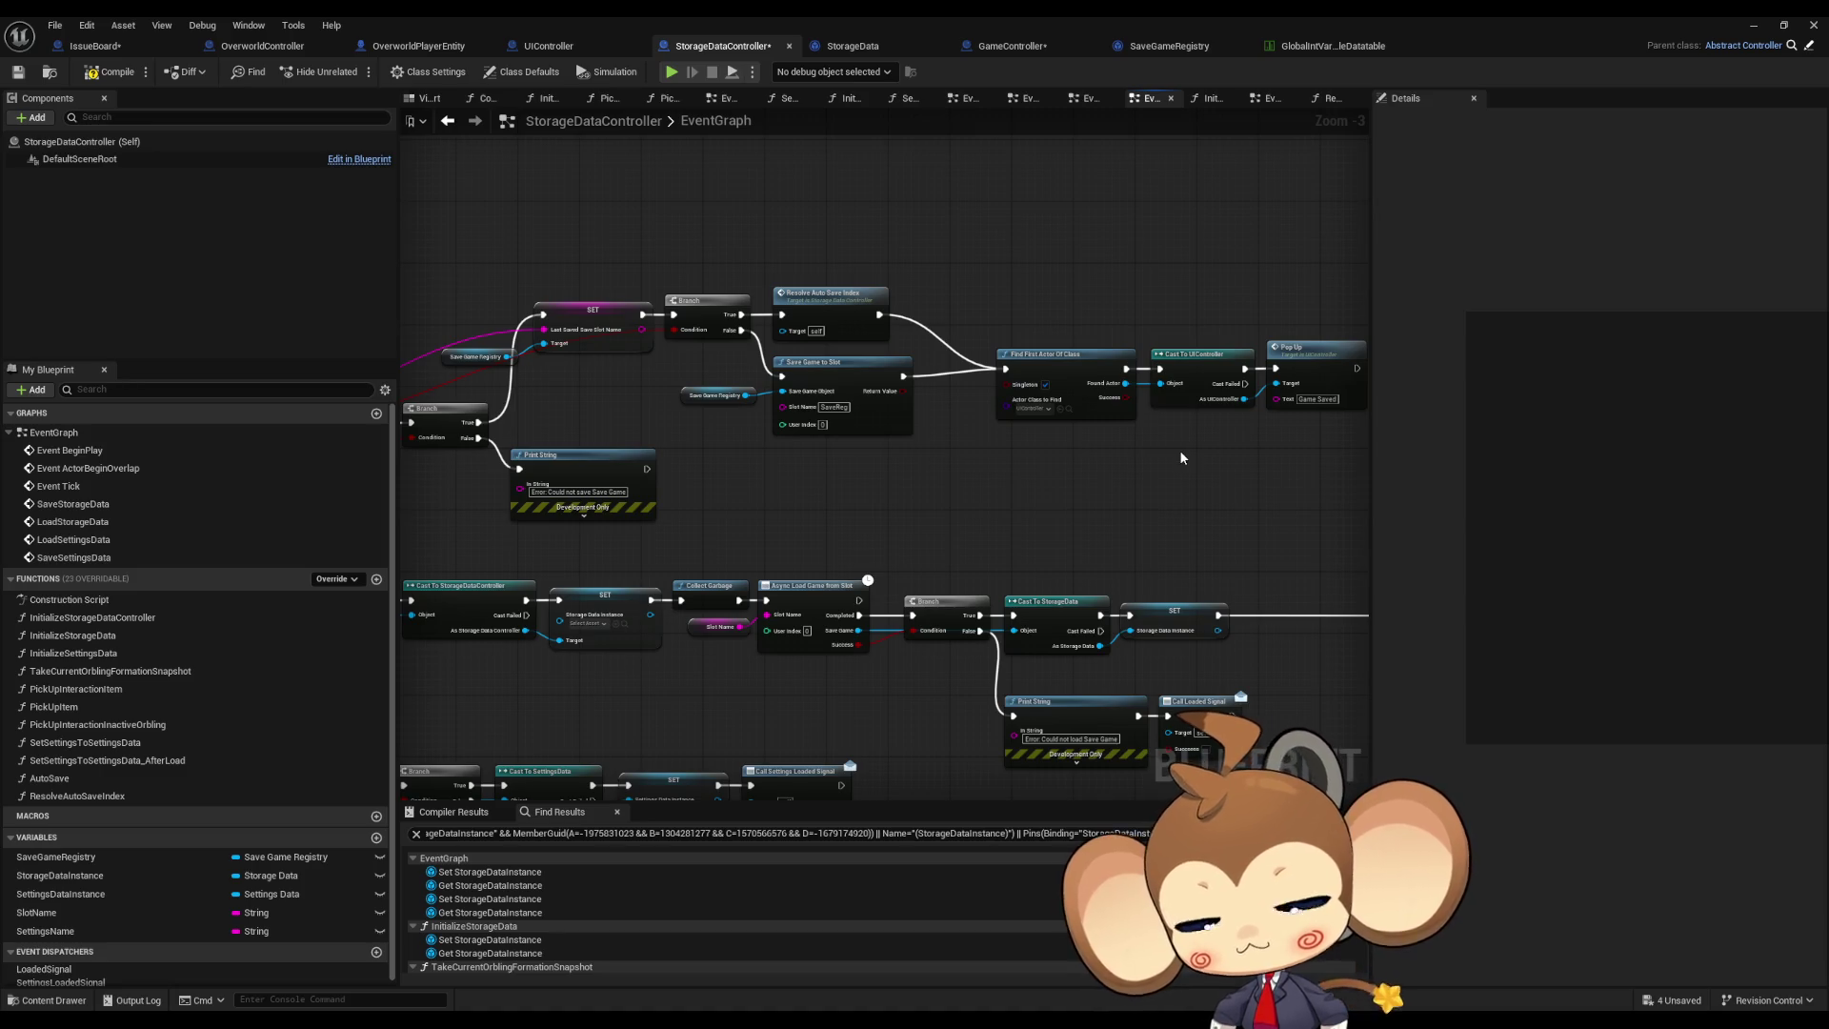
mouse_move(894, 494)
left_mouse_down()
mouse_move(1256, 488)
mouse_move(1151, 482)
left_mouse_up()
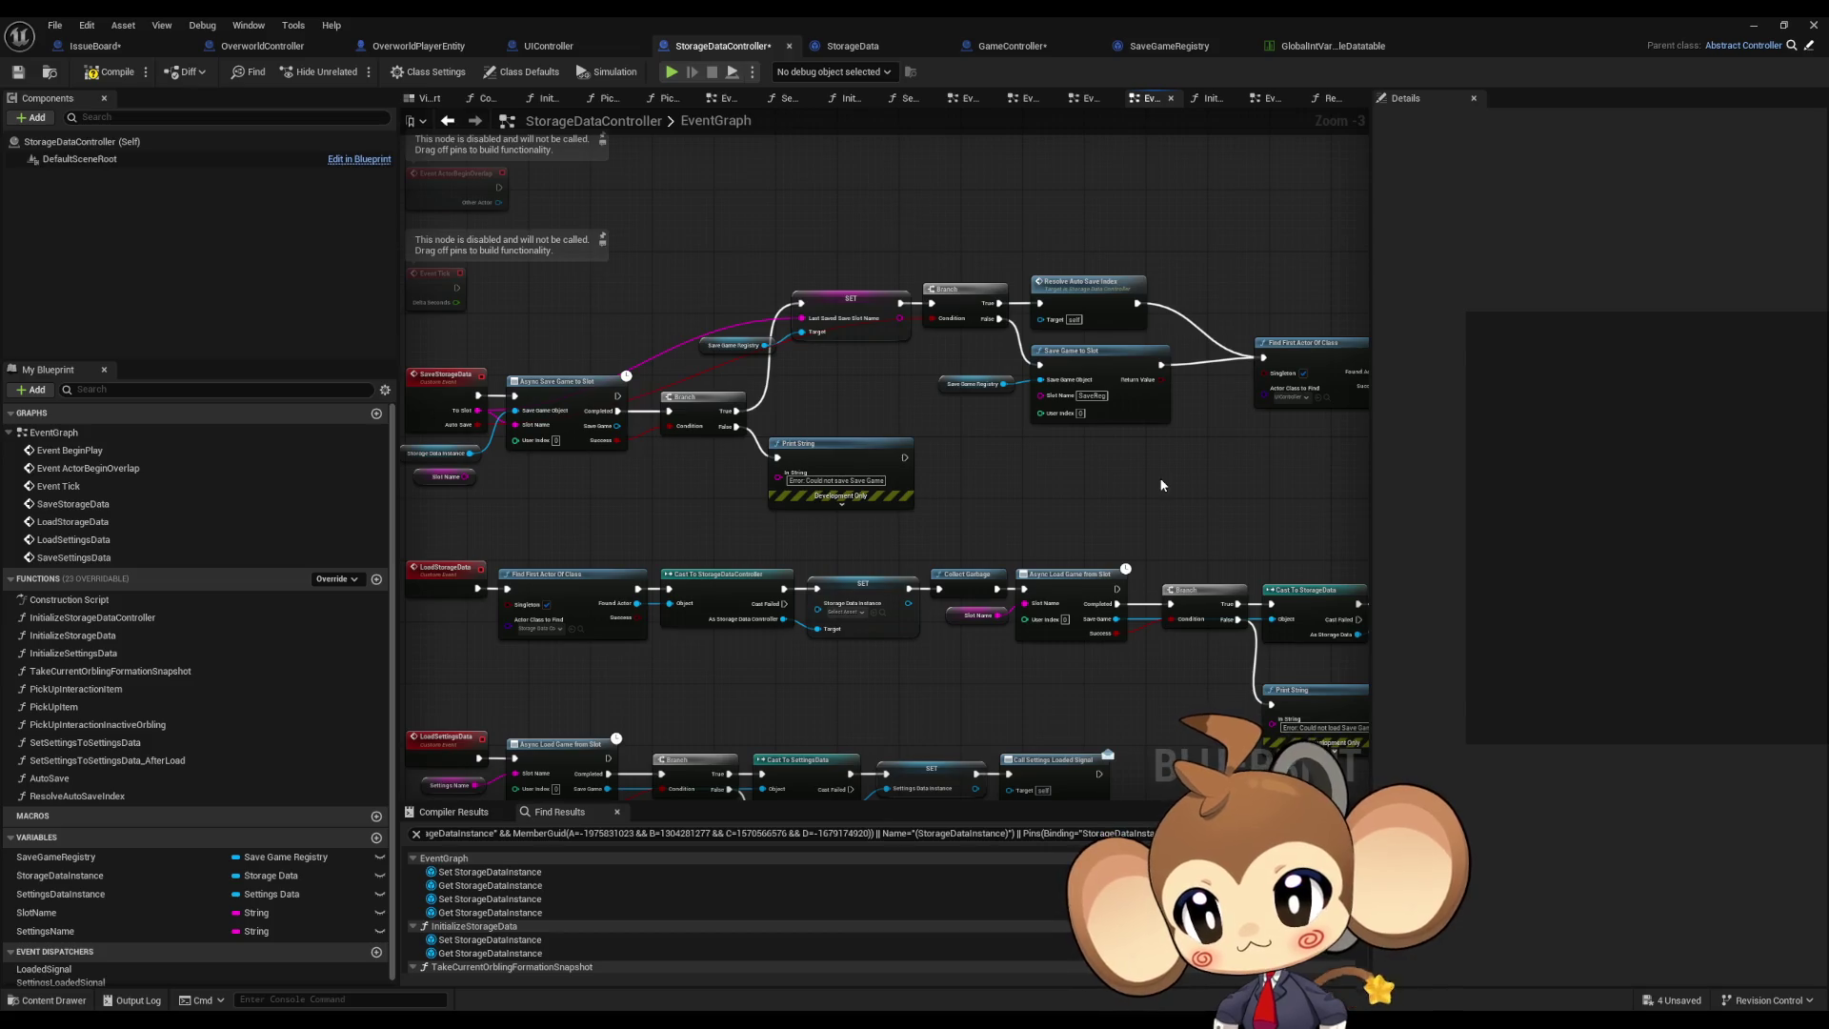
left_click_drag(711, 493, 792, 489)
Step: Save the StorageDataController blueprint and bring up the UIController blueprint
left_click(539, 473)
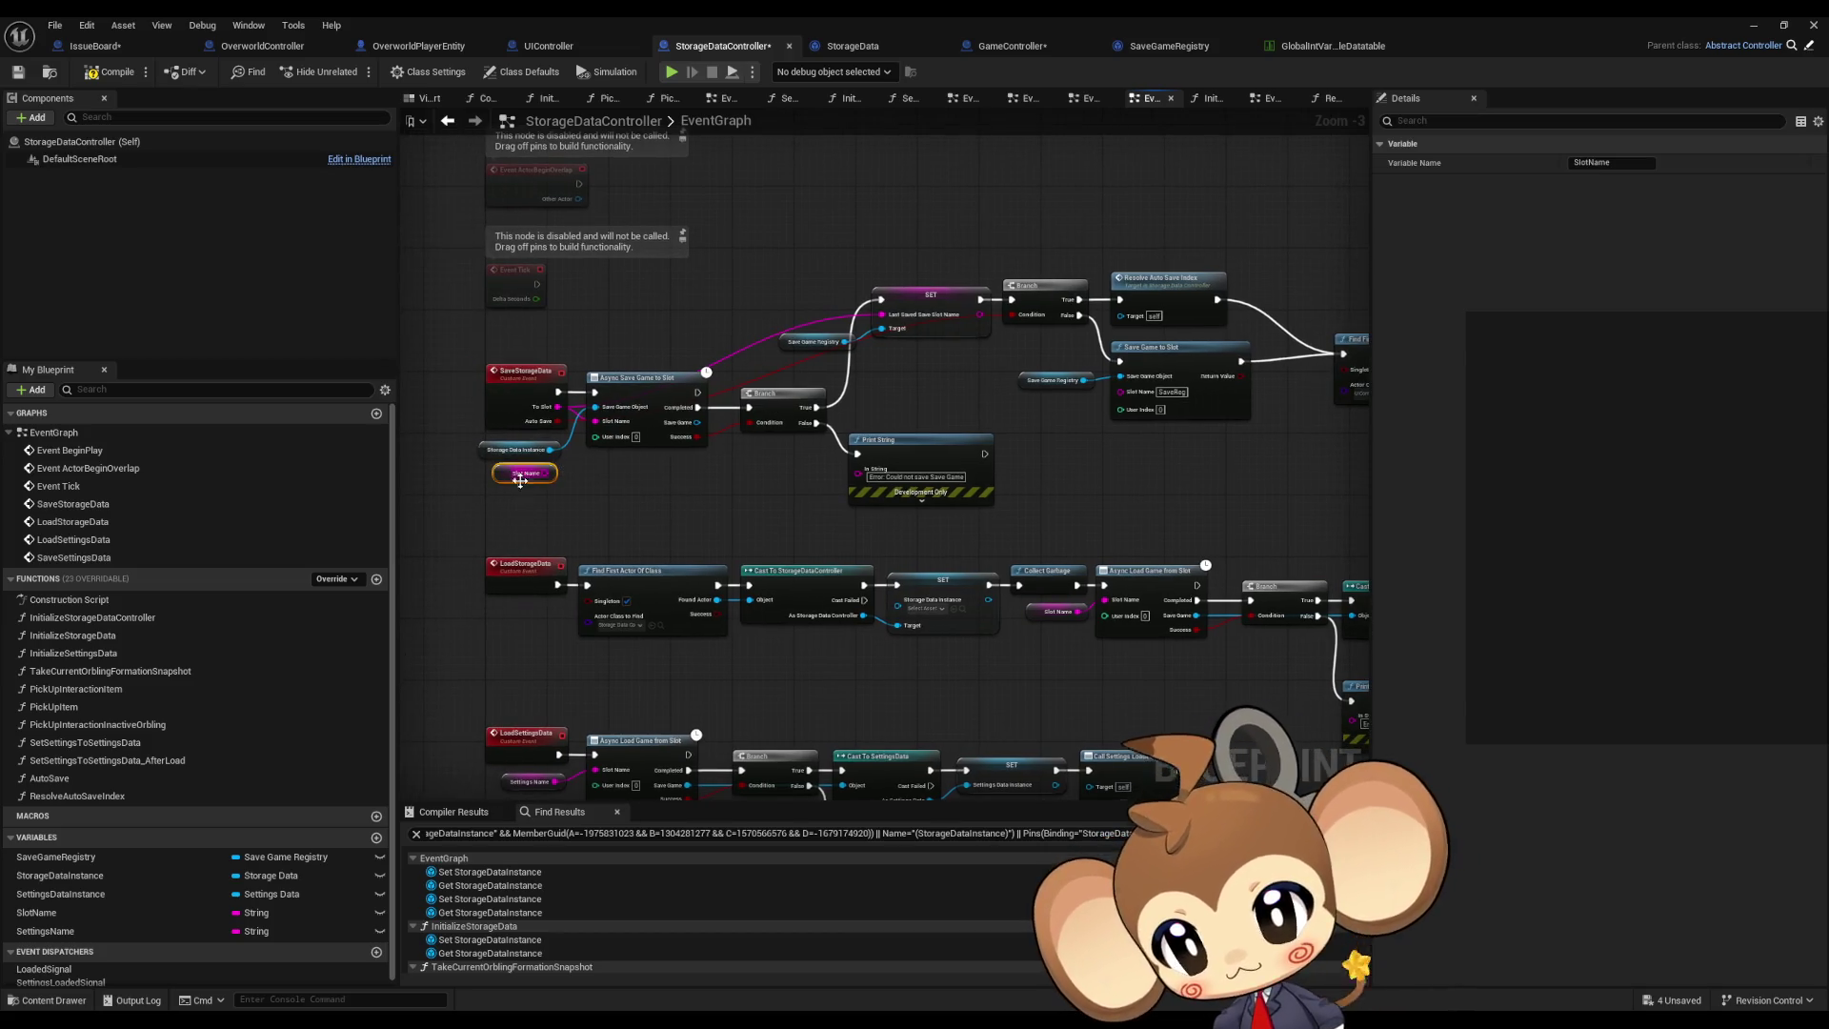
left_click_drag(645, 518, 571, 515)
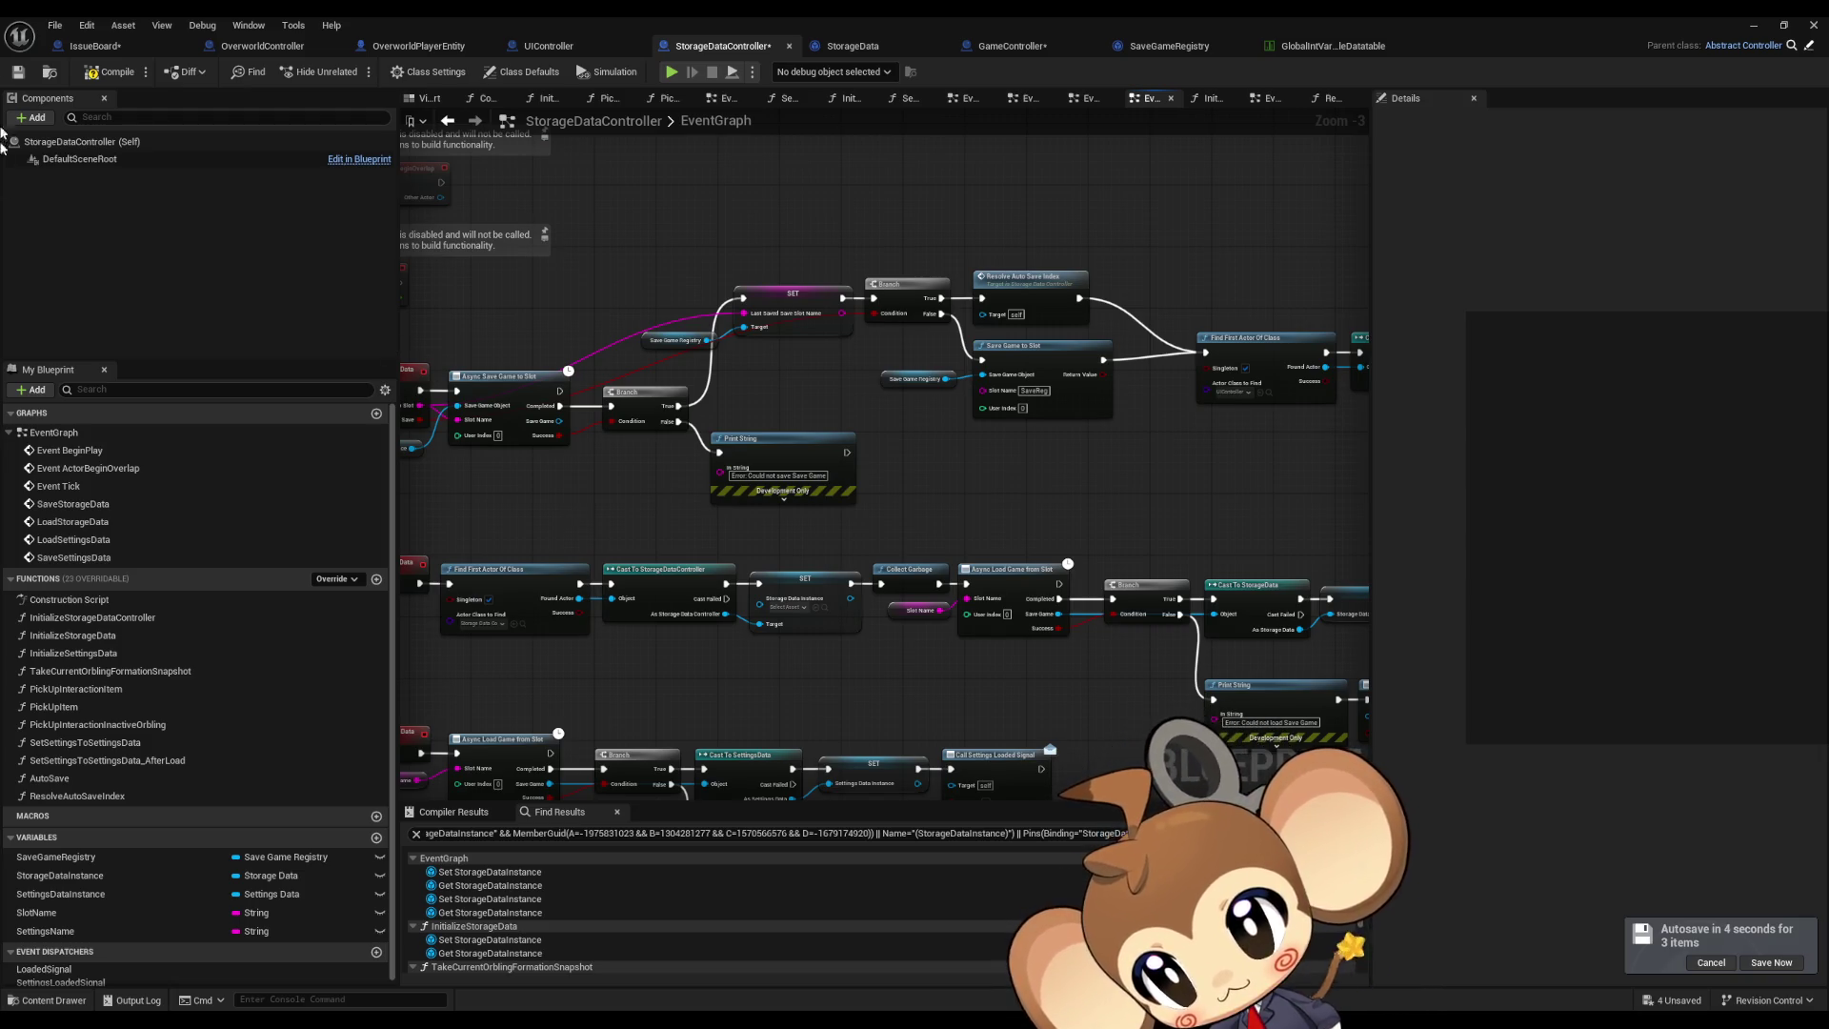
left_click(112, 72)
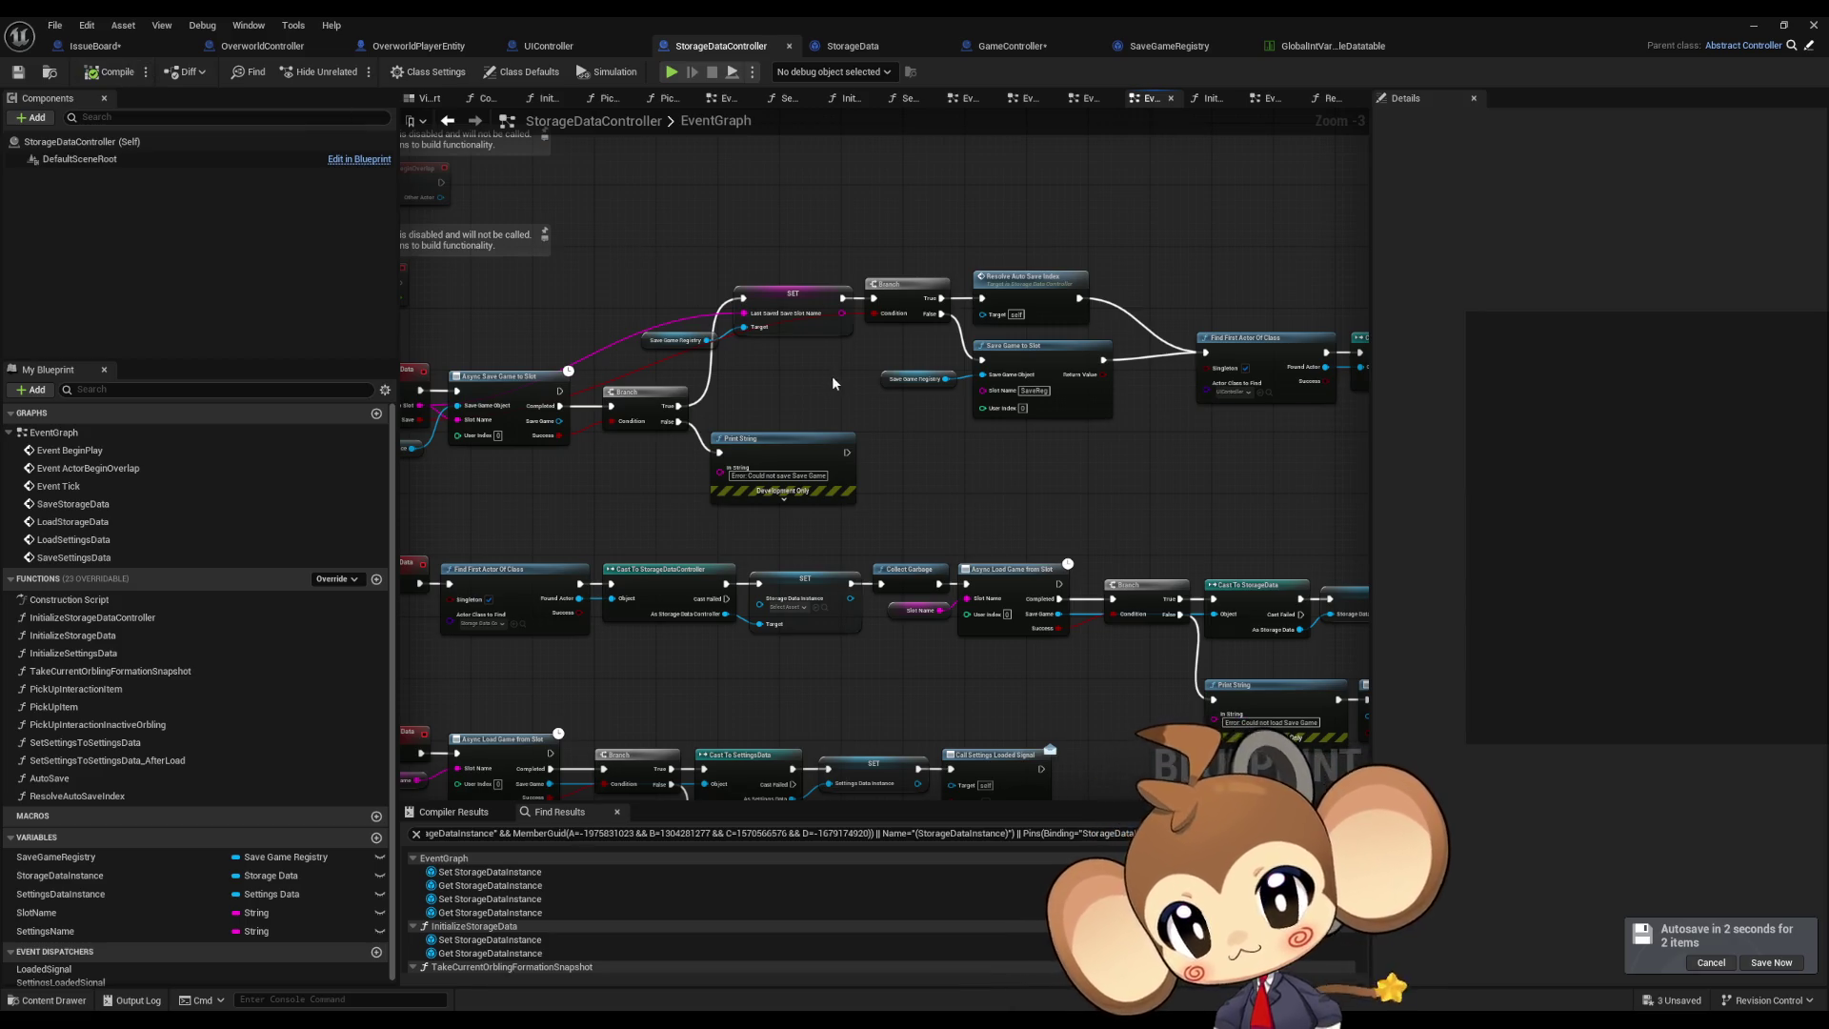
left_click(562, 47)
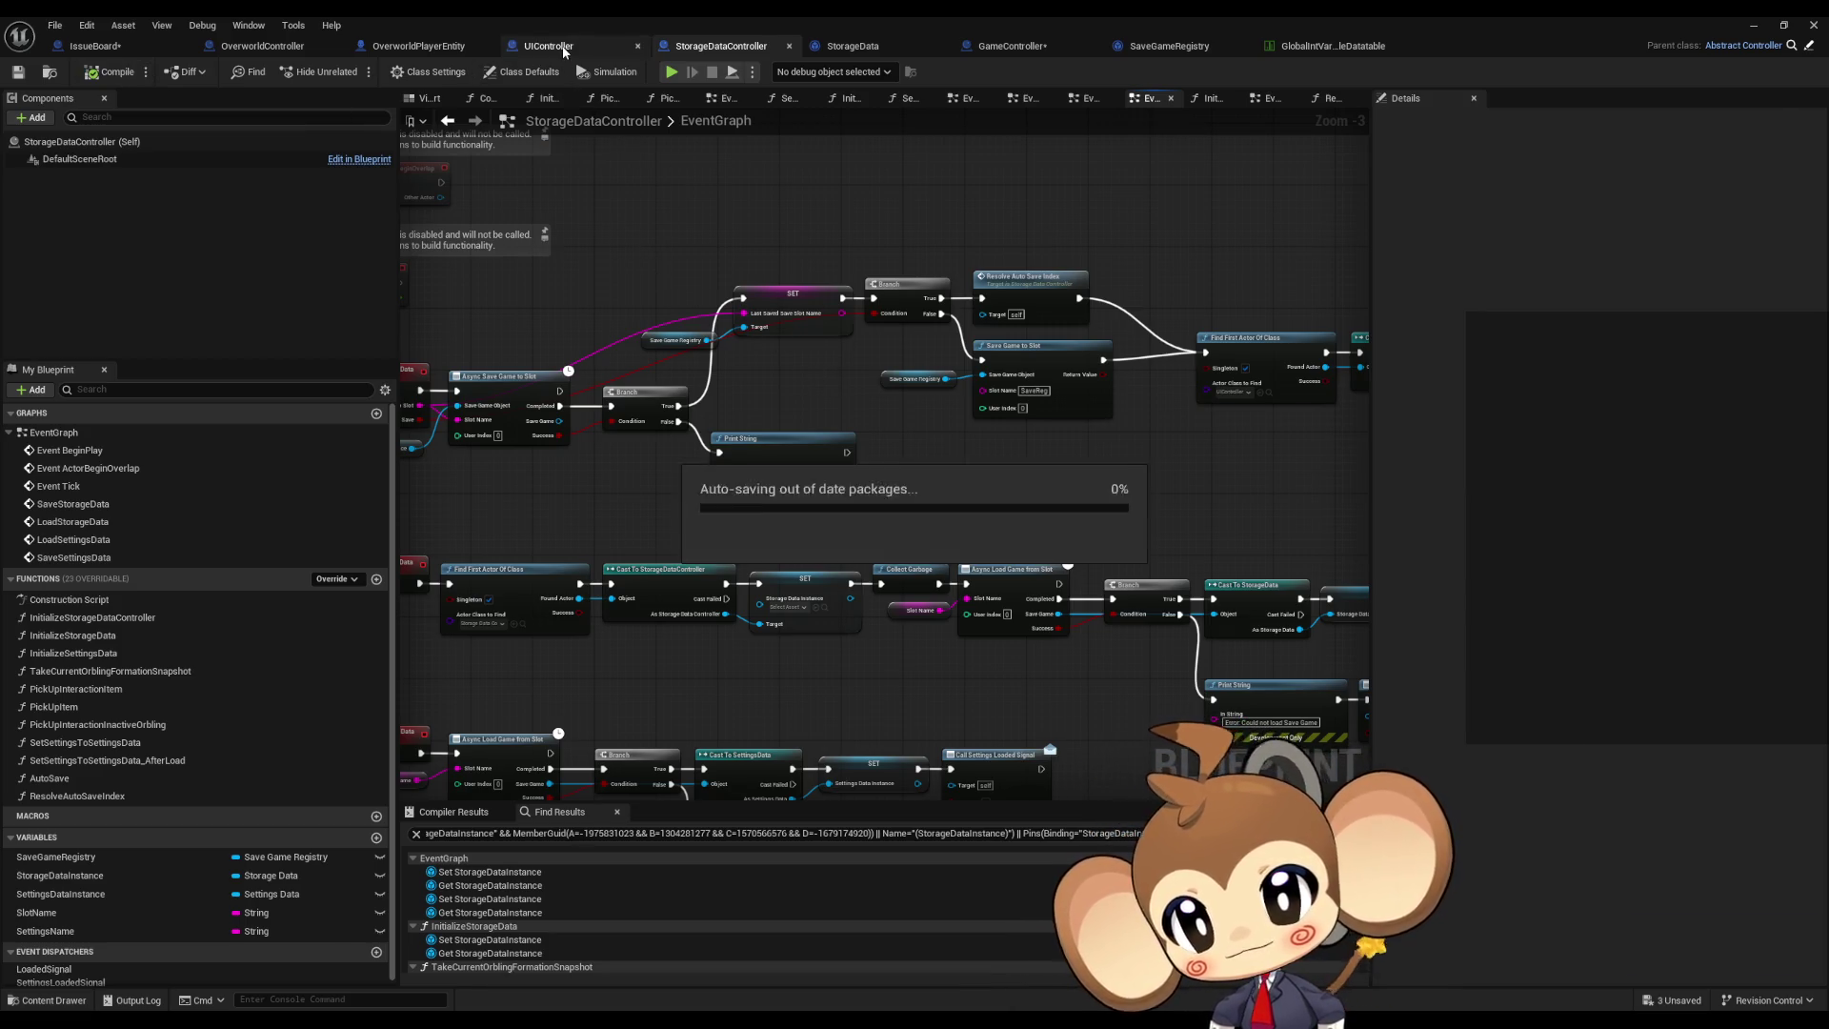
mouse_move(565, 49)
left_mouse_down()
mouse_move(1010, 429)
mouse_move(494, 155)
mouse_move(316, 29)
mouse_move(351, 43)
left_mouse_up()
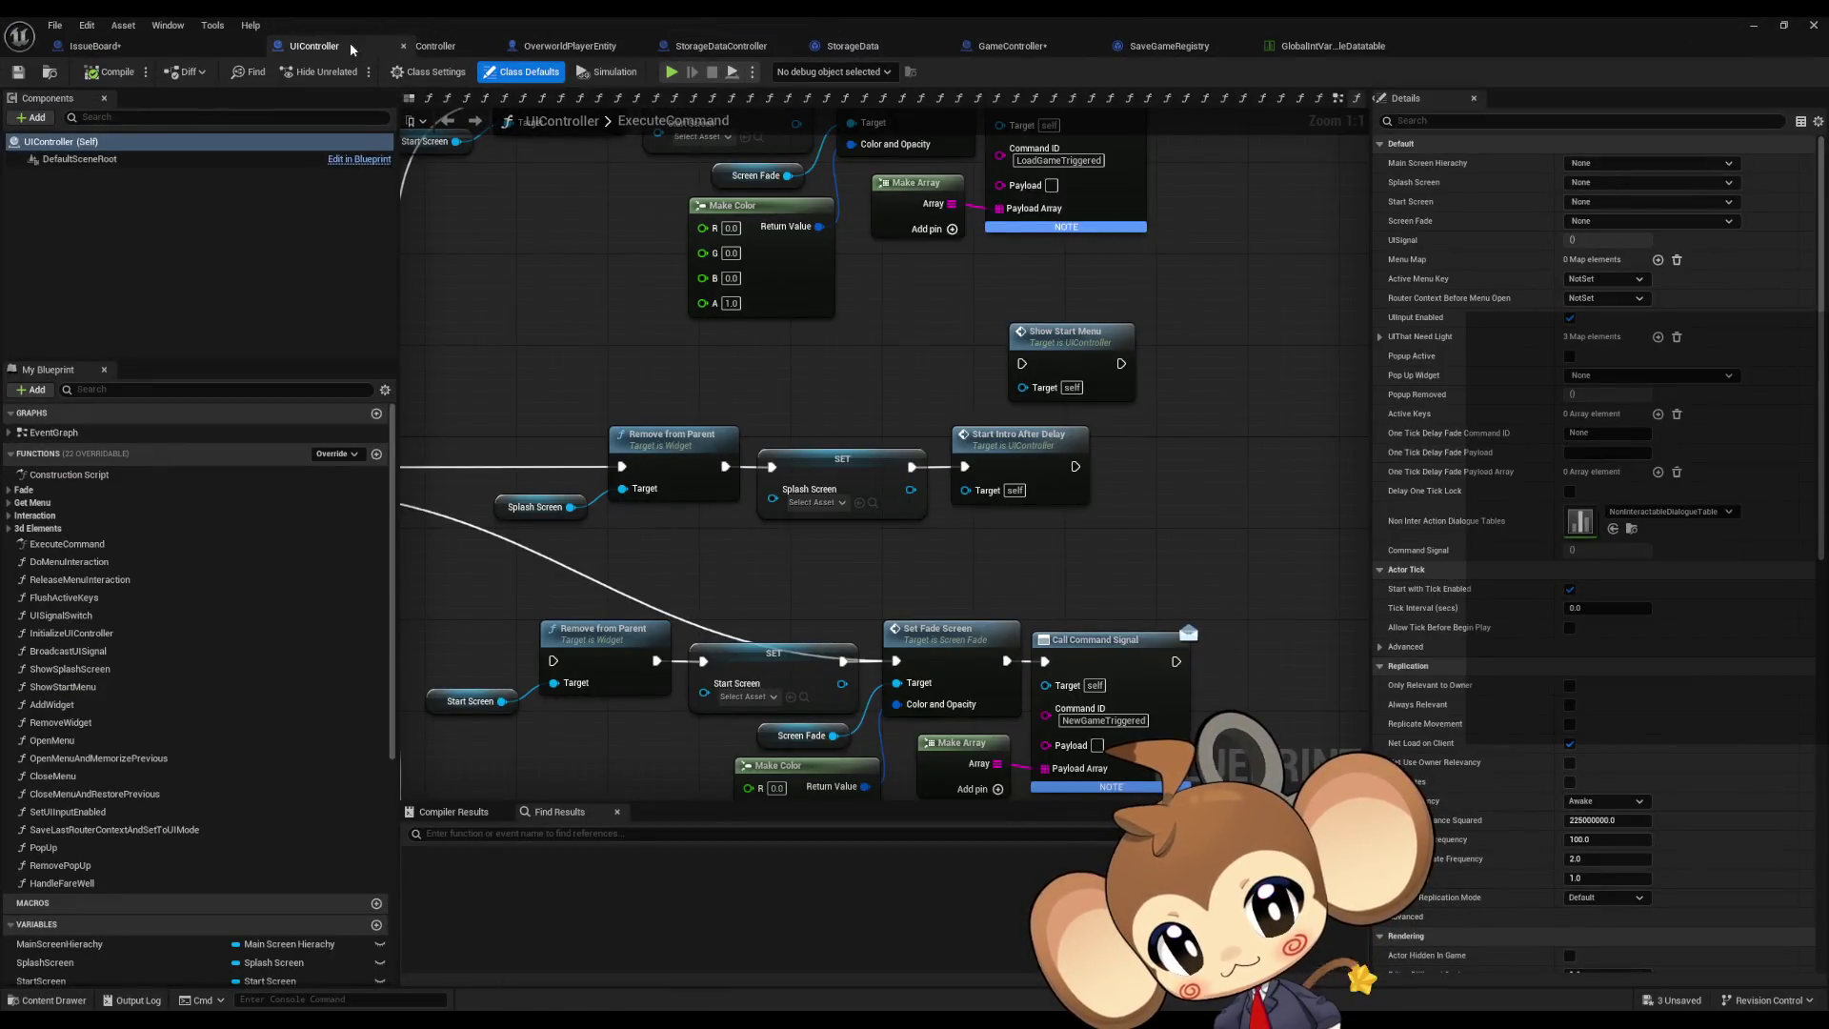
Step: Look at StartIntroAfterDelay's Start Tree node, then navigate back to the ExecuteCommand graph
double_click(1054, 454)
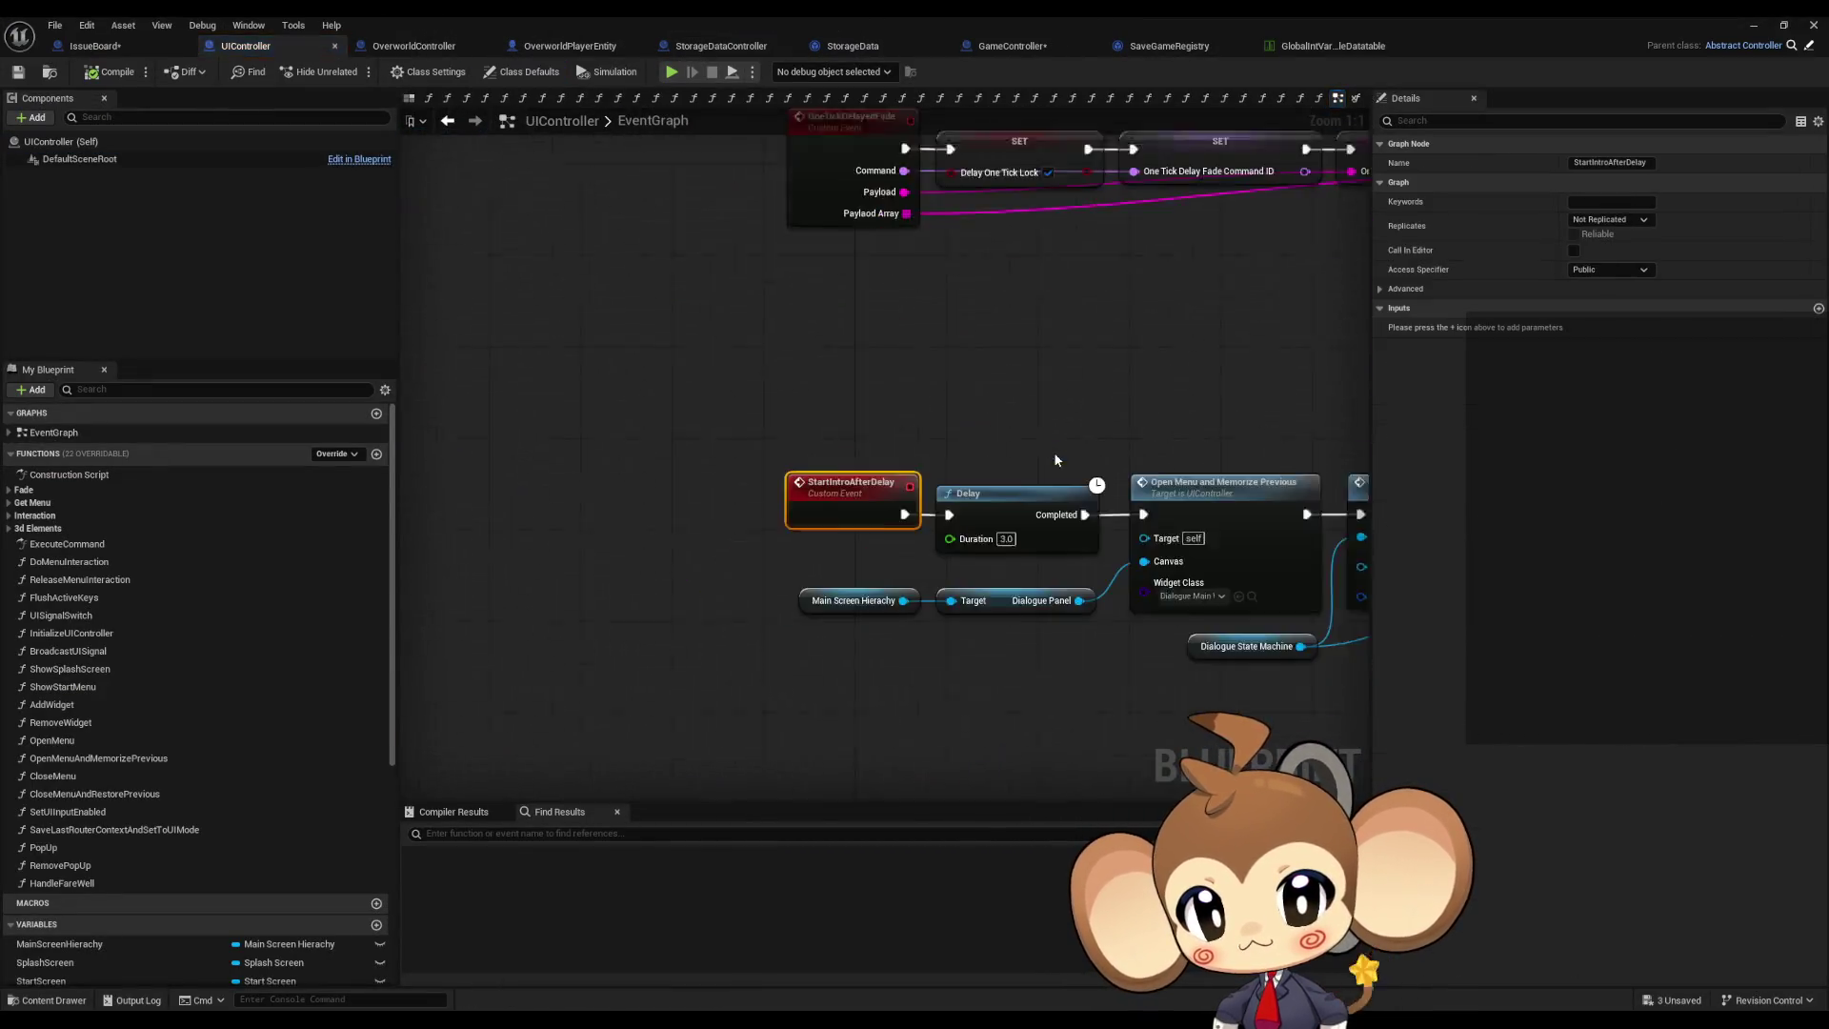
scroll(767, 434, "down", 2)
scroll(762, 419, "up", 2)
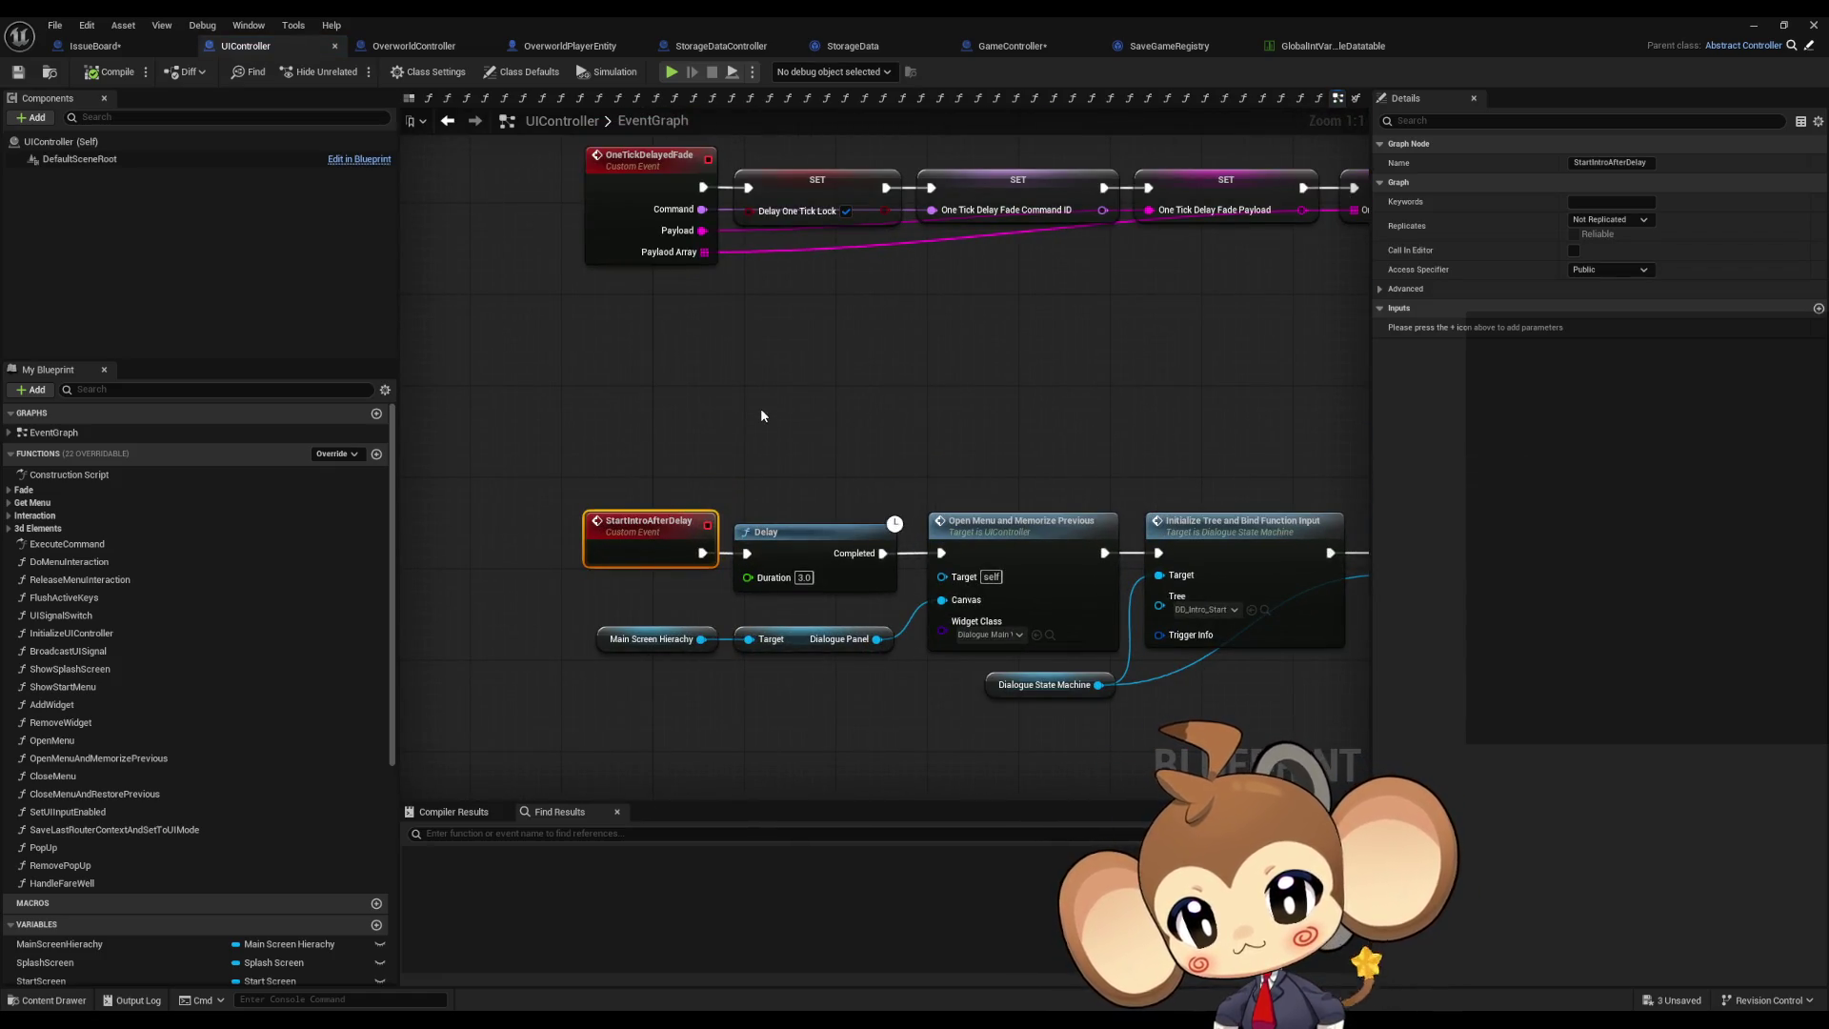
left_click_drag(757, 404, 612, 327)
mouse_move(830, 347)
left_mouse_down()
mouse_move(748, 225)
mouse_move(944, 273)
left_mouse_up()
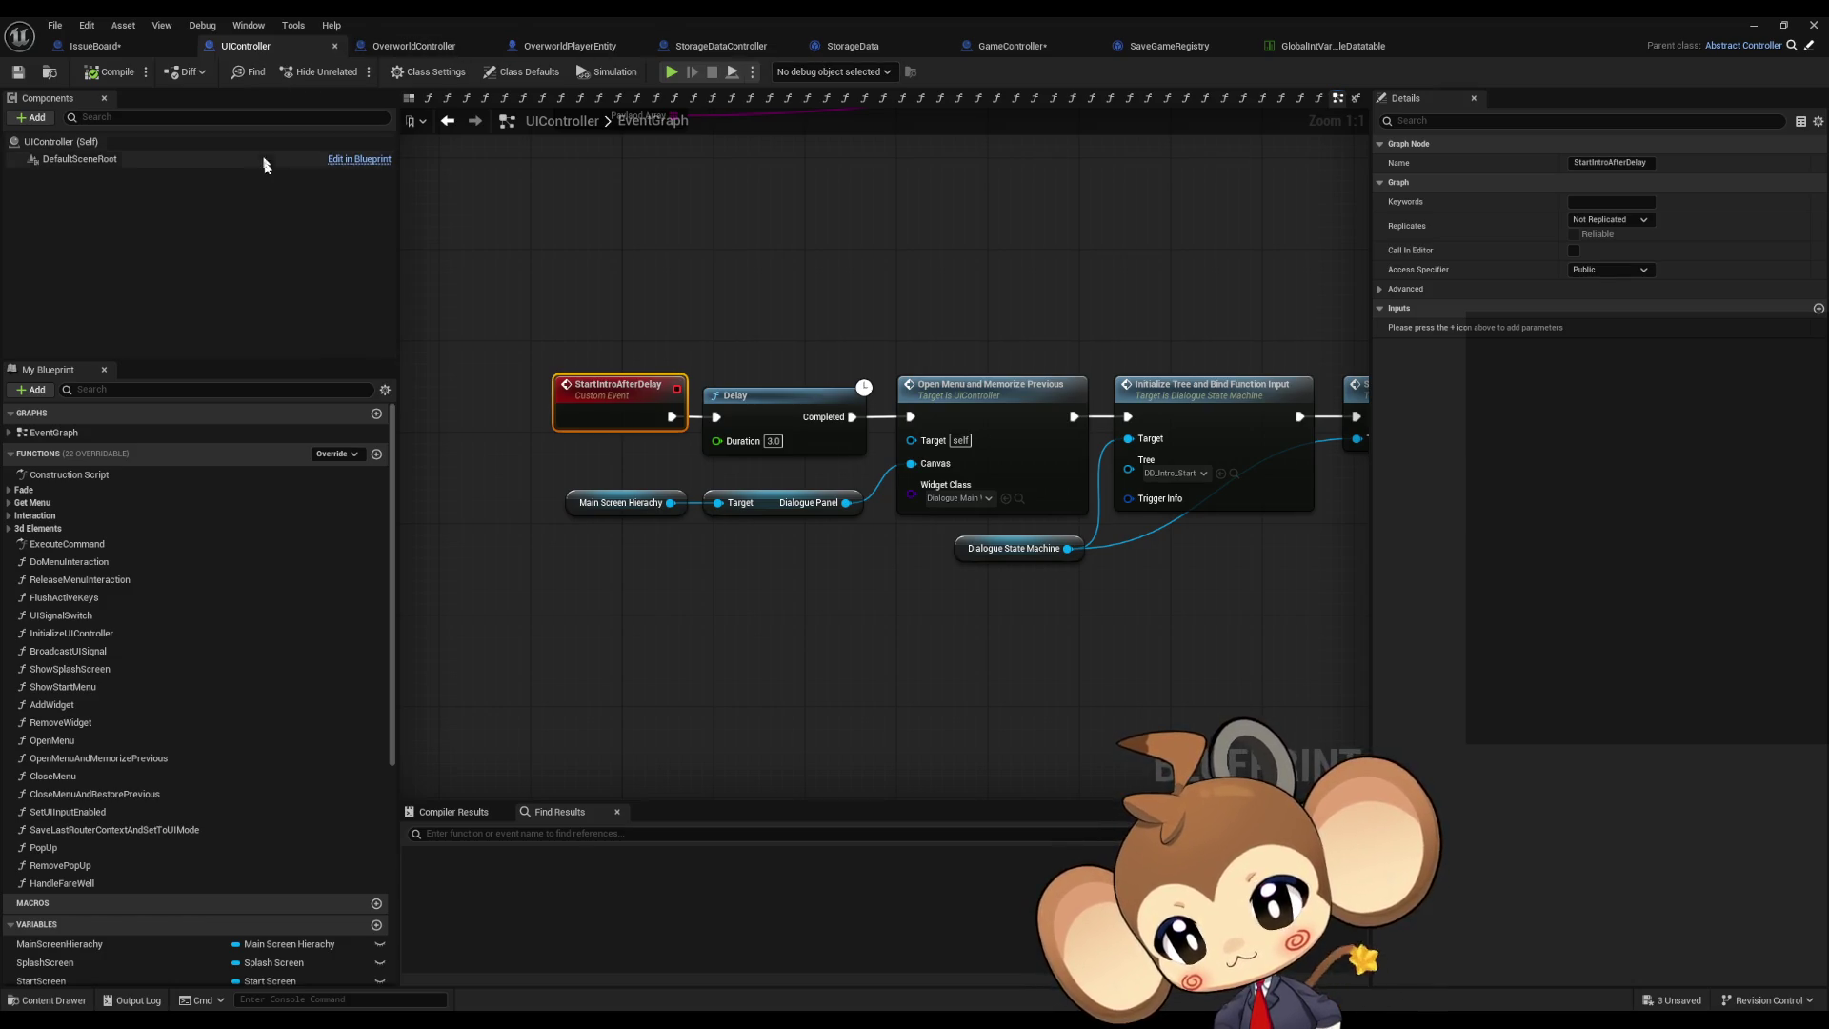
left_click(449, 121)
left_click(449, 121)
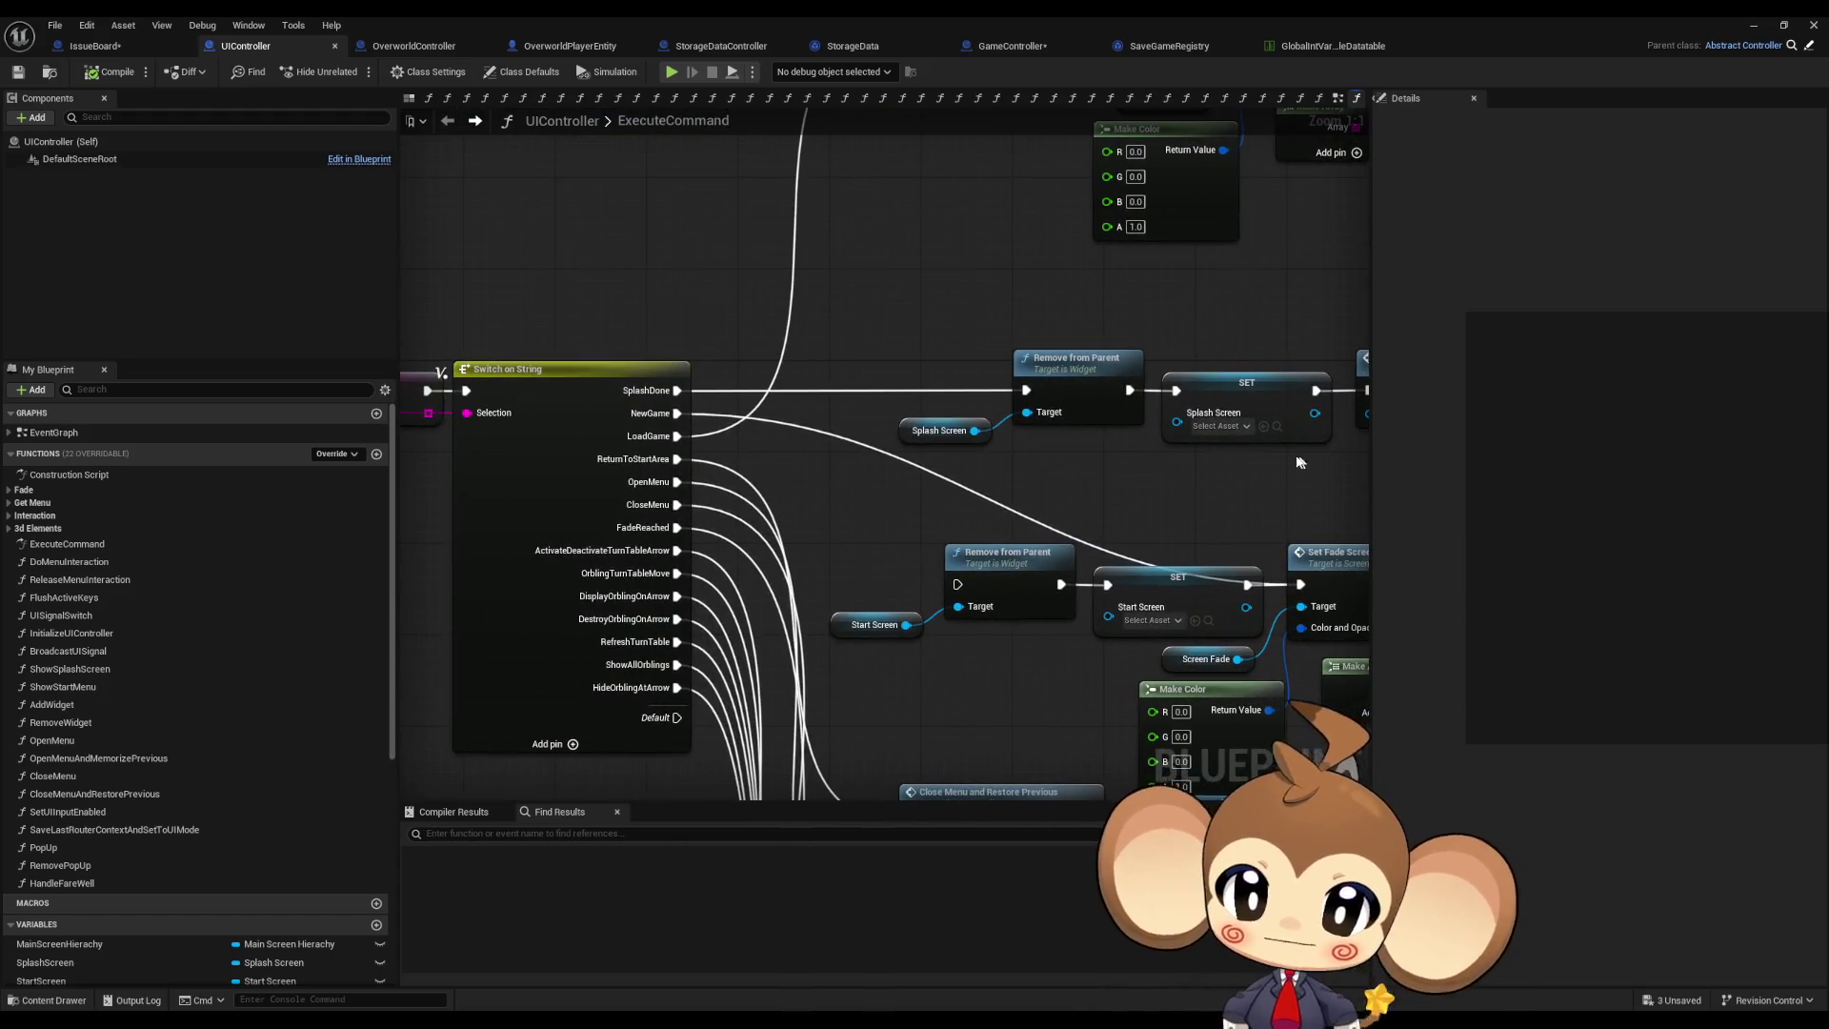
Step: Search the UIController blueprint for gamecont
scroll(835, 508, "down", 2)
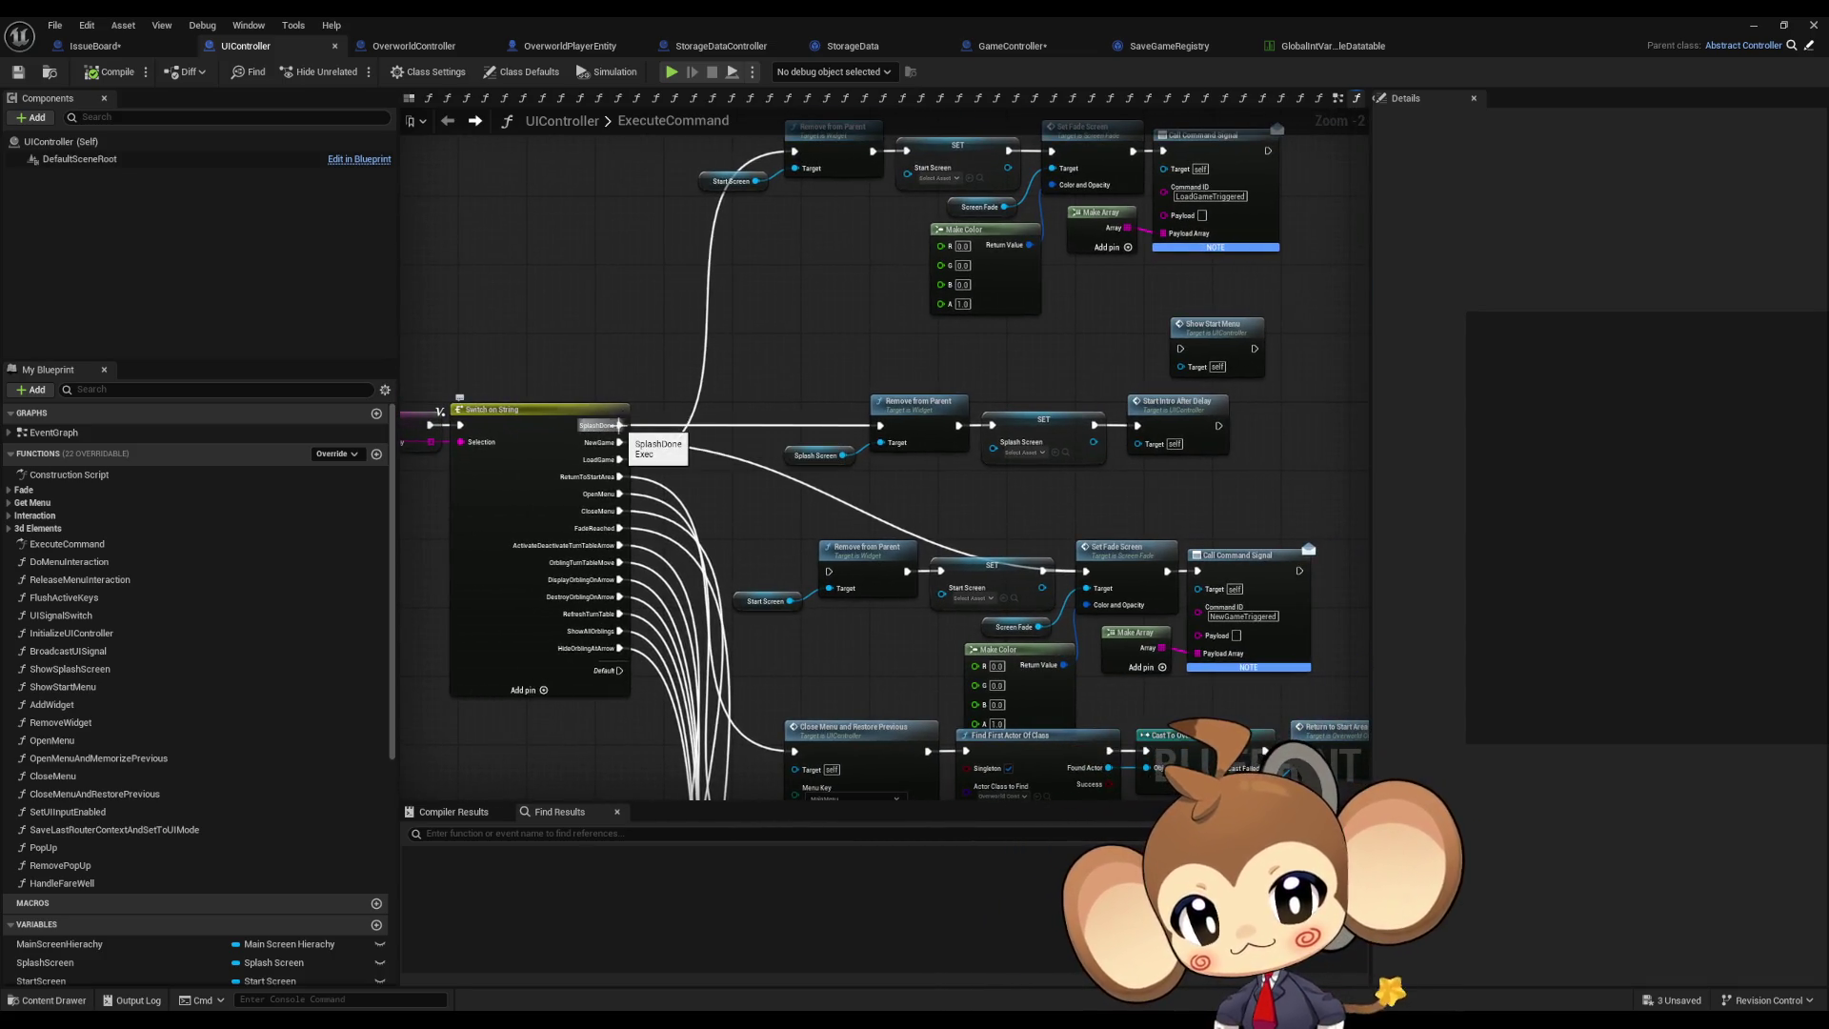
left_click(606, 837)
type("gamecont")
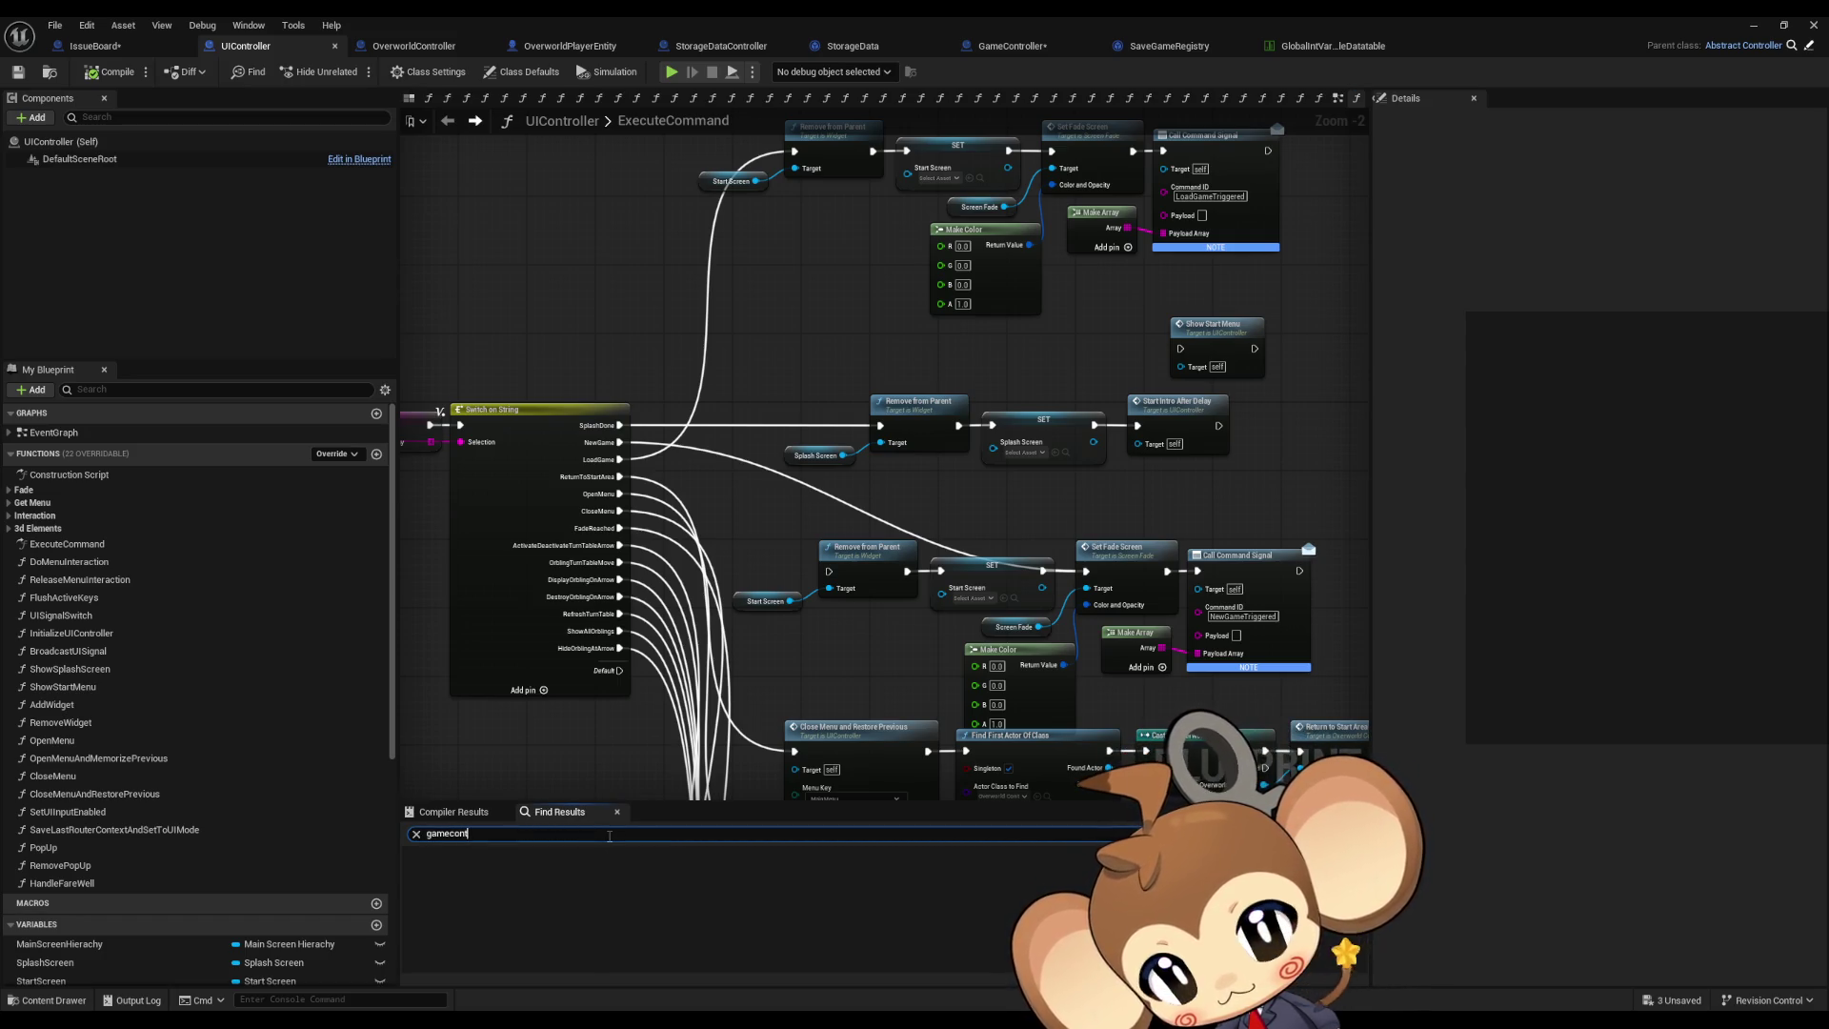
key("Return")
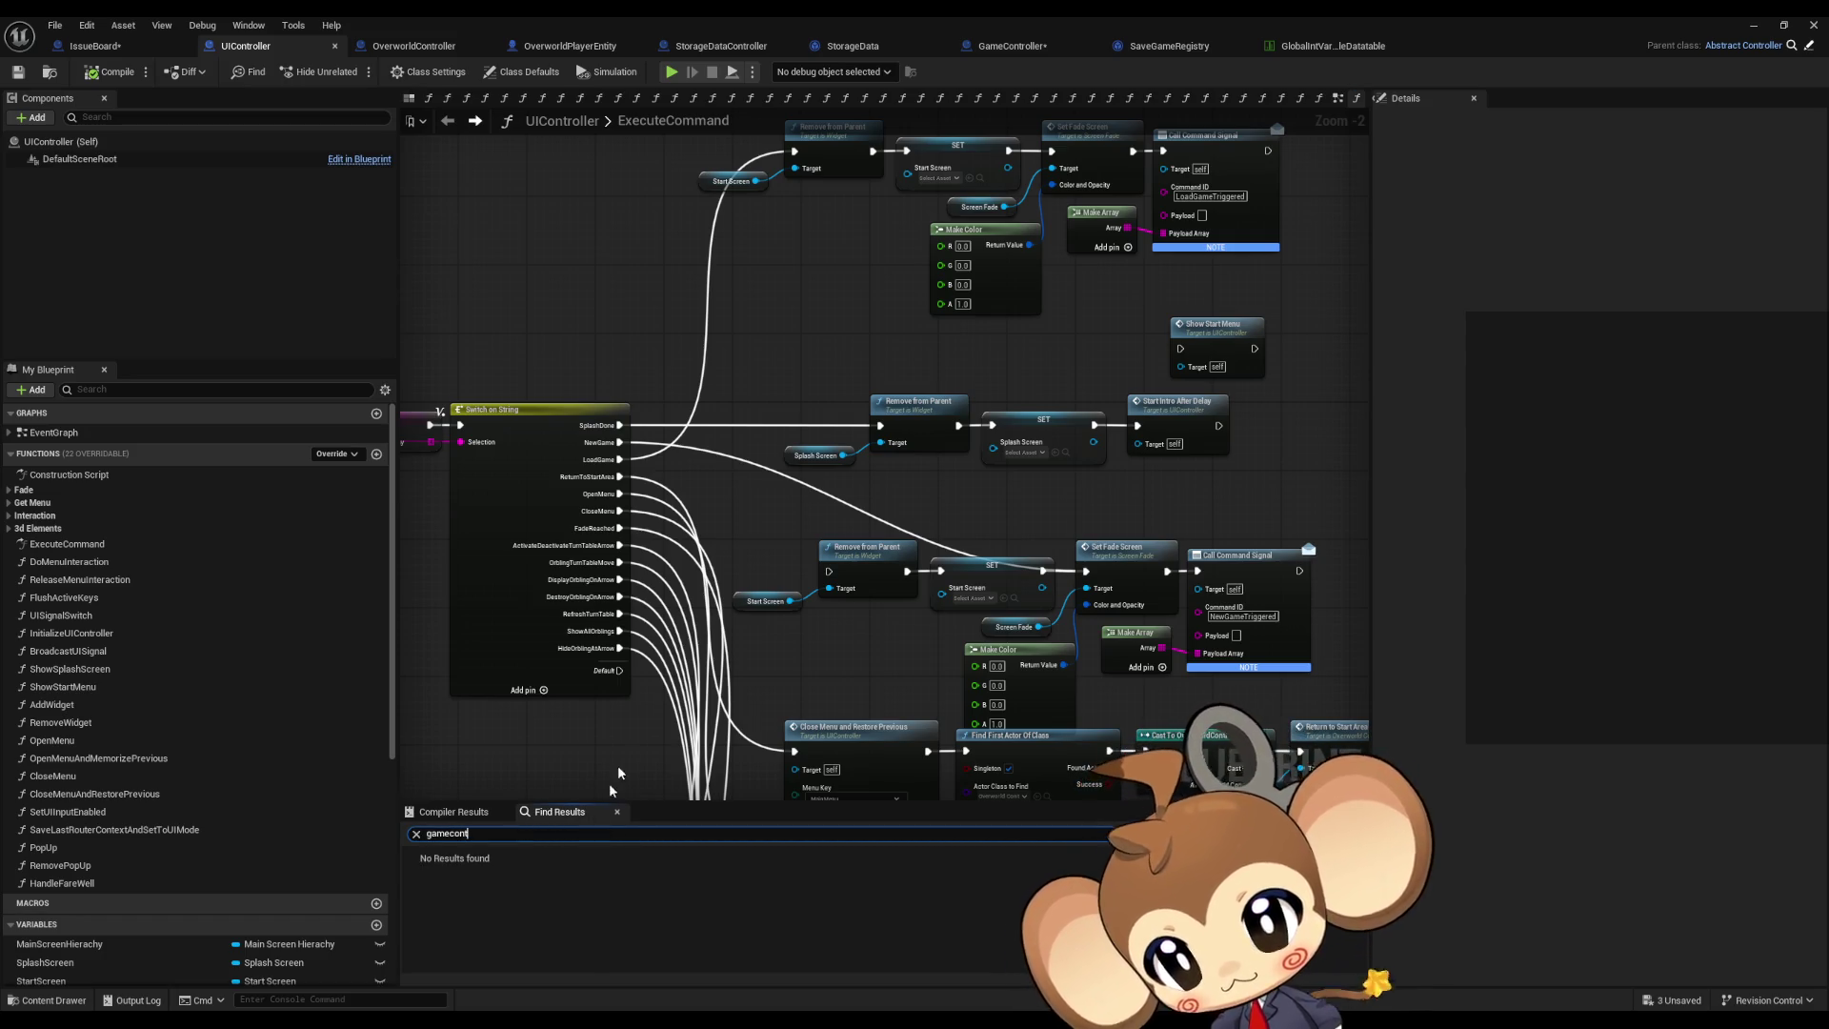
left_click(816, 600)
Step: Inspect the Show Start Menu node and the UISignal event dispatcher's inputs
scroll(815, 648, "down", 2)
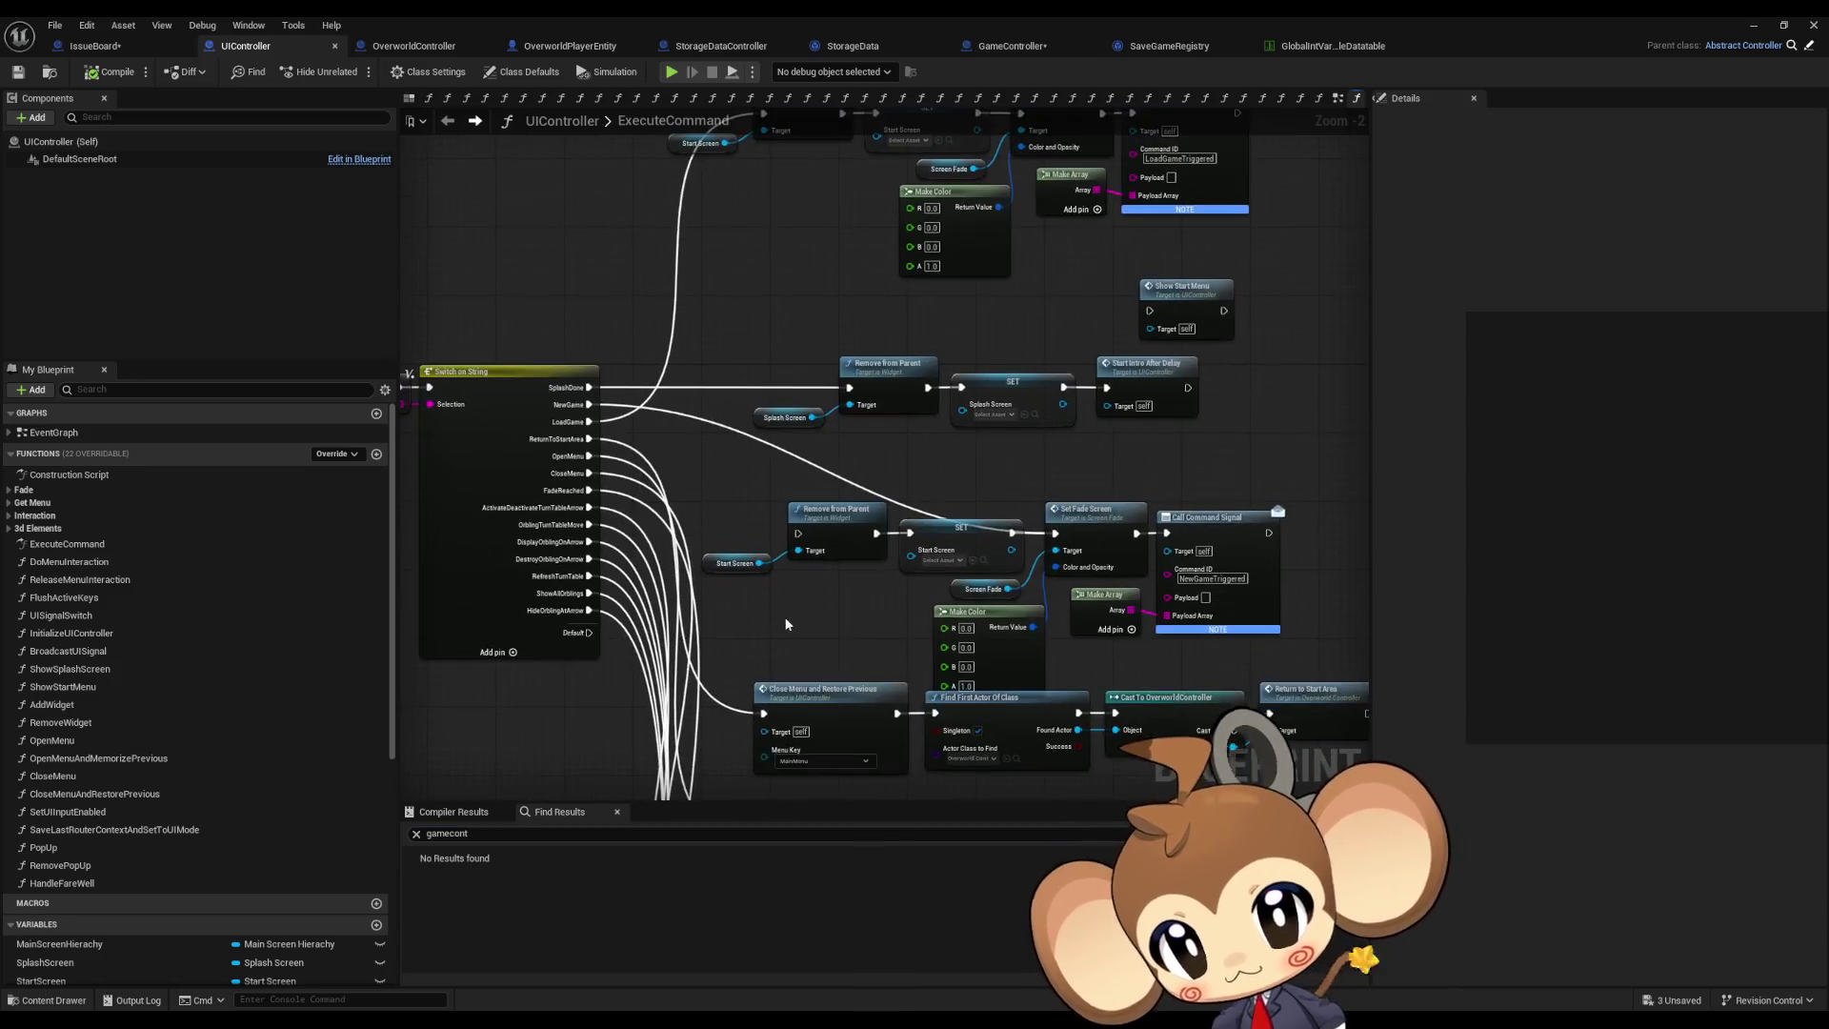
mouse_move(748, 658)
left_mouse_down()
mouse_move(921, 624)
mouse_move(981, 578)
mouse_move(1078, 570)
left_mouse_up()
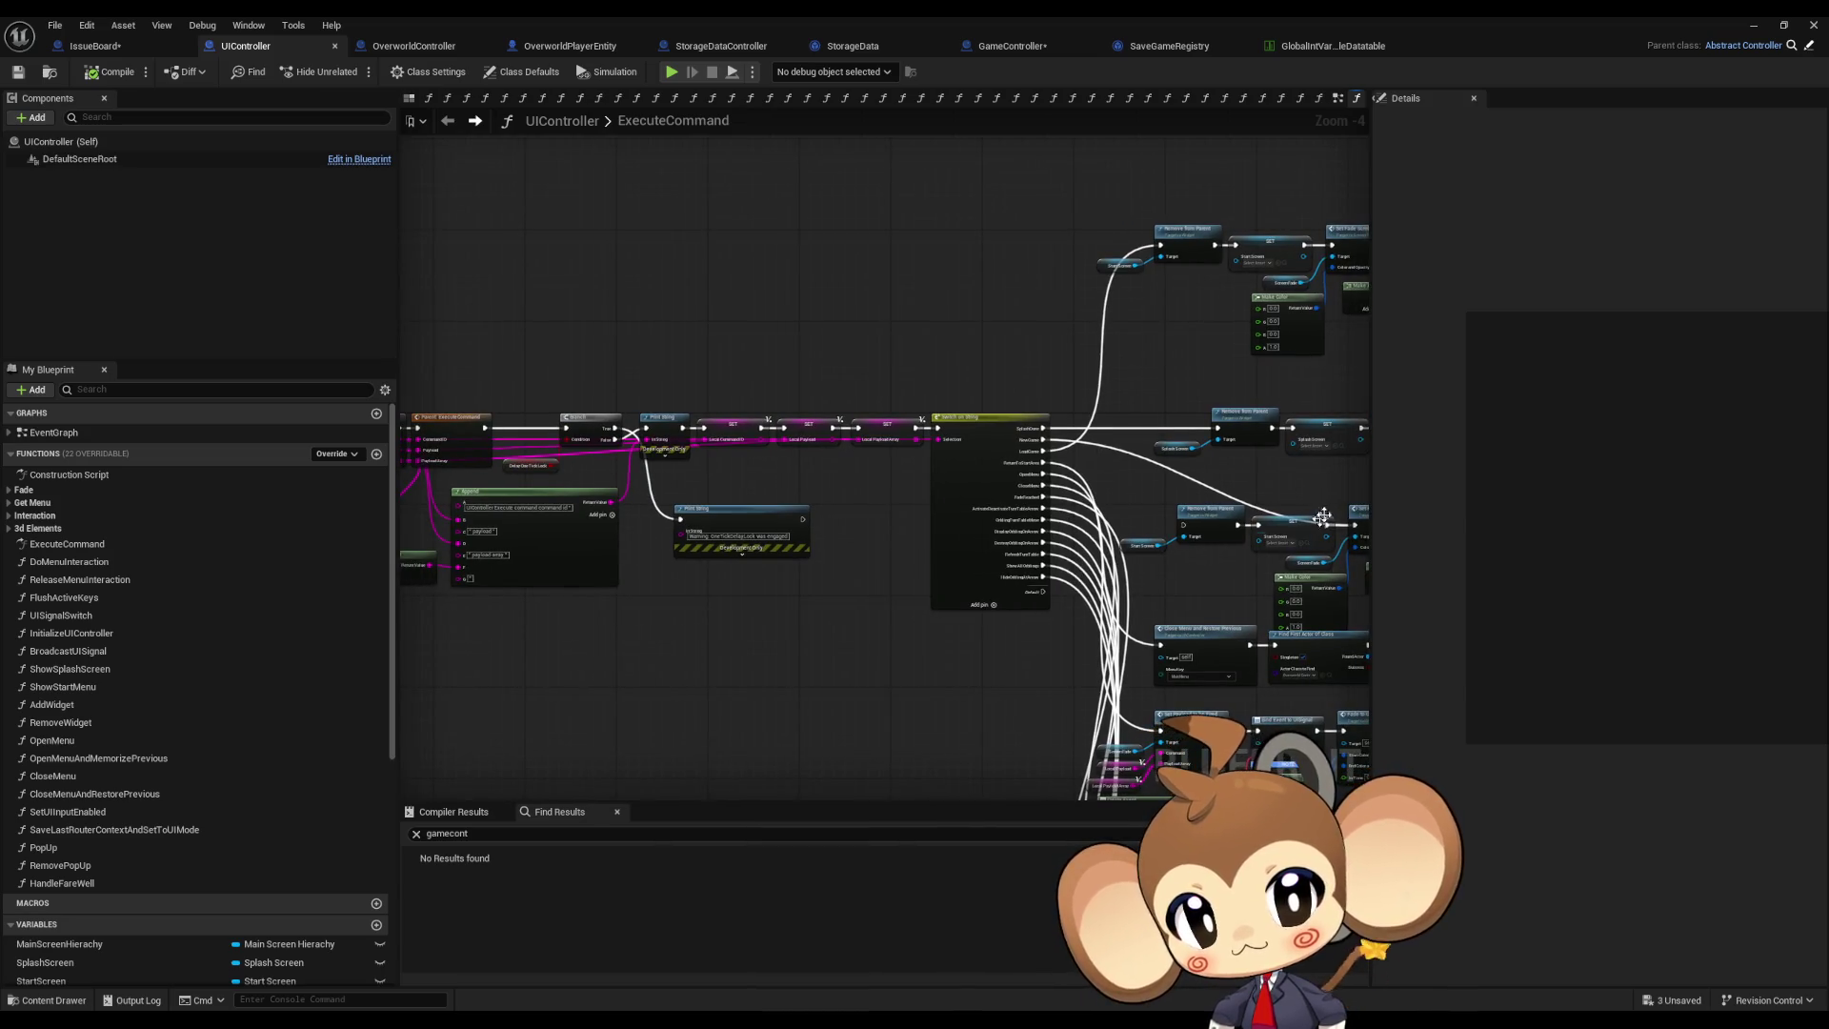
left_click_drag(1323, 516, 968, 544)
scroll(696, 473, "up", 4)
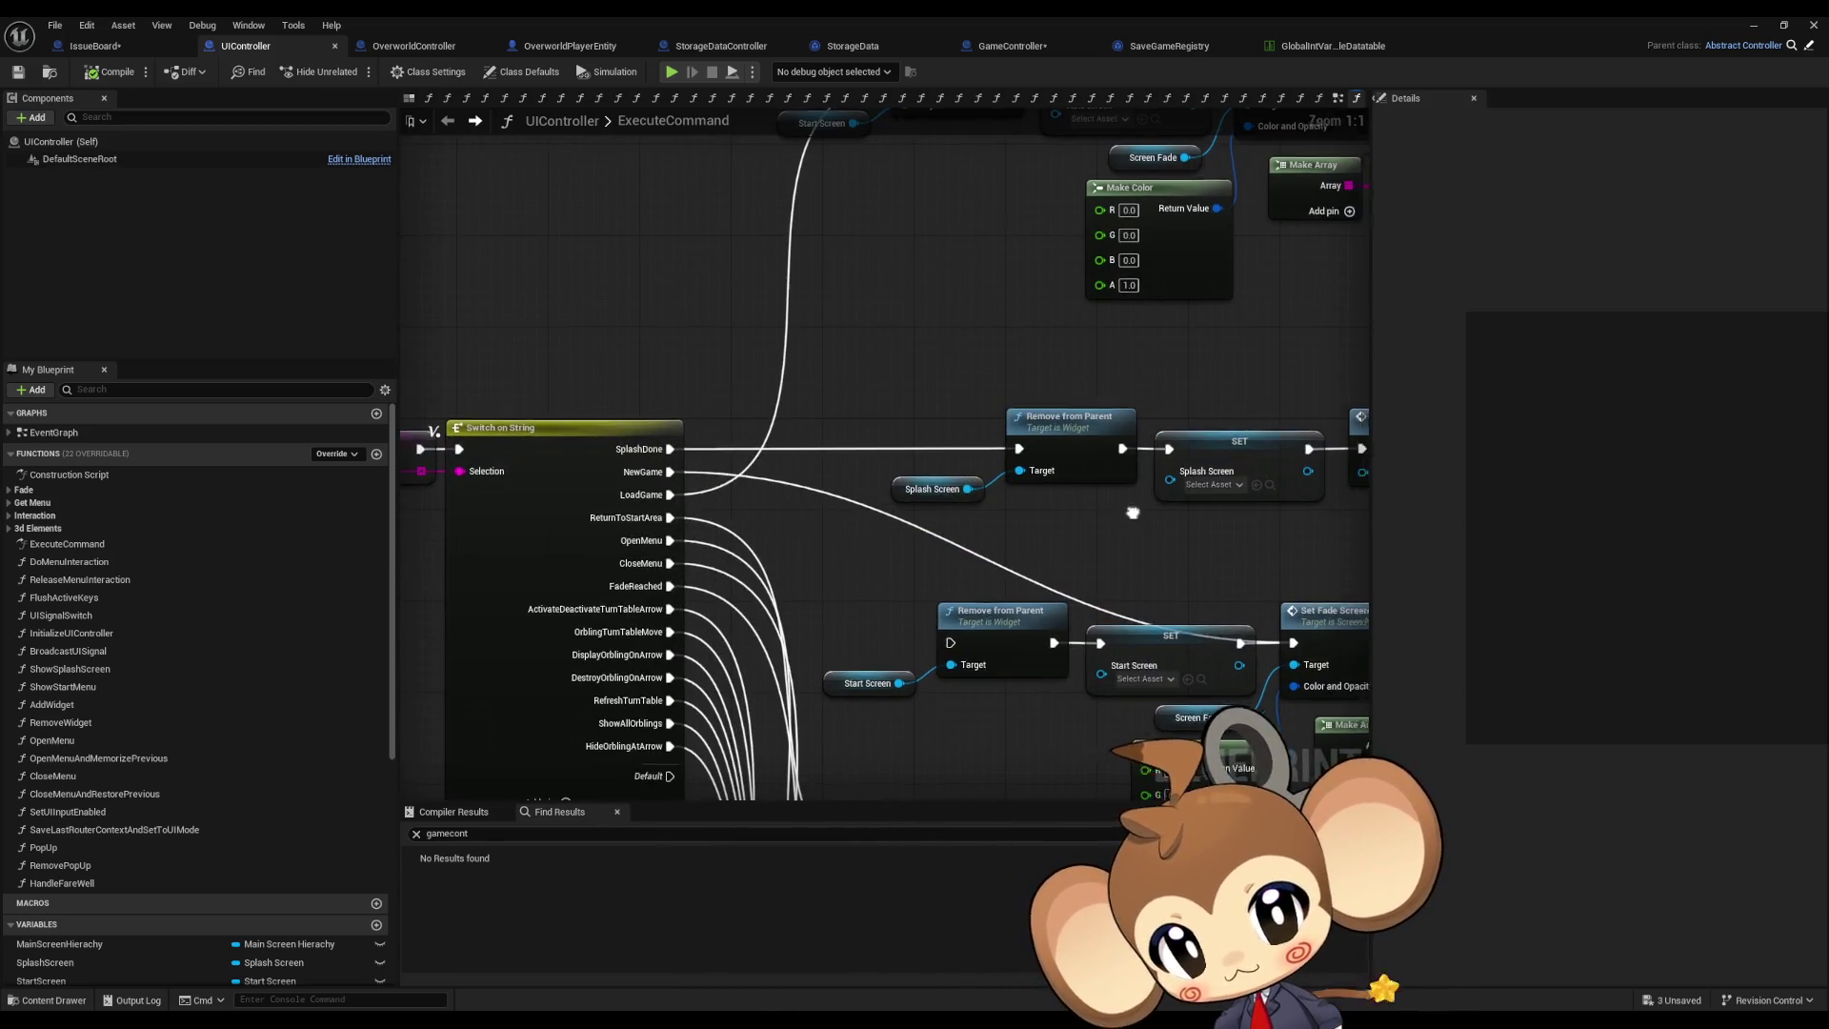
left_click_drag(1130, 517, 920, 501)
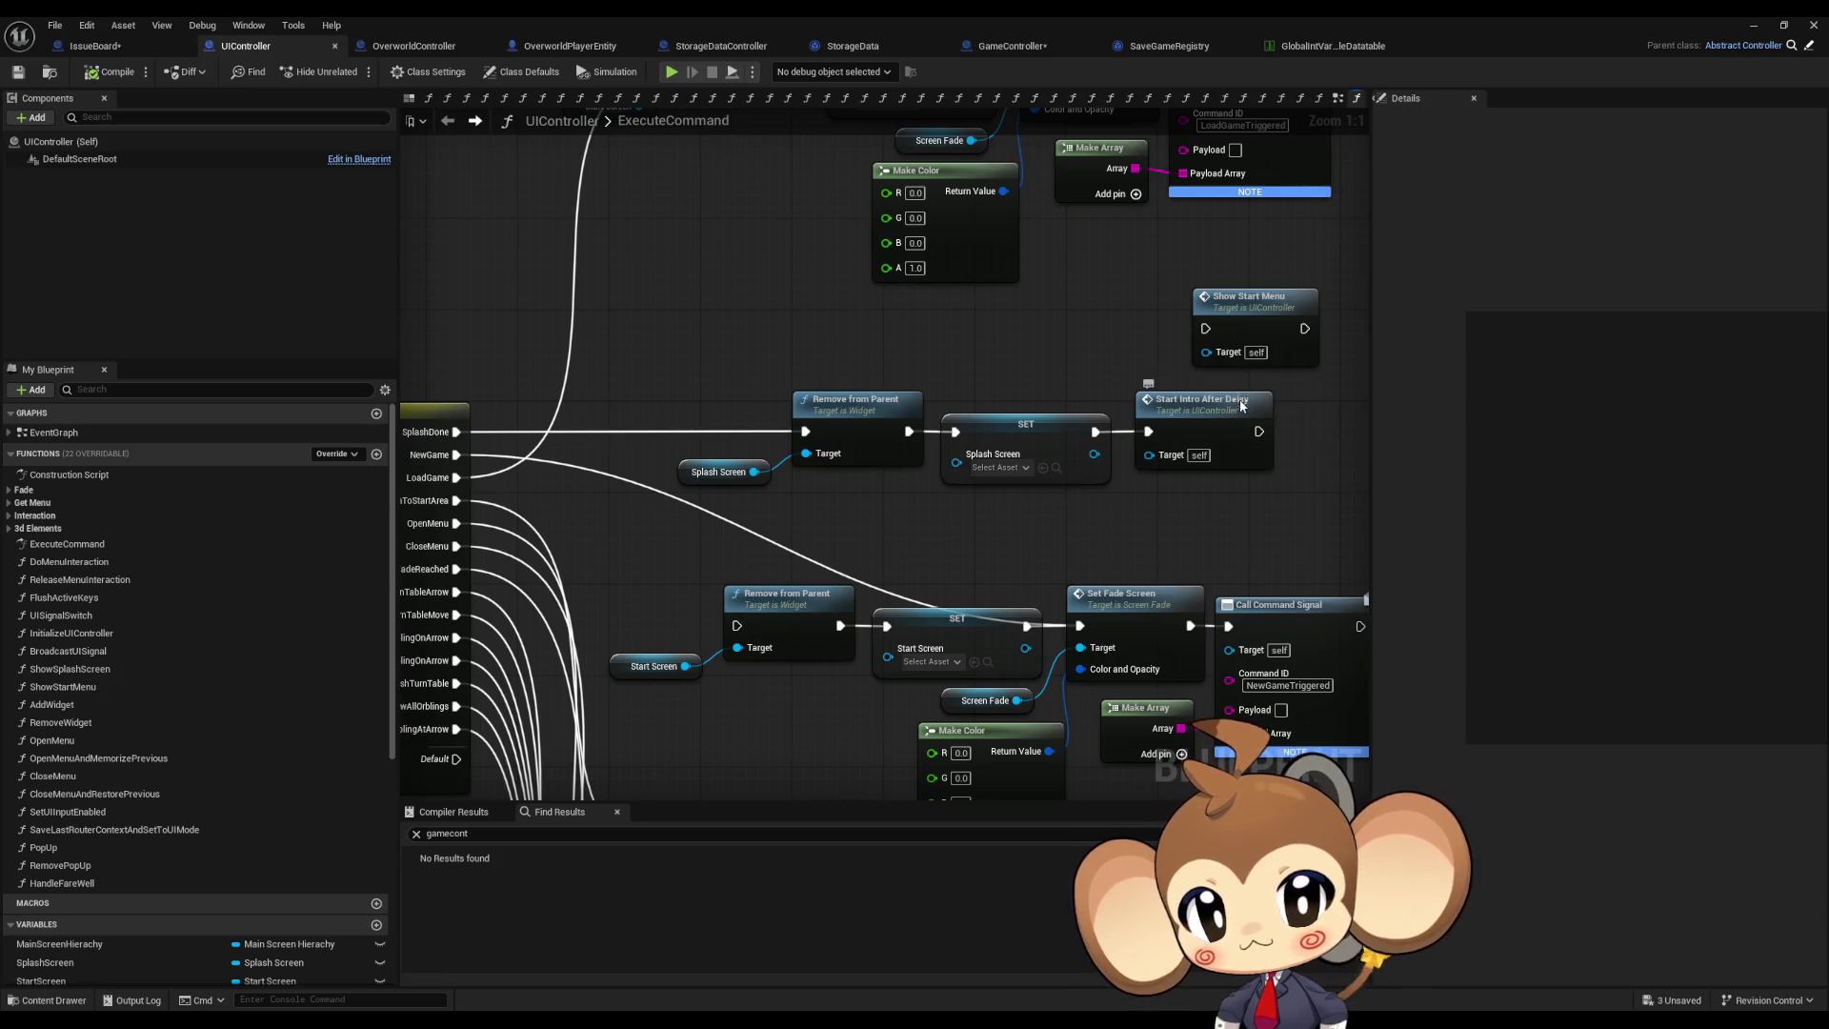
left_click(1241, 316)
mouse_move(1246, 436)
left_mouse_down()
mouse_move(1715, 448)
mouse_move(1820, 420)
mouse_move(1429, 434)
mouse_move(934, 547)
left_mouse_up()
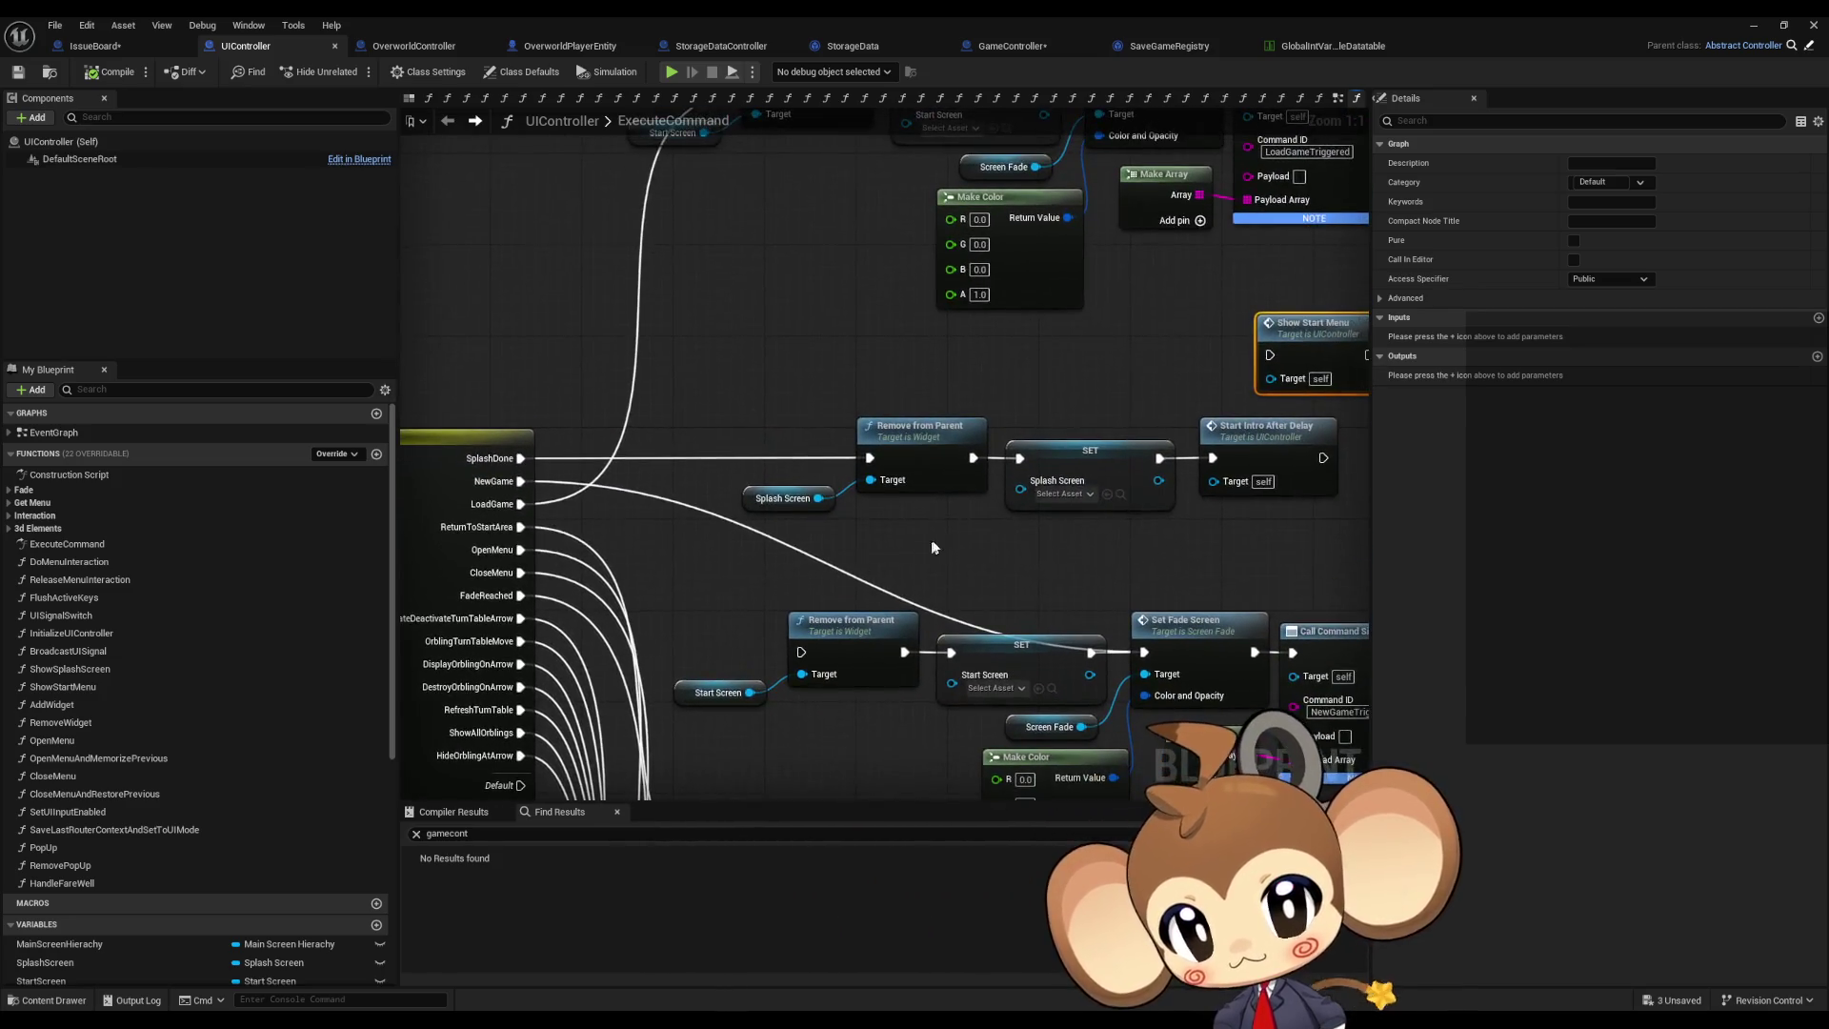
scroll(934, 546, "down", 3)
scroll(229, 739, "down", 10)
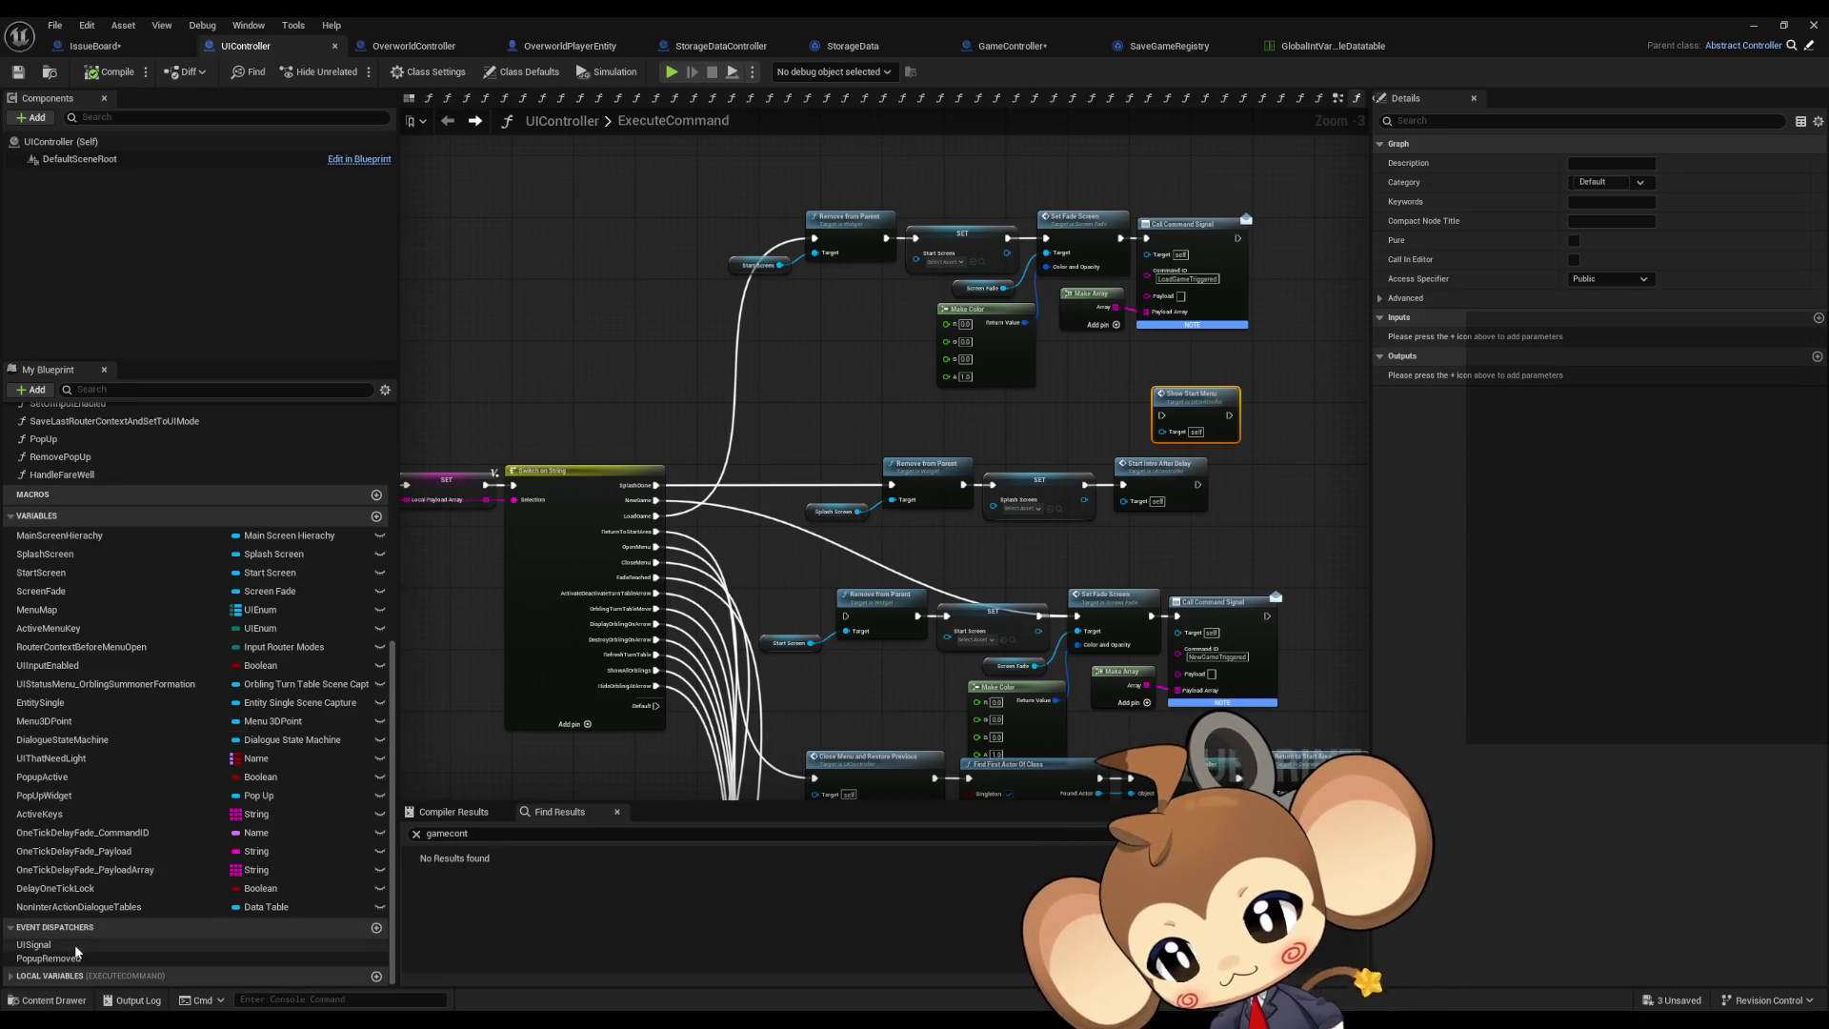
left_click(78, 948)
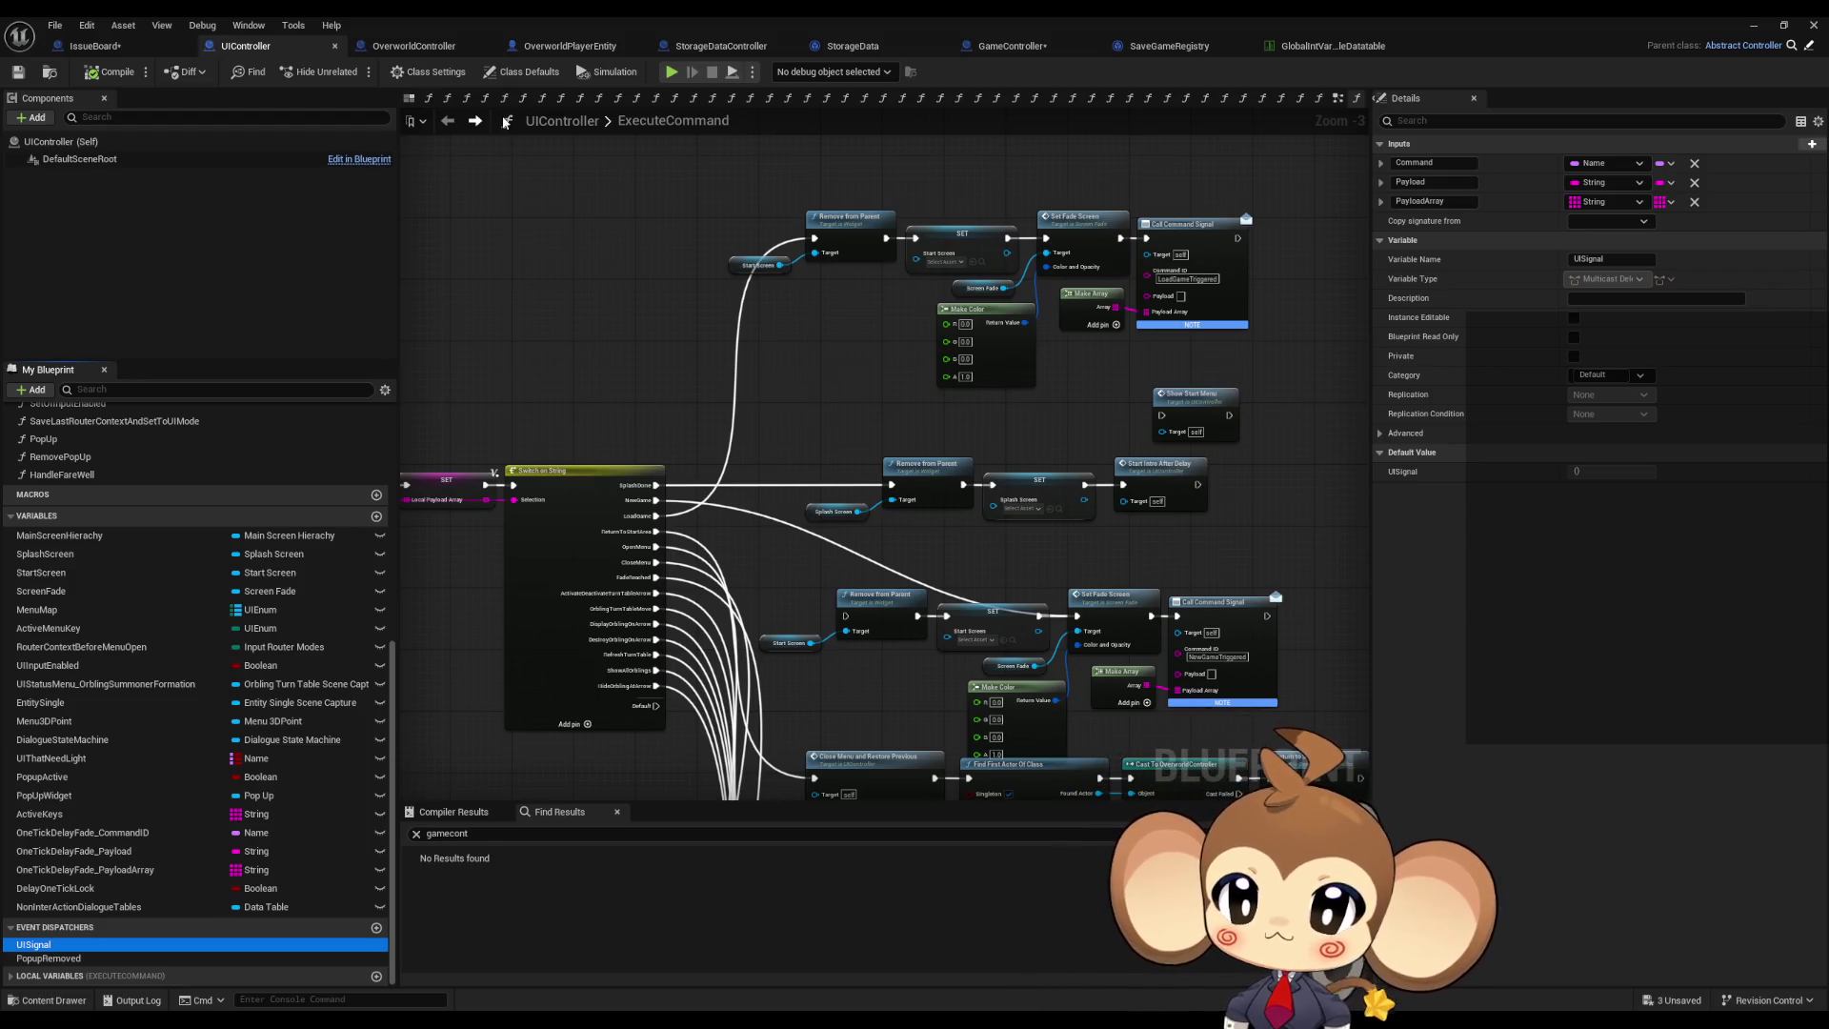
Step: Switch to the GameController blueprint and search it for uisig
left_click(1052, 44)
key("ctrl+f")
type("uisig")
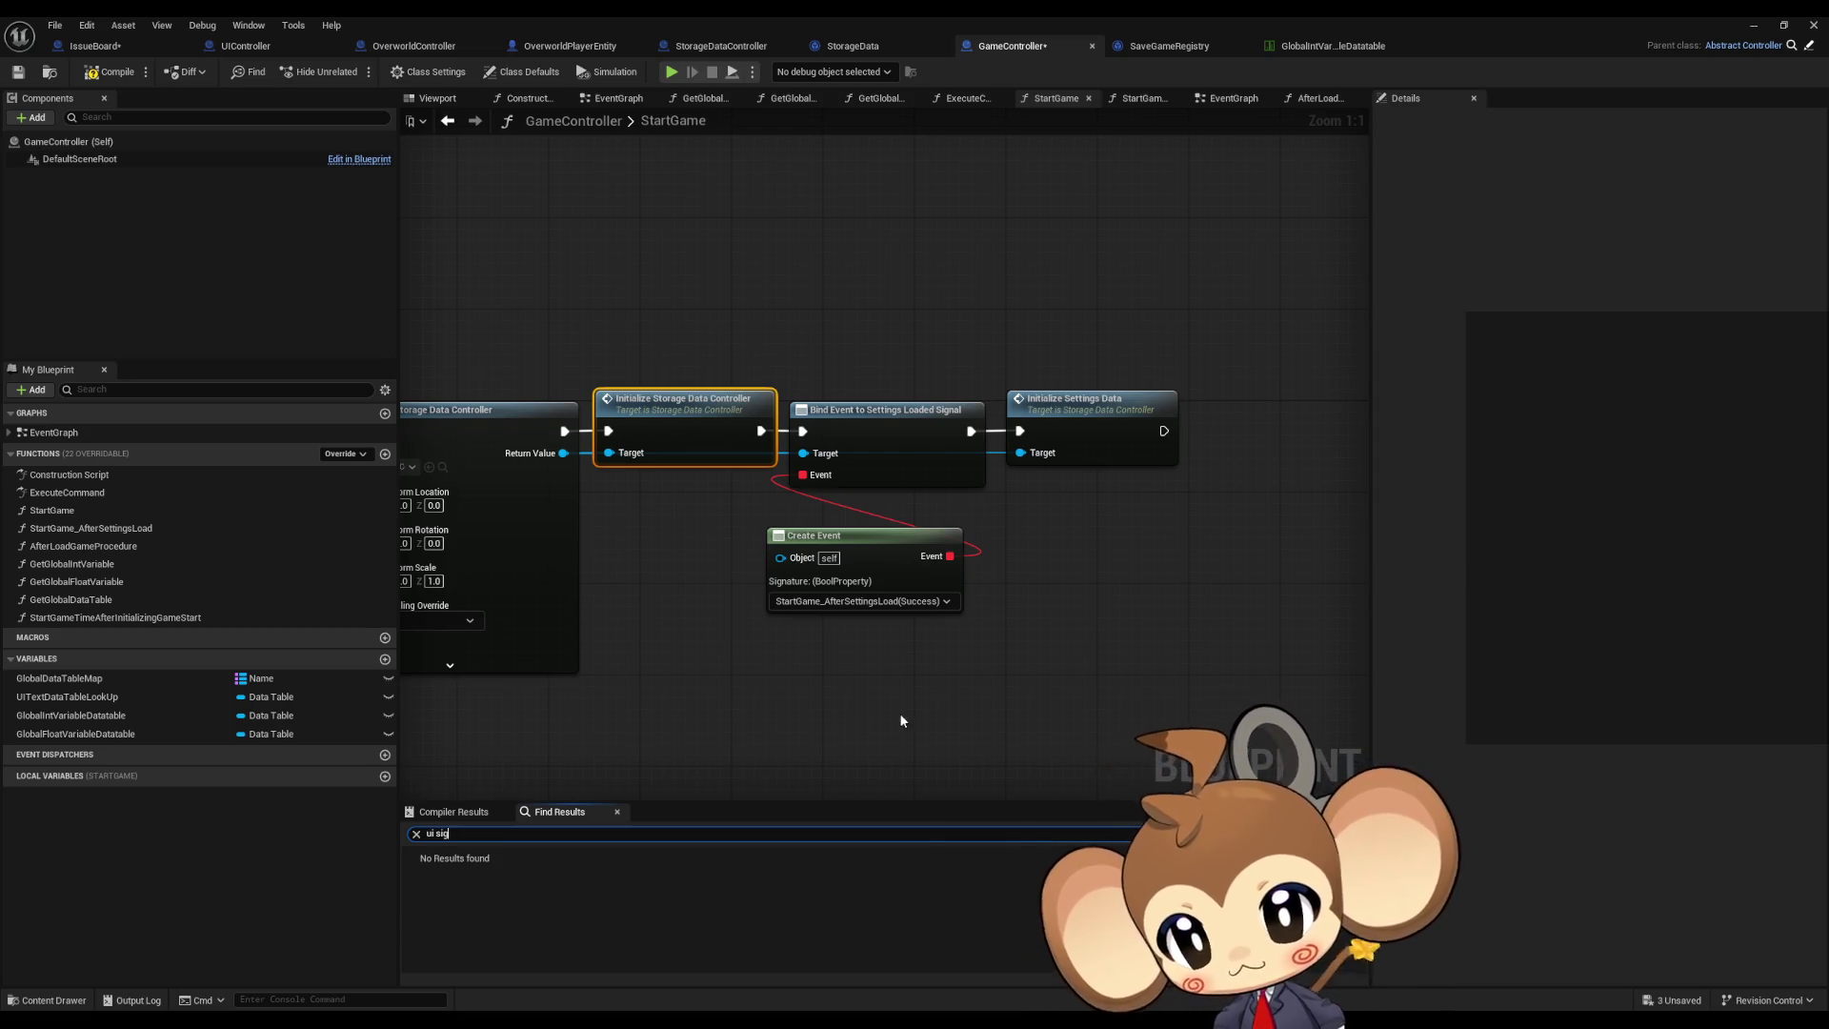
Step: Review Initialize UIController in StartGame_AfterSettingsLoad, then add a new function to GameController
left_click(710, 178)
scroll(728, 278, "down", 4)
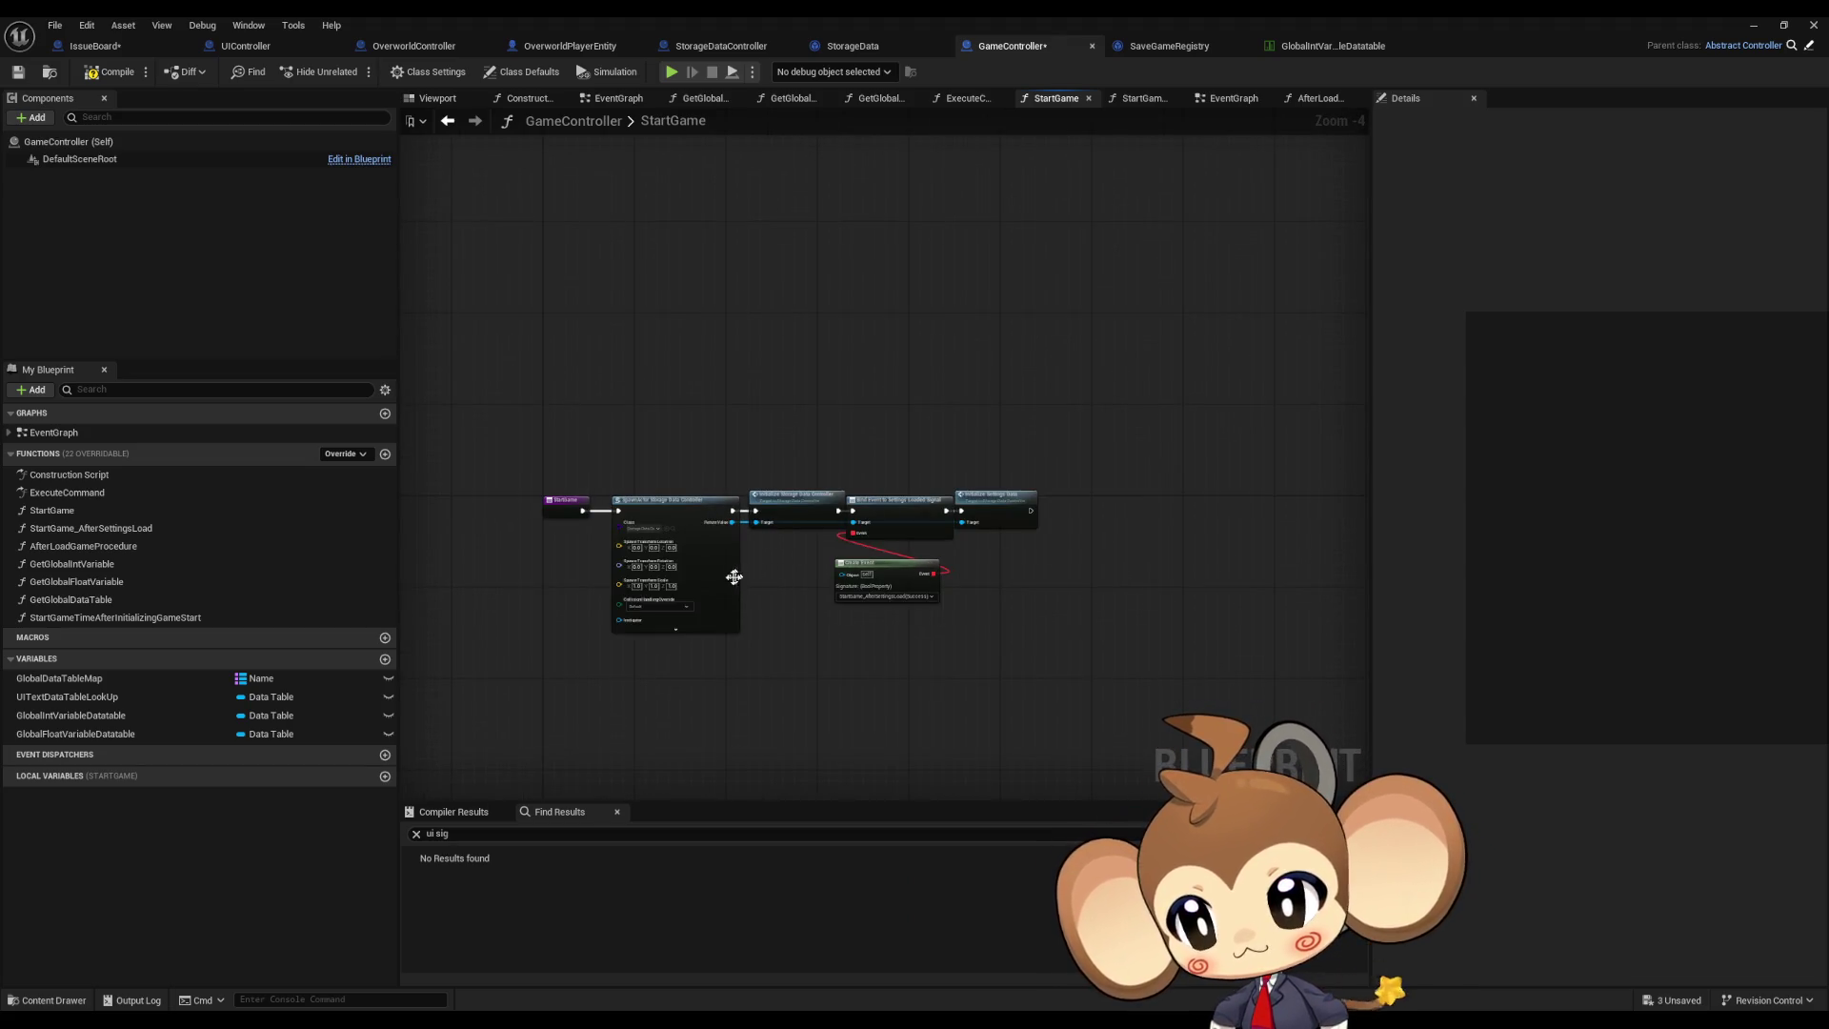
double_click(106, 529)
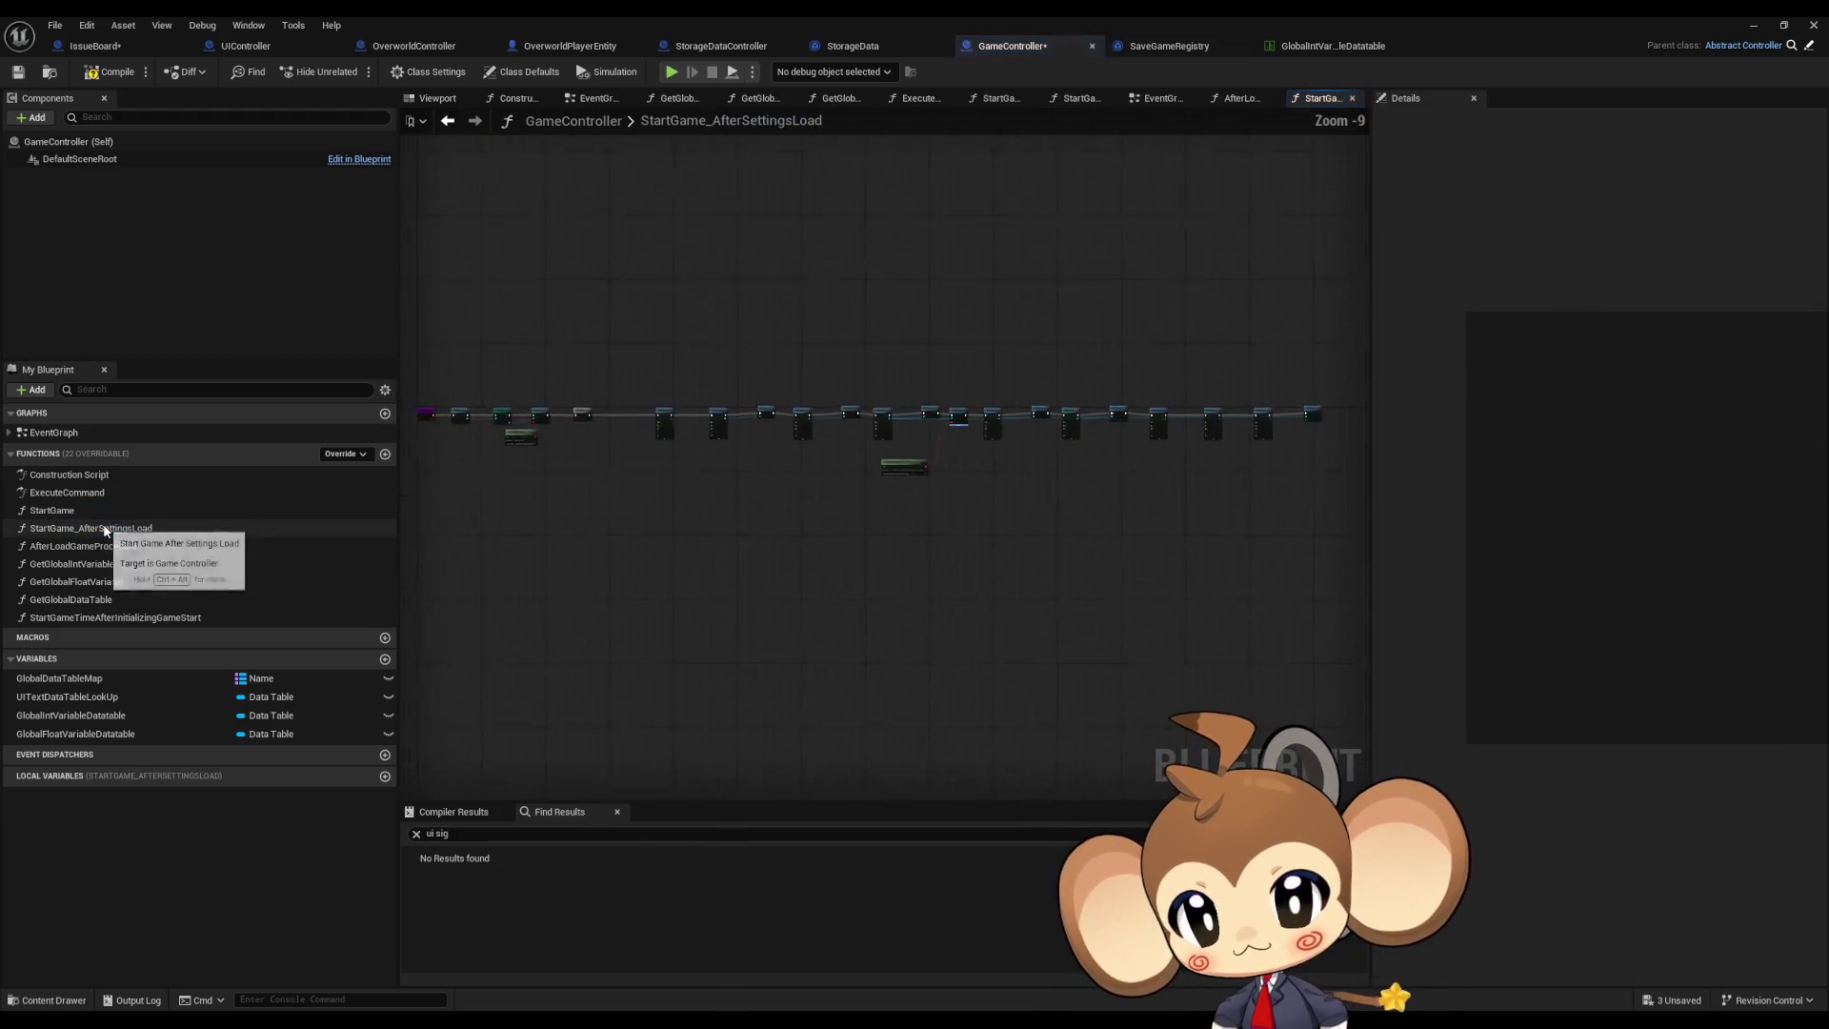
scroll(675, 463, "up", 4)
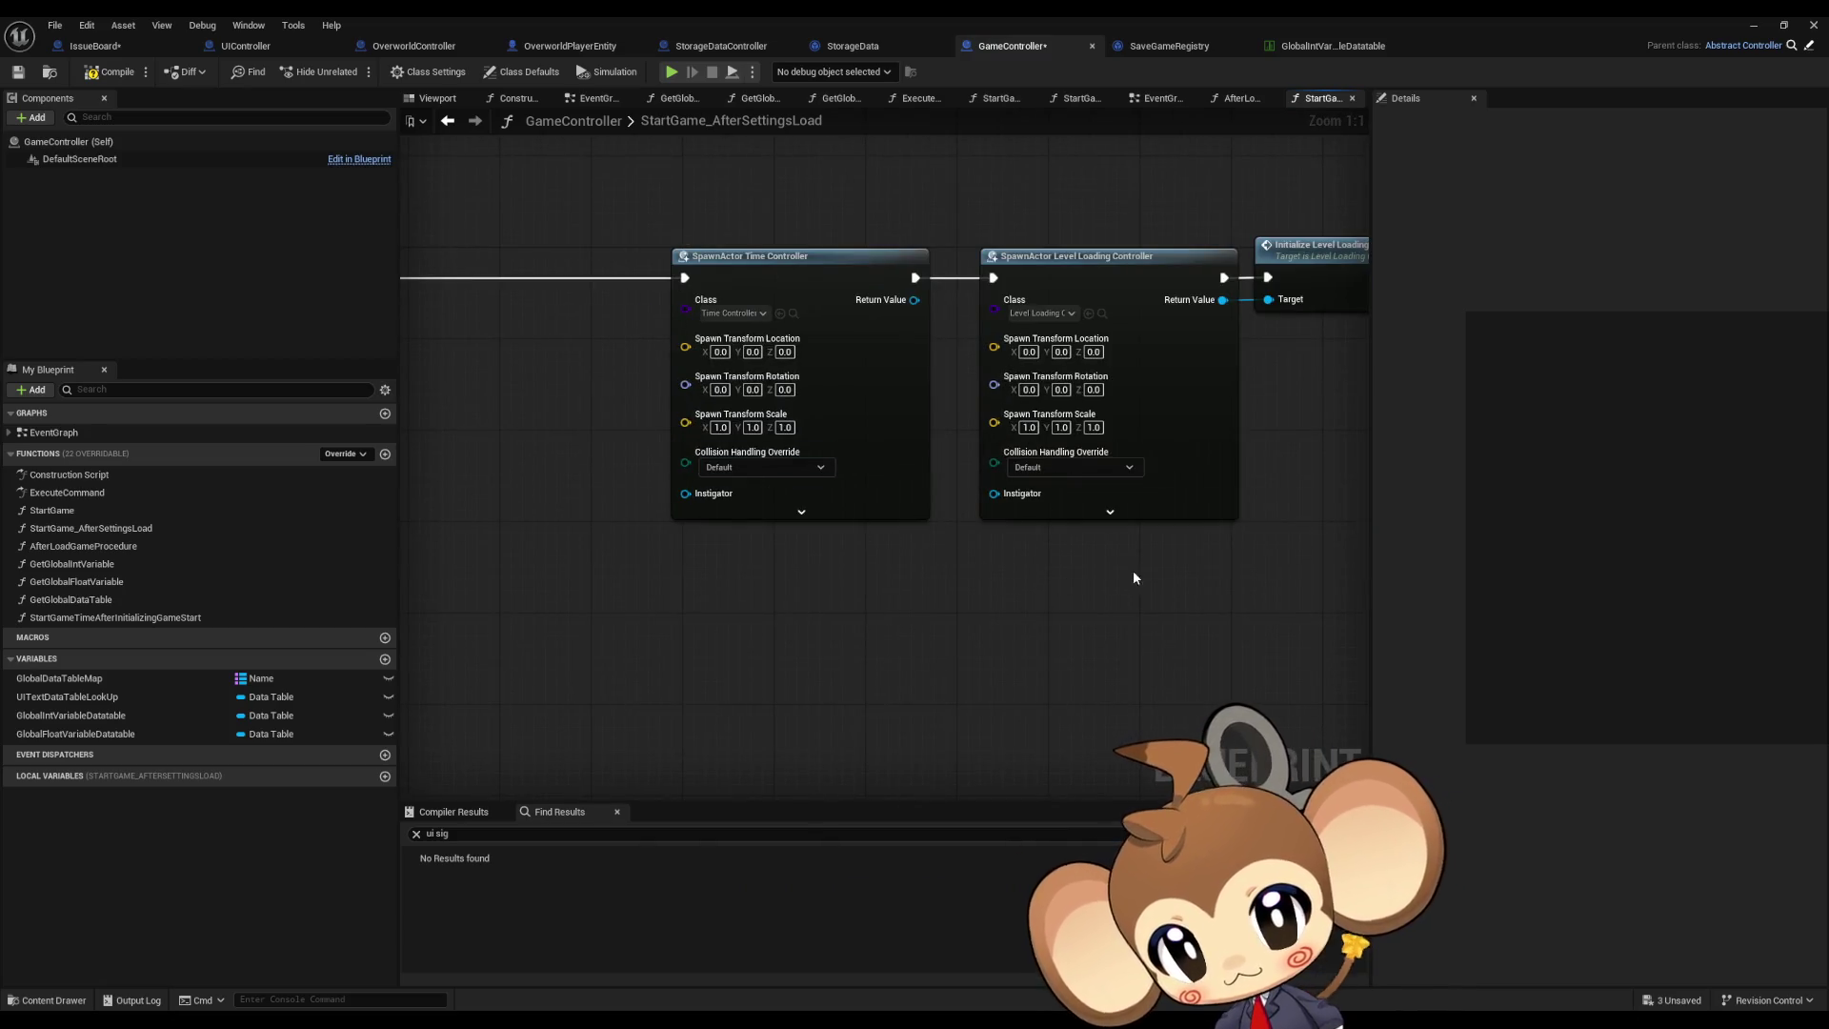
scroll(1024, 601, "down", 5)
scroll(1086, 601, "up", 5)
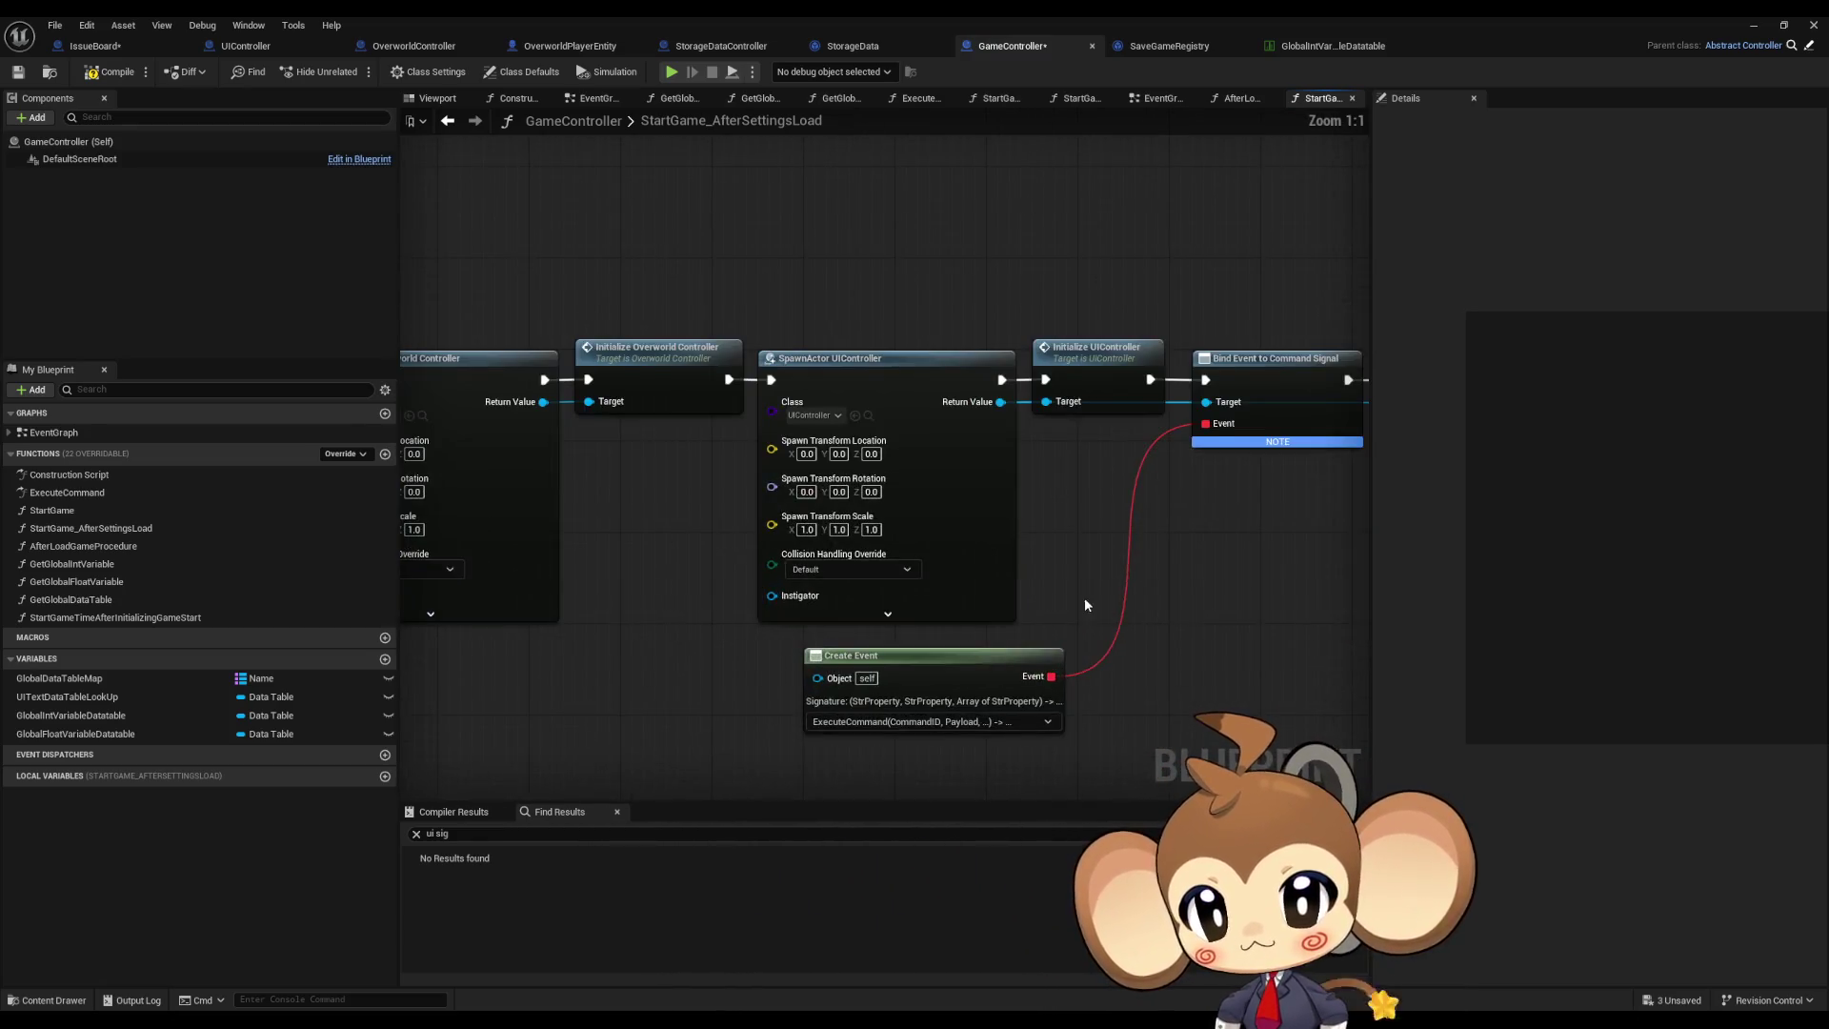
left_click(786, 371)
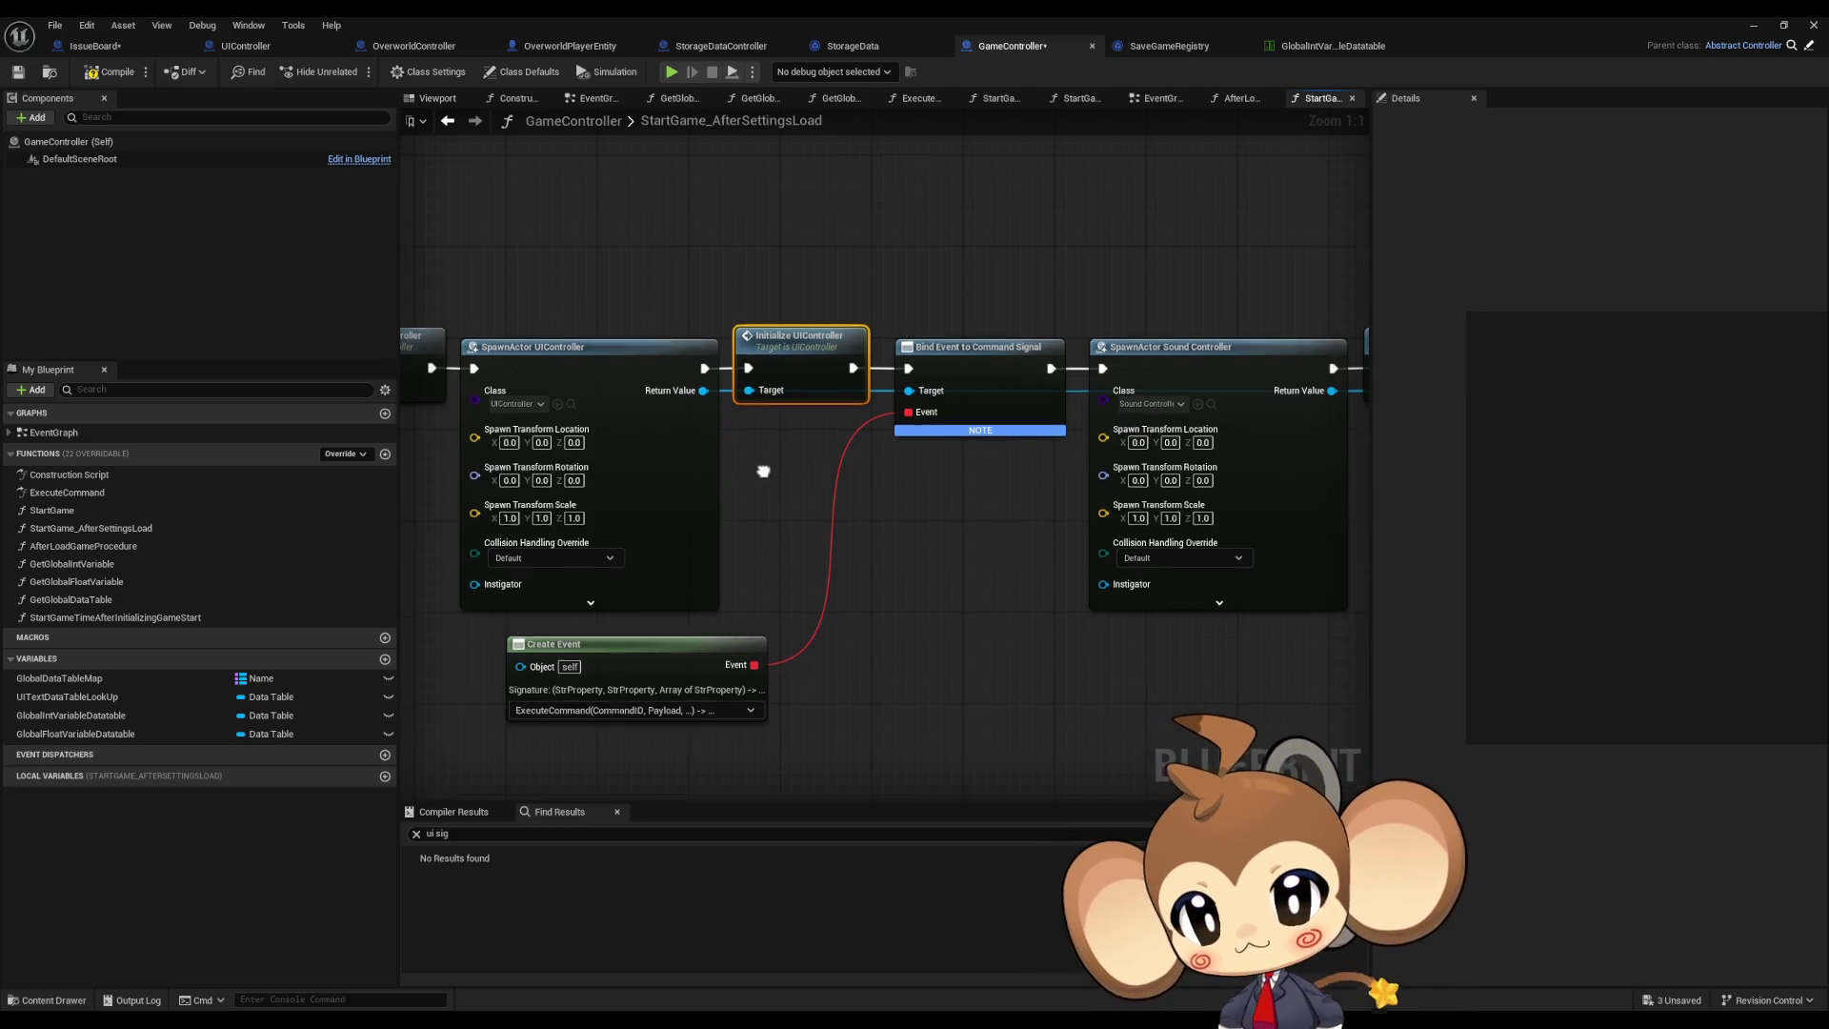
left_click_drag(702, 389, 745, 429)
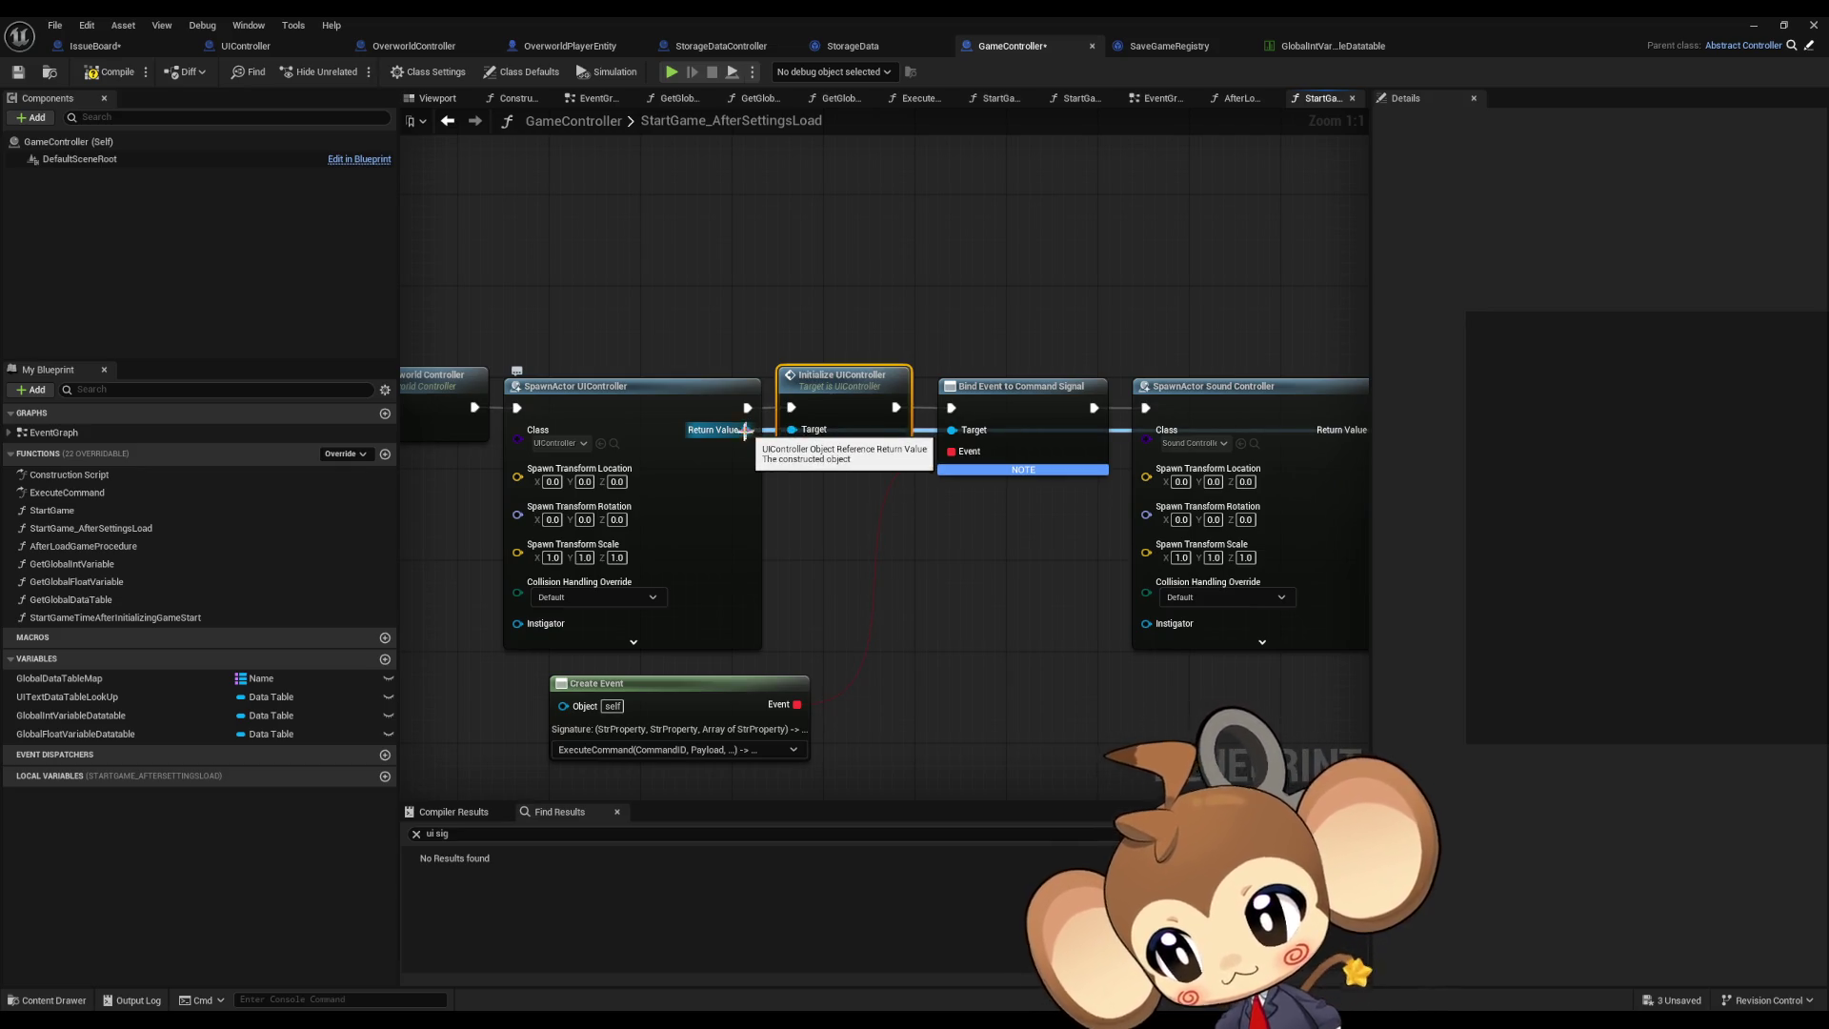
left_click(385, 454)
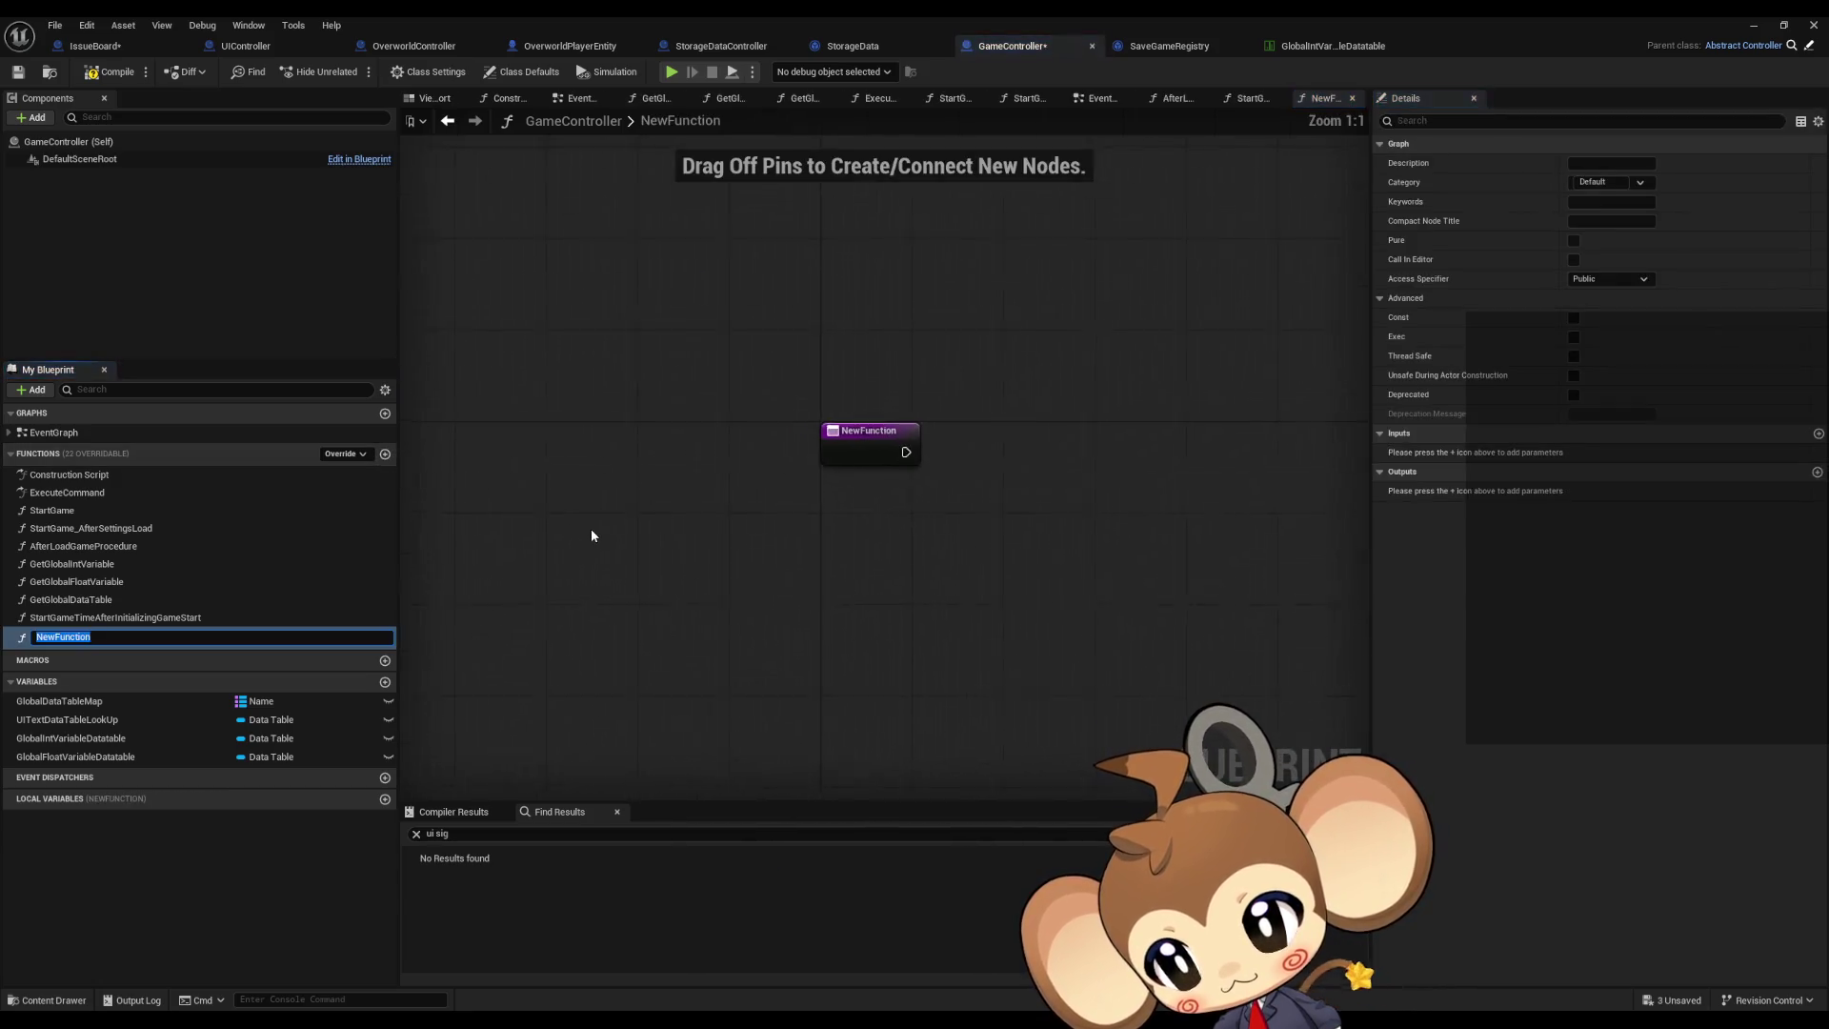
Step: Name the new function SplashScreenOver and return to StartGame_AfterSettingsLoad
type("SplashS")
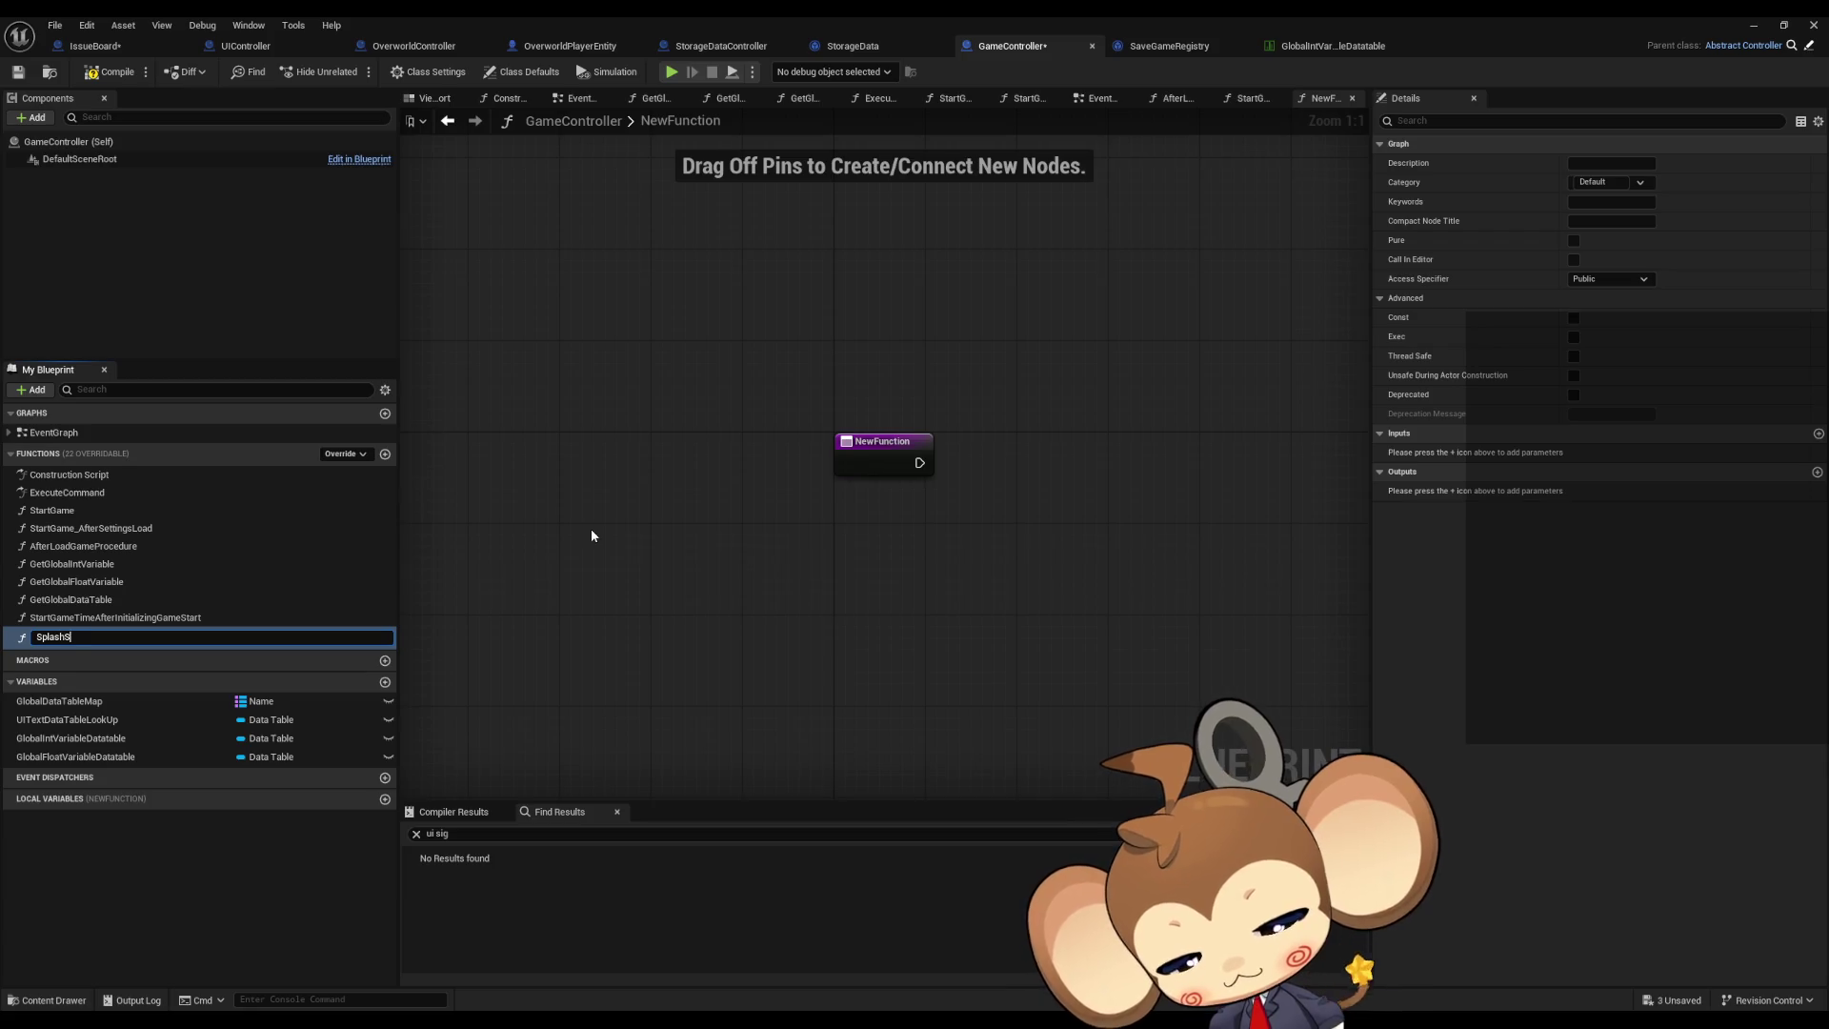
type("creenOver")
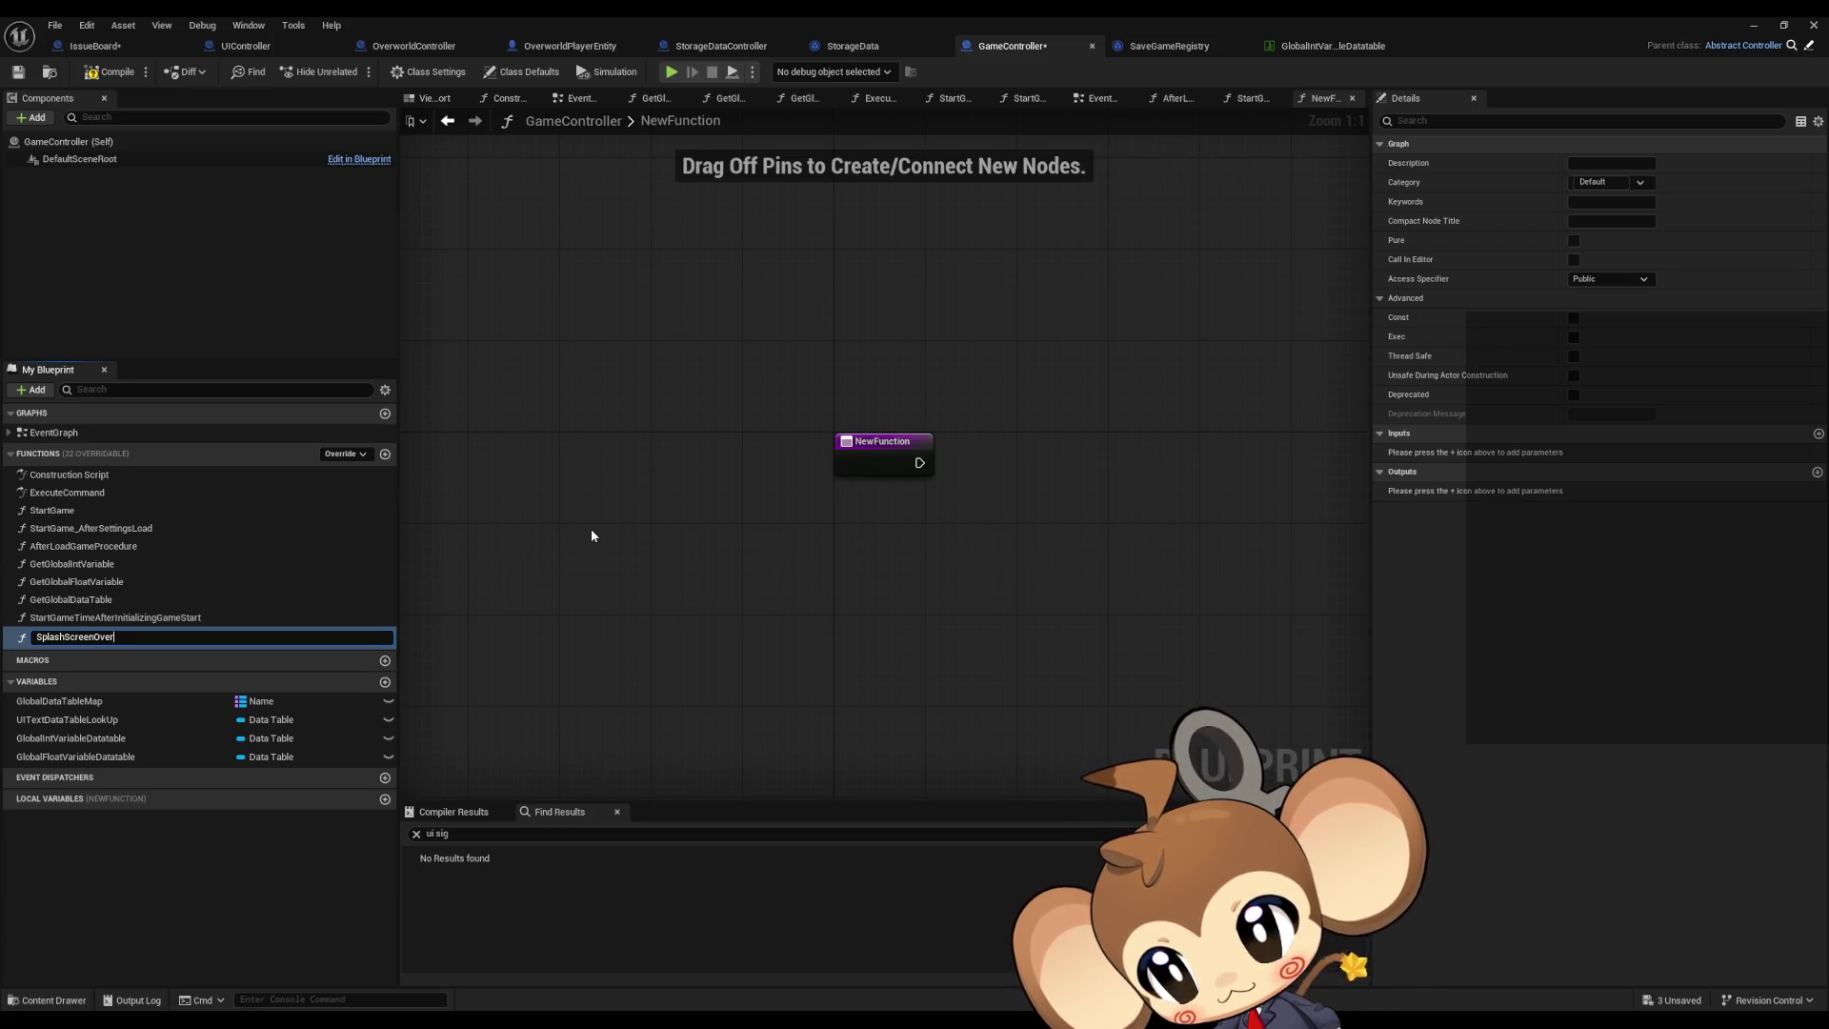
key("Return")
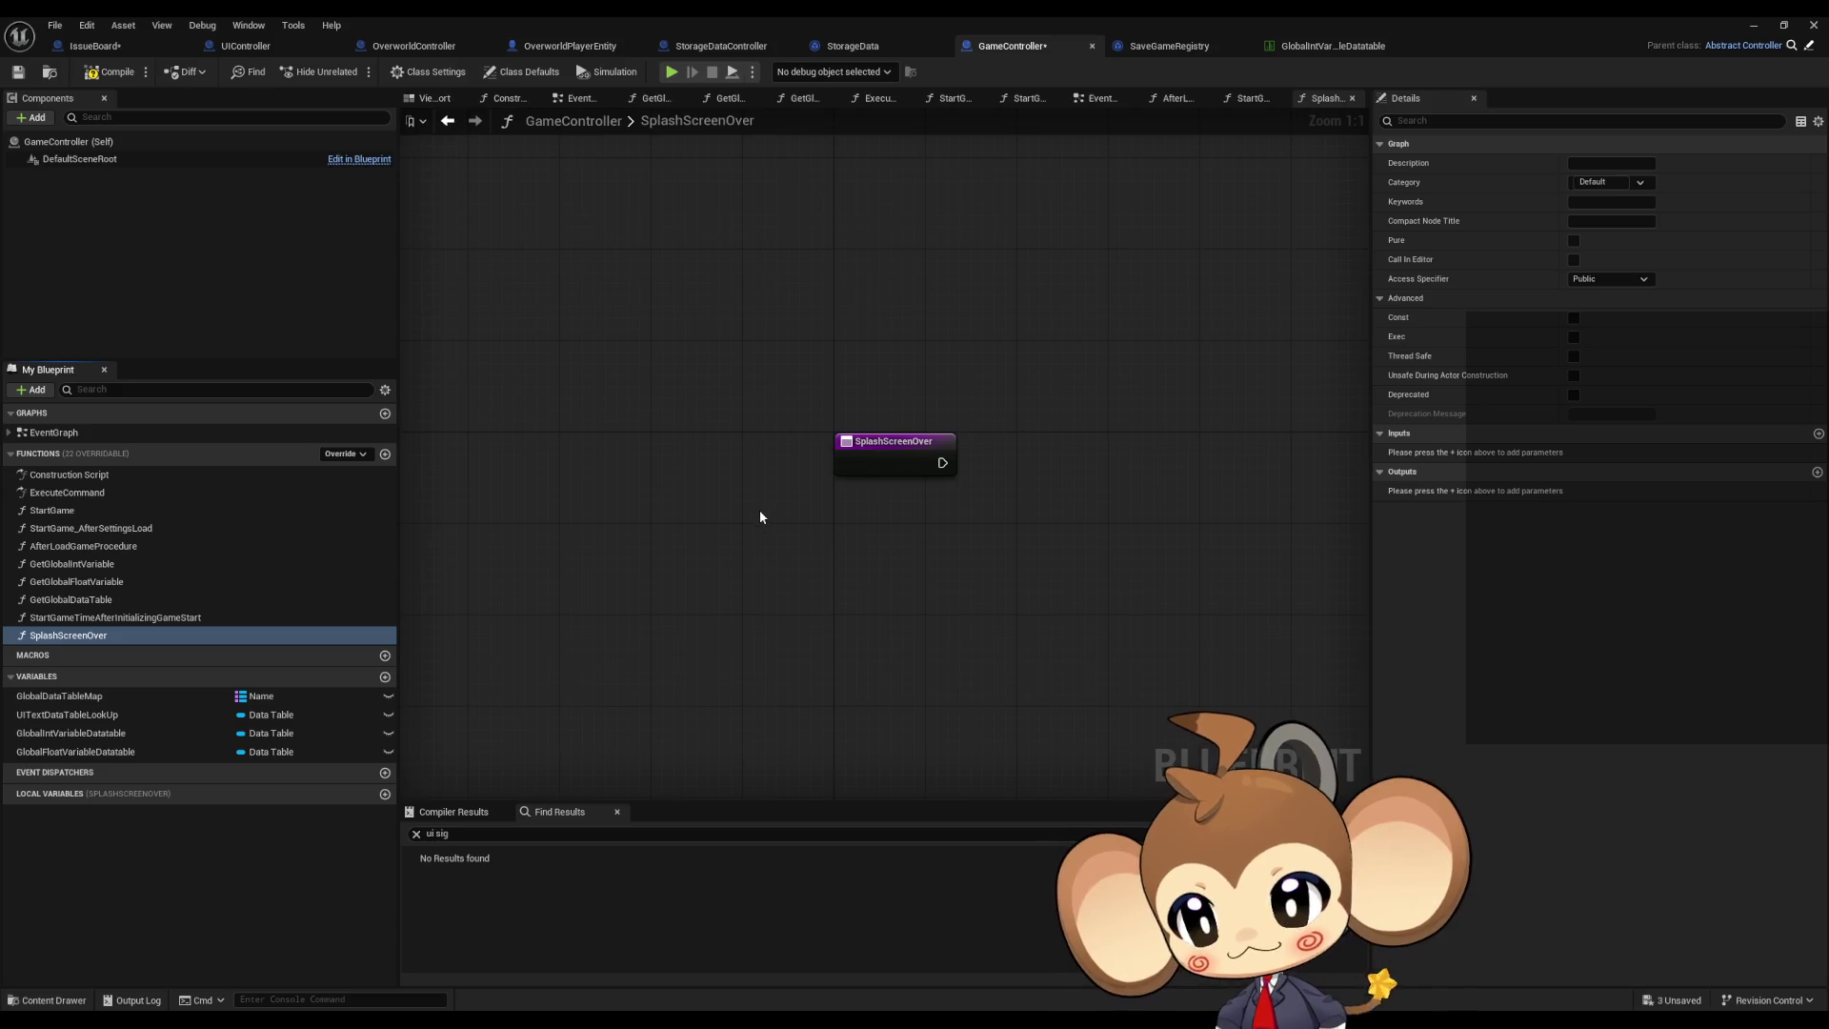
left_click(447, 121)
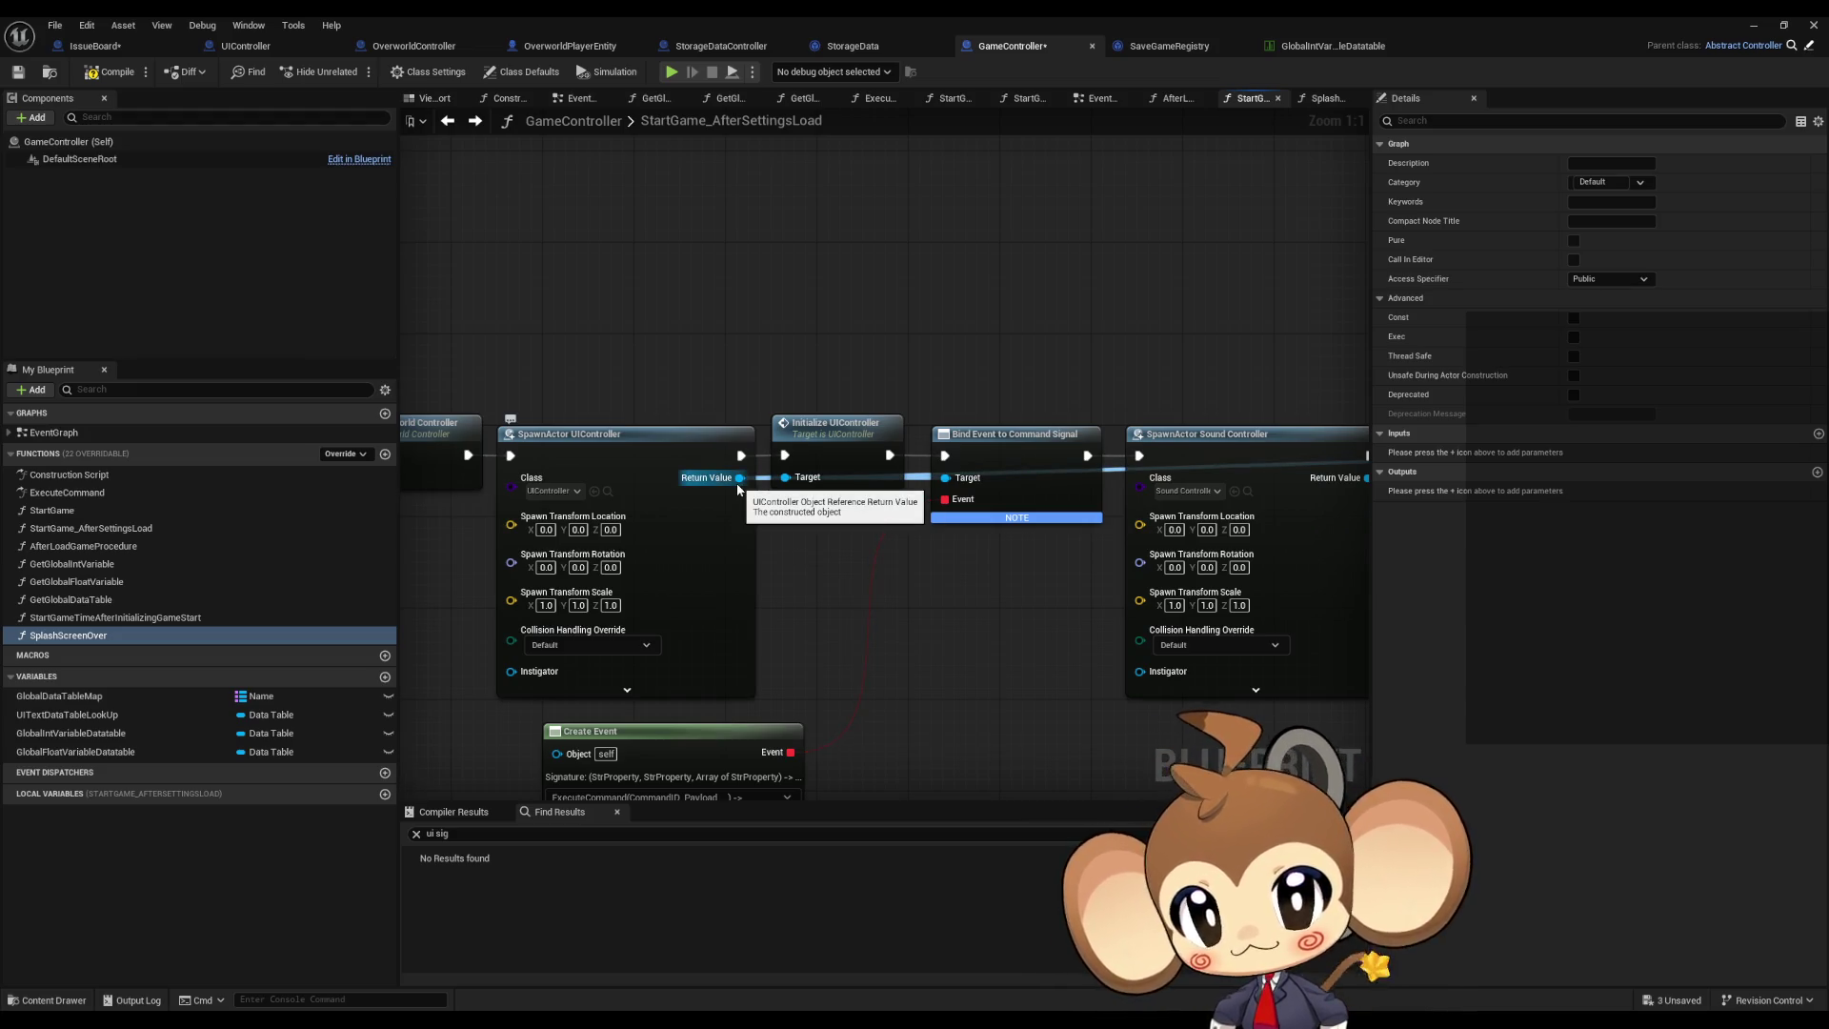
Step: Bind an event to the spawned UIController's UISignal using a Create Event node
left_click_drag(738, 486, 927, 254)
type("bind ui sig")
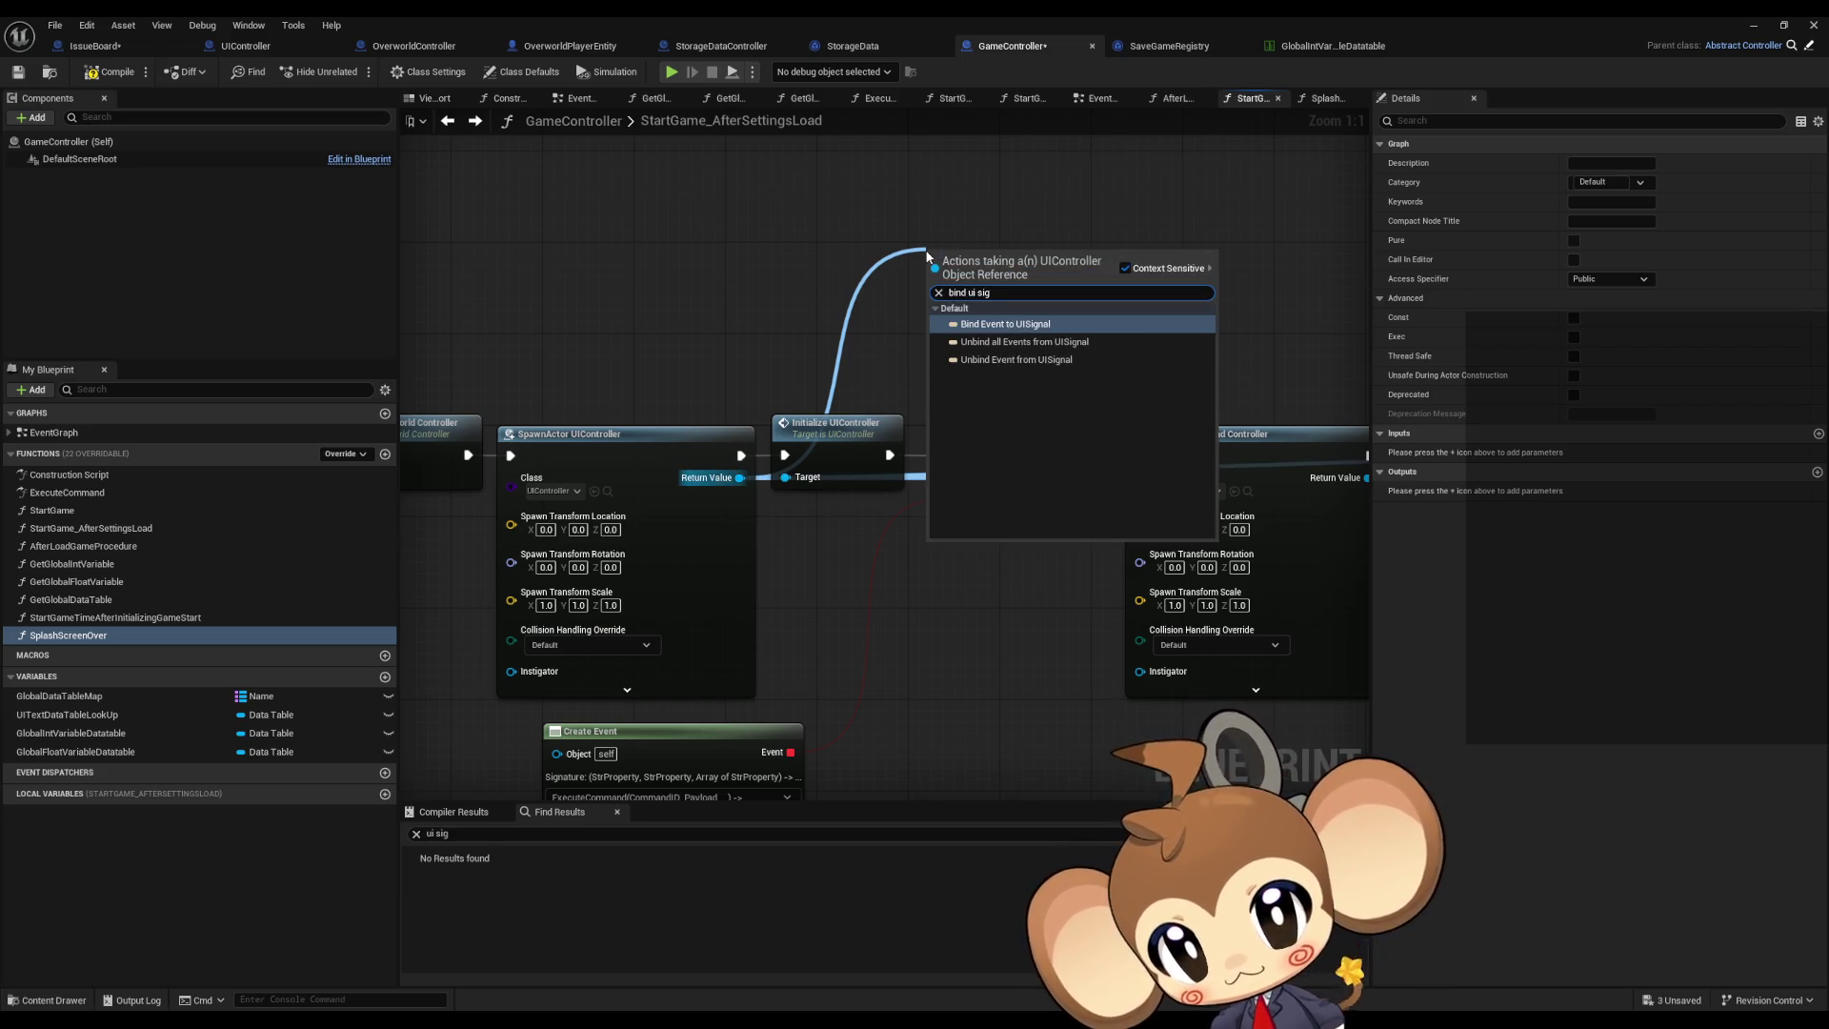
left_click(967, 325)
mouse_move(934, 315)
left_mouse_down()
mouse_move(775, 324)
mouse_move(659, 290)
left_mouse_up()
type("cre")
left_click(829, 396)
Step: Have the Create Event node generate a function matching the UISignal signature
left_click(665, 340)
left_click(603, 206)
left_click(693, 202)
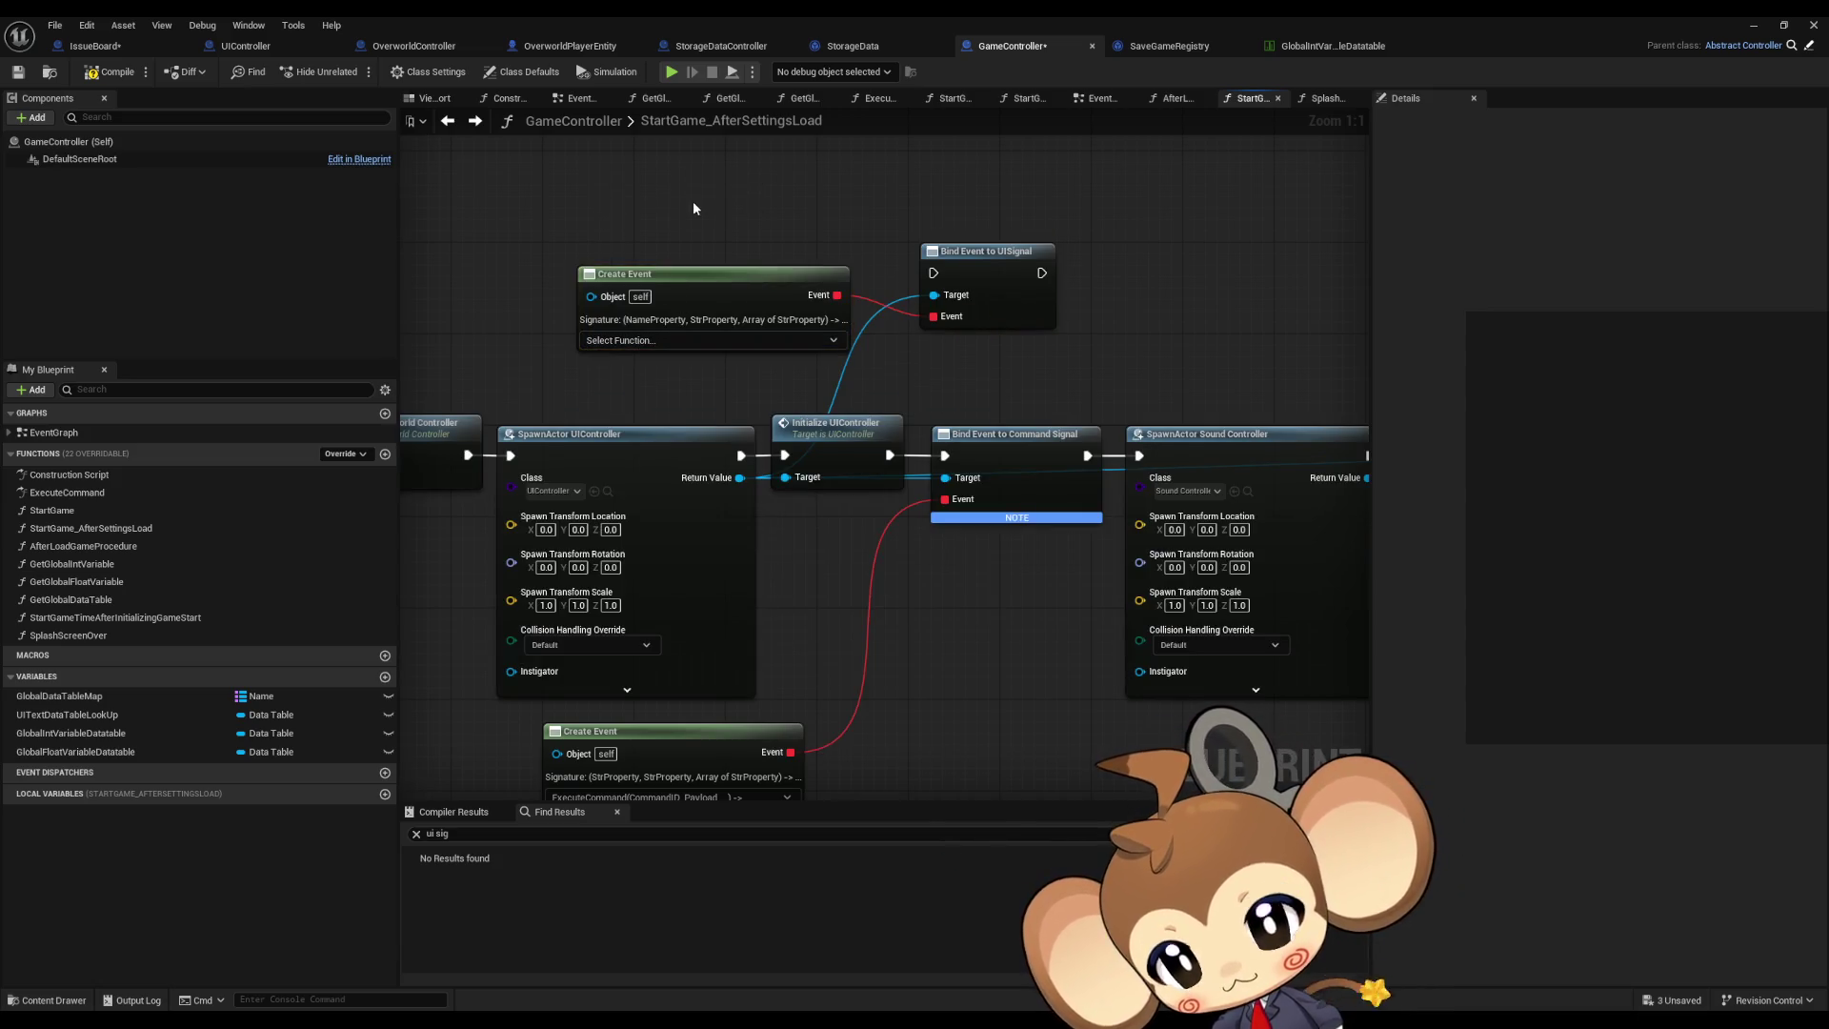
left_click(658, 341)
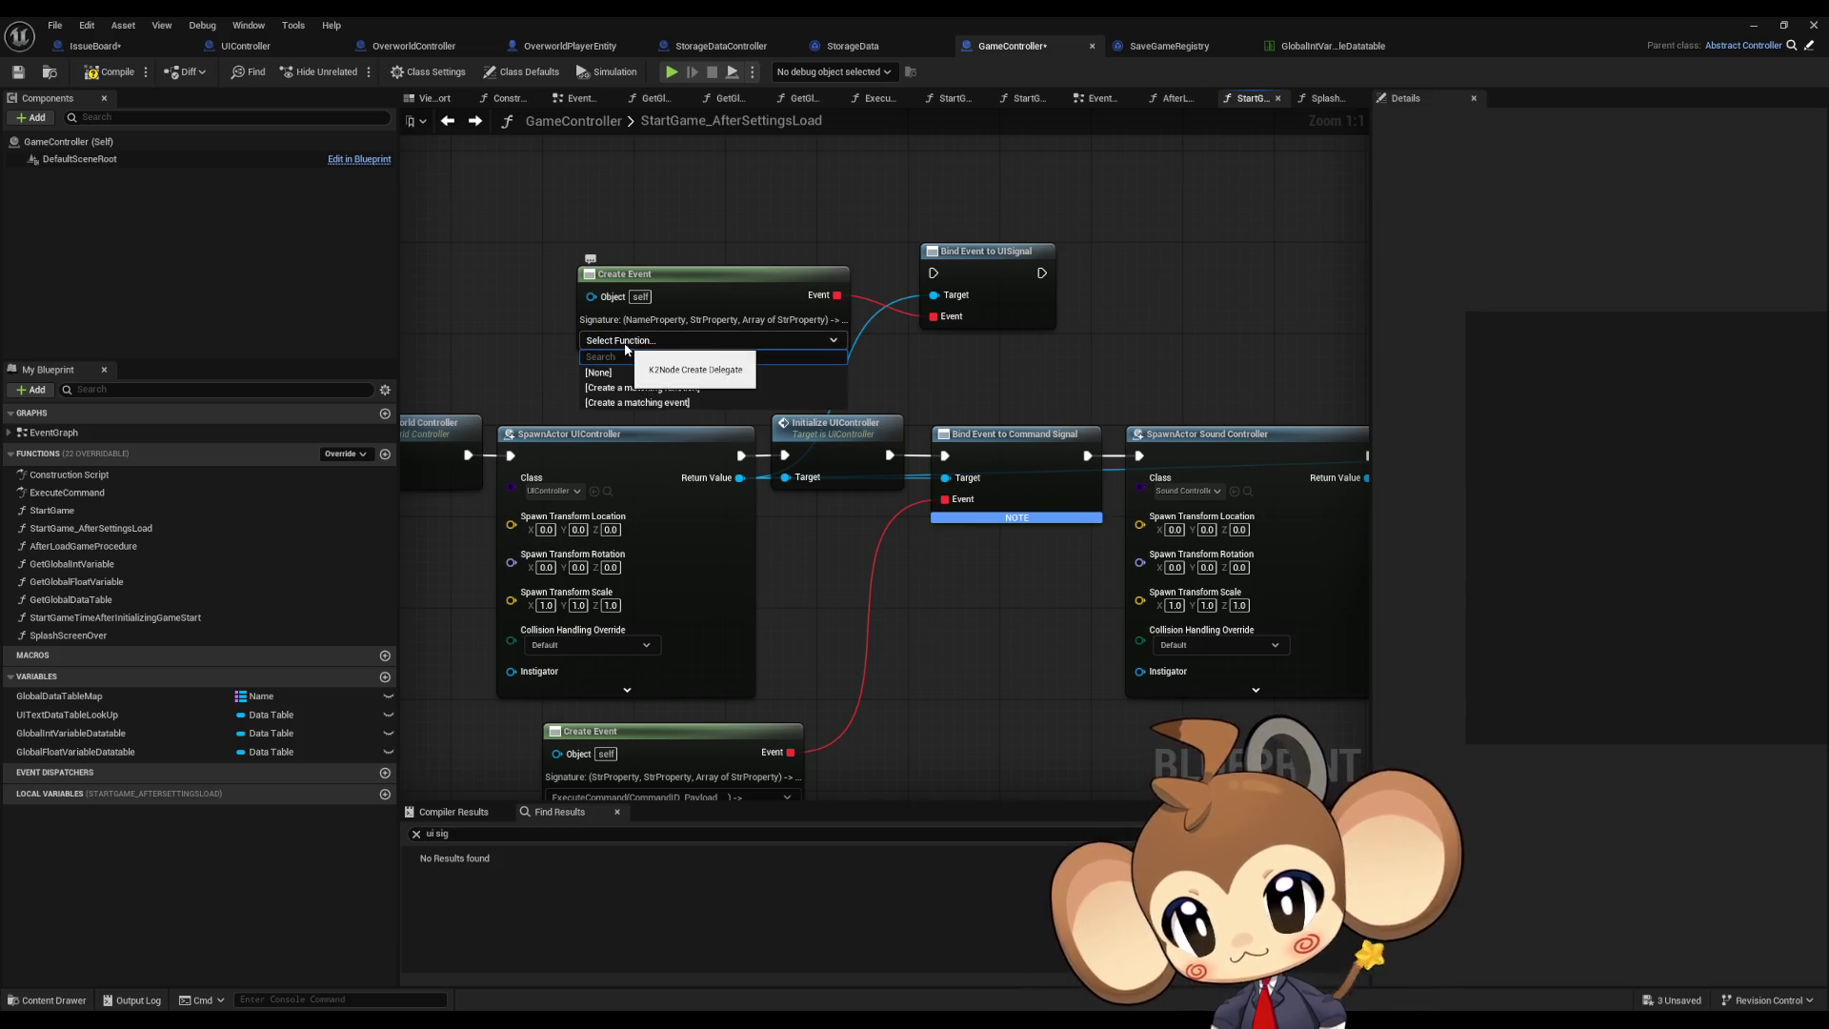
left_click(683, 387)
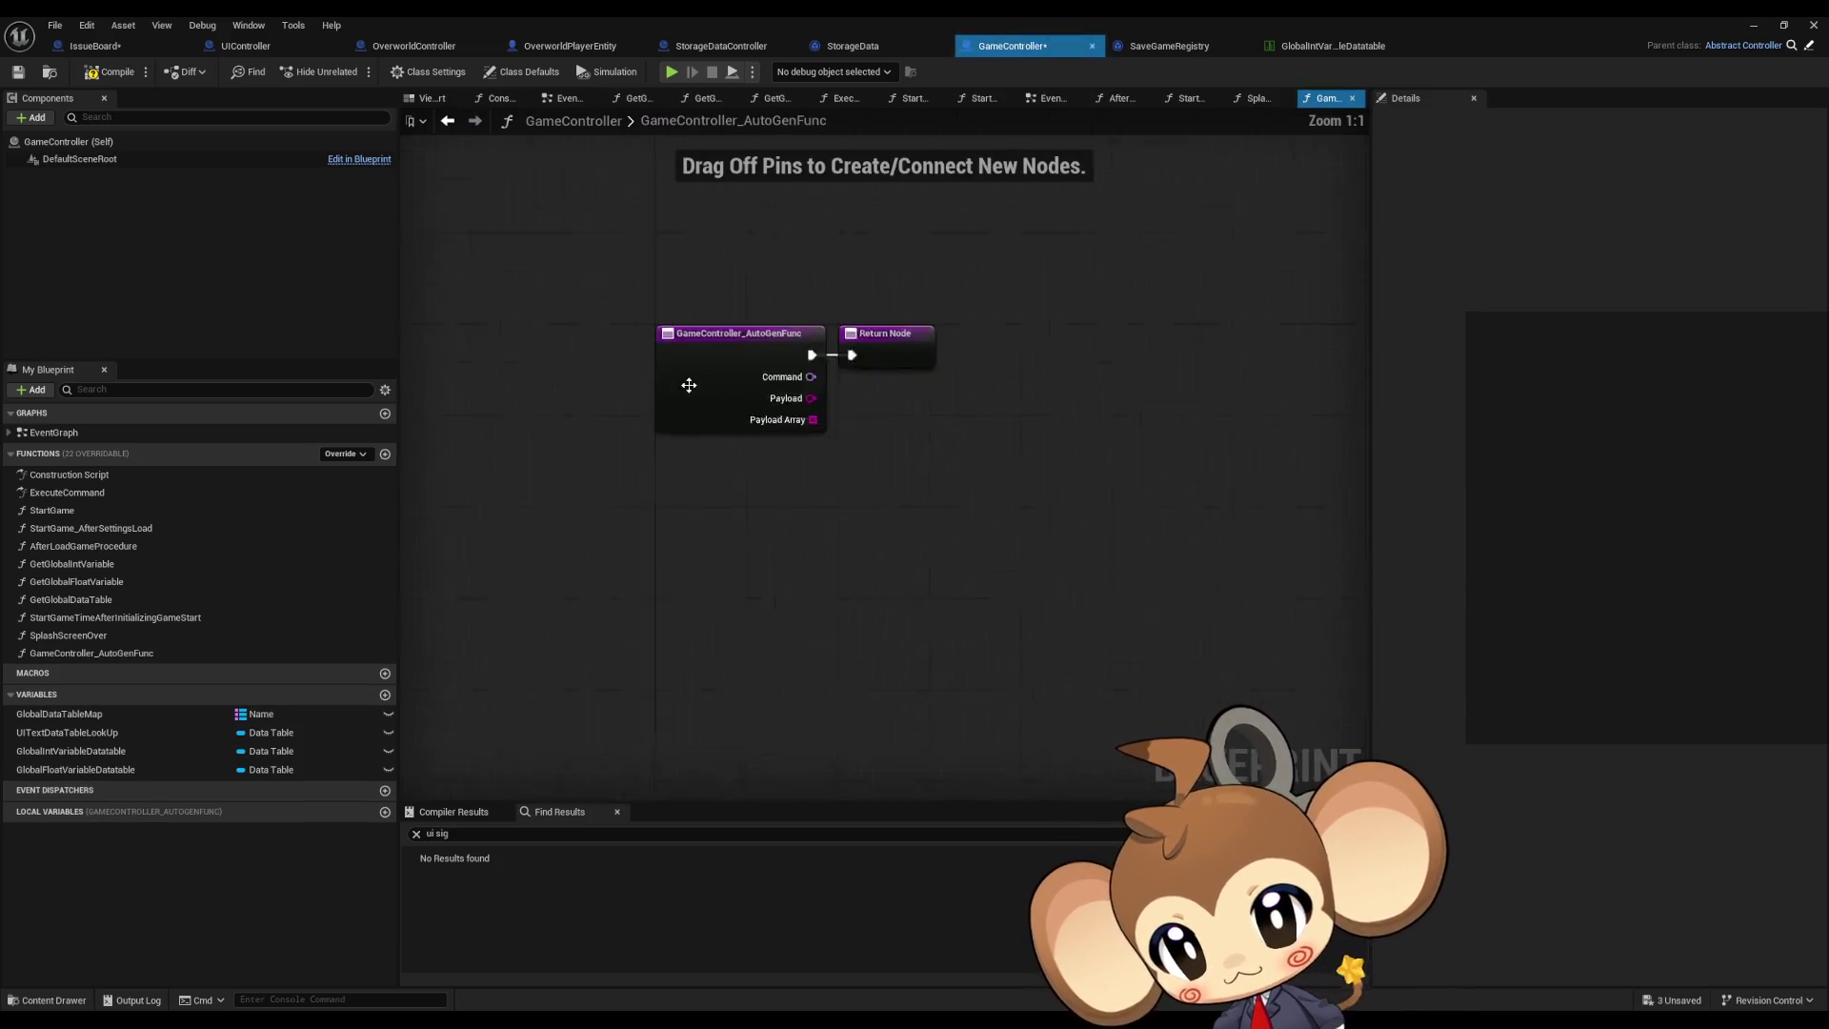
Step: Delete the old SplashScreenOver and rename the auto-generated function to SplashScreenOver
left_click(122, 643)
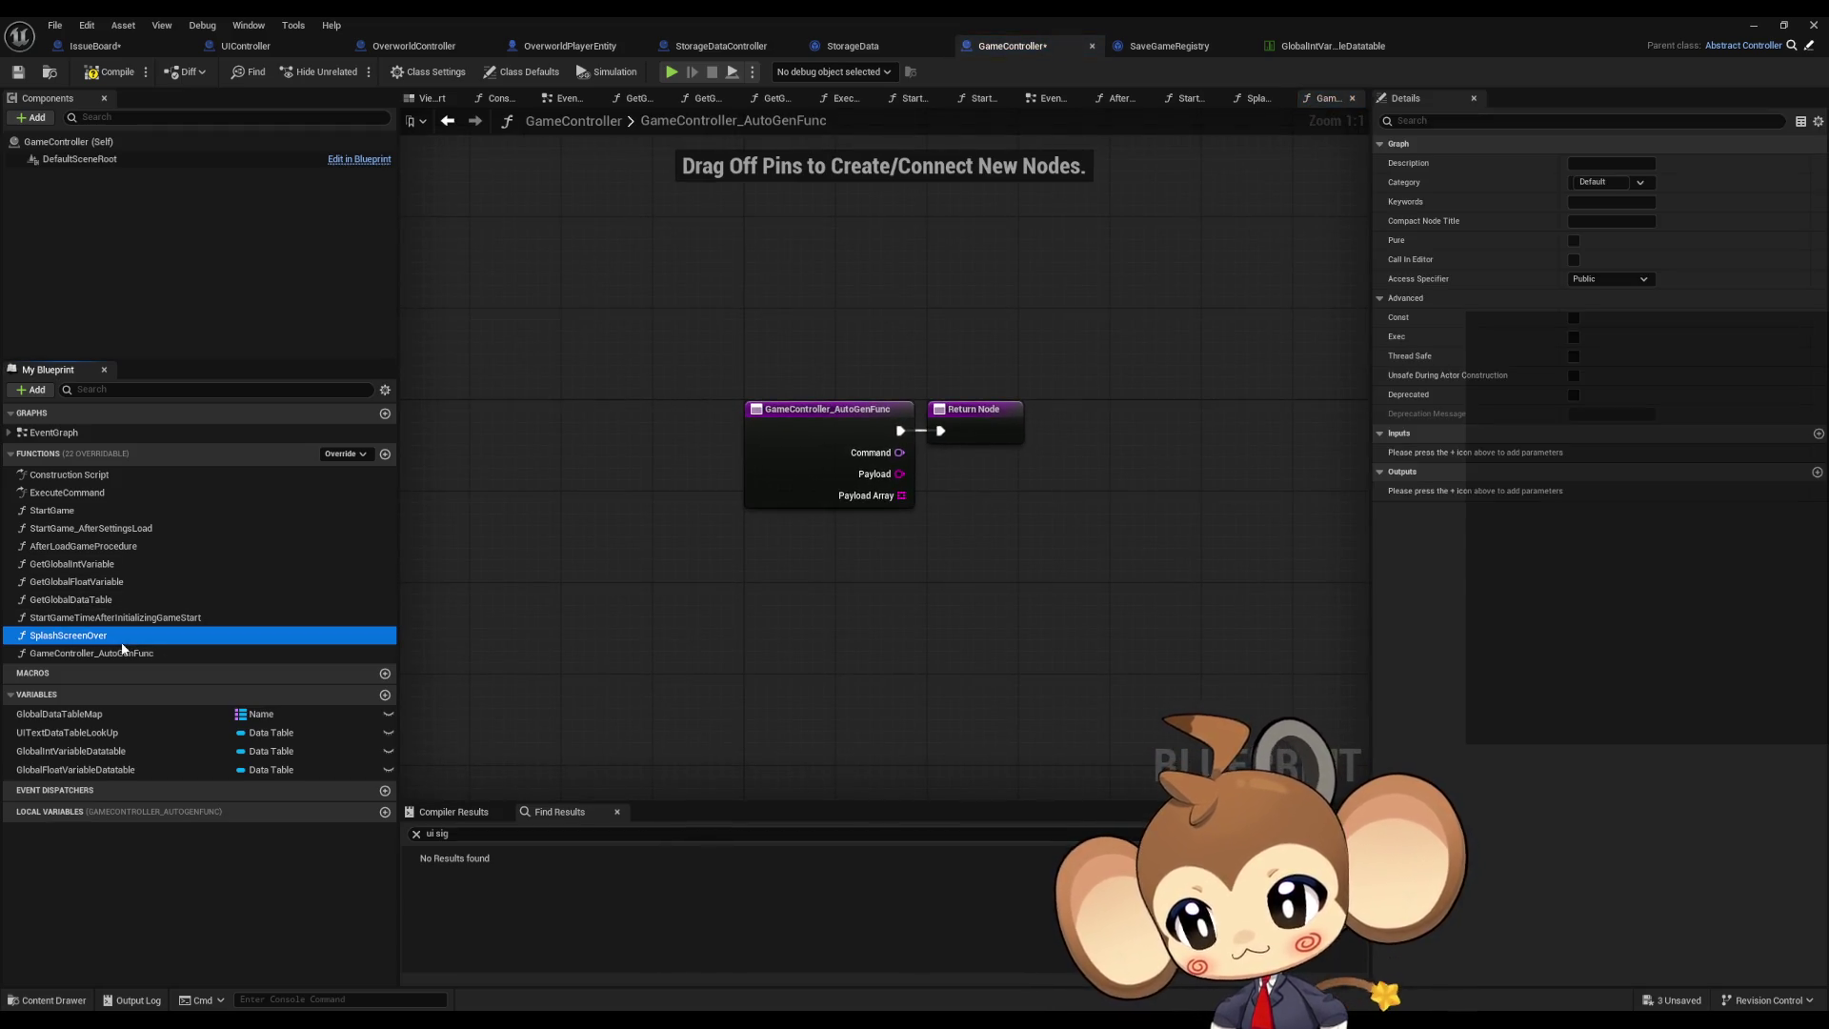
key("Delete")
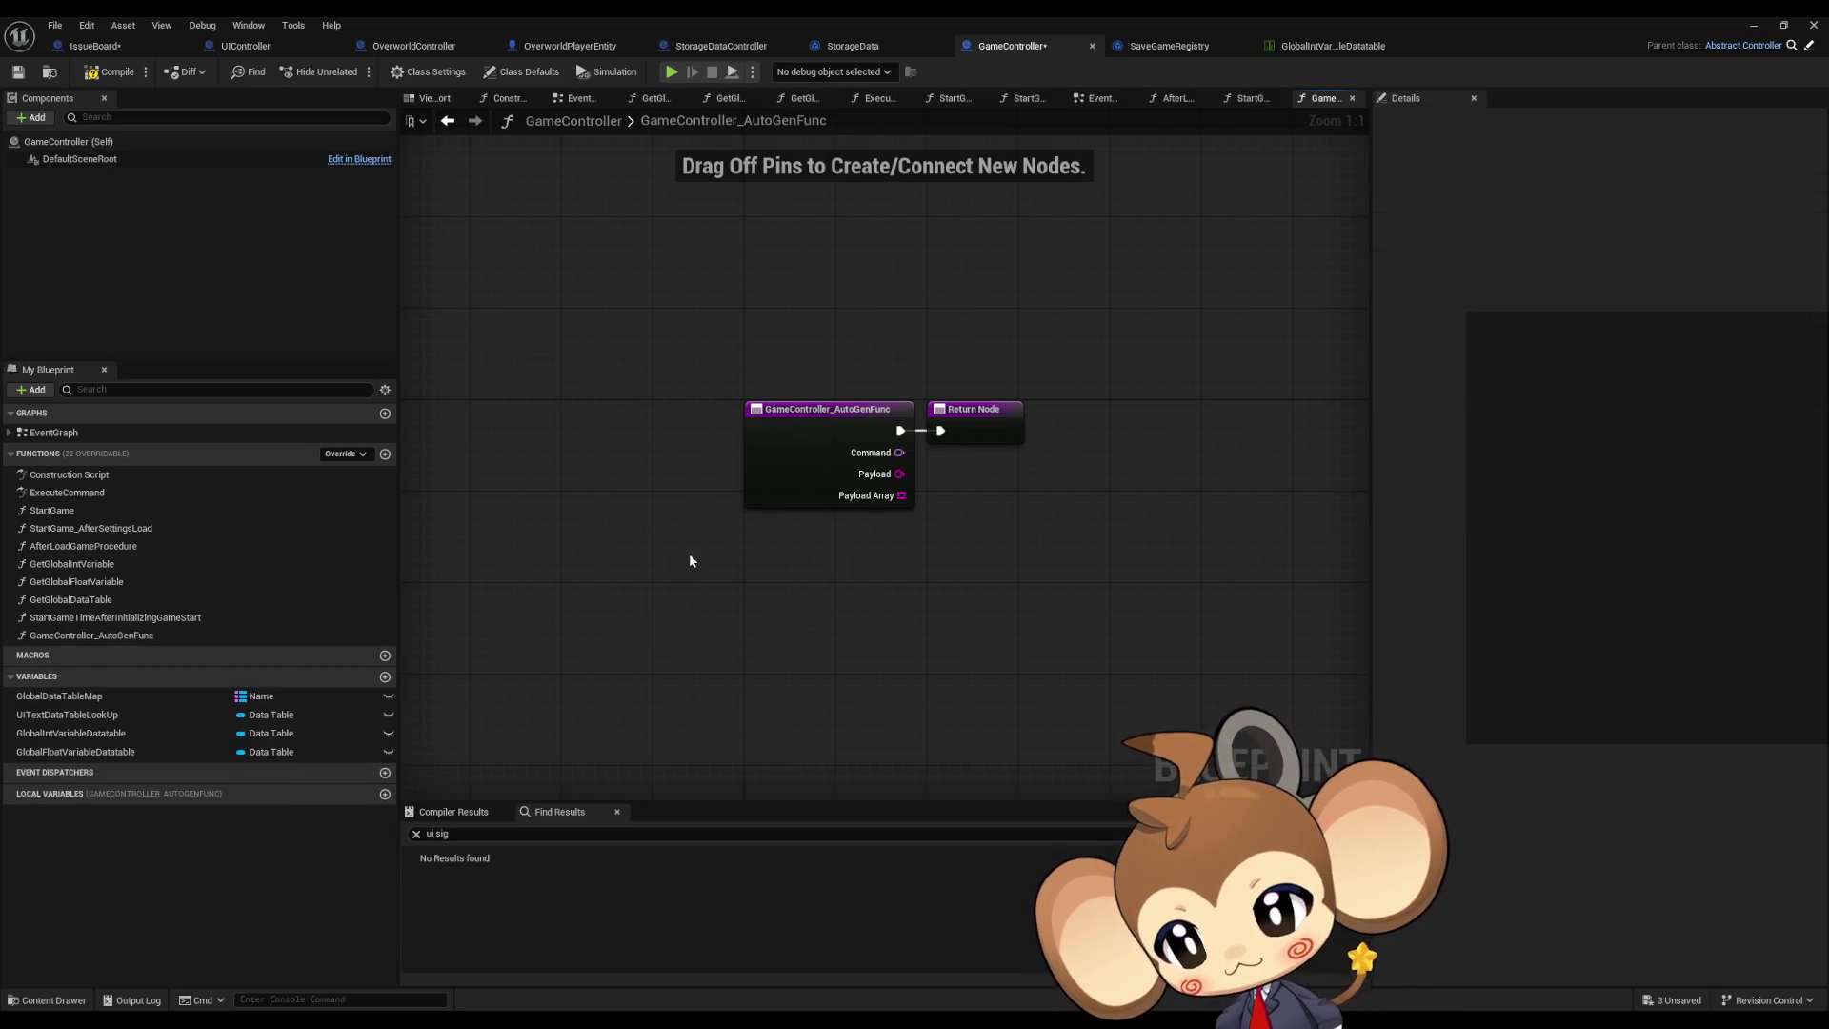
left_click(135, 637)
key("F2")
type("SplashScreenOver")
key("Return")
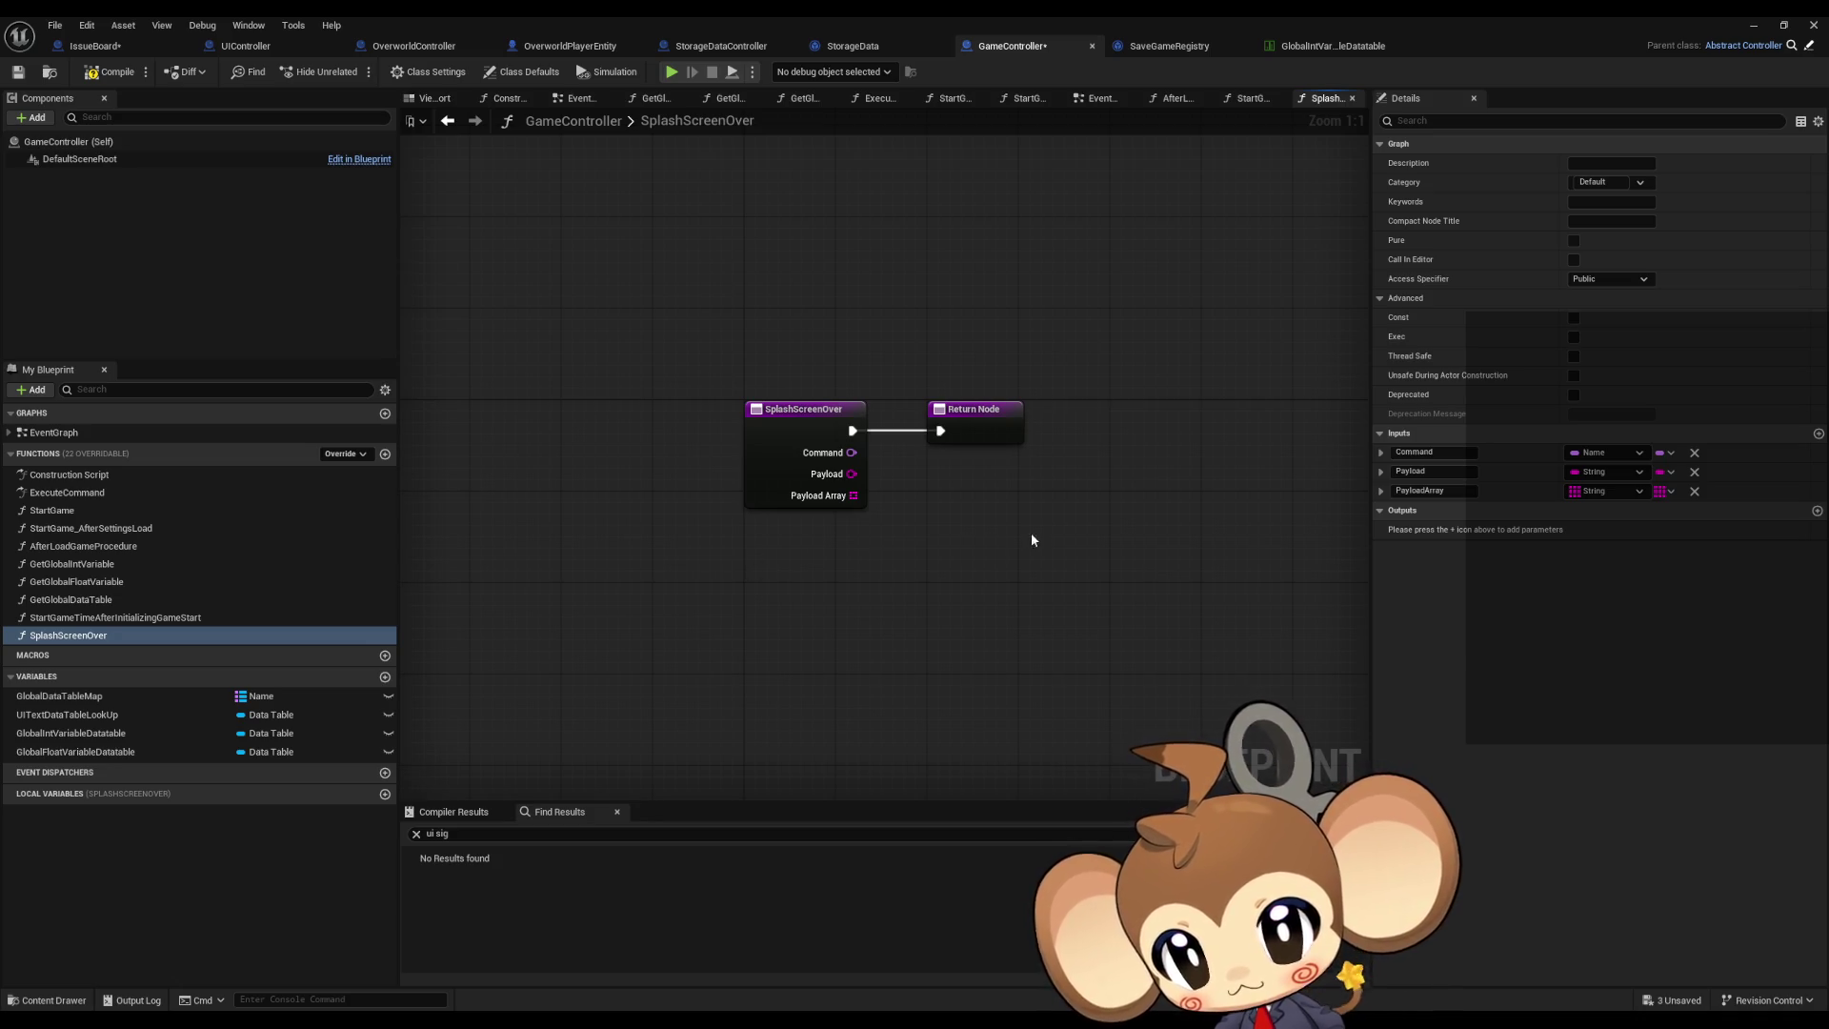
Step: Navigate back to the StartGame_AfterSettingsLoad graph
left_click_drag(1031, 535, 965, 538)
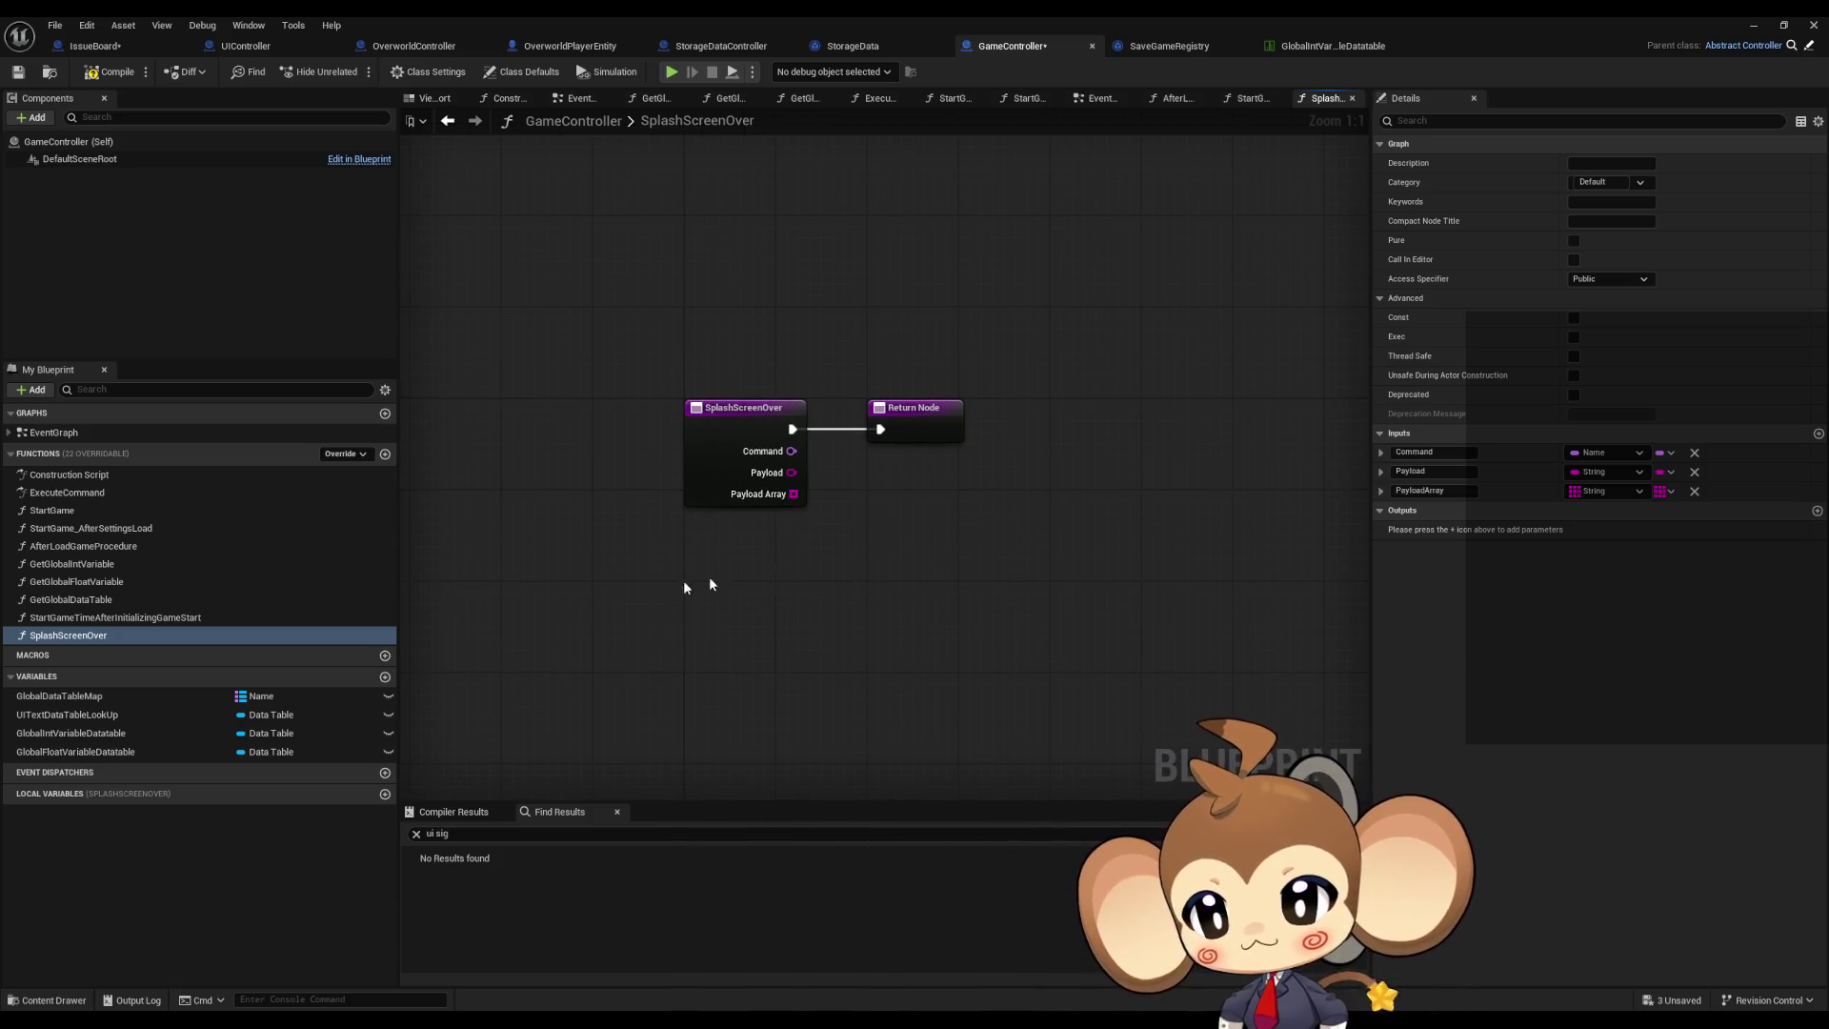
left_click(453, 128)
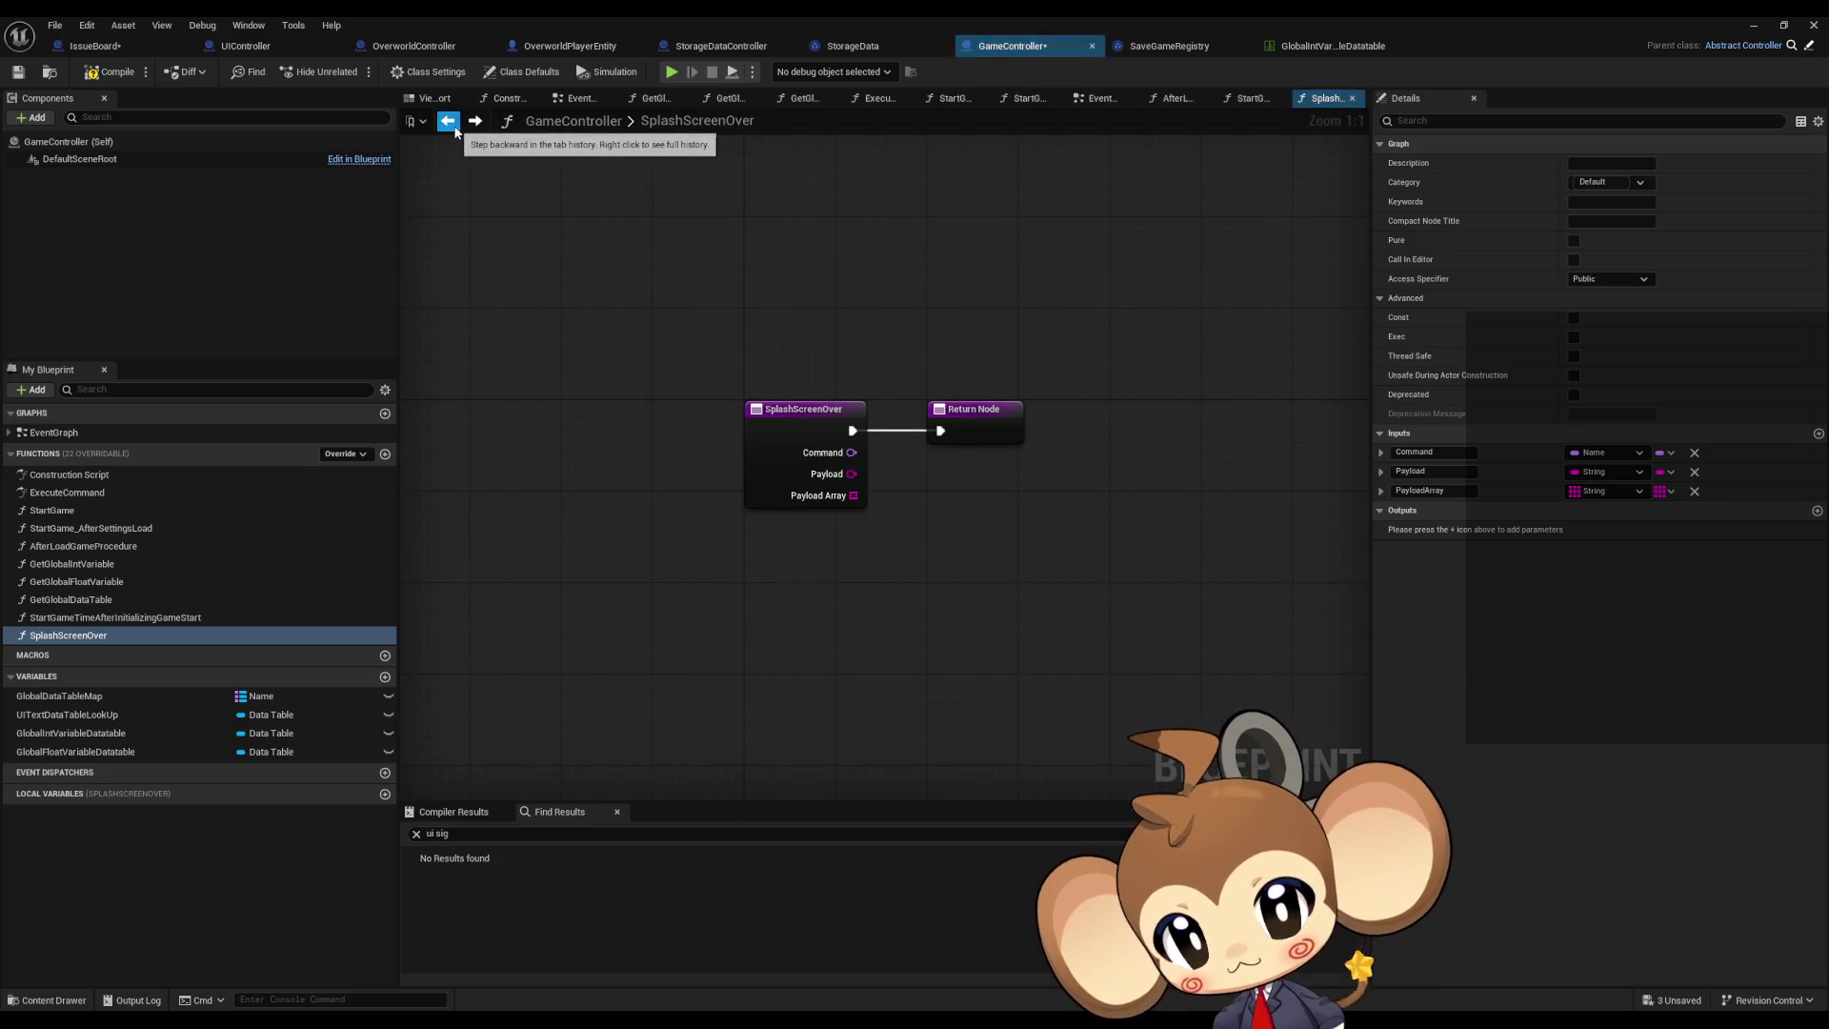
left_click(453, 127)
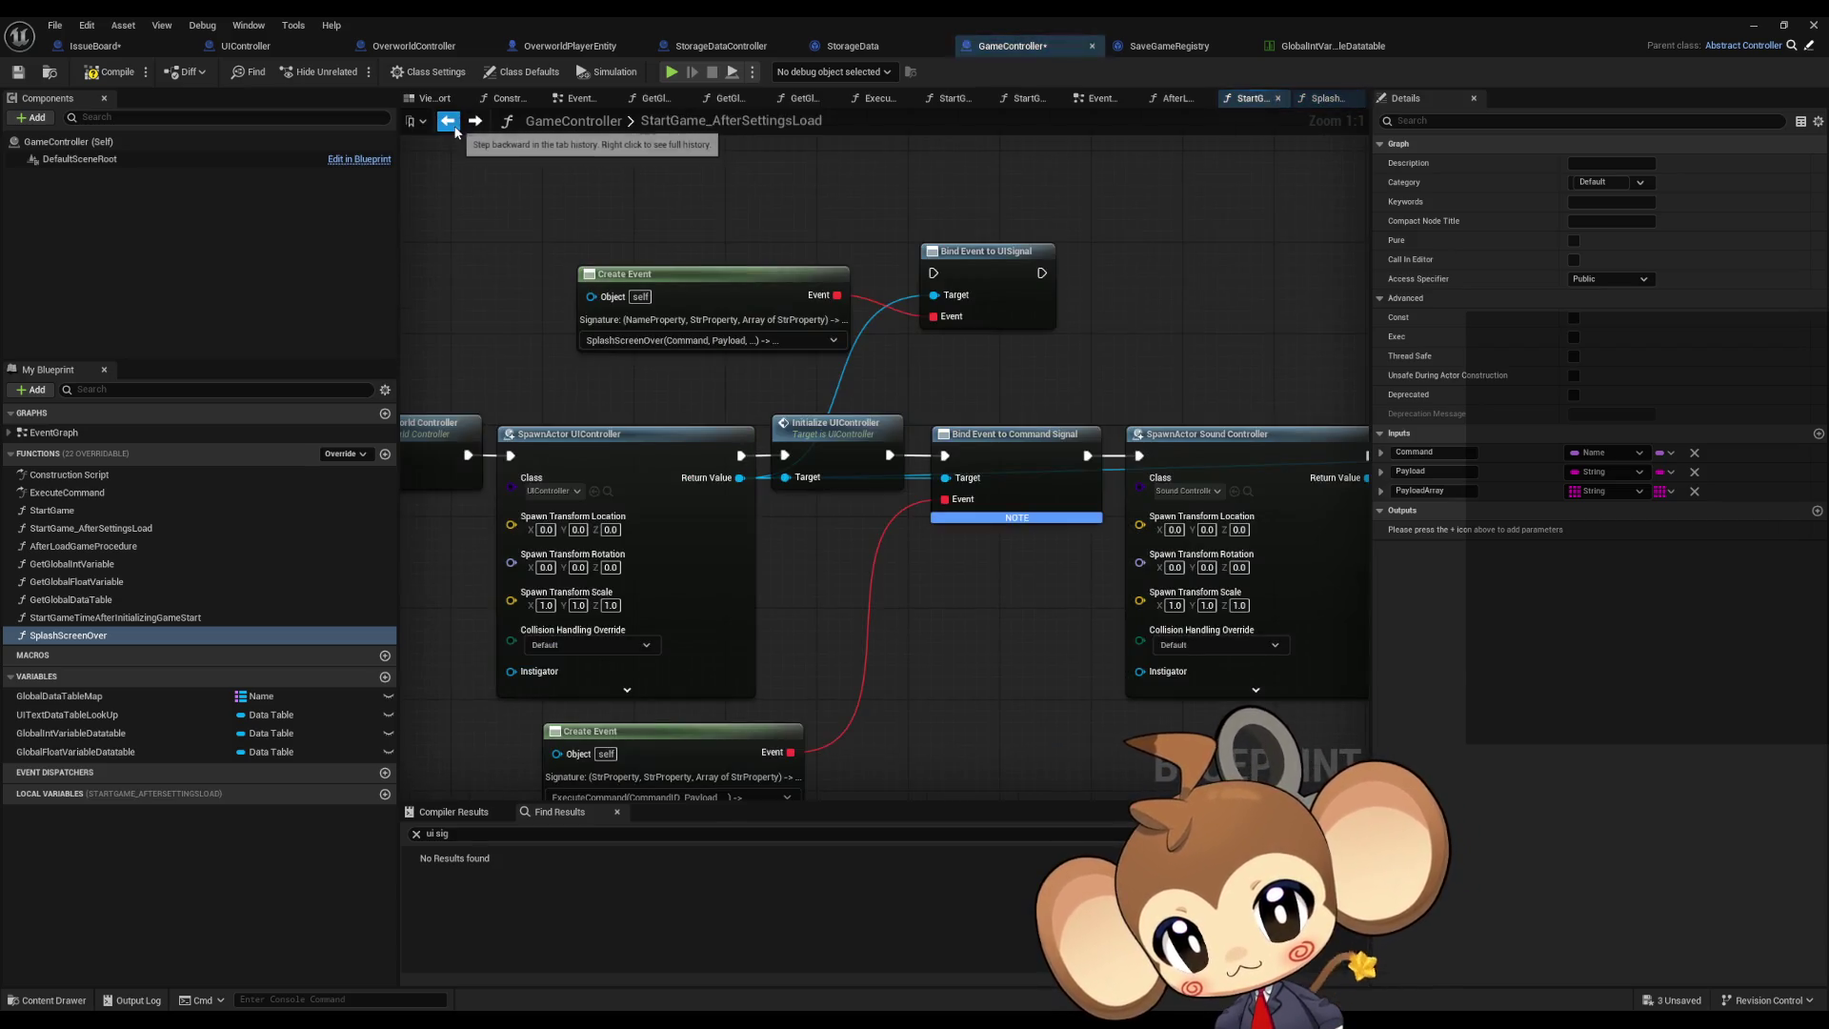
Step: Move the SpawnActor group down, slot Bind Event to UISignal after Command Signal, and lower Create Event
left_click(1026, 279)
scroll(786, 372, "down", 10)
left_click_drag(842, 338, 768, 391)
scroll(743, 372, "up", 10)
left_click_drag(991, 267, 991, 290)
left_click(794, 269, "ctrl")
left_click_drag(794, 268, 931, 454)
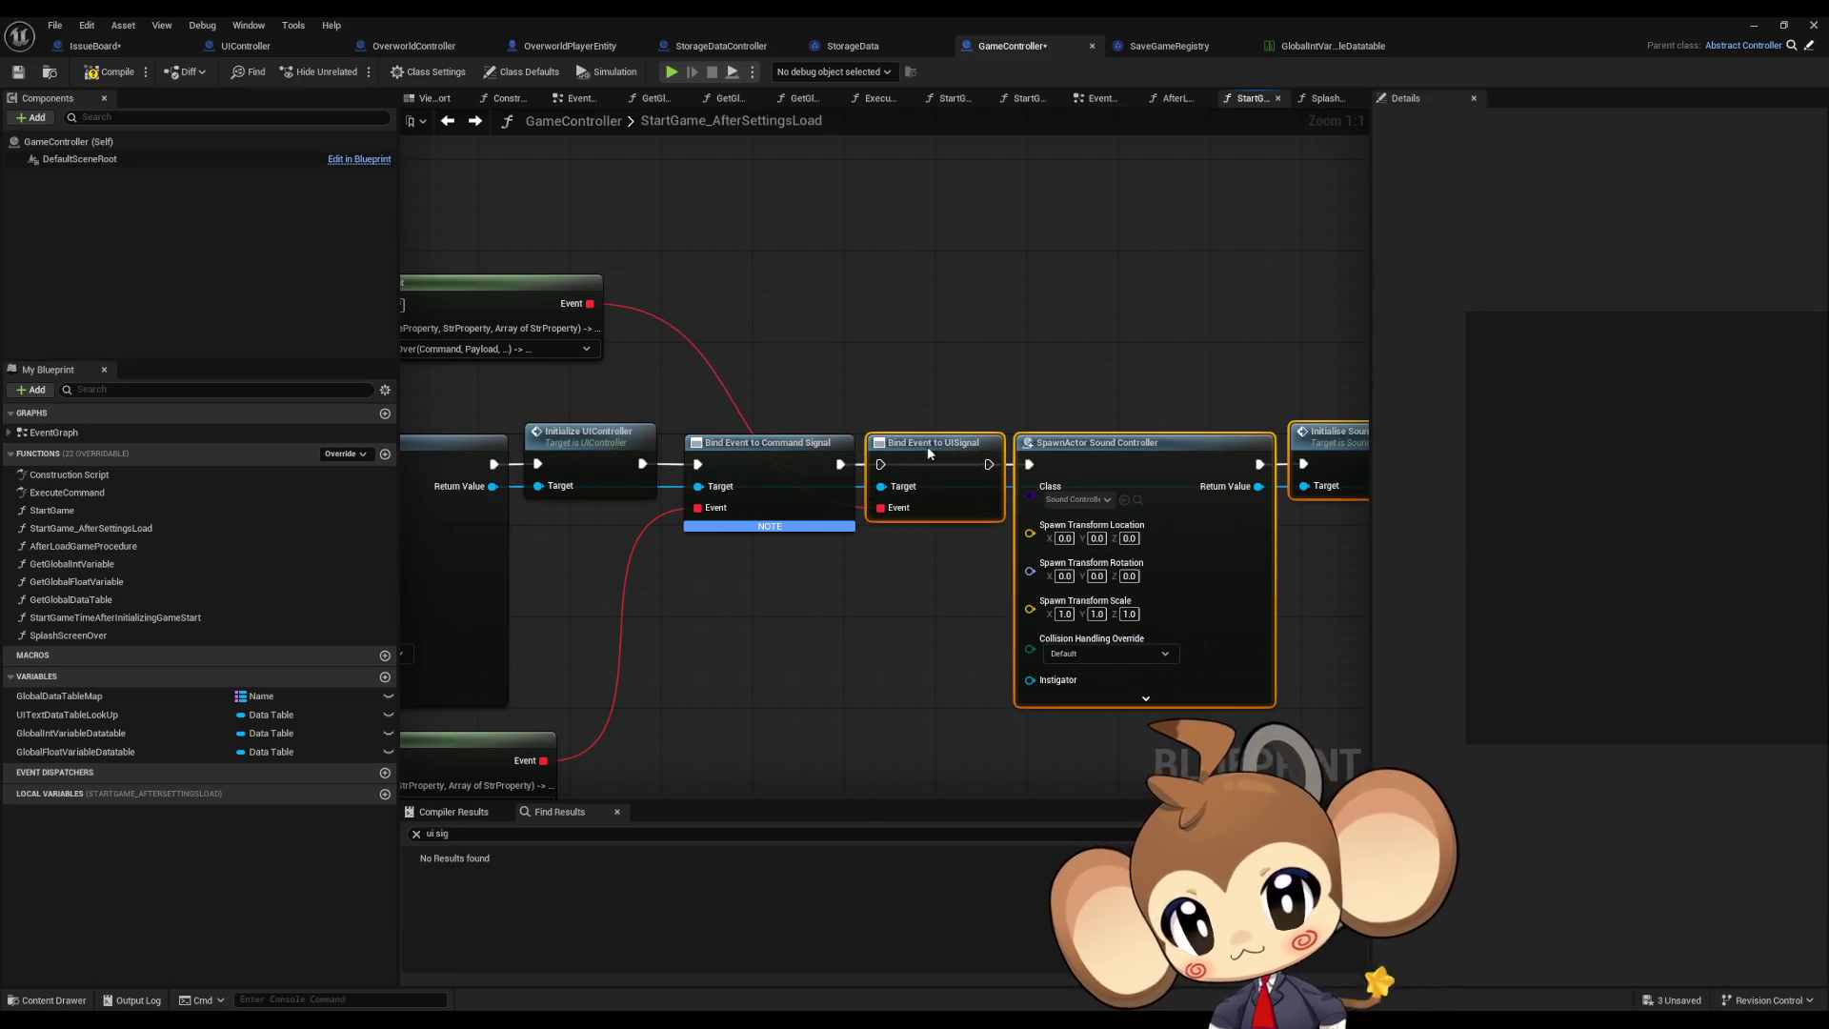
left_click(896, 548)
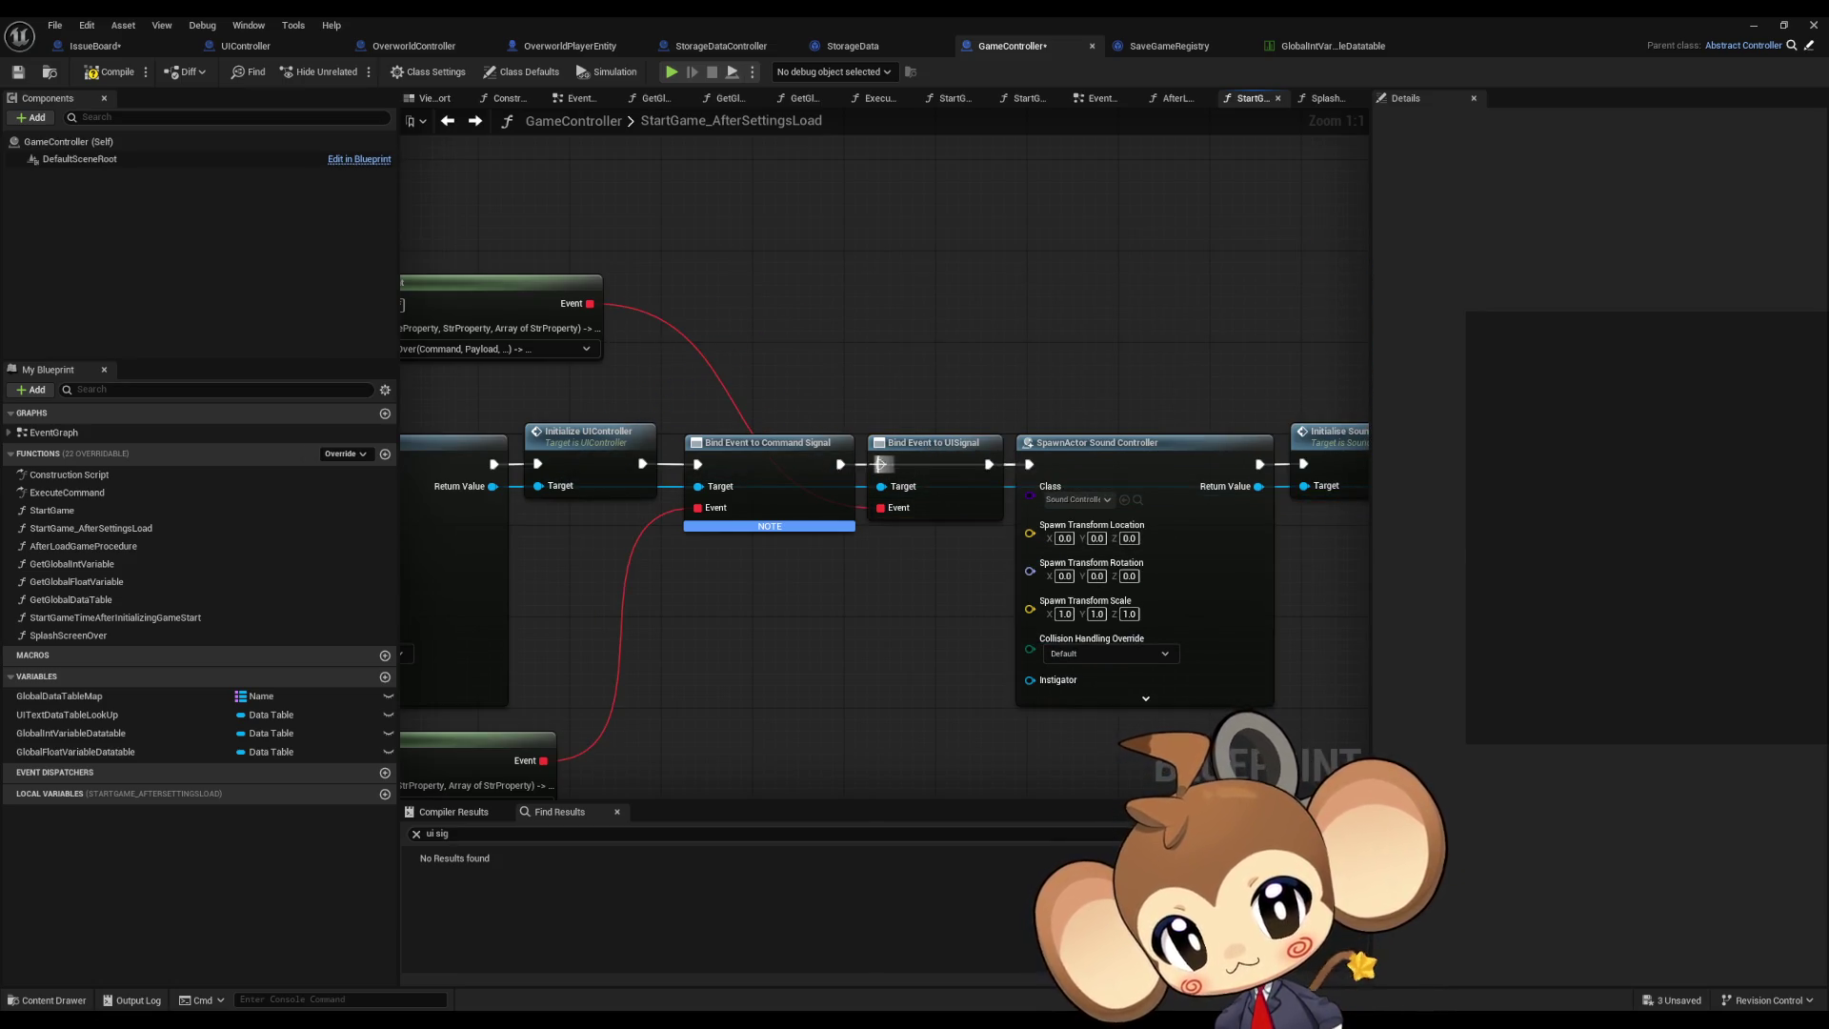
mouse_move(537, 296)
left_mouse_down()
mouse_move(821, 710)
mouse_move(810, 721)
mouse_move(791, 627)
left_mouse_up()
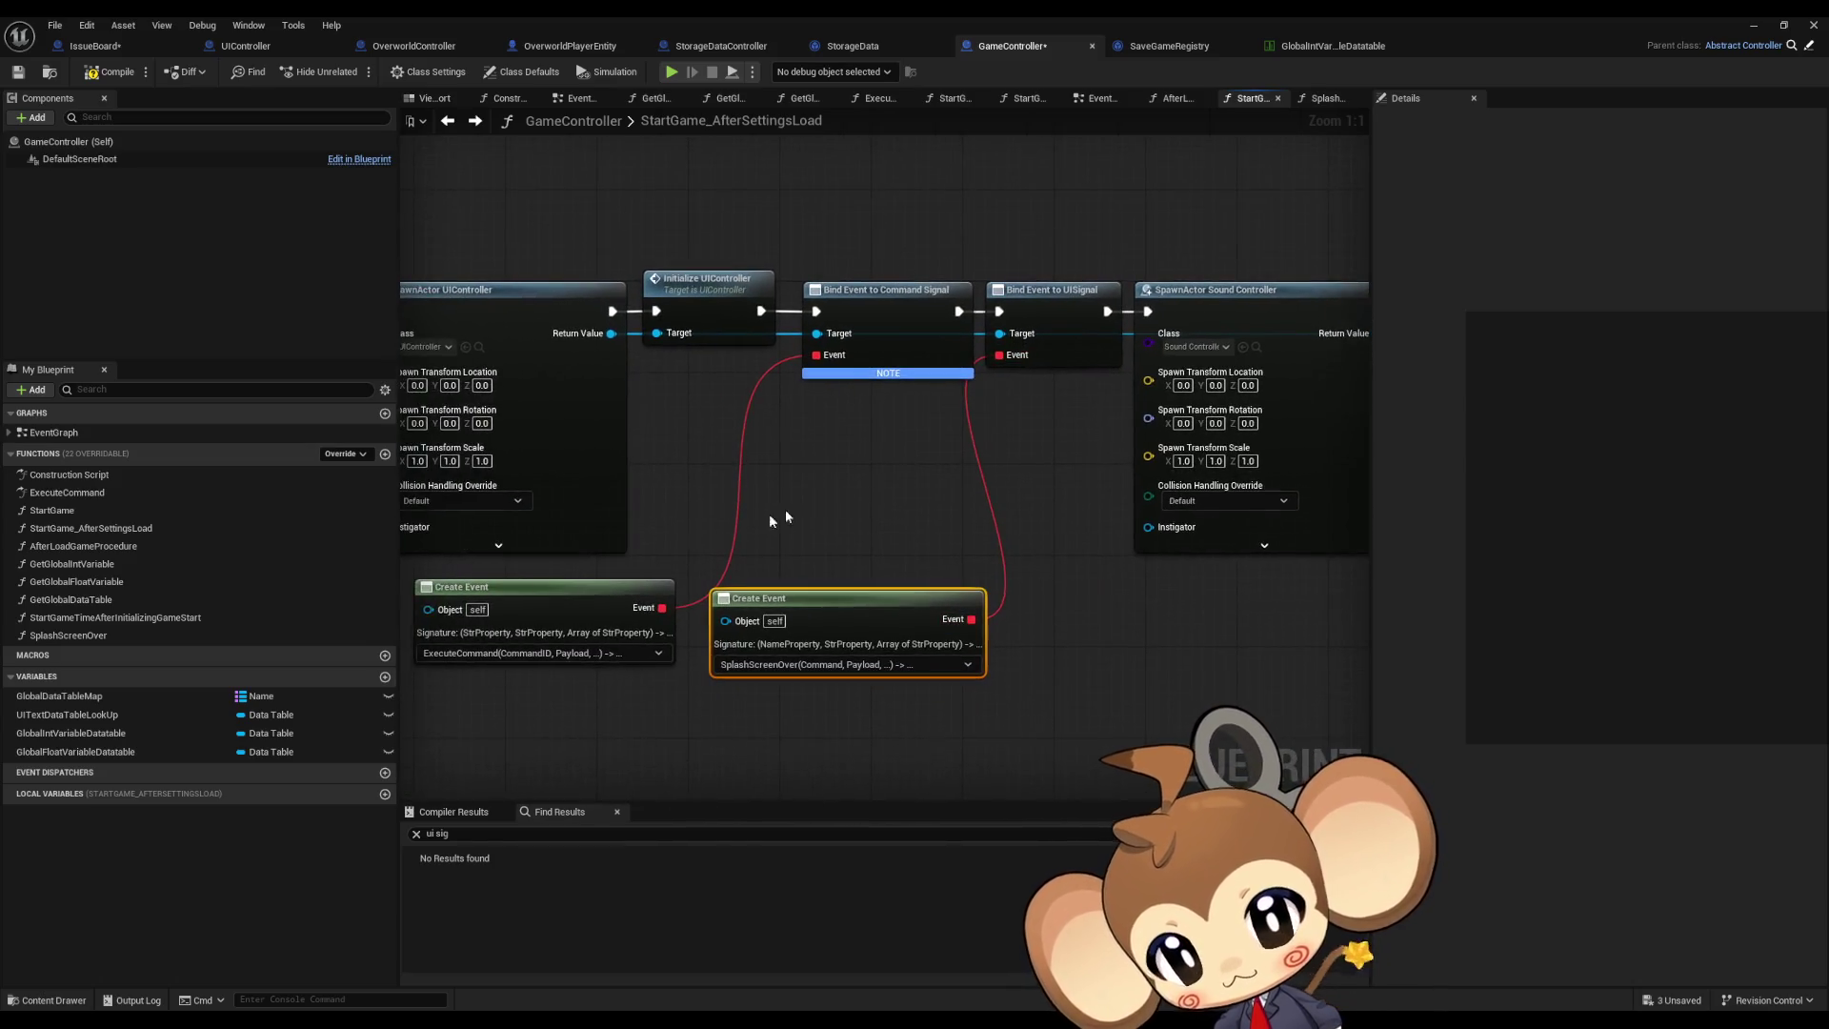
Step: Check the Bind Event to UISignal and Initialize UIController nodes, then open the SplashScreenOver function graph
left_click_drag(1027, 242, 1067, 315)
left_click_drag(783, 490, 1022, 515)
left_click(958, 338)
left_click_drag(987, 612, 786, 606)
double_click(103, 636)
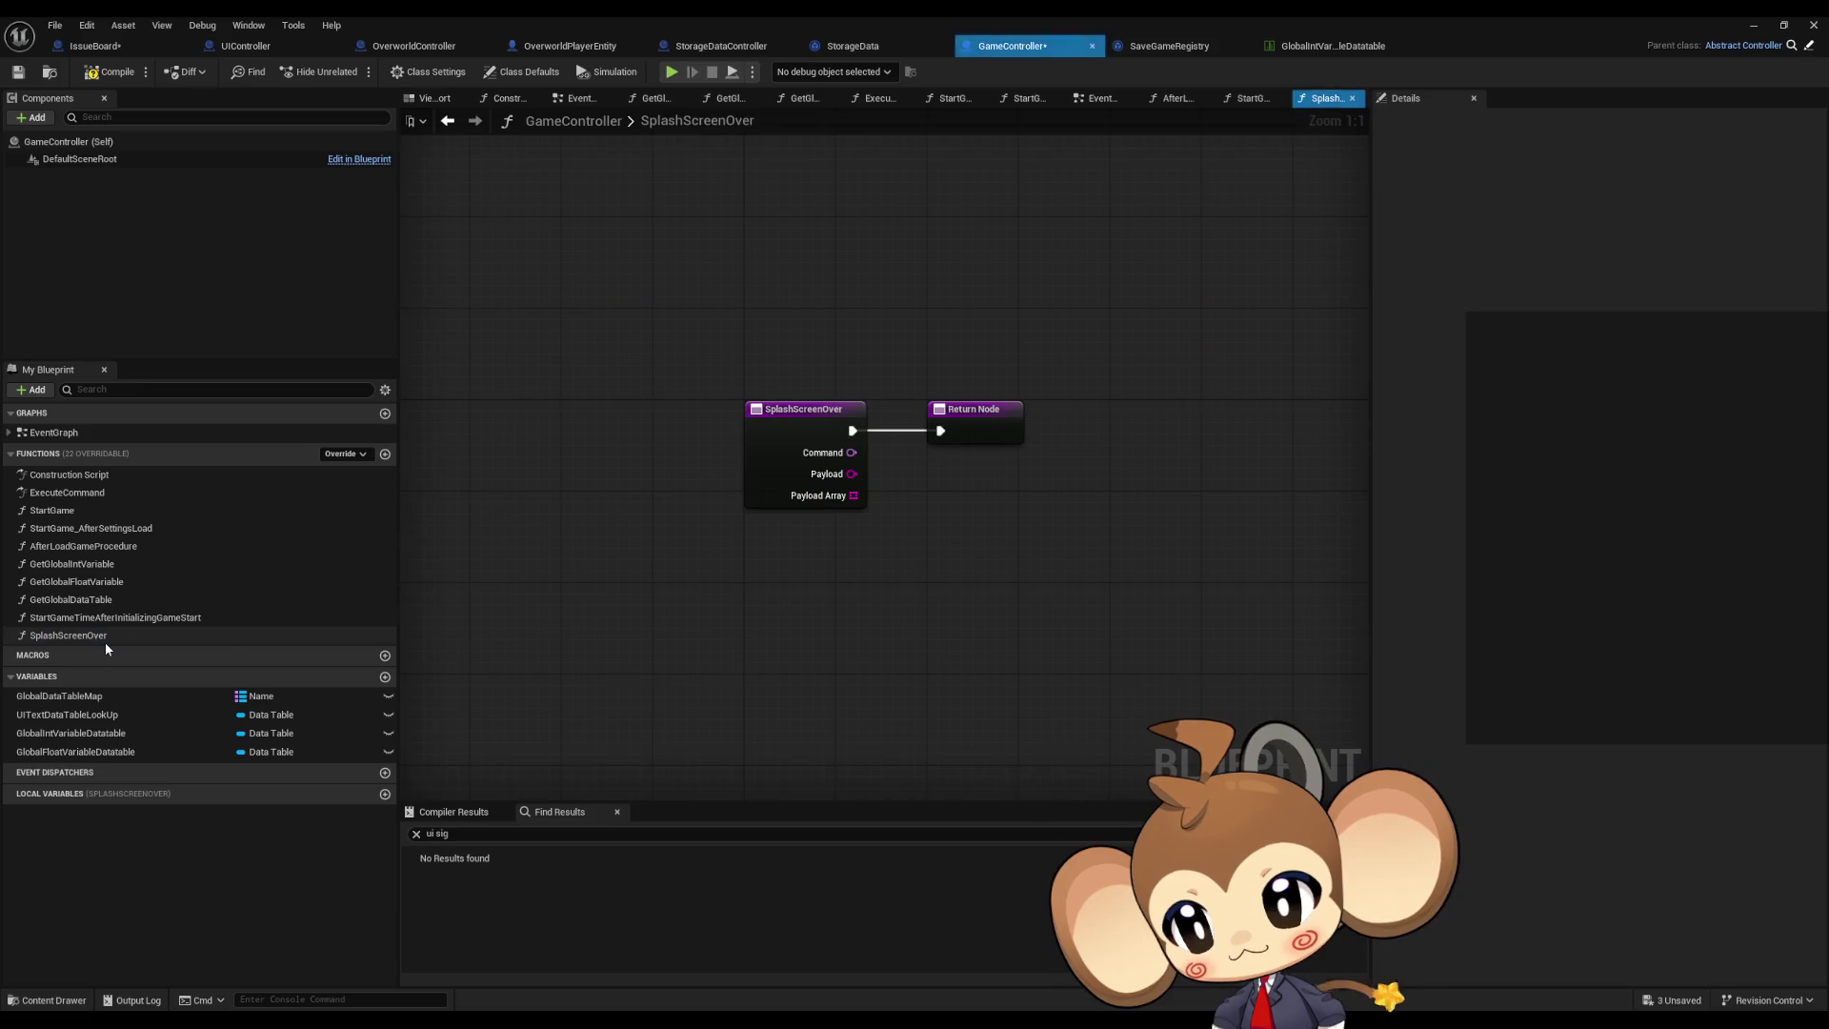
Step: Add Get UIController and an Unbind Event from UISignal node whose Create Event targets SplashScreenOver
right_click(820, 618)
type("get ui cont")
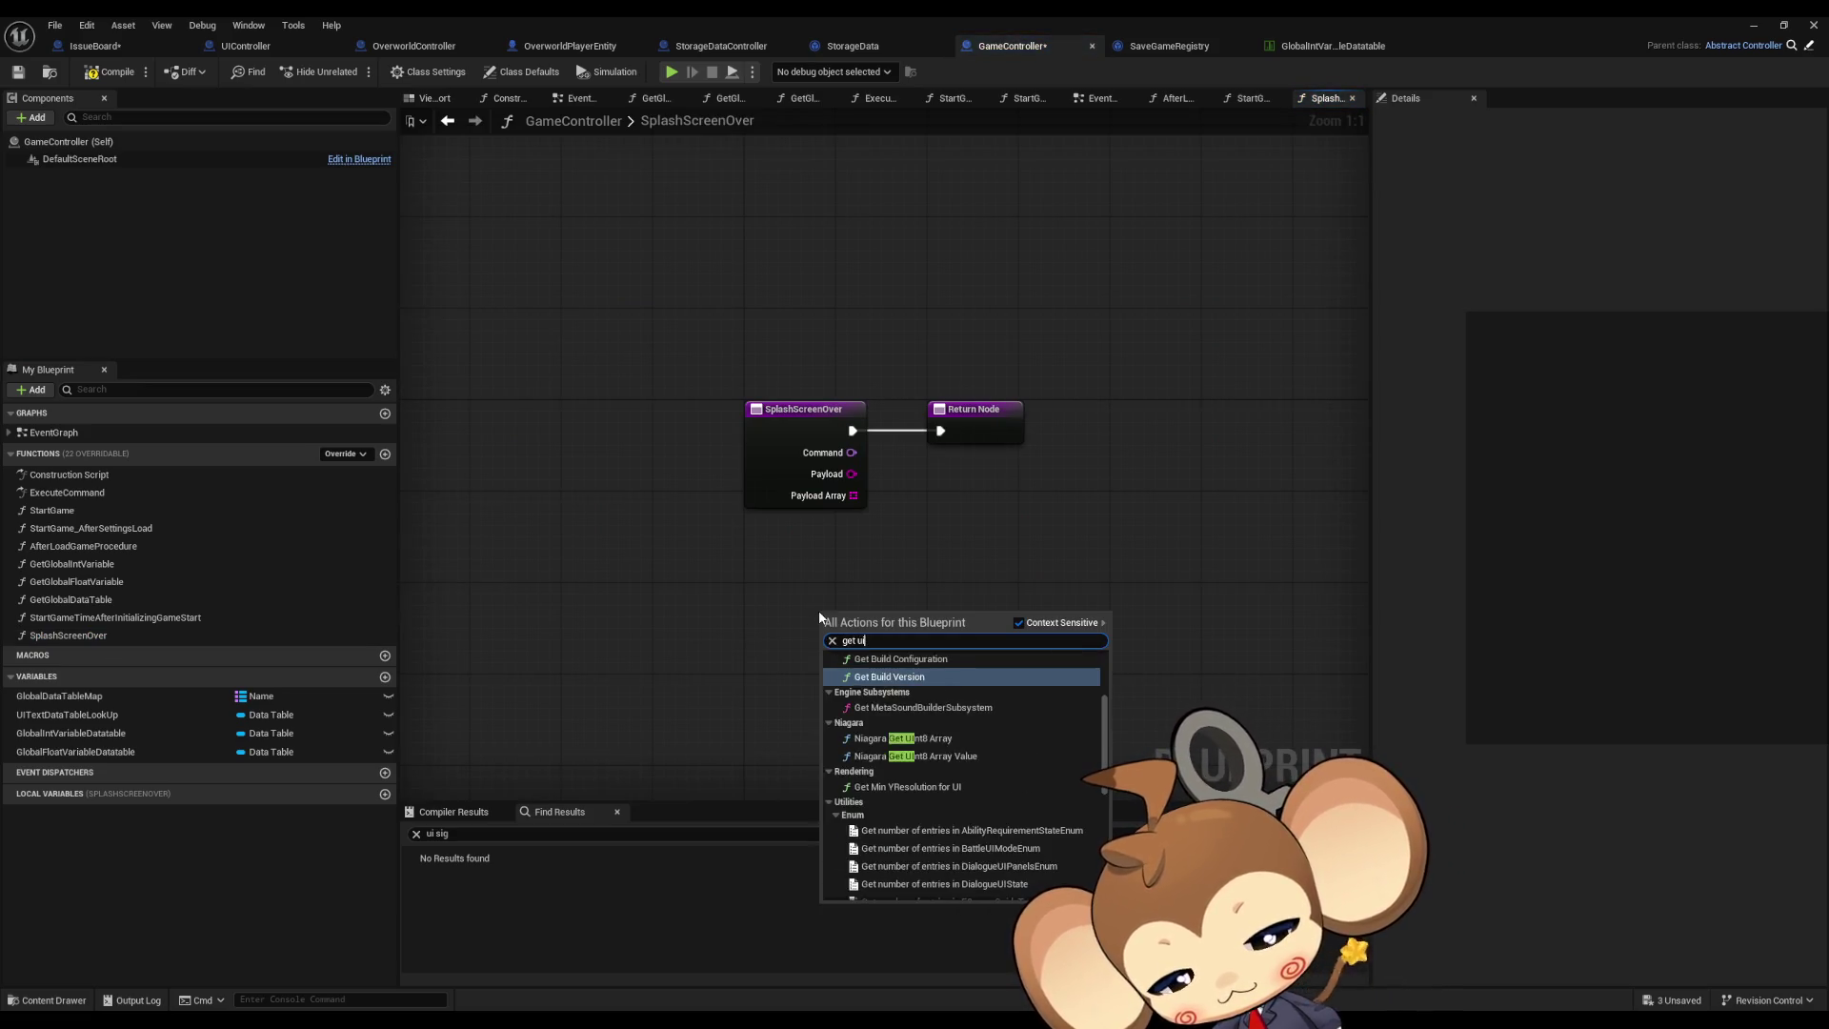
key("Return")
left_click_drag(912, 658, 1047, 661)
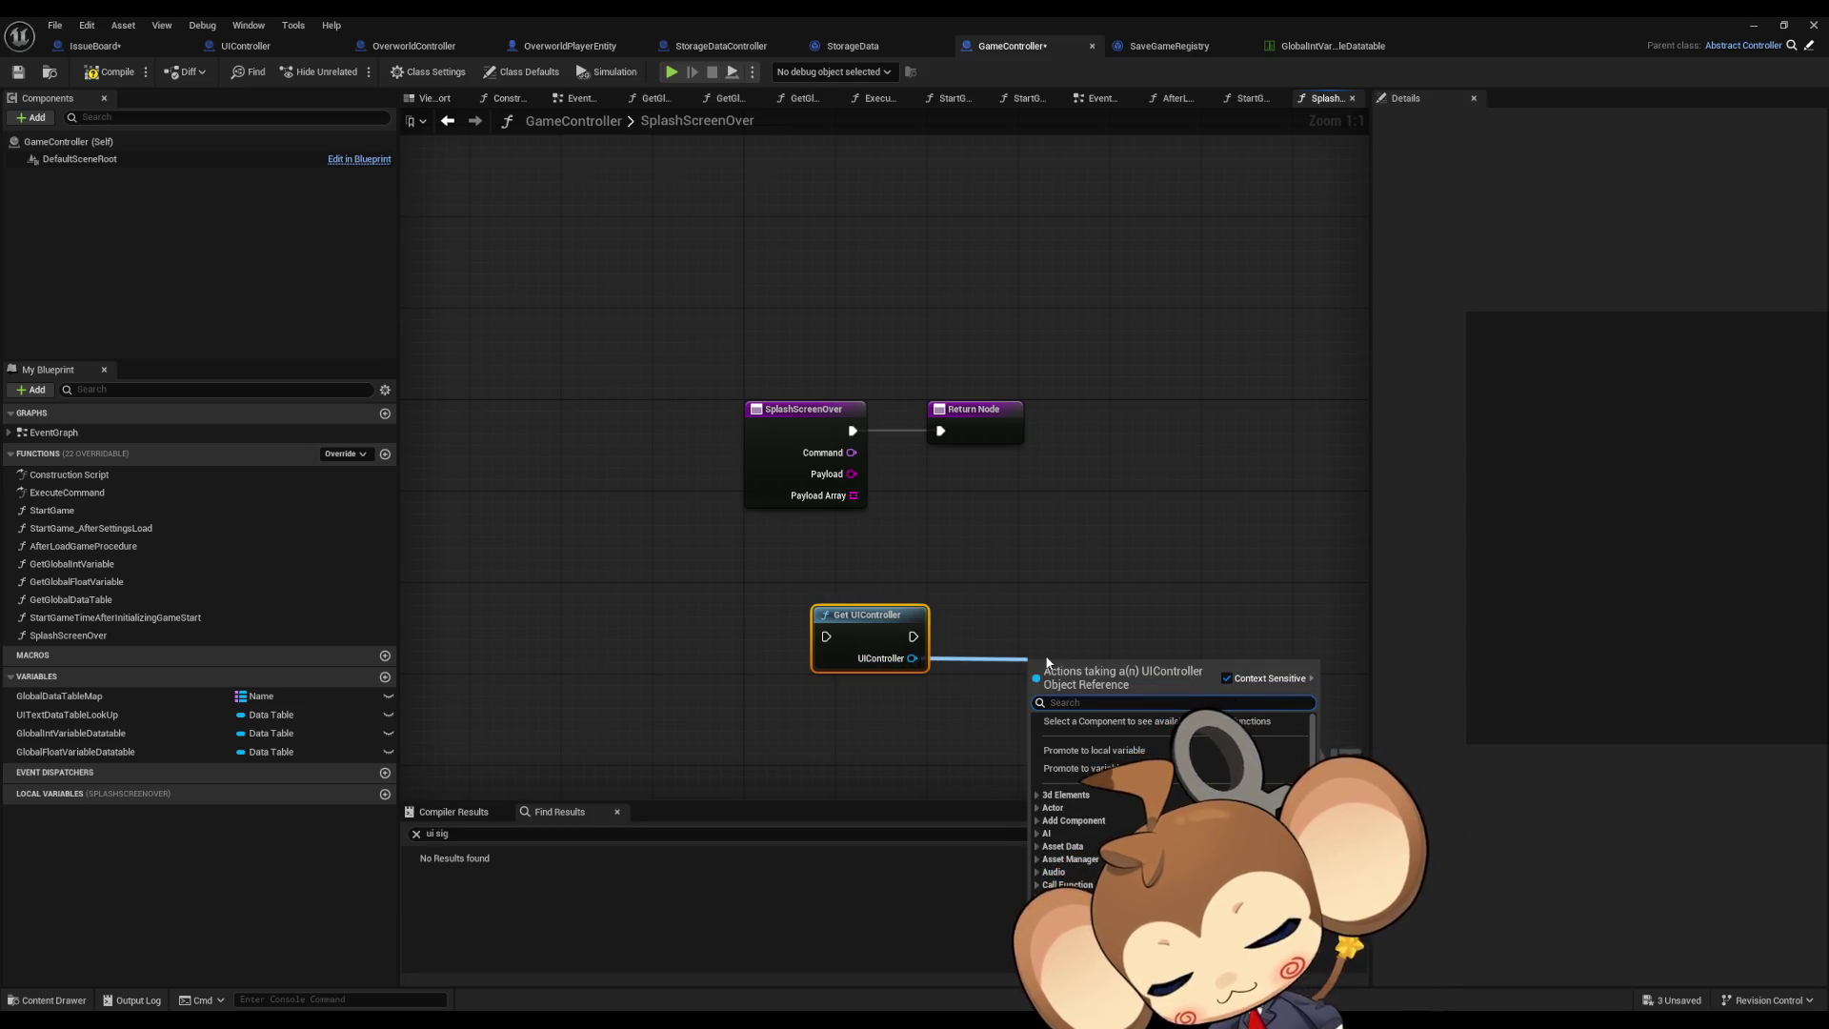
type("unbind")
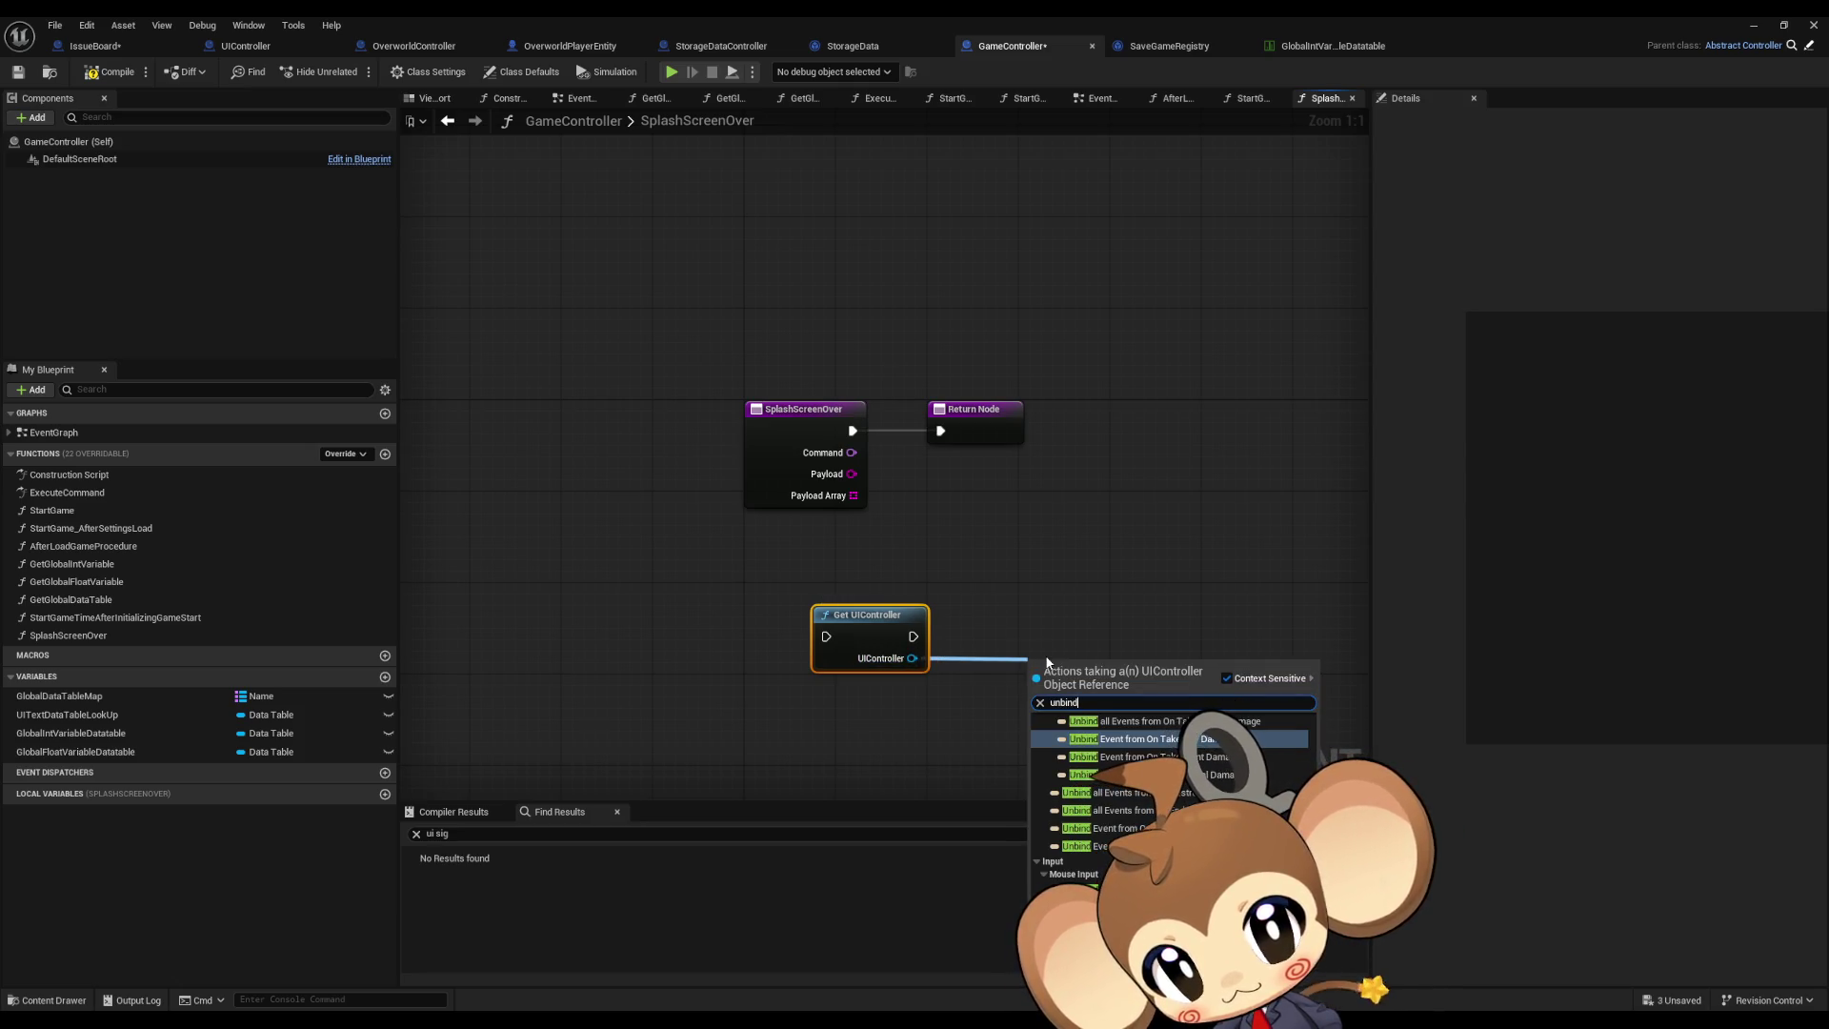
type(" ui sig")
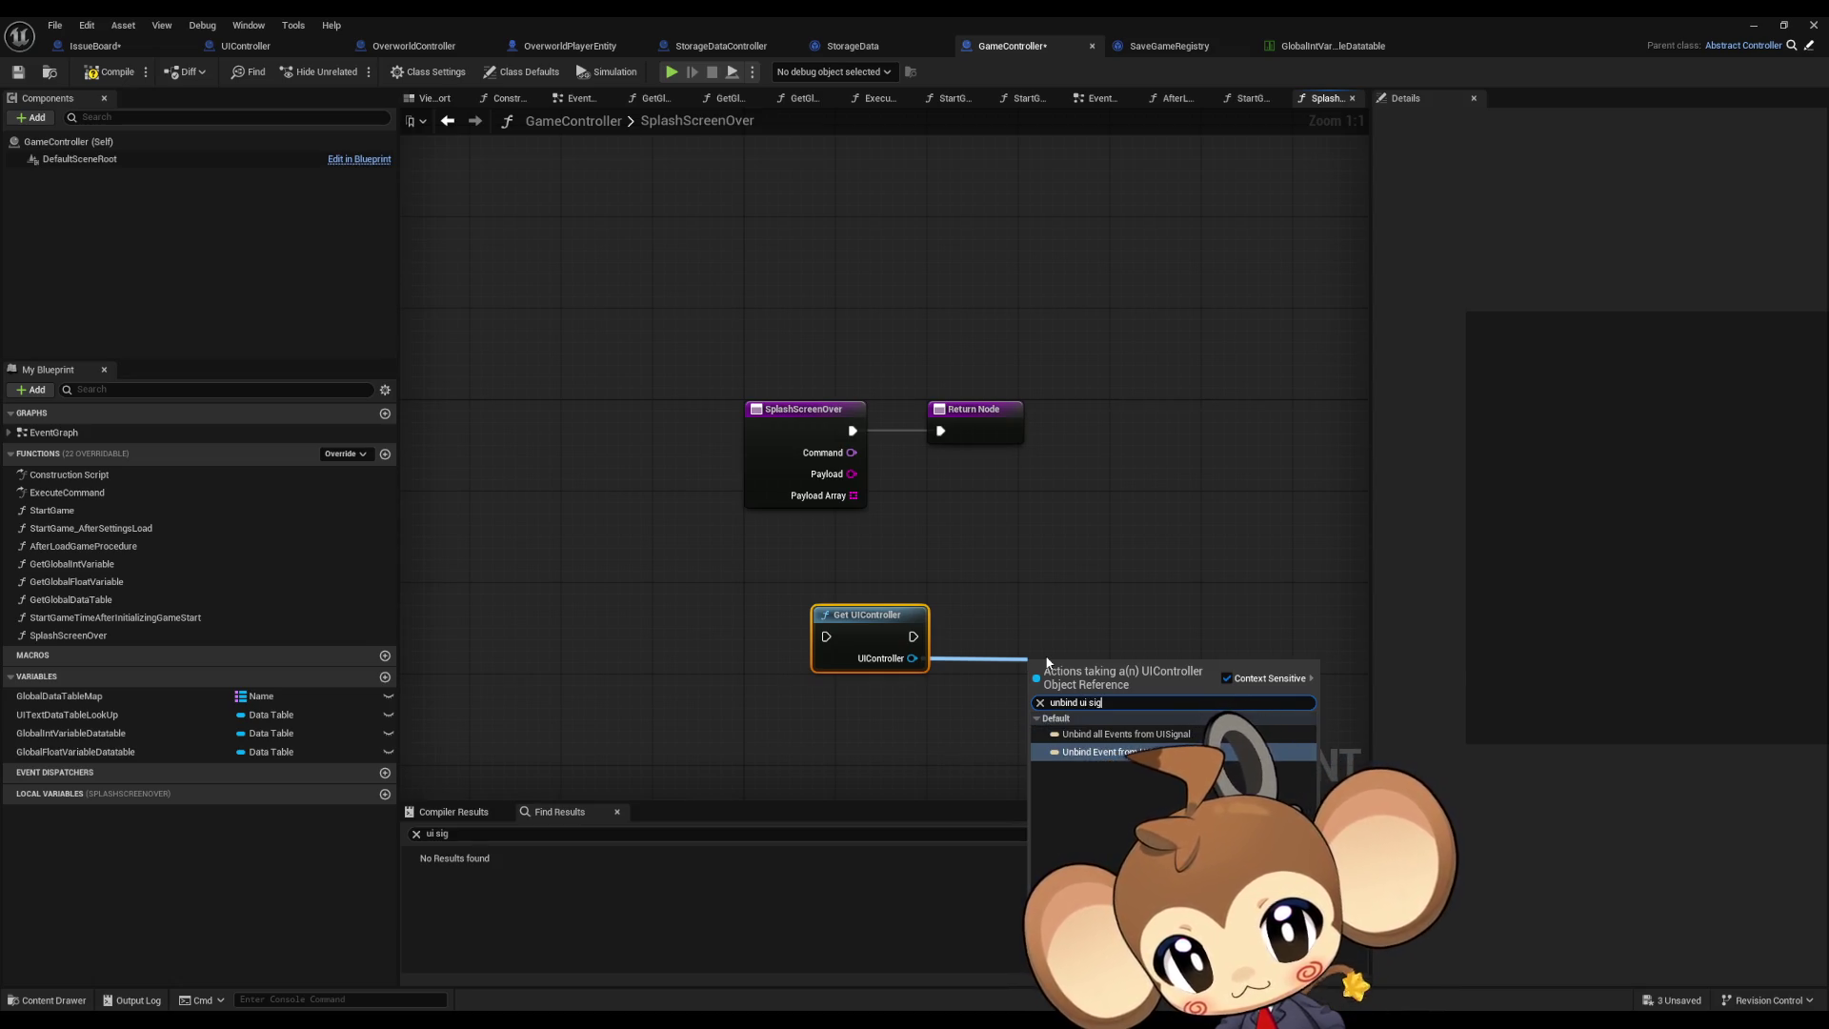
key("Return")
mouse_move(1077, 686)
left_mouse_down()
mouse_move(1050, 636)
mouse_move(906, 726)
left_mouse_up()
type("create")
left_click(957, 526)
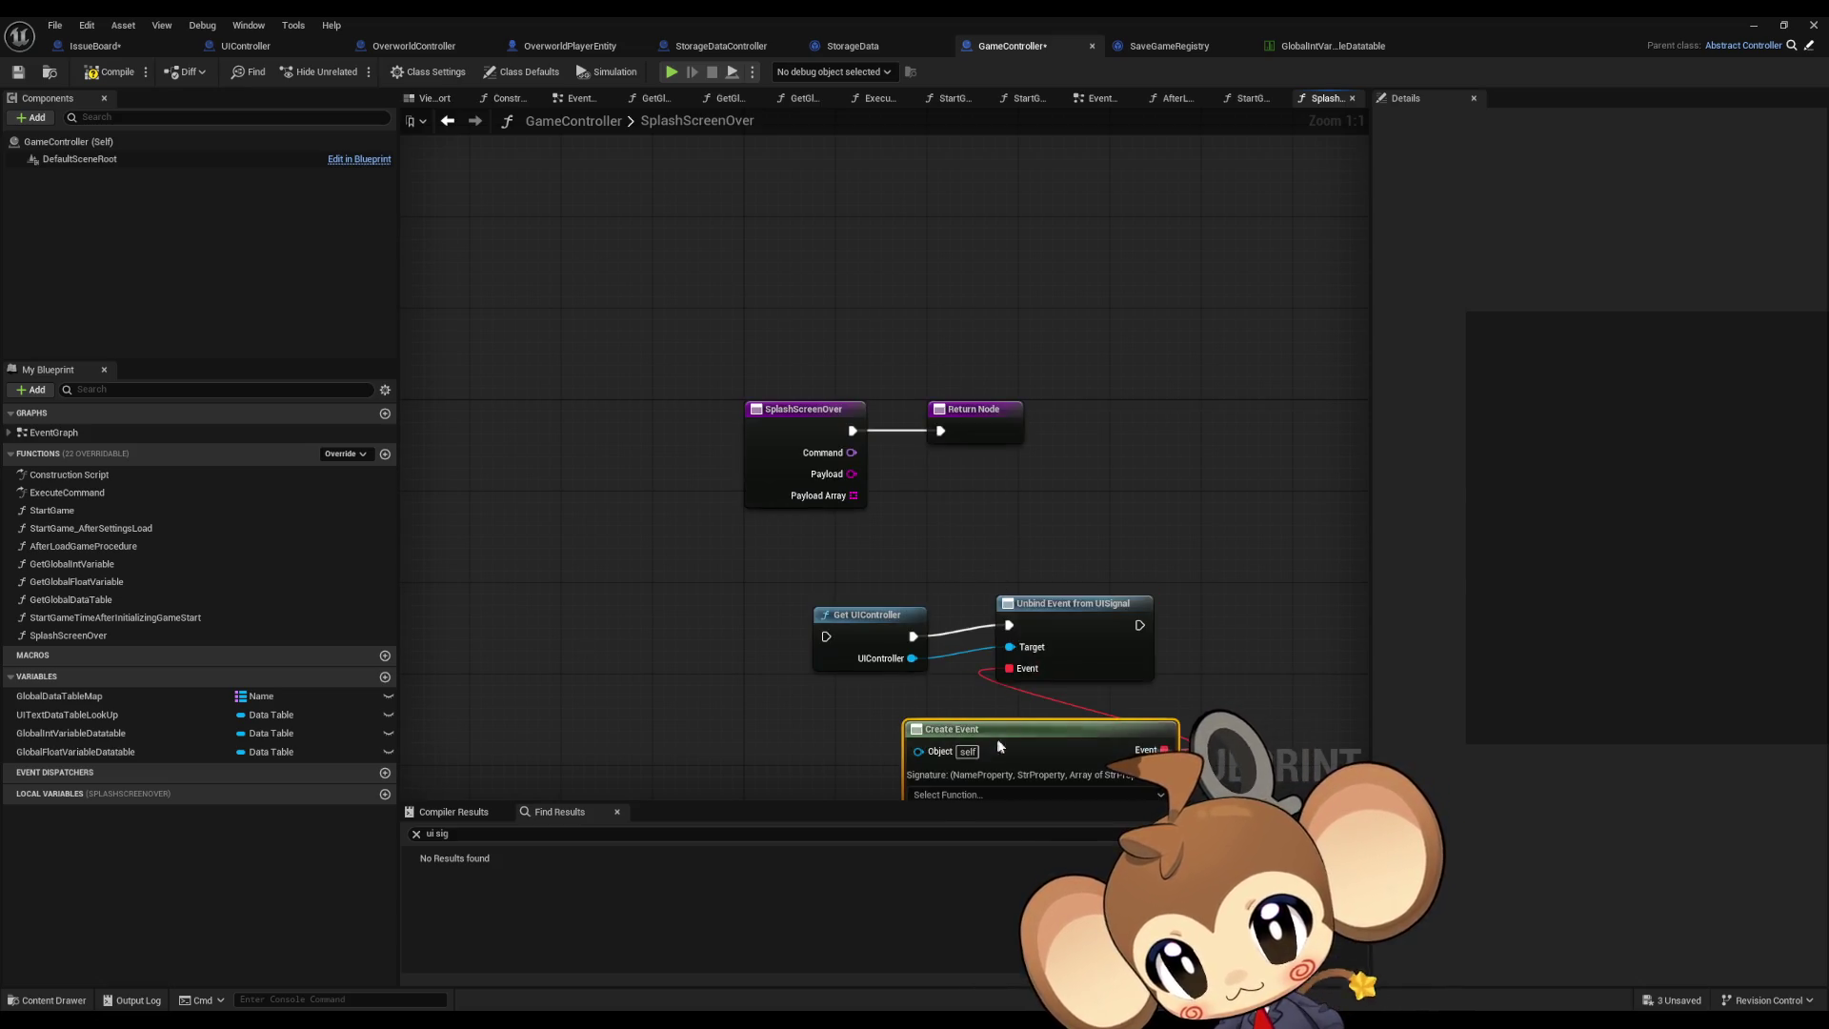
left_click(942, 650)
left_click(953, 715)
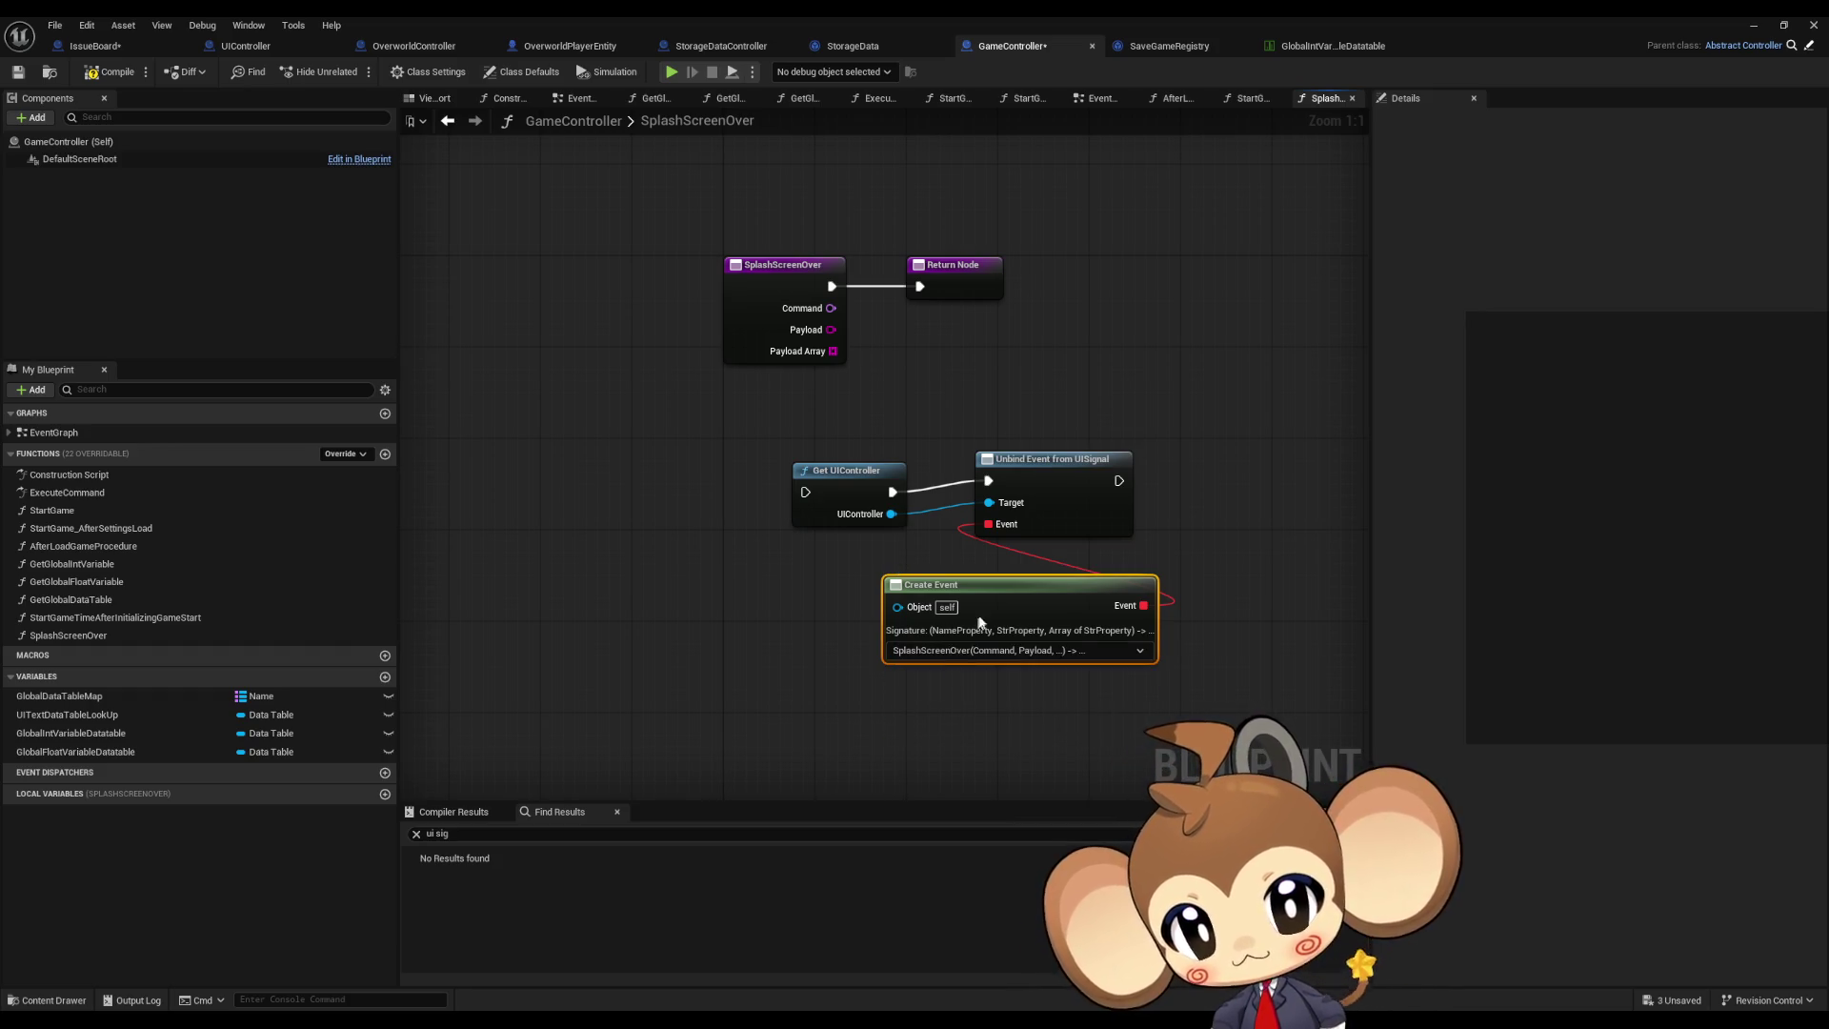
Step: Run Get UIController right after SplashScreenOver, delete the Return Node, and tidy the unbind nodes
left_click_drag(953, 585, 804, 608)
mouse_move(1119, 480)
left_mouse_down()
mouse_move(919, 286)
mouse_move(806, 492)
left_mouse_up()
left_click(967, 292)
key("Delete")
left_click_drag(888, 419, 1057, 543)
mouse_move(848, 486)
left_mouse_down()
mouse_move(951, 351)
mouse_move(974, 280)
mouse_move(939, 280)
left_mouse_up()
left_click(896, 496)
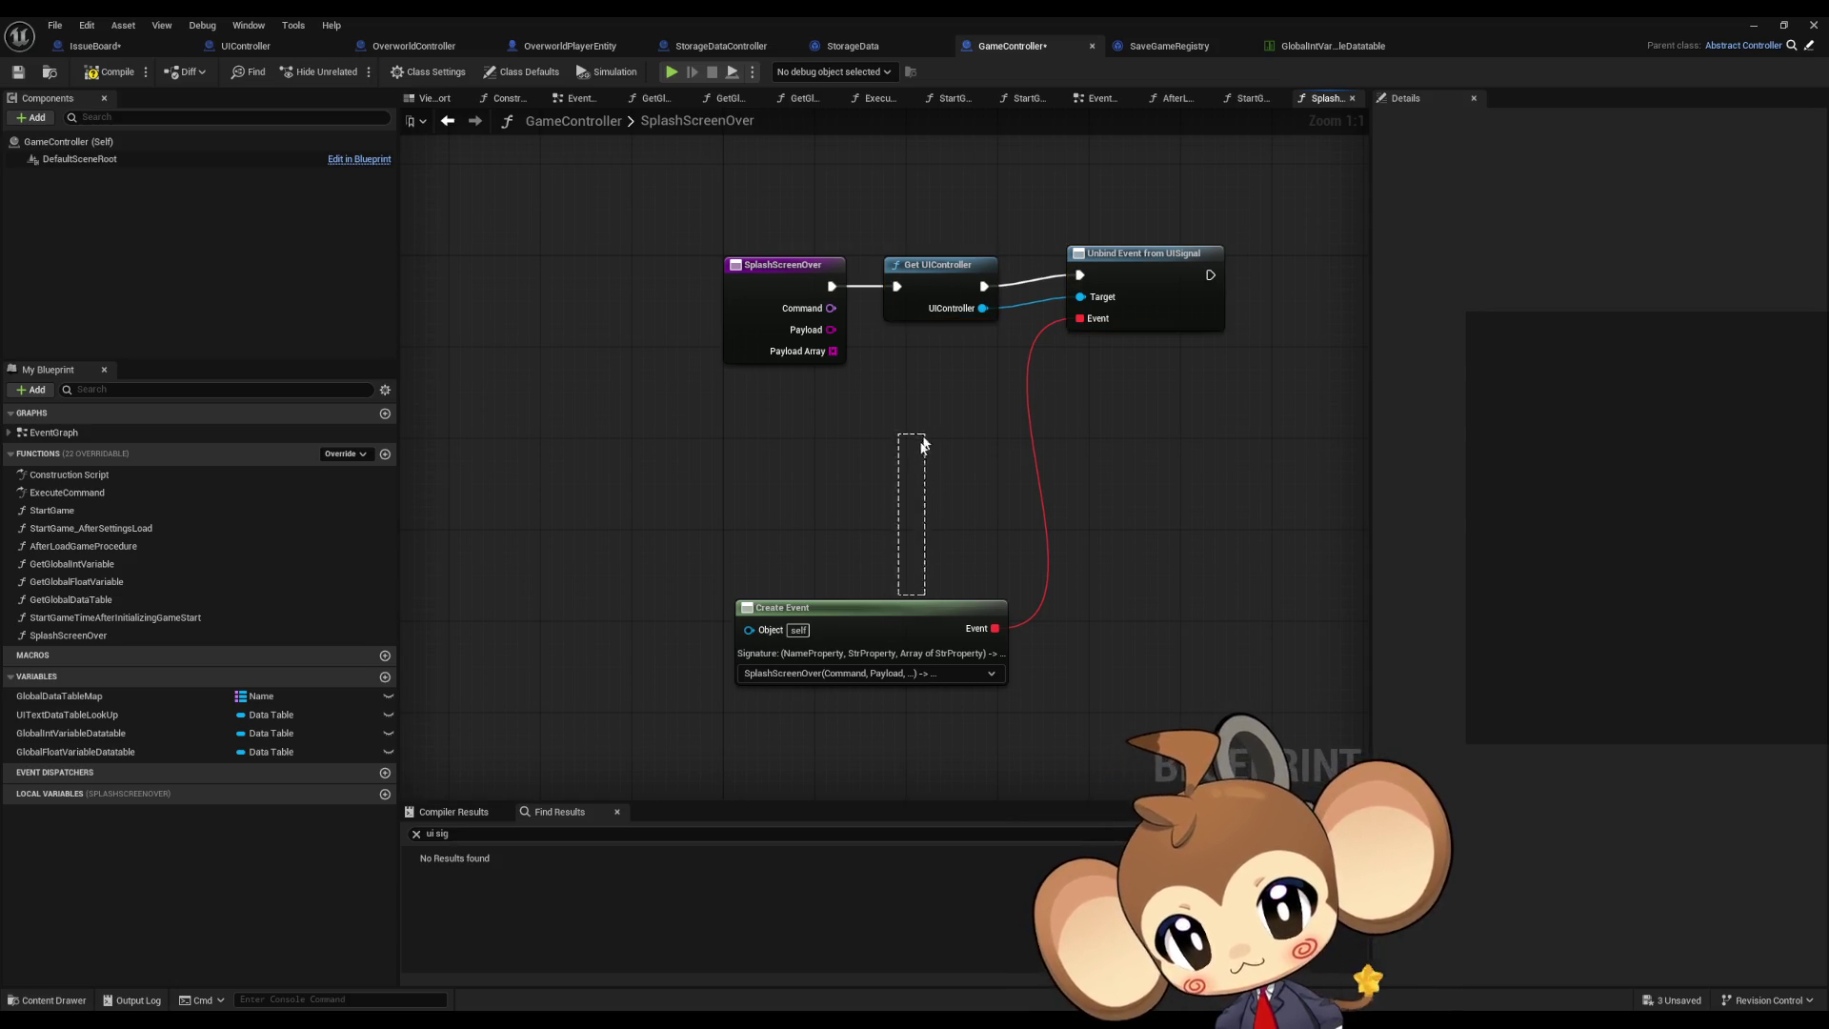
left_click_drag(871, 625, 854, 472)
left_click_drag(1148, 286, 1116, 283)
left_click(1072, 449)
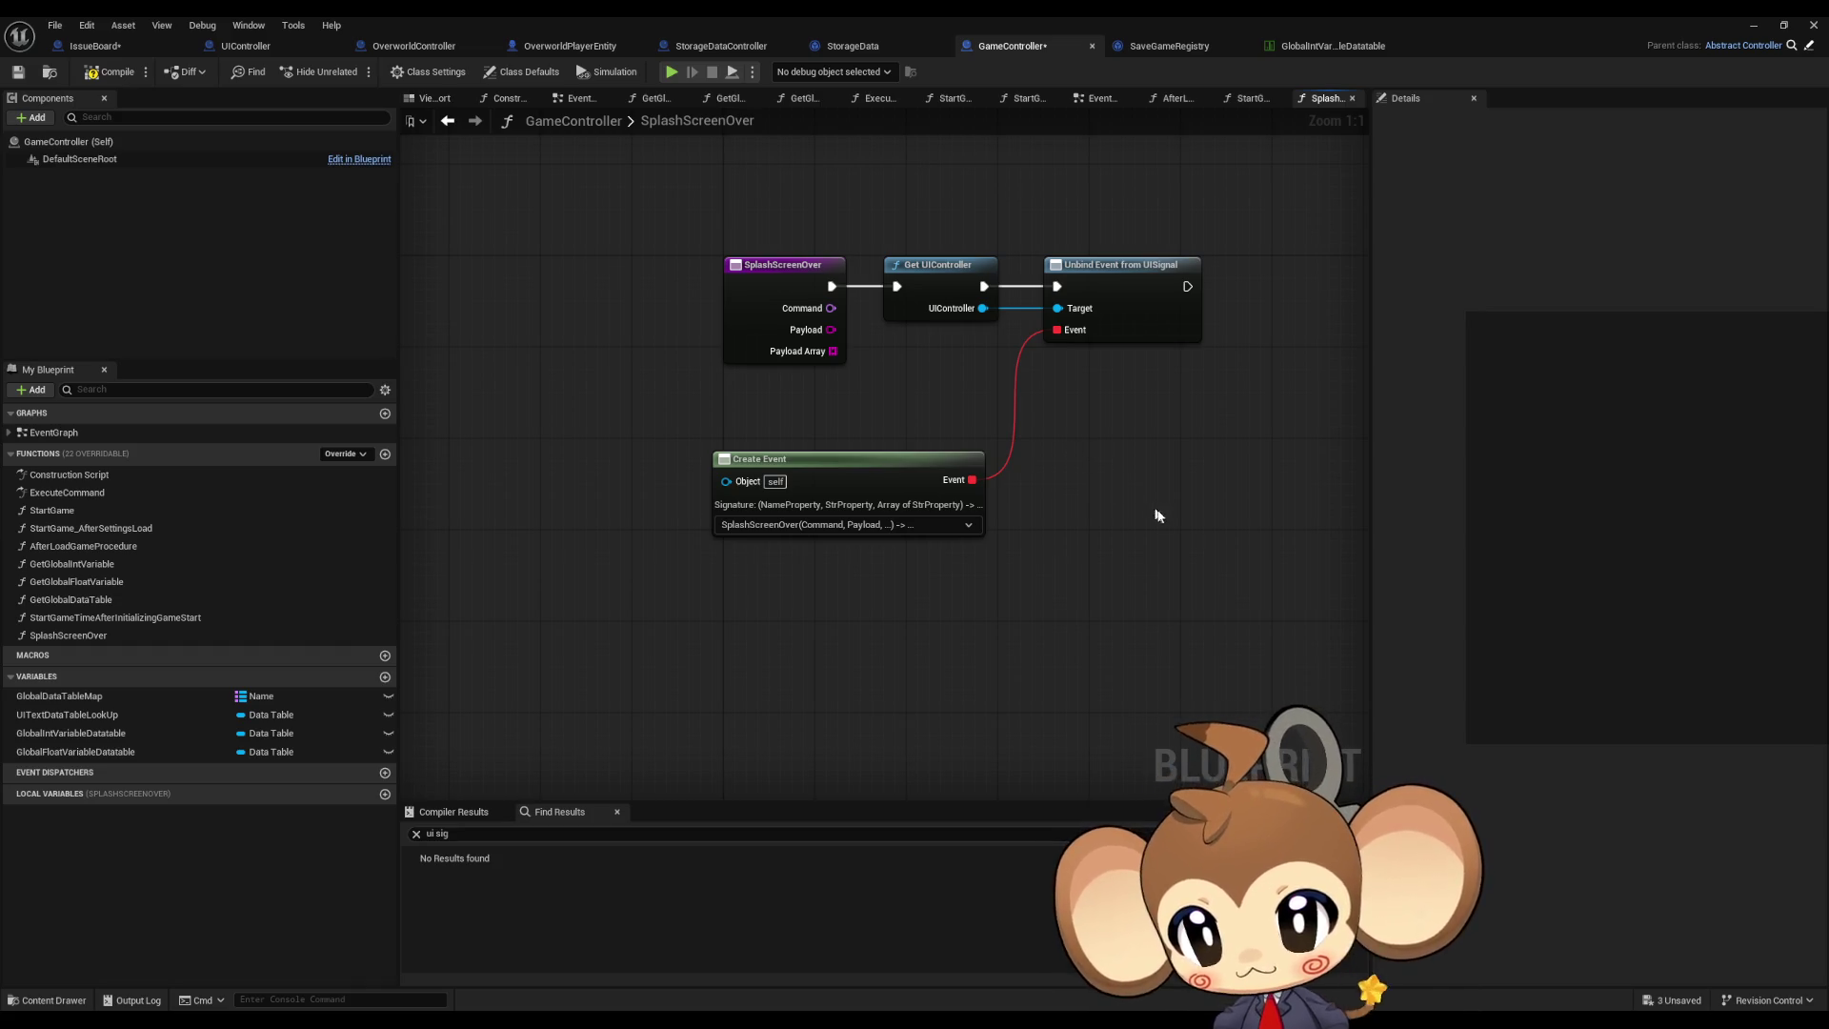
Step: Drag the UISignal dispatcher into the UIController's ExecuteCommand graph
scroll(1182, 505, "down", 2)
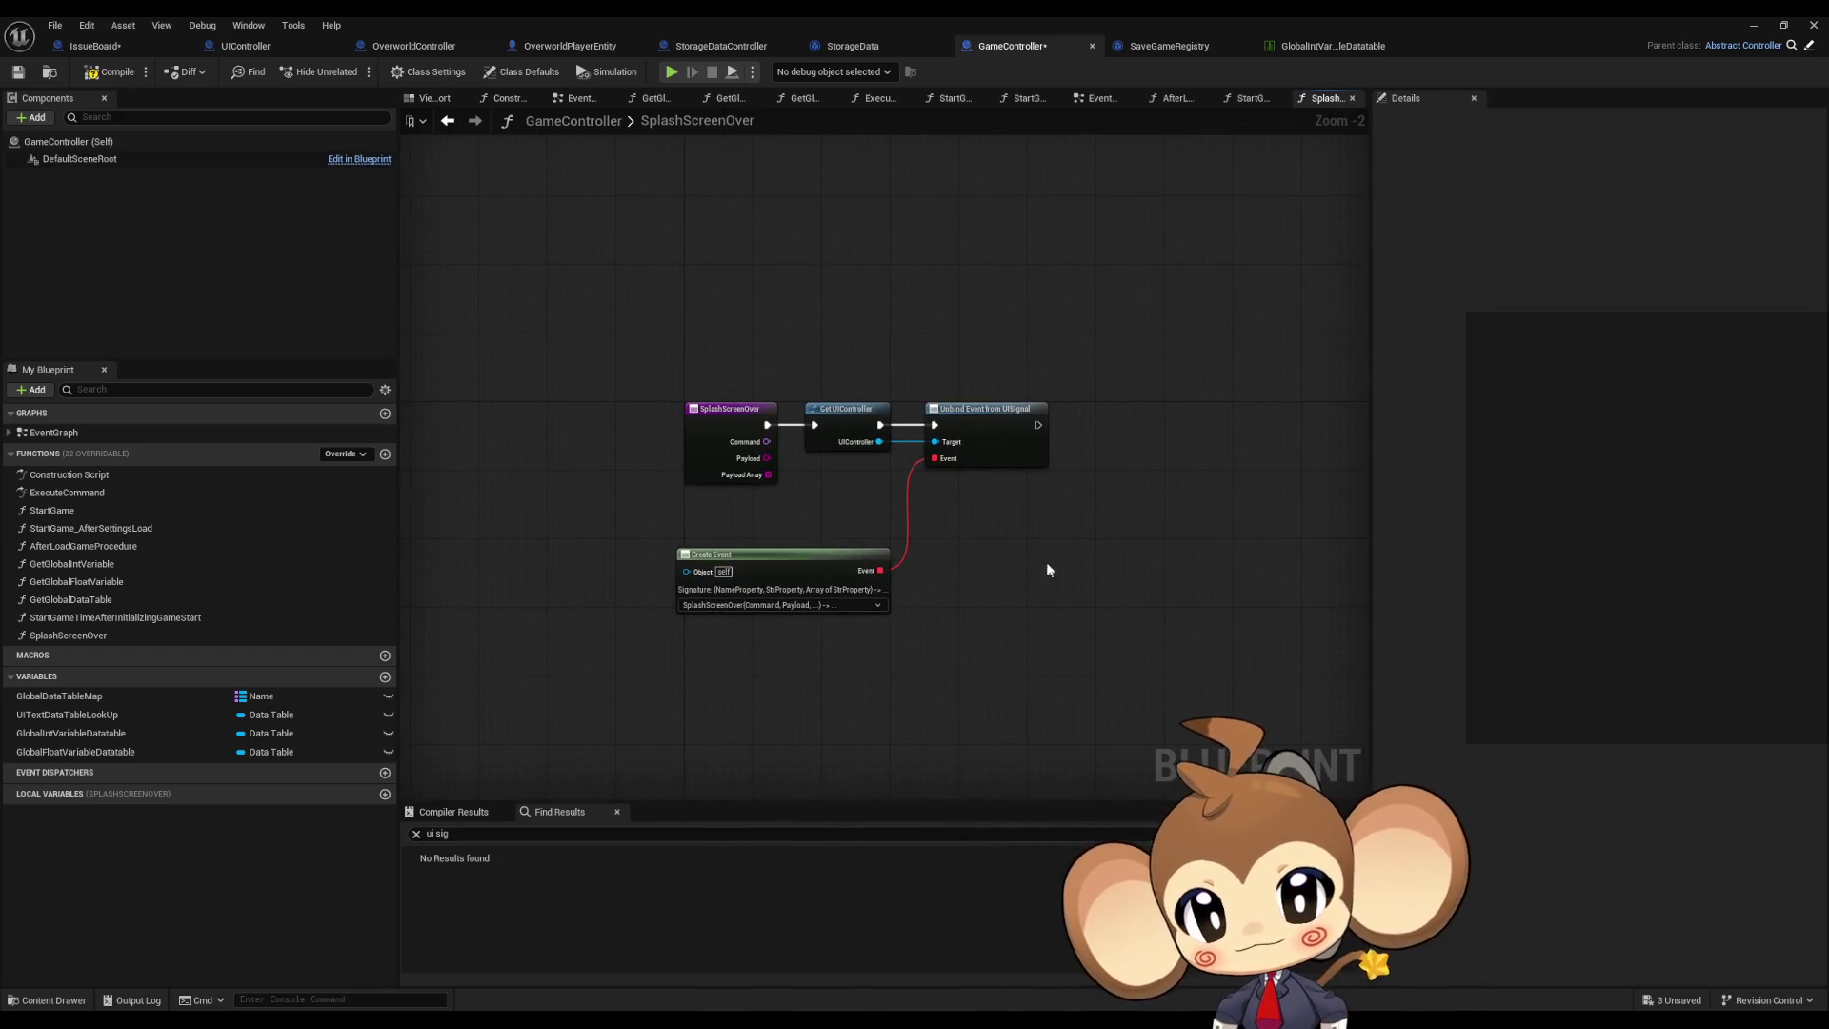
scroll(1024, 547, "up", 1)
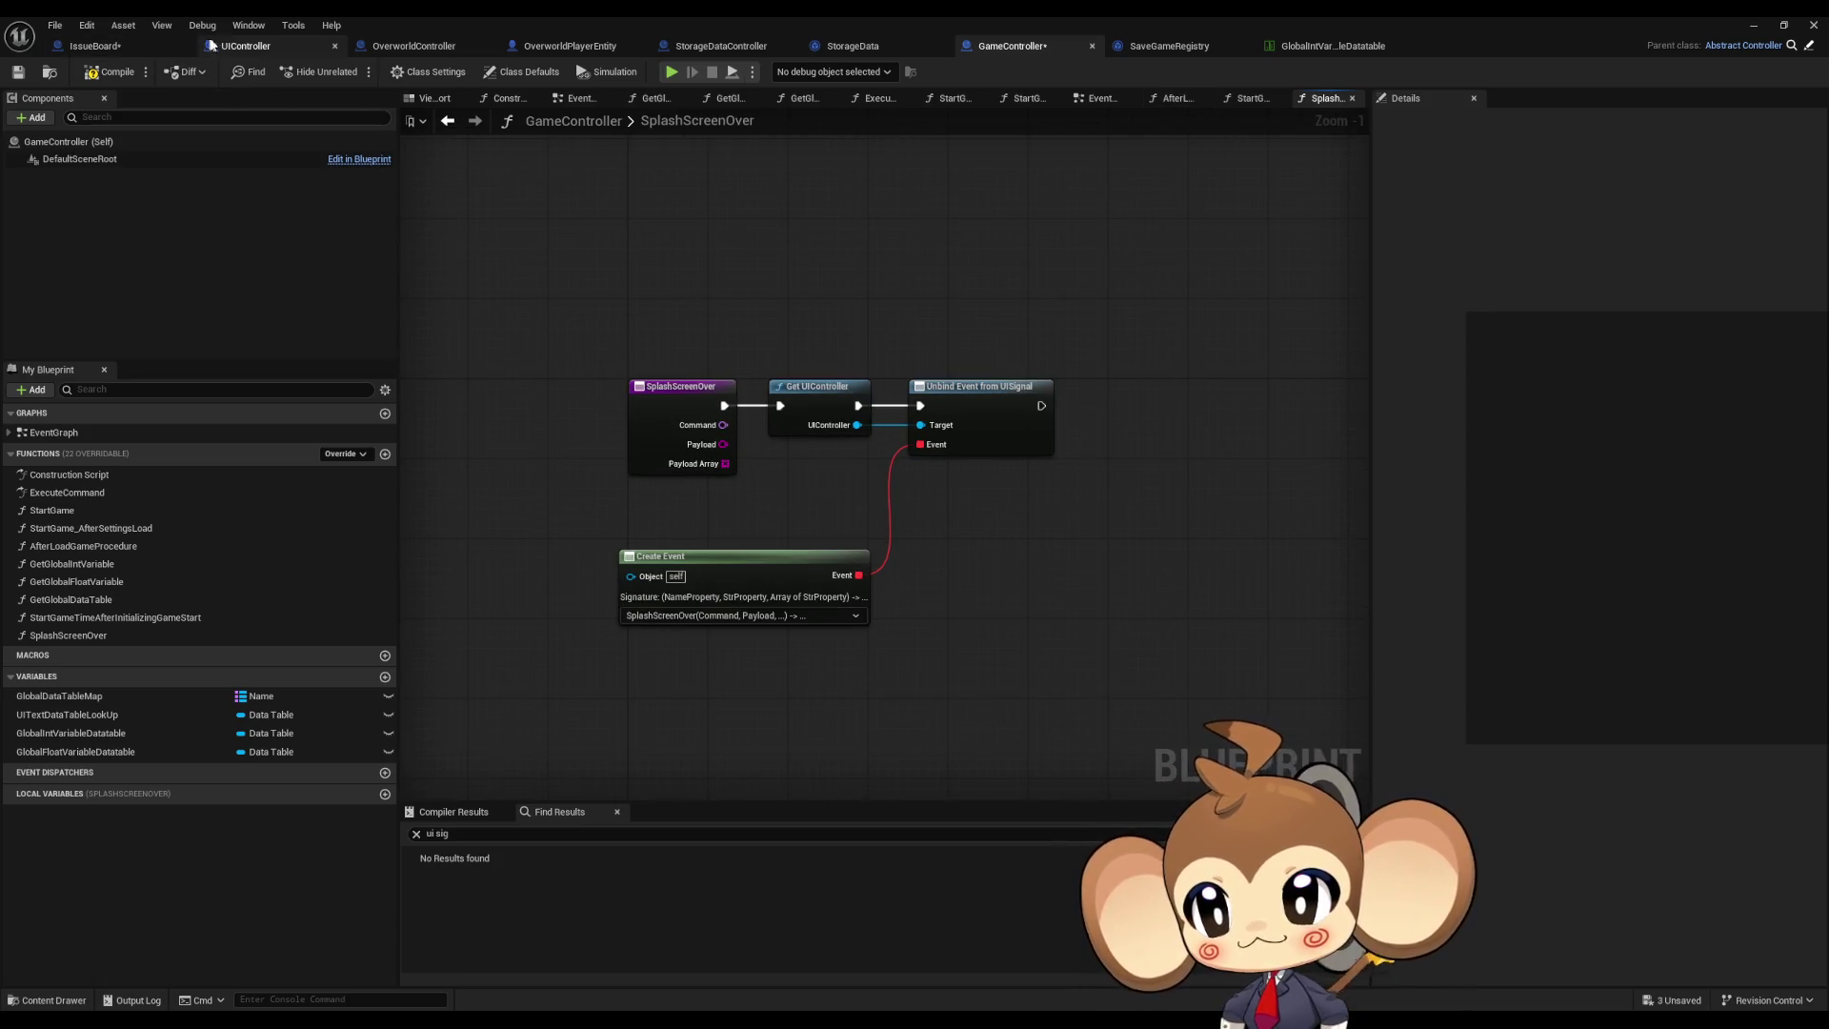
left_click(229, 46)
mouse_move(58, 951)
left_mouse_down()
mouse_move(1267, 624)
mouse_move(1254, 482)
left_mouse_up()
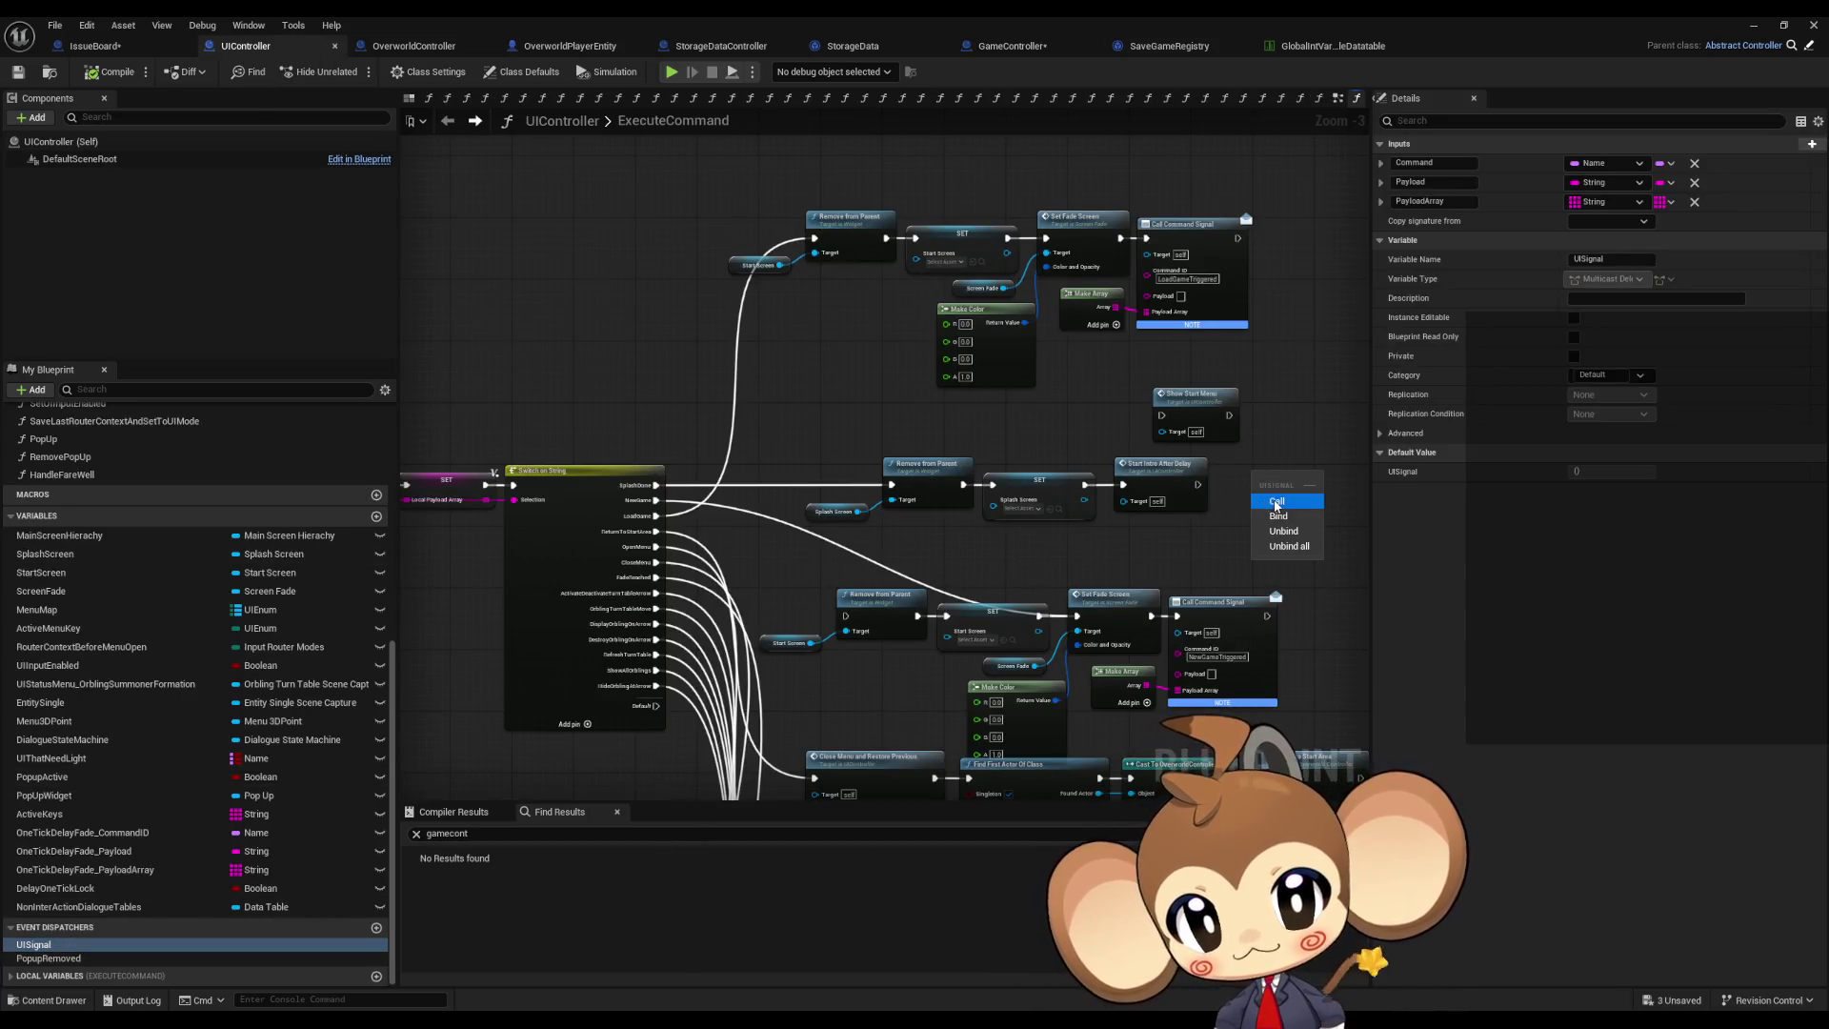
Step: Add a Call UISignal node with Command 'SplashScreenOver' in ExecuteCommand, then return to GameController
left_click(1276, 503)
scroll(953, 502, "up", 3)
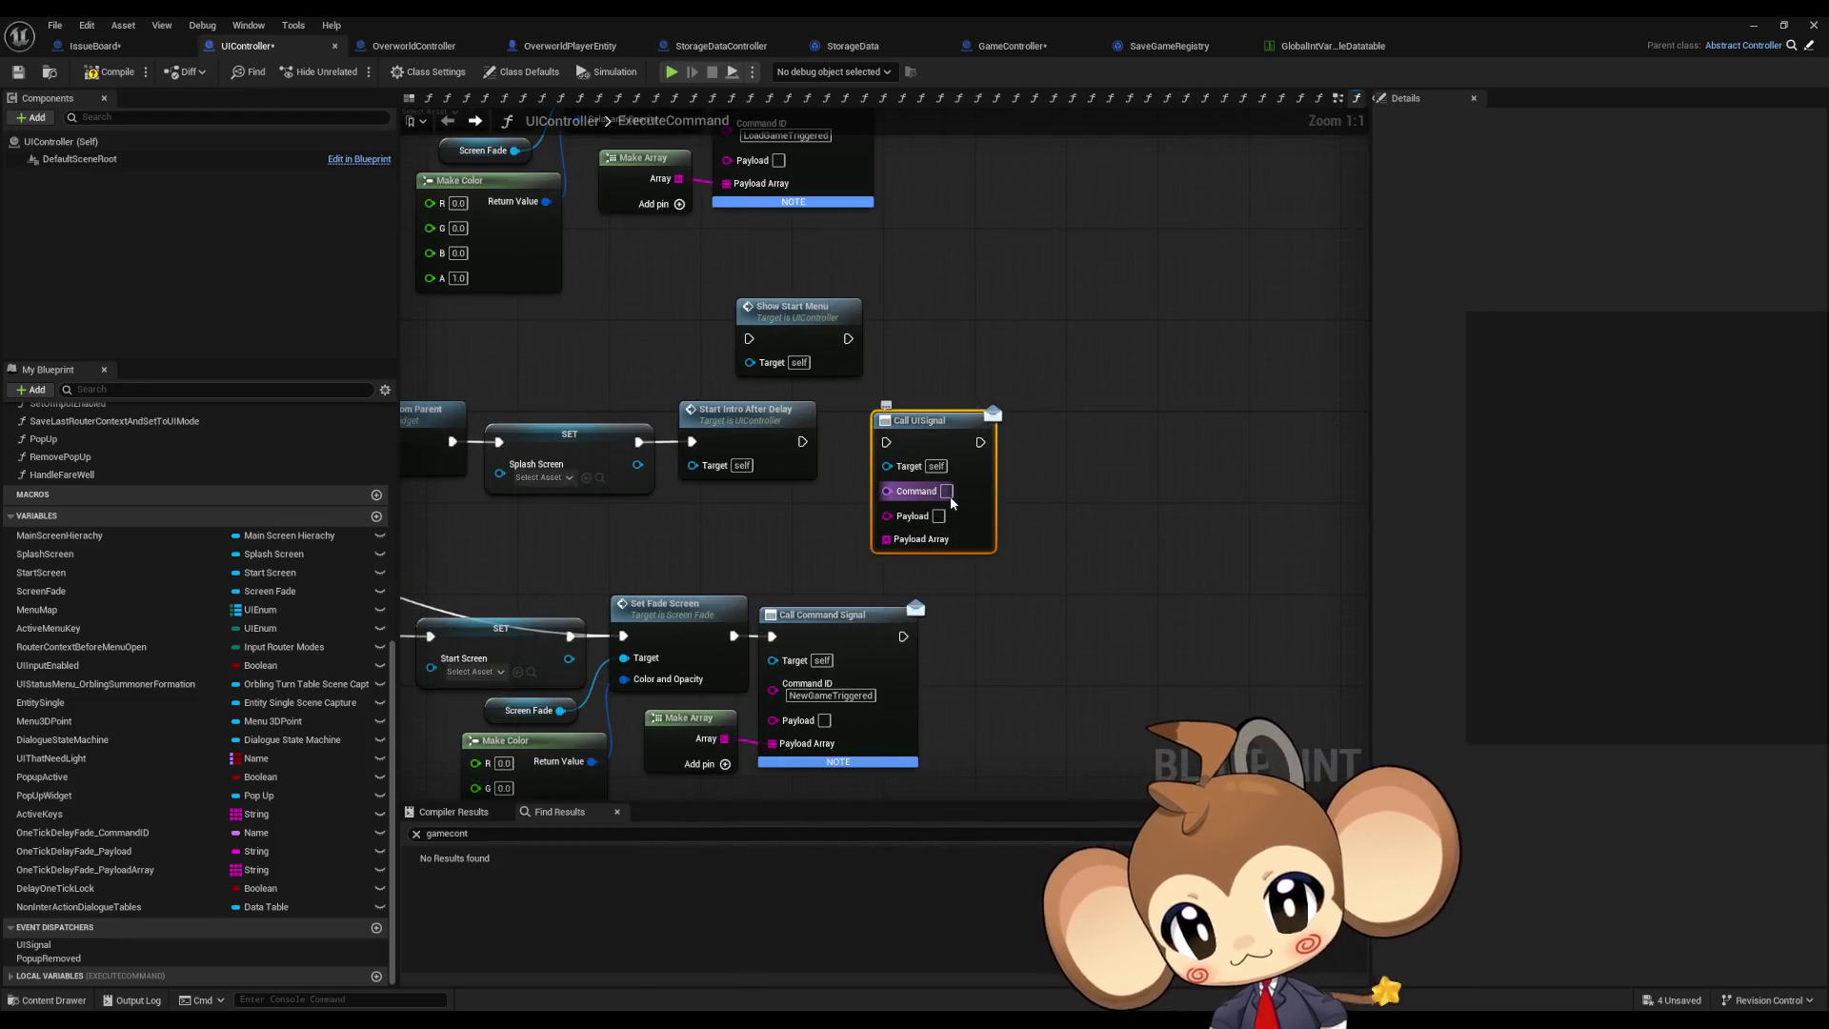
type("SplashScree")
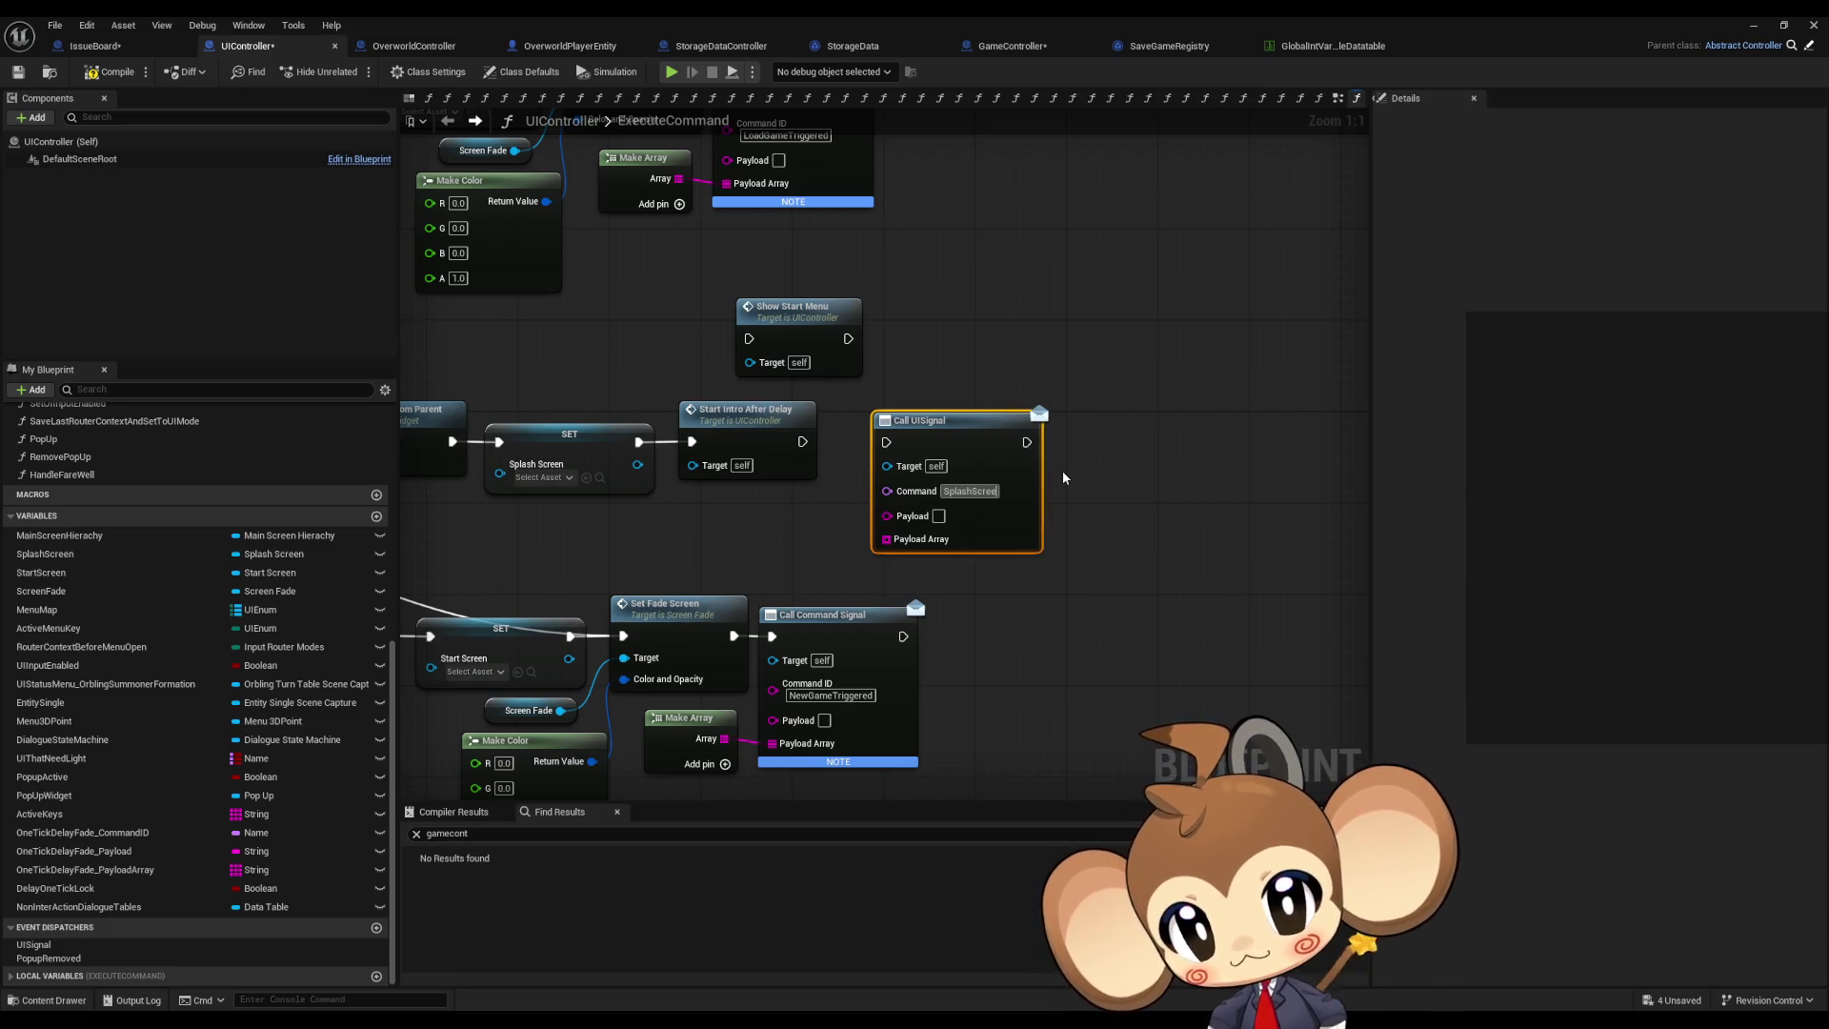
key("Return")
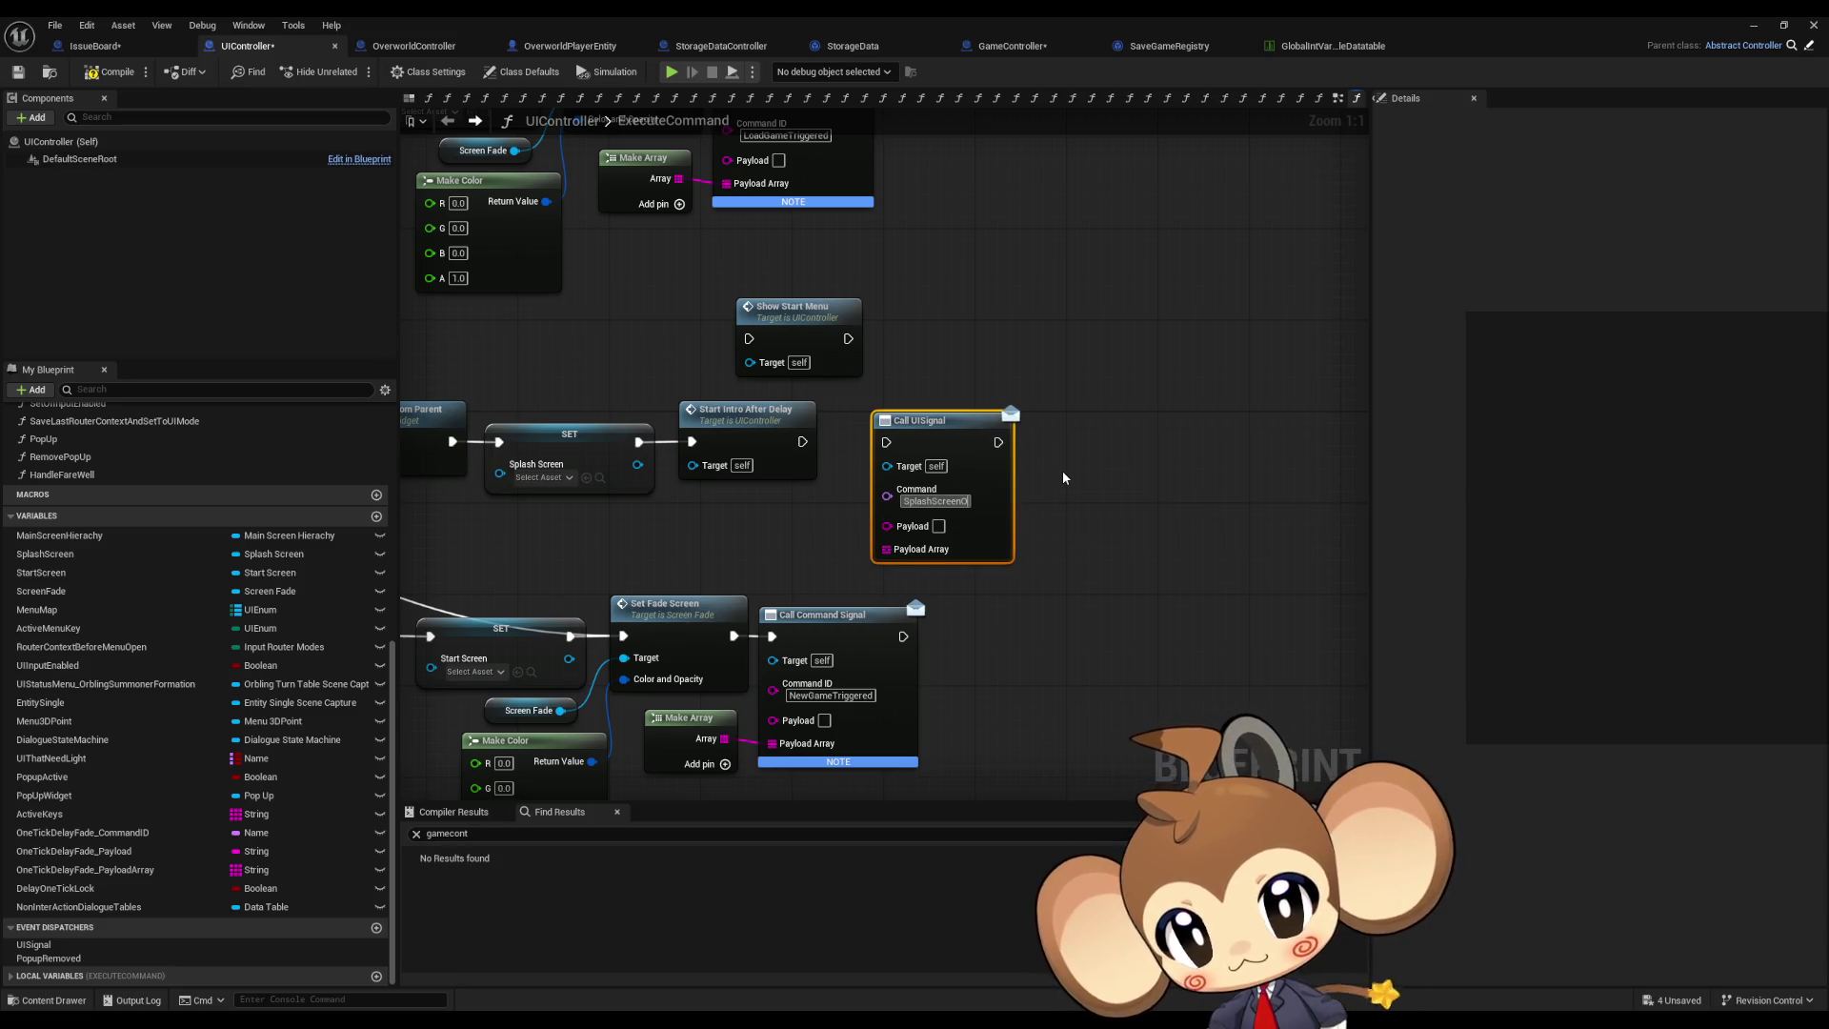
left_click(942, 501)
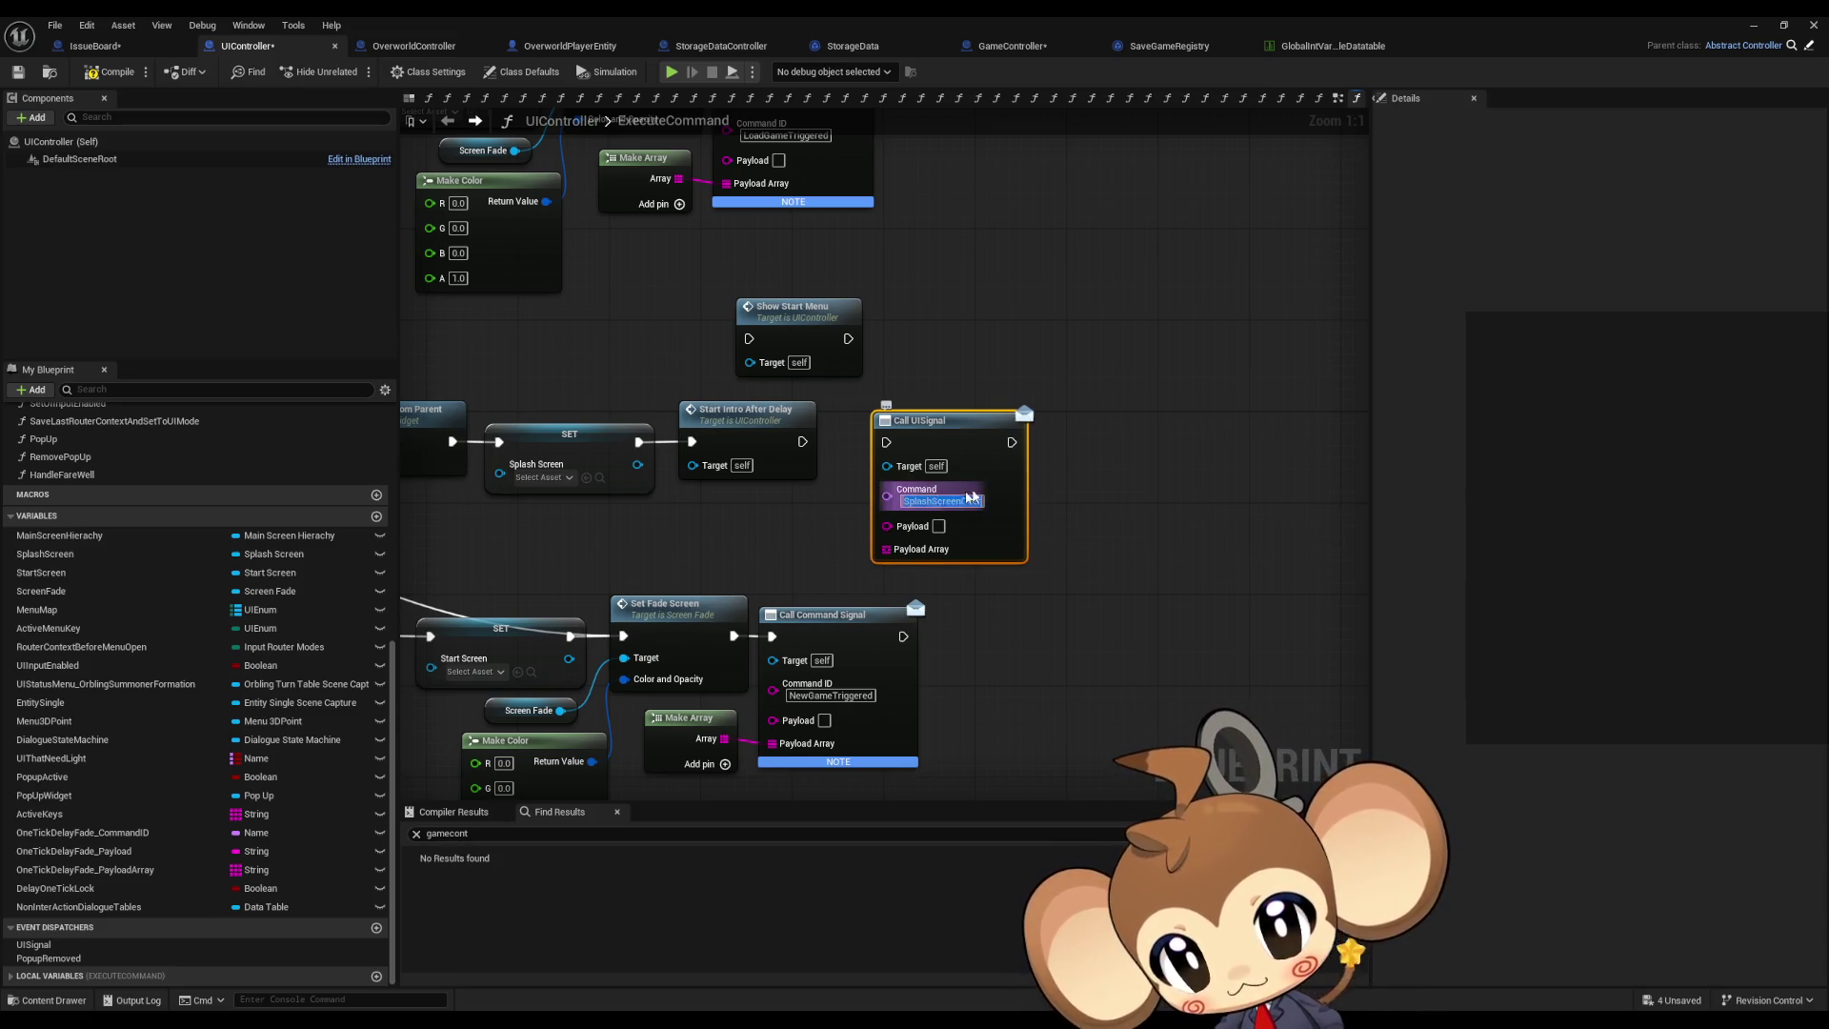
left_click(1044, 50)
left_click_drag(724, 424, 793, 490)
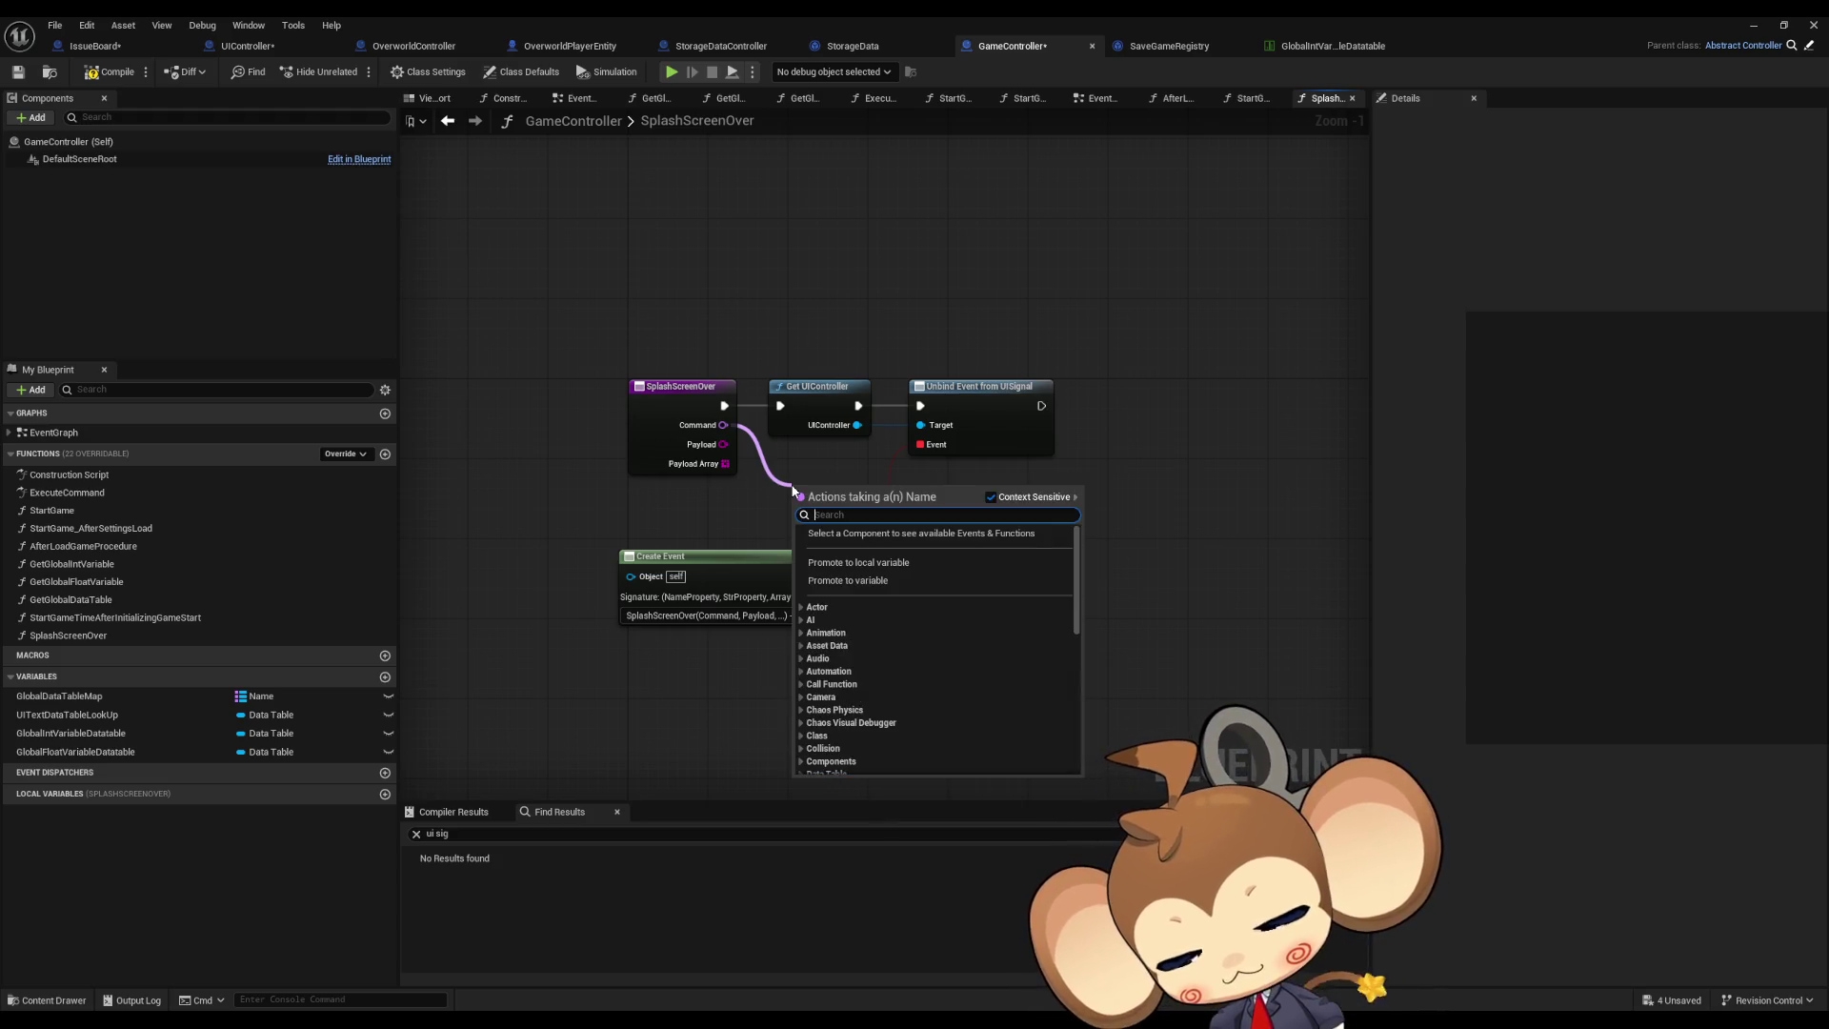
Step: Compare Command == 'SplashScreenOver' and feed the result into a new Branch node
type("==")
key("Return")
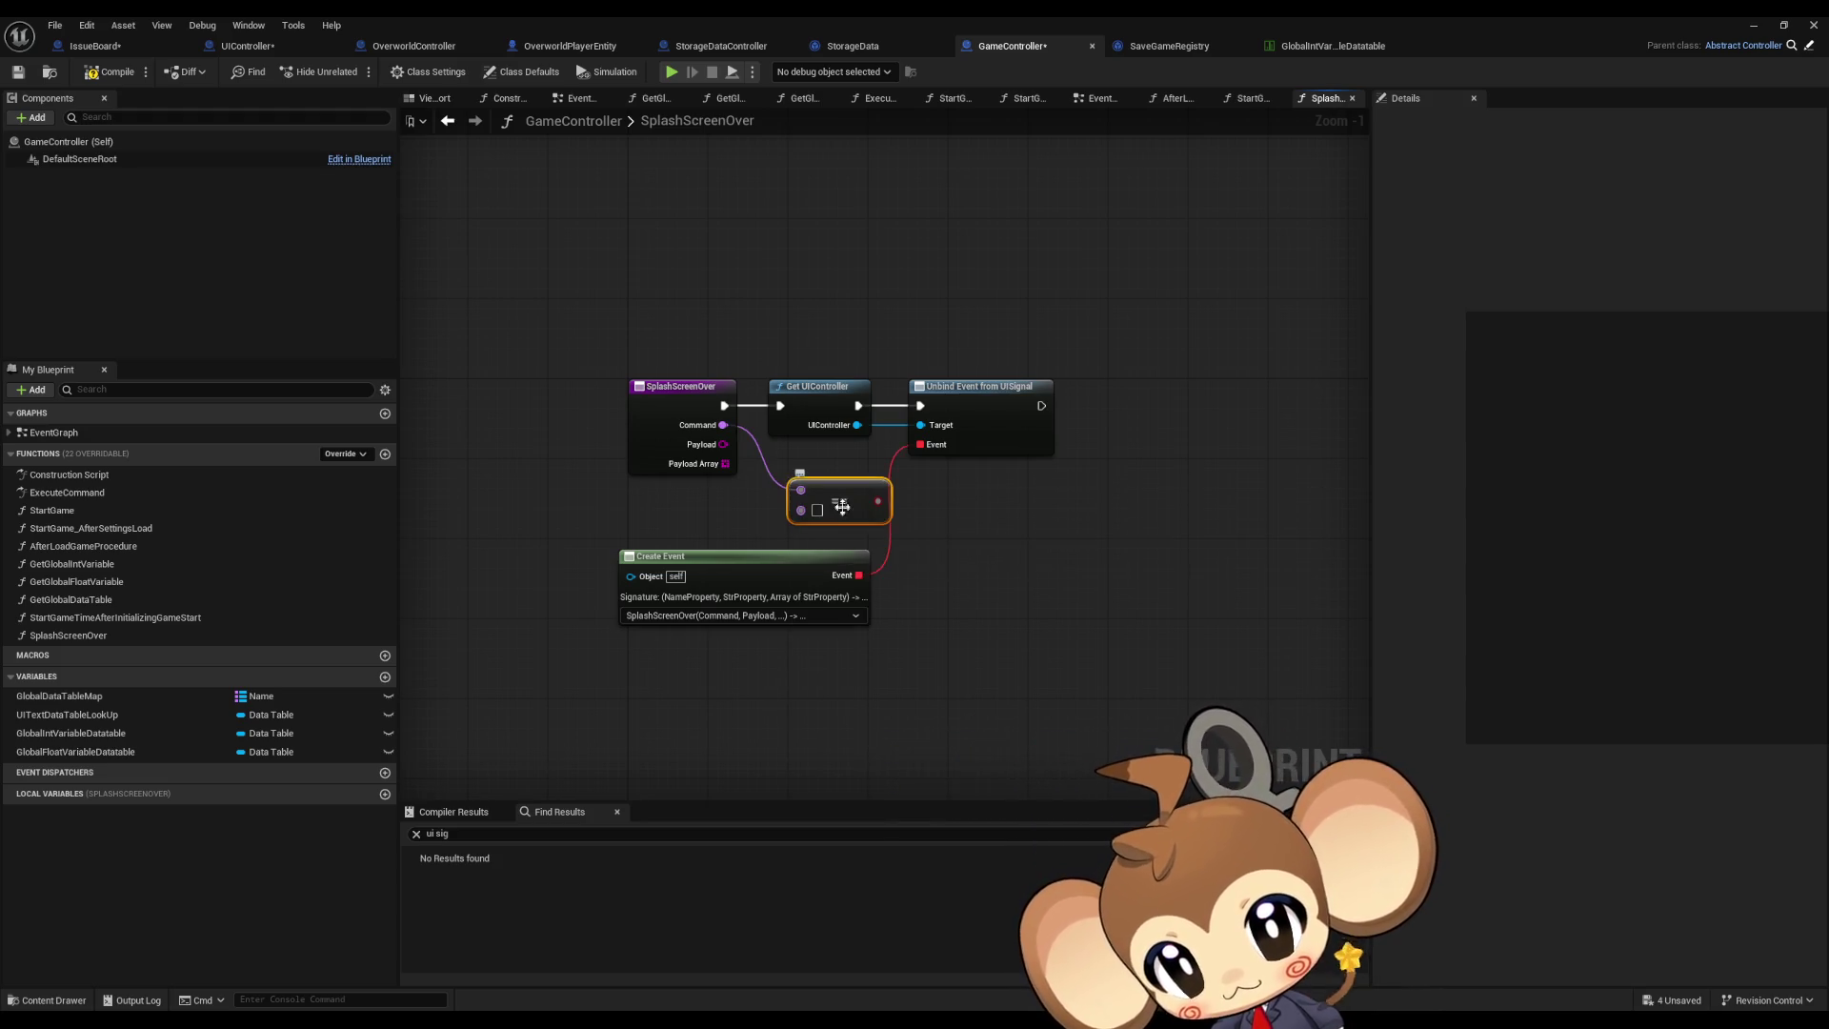
left_click(816, 510)
type("SplashScreenOver")
mouse_move(942, 501)
left_mouse_down()
mouse_move(995, 508)
mouse_move(725, 407)
mouse_move(793, 411)
mouse_move(1125, 538)
mouse_move(1070, 525)
left_mouse_up()
type("branch")
key("Return")
Step: Place the unbind nodes on the Branch's True path, lined up with SplashScreenOver
mouse_move(860, 365)
left_mouse_down()
mouse_move(1330, 507)
mouse_move(1272, 525)
left_mouse_up()
left_click(1026, 515, "ctrl")
mouse_move(1027, 515)
left_mouse_down()
mouse_move(1005, 429)
mouse_move(943, 406)
mouse_move(1029, 401)
left_mouse_up()
left_click(938, 381)
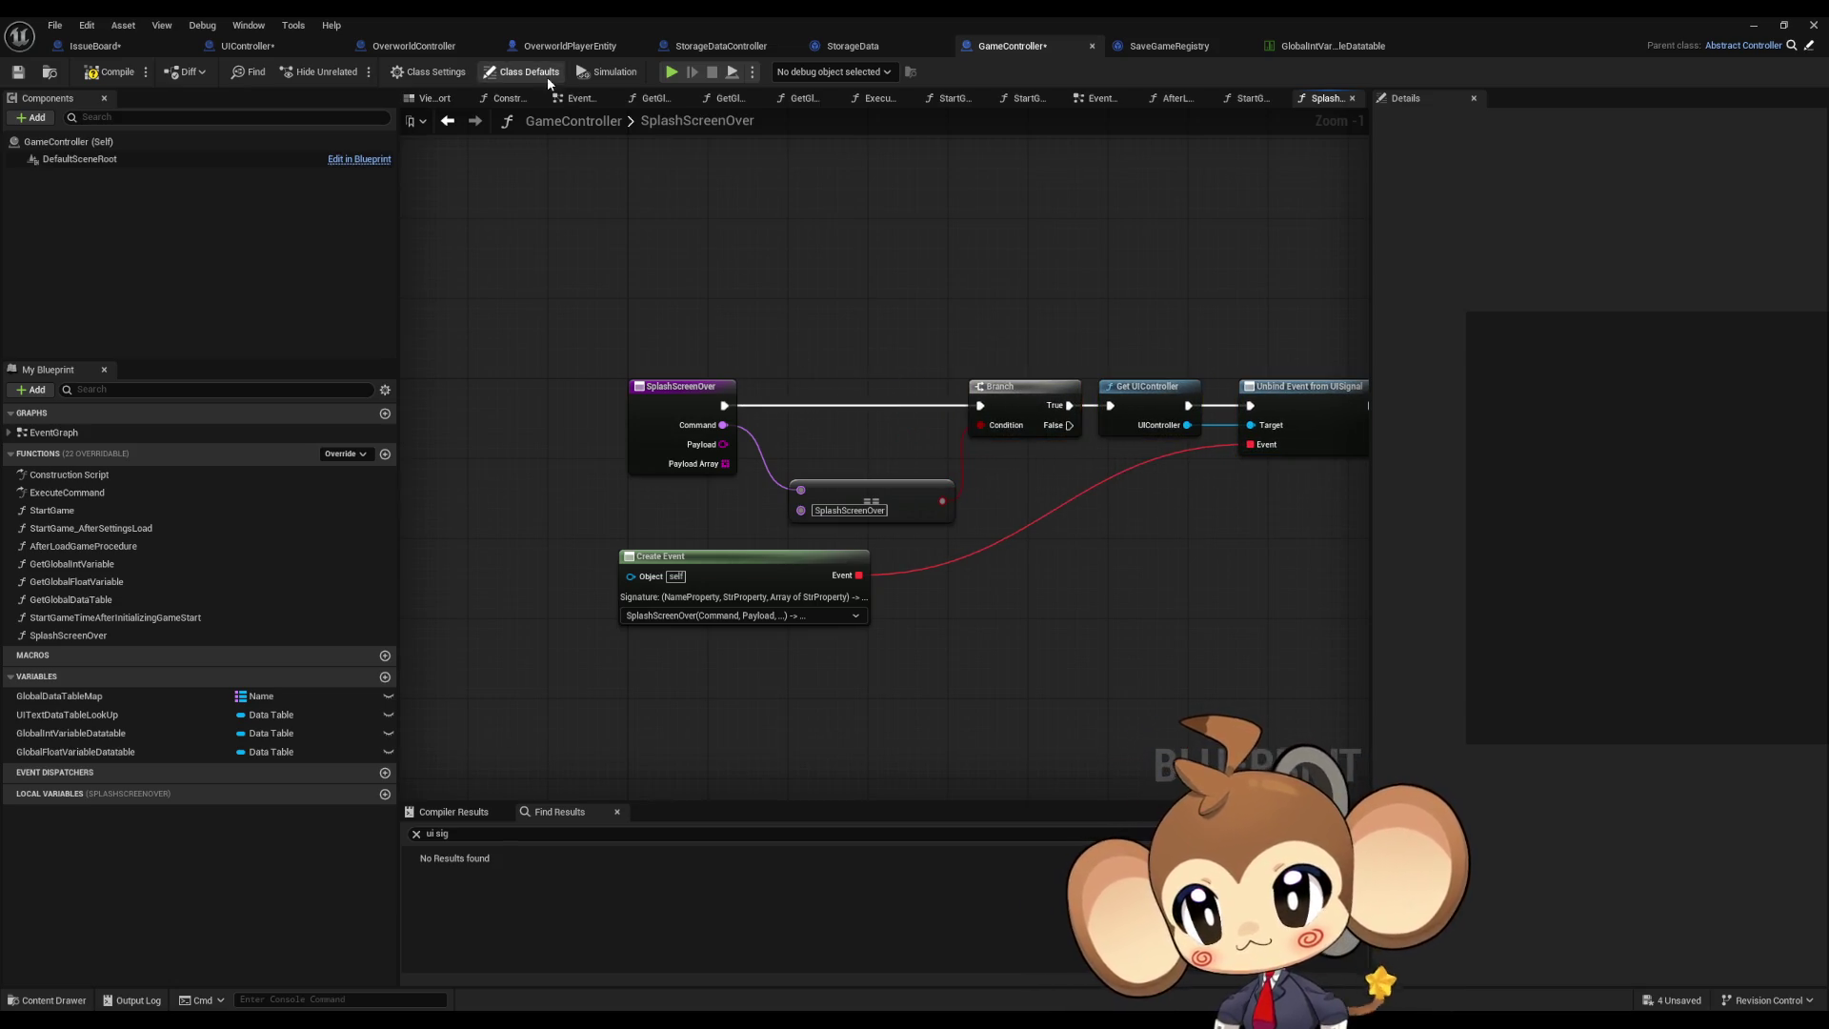
left_click(280, 48)
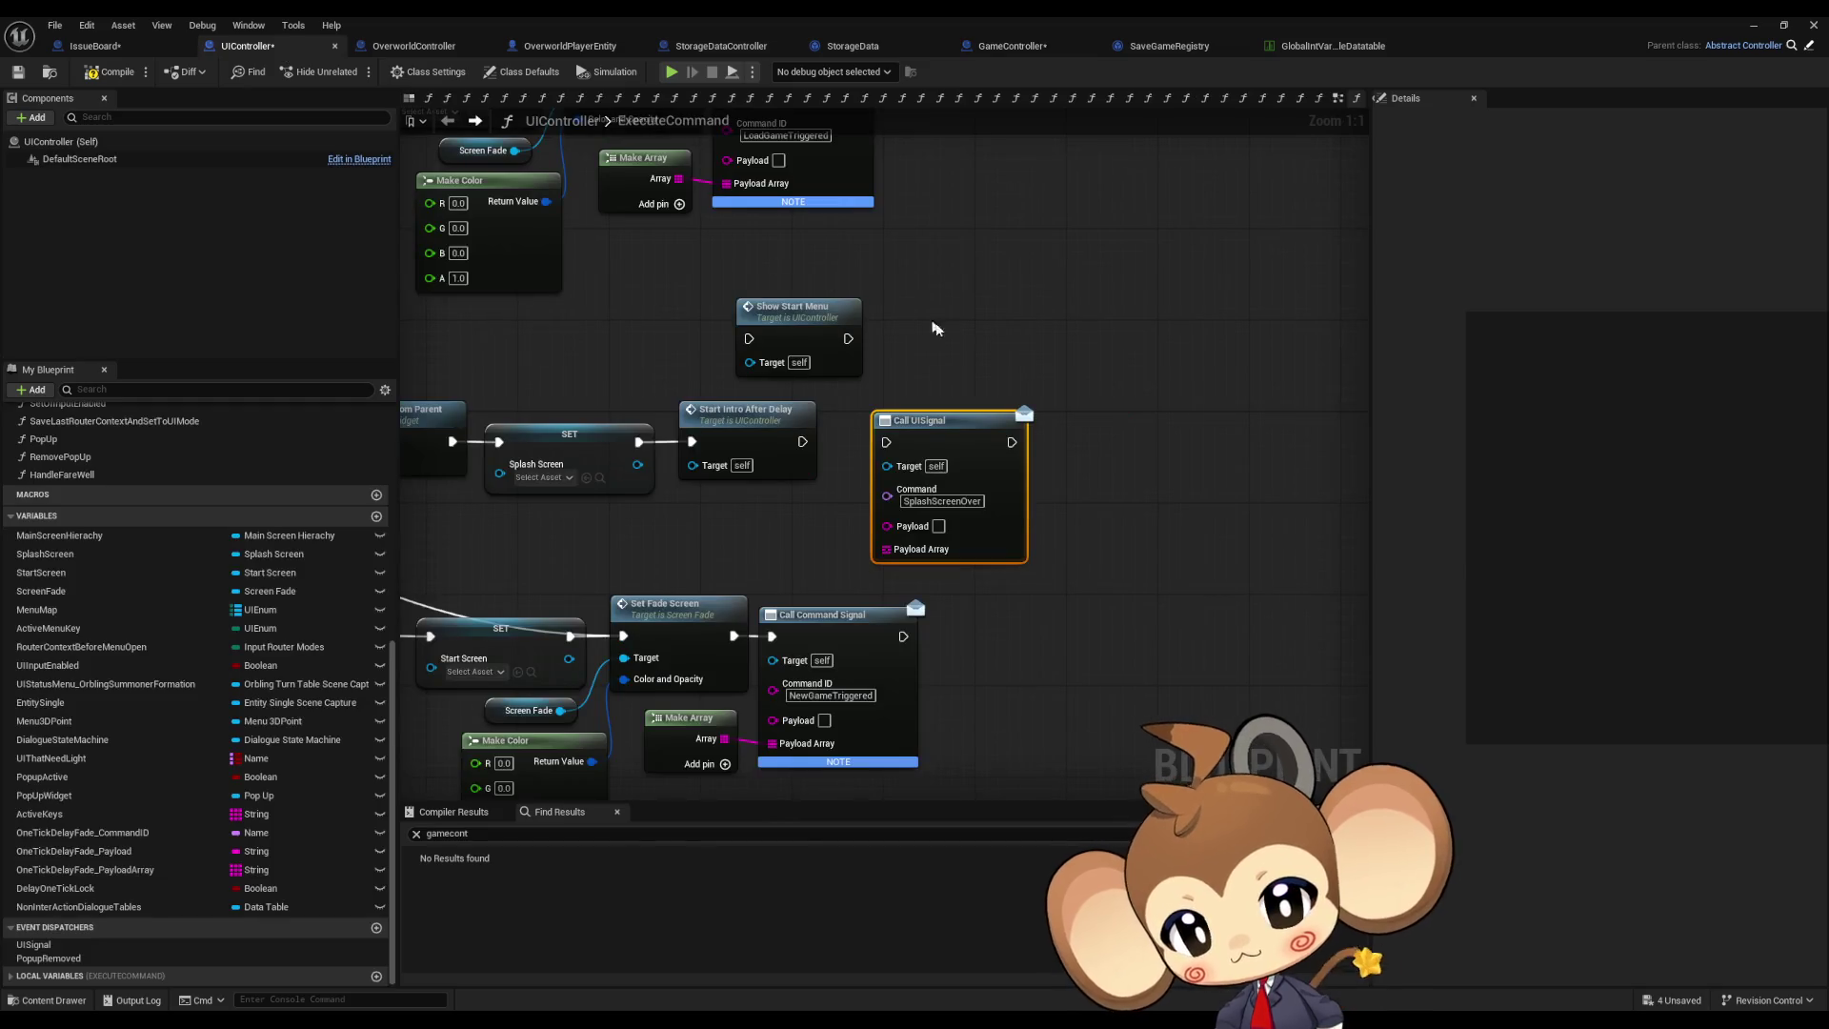
Step: Disconnect Start Intro After Delay from the SET node and move it and Show Start Menu beside Call UISignal
scroll(1093, 341, "down", 1)
left_click(998, 416)
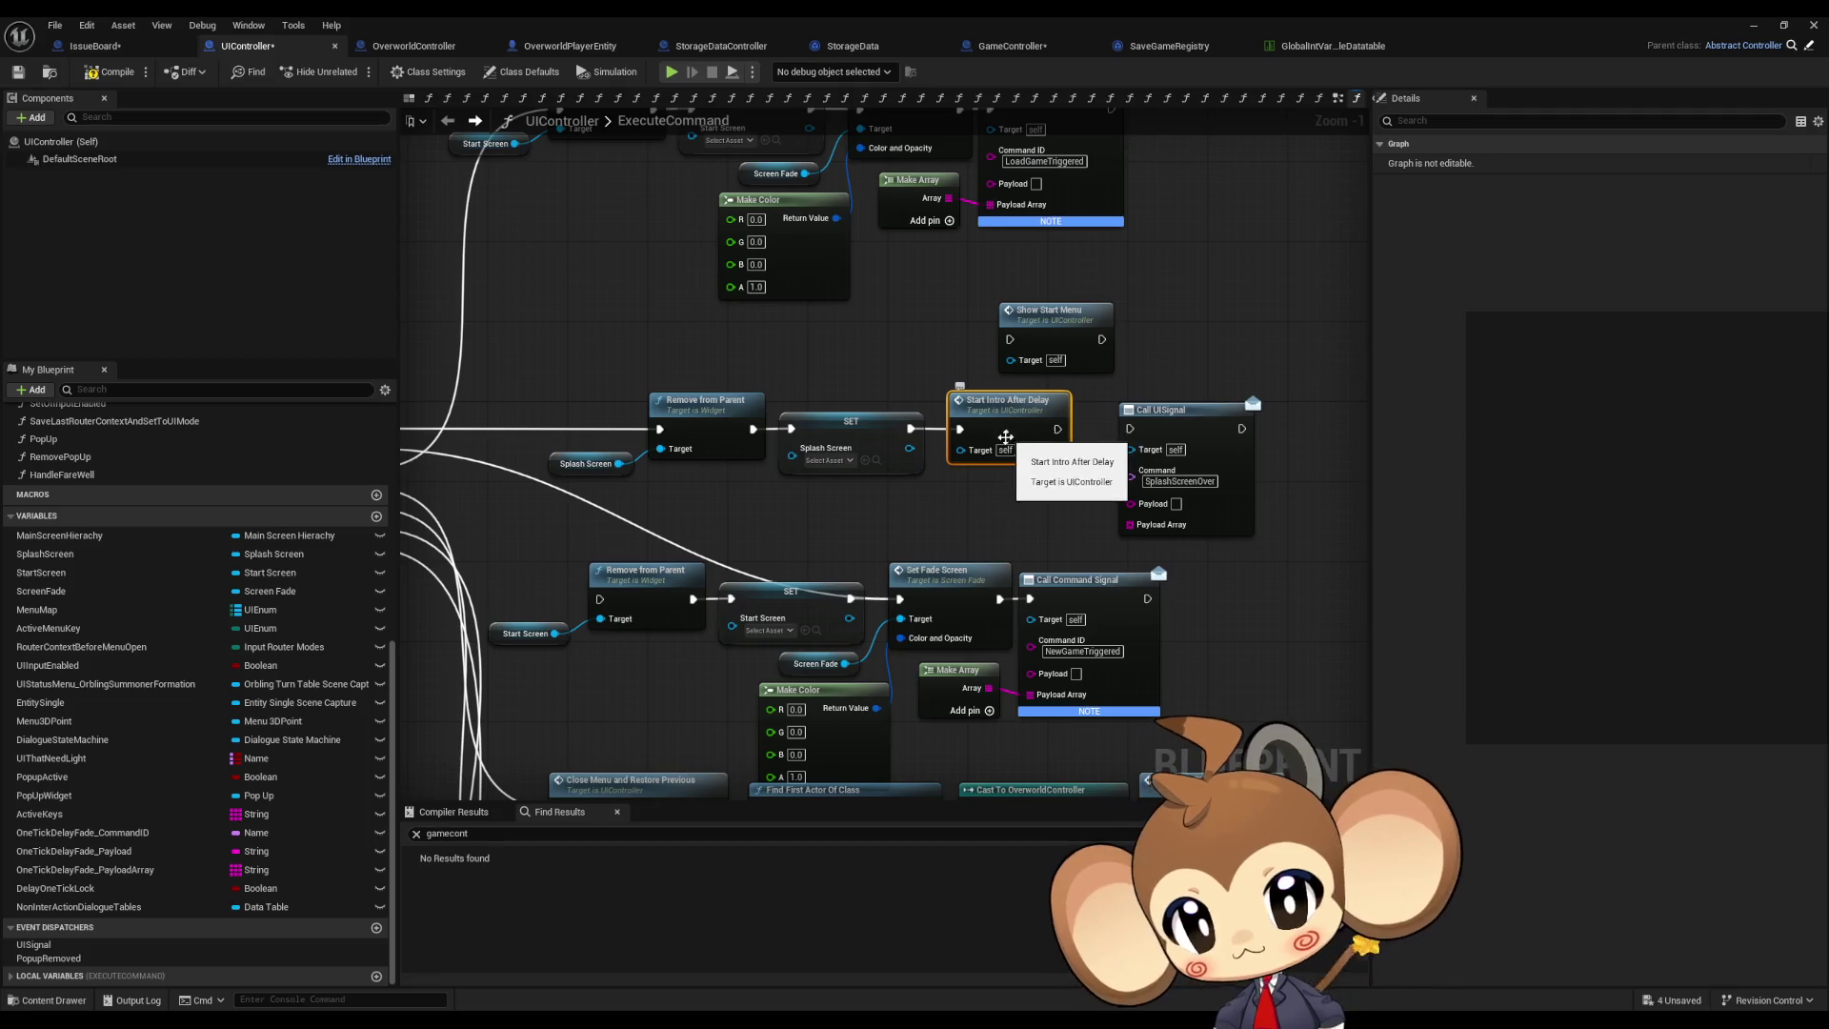
left_click_drag(1000, 439, 1060, 503)
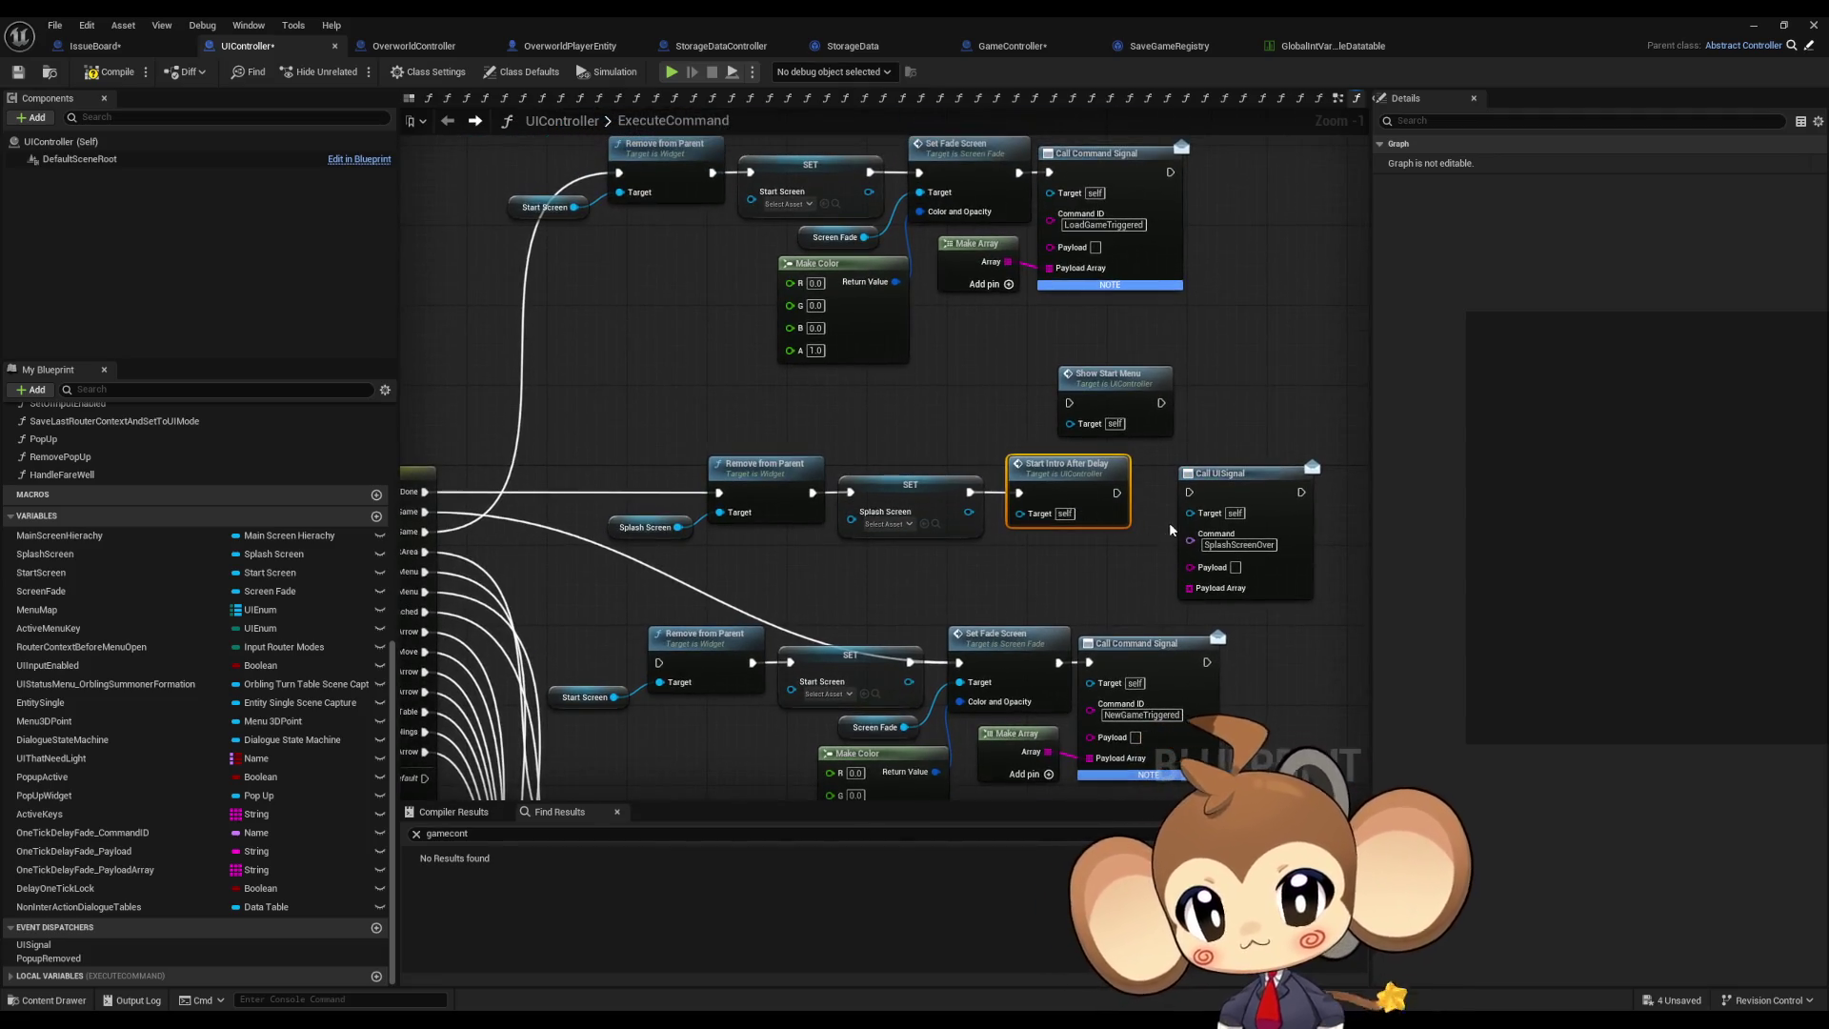
left_click(795, 472)
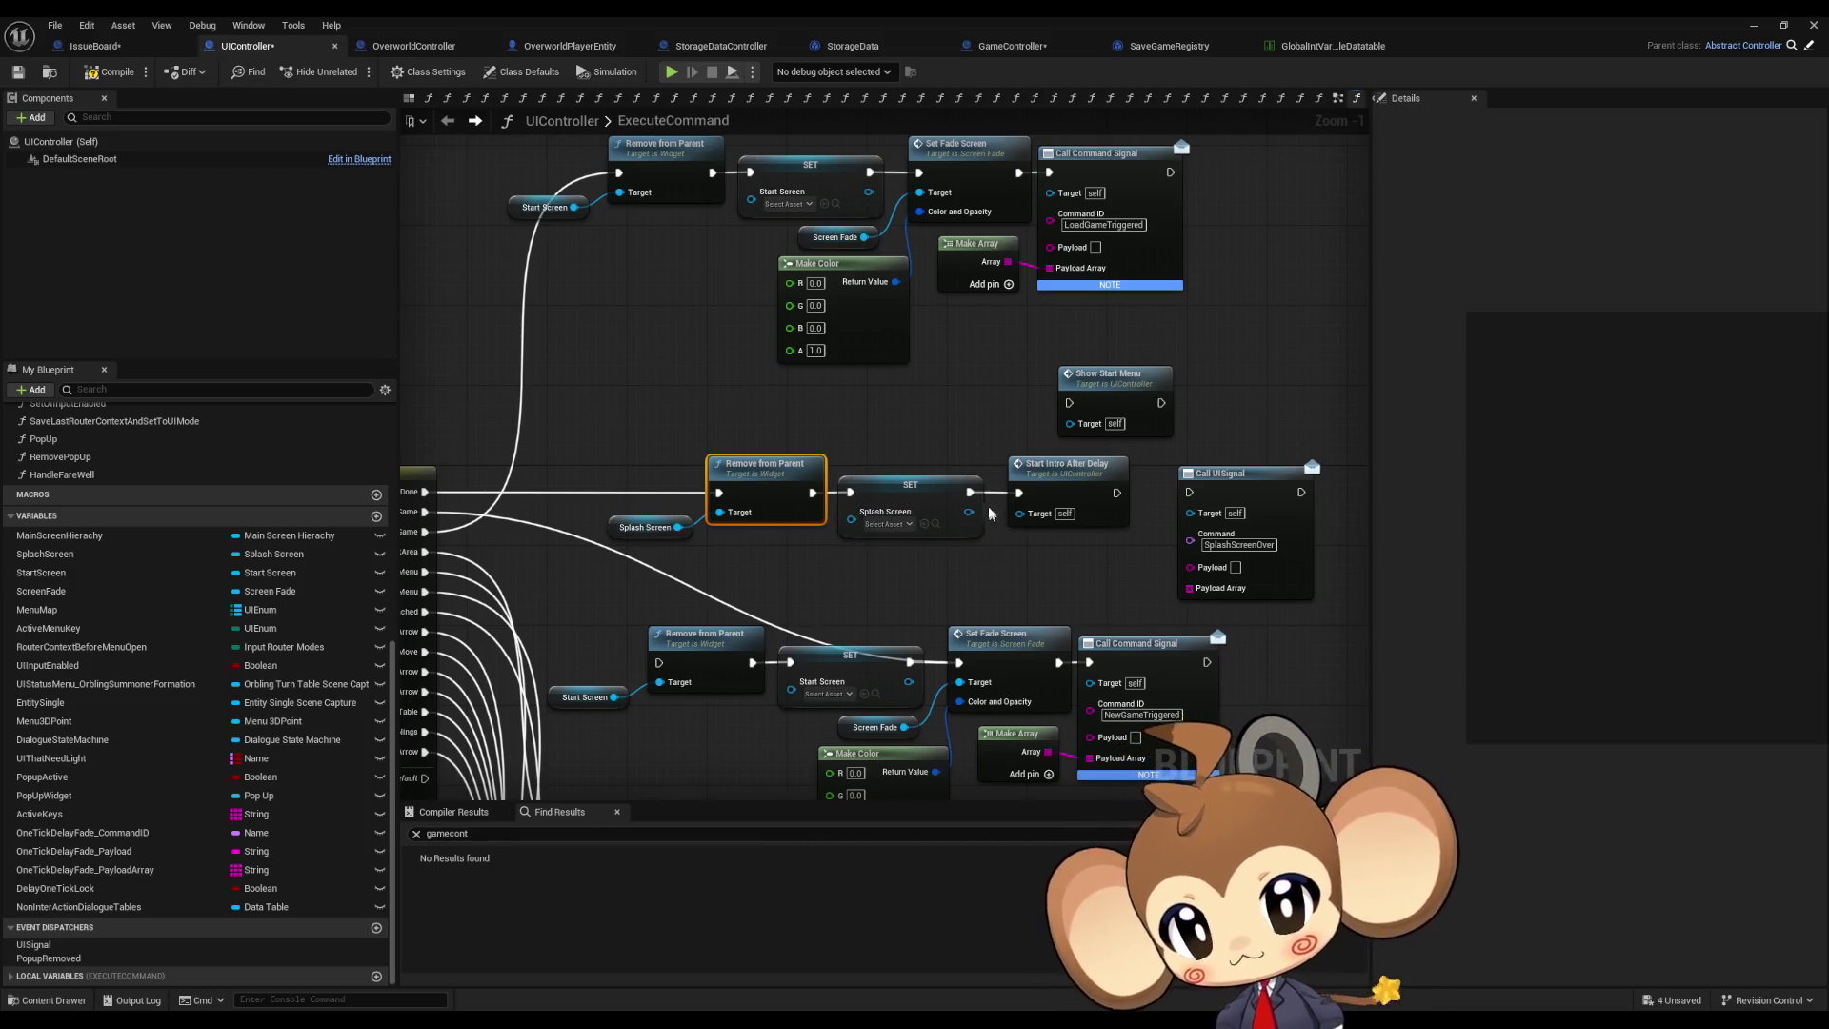
left_click_drag(969, 491, 1191, 491)
mouse_move(1077, 466)
left_mouse_down()
mouse_move(1116, 467)
mouse_move(1119, 380)
mouse_move(1238, 396)
left_mouse_up()
left_click_drag(1105, 374, 1238, 305)
left_click(1325, 246)
Step: Inspect the StartIntroAfterDelay custom event and its Delay chain, then return to GameController
left_click(1255, 309)
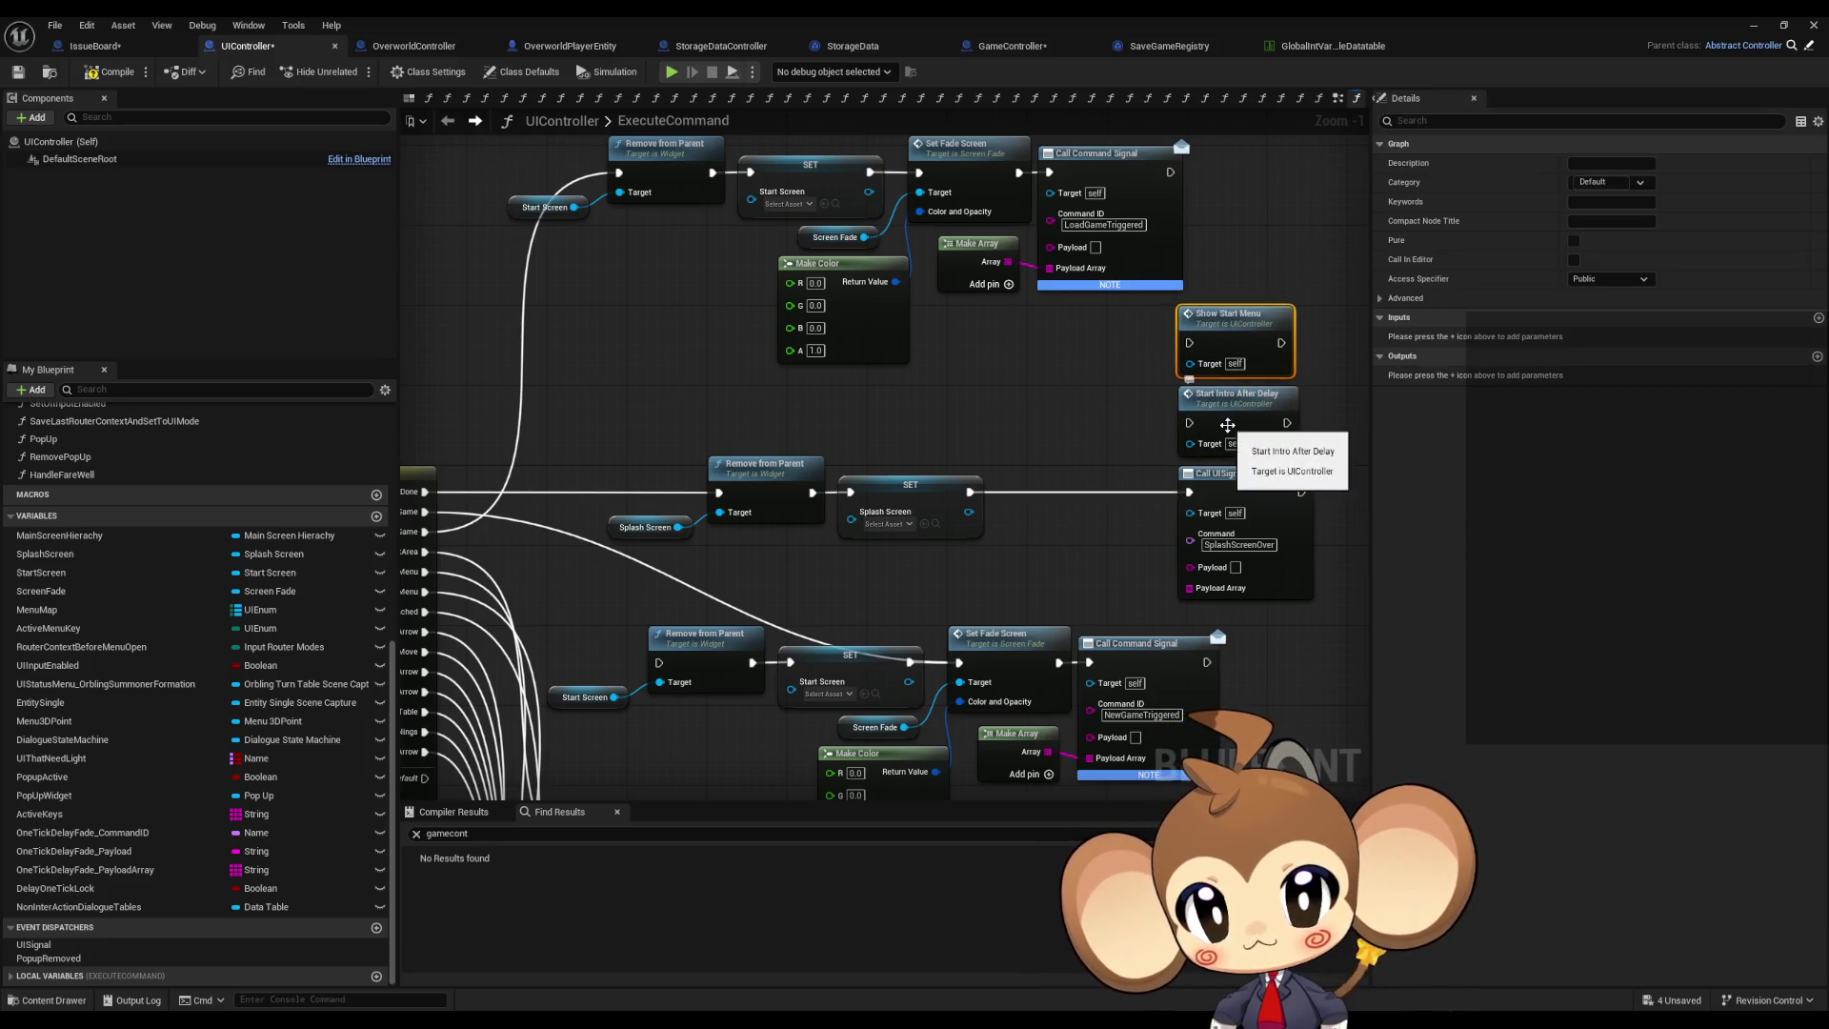
double_click(1227, 426)
left_click(720, 457)
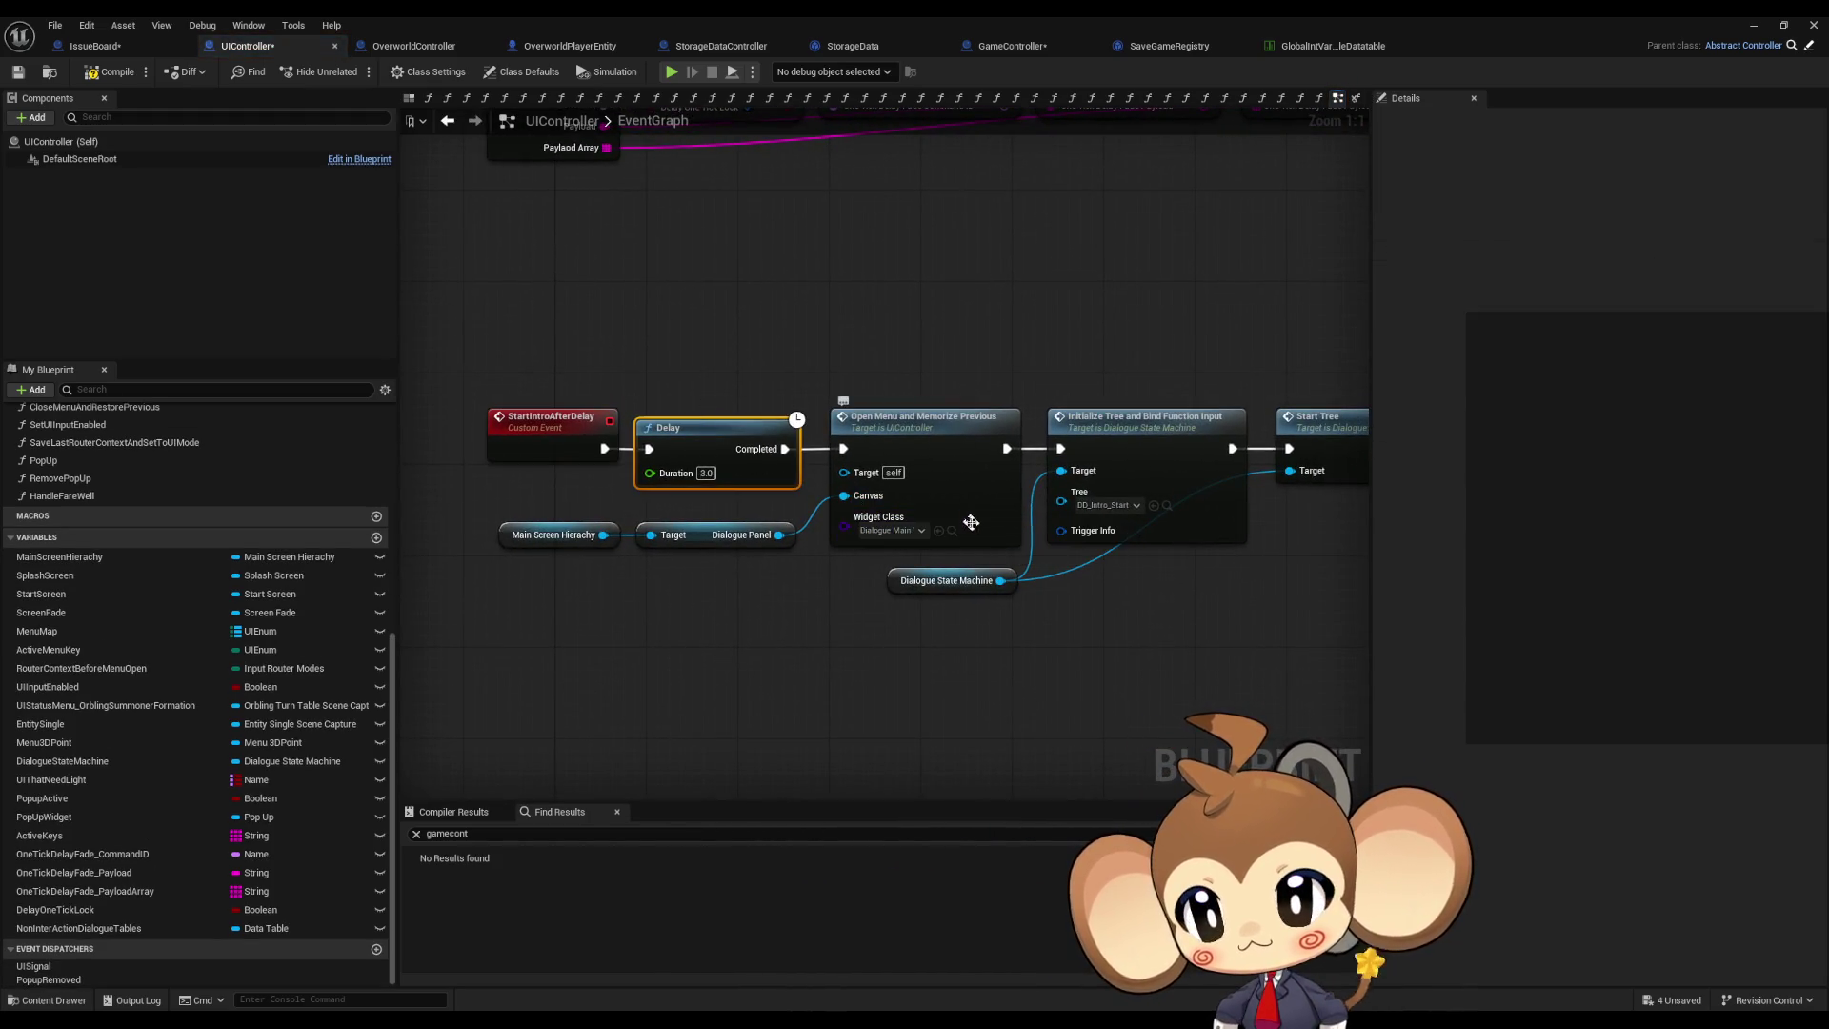
mouse_move(1151, 632)
left_mouse_down()
mouse_move(1008, 621)
mouse_move(1237, 618)
left_mouse_up()
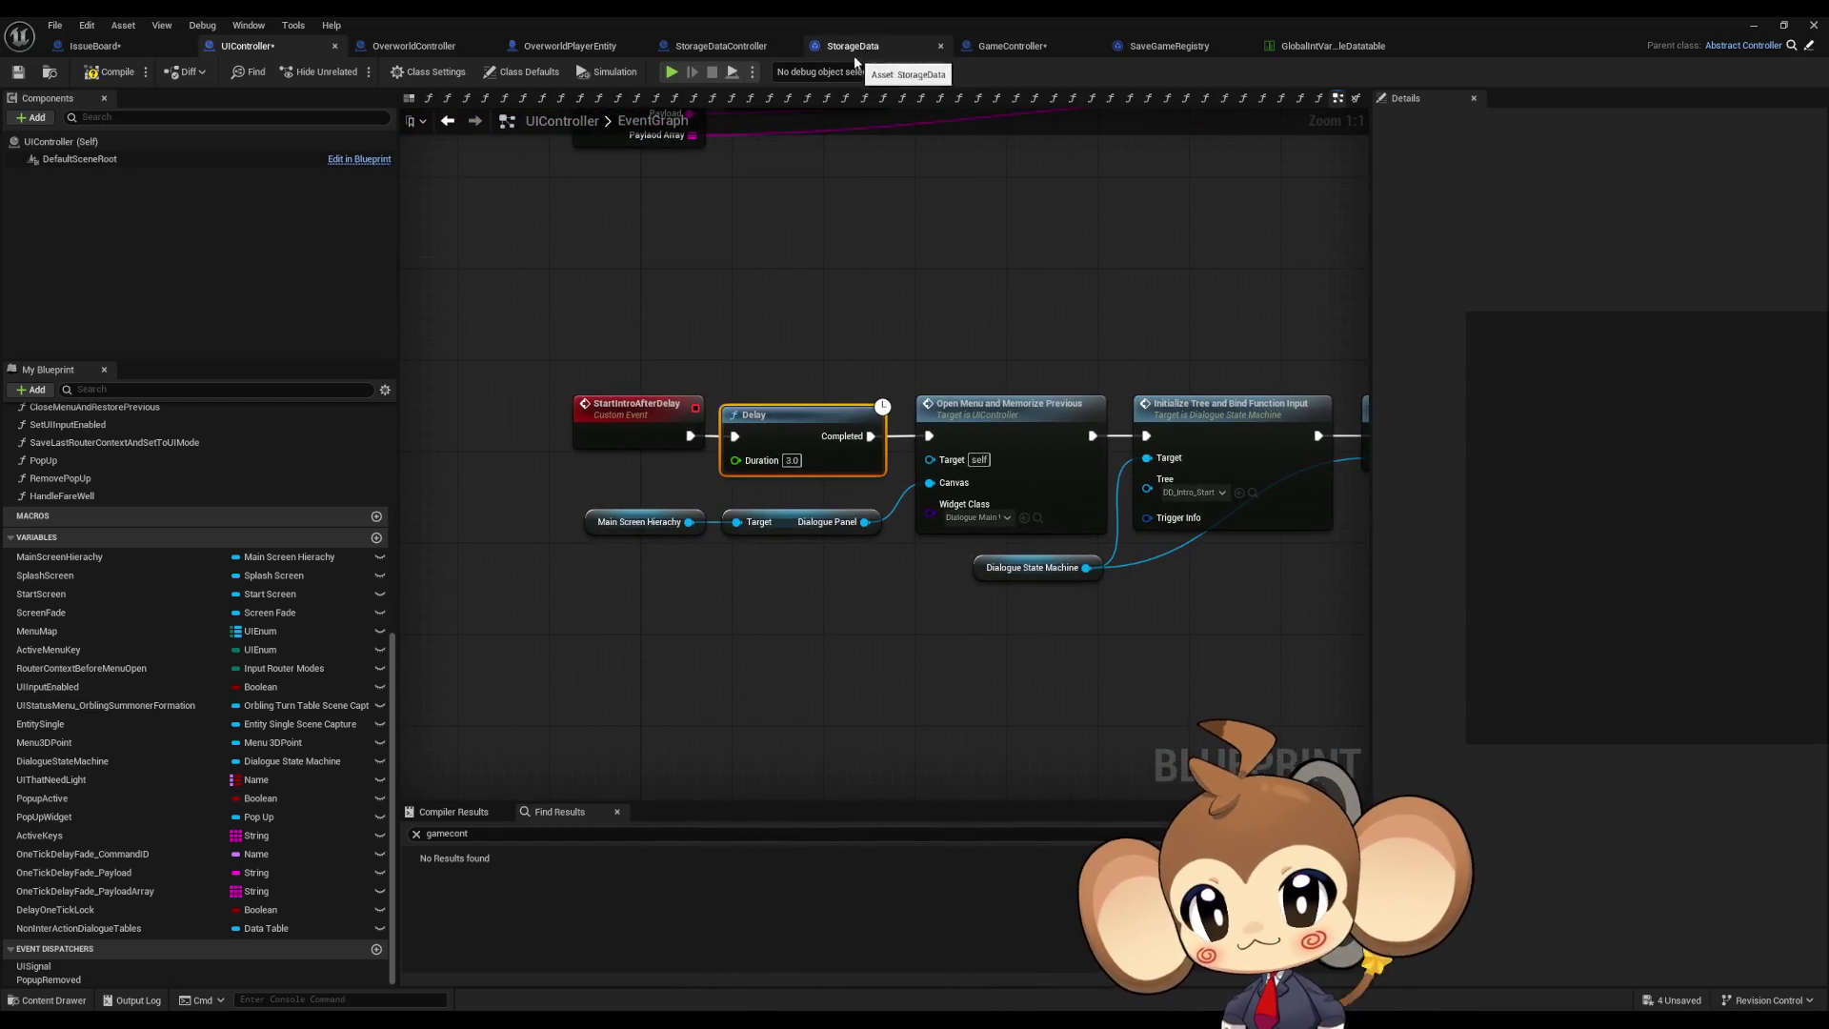
left_click(1012, 47)
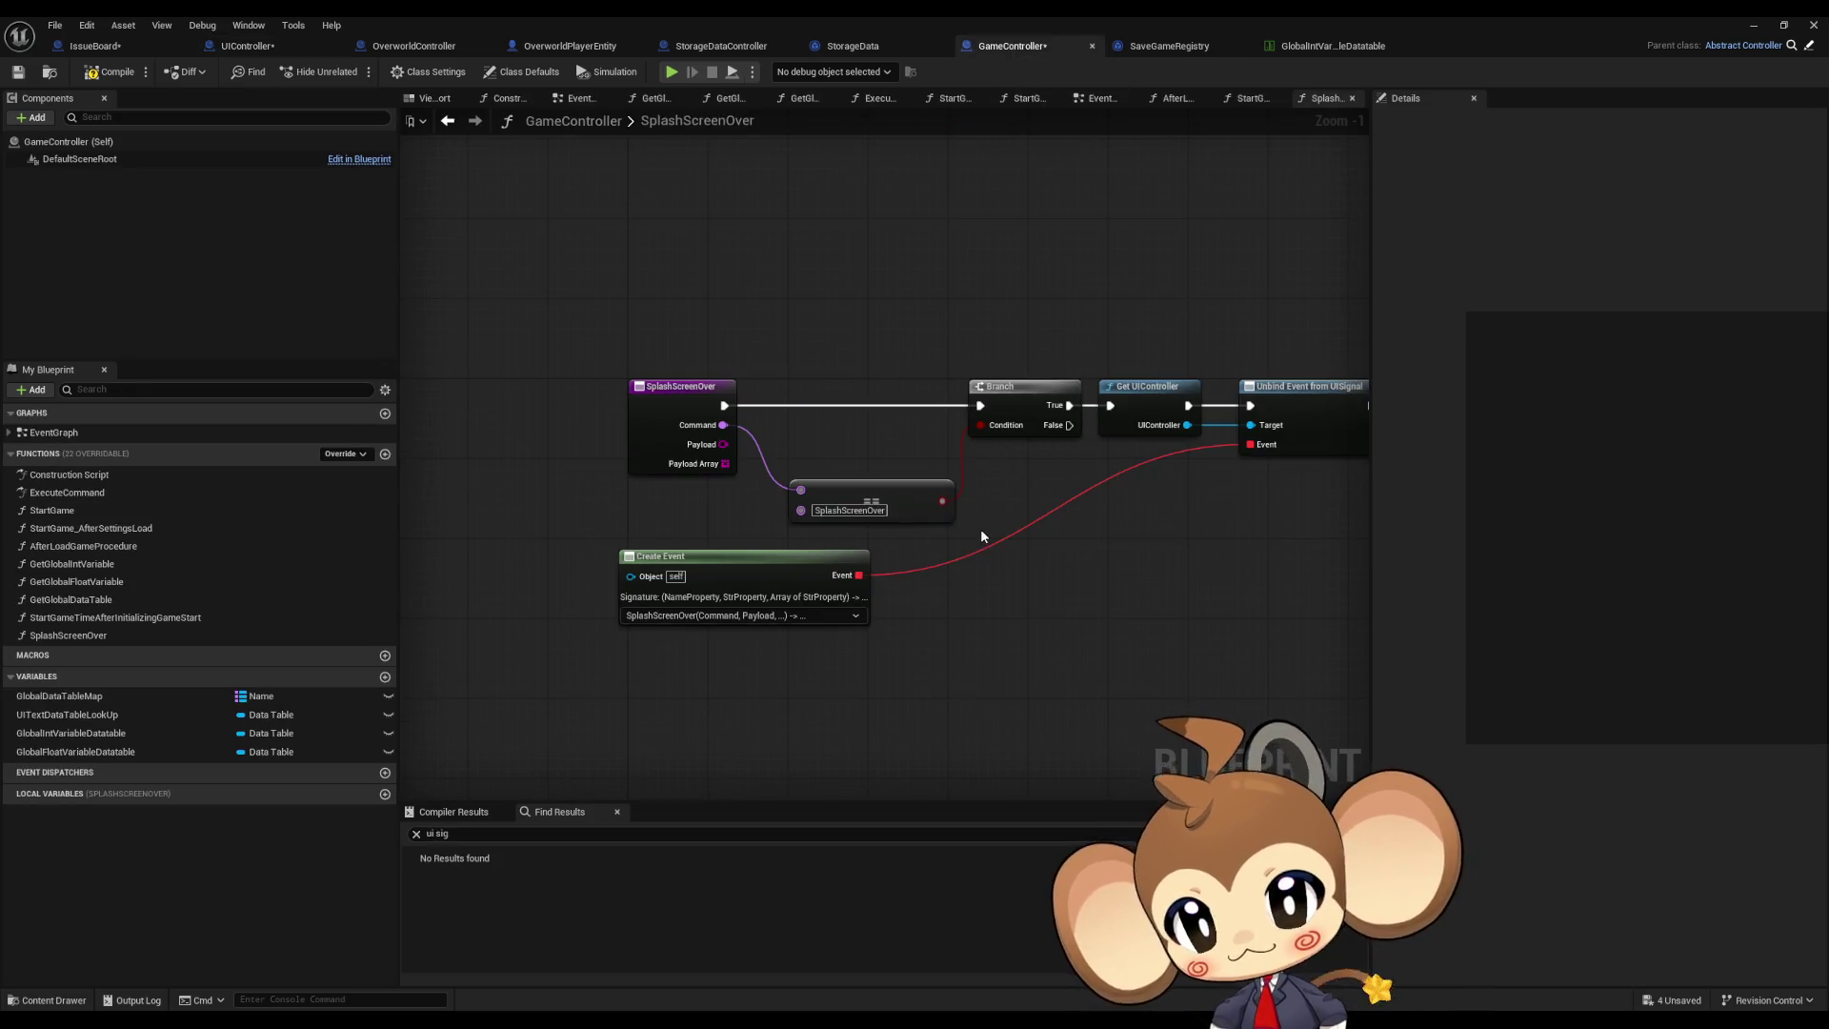
Step: Place a Get Storage Data Instance node in SplashScreenOver using the 'get storage data' search
mouse_move(1027, 514)
left_mouse_down()
mouse_move(820, 531)
mouse_move(878, 568)
left_mouse_up()
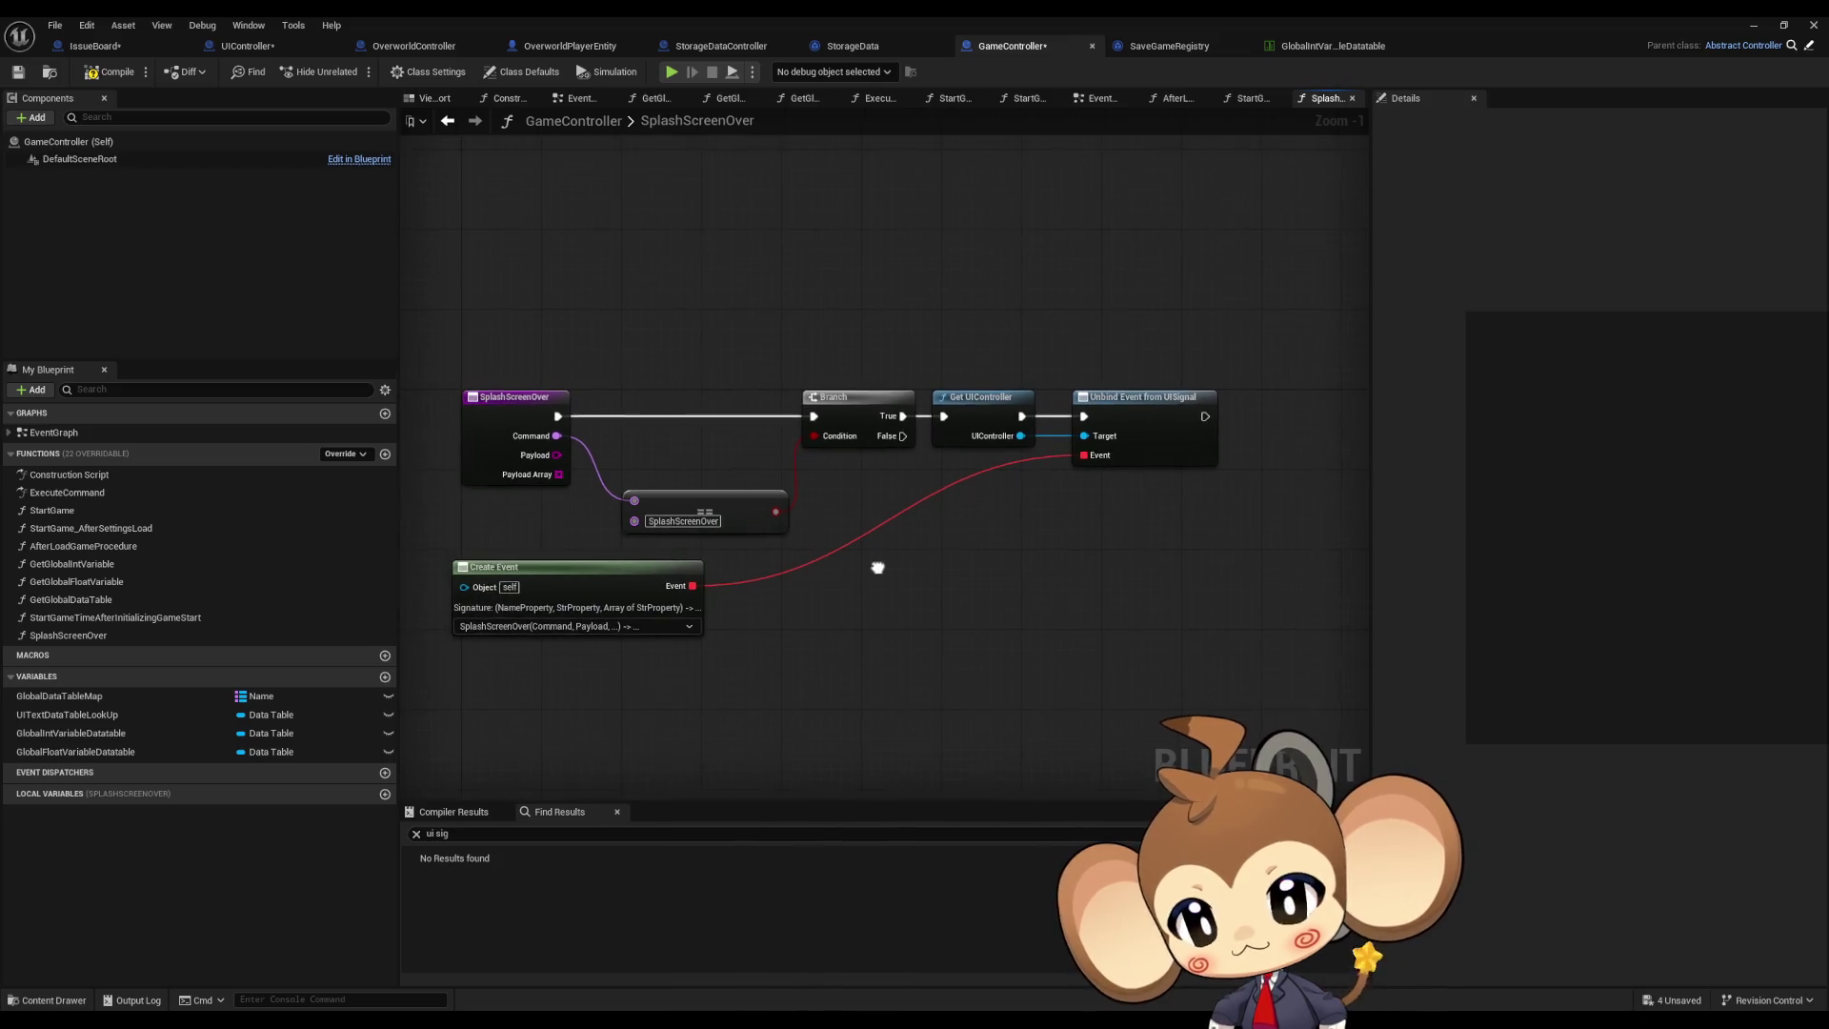
right_click(861, 638)
type("get")
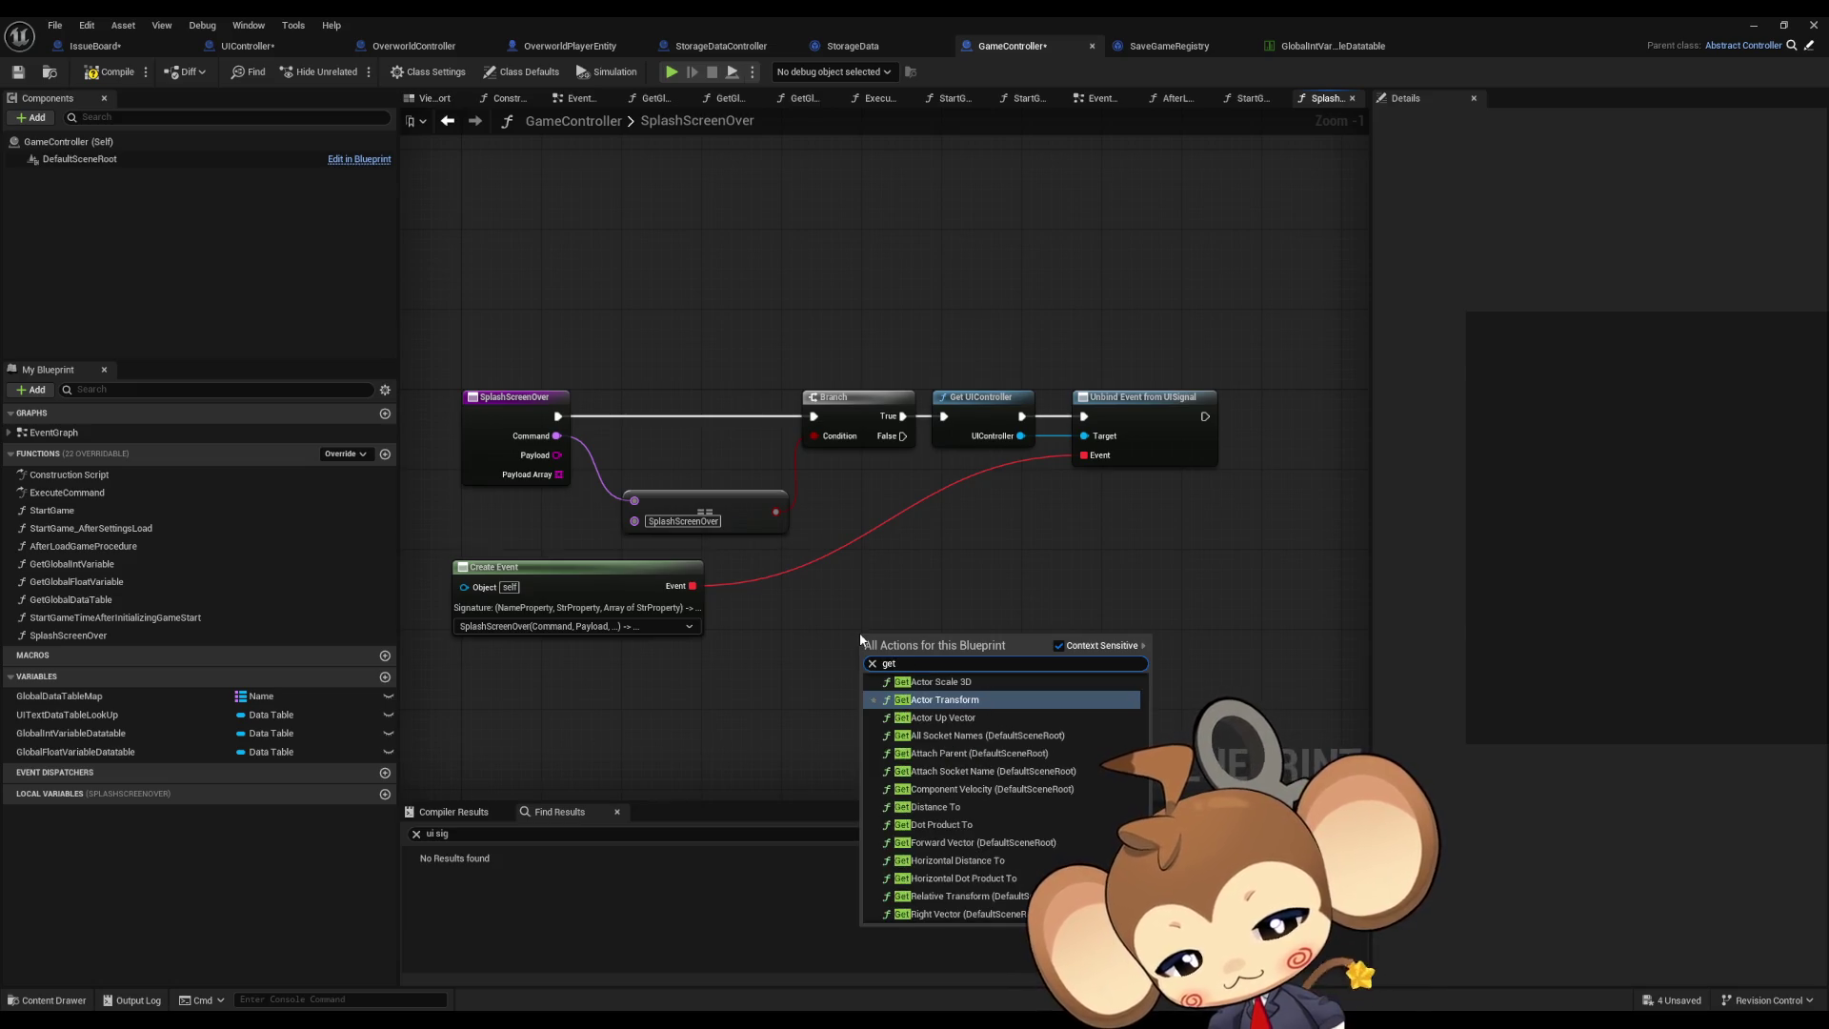
type(" s")
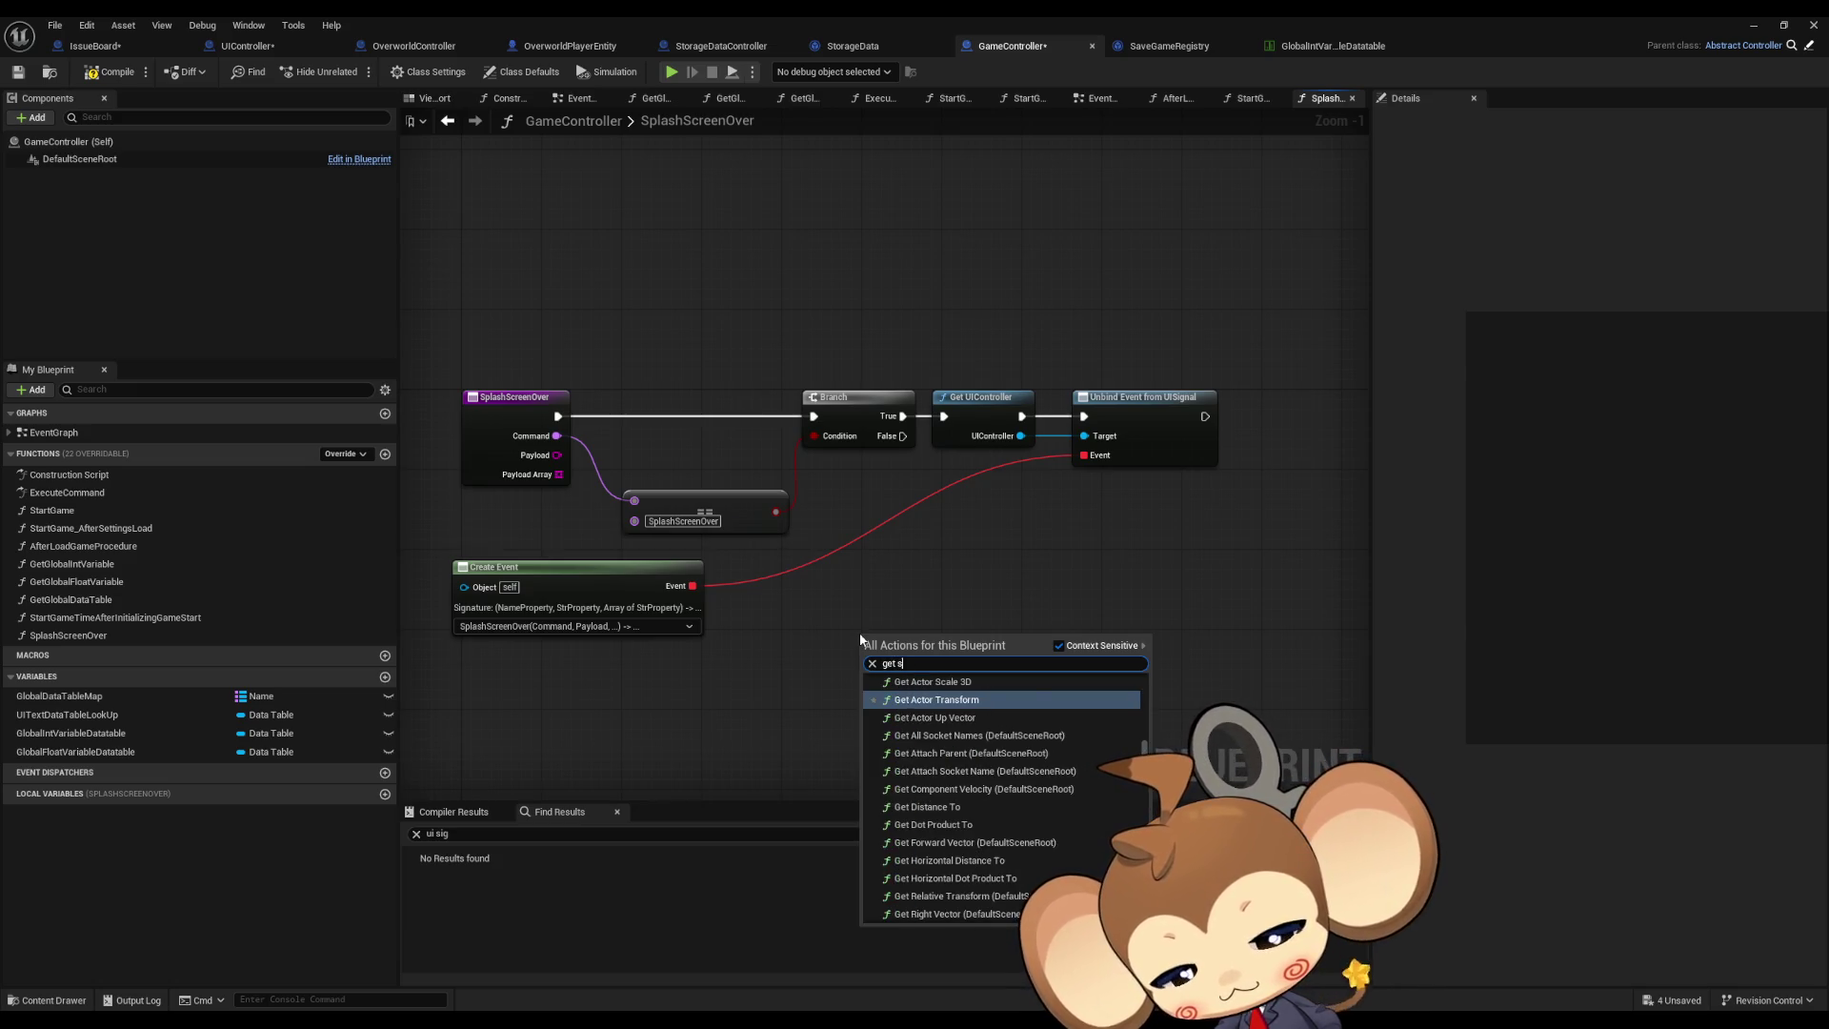
type("torage data")
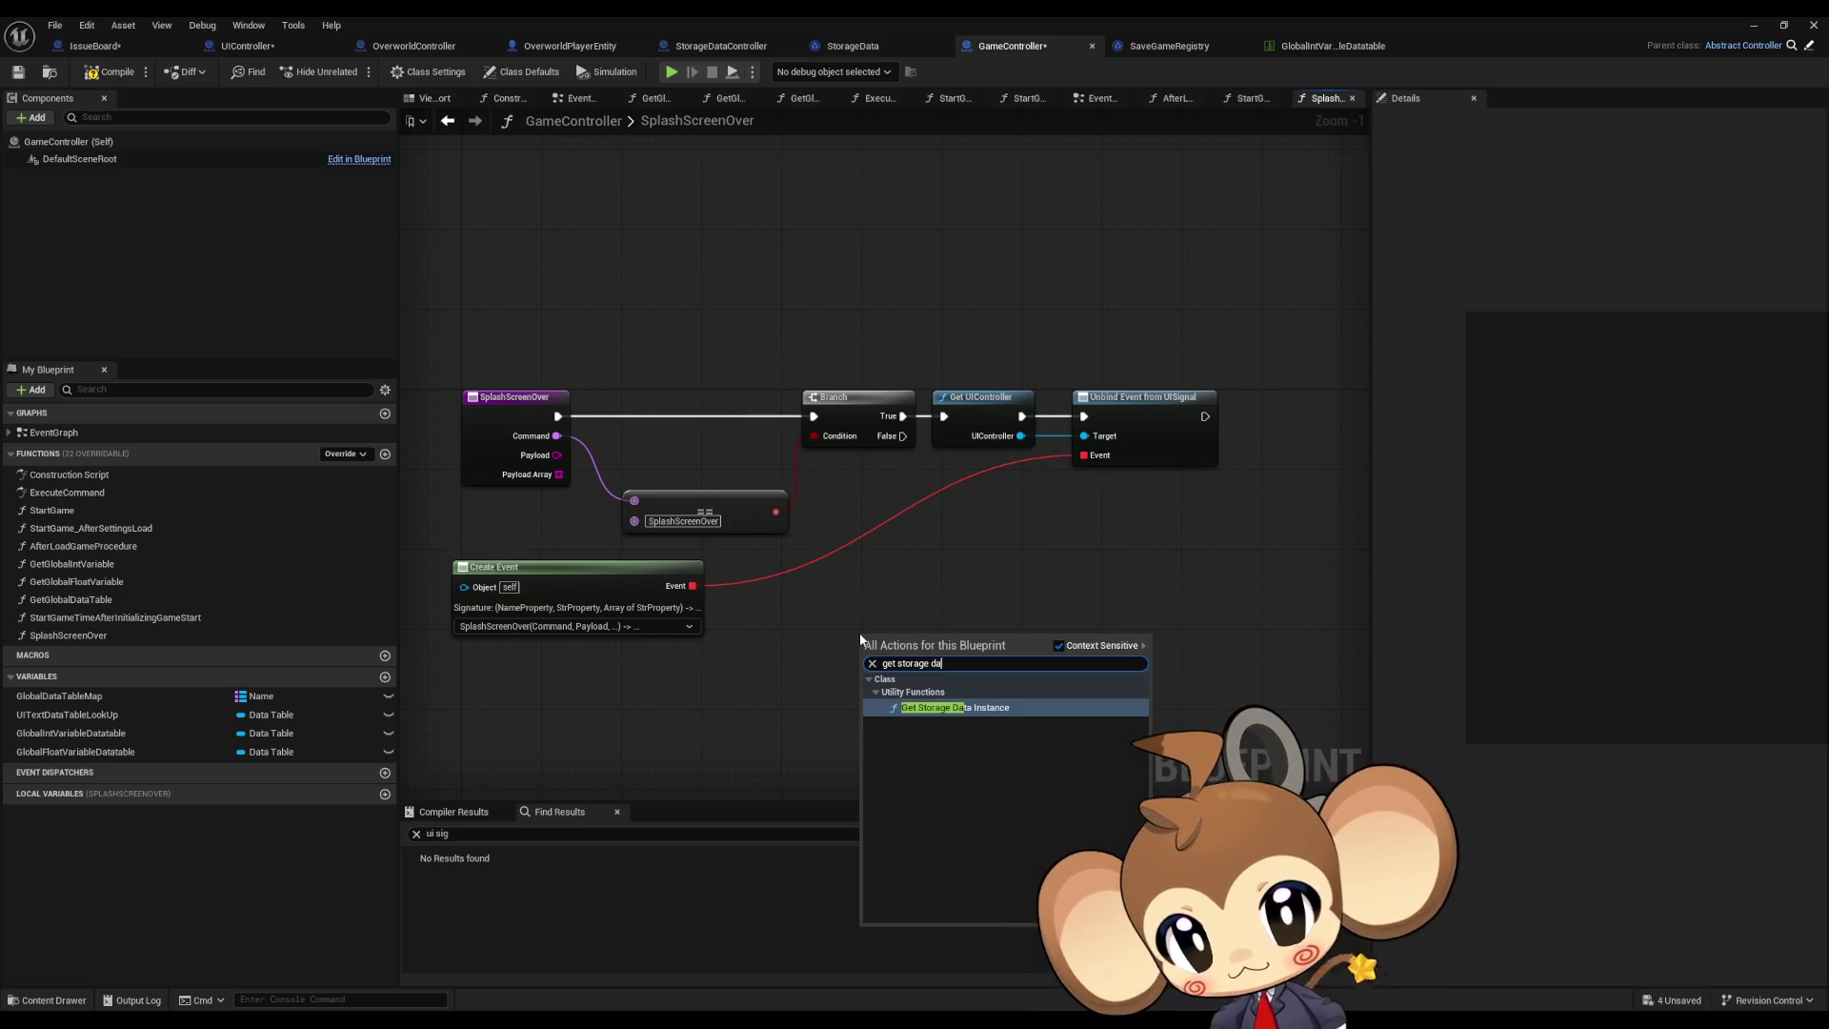
key("Return")
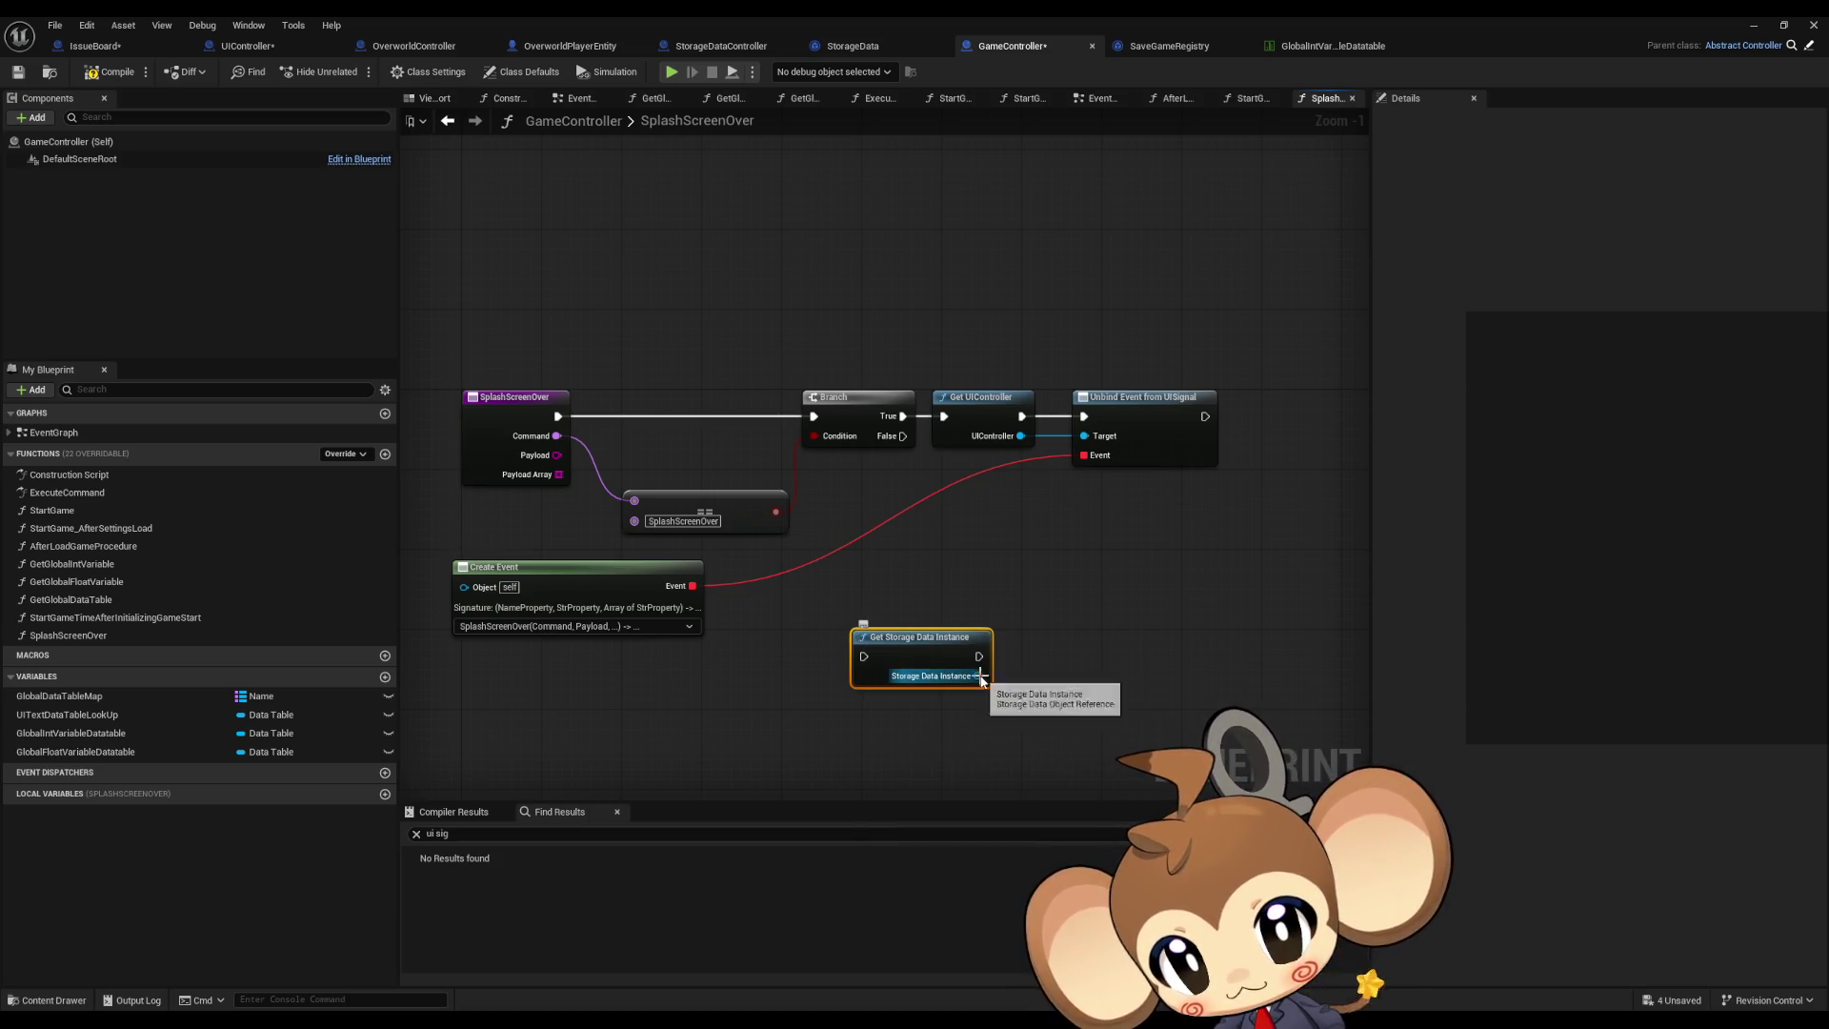
Step: Add Get Progression Tags from the storage data instance and reposition both nodes
left_click_drag(978, 676, 1047, 683)
type("prog")
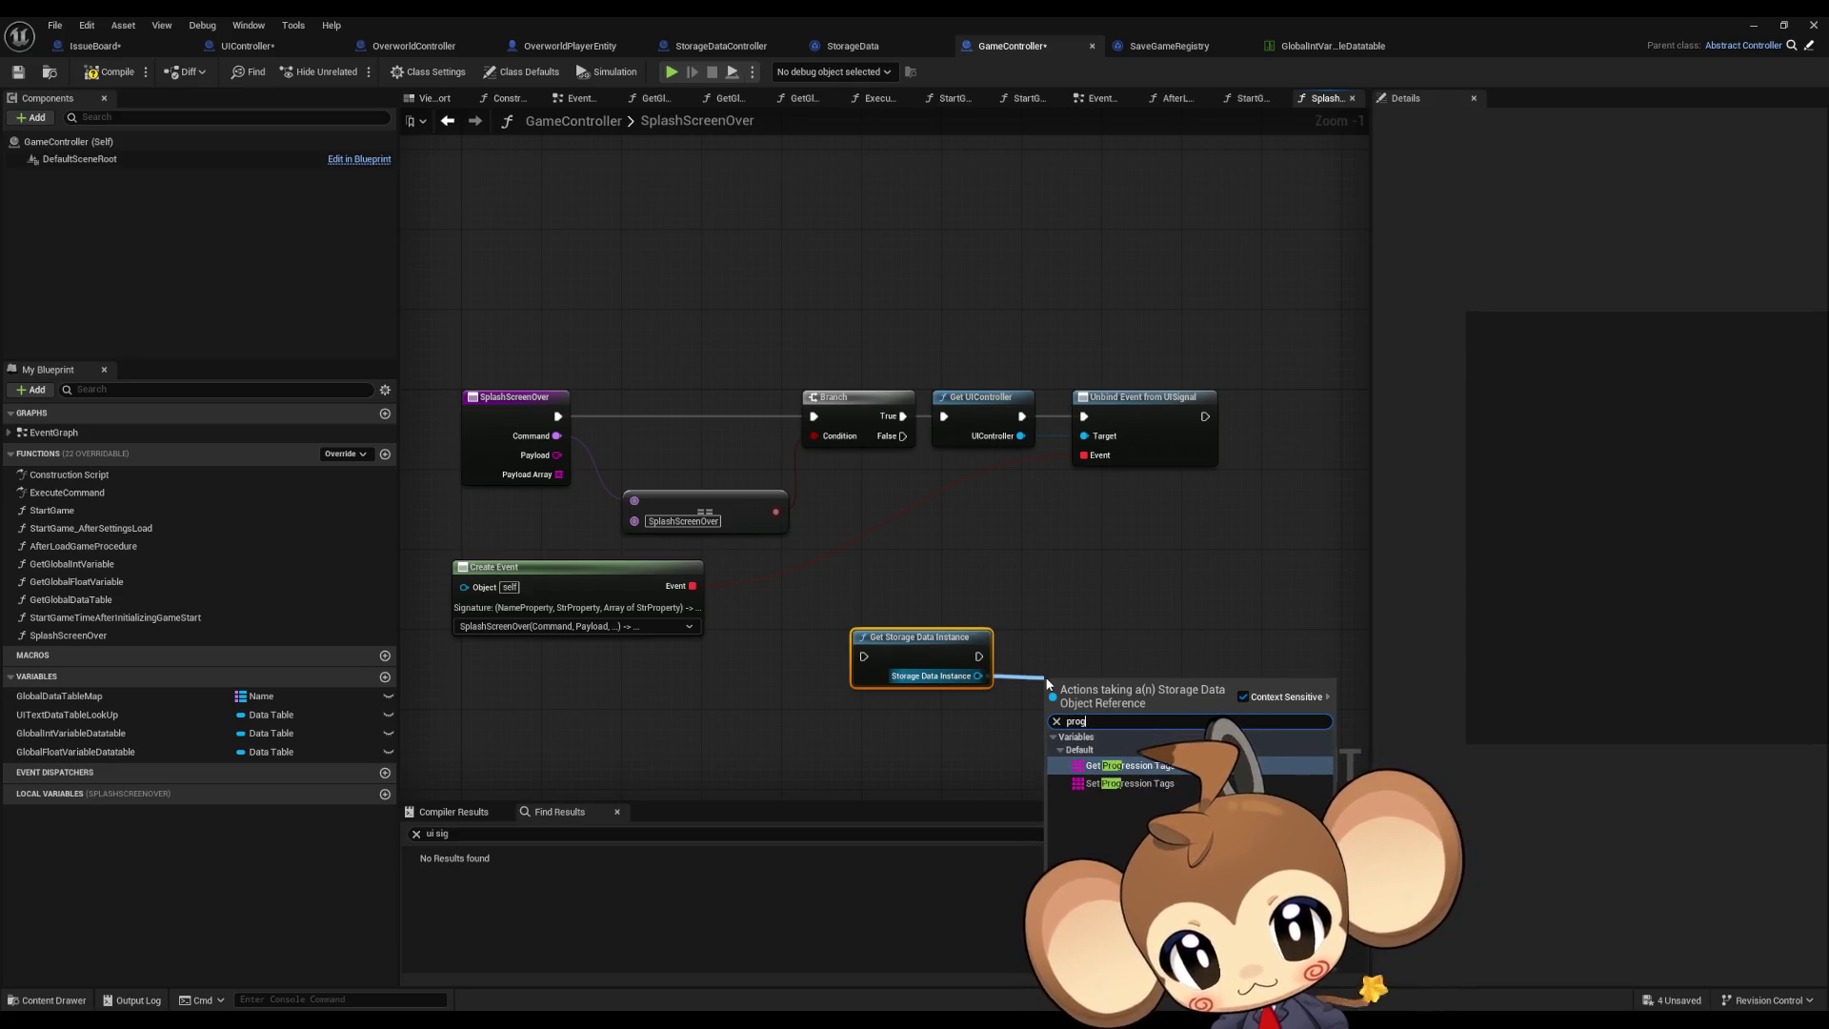
key("Return")
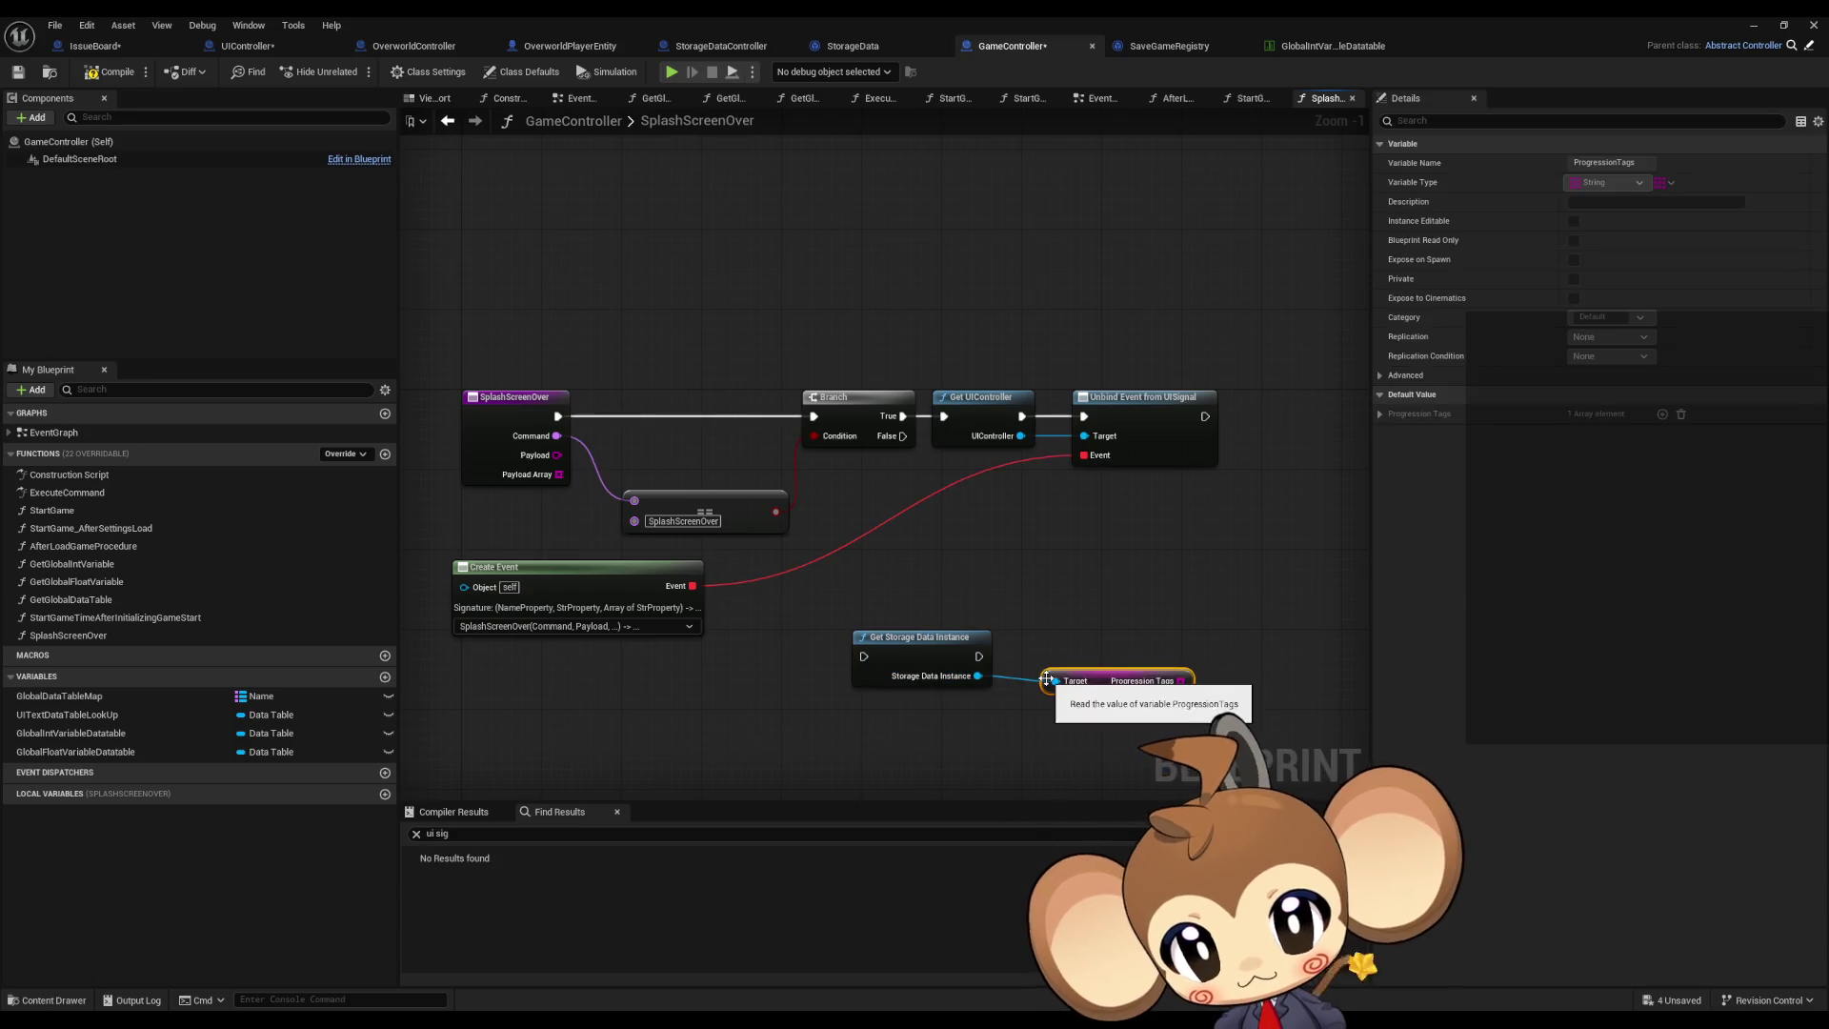
left_click_drag(1074, 682, 862, 575)
left_click_drag(715, 571, 983, 713)
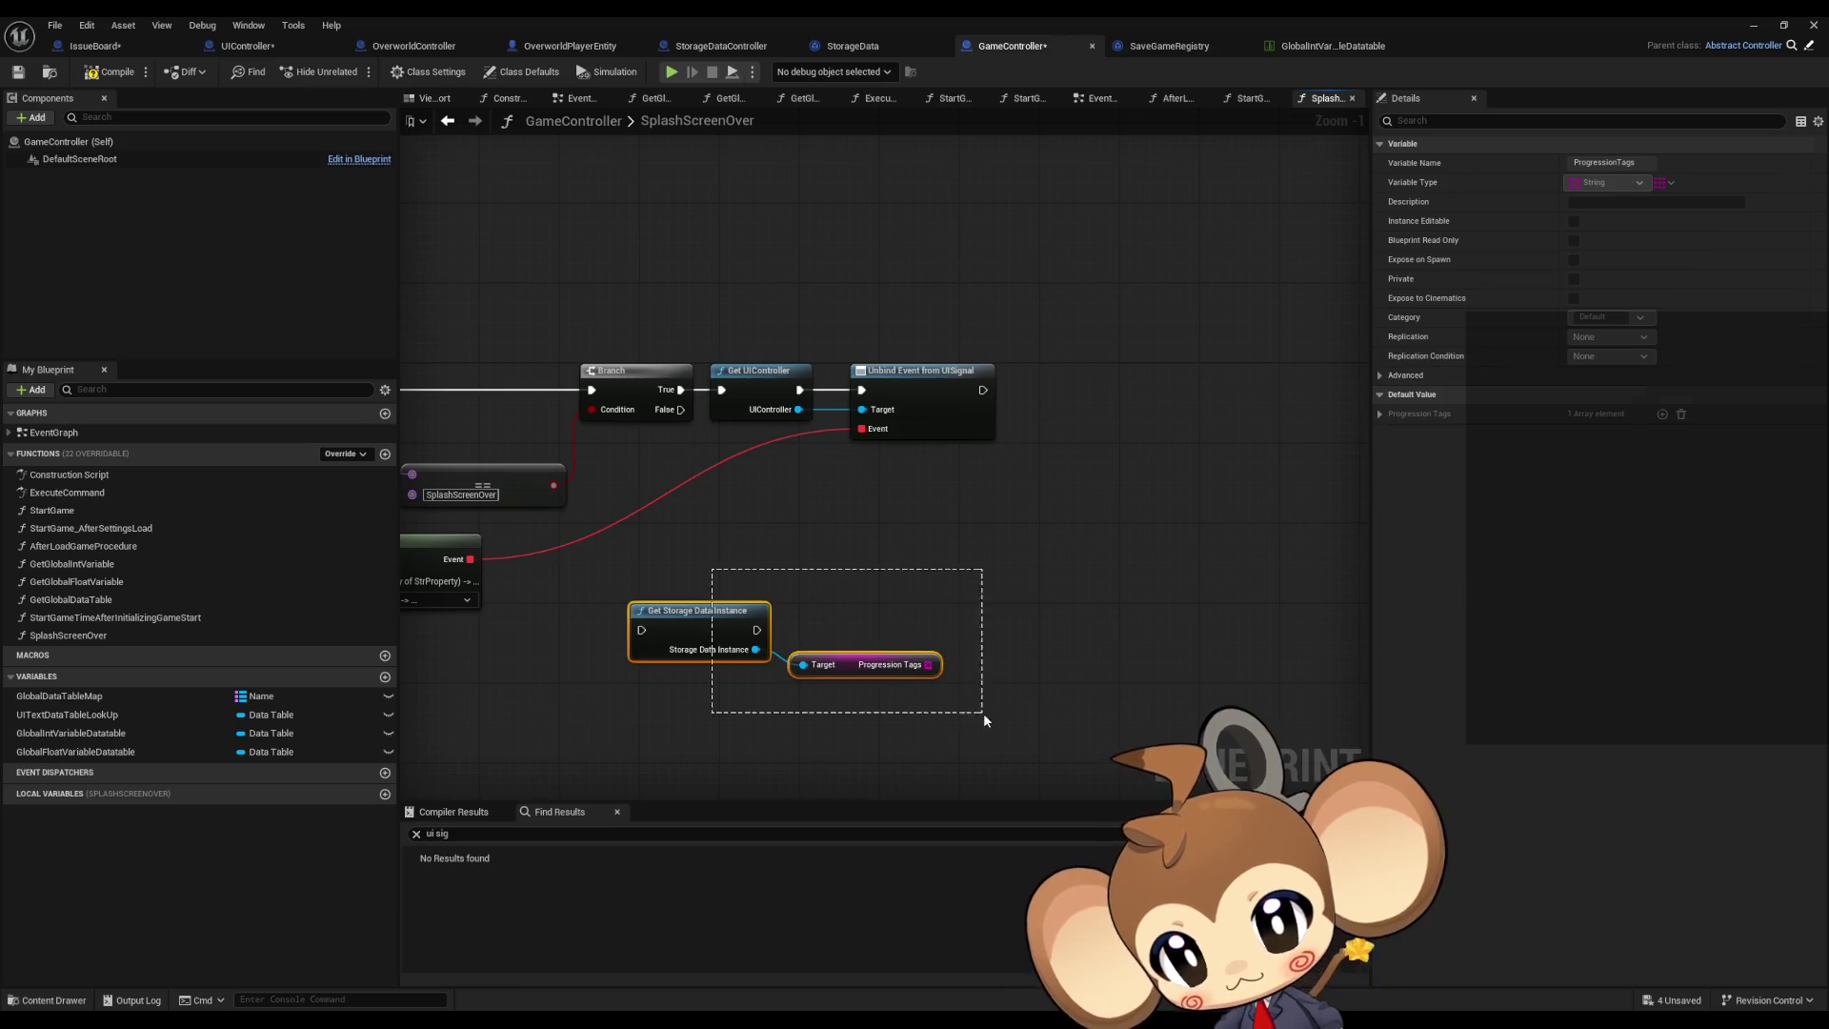
left_click_drag(889, 574, 903, 474)
Step: Add a Contains Item node wired to the Progression Tags output
left_click_drag(944, 566, 986, 569)
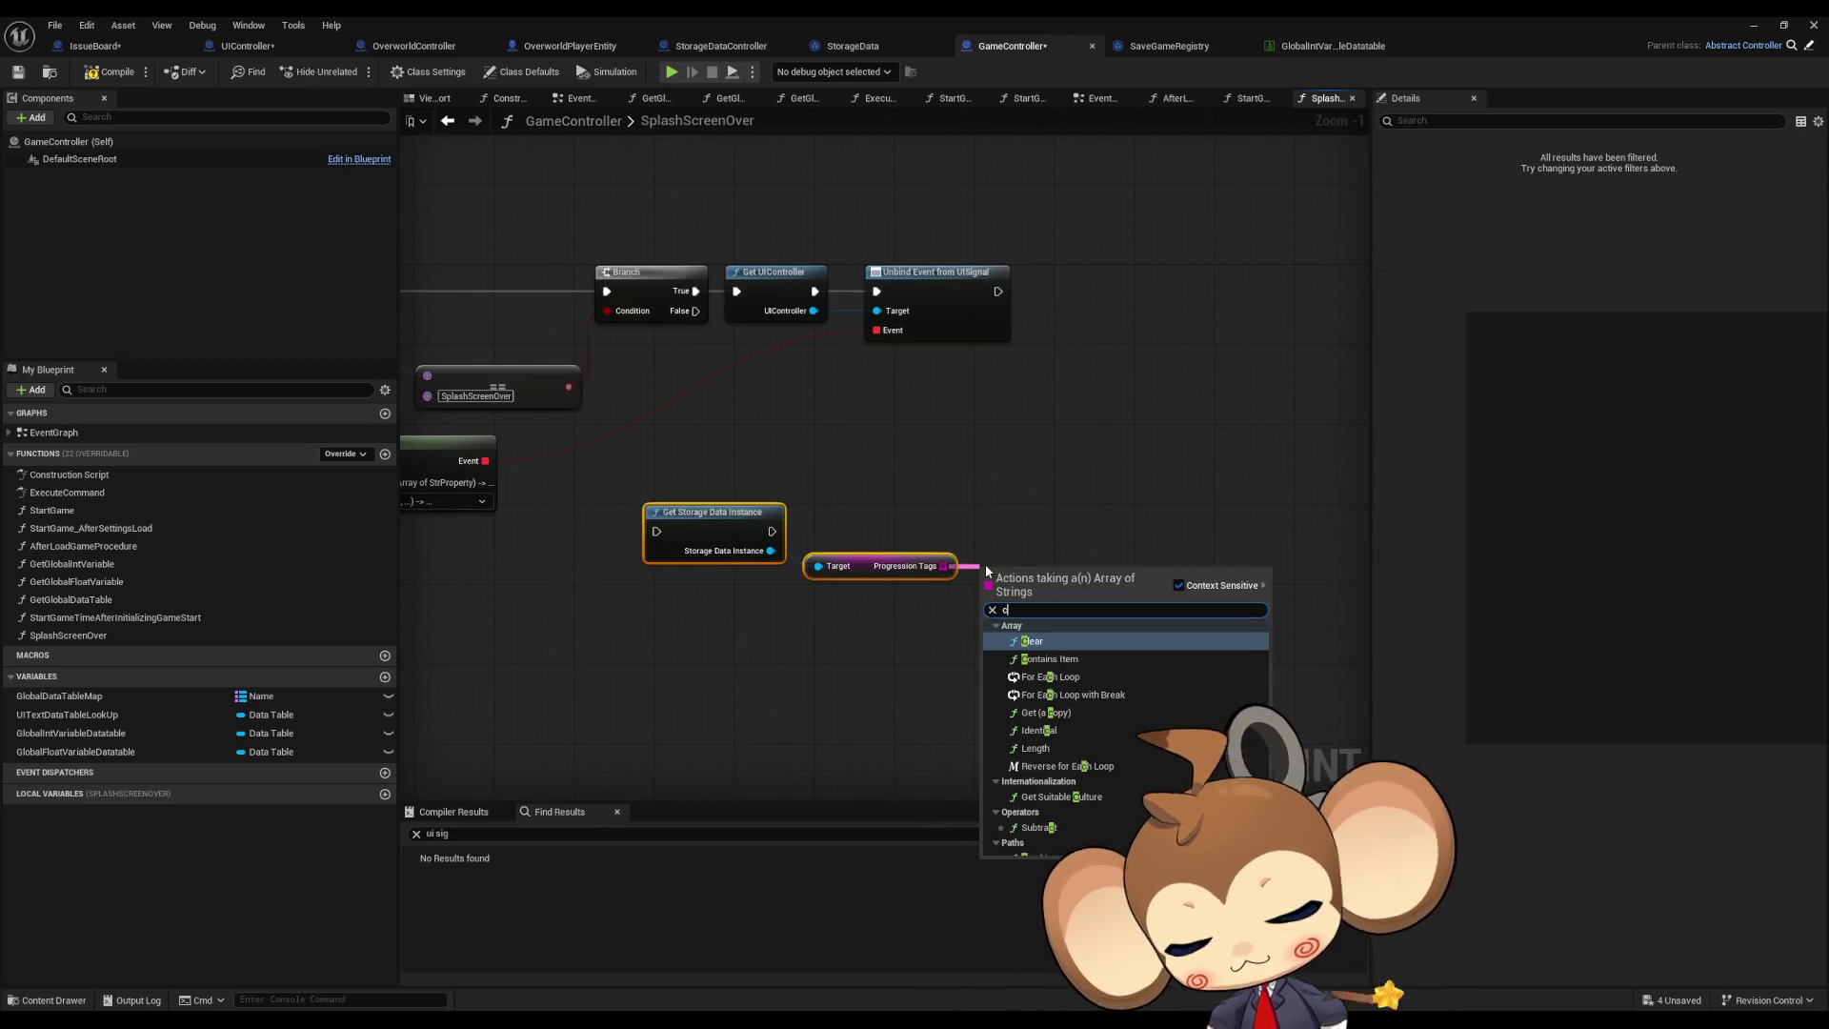
type("contains")
key("Return")
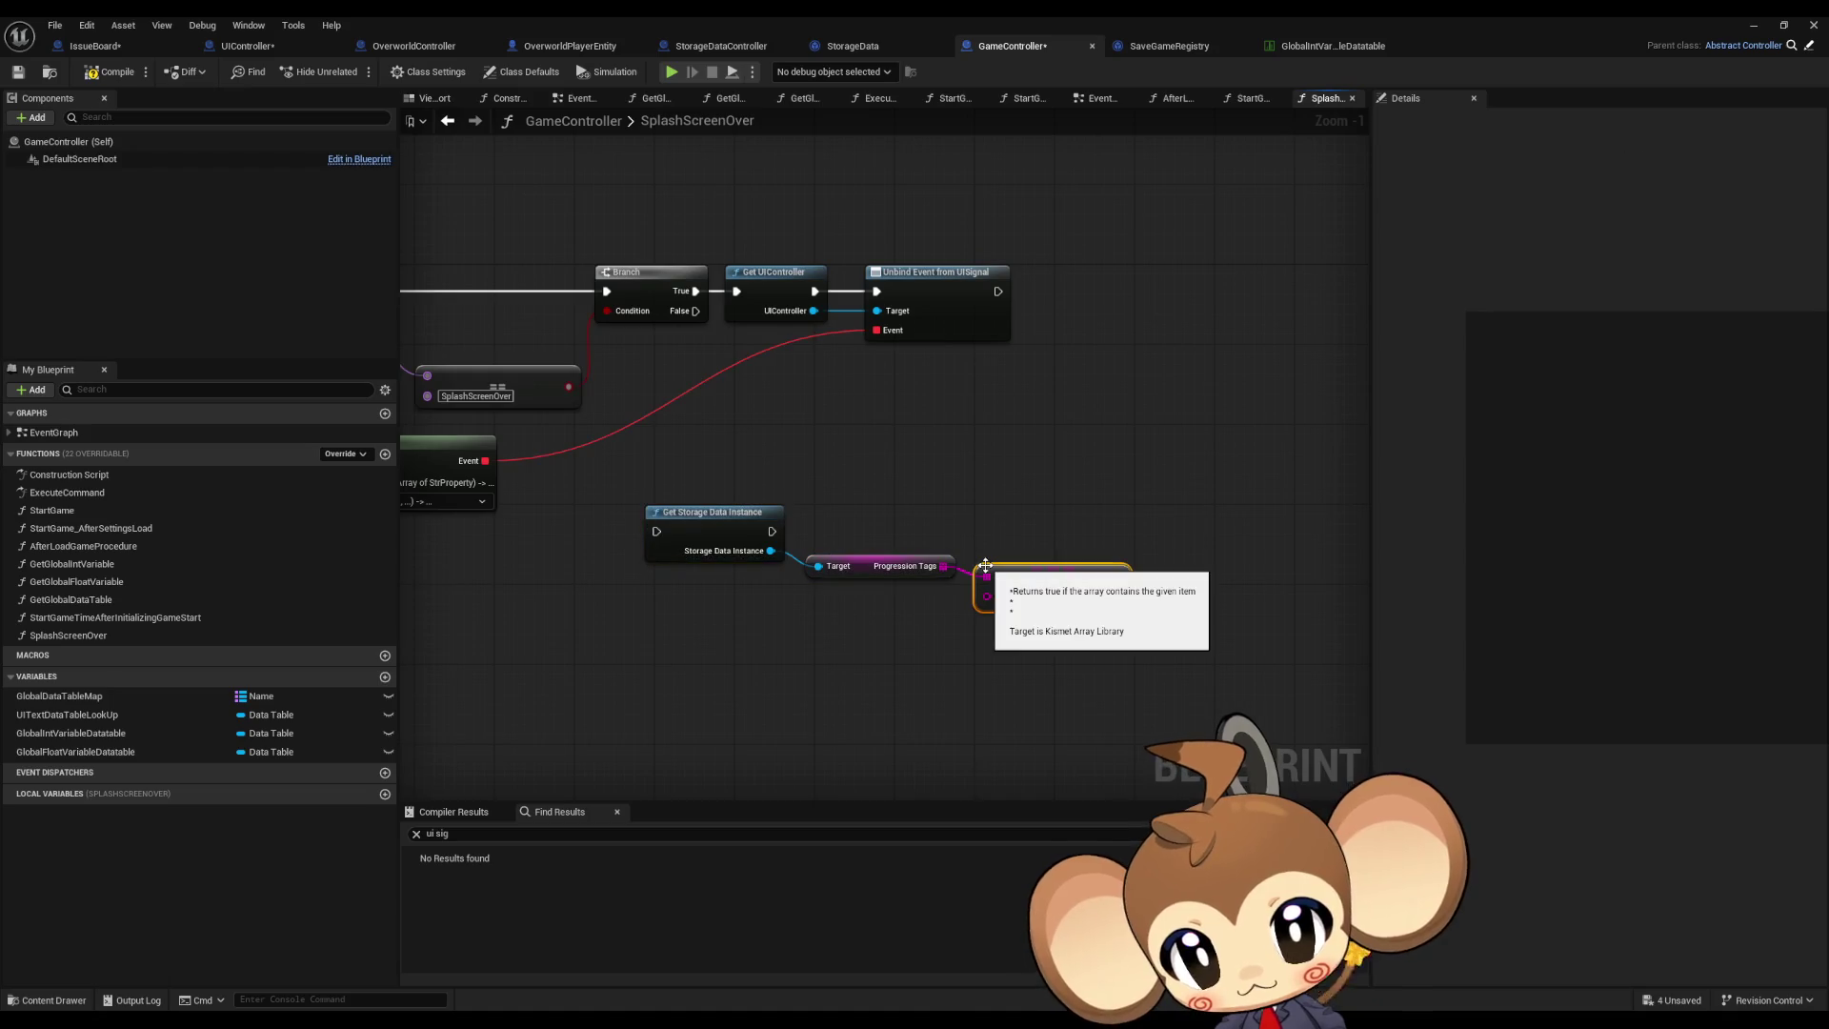
left_click(877, 470)
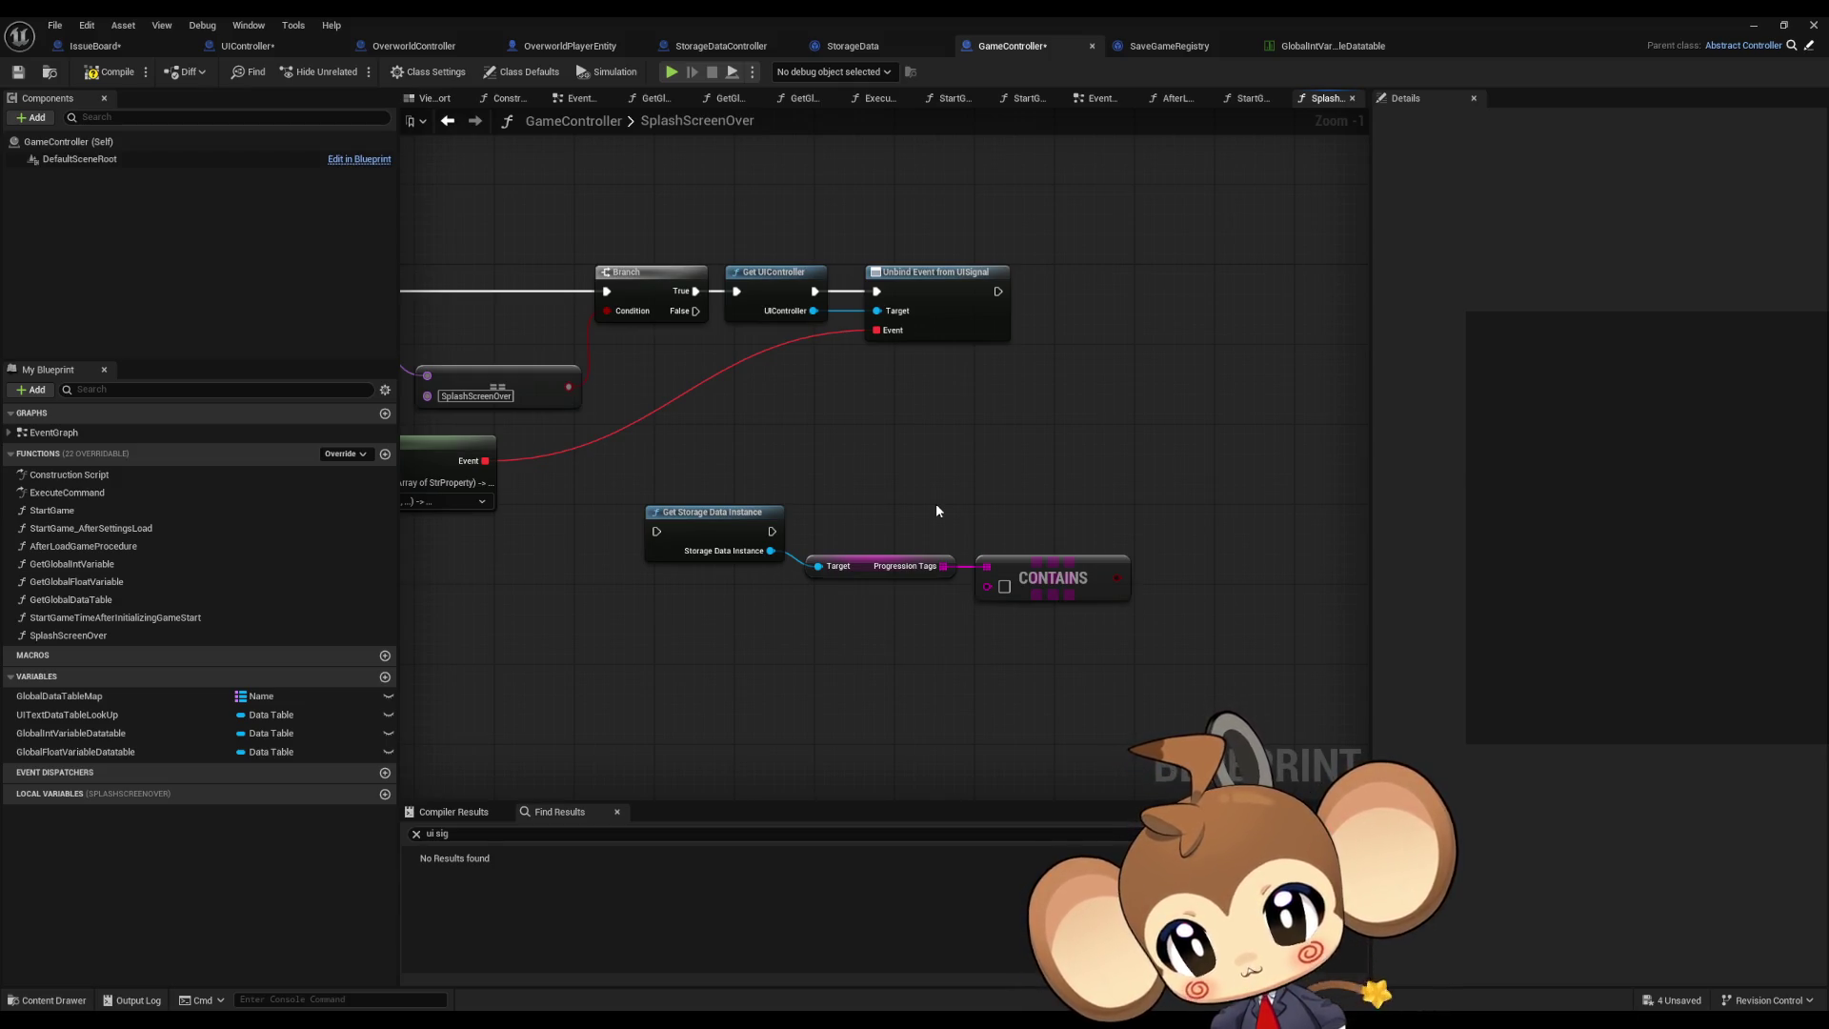
left_click_drag(865, 452, 1095, 442)
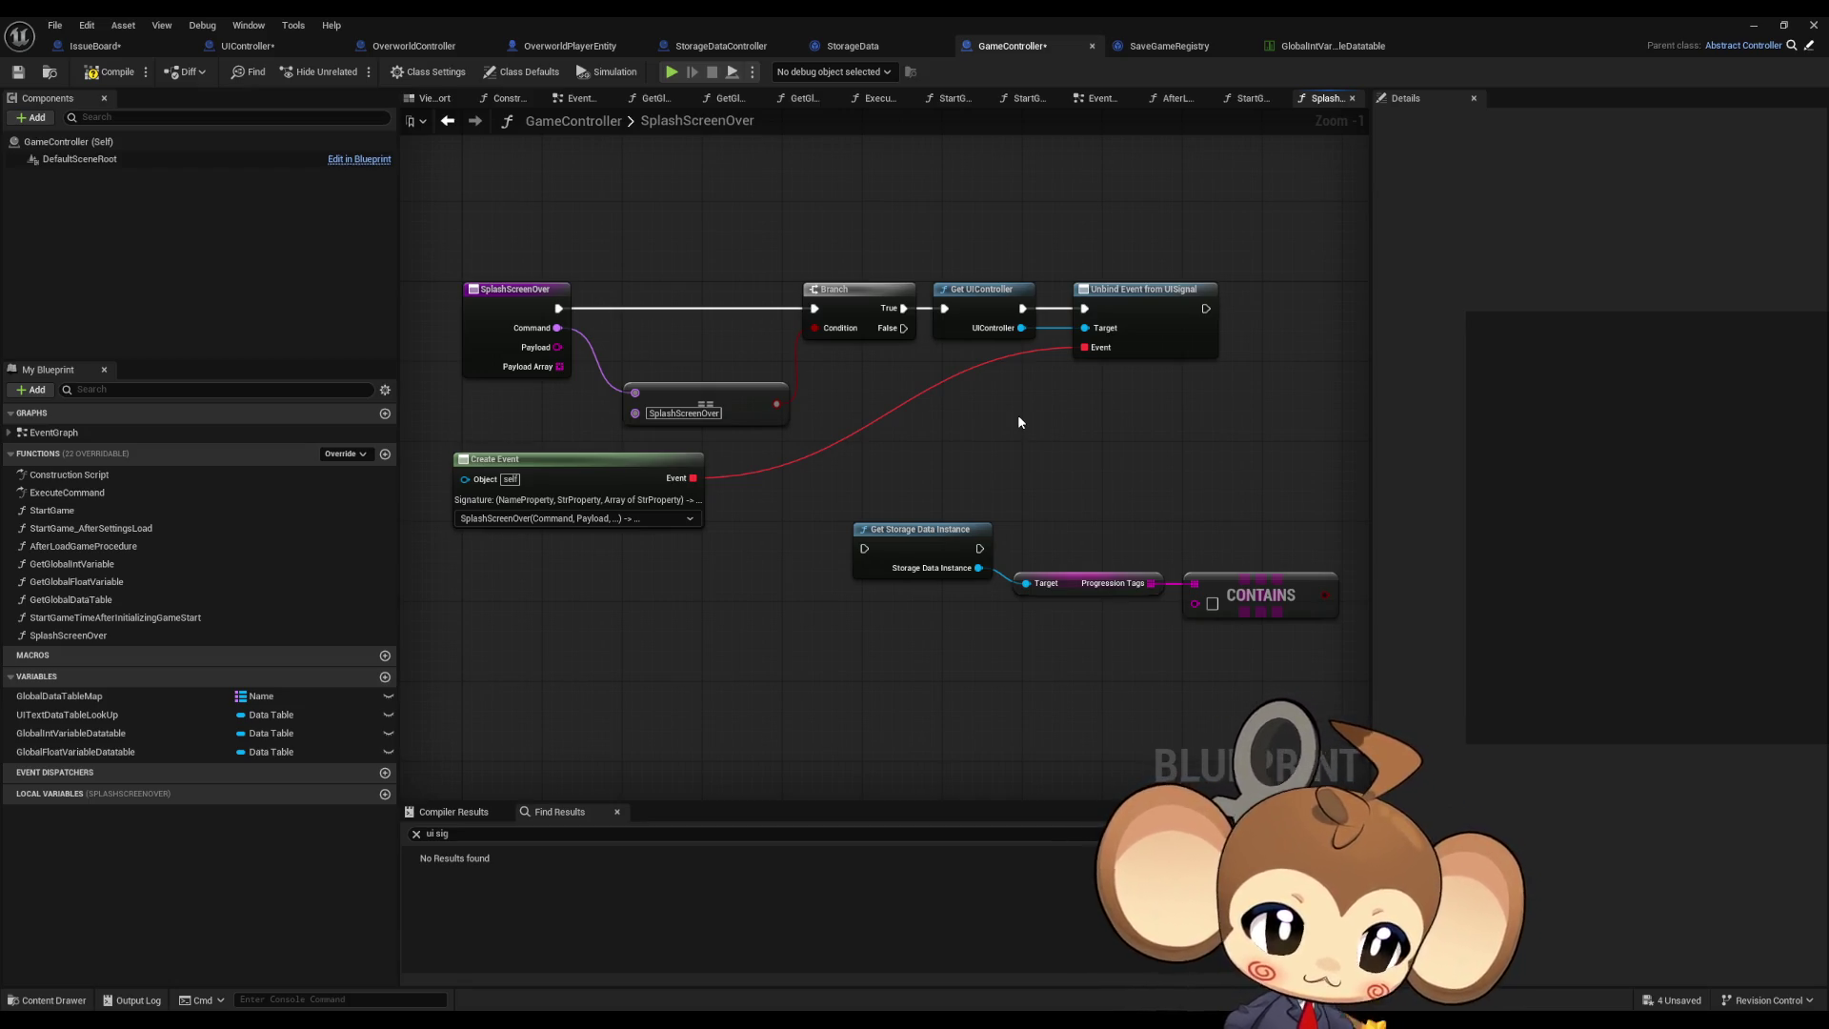
Step: Reconnect Start Intro After Delay after the SET node in ExecuteCommand and close the UIController editor
left_click_drag(1147, 507, 811, 424)
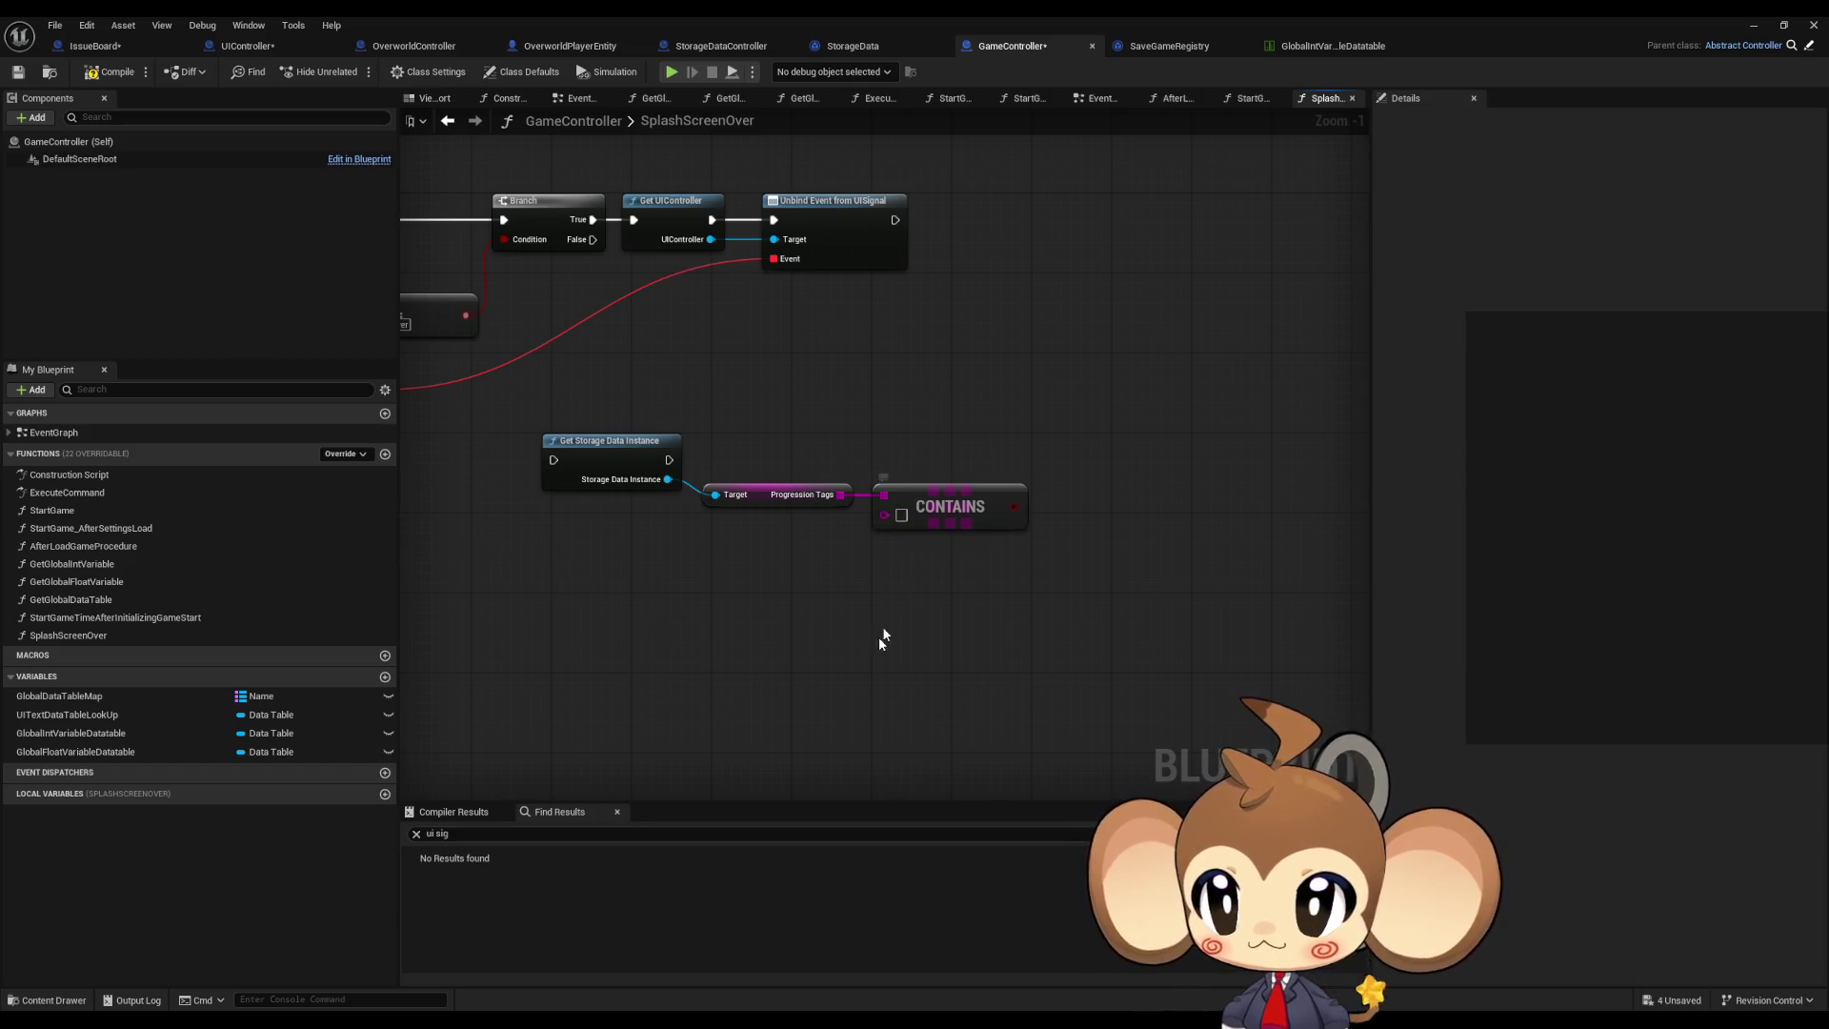
left_click_drag(686, 272, 886, 465)
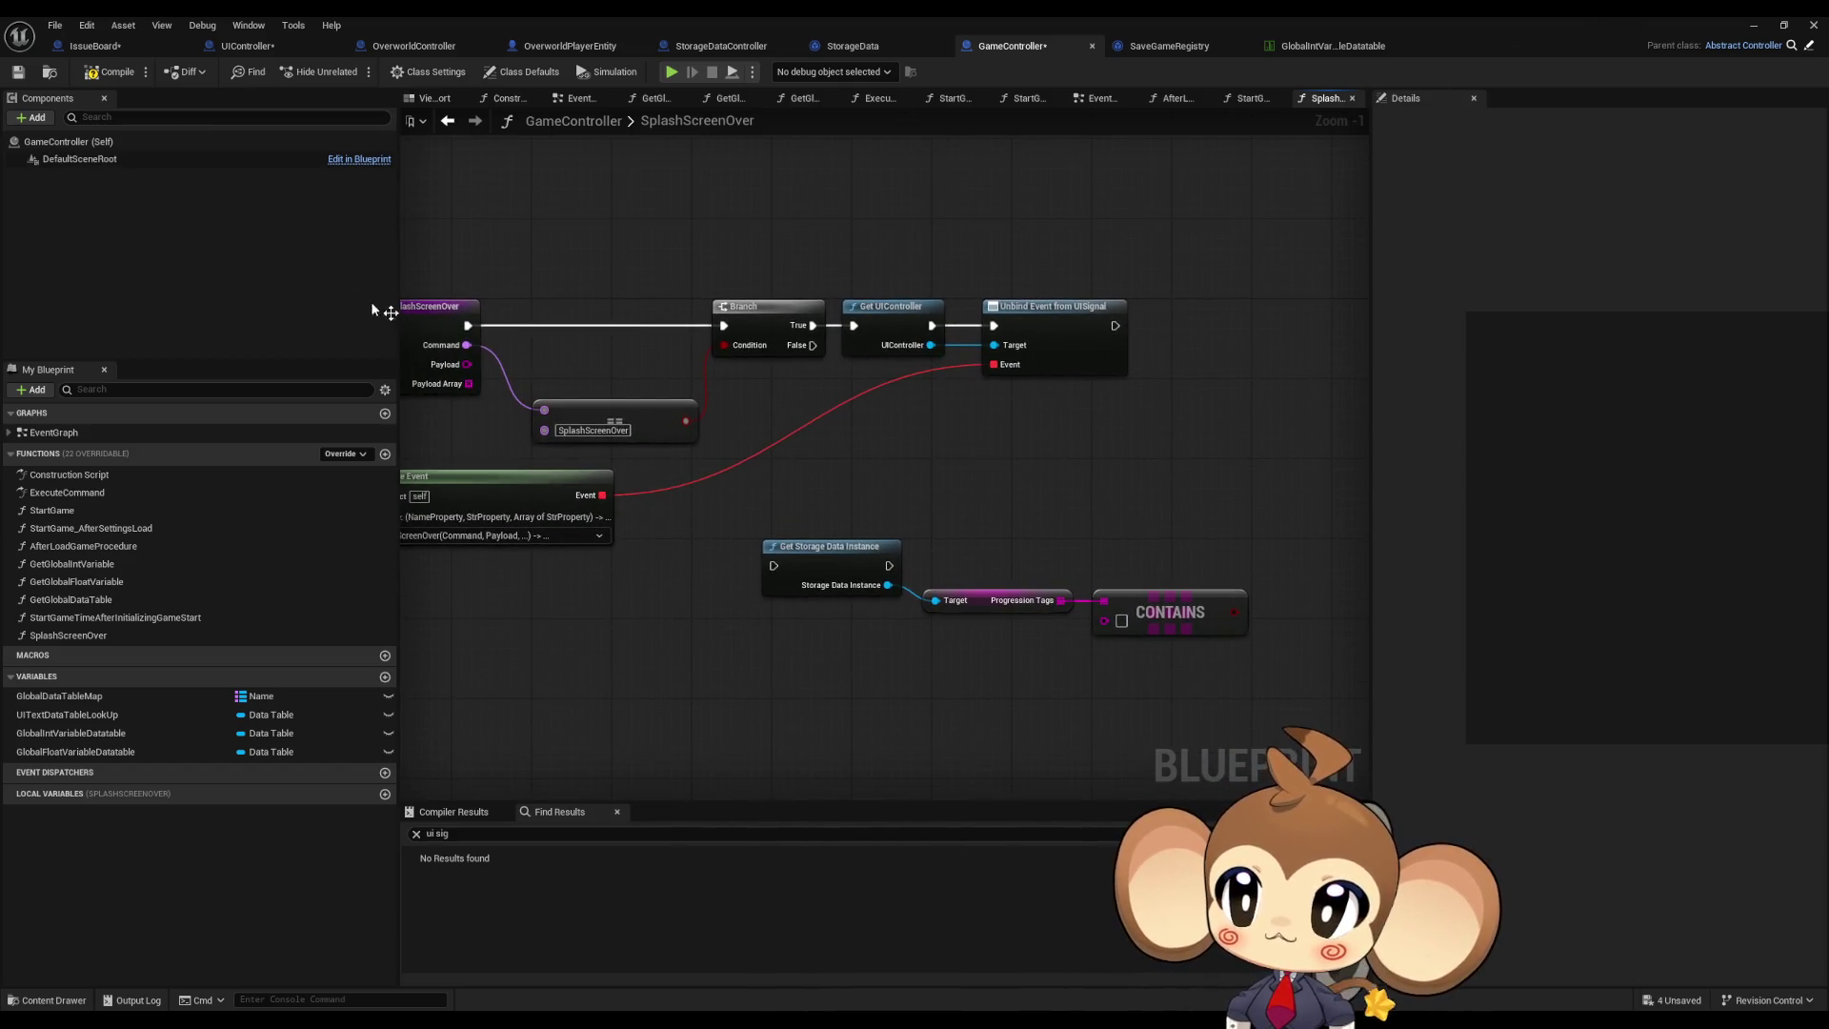
left_click(244, 50)
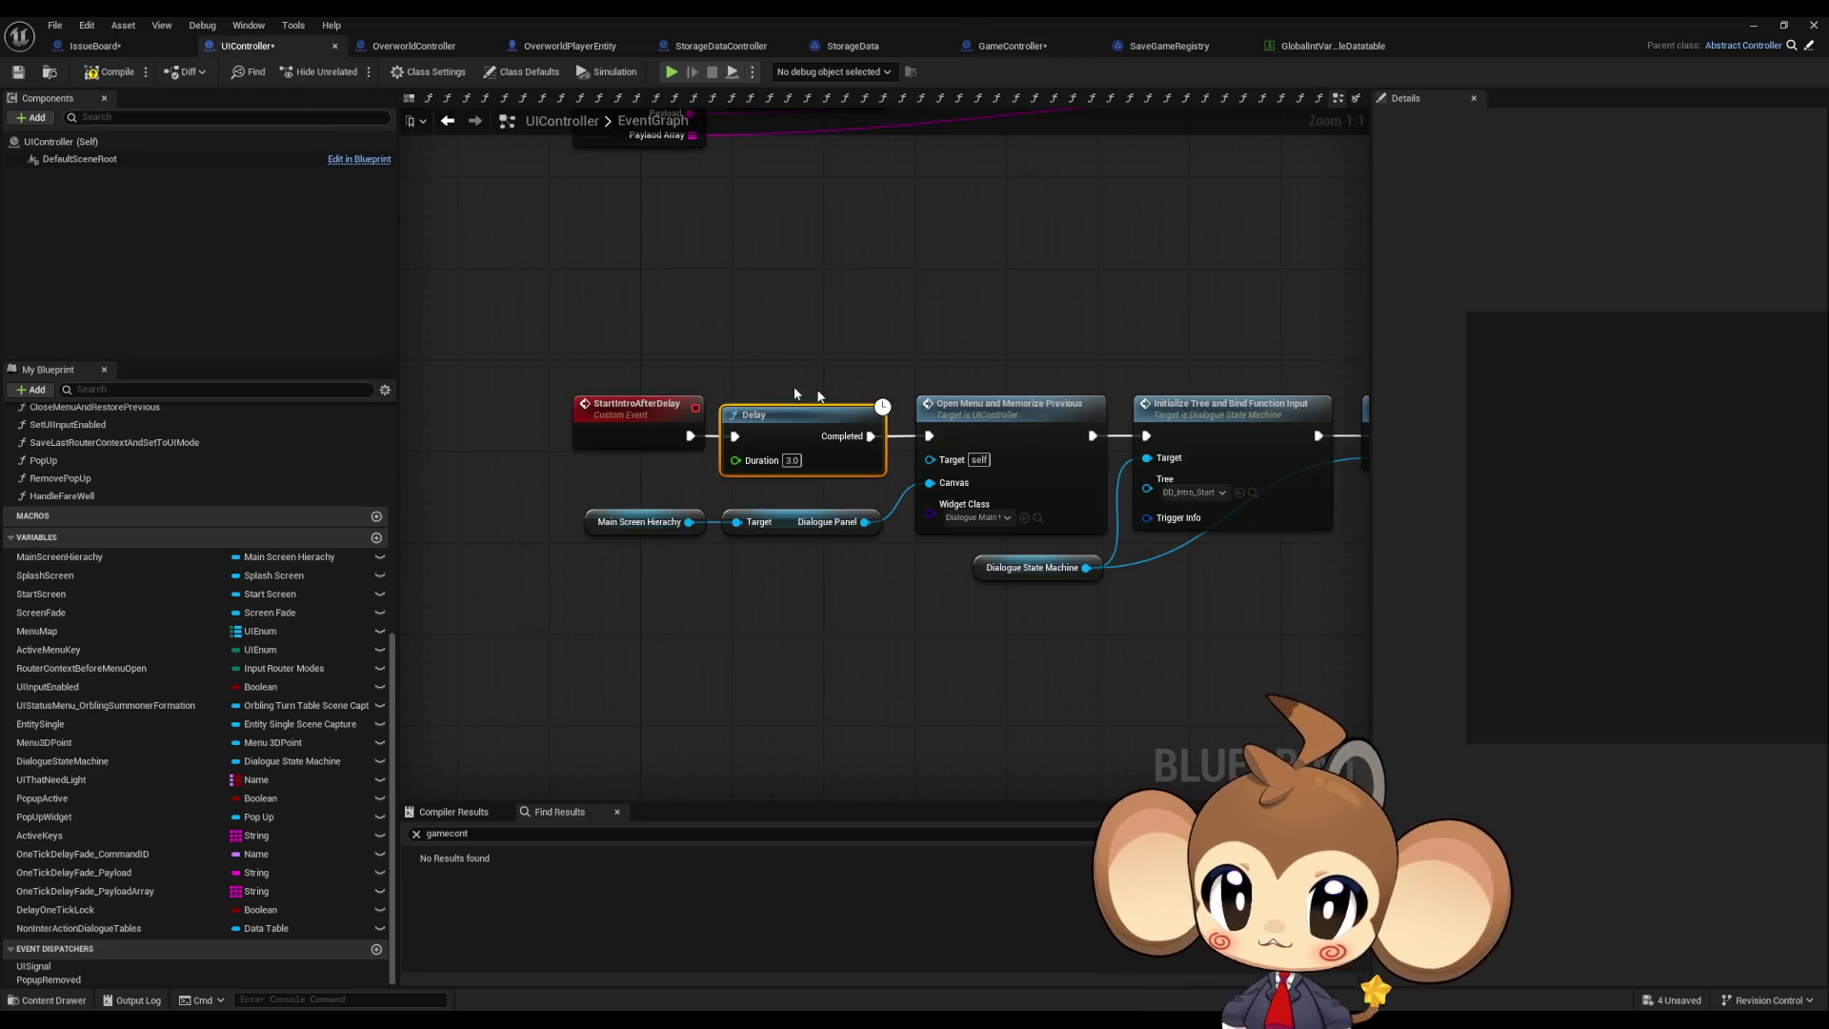
scroll(667, 381, "down", 5)
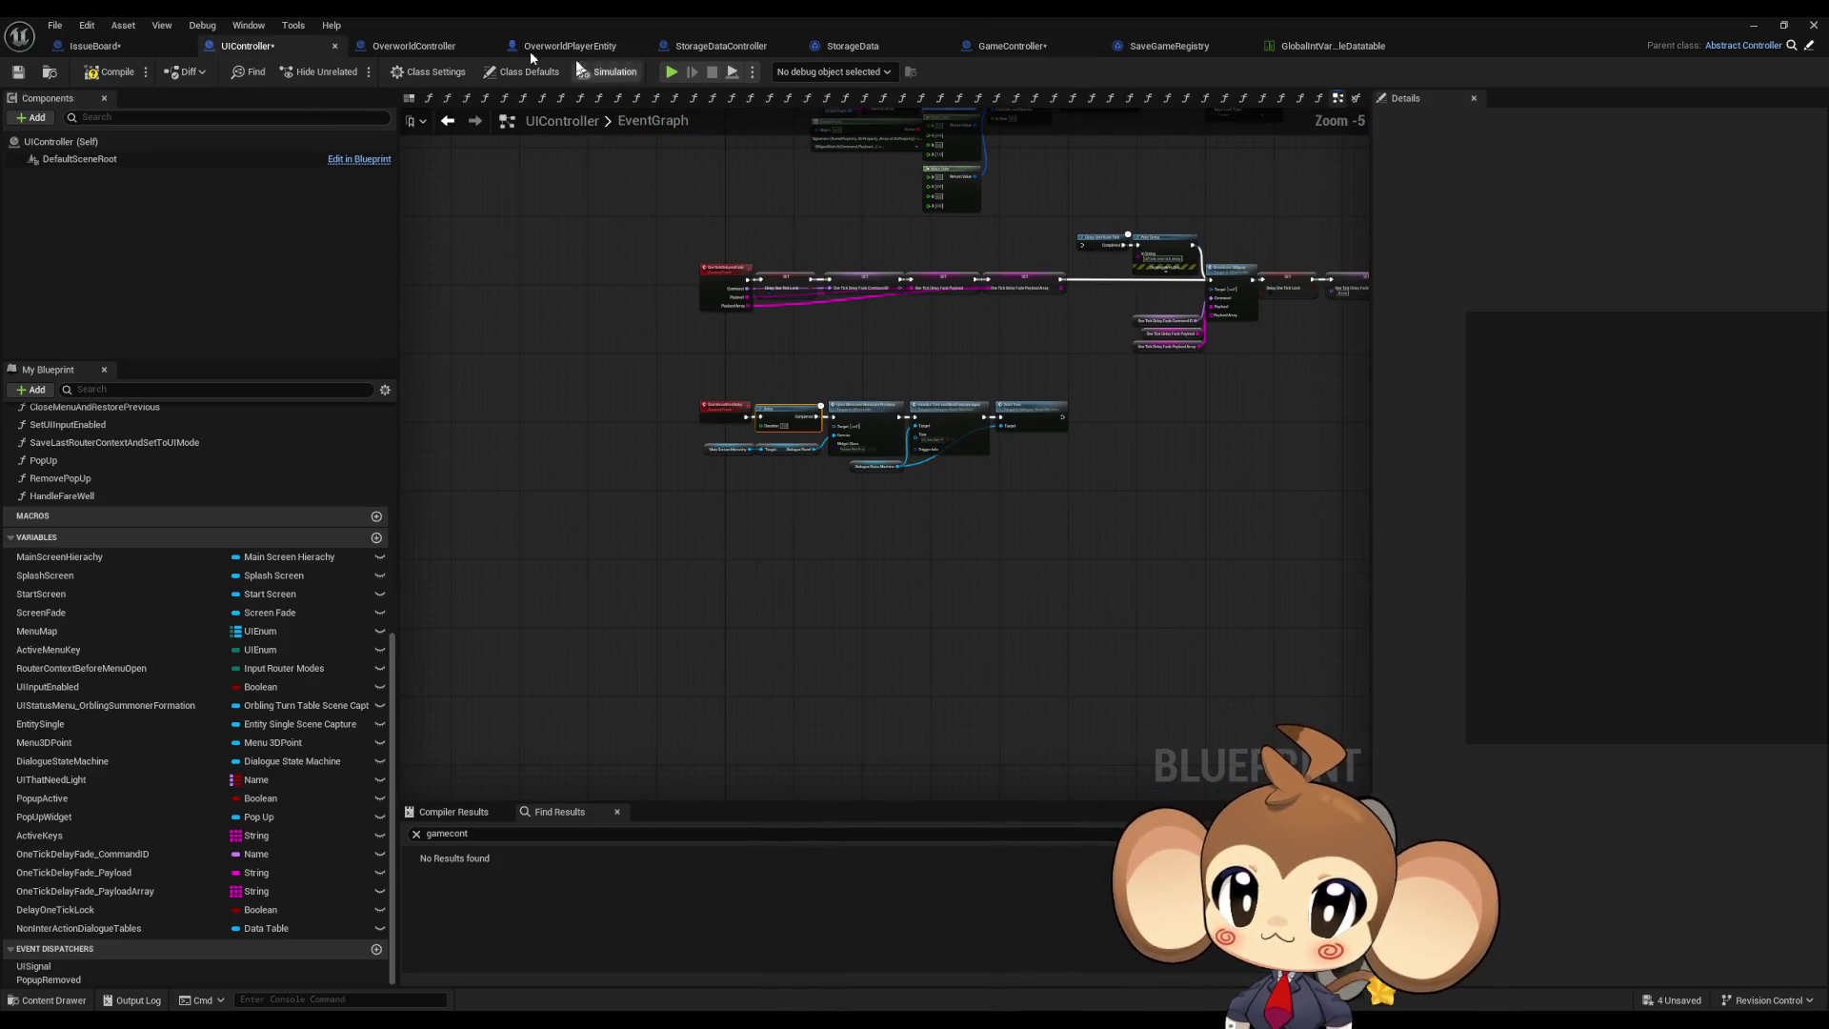
left_click(447, 121)
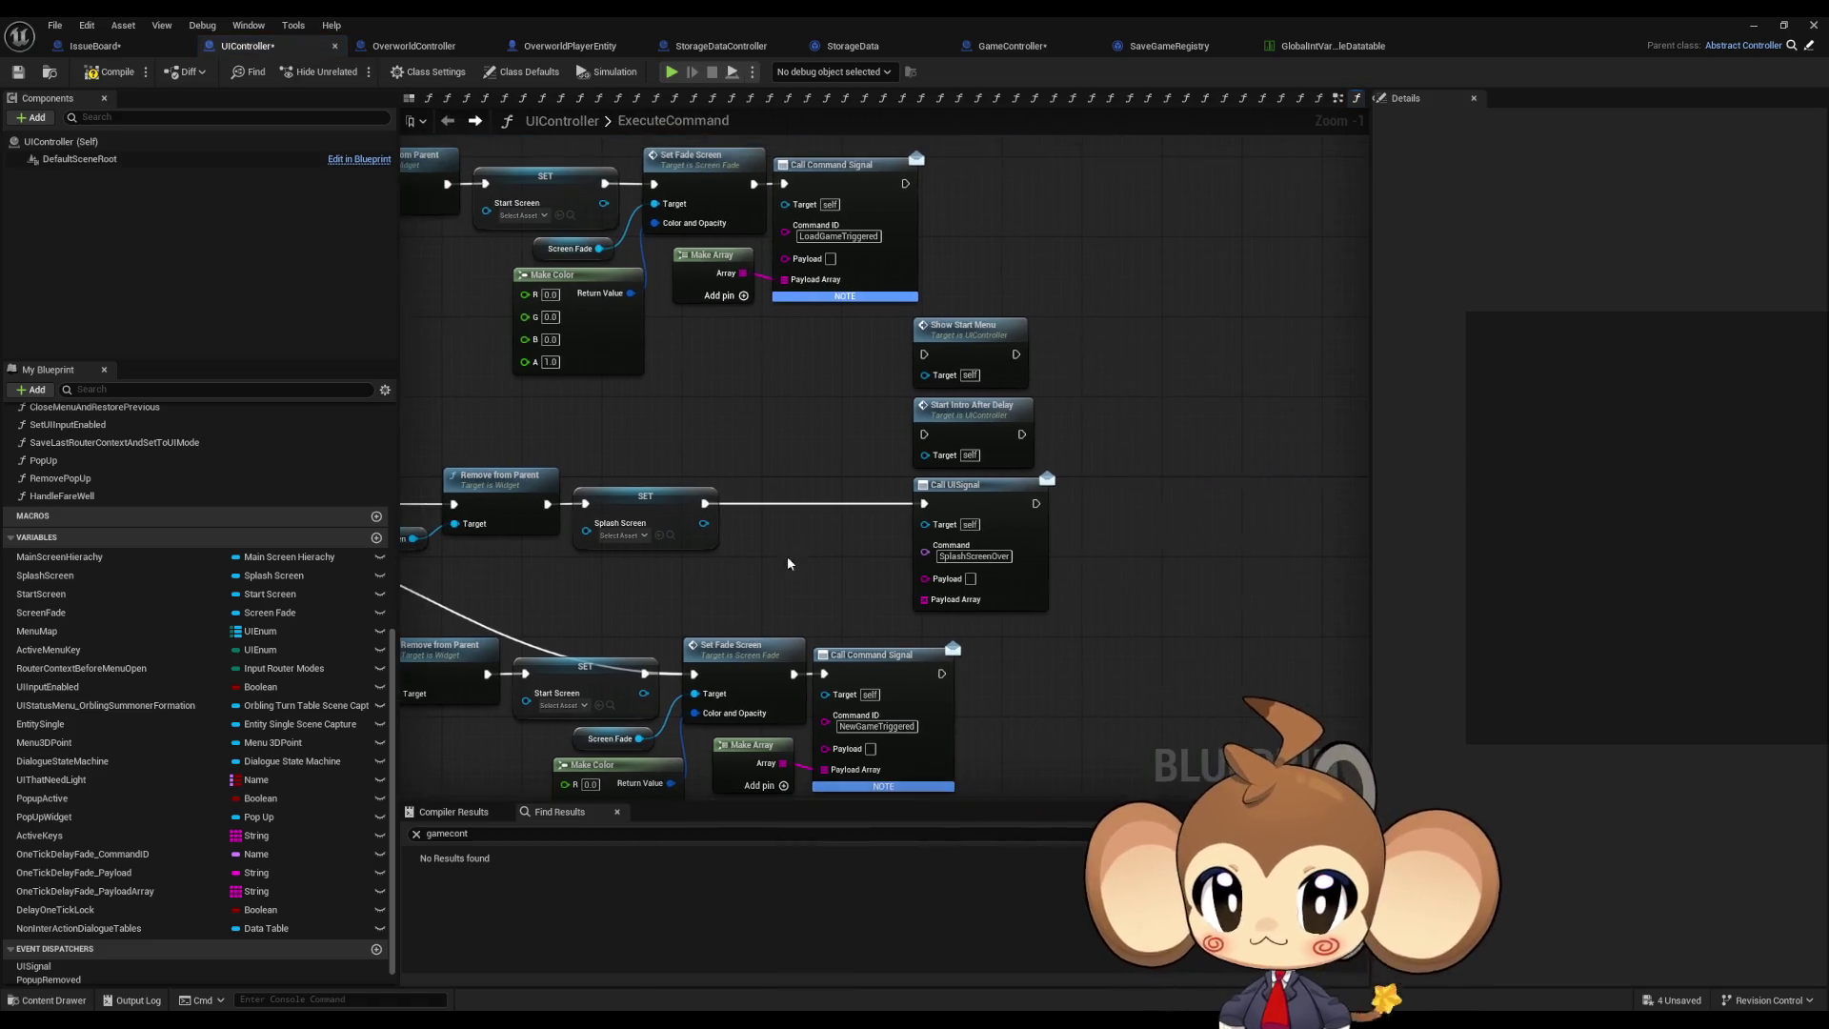
scroll(927, 462, "up", 1)
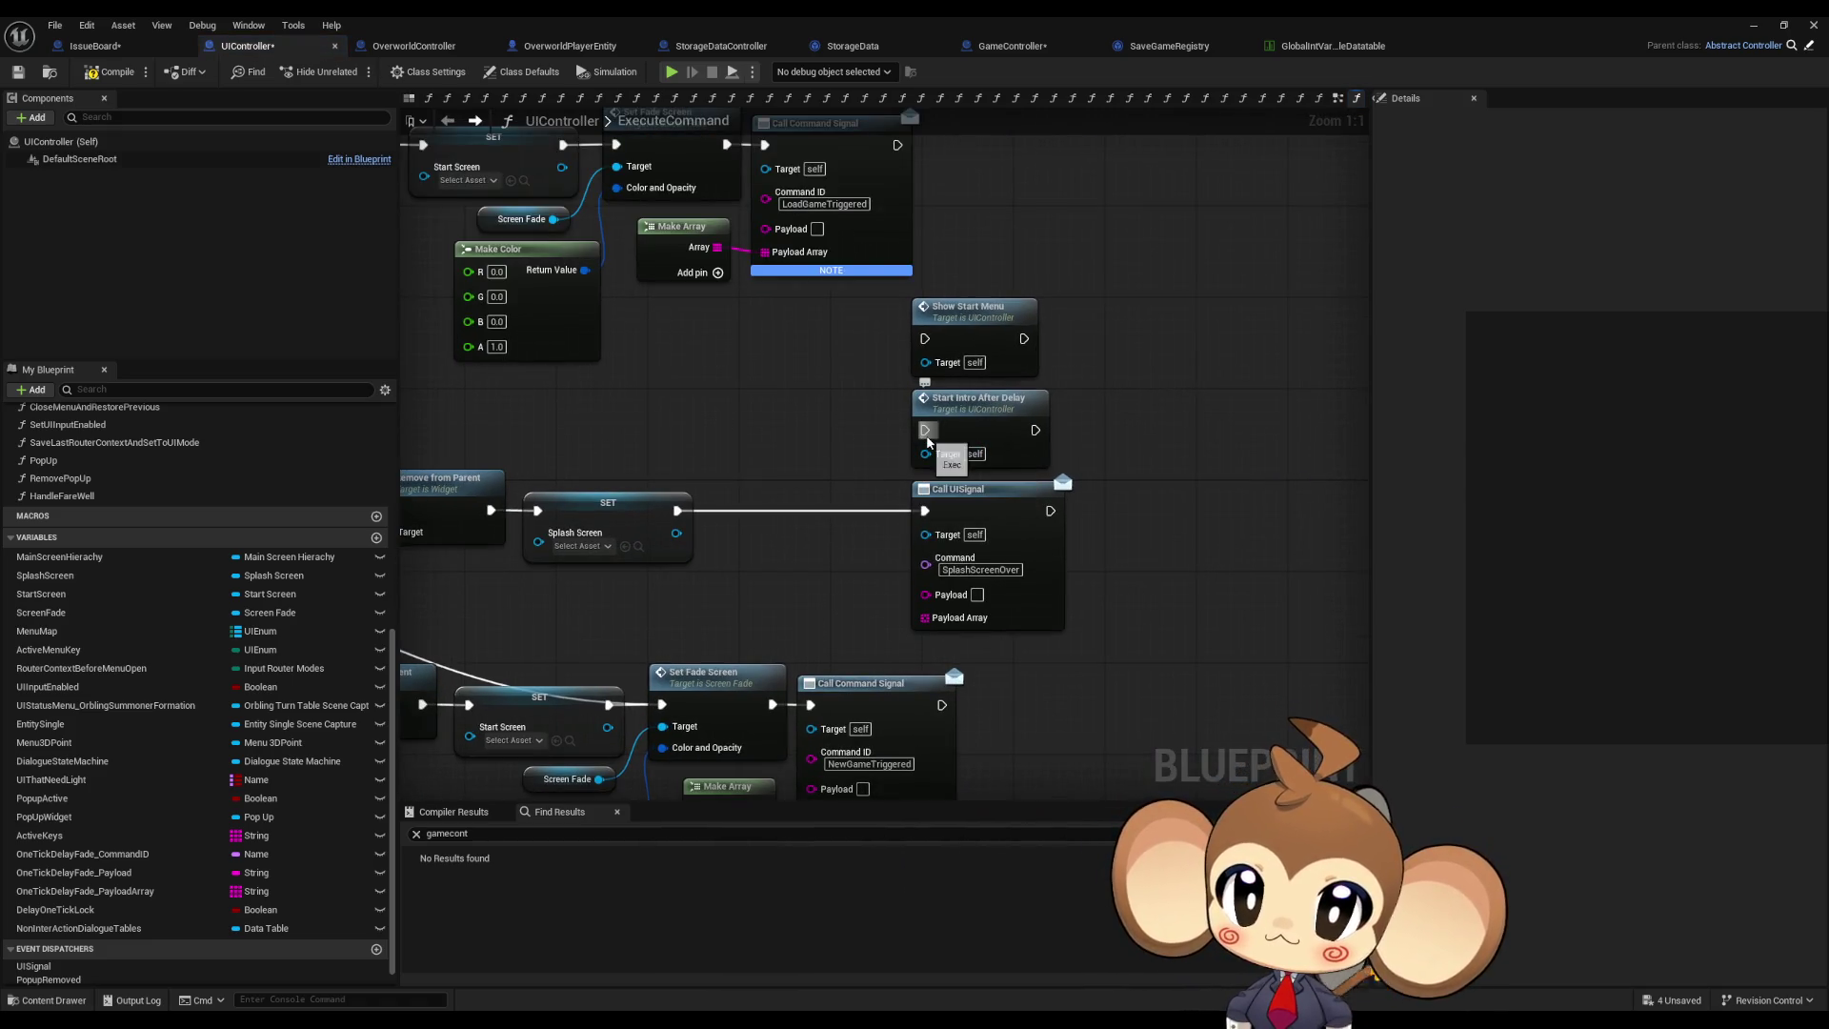
left_click_drag(926, 429, 679, 513)
left_click(1814, 25)
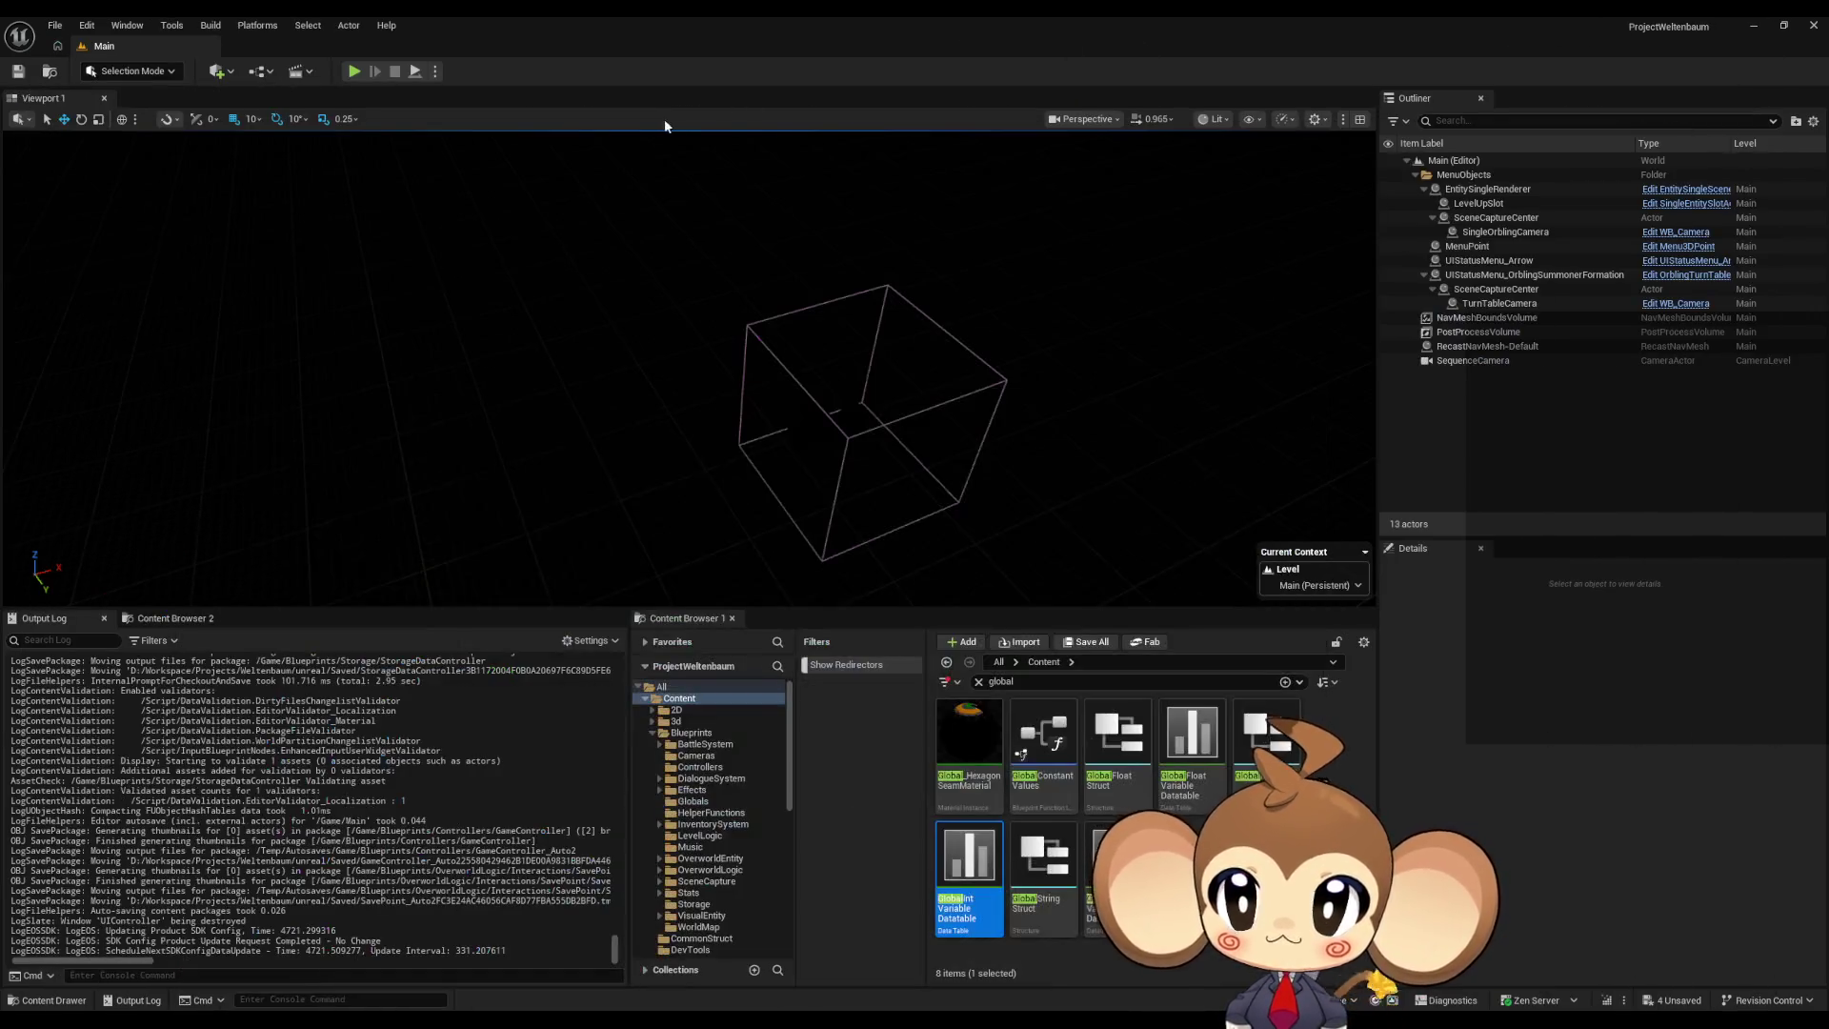
Step: Start Play in Editor and click through the three intro dialogue pages
left_click(353, 73)
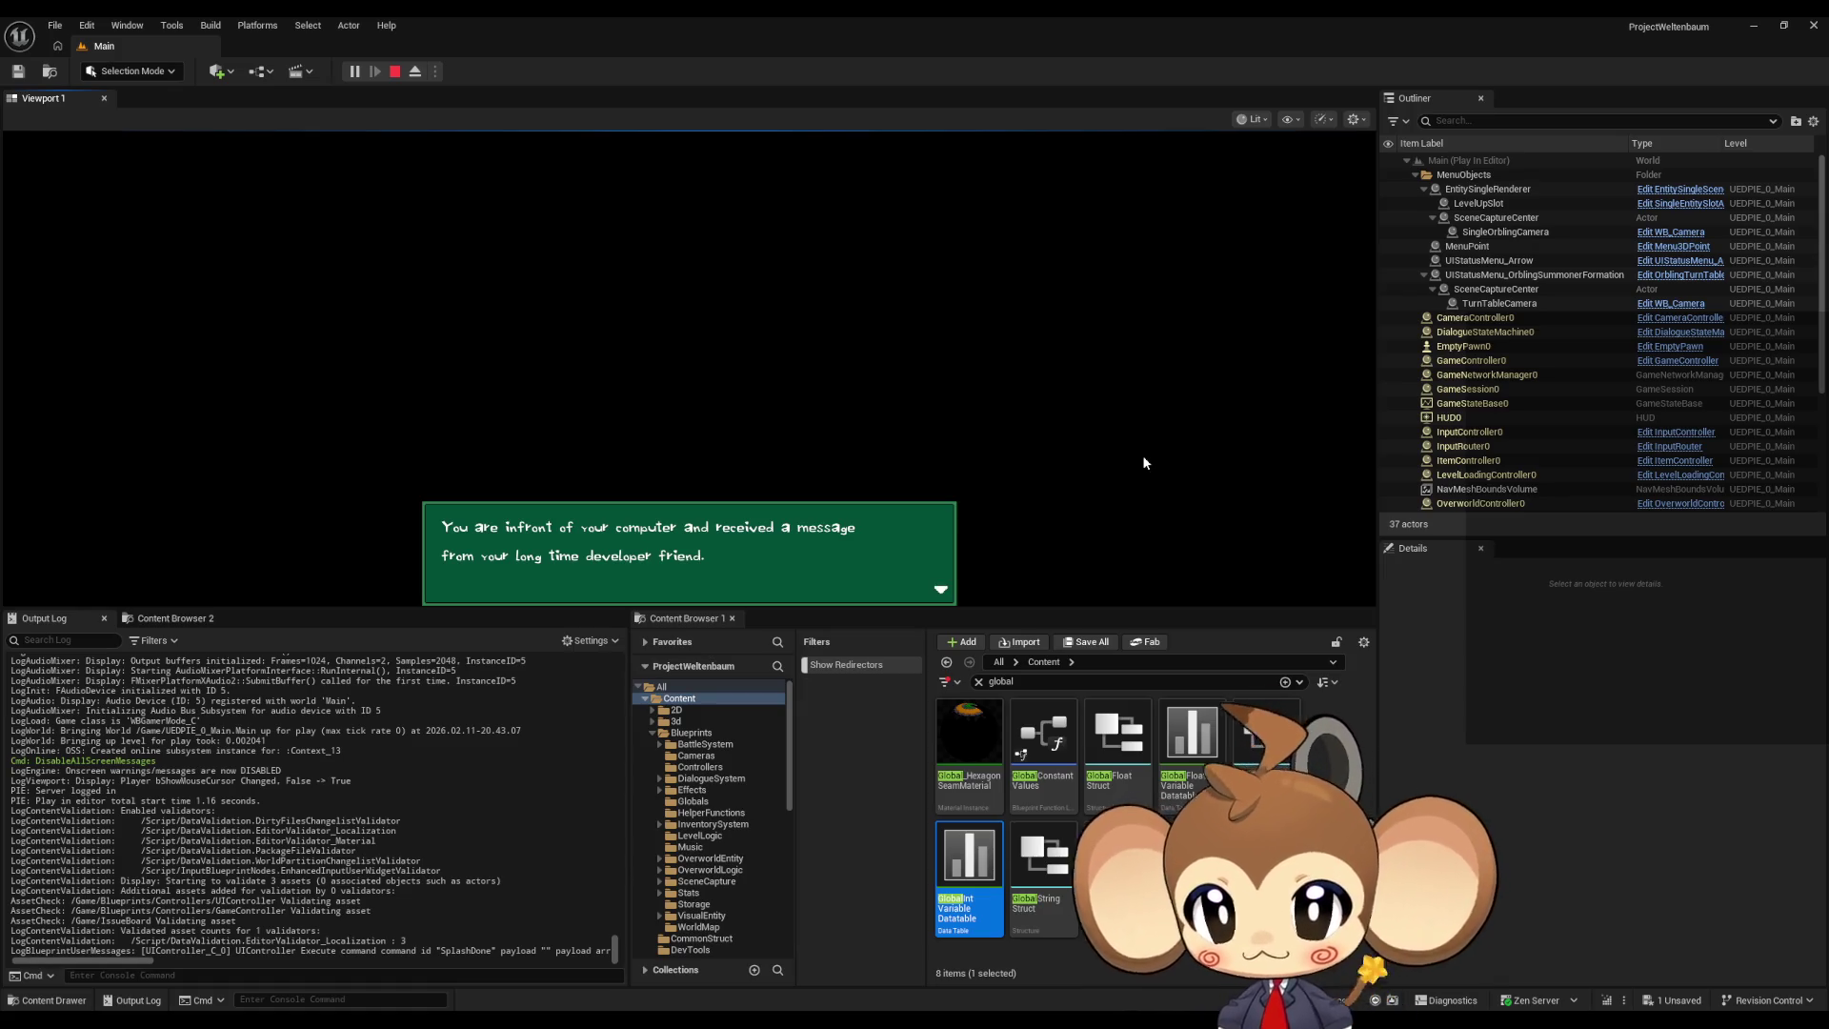
left_click(1141, 455)
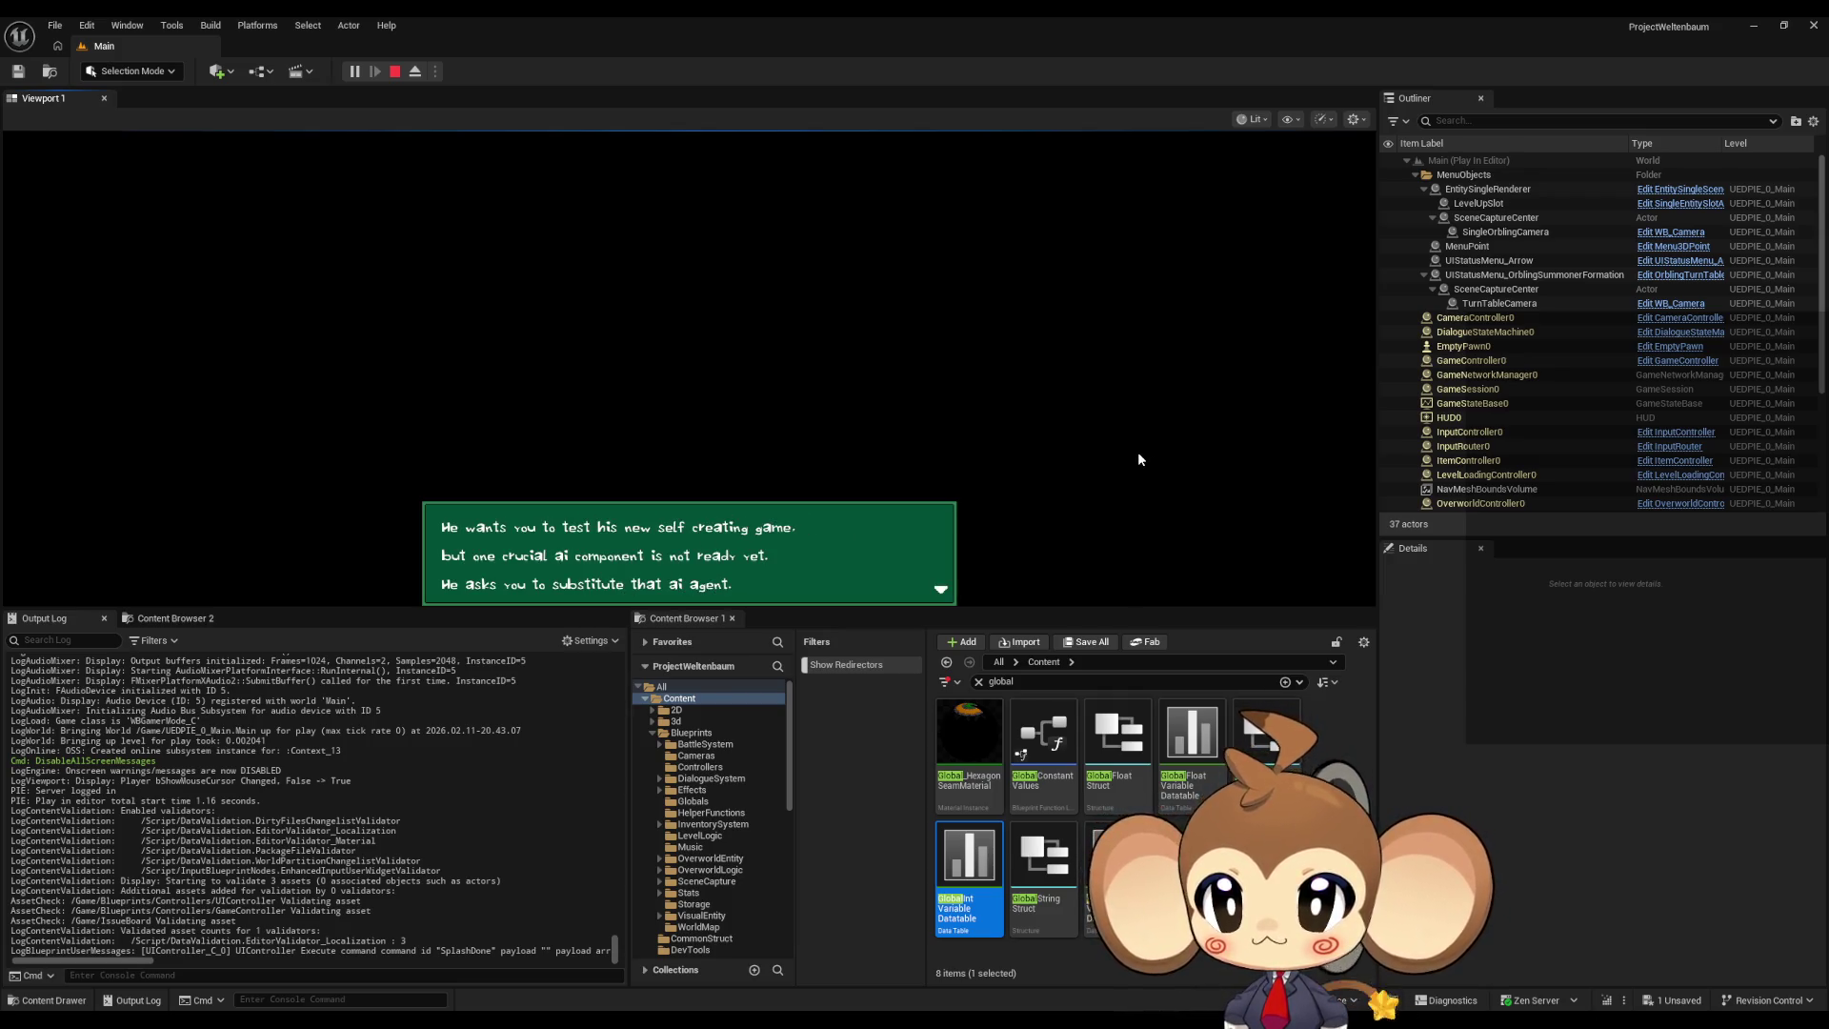
left_click(1139, 453)
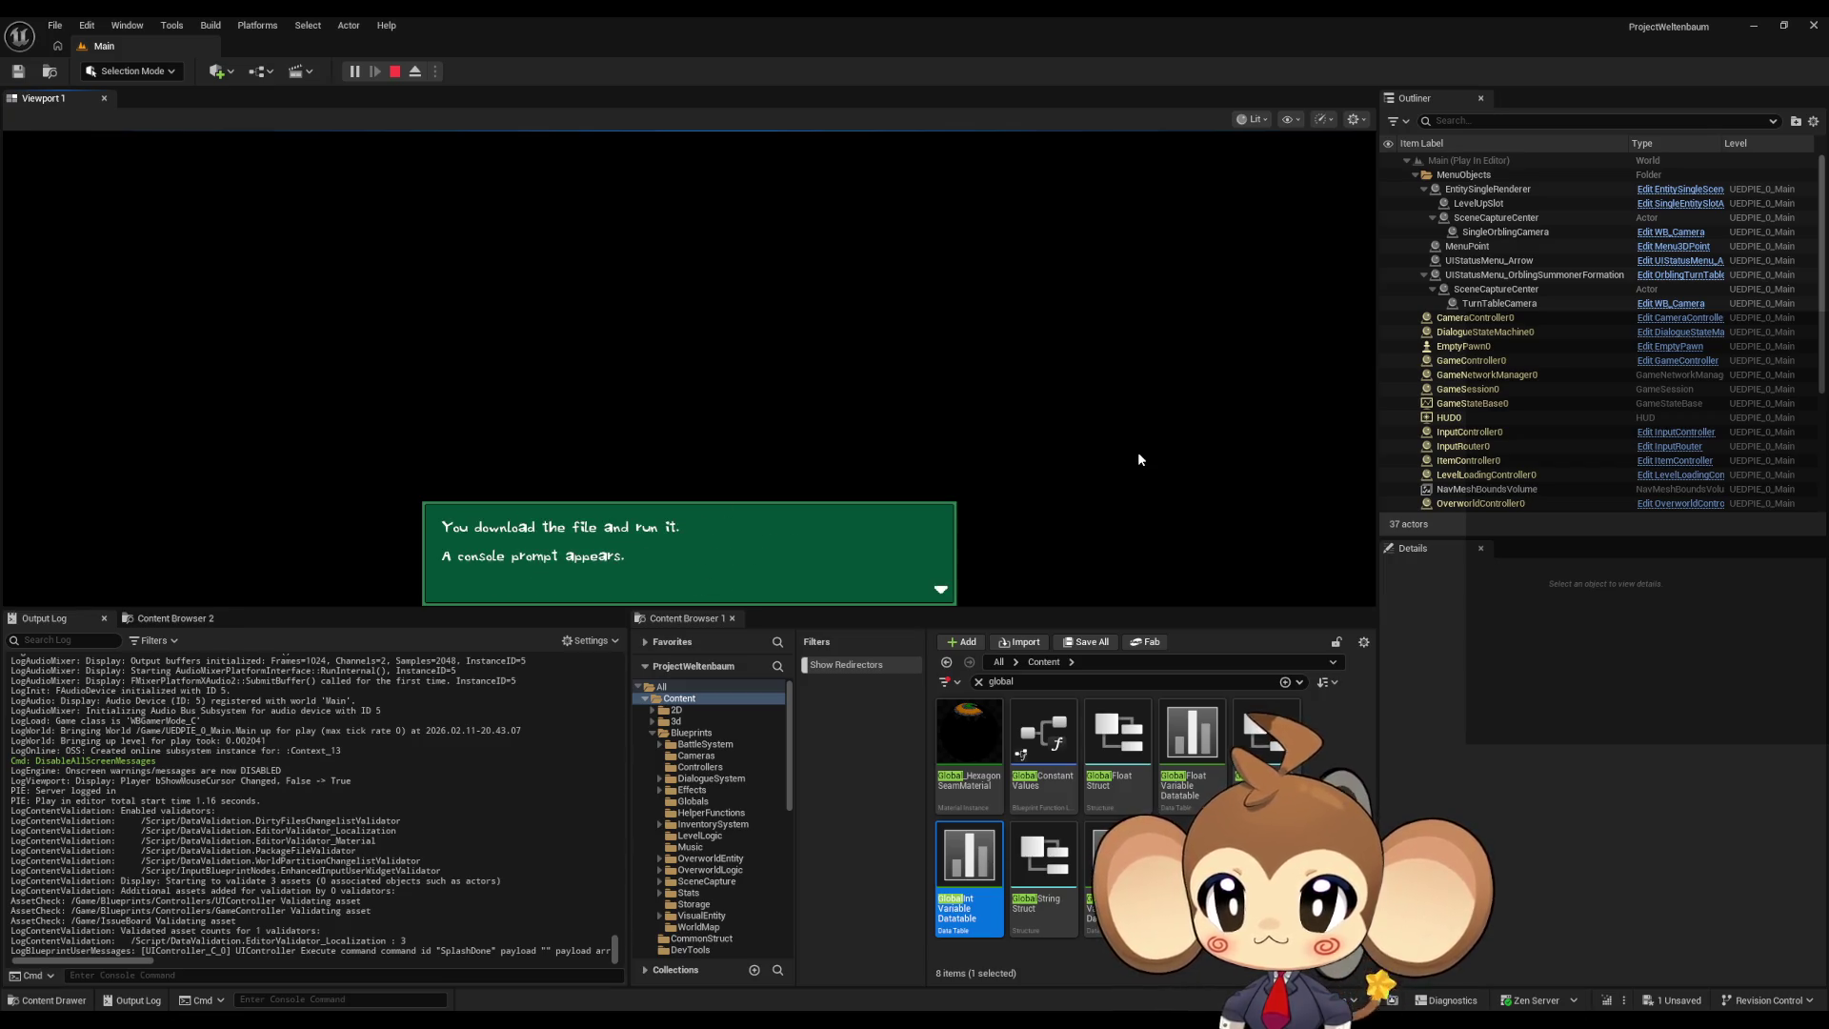
left_click(1138, 453)
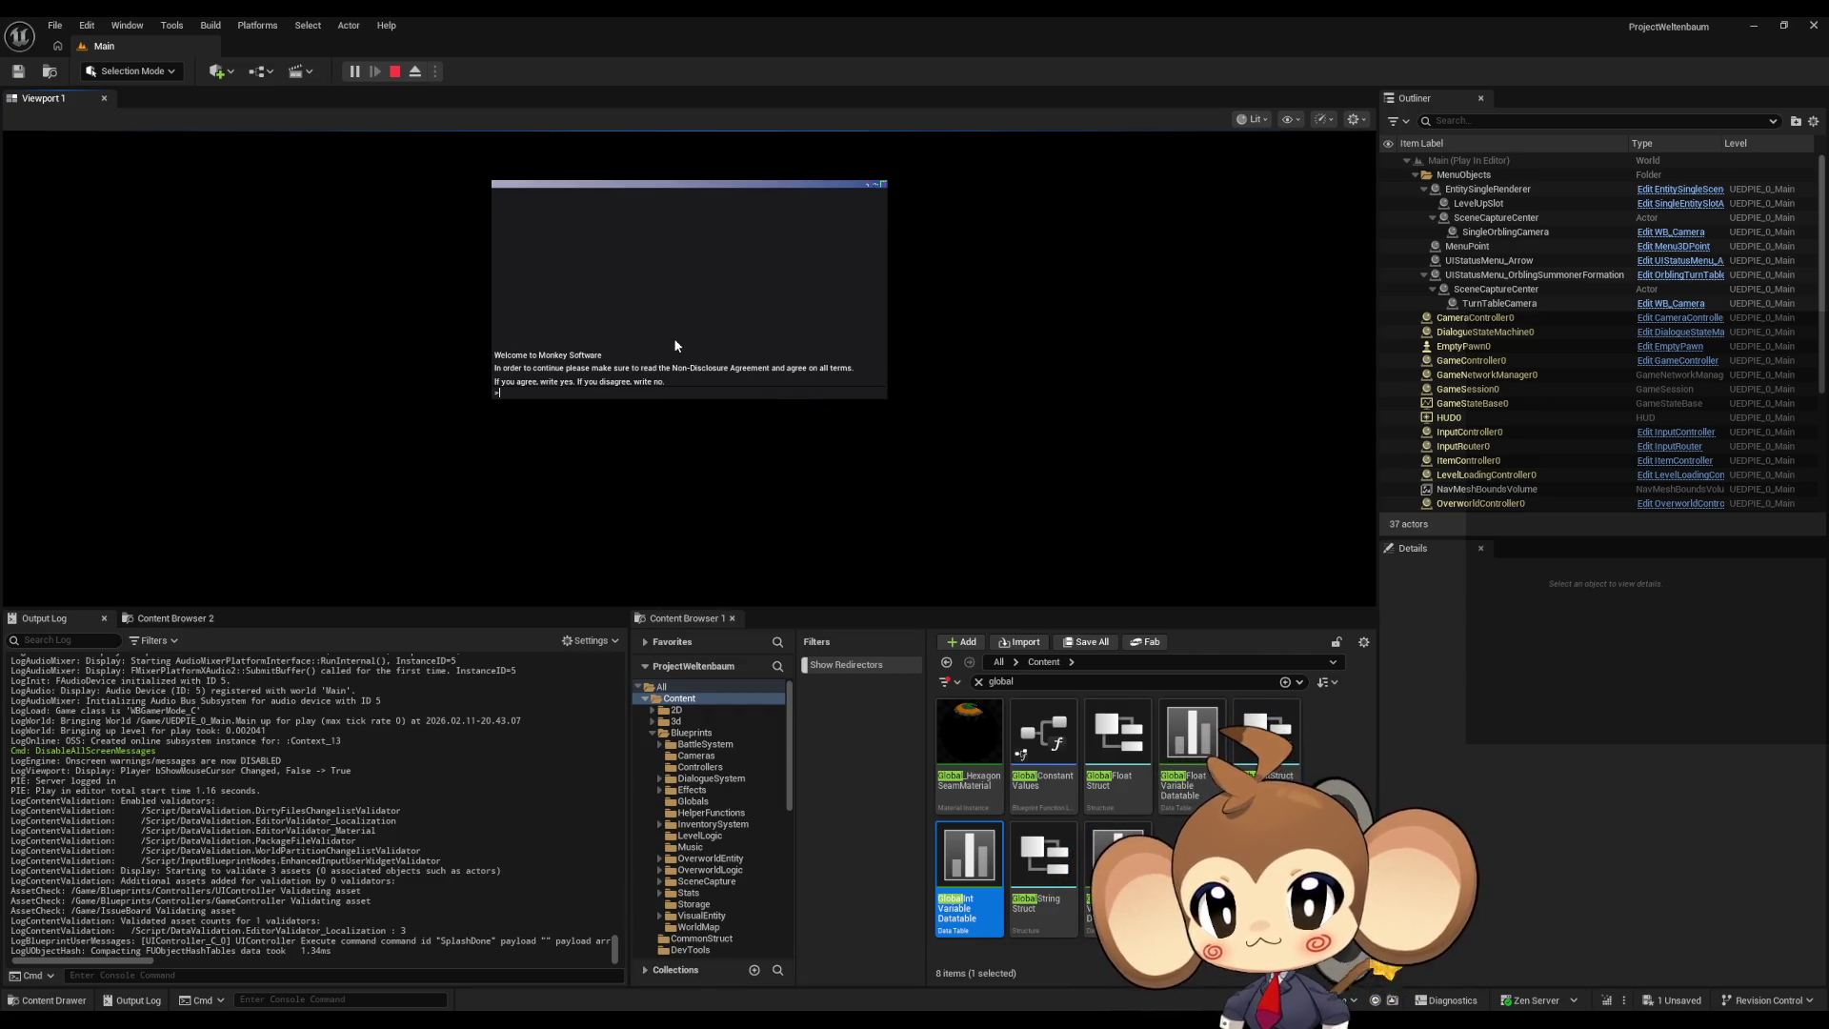
Step: Answer 'yes' to the agreement prompt and confirm world creation until the access point is ready
type("yes")
key("Return")
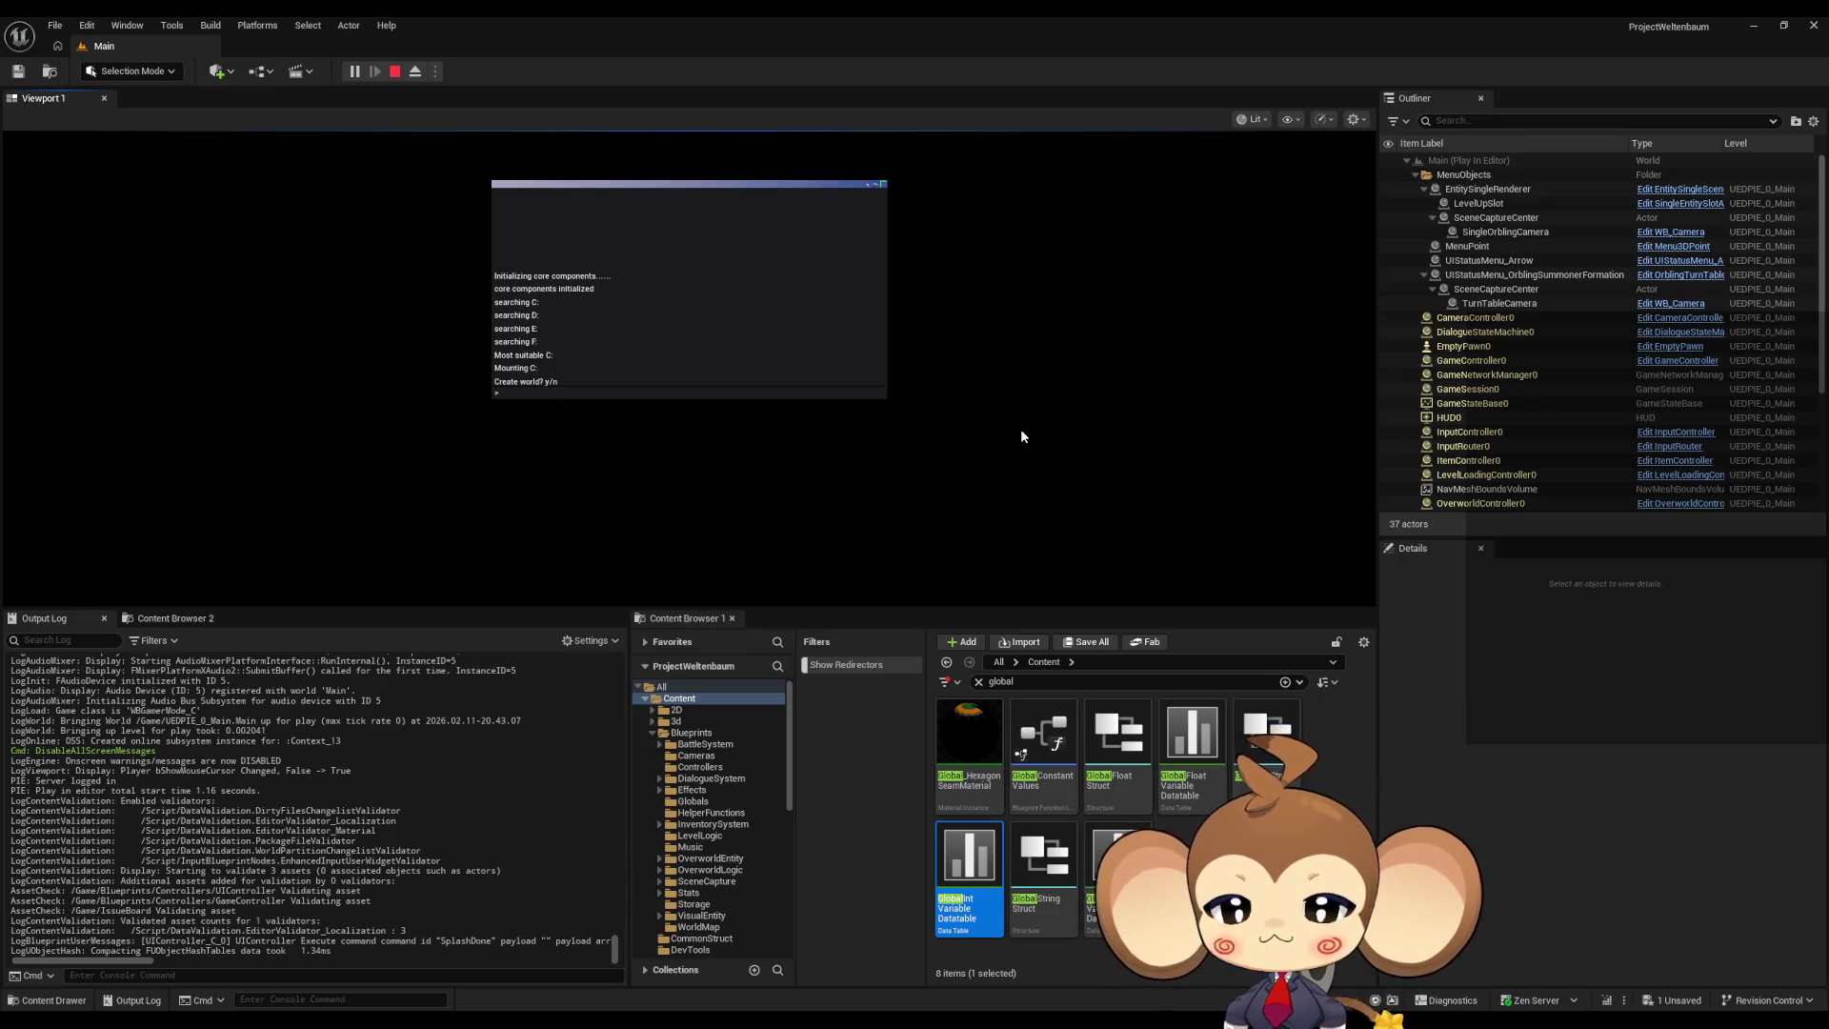
key("Return")
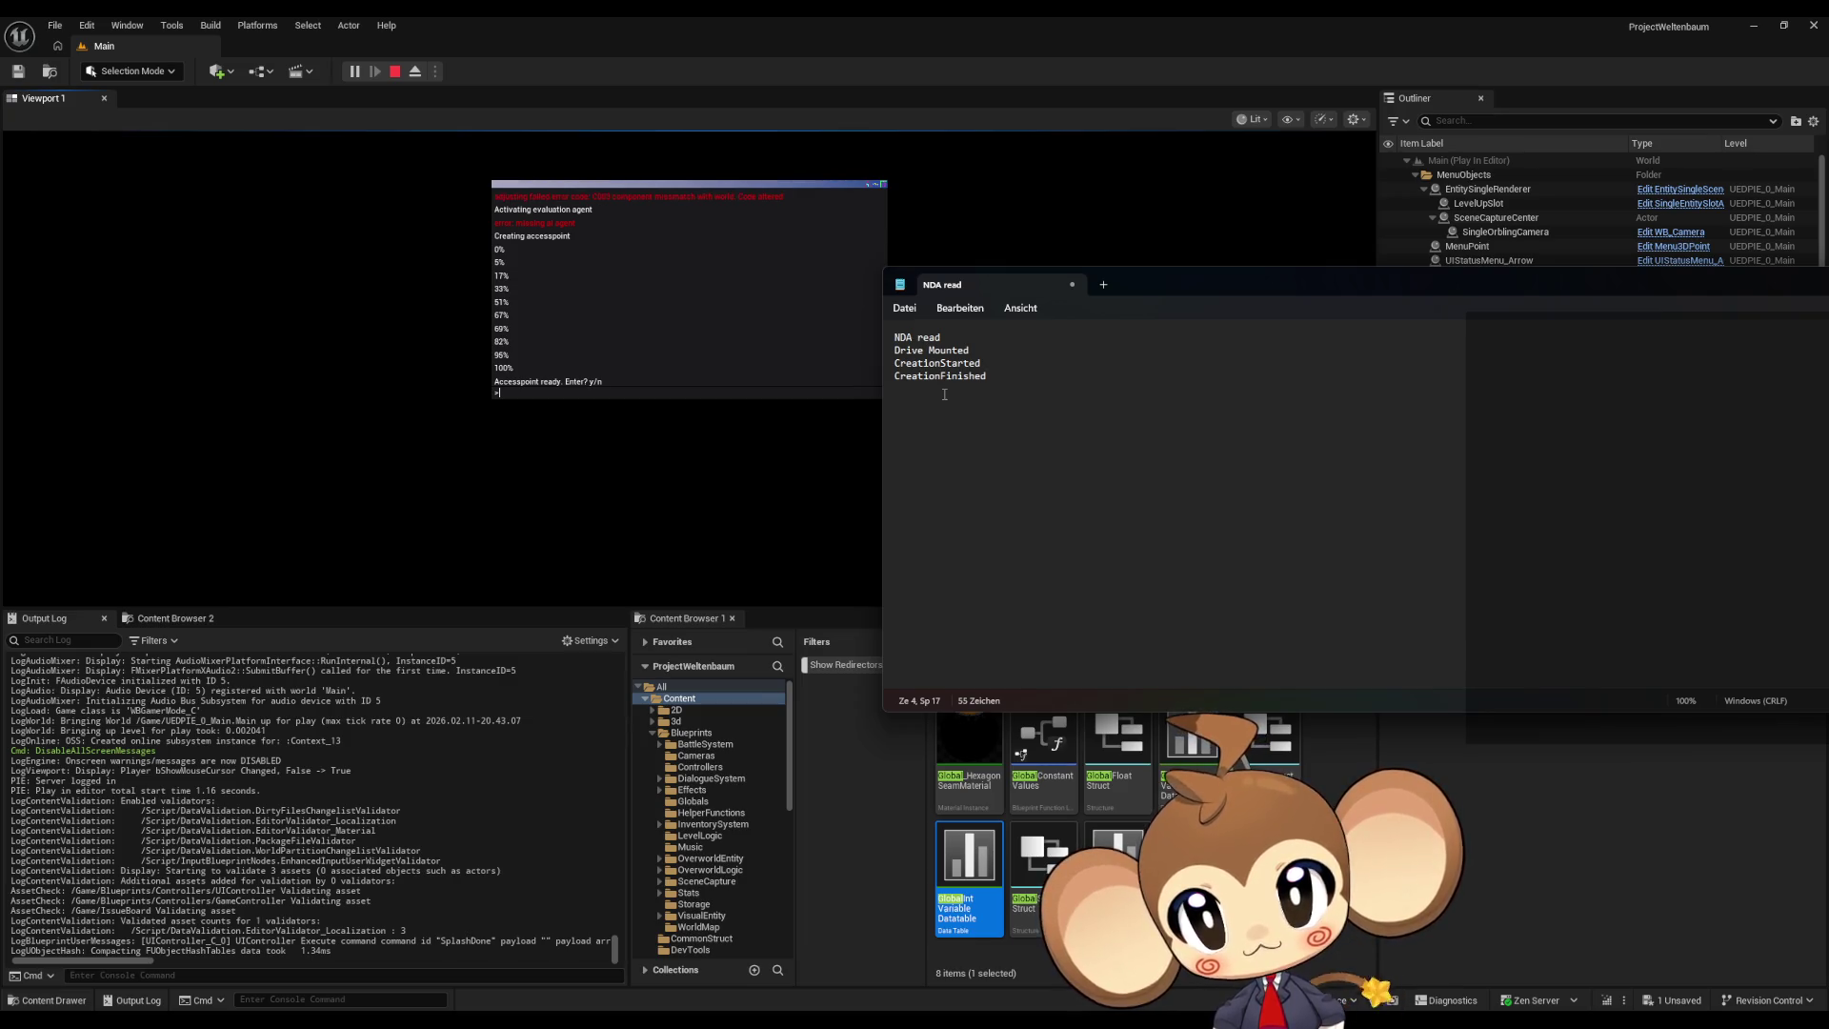
Step: Read the NDA read, Drive Mounted, CreationStarted and CreationFinished tags in Notepad, then stop the play session
left_click_drag(901, 337, 941, 338)
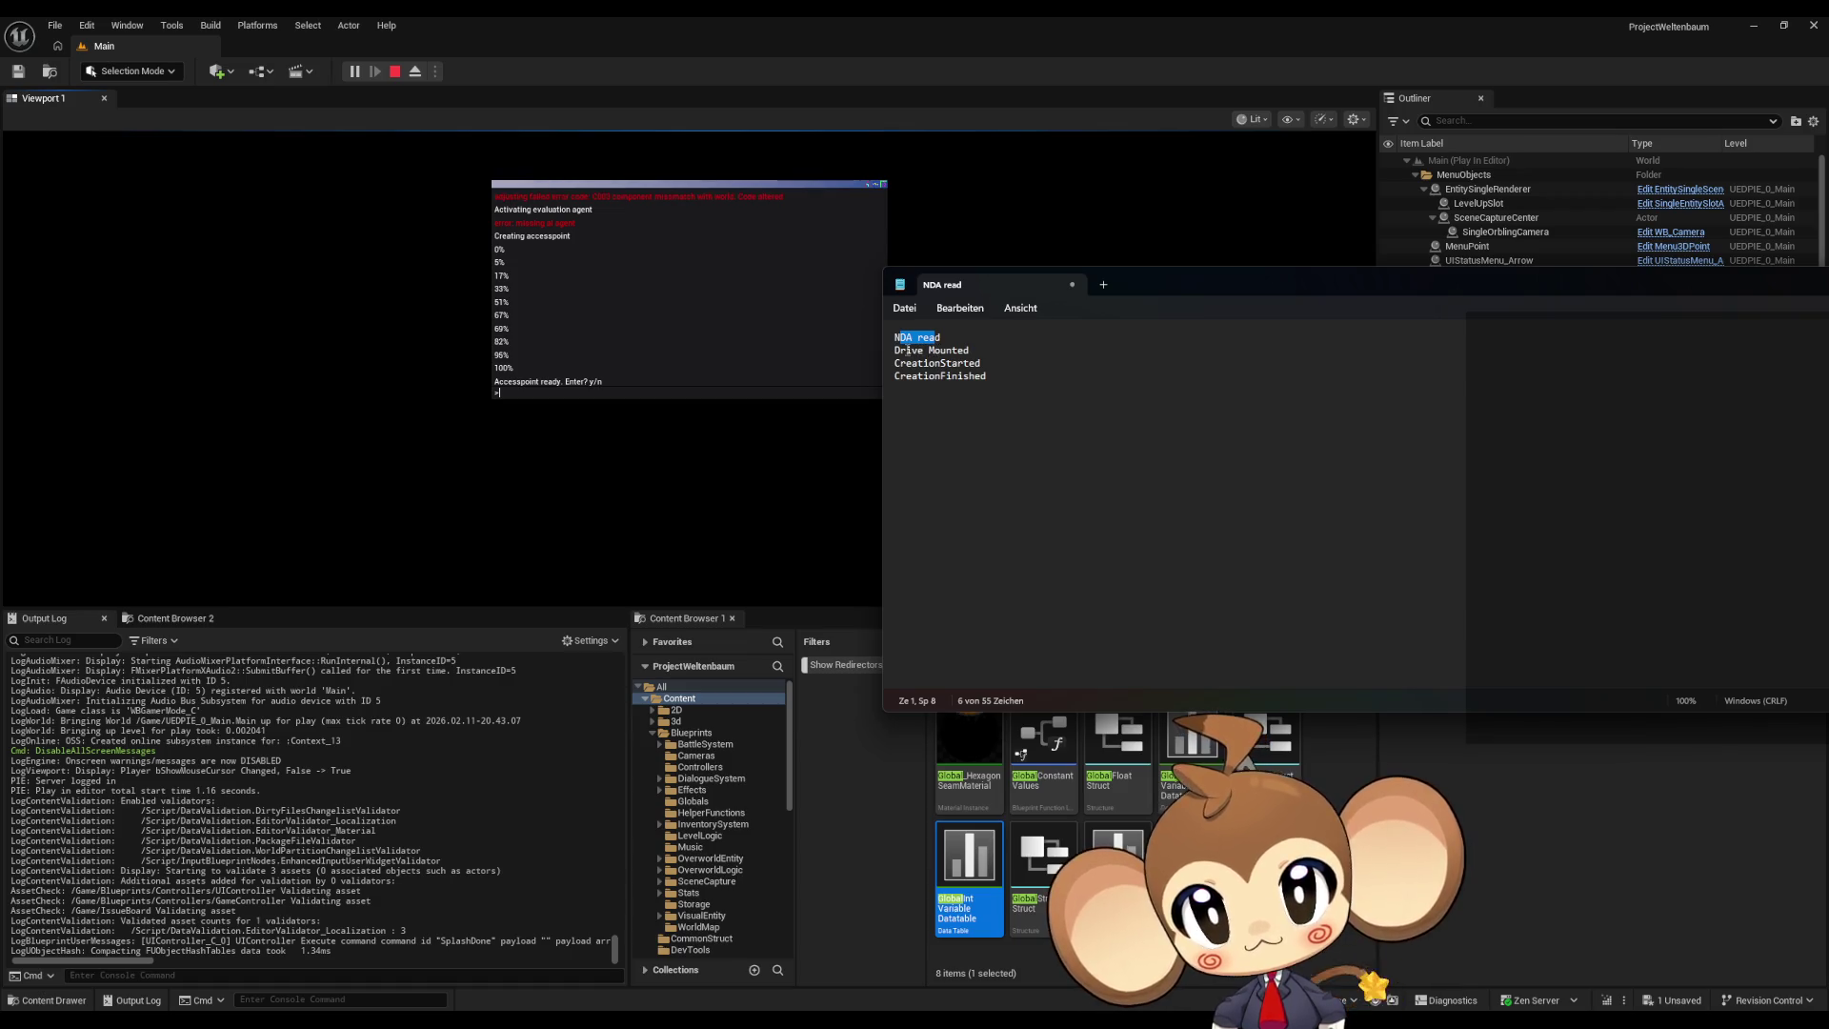
left_click_drag(906, 350, 942, 351)
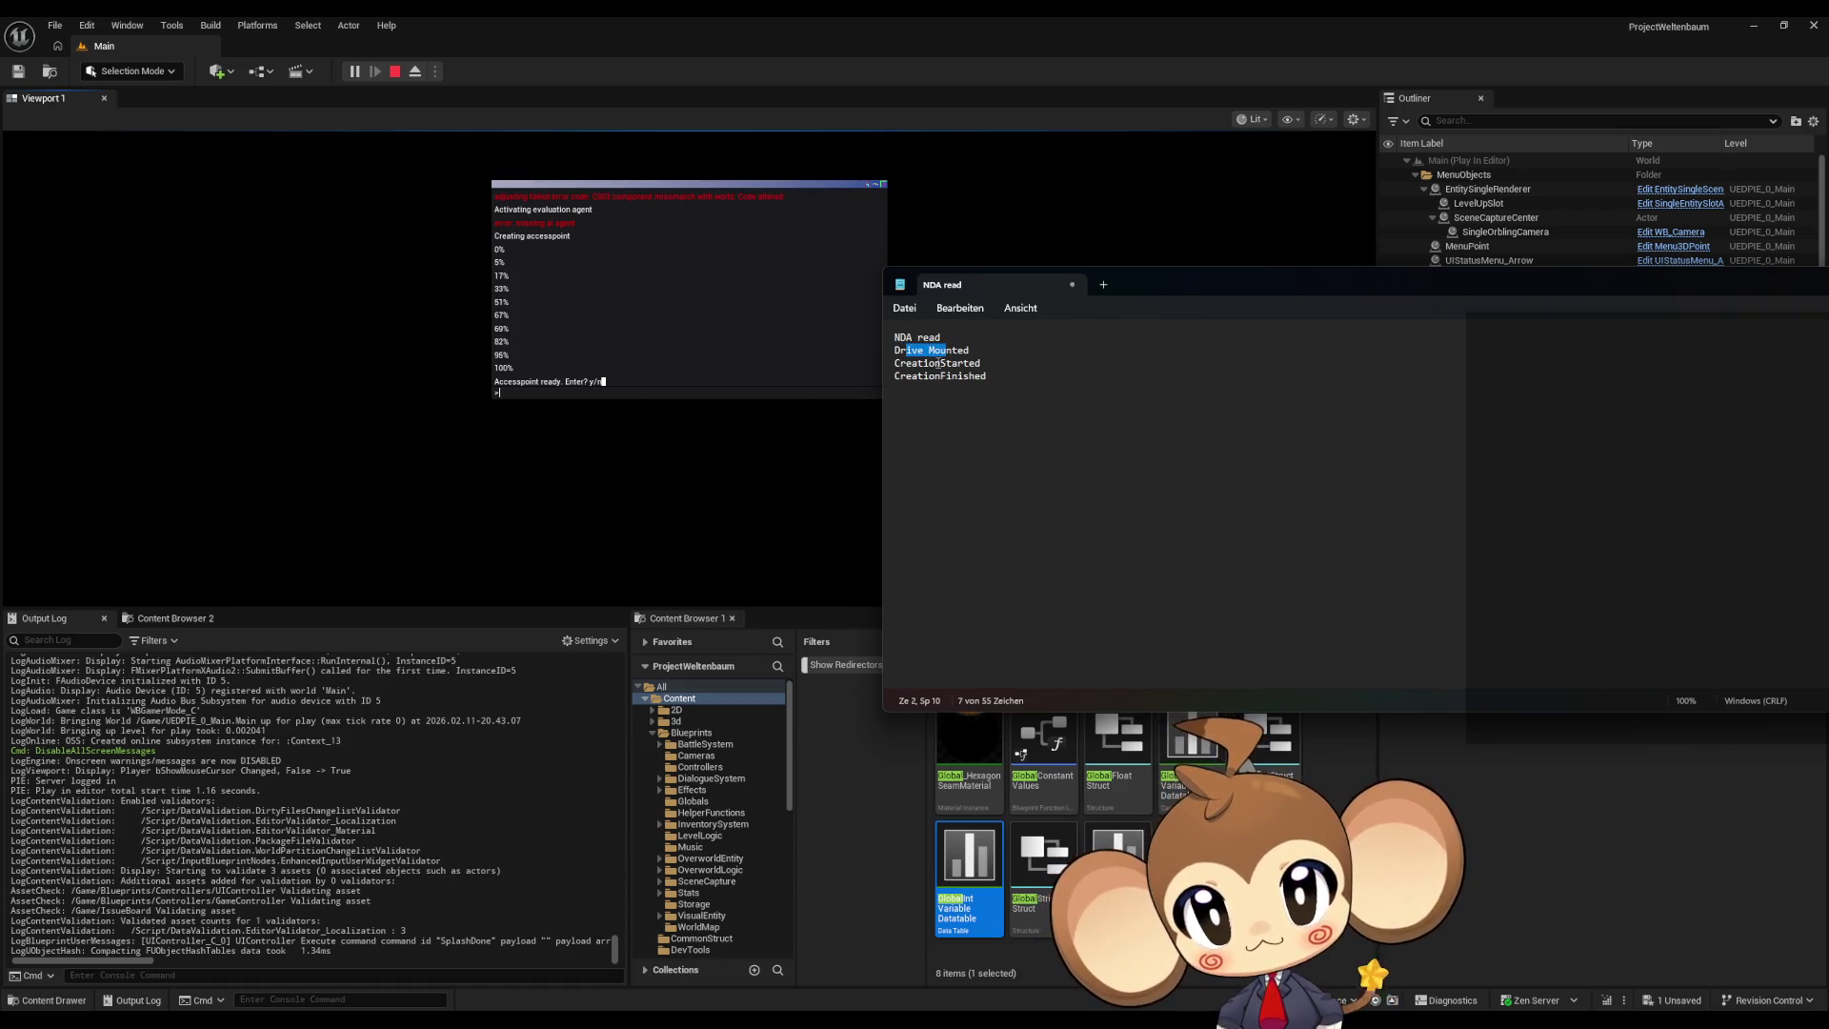
left_click_drag(917, 363, 951, 369)
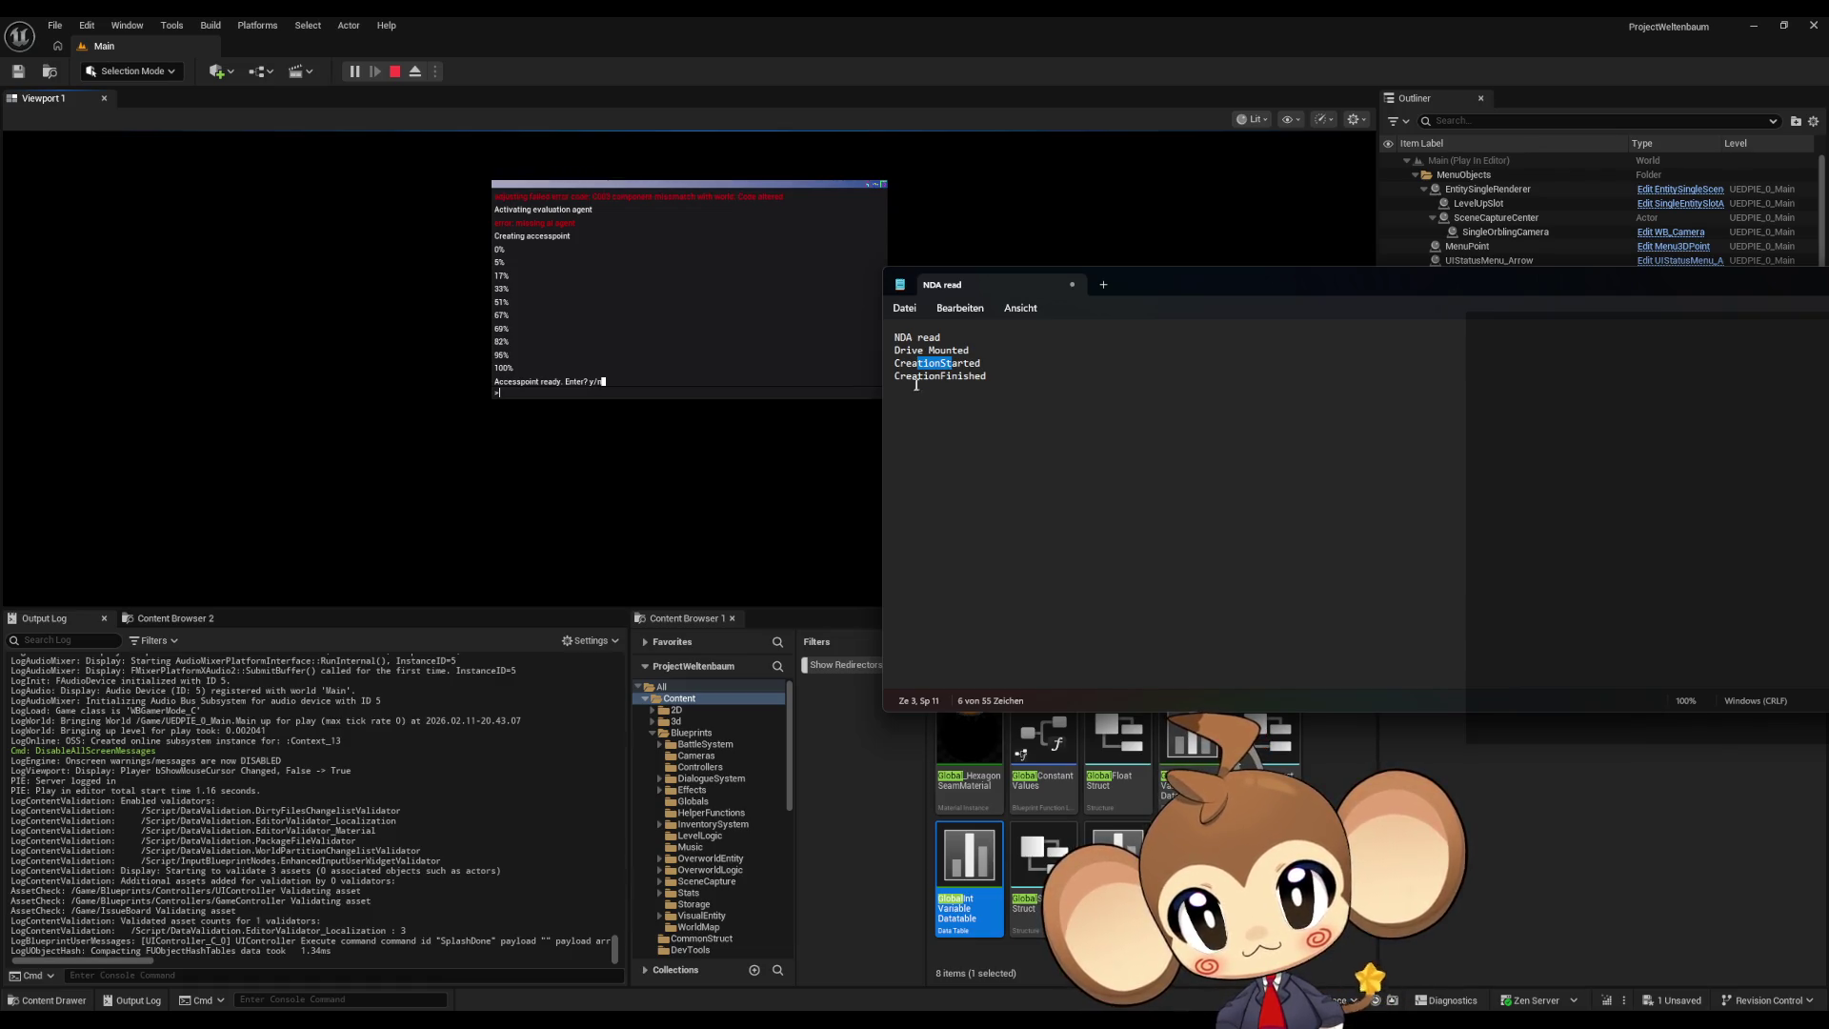
left_click_drag(920, 377, 987, 379)
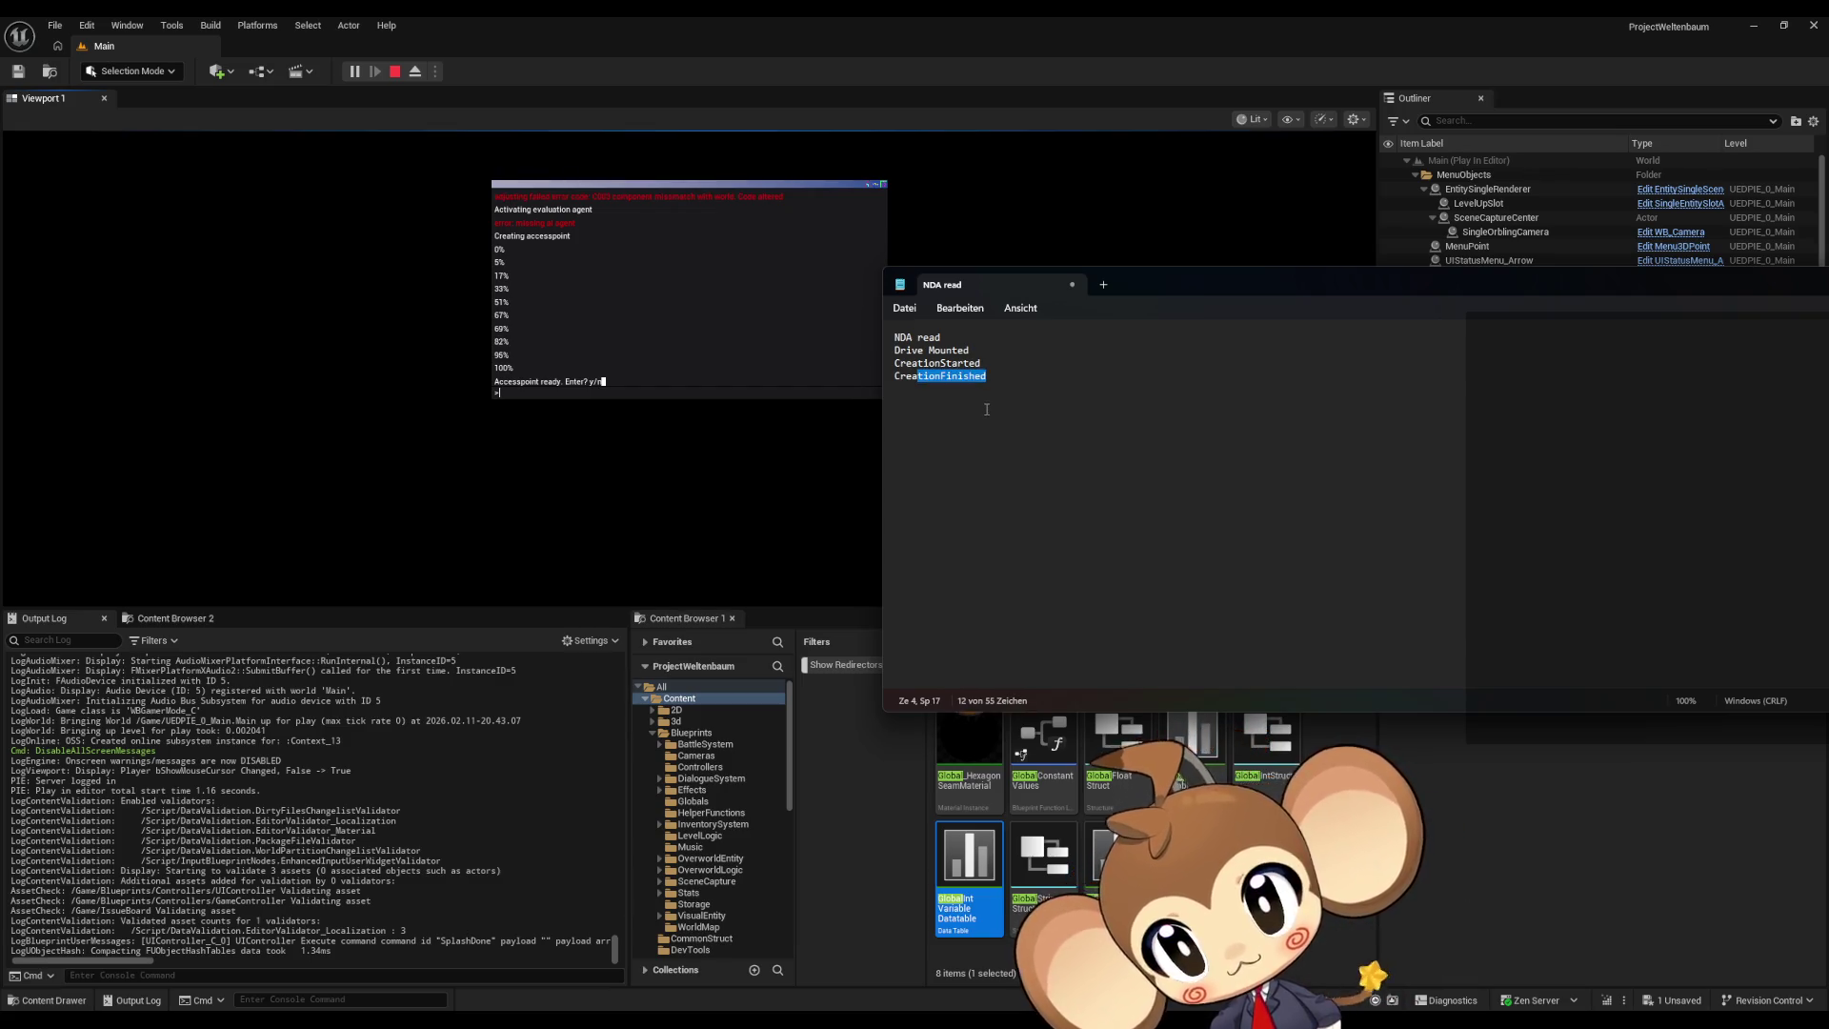
key("alt+Tab")
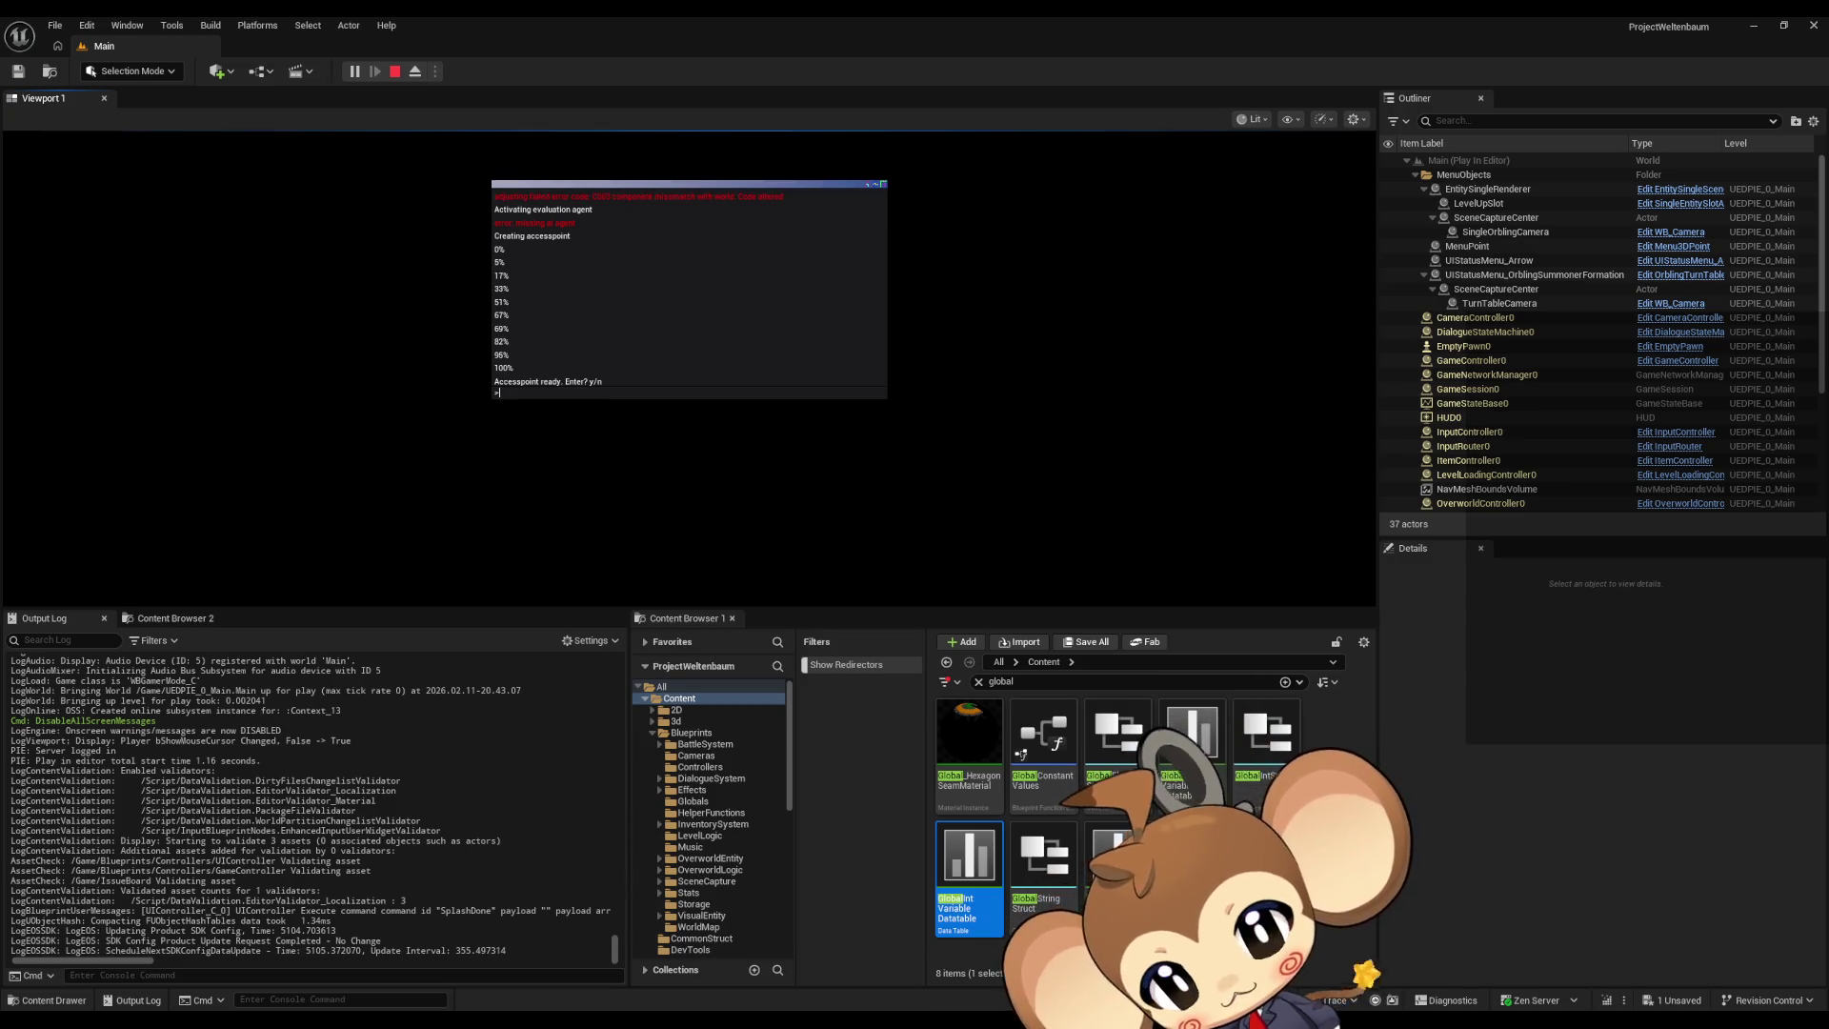
left_click(395, 71)
Step: Add a comment titled 'multiline skip for dialogue' to the IssueBoard graph
mouse_move(750, 1020)
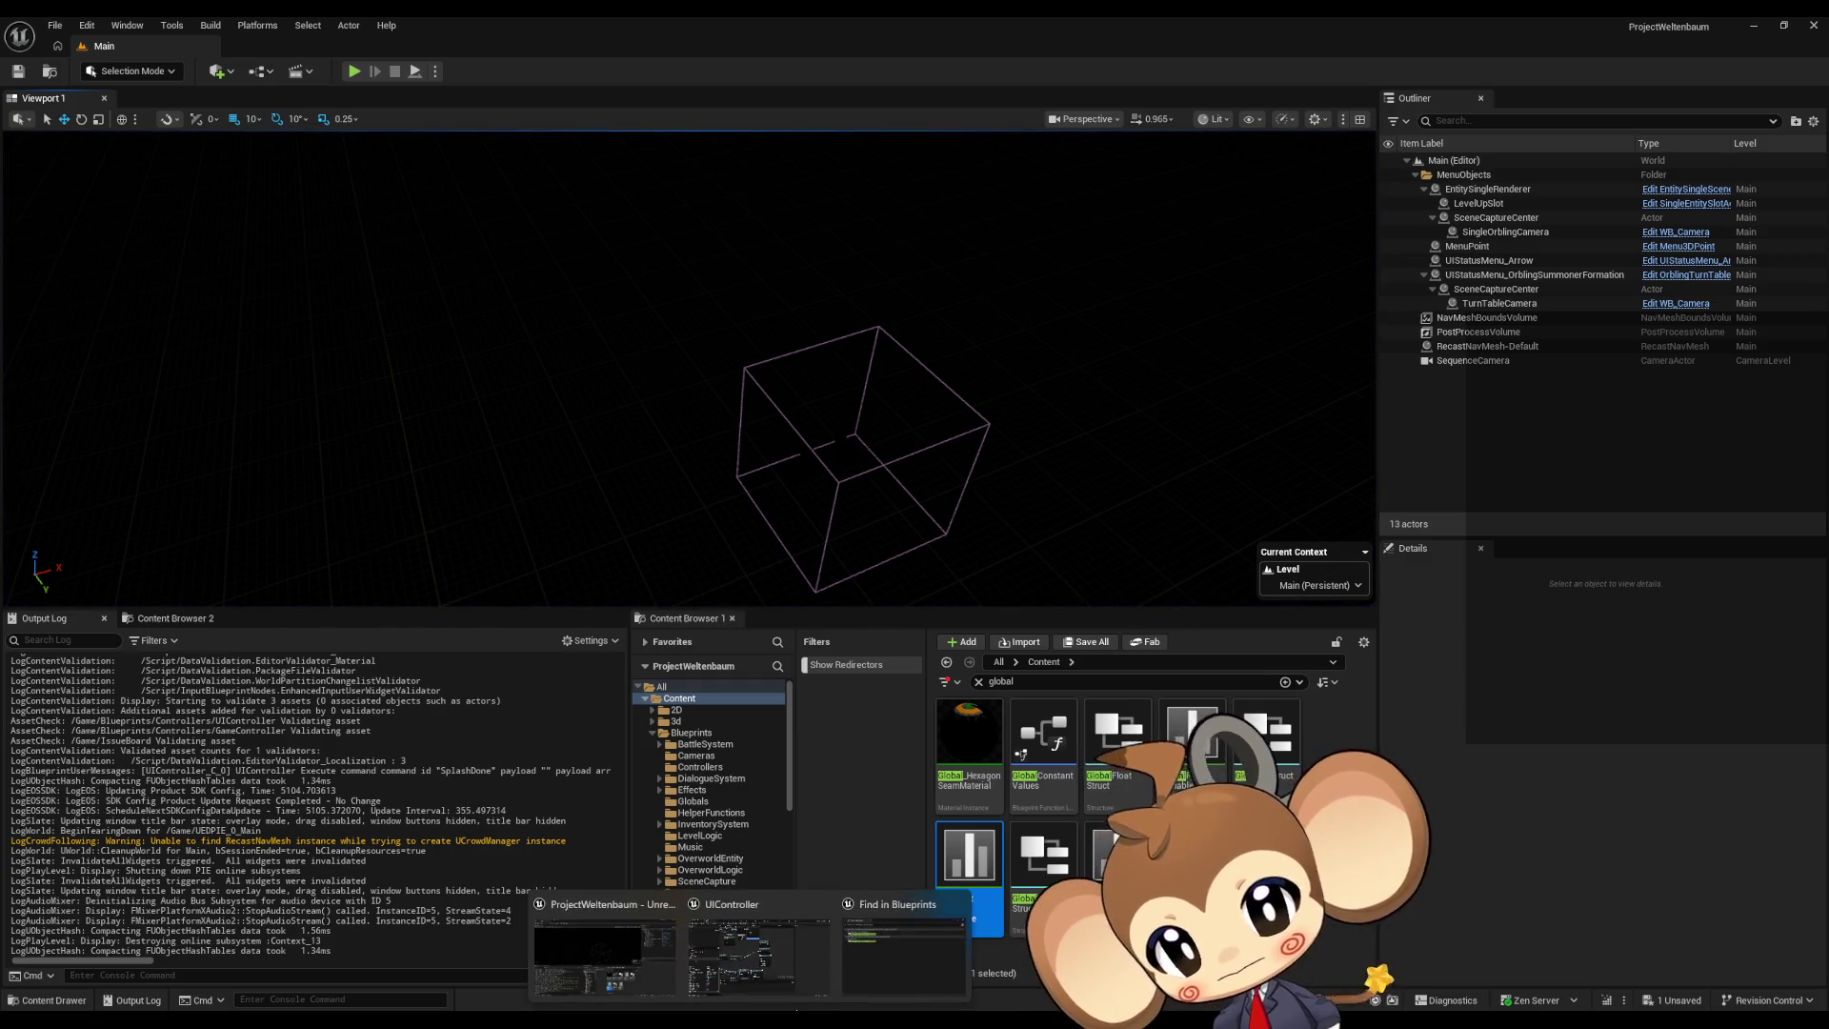
left_click(781, 957)
left_click(93, 45)
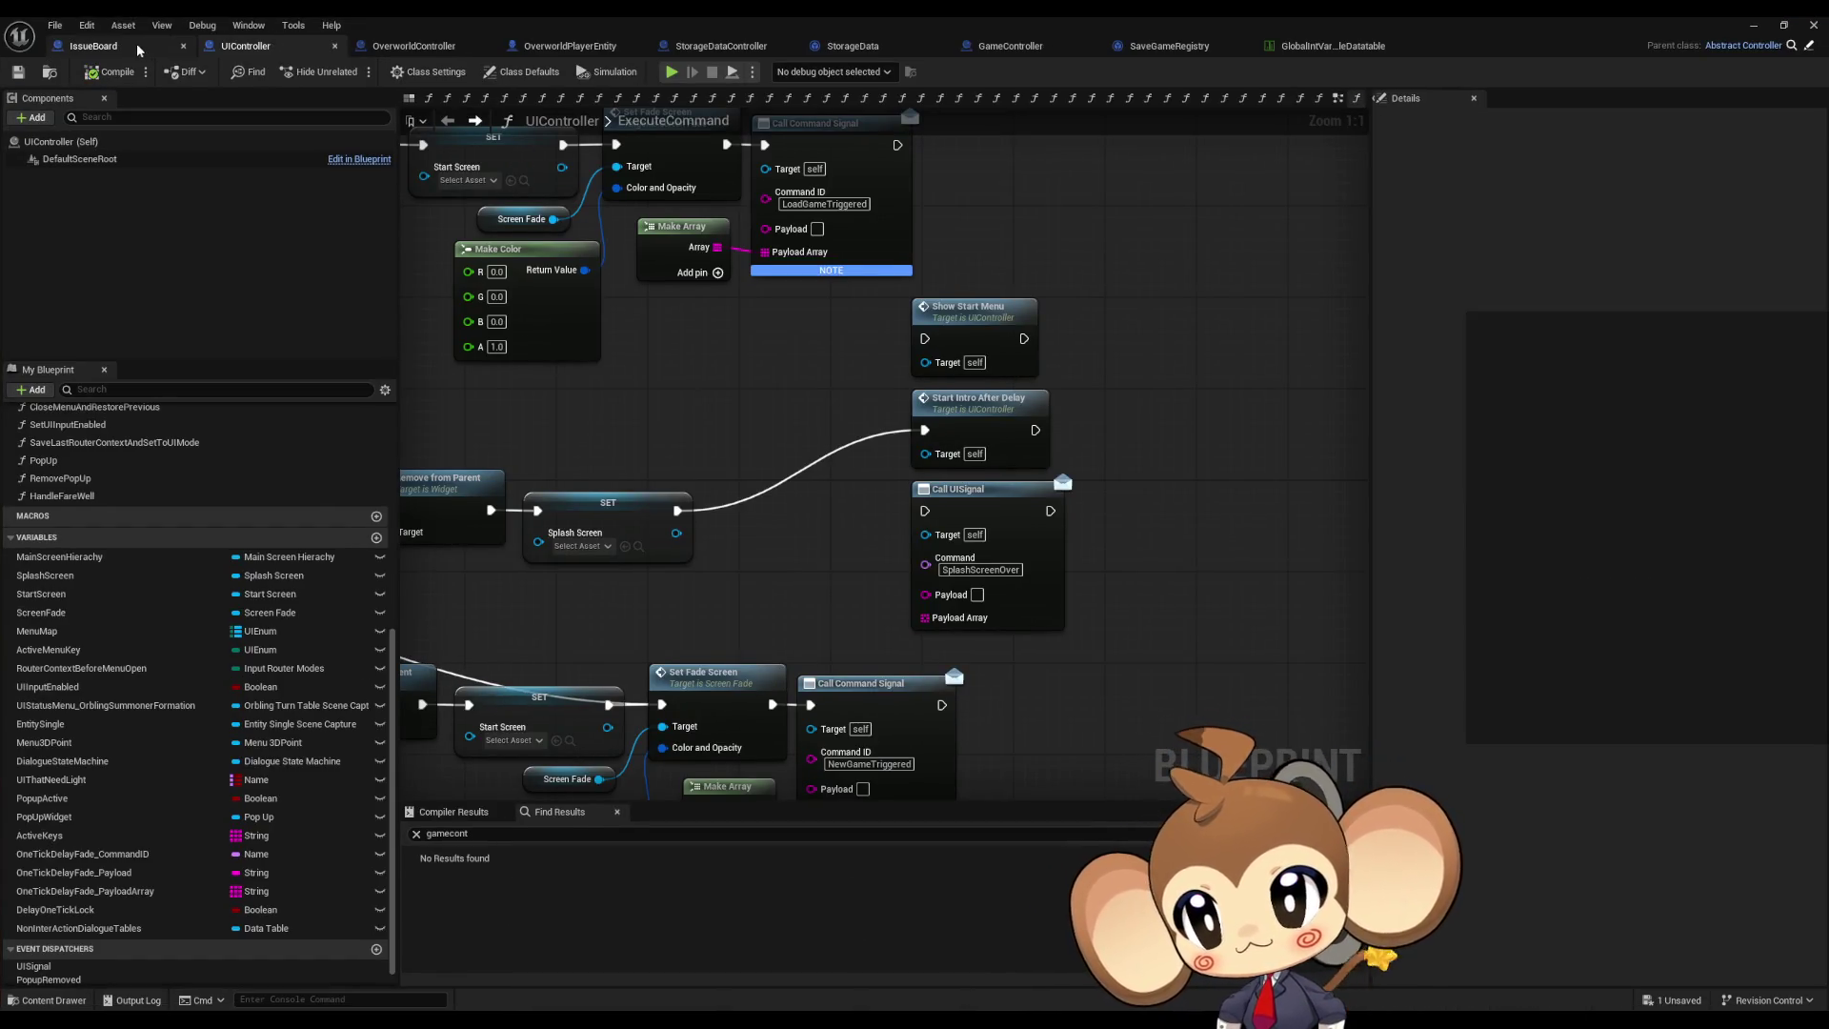
left_click_drag(776, 666, 881, 723)
key("c")
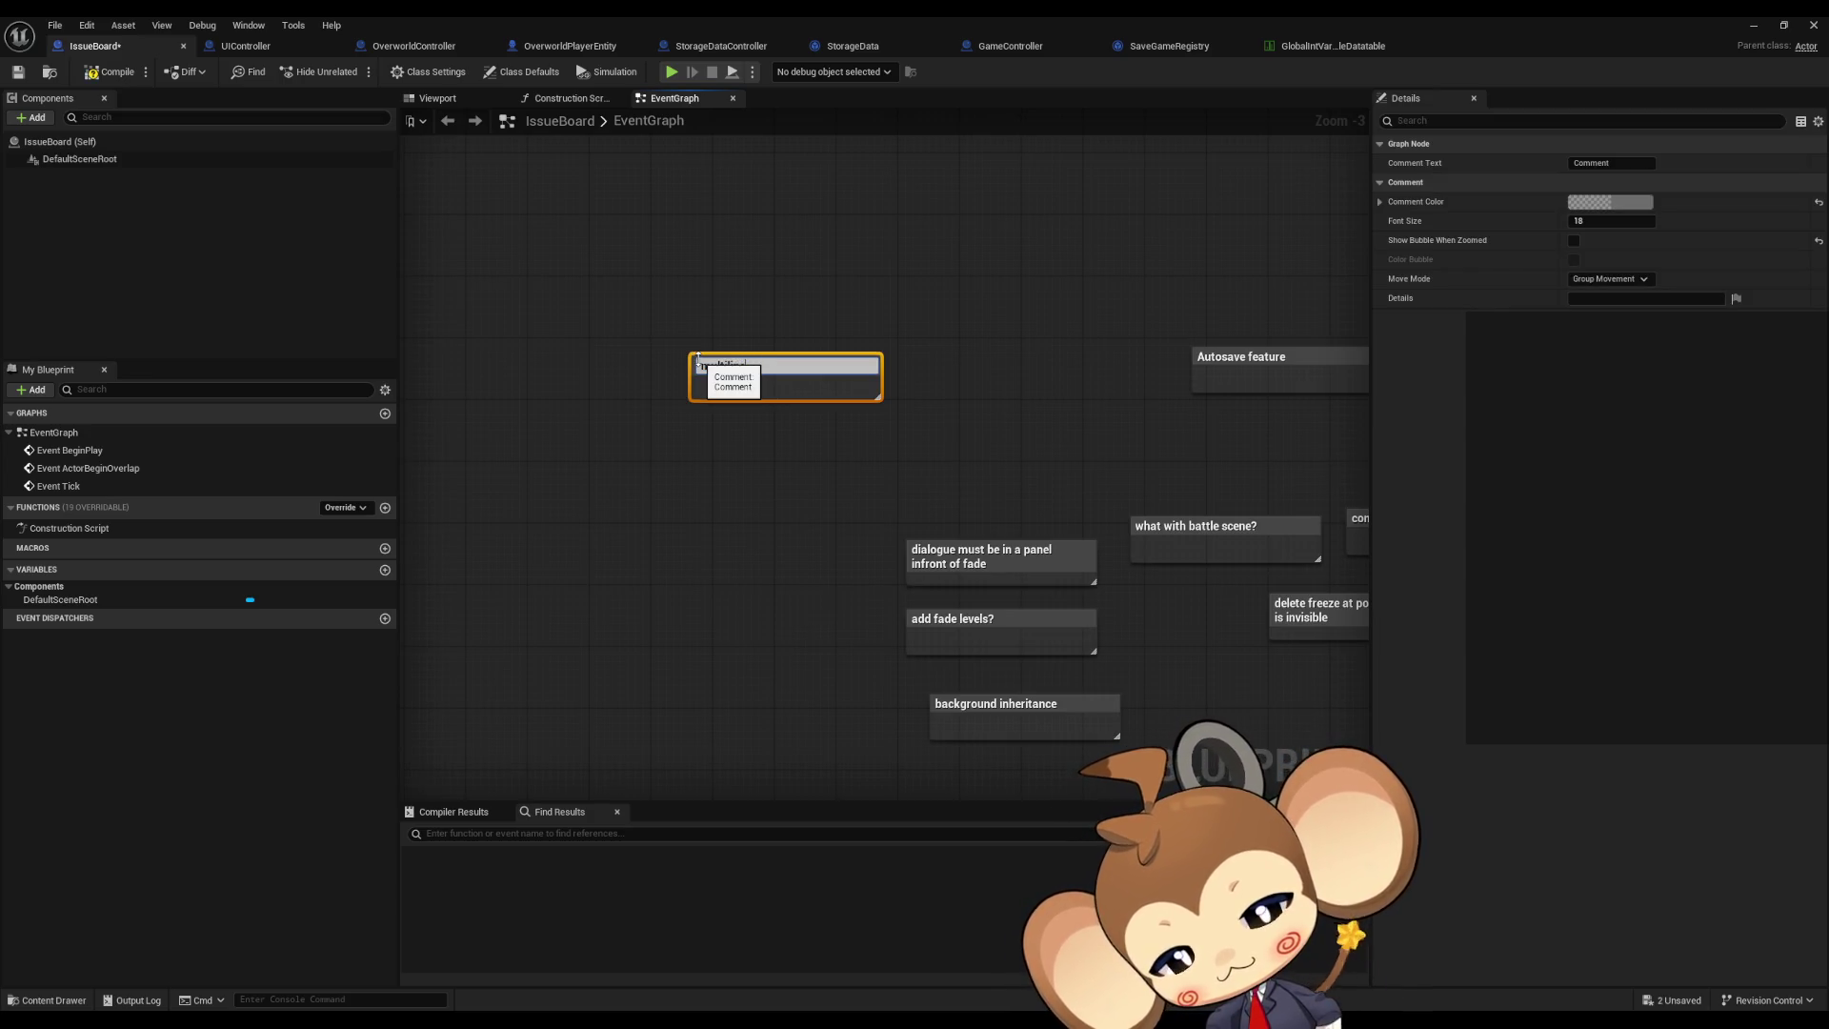
type("p for ")
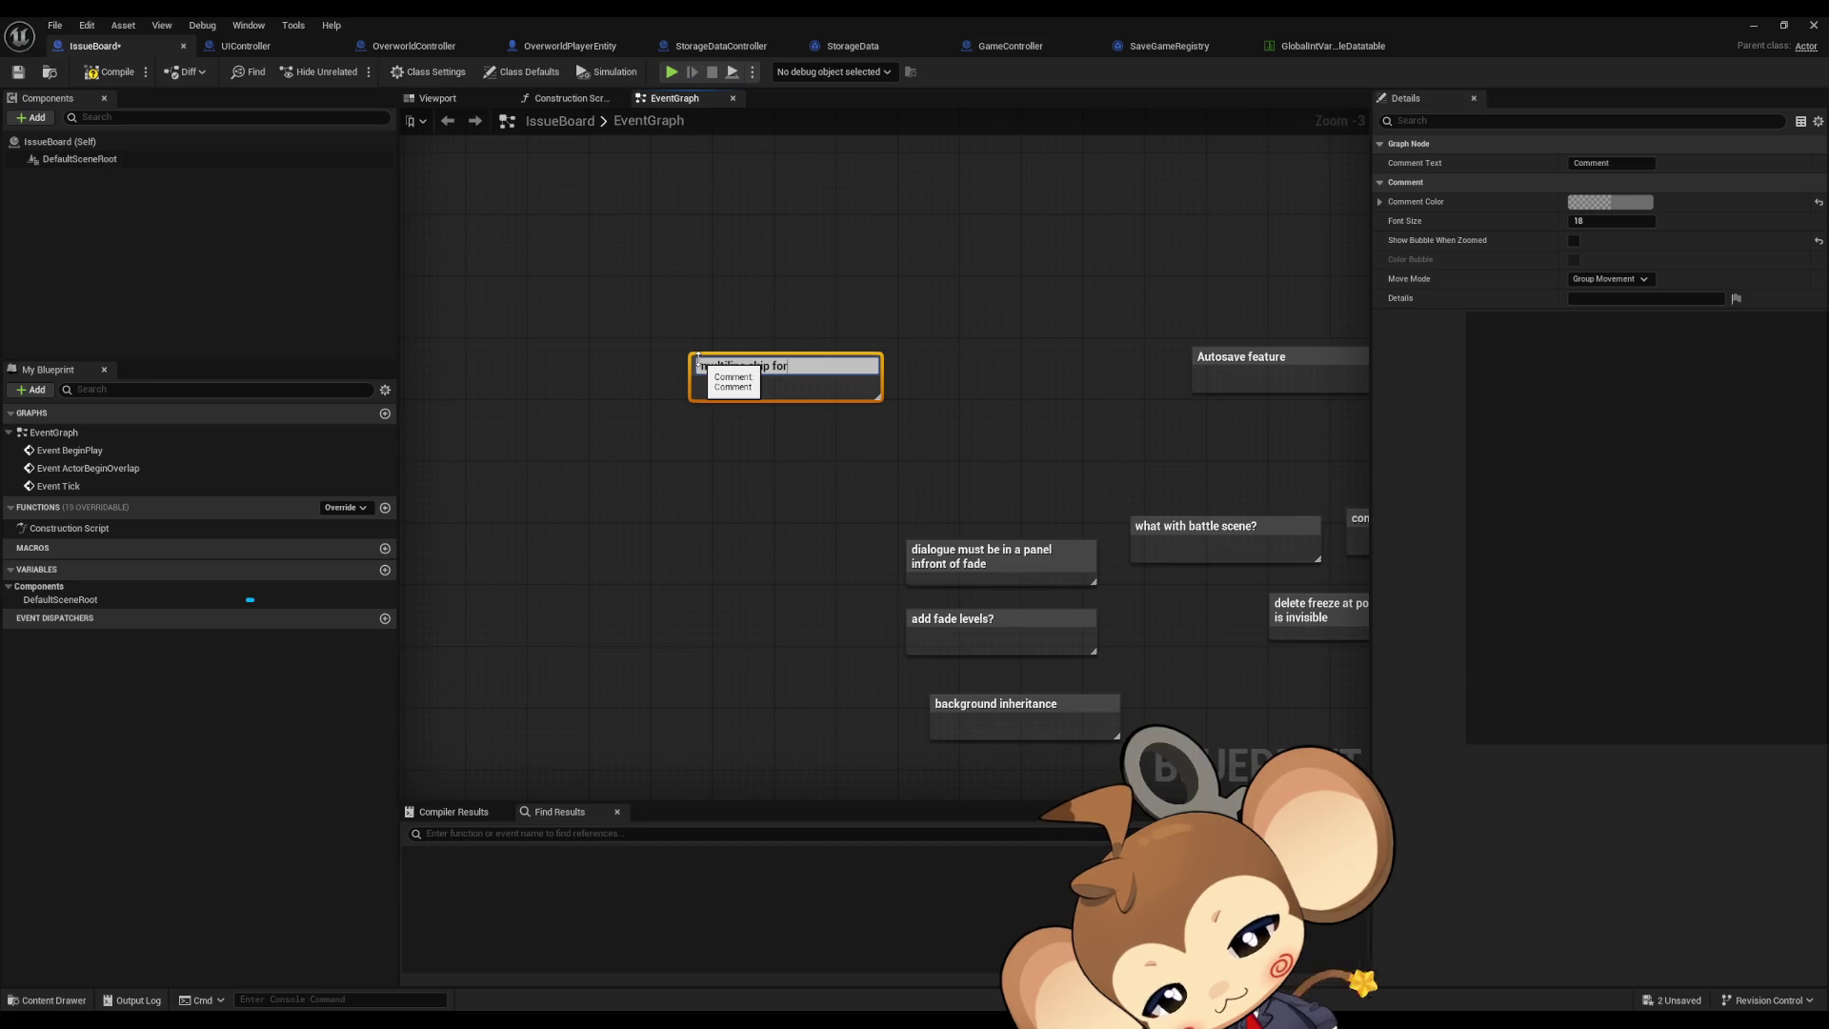
type("dialogue")
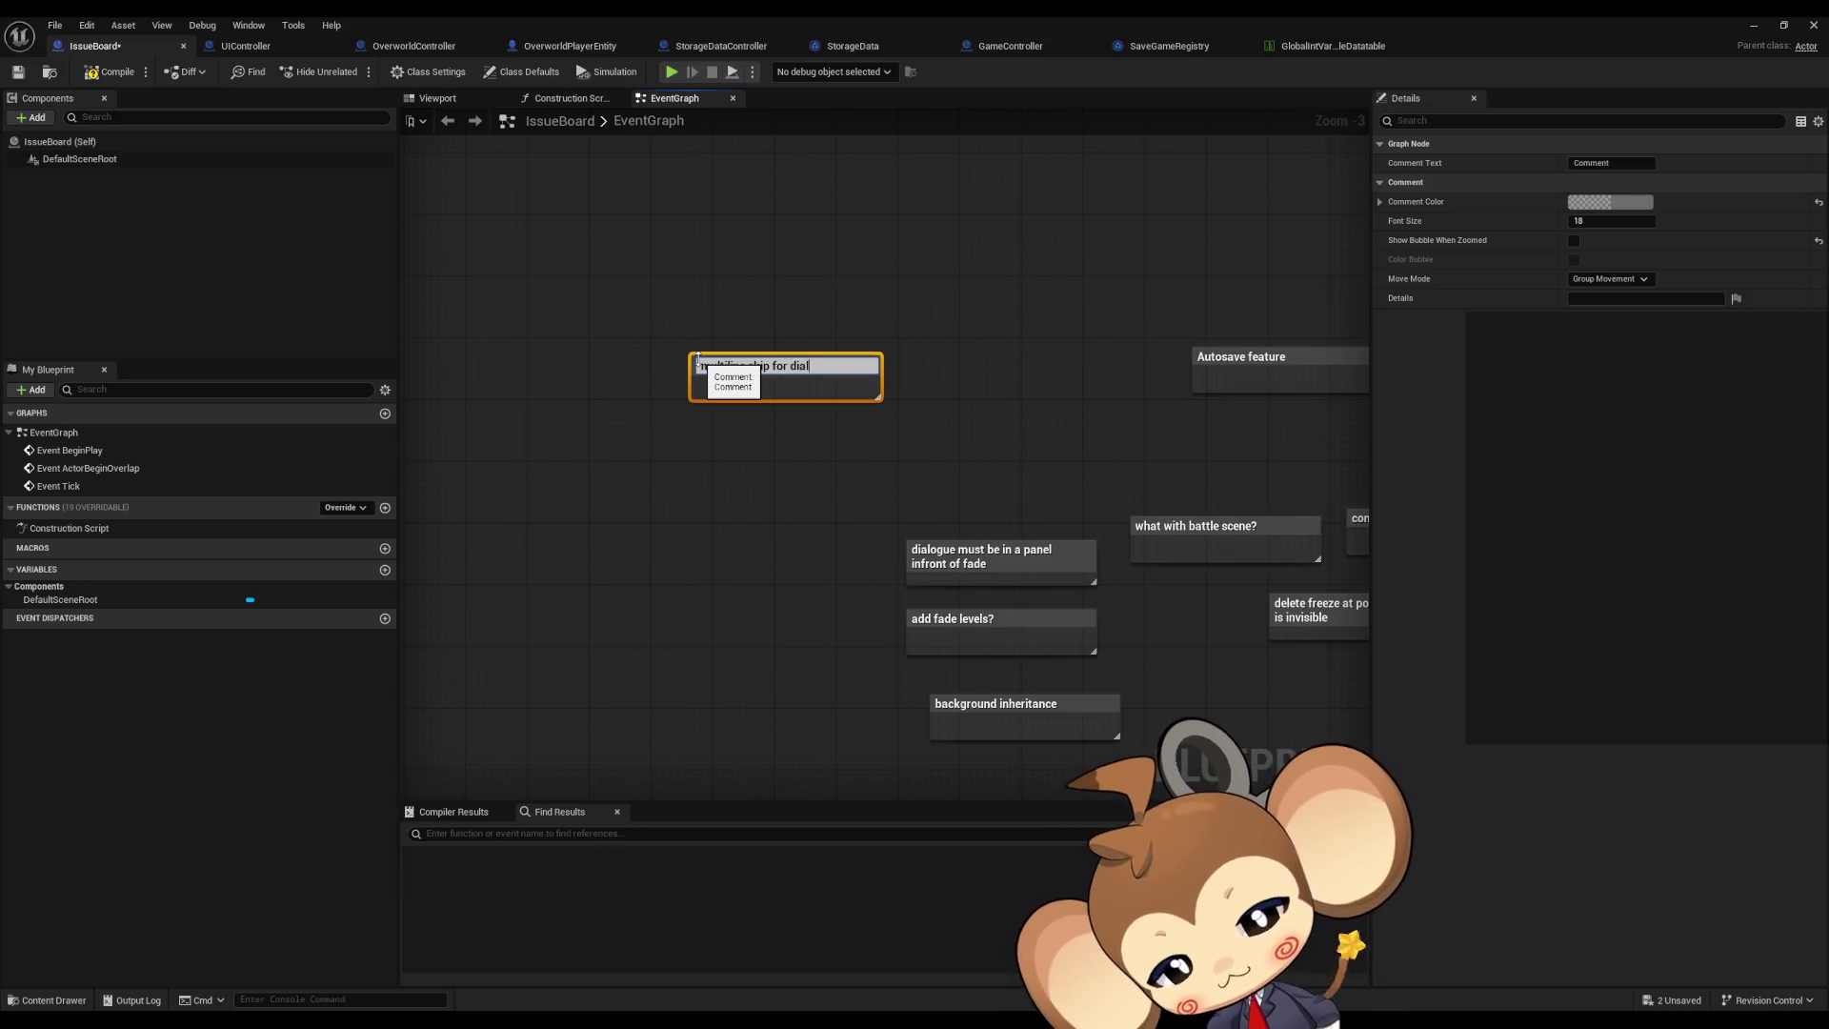
key("Return")
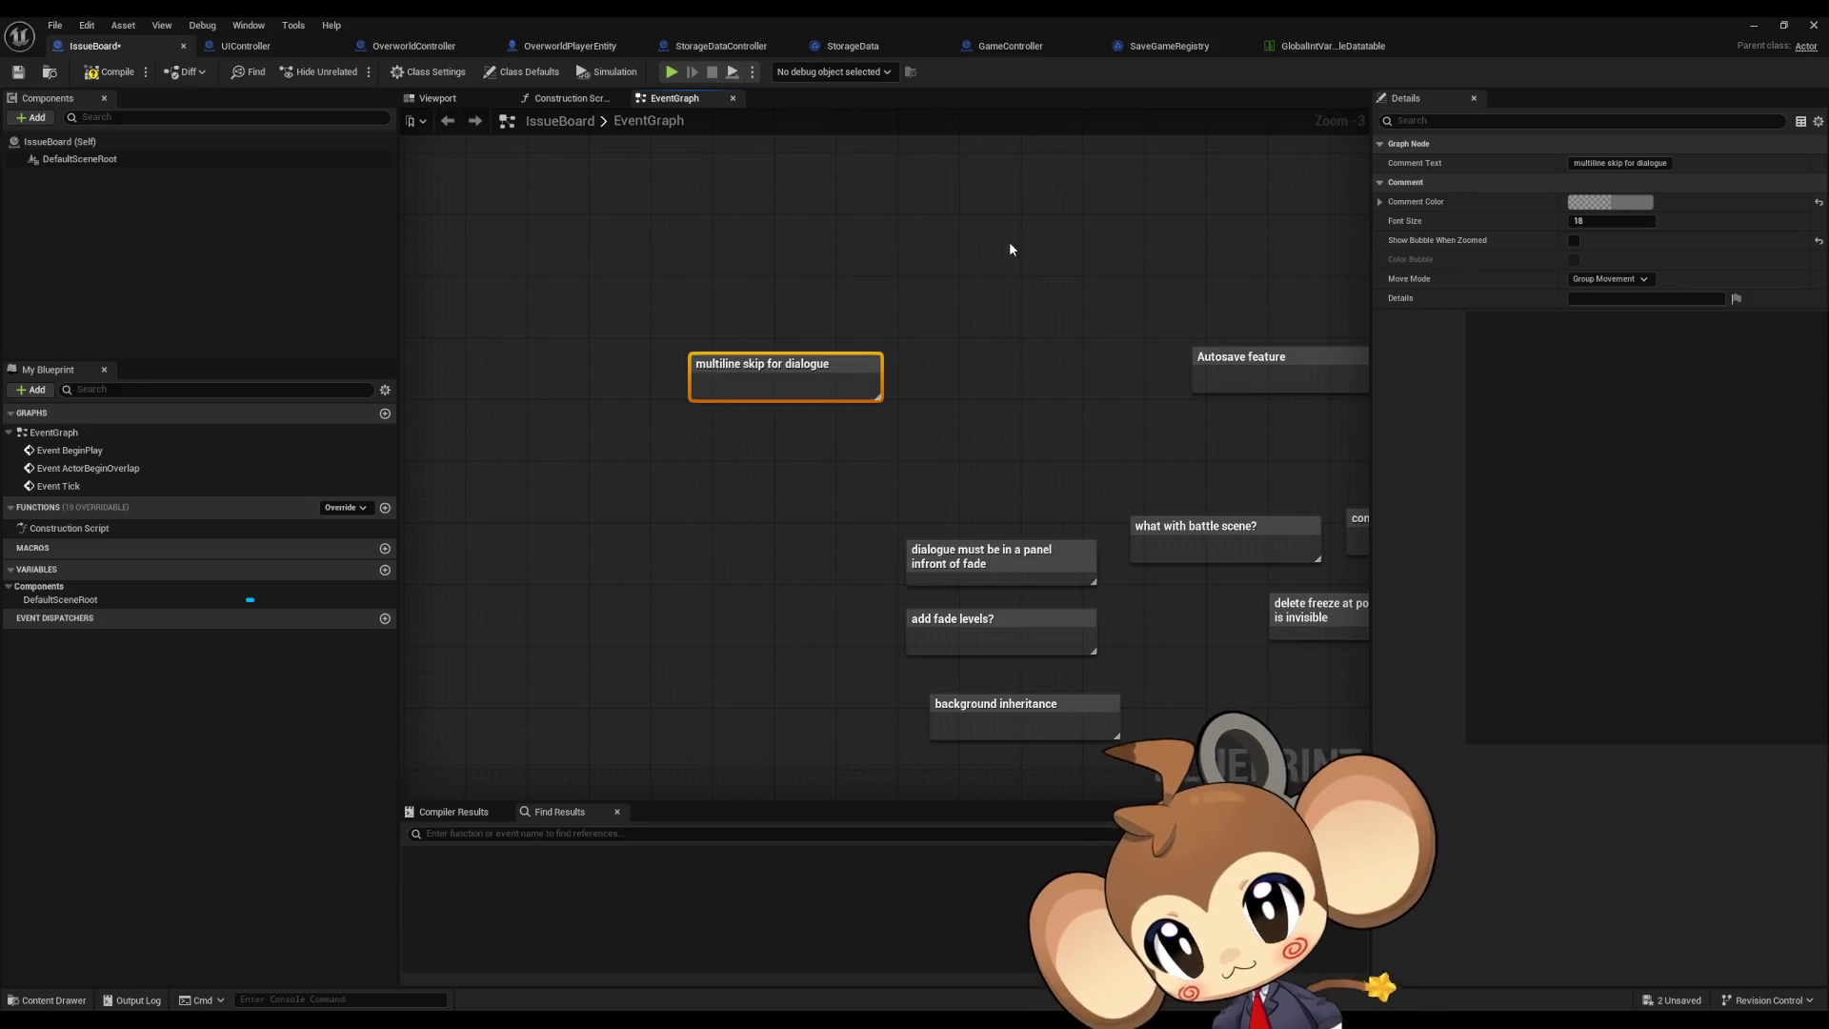
left_click(1029, 247)
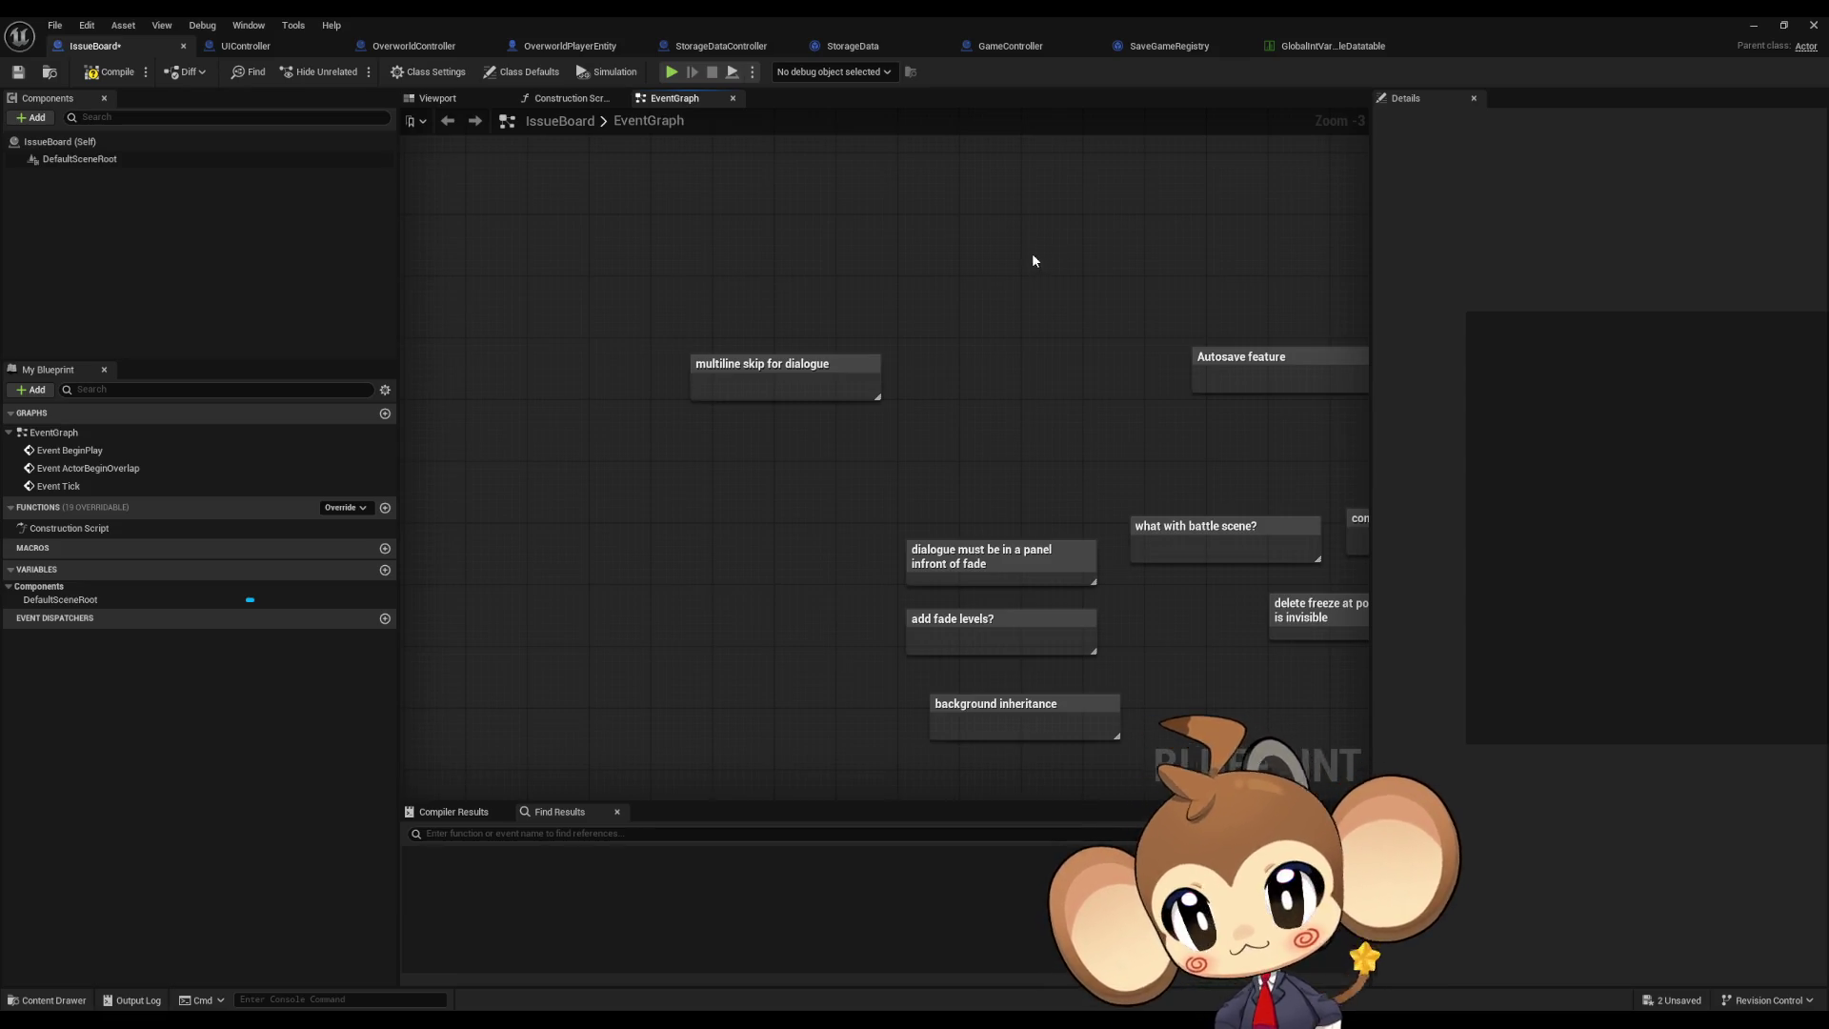
left_click(991, 48)
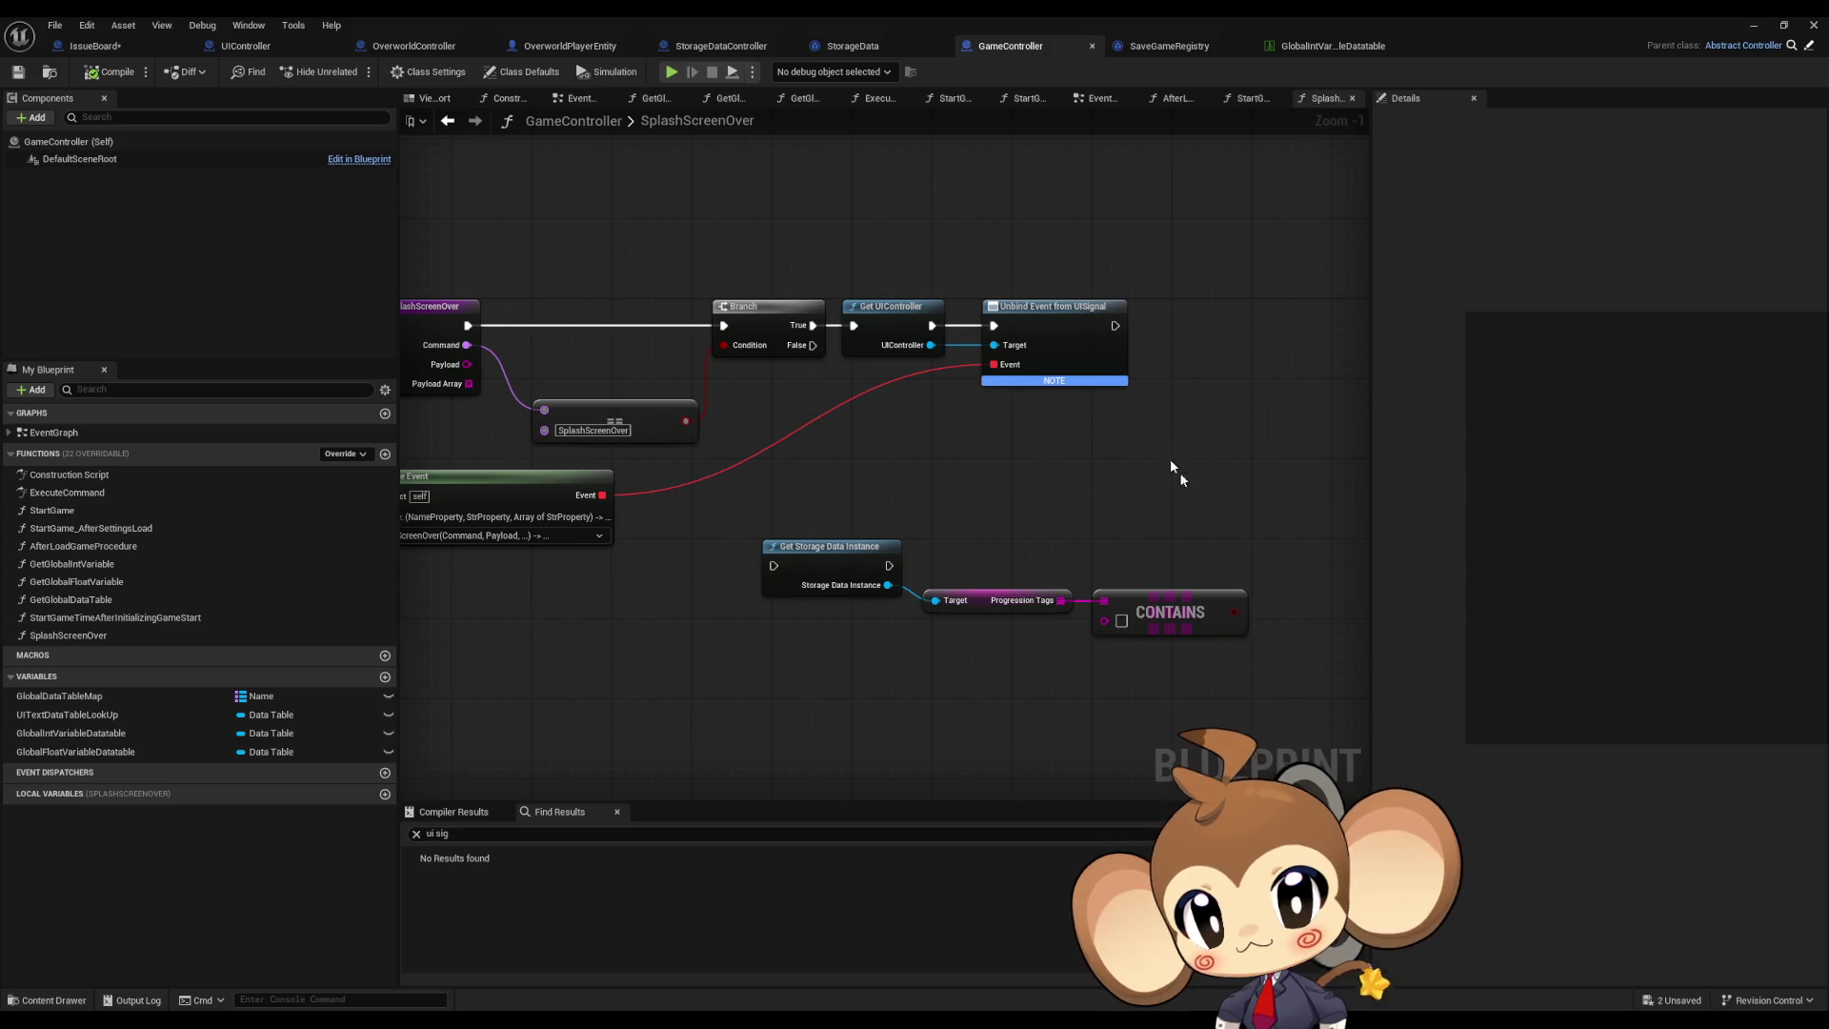
Step: Set the Contains node's tag to CreationFinished and wire Progression Tags into it
left_click_drag(1188, 465, 972, 374)
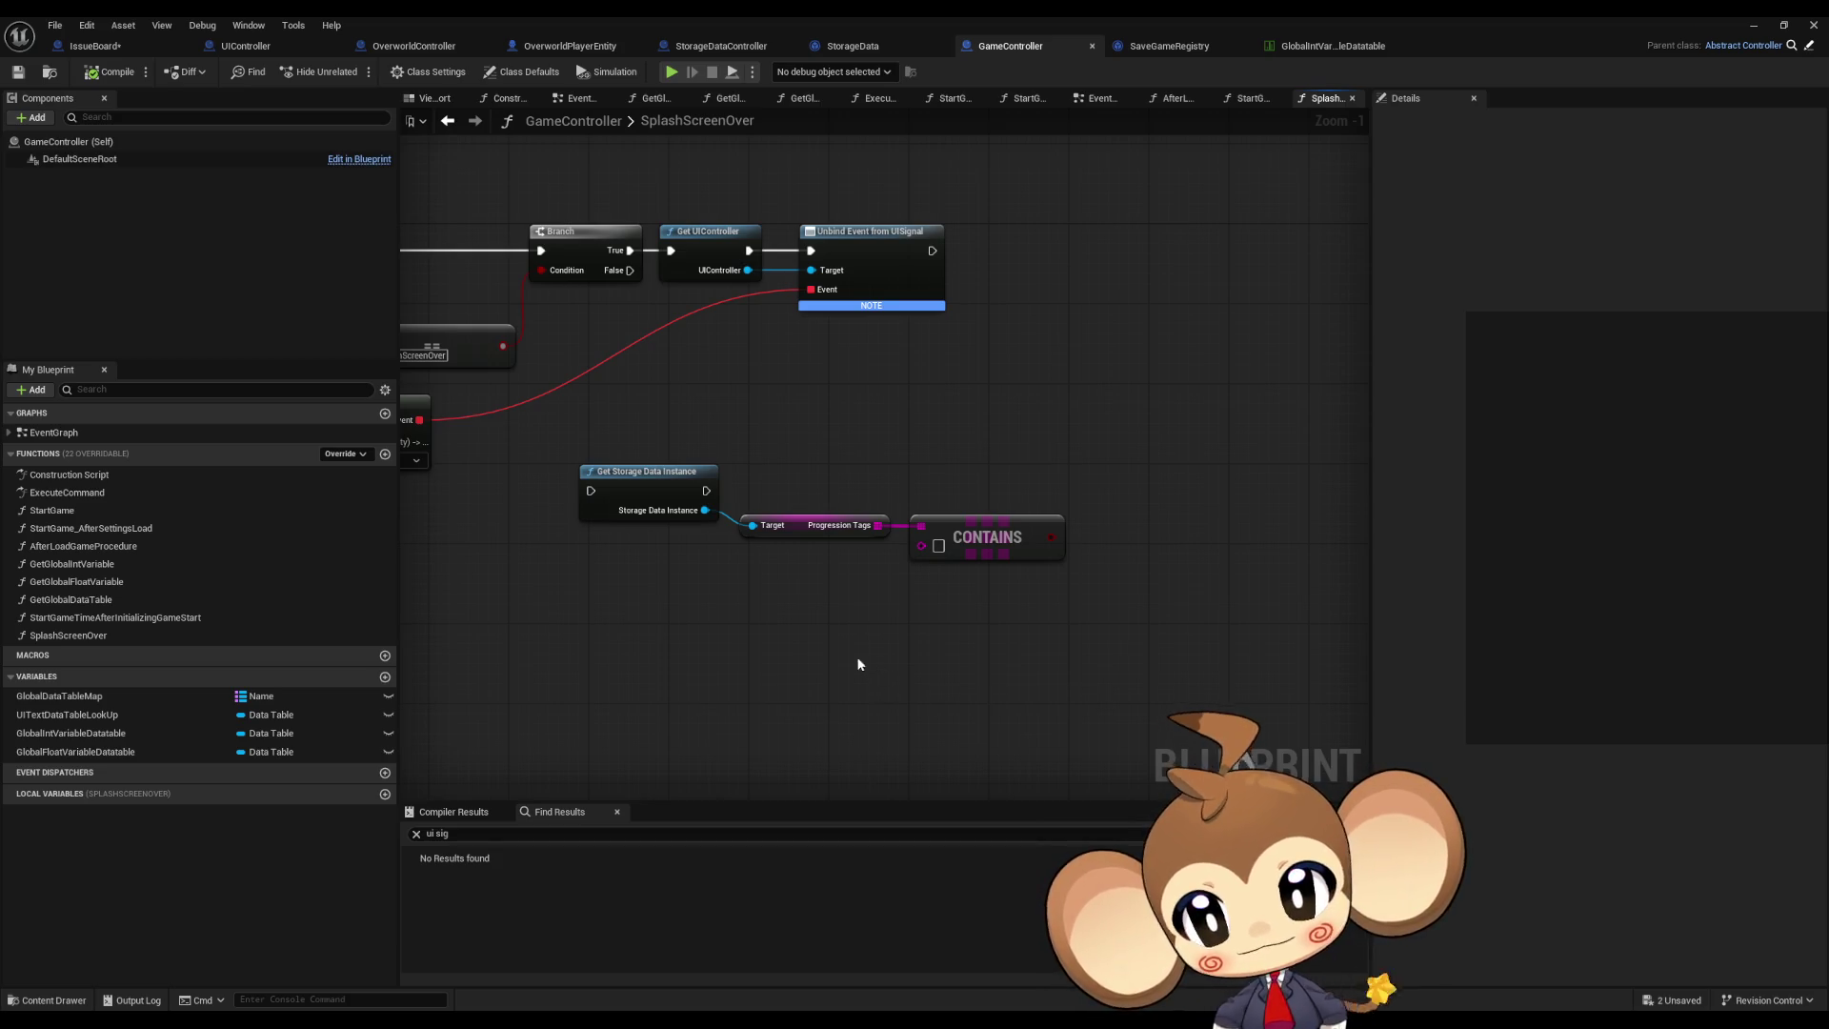
scroll(854, 657, "down", 2)
mouse_move(789, 703)
left_mouse_down()
mouse_move(1011, 678)
mouse_move(715, 612)
left_mouse_up()
scroll(875, 621, "up", 3)
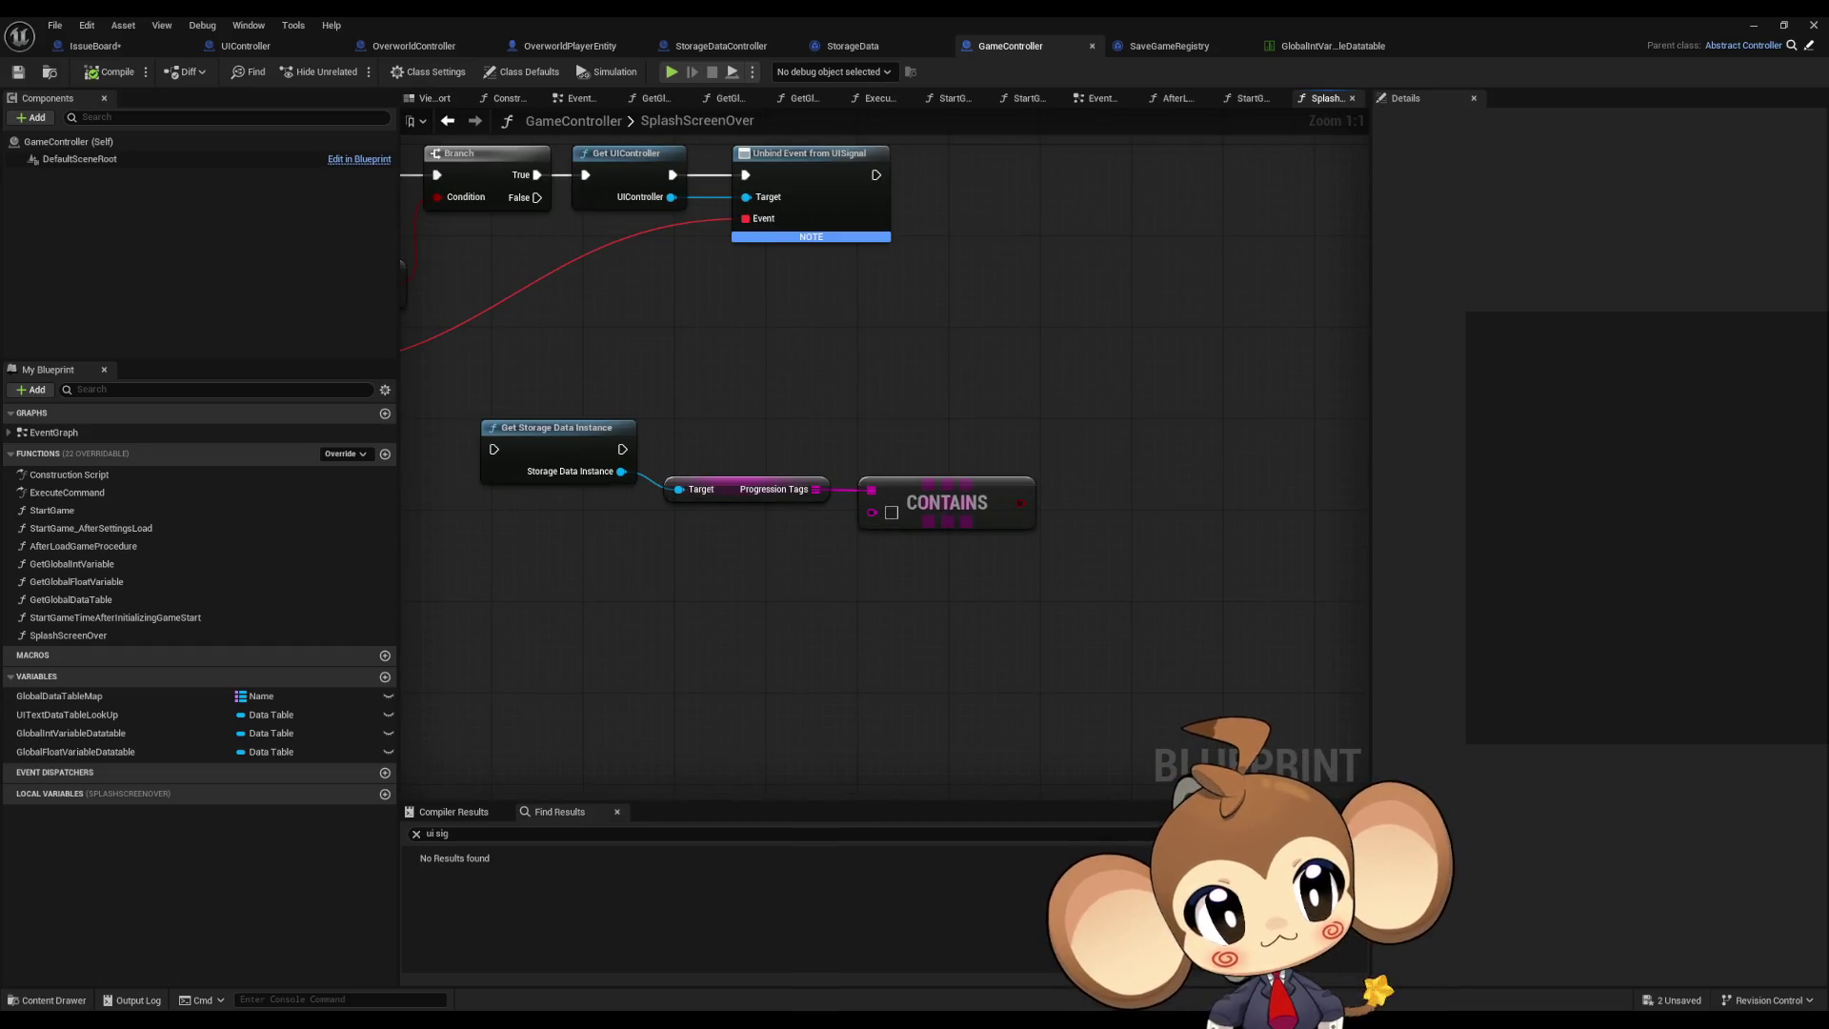
left_click(898, 523)
type("CreationFinished")
Step: Duplicate the Contains nodes and wire Progression Tags into the new copies
key("ctrl+v")
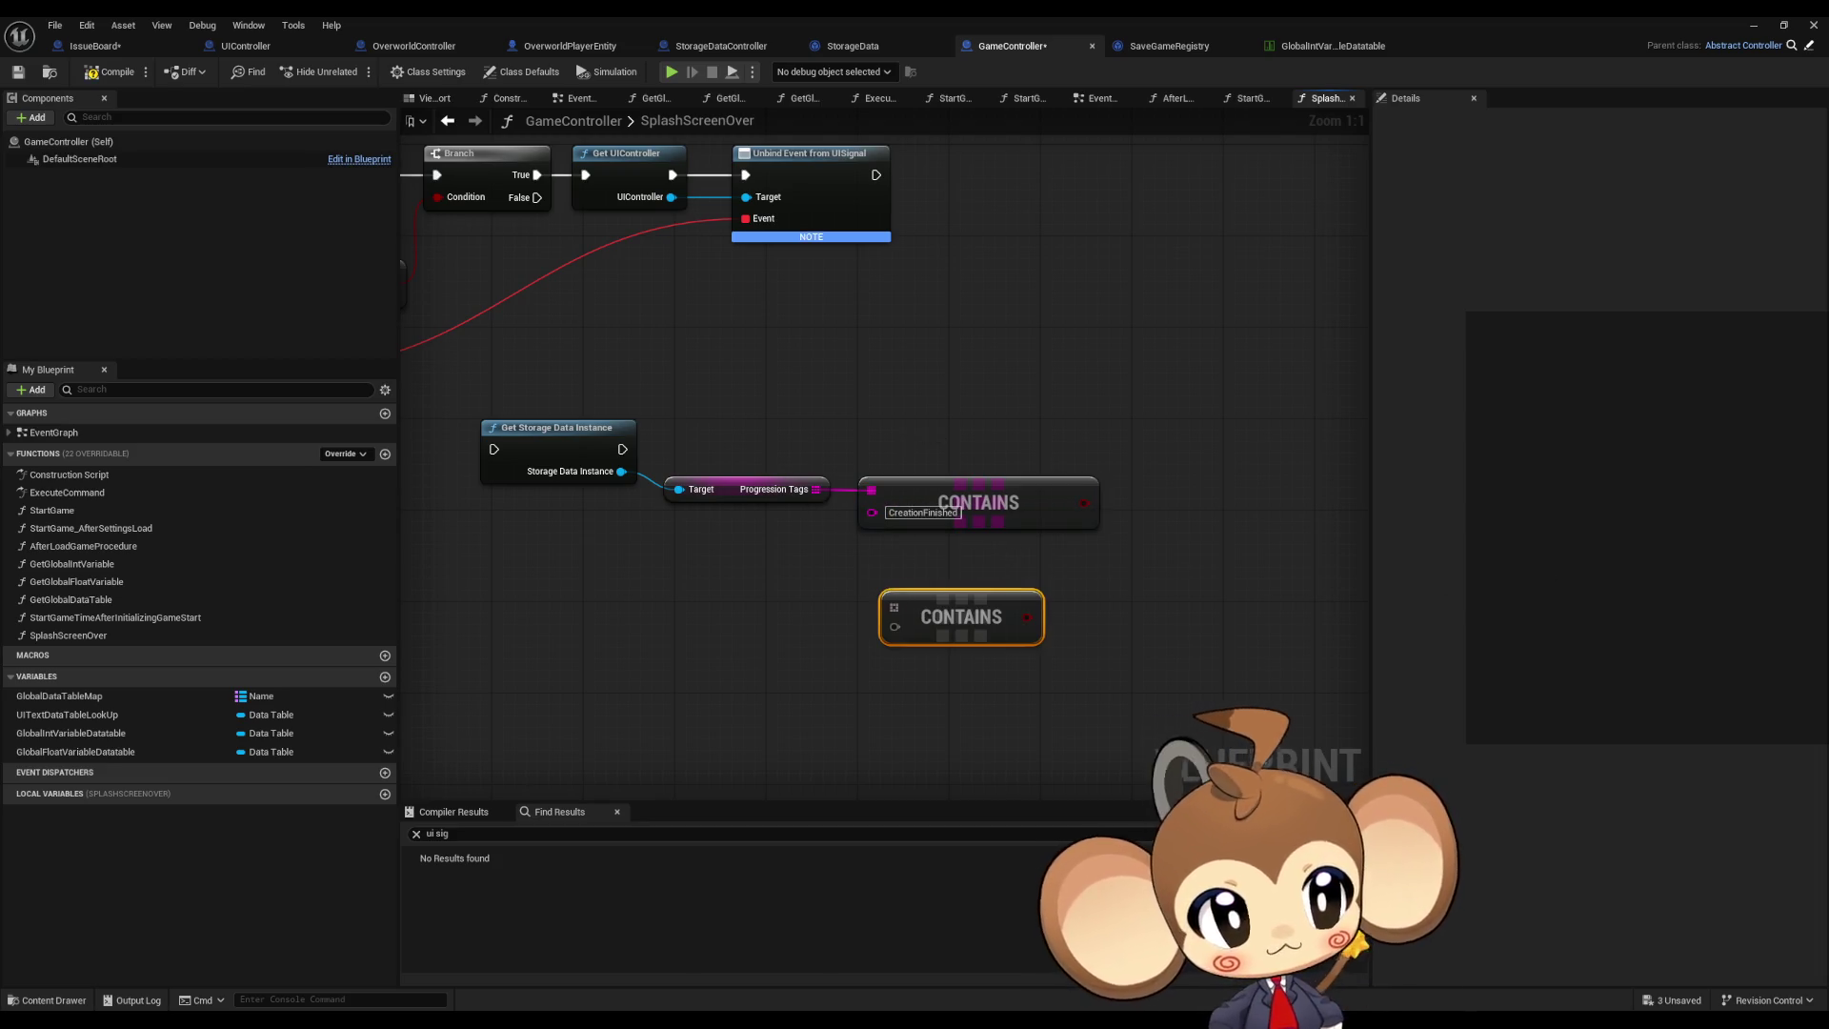
mouse_move(816, 489)
left_mouse_down()
mouse_move(894, 607)
mouse_move(942, 566)
left_mouse_up()
left_click_drag(848, 467, 942, 632)
key("ctrl+c")
key("ctrl+v")
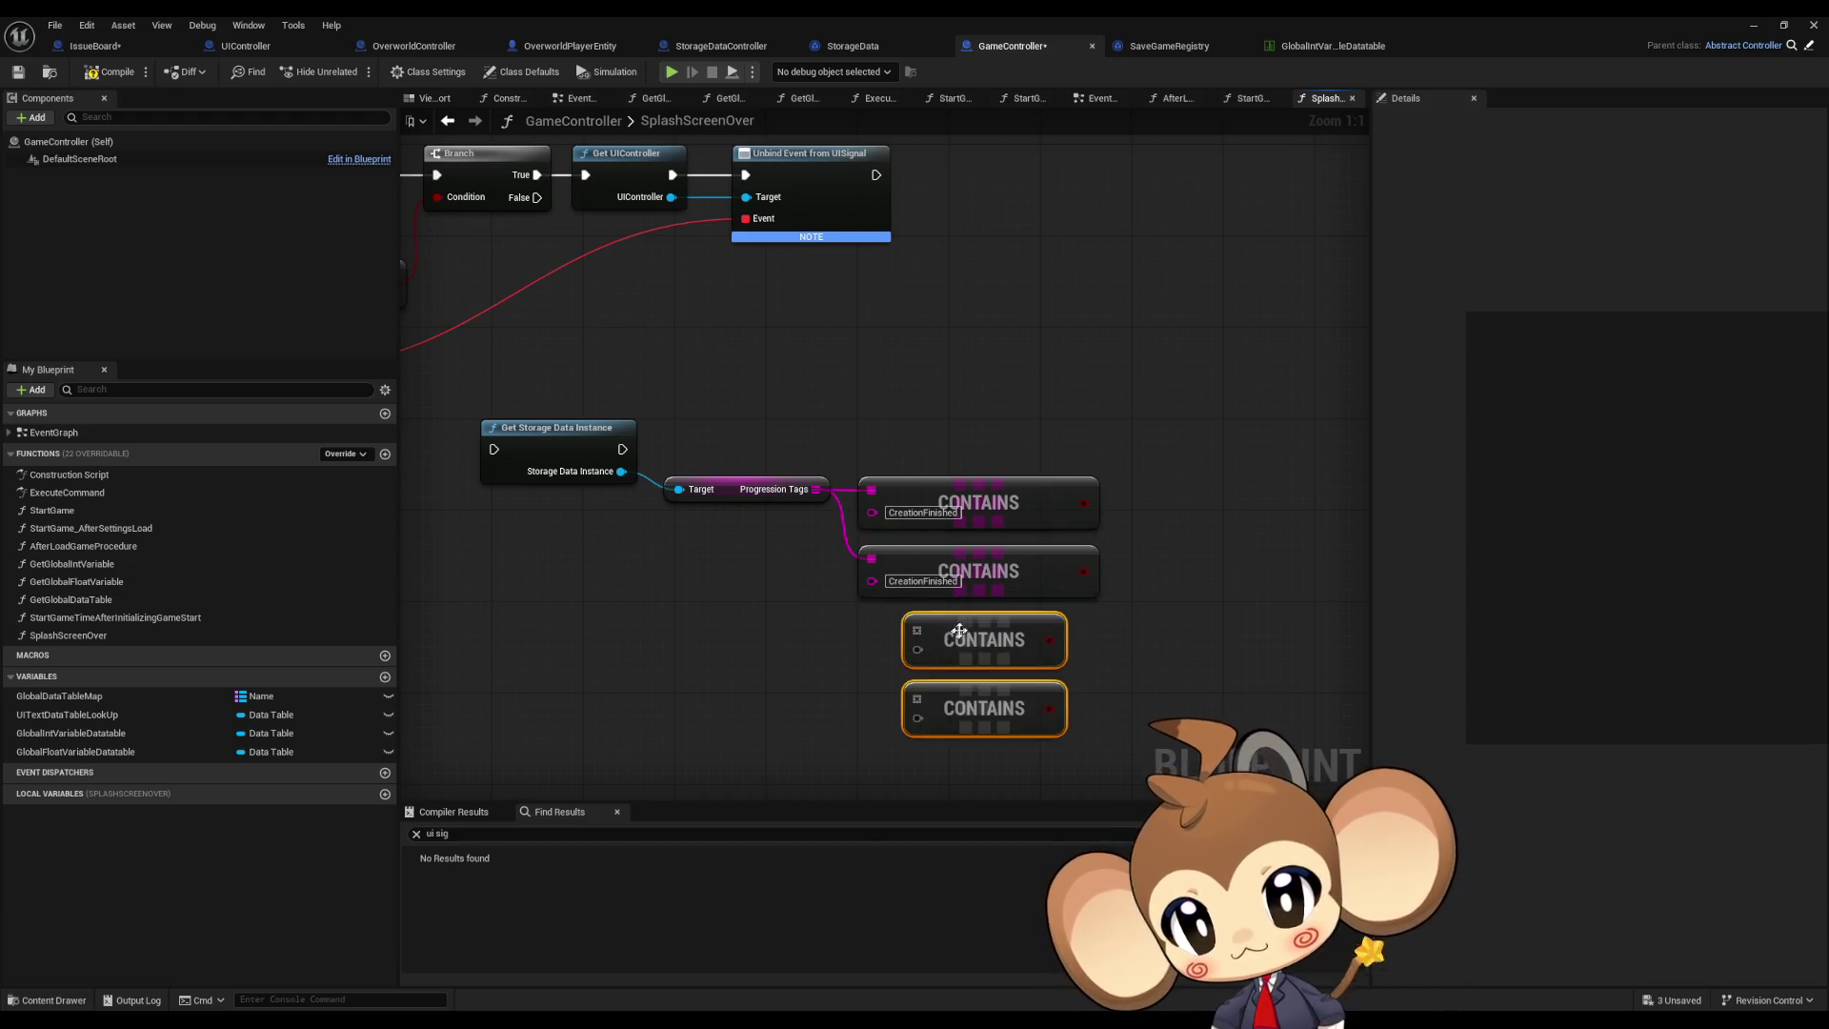
mouse_move(815, 489)
left_mouse_down()
mouse_move(871, 627)
mouse_move(871, 696)
left_mouse_up()
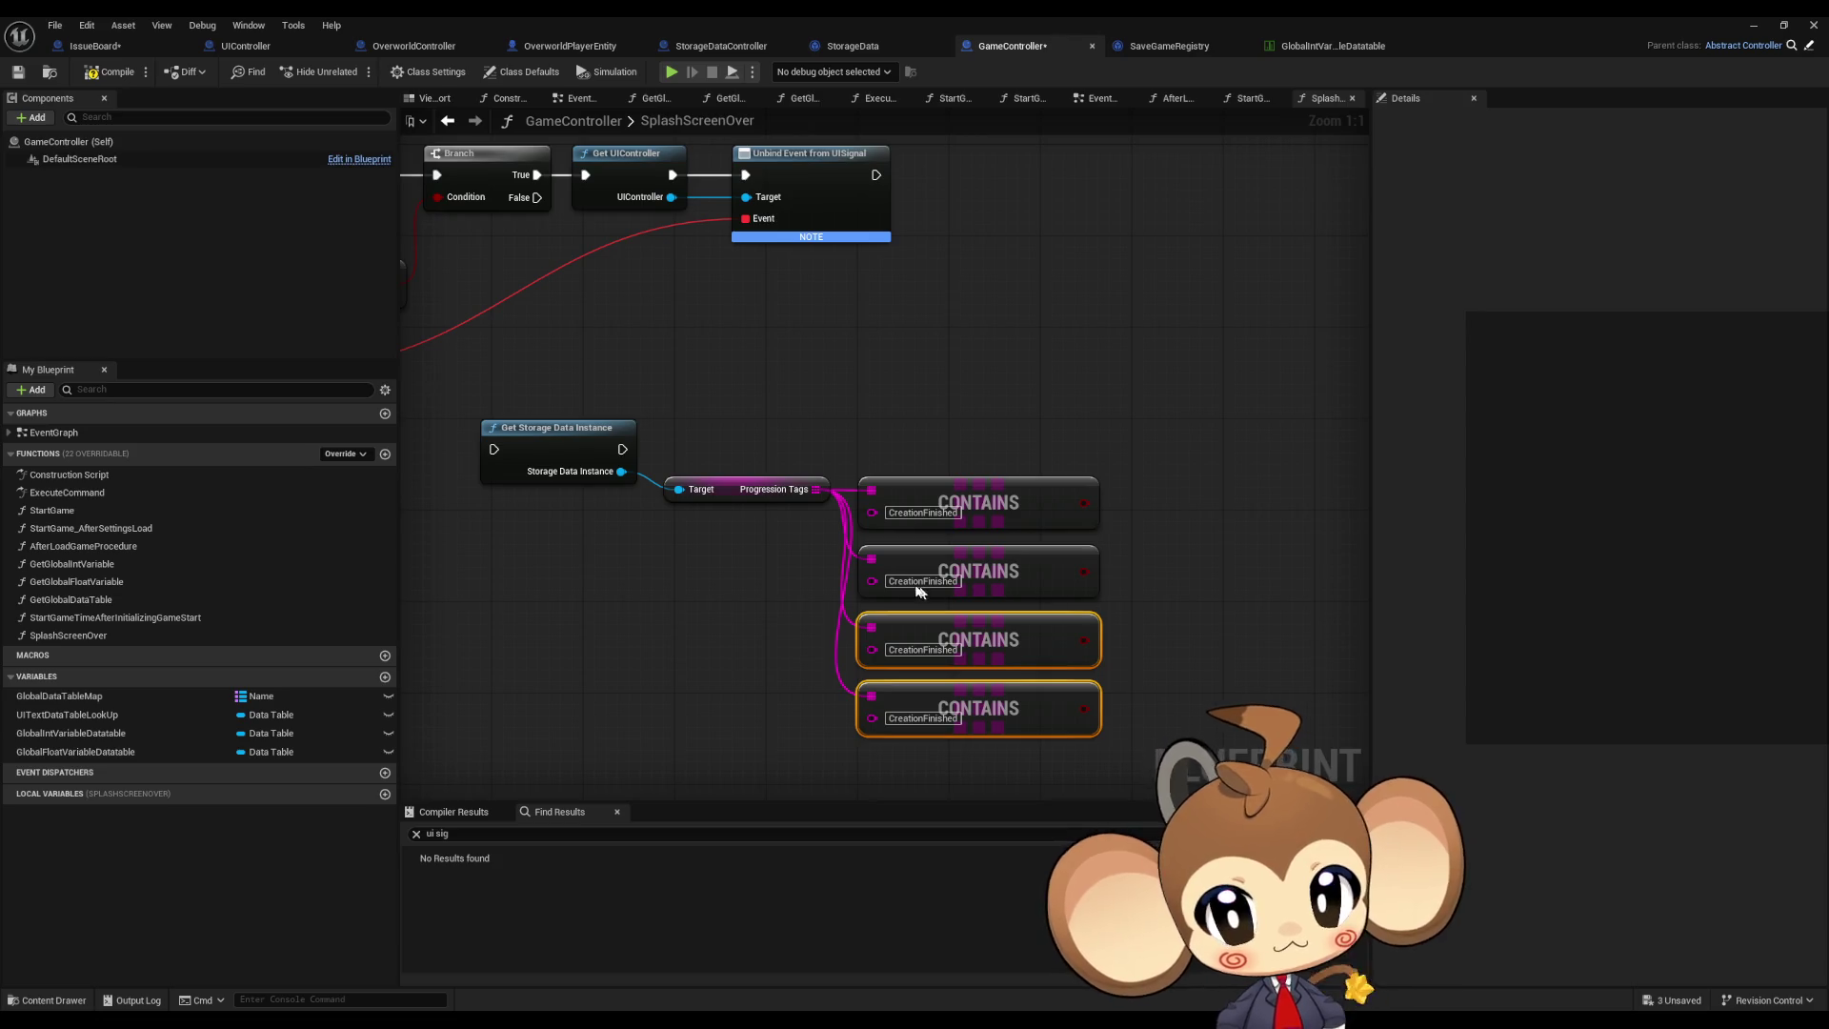
Step: Change the copied tags to CreationStarted, DriveMounted and NDAaccepted
key("ctrl+z")
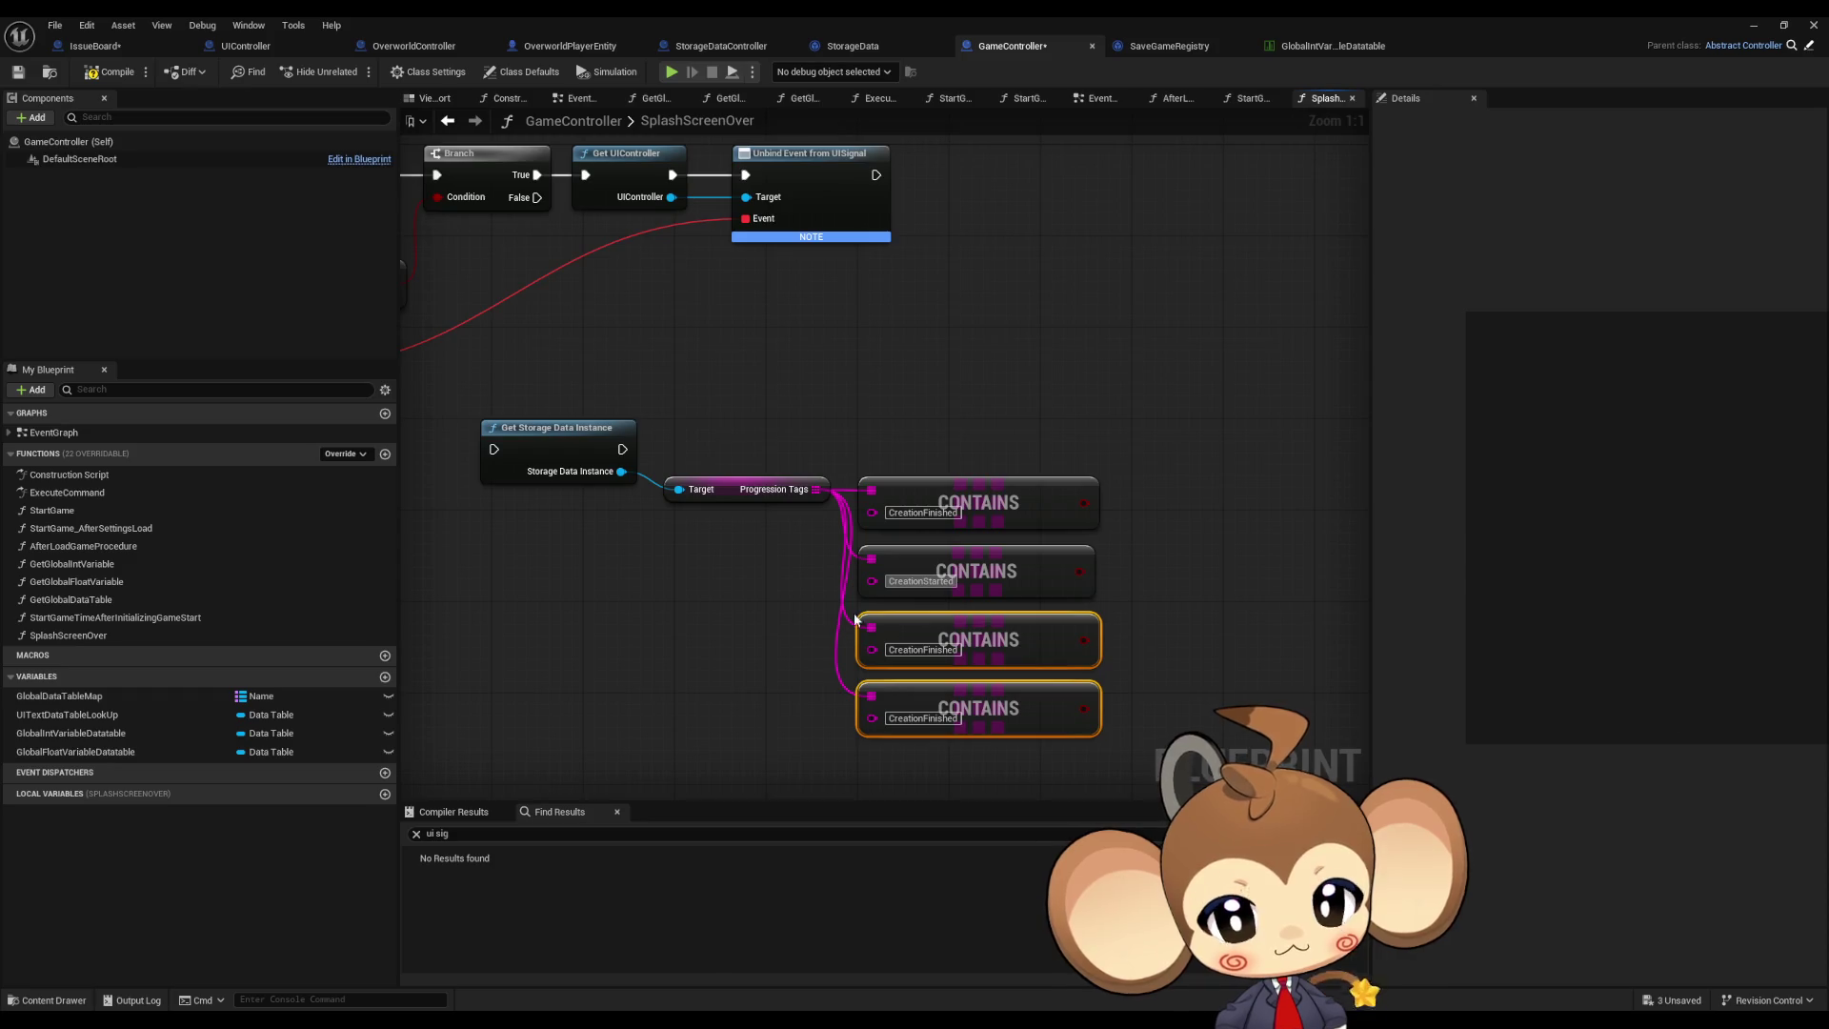
key("ctrl+z")
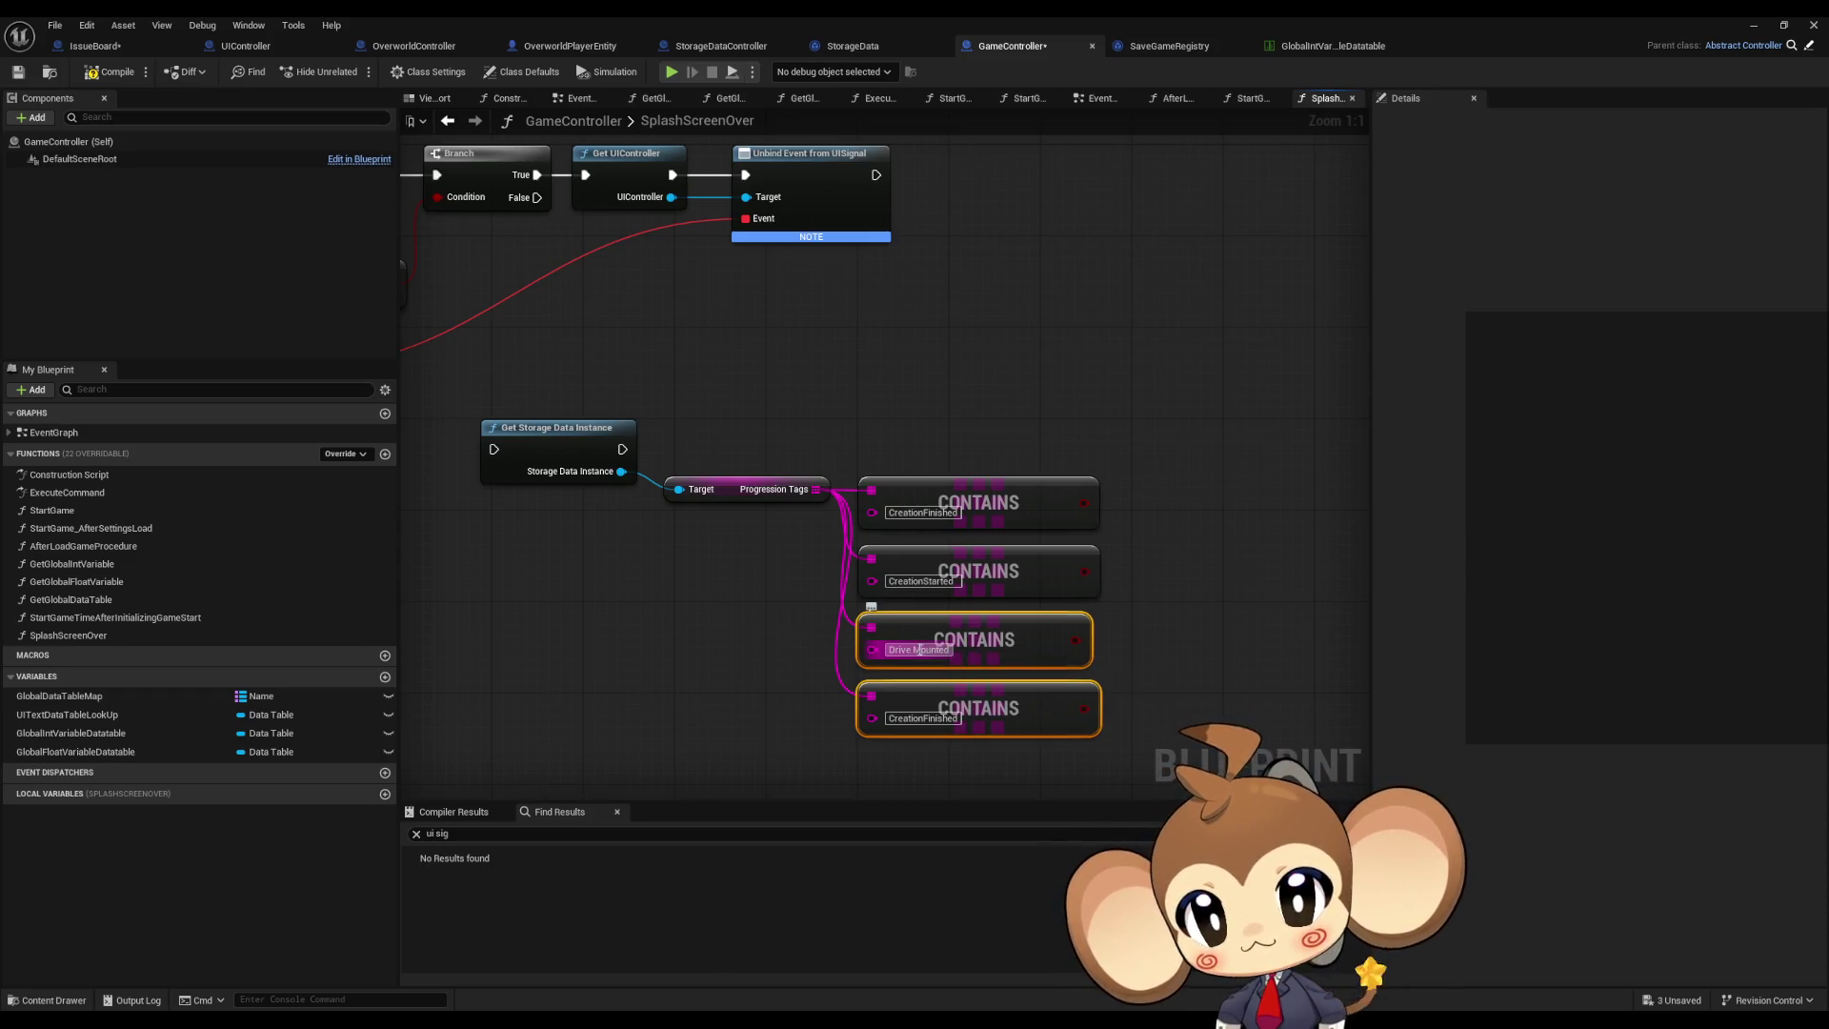
key("ctrl+z")
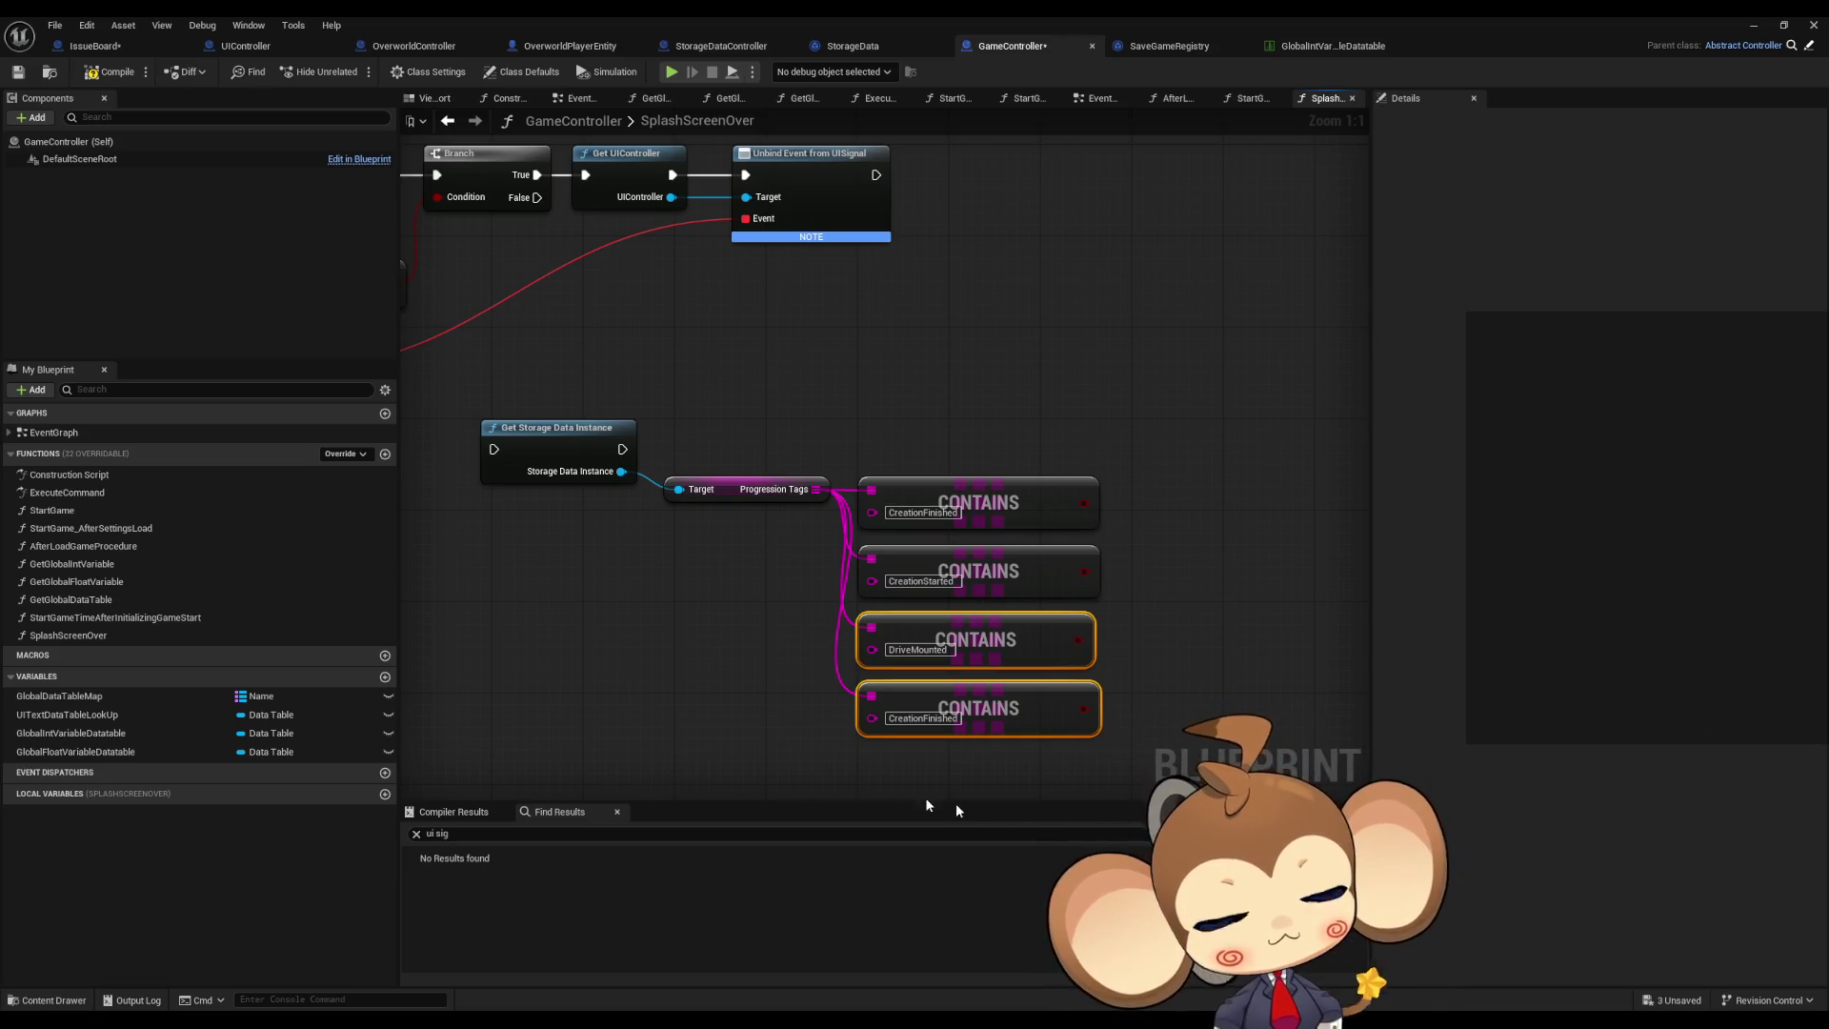
key("ctrl+z")
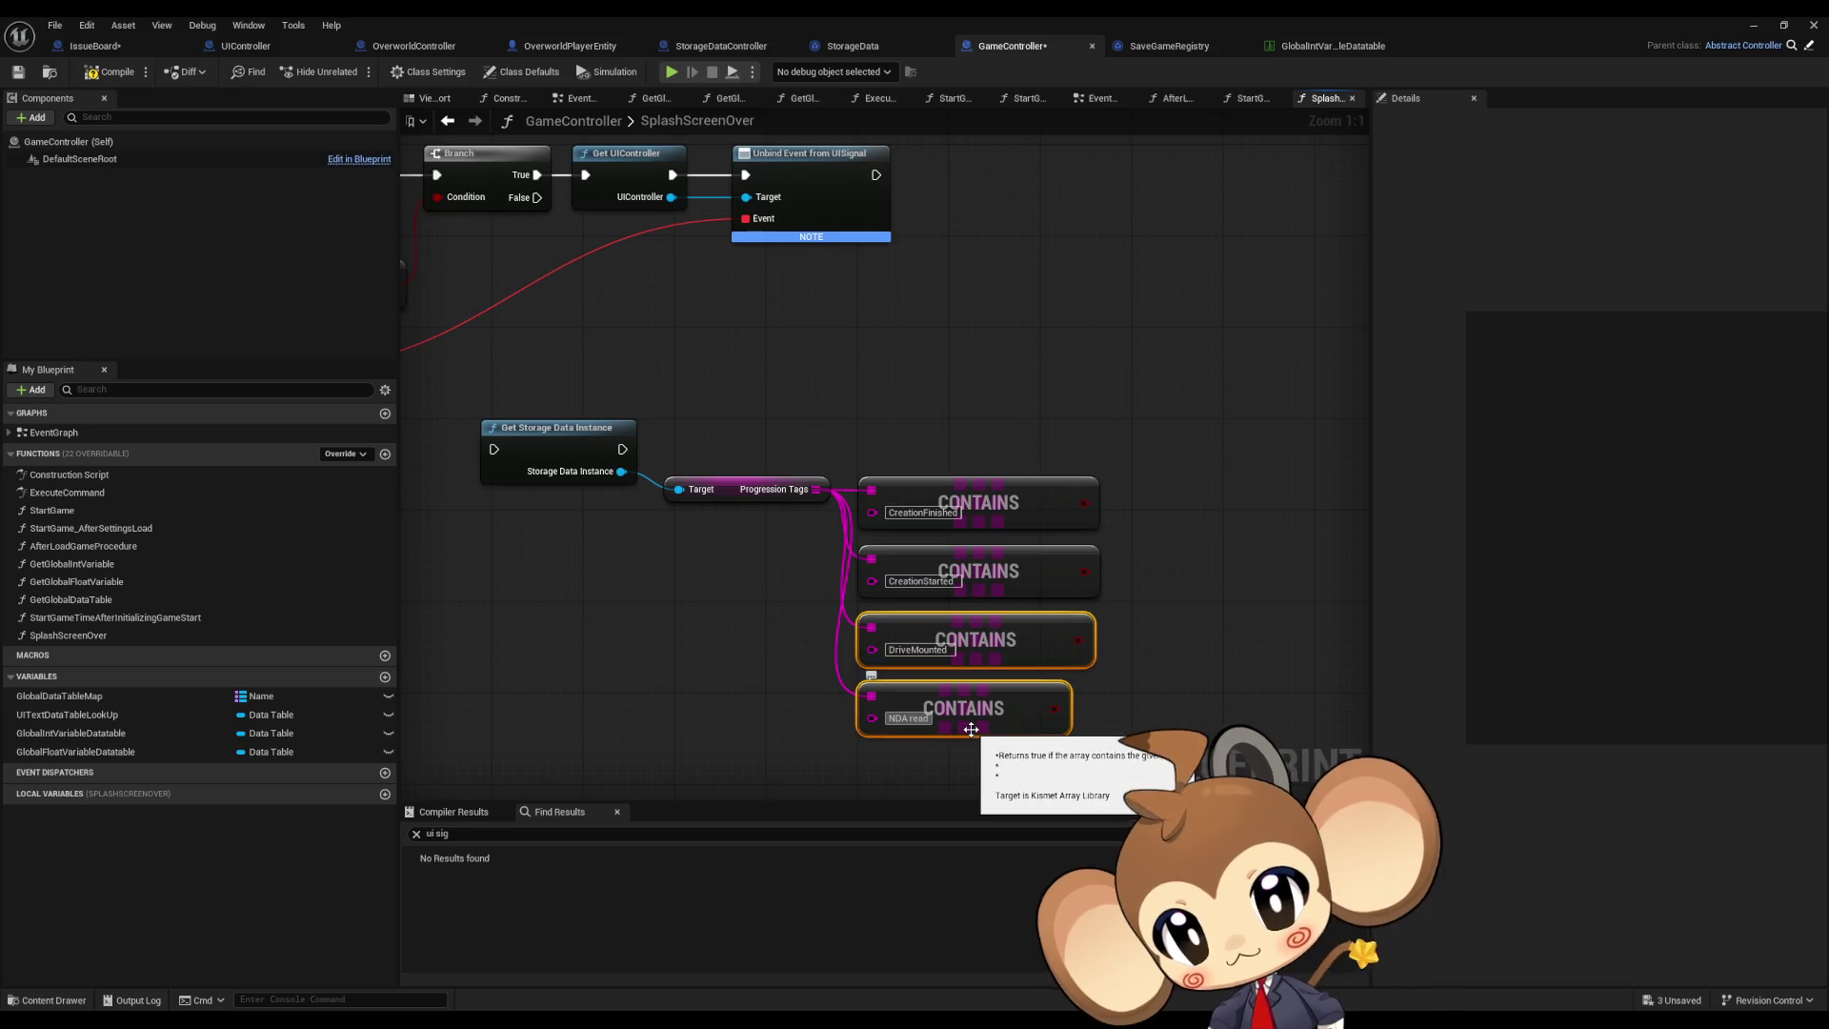
key("ctrl+z")
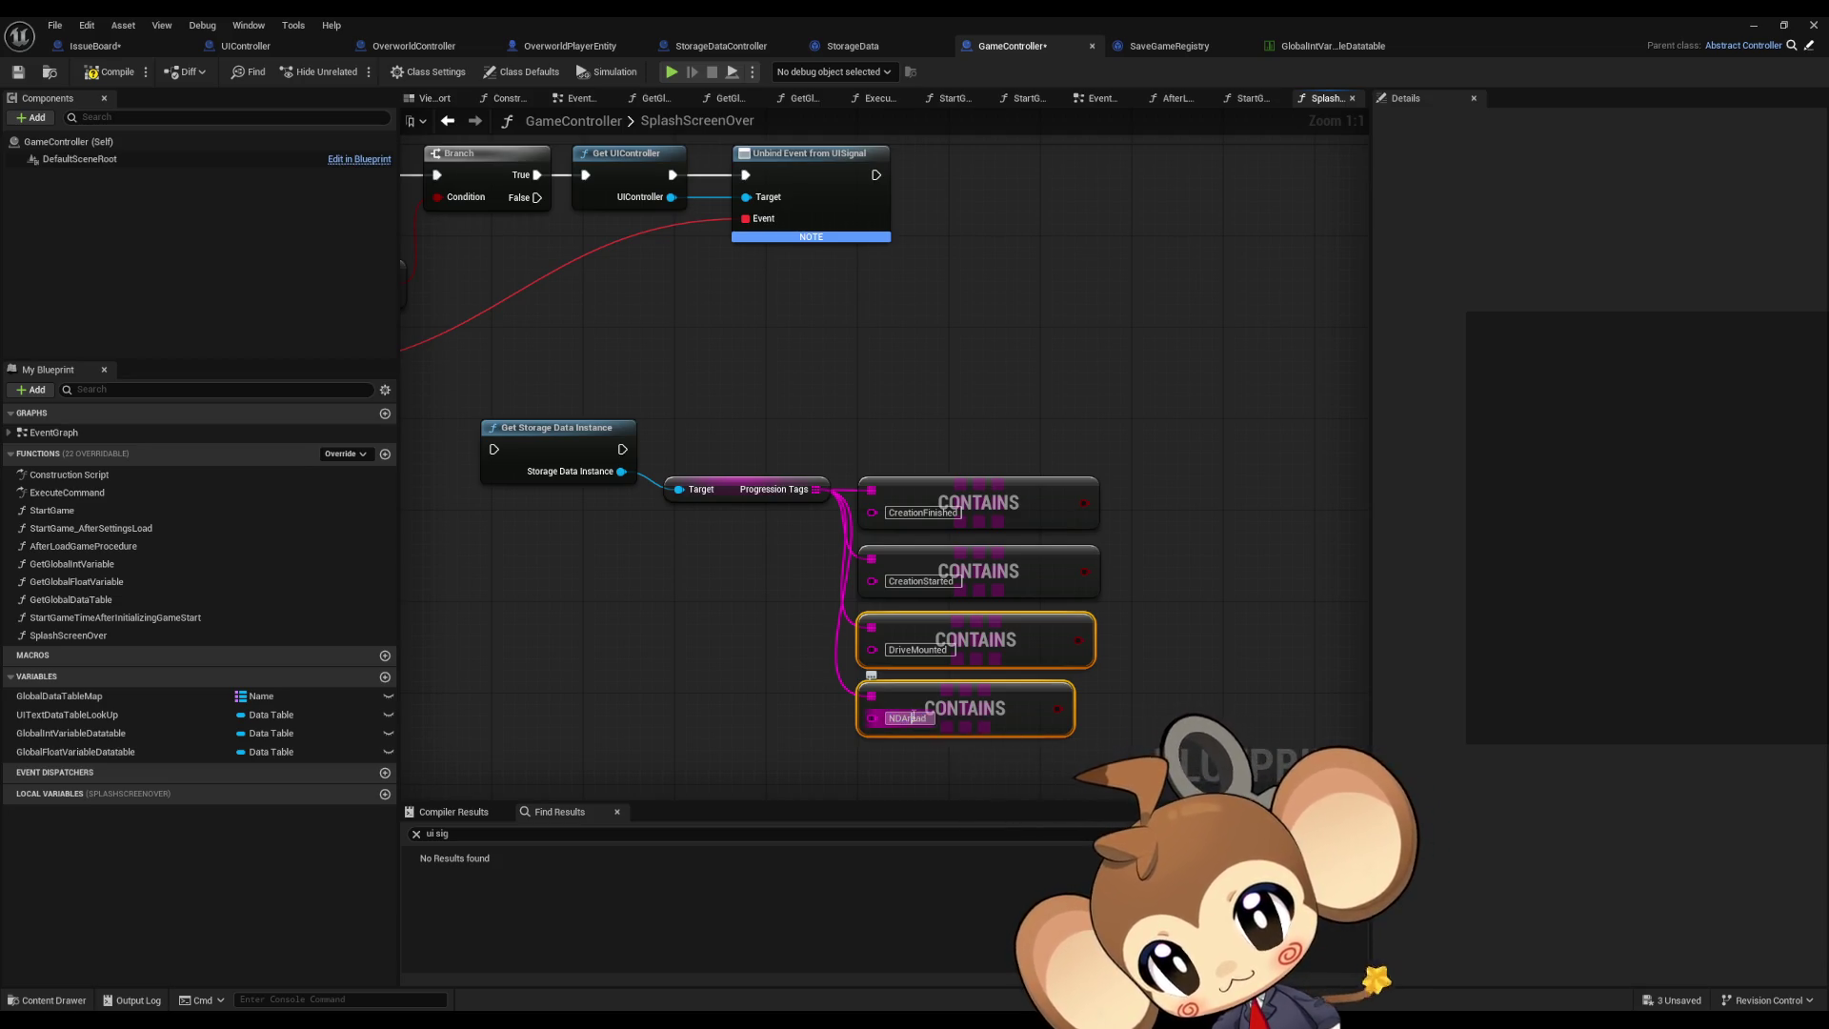
key("BackSpace")
key("BackSpace")
key("BackSpace")
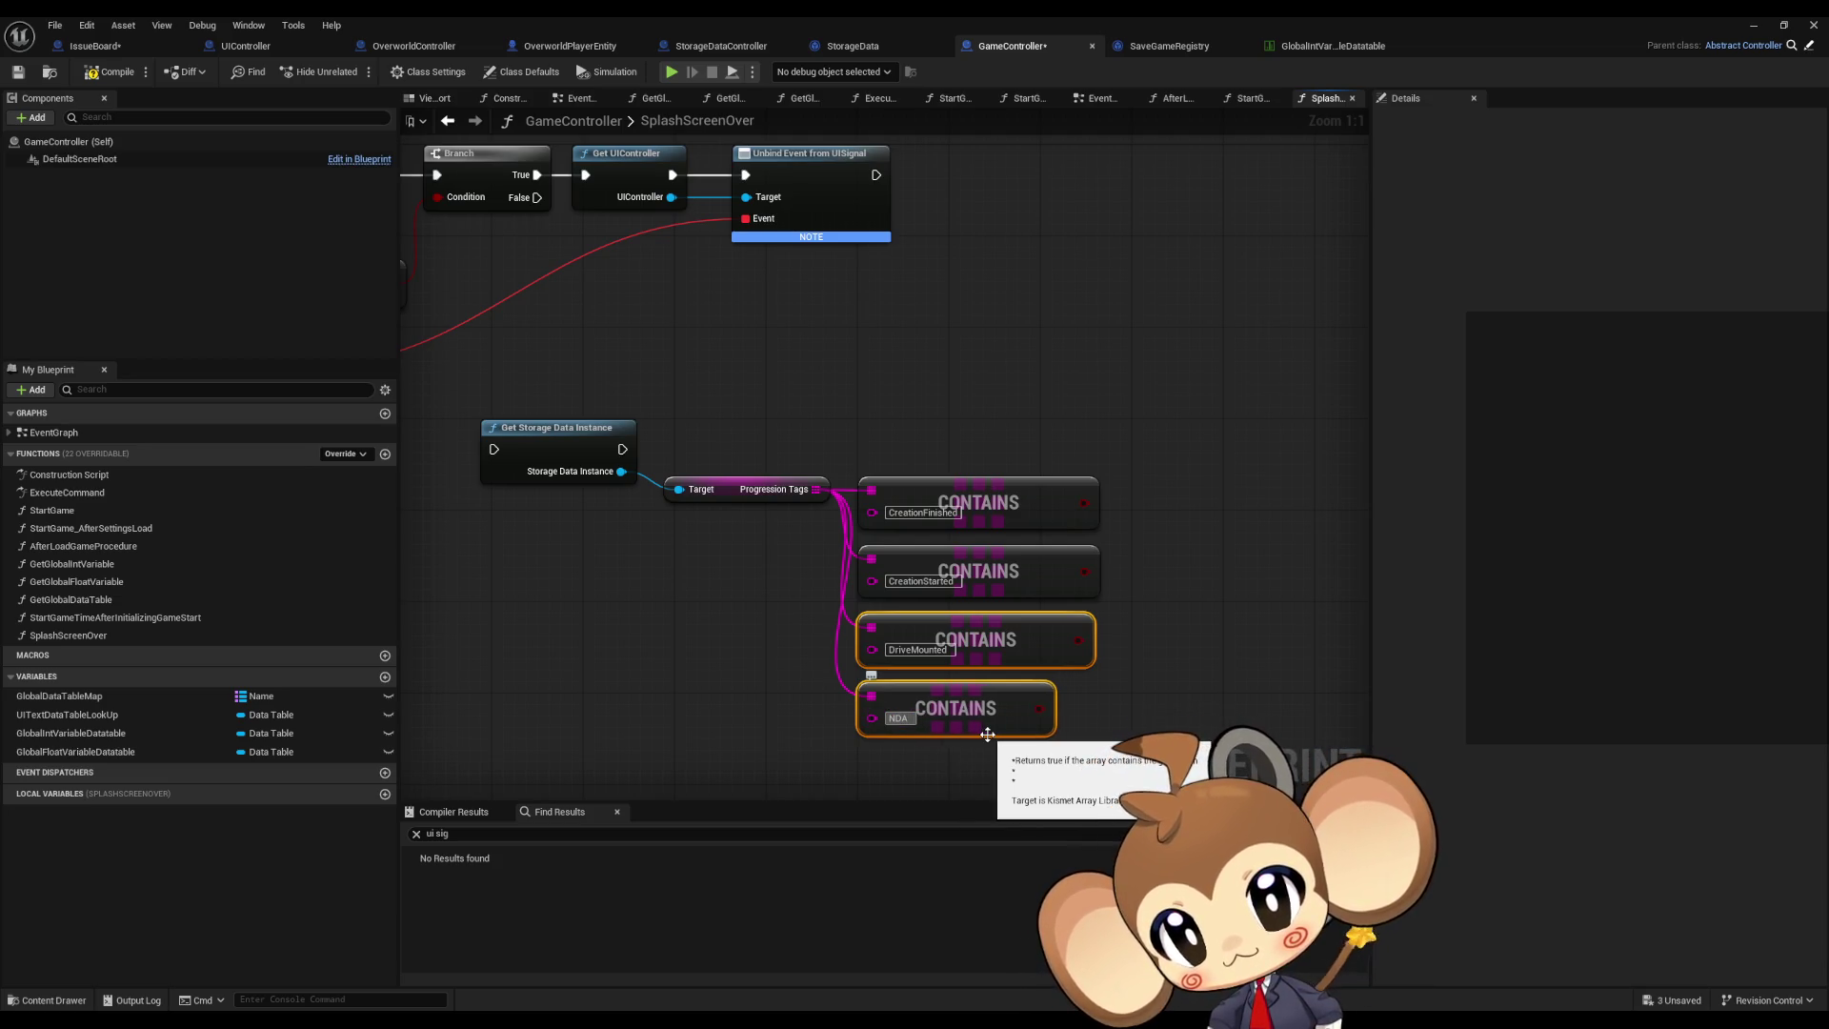
type("accepted")
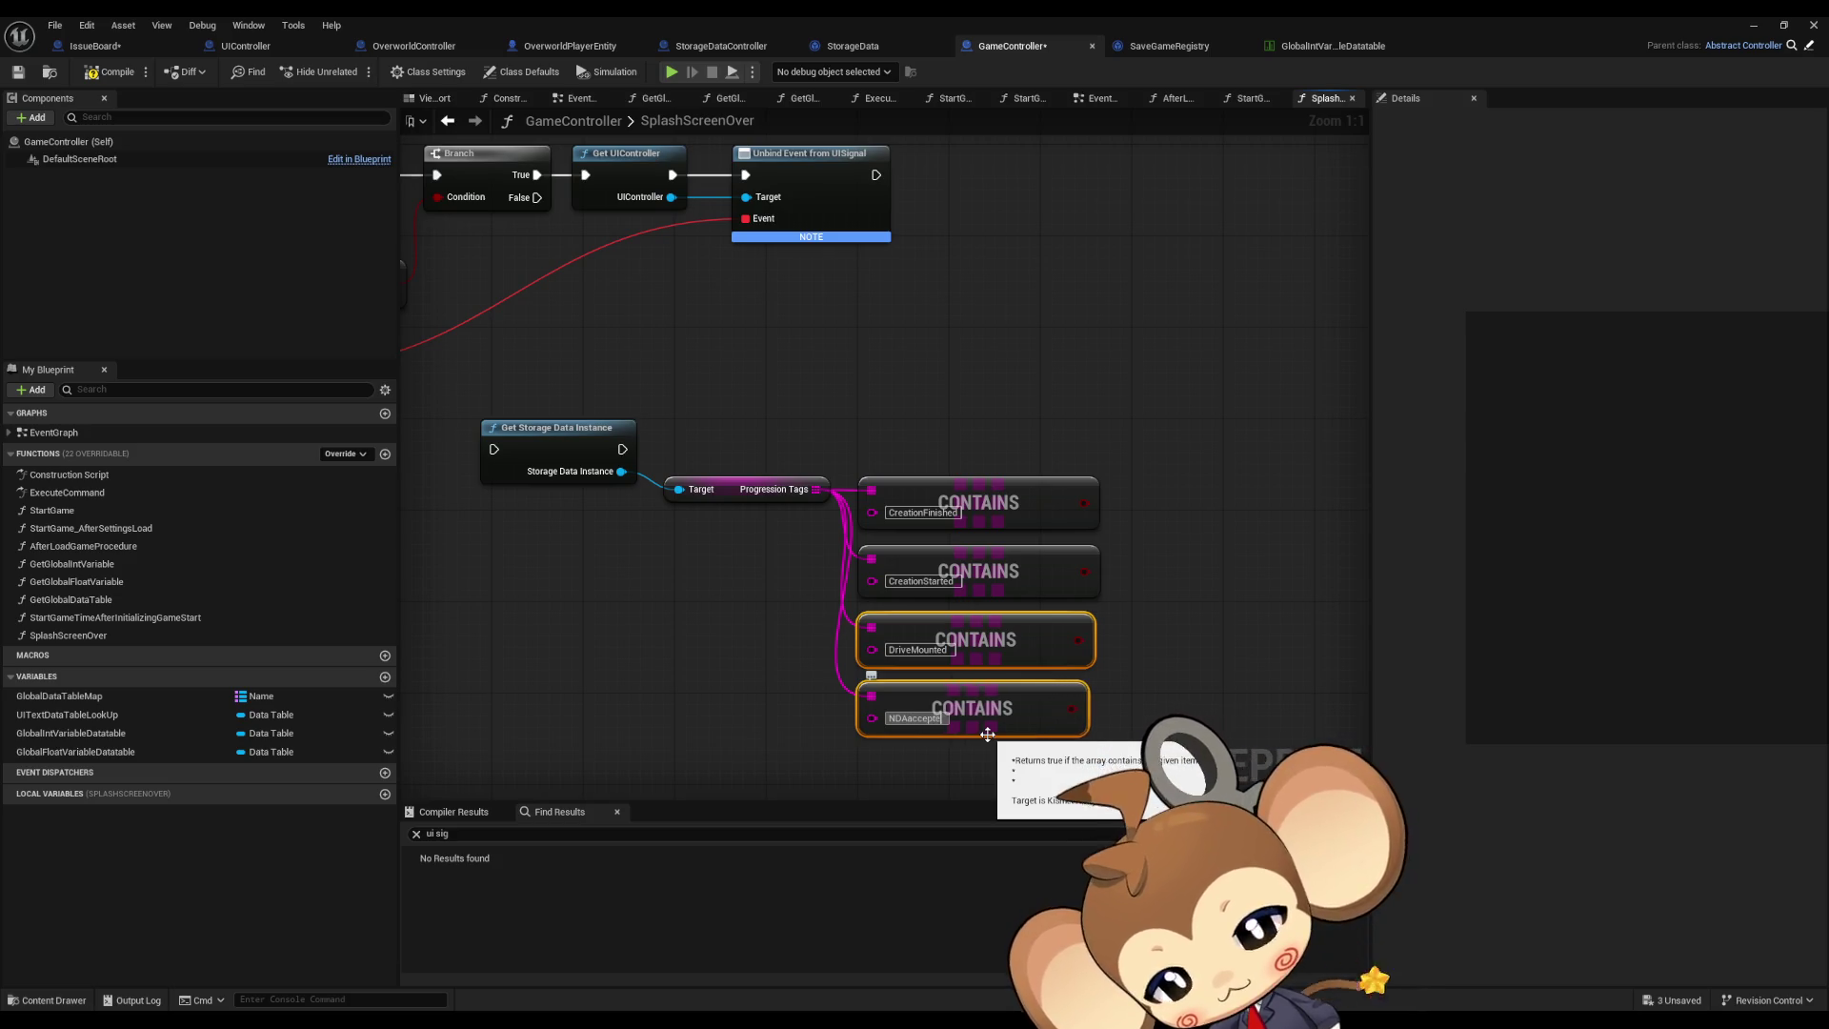
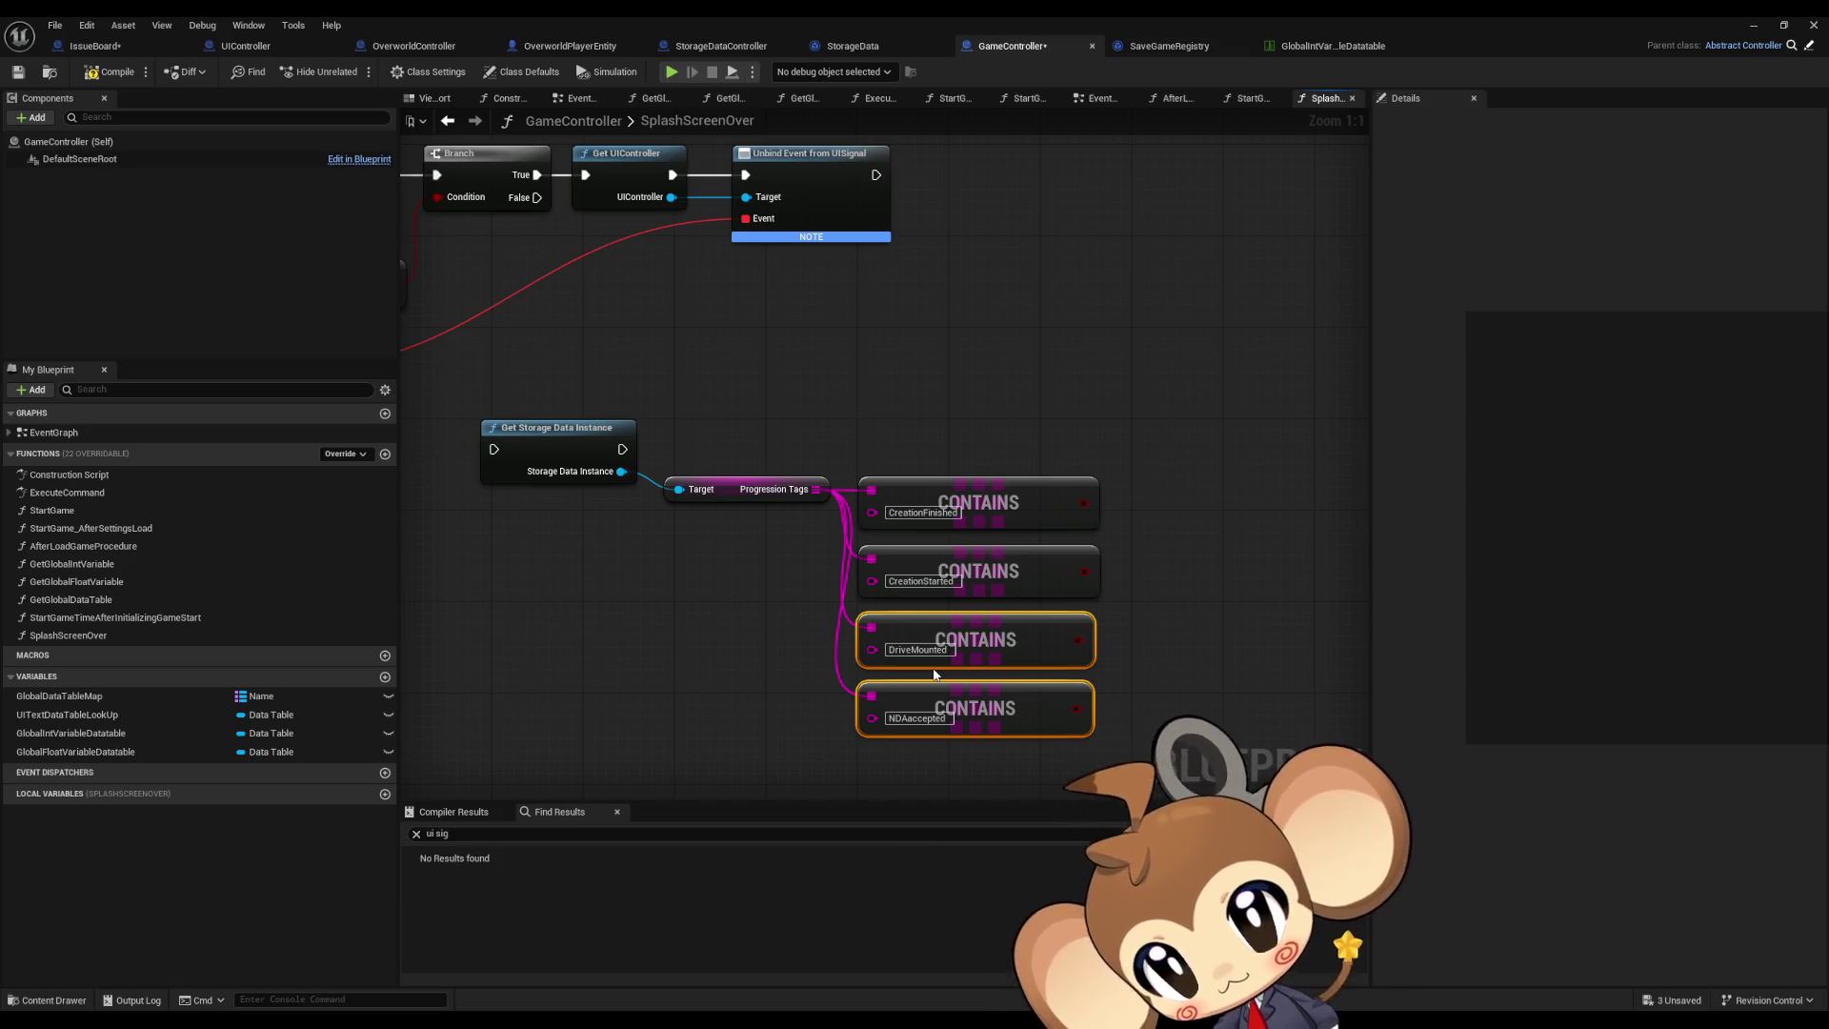
Step: Add four Branch nodes fed by the CreationFinished, CreationStarted, DriveMounted and NDAccepted CONTAINS checks
left_click_drag(1104, 659, 863, 681)
left_click_drag(884, 521, 1001, 436)
type("branch")
key("Return")
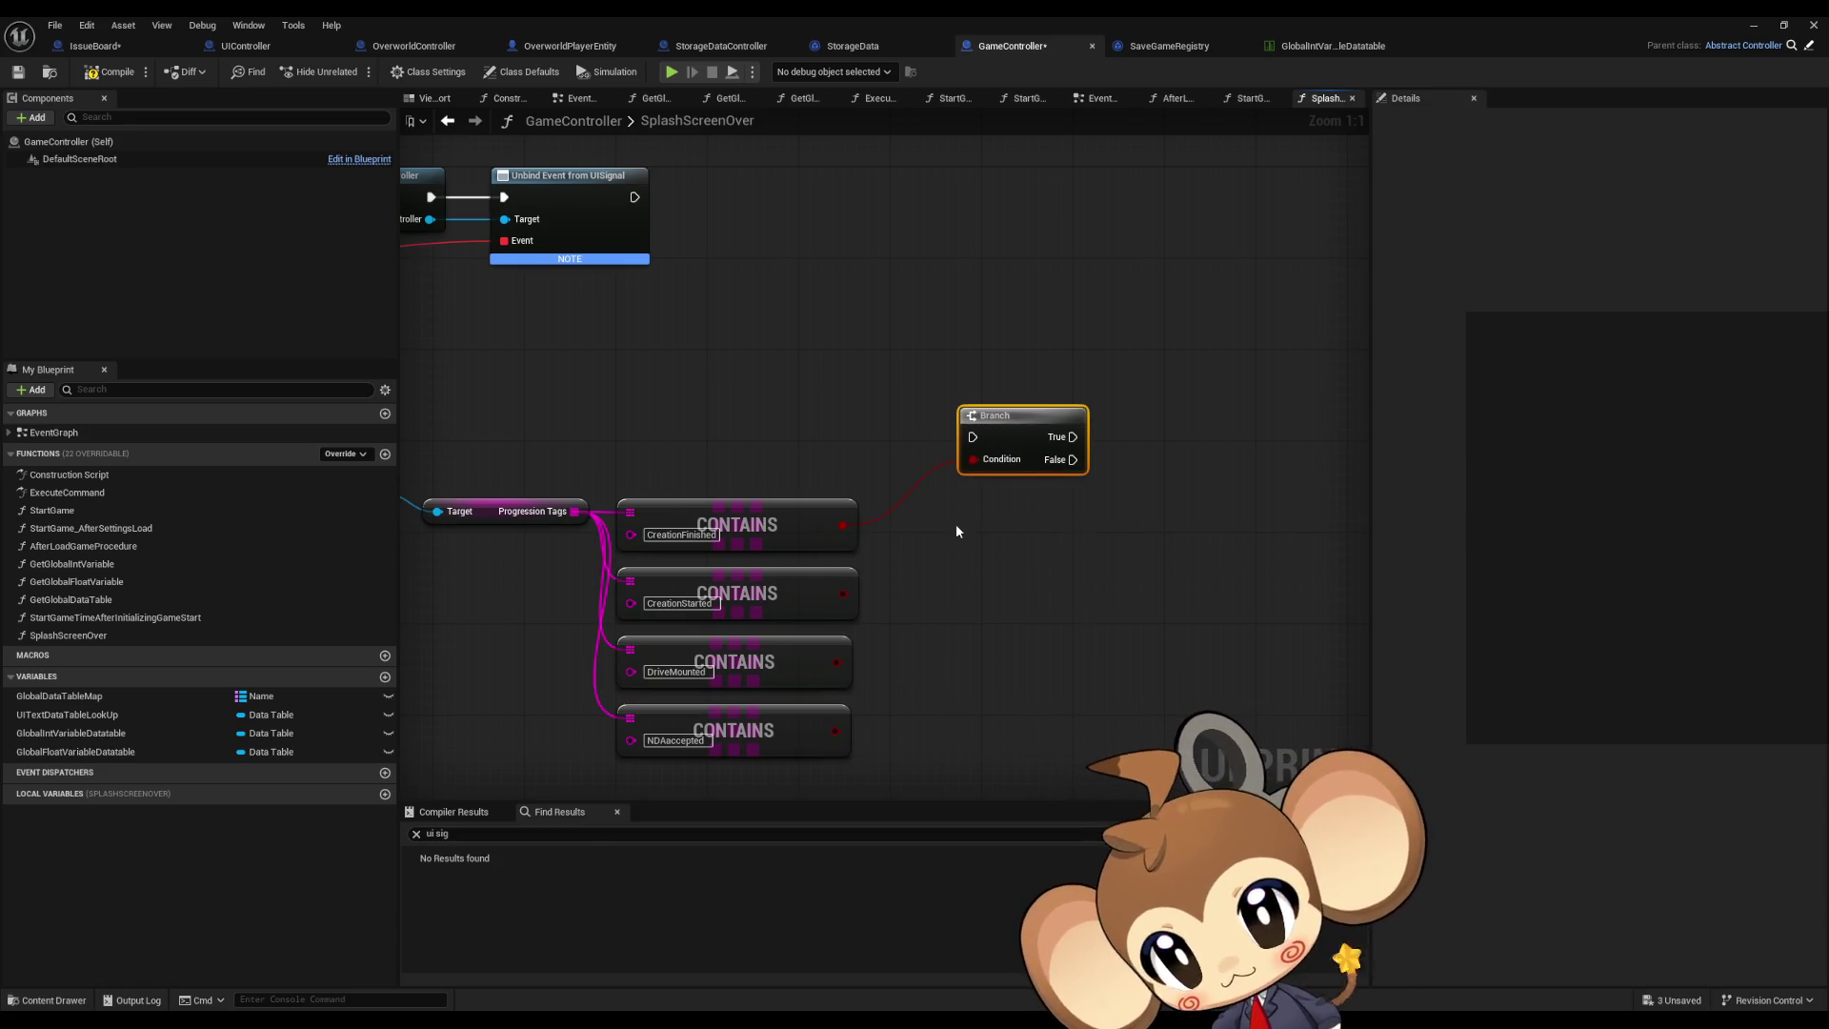
key("ctrl+c")
key("ctrl+v")
key("ctrl+v")
key("ctrl+v")
left_click_drag(837, 593, 973, 585)
left_click_drag(832, 663, 991, 678)
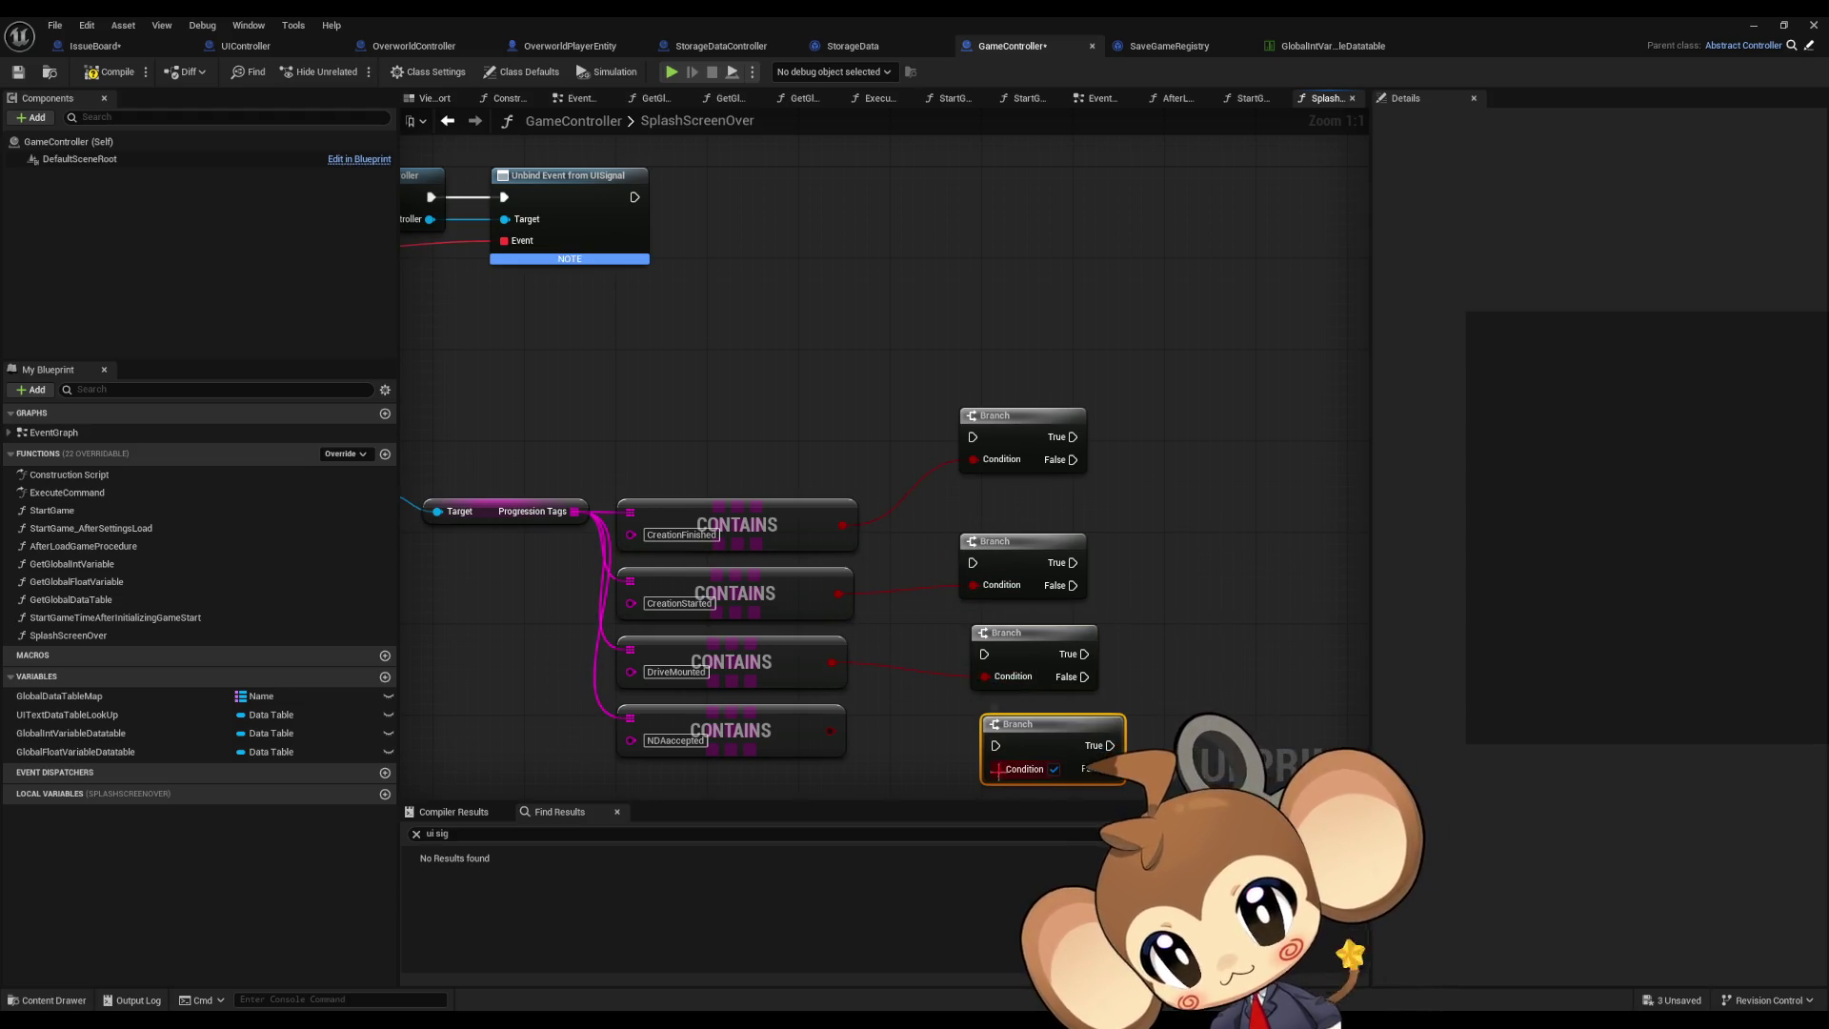
left_click_drag(831, 731, 997, 769)
Step: Chain each Branch's False output into the next Branch and line the nodes up
mouse_move(1041, 566)
left_mouse_down()
mouse_move(948, 525)
mouse_move(994, 446)
left_mouse_up()
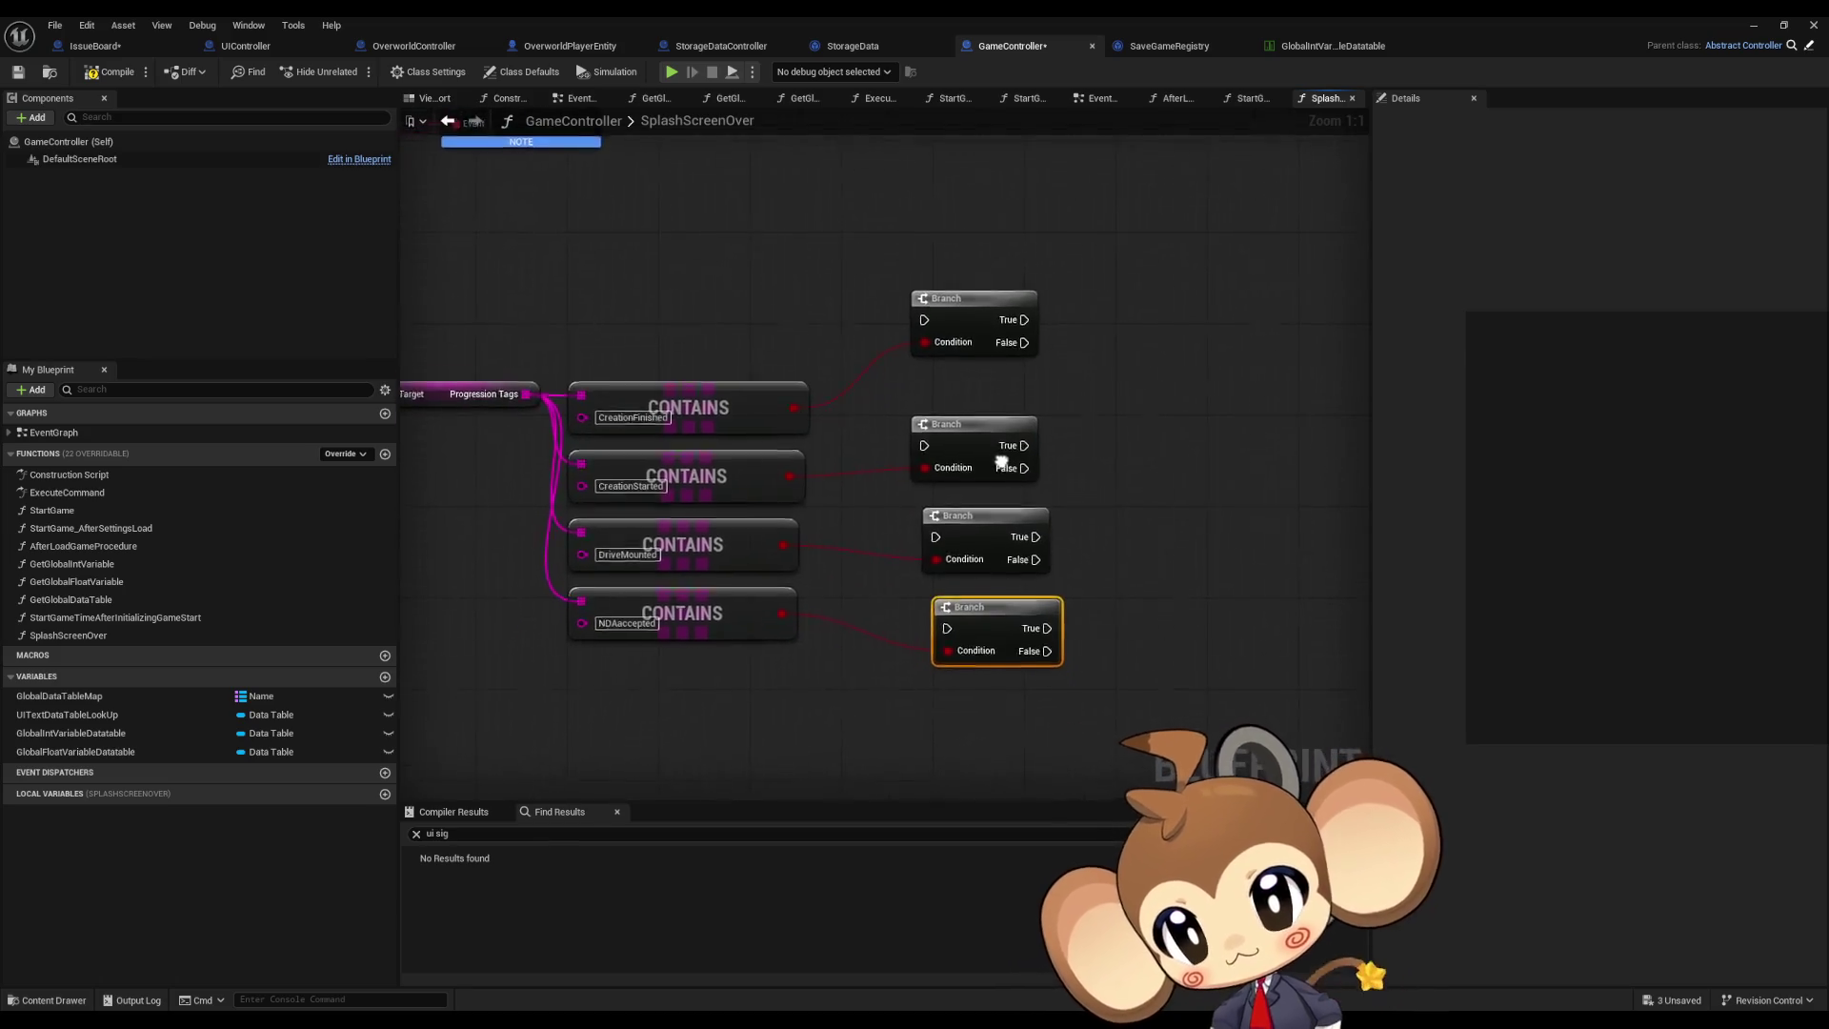
mouse_move(1032, 620)
left_mouse_down()
mouse_move(1031, 600)
mouse_move(991, 616)
mouse_move(1130, 618)
left_mouse_up()
mouse_move(1036, 557)
left_mouse_down()
mouse_move(1077, 591)
mouse_move(1074, 625)
left_mouse_up()
mouse_move(935, 535)
left_mouse_down()
mouse_move(1025, 465)
mouse_move(1026, 340)
left_mouse_up()
mouse_move(1103, 621)
left_mouse_down()
mouse_move(982, 608)
mouse_move(1049, 552)
left_mouse_up()
scroll(995, 628, "down", 2)
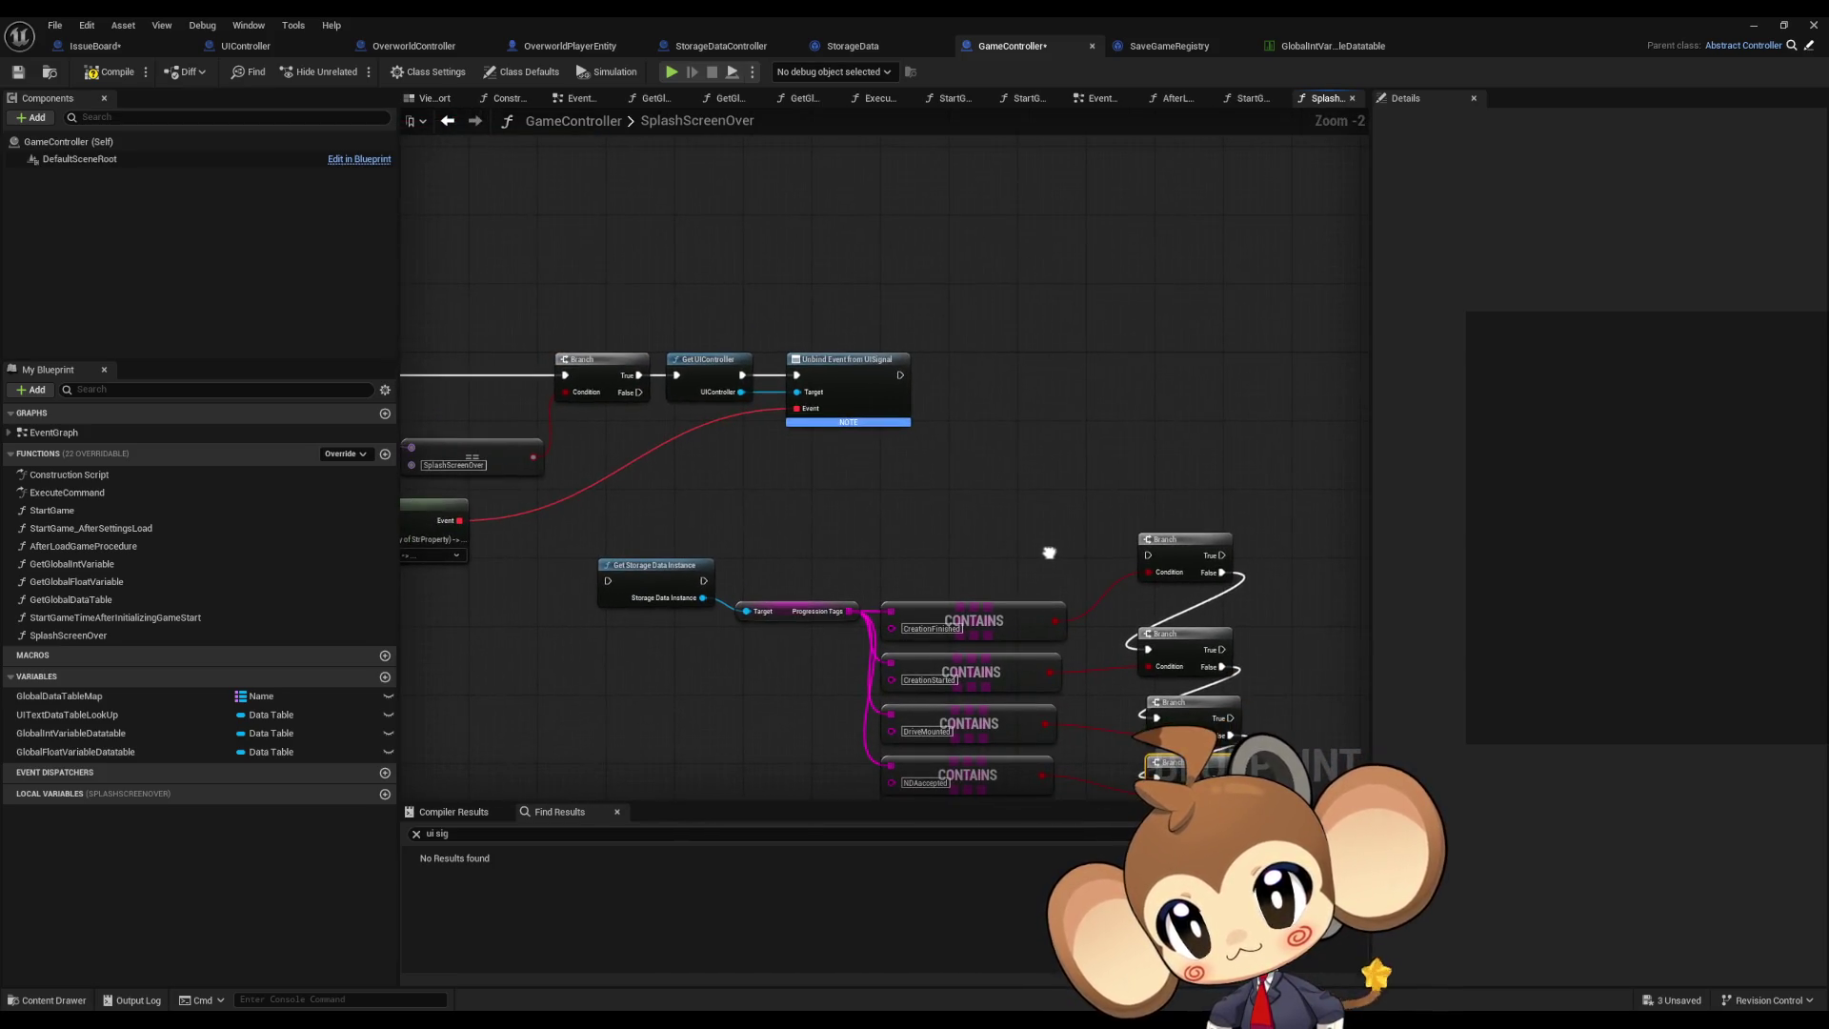
mouse_move(1191, 549)
left_mouse_down()
mouse_move(1191, 583)
mouse_move(901, 375)
left_mouse_up()
Step: Wire Unbind Event into Get Storage Data Instance, and that into the first Branch
left_click(1185, 333)
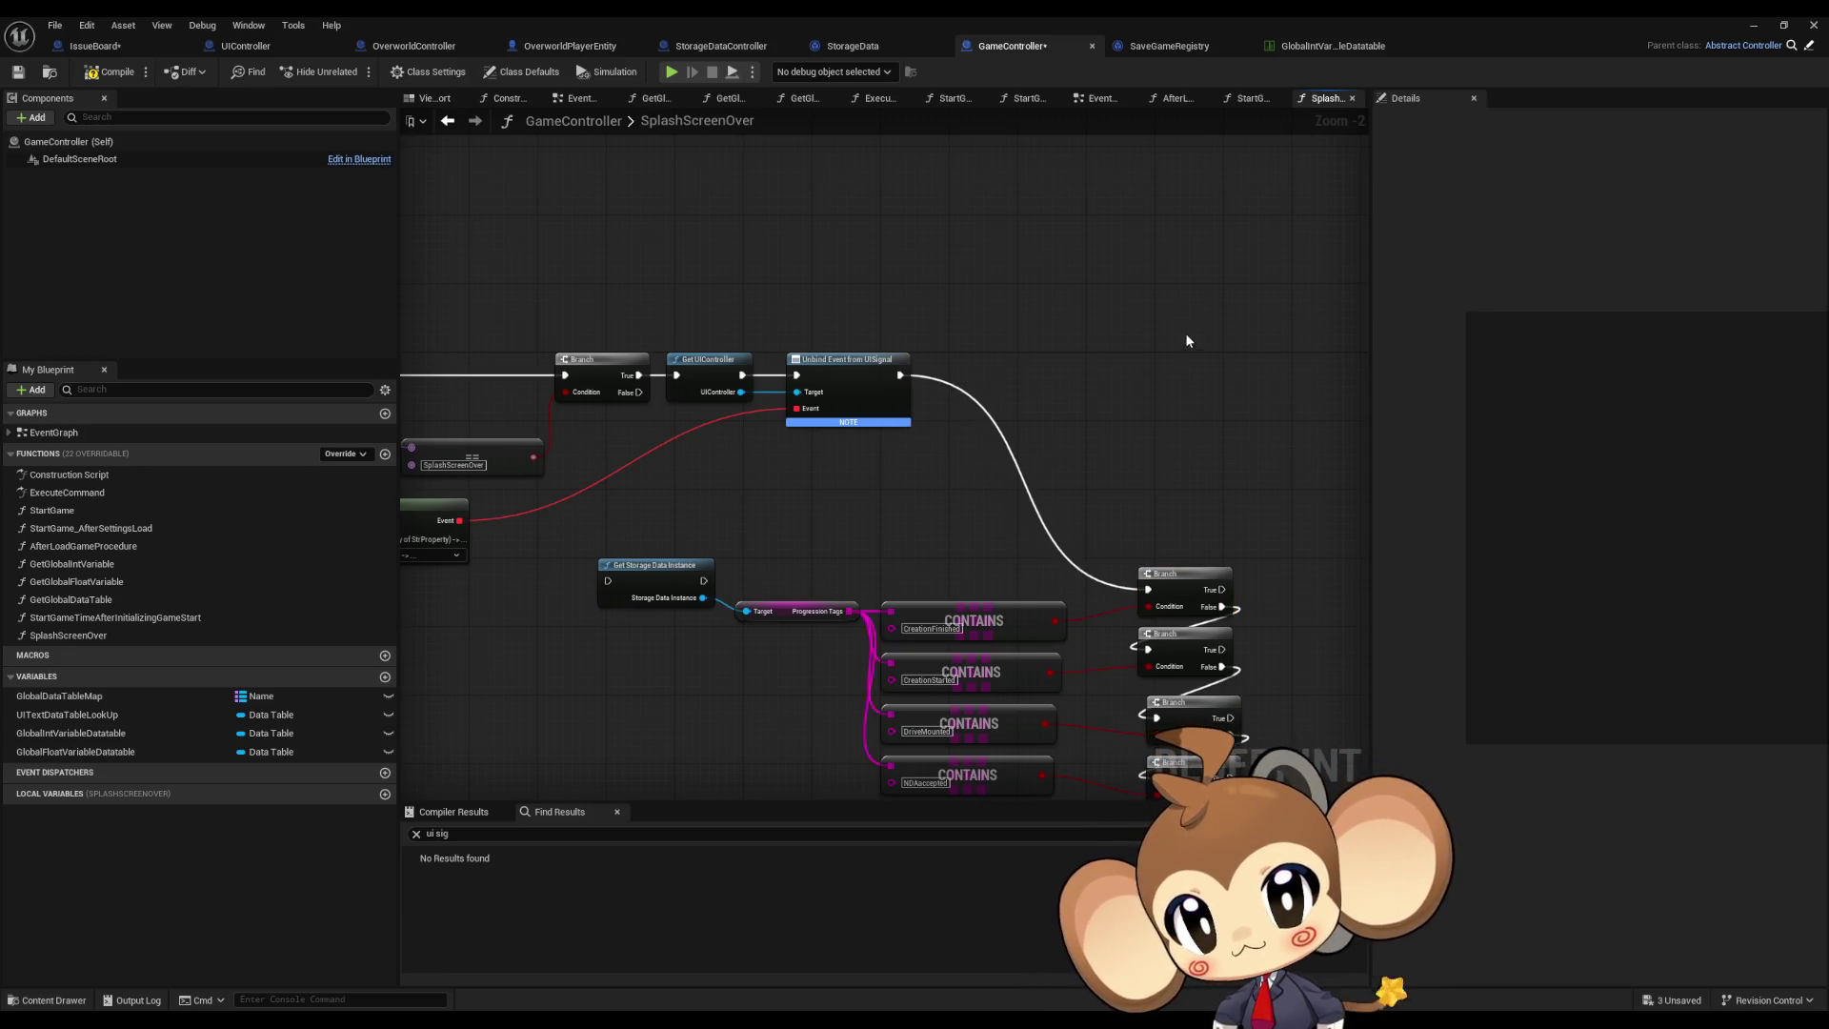
left_click_drag(919, 484, 1022, 502)
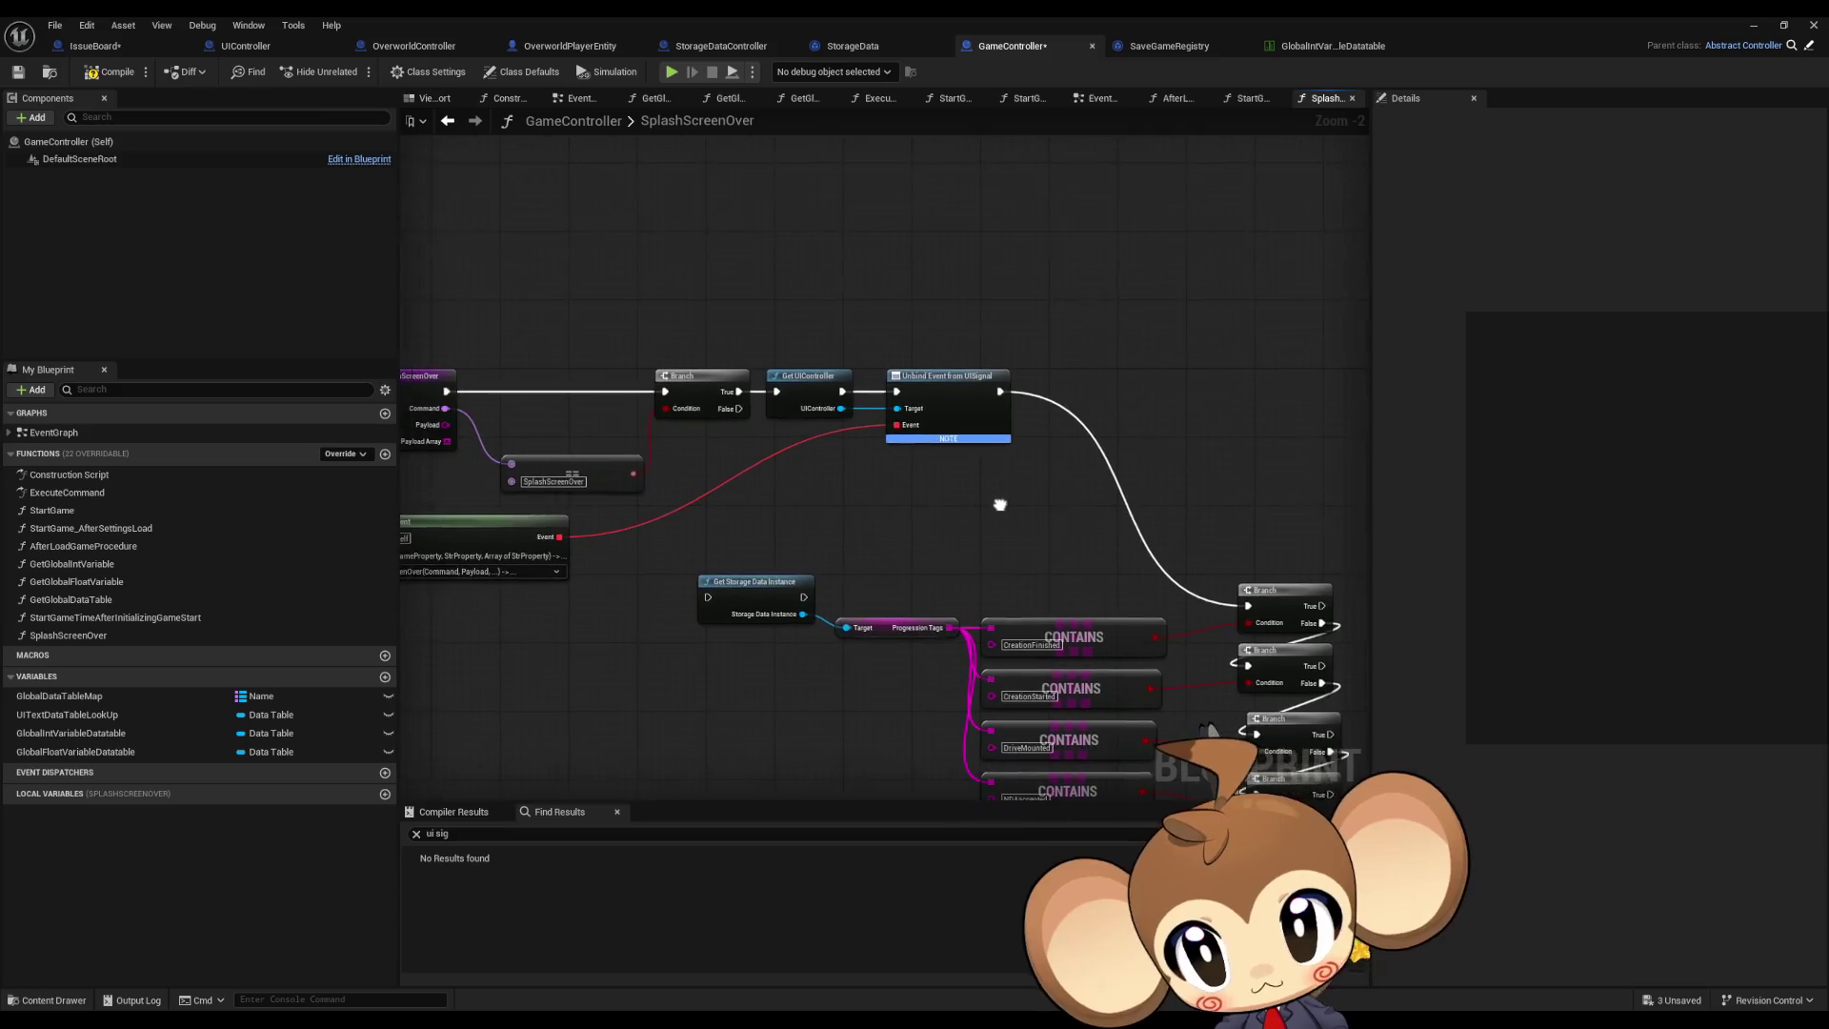
left_click_drag(712, 598, 1004, 392)
left_click_drag(1251, 607, 807, 599)
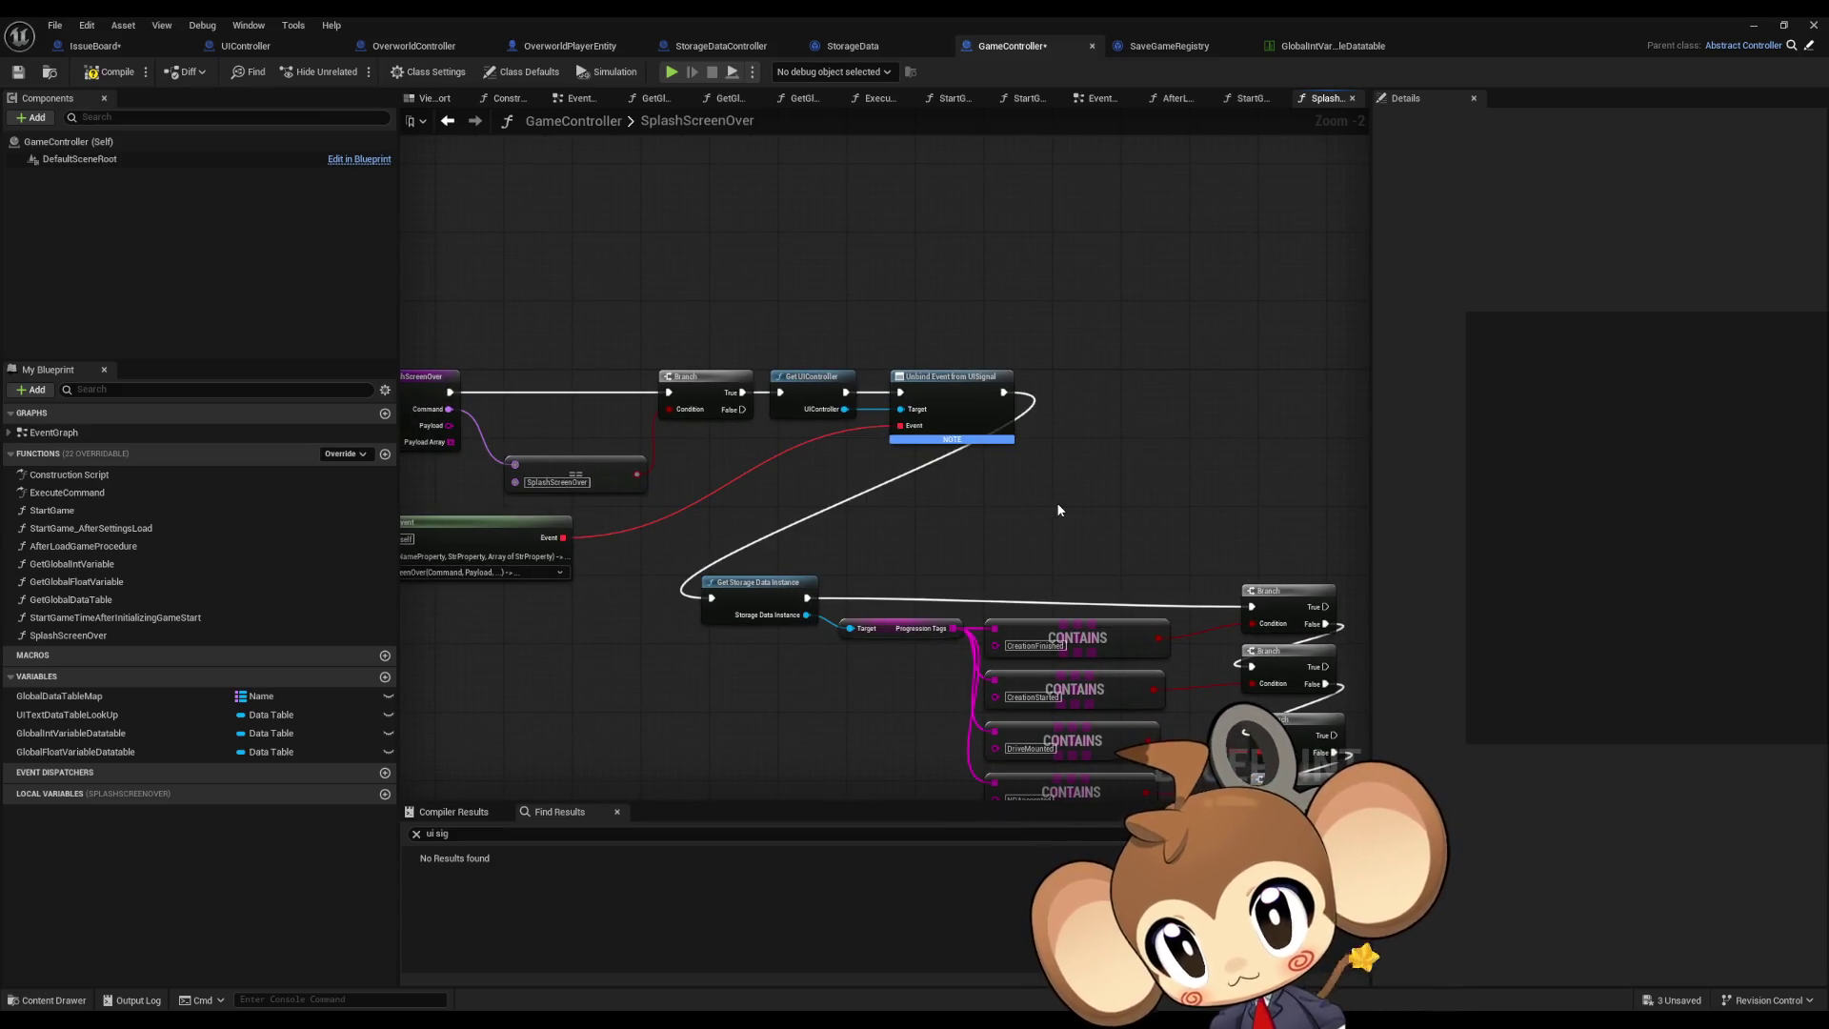
left_click_drag(1057, 510, 944, 411)
left_click_drag(1150, 503, 1150, 493)
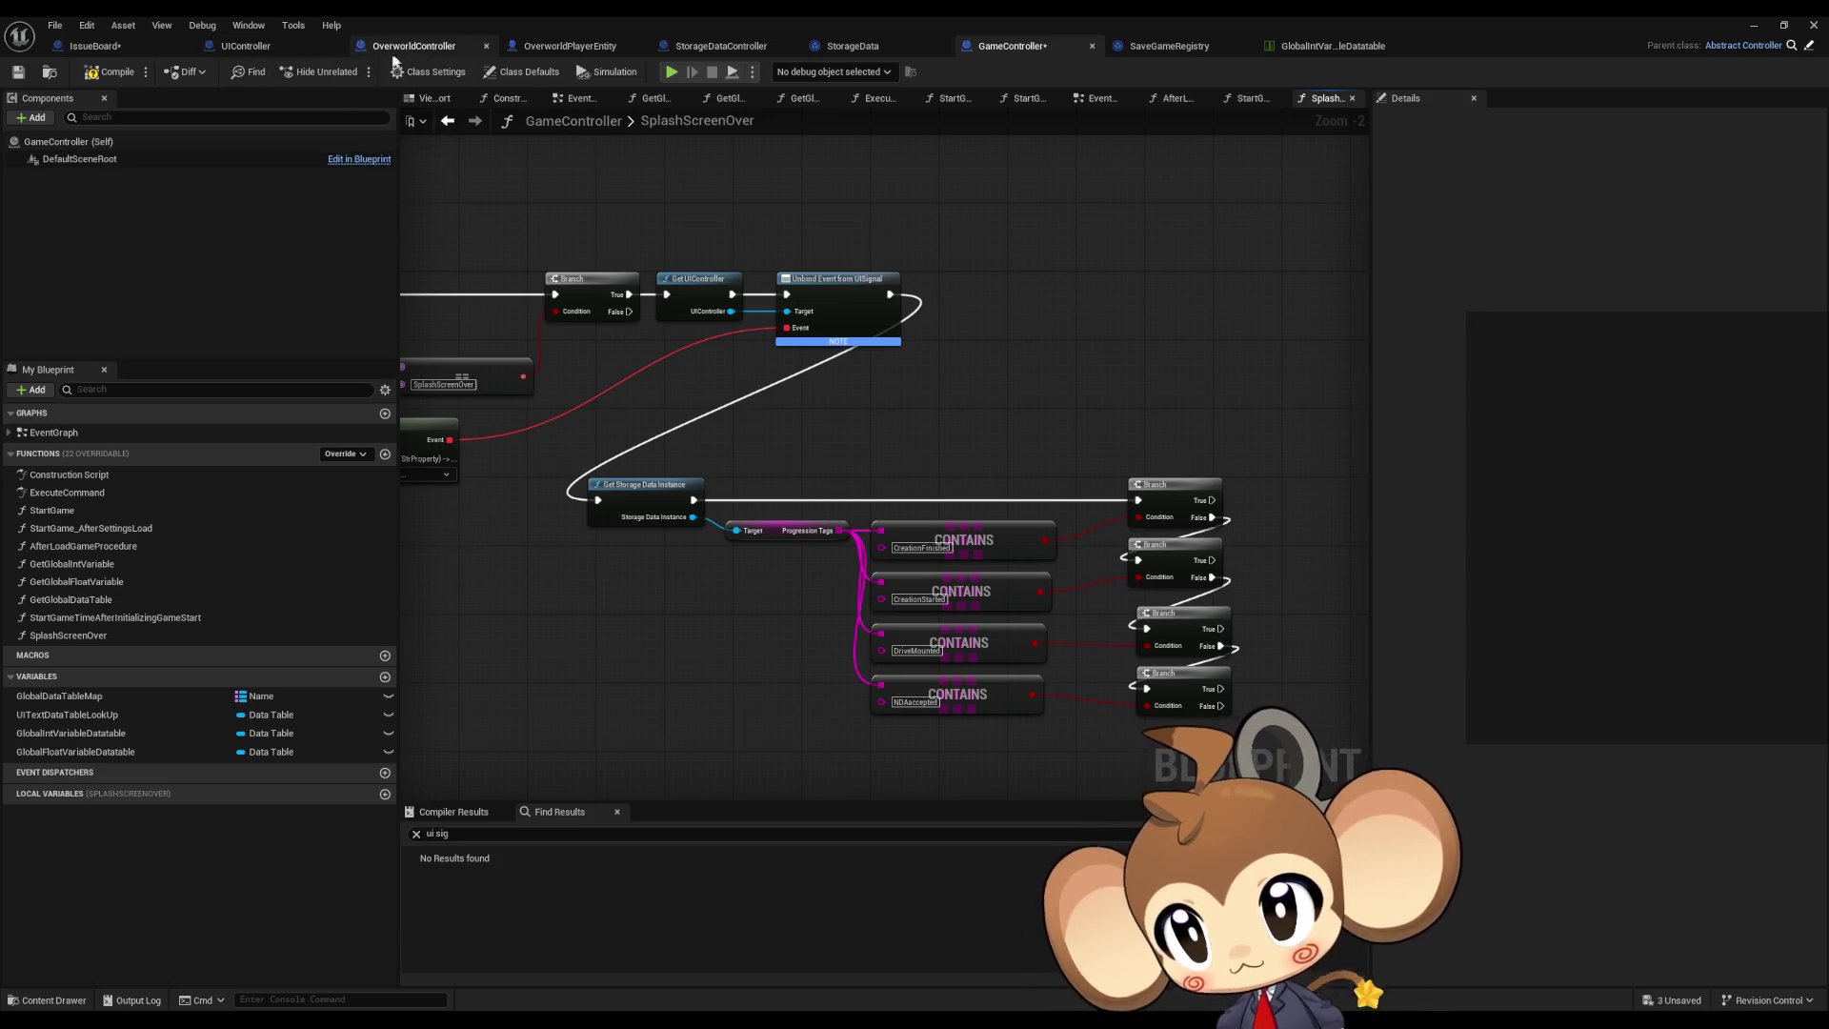
left_click(393, 57)
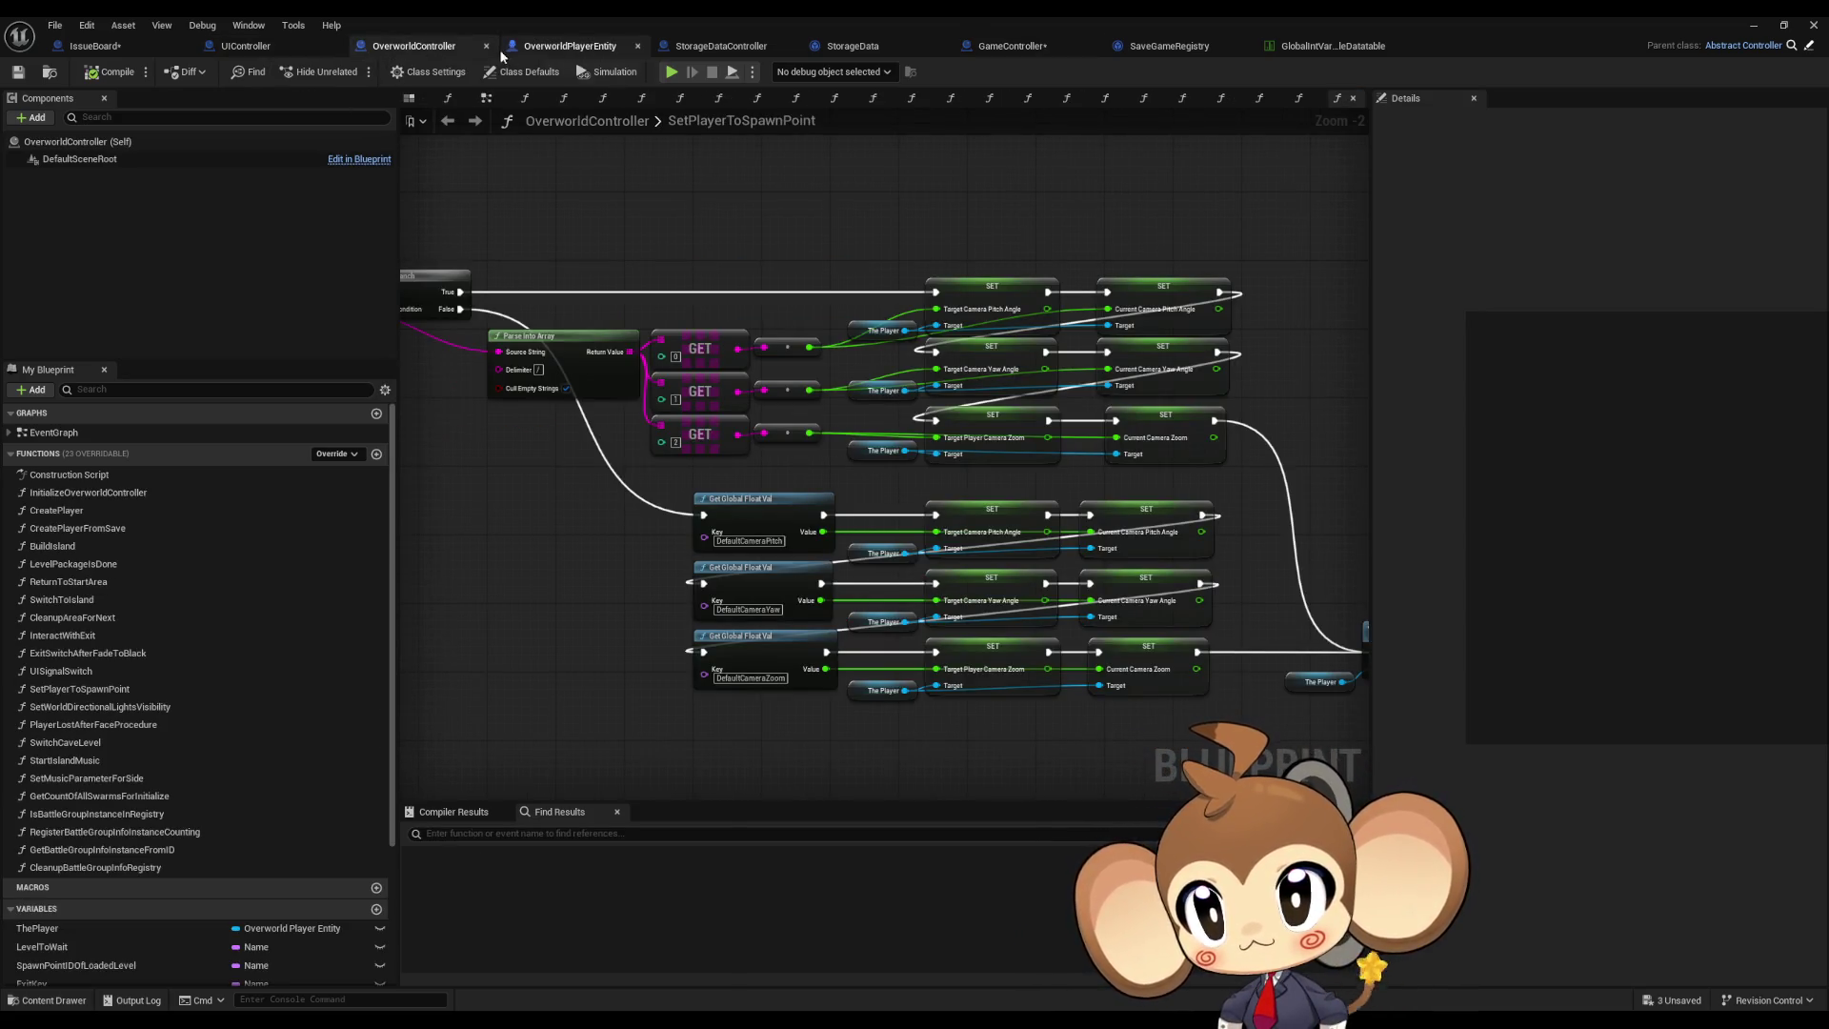
Step: Look over the UIController, OverworldPlayerEntity and OverworldController blueprints, then return to SplashScreenOver
left_click(276, 47)
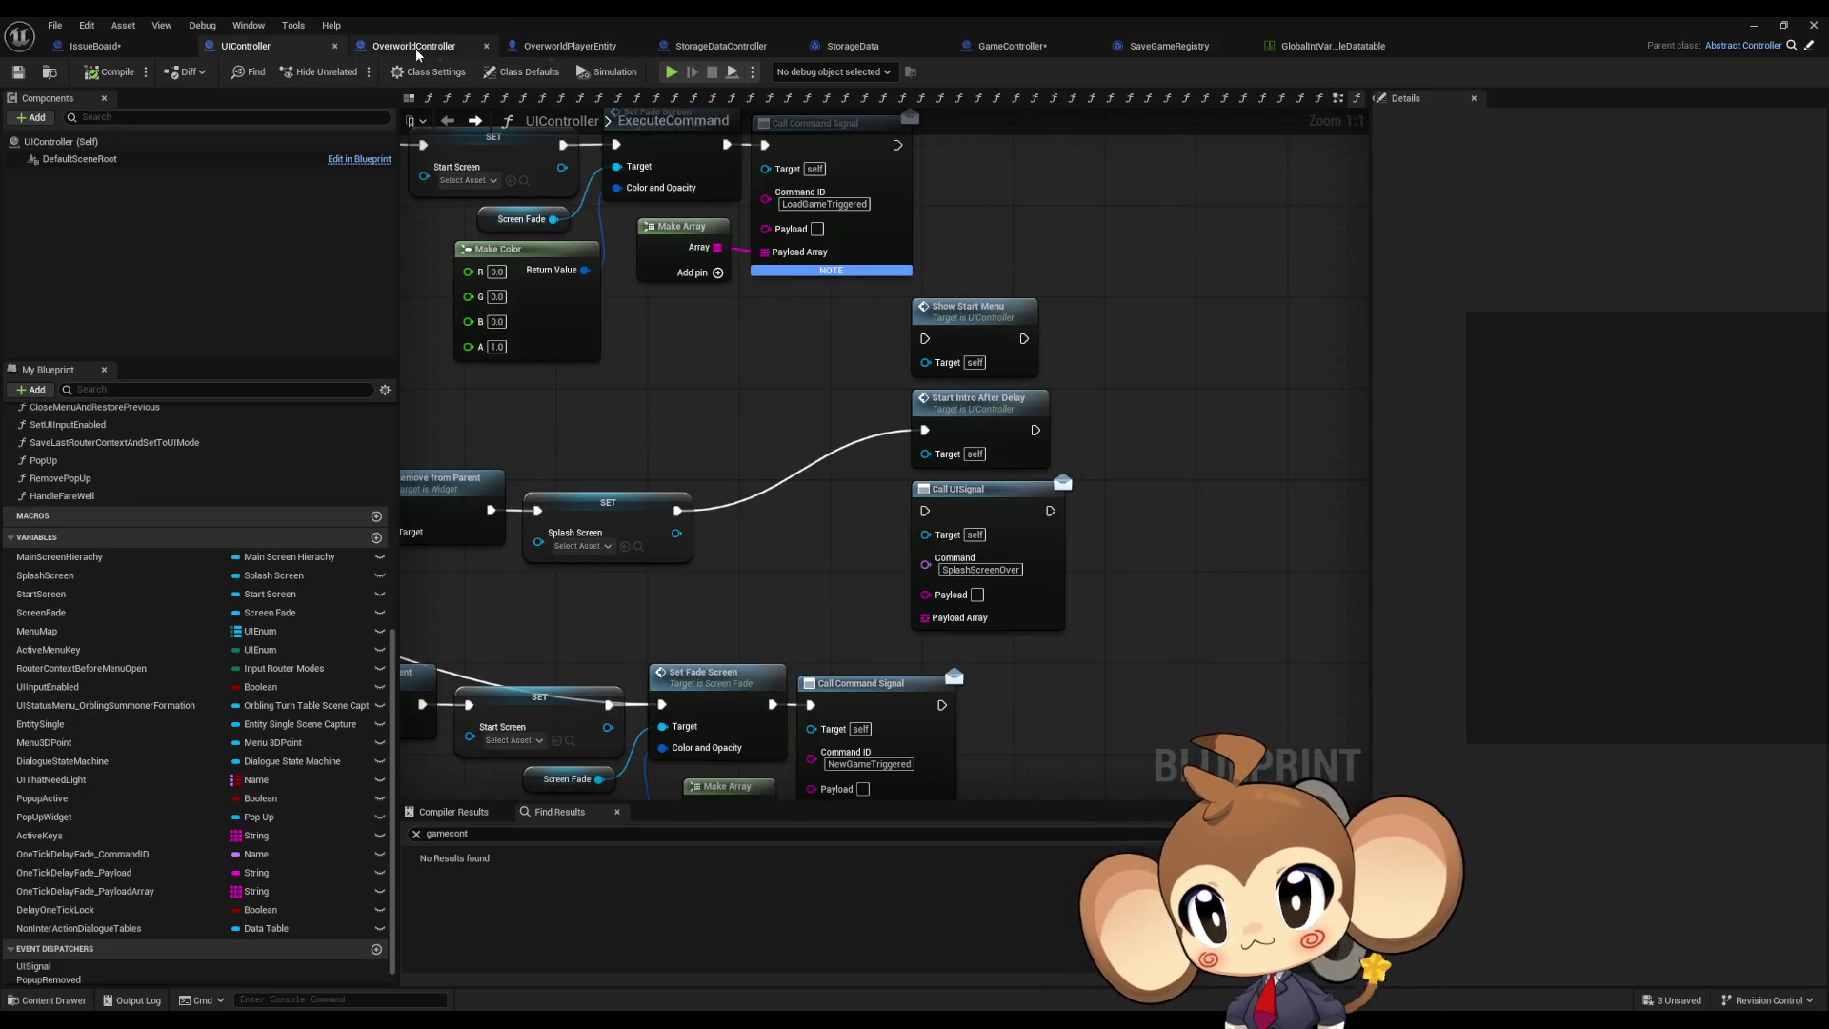
left_click(567, 46)
left_click(425, 48)
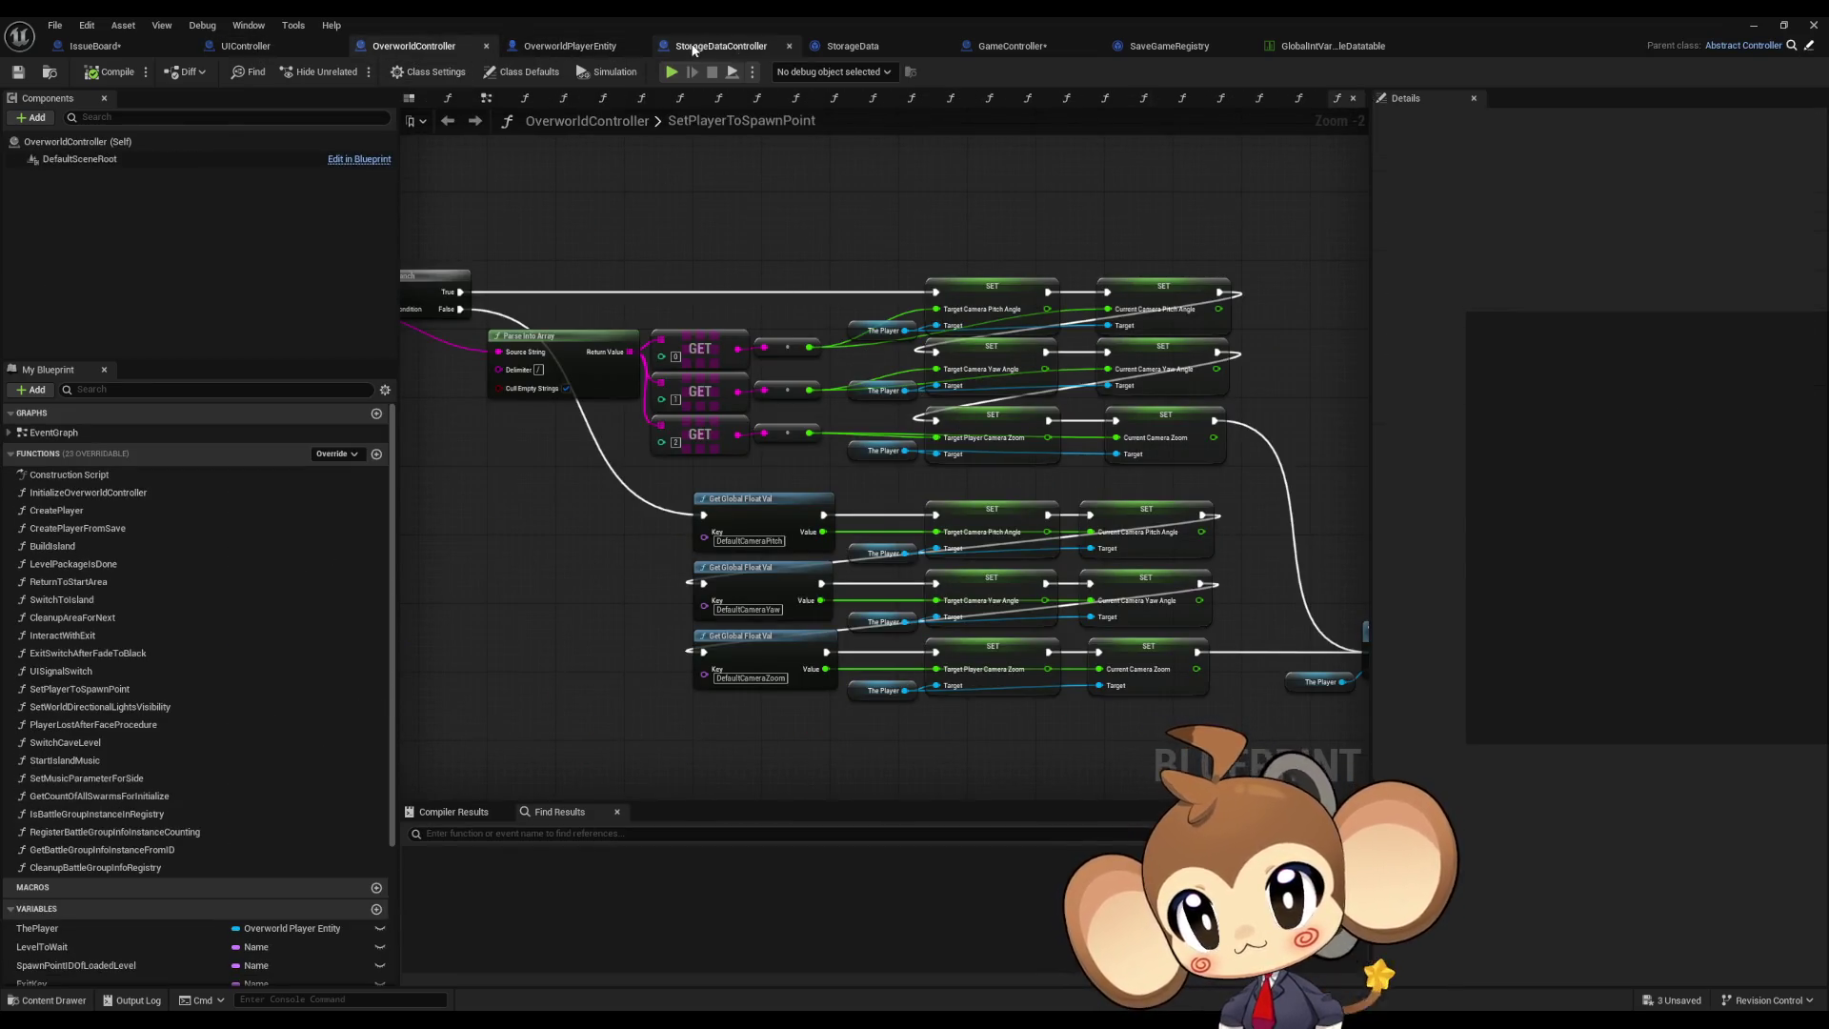
left_click(1015, 47)
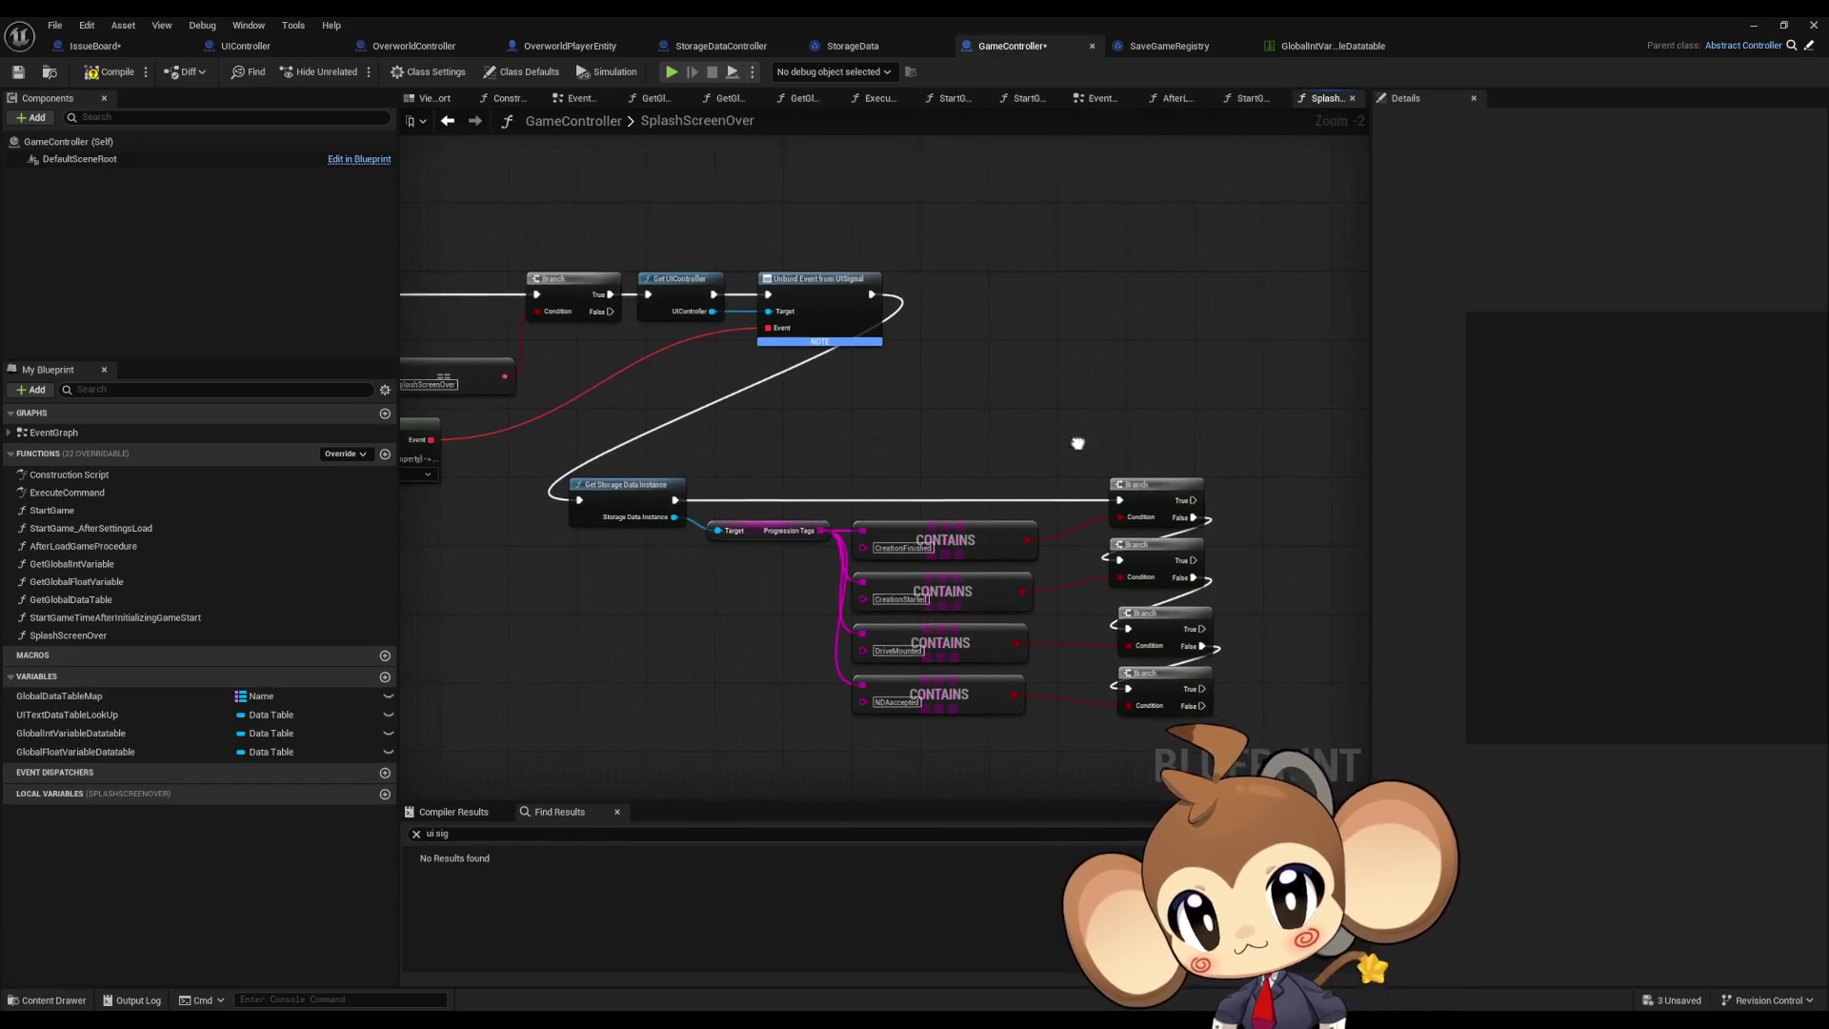
Step: Add a UIController Start Intro After Delay call, run from the bottom Branch's False output
left_click_drag(635, 309, 894, 391)
type("start int")
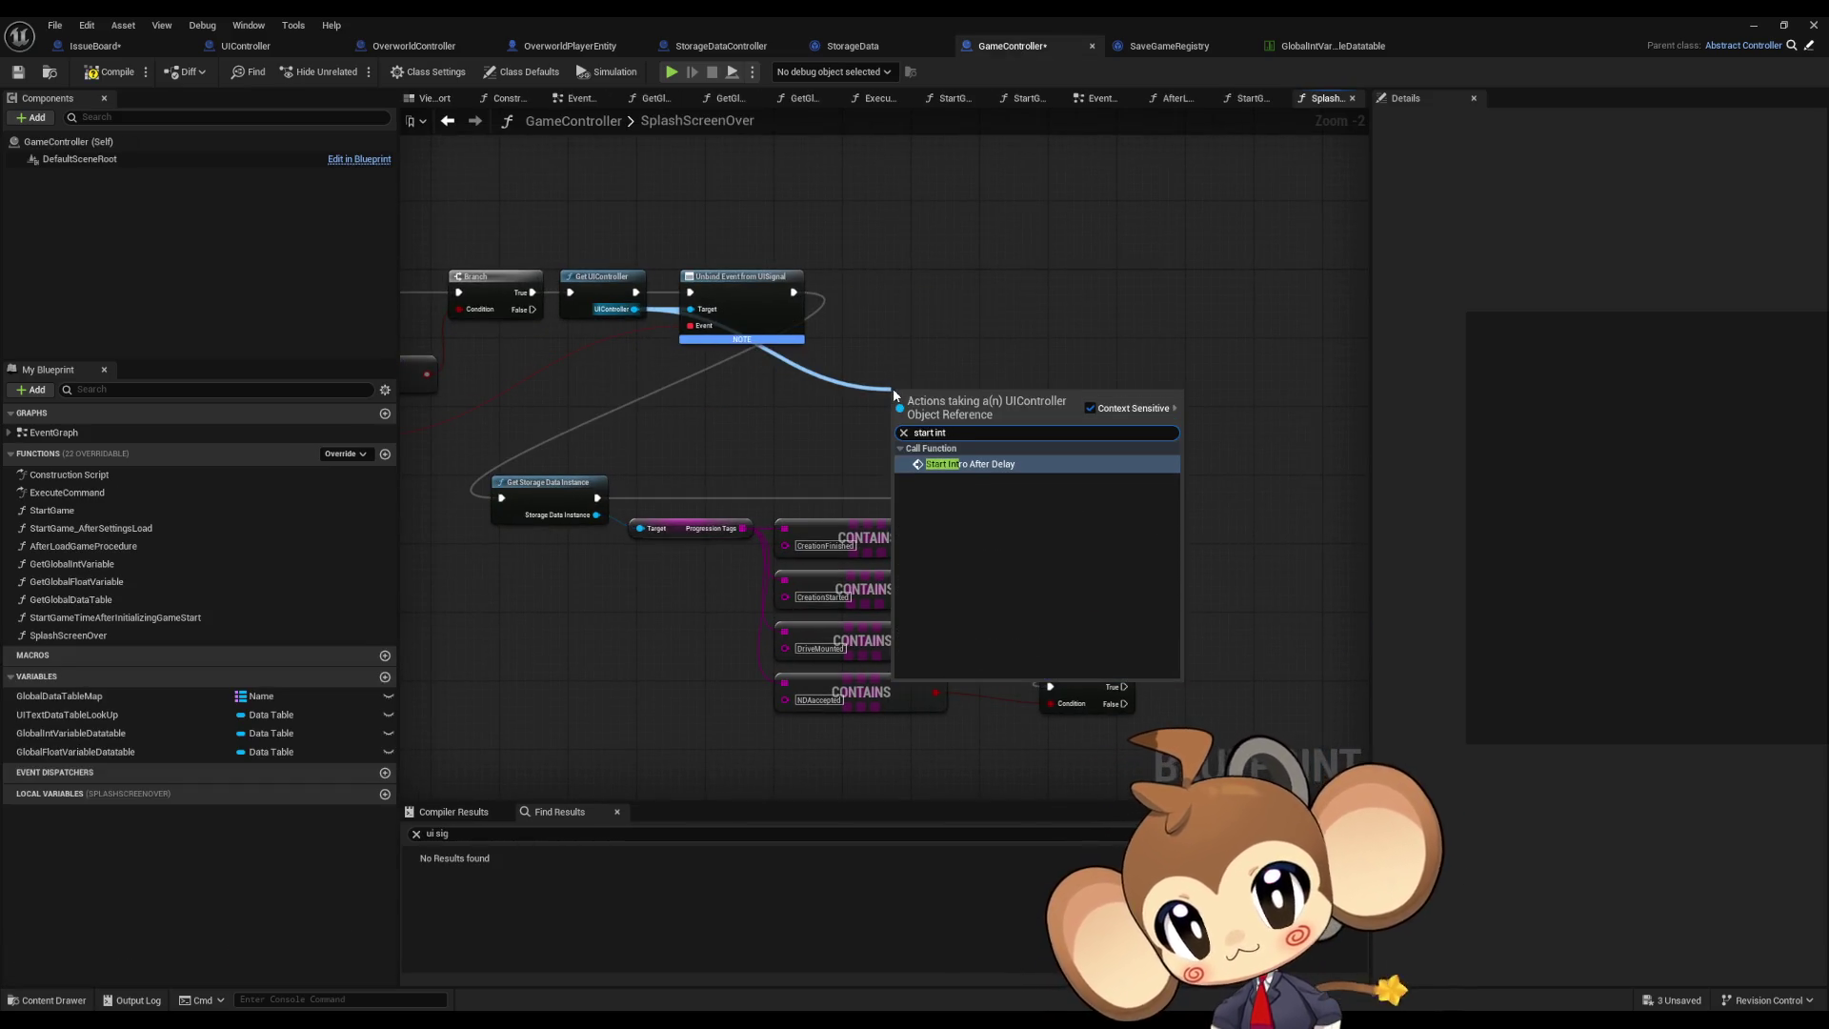
key("Return")
mouse_move(936, 410)
left_mouse_down()
mouse_move(1203, 488)
mouse_move(1115, 498)
left_mouse_up()
left_click(1171, 348)
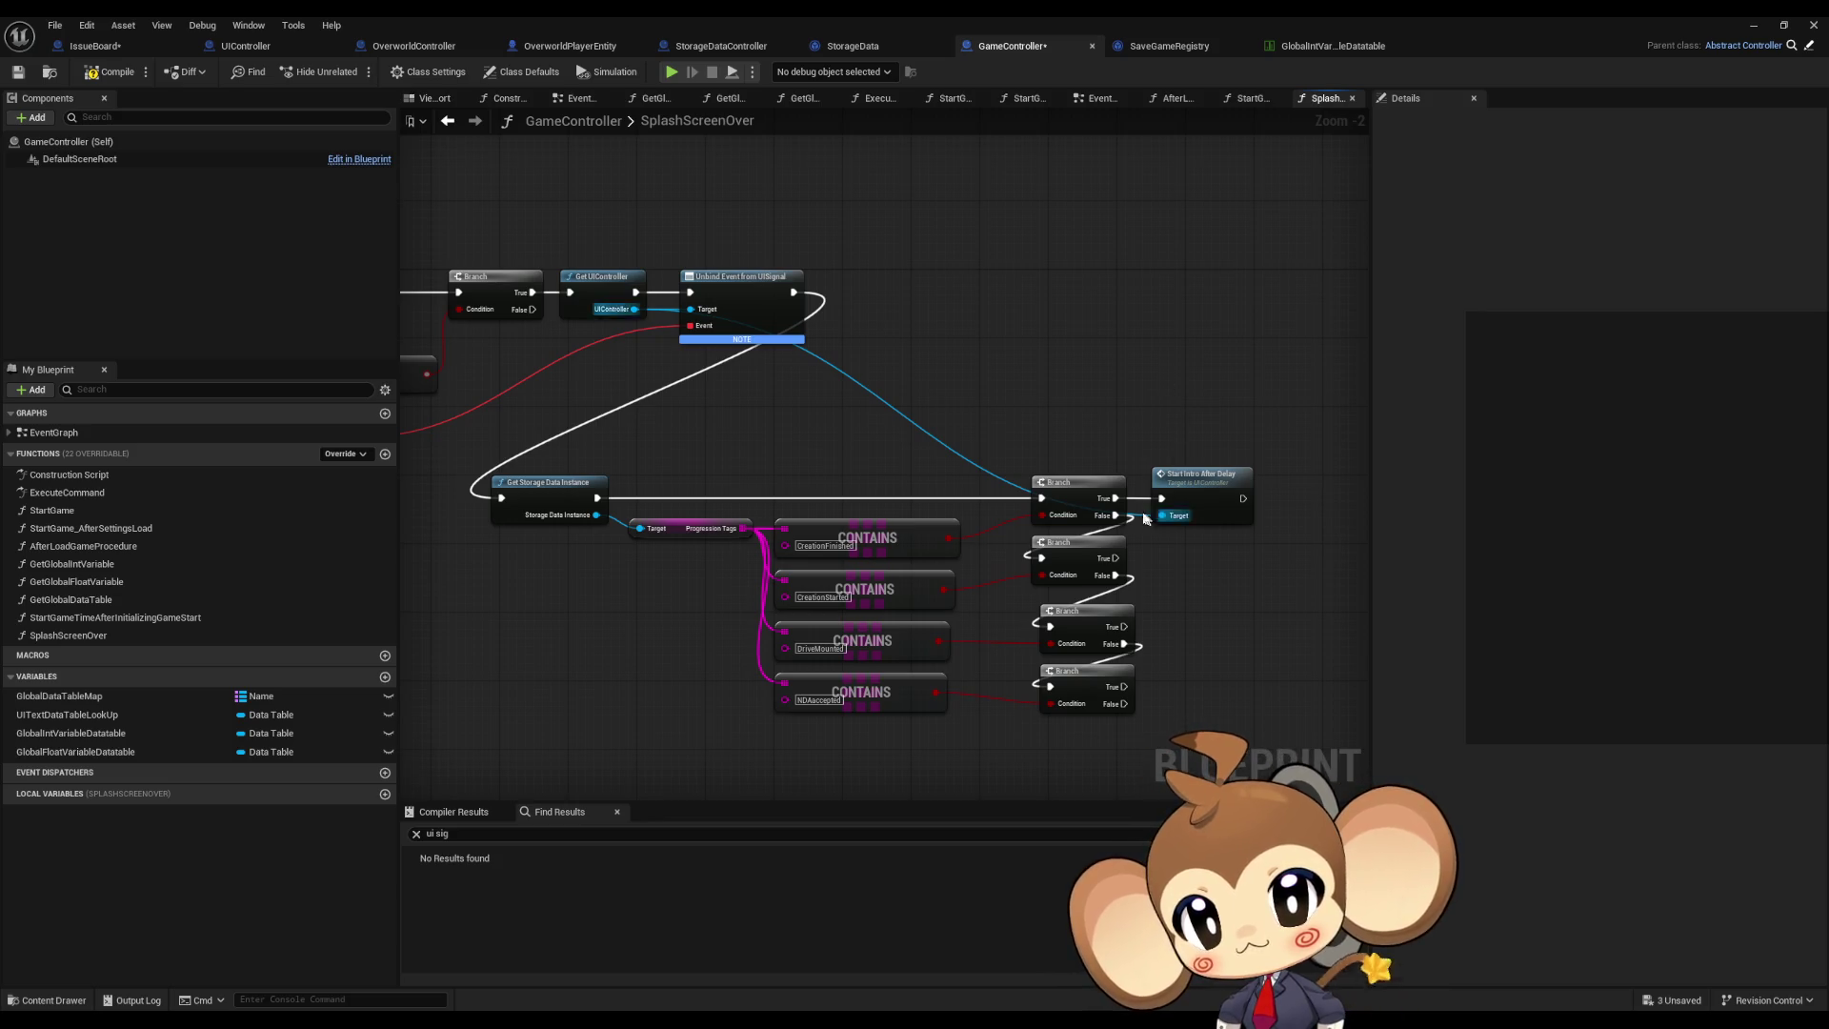
left_click_drag(1191, 486, 1208, 684)
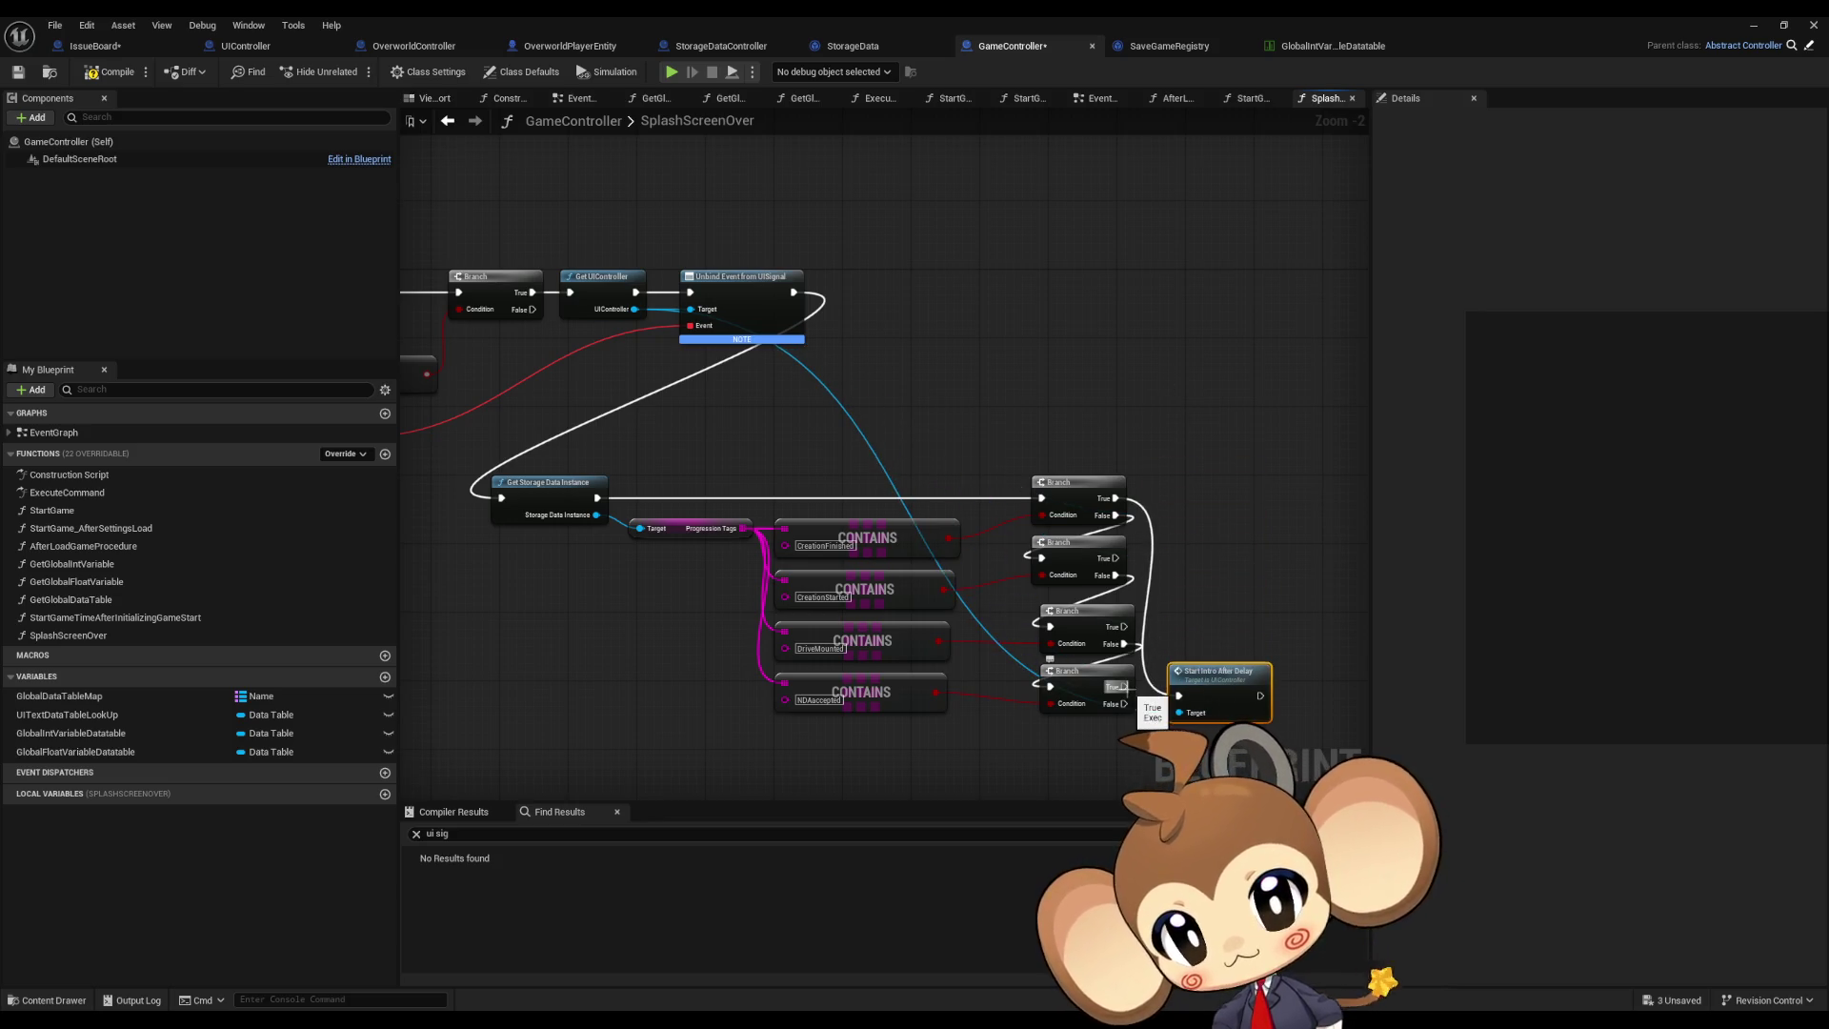
scroll(1126, 701, "up", 2)
mouse_move(1017, 639)
left_mouse_down()
mouse_move(1088, 626)
mouse_move(1134, 668)
left_mouse_up()
left_click(1006, 363, "alt")
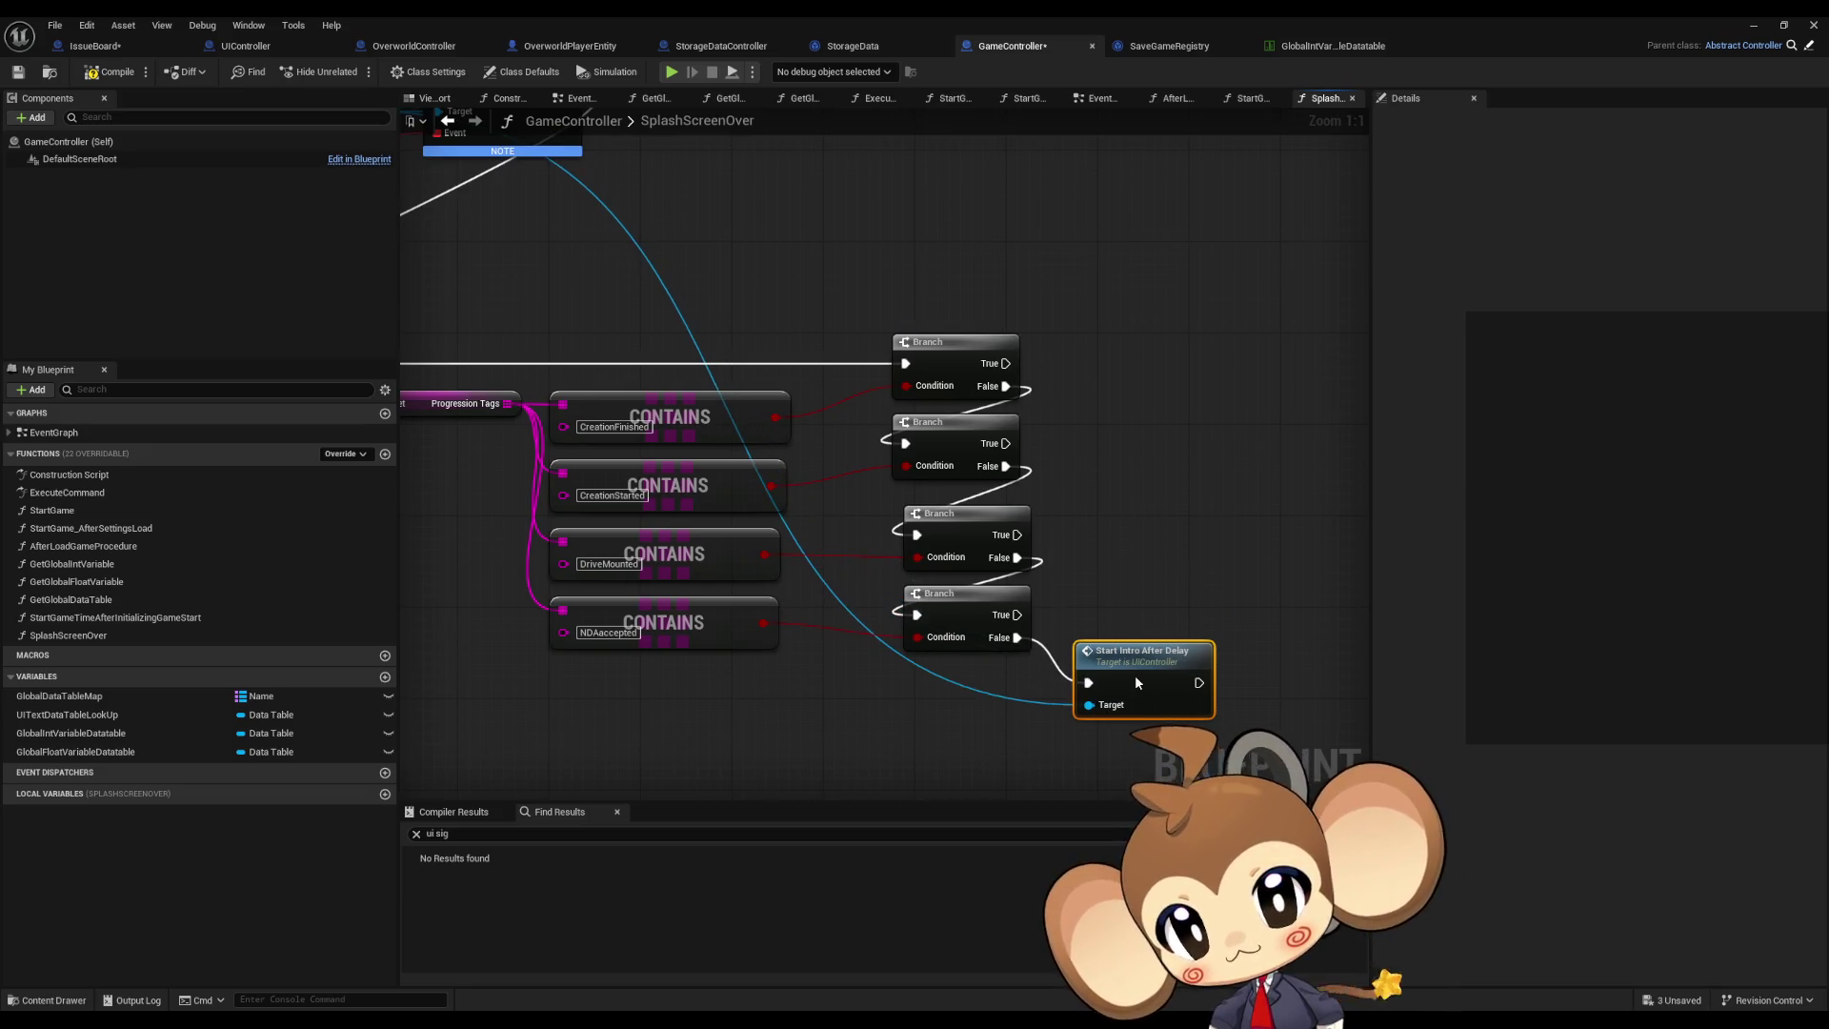
Step: Select the CreationFinished CONTAINS node for duplication
left_click(1115, 540)
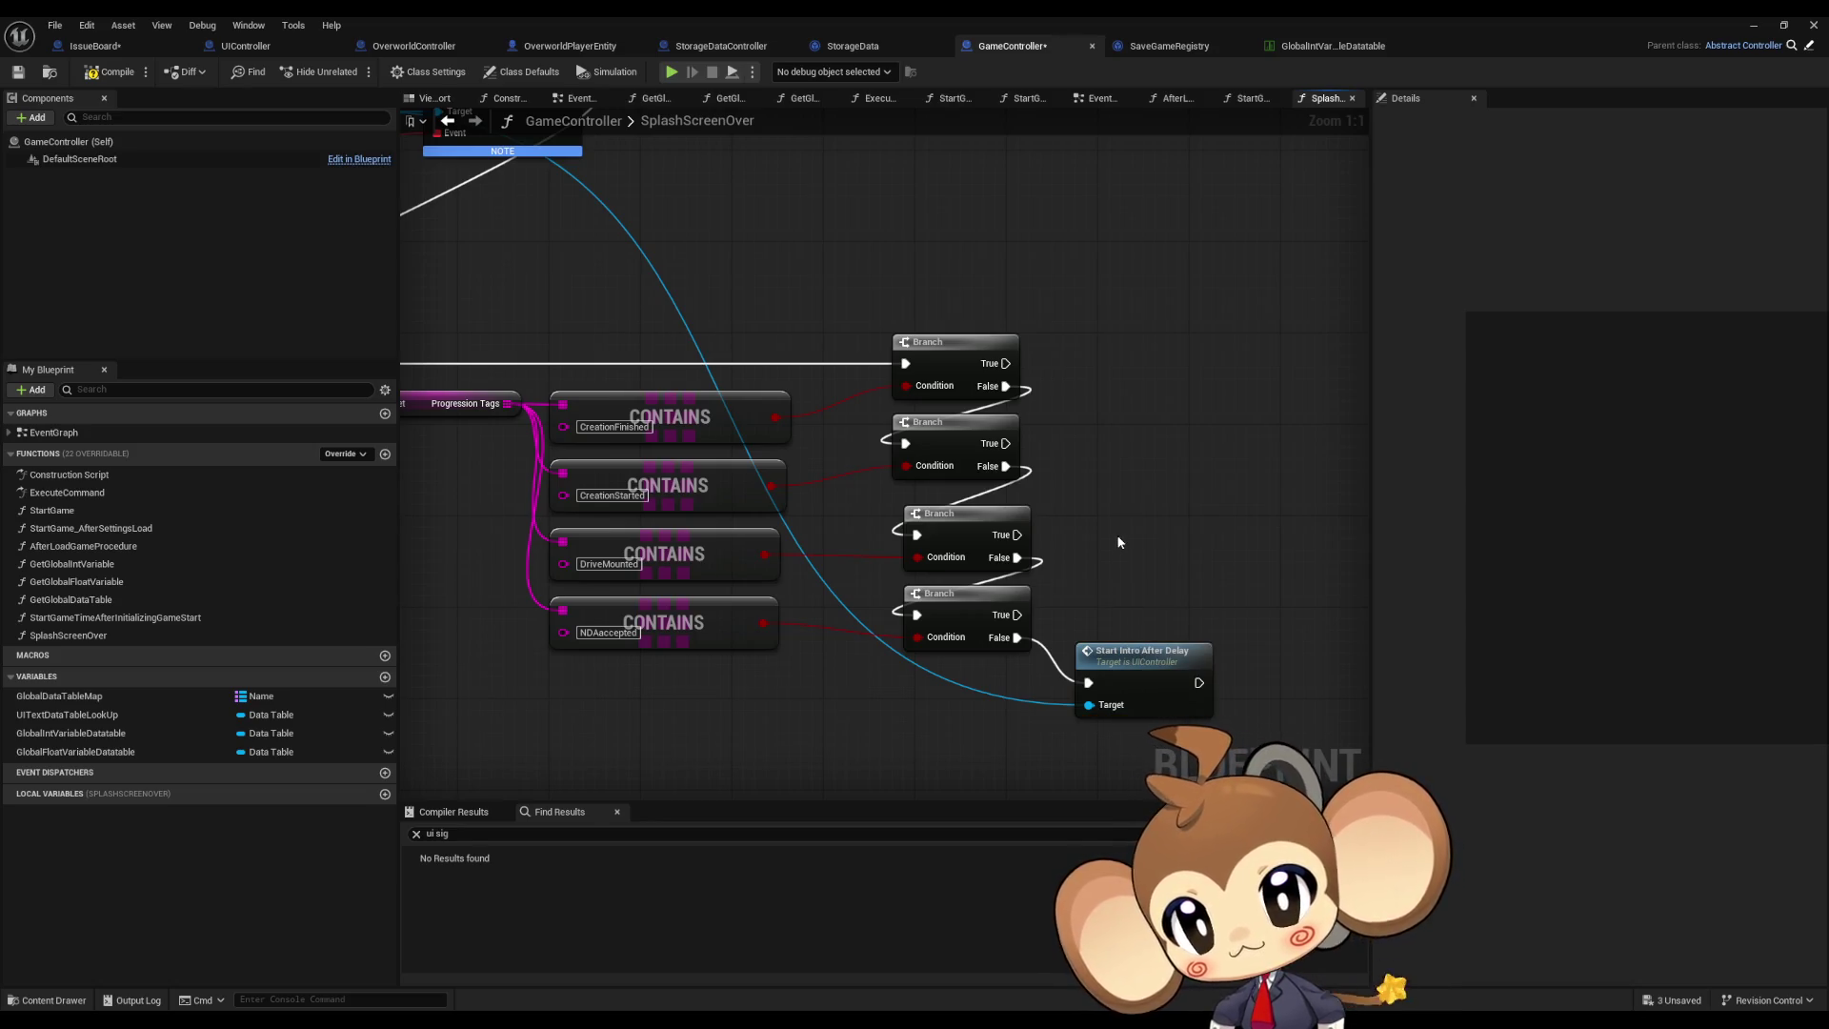
left_click_drag(615, 361, 692, 432)
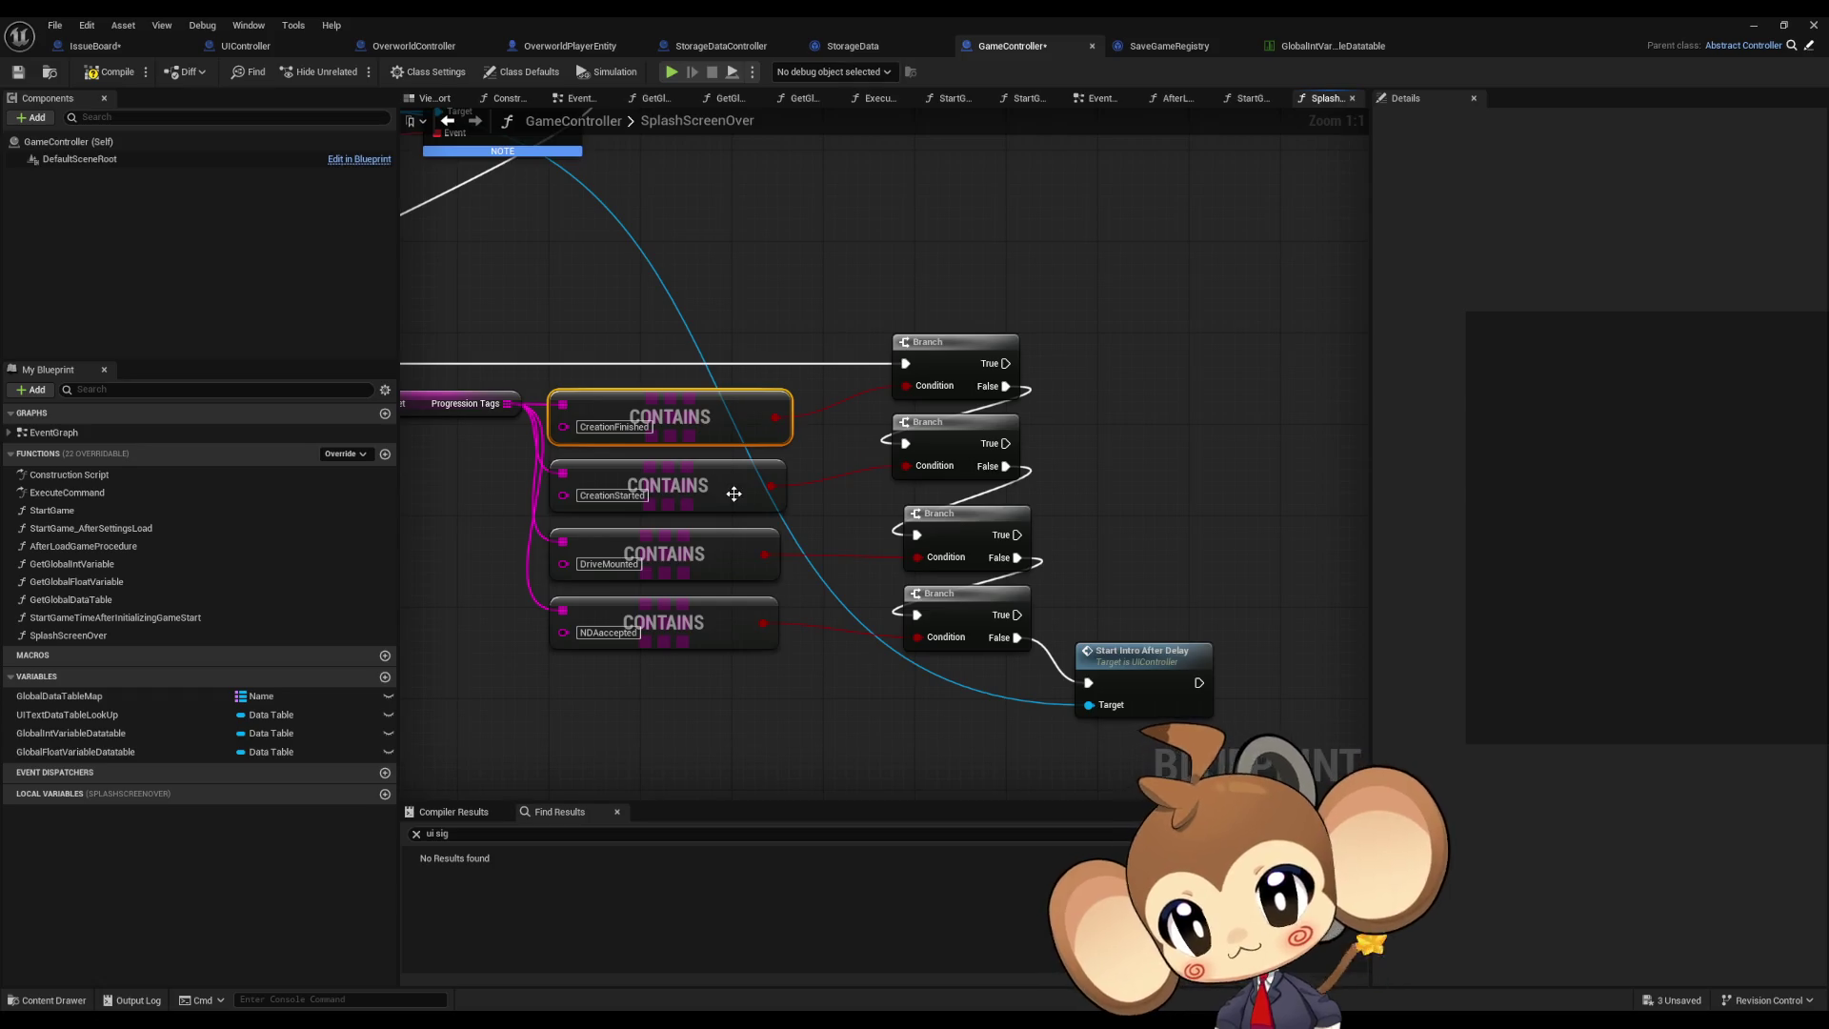
left_click_drag(728, 341, 772, 512)
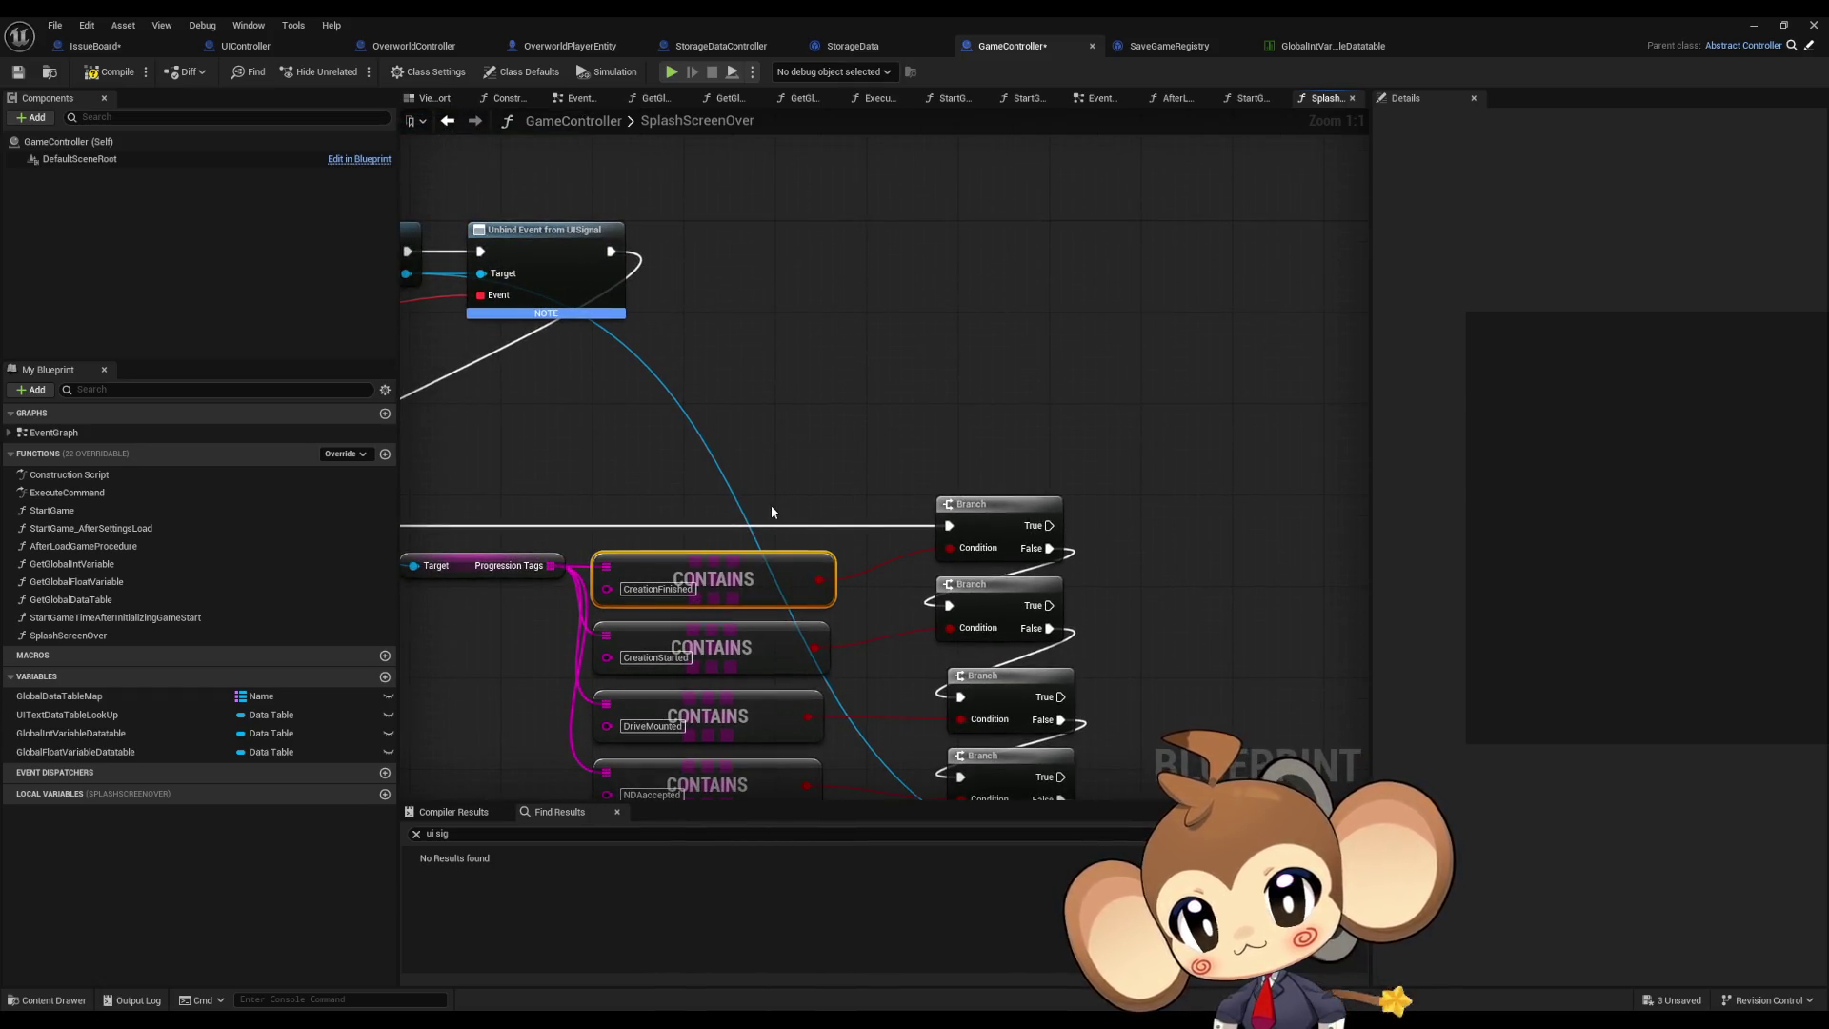
Step: Duplicate the CONTAINS node, feed it Progression Tags, and set its tag to EnteredSimulation
key("ctrl+v")
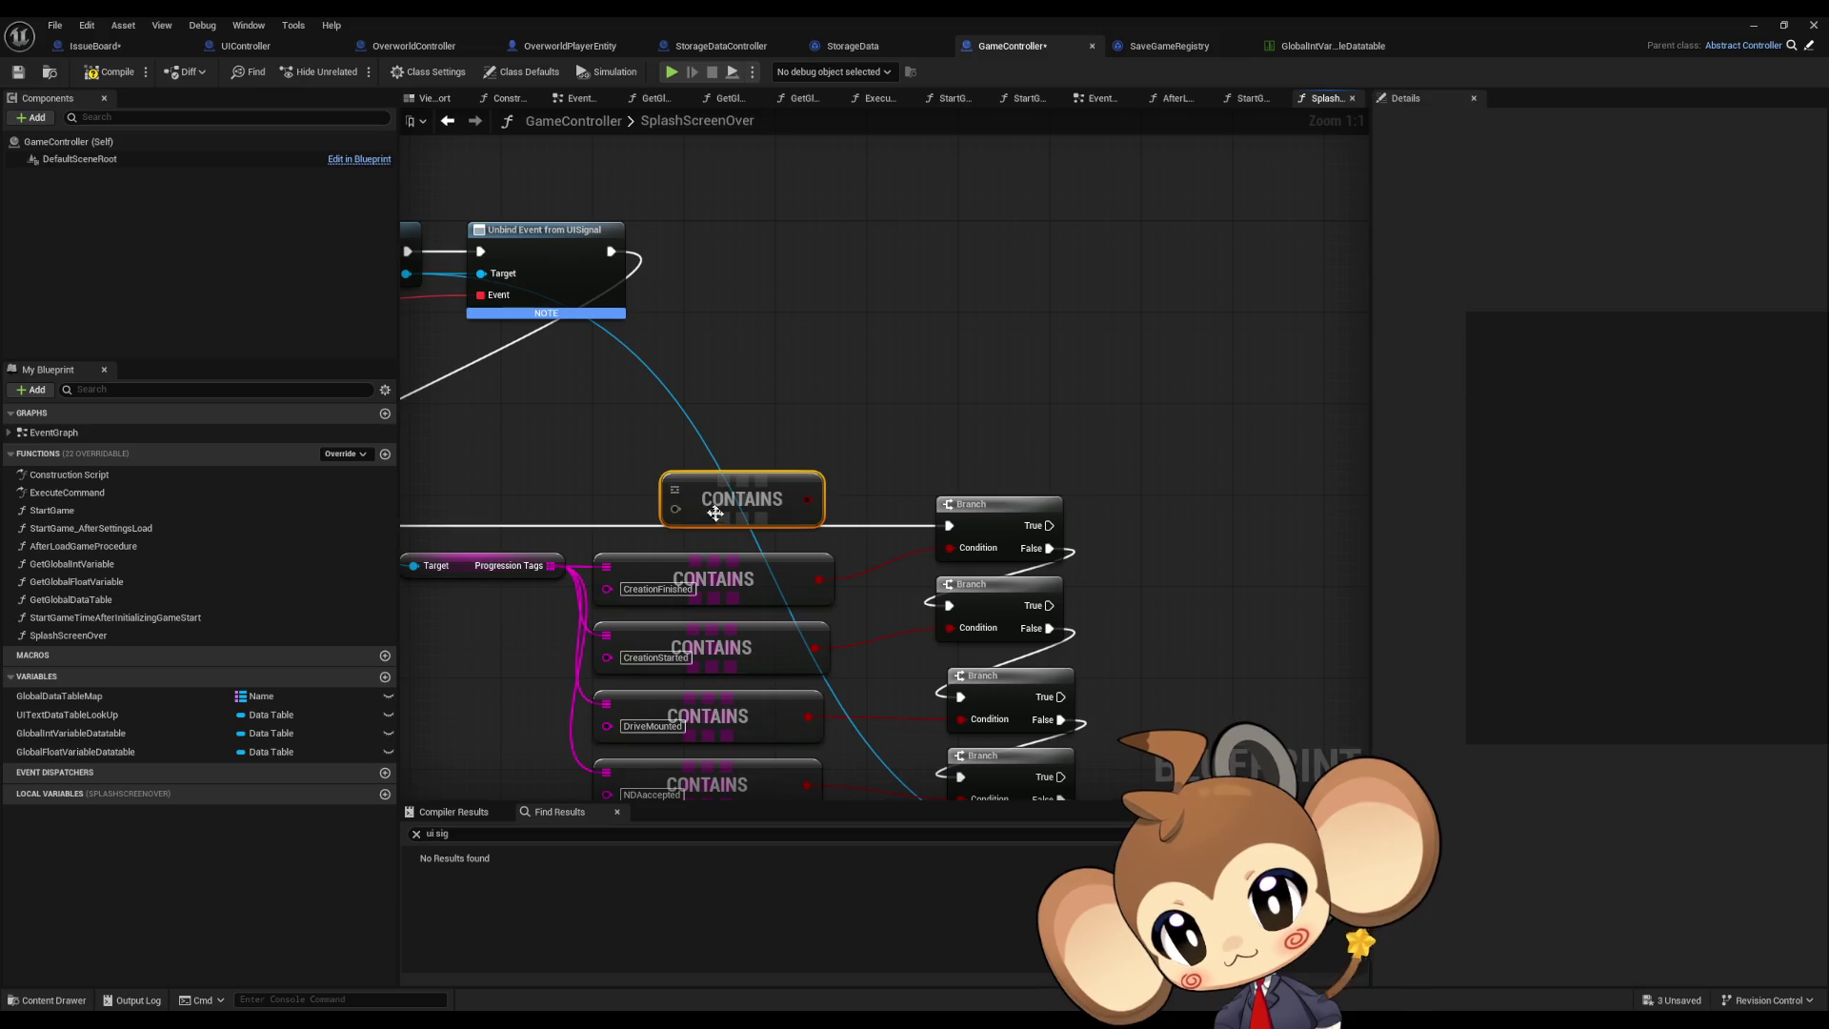
left_click_drag(675, 488, 551, 565)
left_click(721, 506)
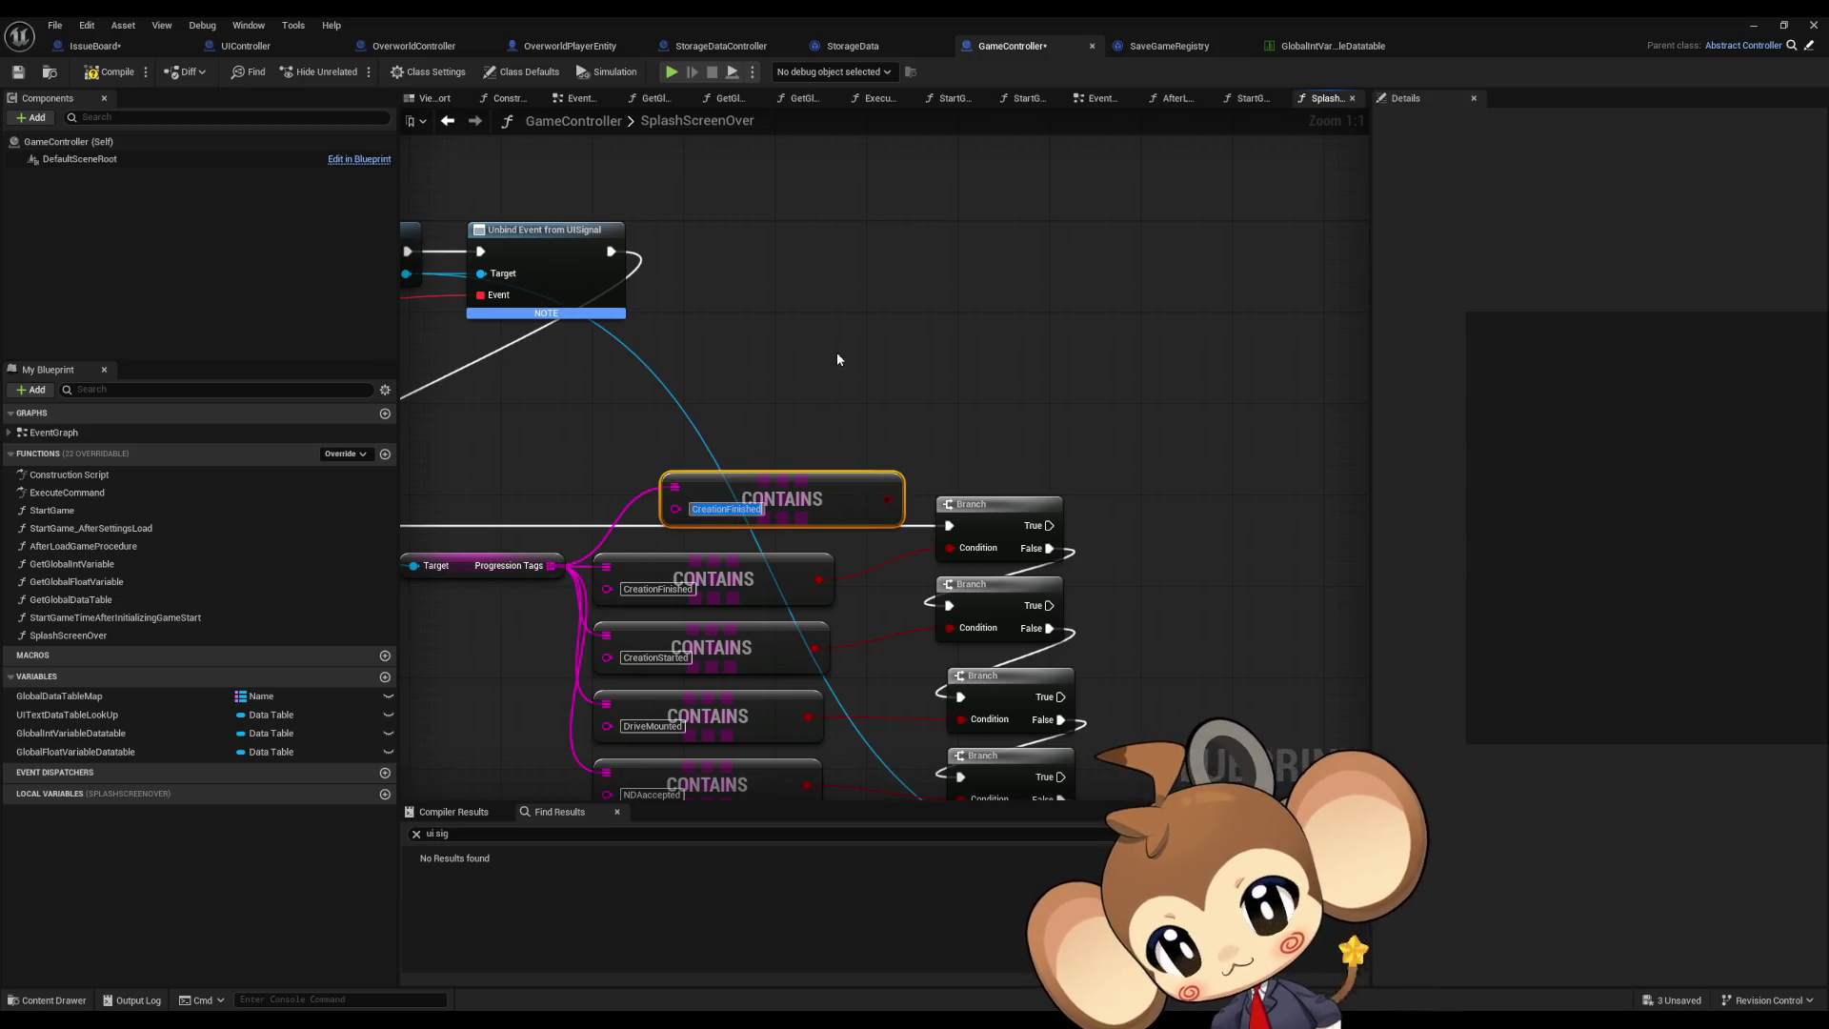
type("En")
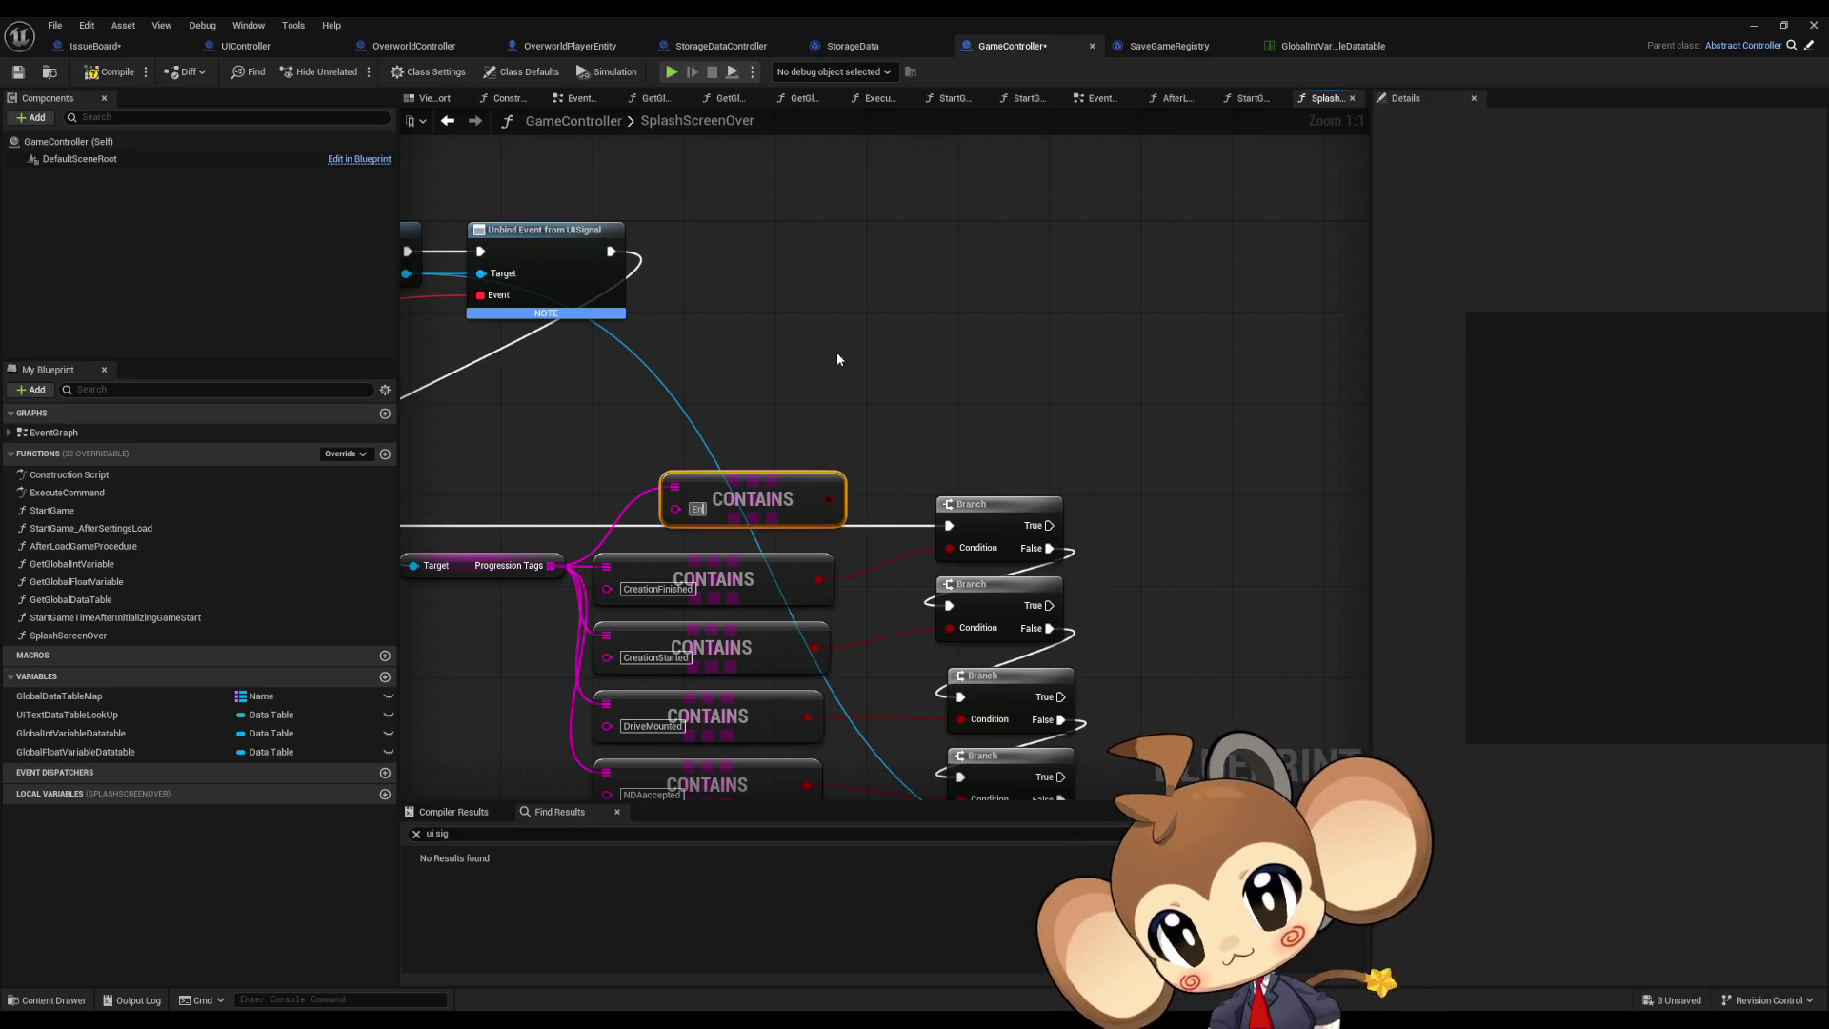
type("tere")
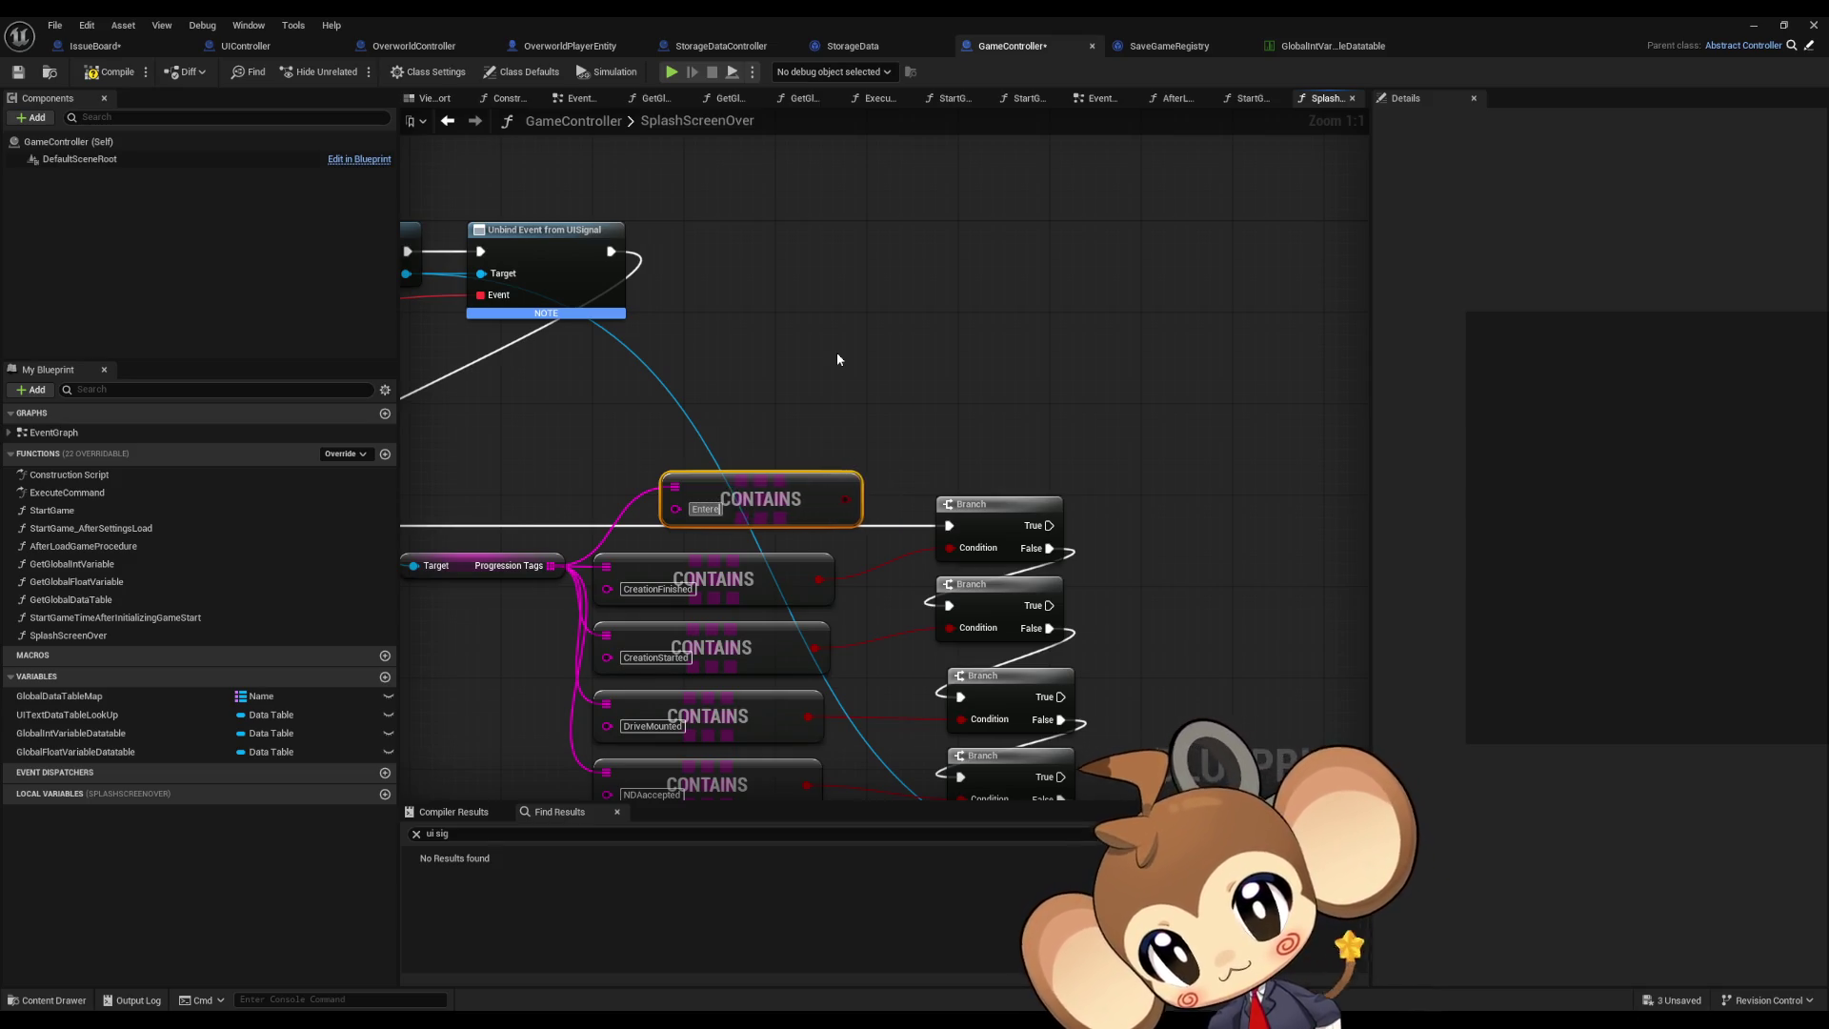
type("dSimulation")
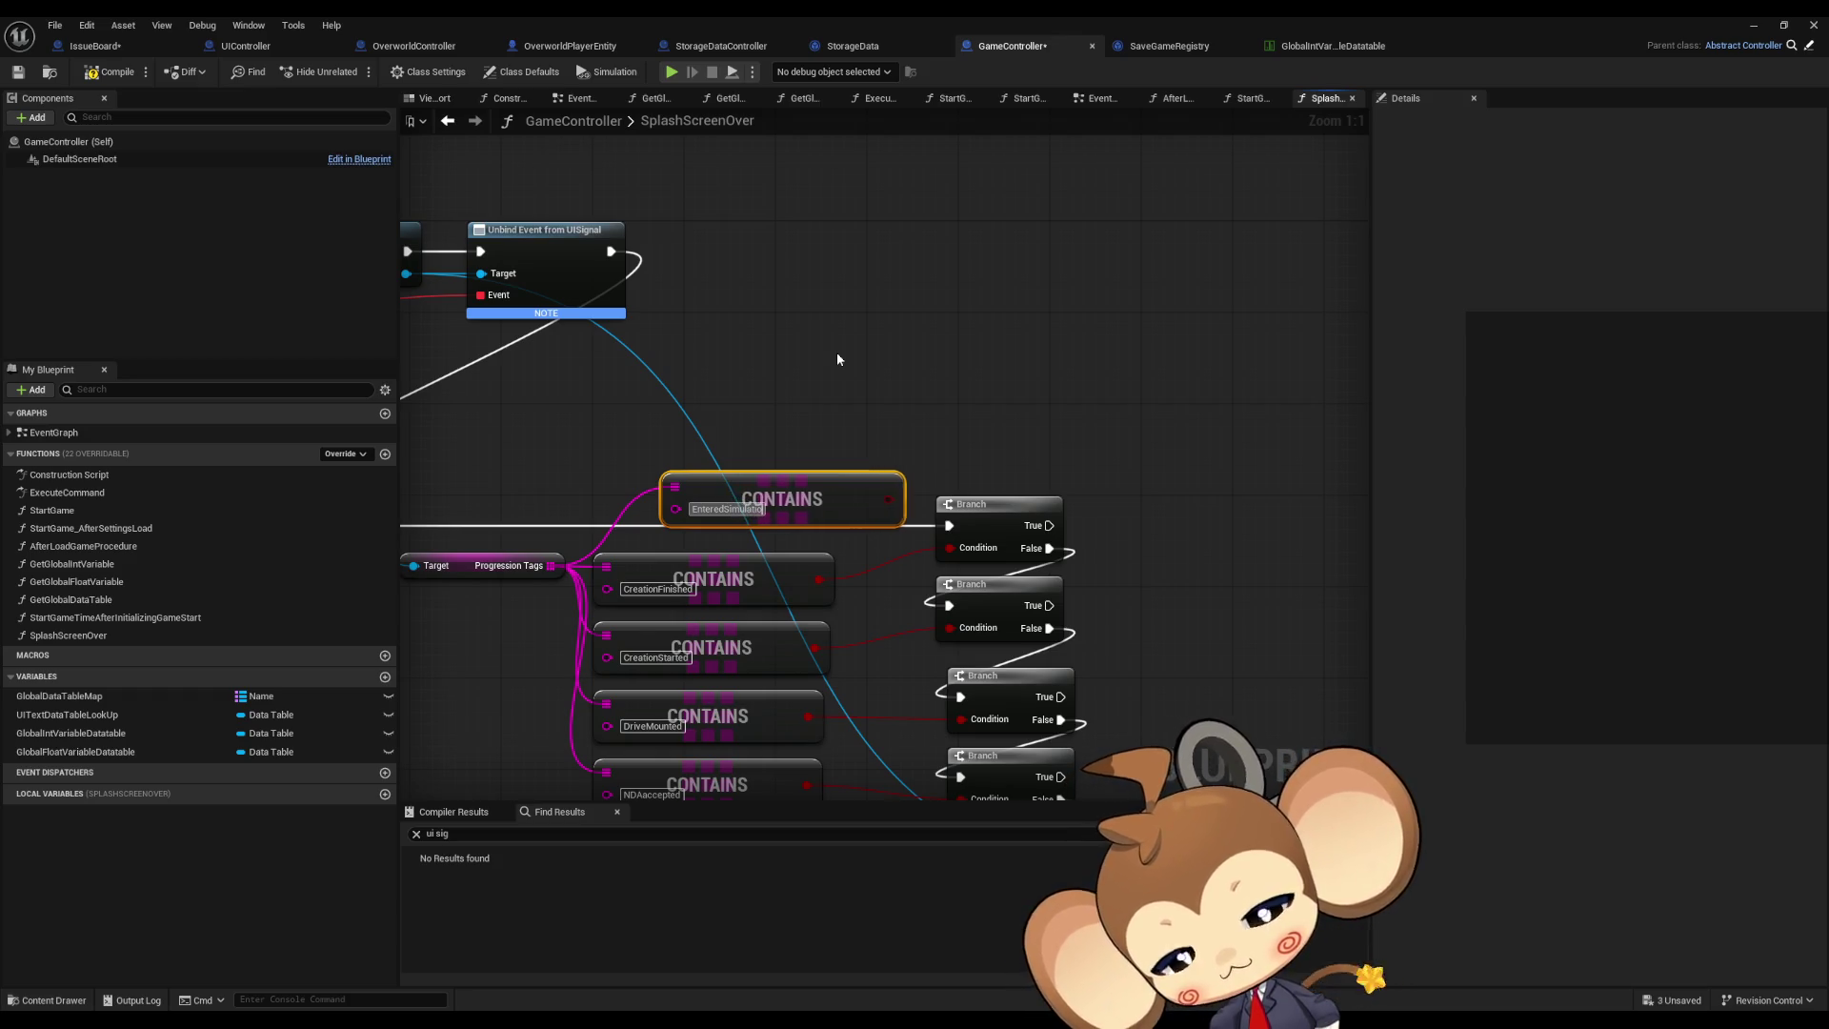
Step: Paste a new Branch after Get Storage Data Instance, its False output chaining into the next Branch
left_click(991, 504)
key("ctrl+c")
key("ctrl+v")
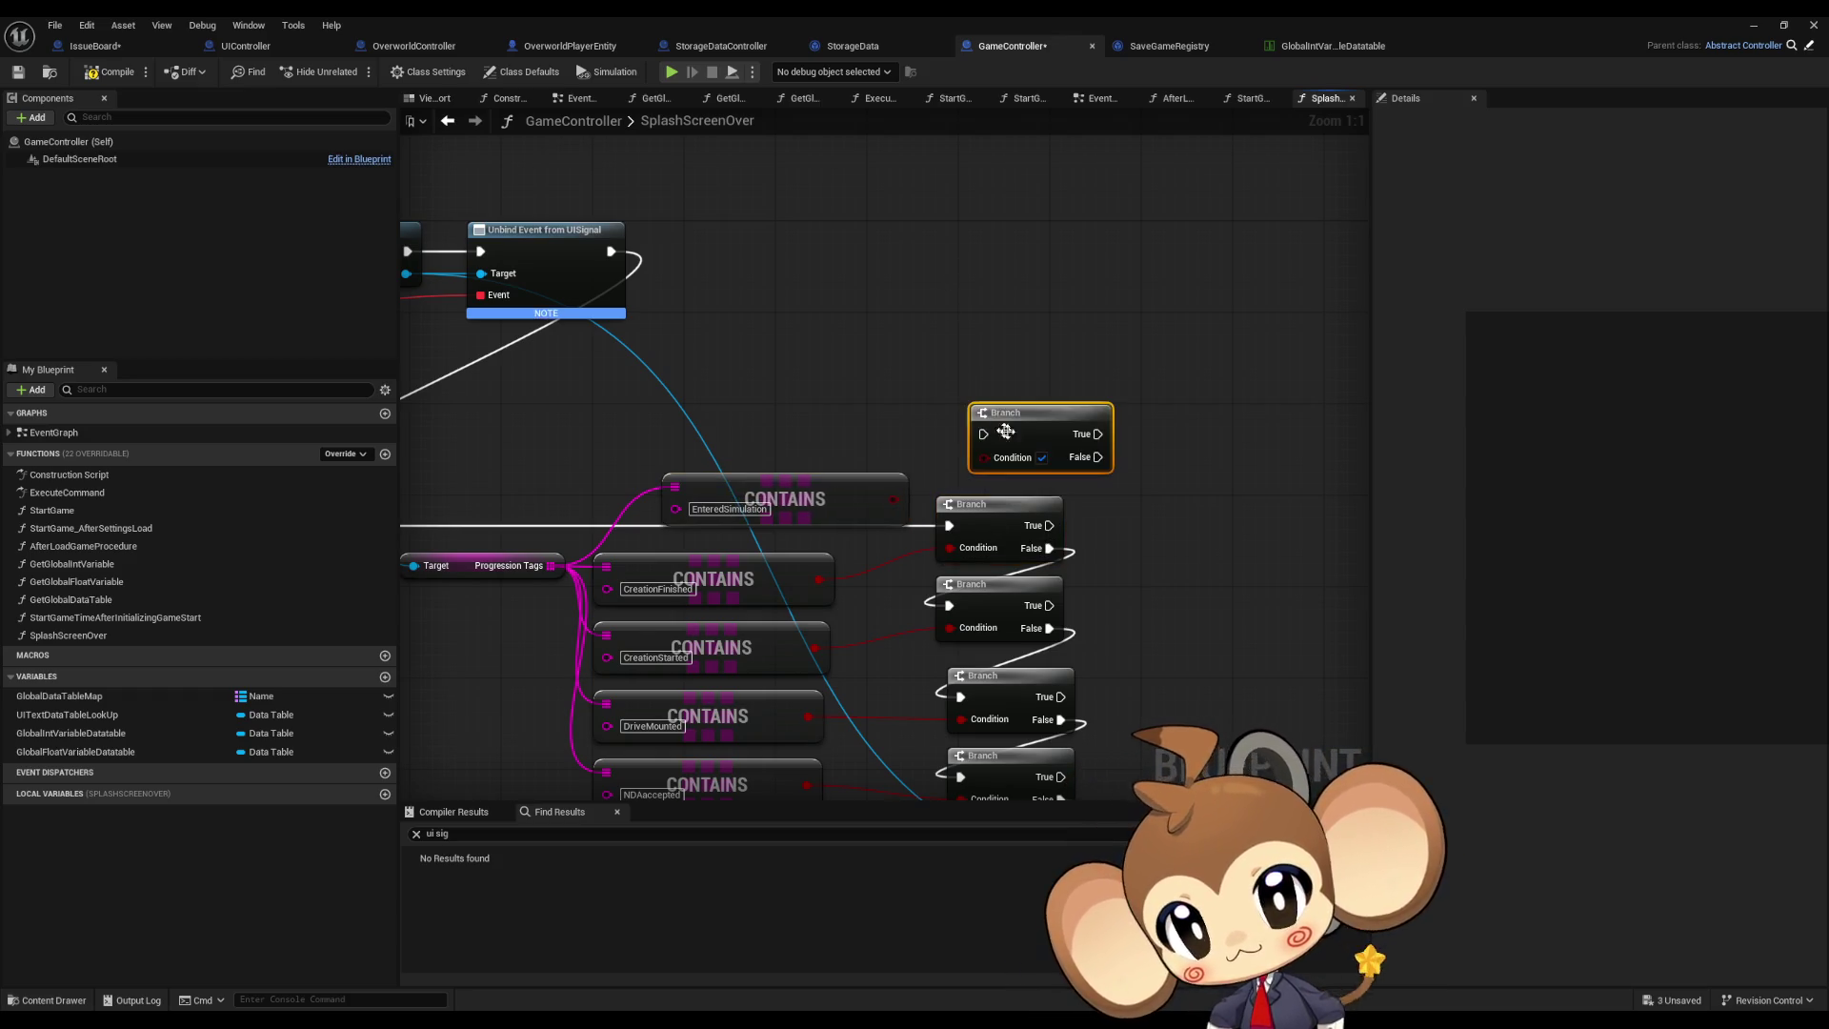
left_click_drag(1102, 458, 949, 525)
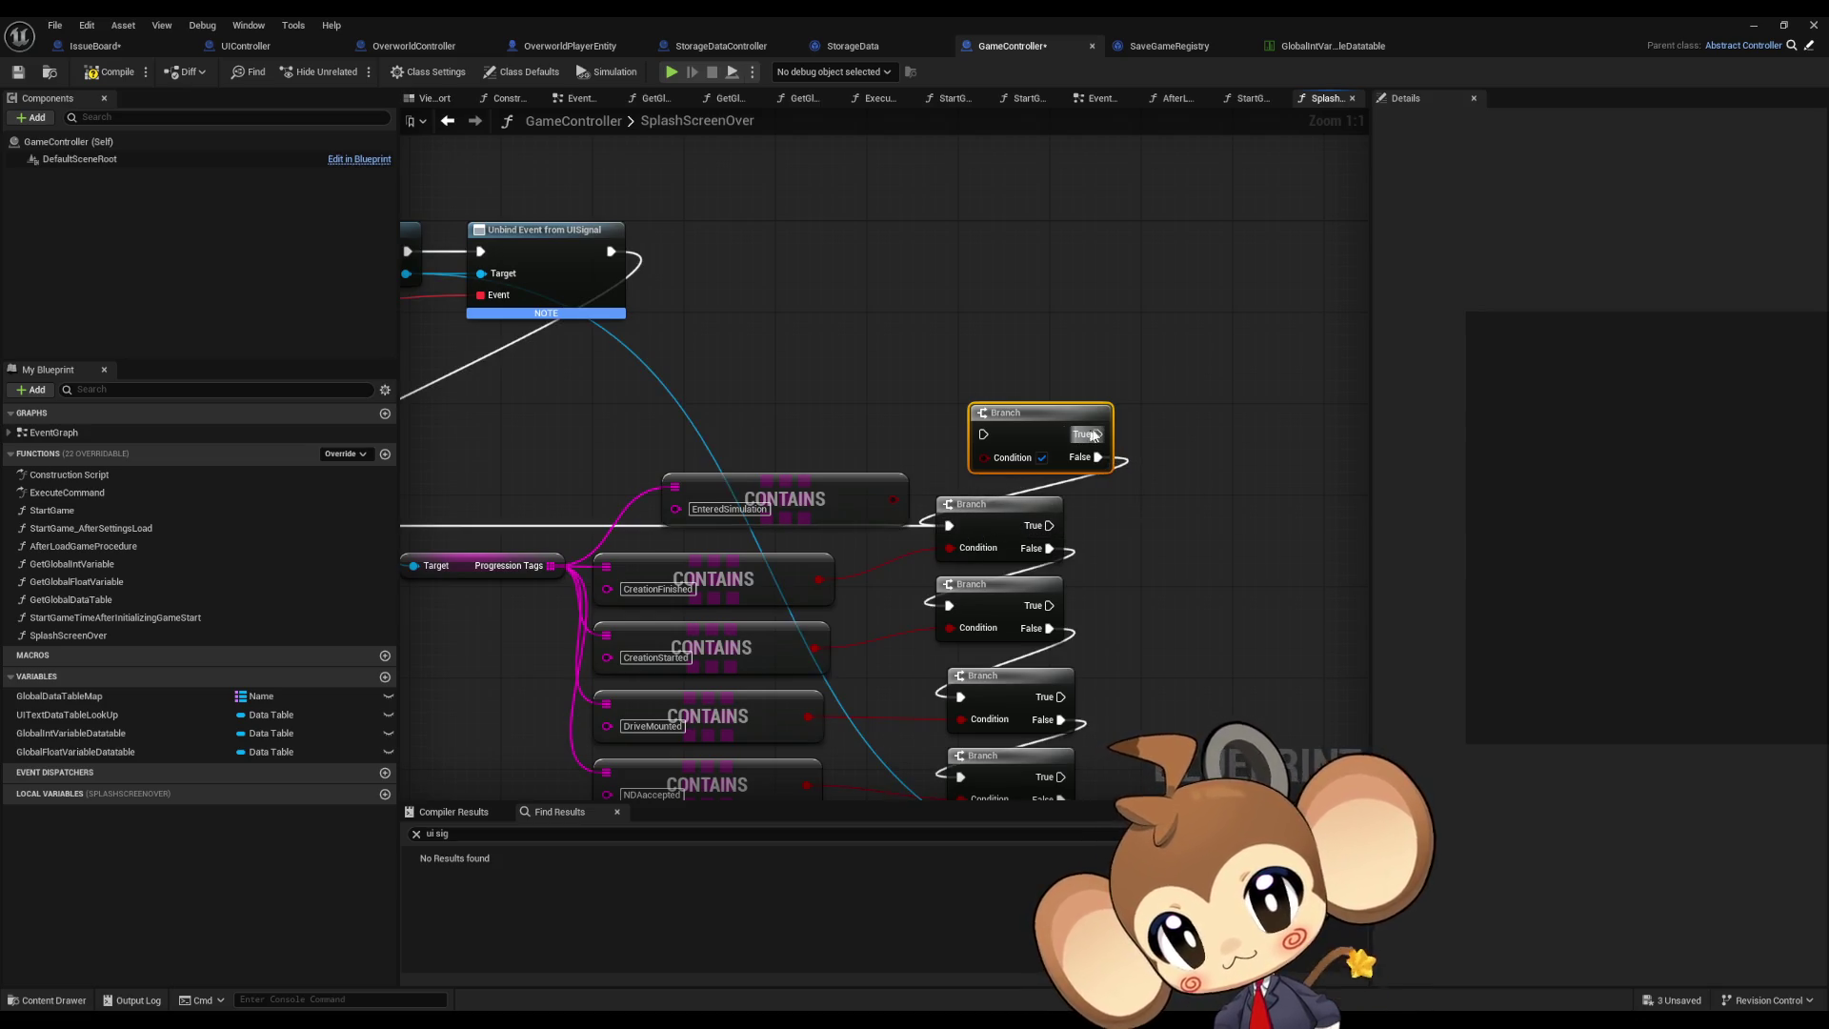
mouse_move(983, 434)
left_mouse_down()
mouse_move(449, 446)
mouse_move(812, 531)
mouse_move(773, 532)
mouse_move(772, 484)
mouse_move(751, 493)
left_mouse_up()
Step: Rearrange the five Branch nodes, five CONTAINS nodes and Start Intro After Delay neatly
scroll(929, 457, "down", 2)
left_click_drag(993, 393, 1072, 738)
left_click_drag(1012, 446, 1008, 503)
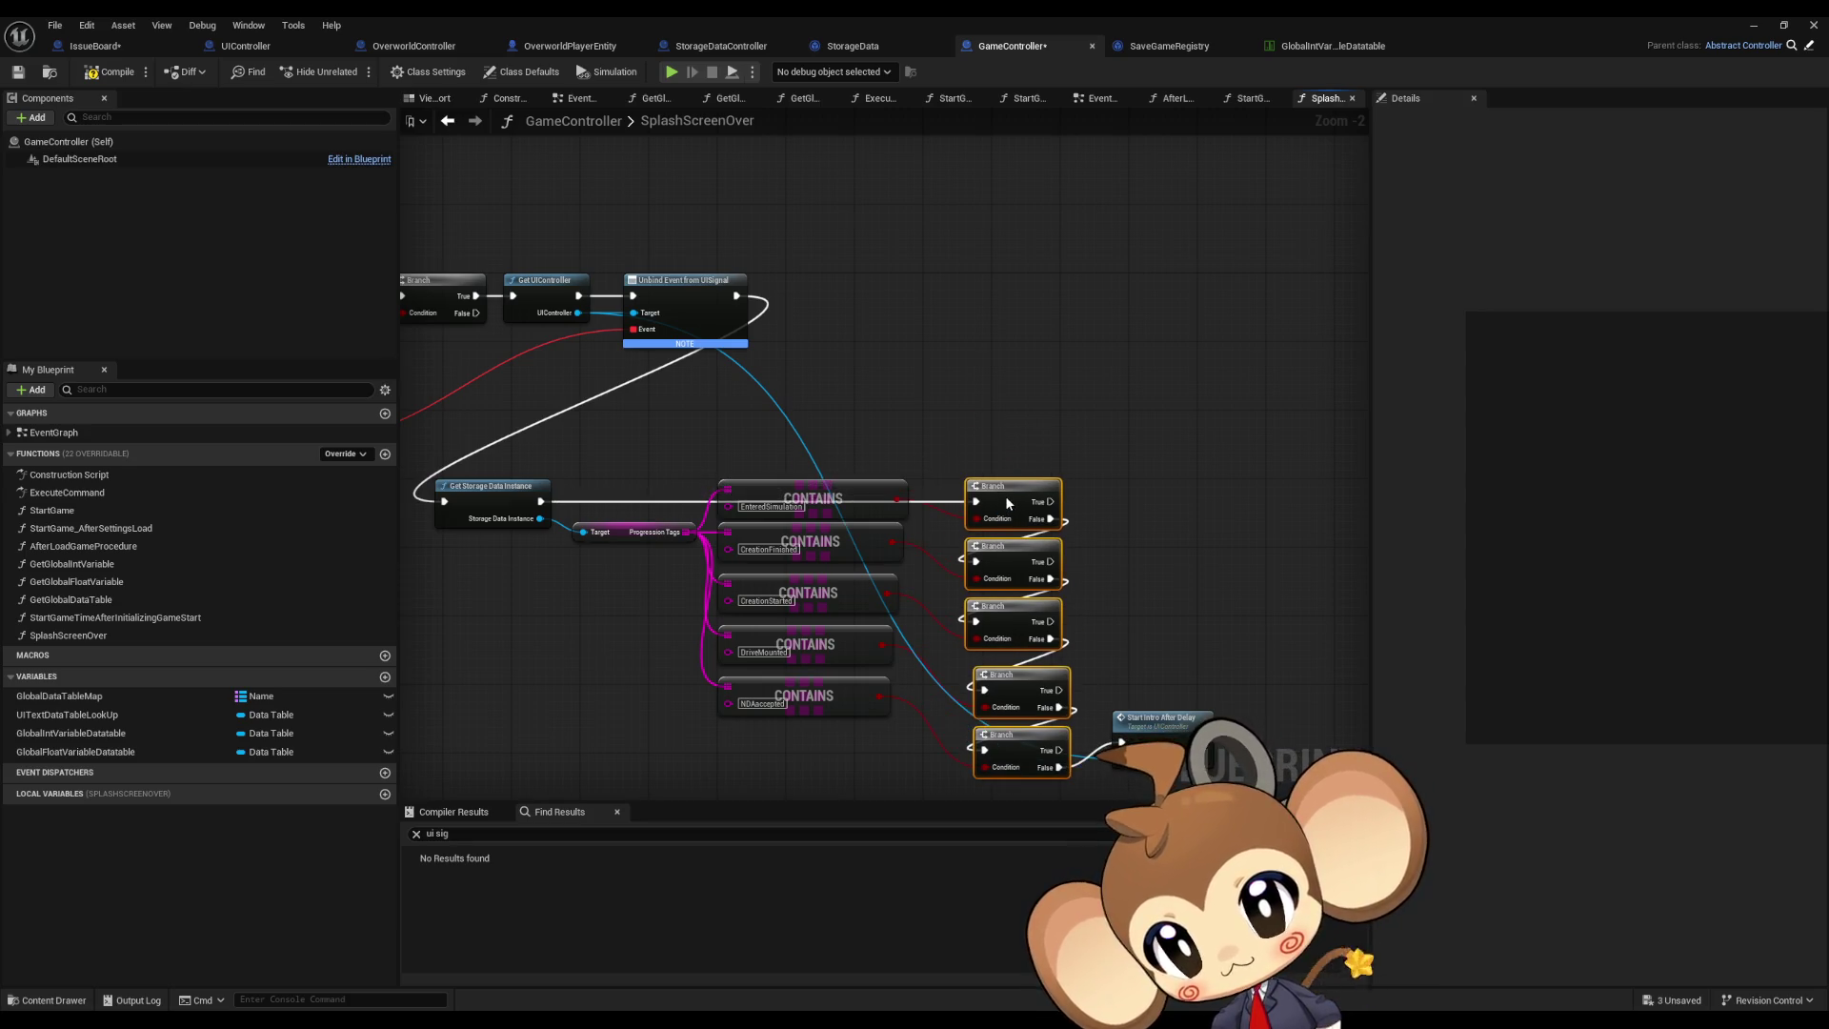
scroll(809, 540, "up", 2)
left_click_drag(727, 229, 866, 686)
mouse_move(845, 296)
left_mouse_down()
mouse_move(831, 370)
mouse_move(865, 358)
left_mouse_up()
left_click(929, 275)
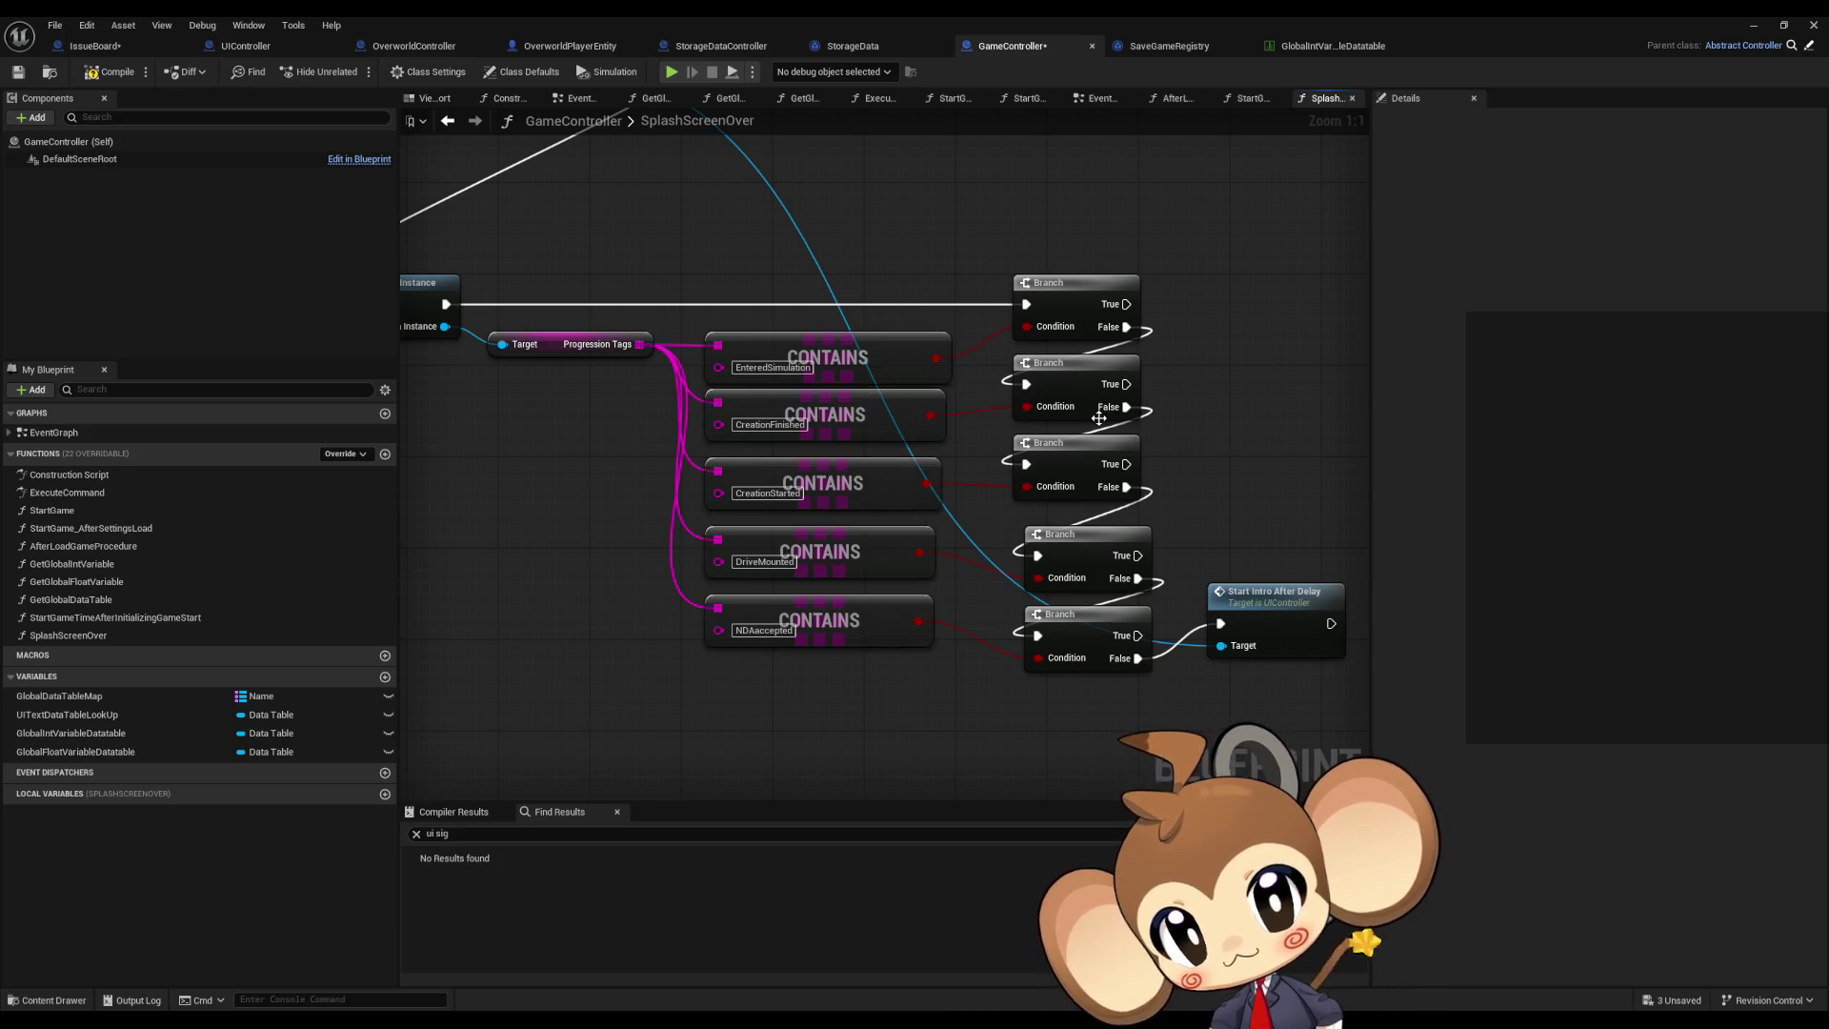
left_click_drag(1020, 522, 1029, 646)
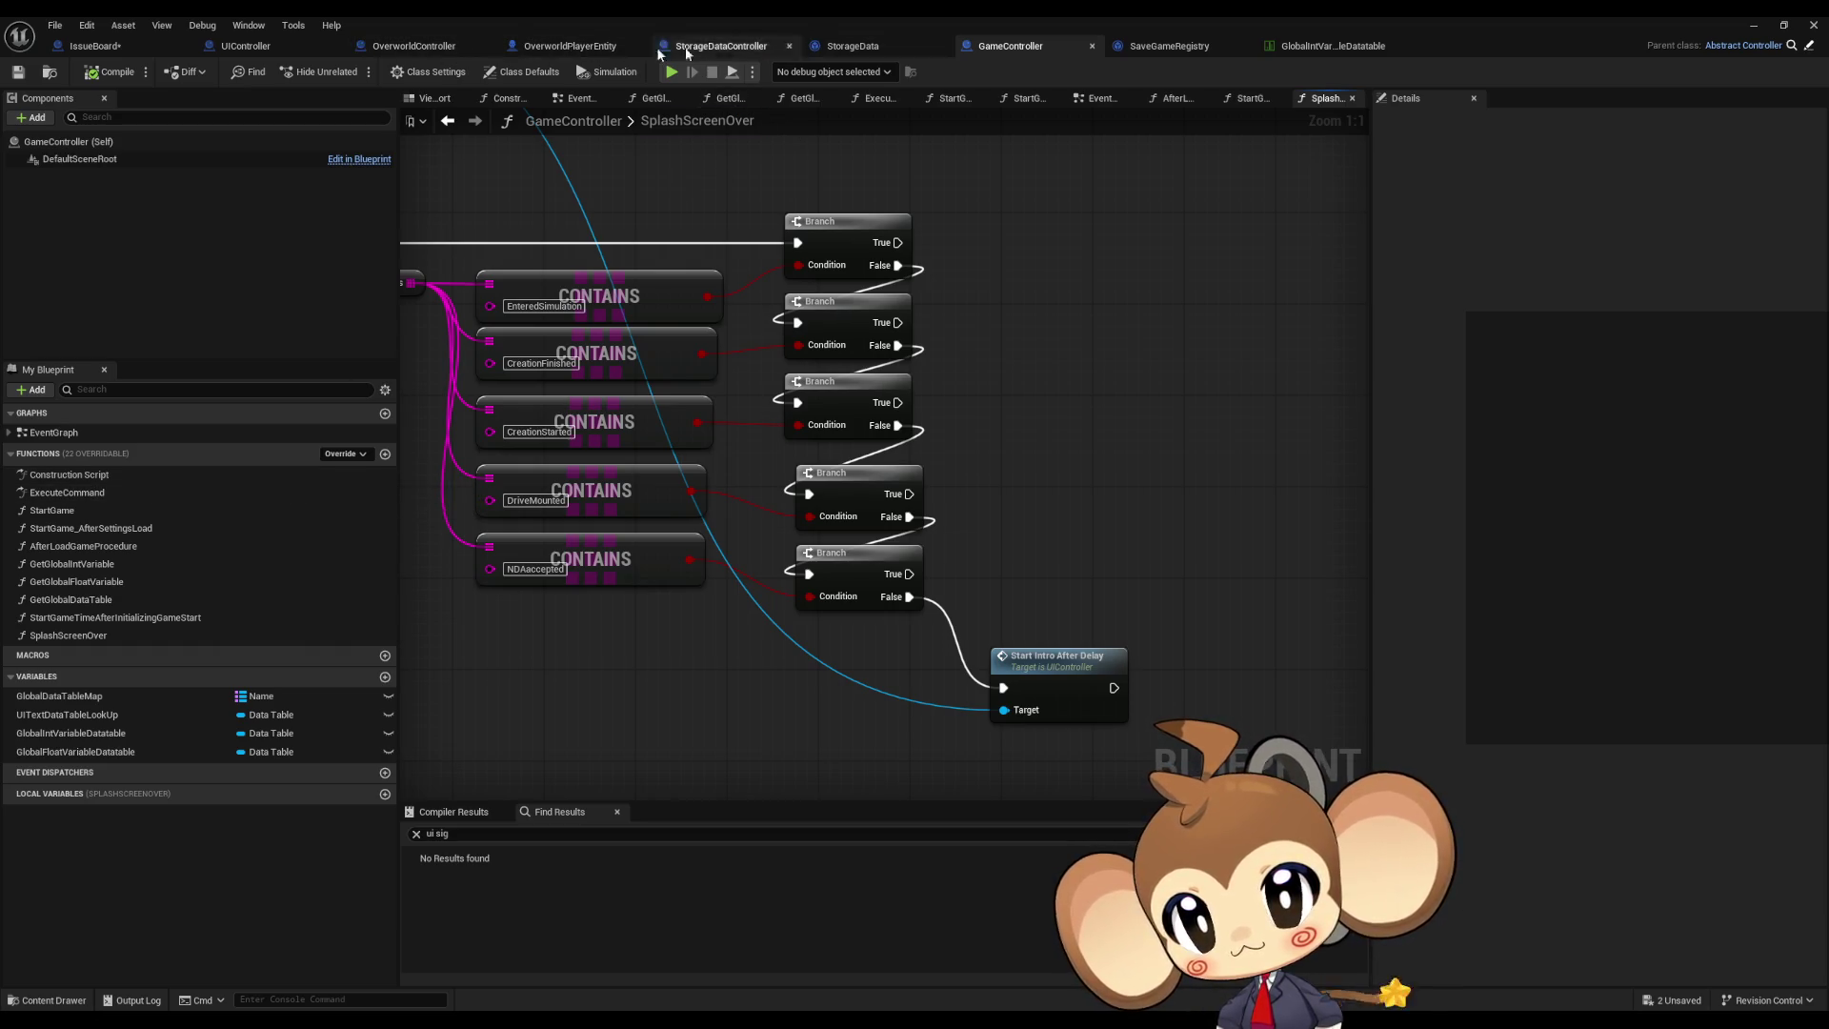
Step: In UIController, route the Splash Screen SET into Call UISignal and add a Make Array for Payload Array
left_click(294, 48)
left_click_drag(924, 510, 678, 511)
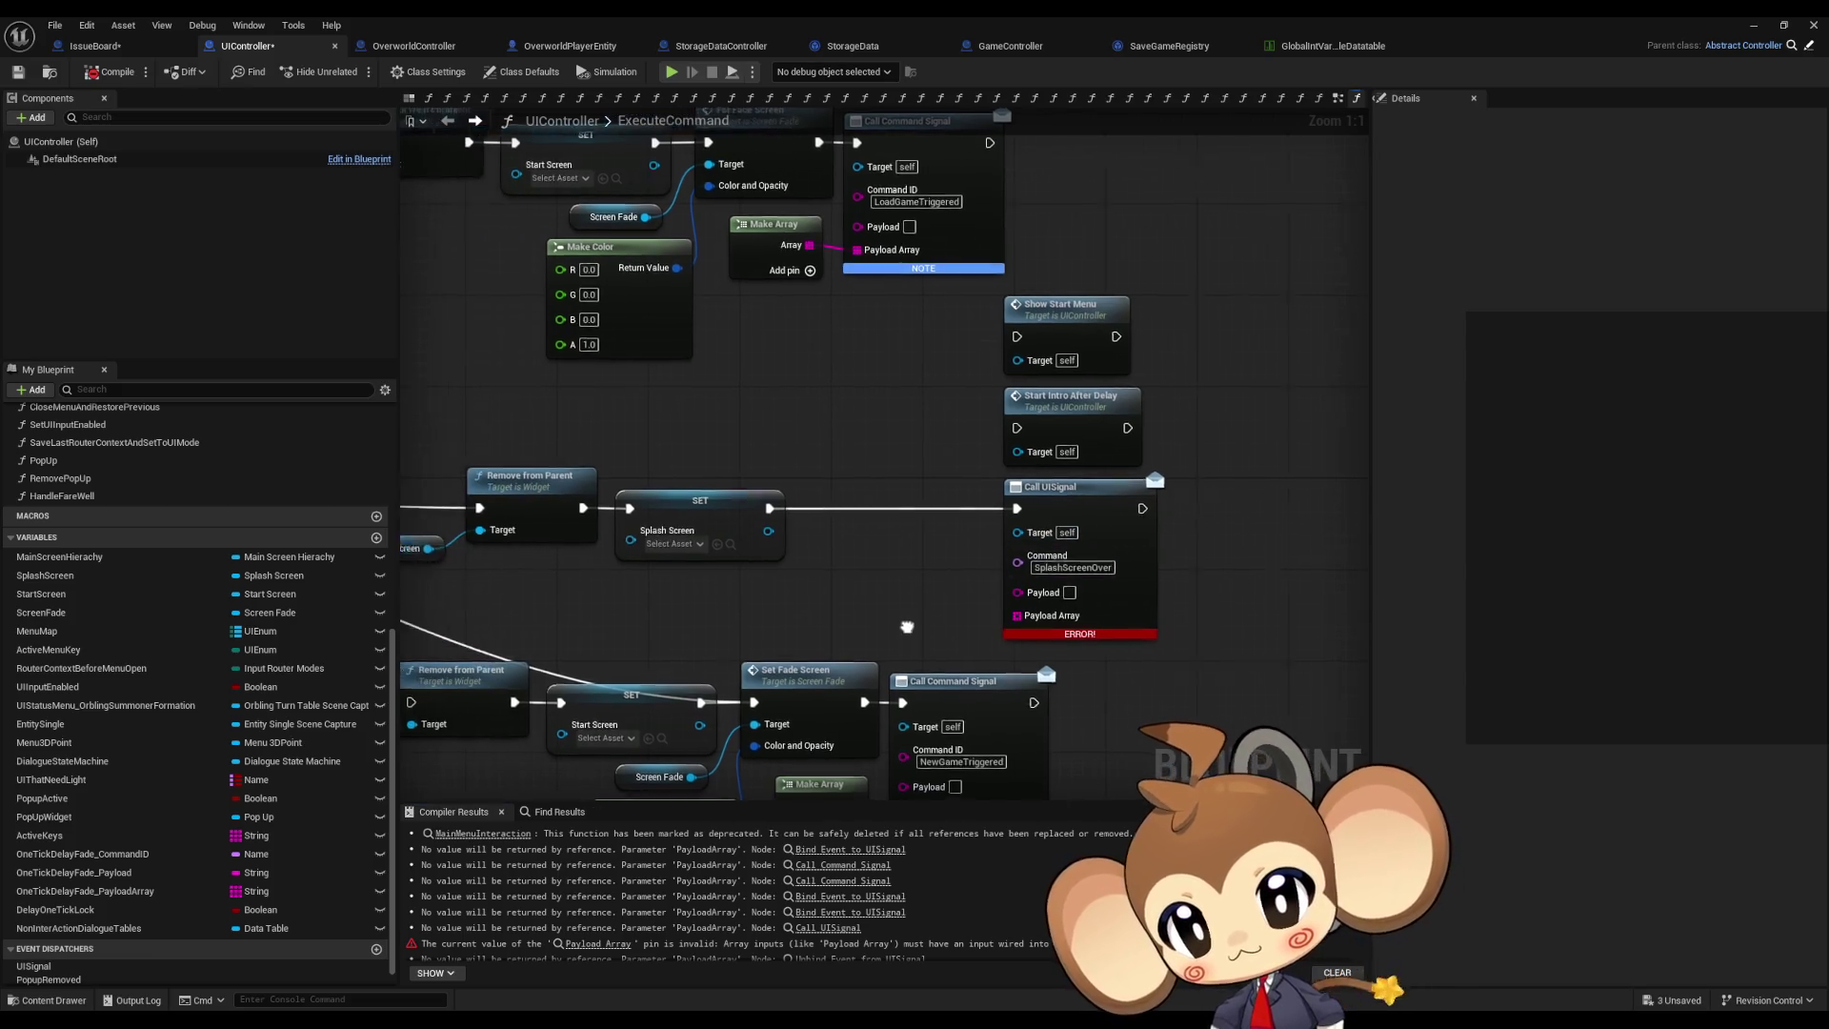
scroll(822, 902, "down", 2)
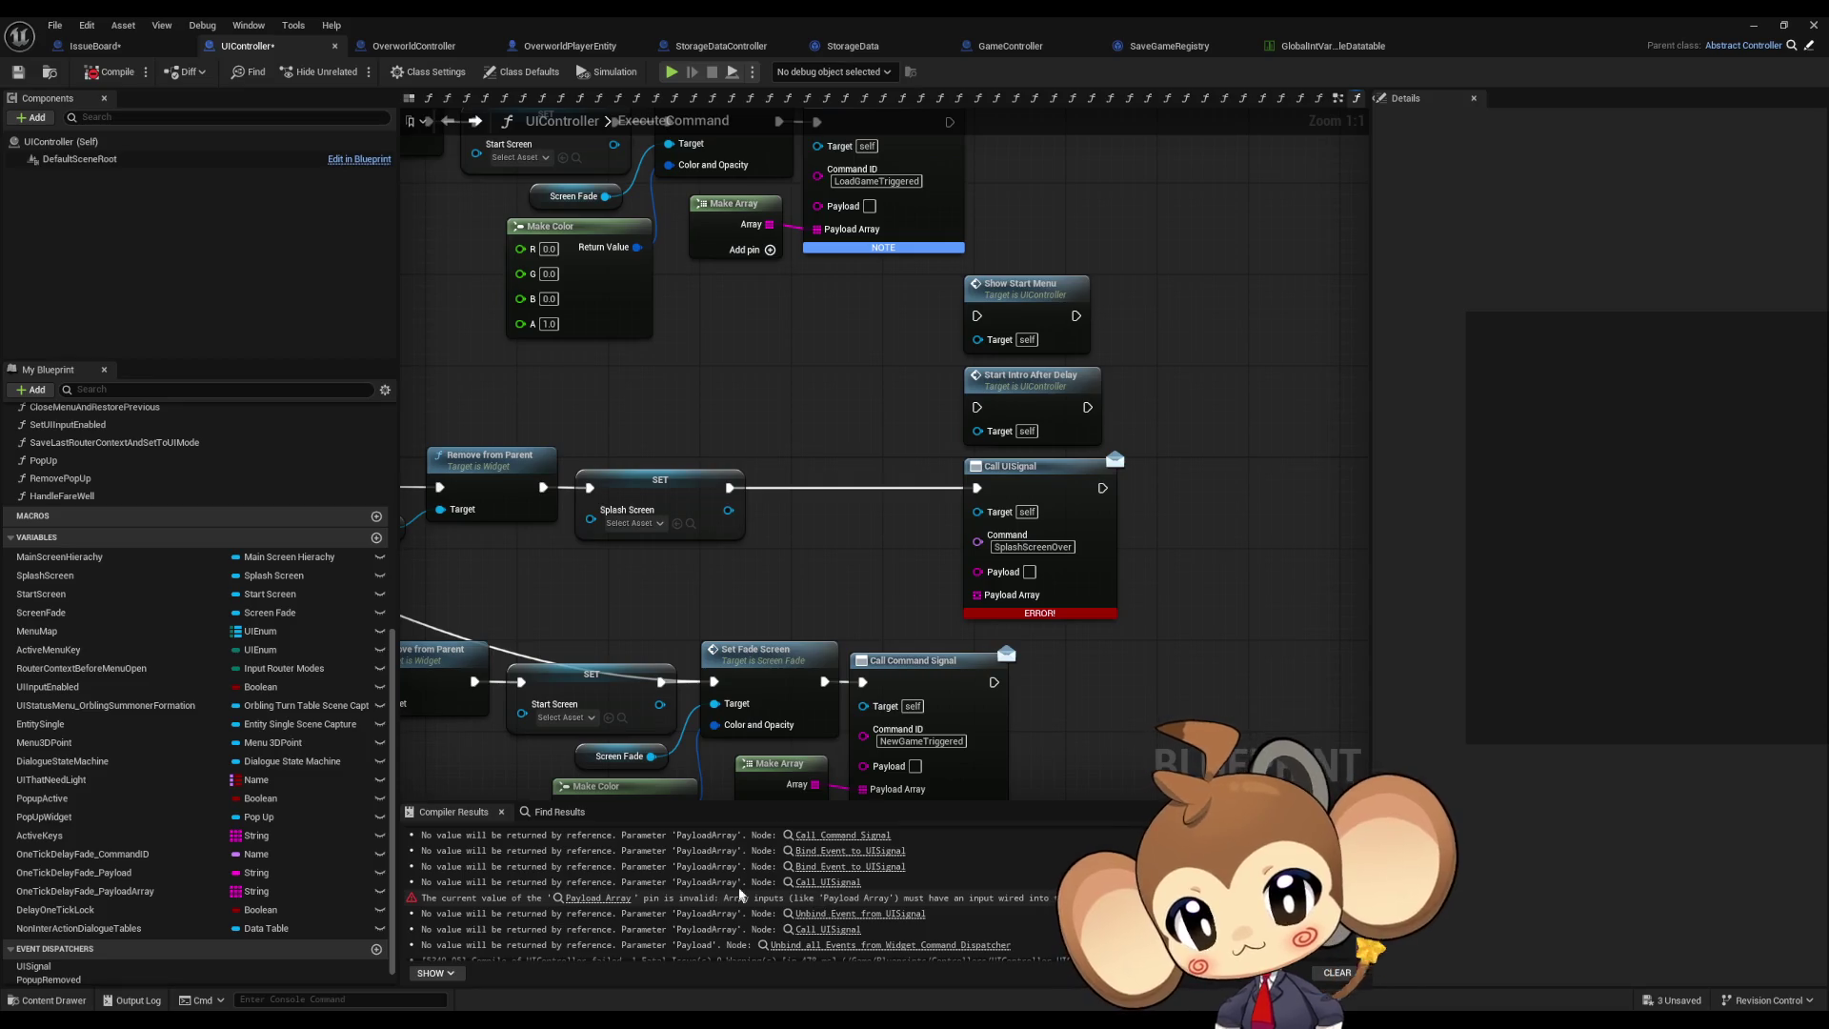
left_click_drag(979, 595, 894, 592)
left_click(929, 662)
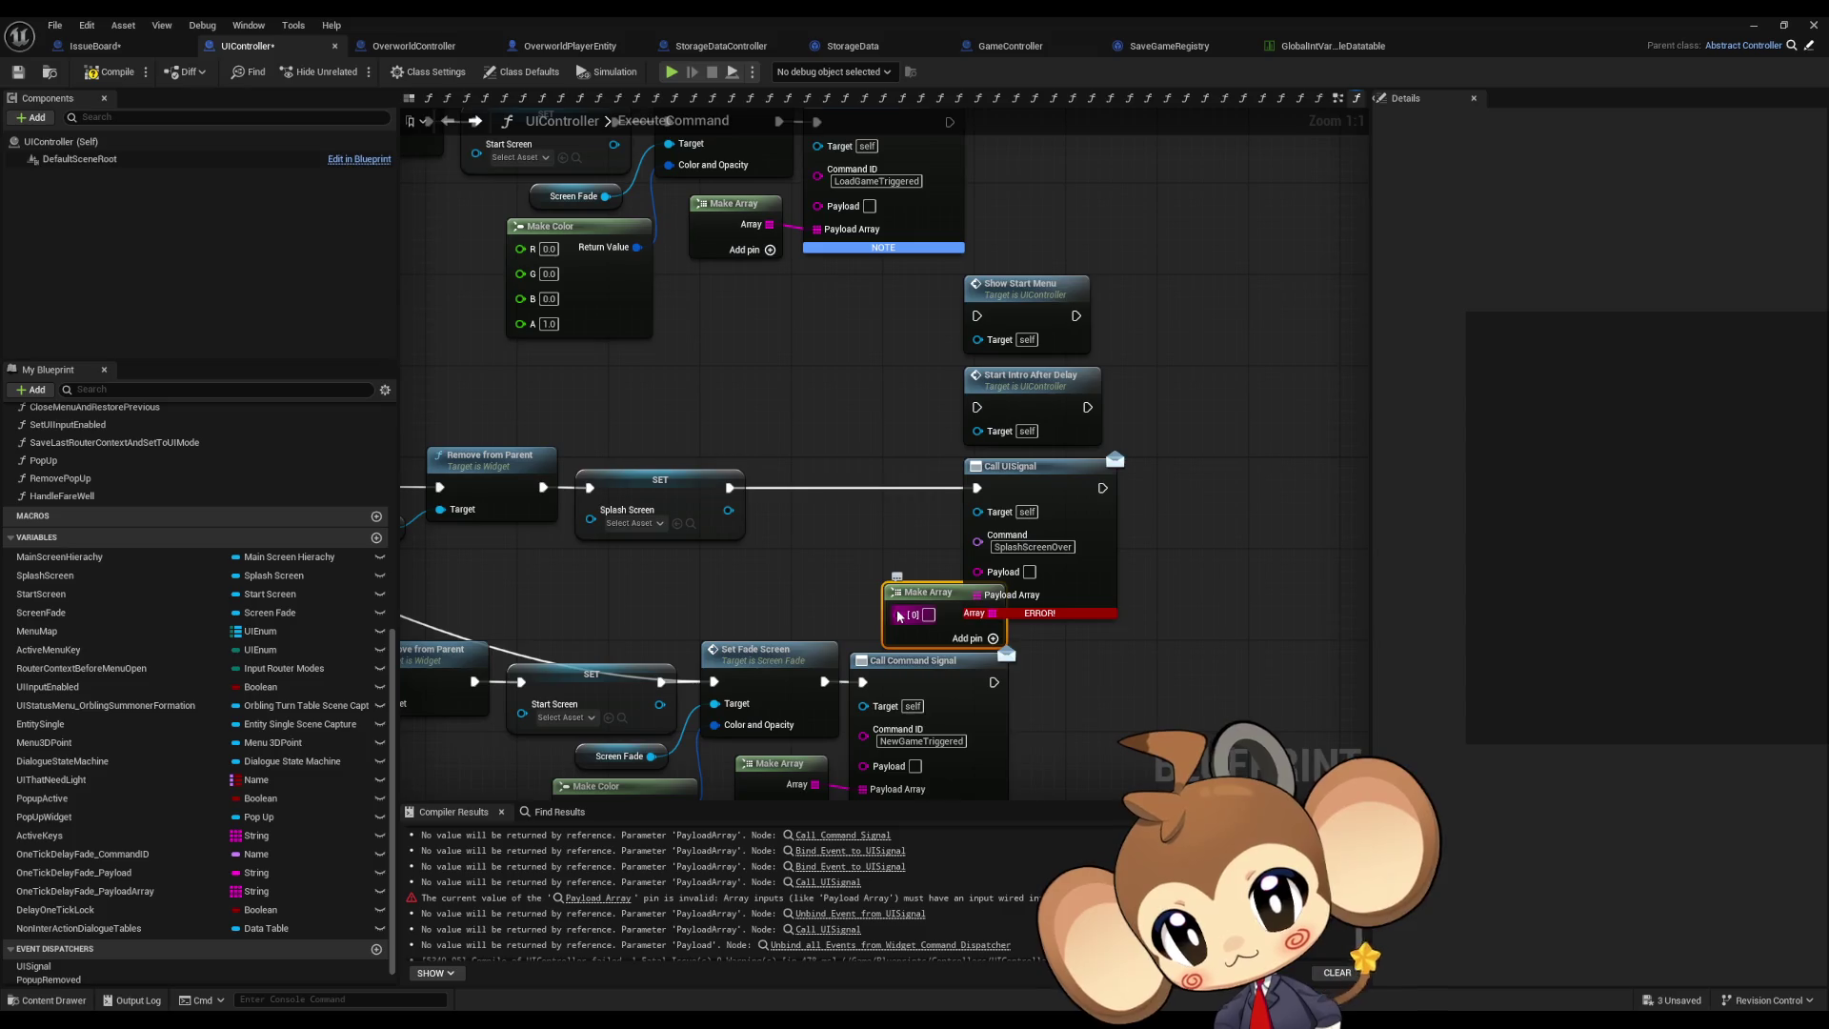
Step: Remove the Make Array's unused element pin and compile UIController
right_click(899, 616)
left_click(966, 780)
left_click_drag(937, 602, 901, 579)
left_click(118, 72)
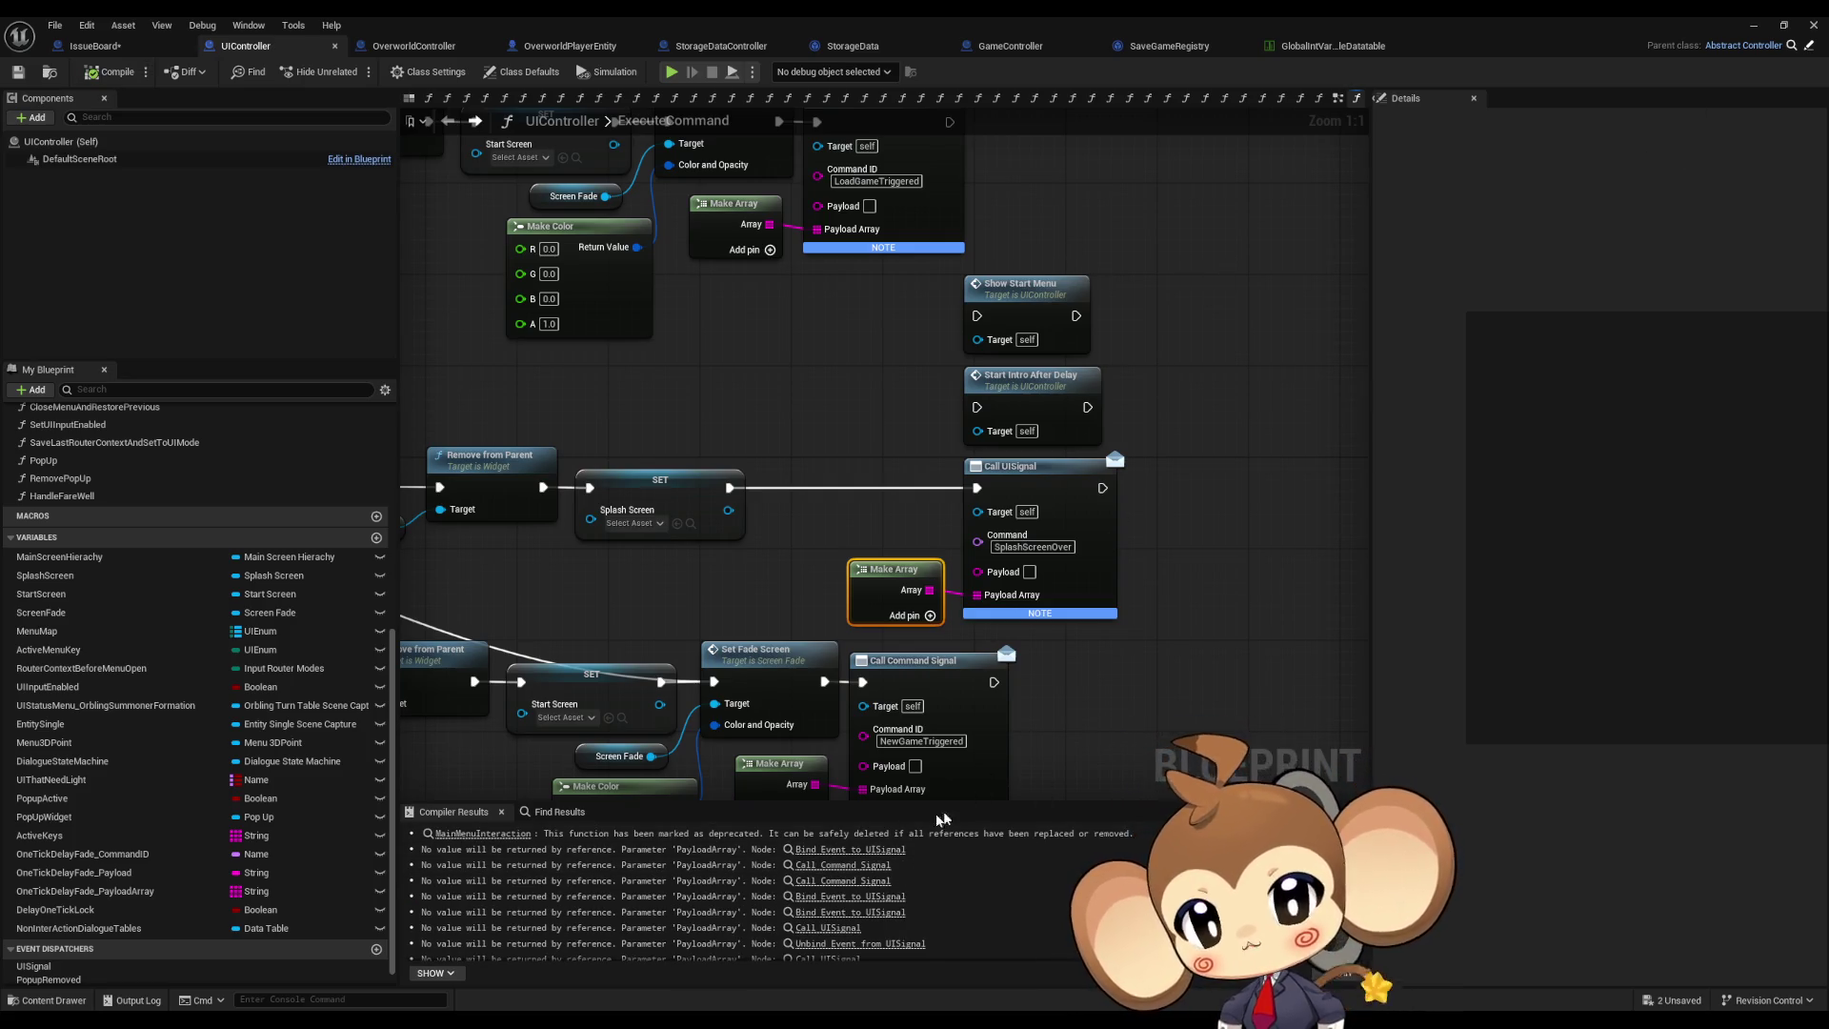
left_click(1752, 27)
Step: Play the game in the editor briefly, then stop the session
left_click(355, 72)
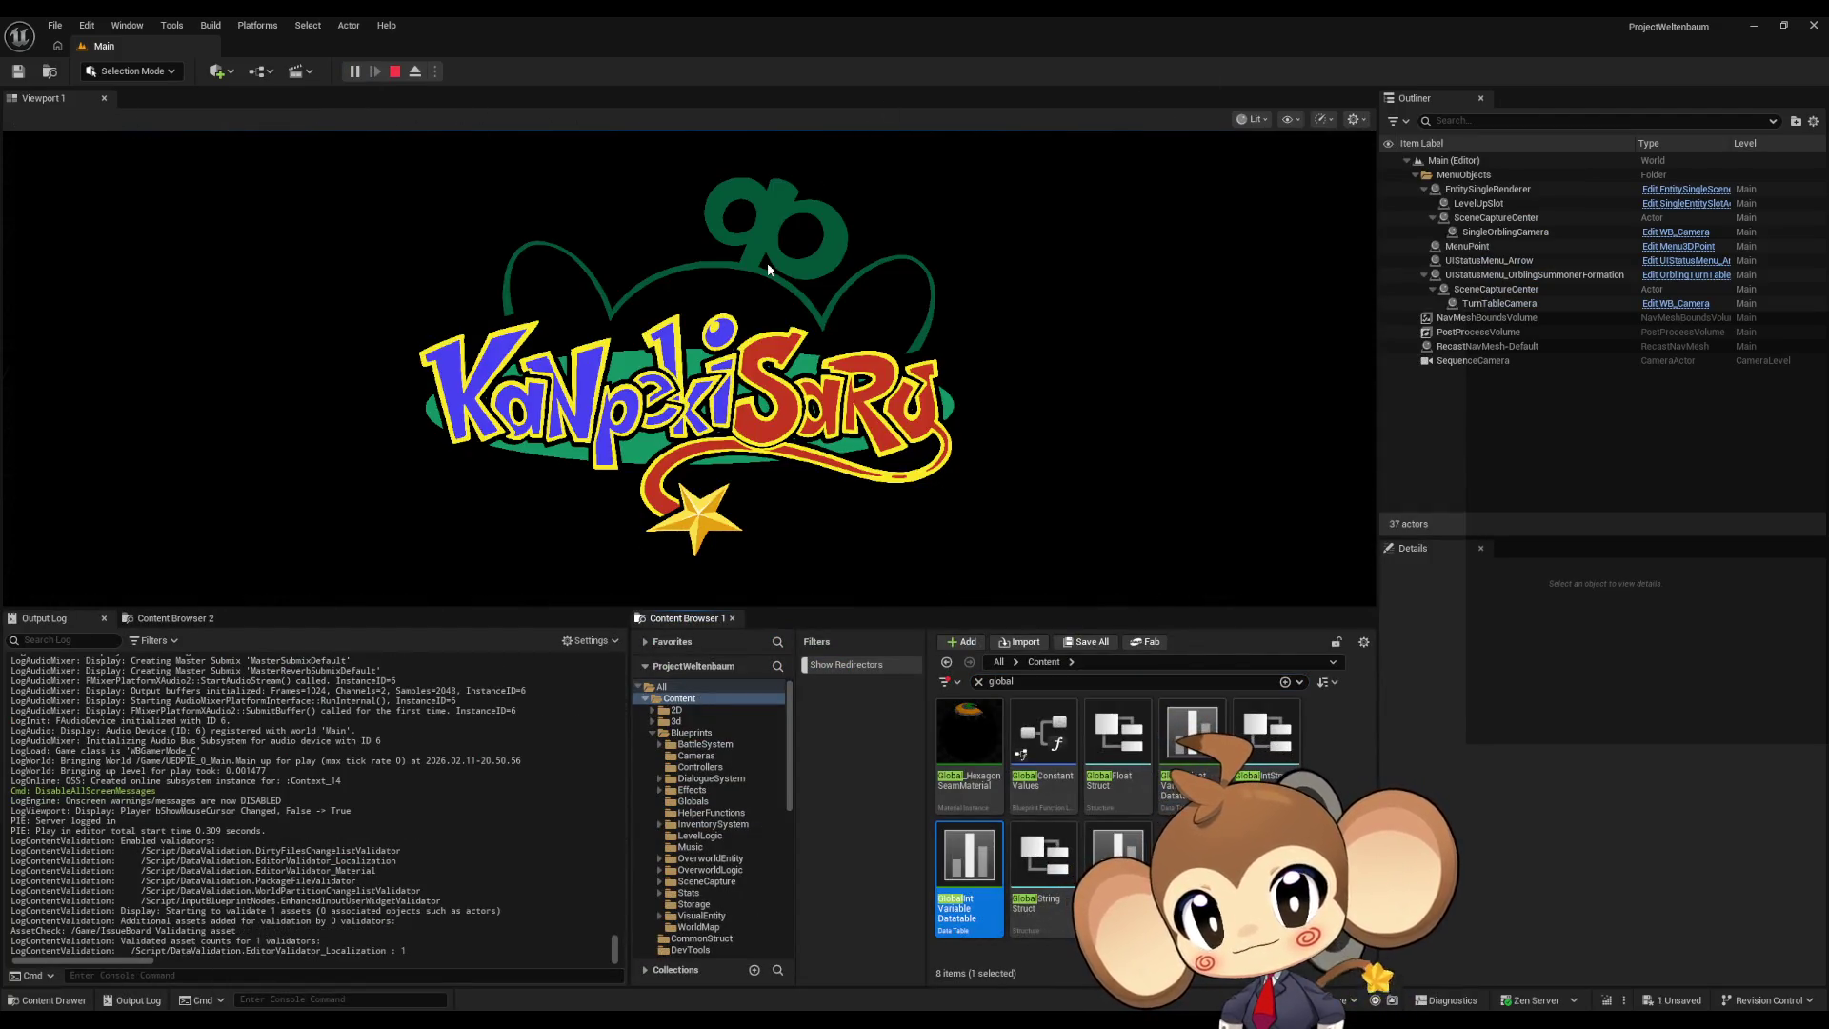
left_click(767, 261)
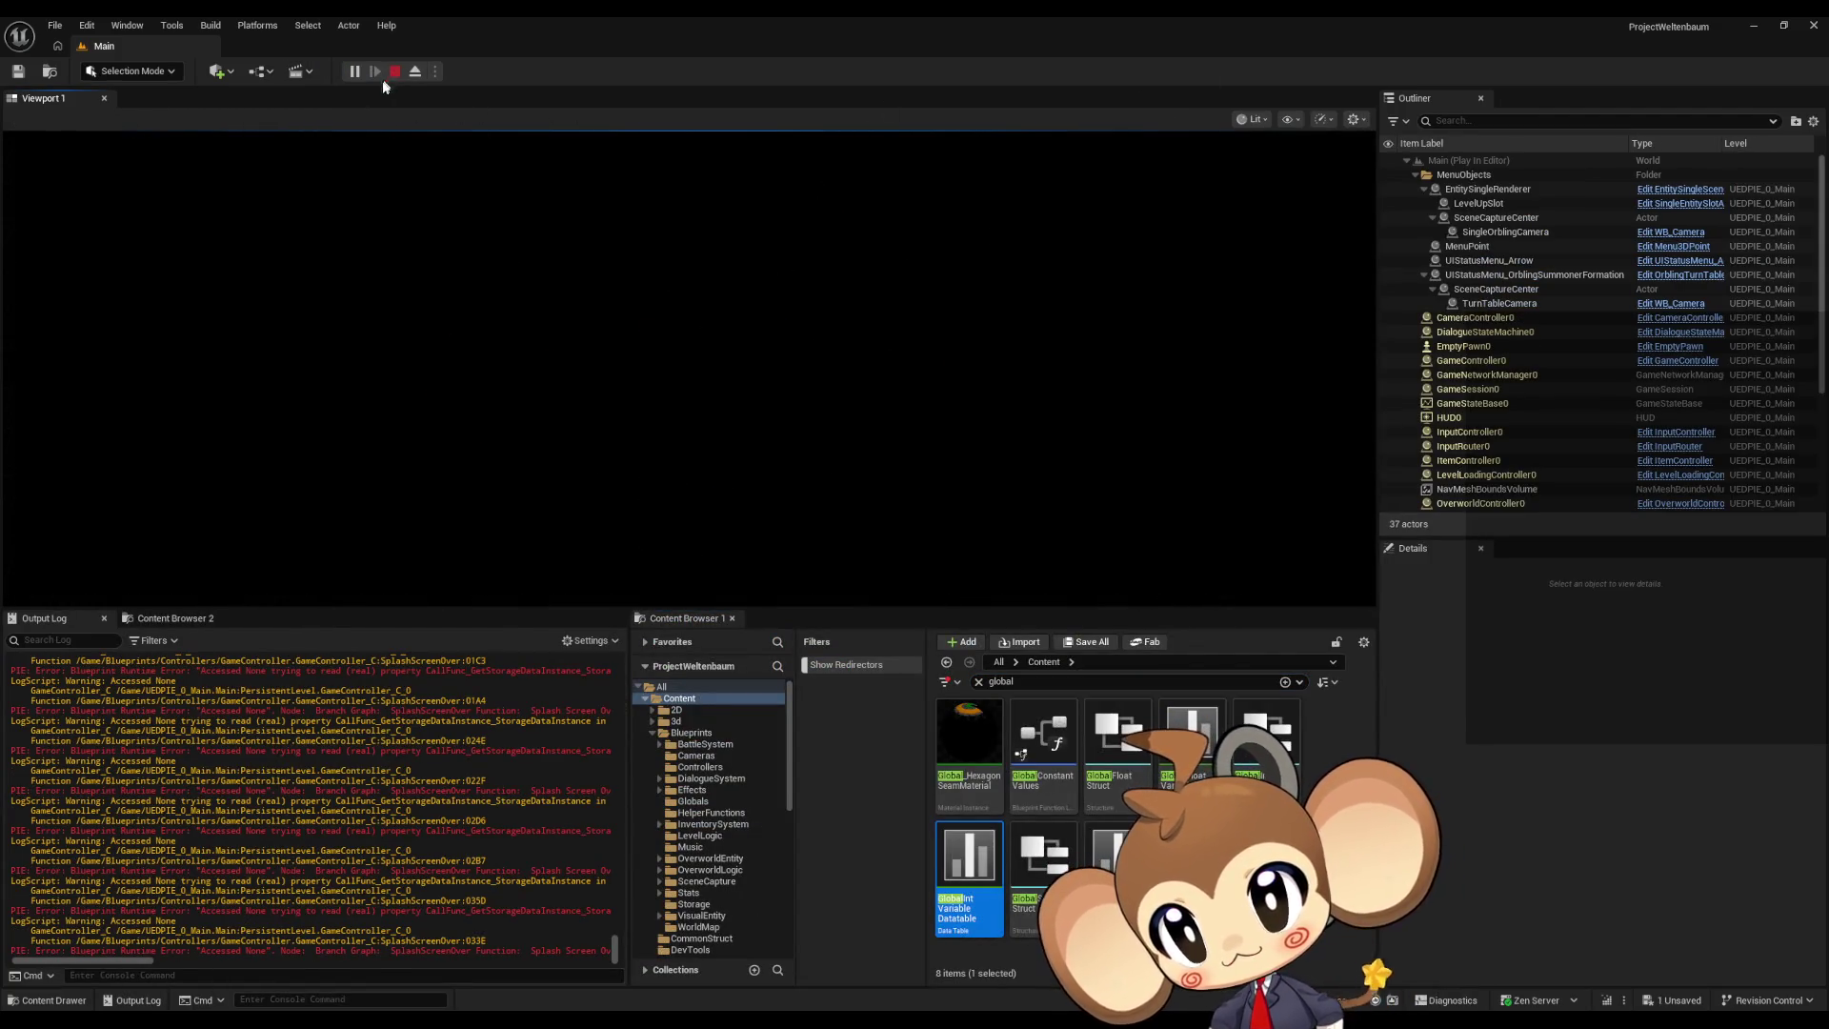
key("Escape")
Step: Jump from the runtime error to SplashScreenOver and inspect Progression Tags and Get Storage Data Instance
left_click(1191, 217)
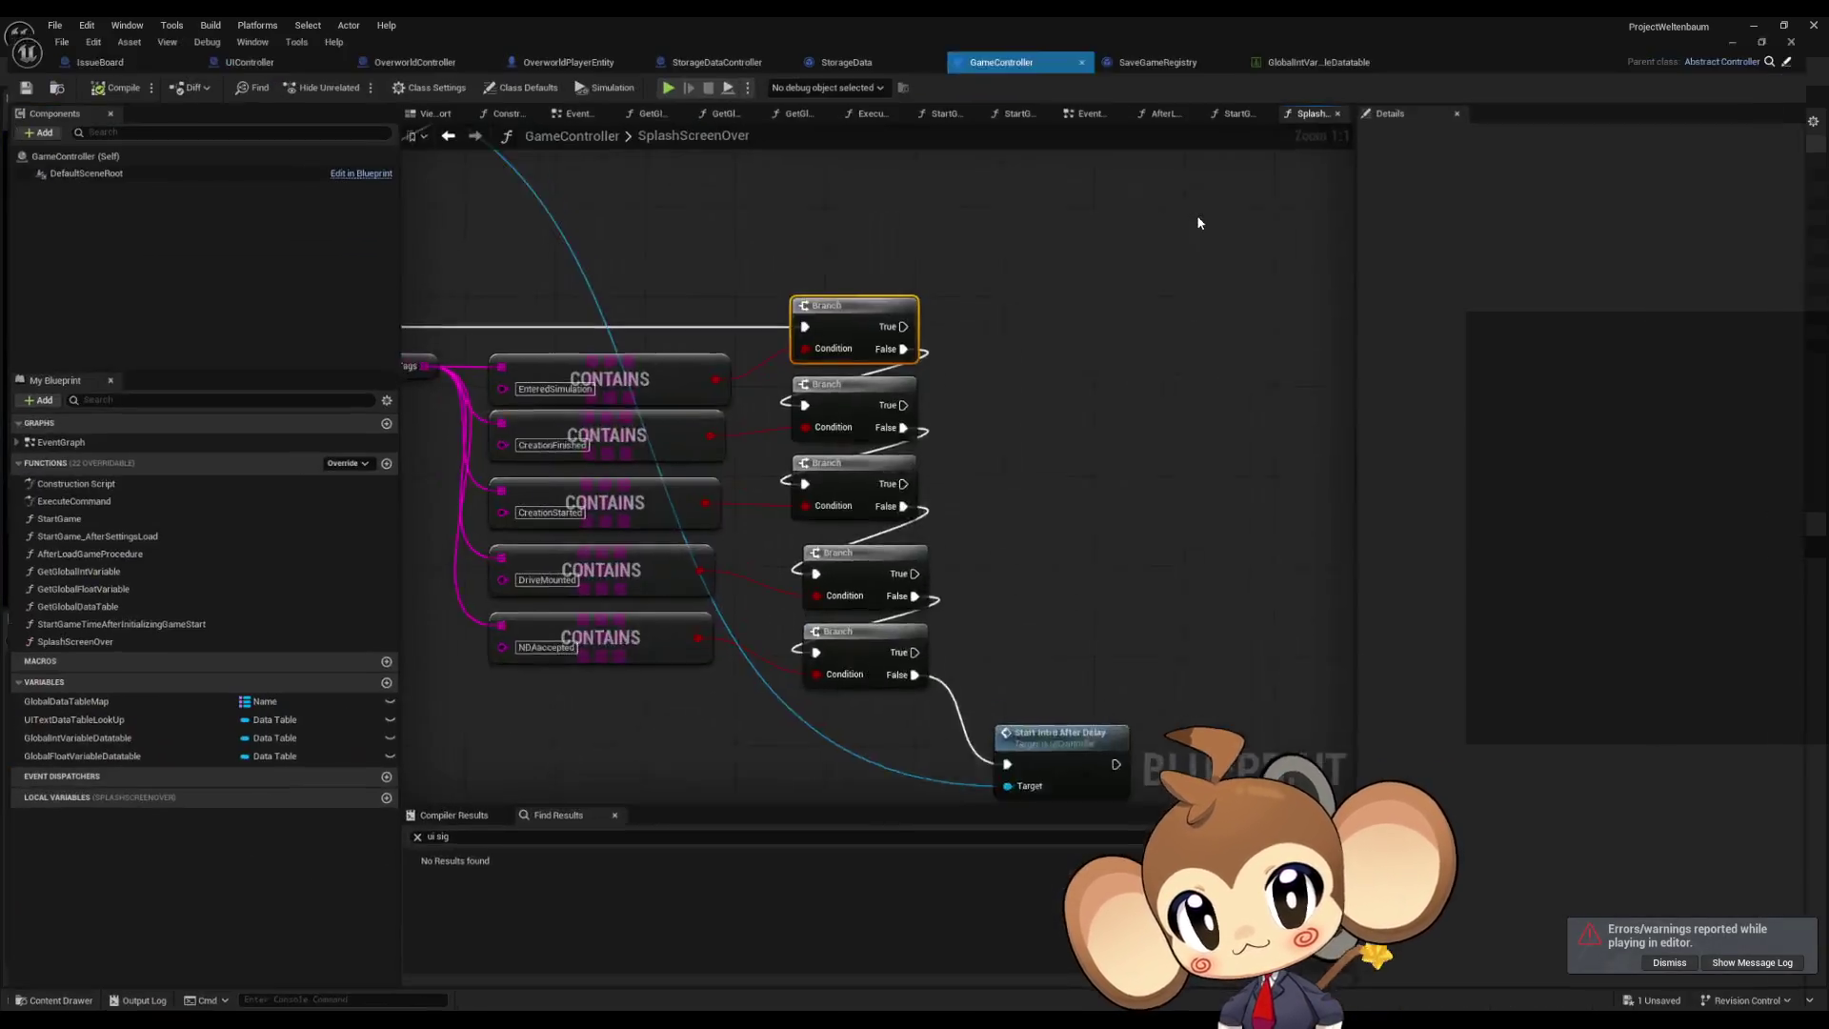
left_click_drag(832, 343, 1002, 303)
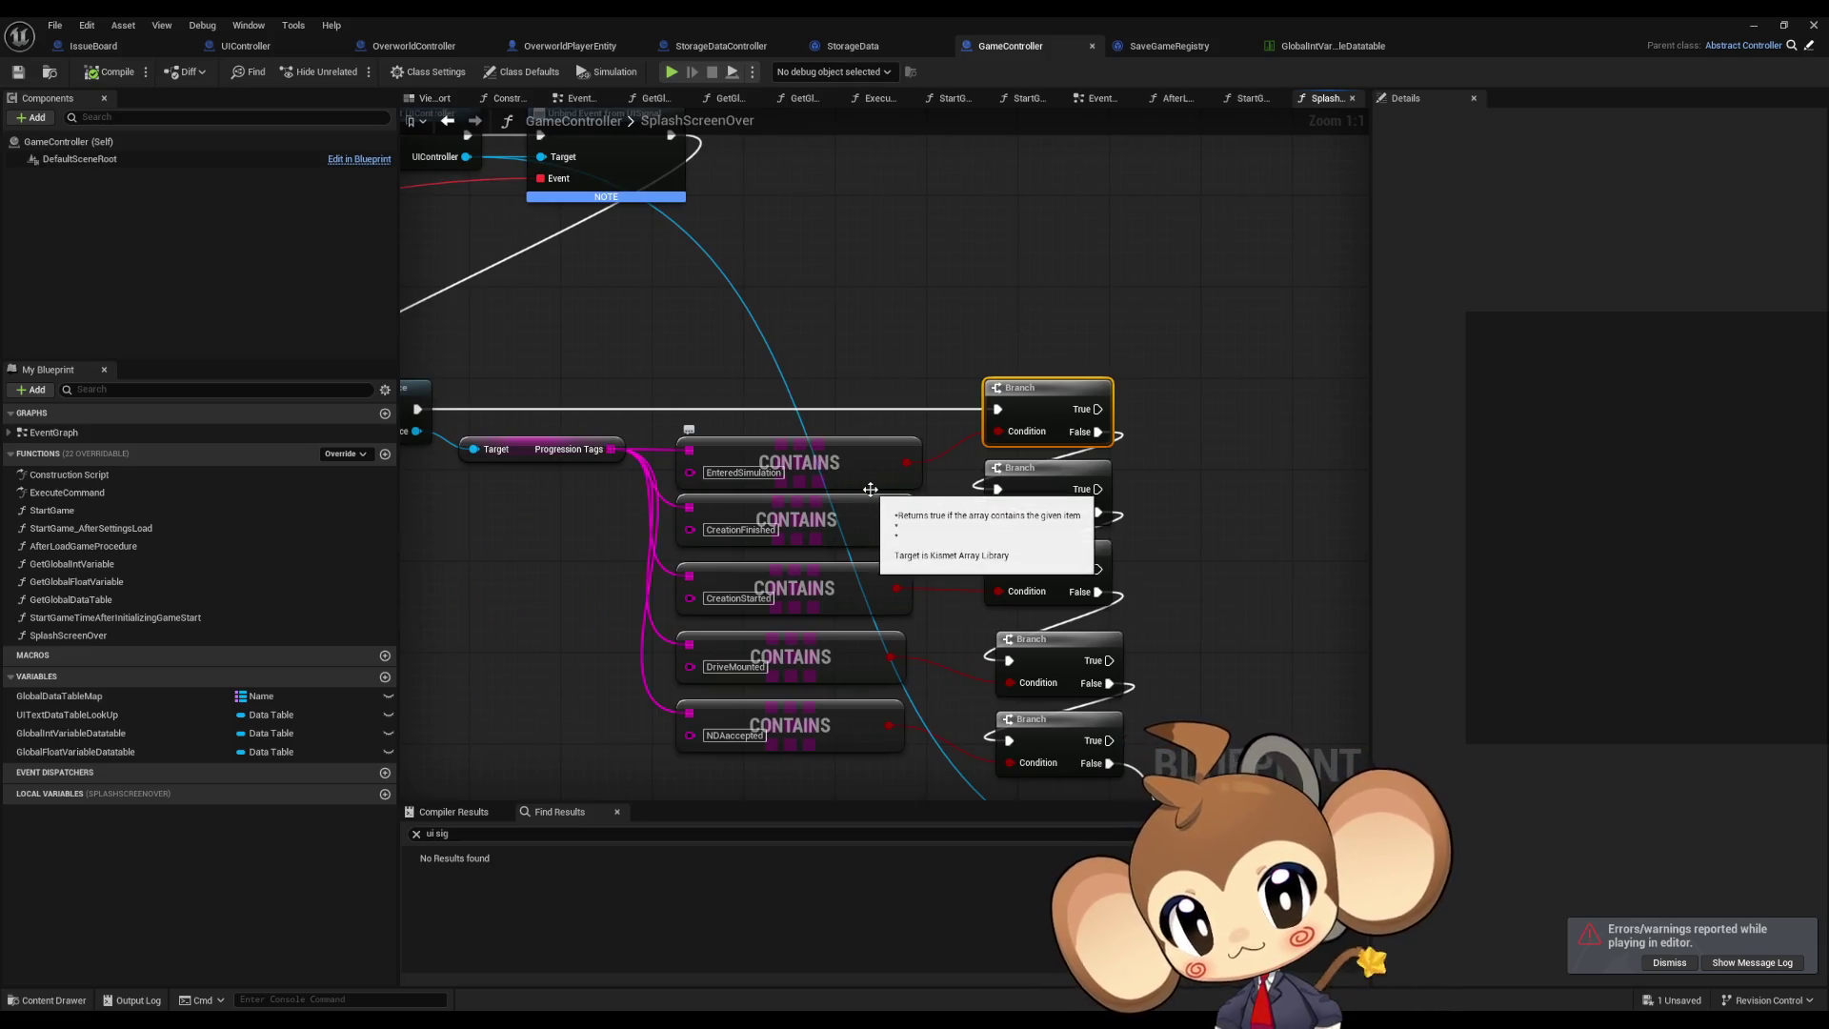
left_click_drag(555, 458, 855, 492)
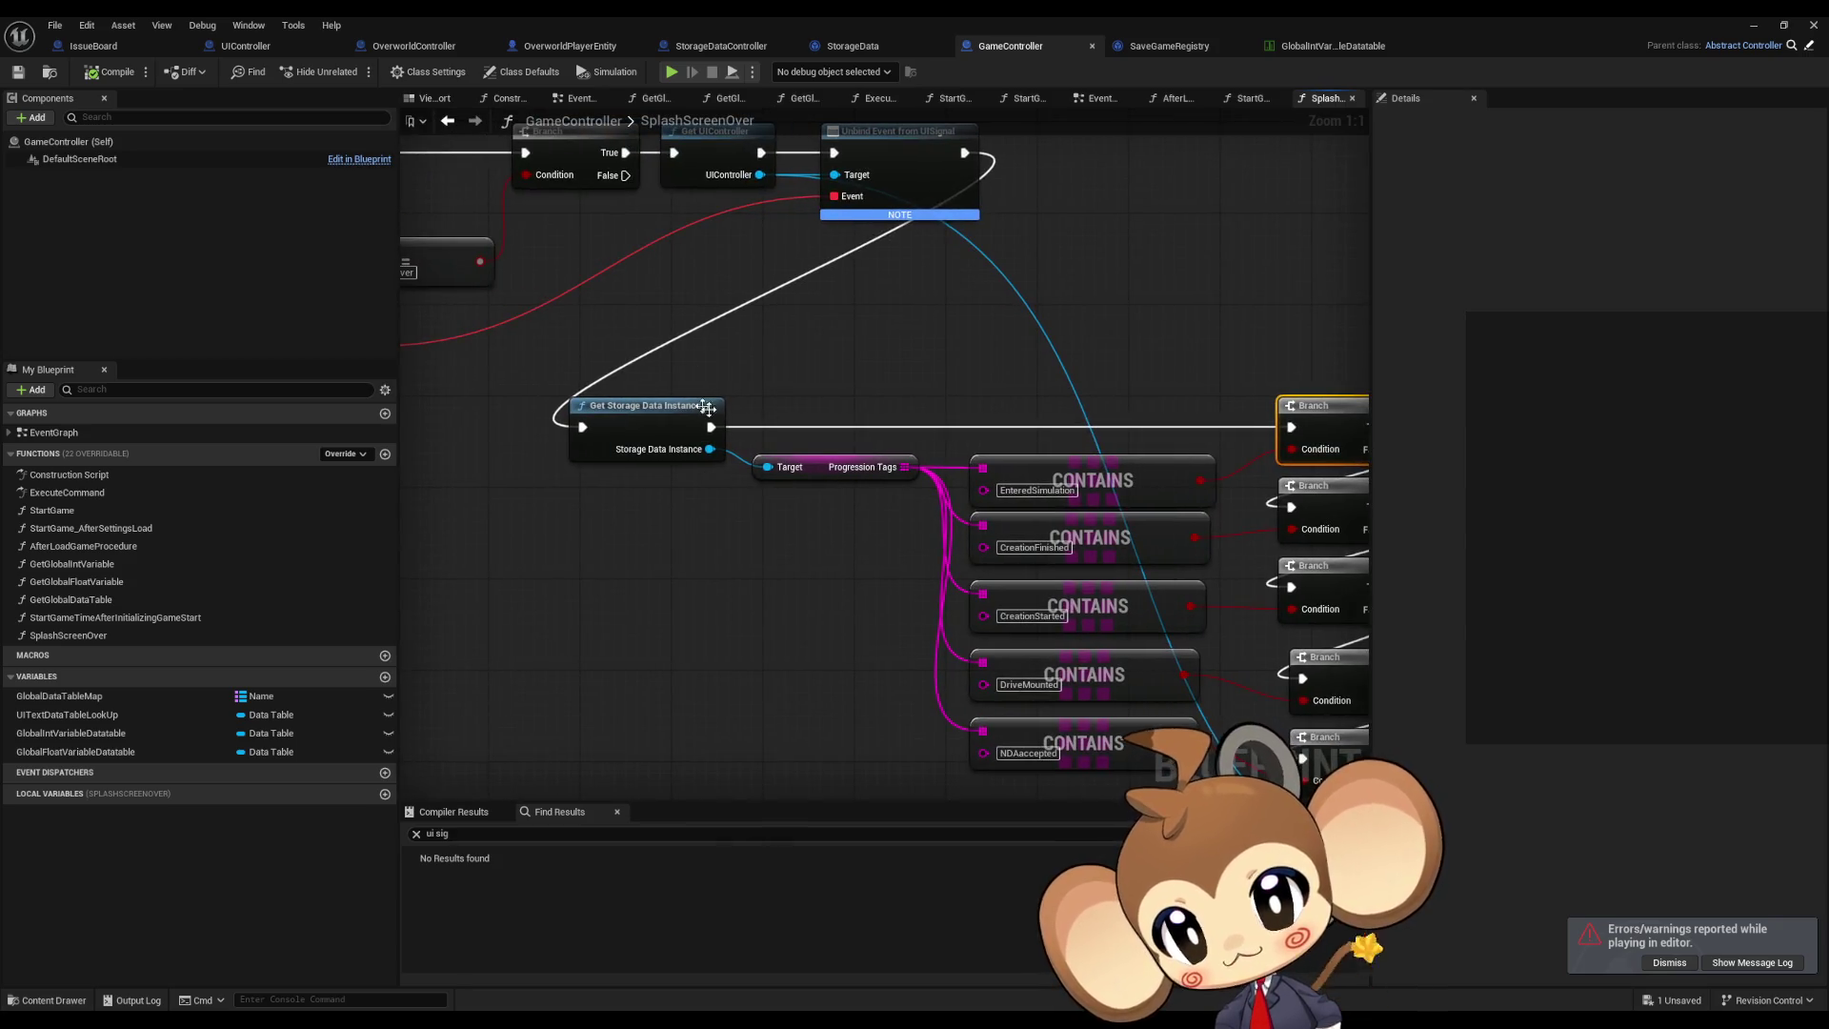
left_click(796, 477)
left_click(648, 434)
mouse_move(674, 505)
left_mouse_down()
mouse_move(763, 612)
mouse_move(978, 509)
left_mouse_up()
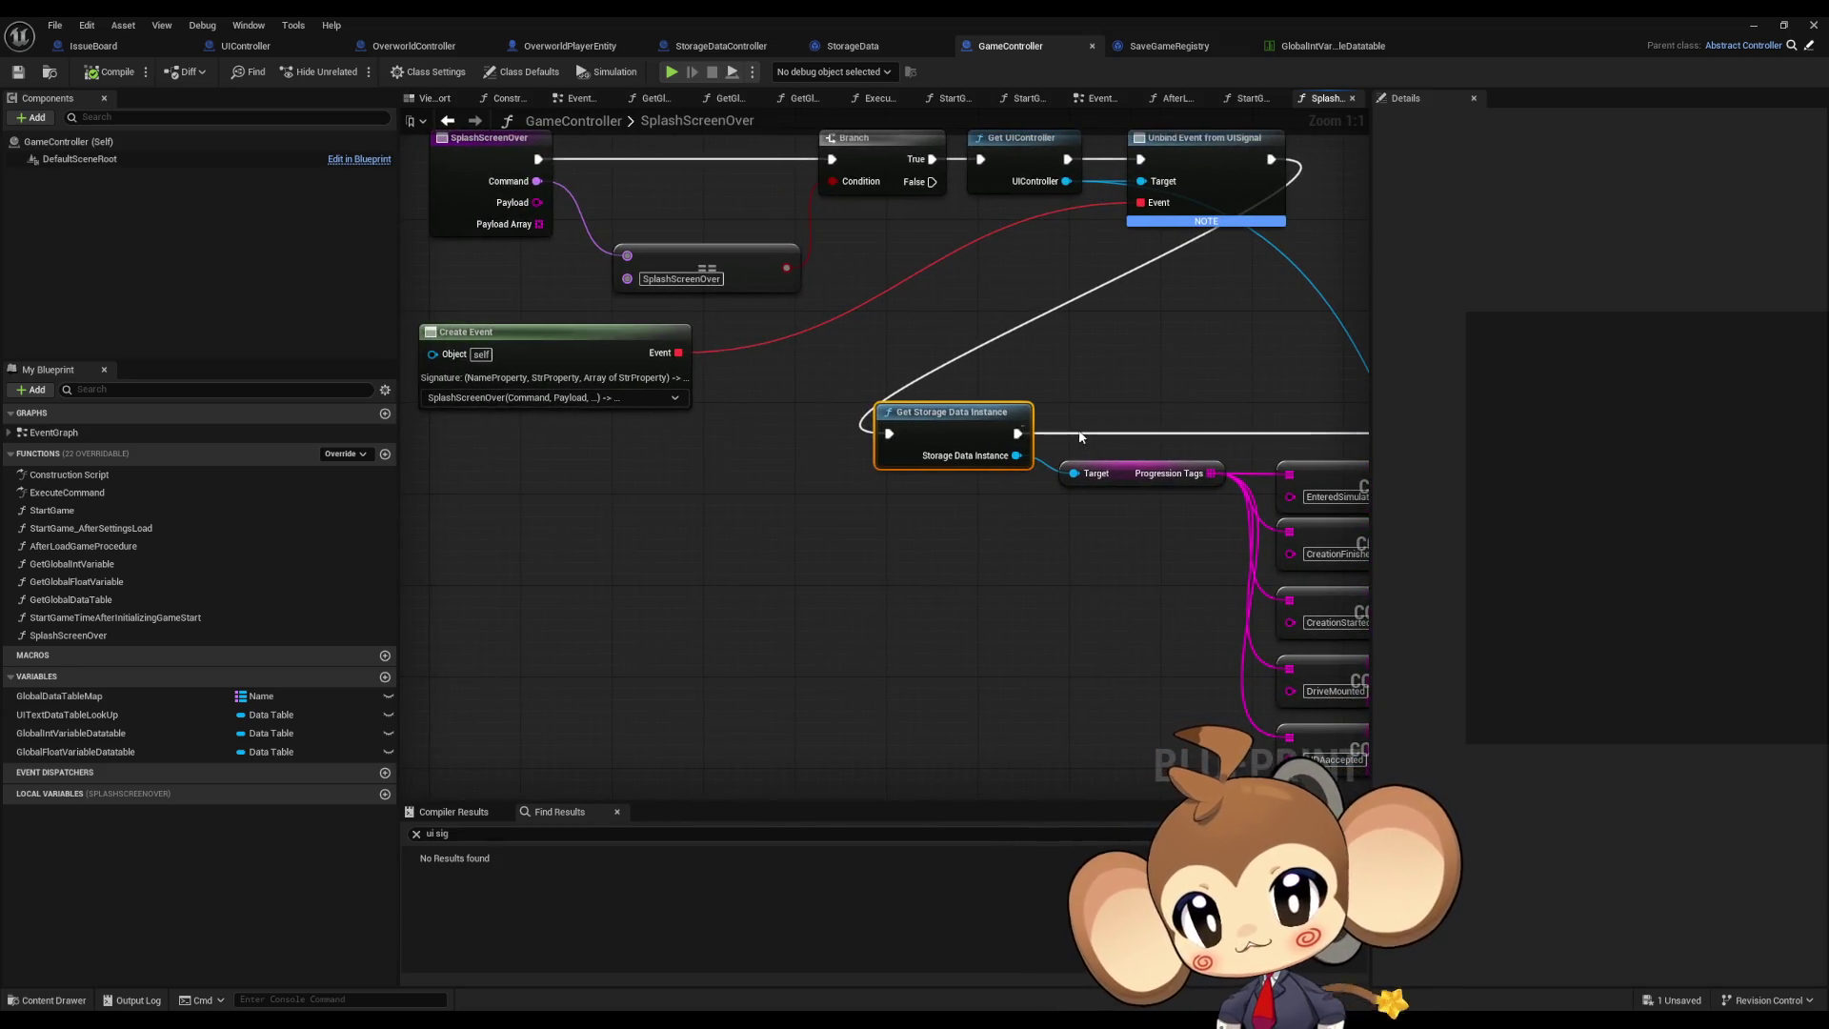
left_click_drag(1058, 454, 648, 418)
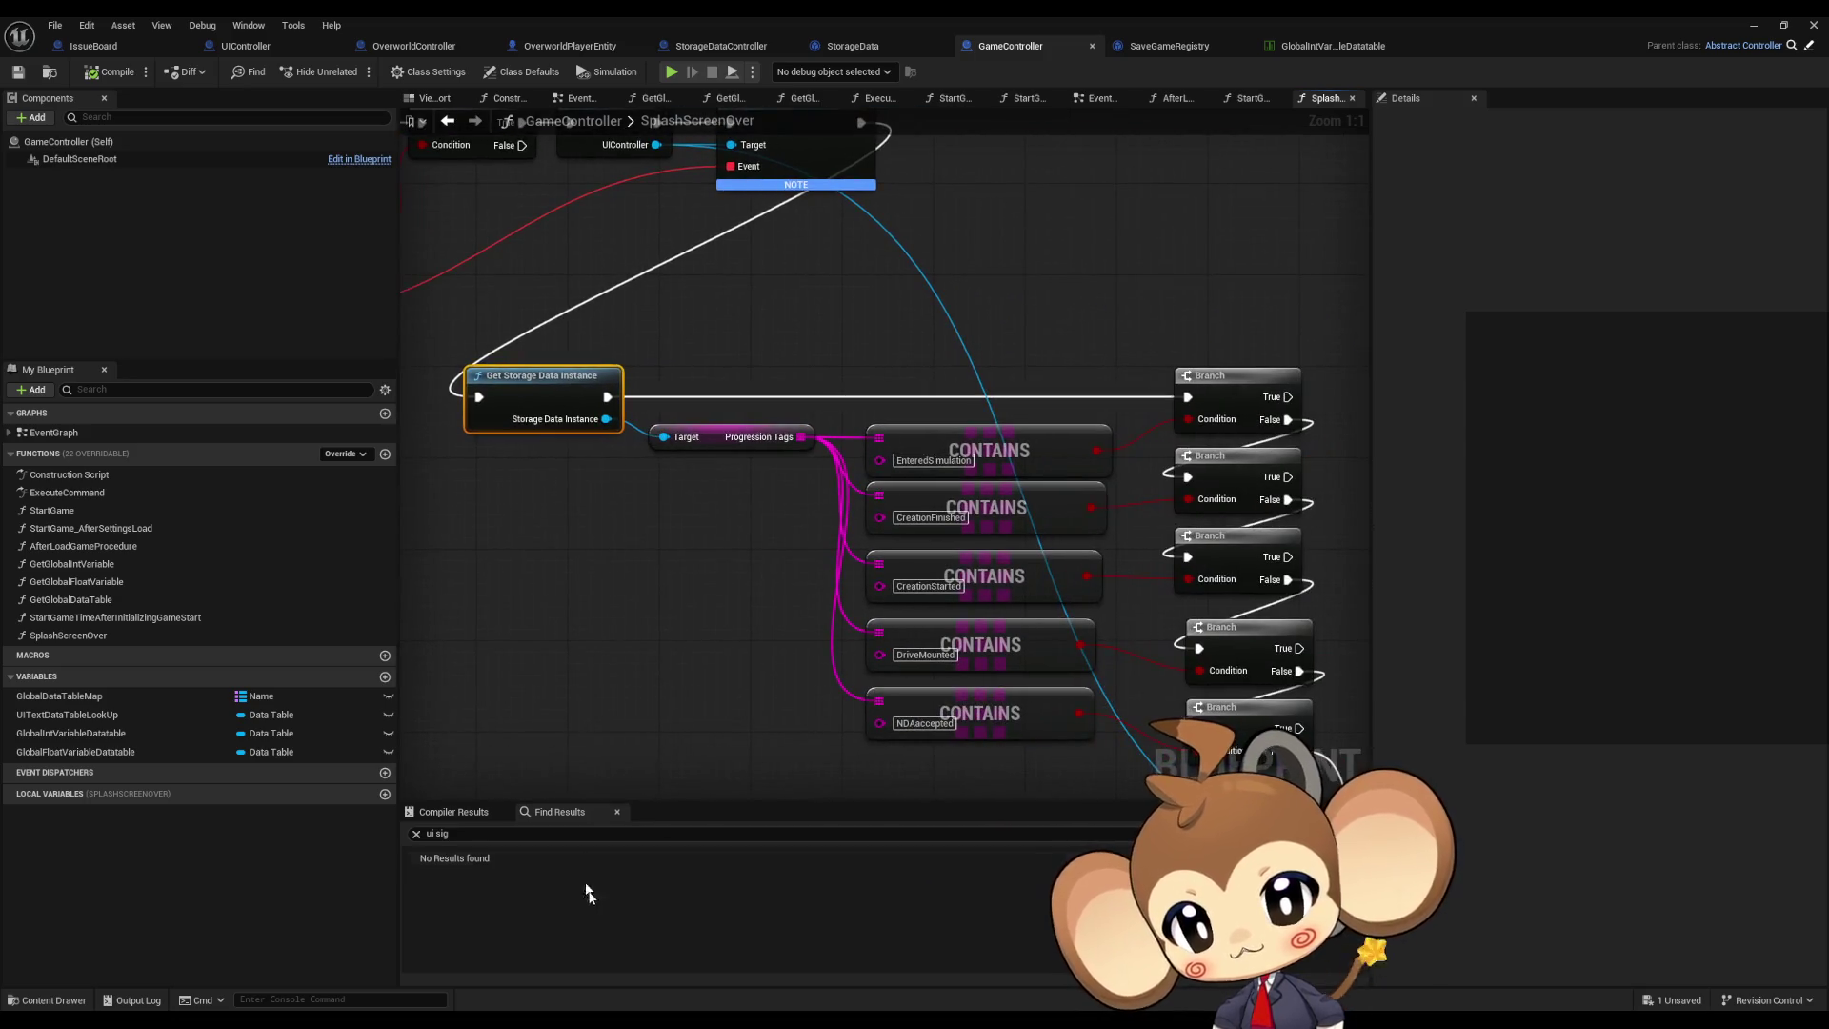
double_click(1077, 21)
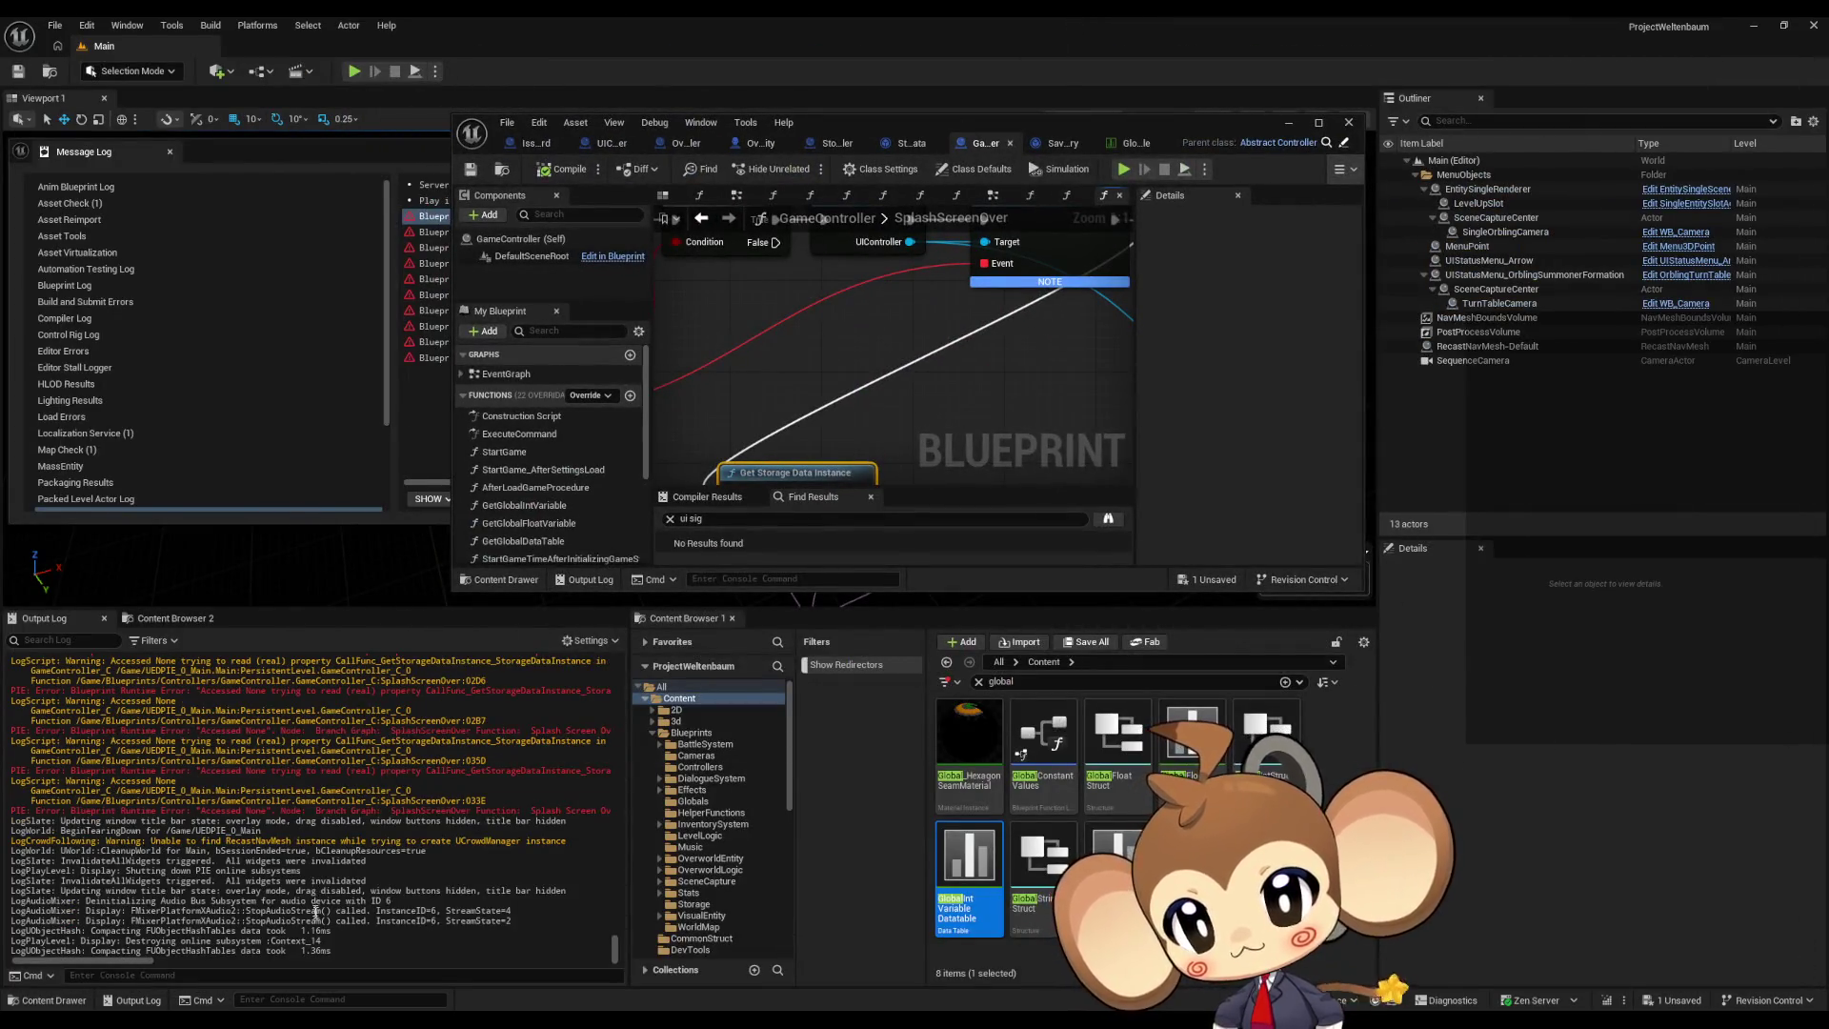
Step: Read through the Accessed None error lines in the Output Log
scroll(315, 912, "up", 8)
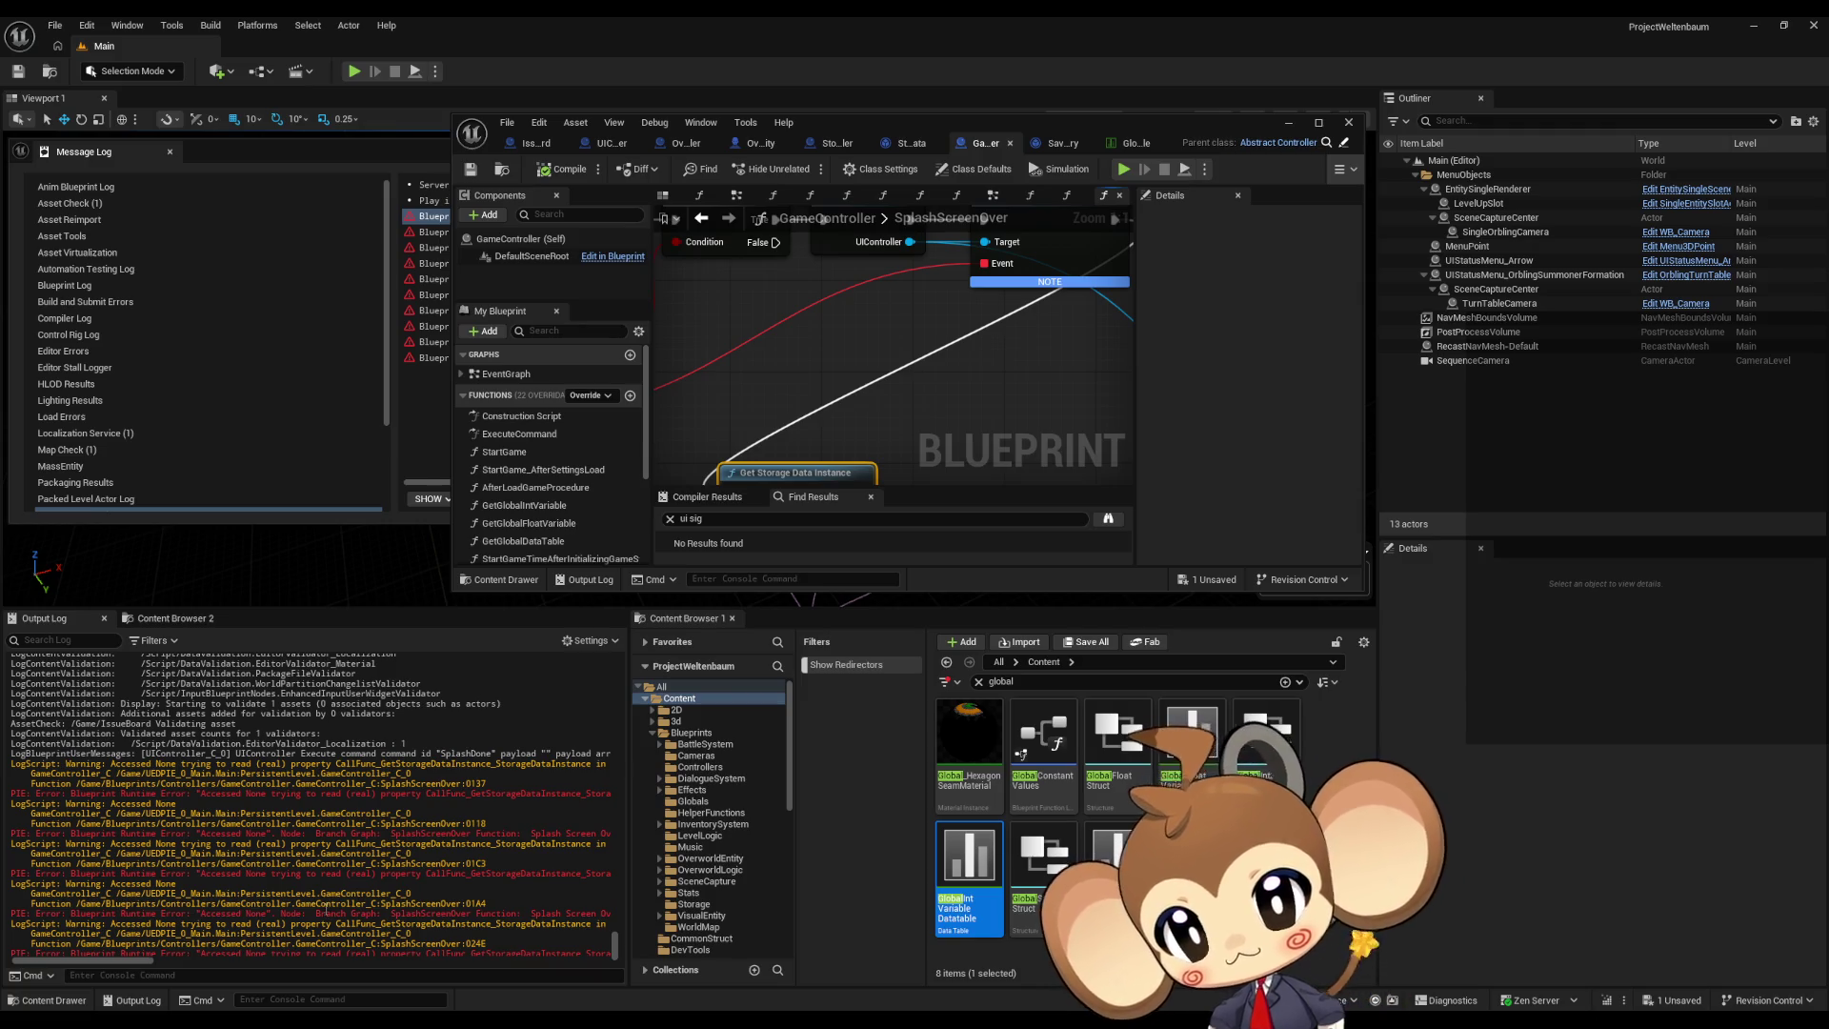
left_click_drag(313, 799, 432, 797)
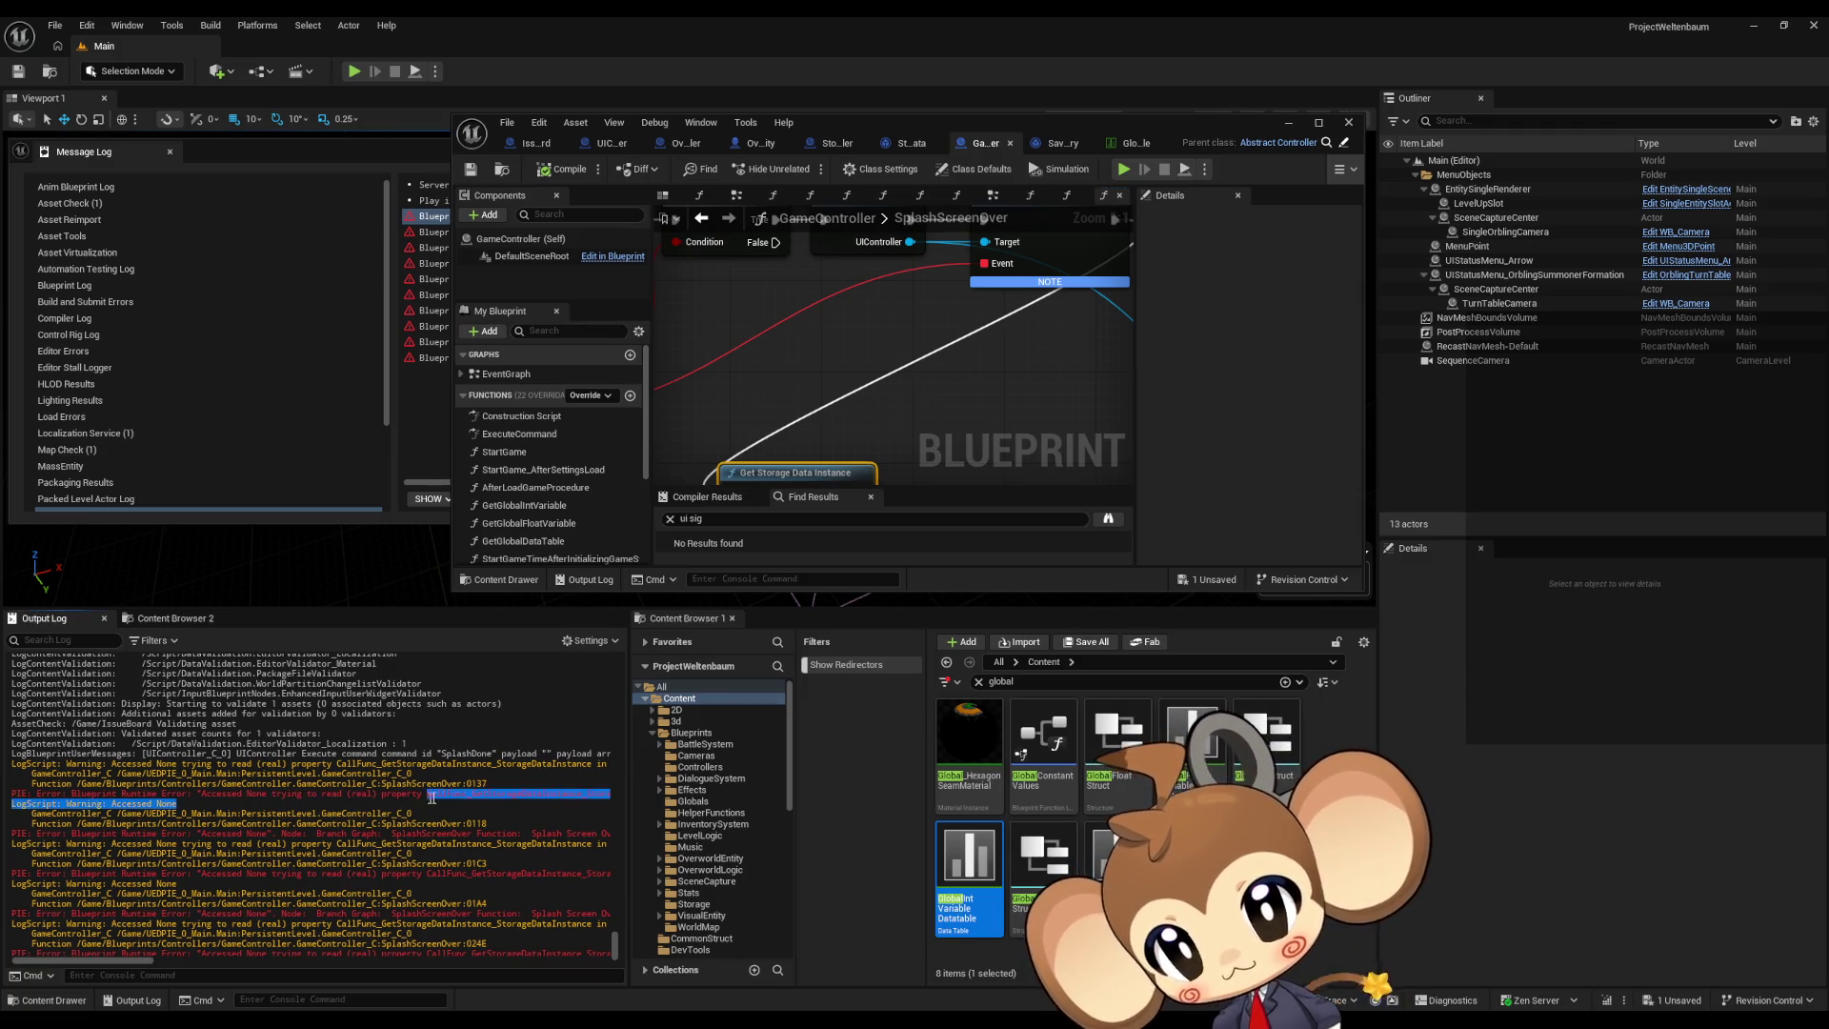
left_click_drag(149, 967, 282, 964)
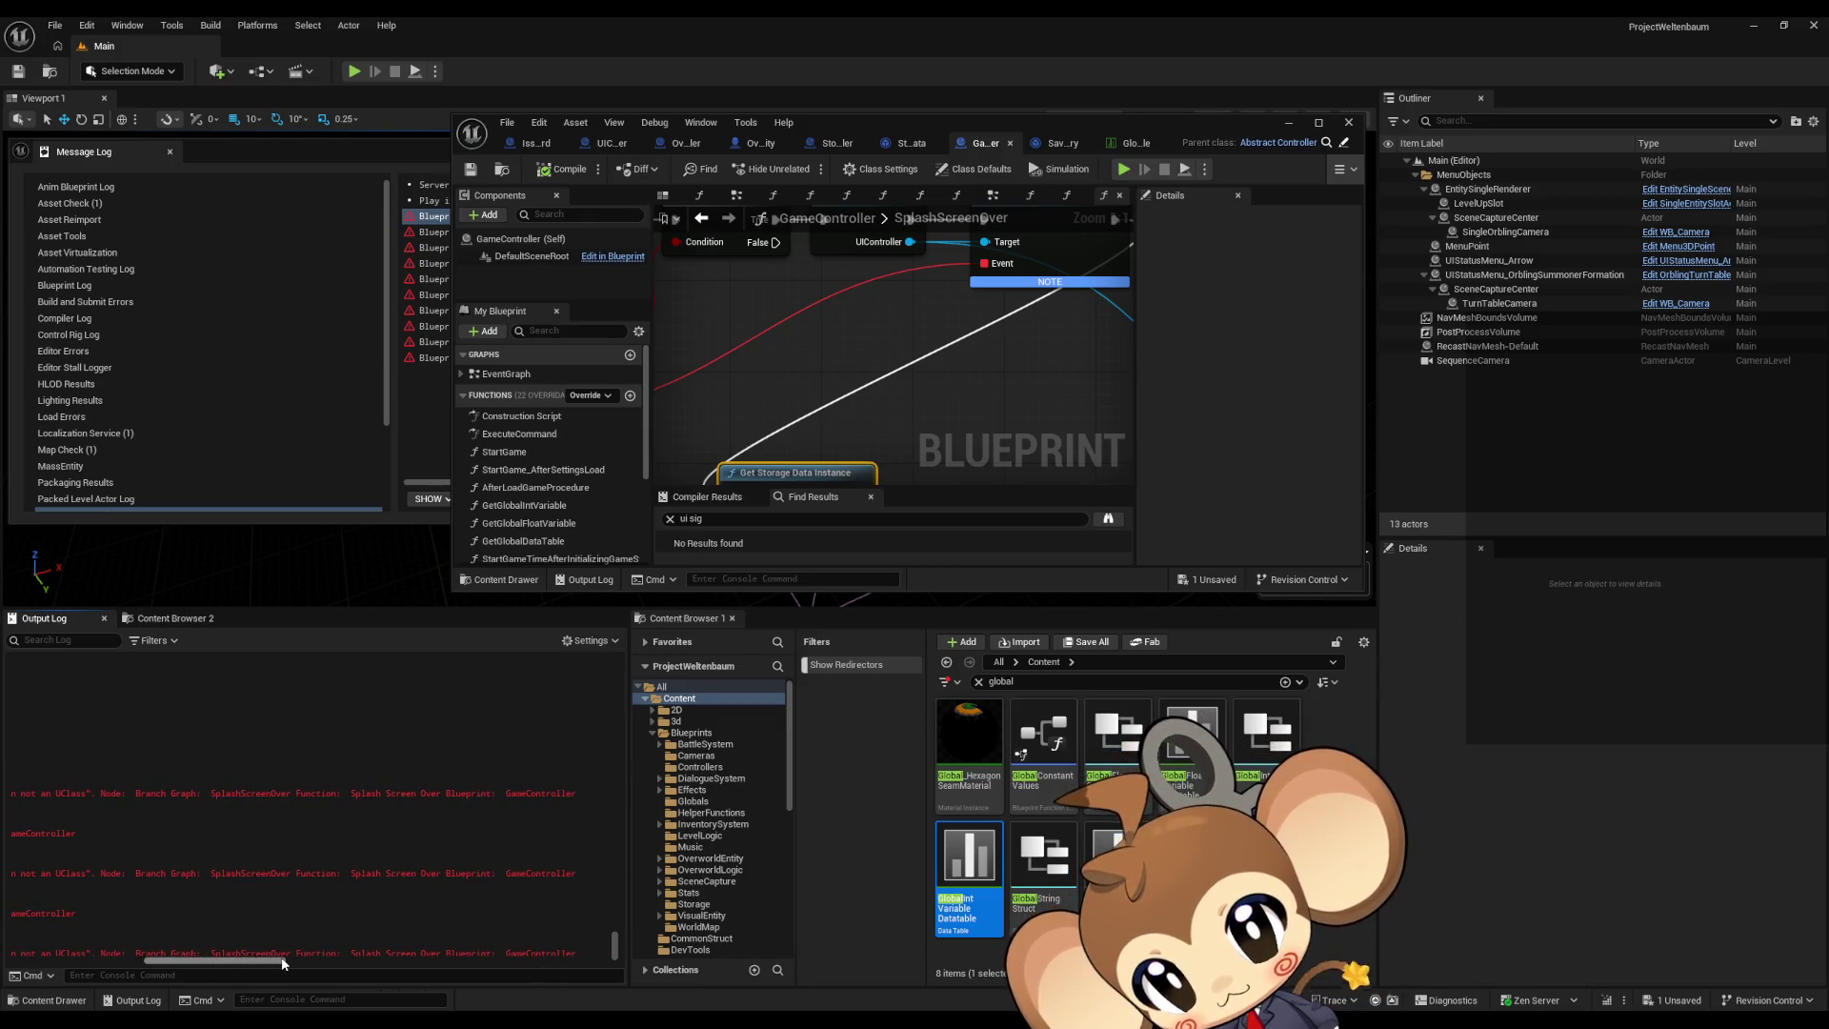
left_click_drag(282, 964, 14, 967)
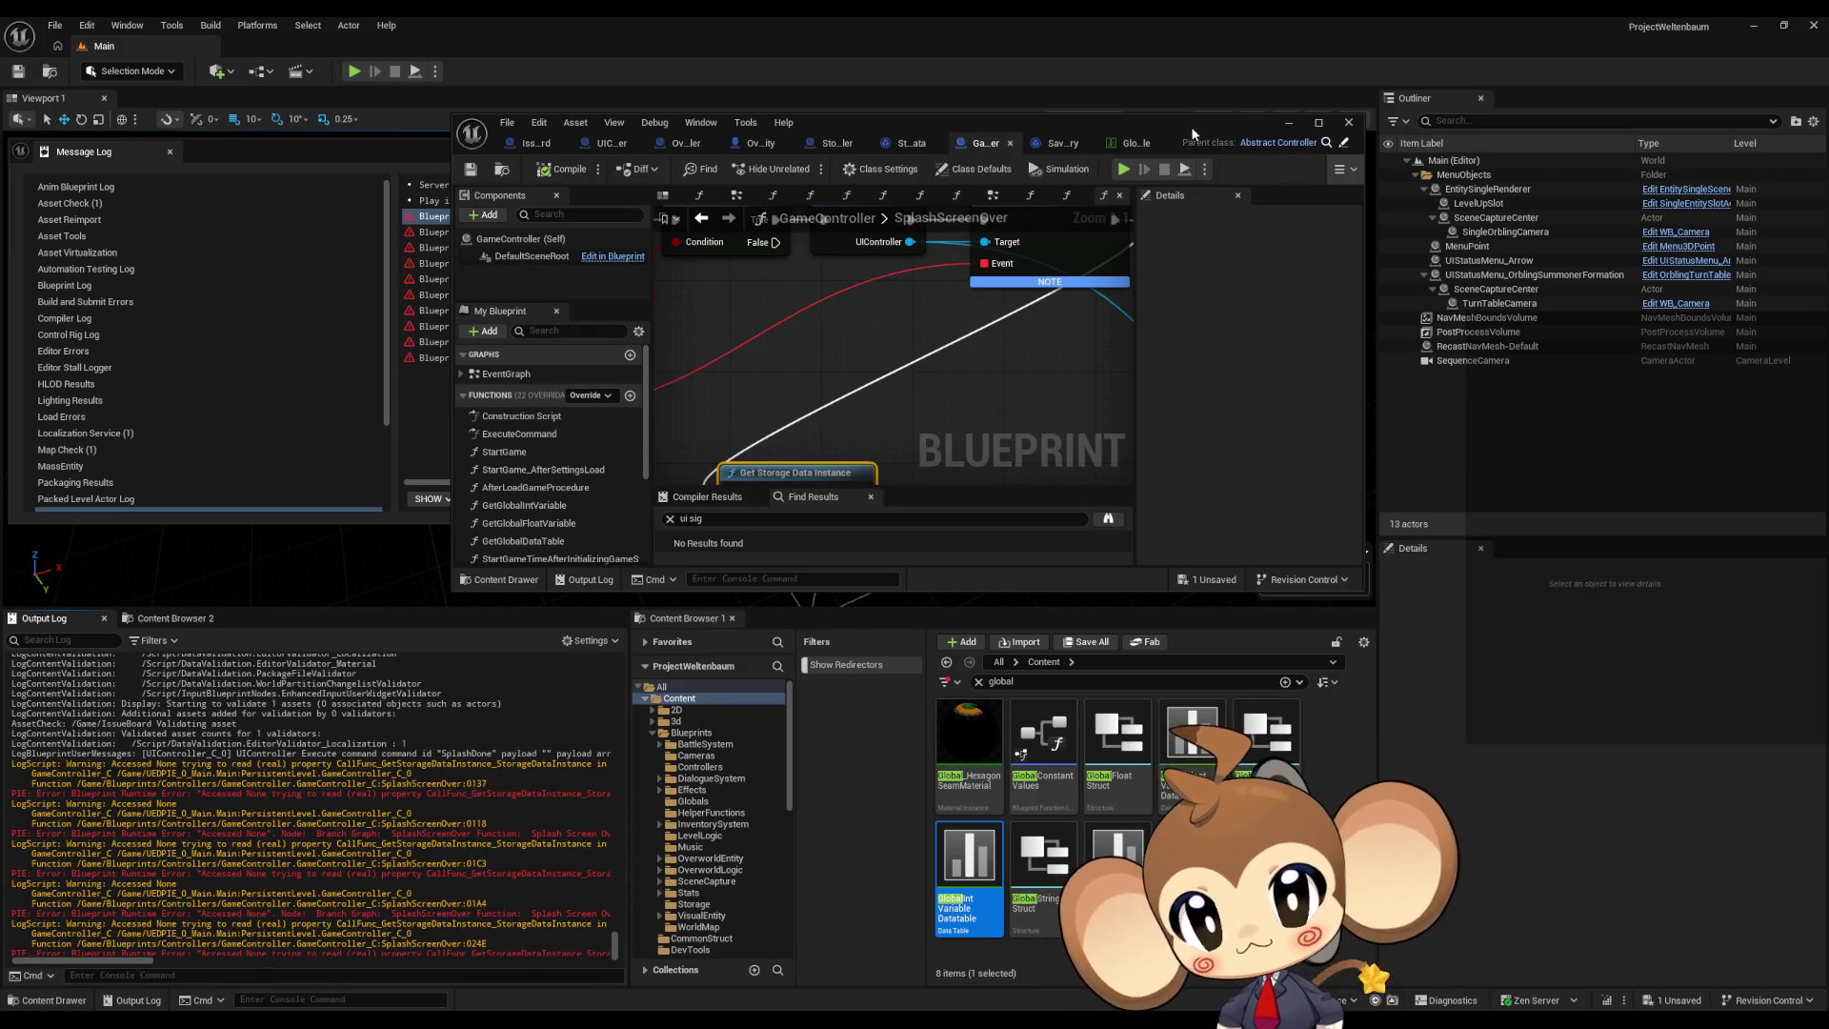
Step: Add a breakpoint on the Get UIController node, then hide the Blueprint editor and Message Log
left_click_drag(1192, 133, 1160, 139)
scroll(899, 362, "down", 3)
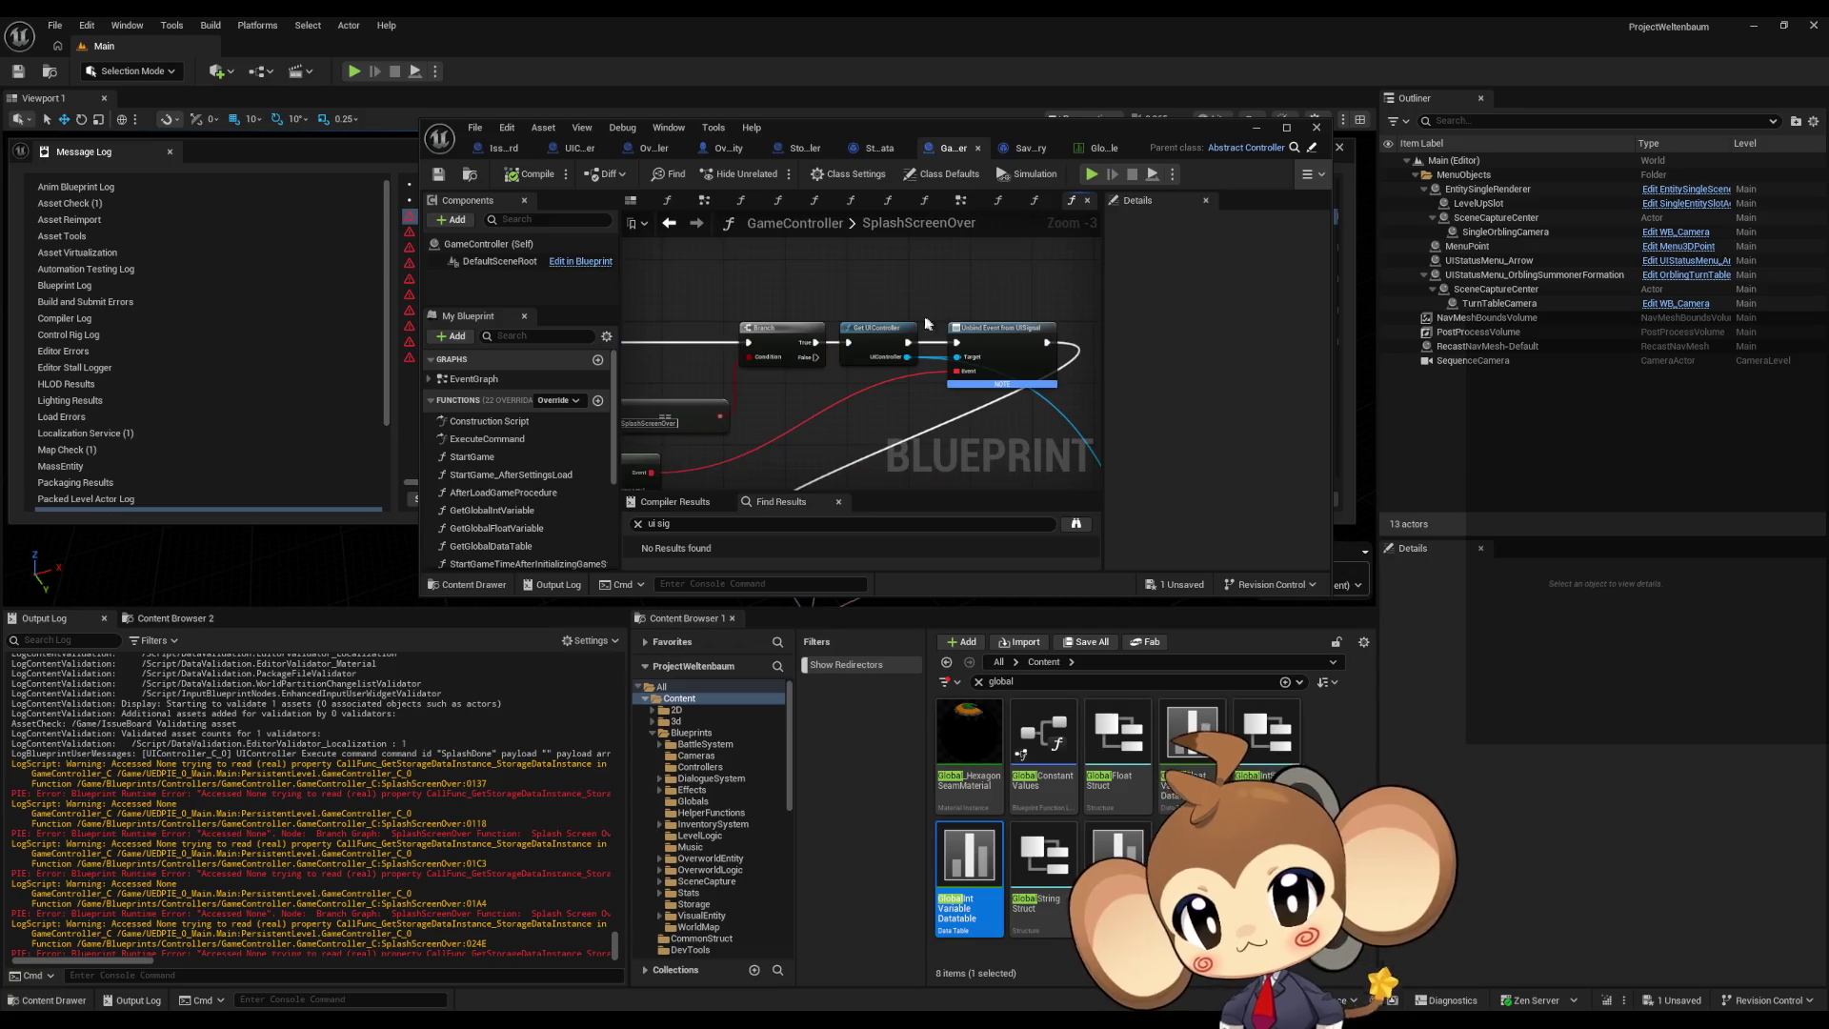
right_click(886, 343)
left_click(955, 664)
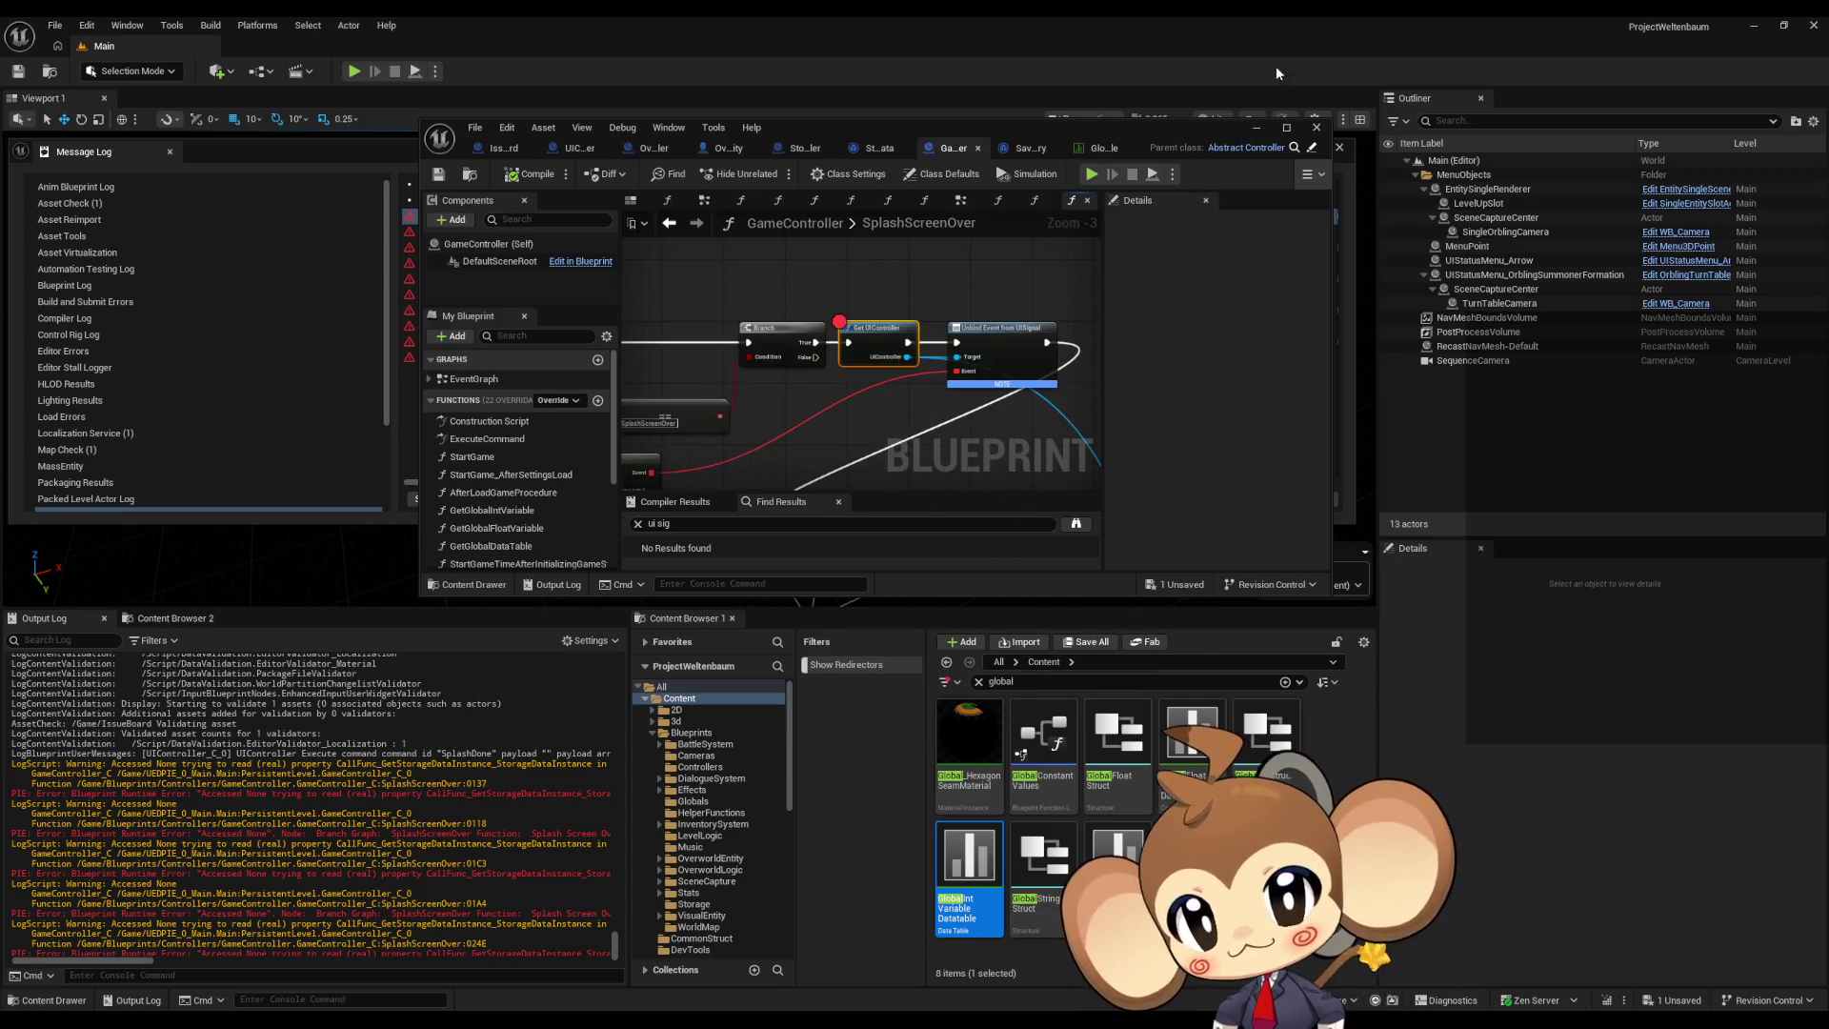
left_click(1257, 130)
left_click(1341, 149)
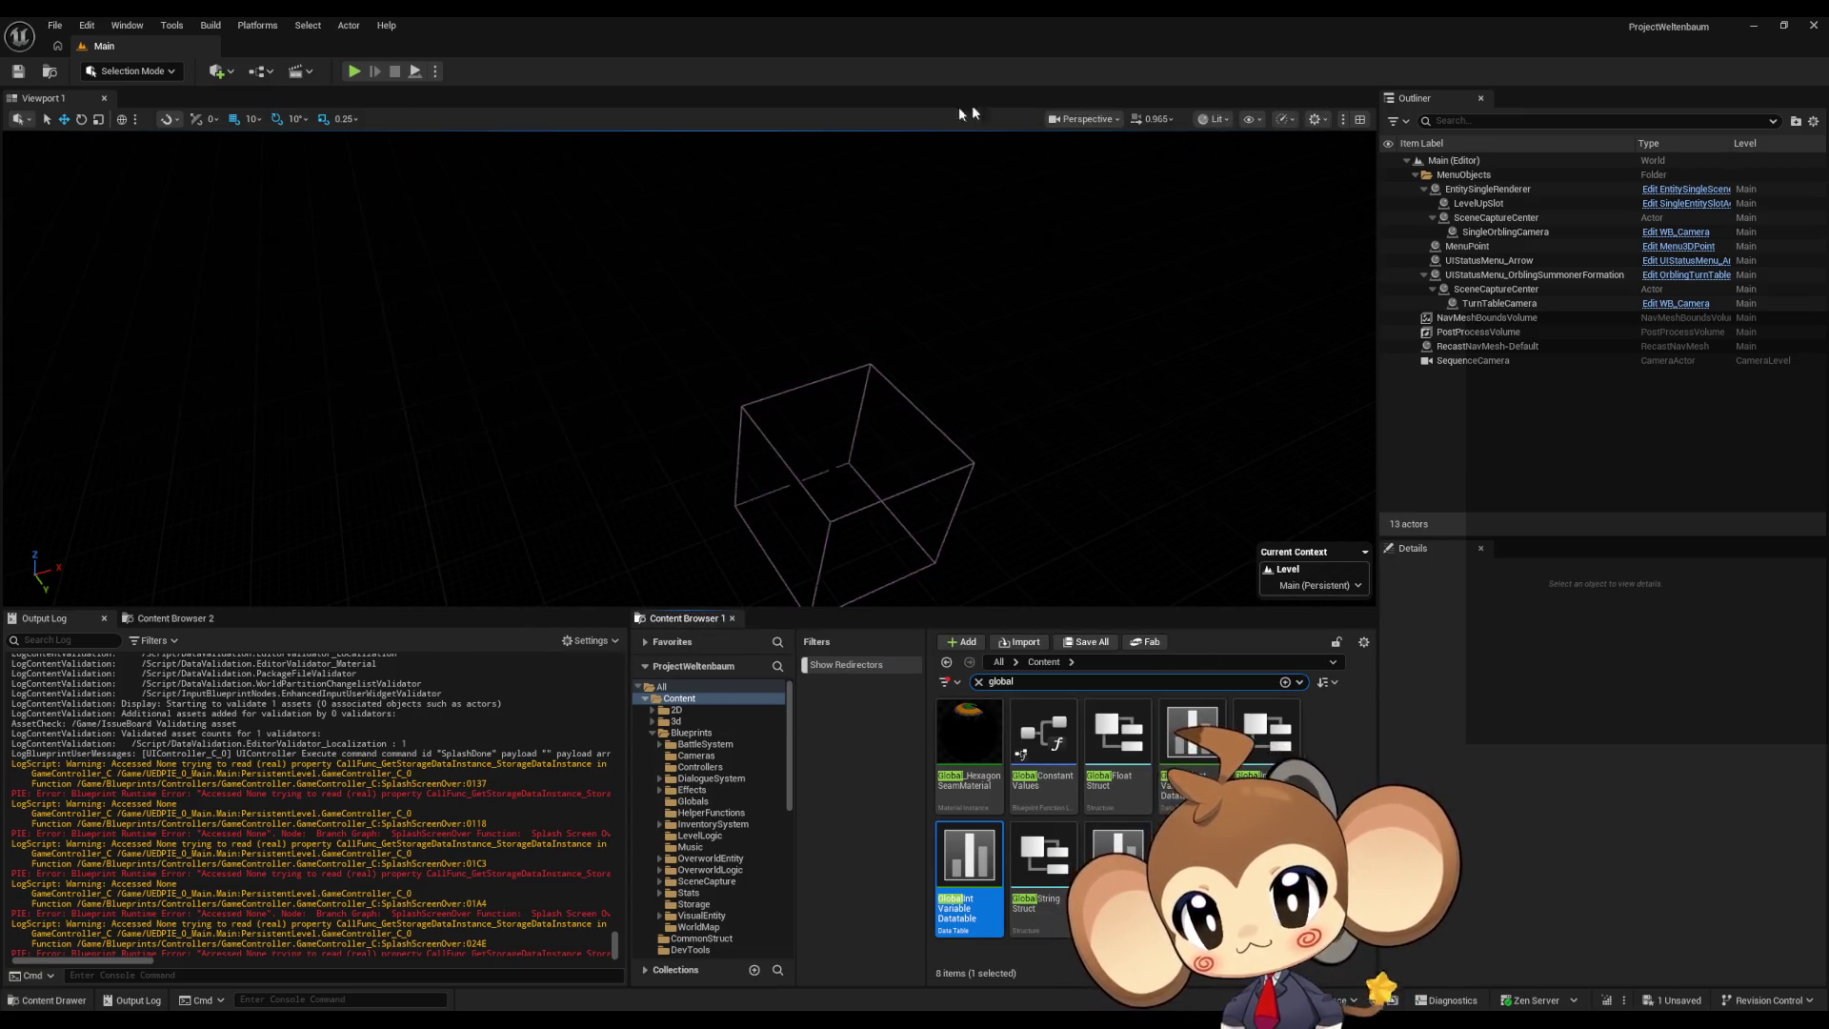
Step: Play to the Get UIController breakpoint, step to Get Storage Data Instance and inspect its output
left_click(355, 72)
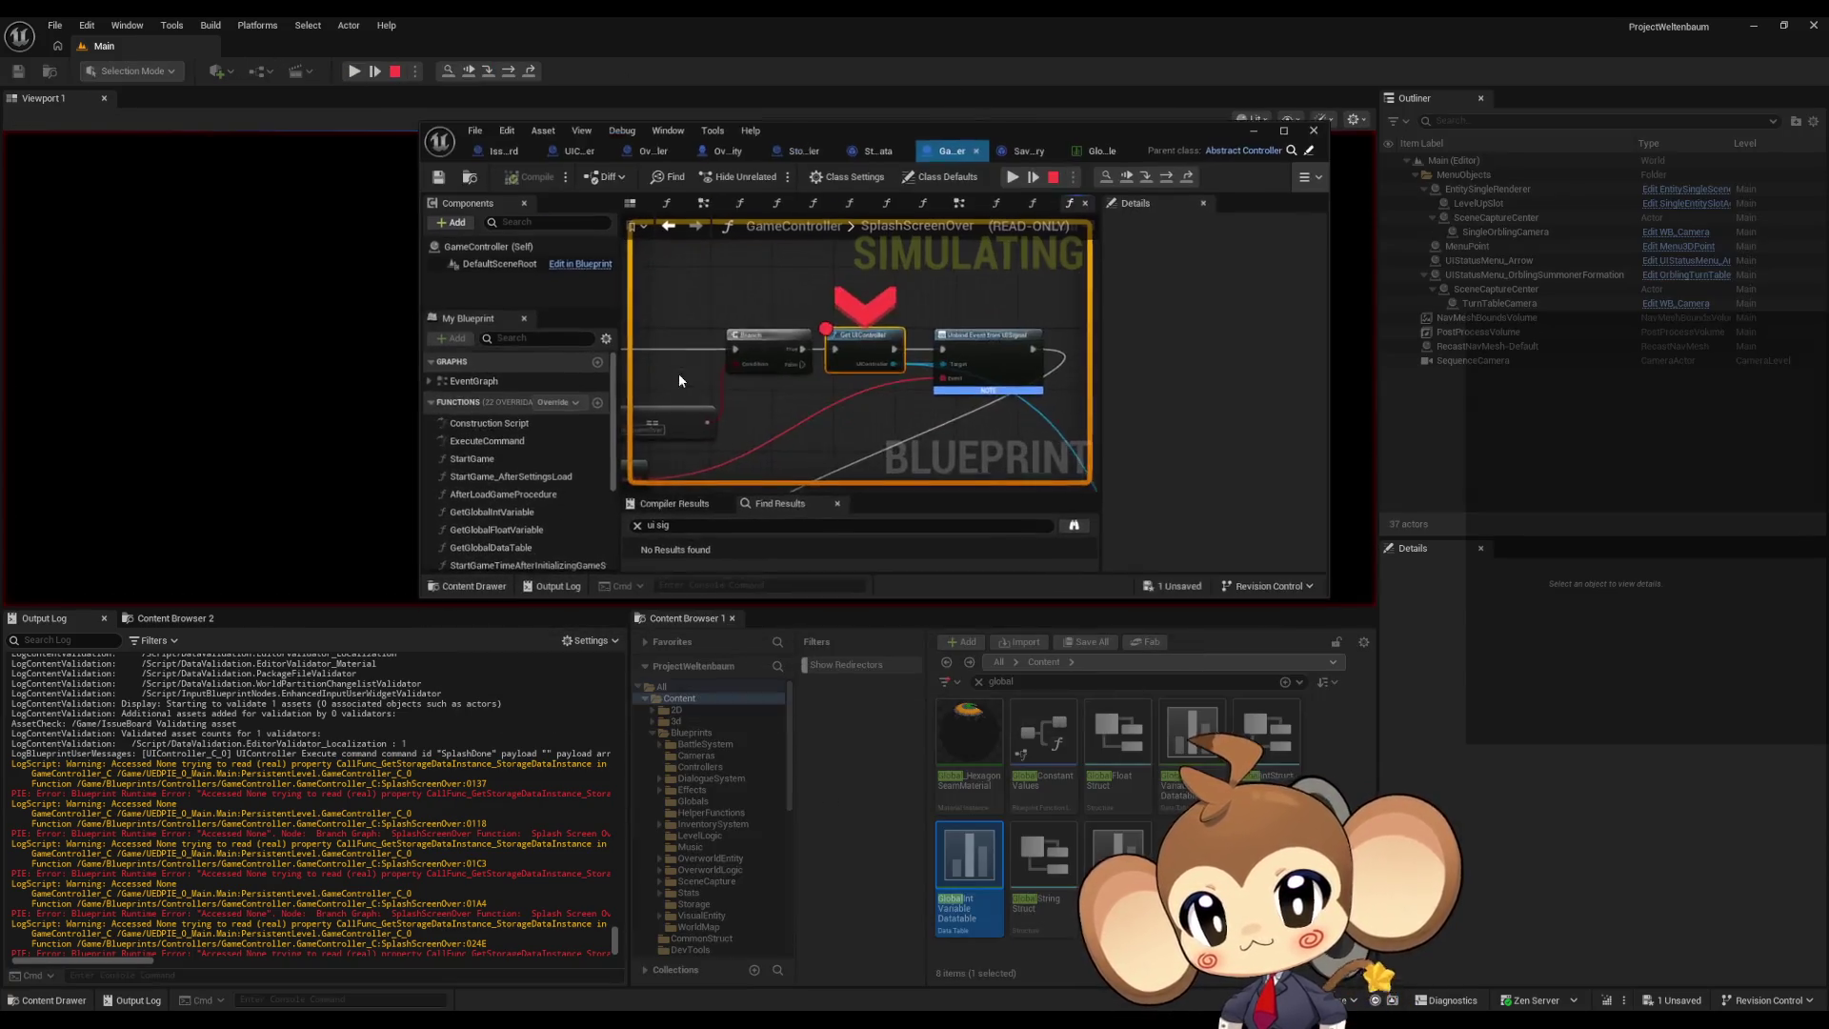
left_click(1173, 174)
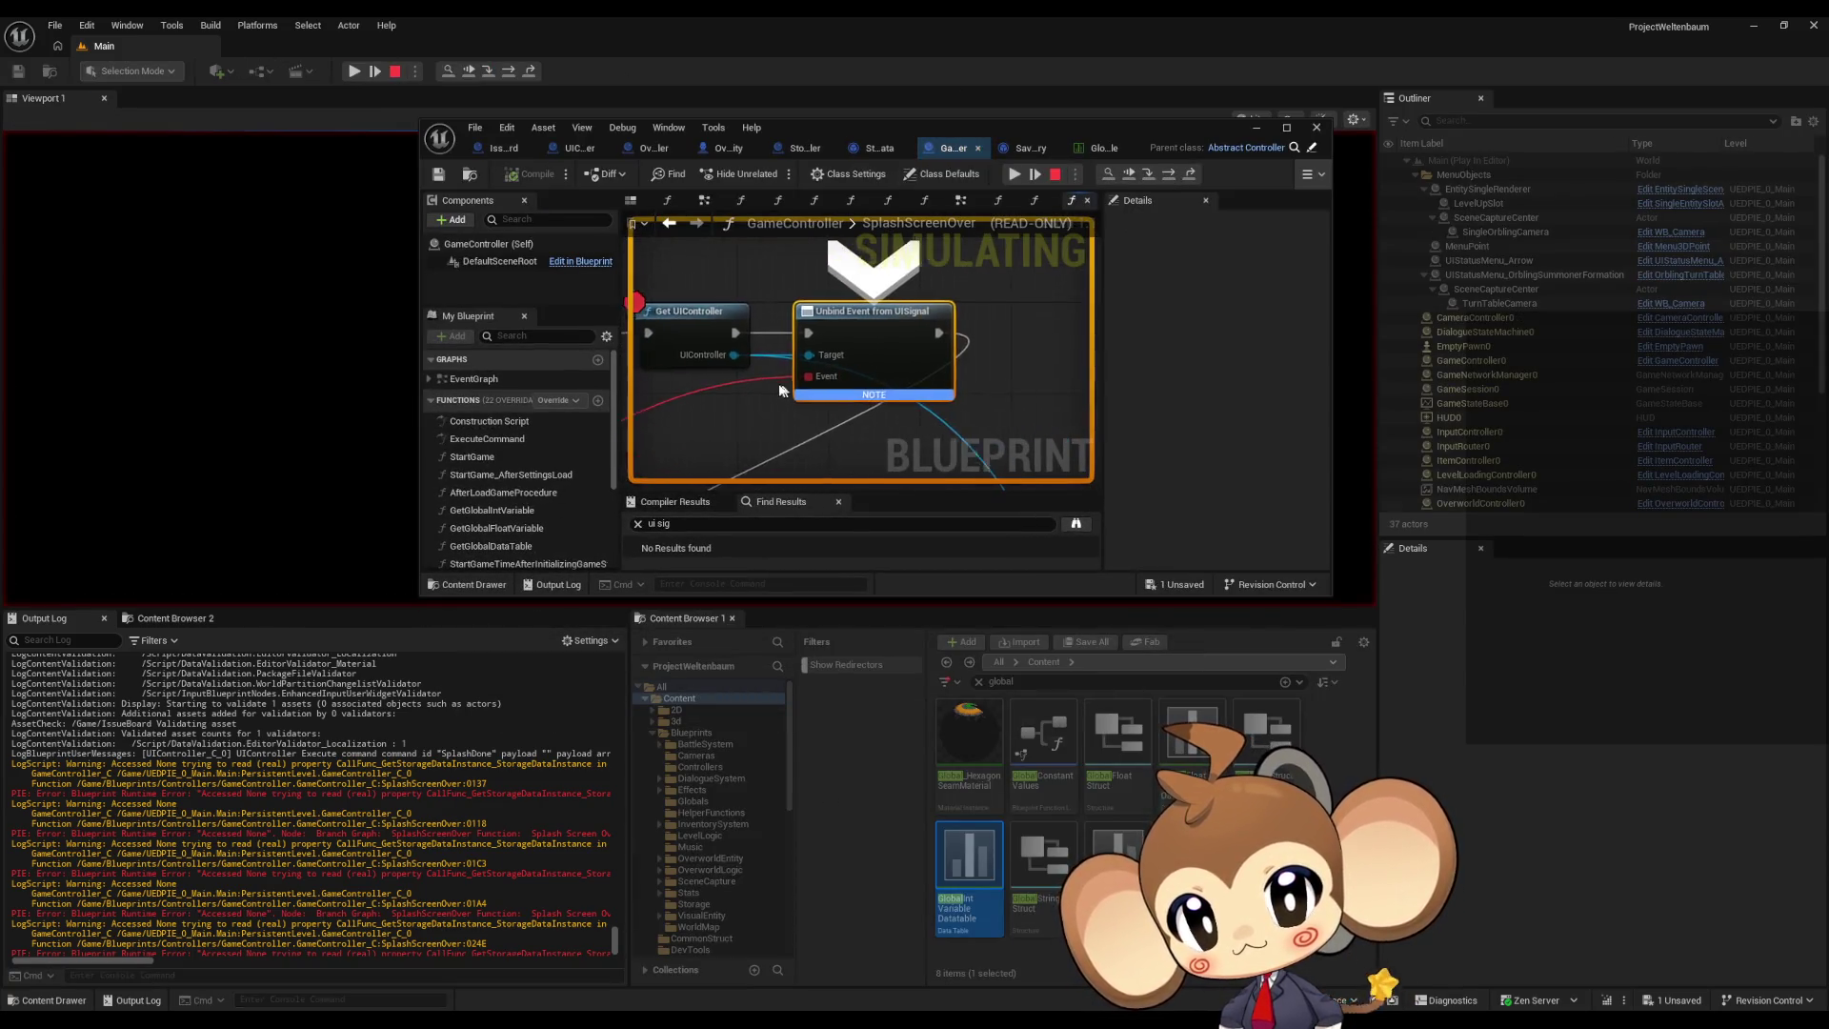
right_click(667, 308)
key("Escape")
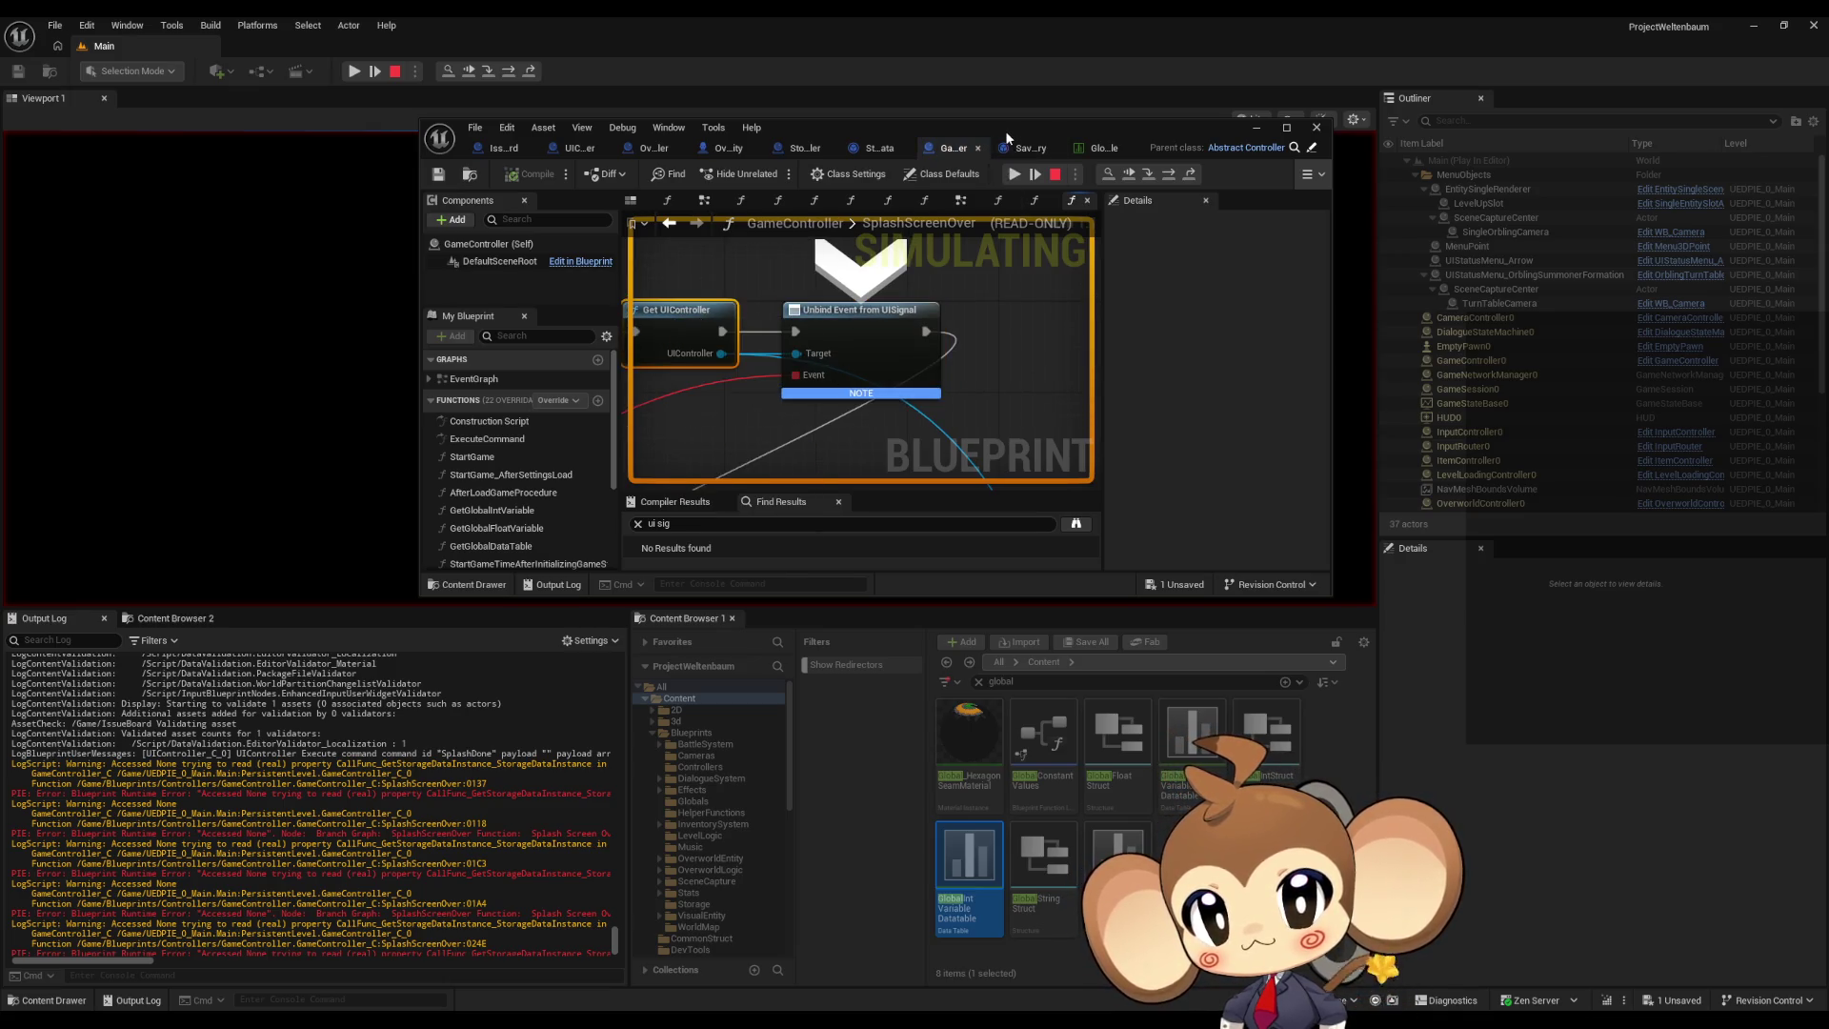
double_click(1005, 129)
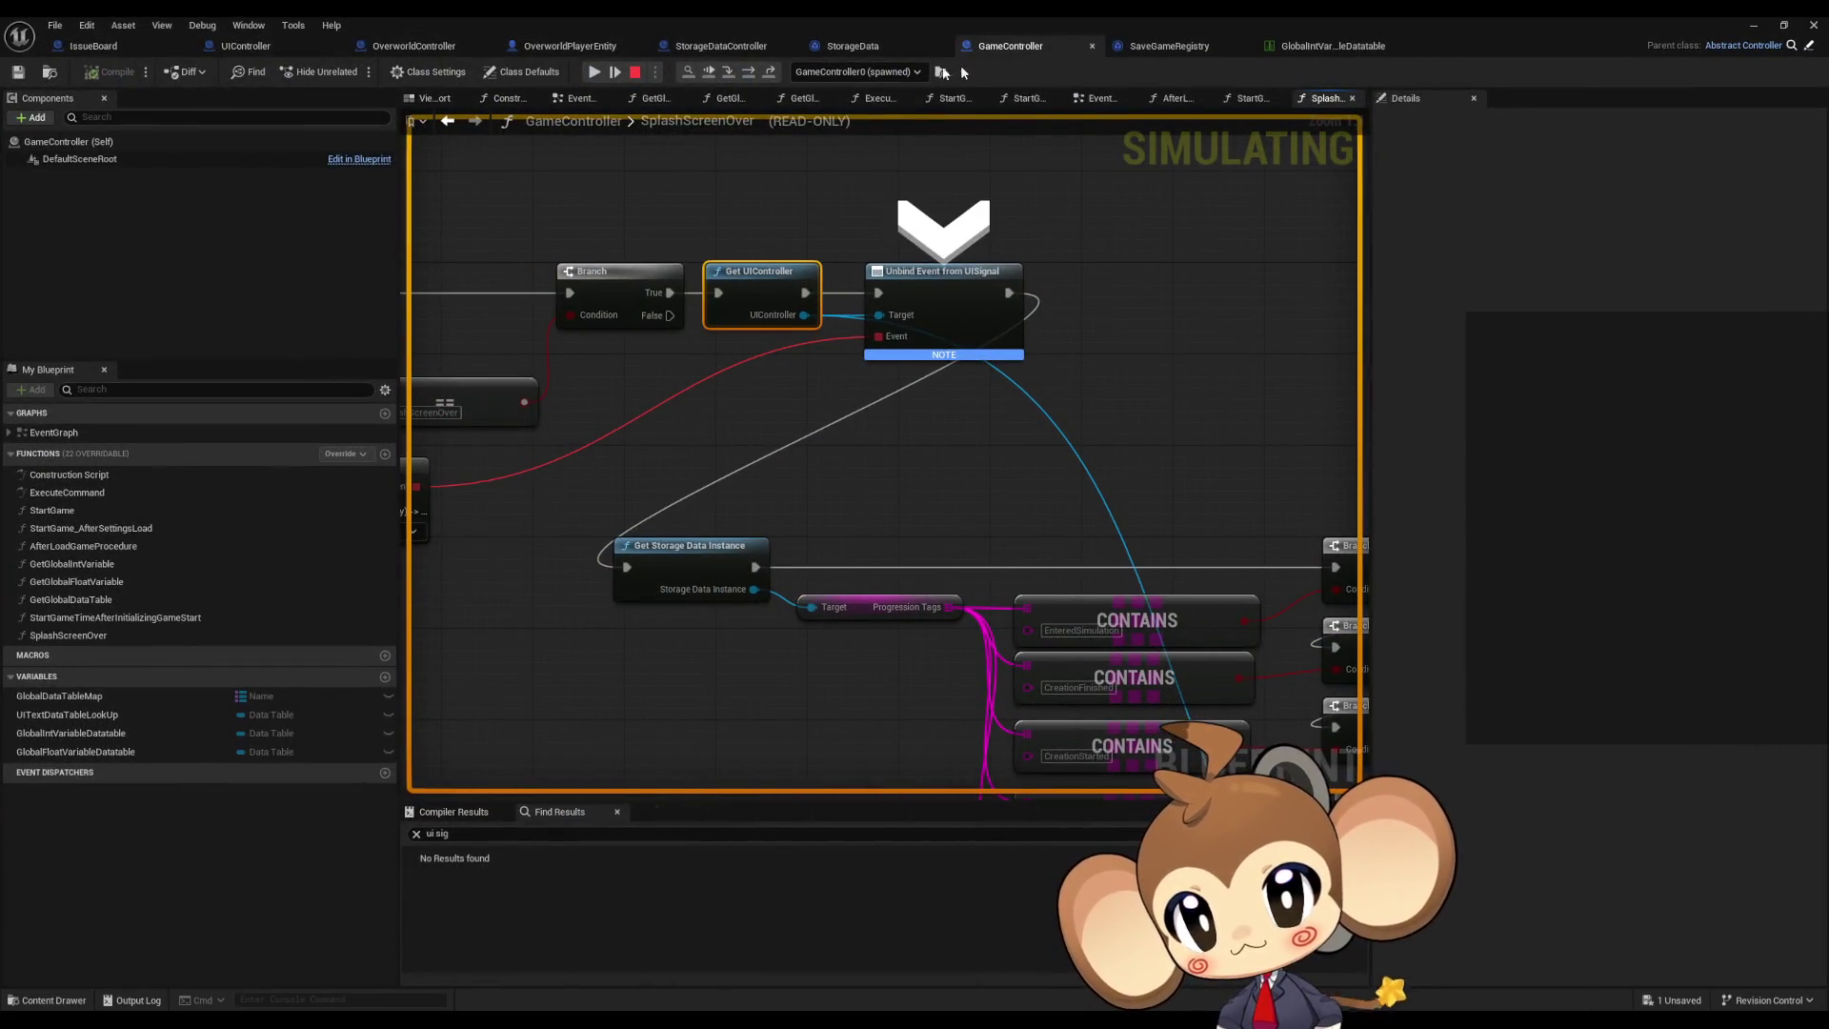
left_click(749, 77)
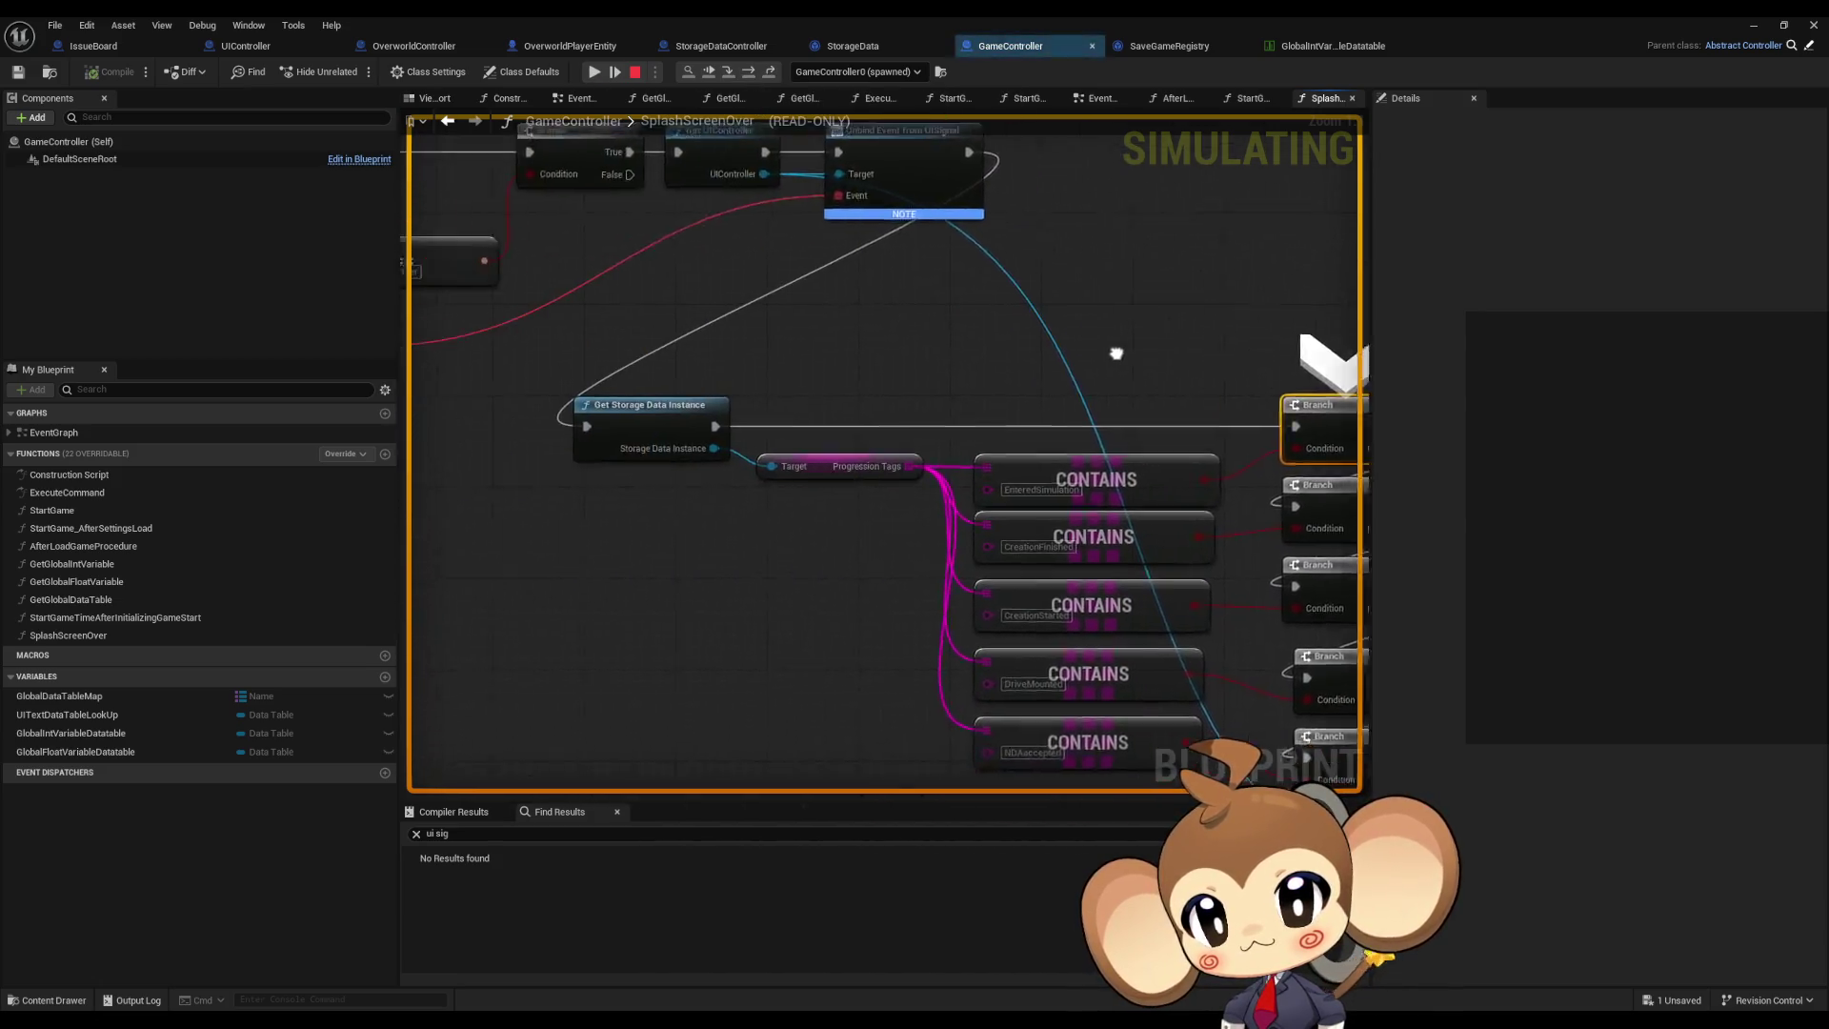
mouse_move(815, 444)
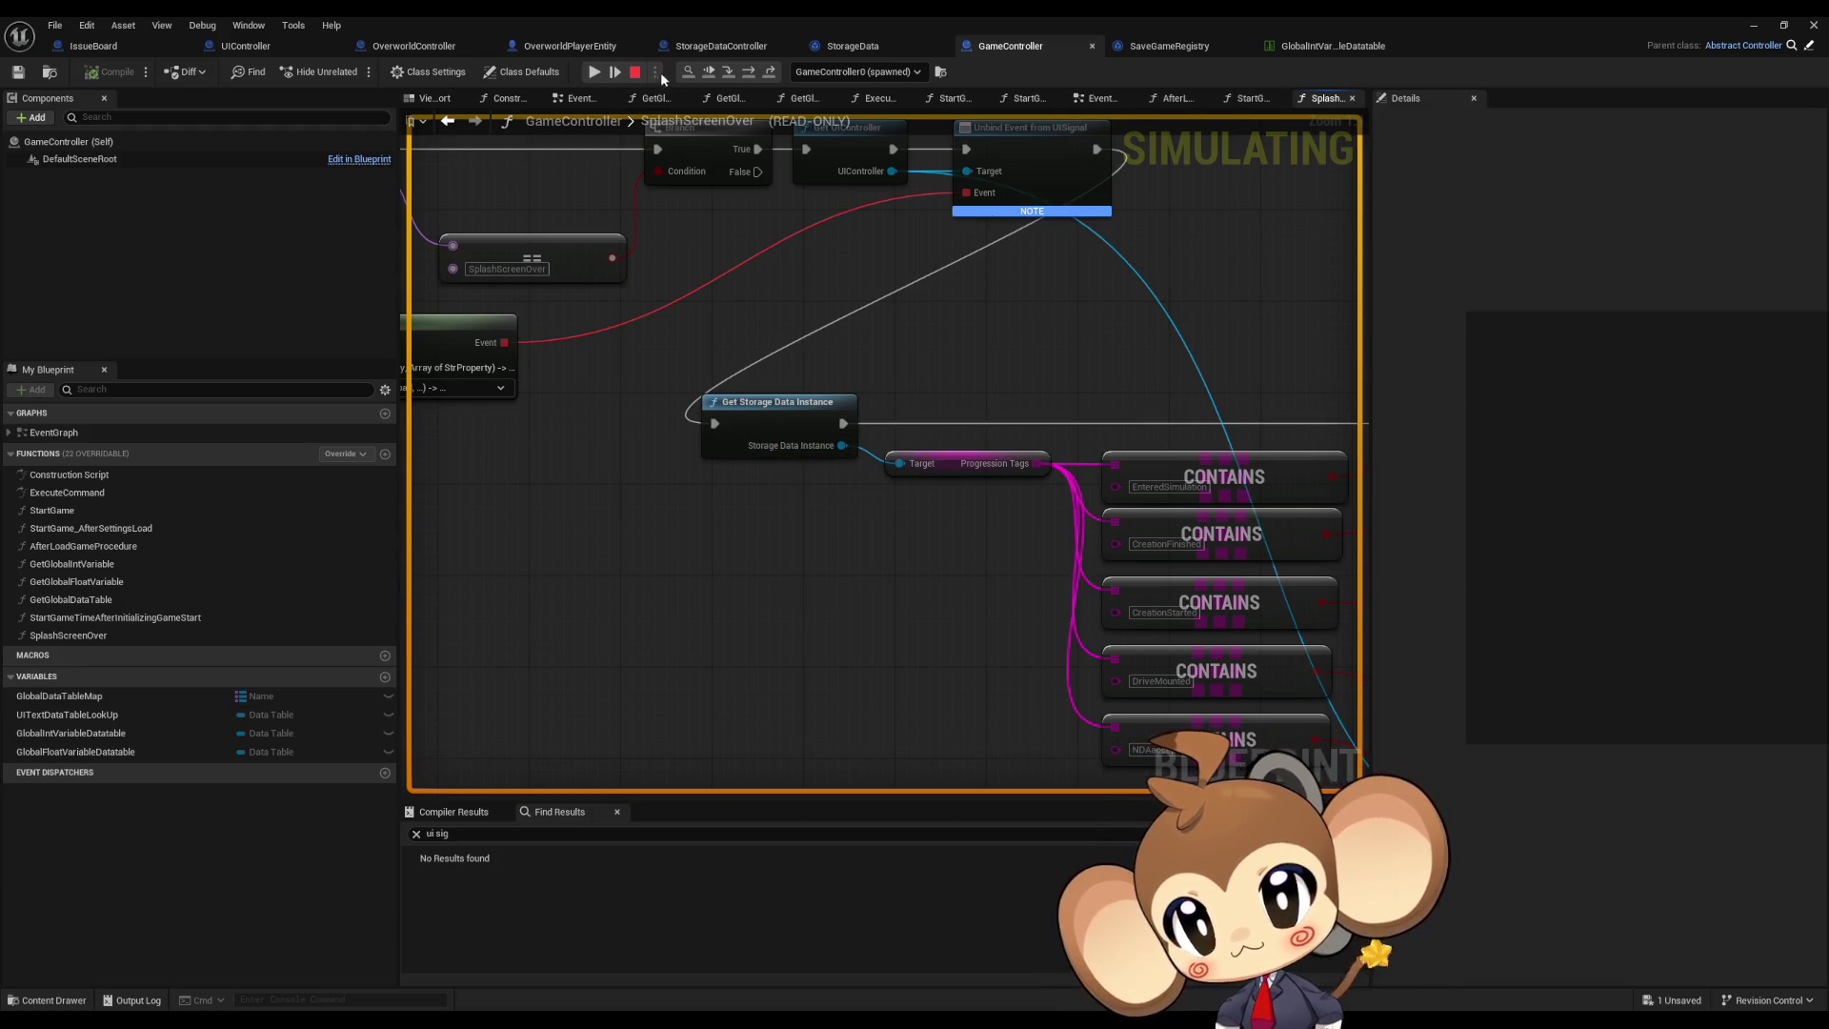
key("Escape")
left_click(1340, 147)
Step: Inspect GetStorageDataInstance's Find First Actor Of Class and Cast To StorageDataController nodes
left_click(777, 423)
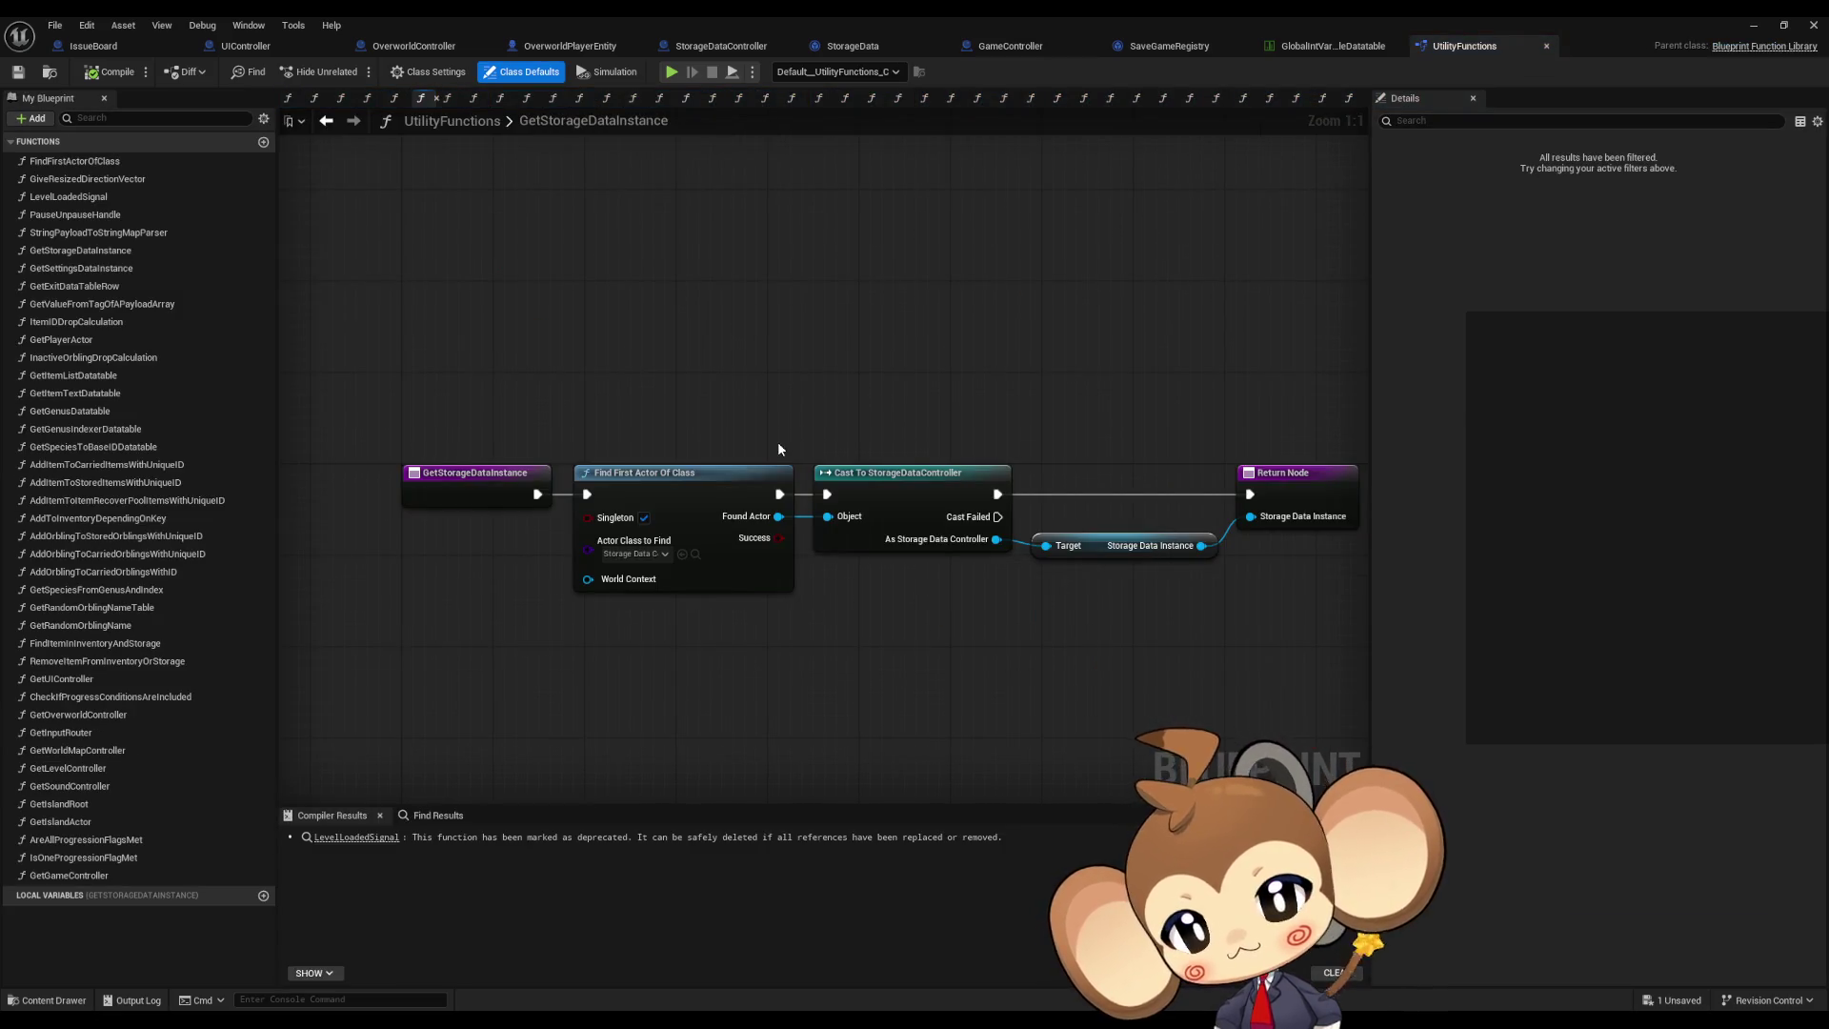
left_click(698, 495)
left_click(1002, 551)
mouse_move(865, 314)
left_mouse_down()
mouse_move(1058, 541)
mouse_move(1104, 562)
left_mouse_up()
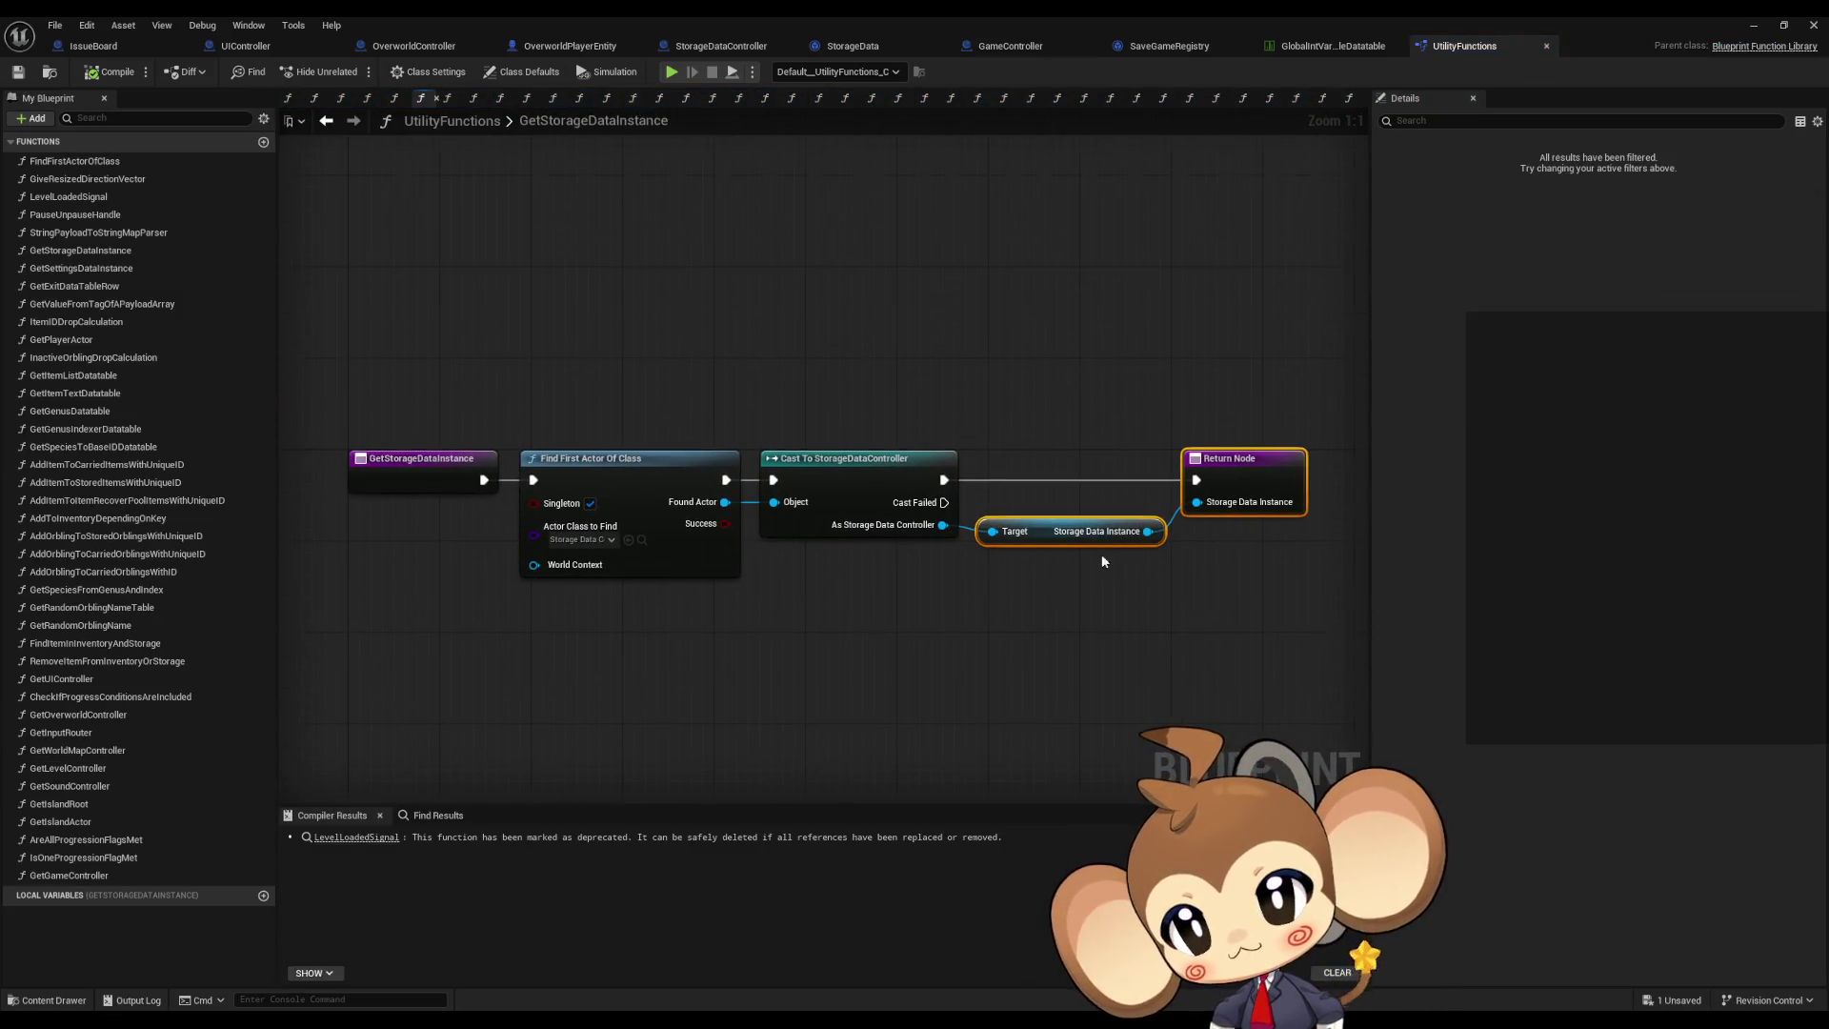
left_click(1006, 50)
Step: Browse GameController's StartGame and StartGame_AfterSettingsLoad function graphs
scroll(906, 473, "down", 5)
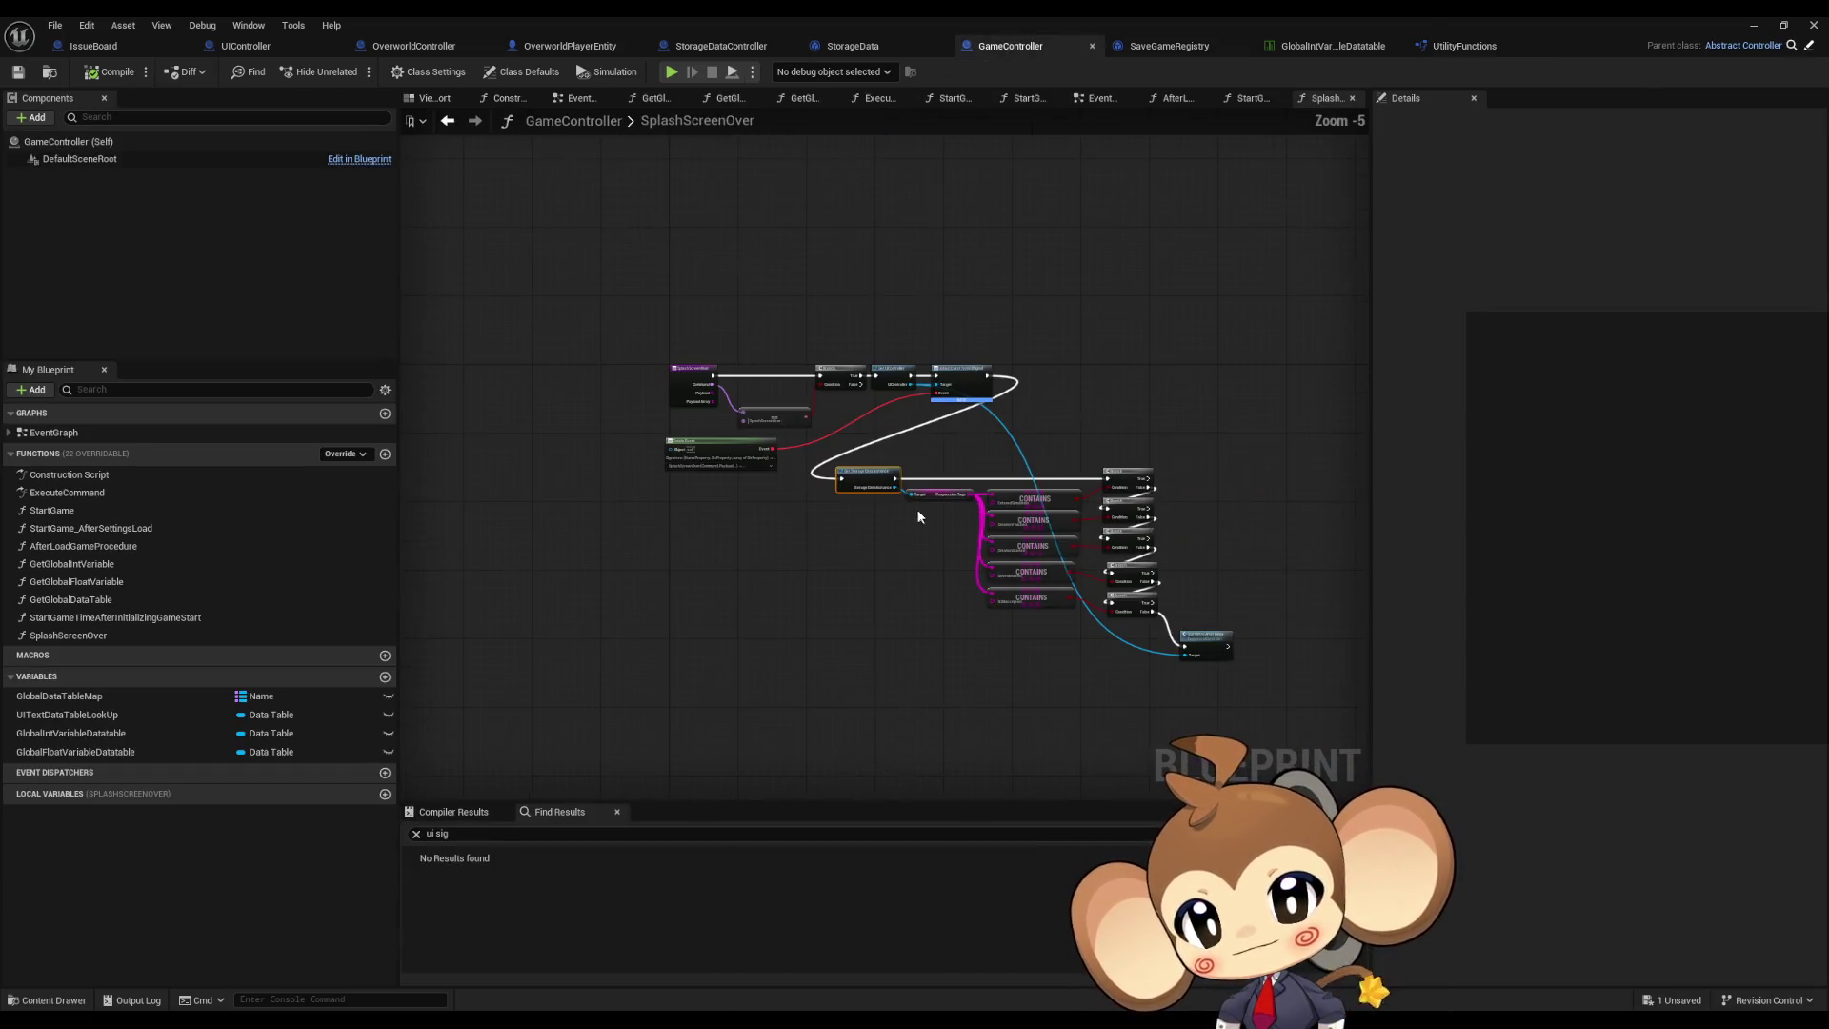
scroll(912, 505, "up", 4)
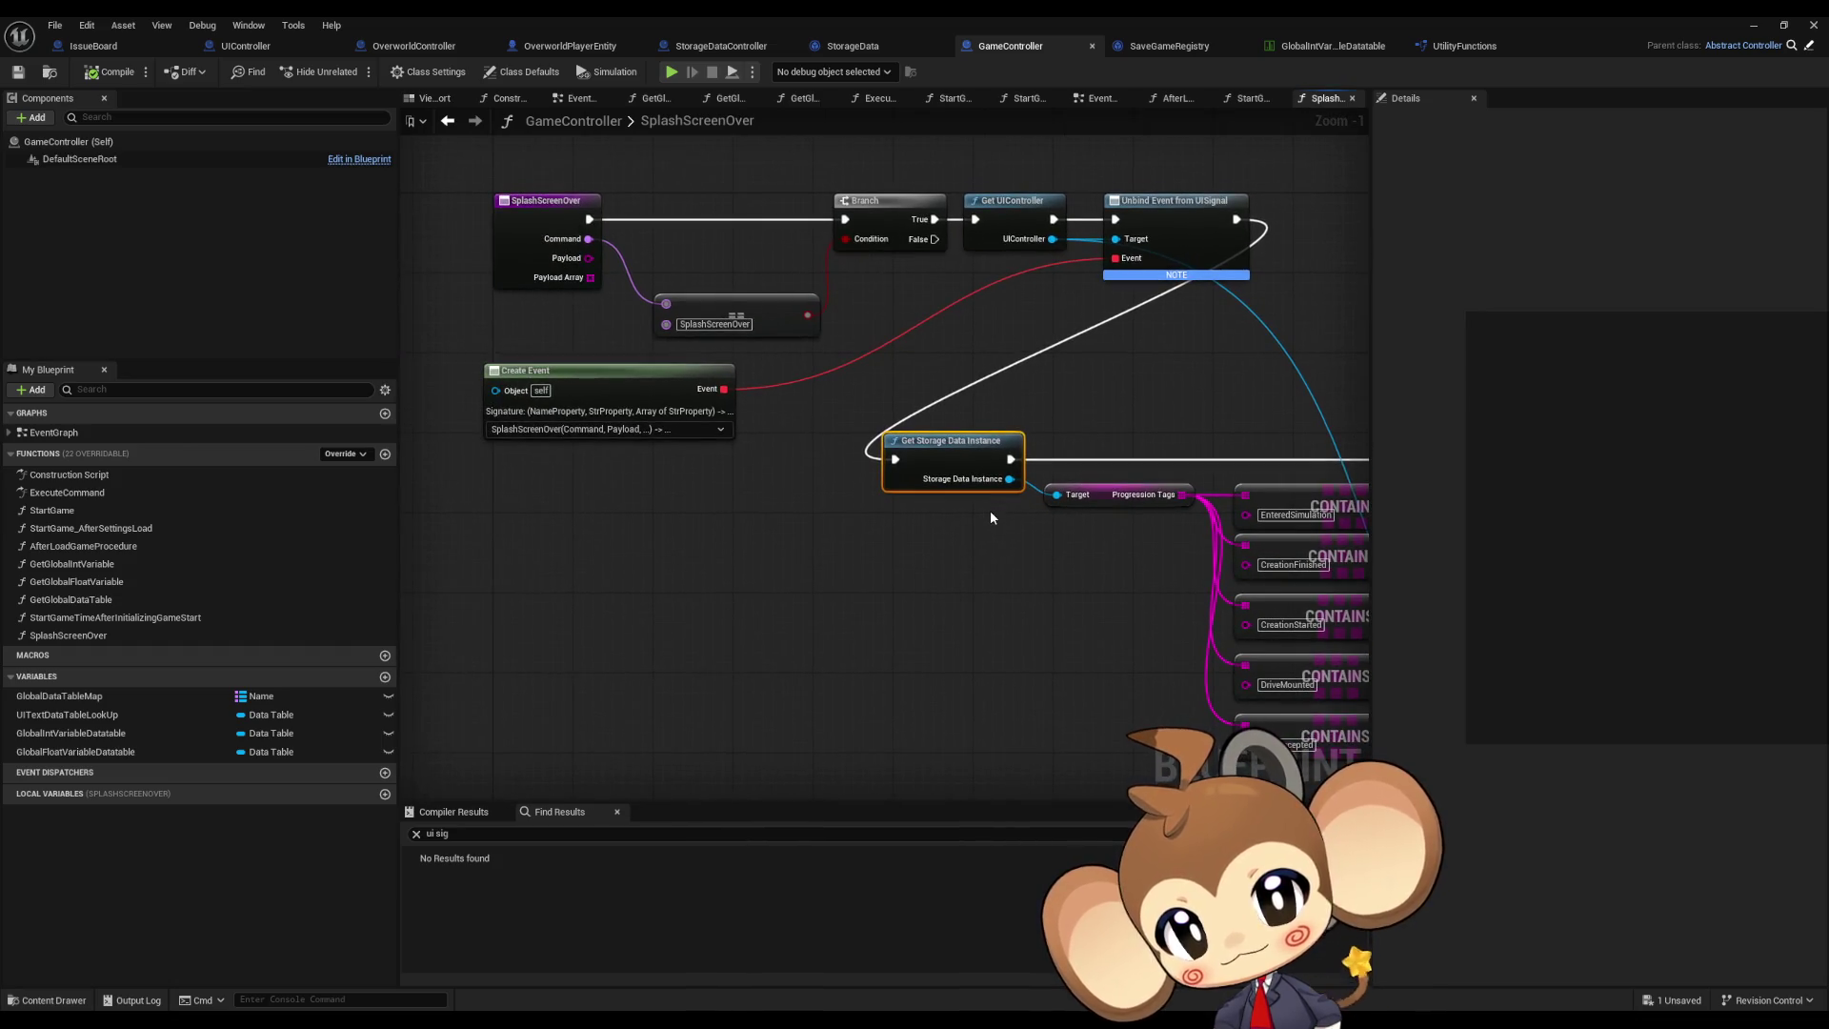
left_click(517, 265)
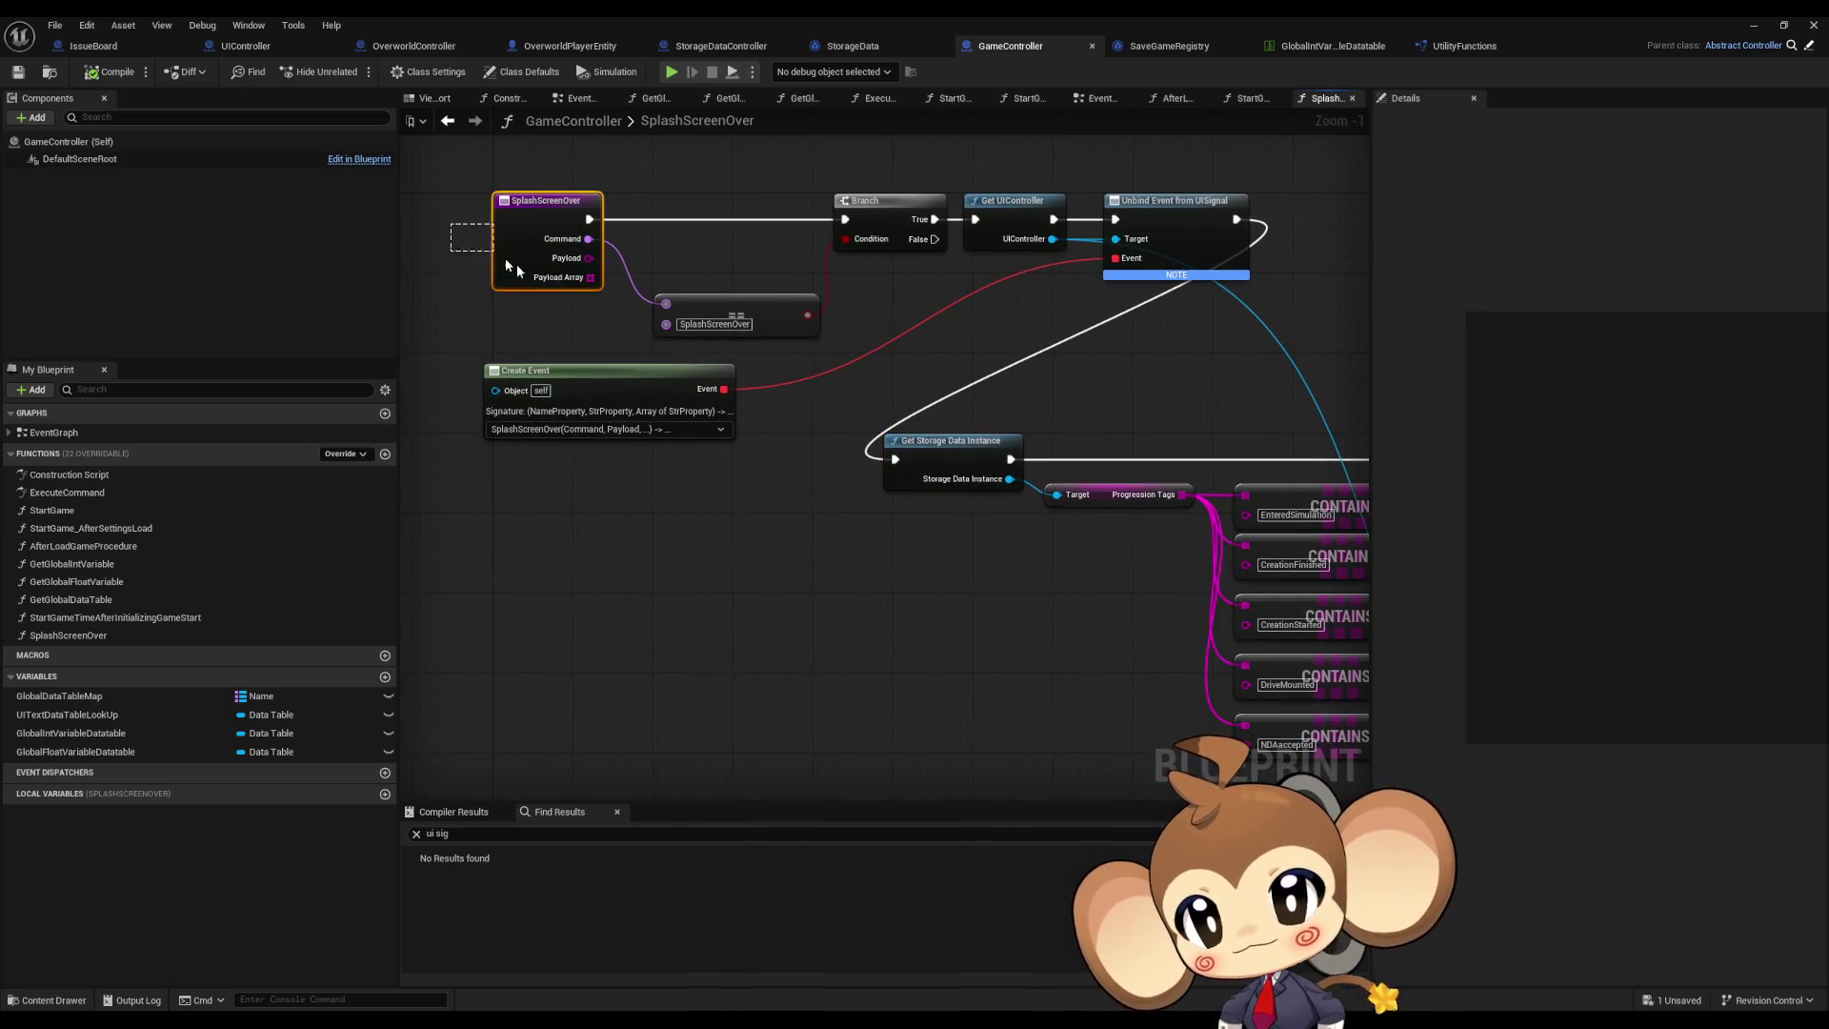
double_click(52, 511)
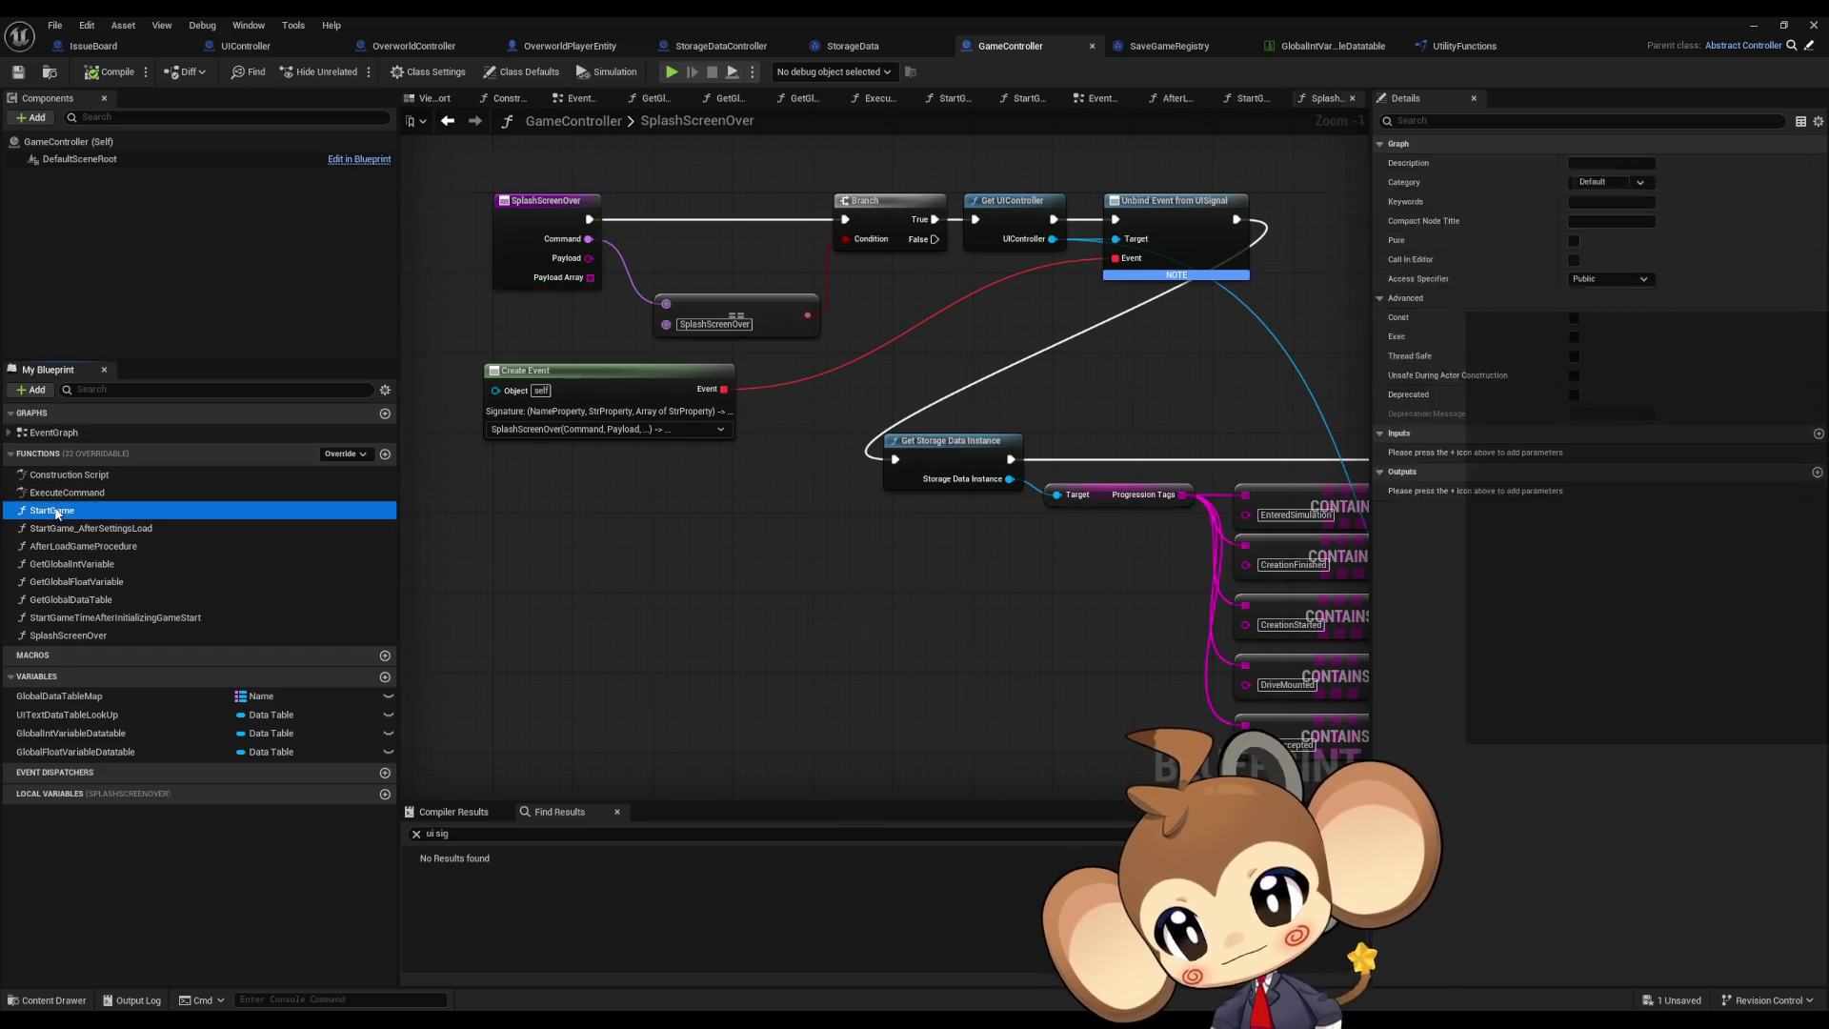
scroll(926, 585, "up", 4)
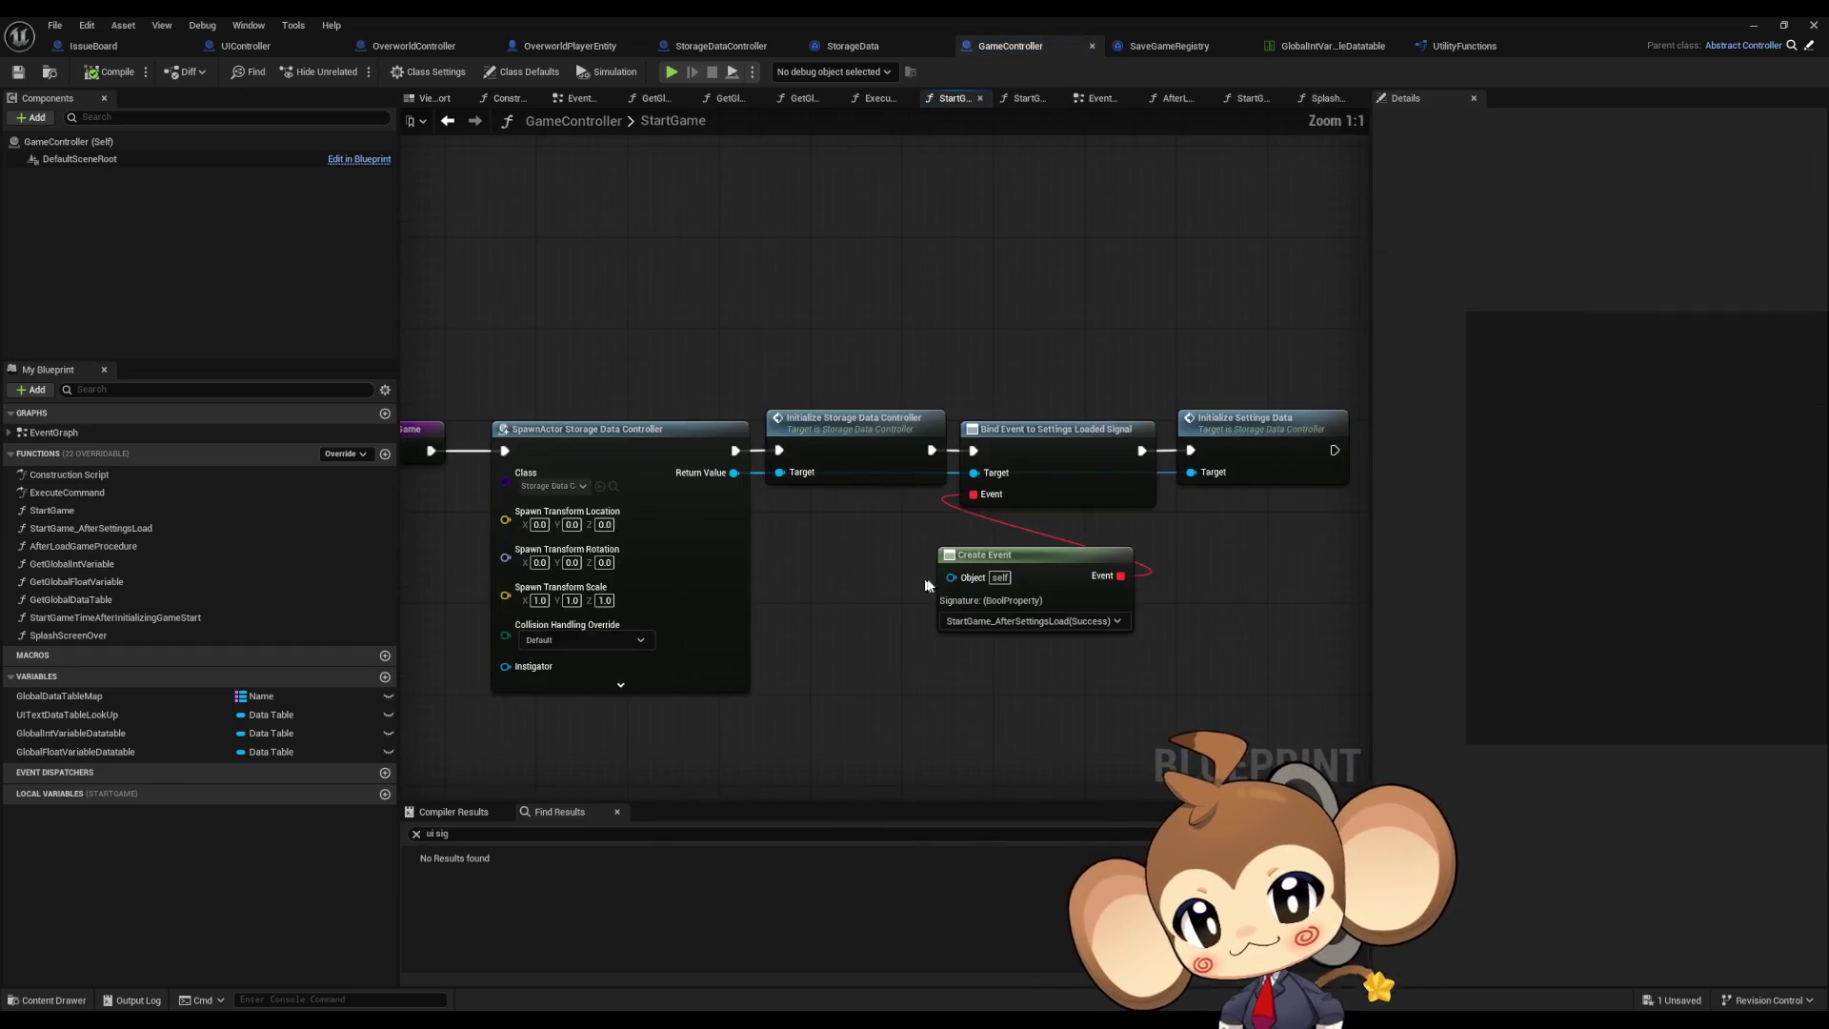
double_click(90, 527)
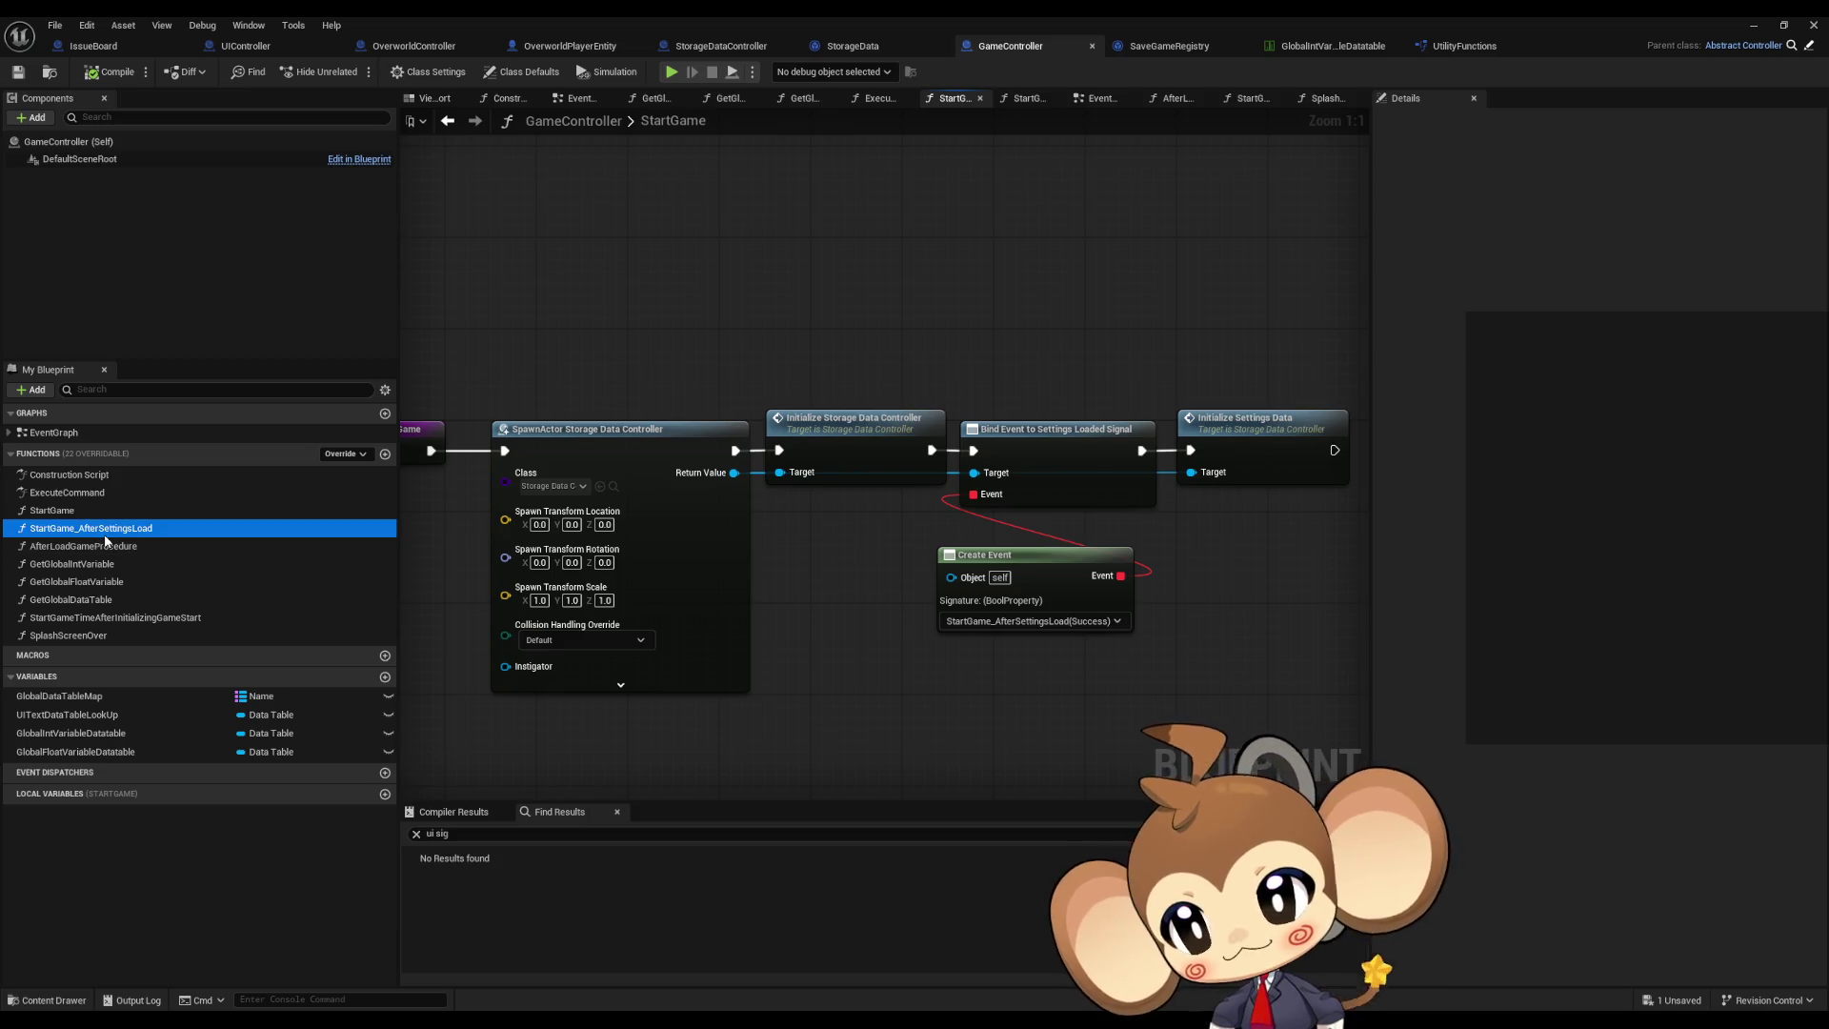
left_click_drag(755, 386, 975, 393)
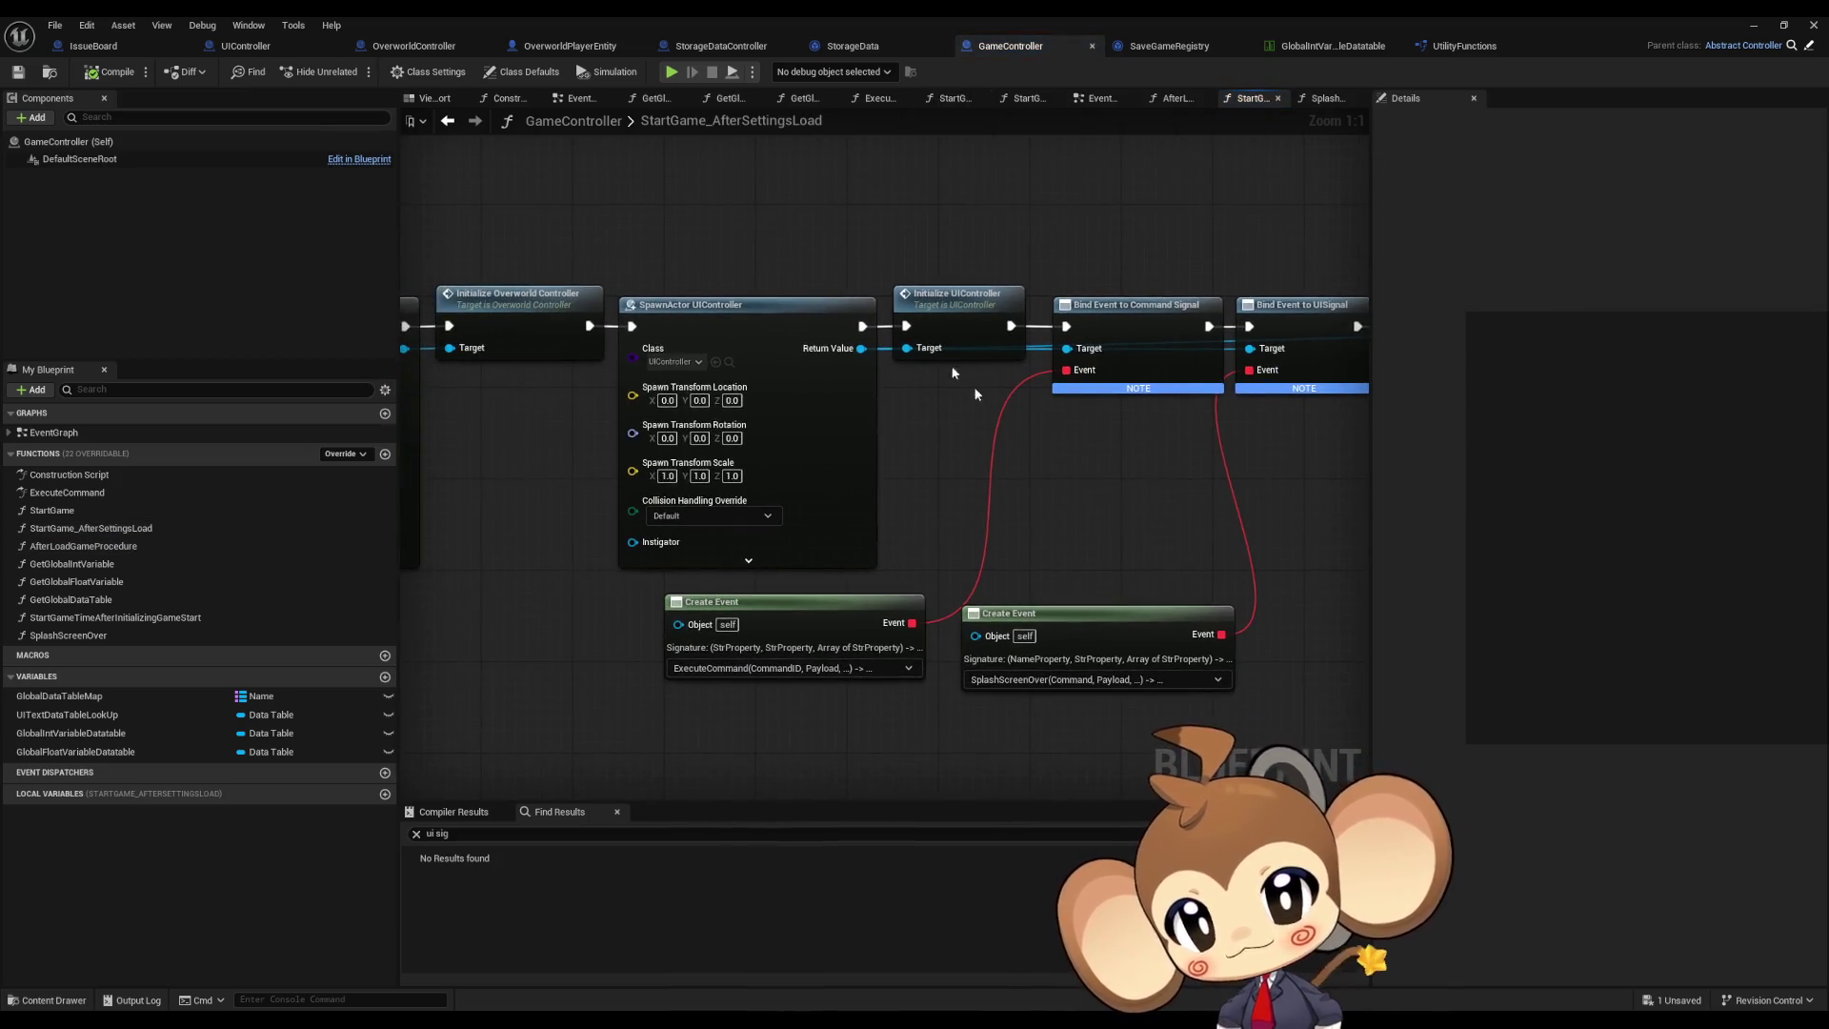
left_click_drag(722, 221, 886, 349)
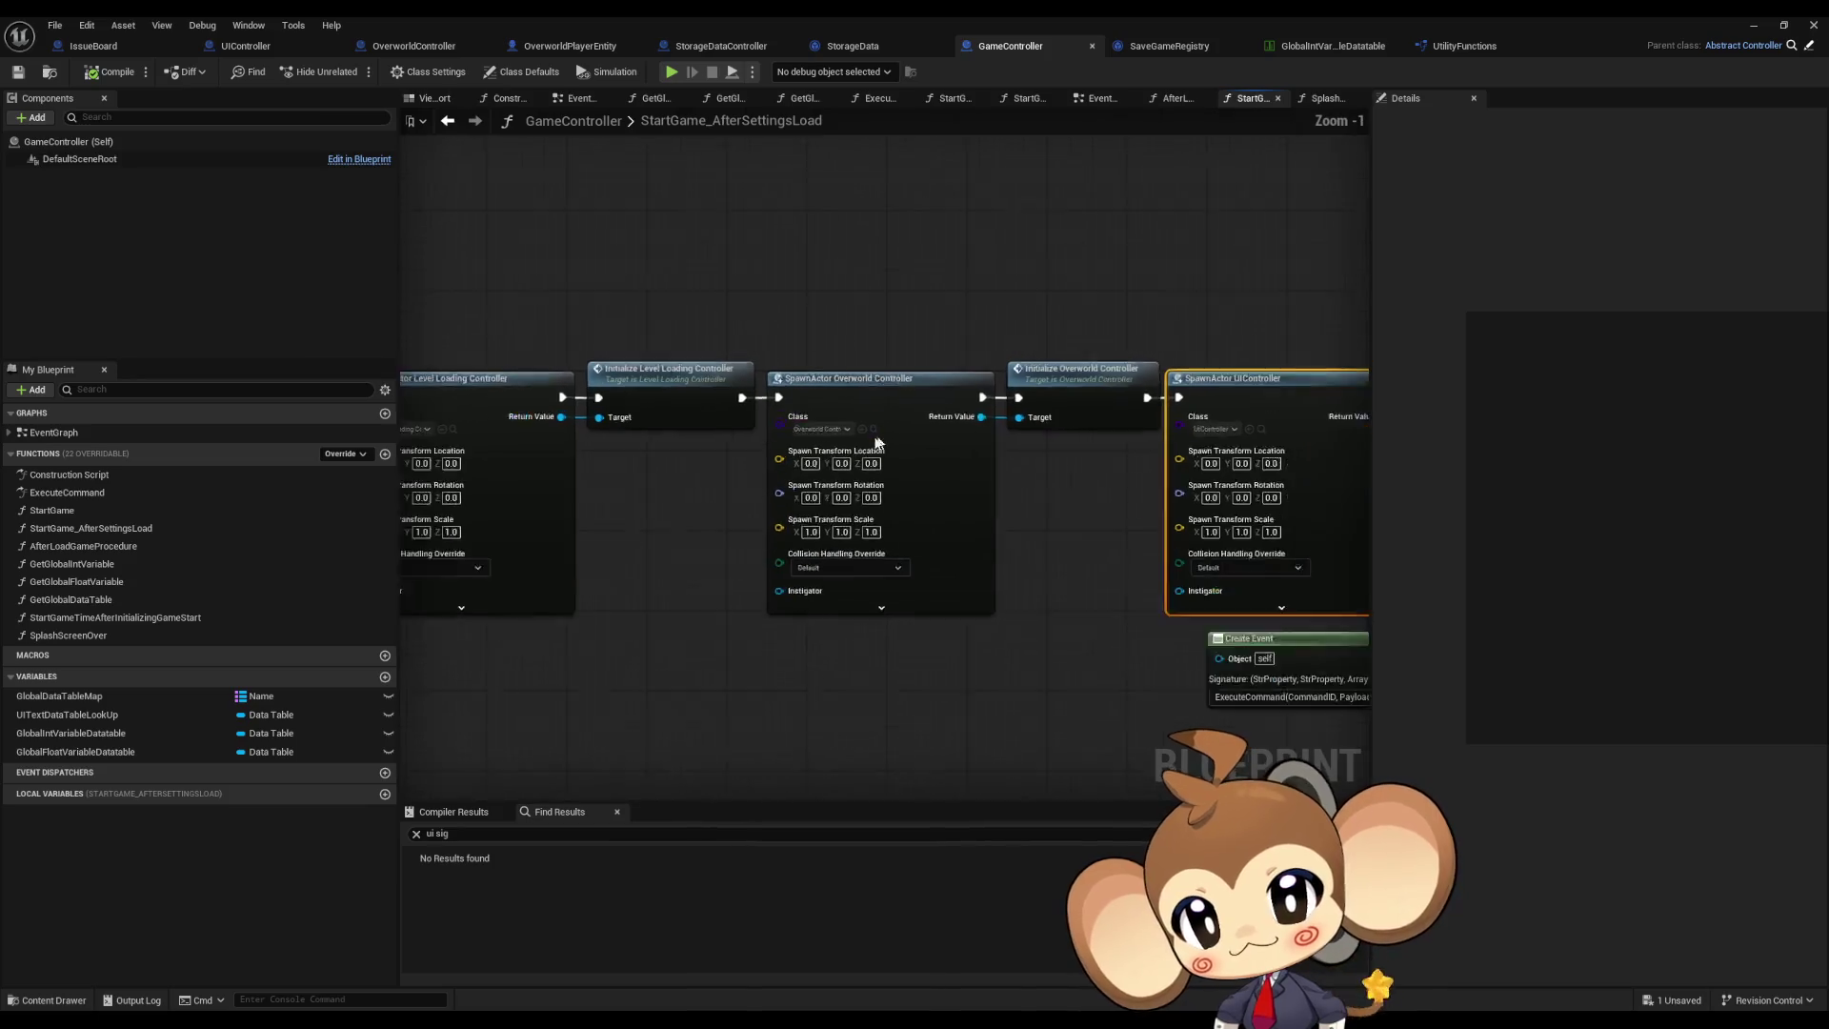
mouse_move(822, 400)
left_mouse_down()
mouse_move(734, 356)
mouse_move(996, 441)
left_mouse_up()
left_click_drag(727, 335, 827, 541)
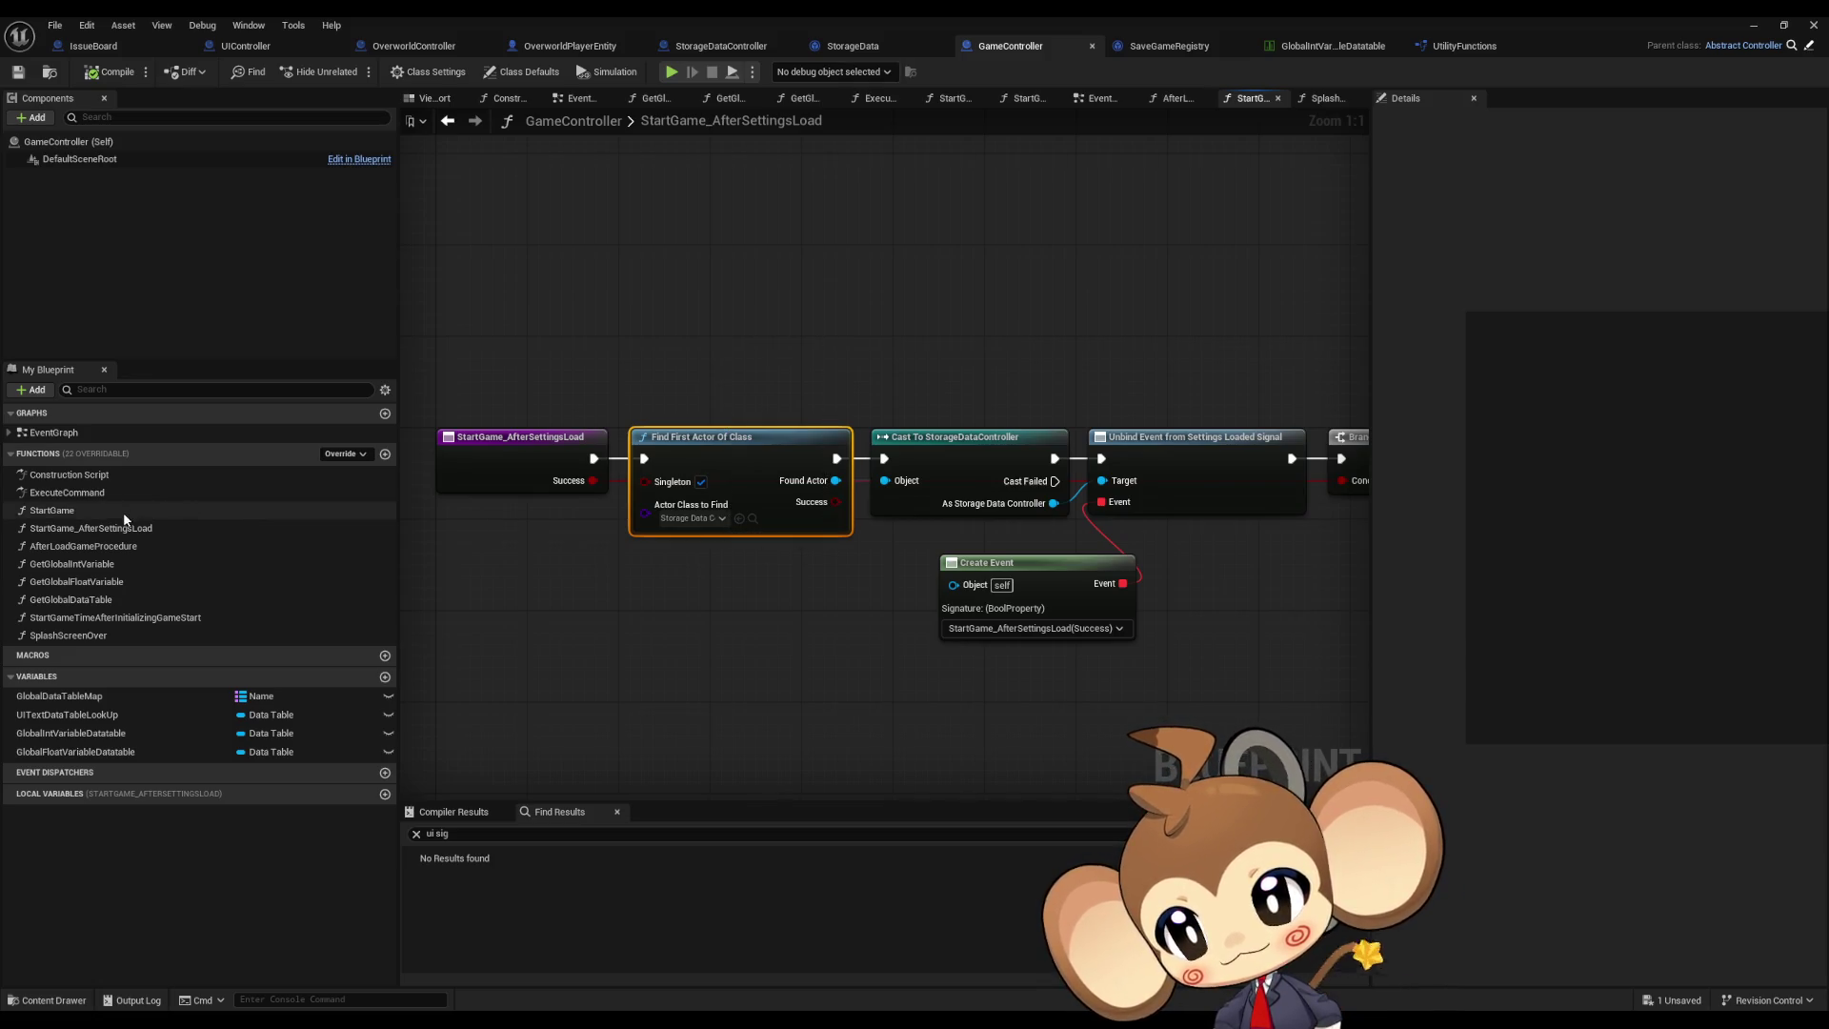
Step: In StartGame, add a breakpoint on the Initialize Storage Data Controller node
double_click(124, 511)
left_click(896, 481)
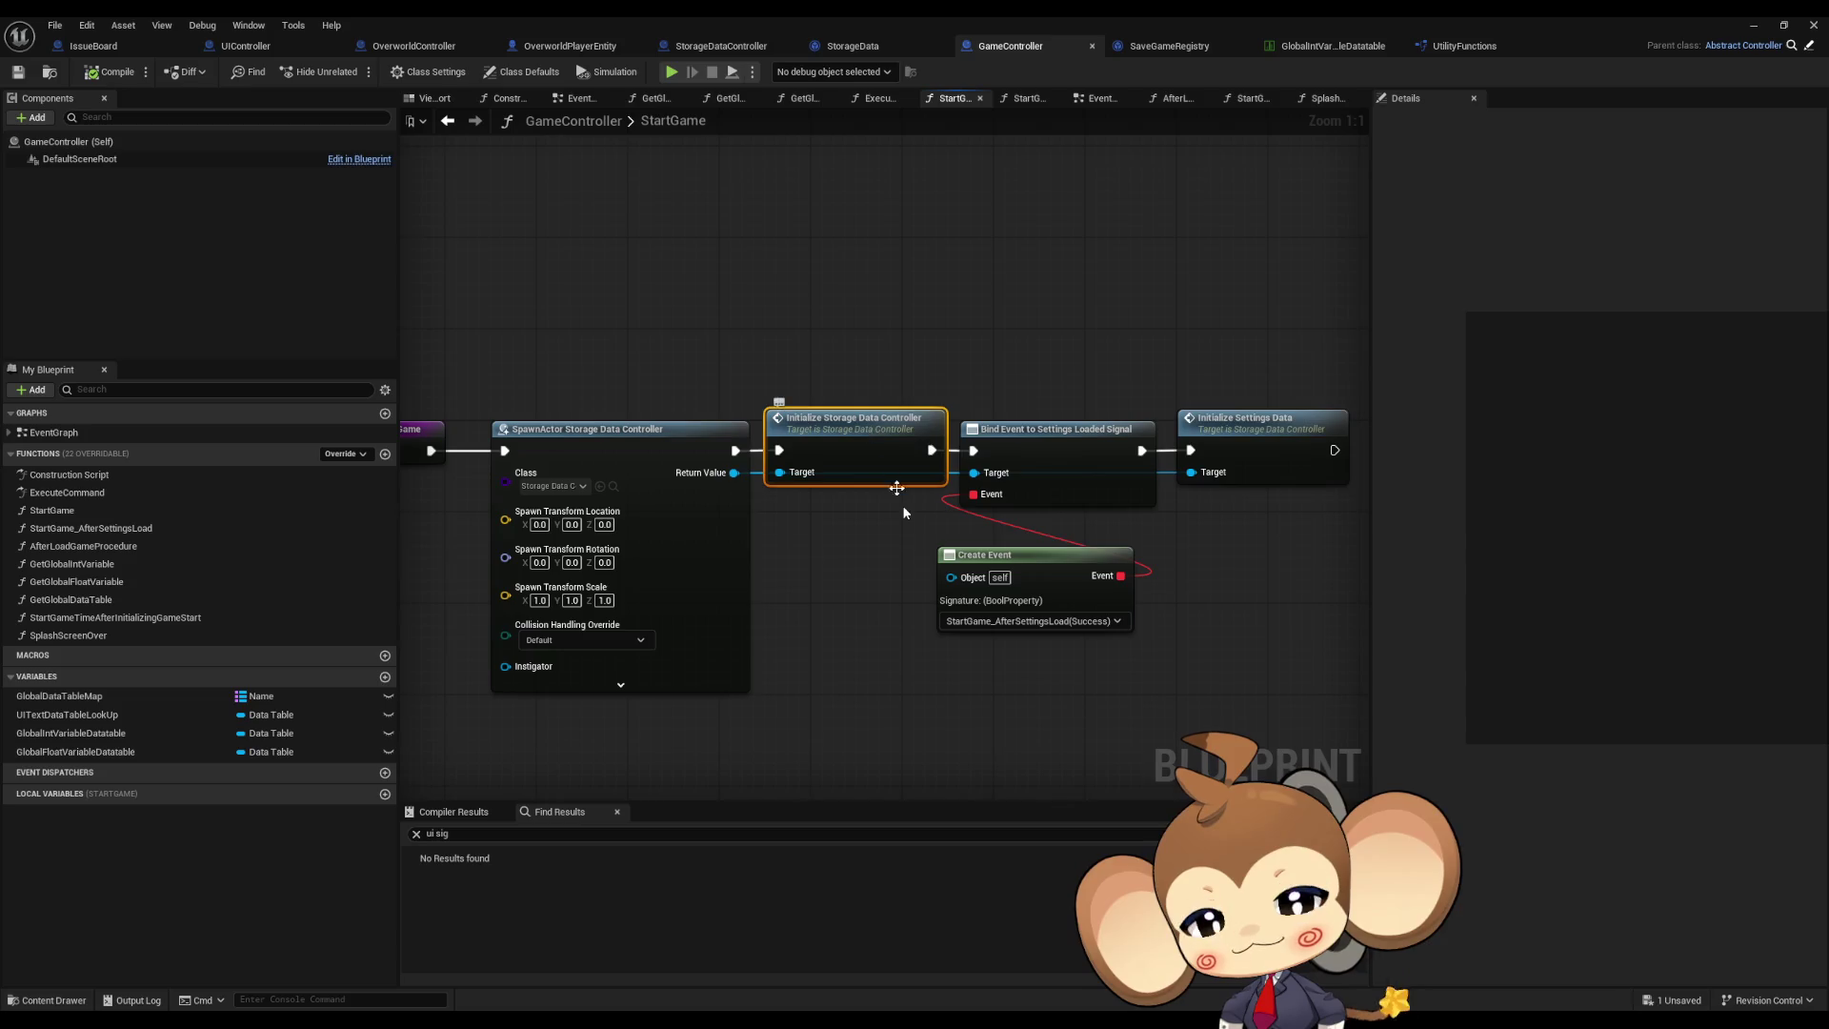
mouse_move(906, 564)
left_mouse_down()
mouse_move(1080, 549)
mouse_move(768, 527)
mouse_move(852, 523)
left_mouse_up()
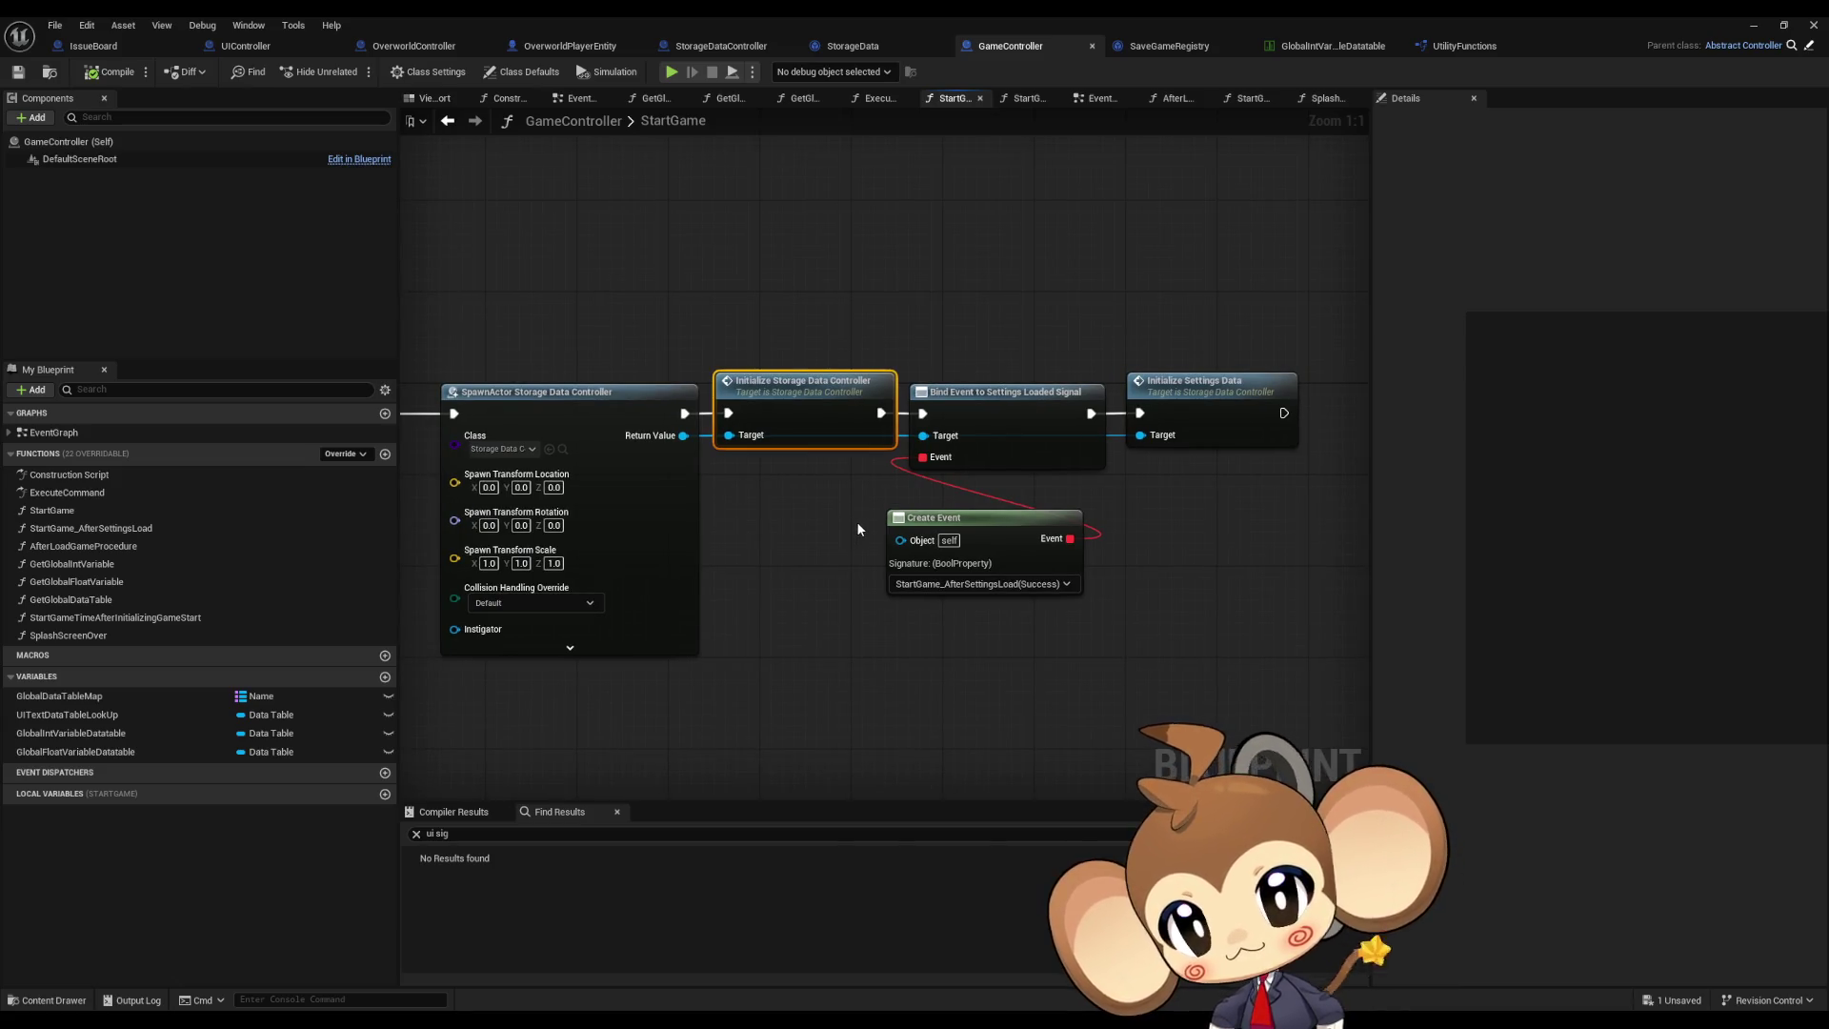
left_click_drag(1210, 322, 1246, 429)
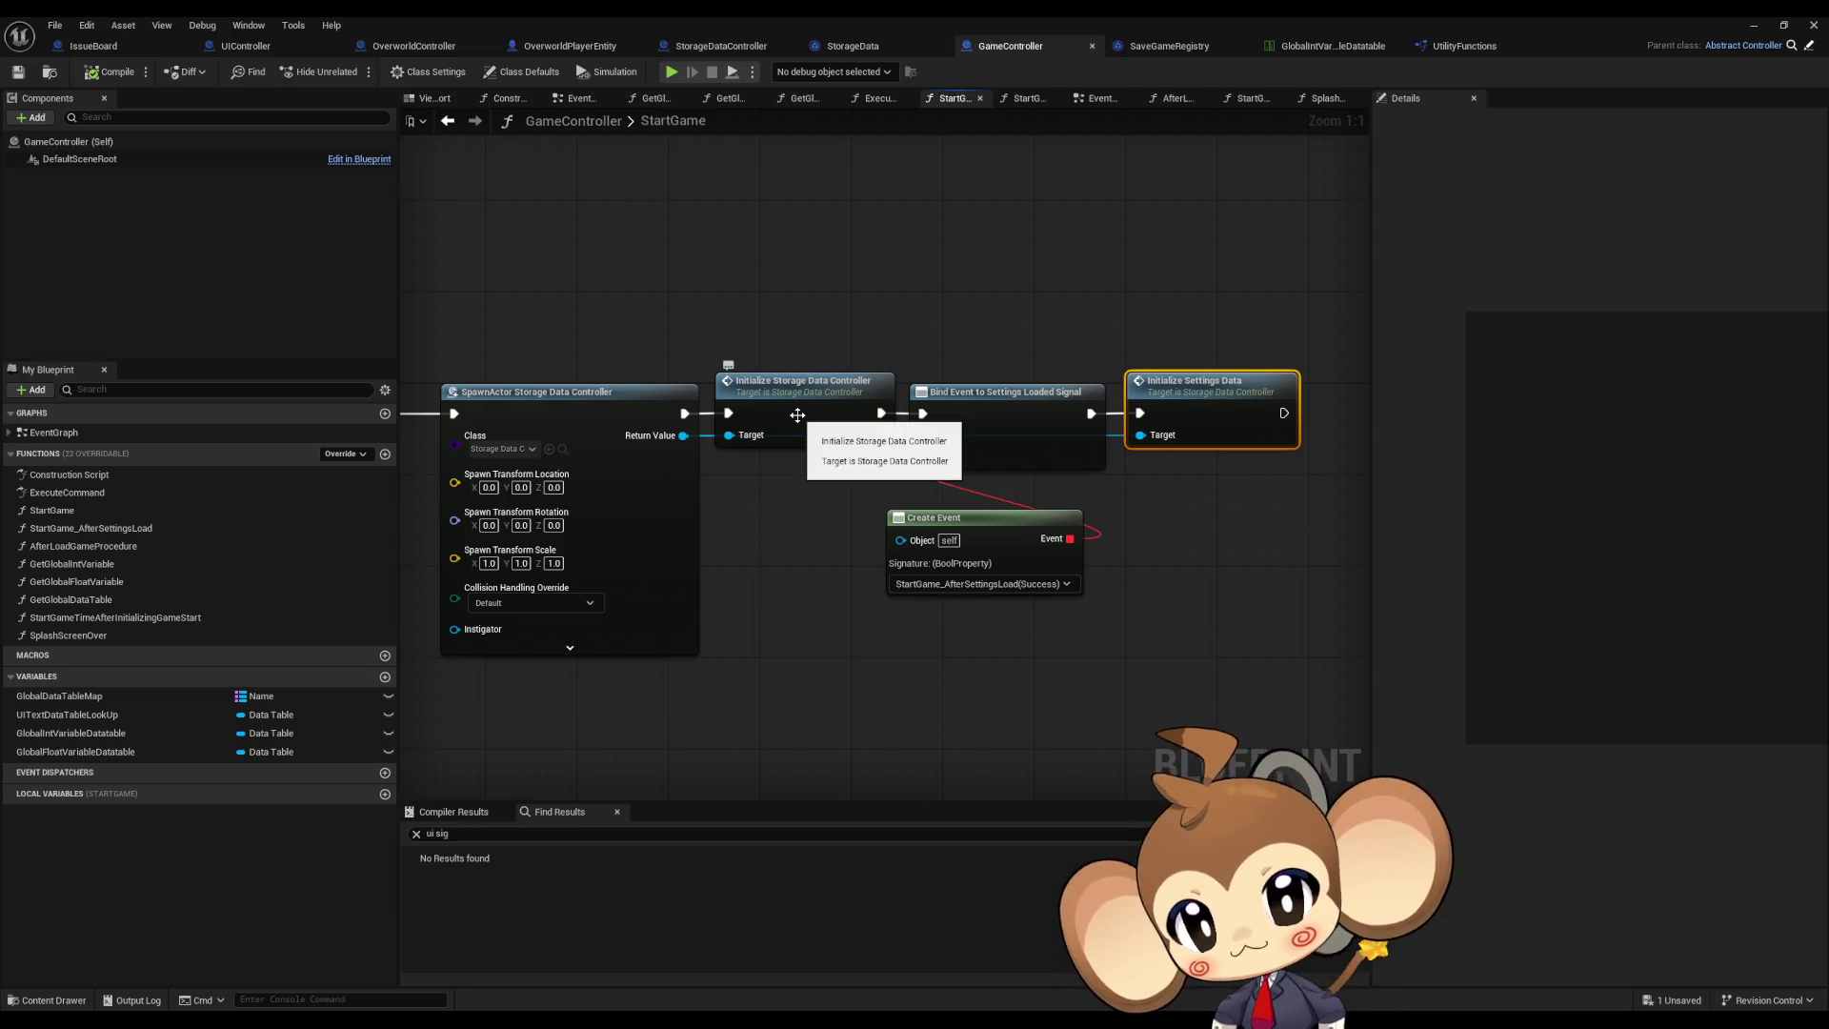
mouse_move(797, 416)
left_mouse_down()
mouse_move(1143, 444)
mouse_move(967, 453)
left_mouse_up()
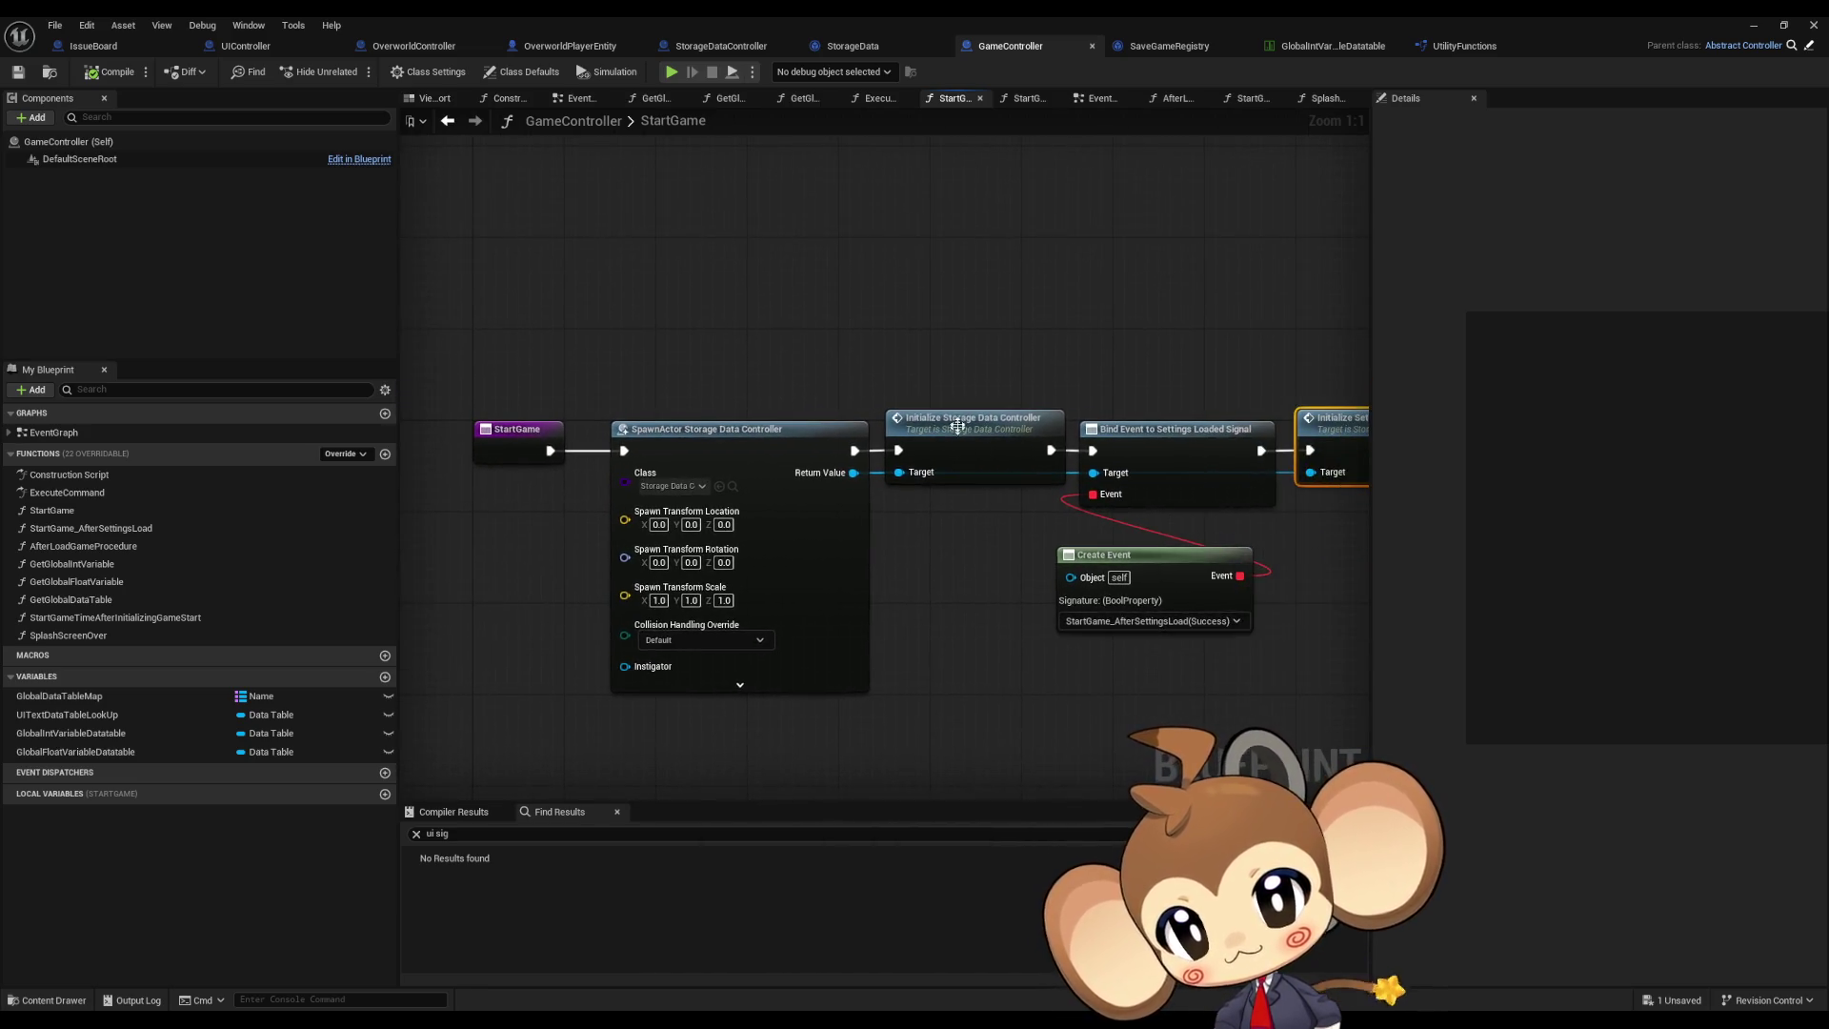
right_click(965, 417)
left_click(991, 745)
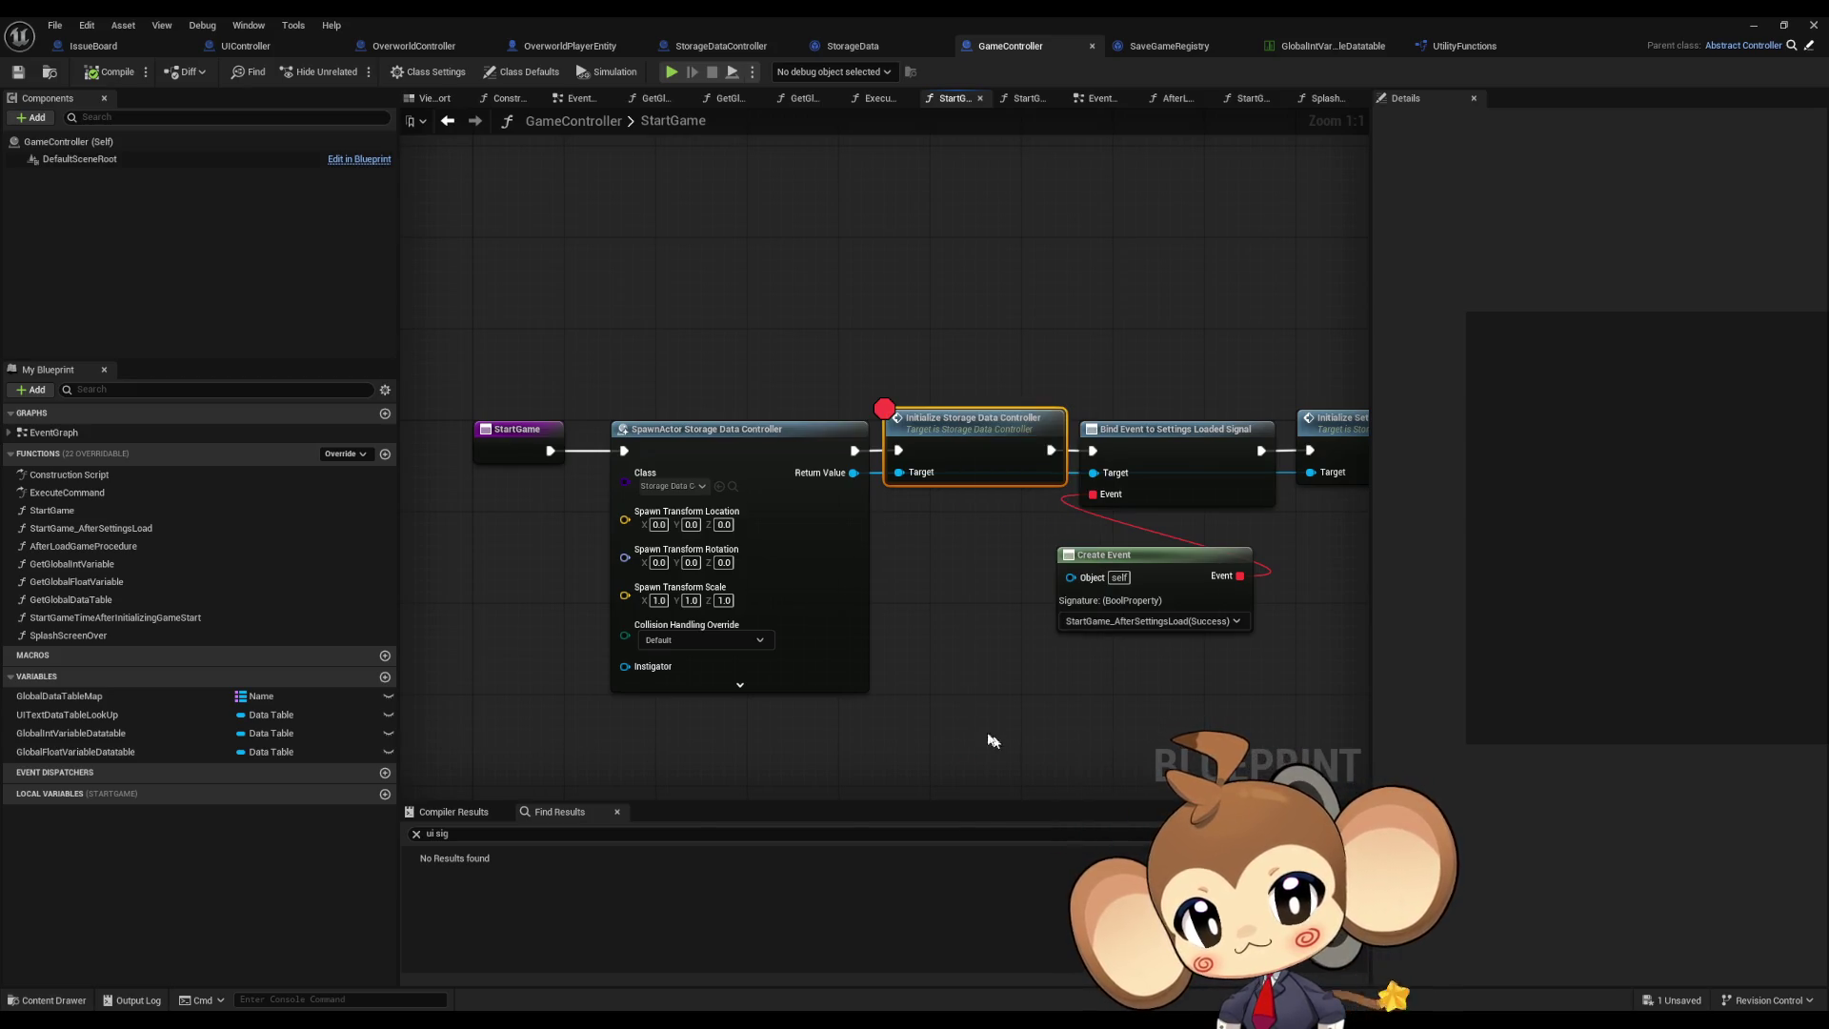
right_click(484, 450)
left_click(721, 652)
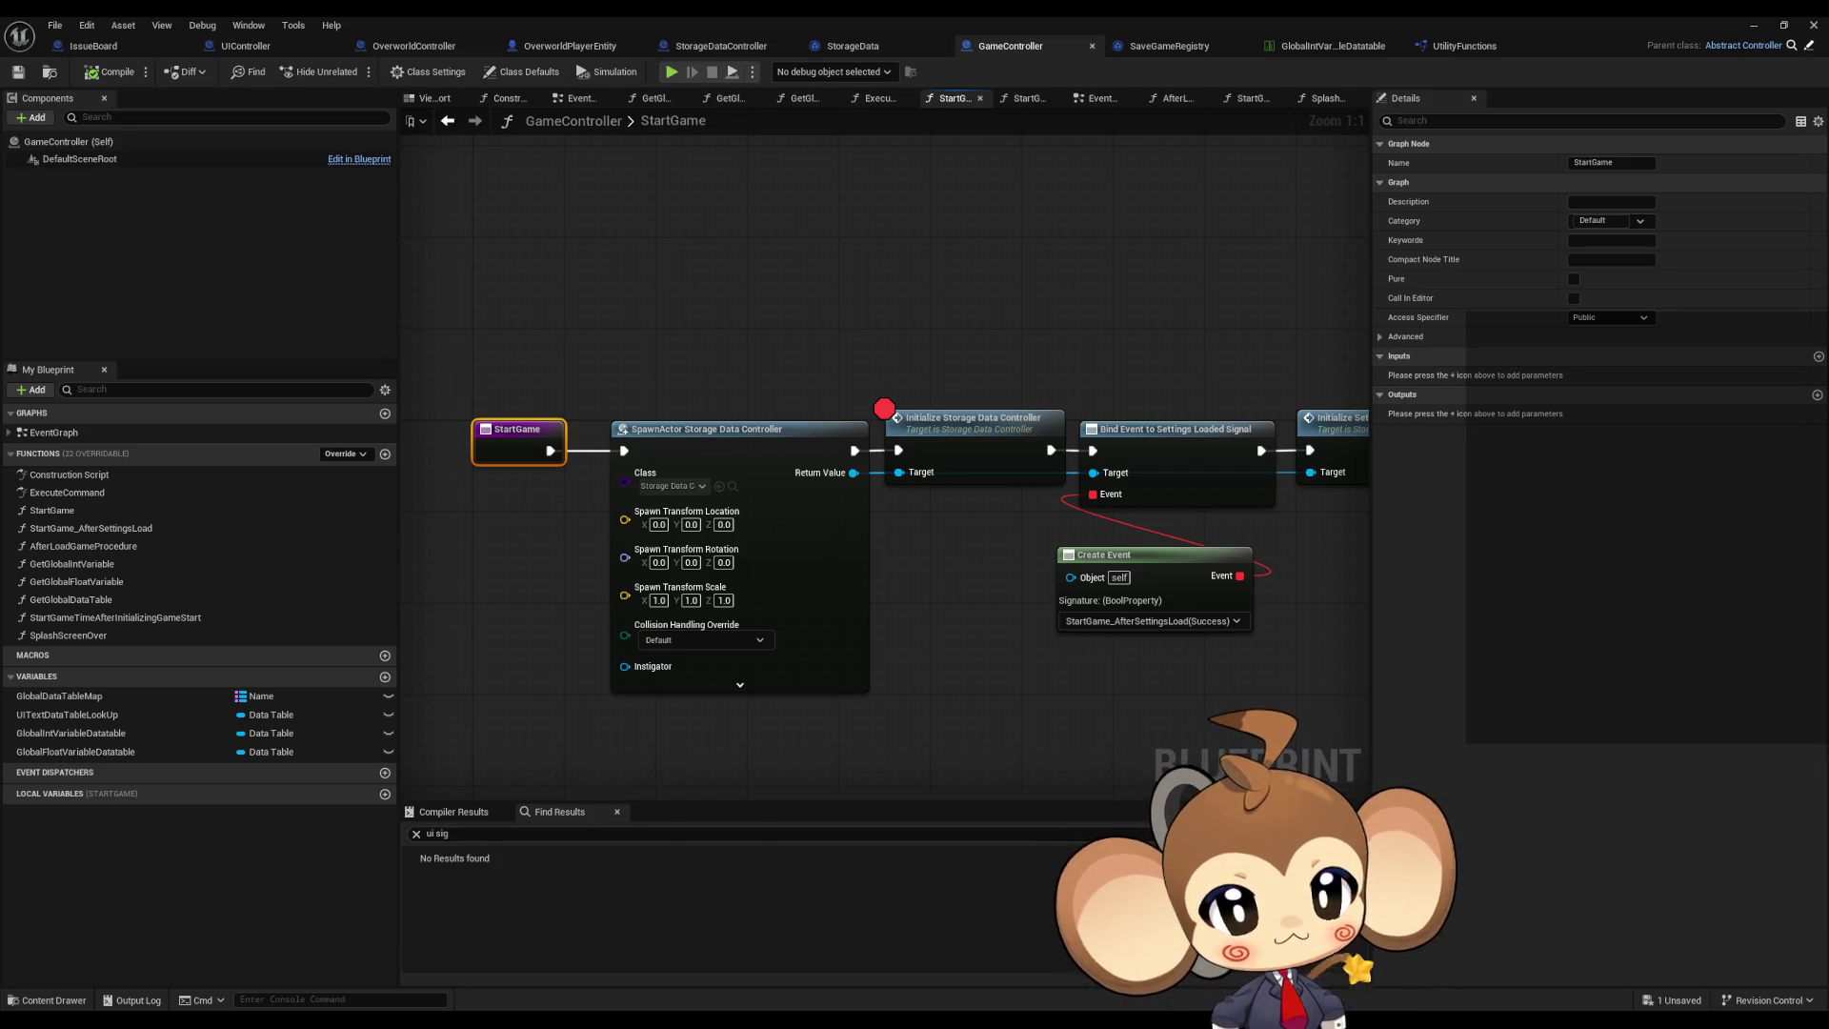
Step: Inspect the SpawnActor Storage Data Controller node and the StorageDataController blueprint
left_click(962, 533)
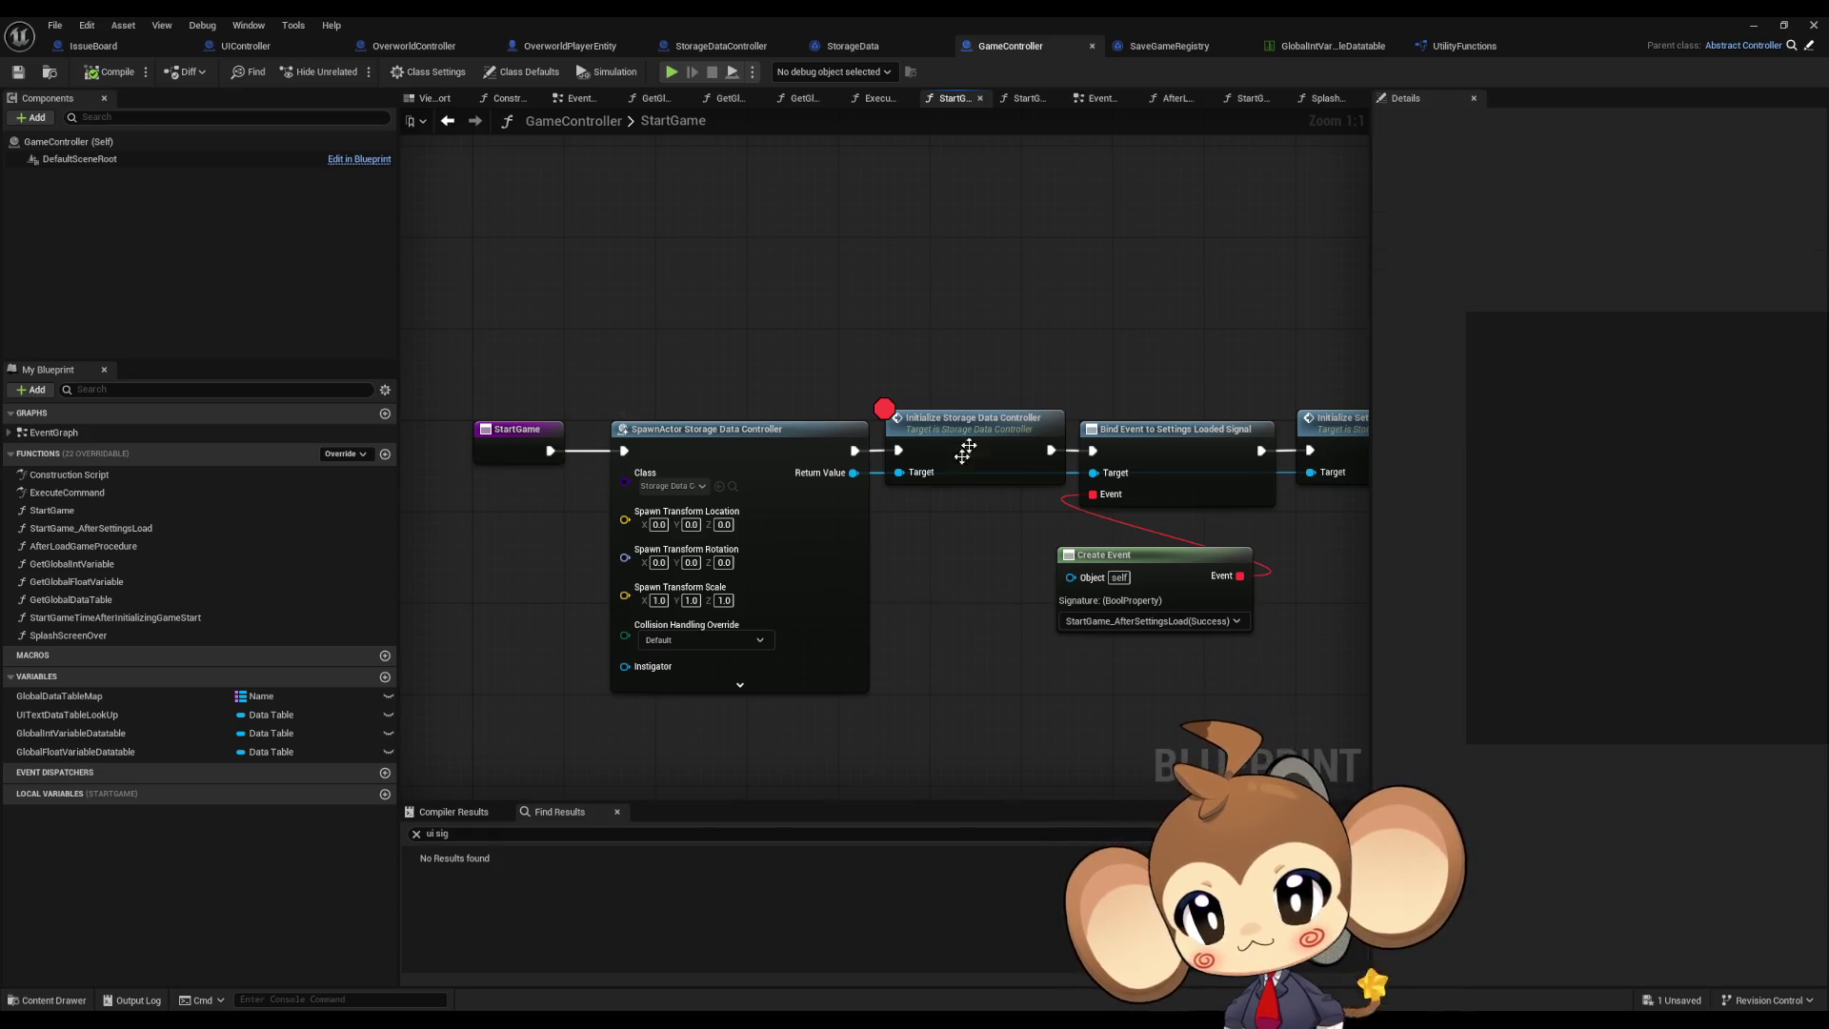
left_click(772, 549)
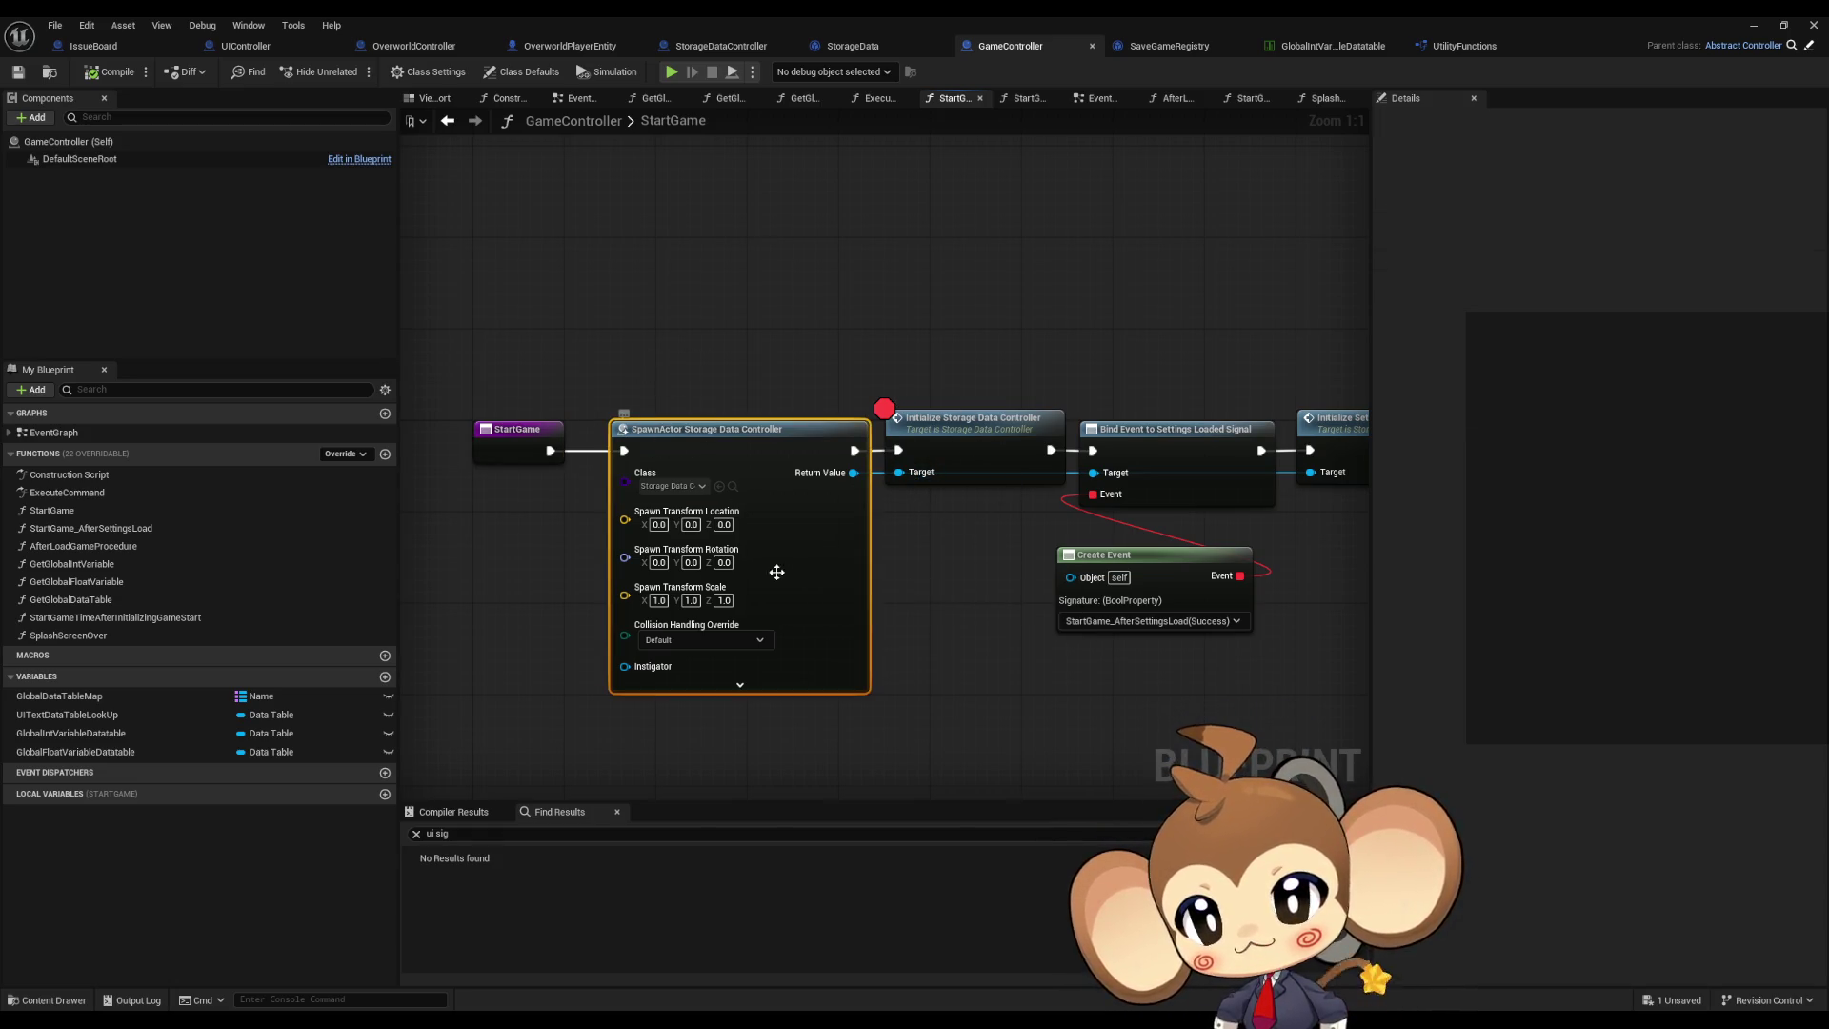
left_click(945, 585)
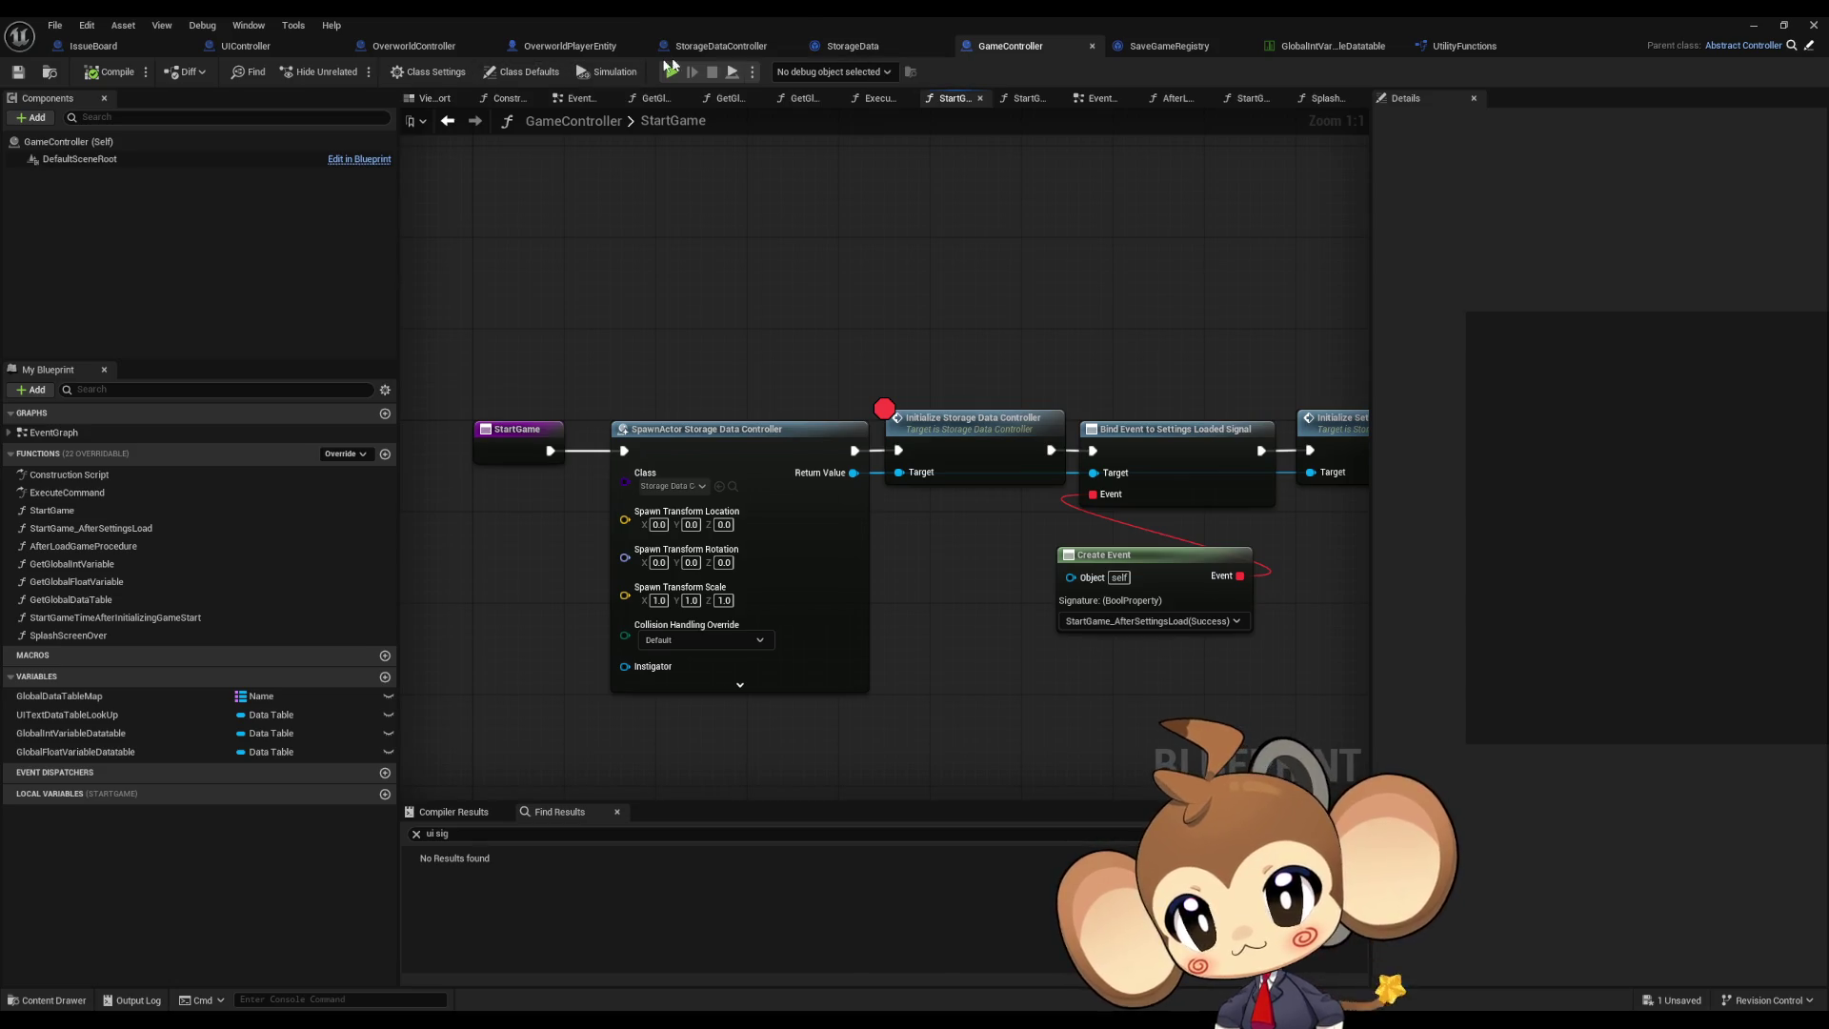
left_click(710, 46)
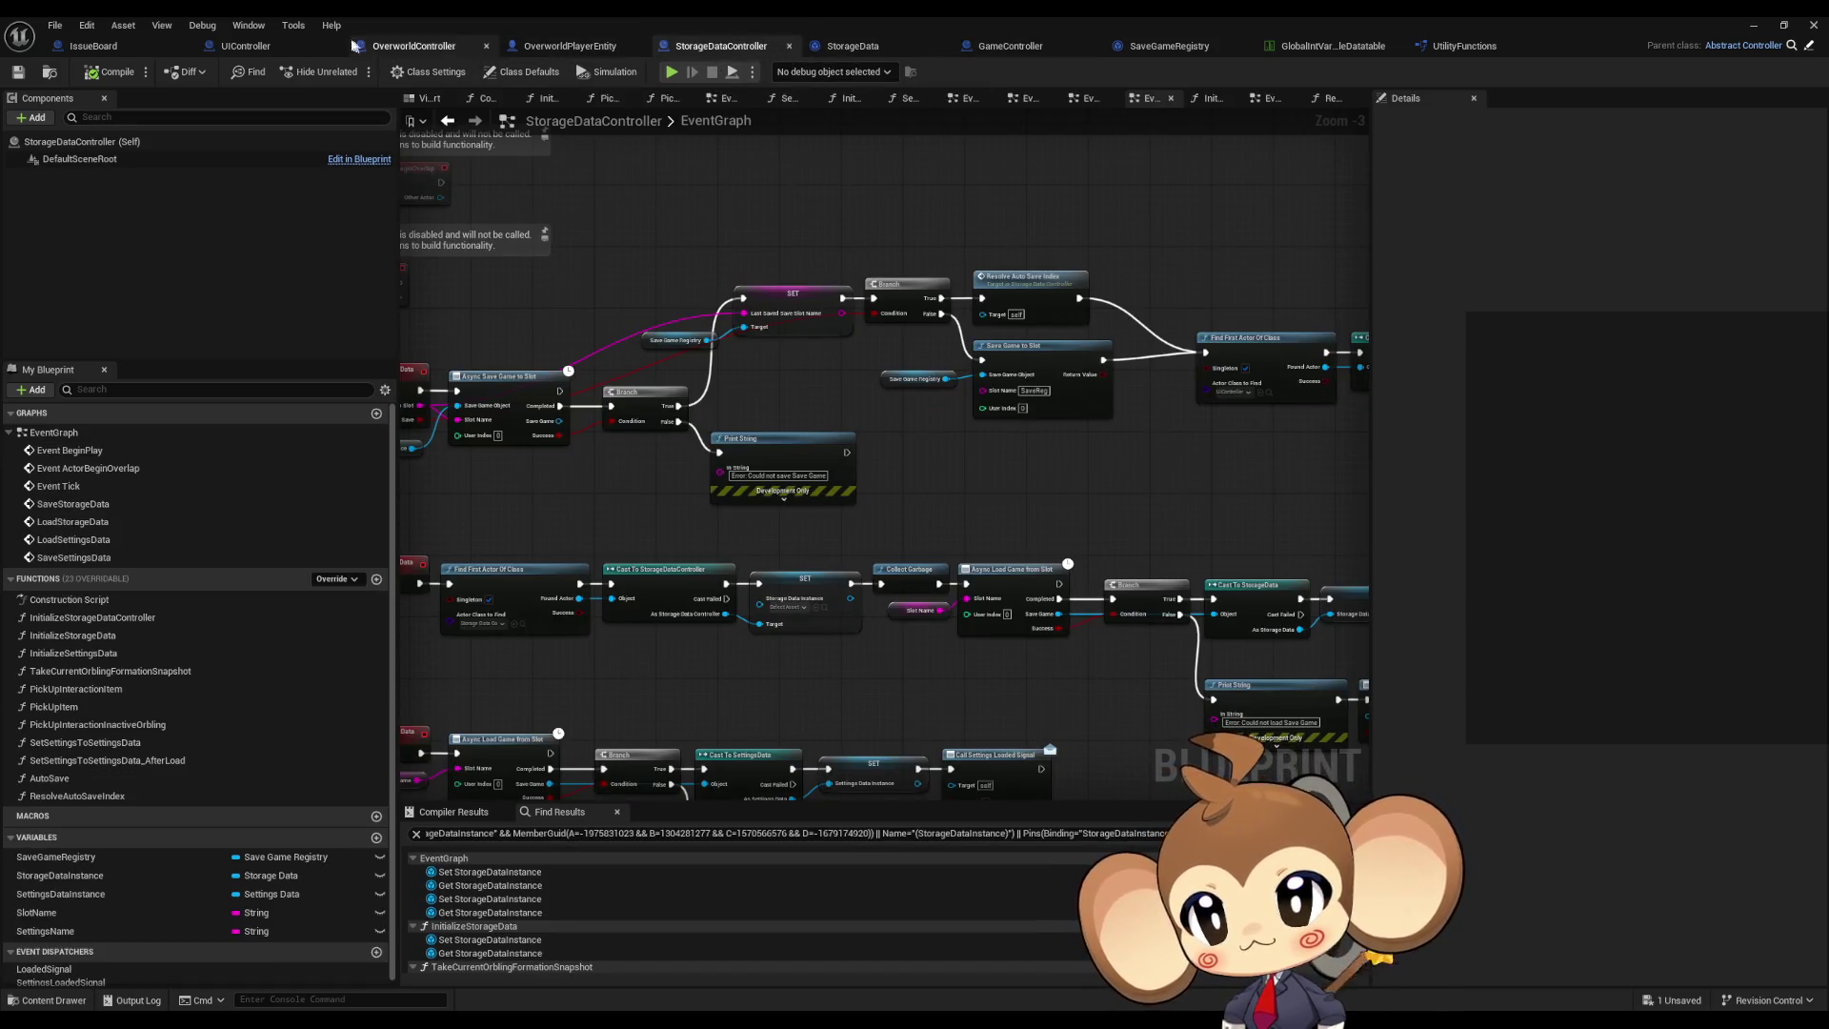
left_click(1010, 46)
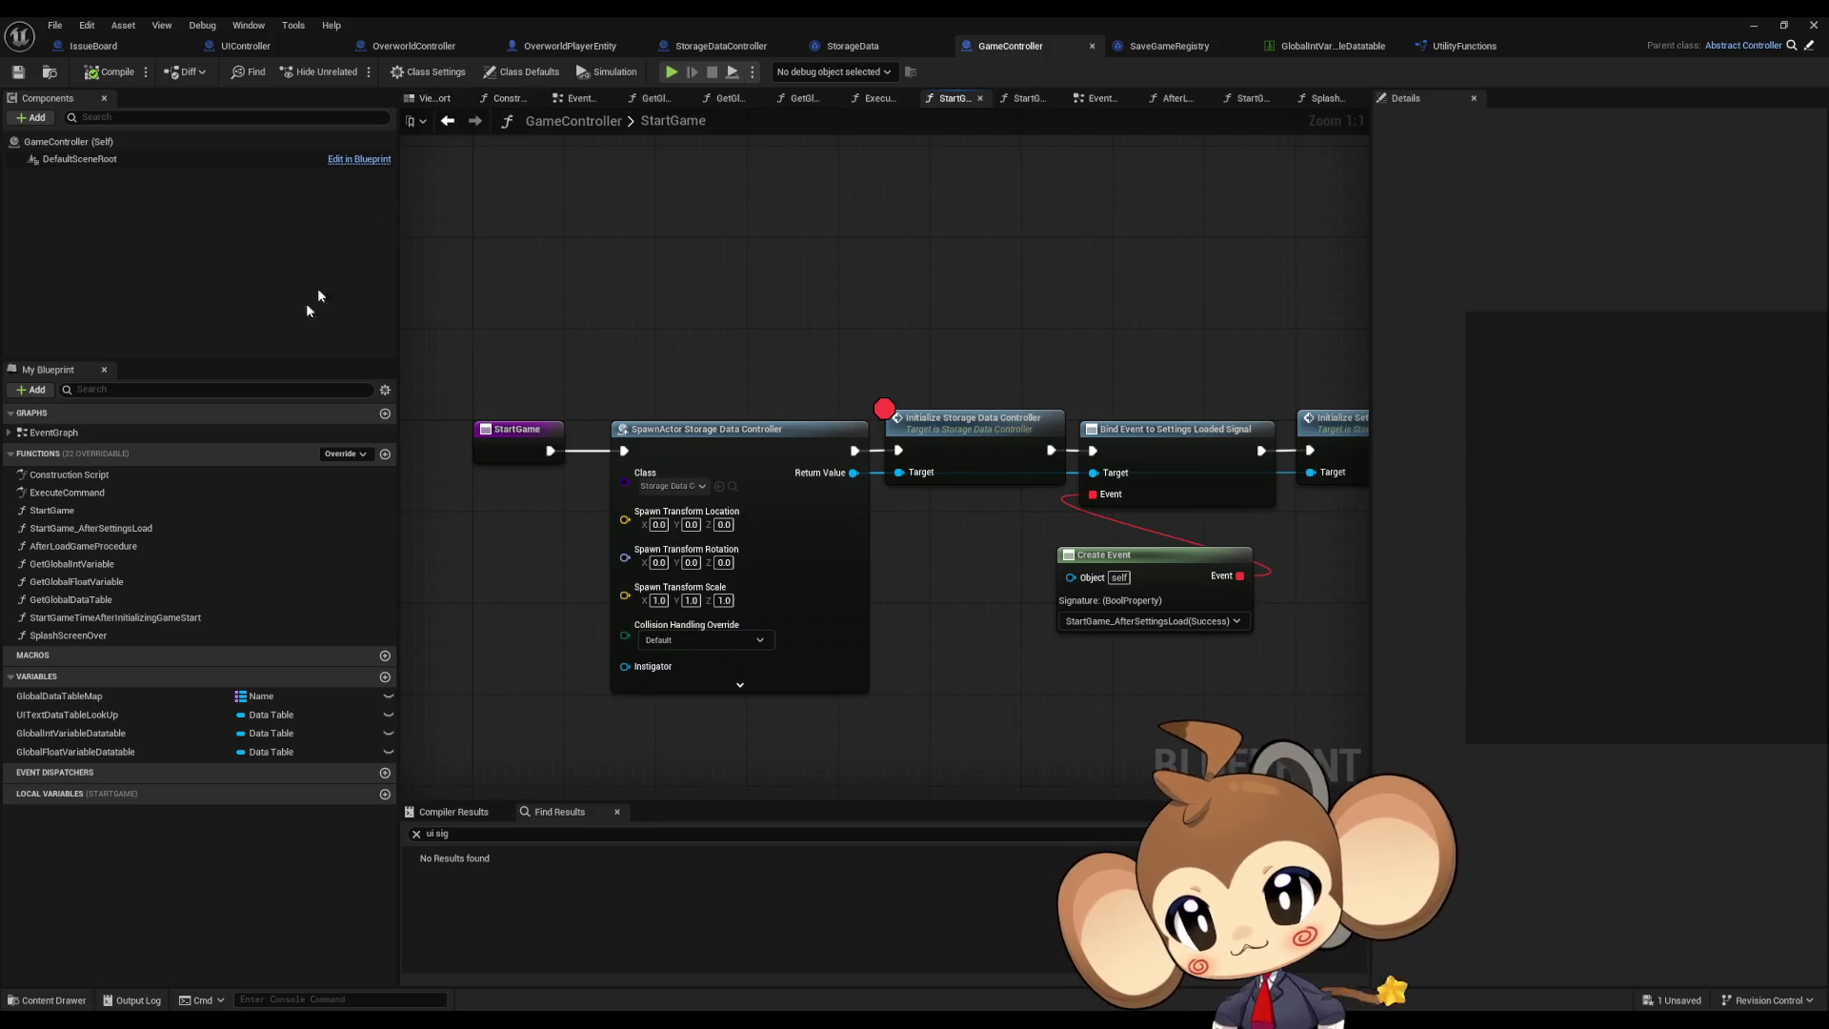
Step: Open GetStorageDataInstance from SplashScreenOver, breakpoint its cast to StorageDataController, and start simulating
double_click(68, 635)
left_click_drag(851, 396, 981, 520)
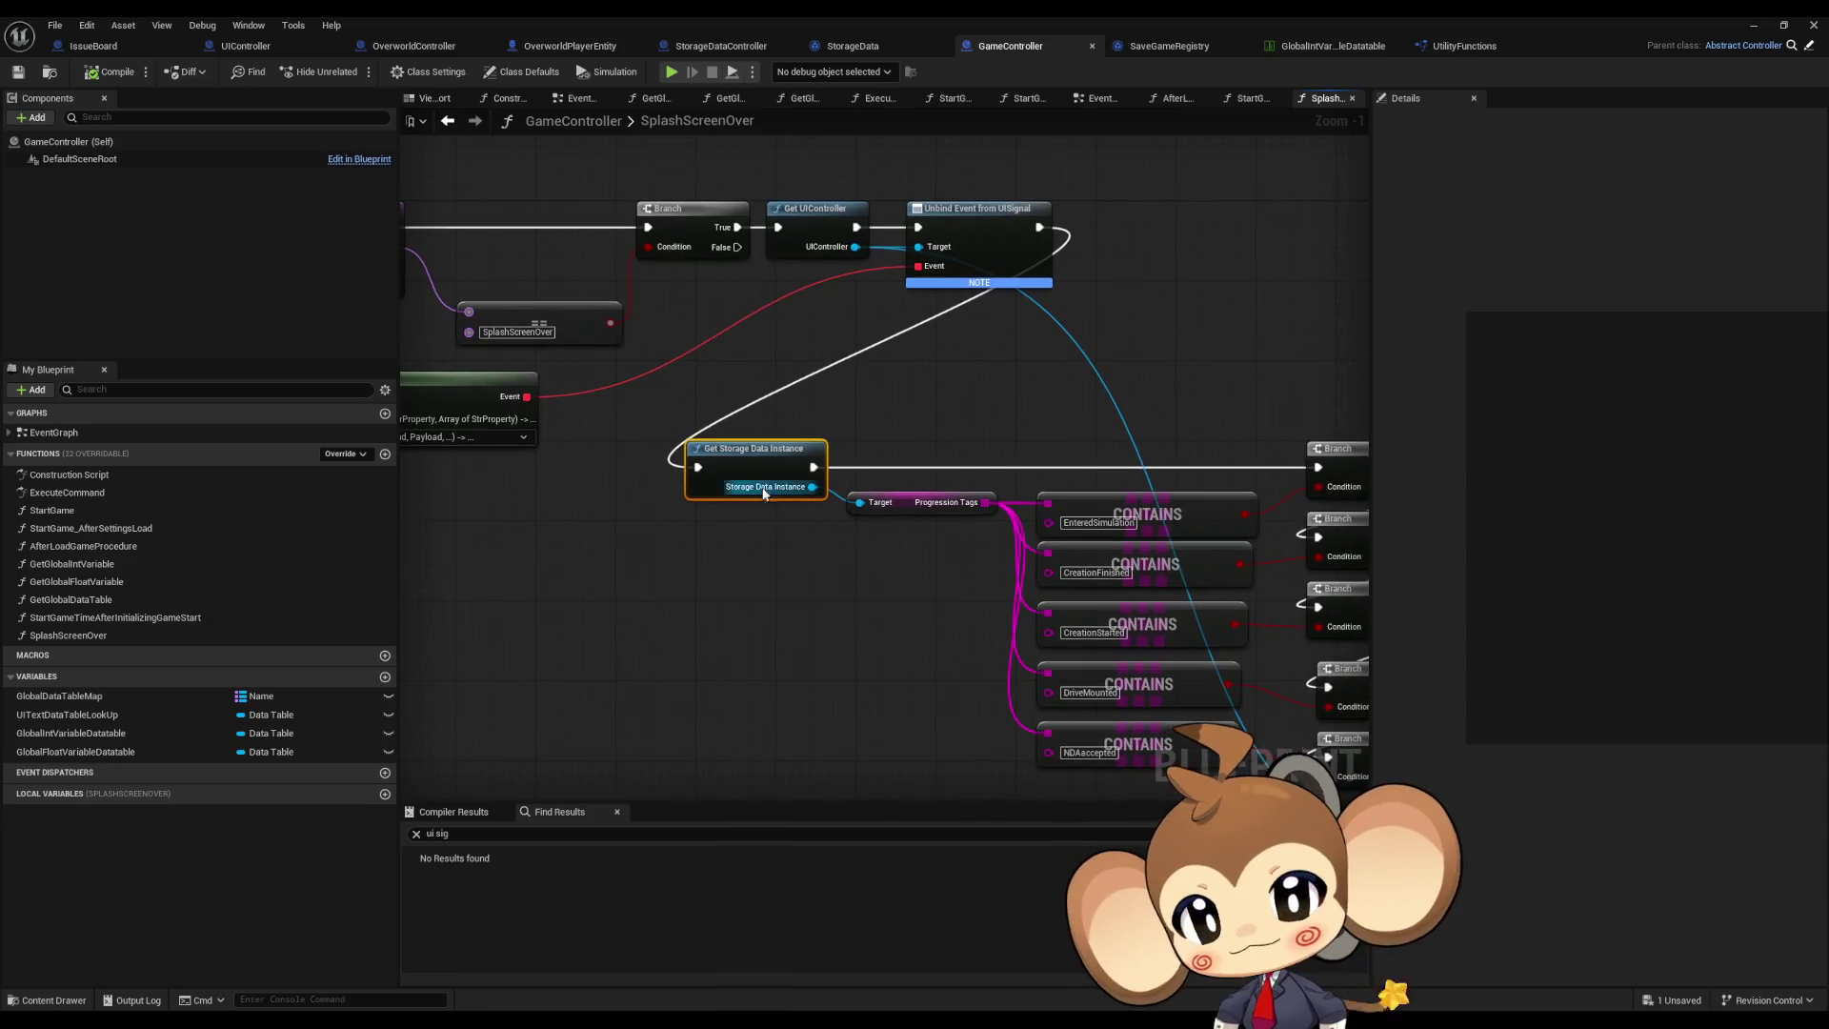
double_click(742, 459)
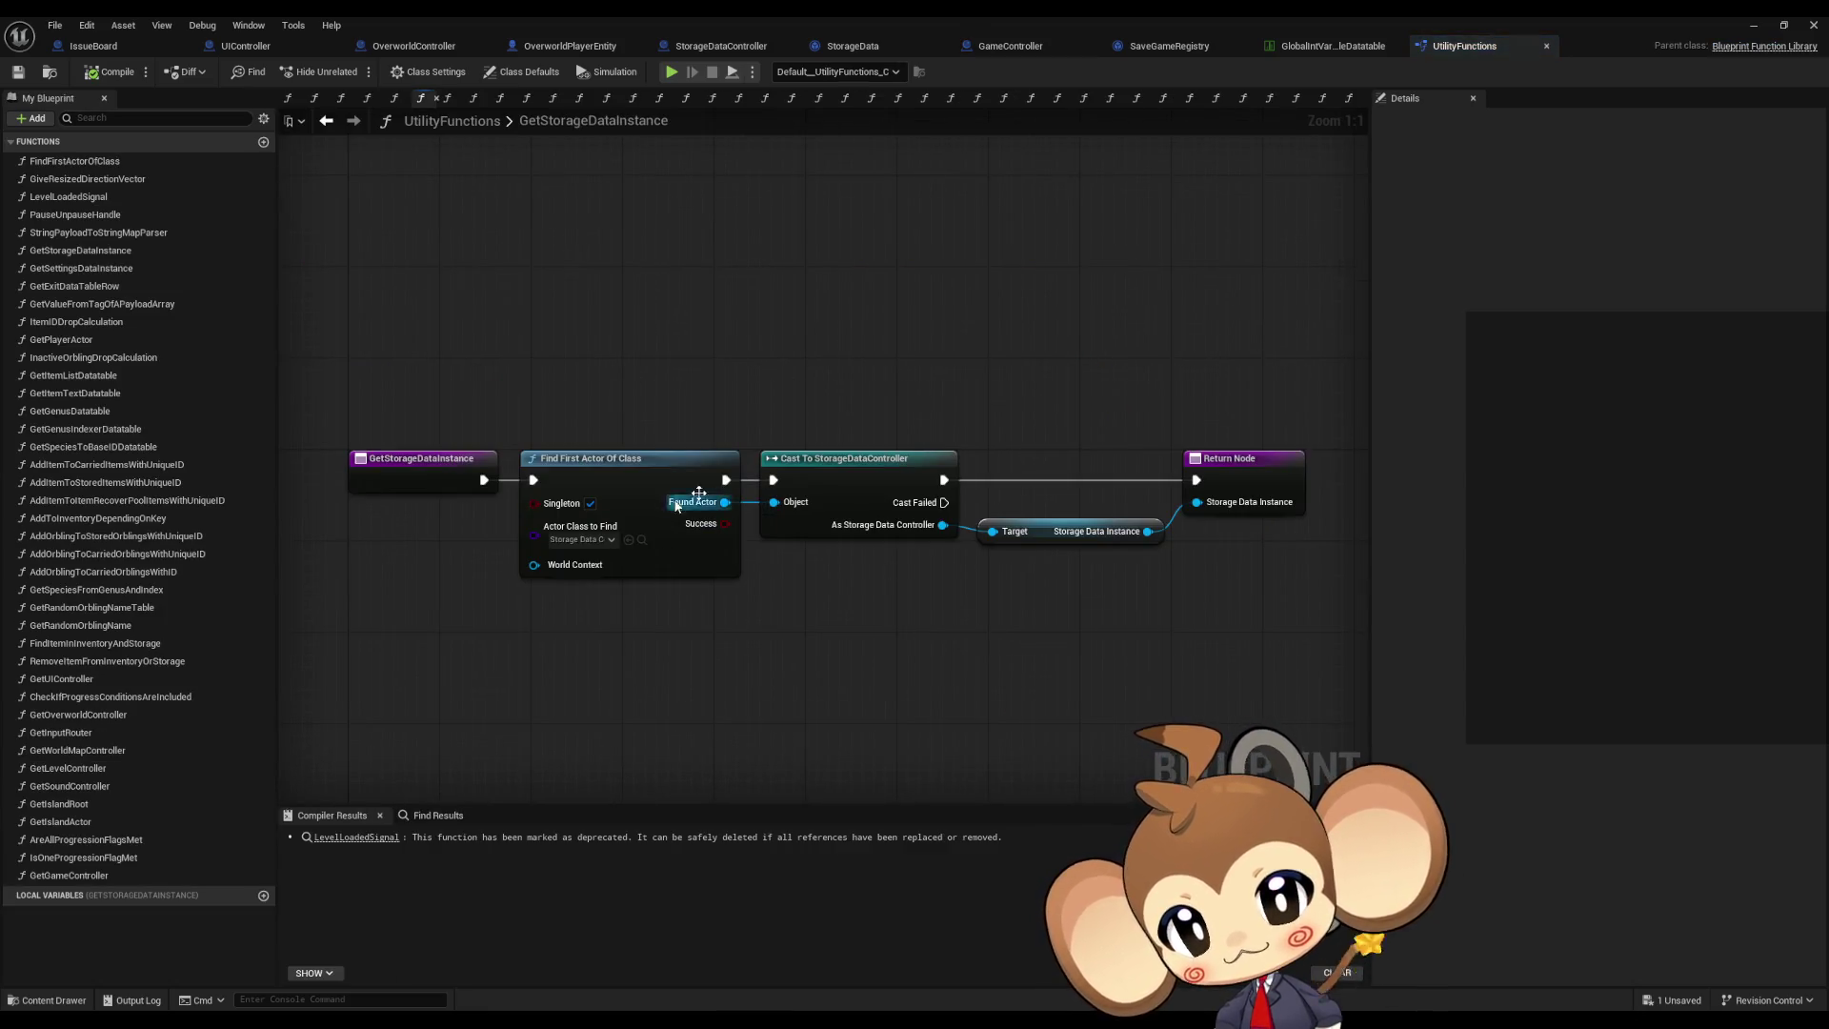
left_click(1235, 483)
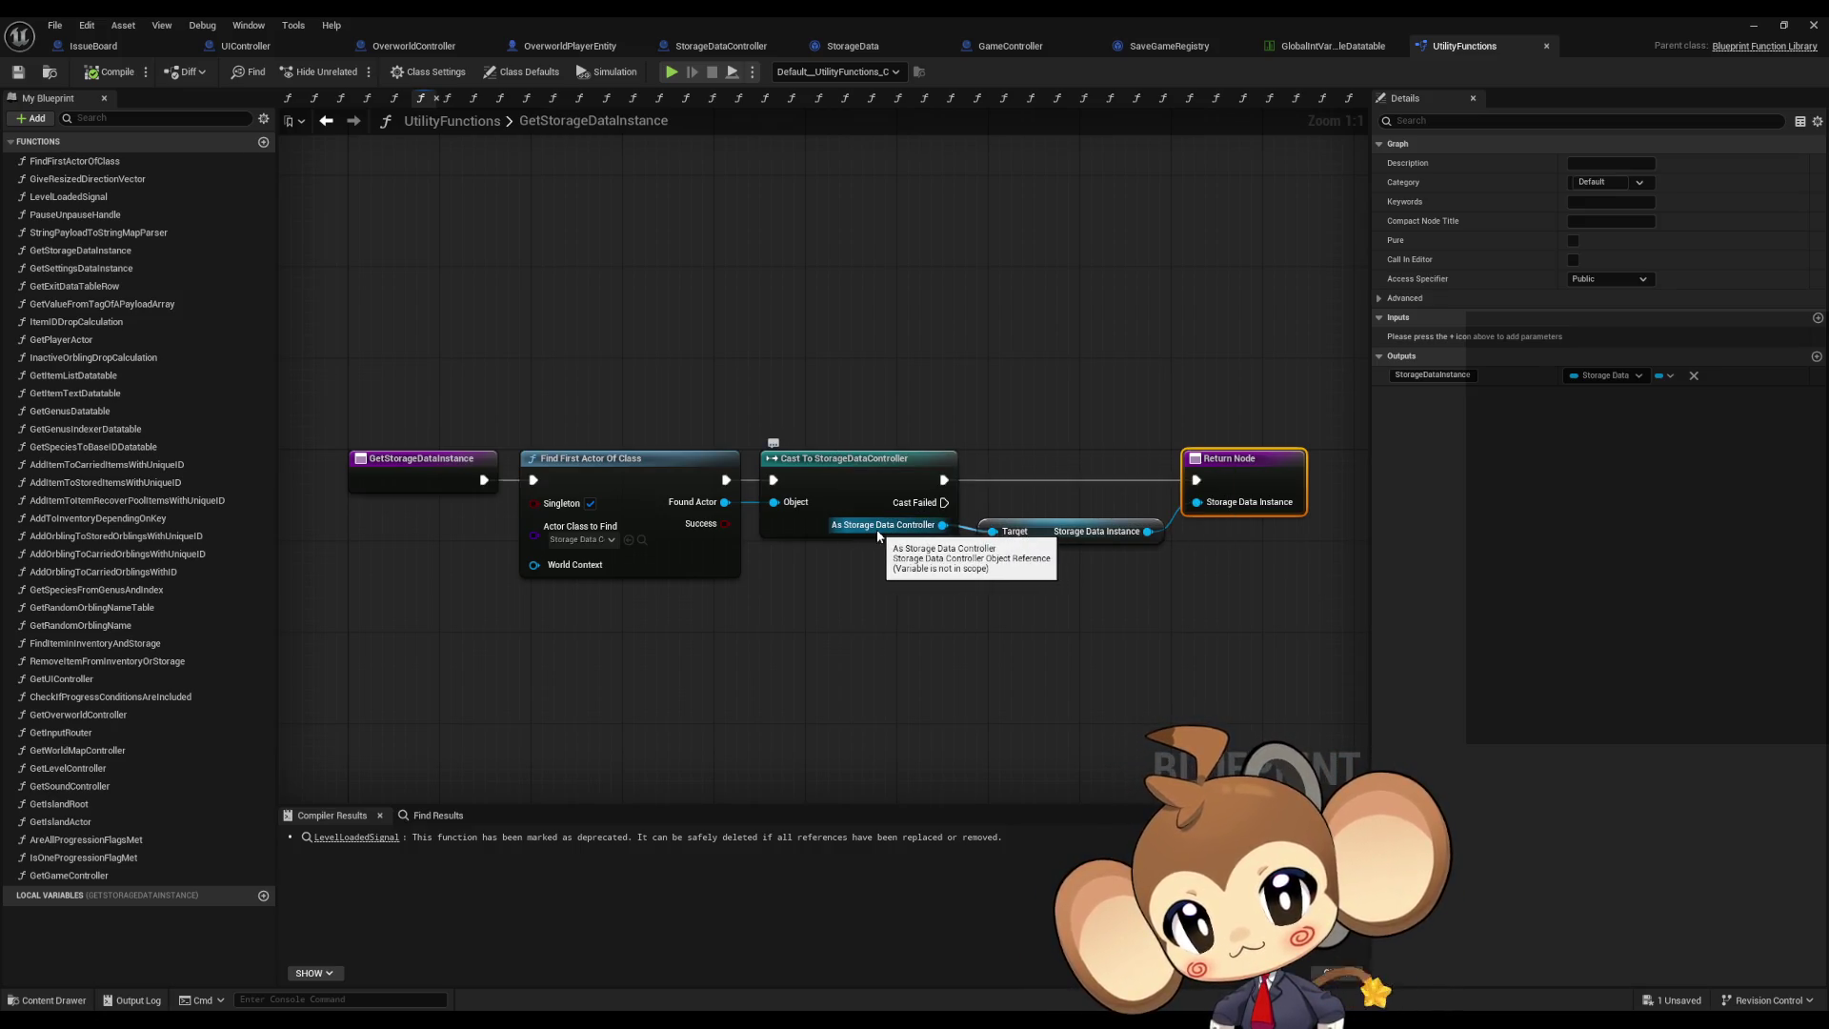
right_click(837, 476)
left_click(907, 777)
left_click(1753, 26)
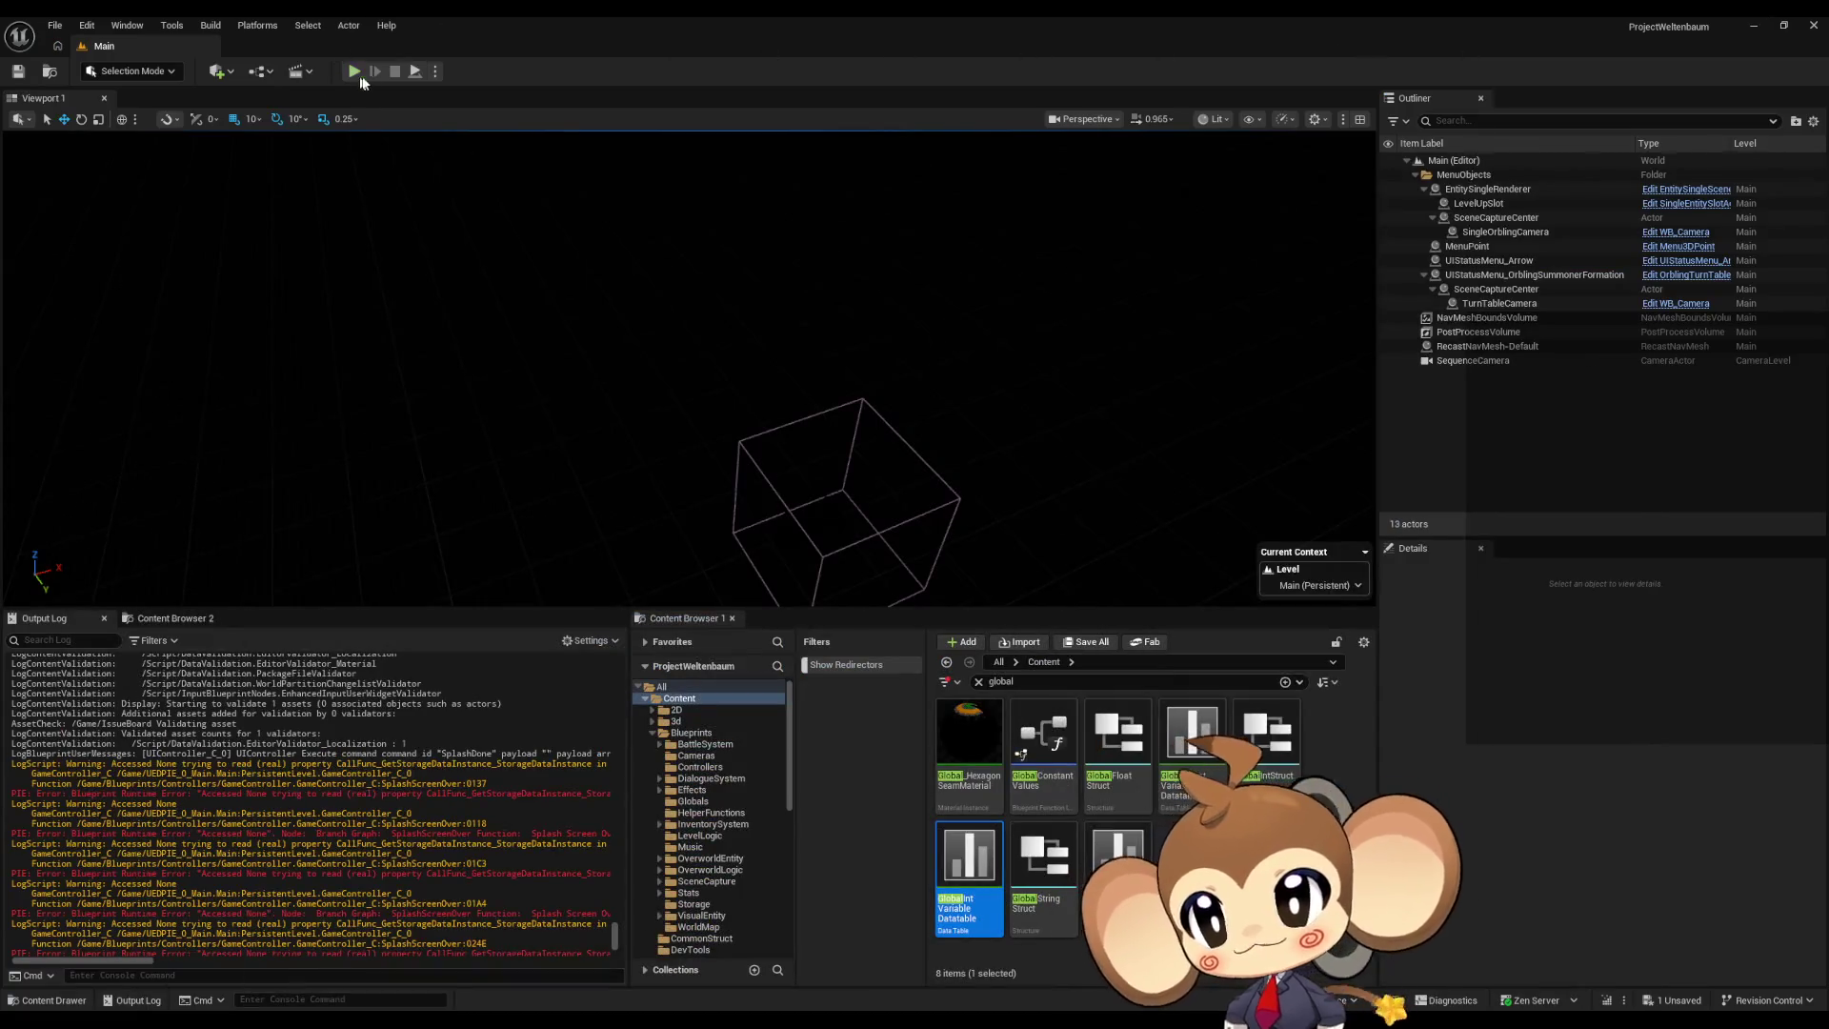
Step: Remove the Initialize Storage Data Controller breakpoint, resume, step to the Return Node, then stop
left_click(420, 73)
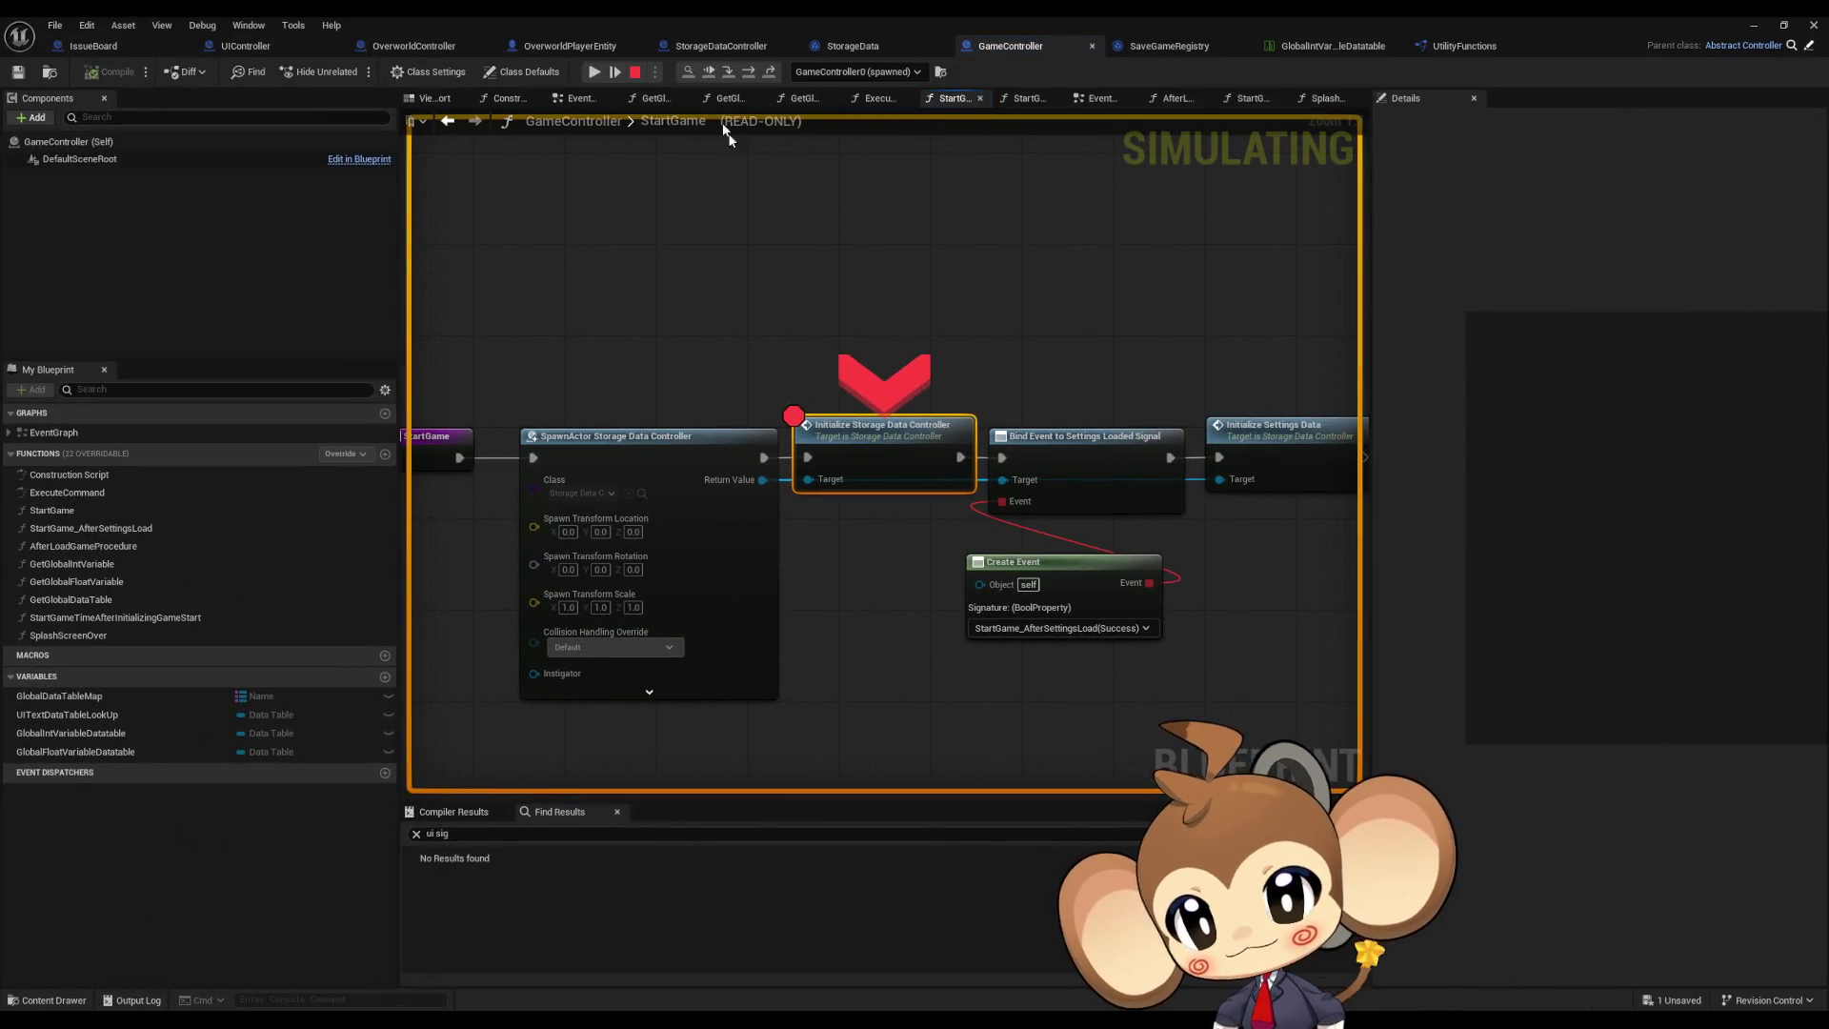
right_click(880, 465)
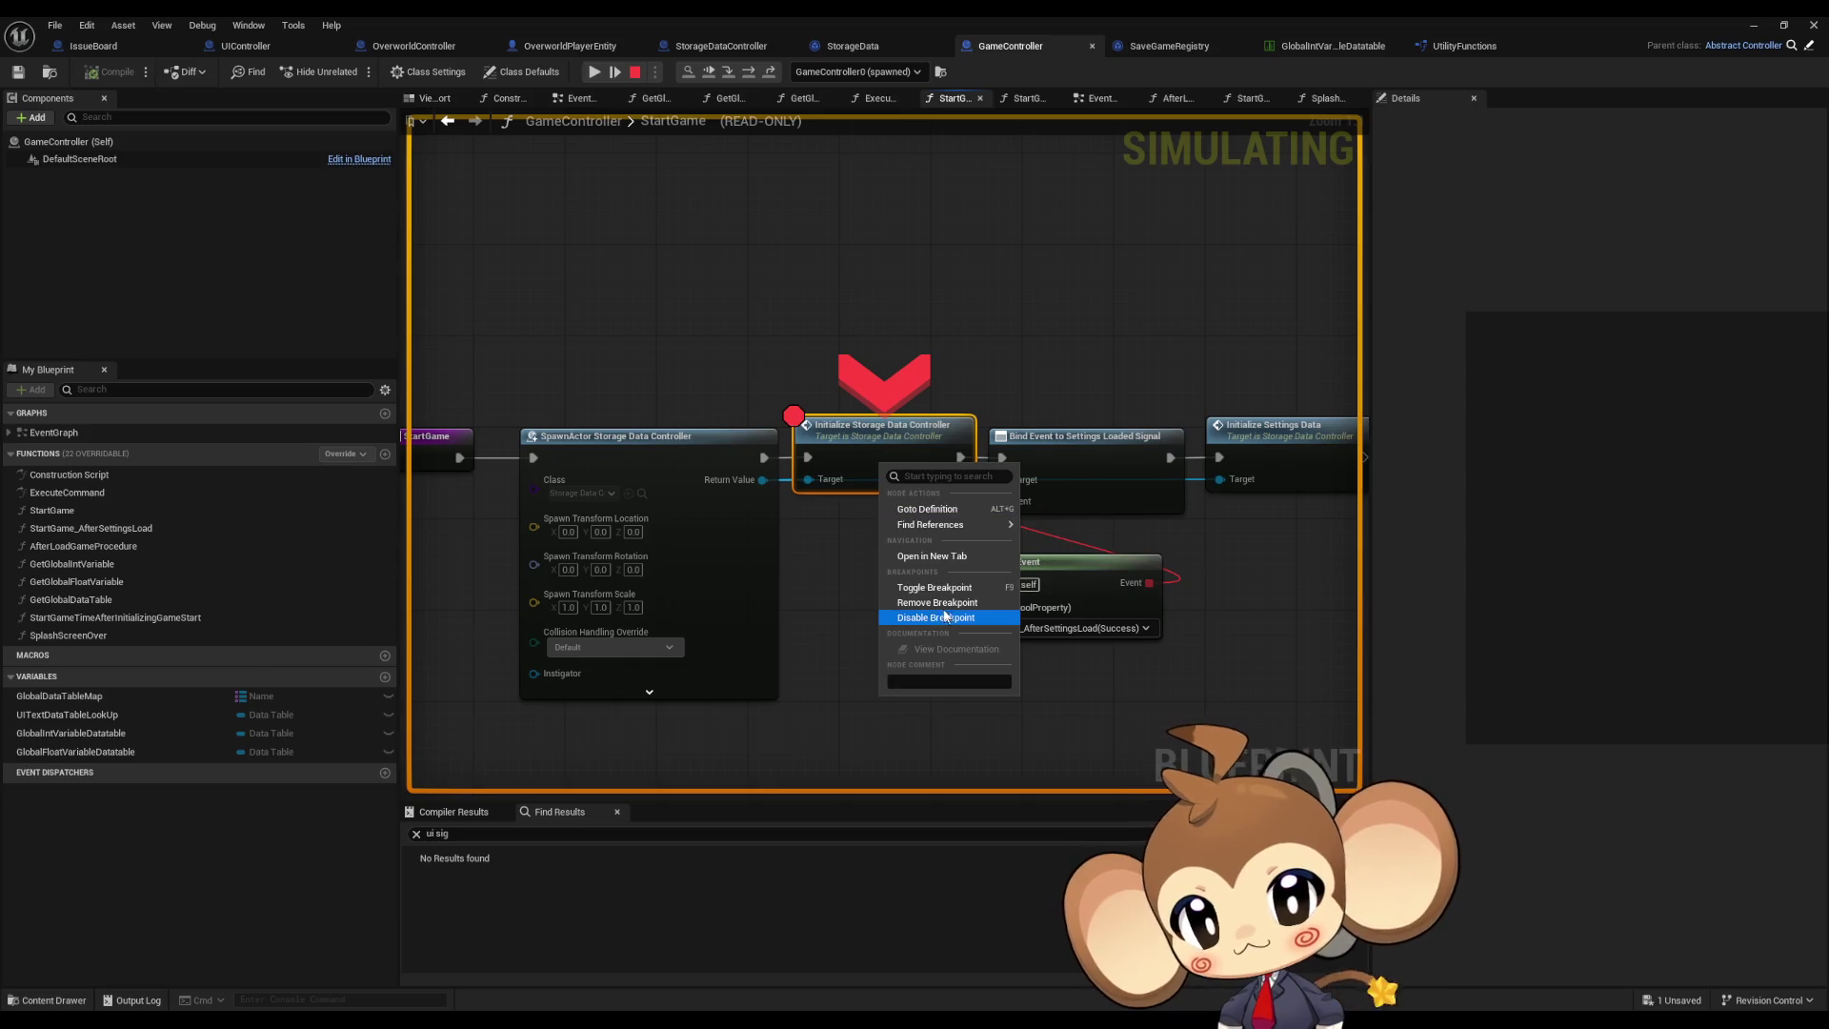
left_click(951, 617)
left_click(594, 74)
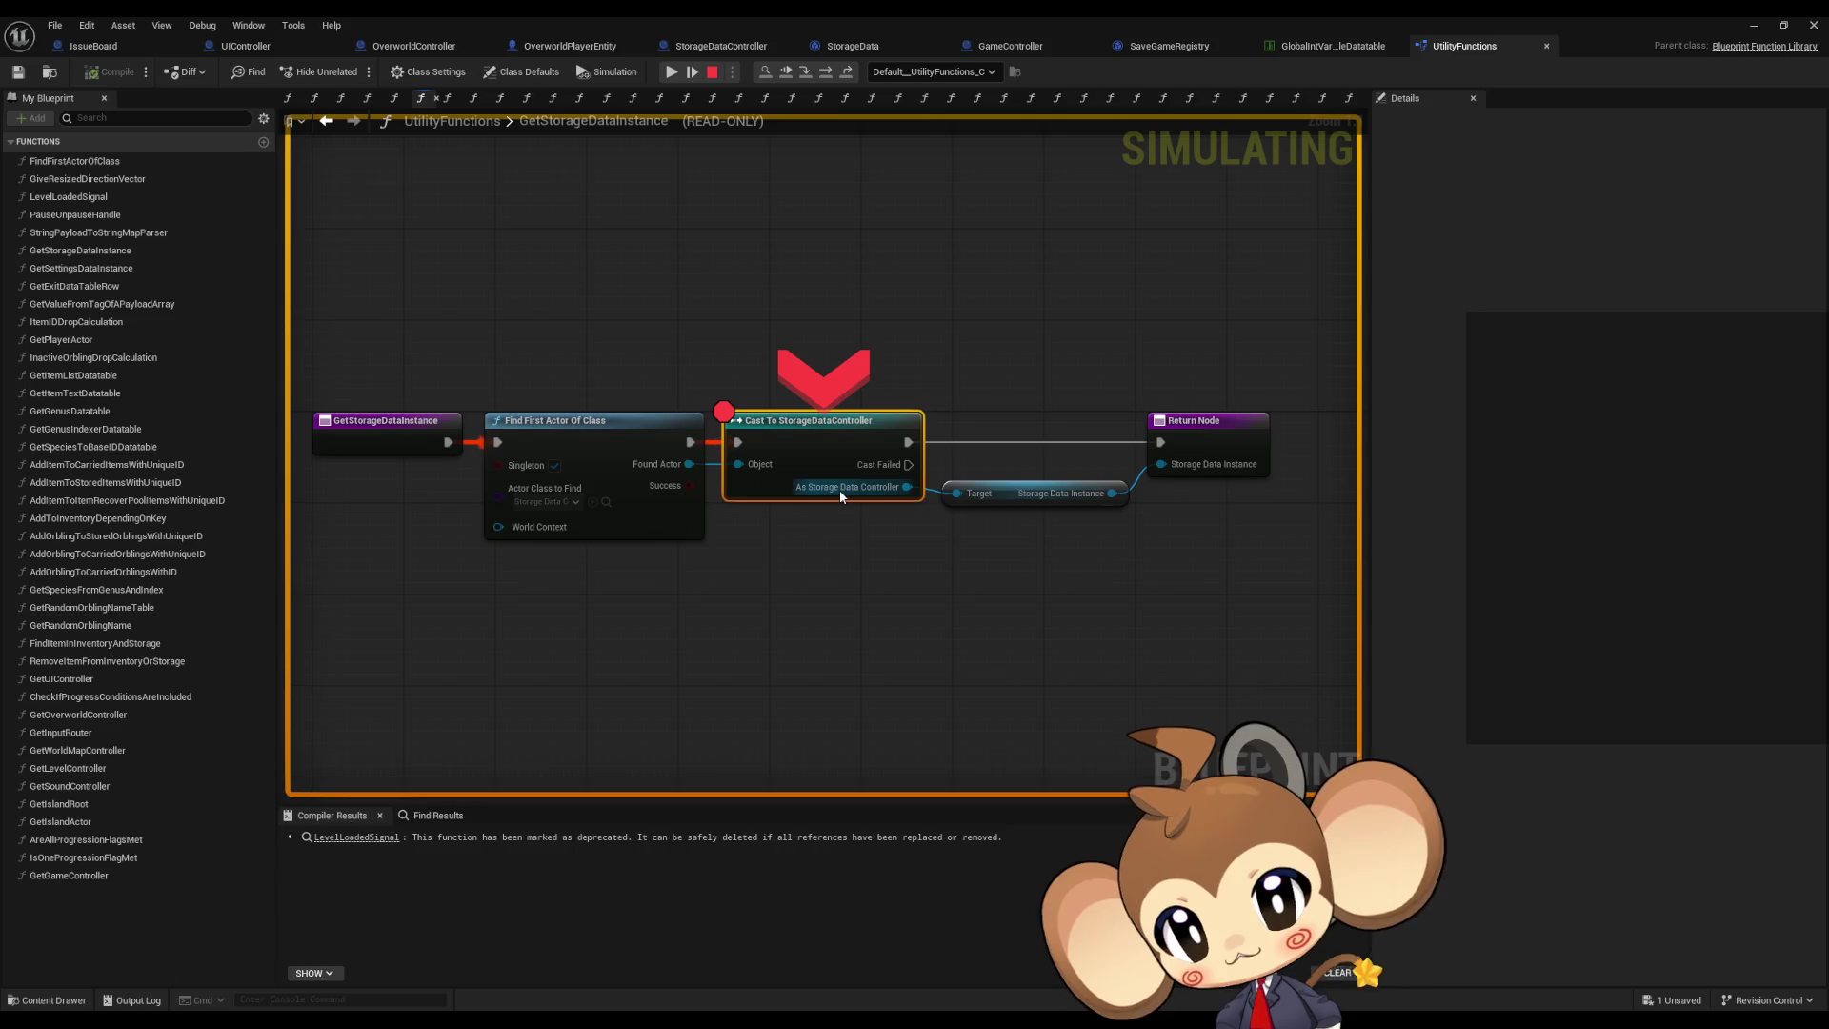
left_click(825, 72)
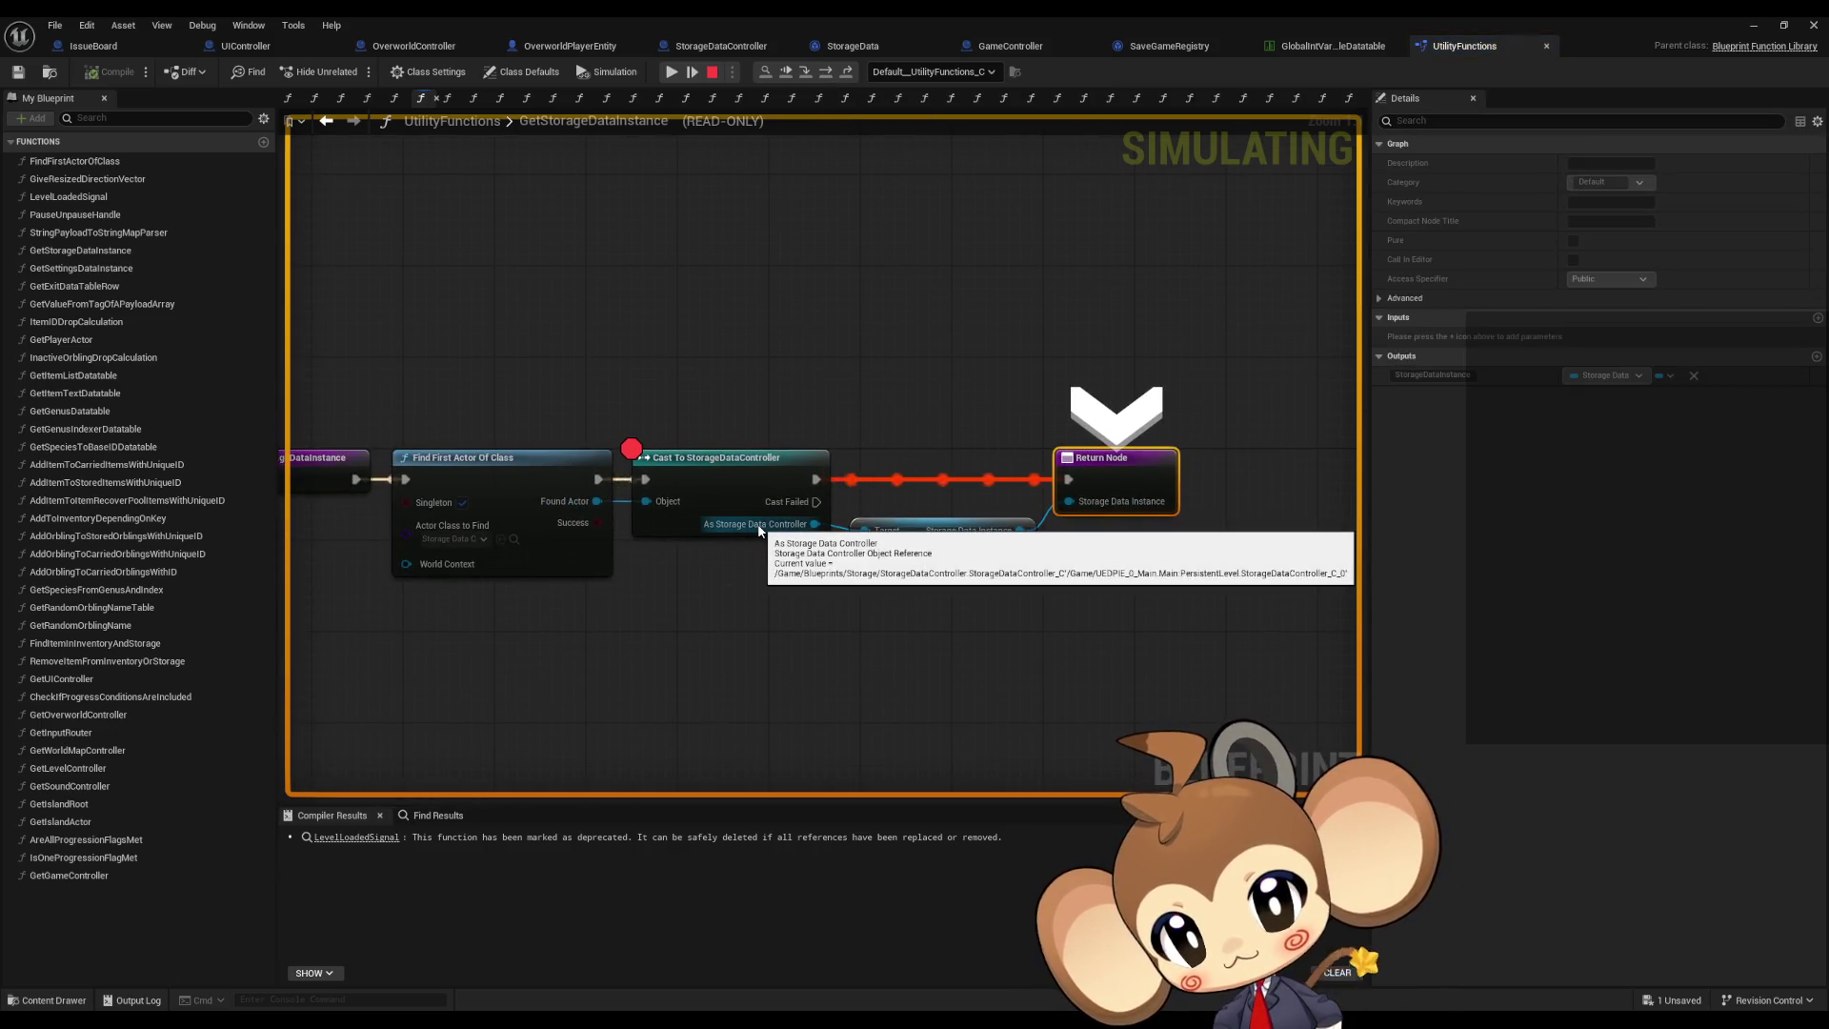
mouse_move(961, 533)
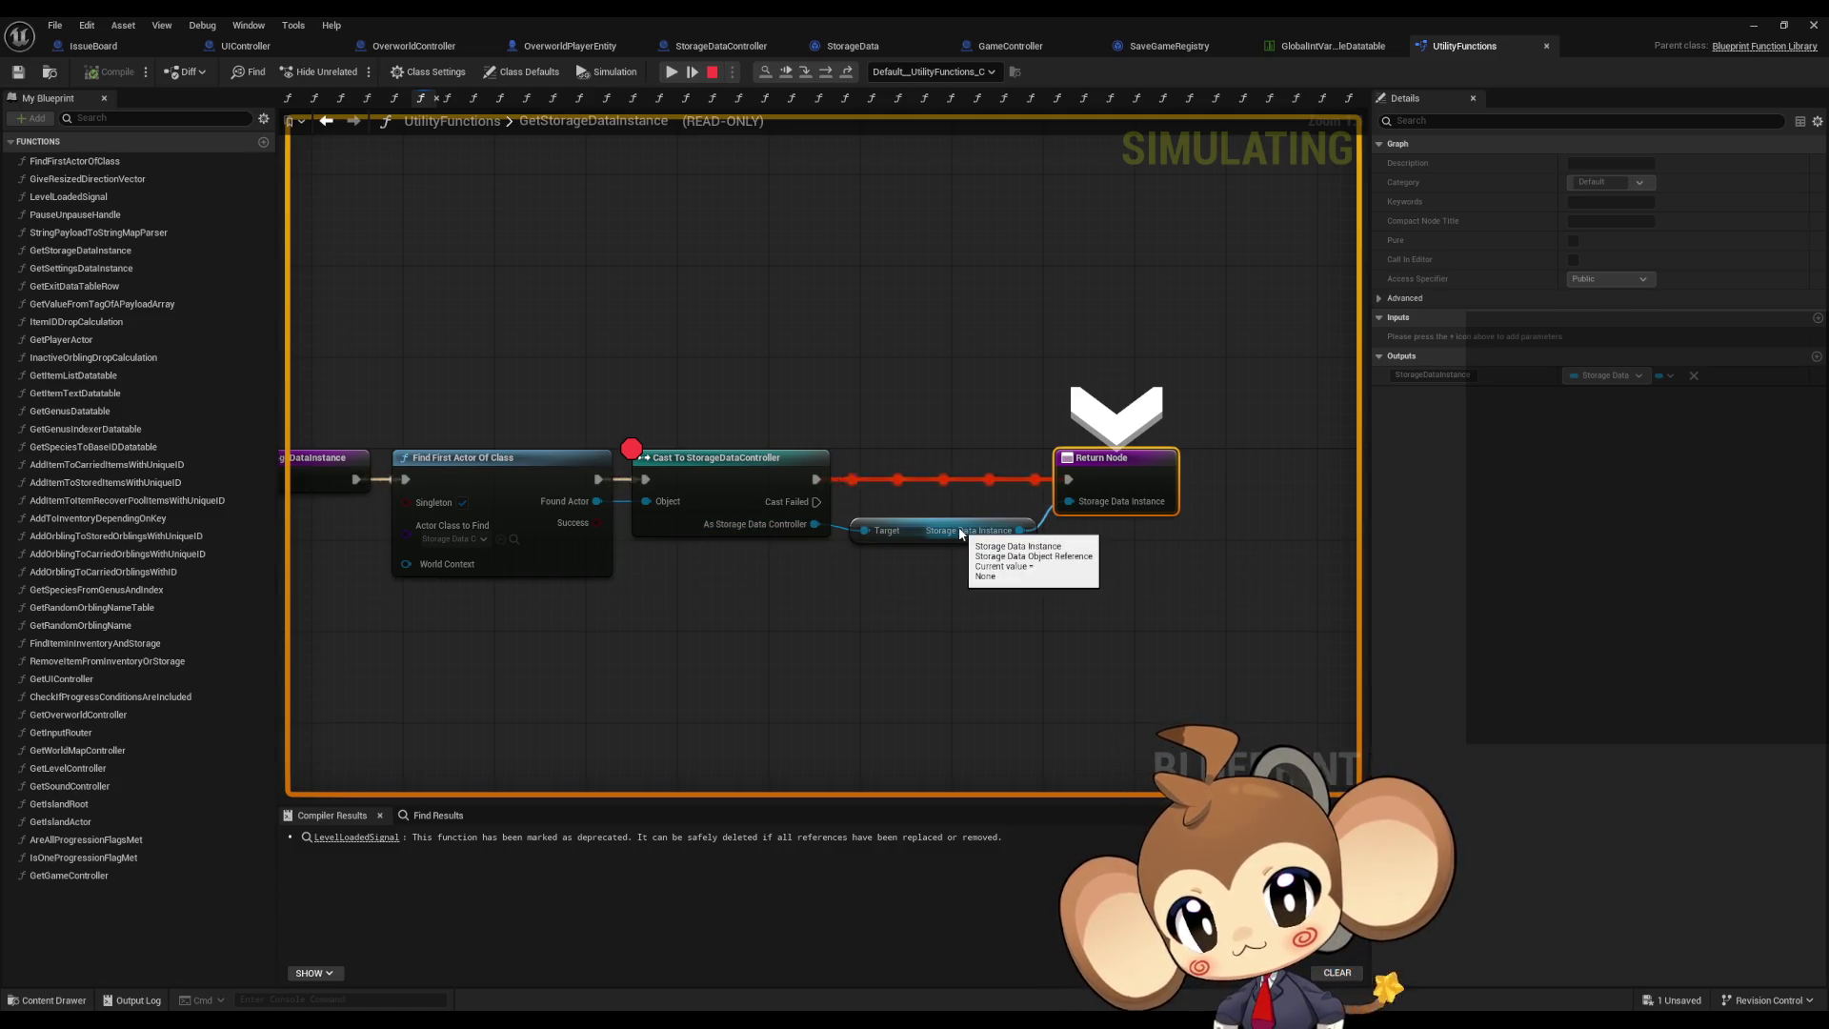
left_click(711, 73)
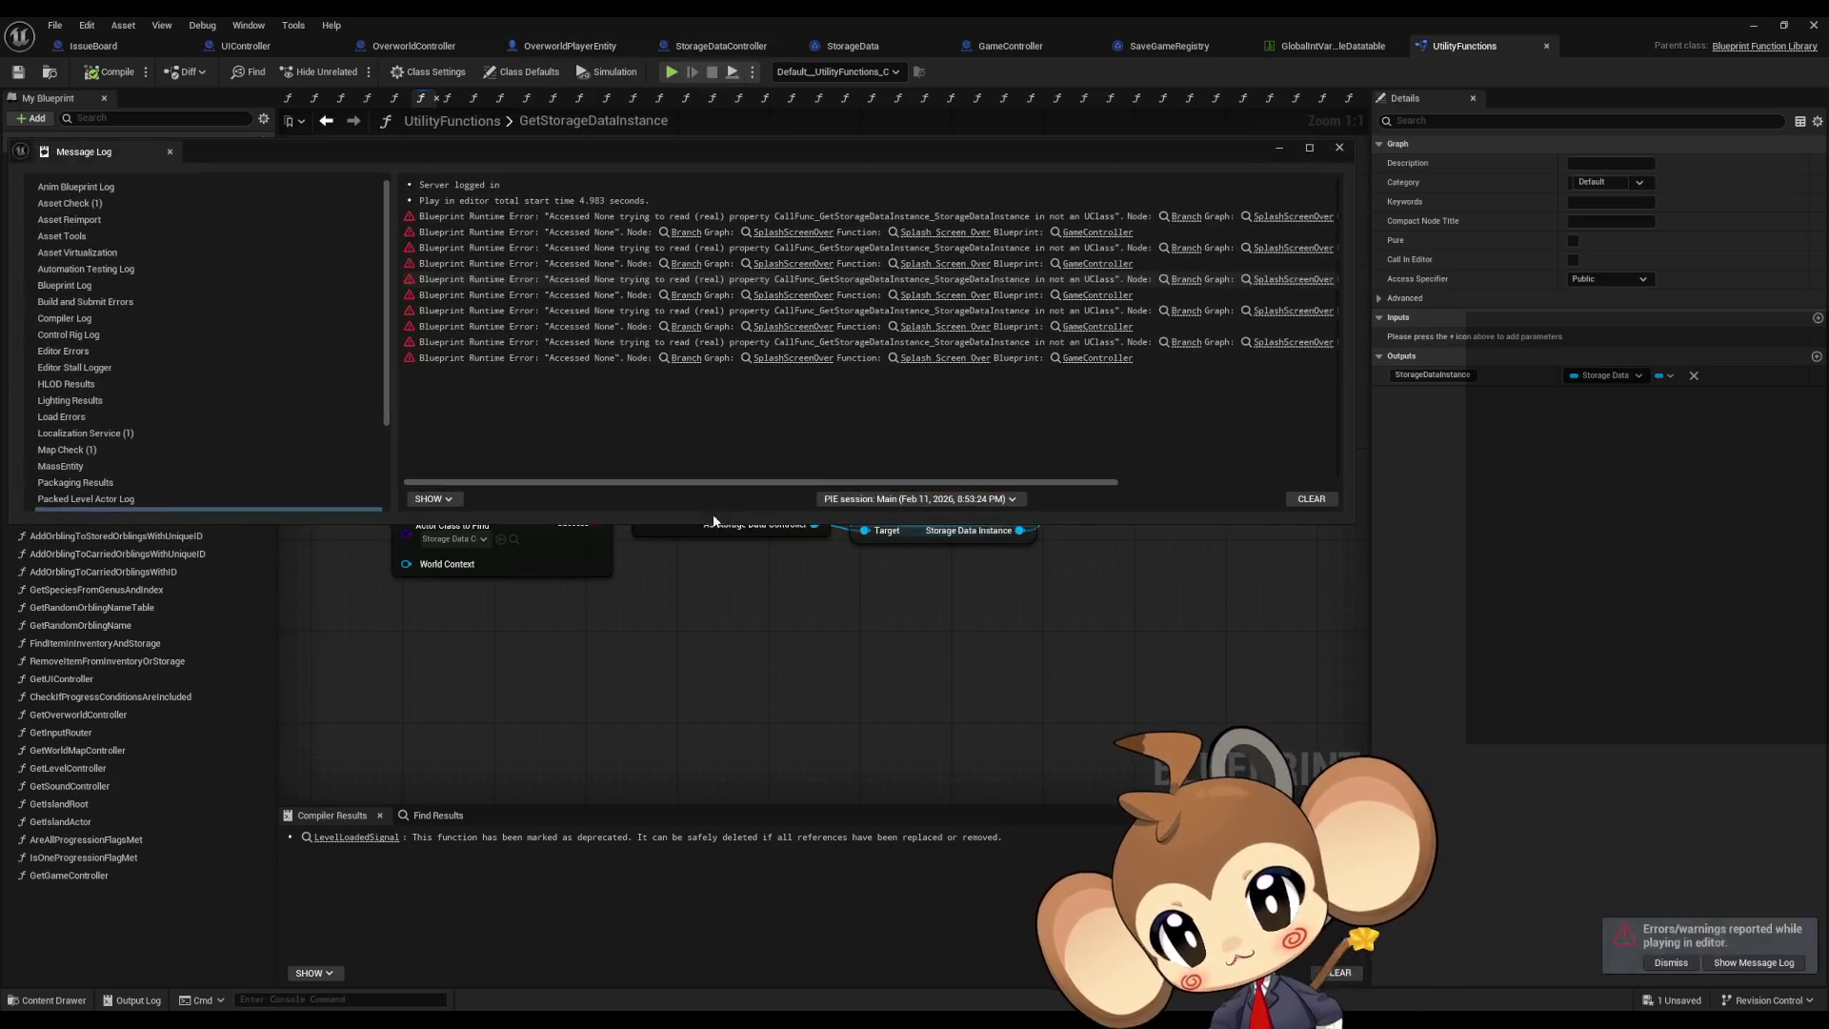
Step: Close the Message Log and remove the breakpoint from the Cast node in GetStorageDataInstance
left_click(1340, 150)
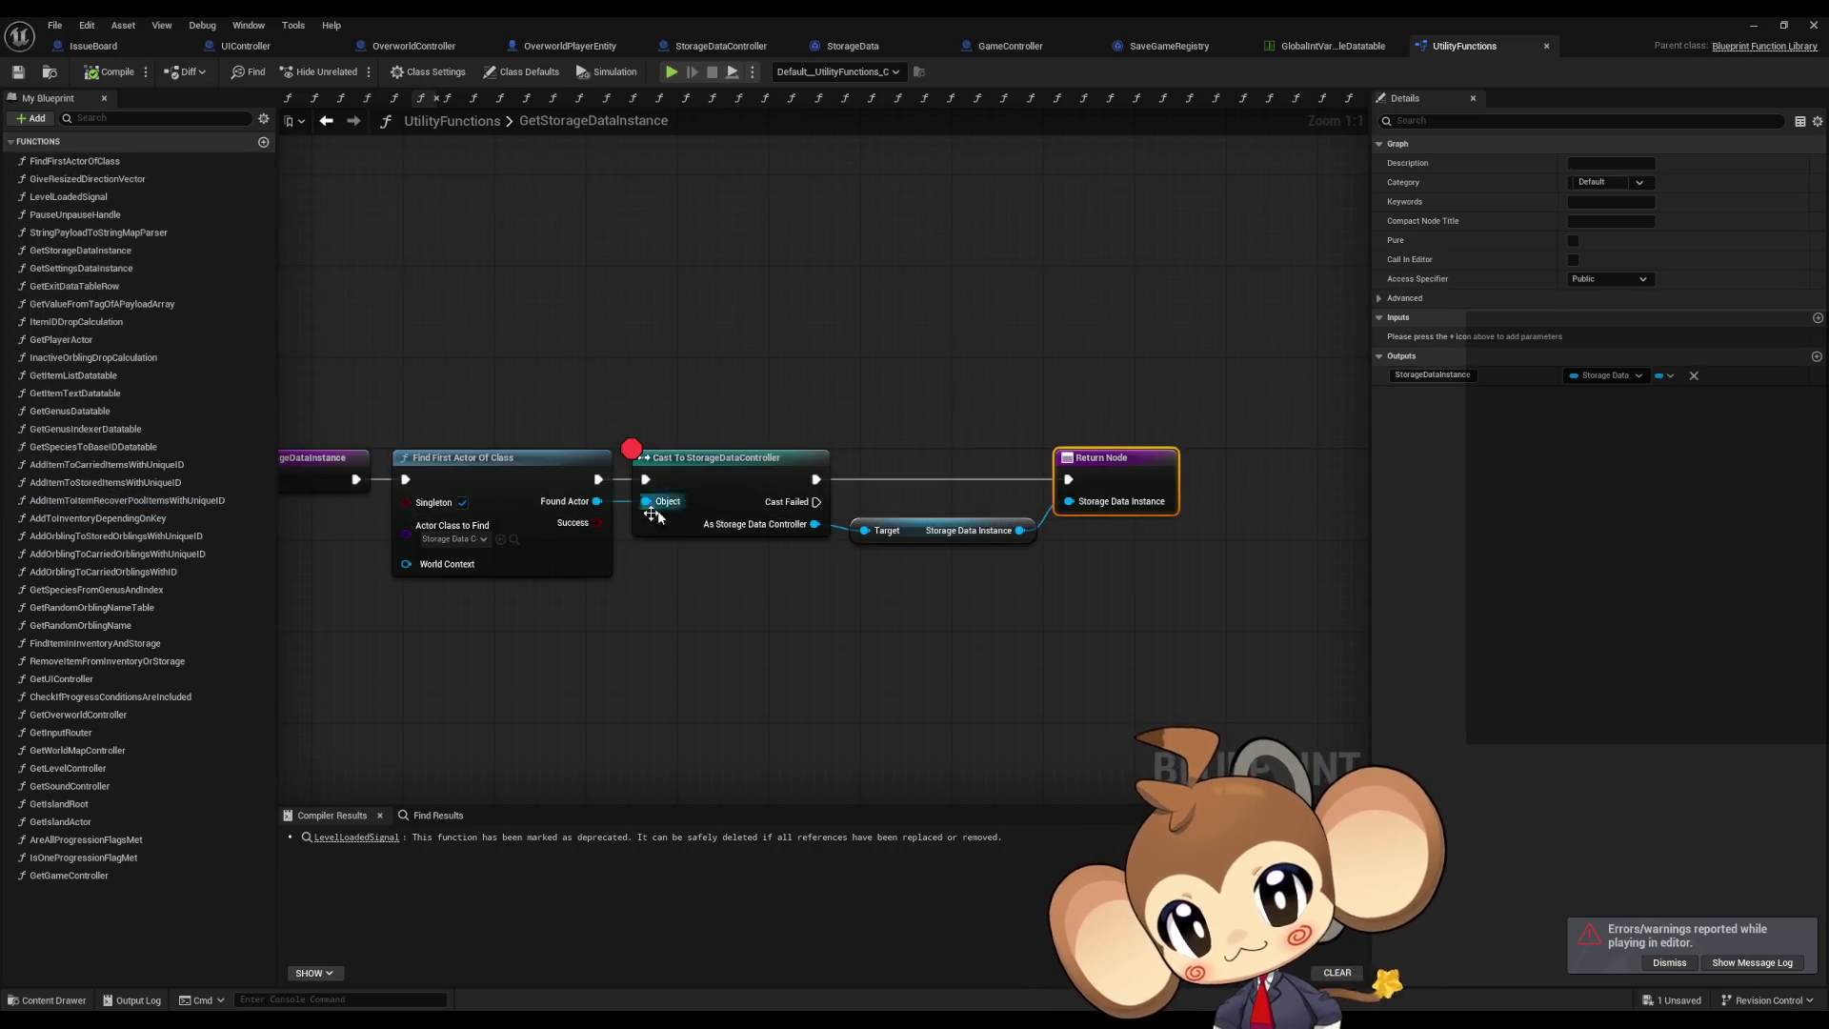
right_click(688, 483)
left_click(752, 776)
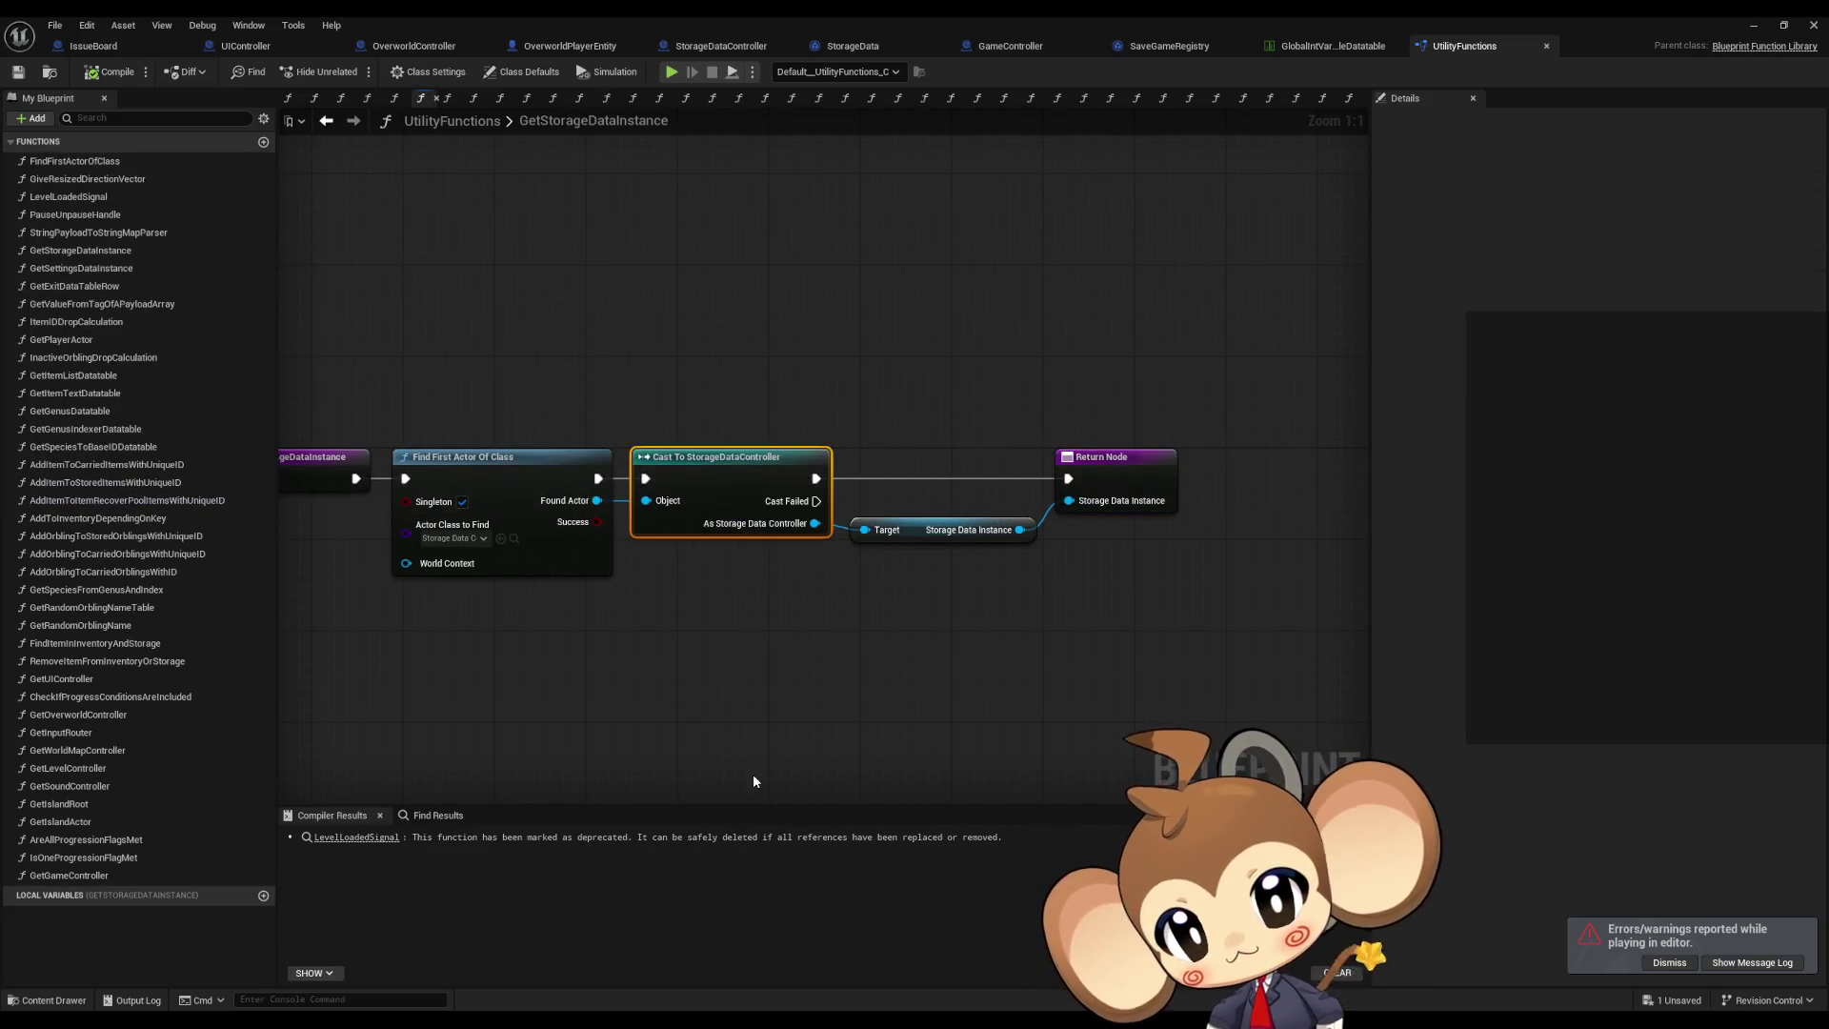
Step: In StorageDataController, open InitializeStorageDataController and then the InitializeStorageData function graph
left_click(872, 49)
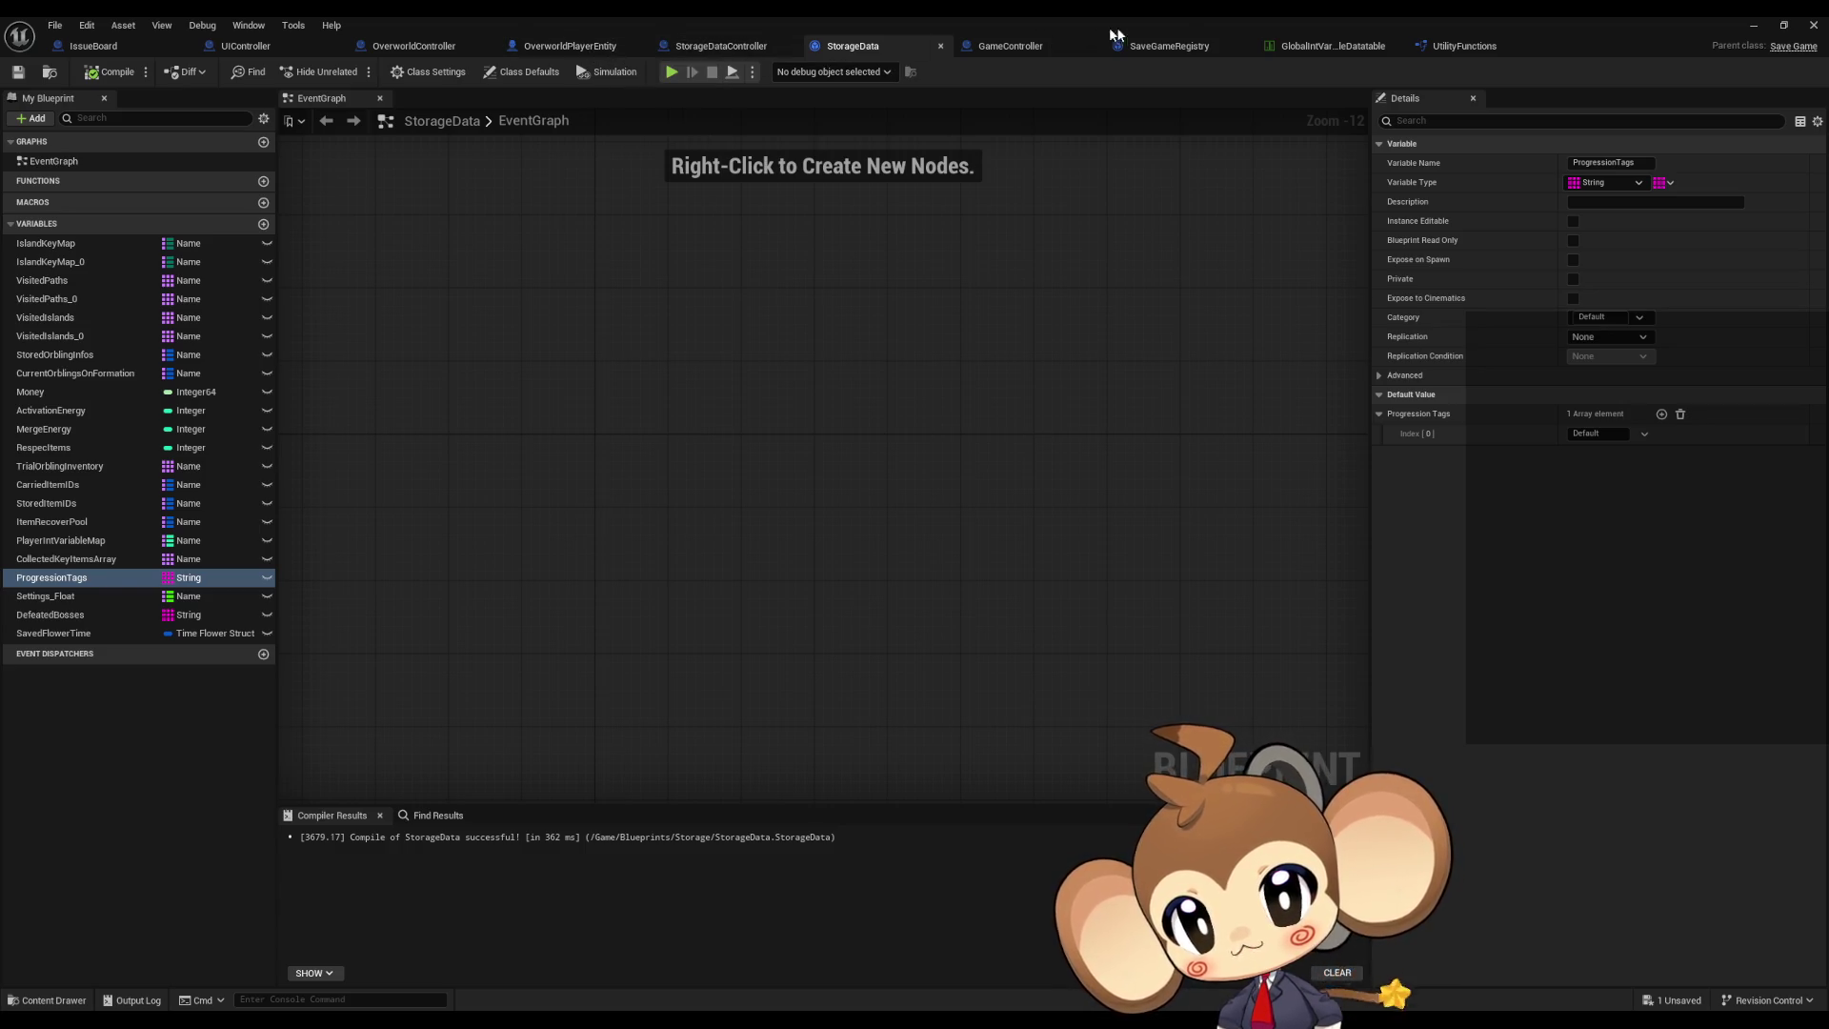
left_click(722, 46)
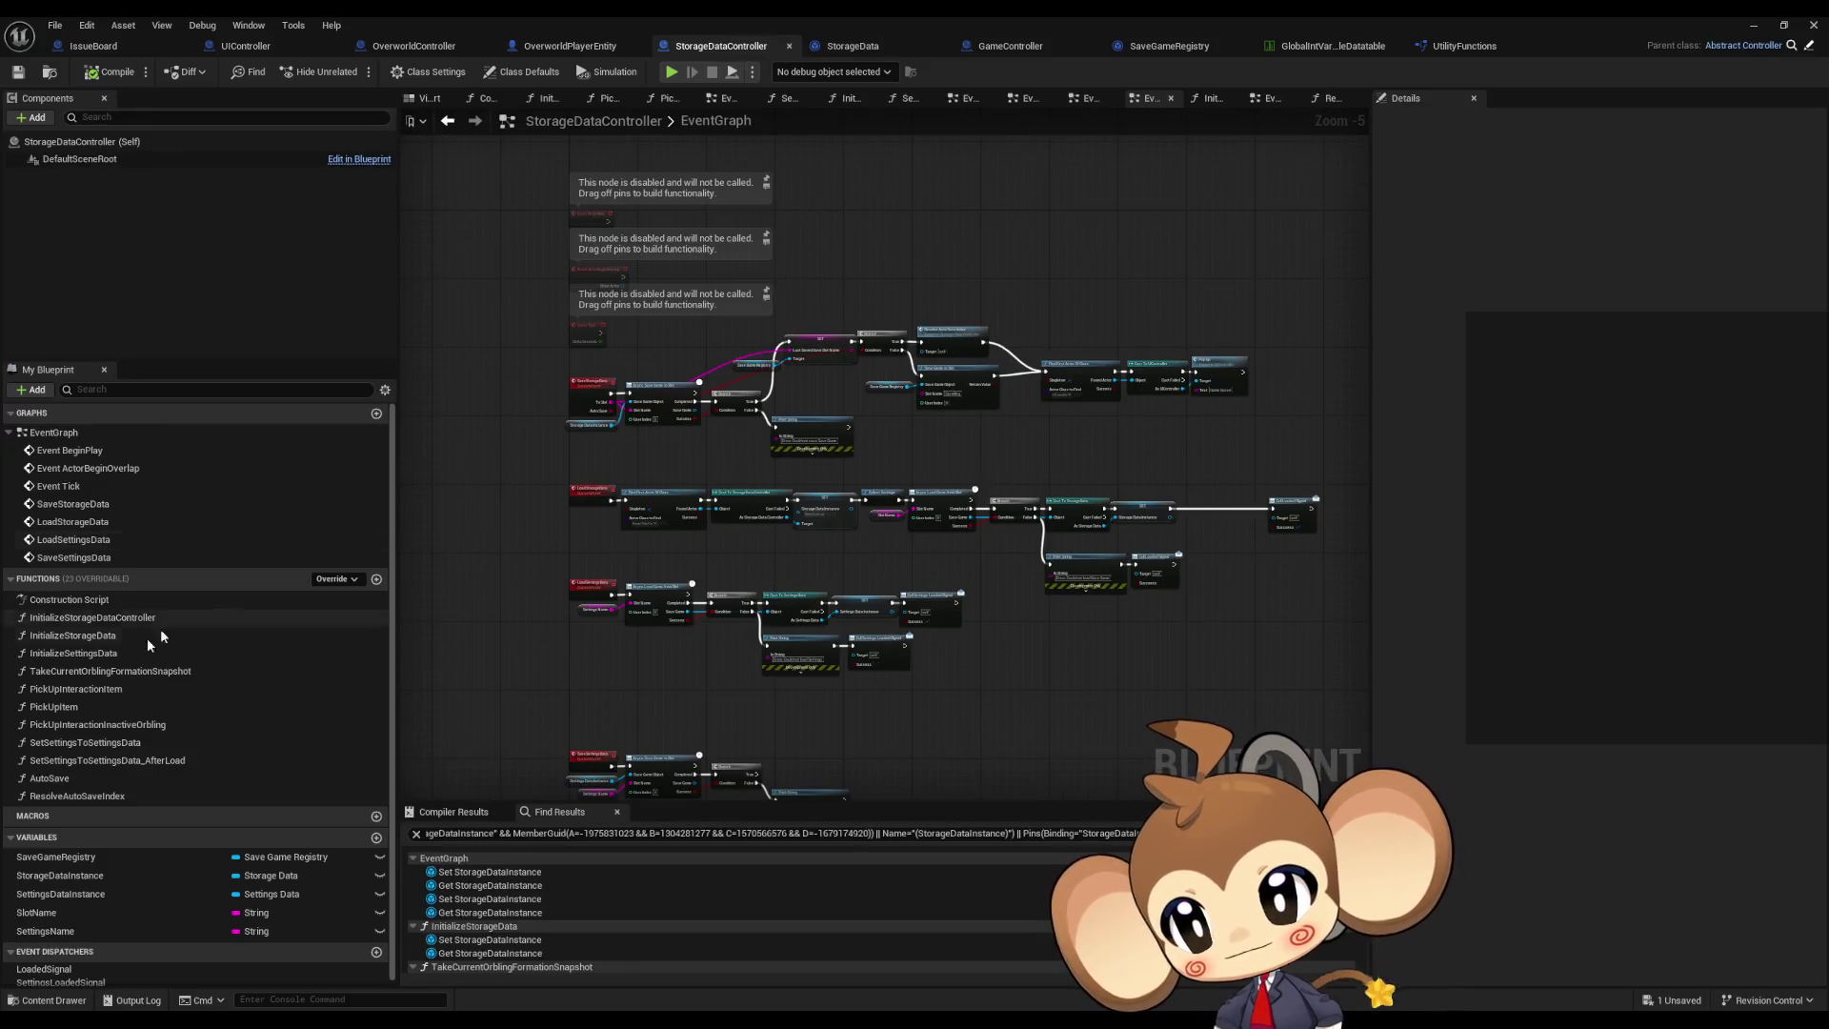
double_click(124, 618)
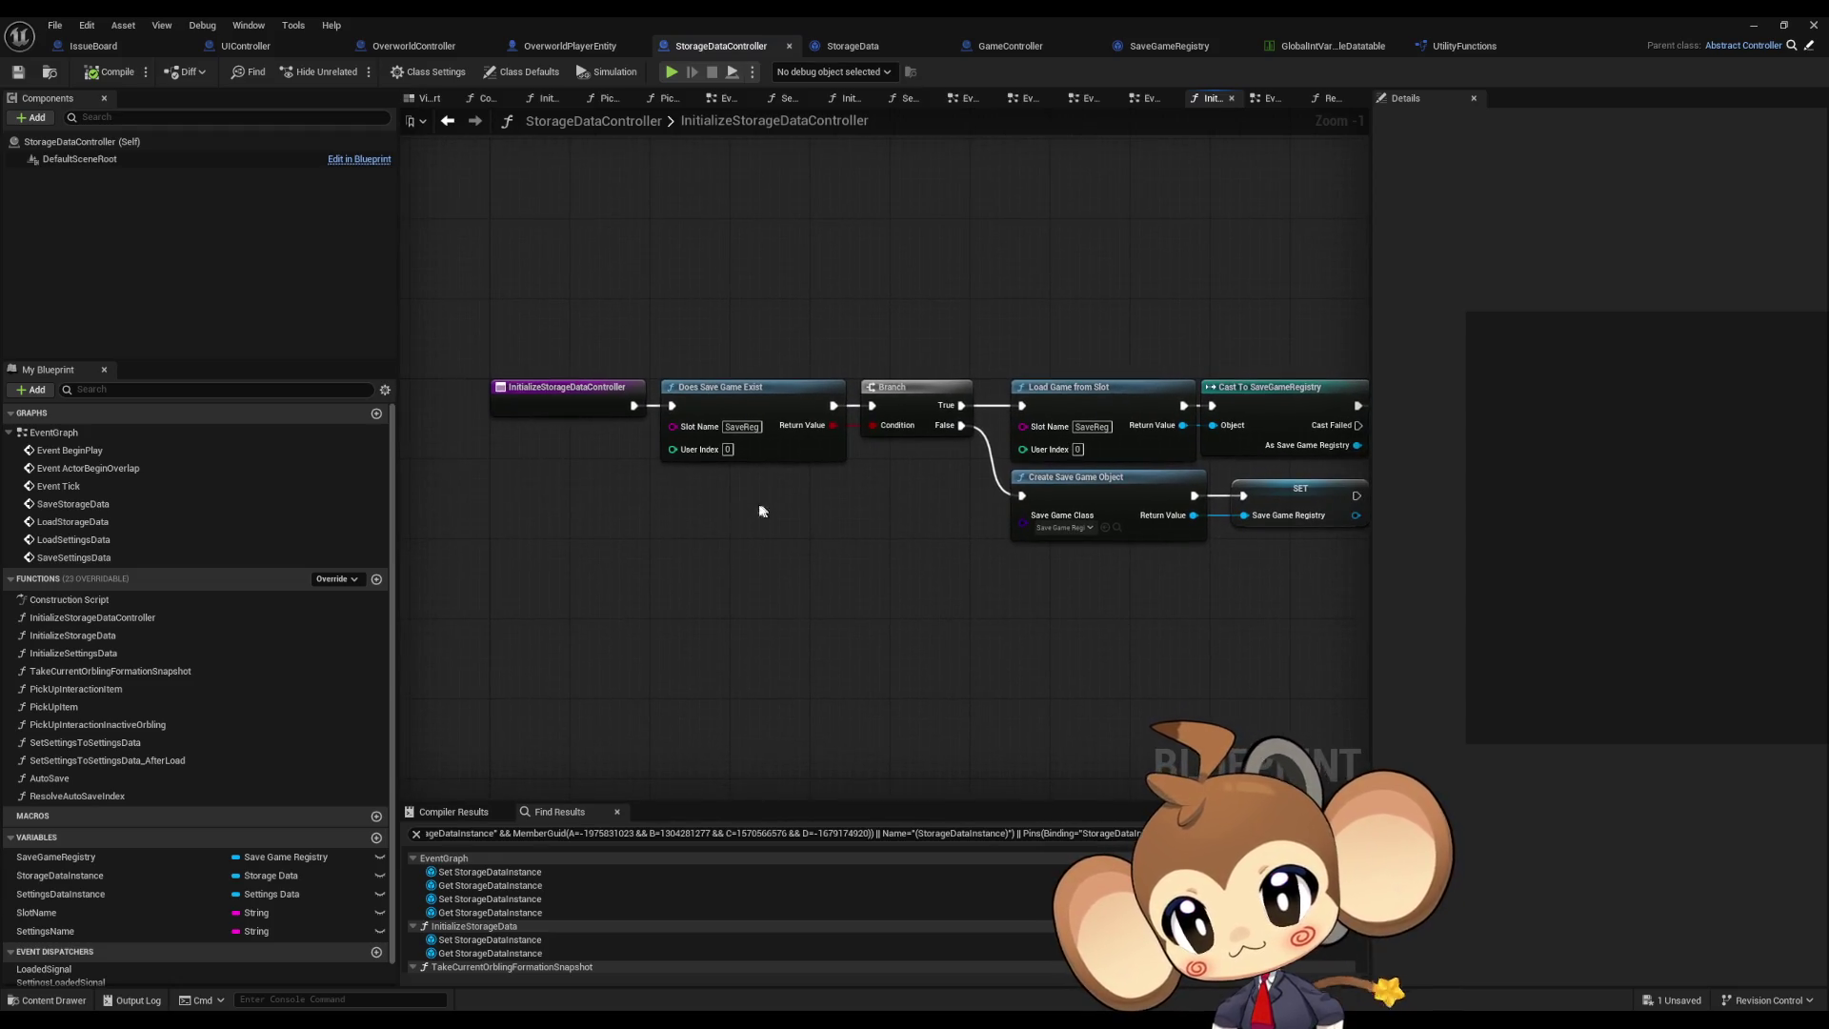
double_click(122, 640)
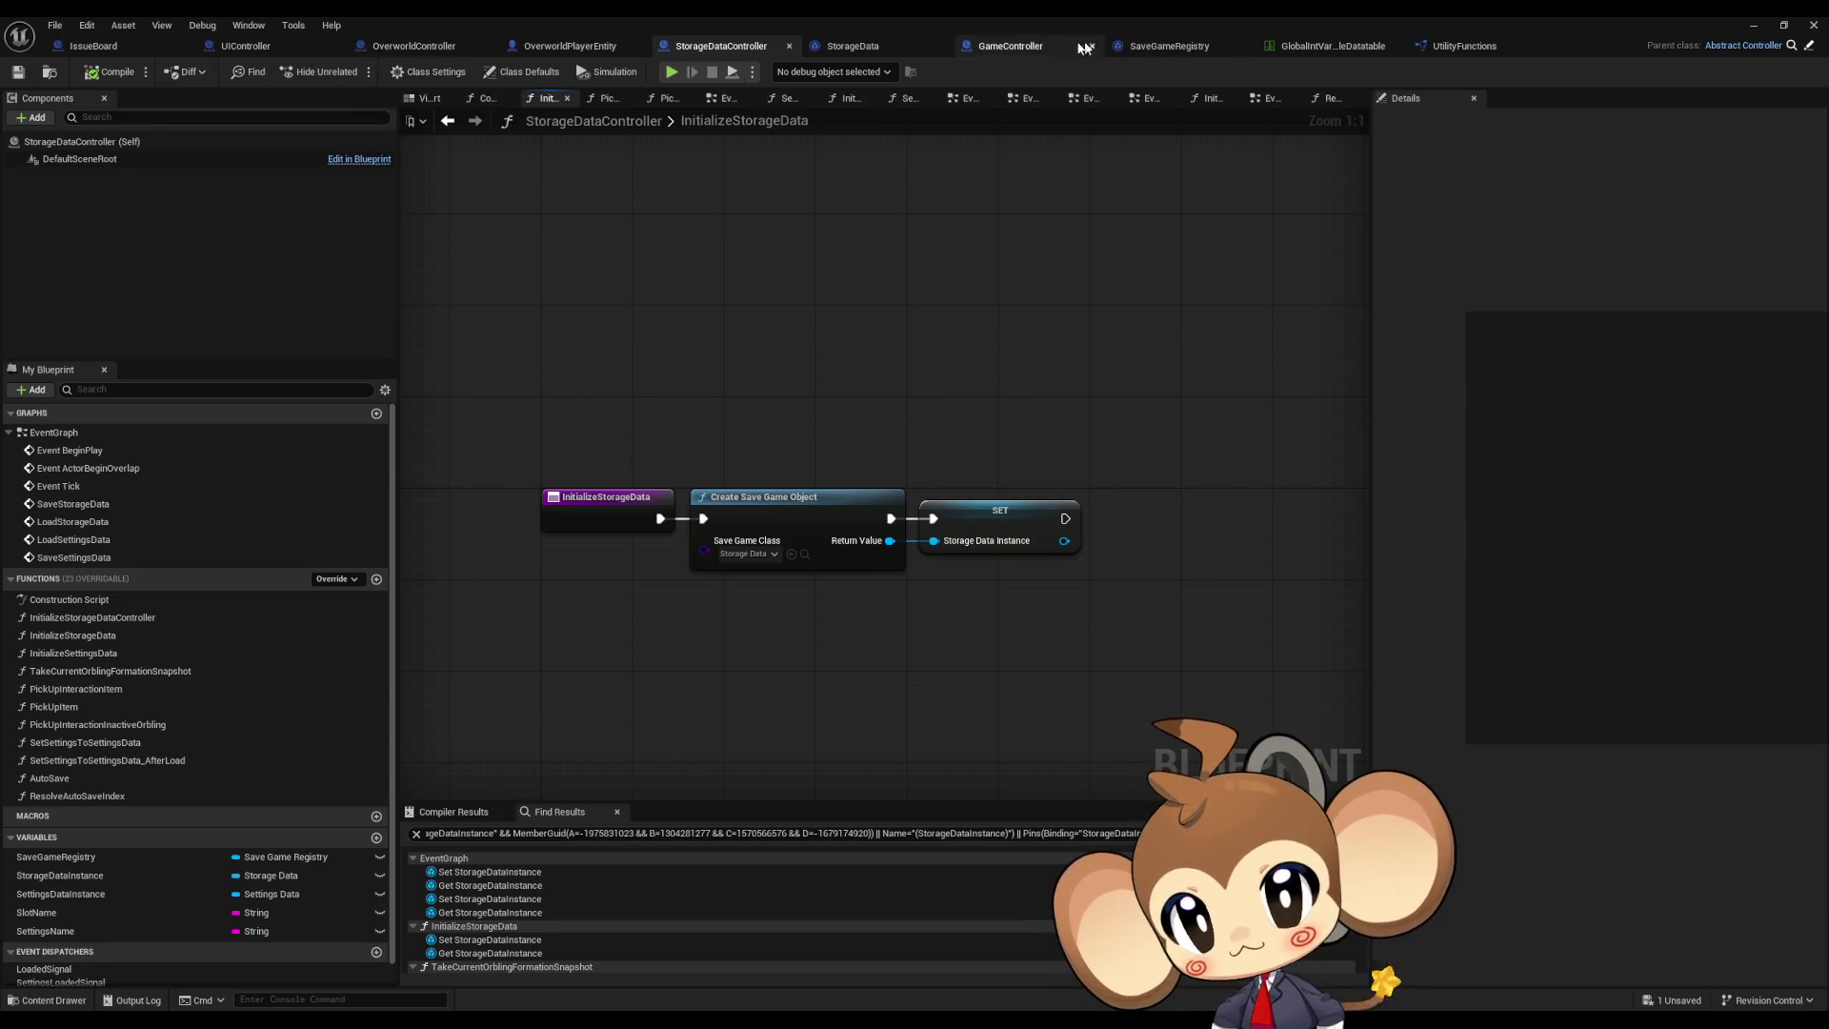
Step: Glance at GameController's StartGame graph, then find all references to InitializeStorageData
left_click(1028, 49)
mouse_move(677, 545)
left_mouse_down()
mouse_move(1062, 558)
mouse_move(837, 547)
mouse_move(1045, 541)
left_mouse_up()
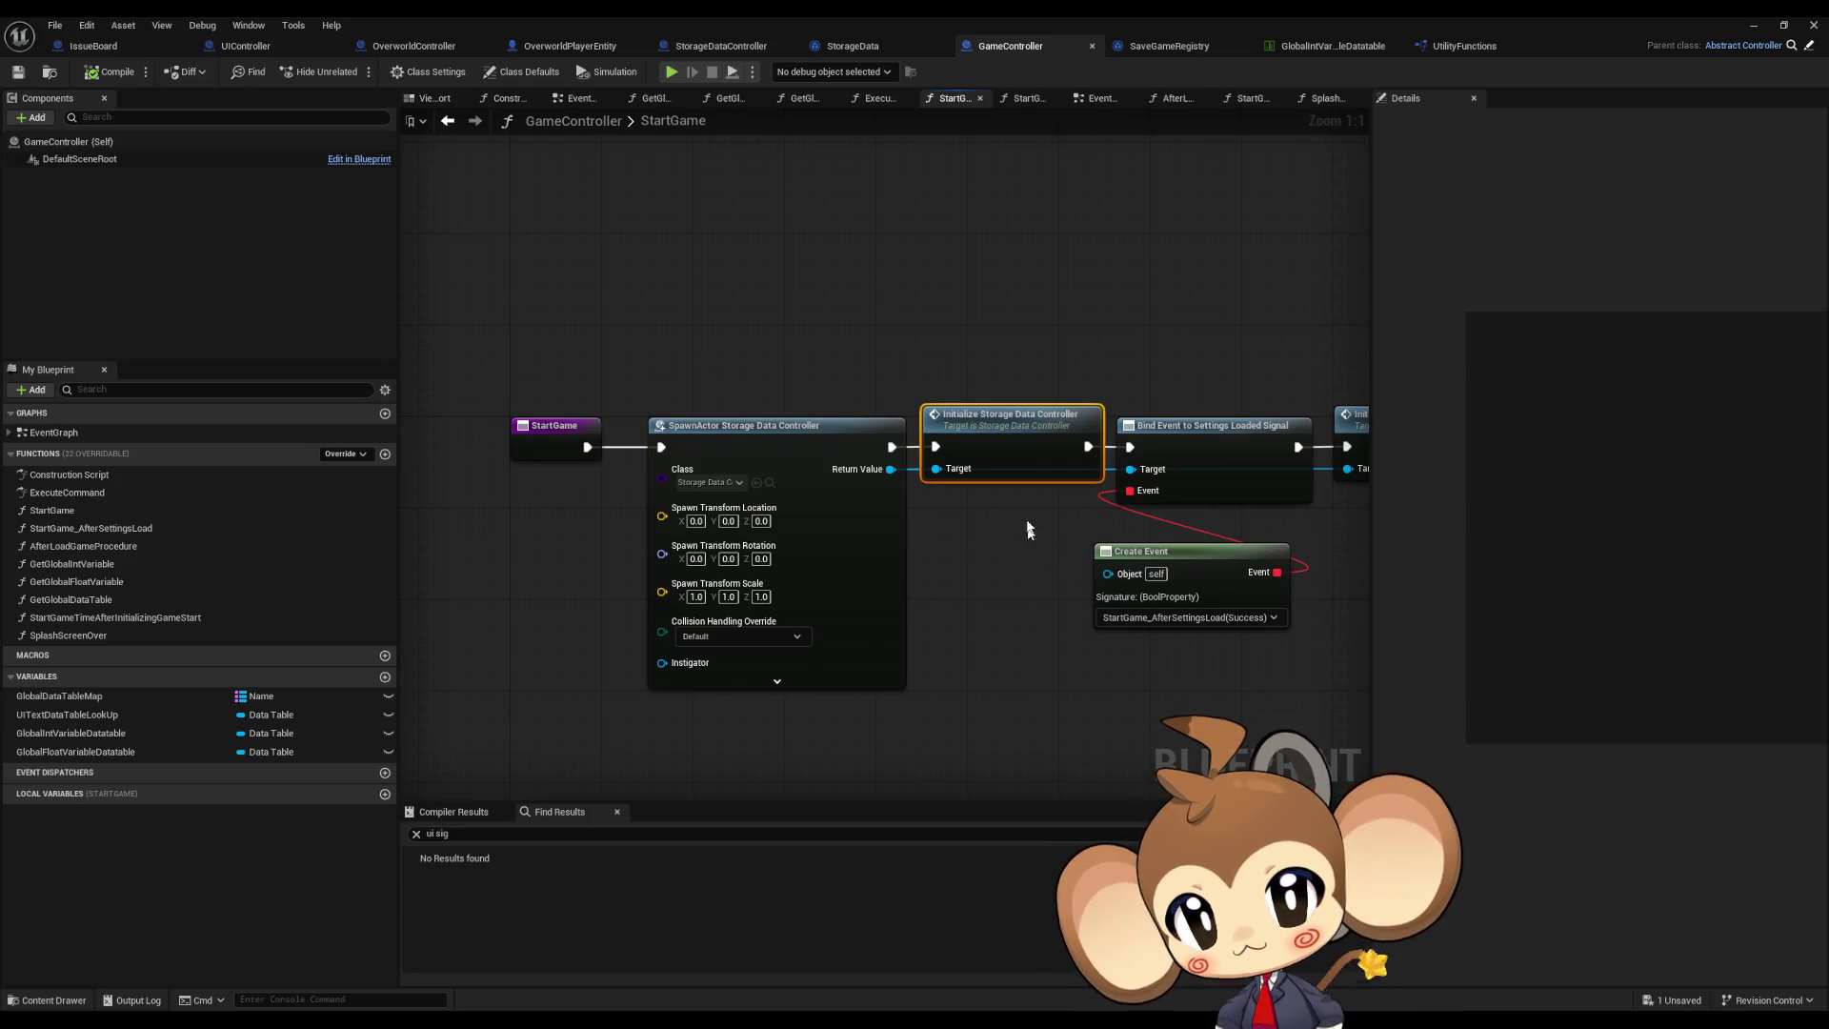
left_click(728, 44)
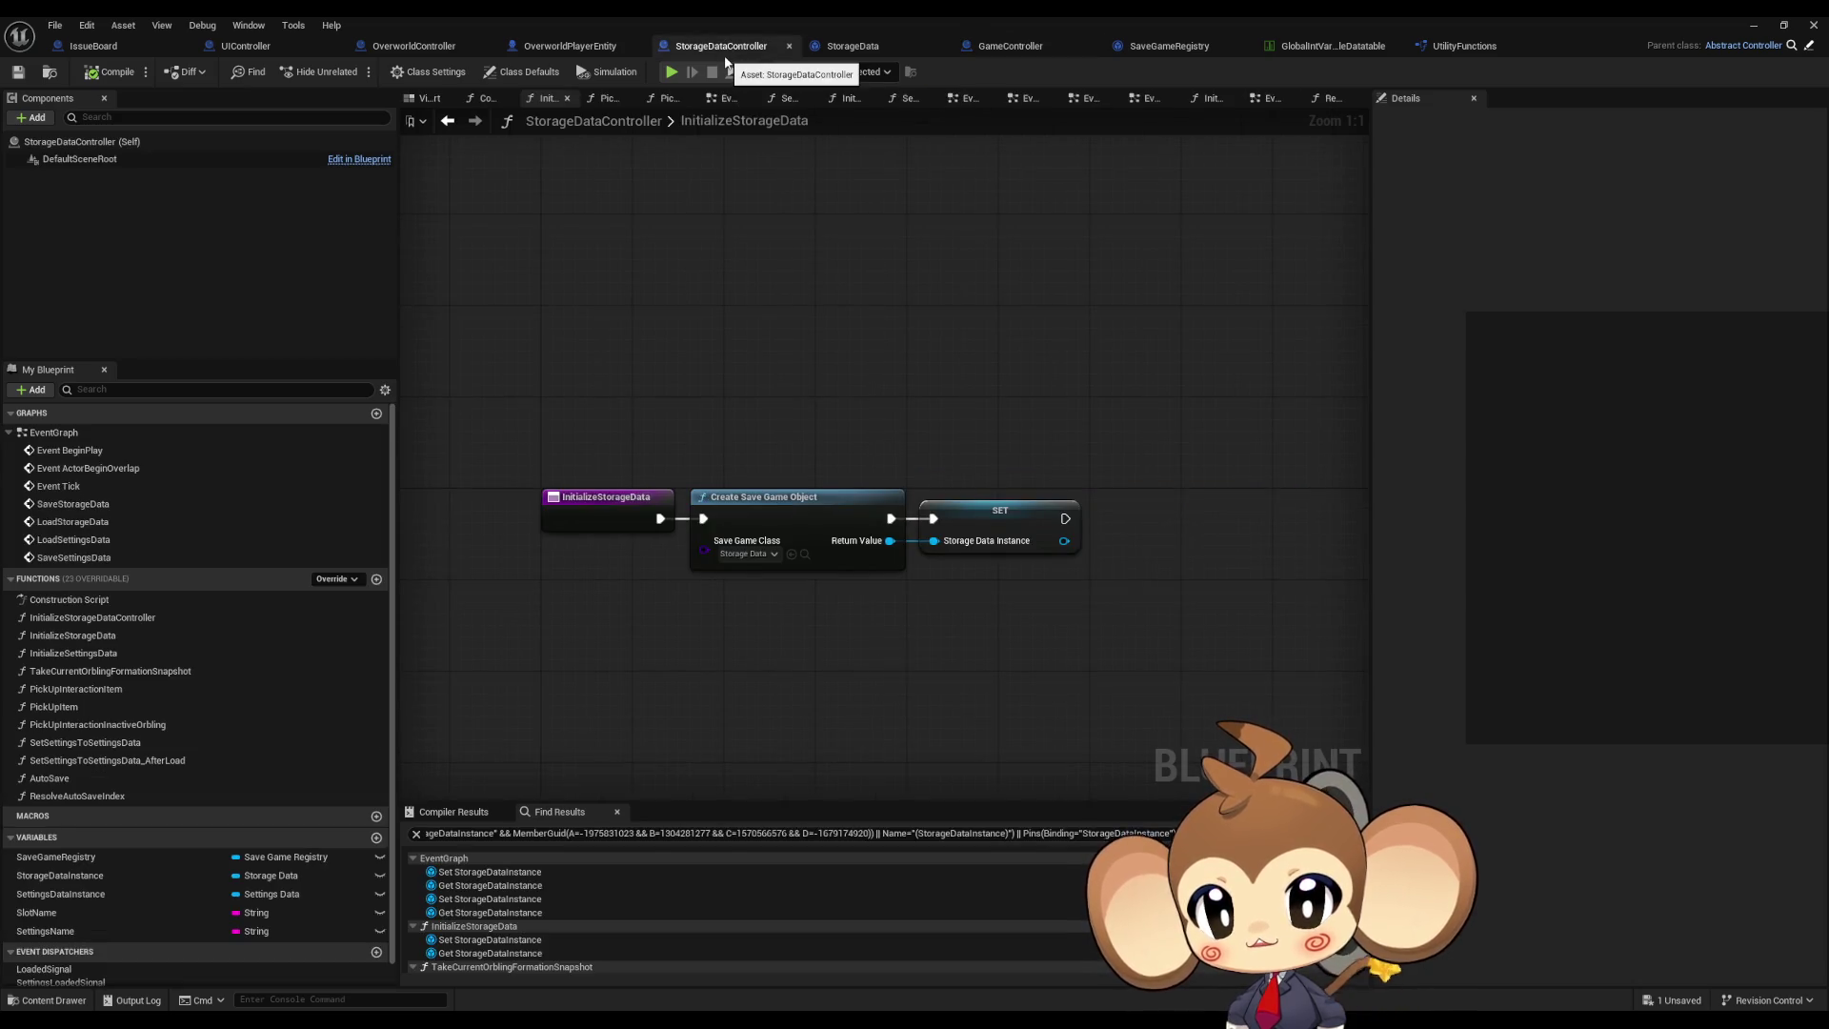
right_click(596, 506)
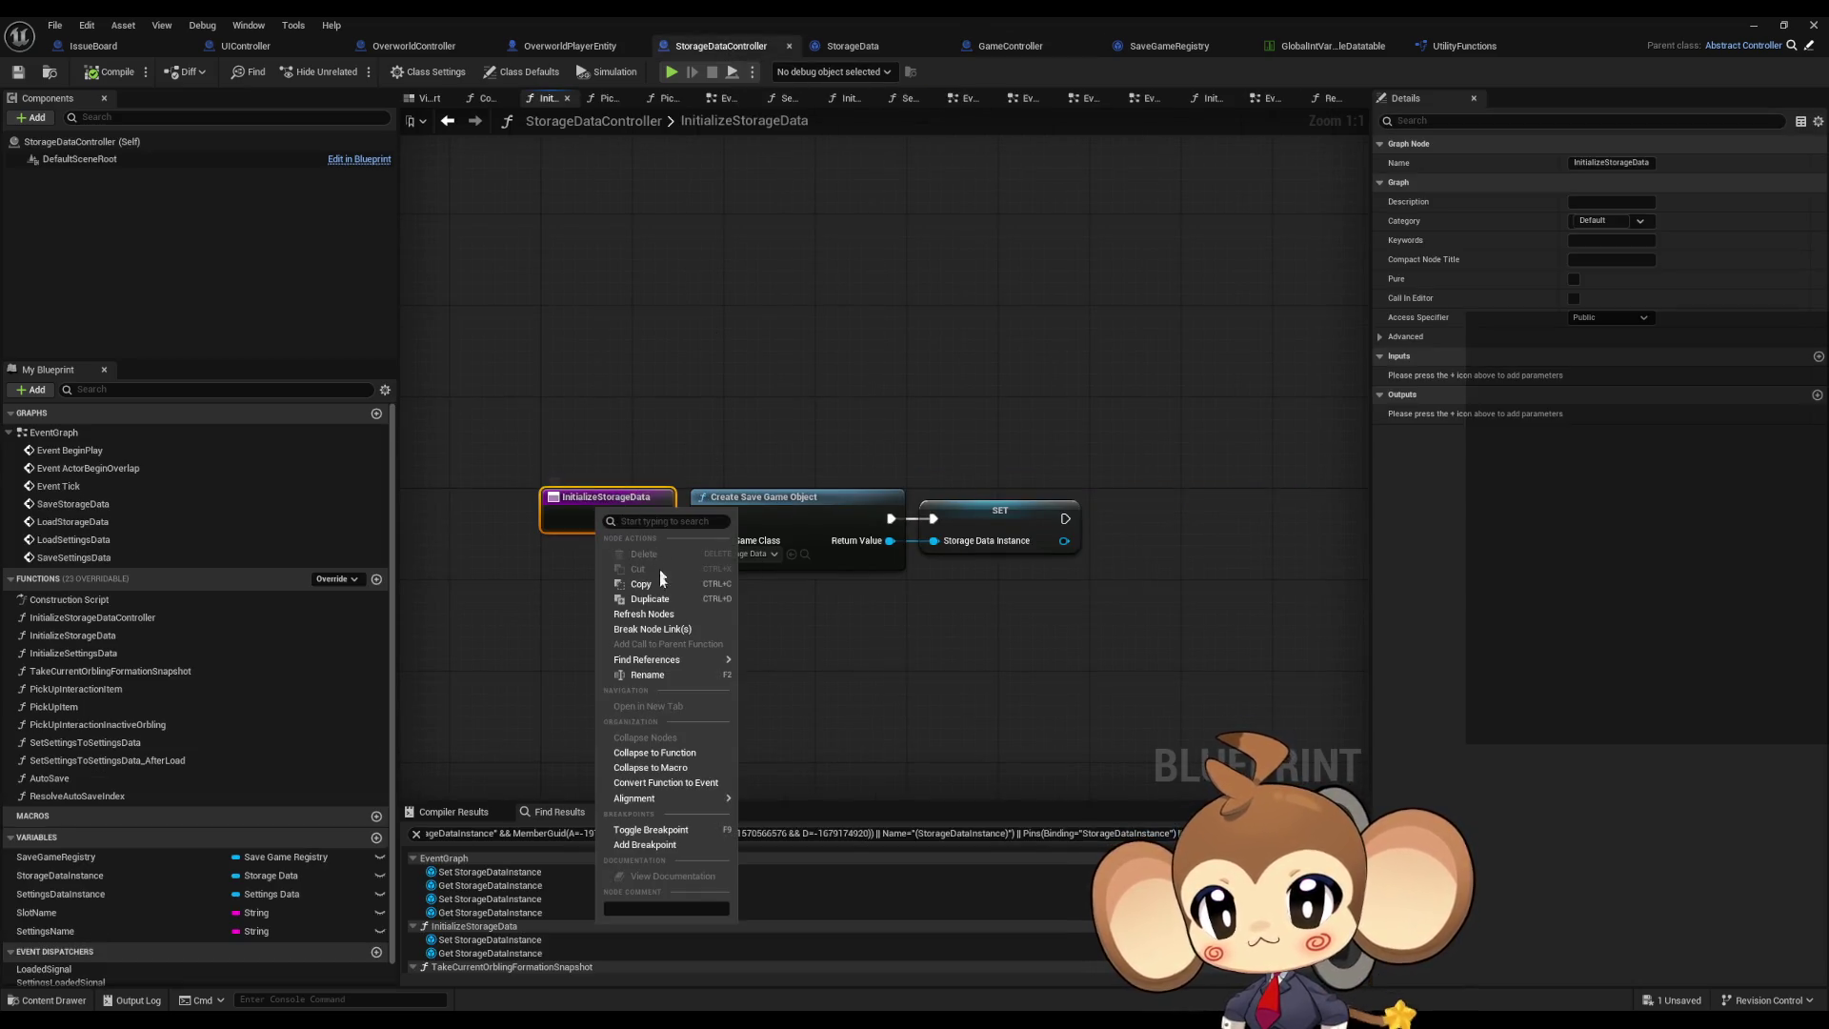
mouse_move(670, 661)
left_click(776, 707)
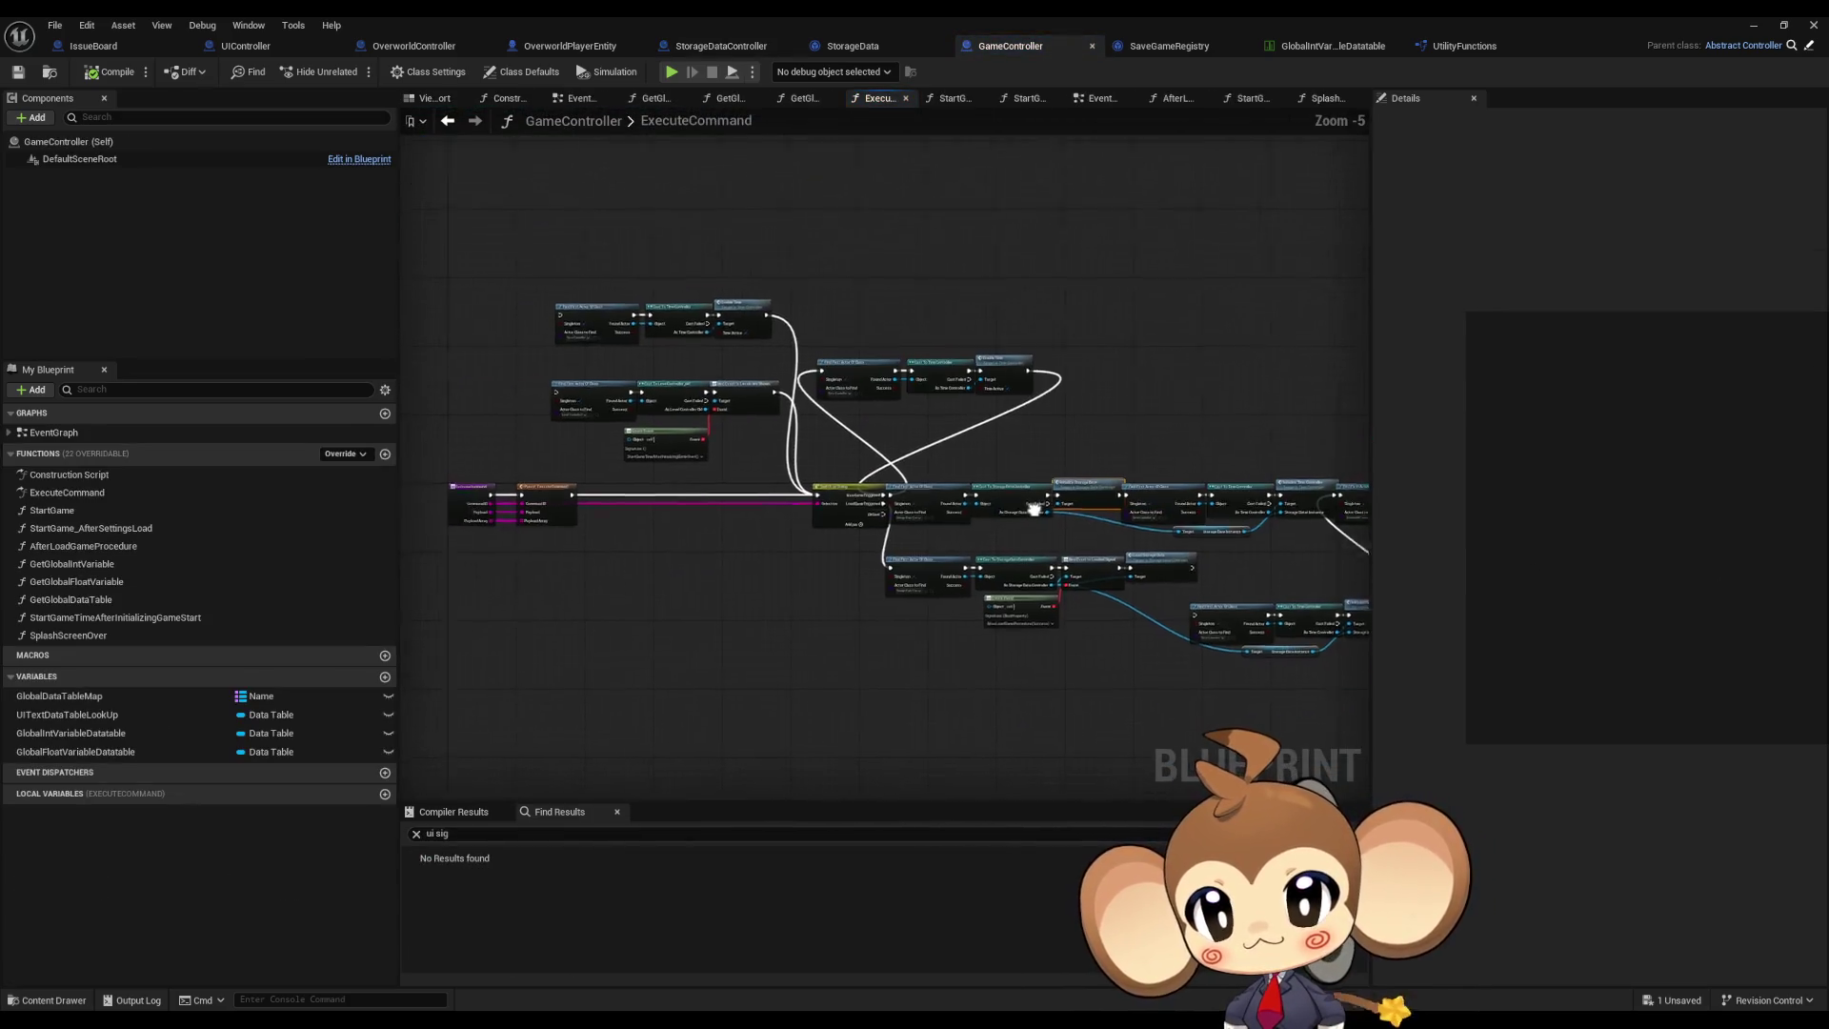
scroll(844, 489, "up", 1)
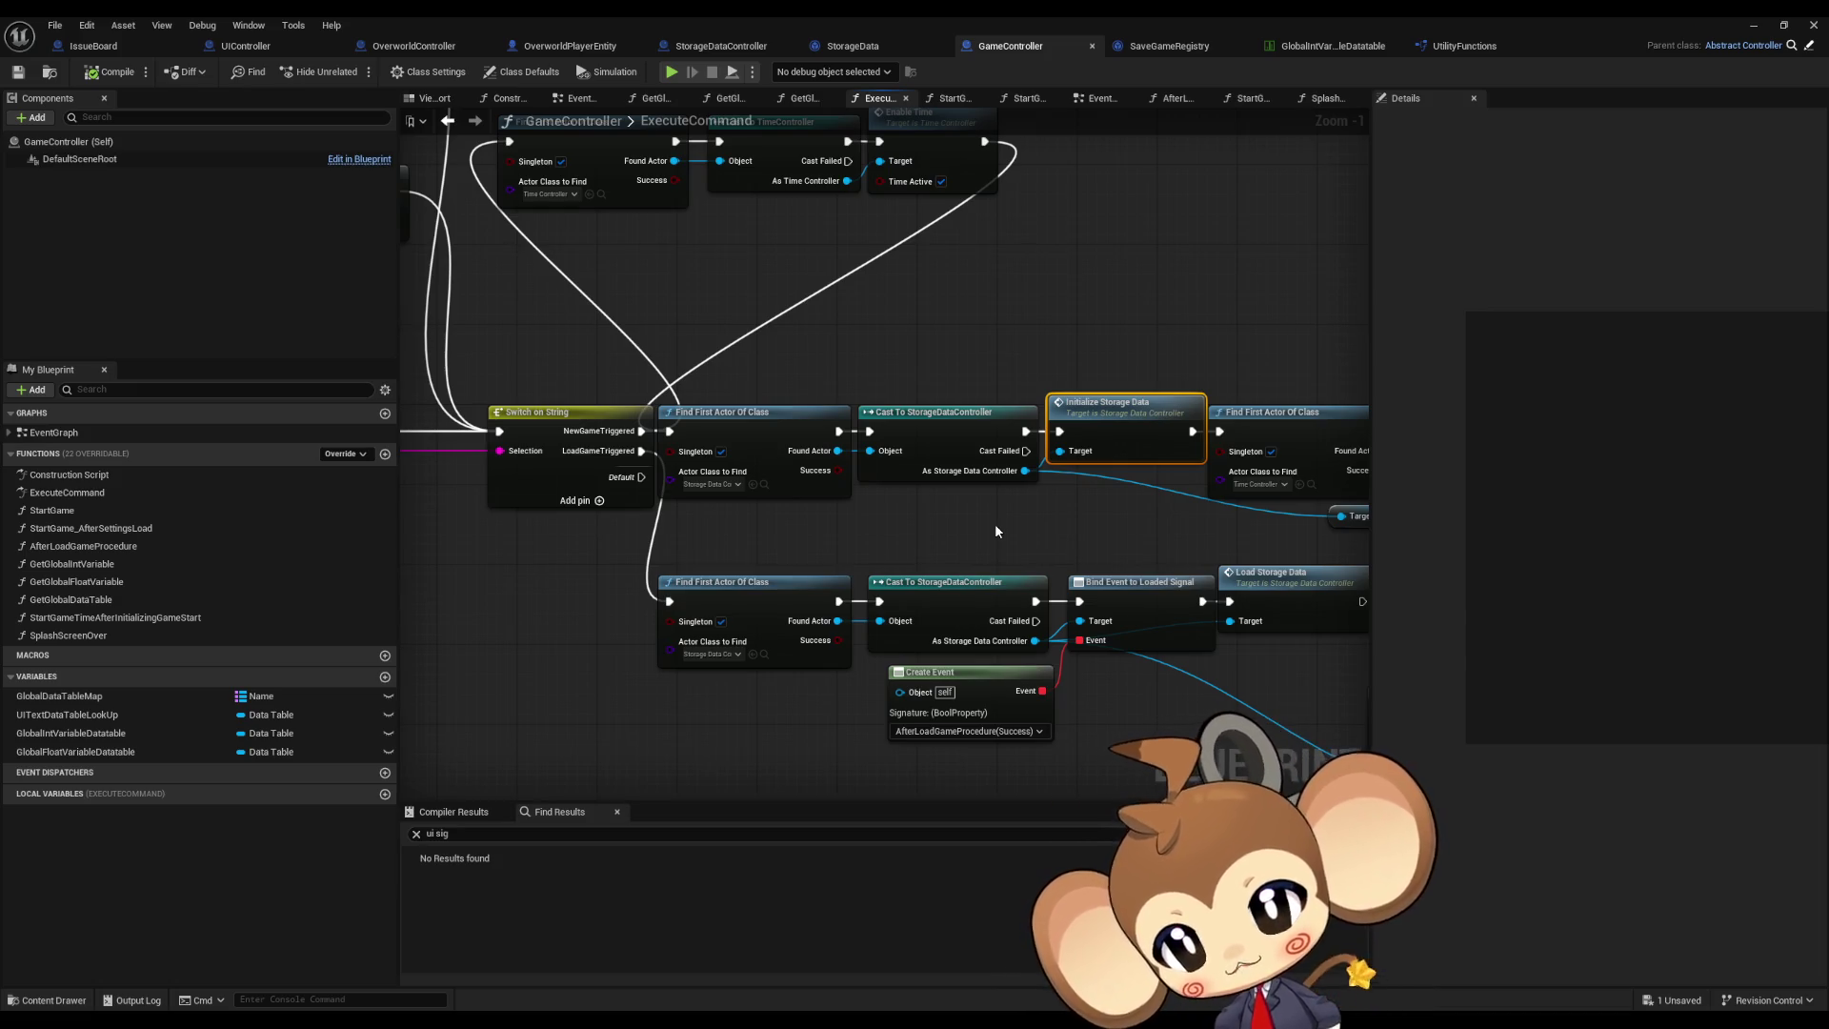
mouse_move(864, 476)
left_mouse_down()
mouse_move(1180, 484)
mouse_move(1571, 538)
left_mouse_up()
mouse_move(1106, 569)
left_mouse_down()
mouse_move(1263, 552)
mouse_move(468, 468)
left_mouse_up()
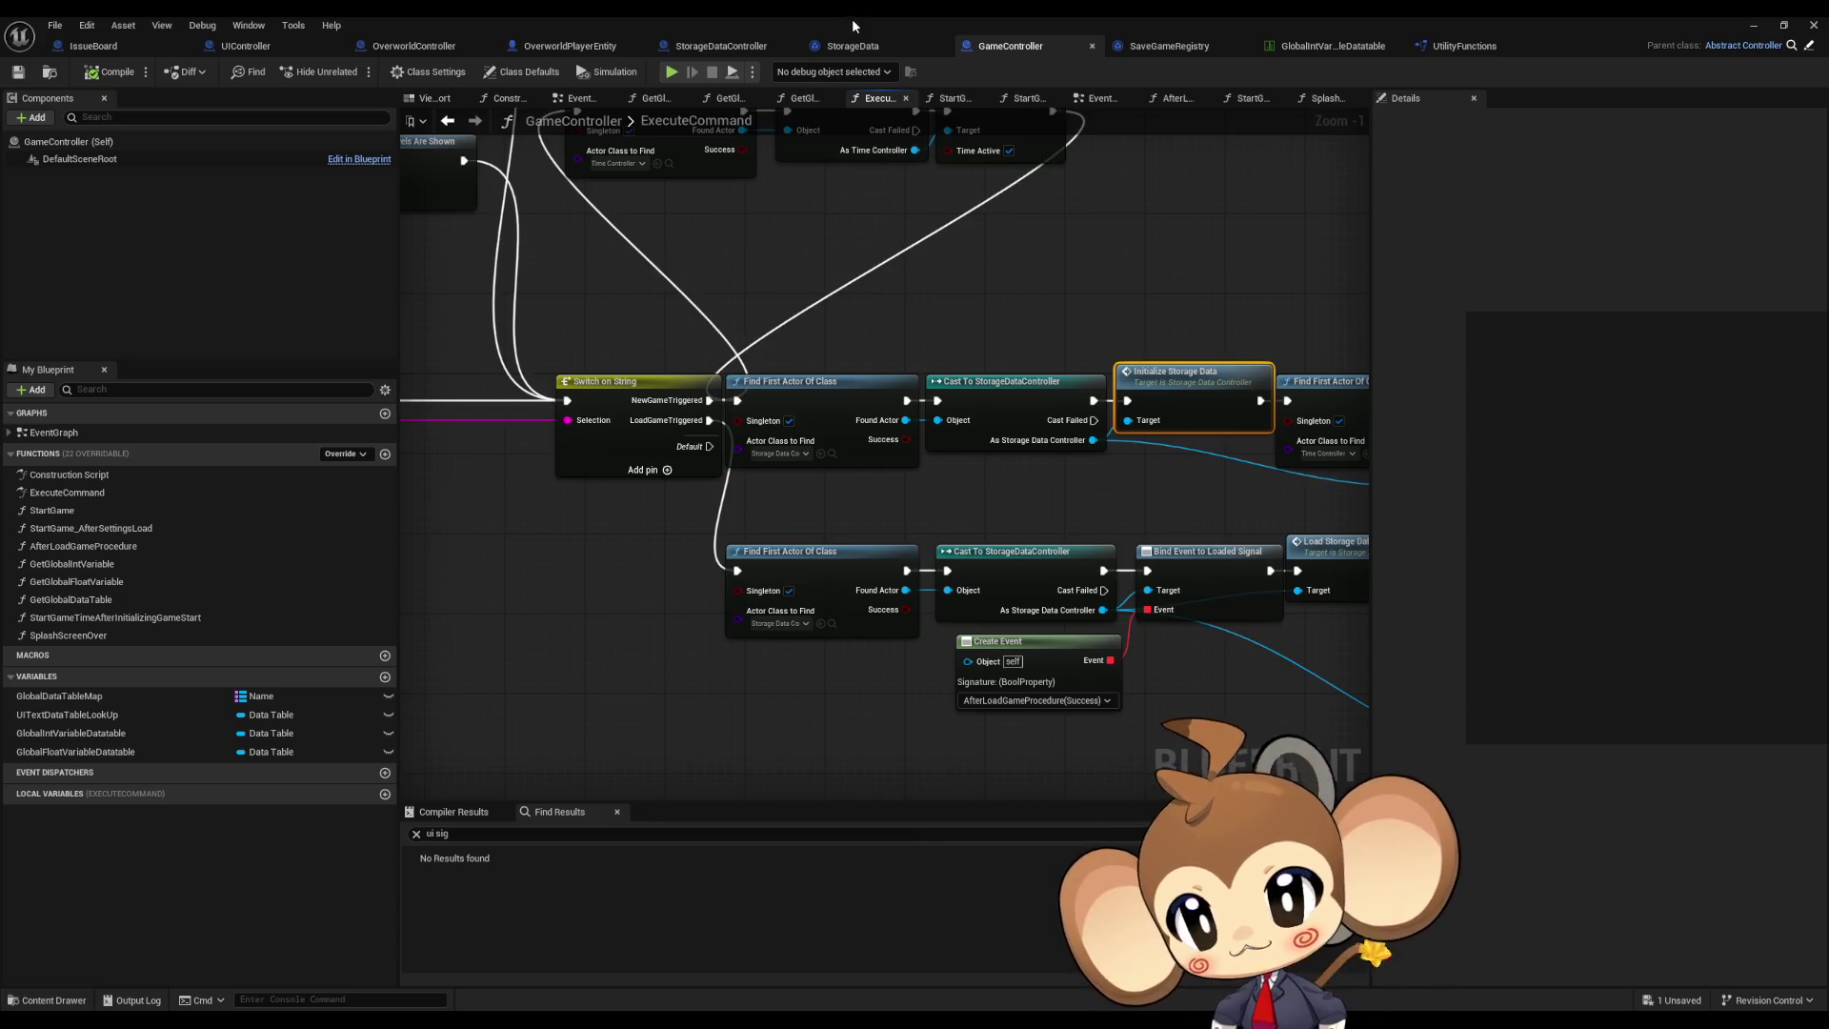
mouse_move(572, 571)
left_mouse_down()
mouse_move(1296, 564)
mouse_move(267, 571)
left_mouse_up()
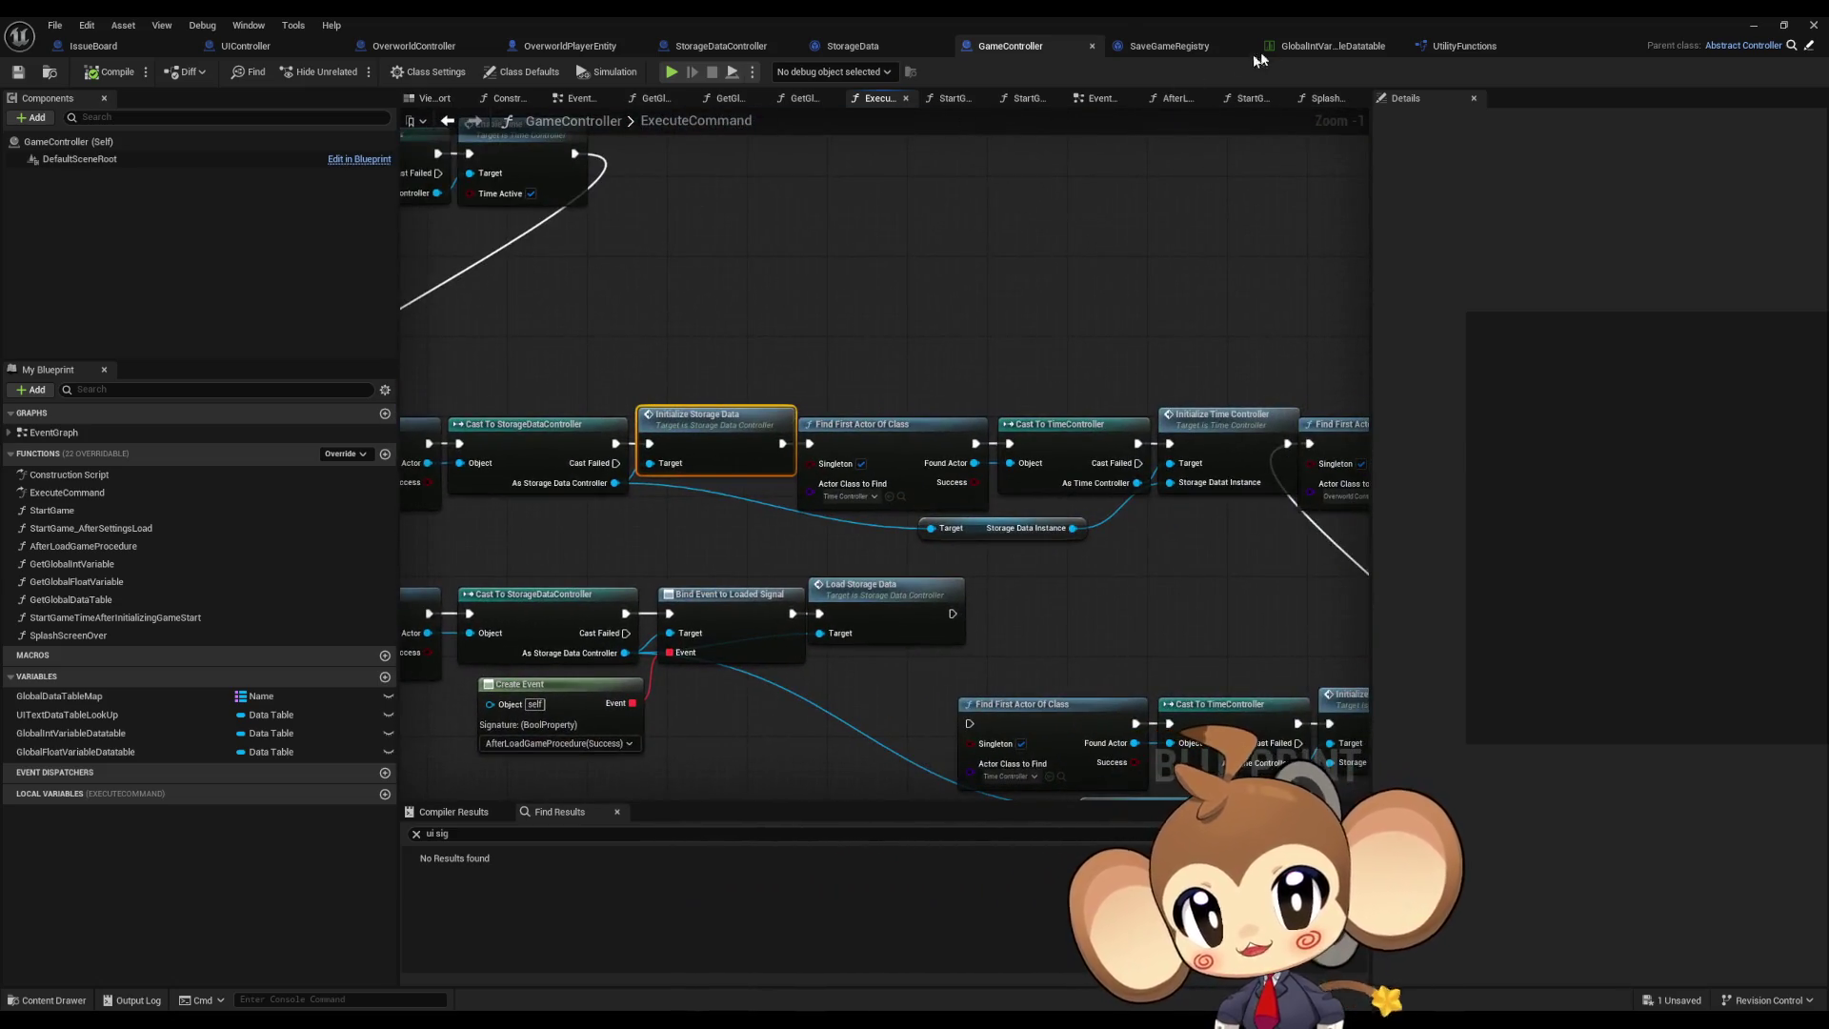
double_click(1181, 15)
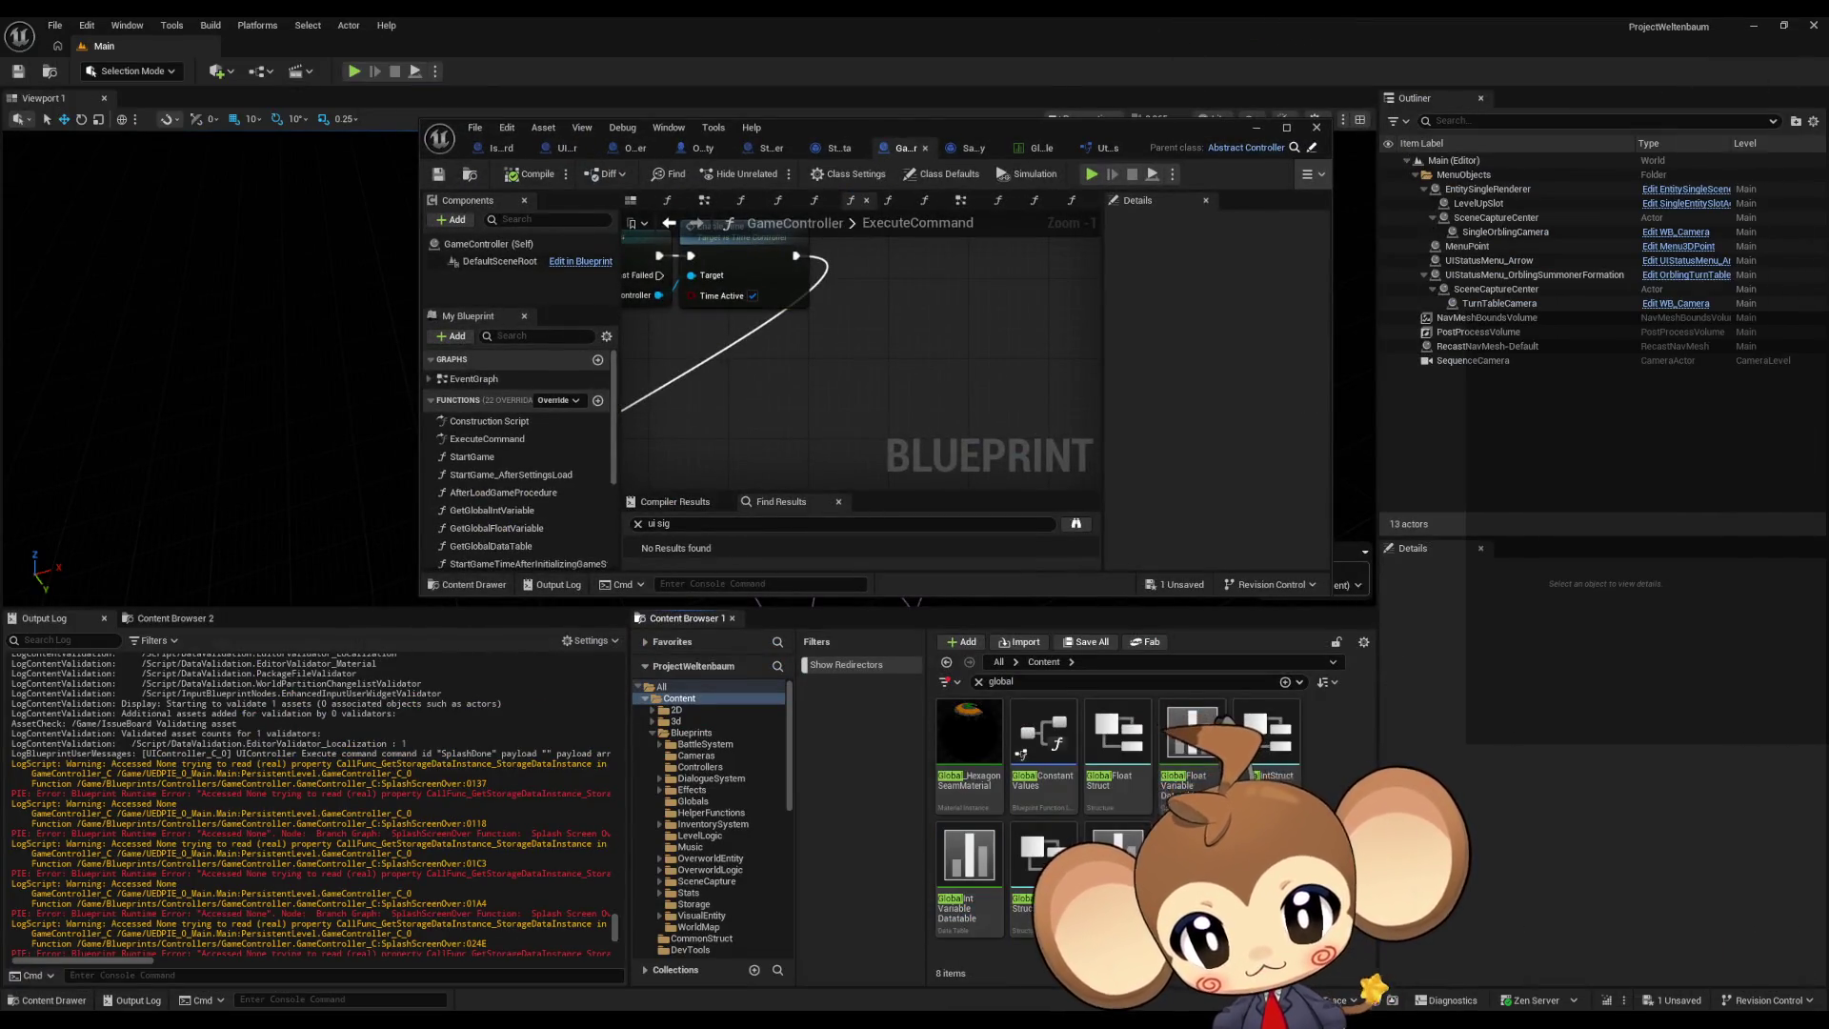
Step: Clear the Content Browser search and open DD_FirstConsoleText from GameData/DialogueTrees/DialogueData/Intro
left_click(979, 681)
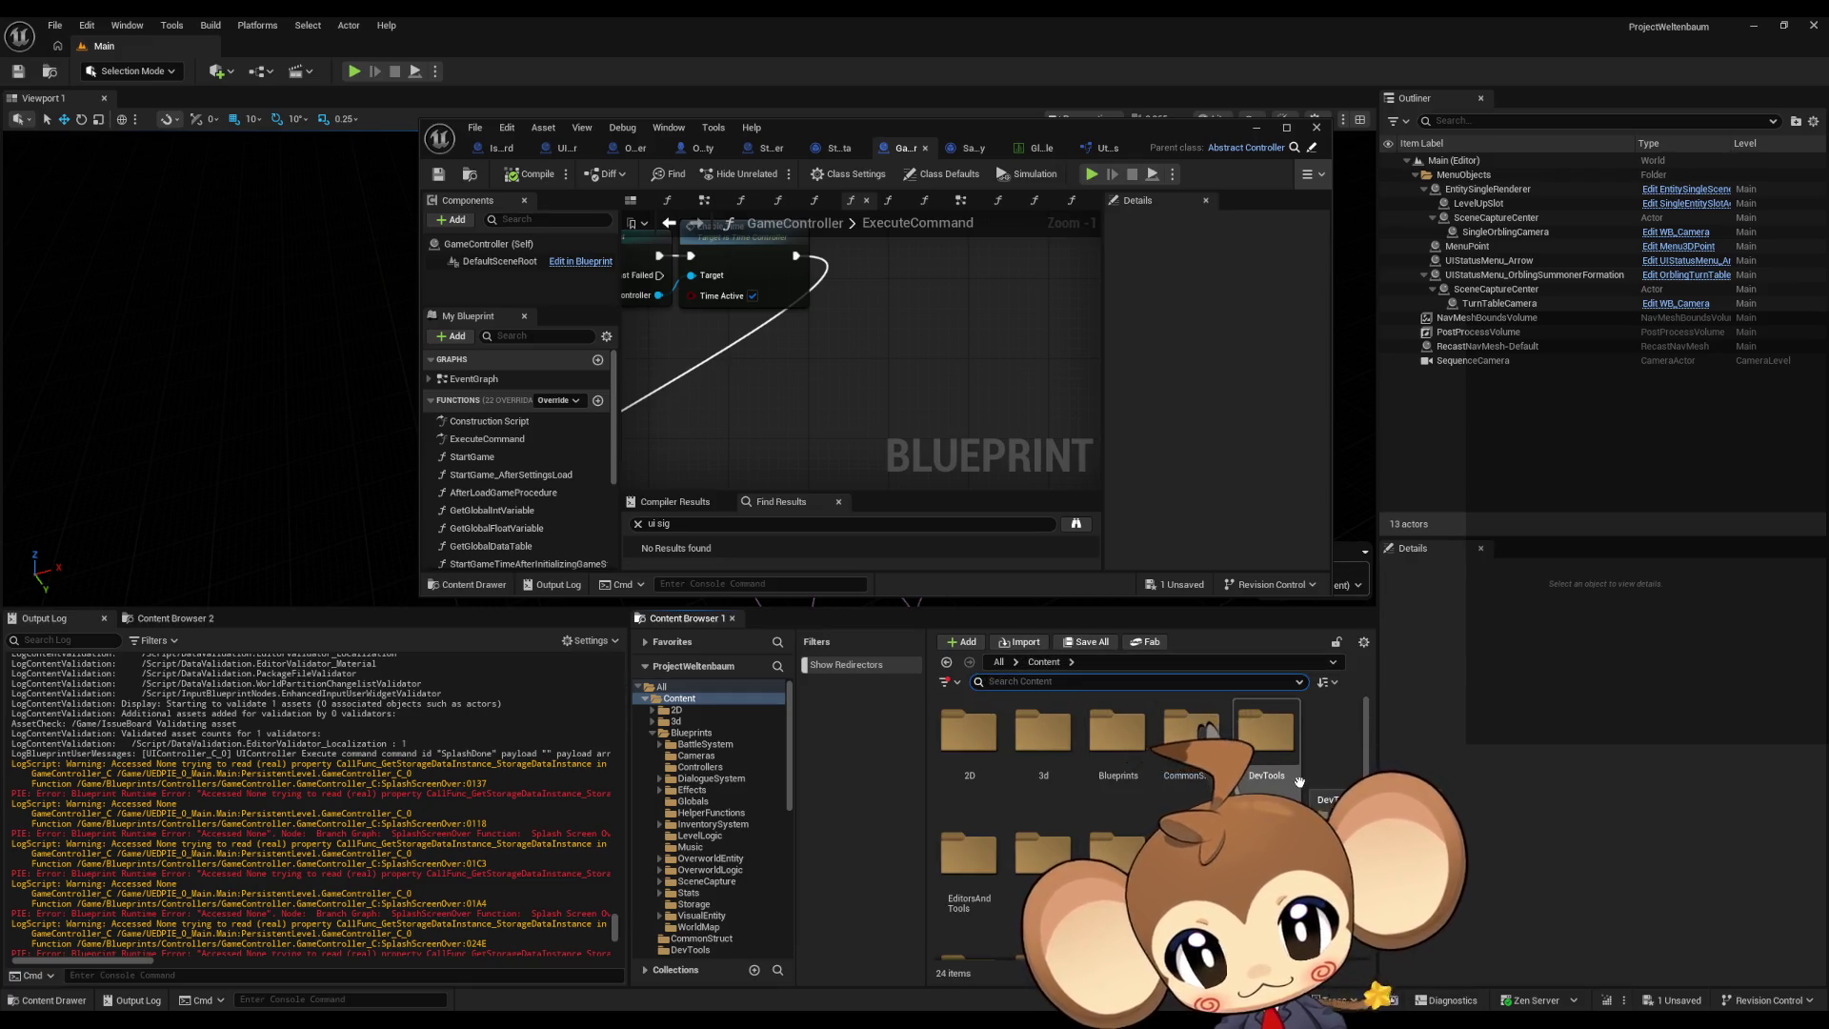
double_click(1192, 851)
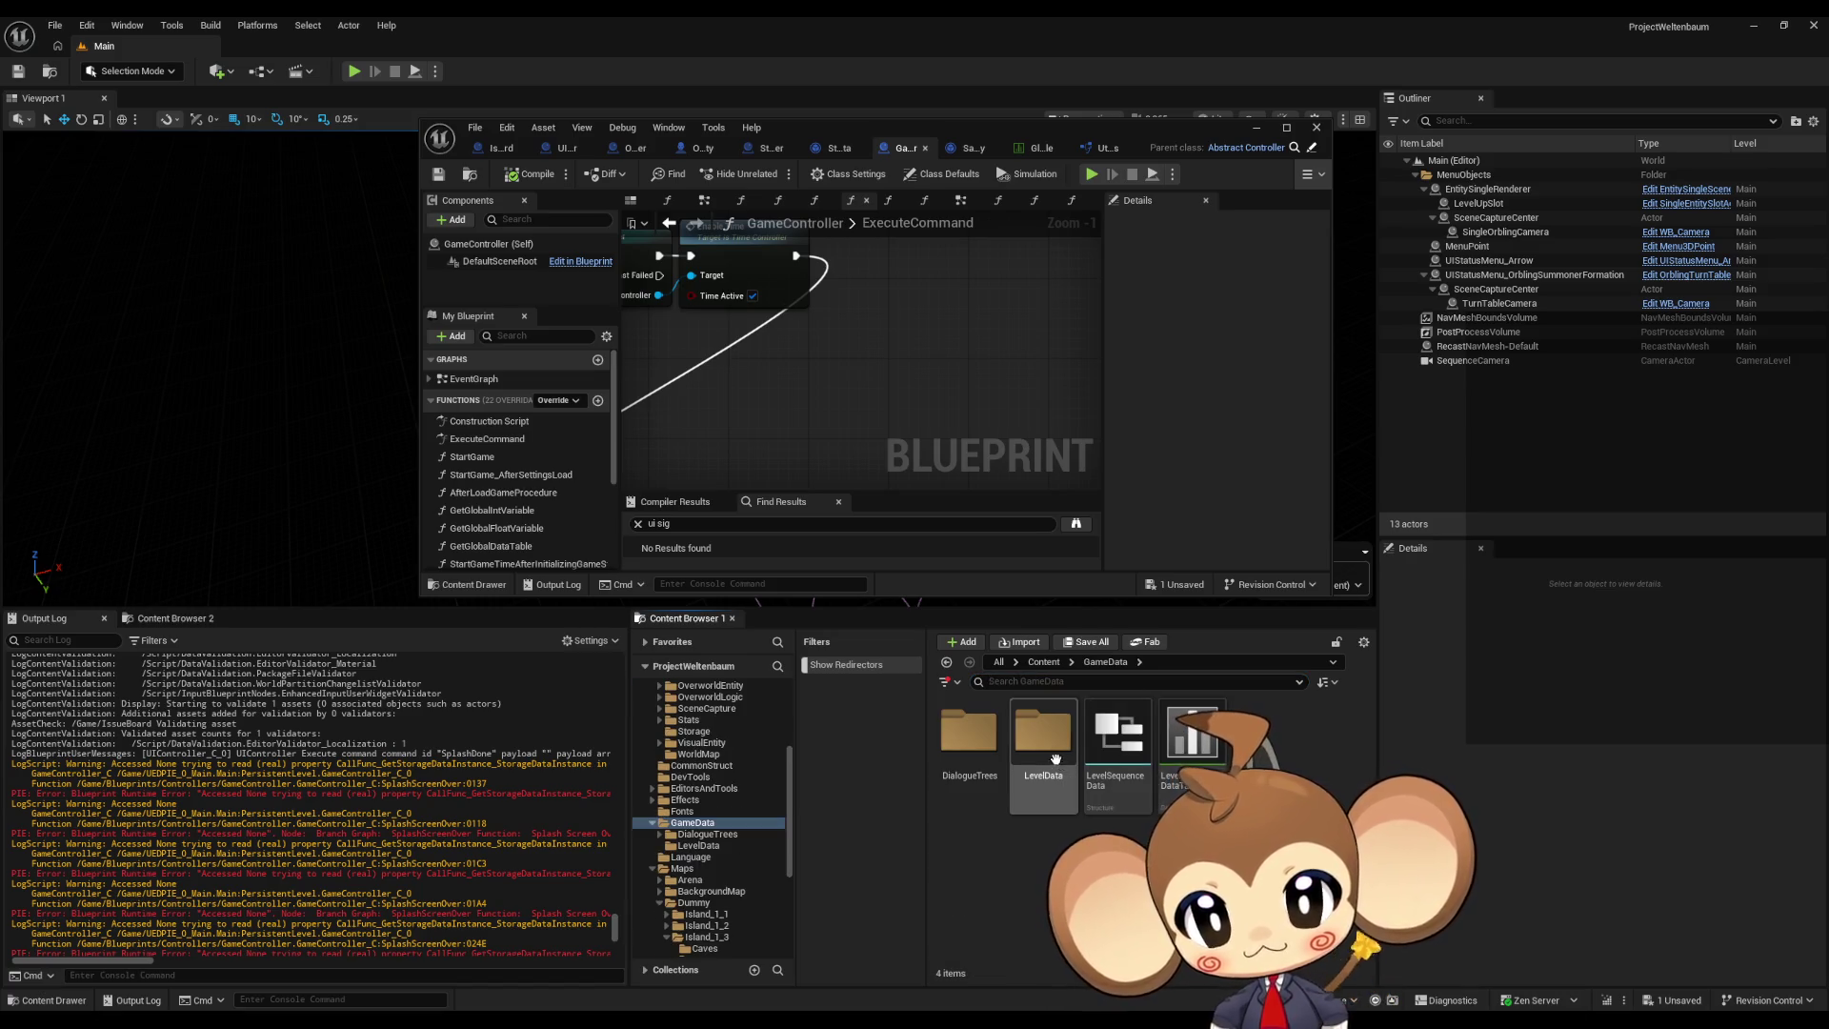
double_click(969, 734)
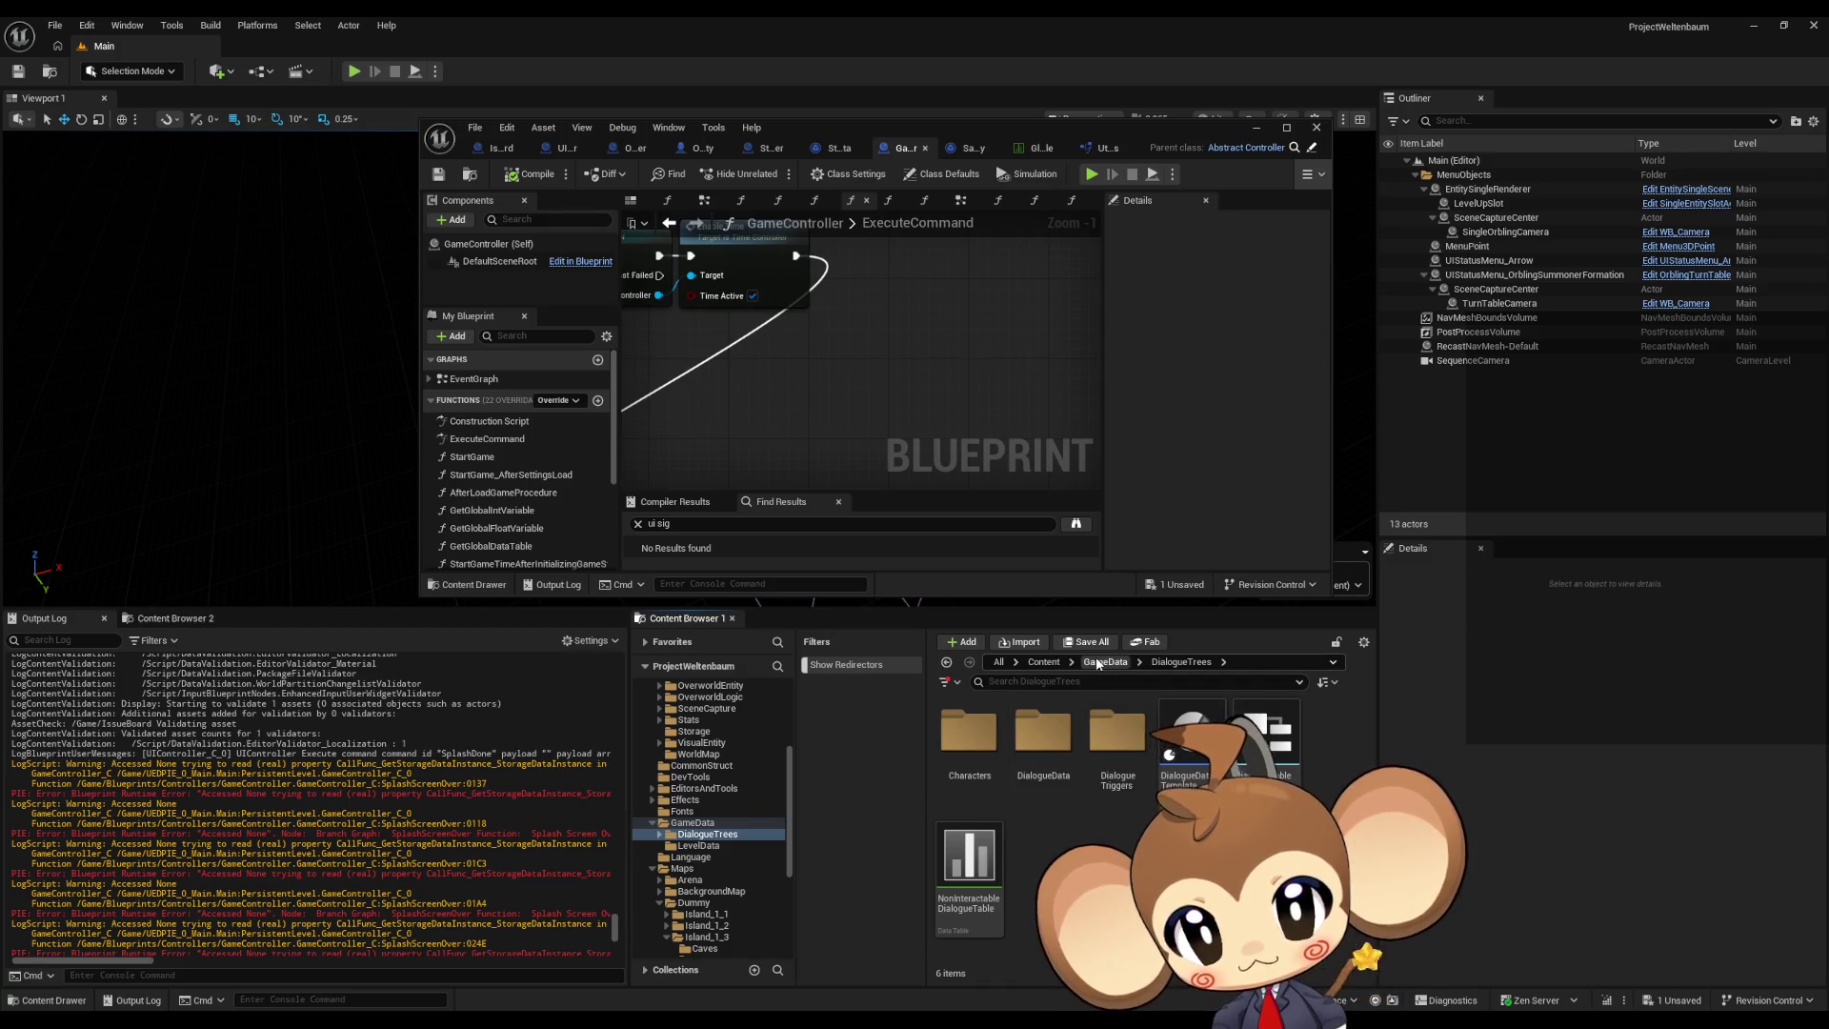
double_click(1037, 749)
double_click(1058, 755)
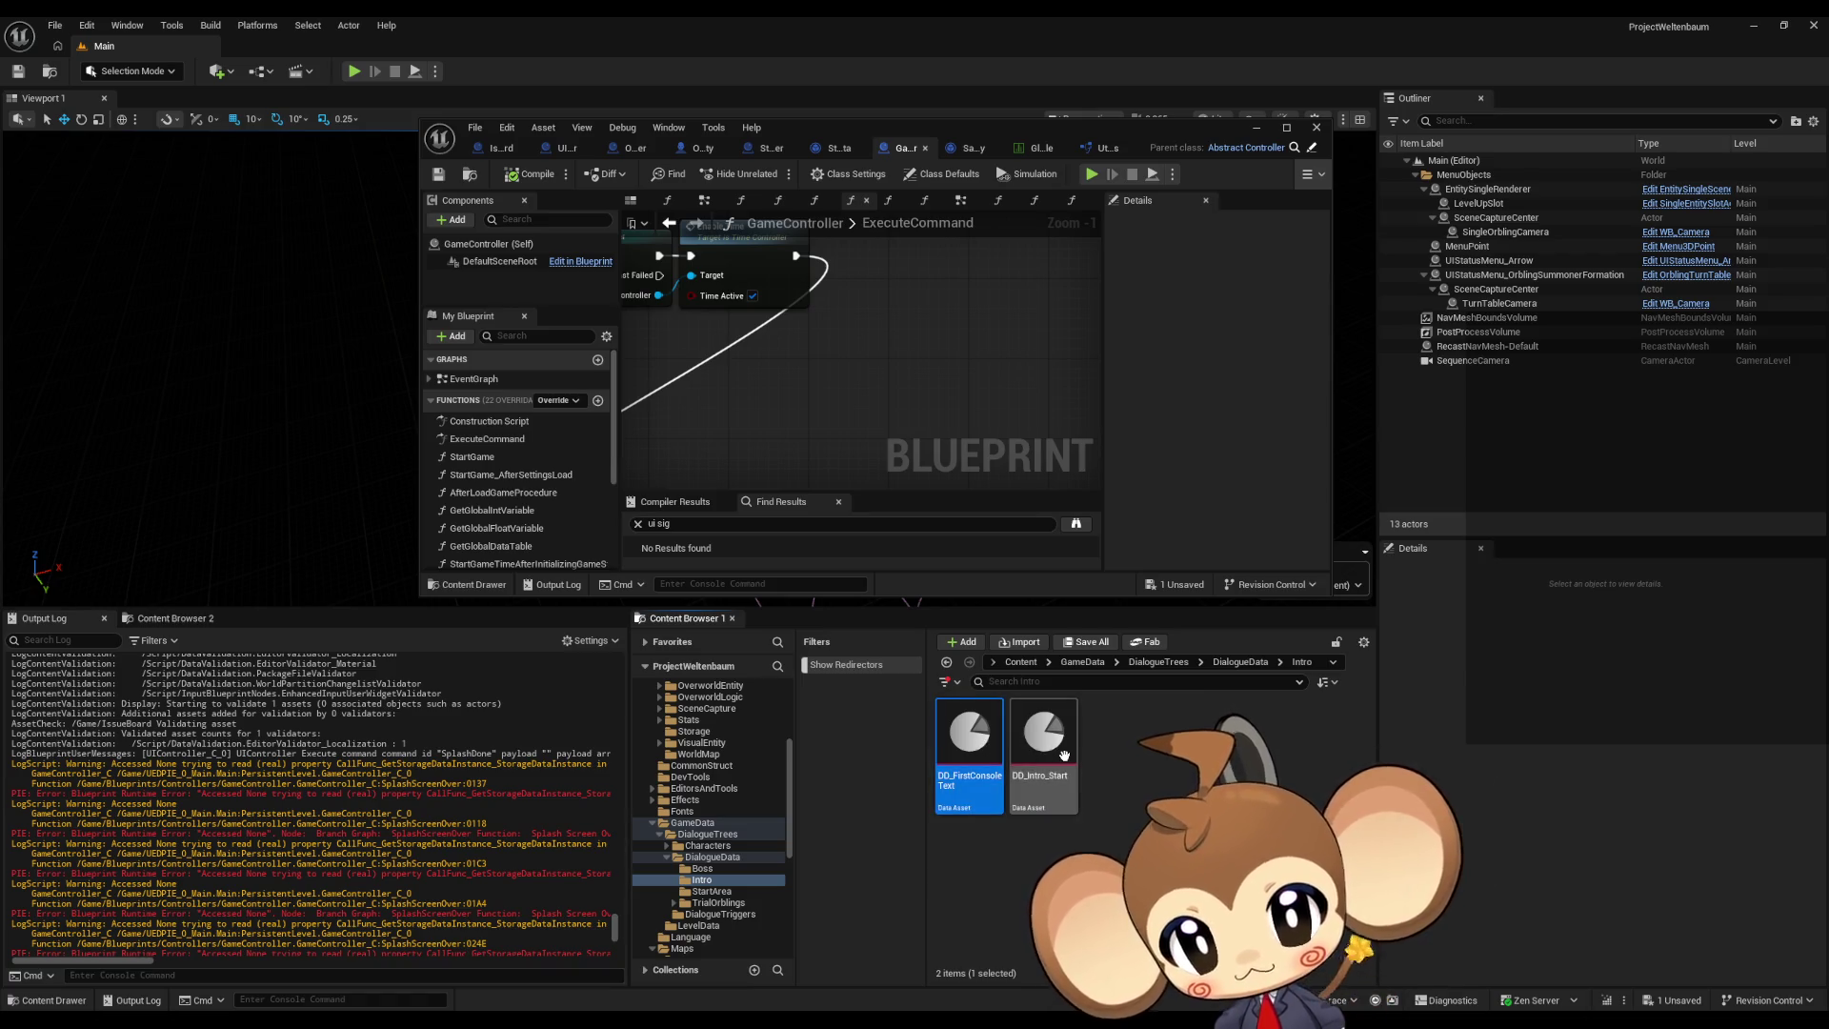
double_click(987, 745)
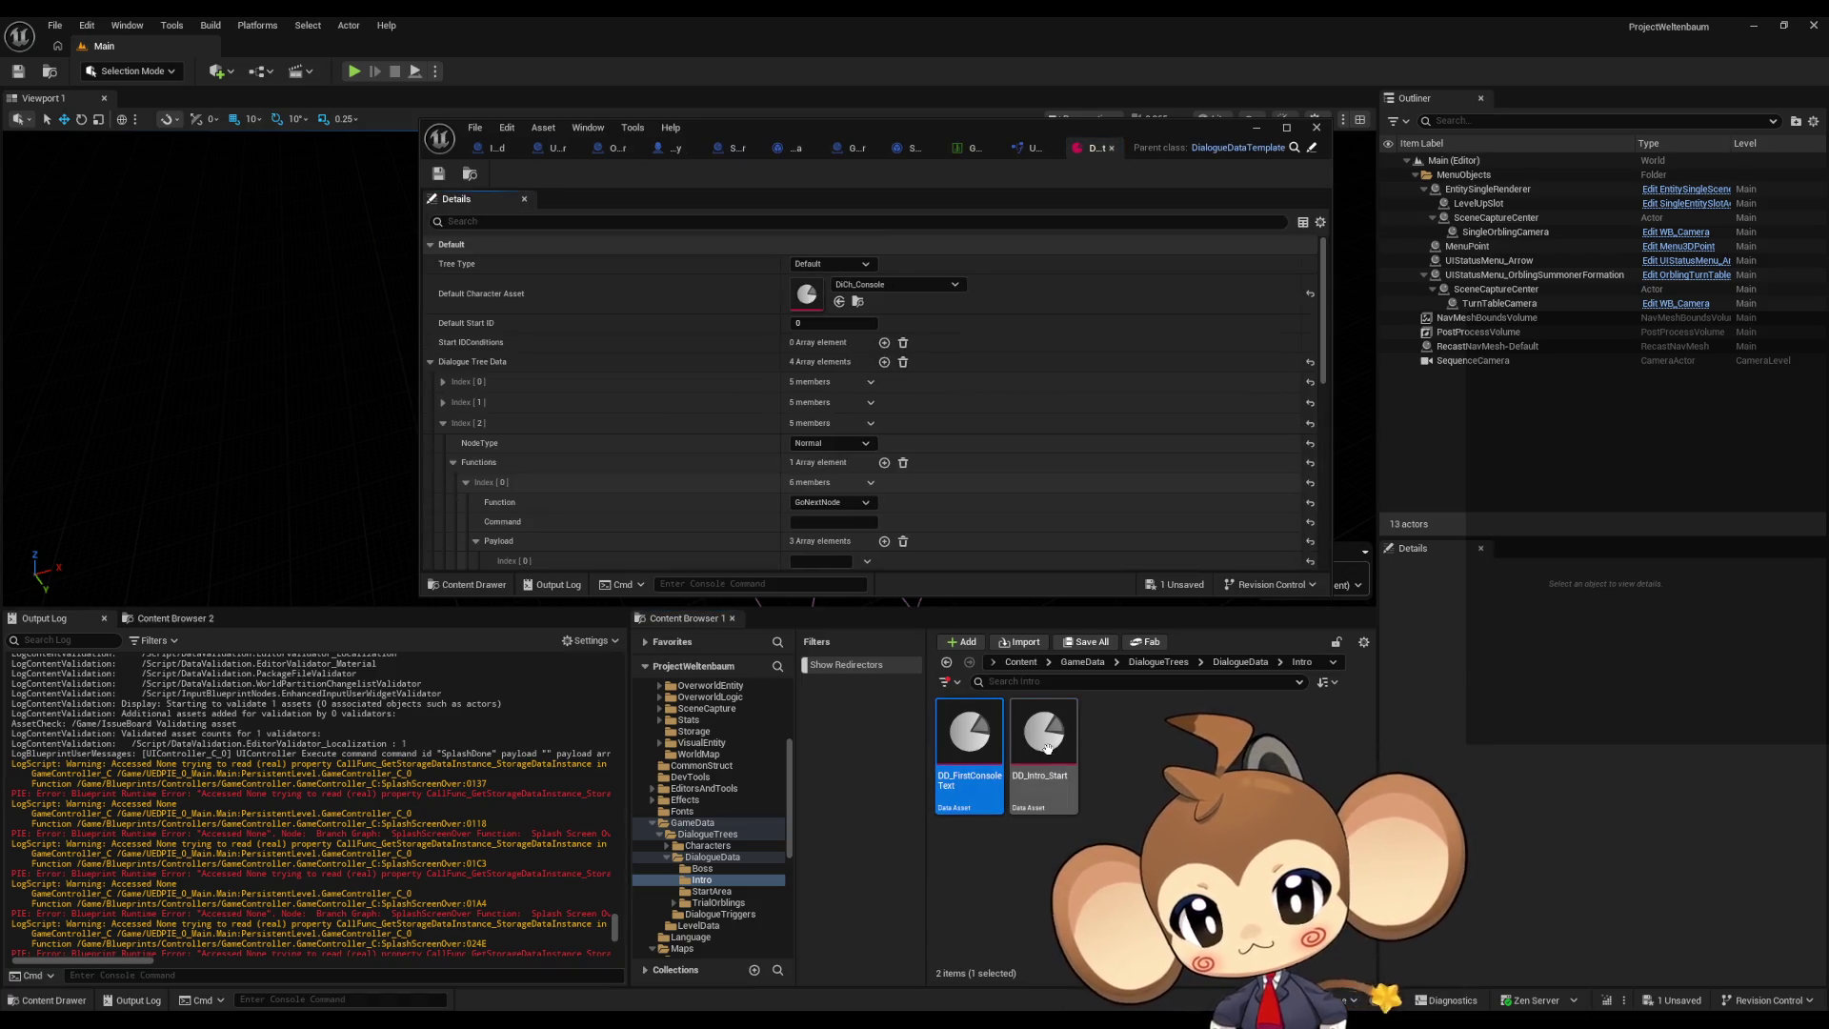
double_click(1043, 739)
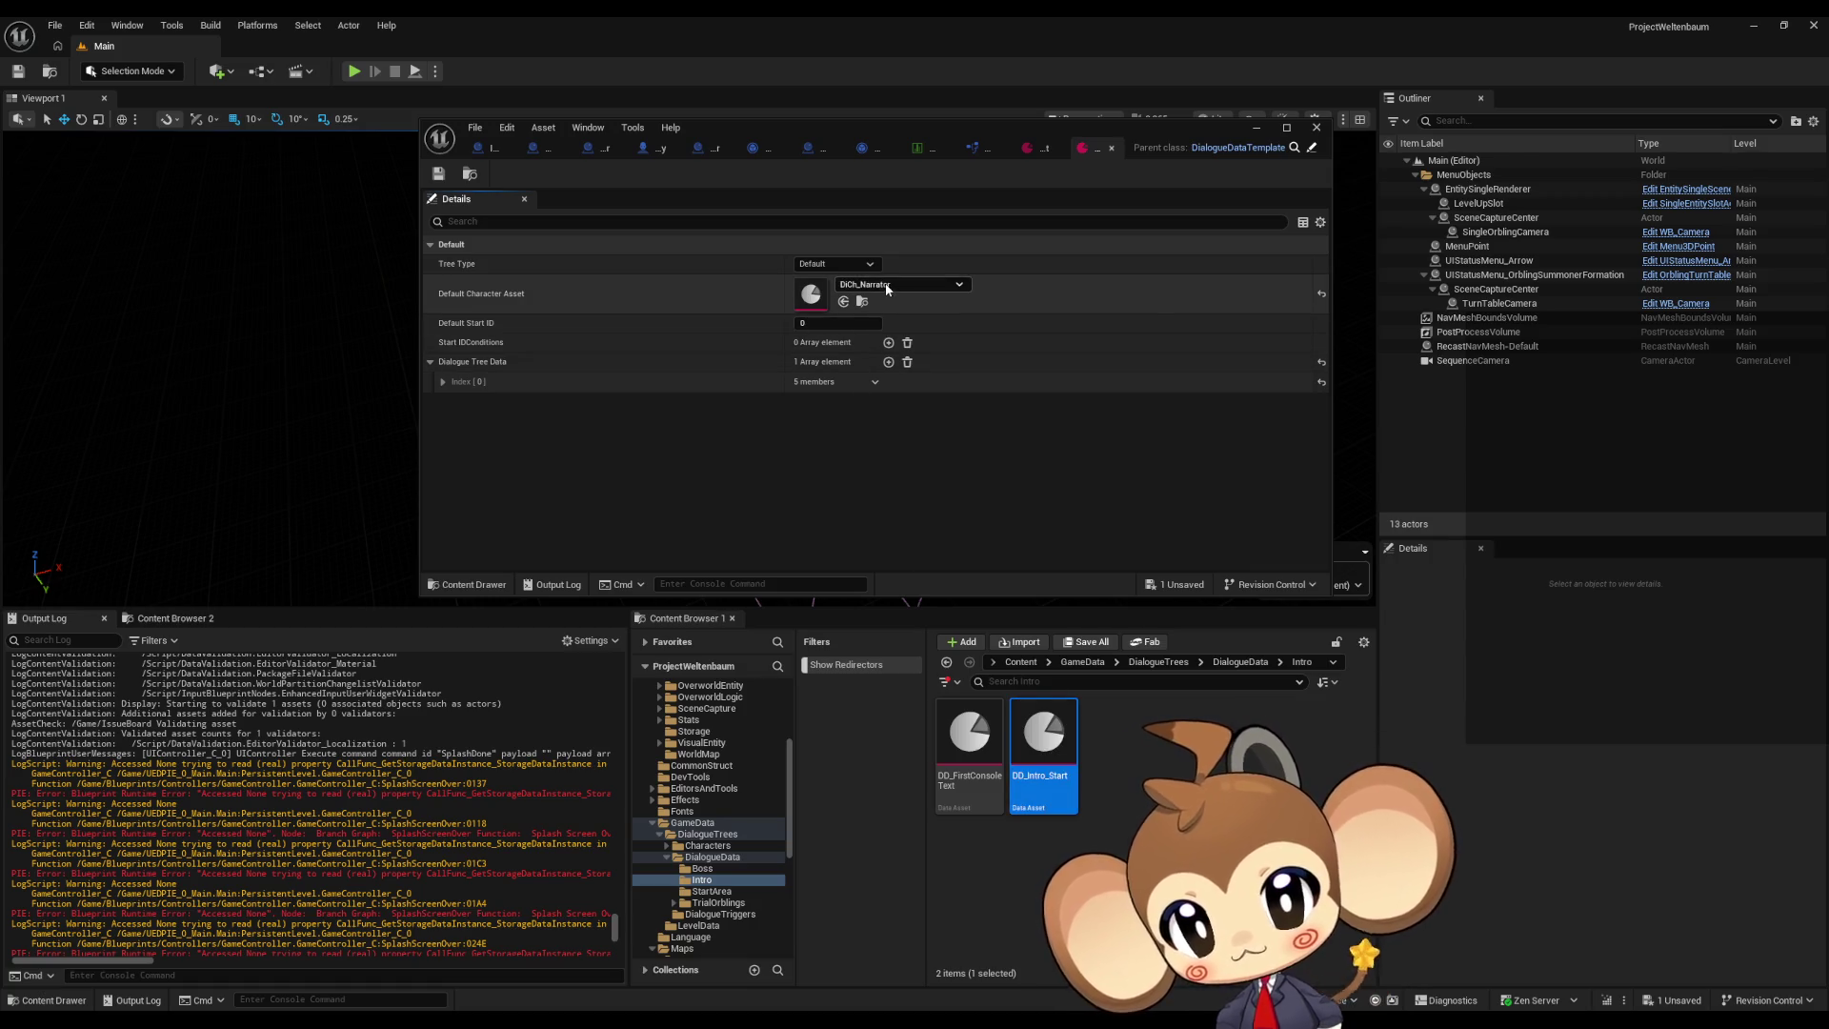
left_click(1041, 147)
left_click(1111, 147)
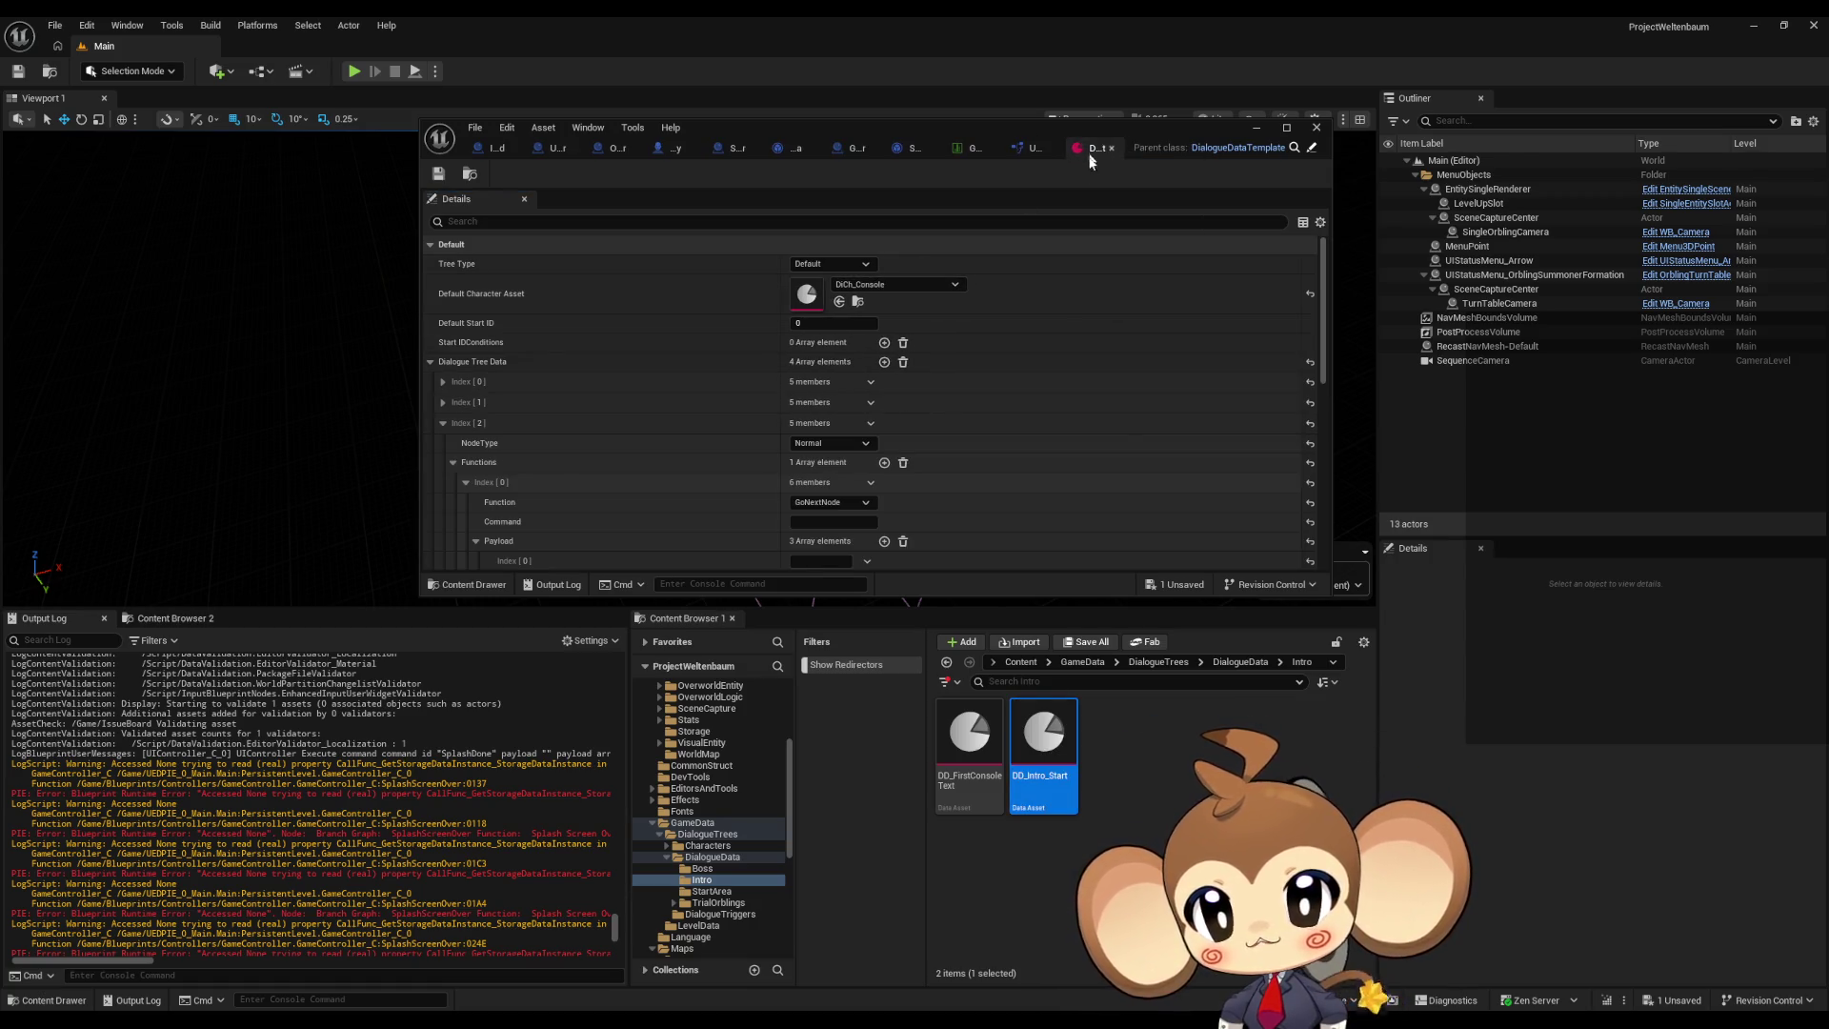
left_click(1286, 127)
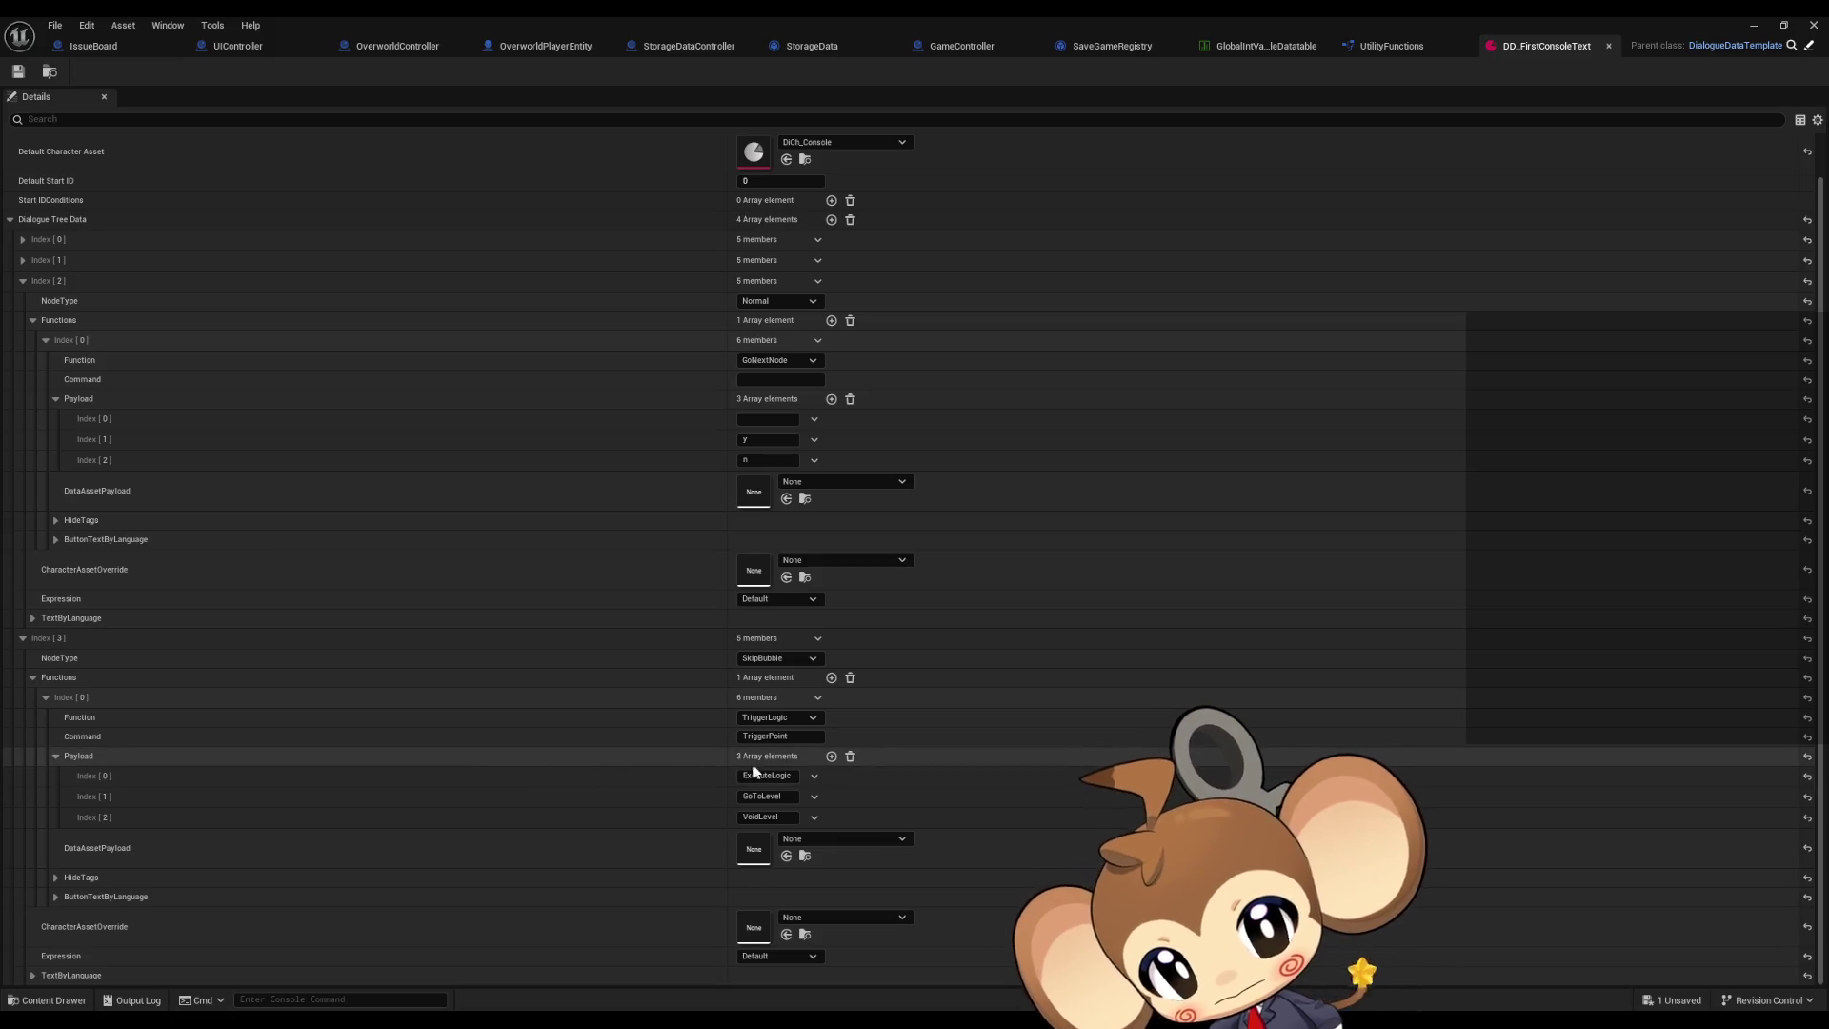
left_click(772, 817)
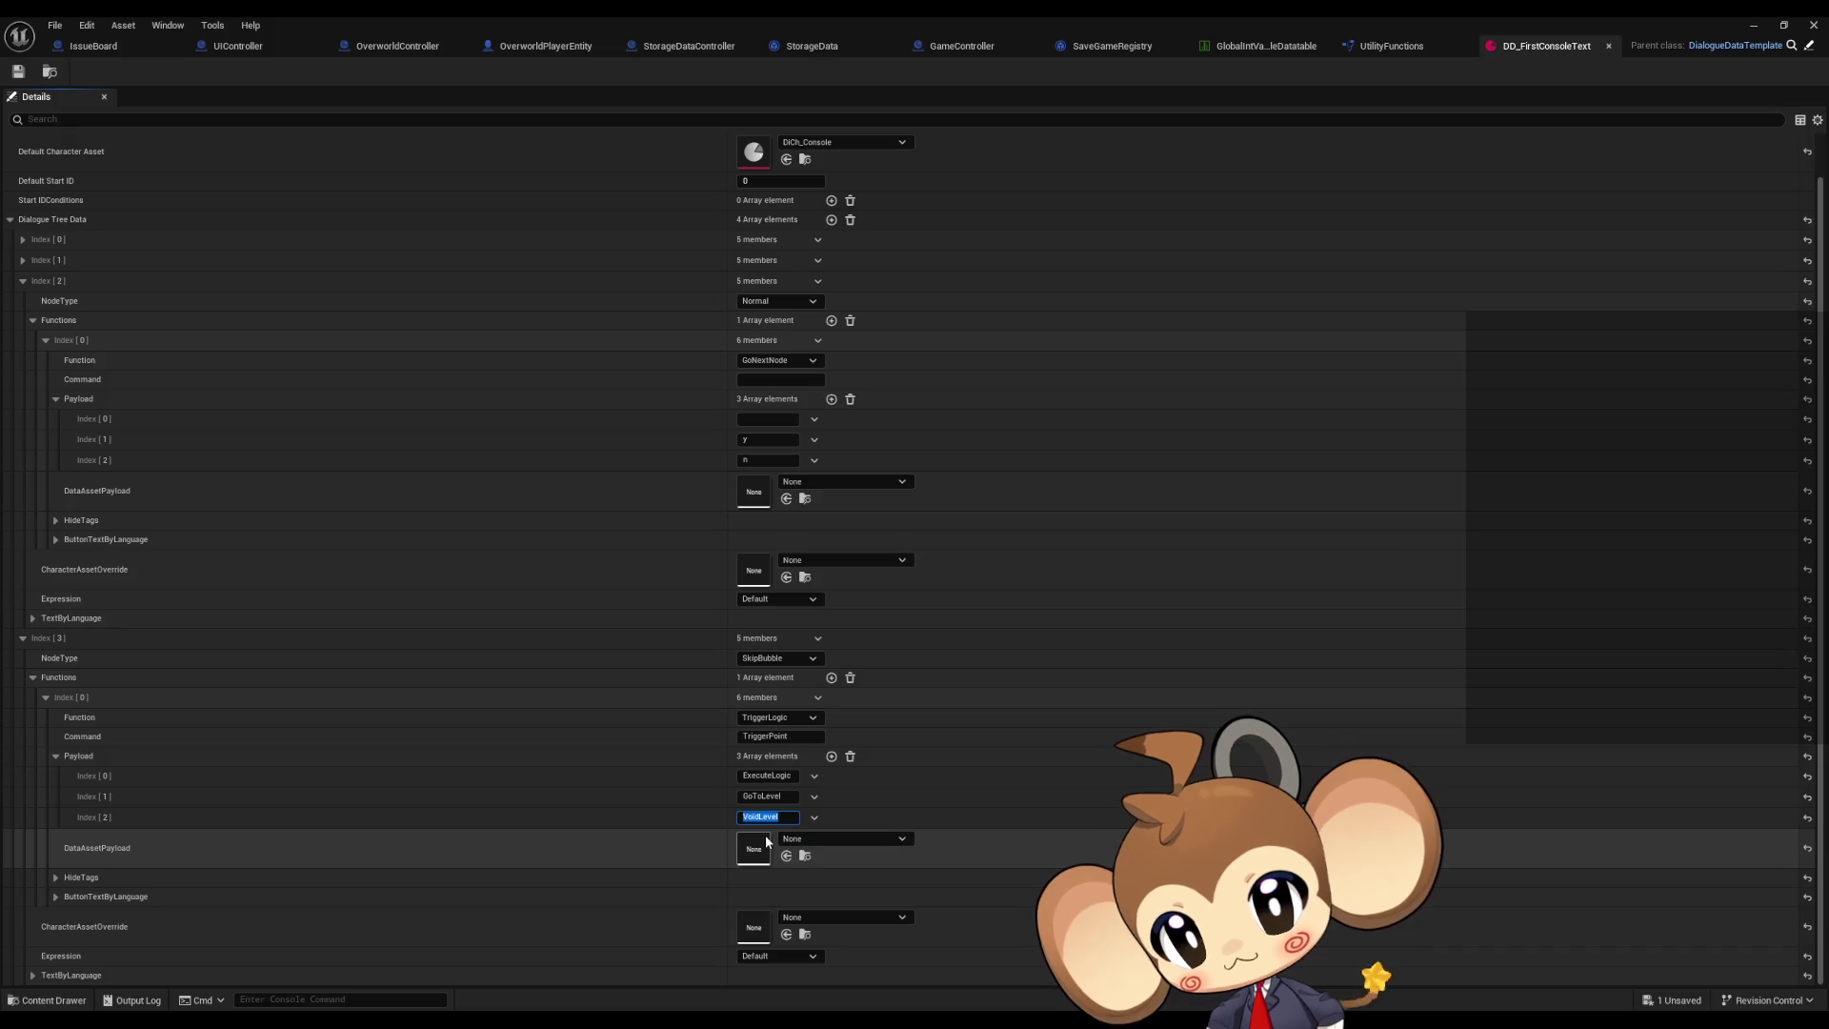
left_click(767, 736)
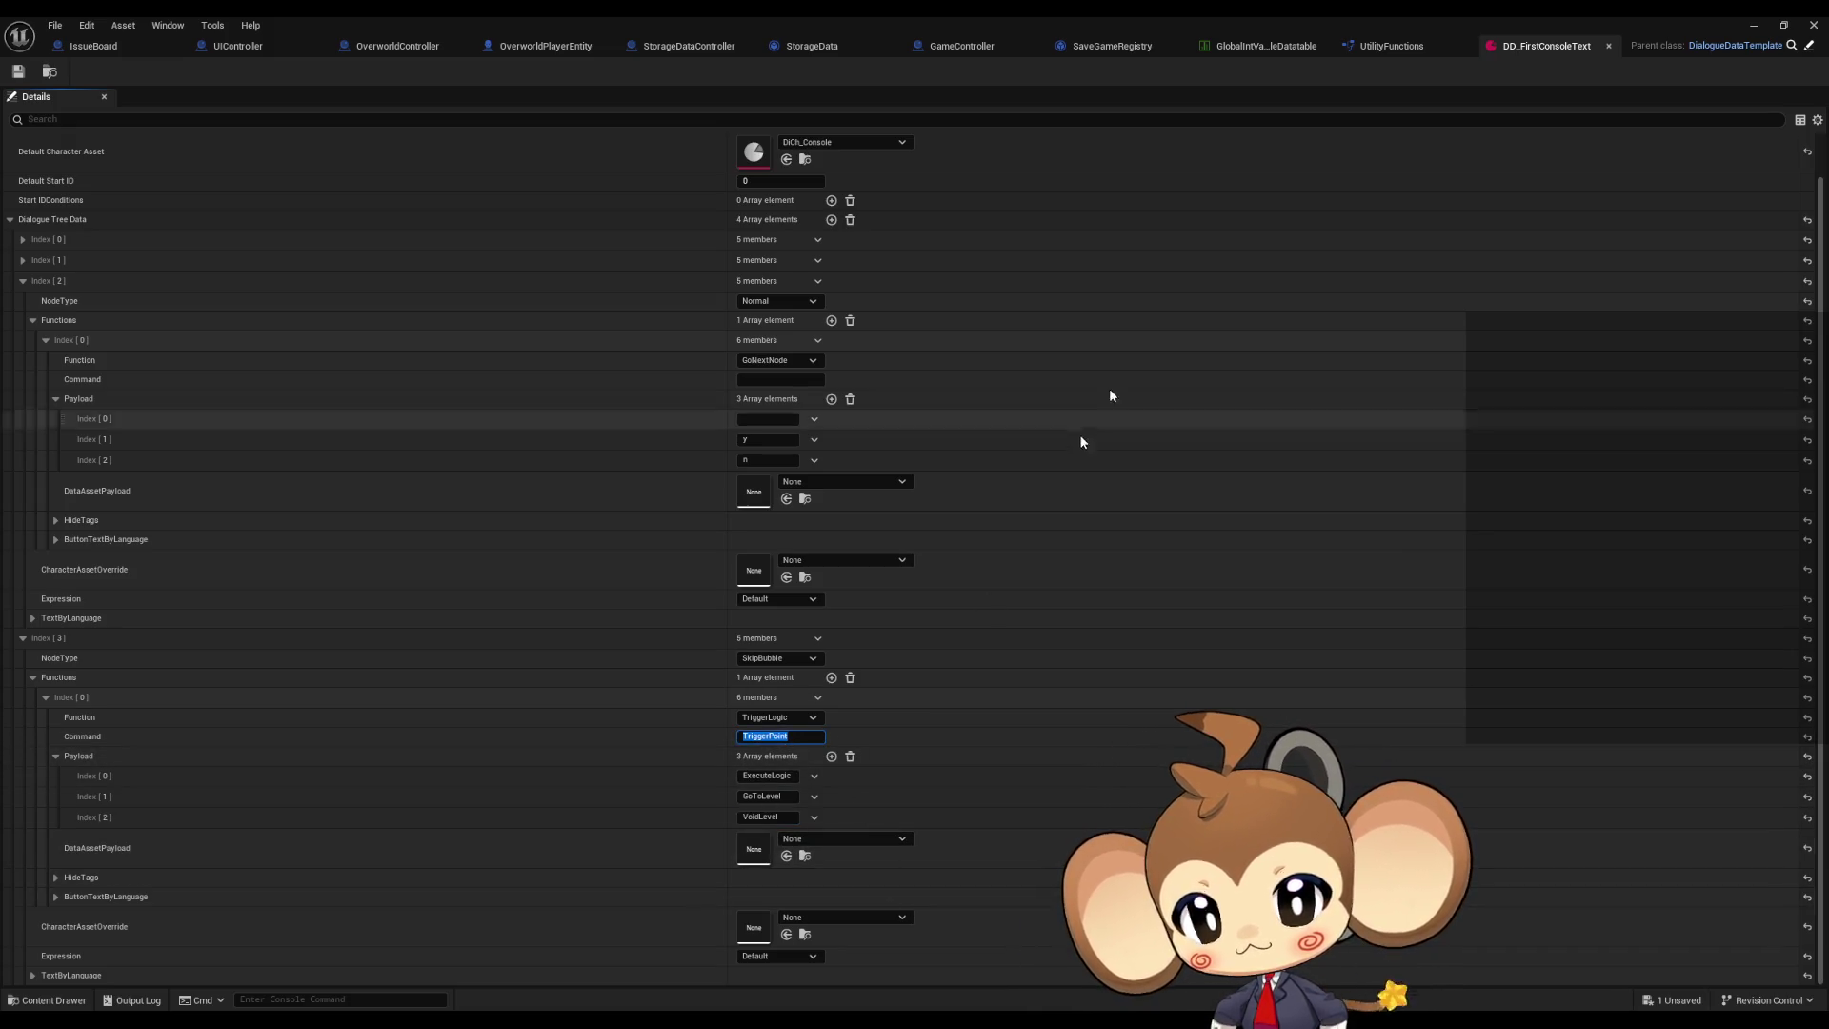
double_click(970, 15)
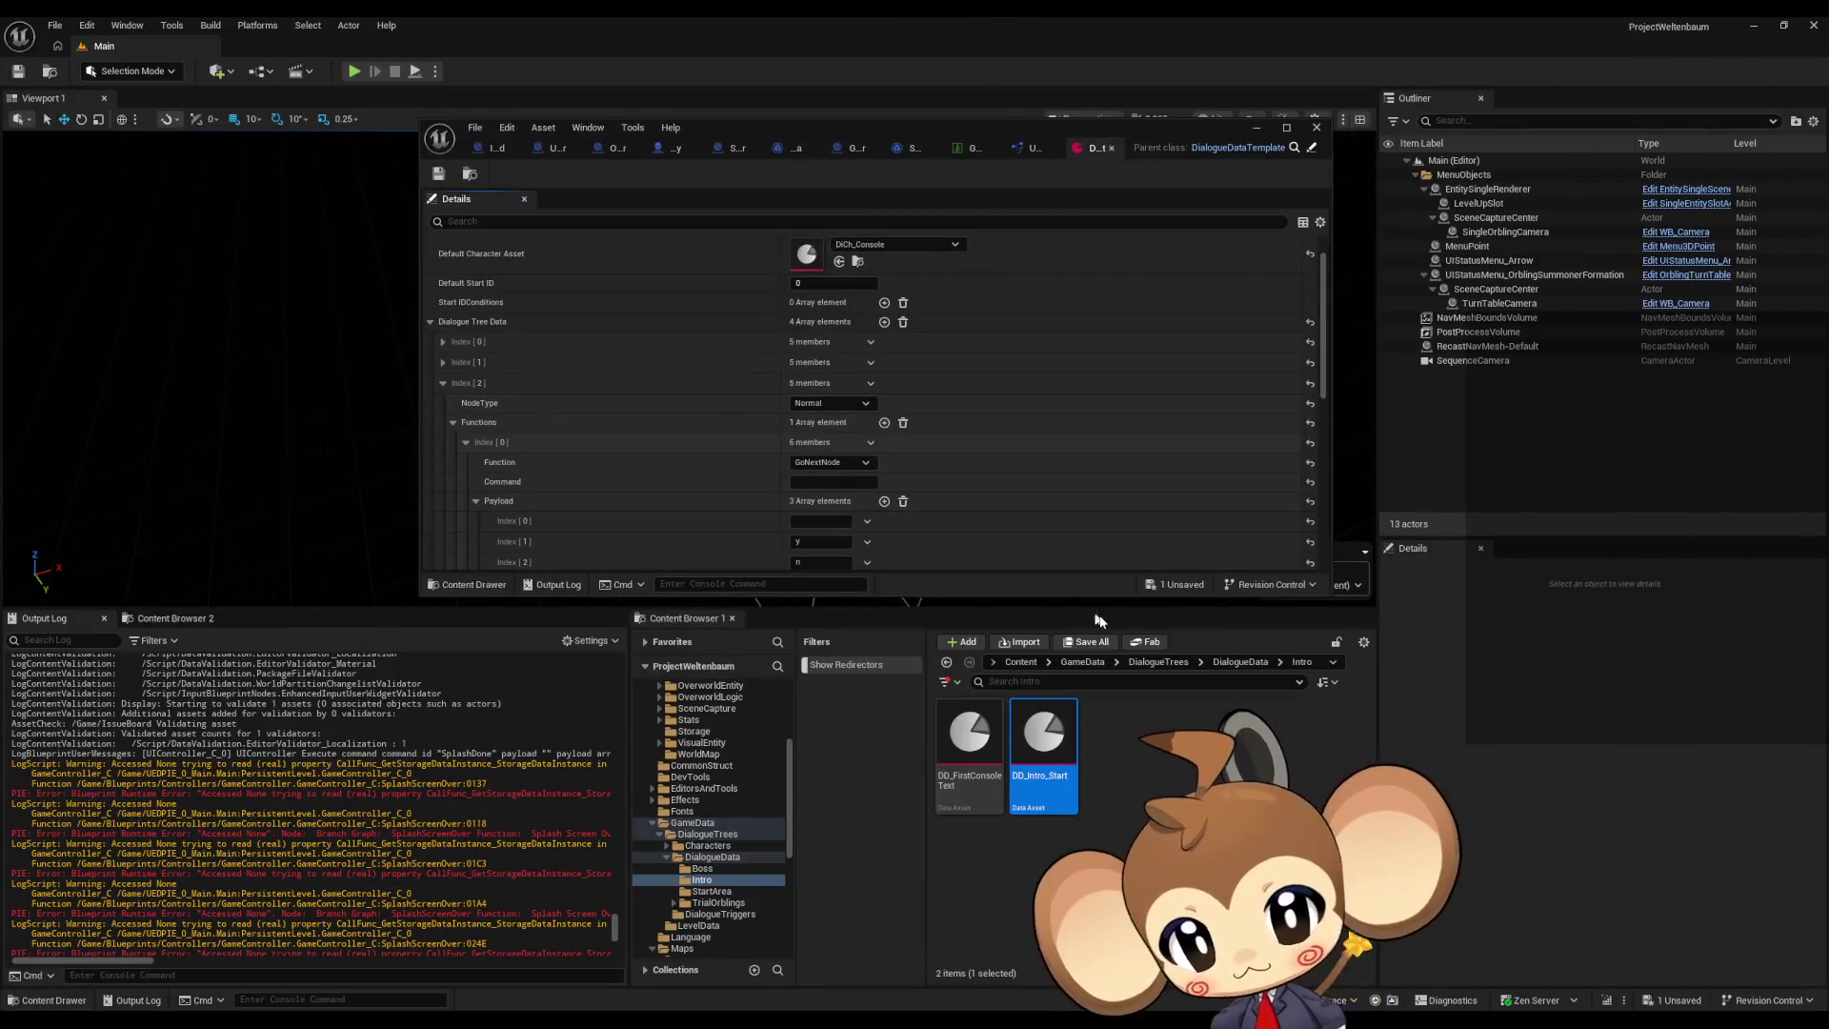
Step: Browse to Content/Blueprints/DialogueSystem/NodeFunctions and open the DialogueFNLogic_TriggerPoint blueprint
left_click(1020, 662)
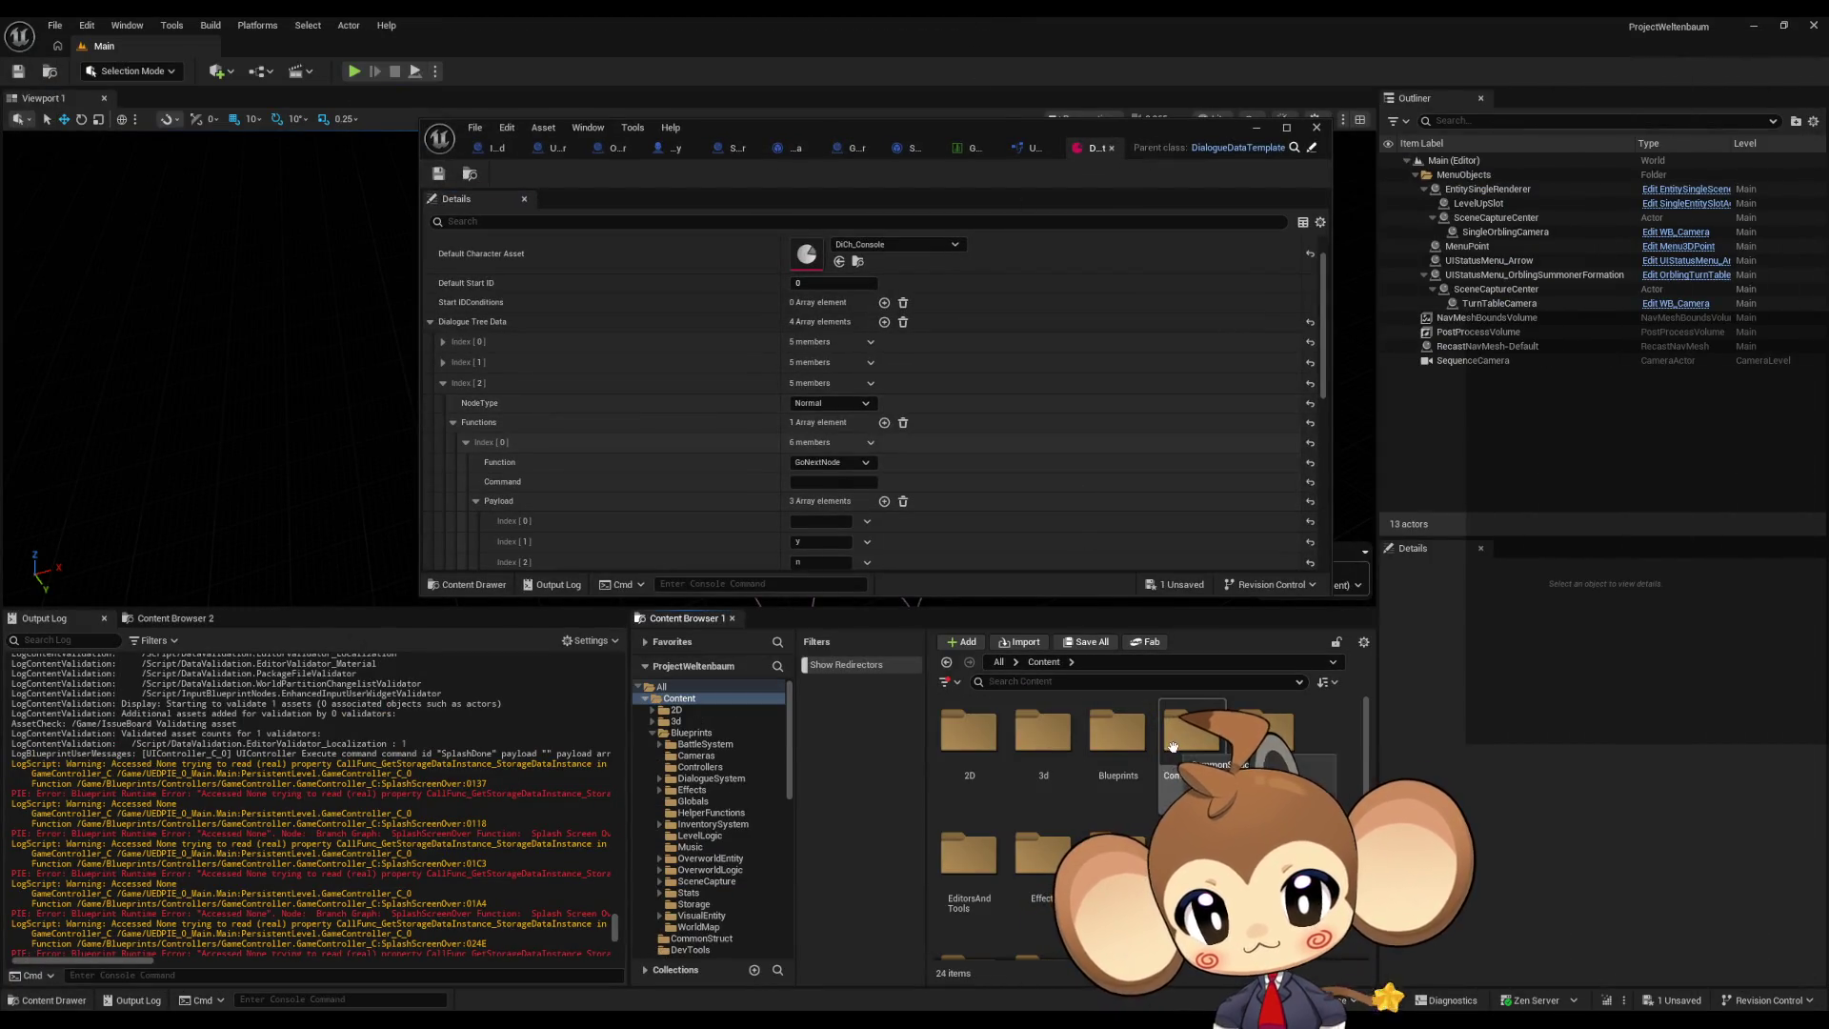
double_click(1118, 733)
left_click(1201, 757)
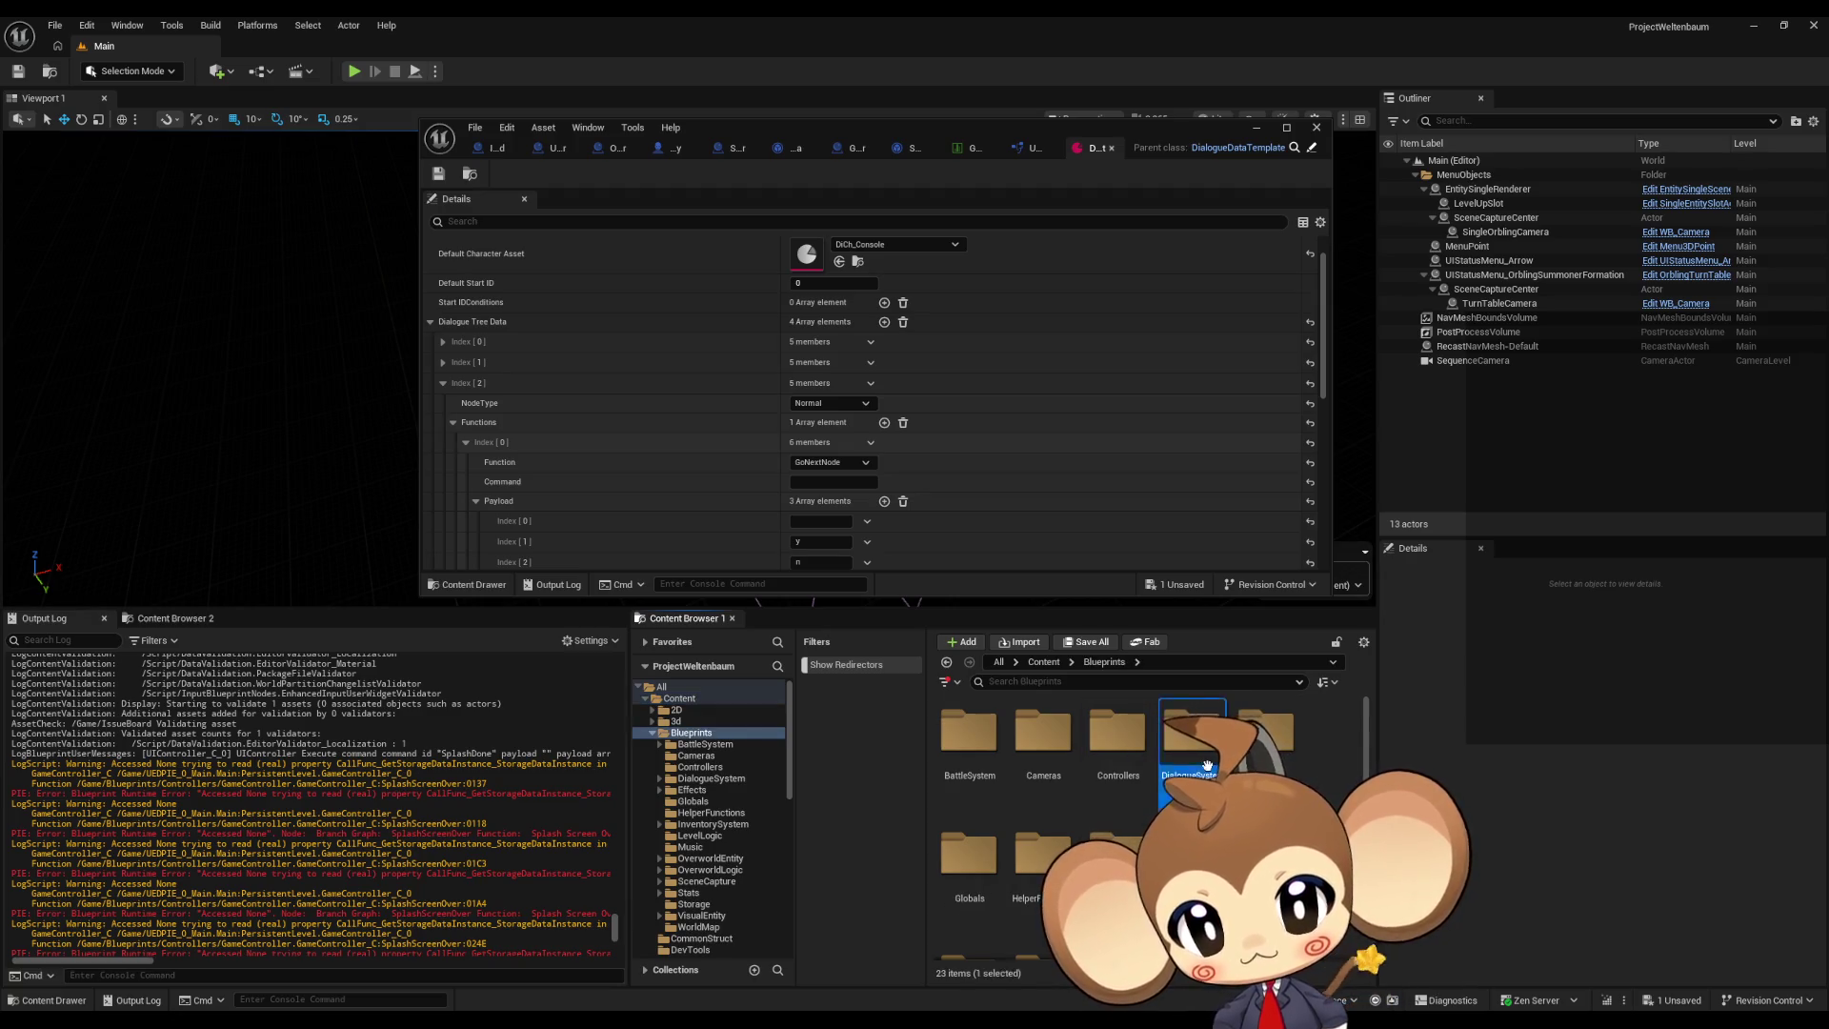
double_click(1208, 765)
double_click(969, 733)
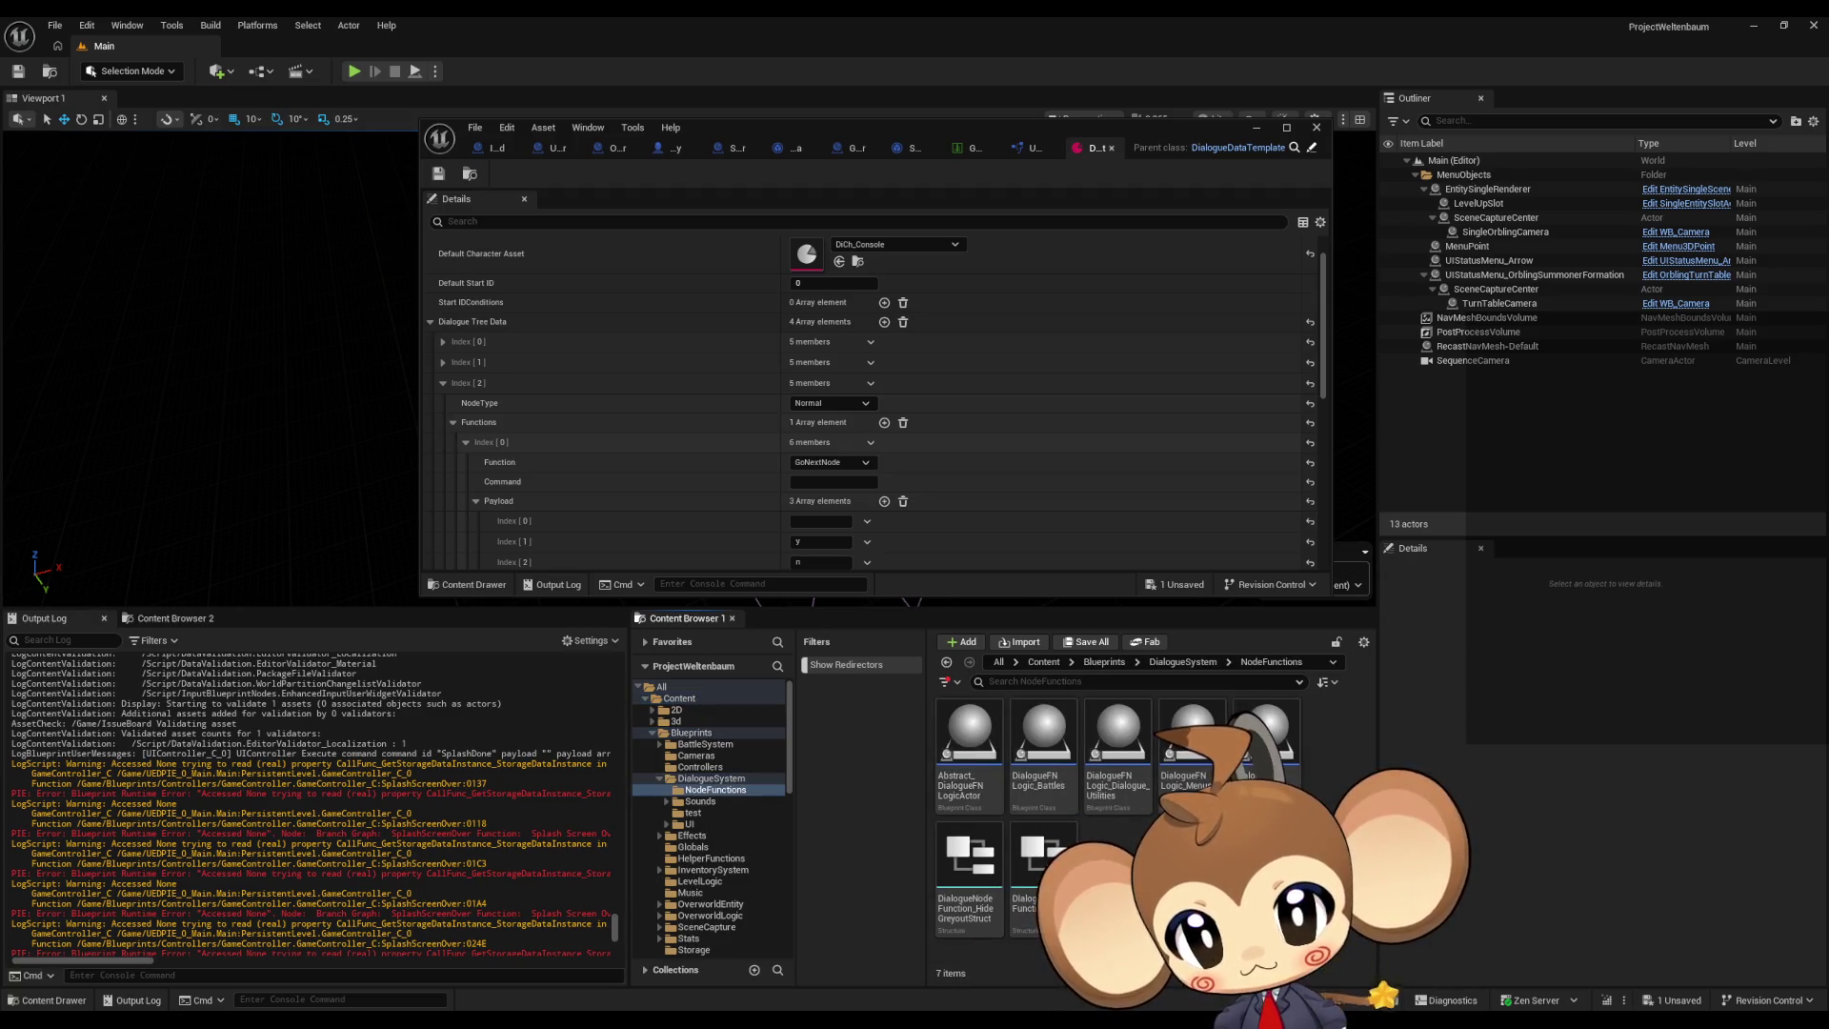
double_click(1267, 738)
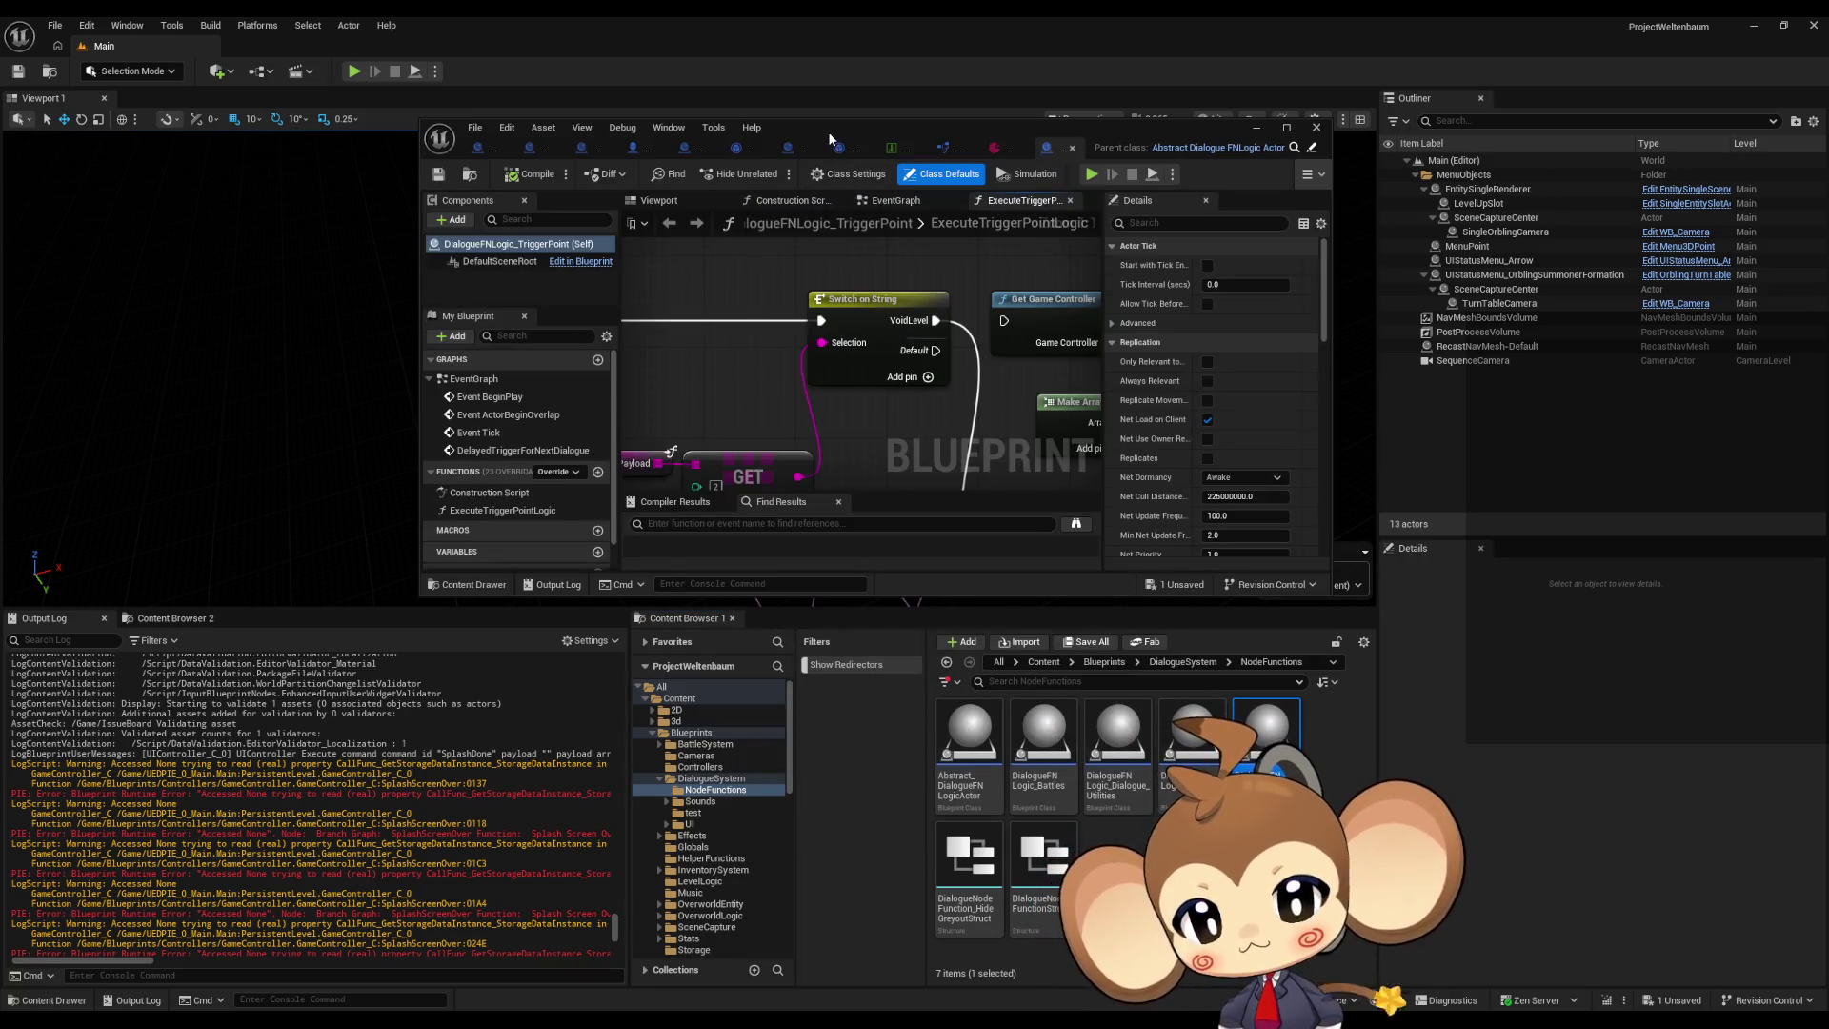
Step: Maximize the blueprint editor and select the Execute Command node sending NewGame
double_click(827, 132)
left_click_drag(618, 281, 695, 420)
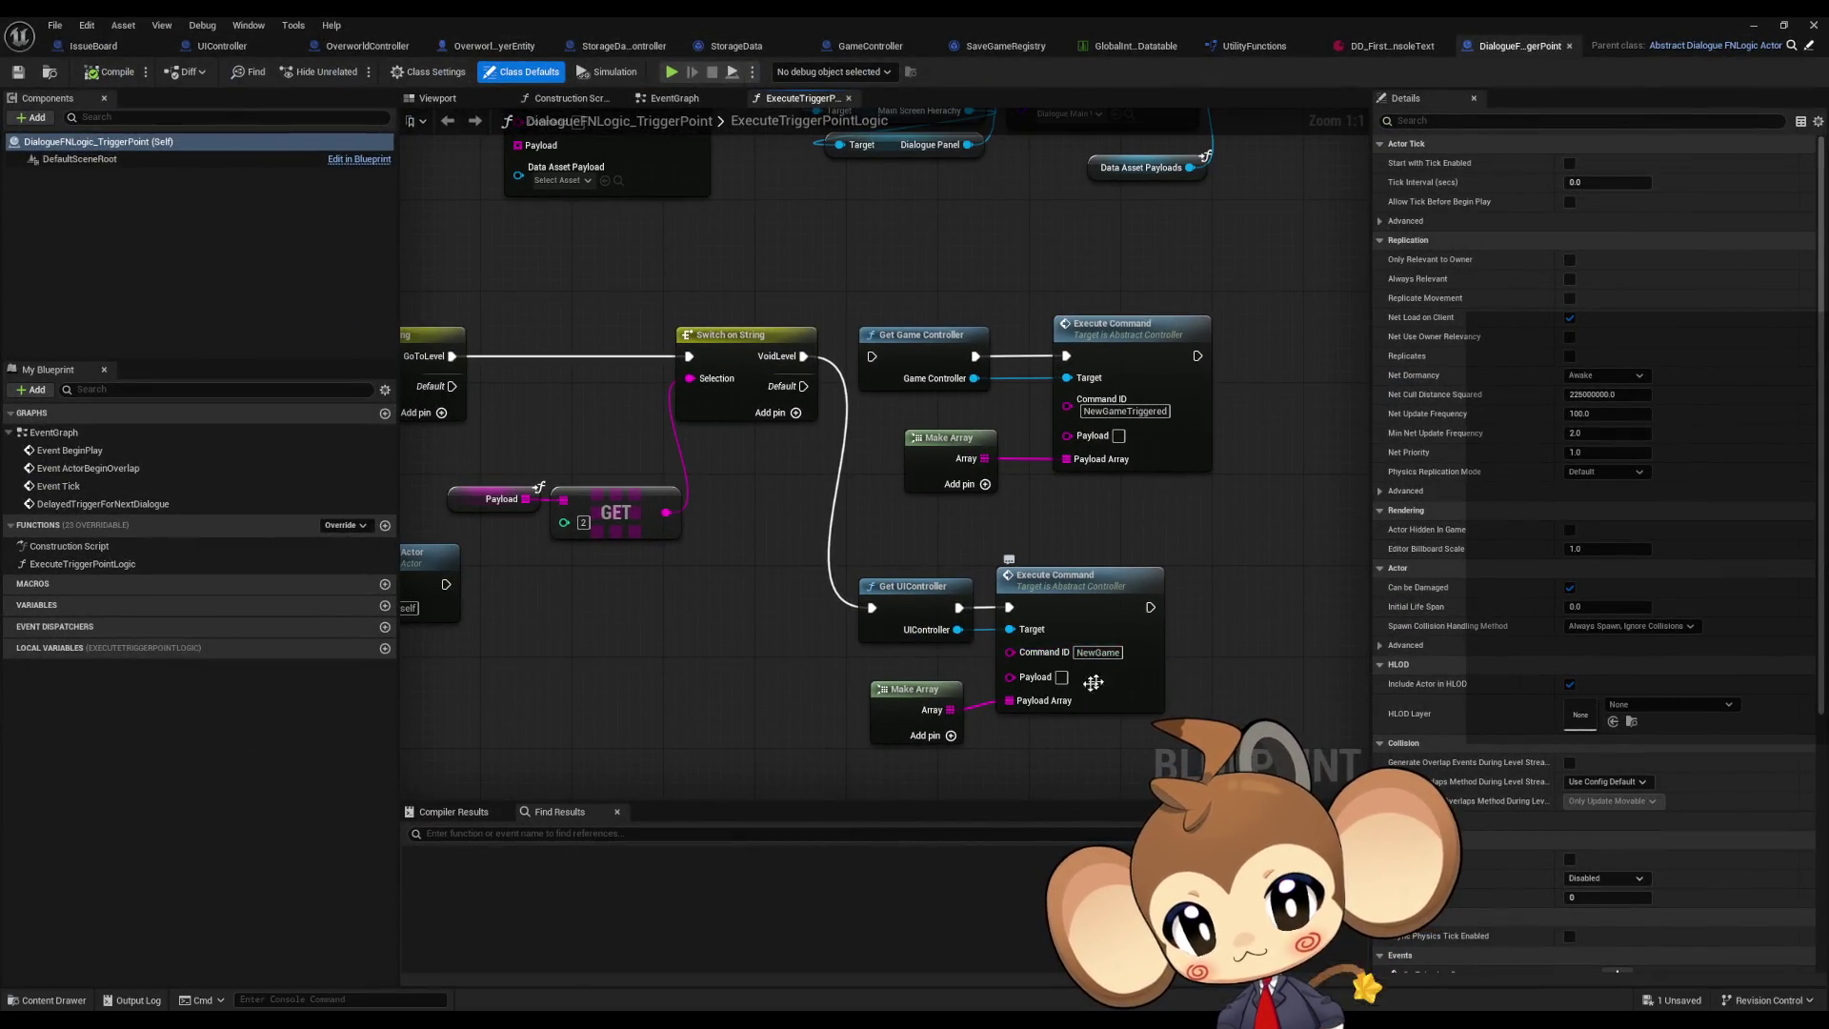
left_click(1046, 591)
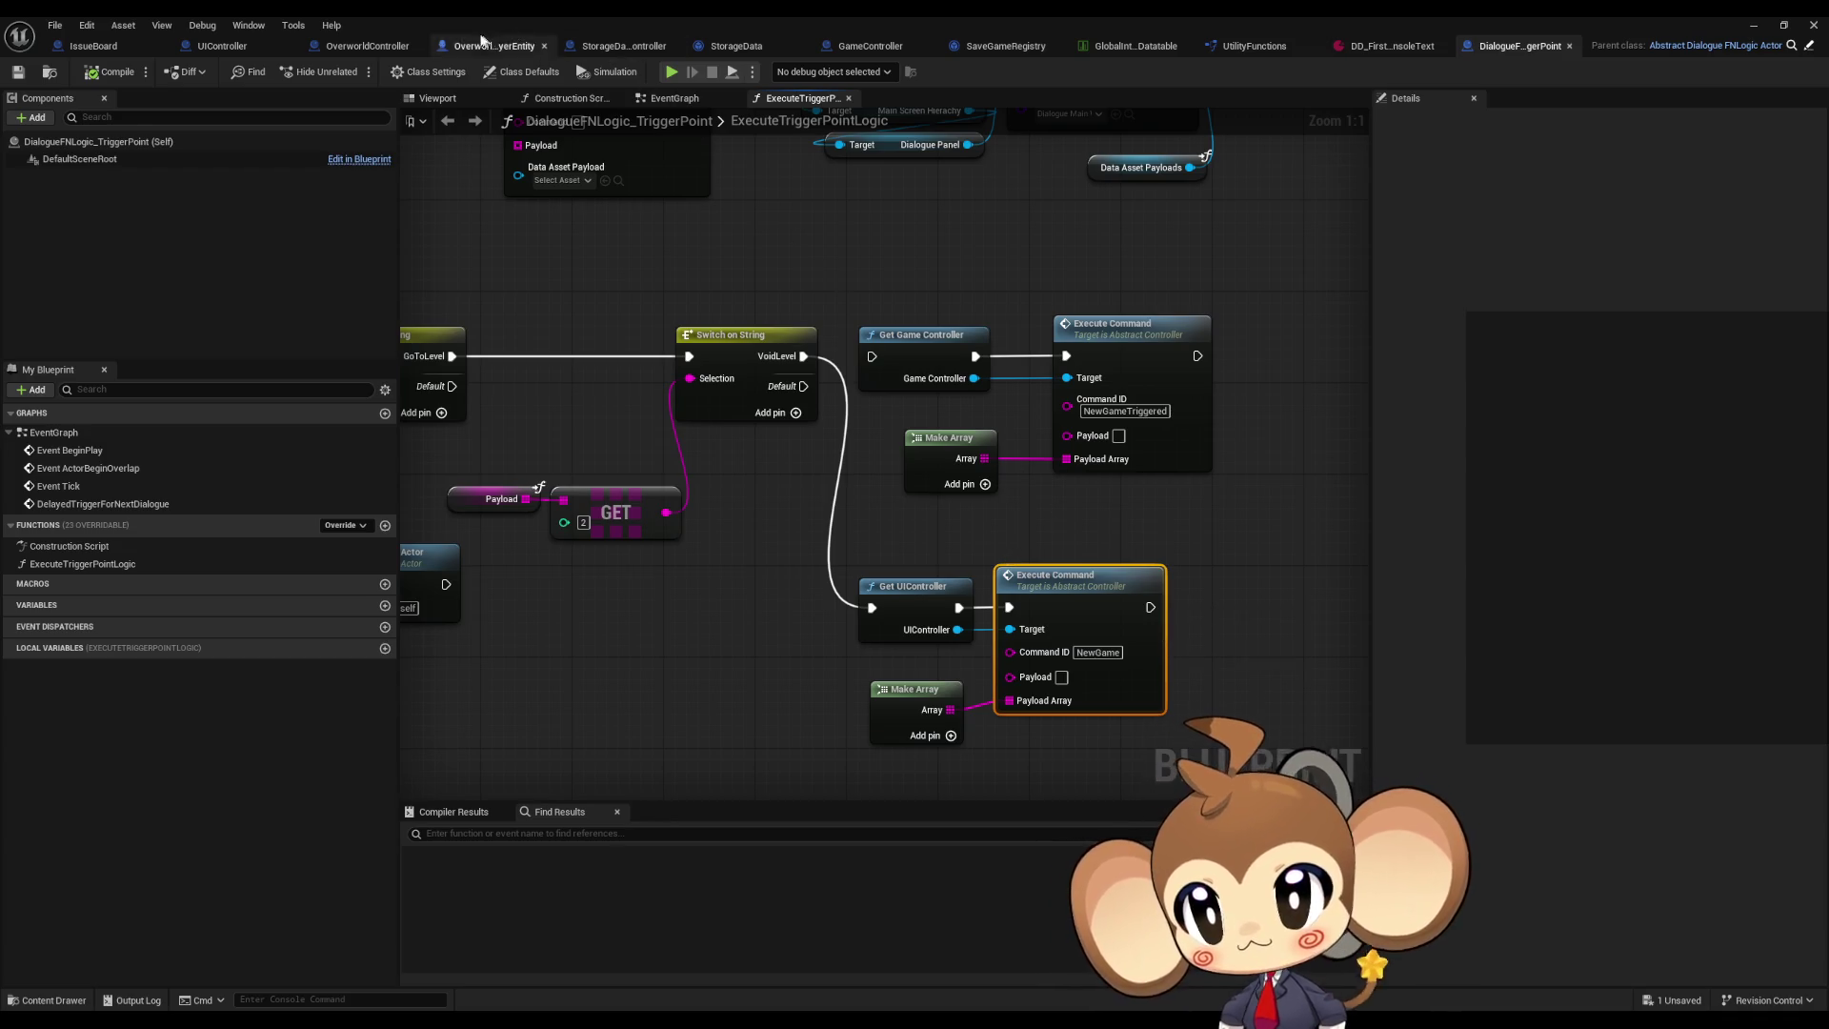
Step: In UIController, collapse the function groups and bring the Show Start Menu and Call UISignal nodes into view
left_click(243, 48)
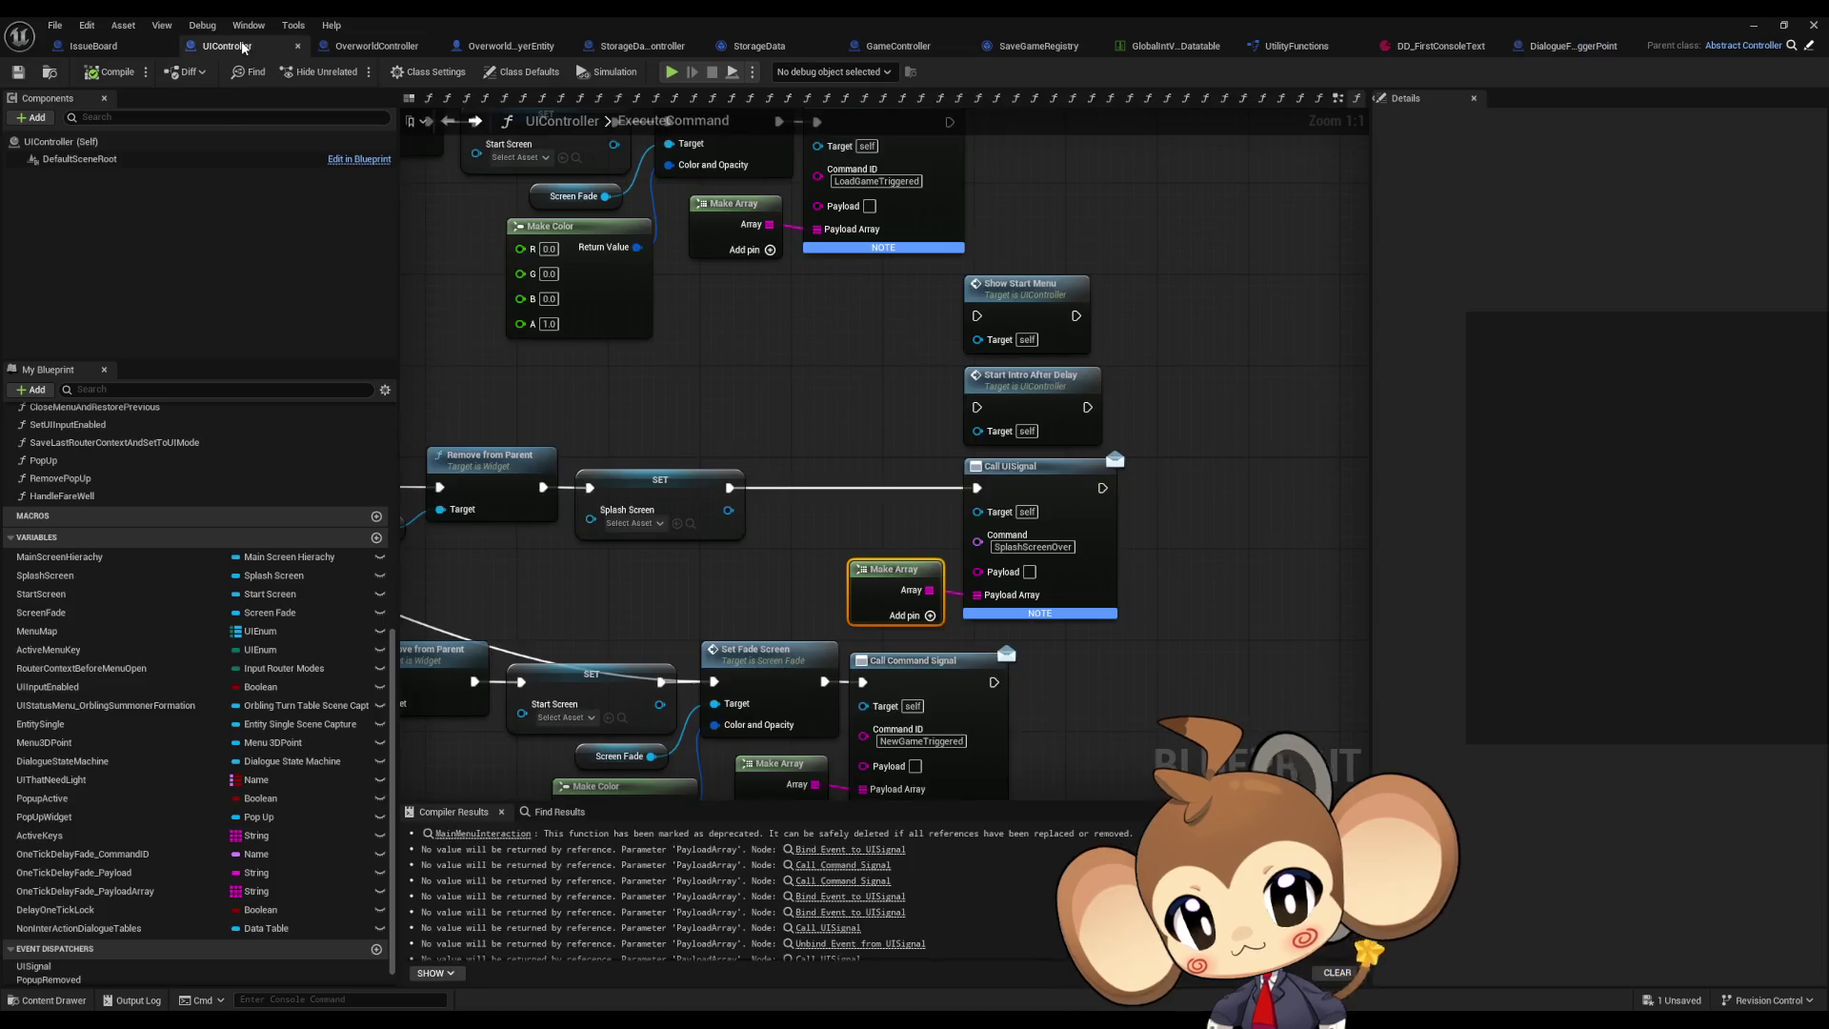
left_click(76, 501)
left_click(79, 508)
left_click(61, 545)
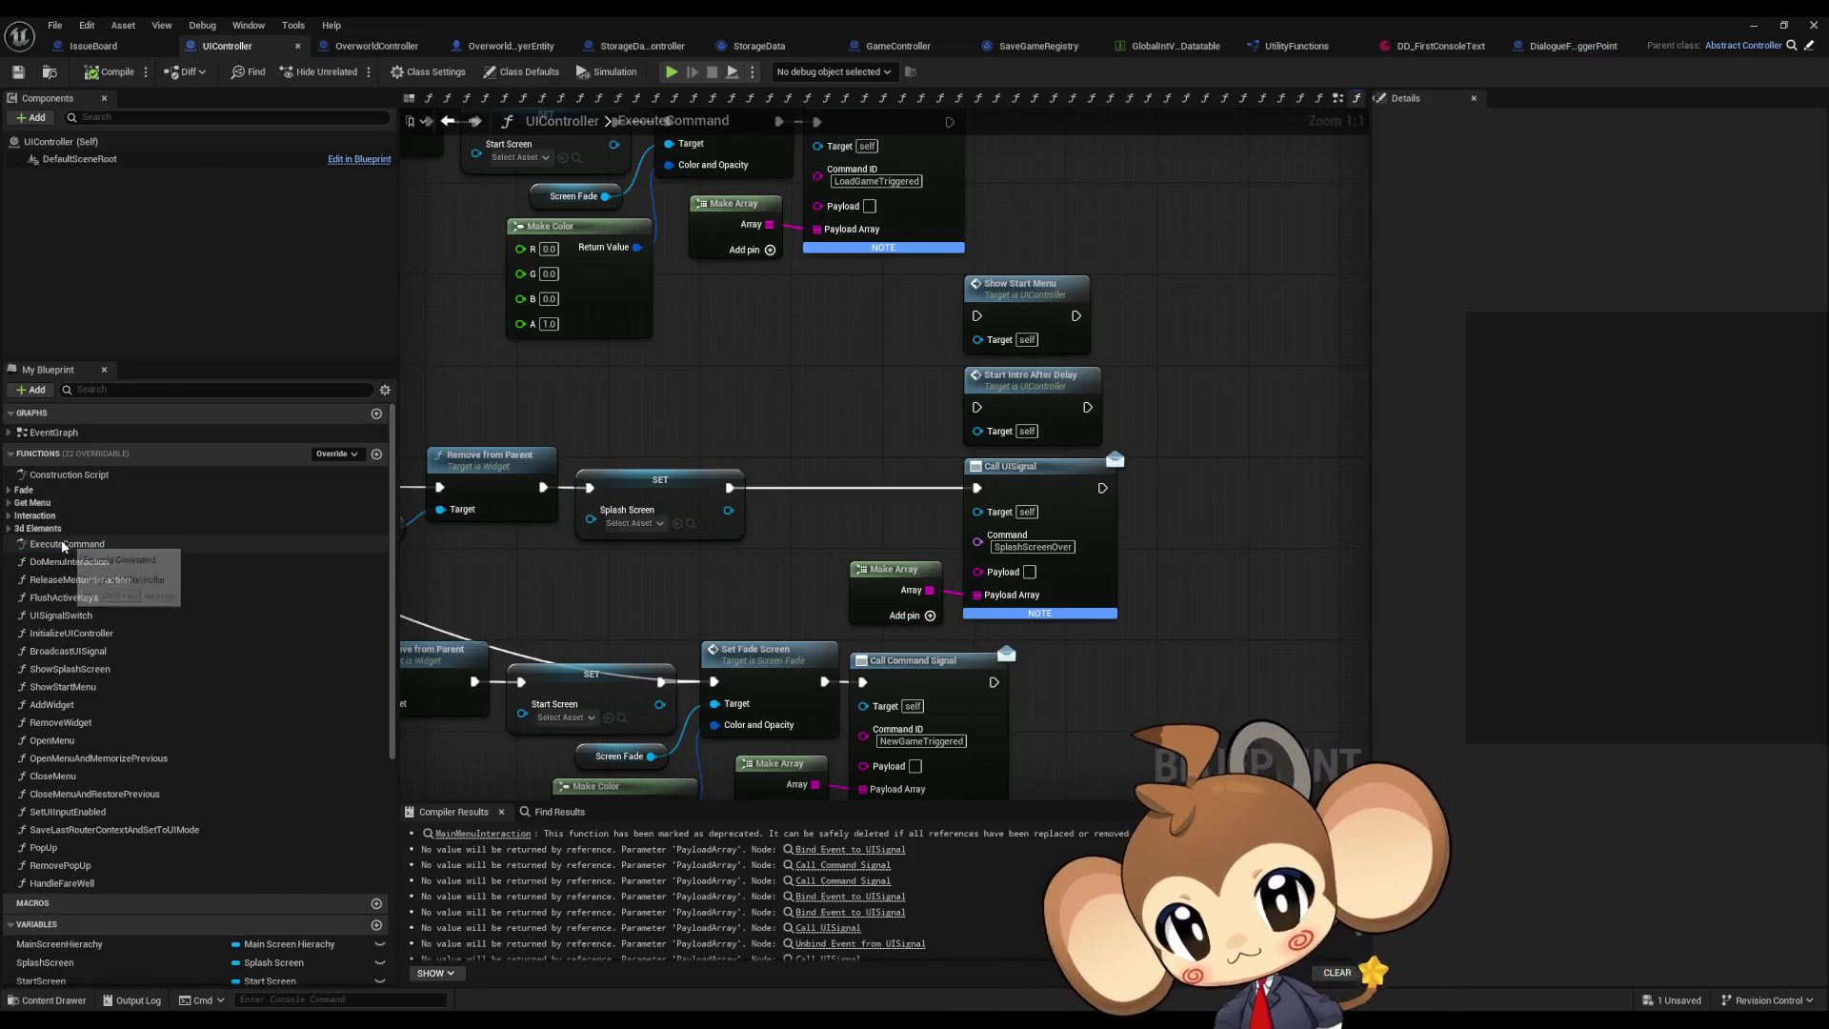
scroll(673, 537, "down", 4)
scroll(673, 536, "up", 2)
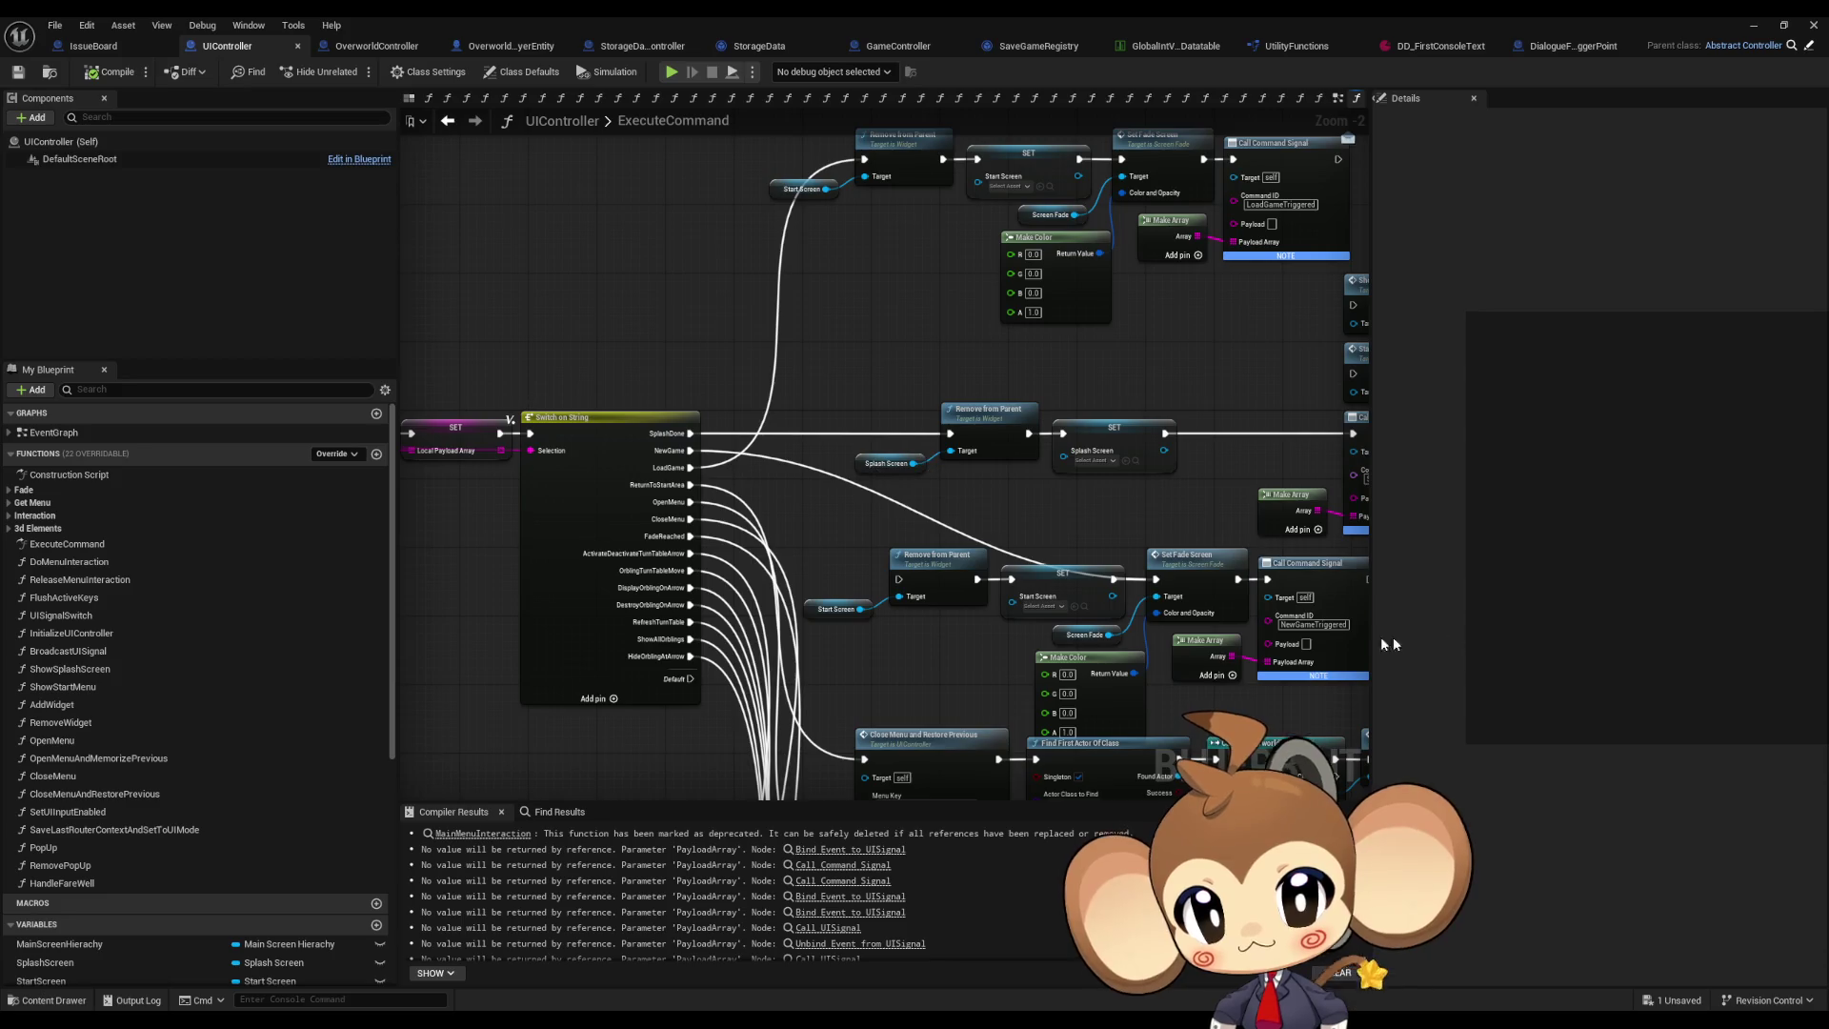
left_click_drag(1104, 567, 924, 518)
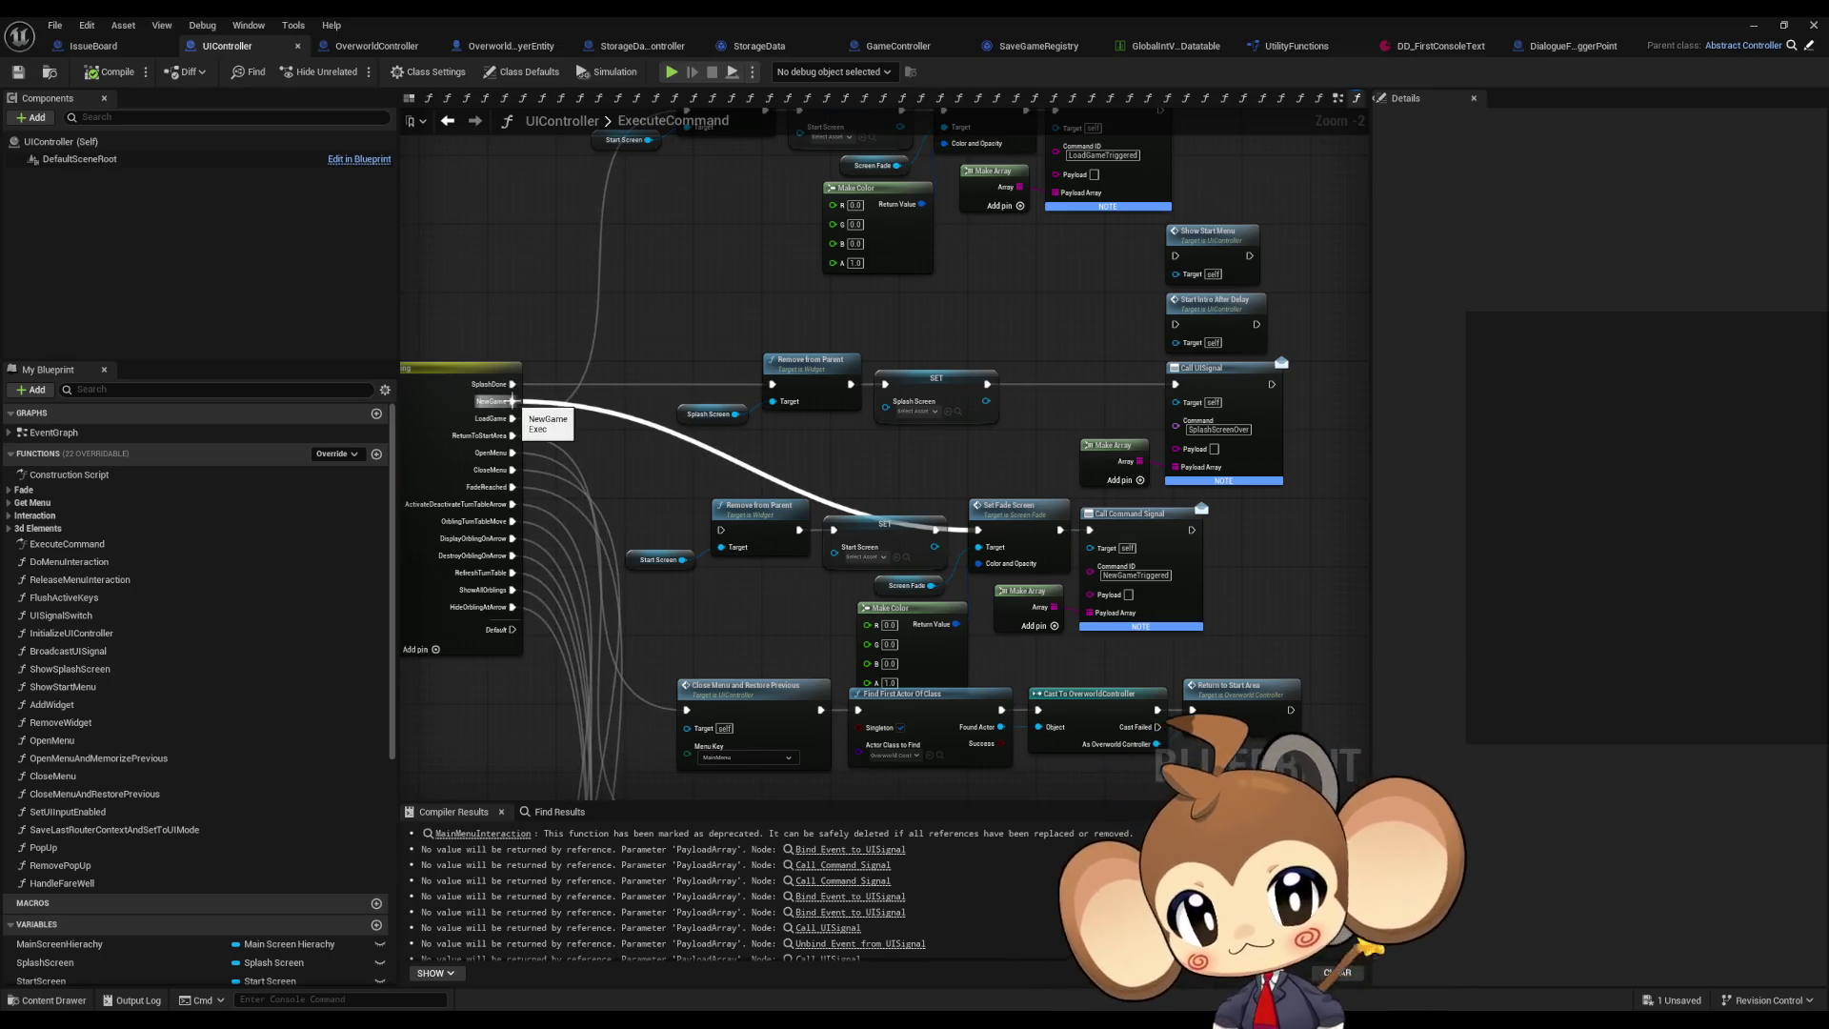
Step: Move the Start Screen, Remove from Parent and SET nodes down-left, undoing an accidental delete
left_click(512, 401, "alt")
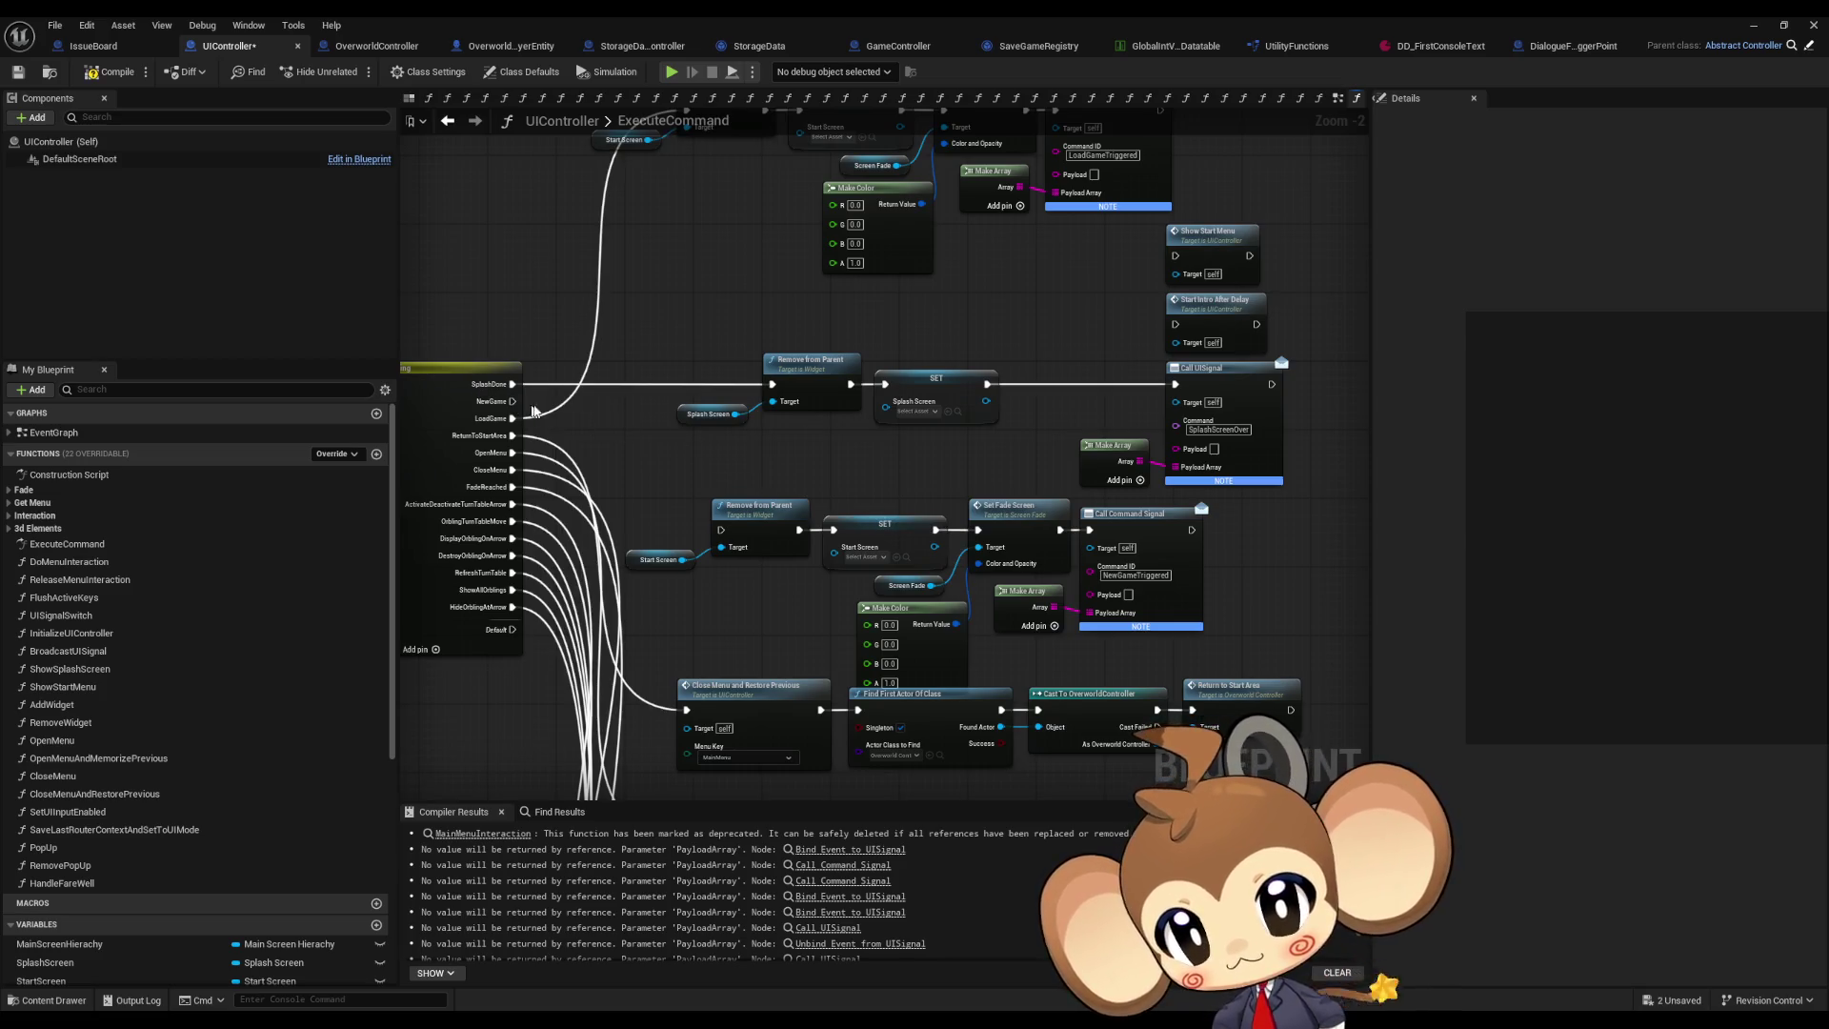
key("ctrl+z")
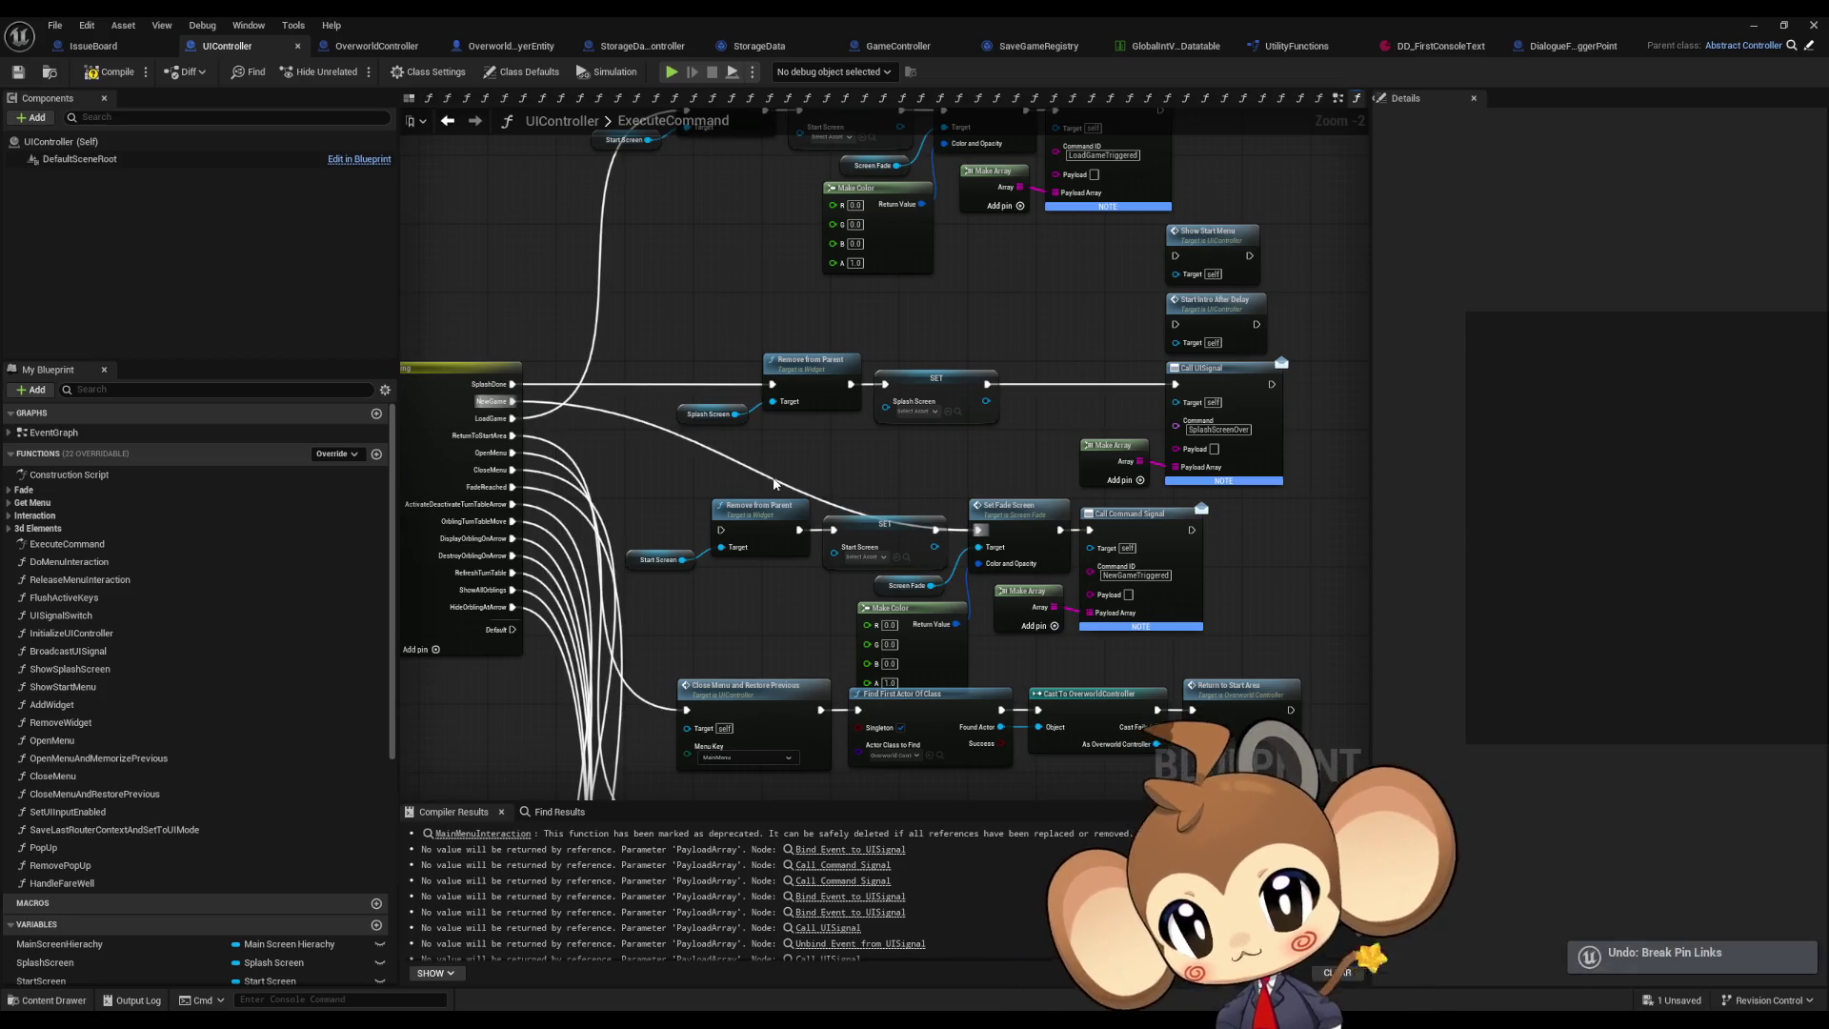
left_click_drag(727, 527, 948, 571)
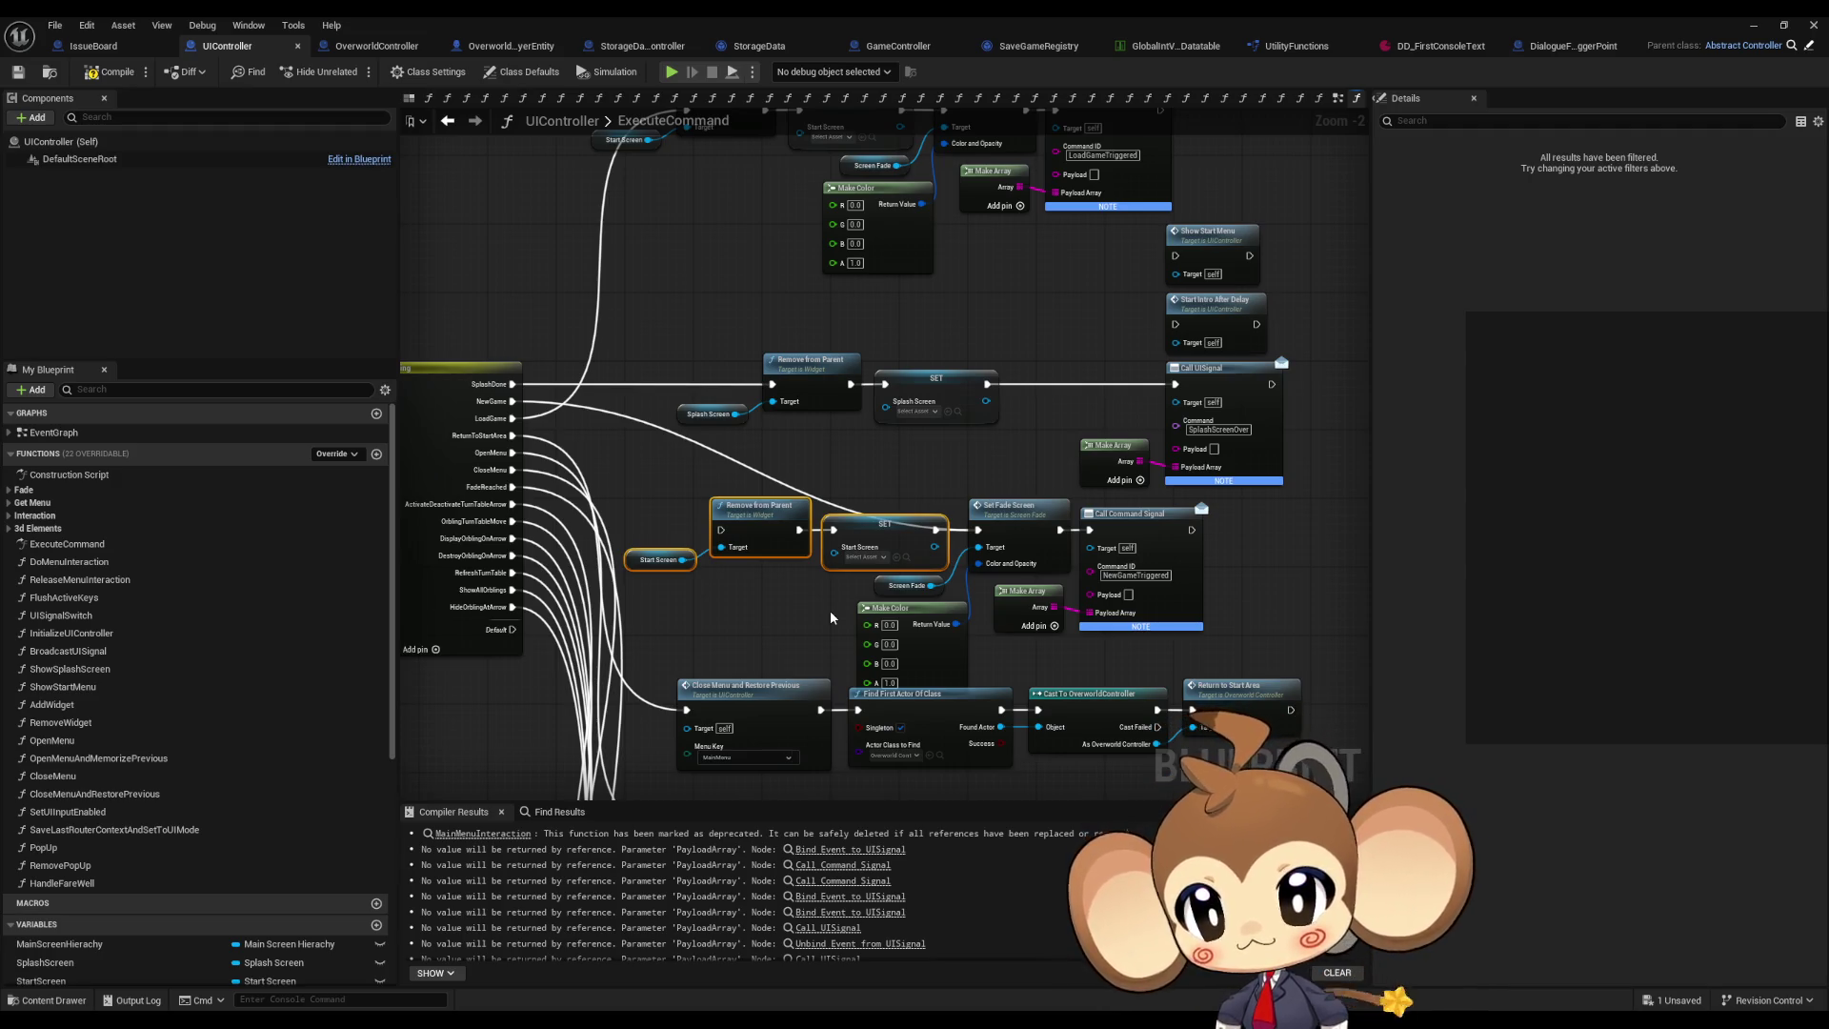
key("Delete")
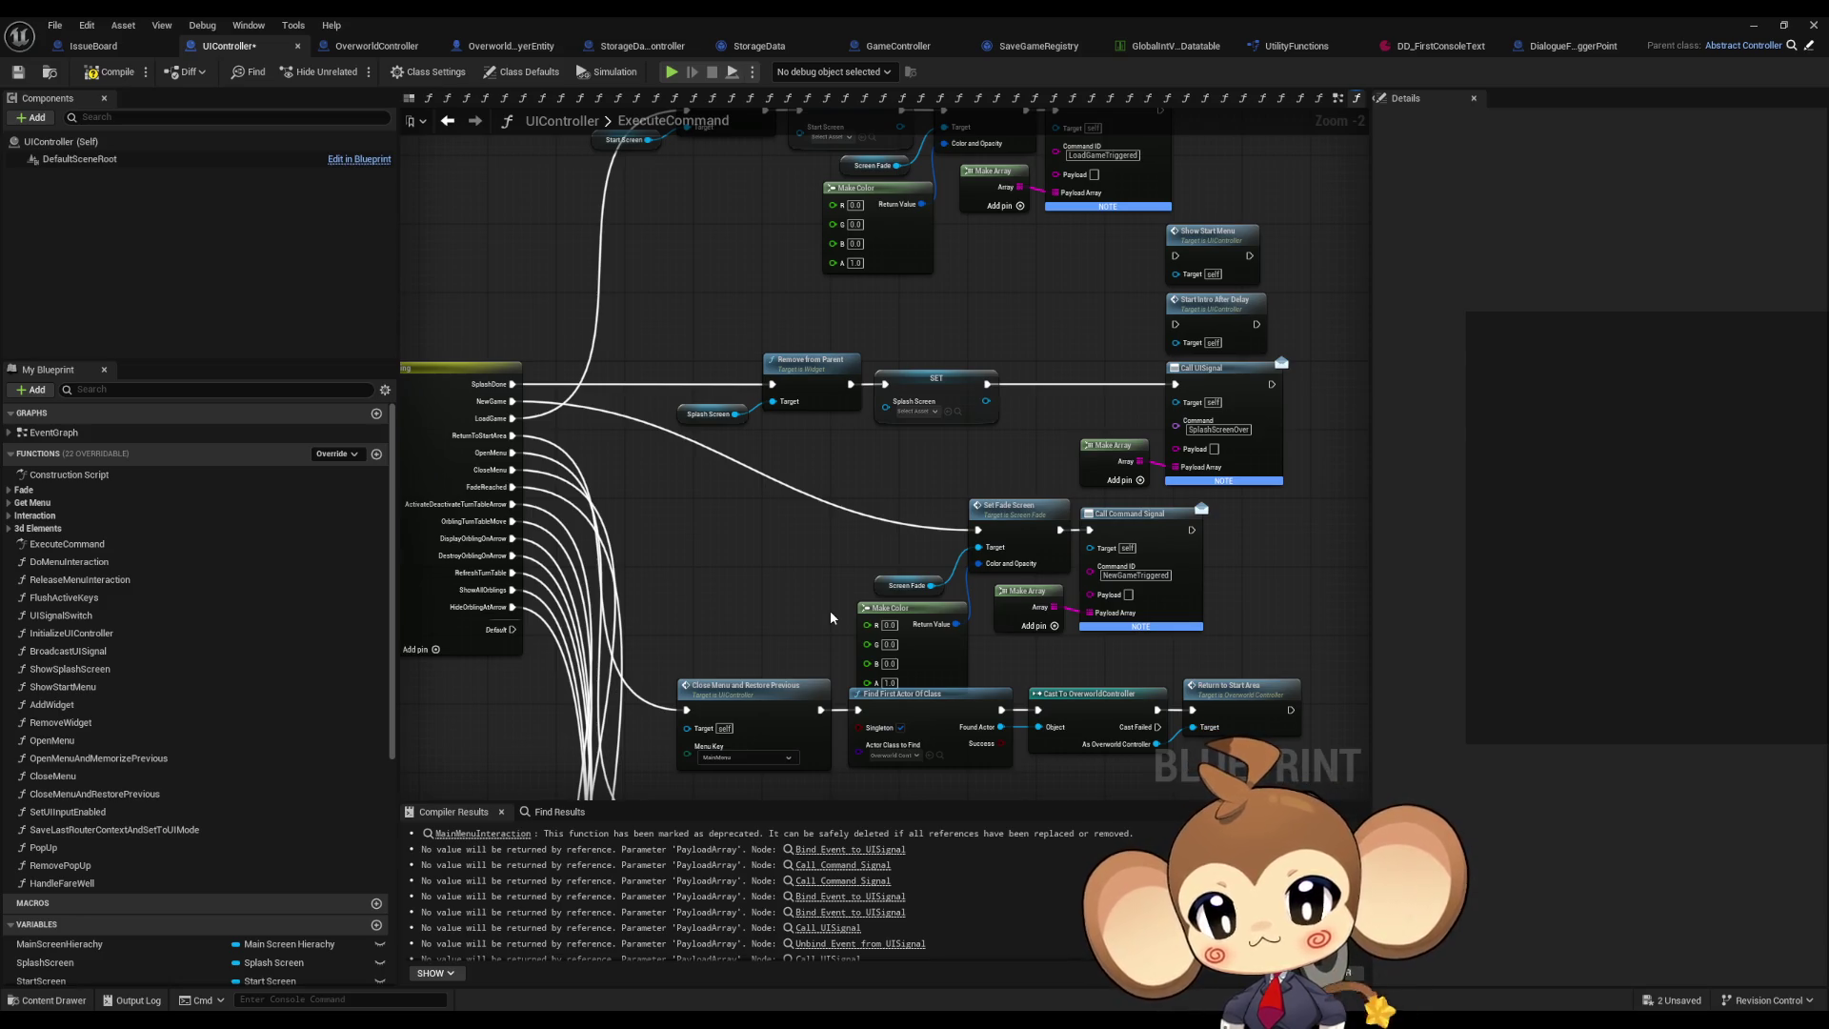
key("ctrl+z")
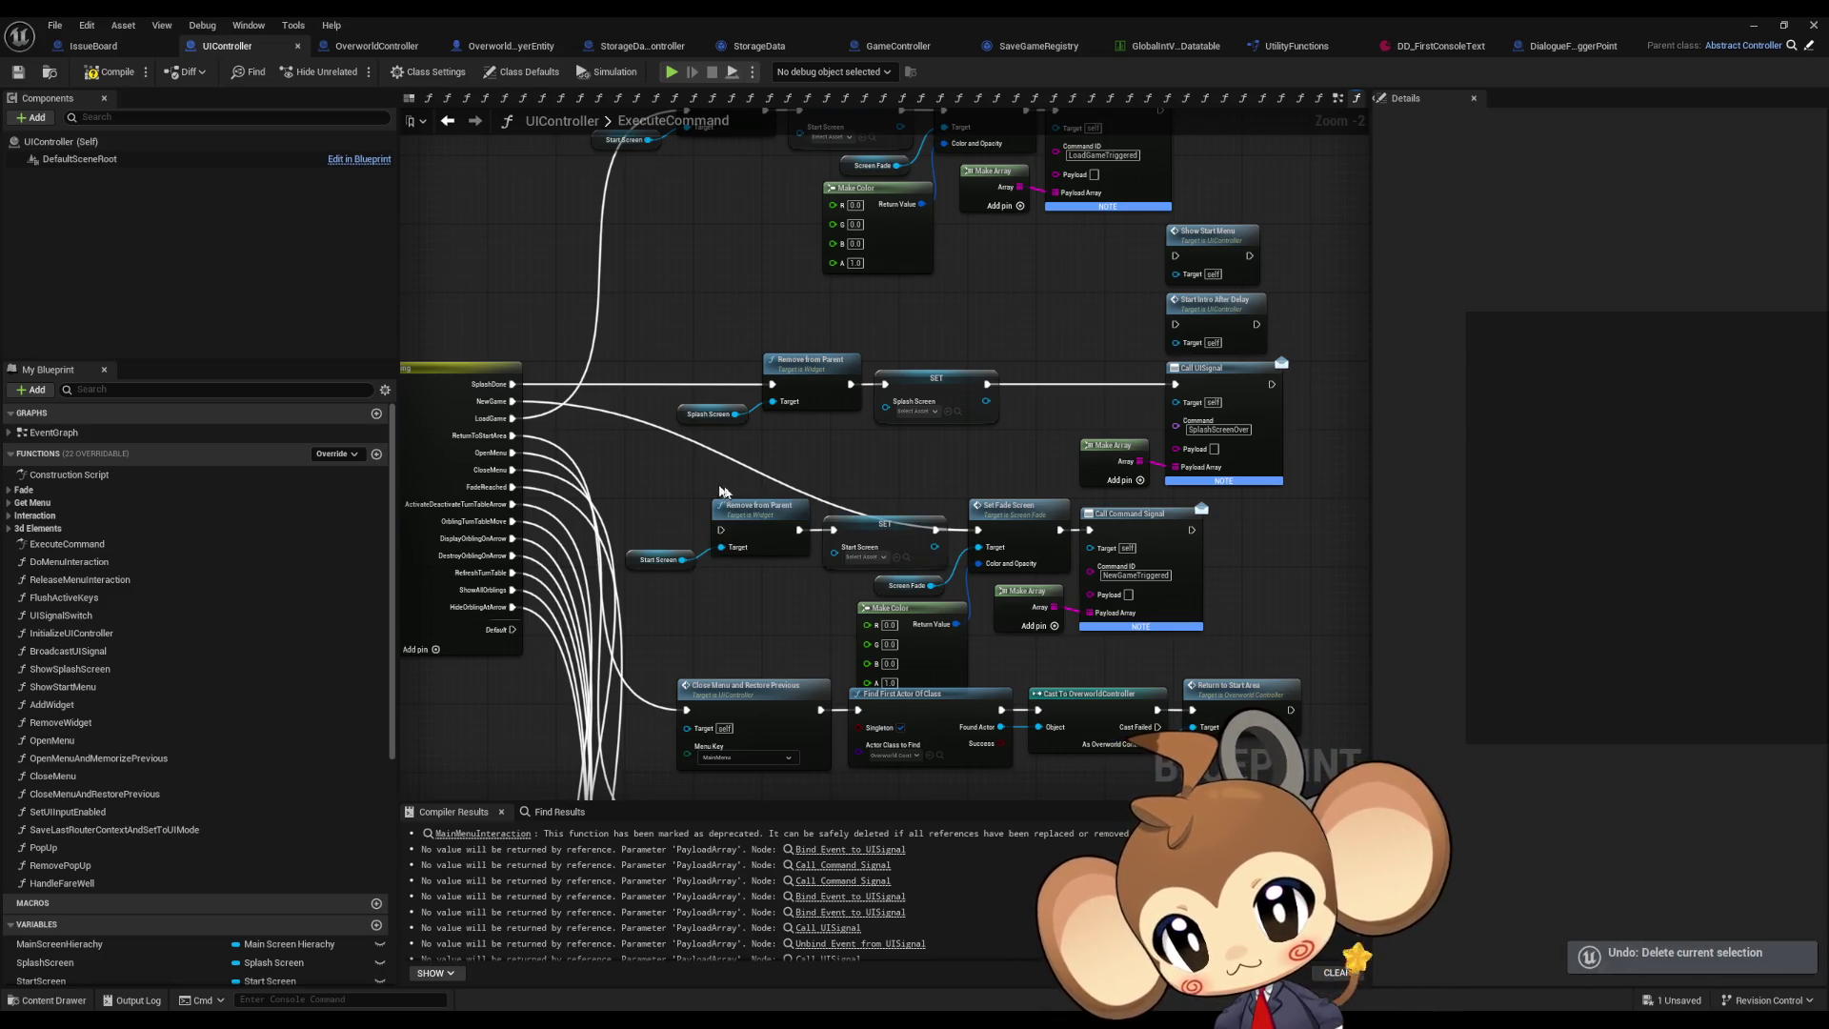
left_click_drag(862, 541, 507, 747)
left_click_drag(792, 512, 506, 614)
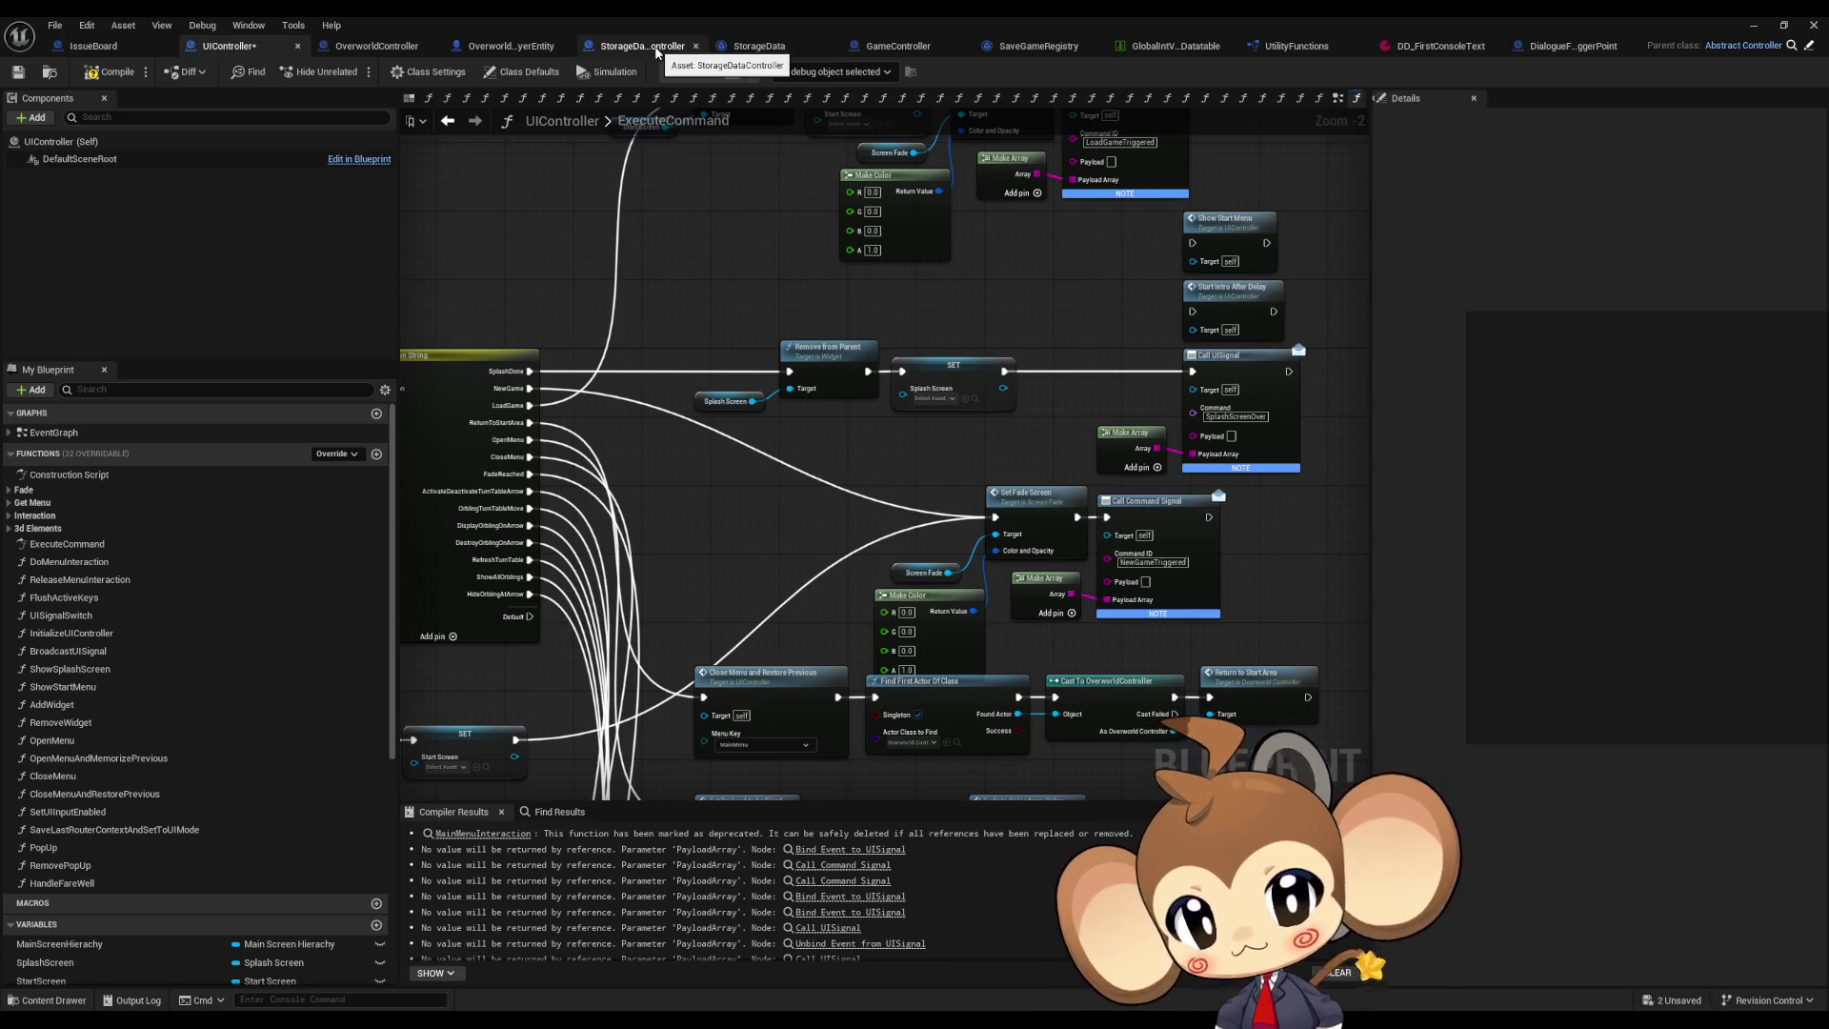
left_click(657, 52)
Step: In GameController's ExecuteCommand, jump from the Load Storage Data node to its LoadStorageData event, then return
left_click(896, 47)
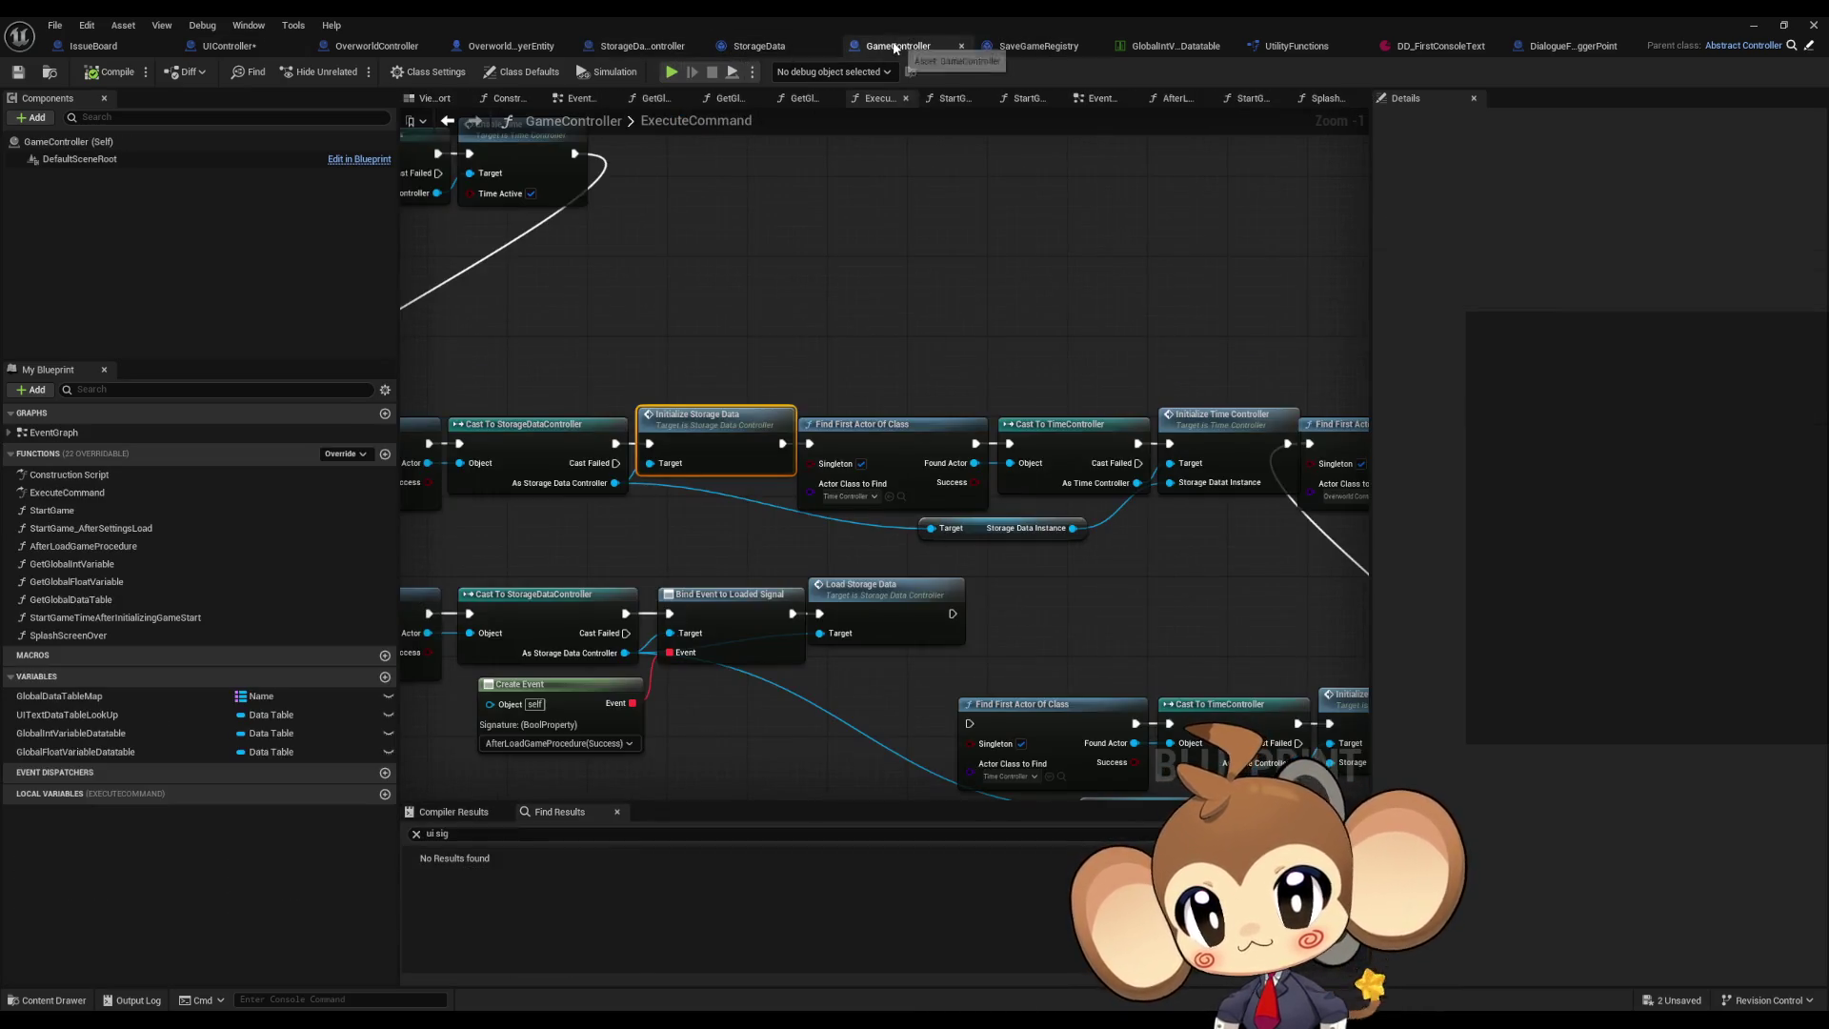
scroll(1020, 445, "down", 3)
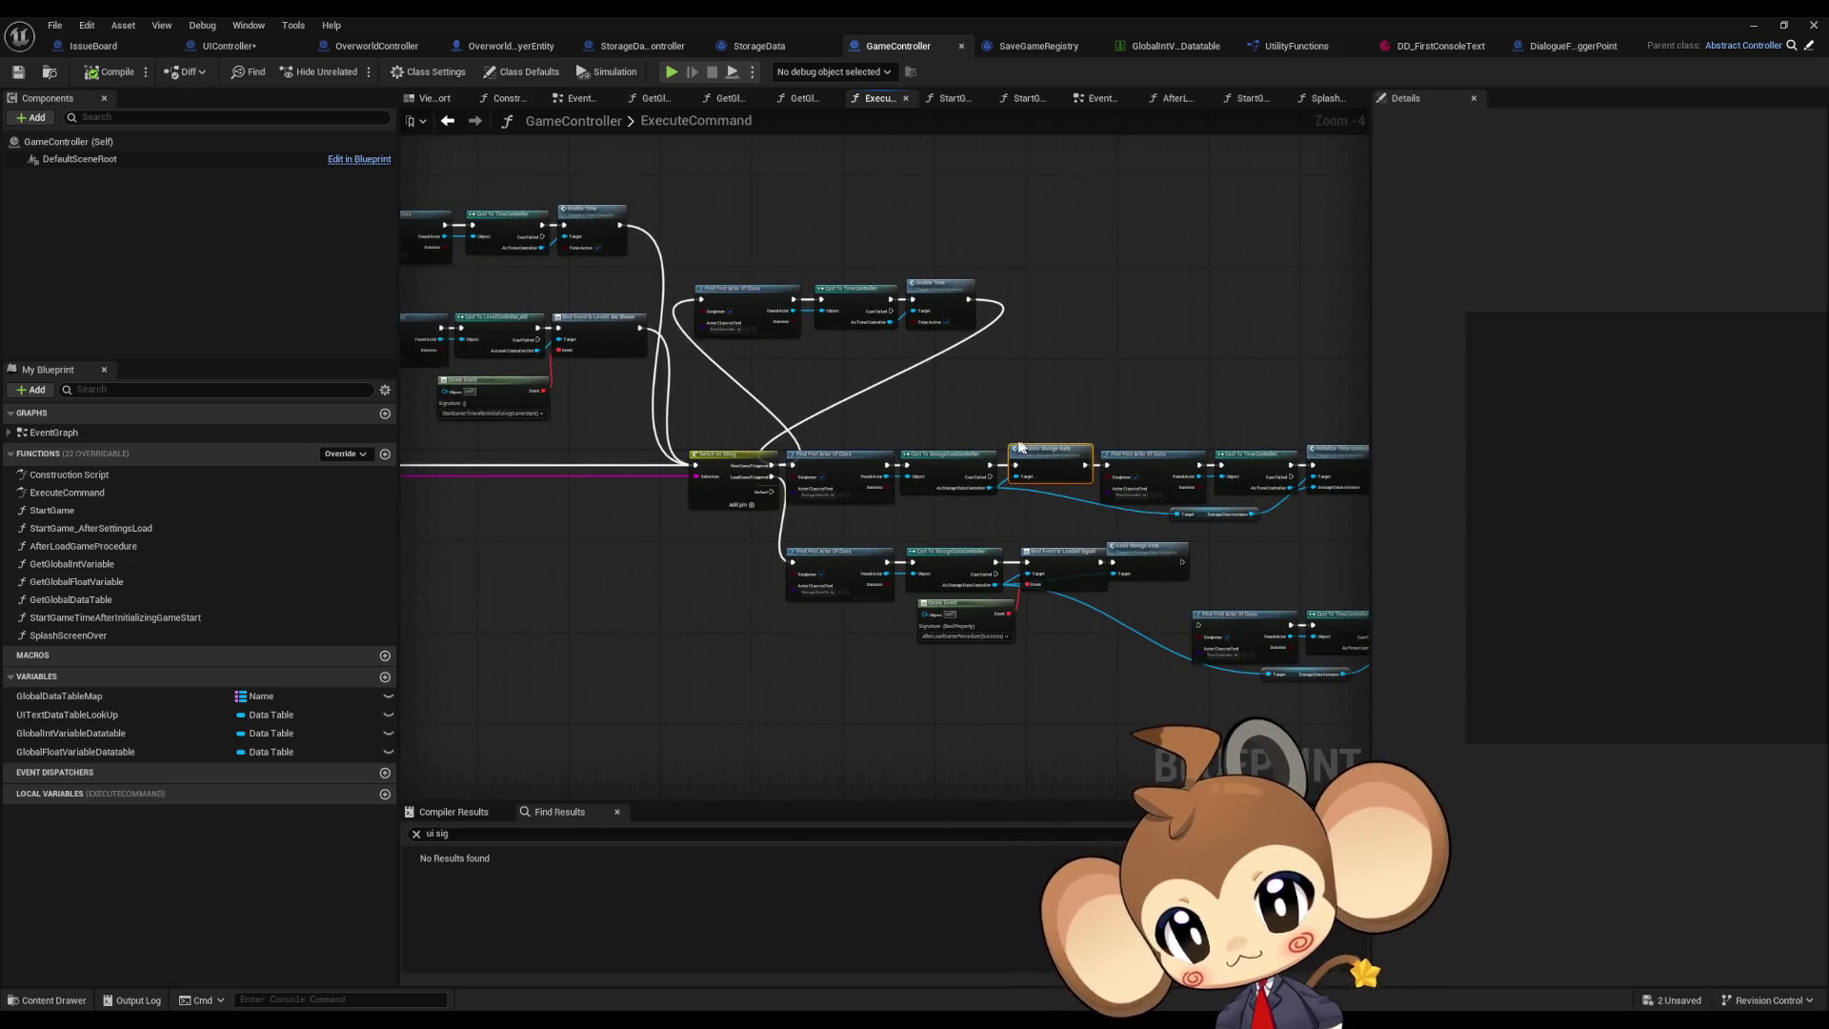
scroll(865, 422, "up", 4)
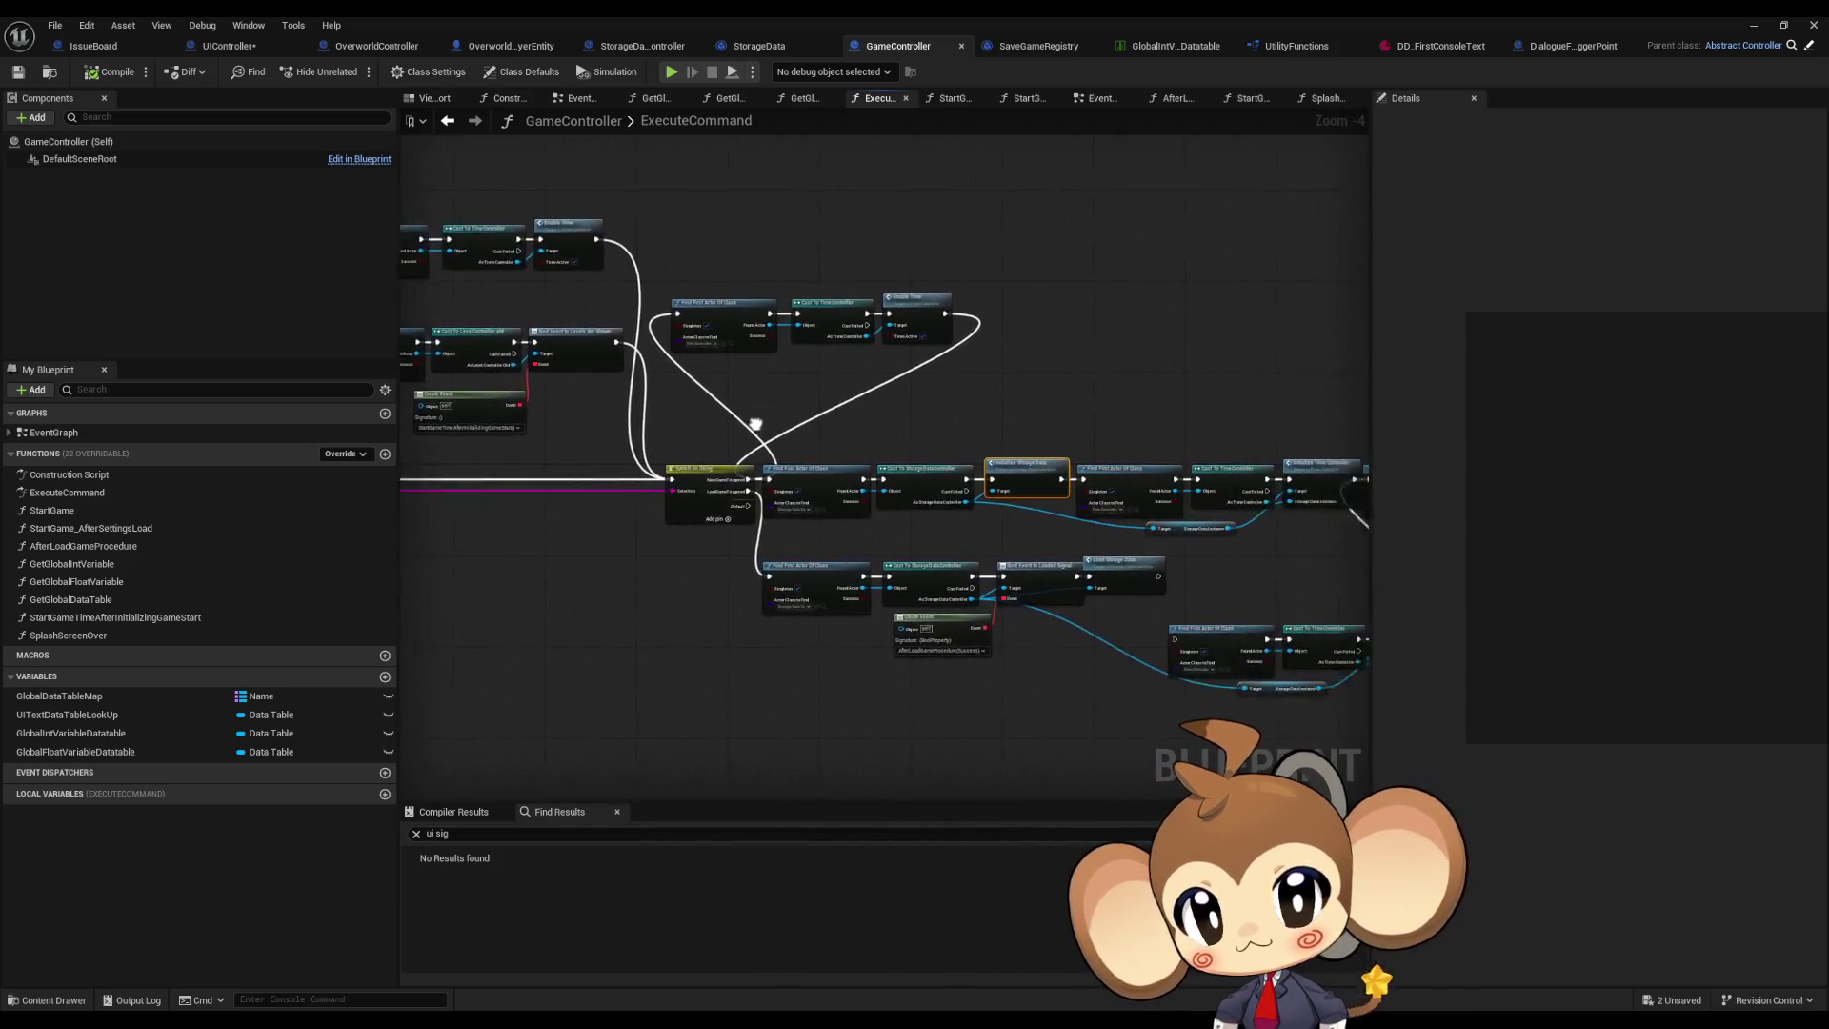
left_click_drag(586, 452, 985, 516)
mouse_move(753, 179)
left_mouse_down()
mouse_move(1232, 303)
mouse_move(1236, 338)
mouse_move(1192, 404)
mouse_move(924, 329)
left_mouse_up()
left_click_drag(1054, 426, 963, 365)
mouse_move(764, 258)
left_mouse_down()
mouse_move(883, 380)
mouse_move(686, 183)
left_mouse_up()
left_click(1123, 558)
double_click(1122, 559)
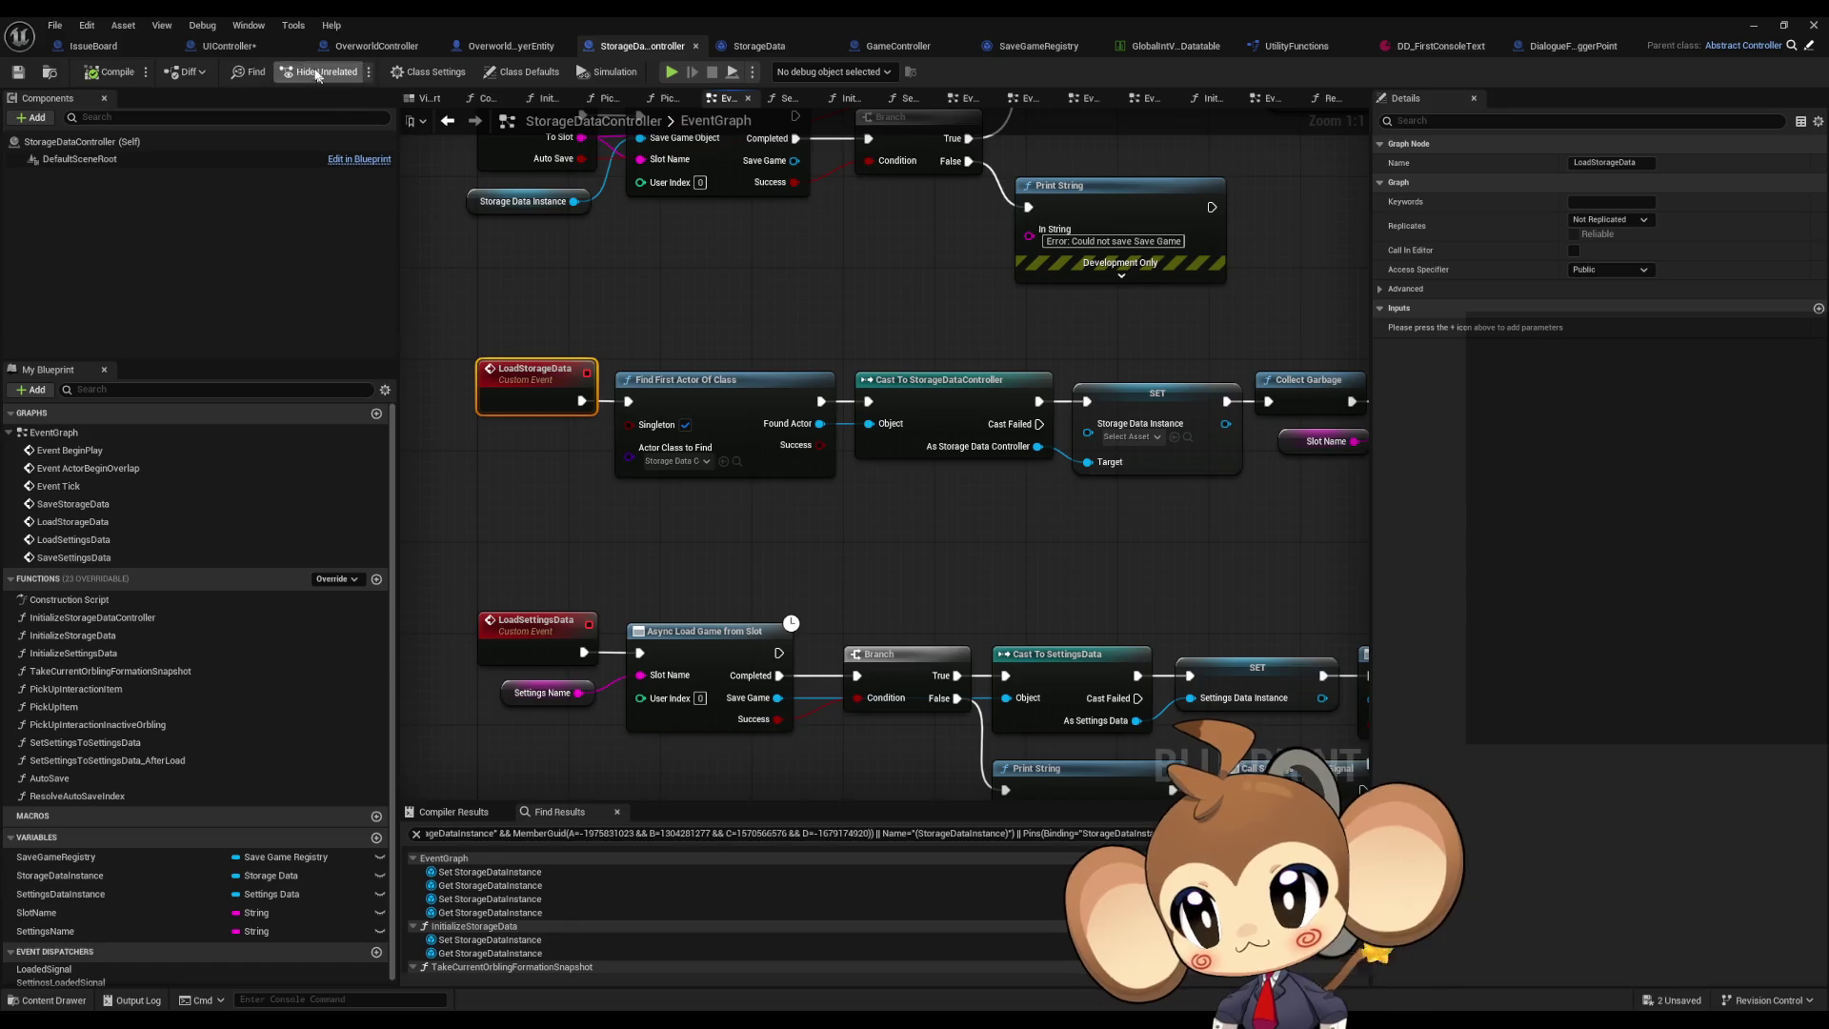
left_click(253, 44)
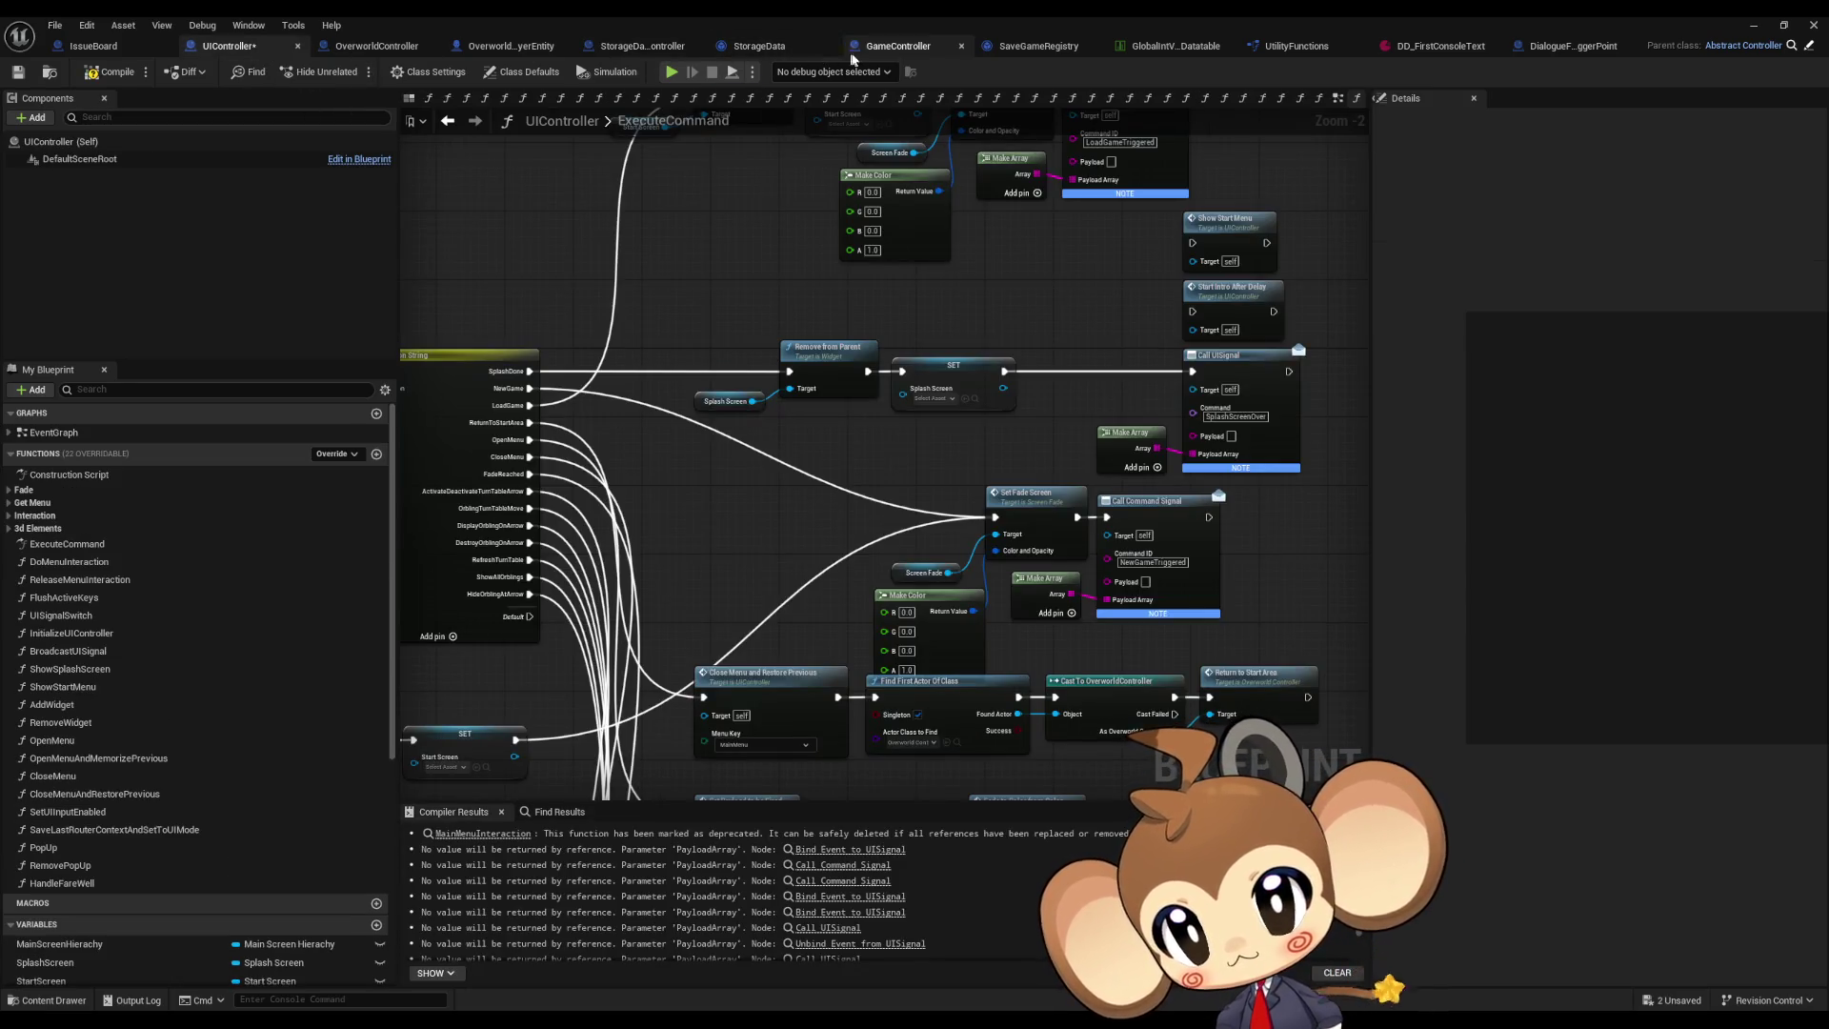
left_click(886, 48)
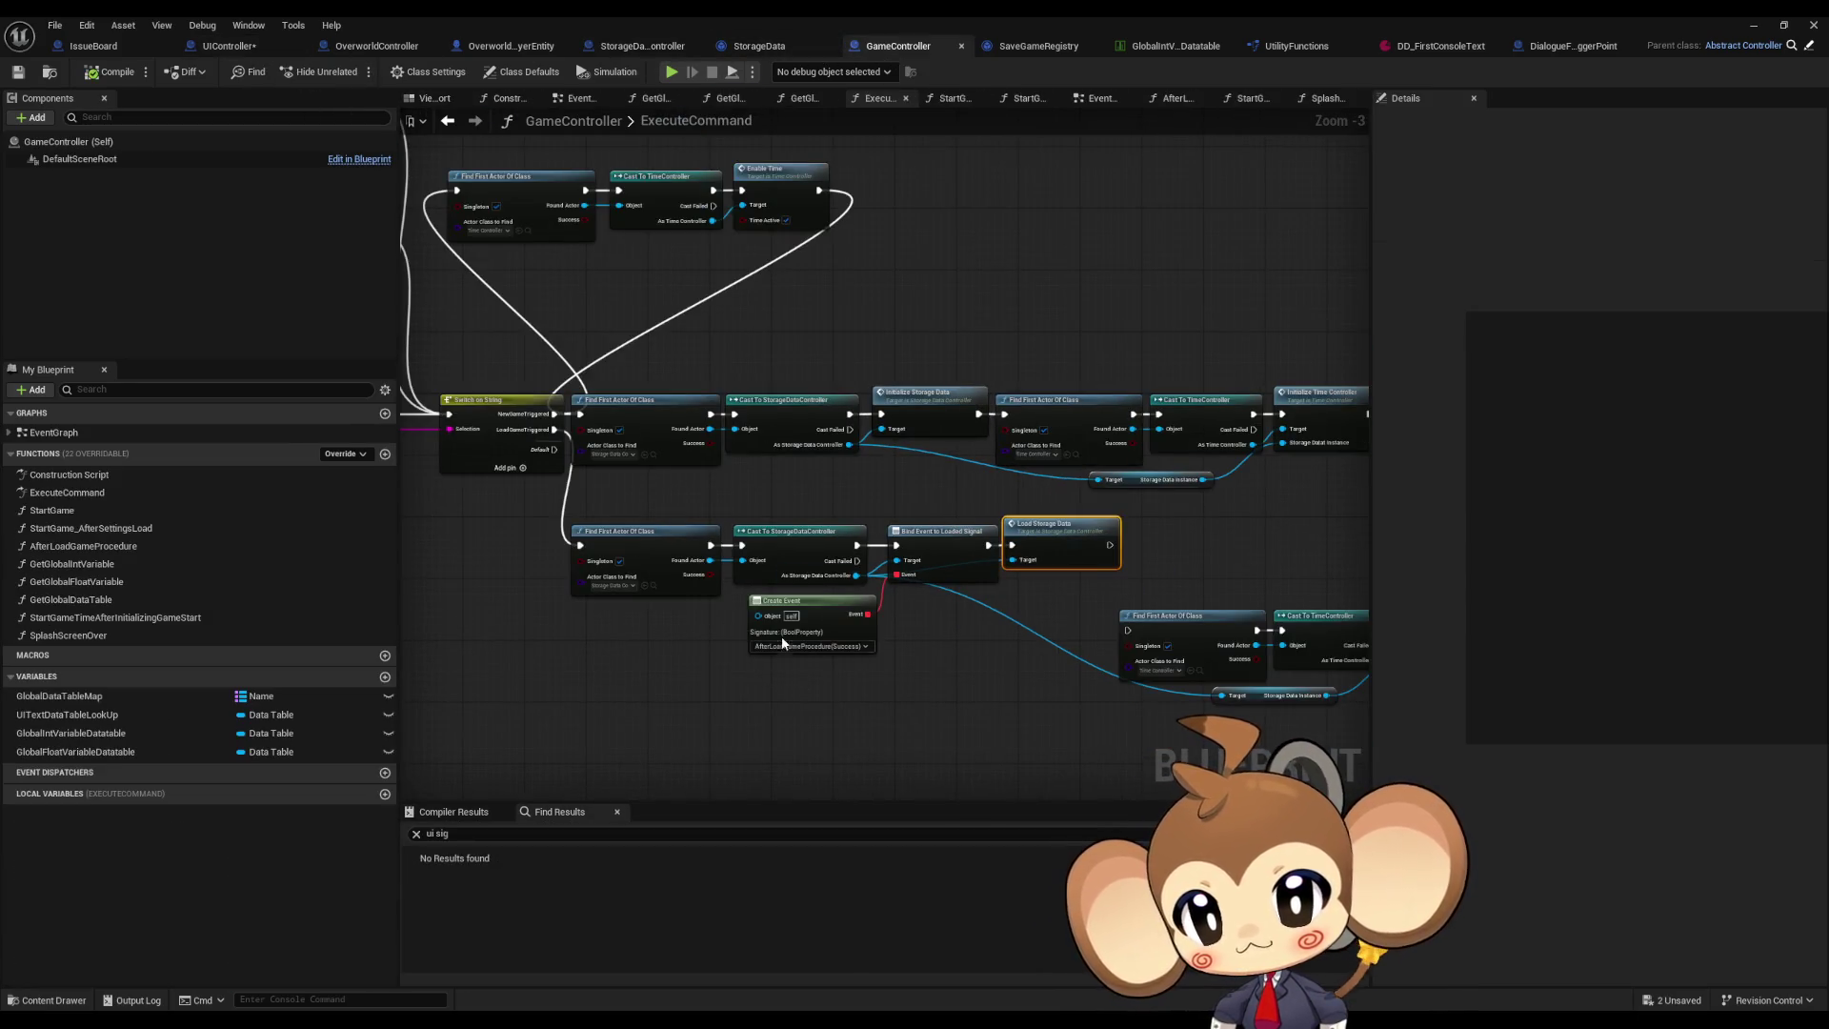
double_click(96, 549)
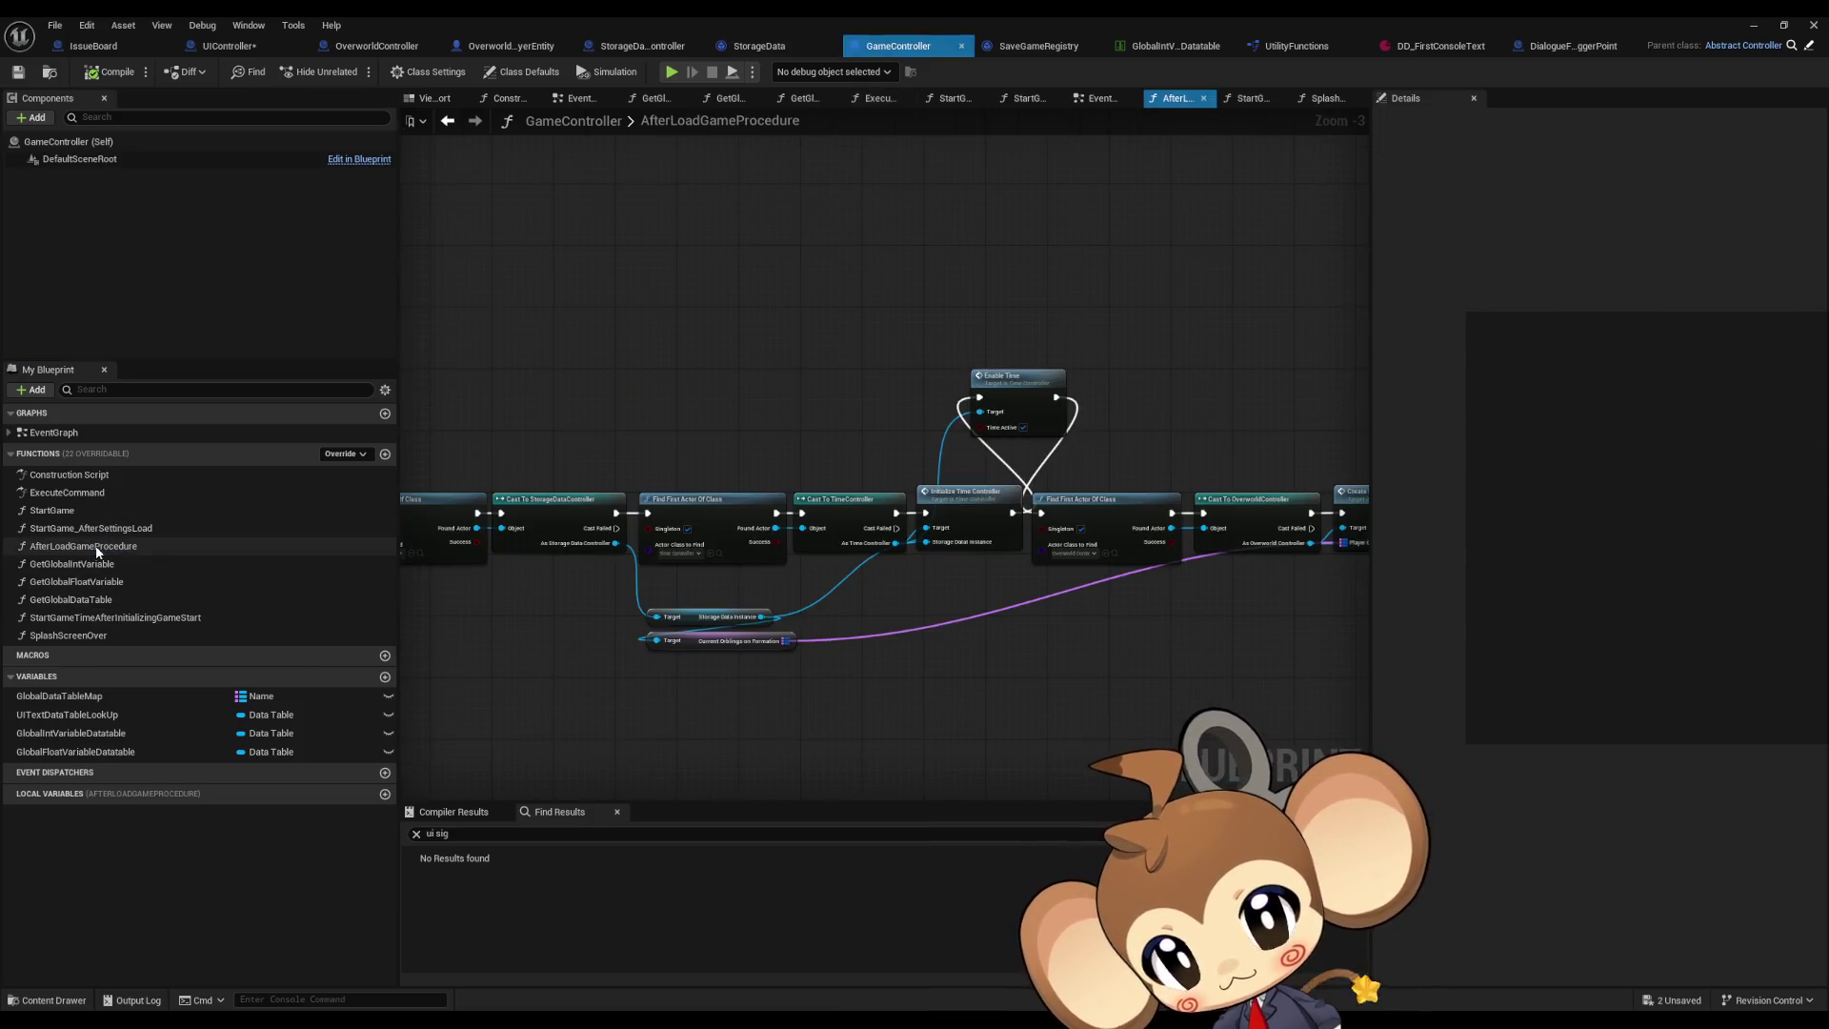
scroll(1128, 551, "down", 5)
scroll(943, 539, "up", 3)
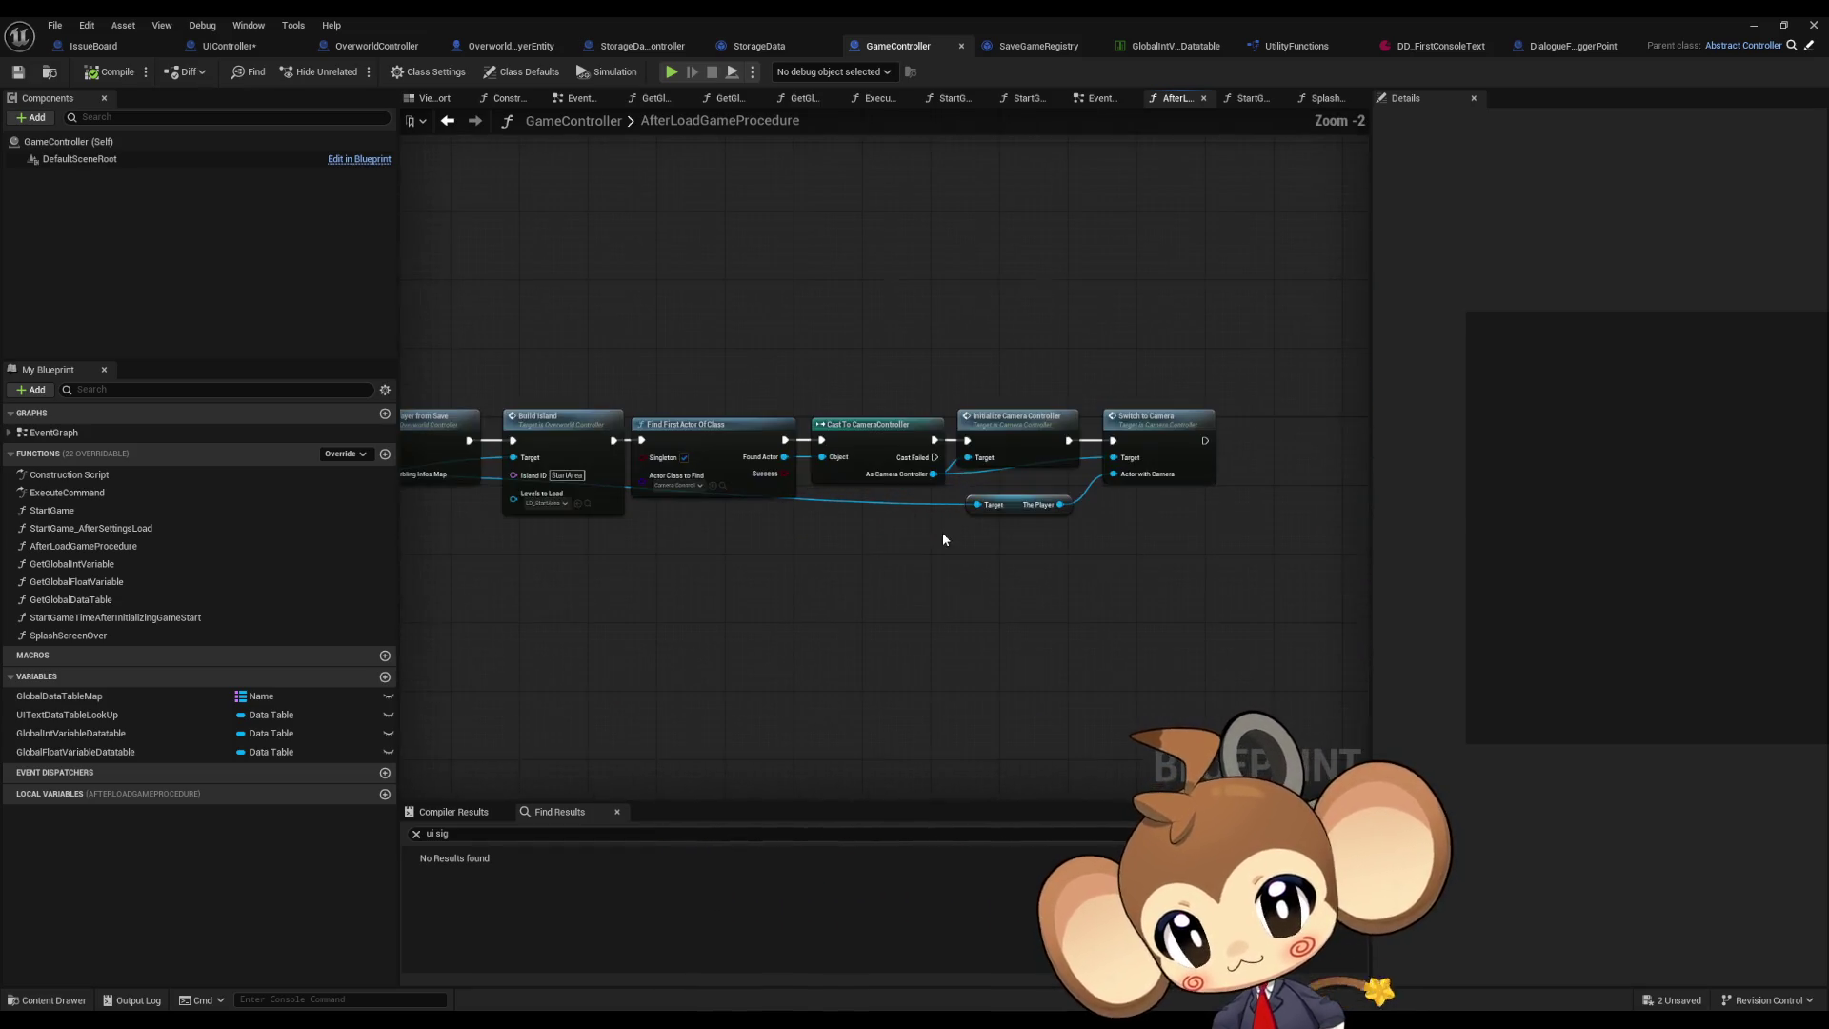
left_click_drag(730, 545, 1201, 552)
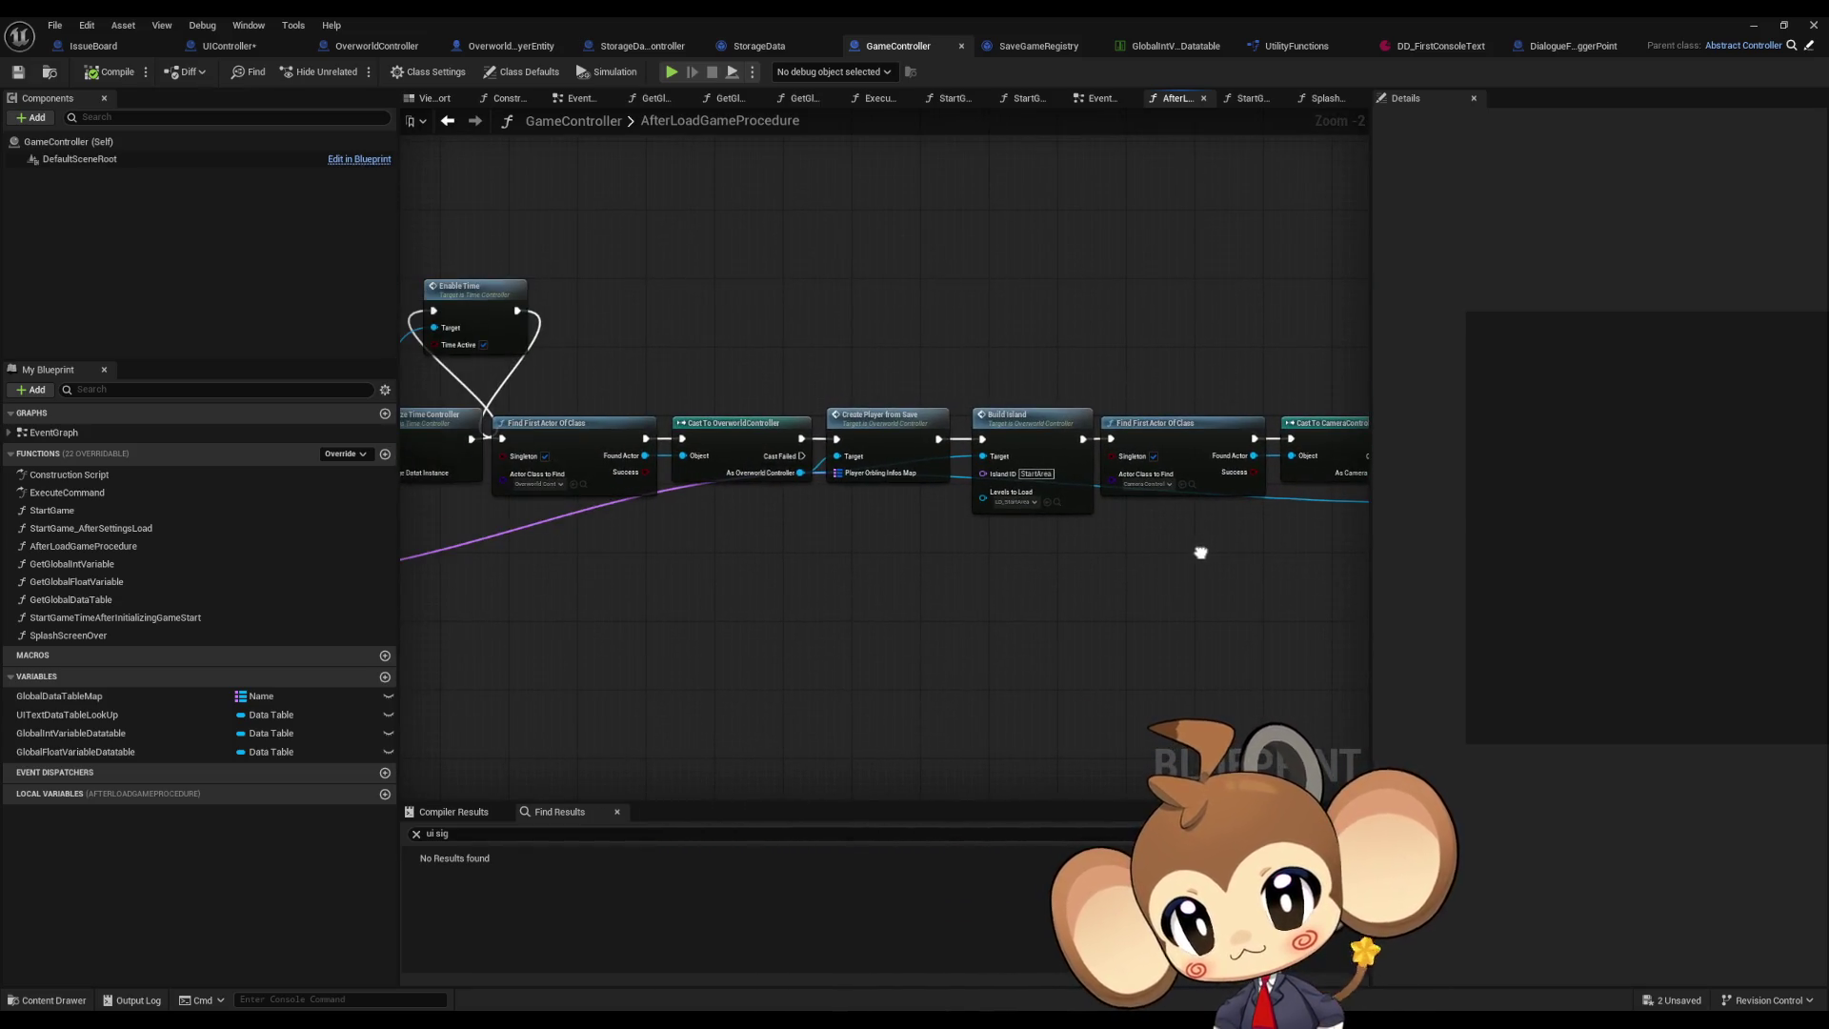
left_click_drag(760, 543, 991, 551)
scroll(779, 532, "up", 2)
left_click_drag(780, 532, 1039, 545)
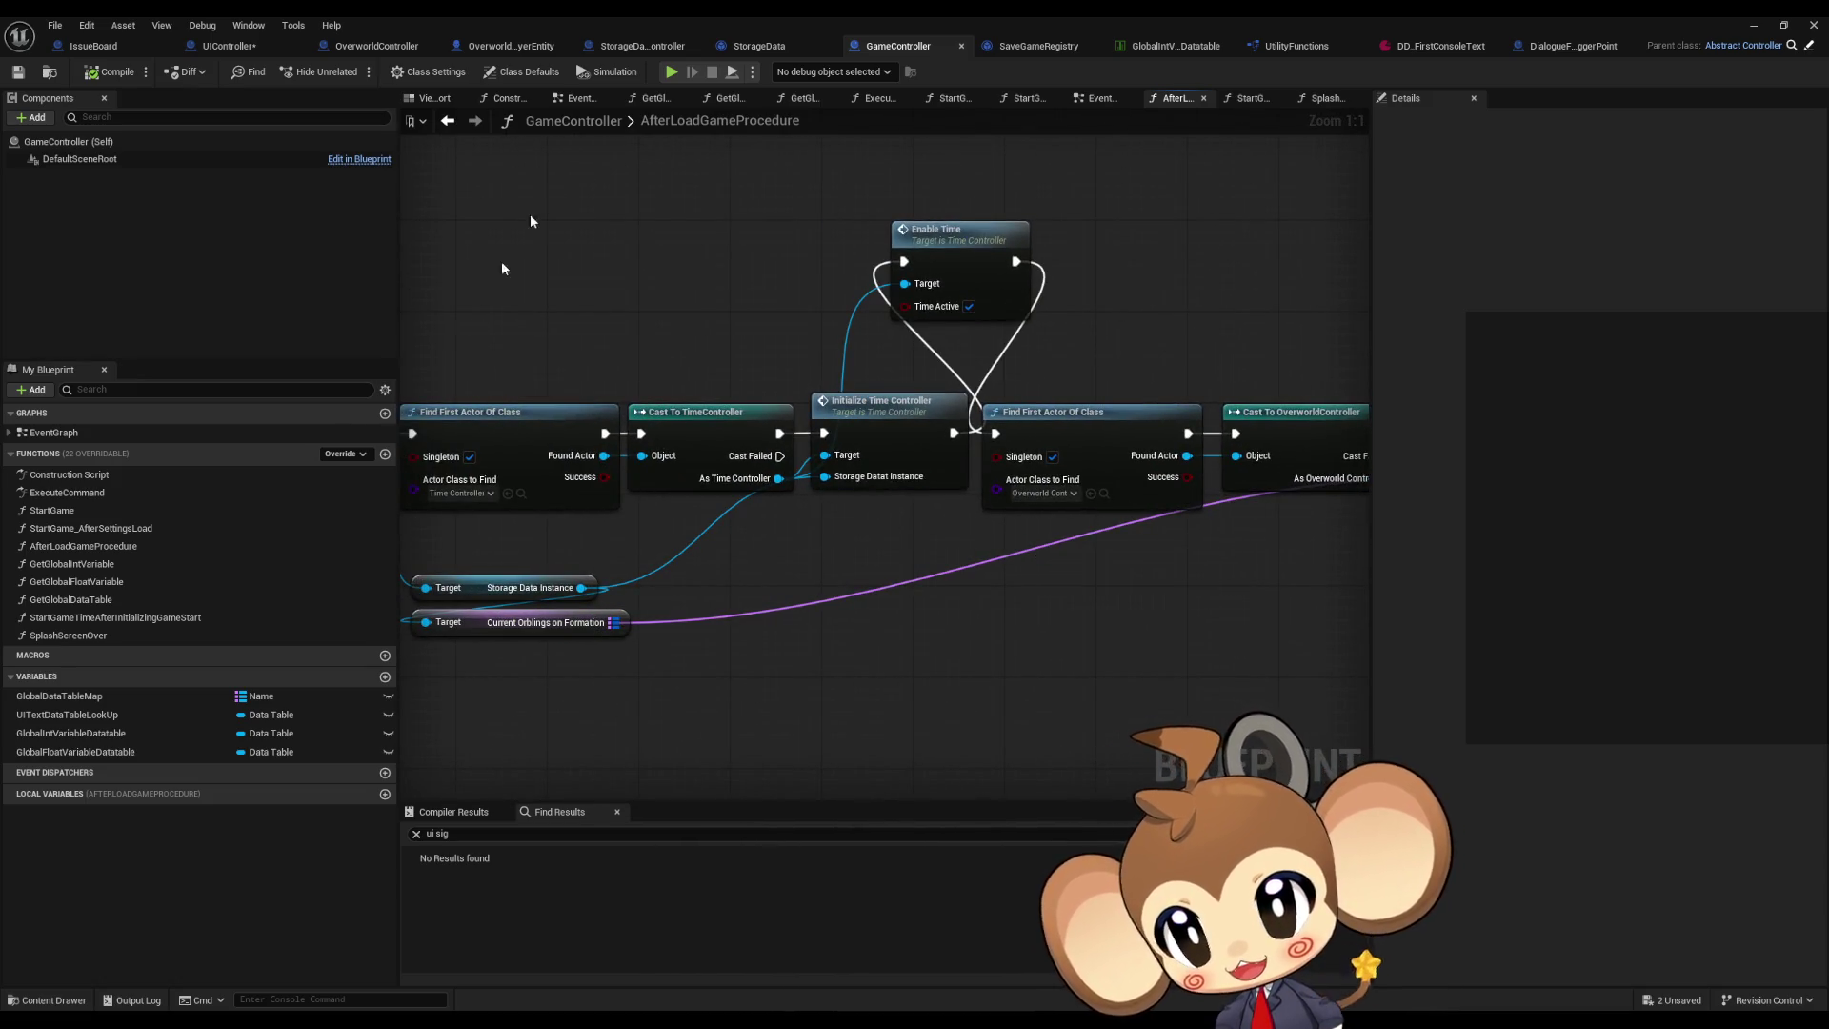
left_click(445, 122)
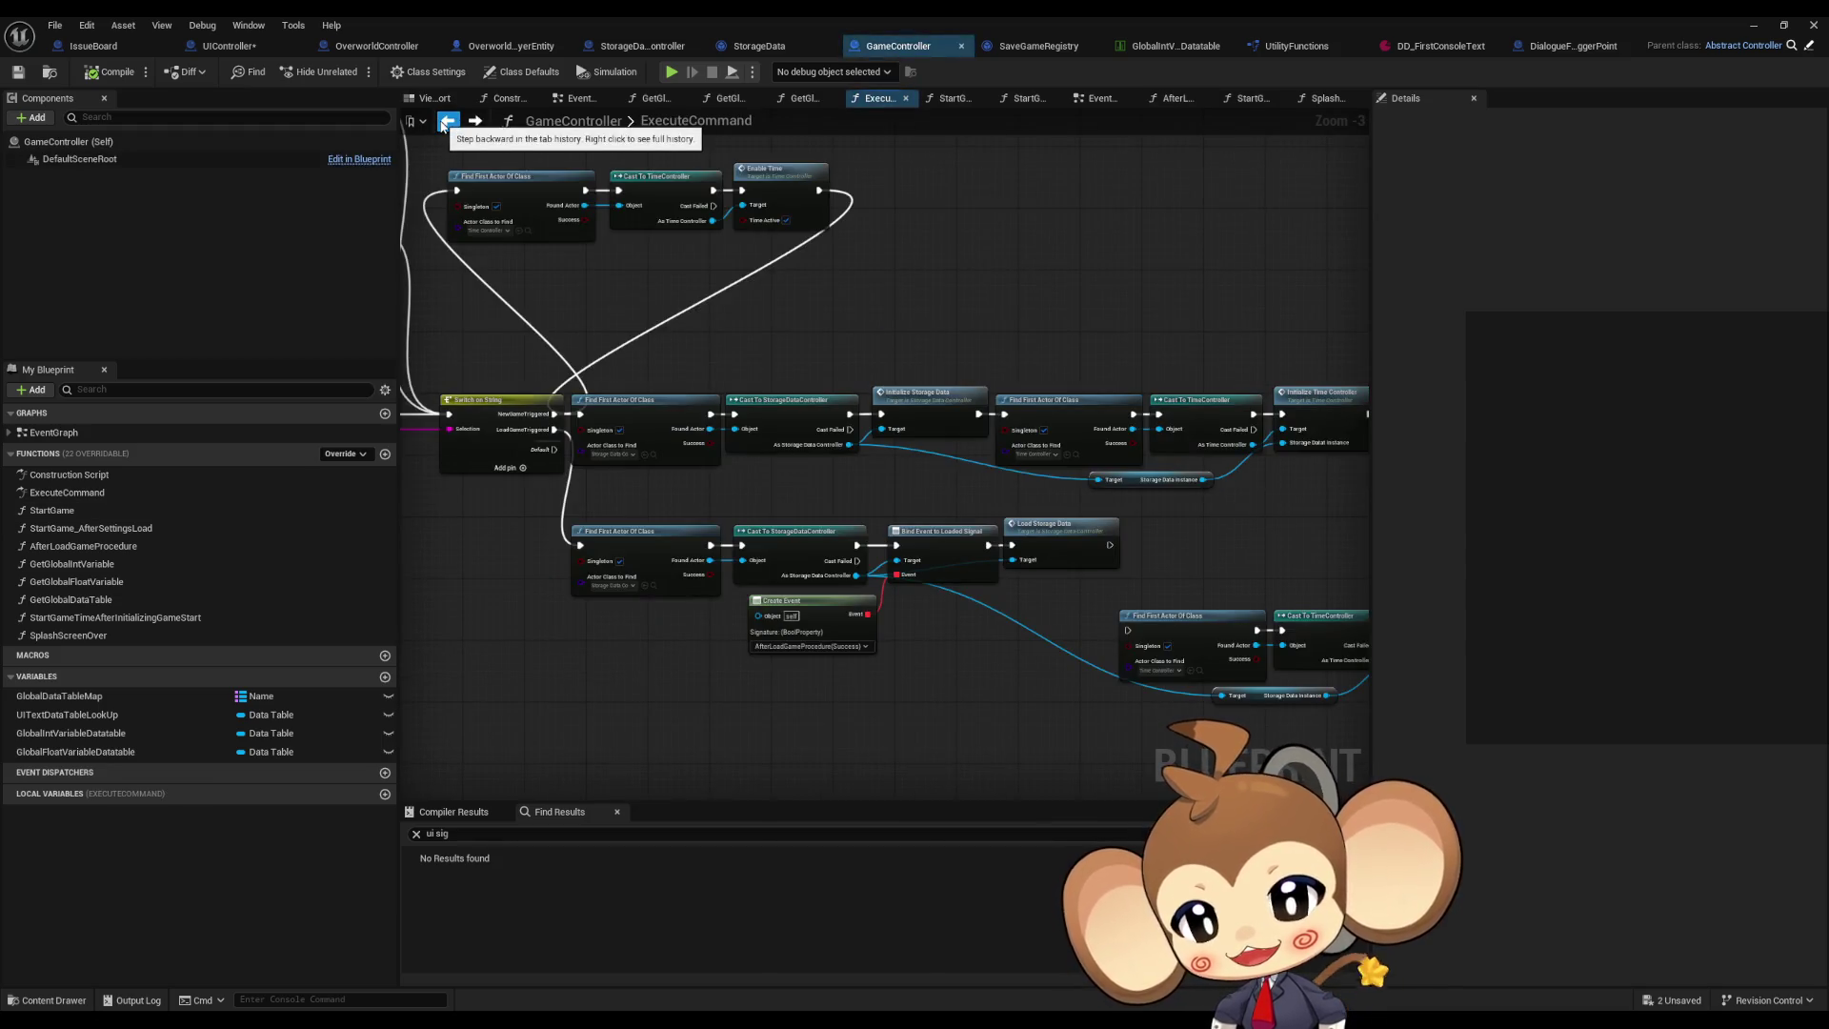
left_click_drag(902, 326, 963, 436)
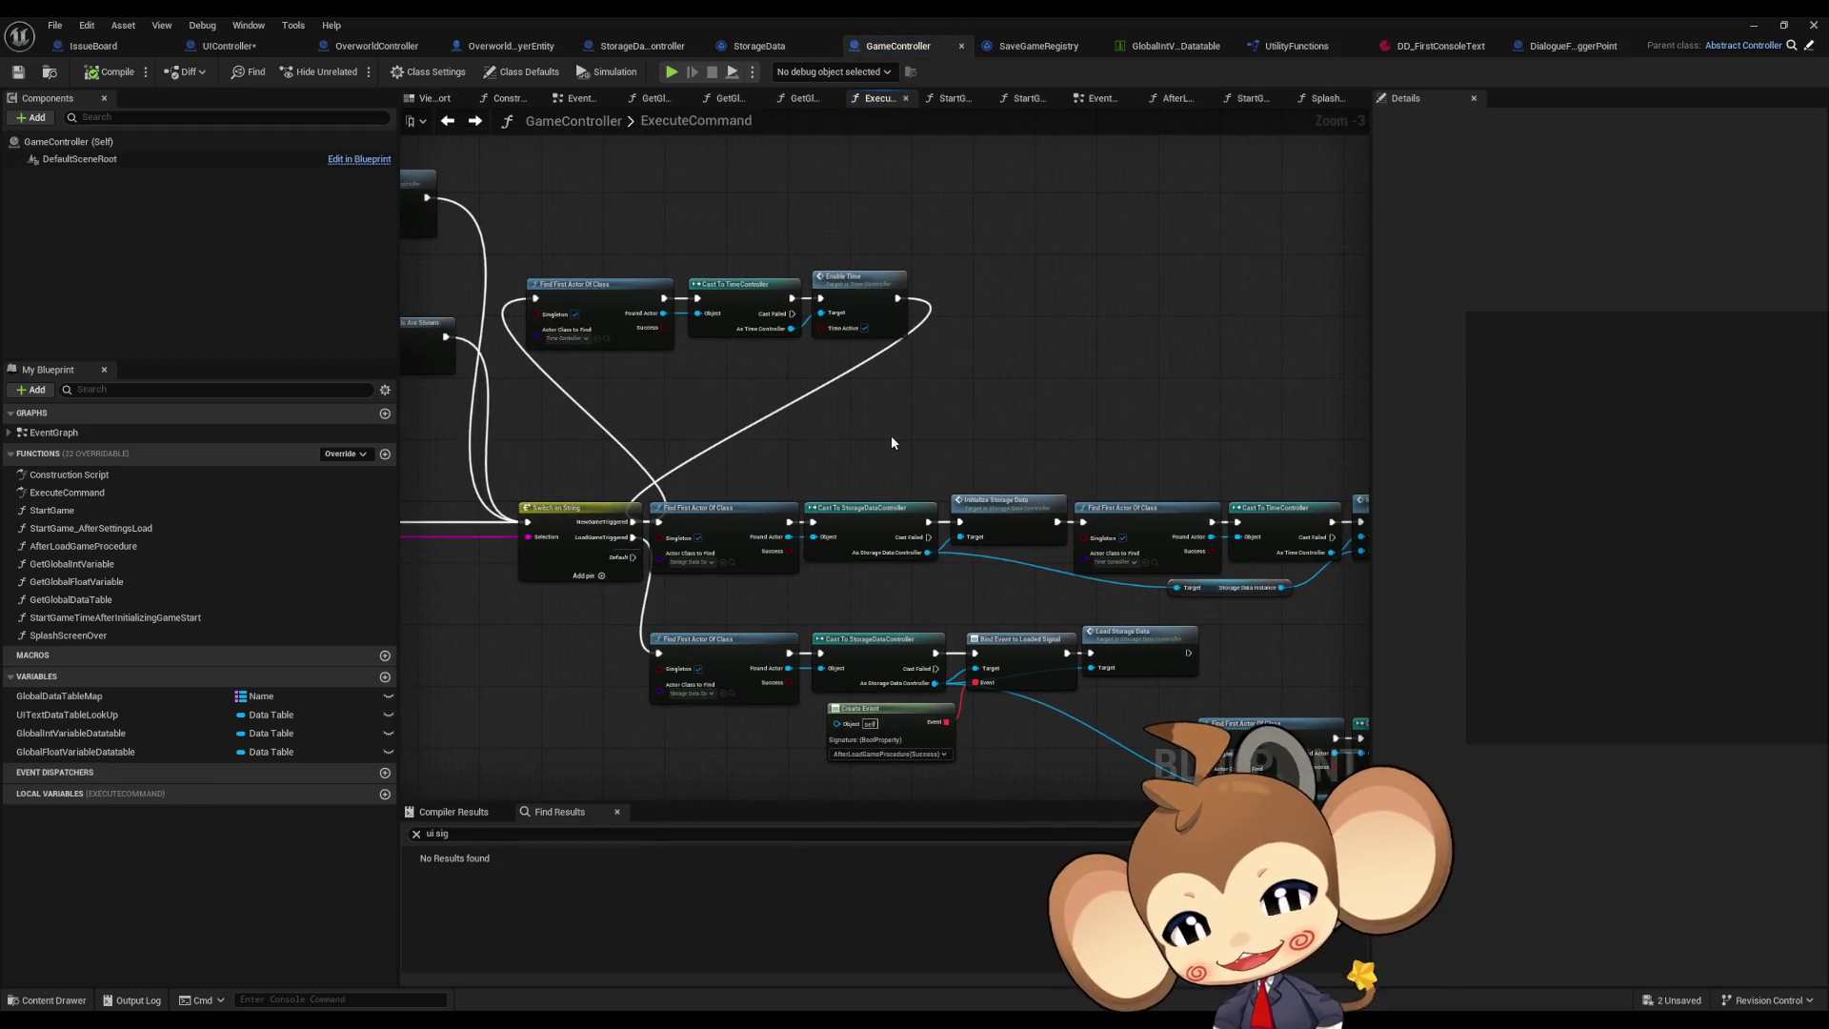
scroll(1003, 603, "up", 3)
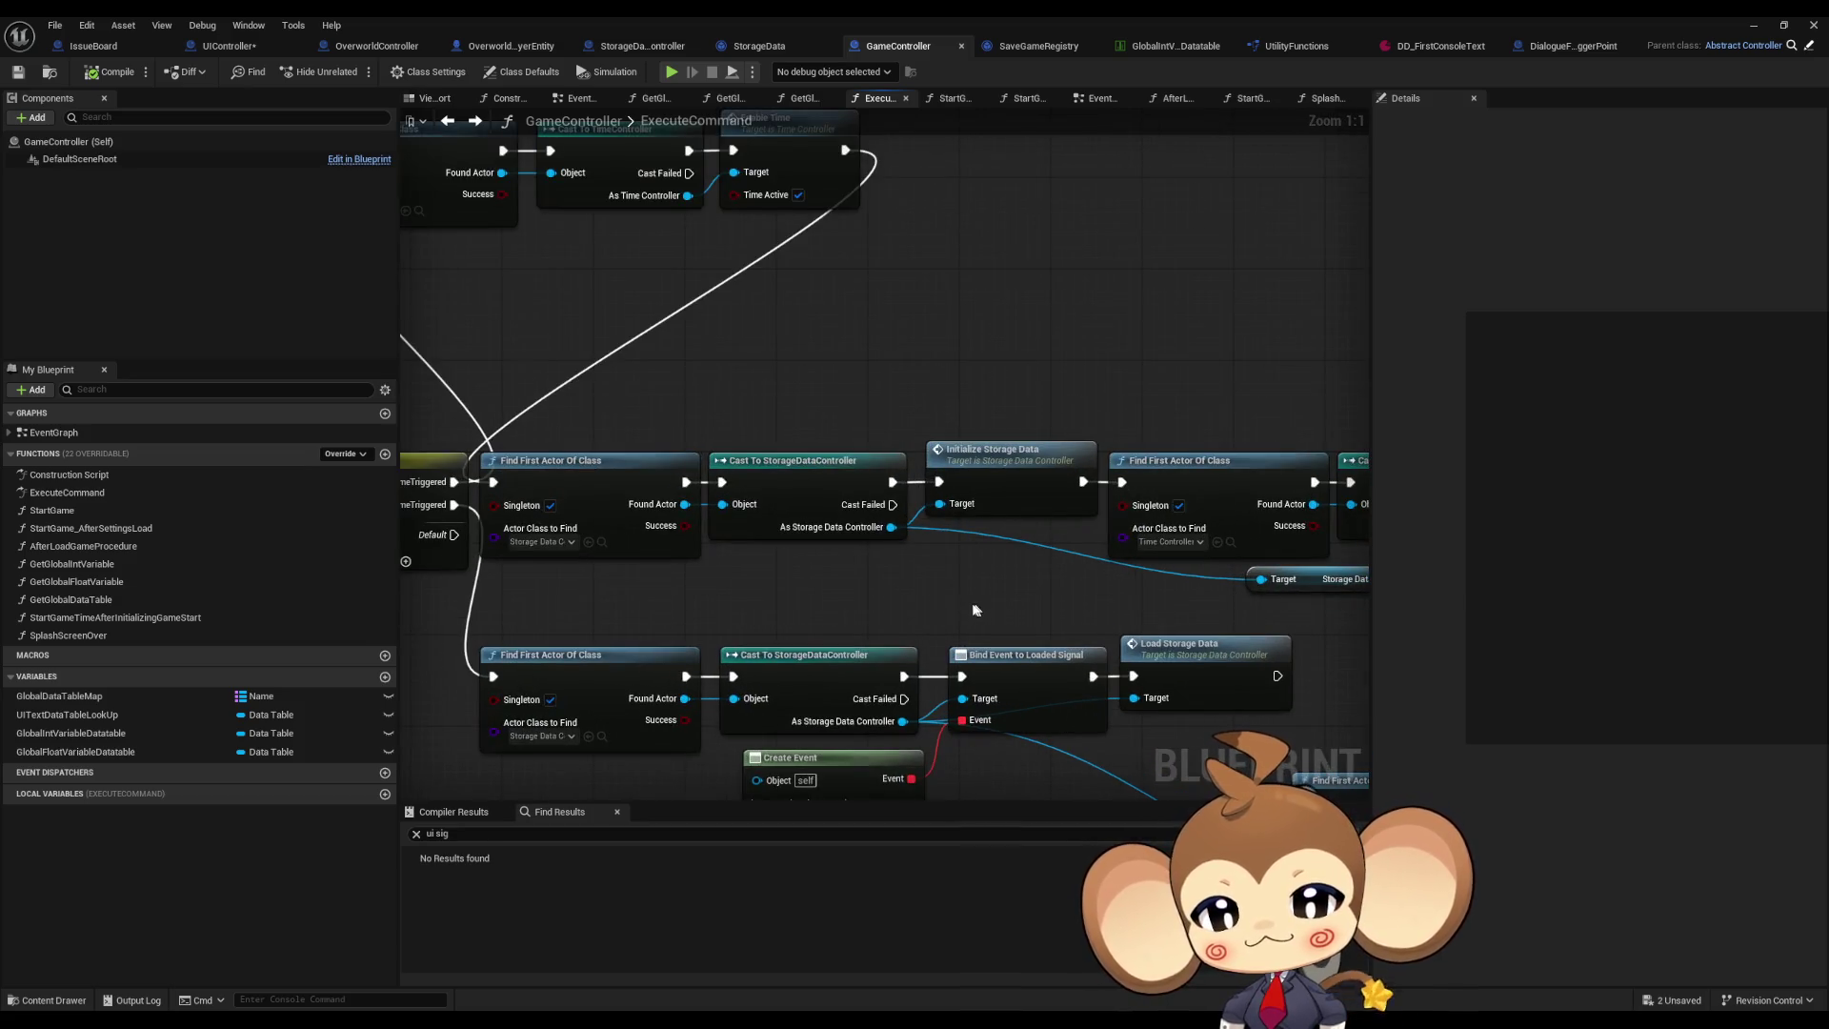
left_click(1039, 431)
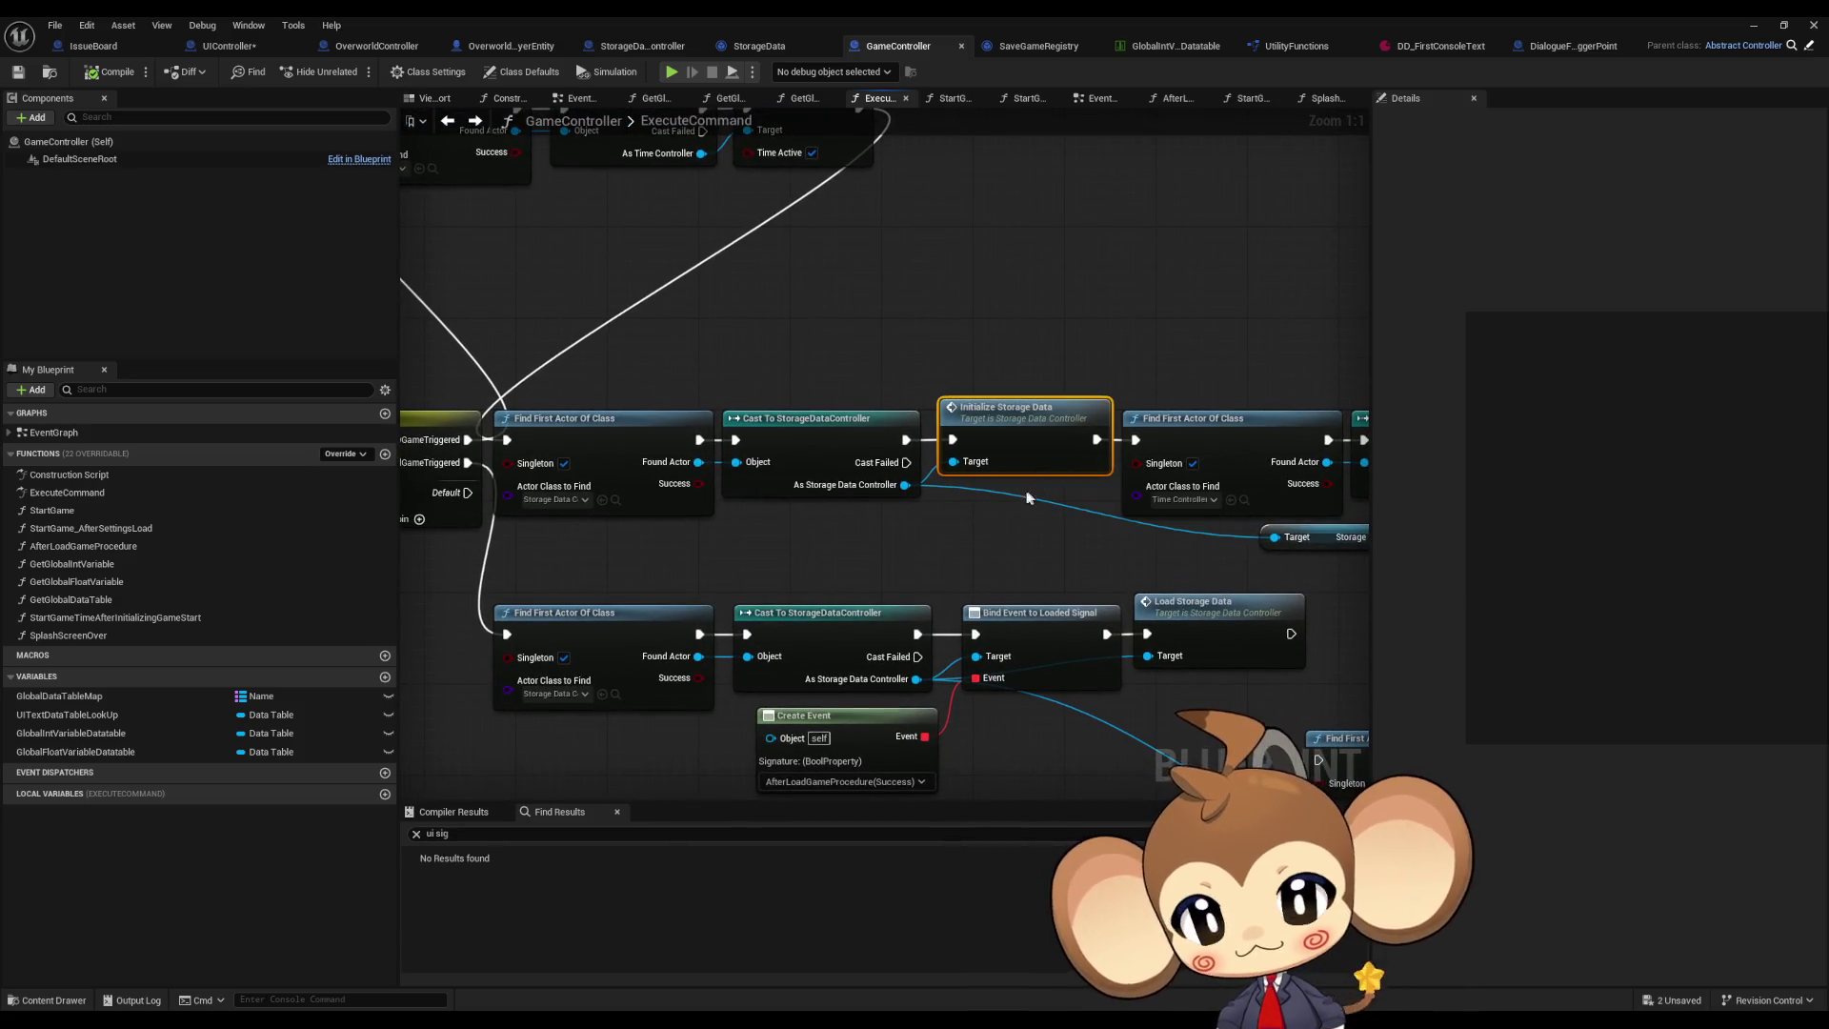
mouse_move(920, 523)
left_mouse_down()
mouse_move(1082, 515)
mouse_move(1021, 531)
left_mouse_up()
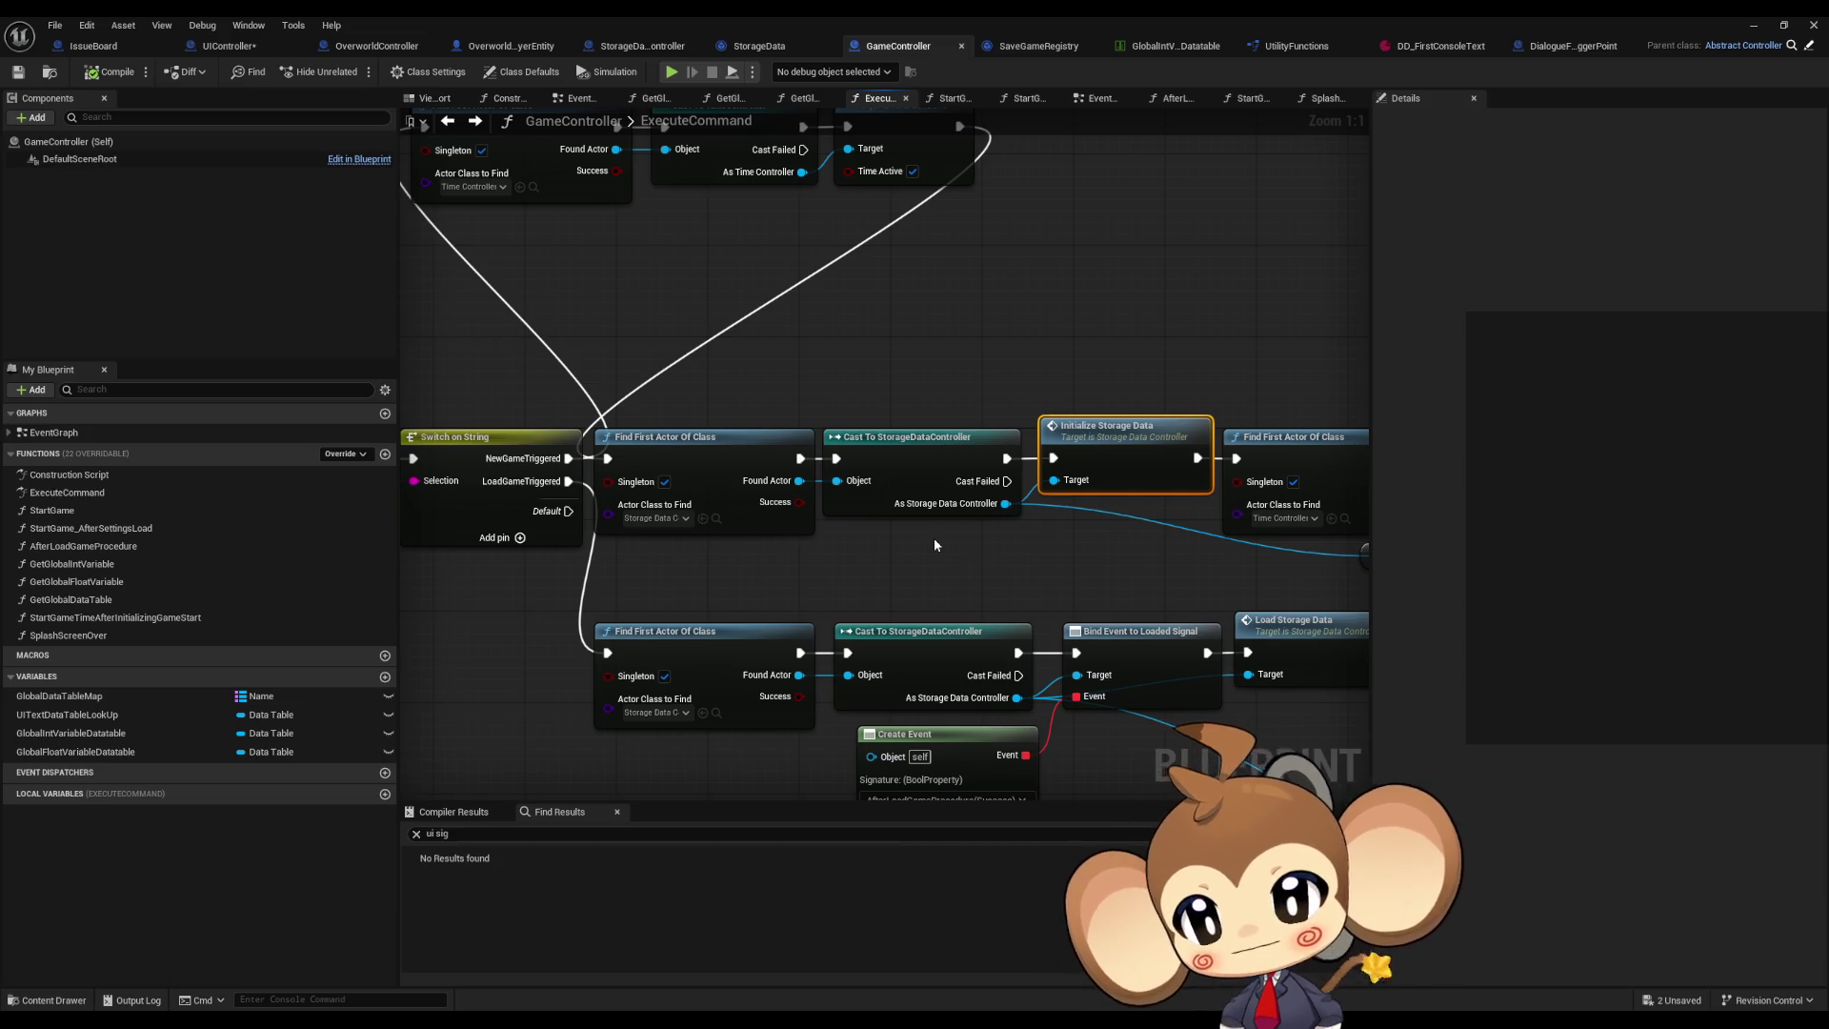
mouse_move(1019, 533)
left_mouse_down()
mouse_move(838, 539)
mouse_move(845, 506)
mouse_move(621, 501)
left_mouse_up()
double_click(617, 424)
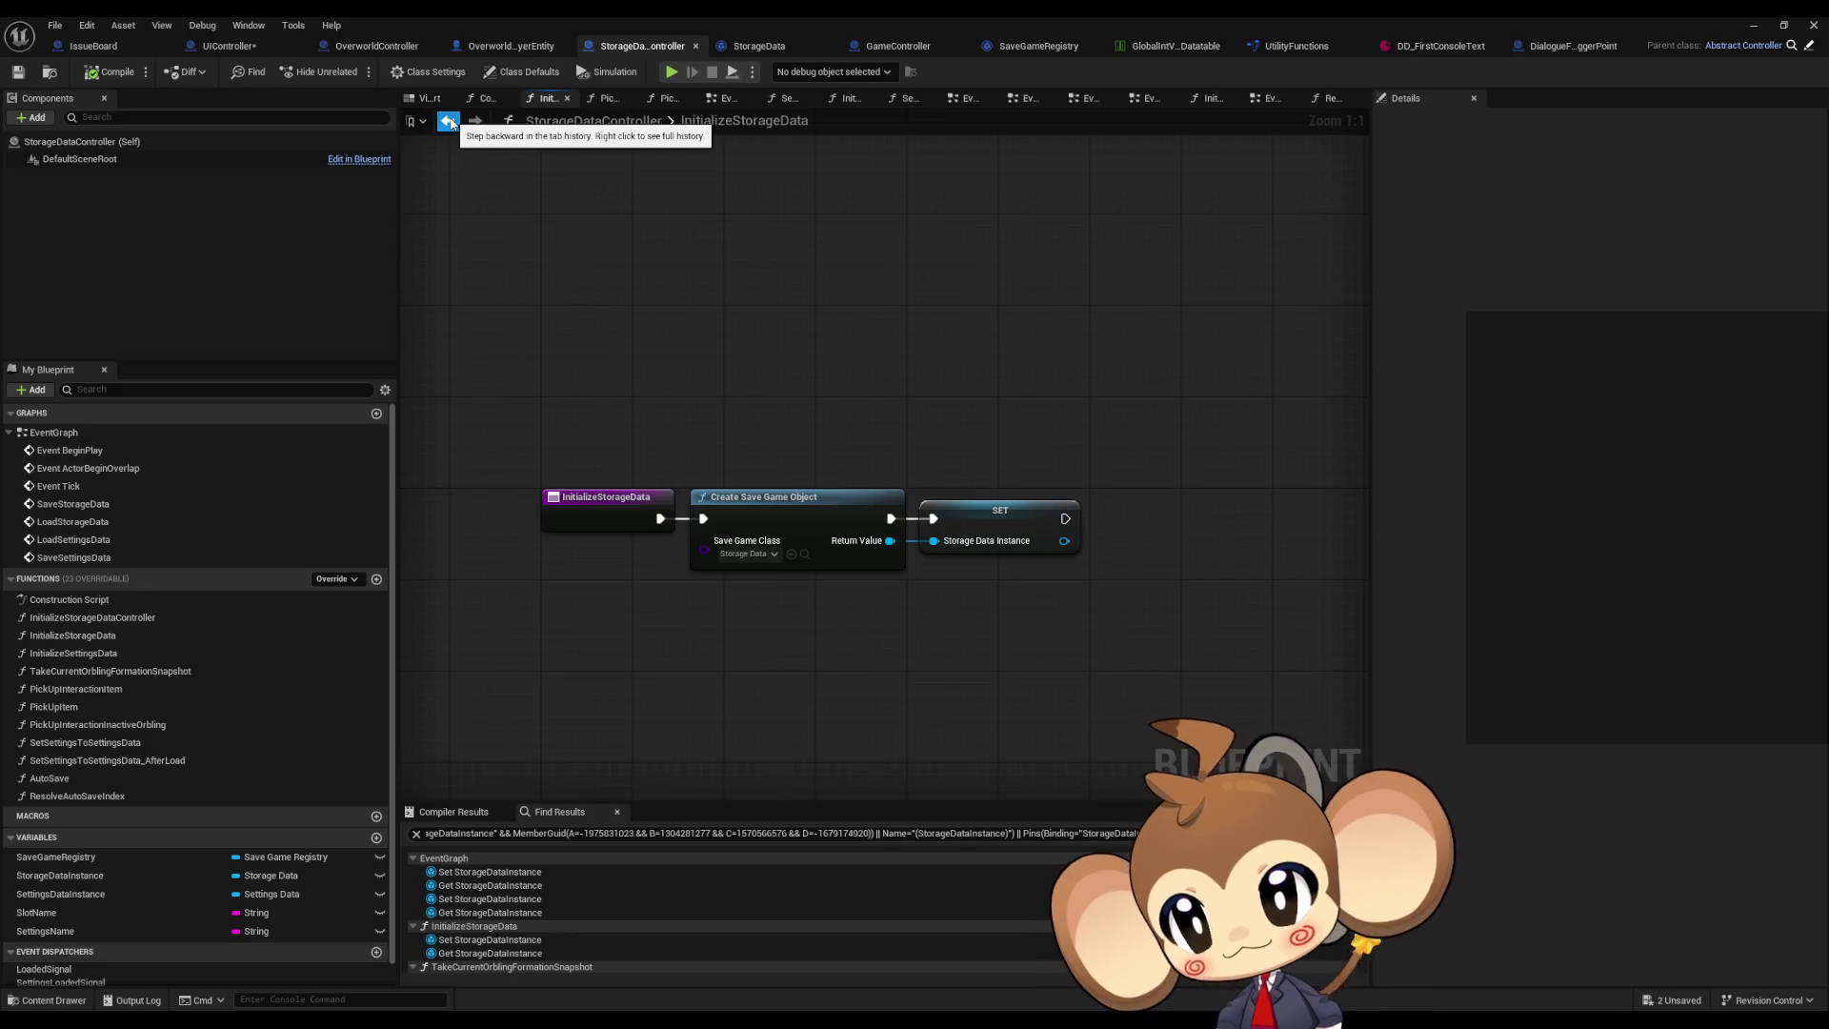
left_click(447, 122)
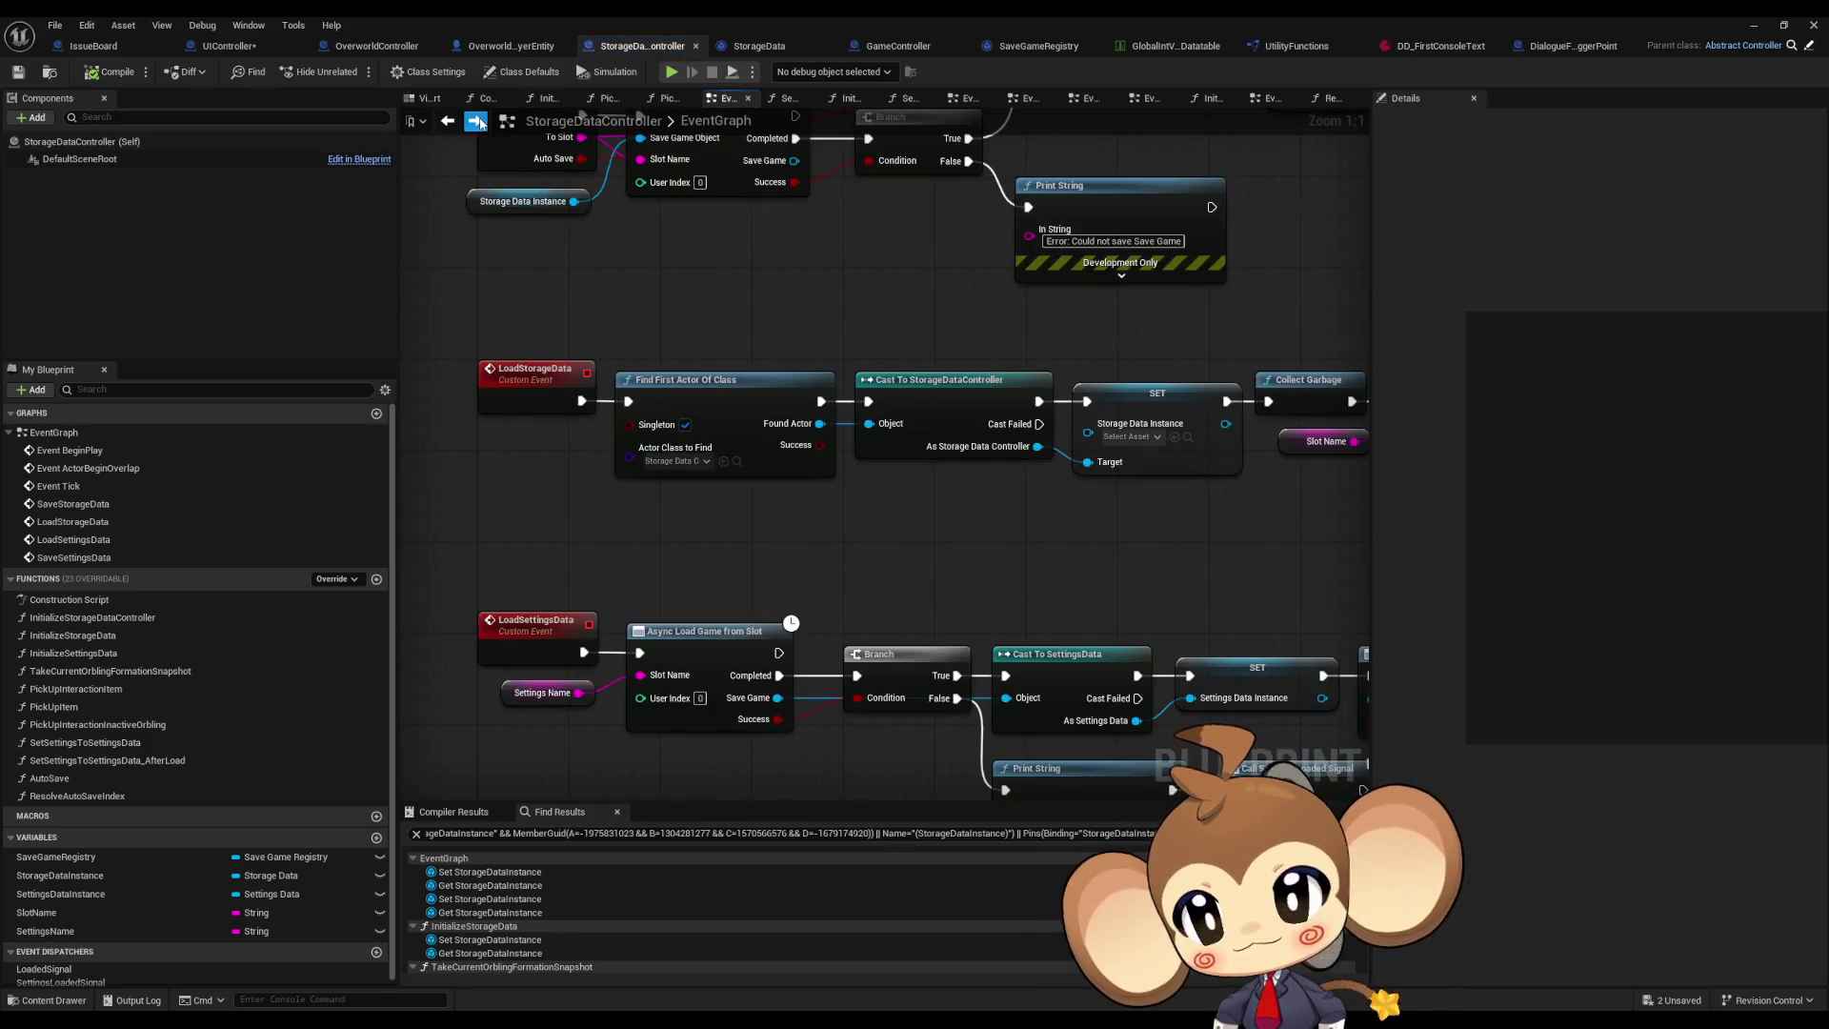
left_click(474, 120)
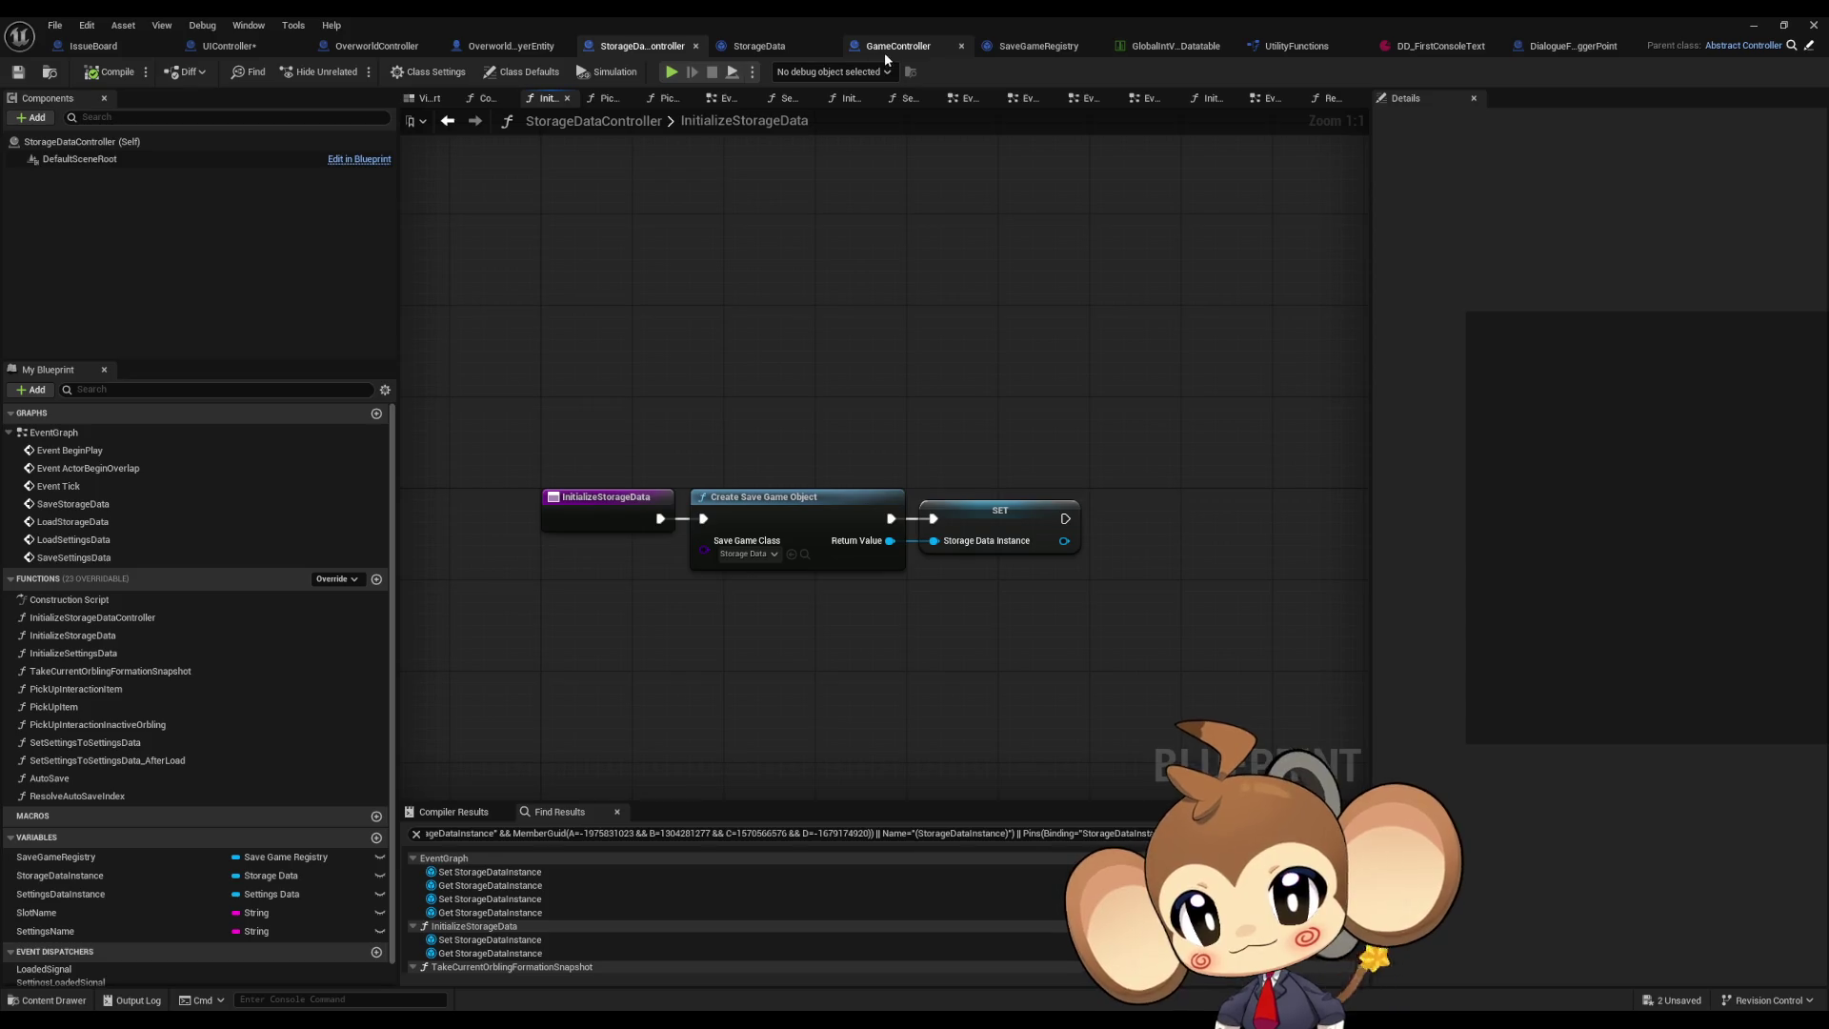
left_click(398, 53)
left_click(494, 47)
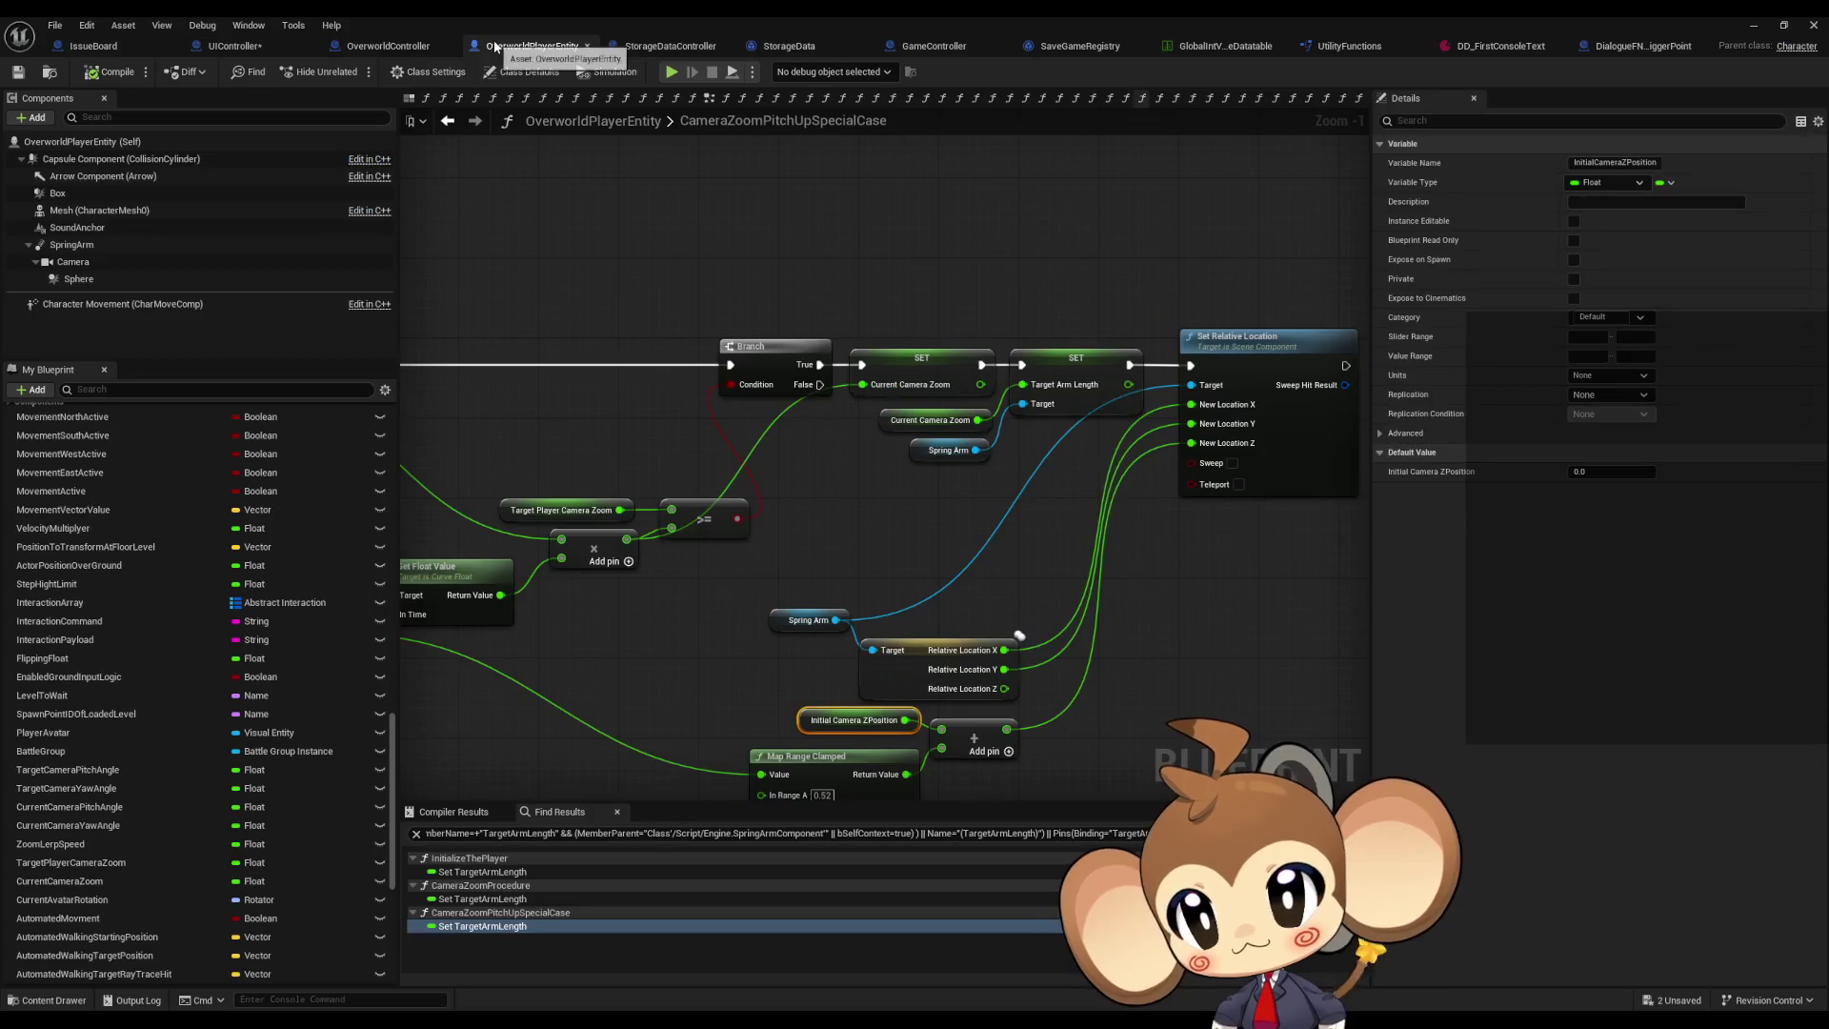
left_click(665, 52)
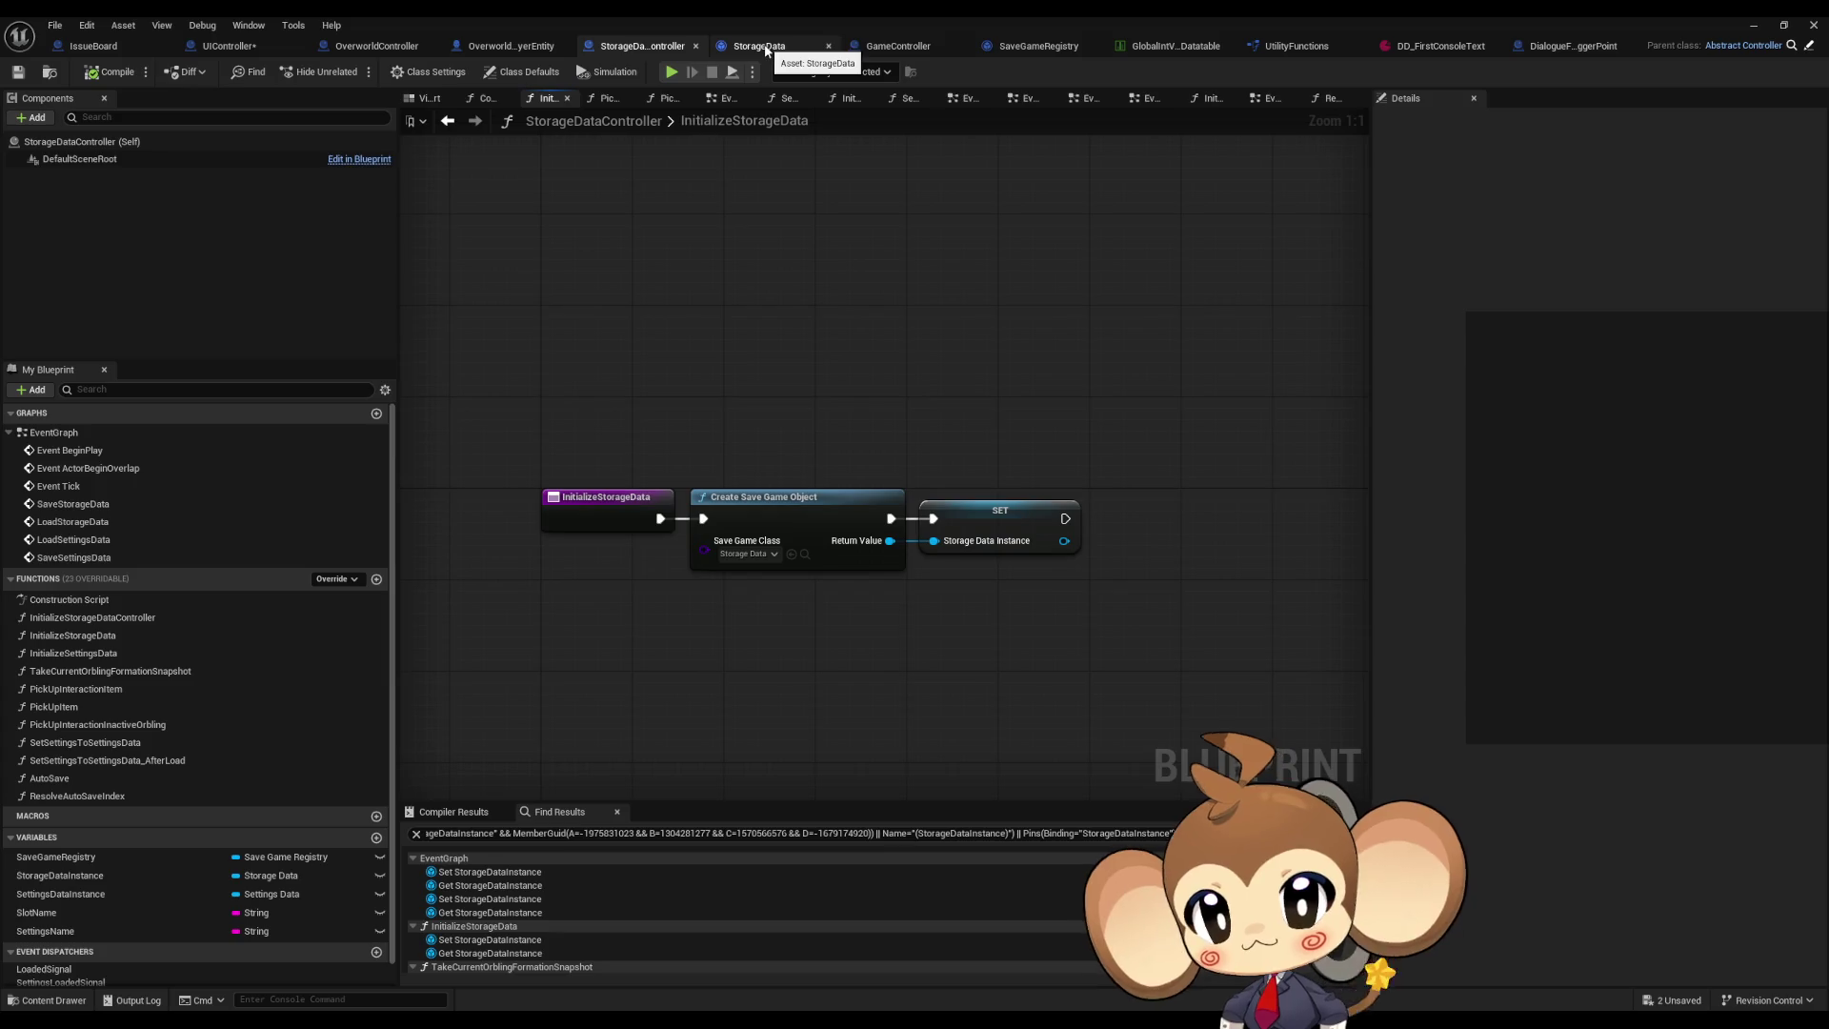
left_click(896, 48)
scroll(655, 360, "down", 4)
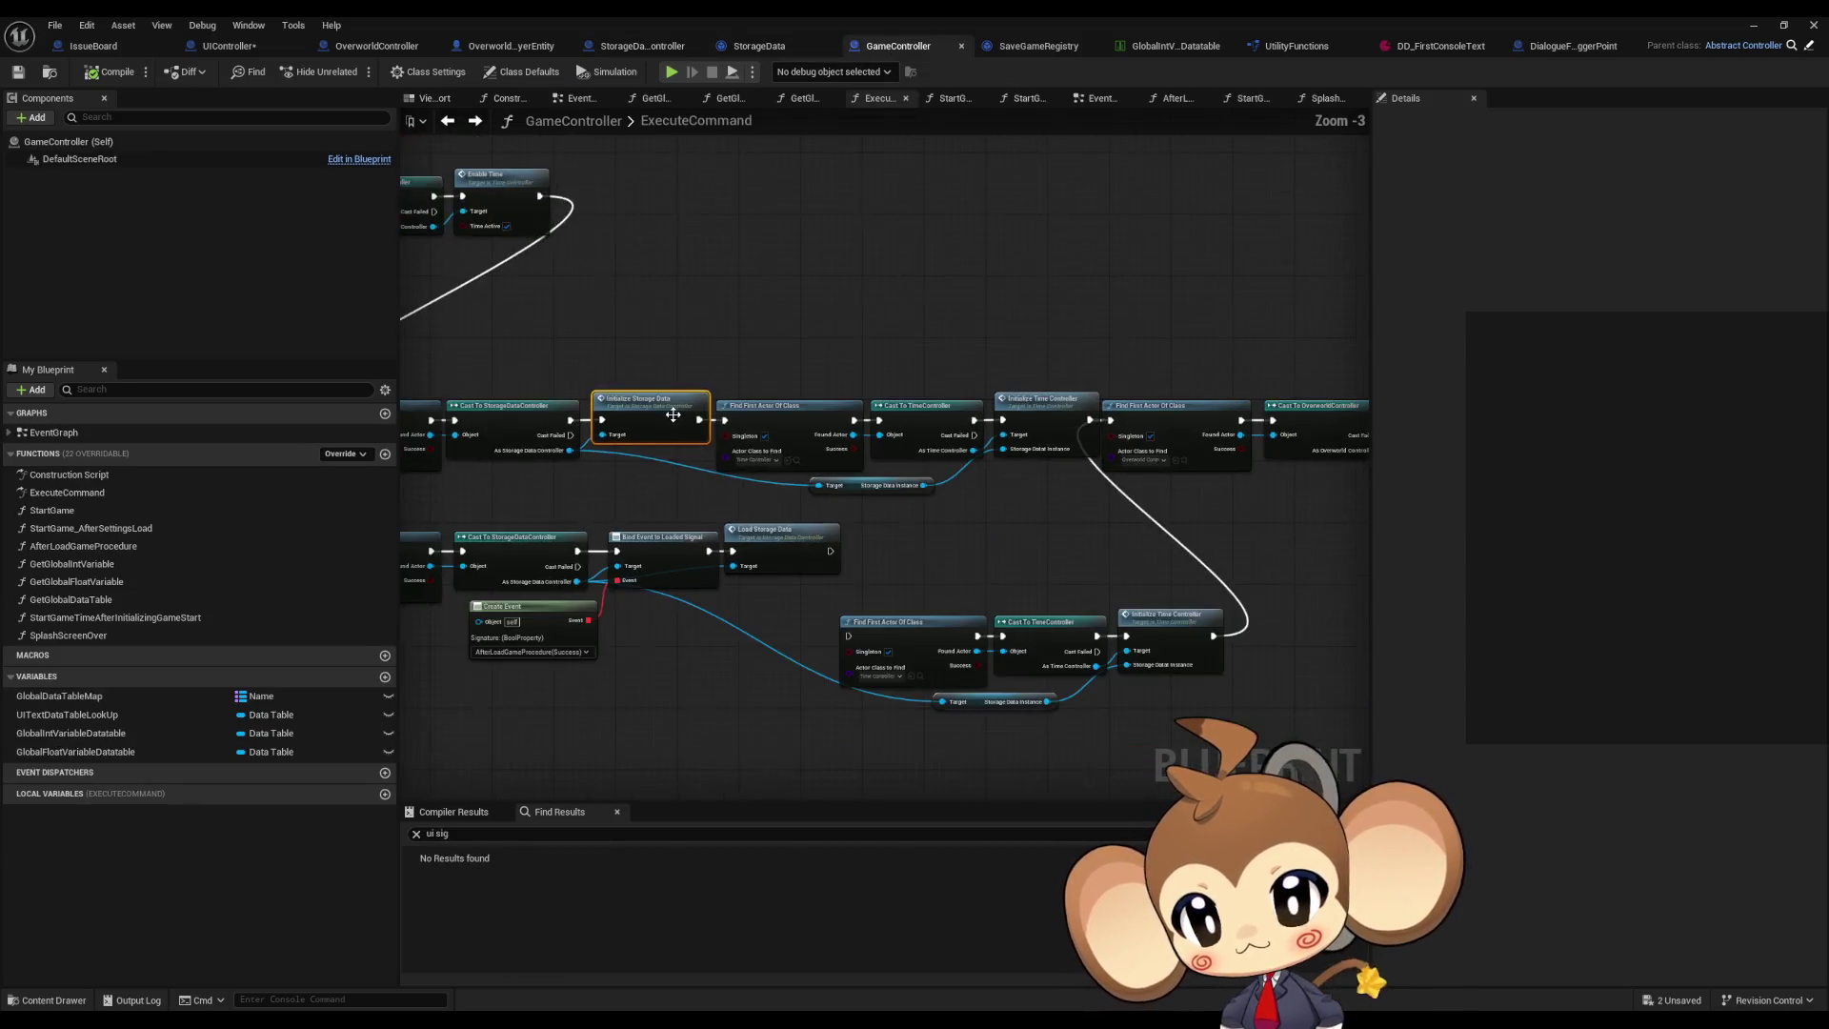
Step: Select the Find First Actor Of Class, Cast To StorageDataController and Initialize Storage Data chain, then open SplashScreenOver
scroll(1007, 522, "up", 4)
mouse_move(1008, 523)
left_mouse_down()
mouse_move(1096, 448)
mouse_move(1353, 400)
mouse_move(1353, 381)
mouse_move(968, 375)
mouse_move(972, 248)
mouse_move(679, 261)
mouse_move(1061, 409)
left_mouse_up()
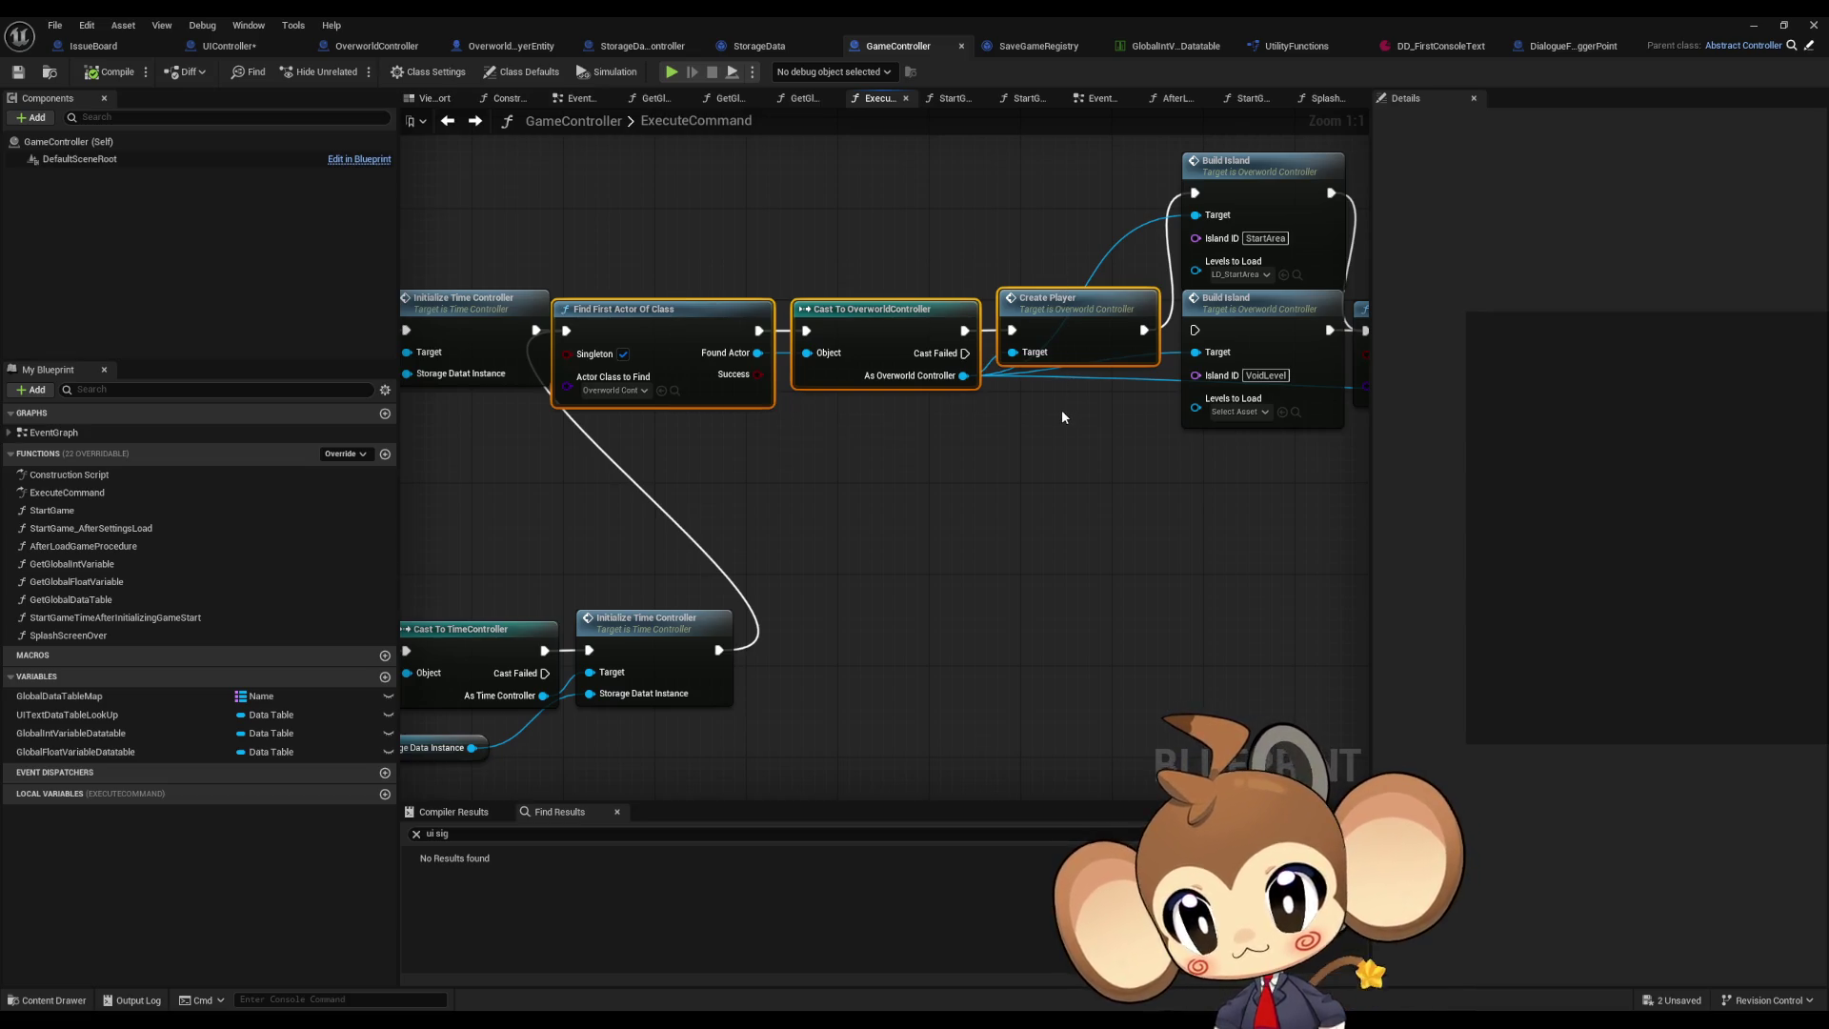
mouse_move(1023, 338)
left_mouse_down()
mouse_move(852, 367)
mouse_move(145, 407)
left_mouse_up()
left_click_drag(745, 113, 1383, 456)
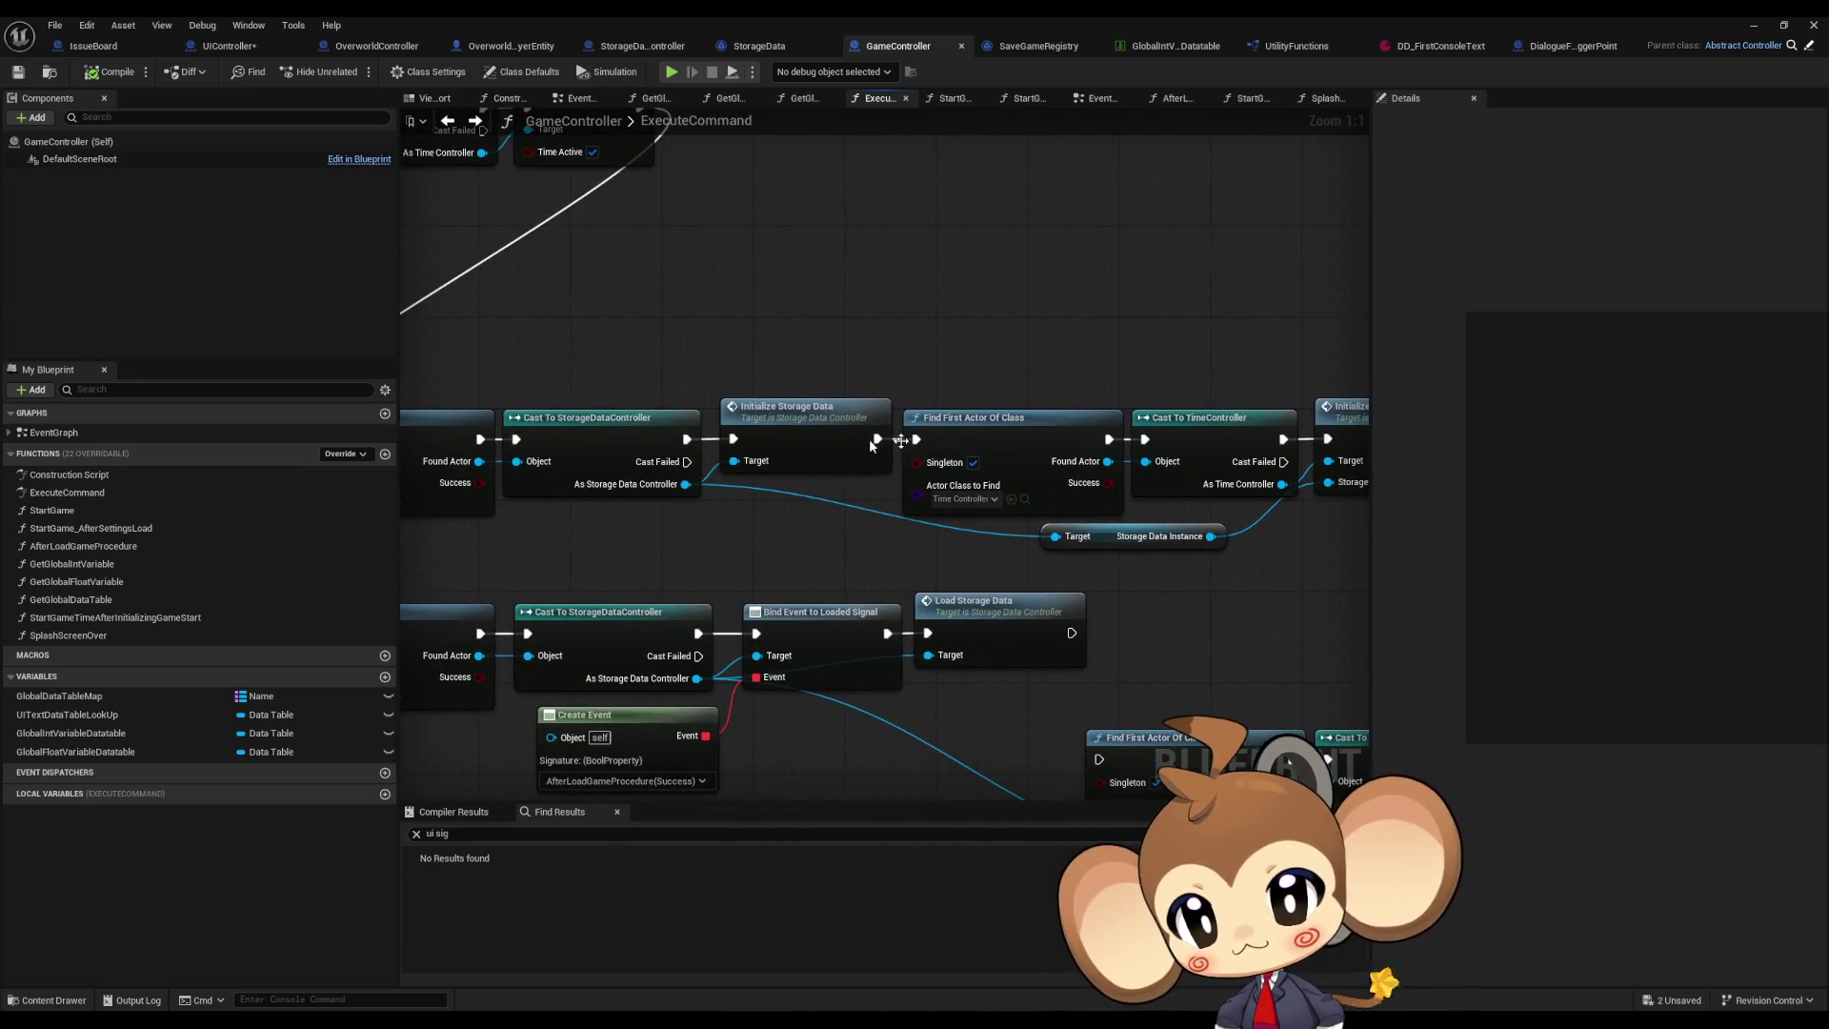
left_click_drag(901, 441, 906, 483)
mouse_move(674, 400)
left_mouse_down()
mouse_move(508, 574)
mouse_move(1037, 538)
left_mouse_up()
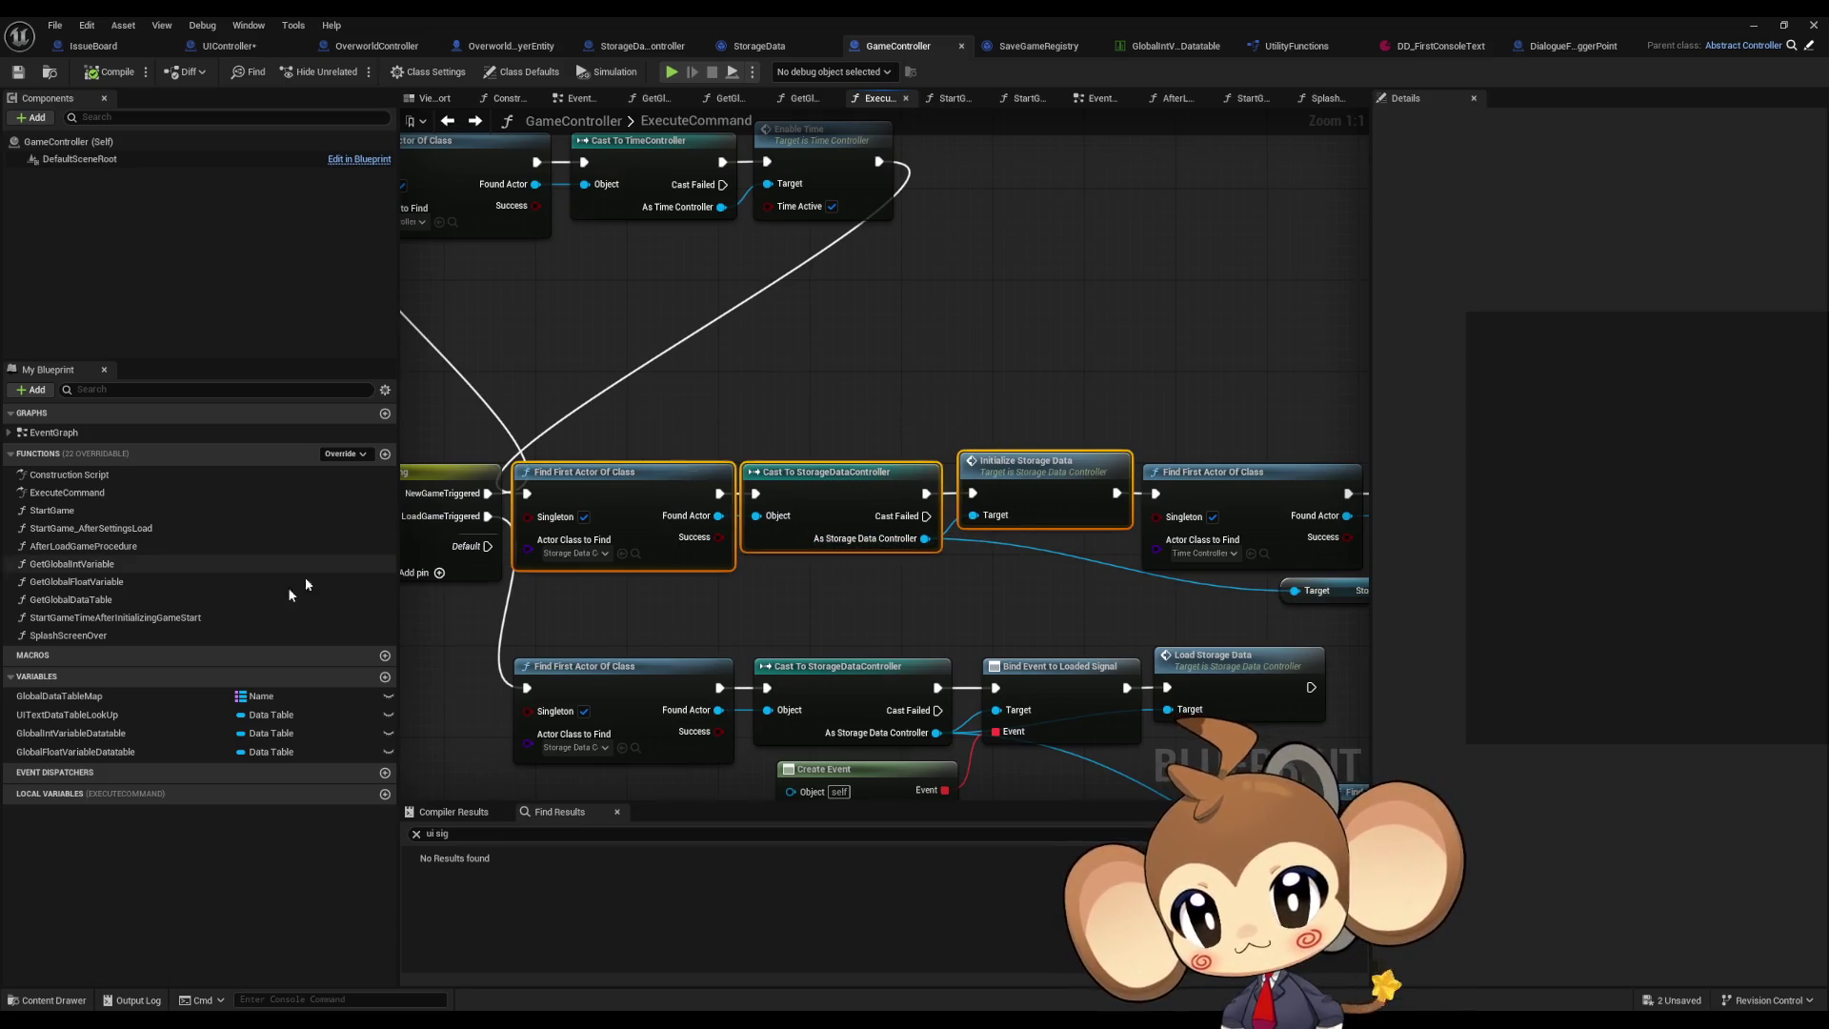
double_click(123, 631)
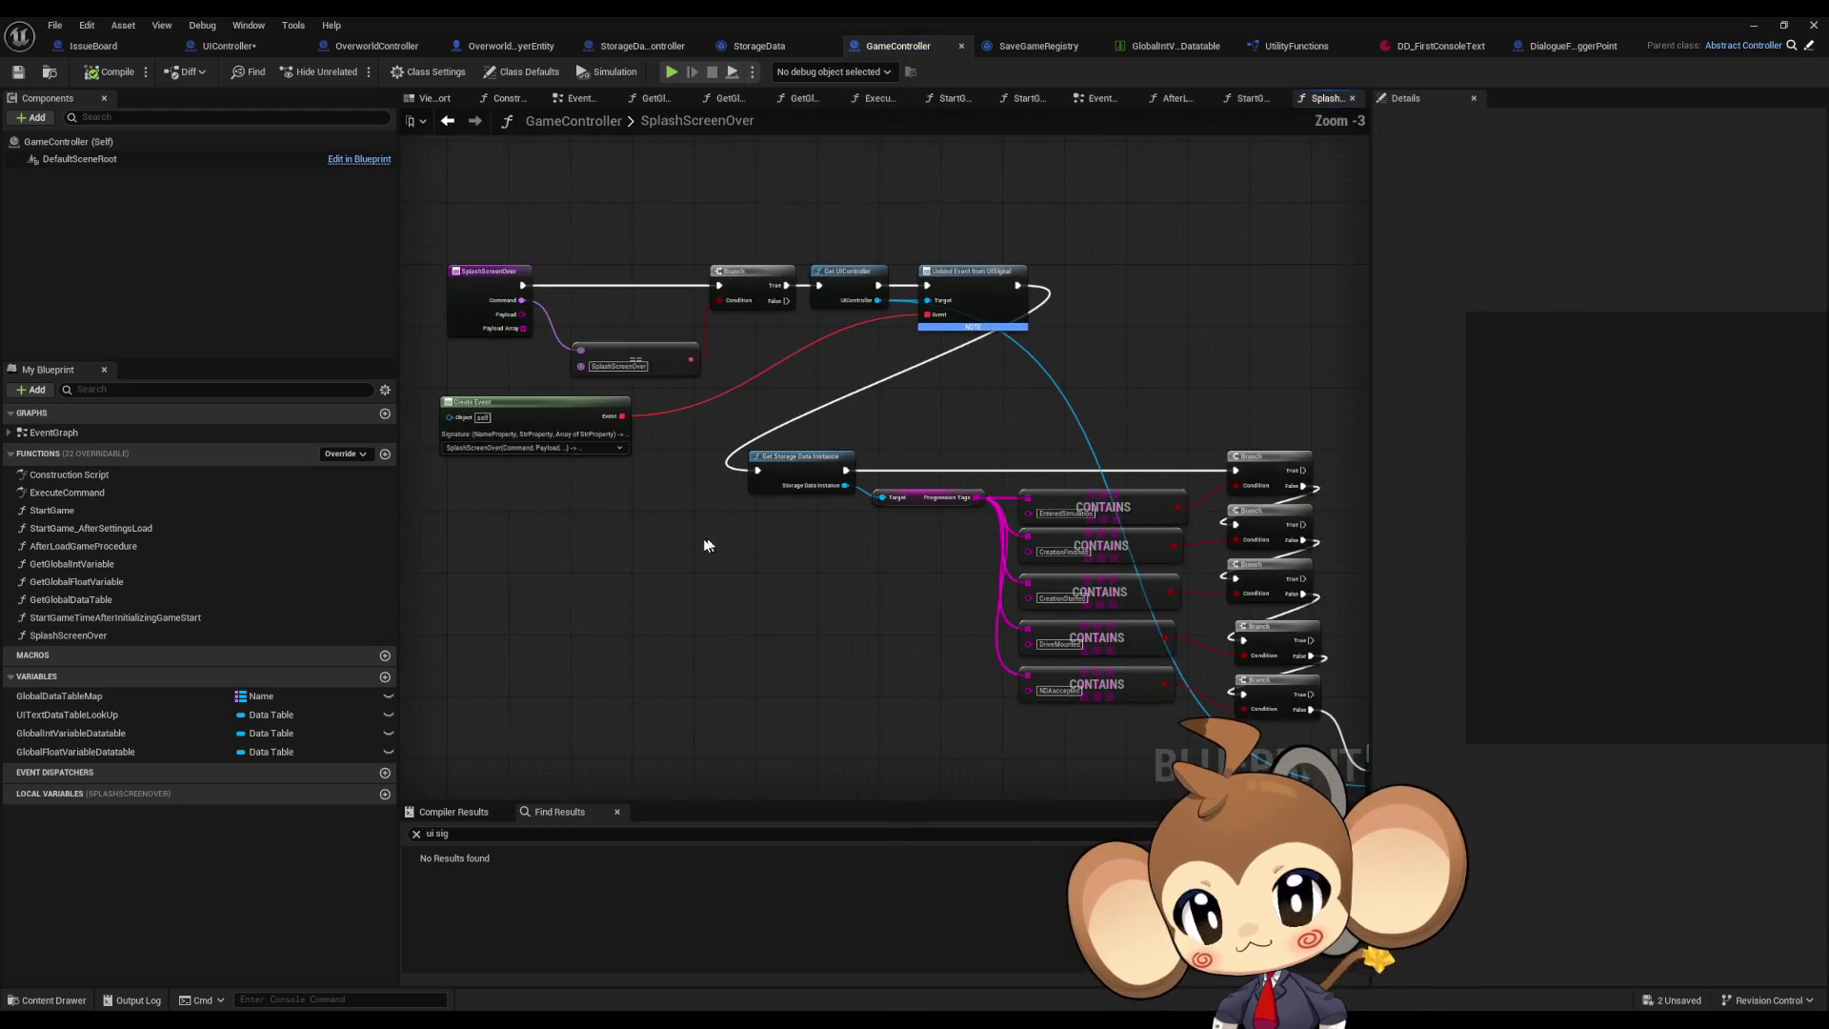
Step: Paste the Find First Actor, Cast and Initialize Storage Data nodes into SplashScreenOver, then open StartGame
left_click_drag(706, 545, 838, 559)
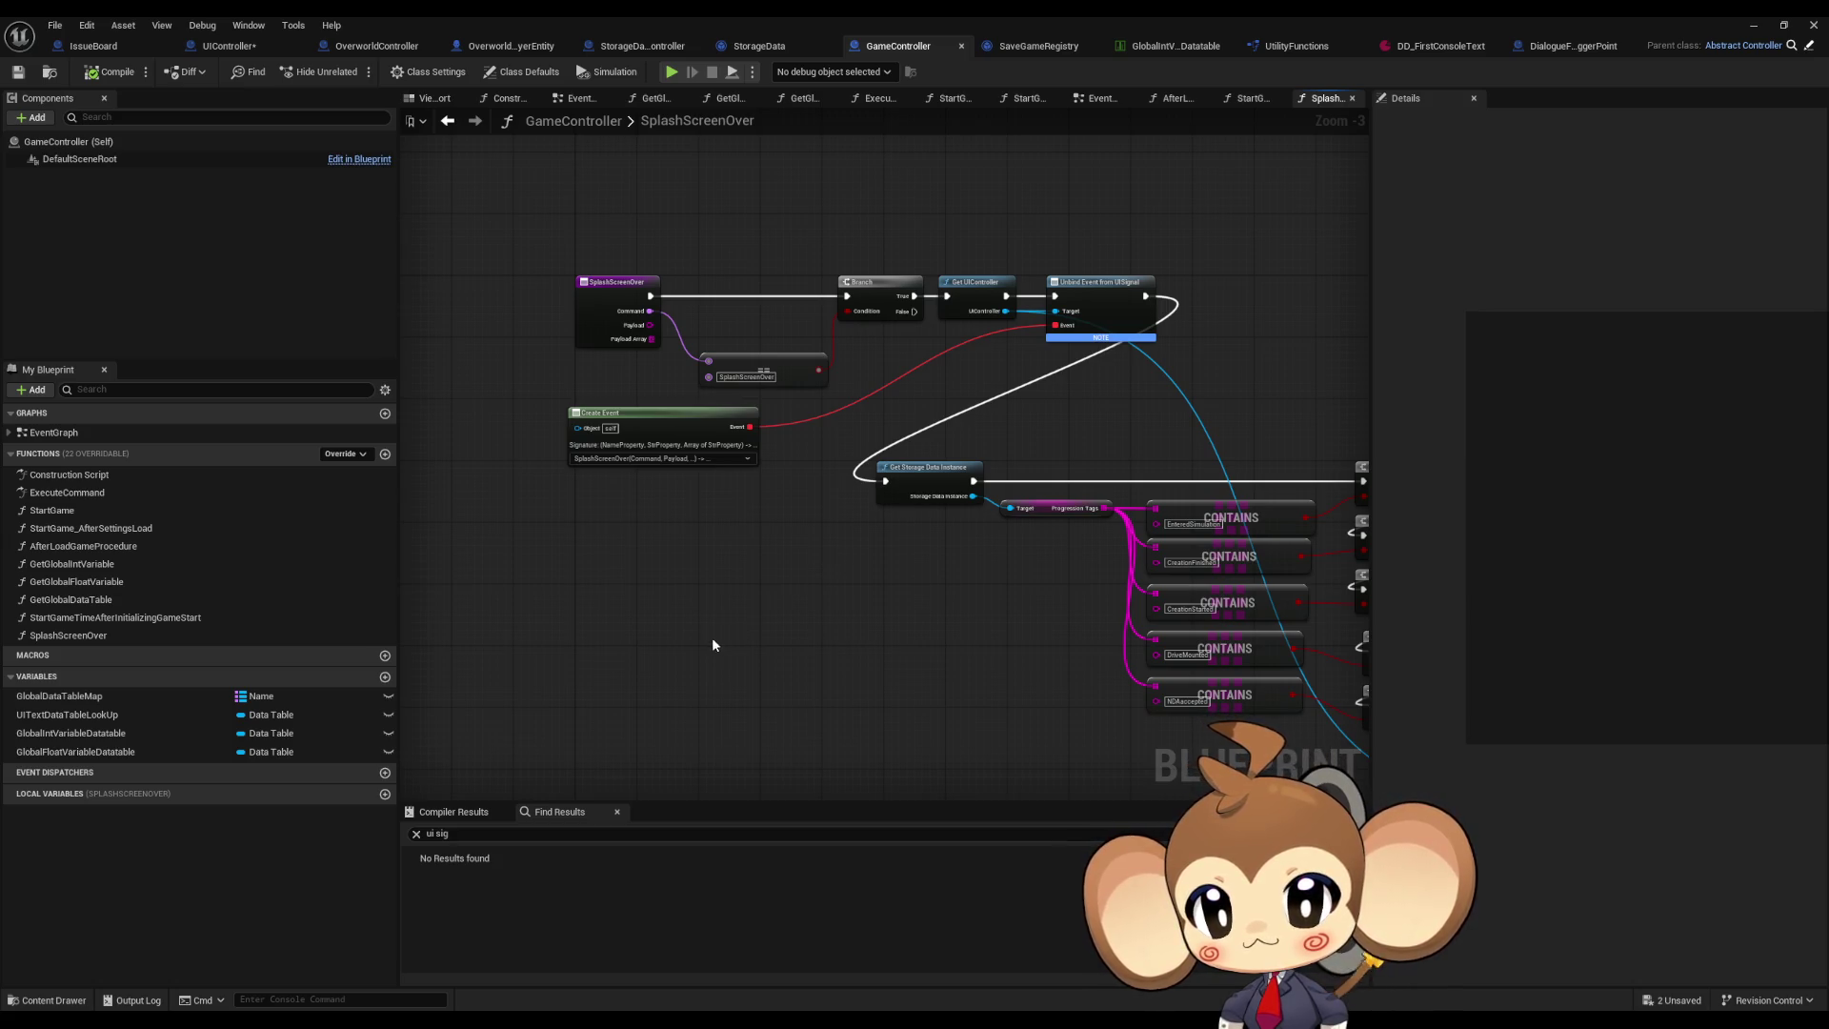
key("ctrl+v")
left_click(756, 543)
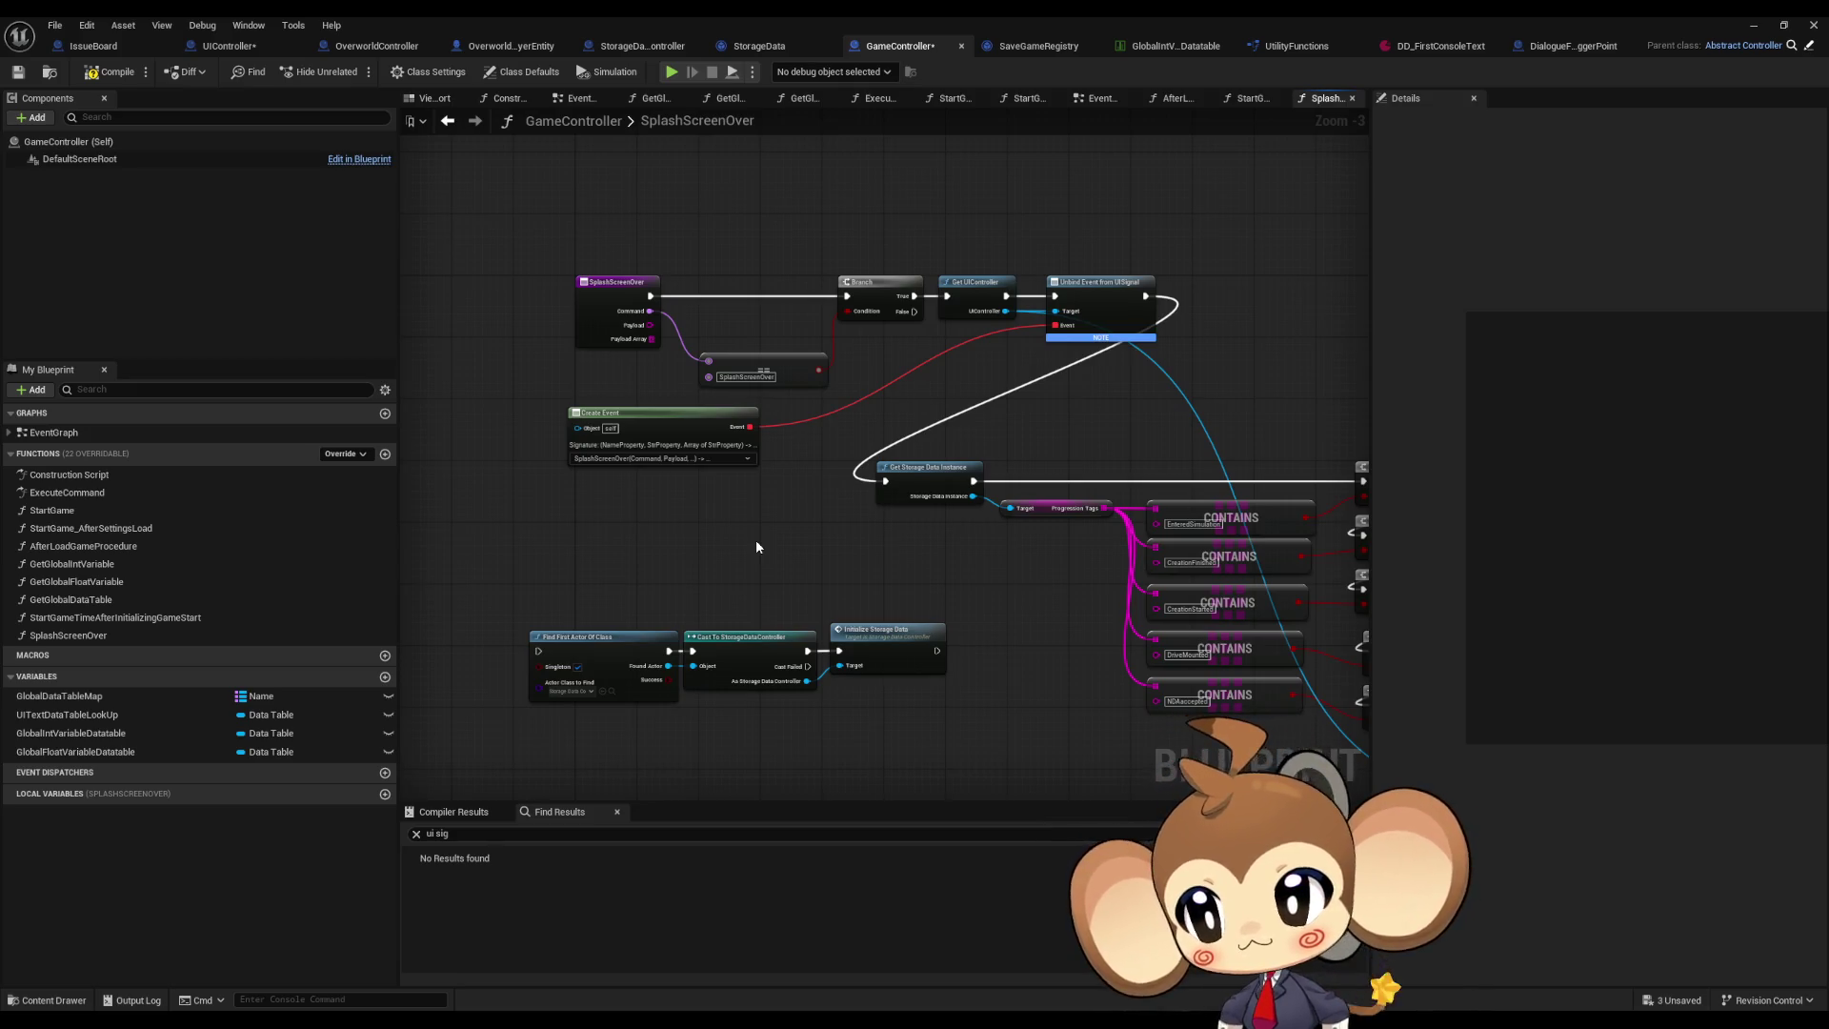
left_click_drag(645, 584, 848, 667)
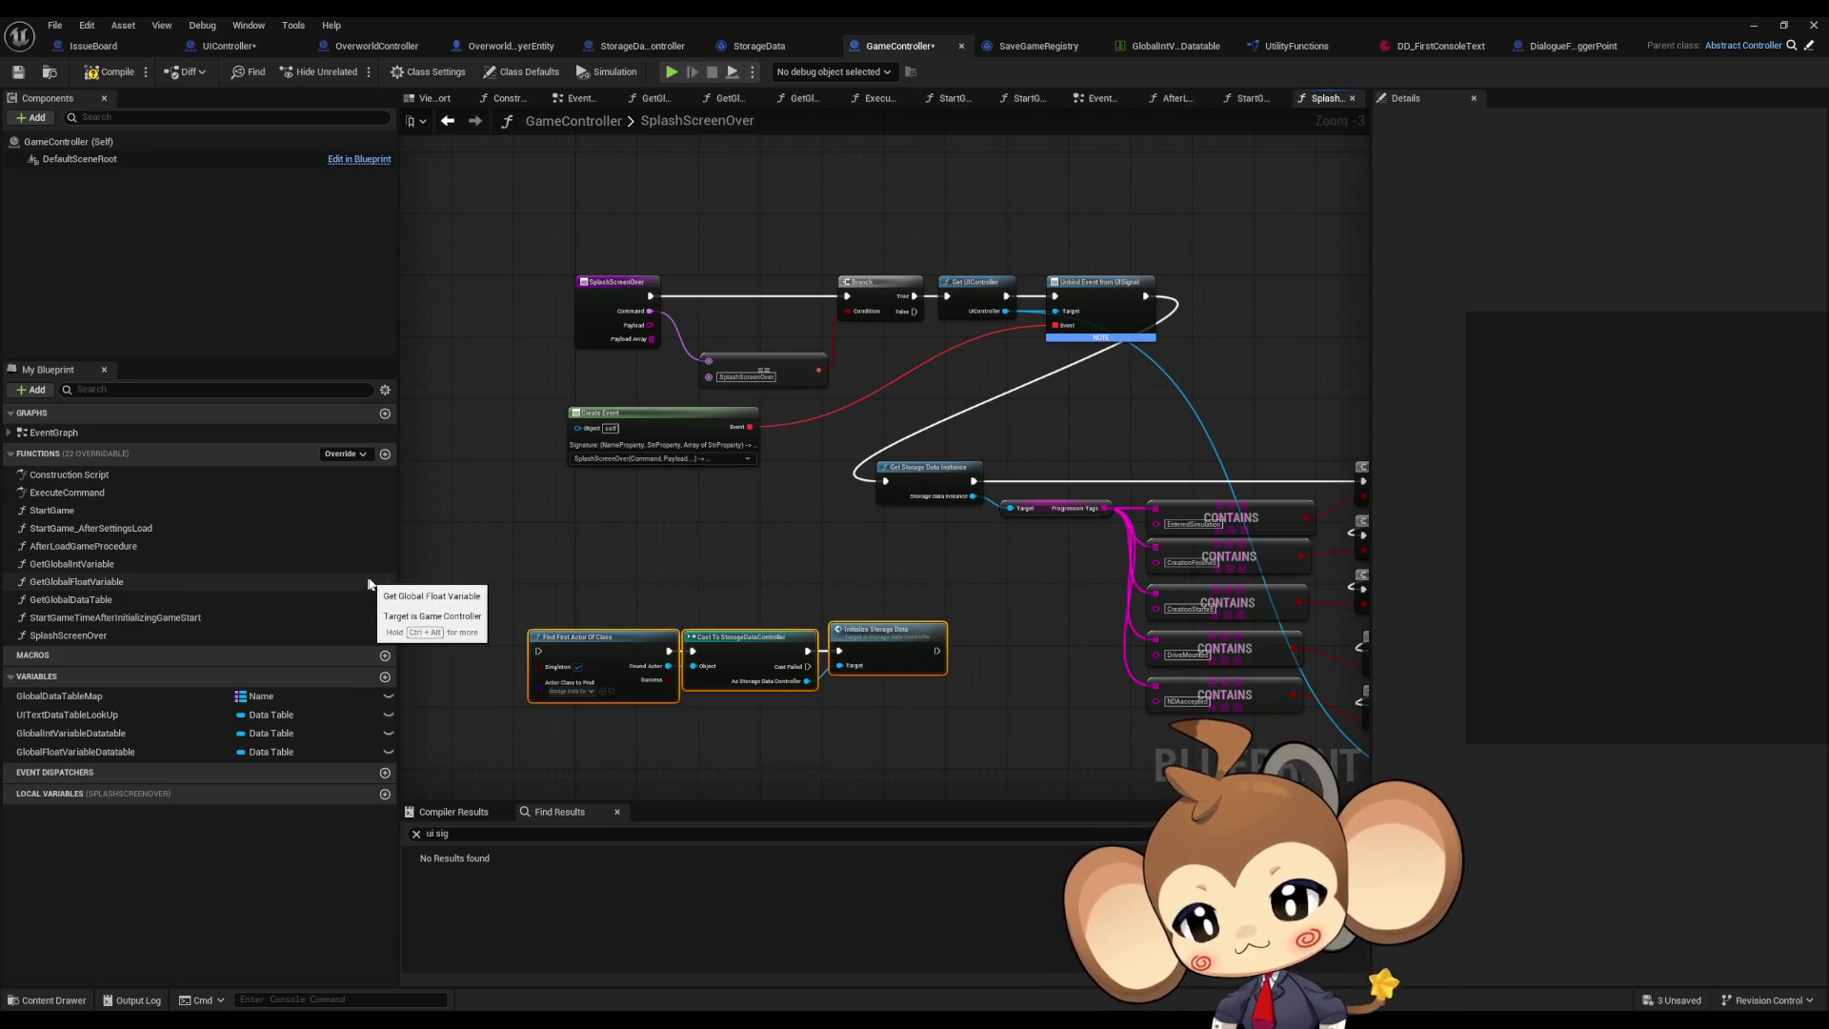
double_click(81, 515)
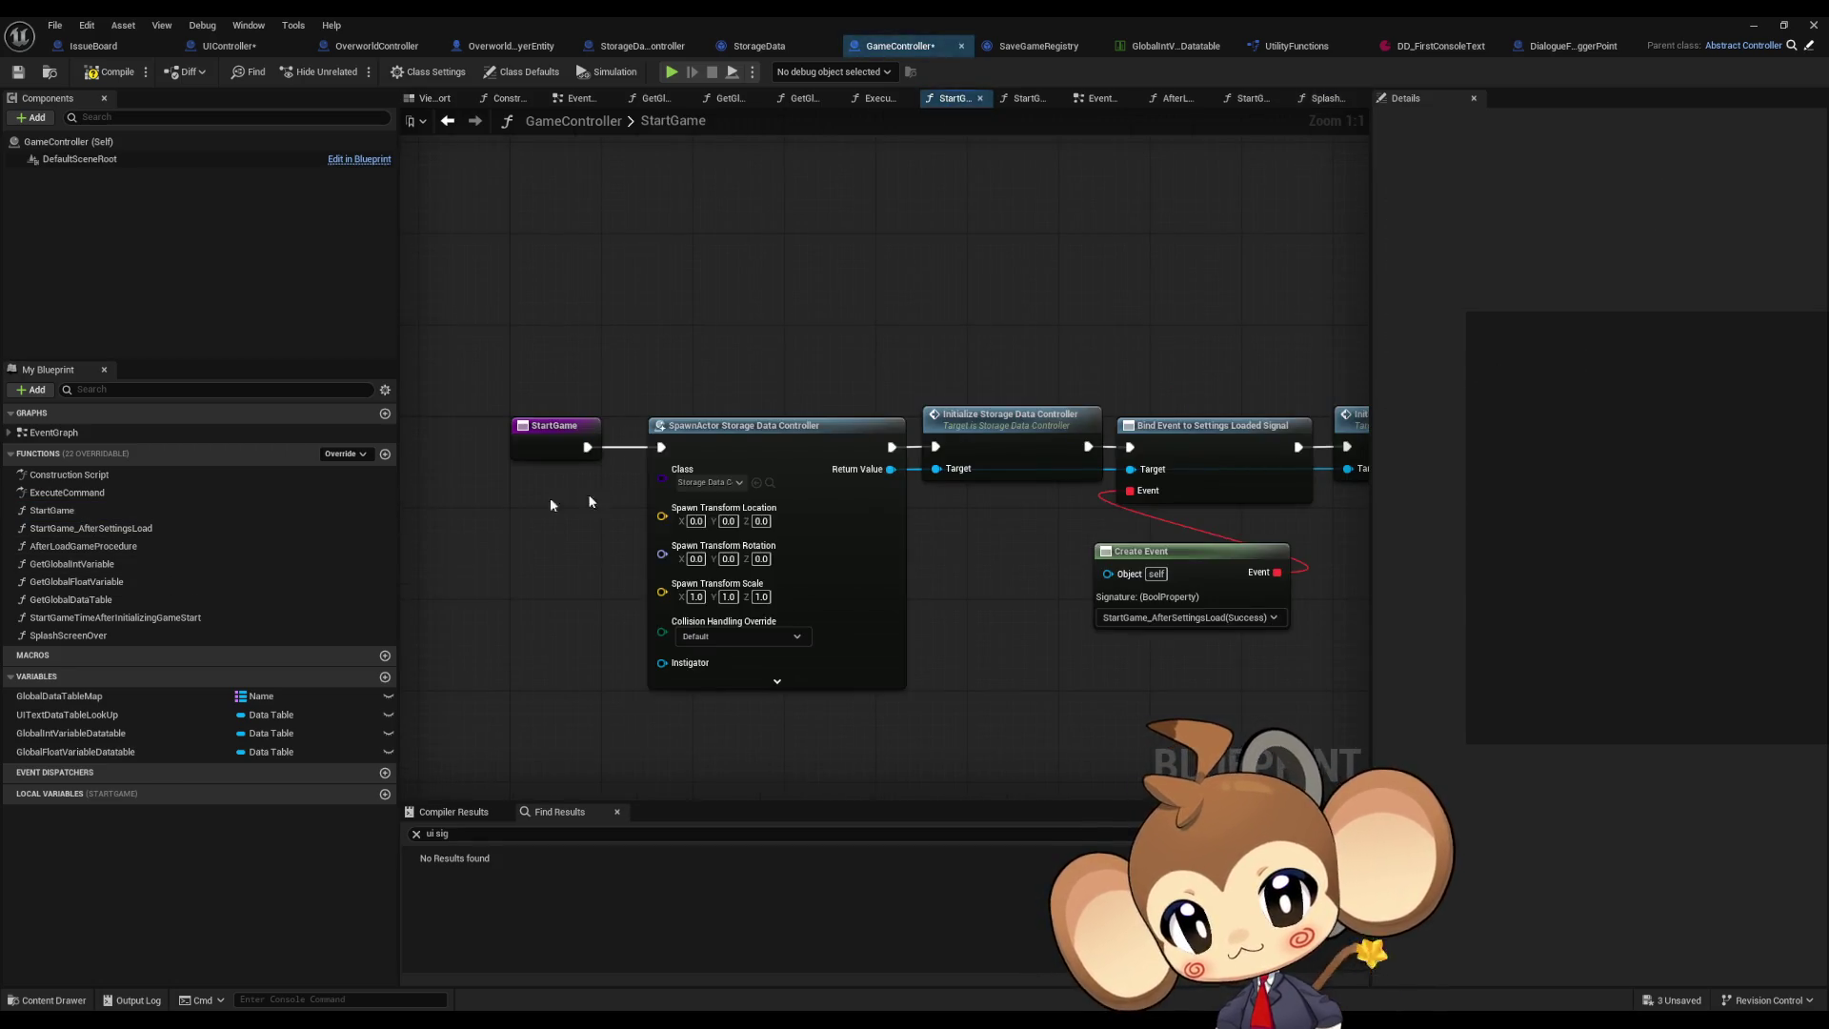
Step: From StartGame, open the Initialize Storage Data Controller node's function definition
mouse_move(951, 369)
left_mouse_down()
mouse_move(1021, 526)
mouse_move(819, 555)
mouse_move(840, 540)
left_mouse_up()
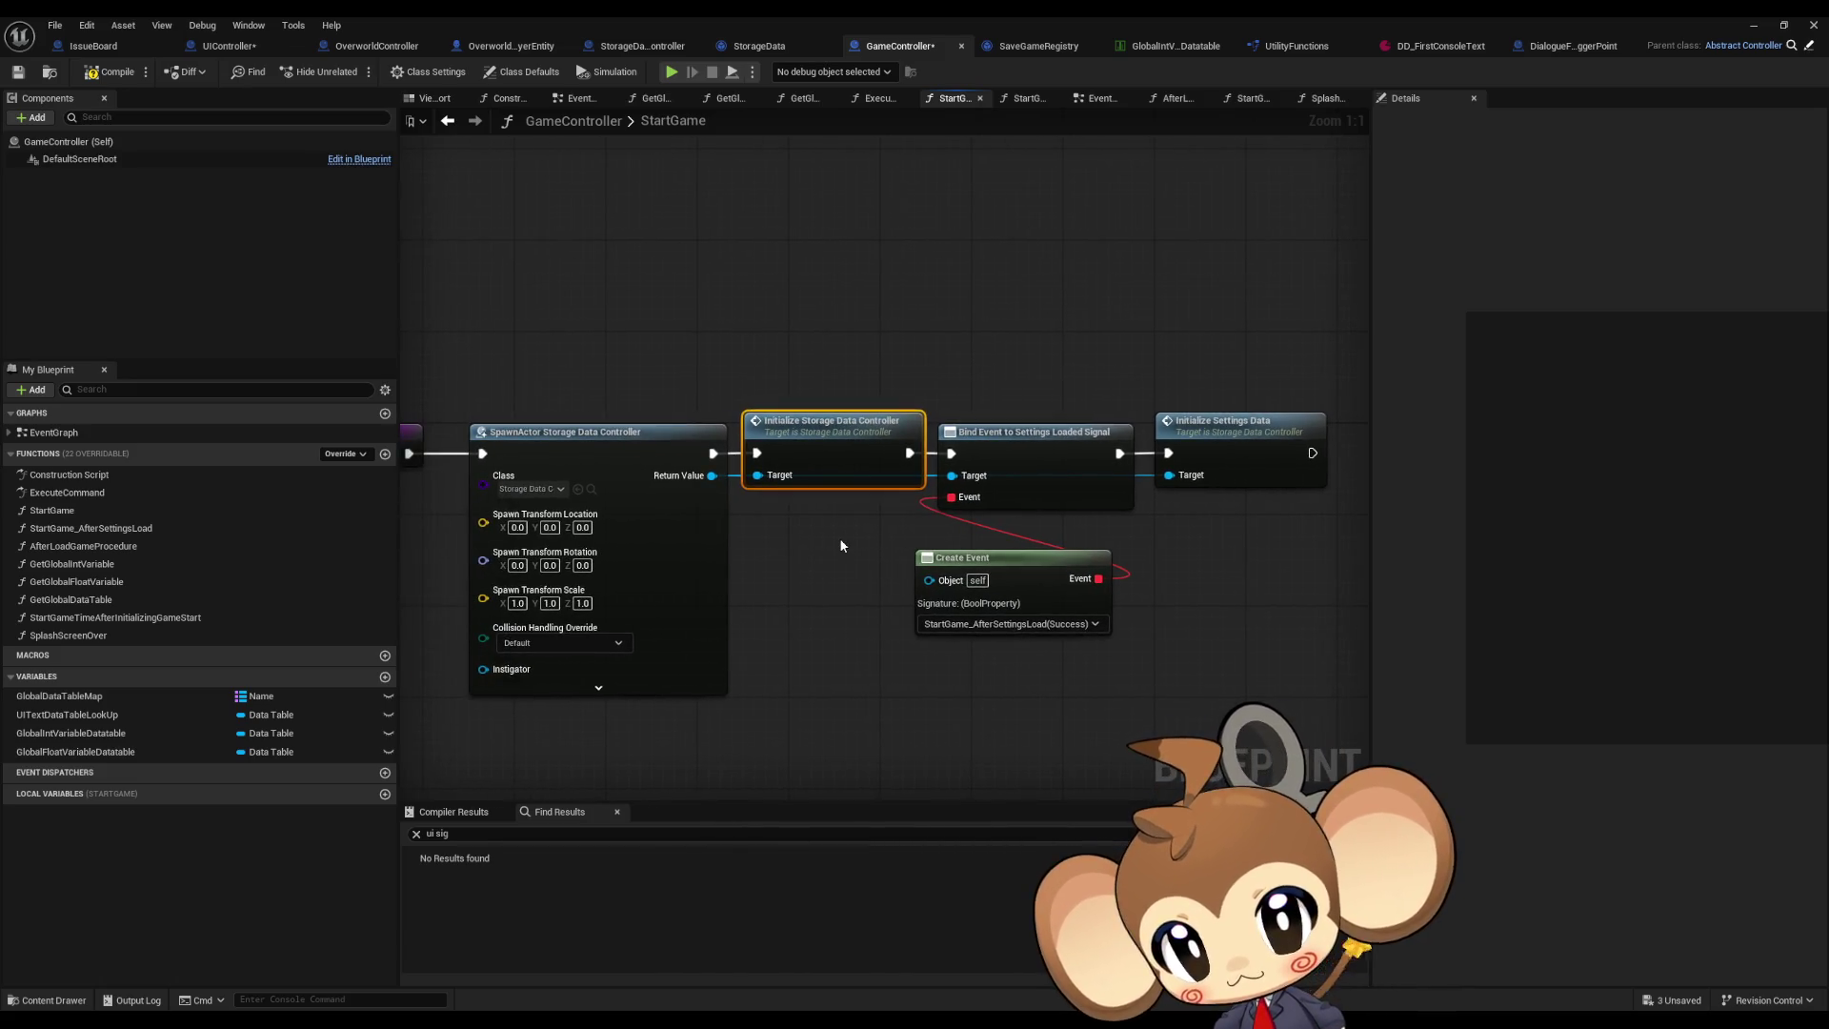
left_click(1273, 446)
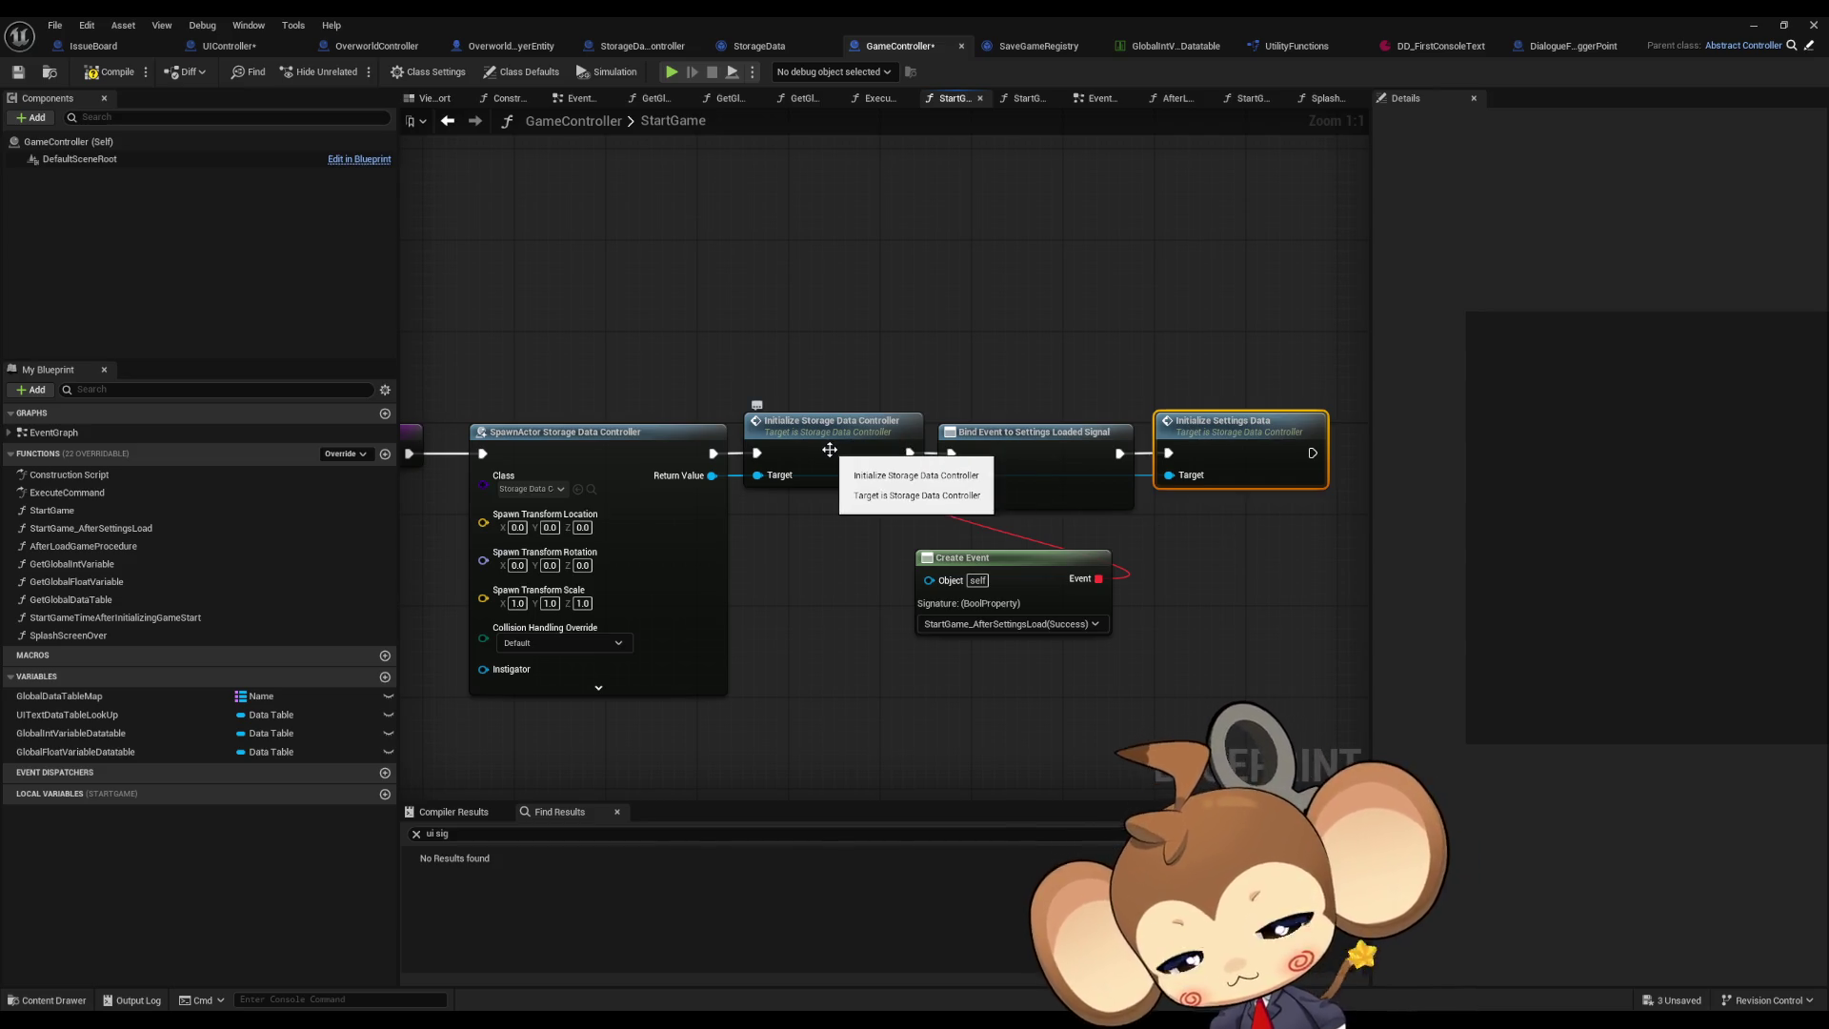
double_click(830, 450)
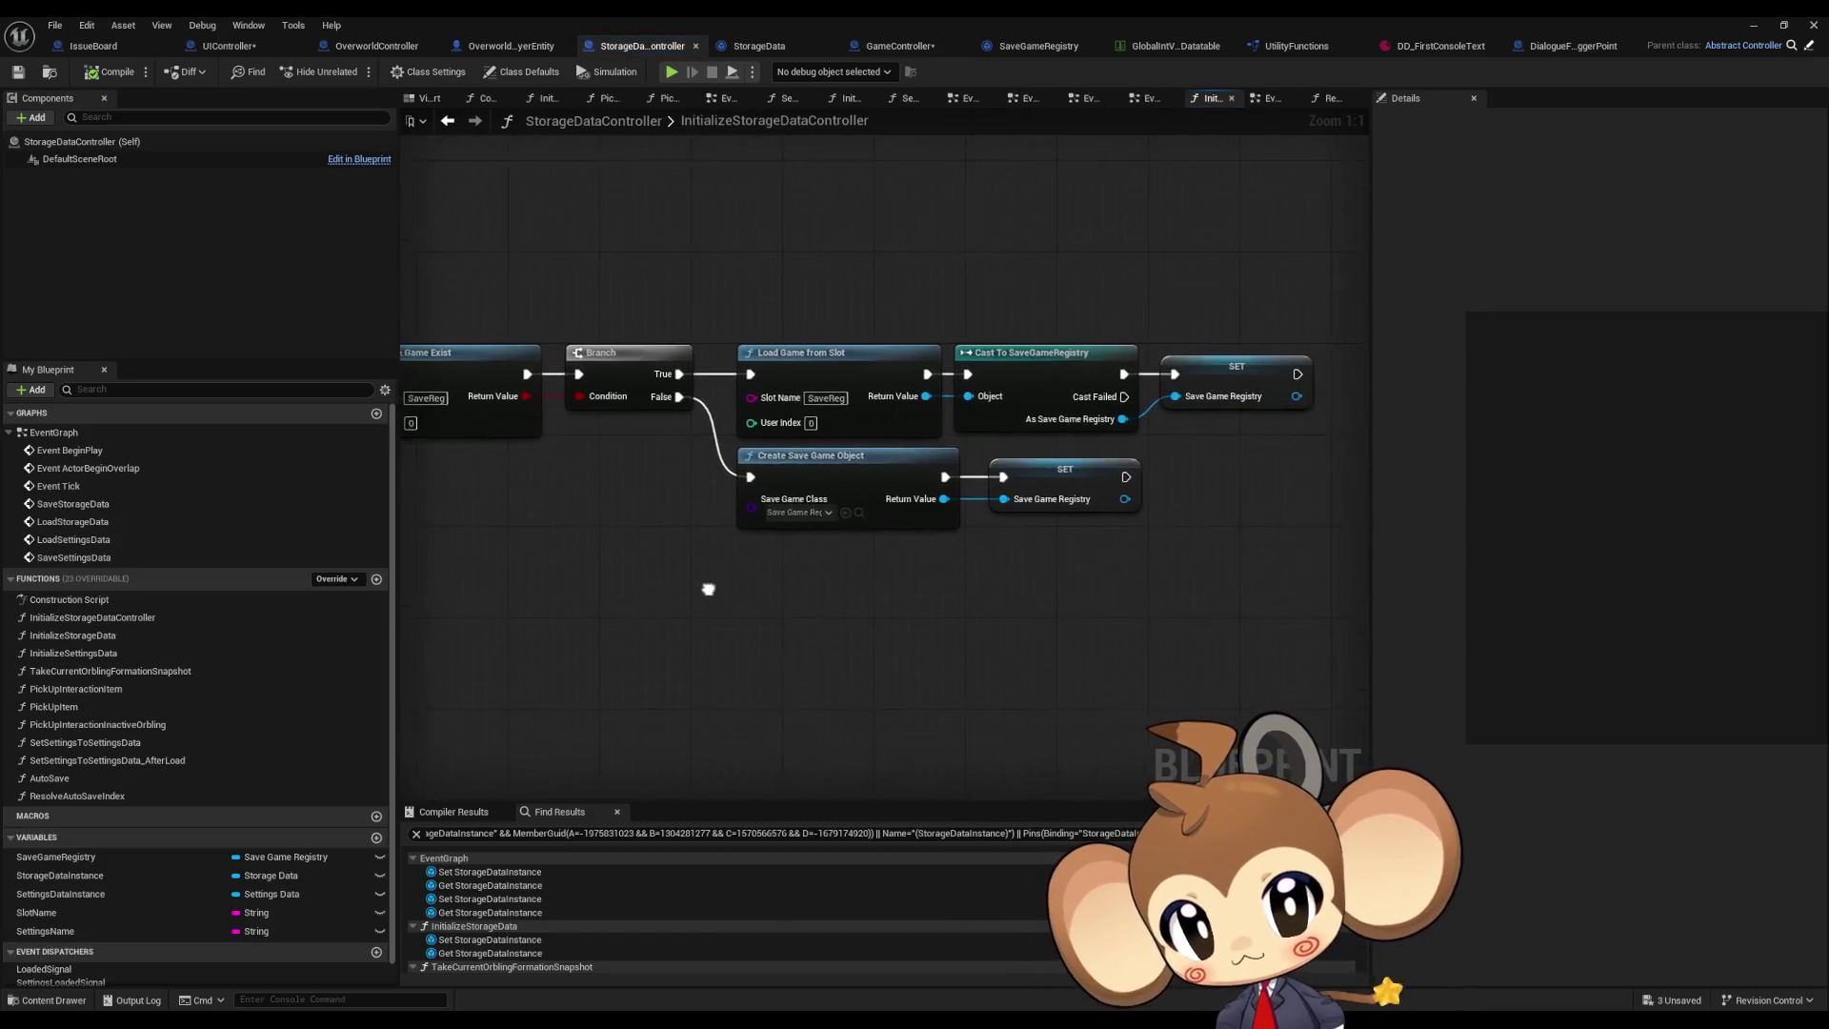
Step: Insert a Sequence node after the function entry and line up the save-exists check behind it
left_click_drag(714, 373, 688, 477)
type("sequence")
key("Return")
left_click_drag(682, 318, 1254, 534)
left_click_drag(652, 374, 740, 526)
left_click(563, 502, "shift")
left_click_drag(562, 502, 630, 365)
left_click(604, 560)
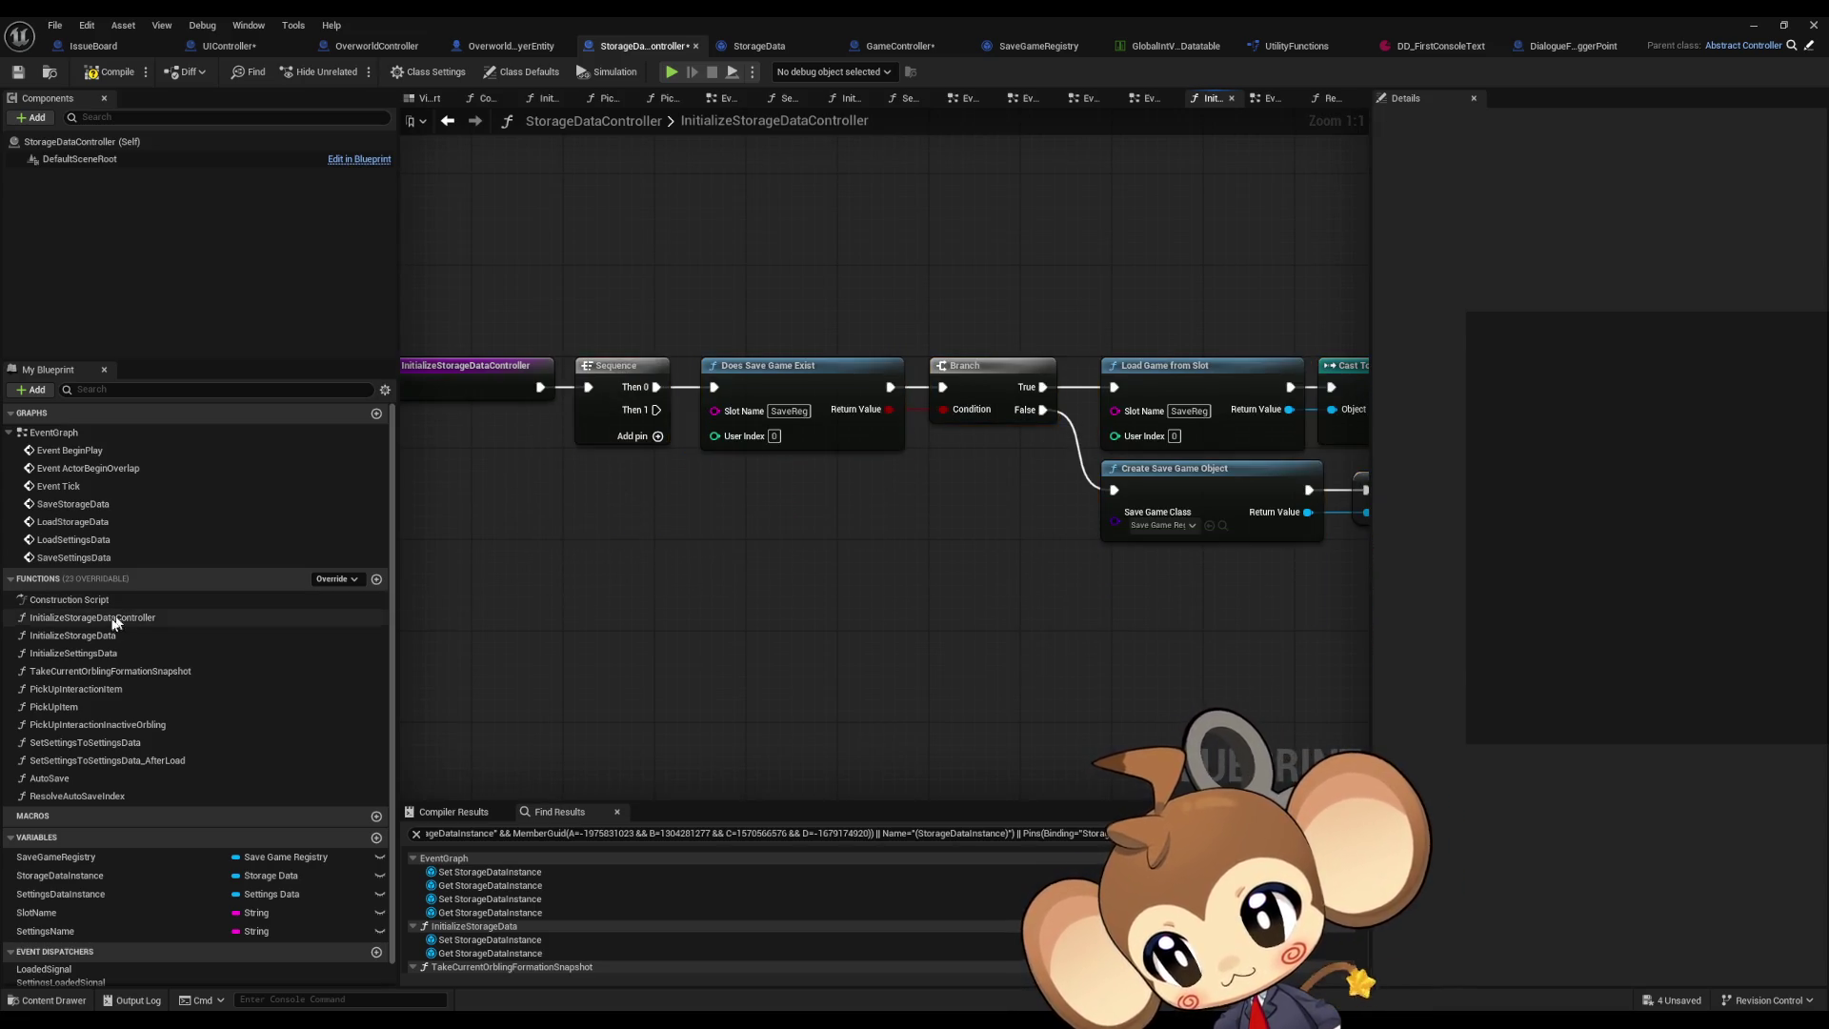
Step: Add an InitializeStorageData call wired from Sequence Then 1, and create a new function
mouse_move(112, 637)
left_mouse_down()
mouse_move(736, 590)
mouse_move(864, 617)
left_mouse_up()
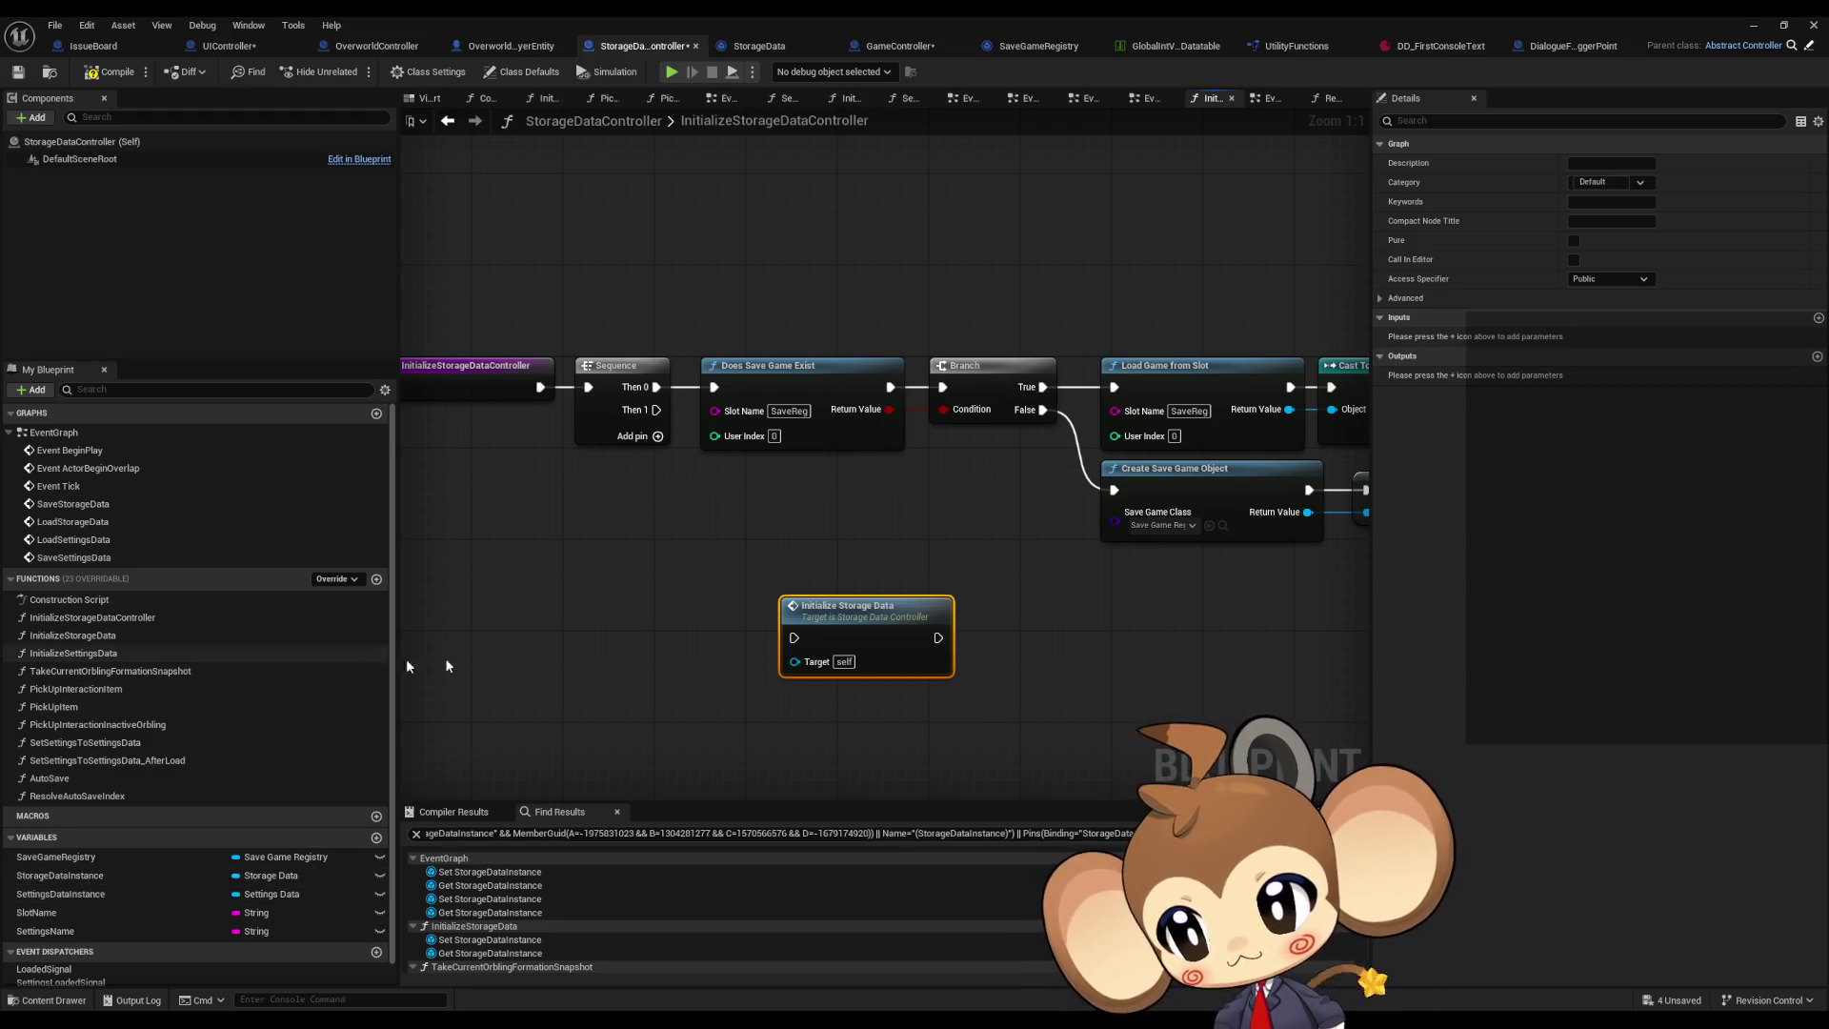
double_click(863, 617)
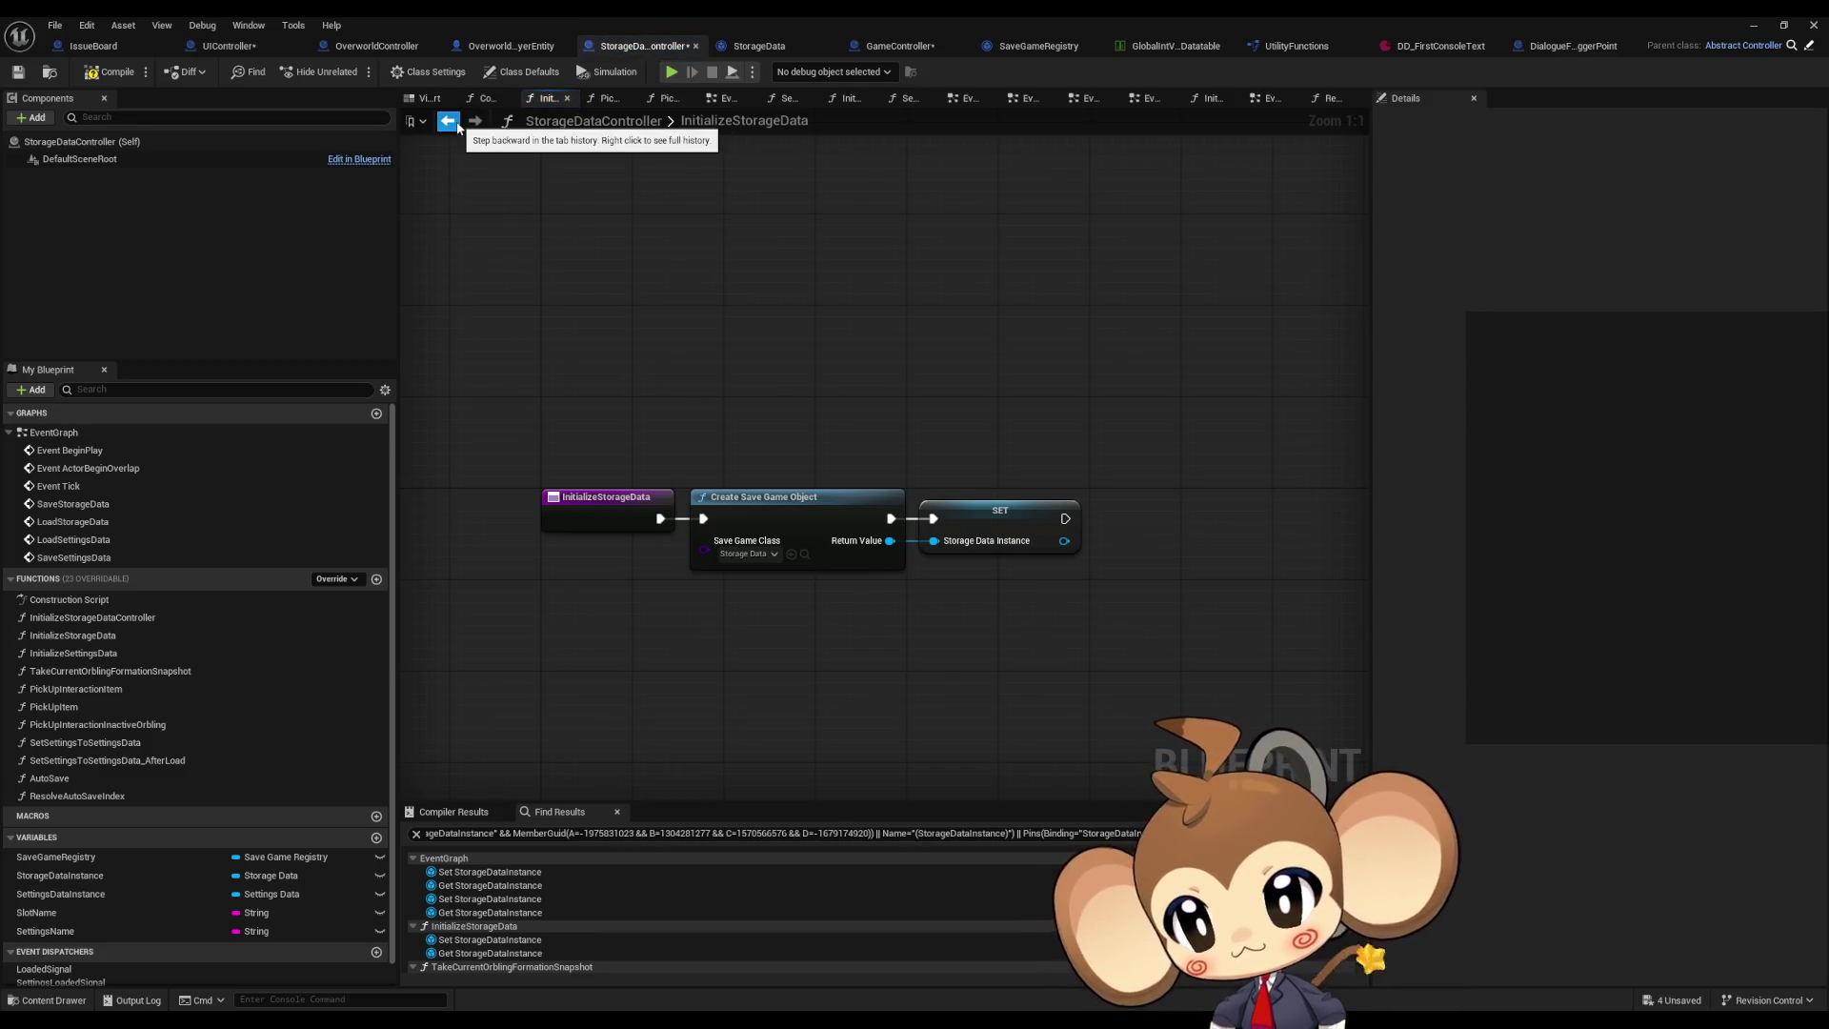
left_click(448, 121)
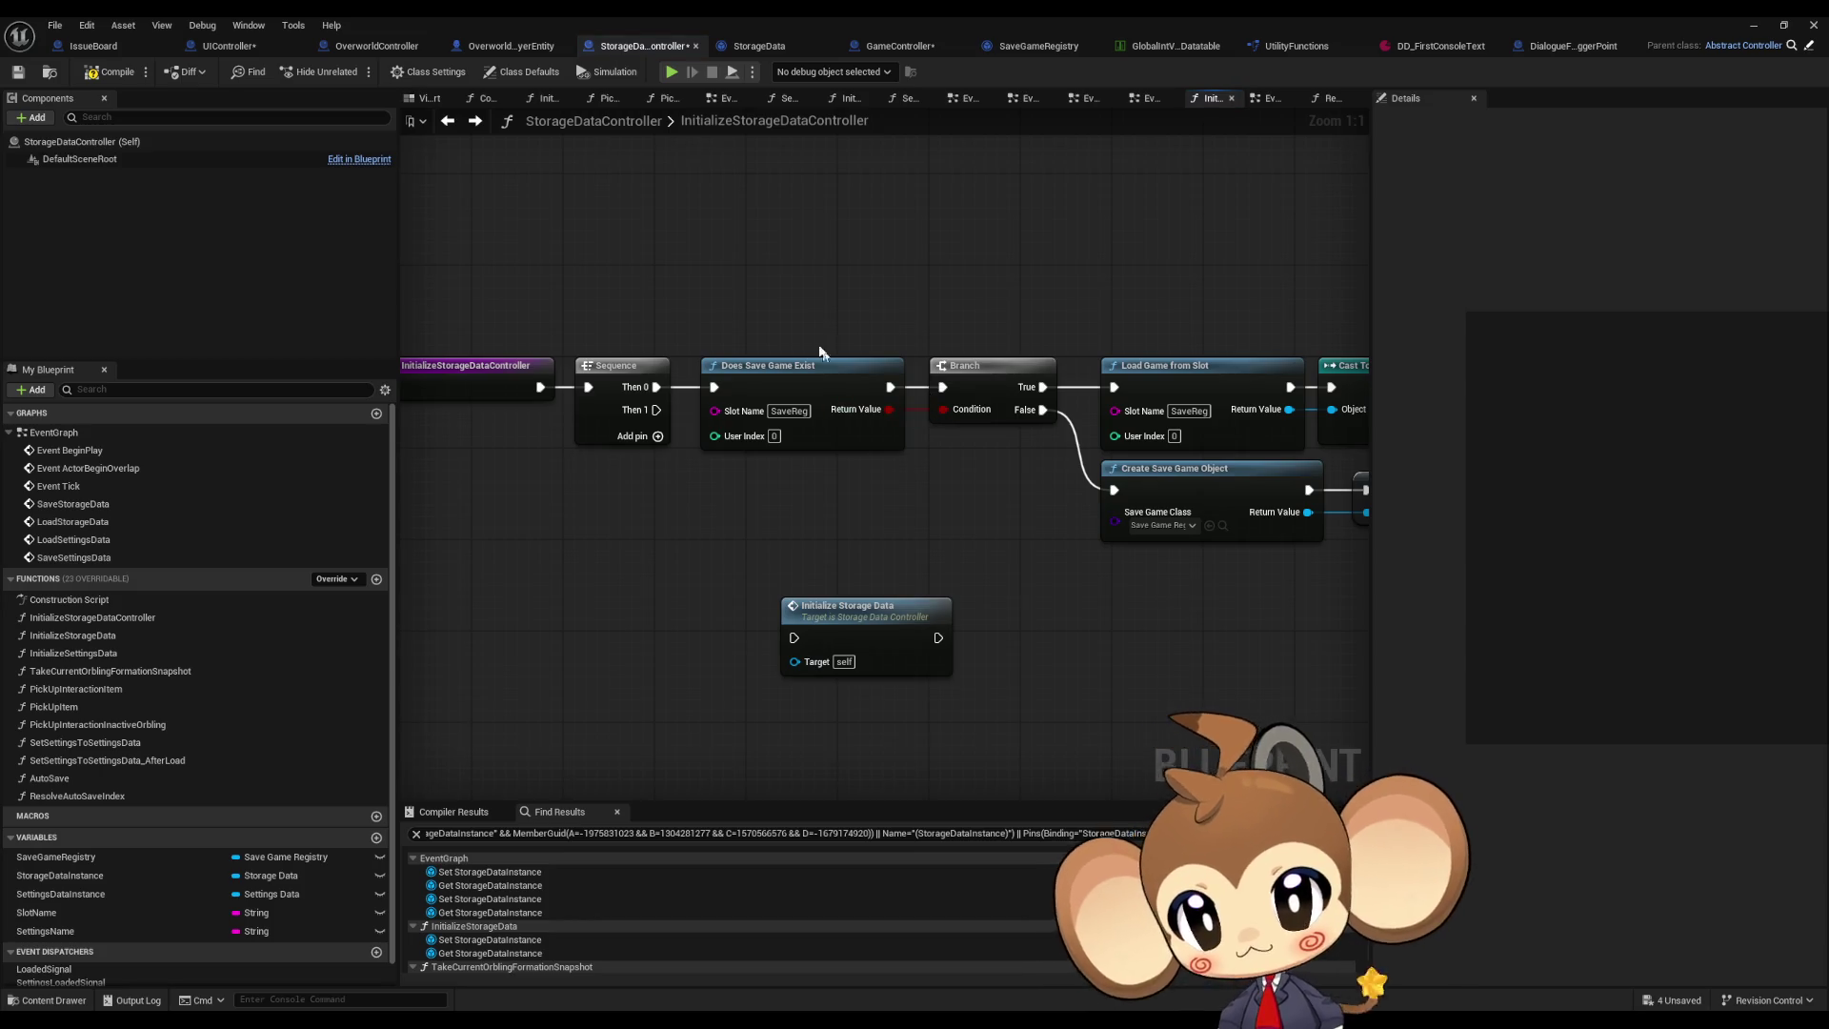
left_click_drag(800, 312, 845, 362)
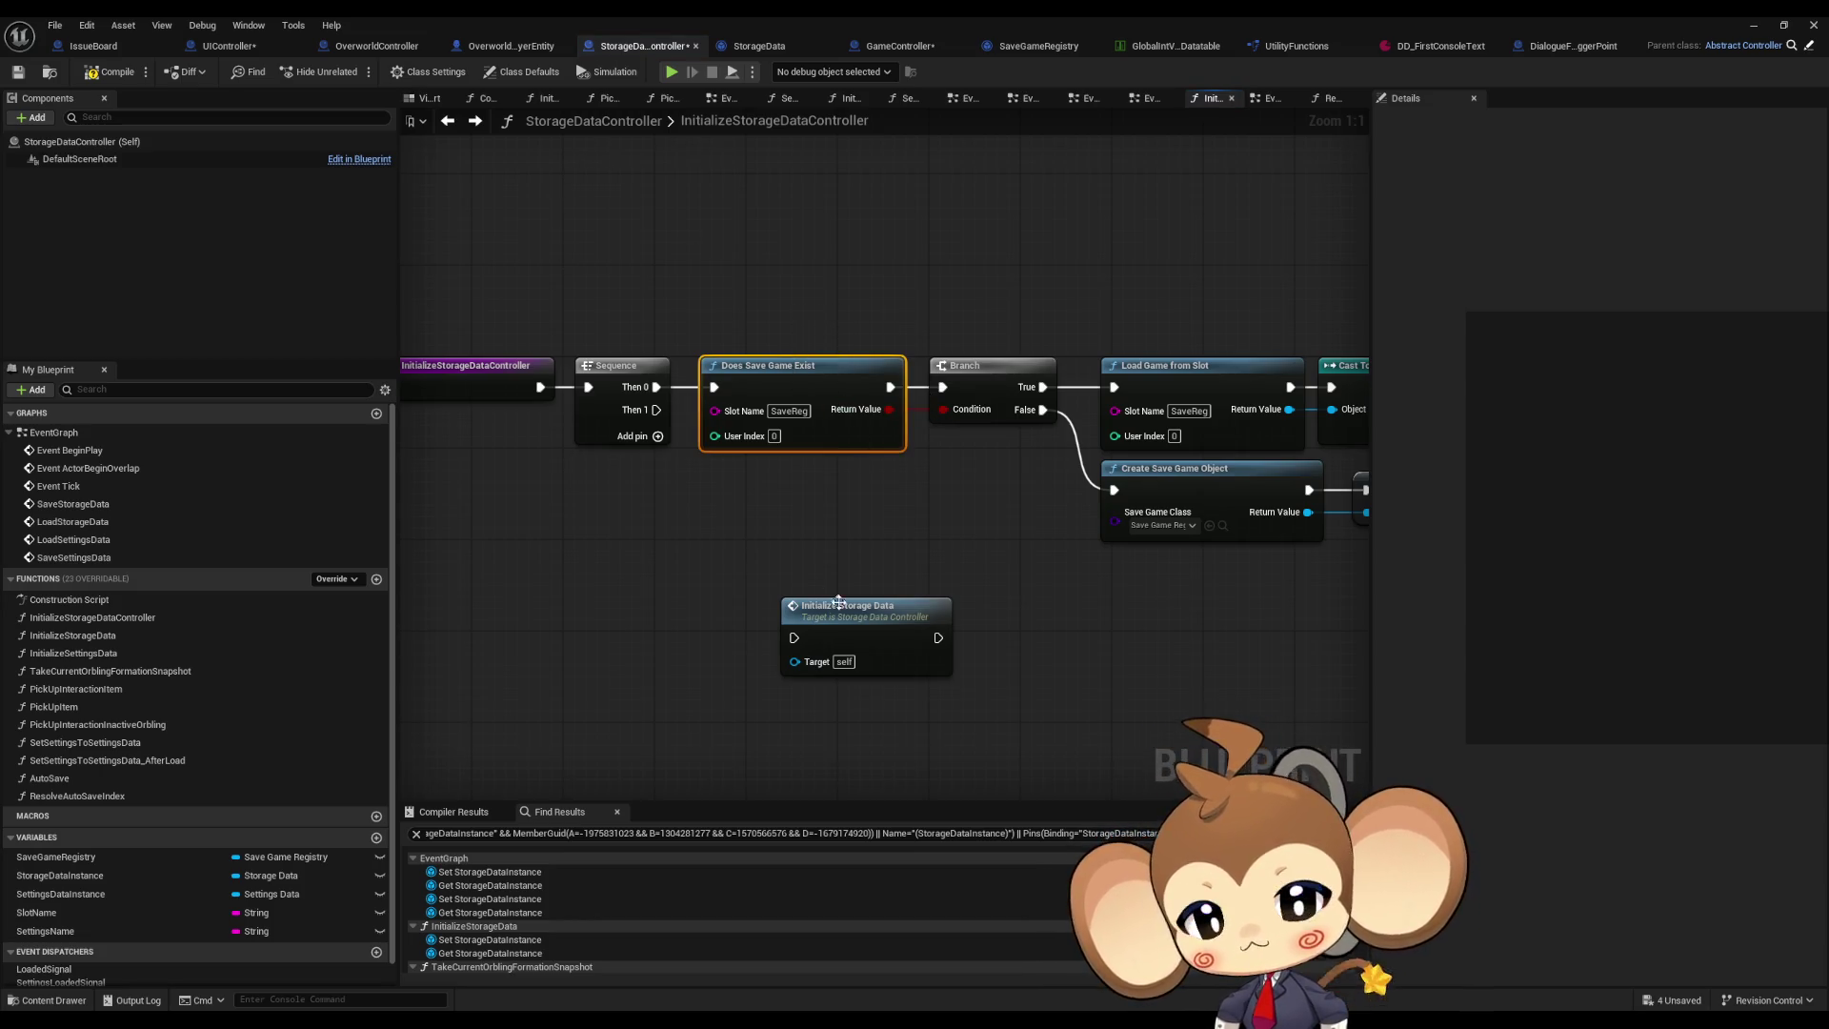
left_click_drag(915, 584, 825, 563)
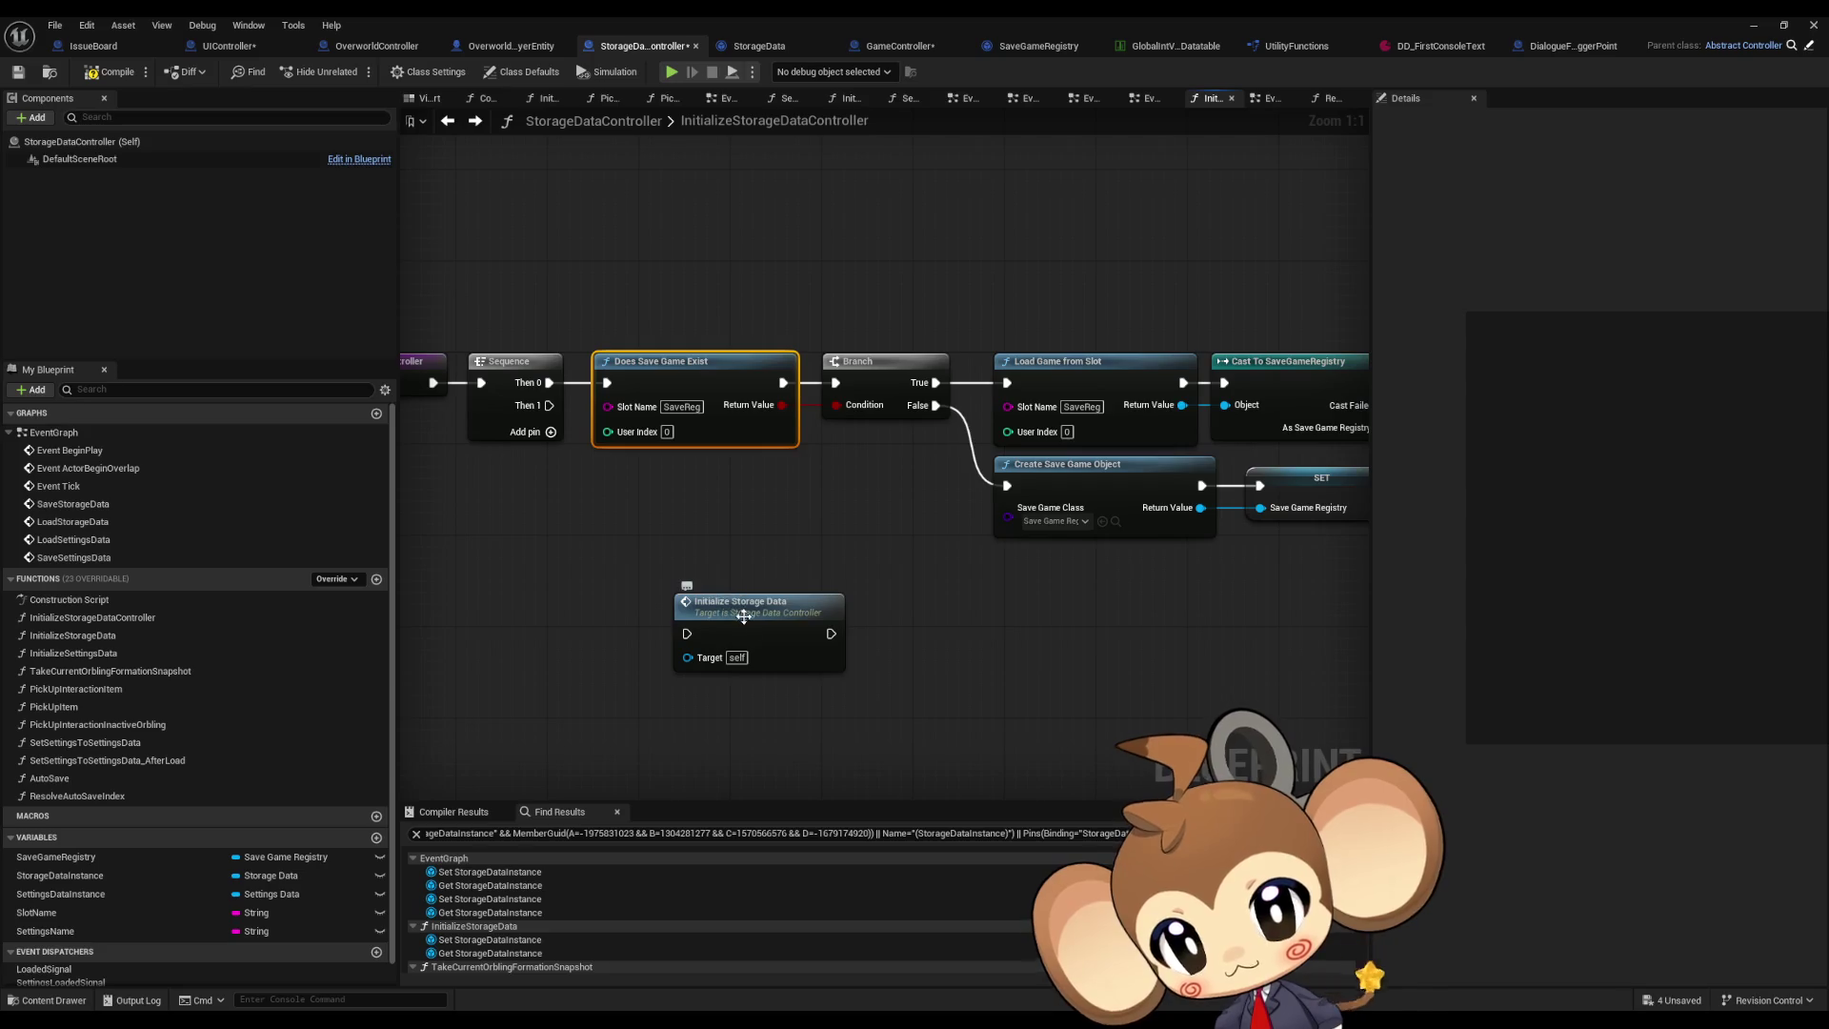
mouse_move(550, 406)
left_mouse_down()
mouse_move(700, 648)
mouse_move(714, 531)
mouse_move(551, 514)
left_mouse_up()
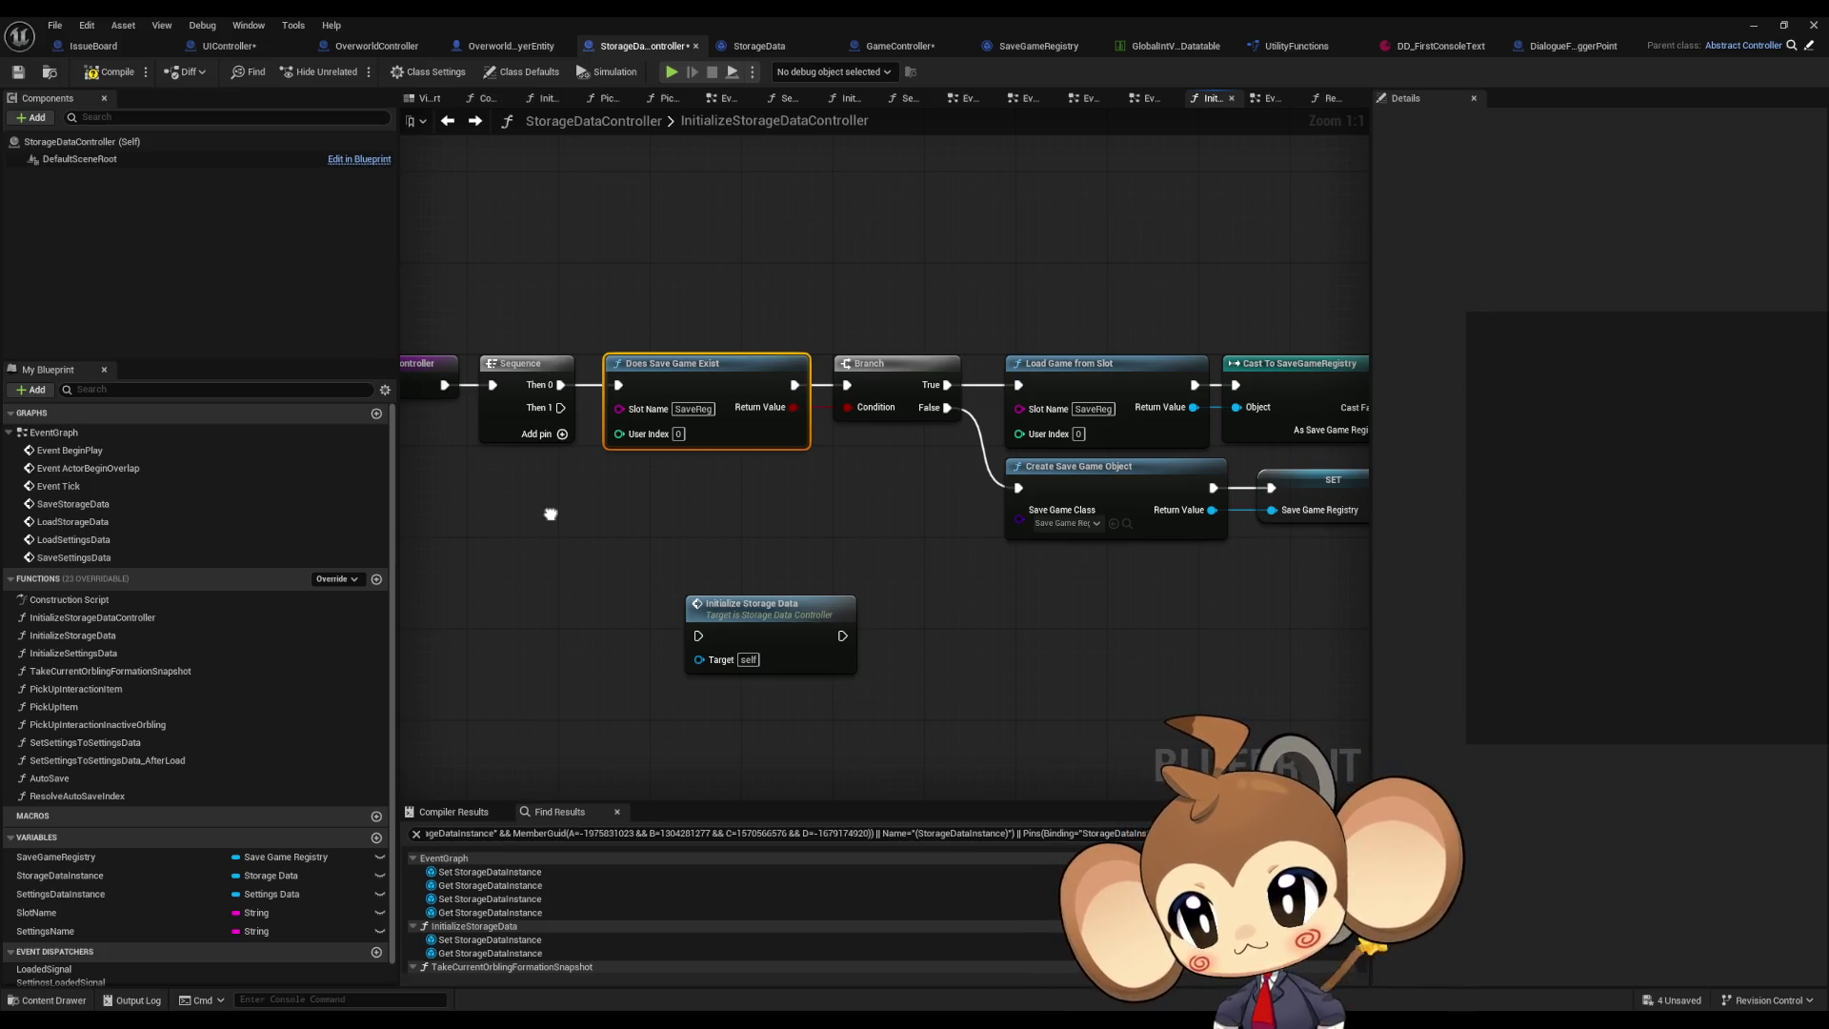
mouse_move(551, 514)
left_mouse_down()
mouse_move(785, 491)
mouse_move(719, 531)
left_mouse_up()
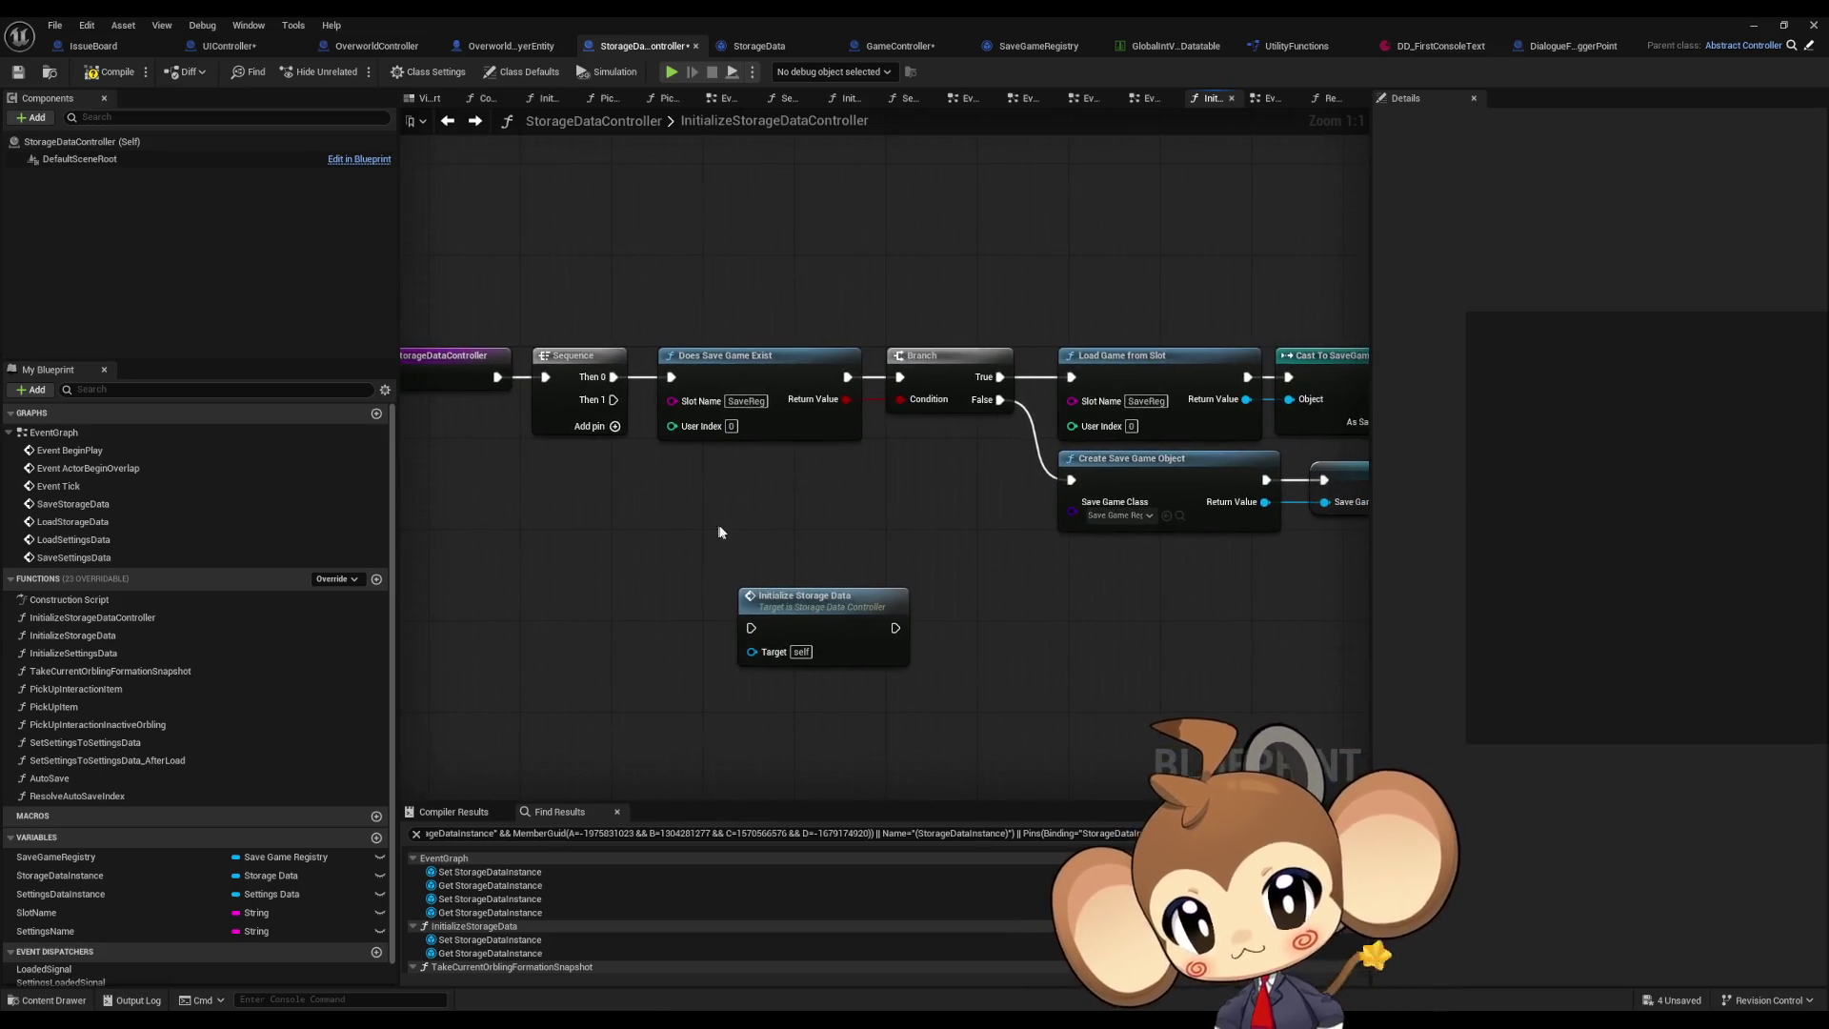
left_click(376, 578)
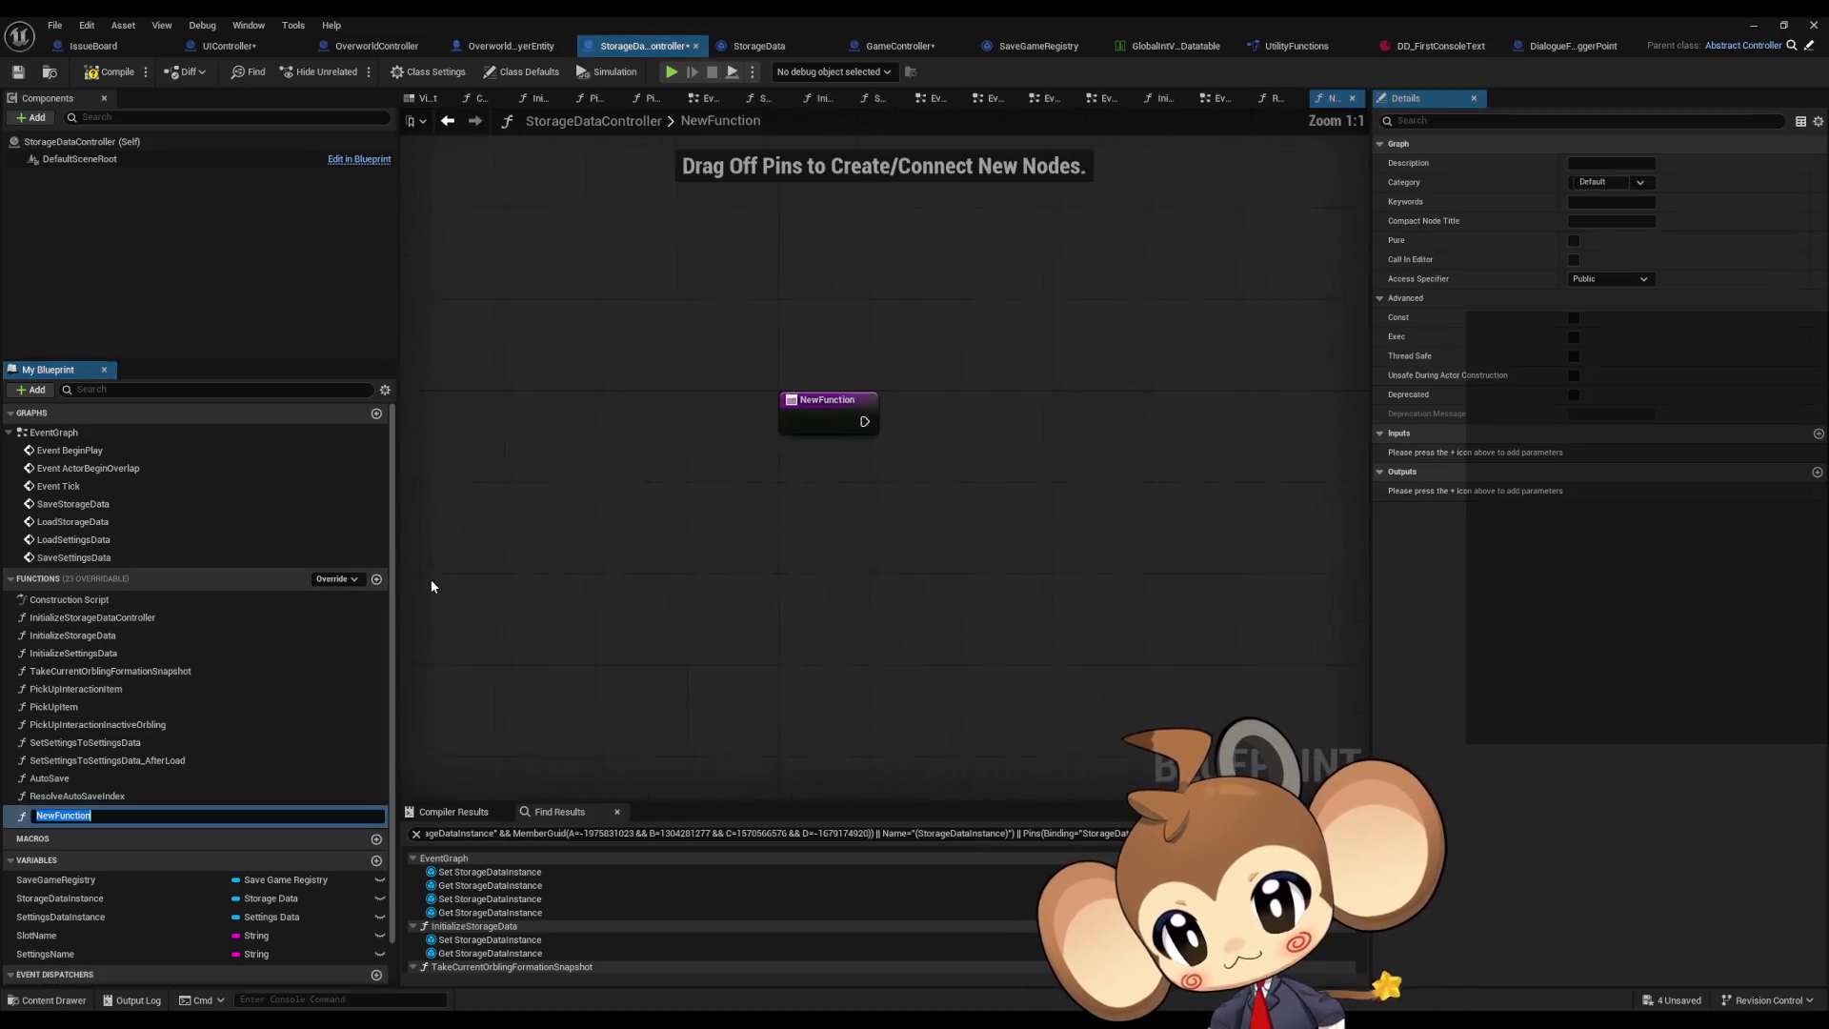
Step: Name the new function InitializeSaveGameRegistry and paste the save-check nodes into it
type("Initi")
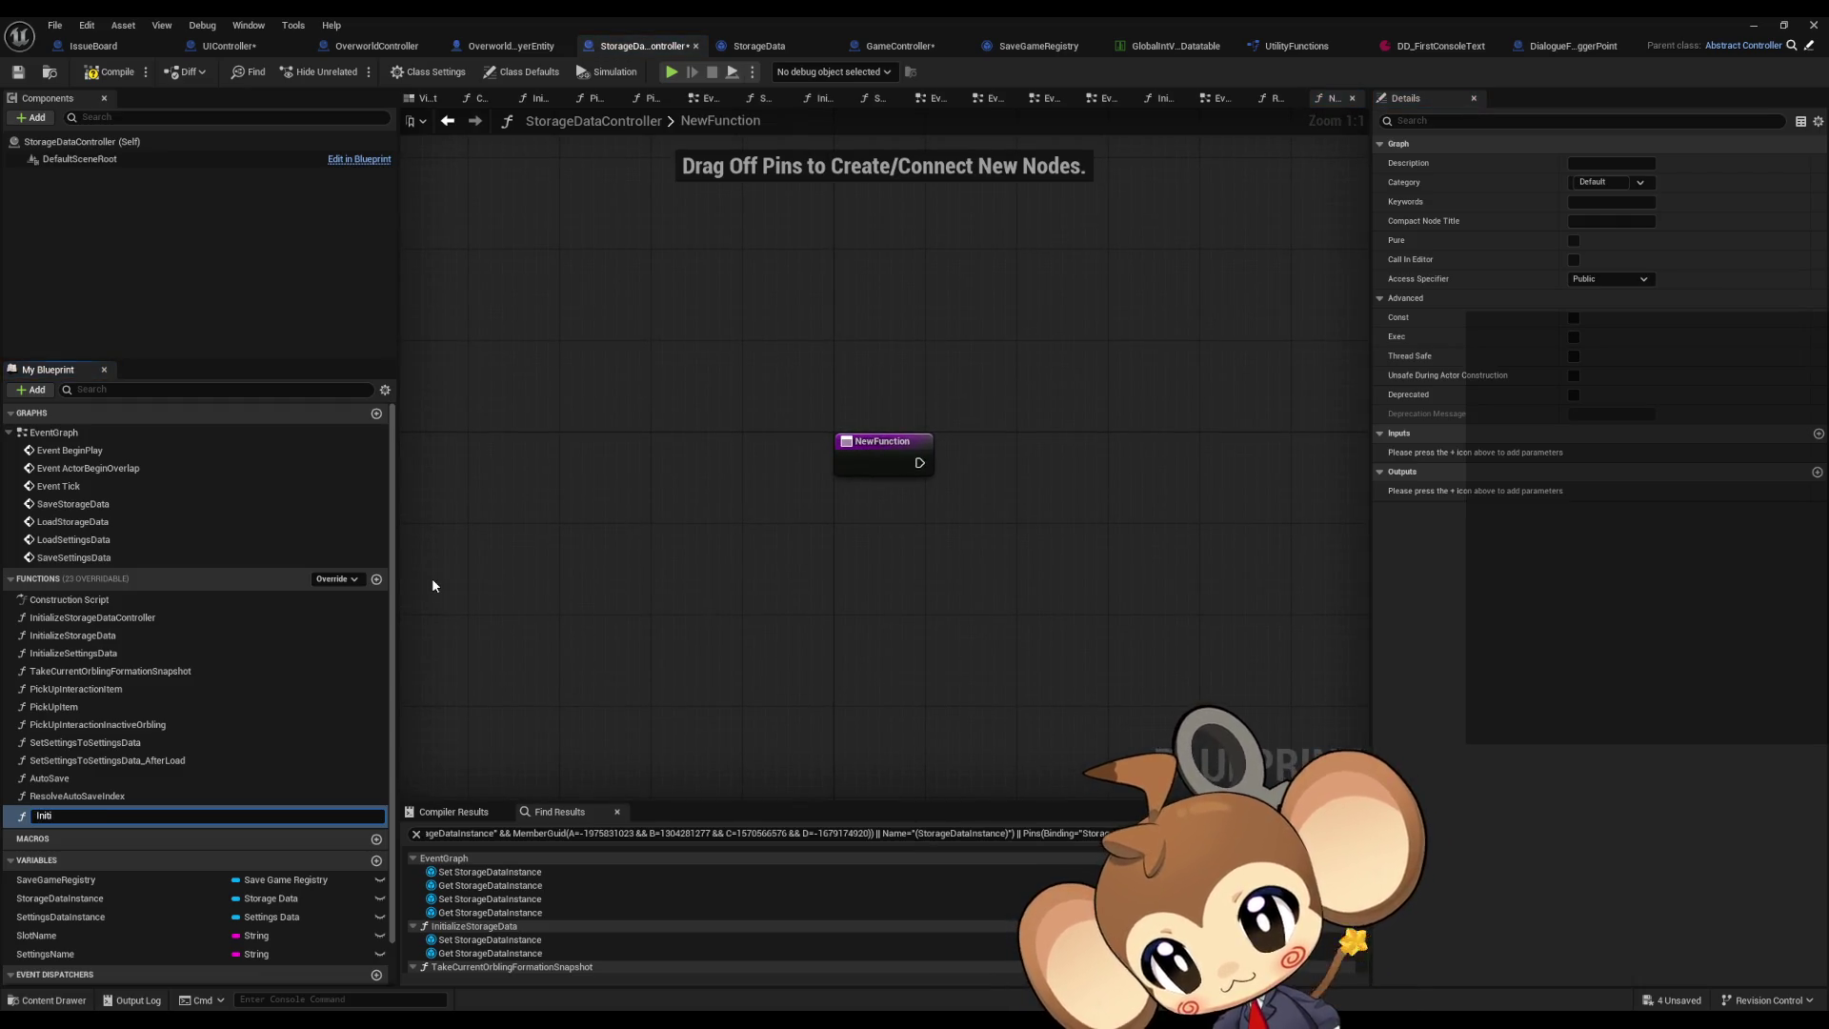
type("alize")
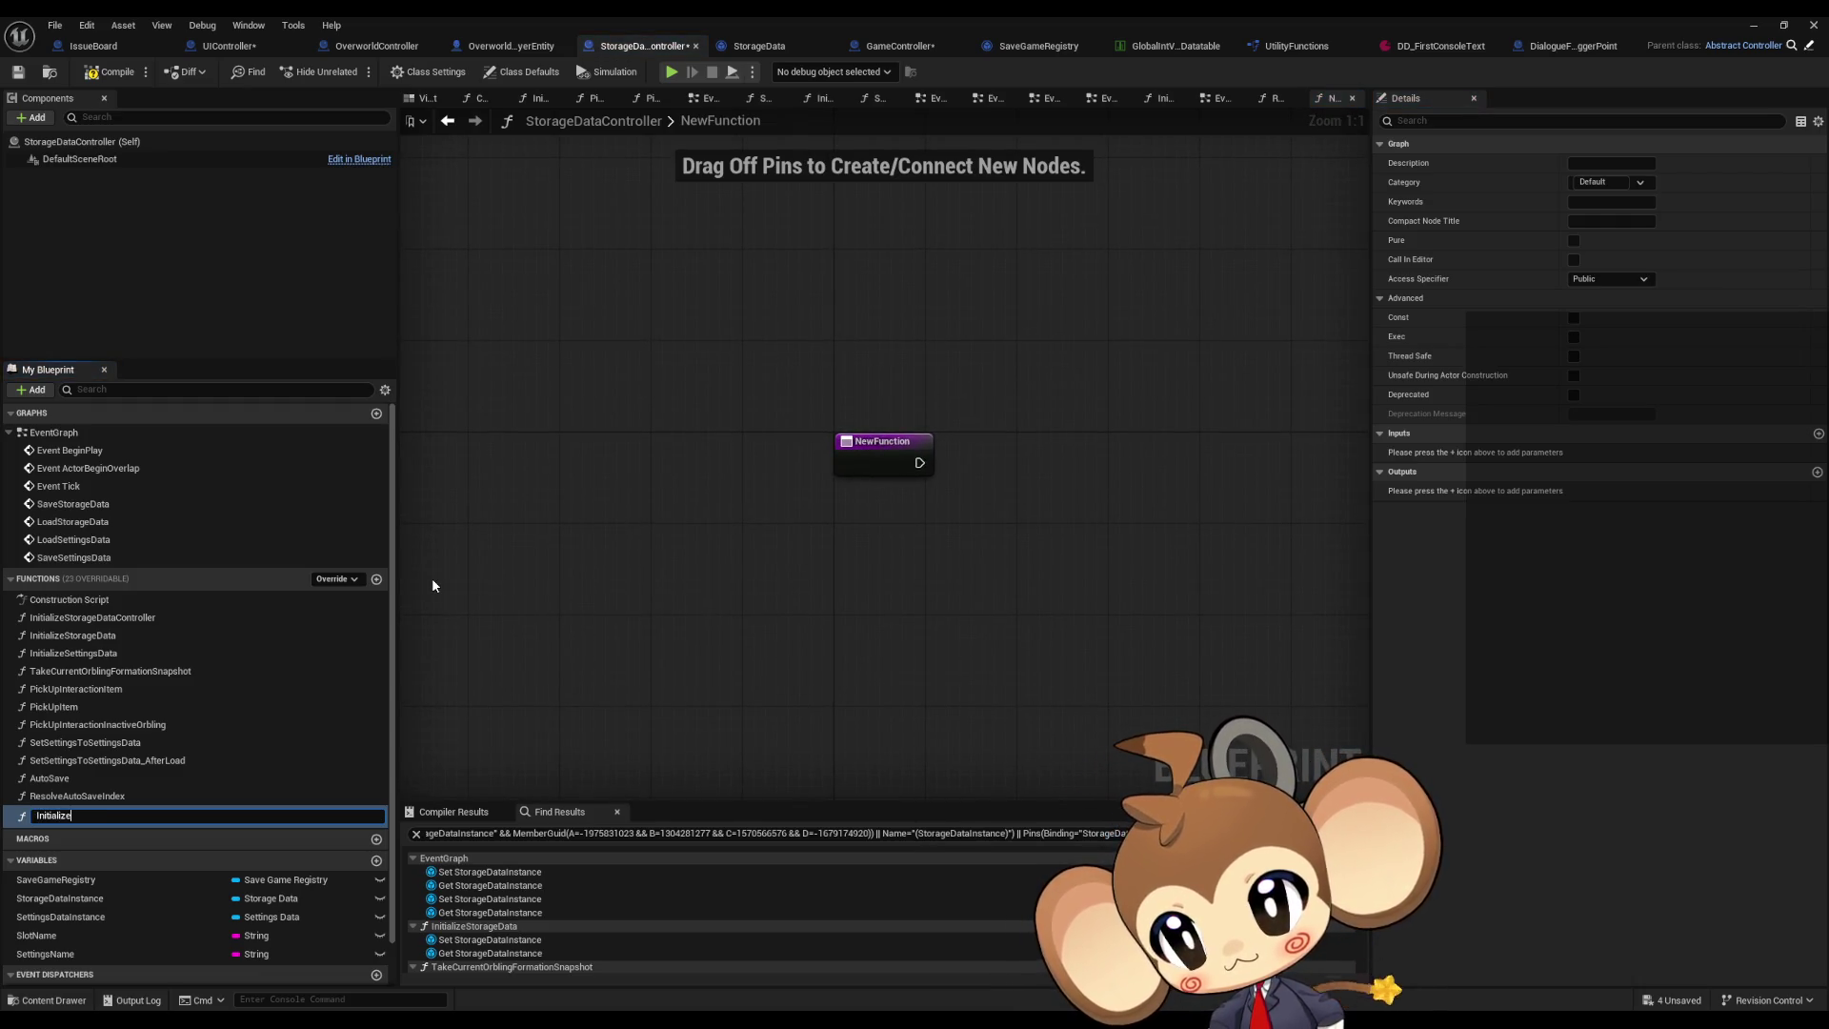
type("Save")
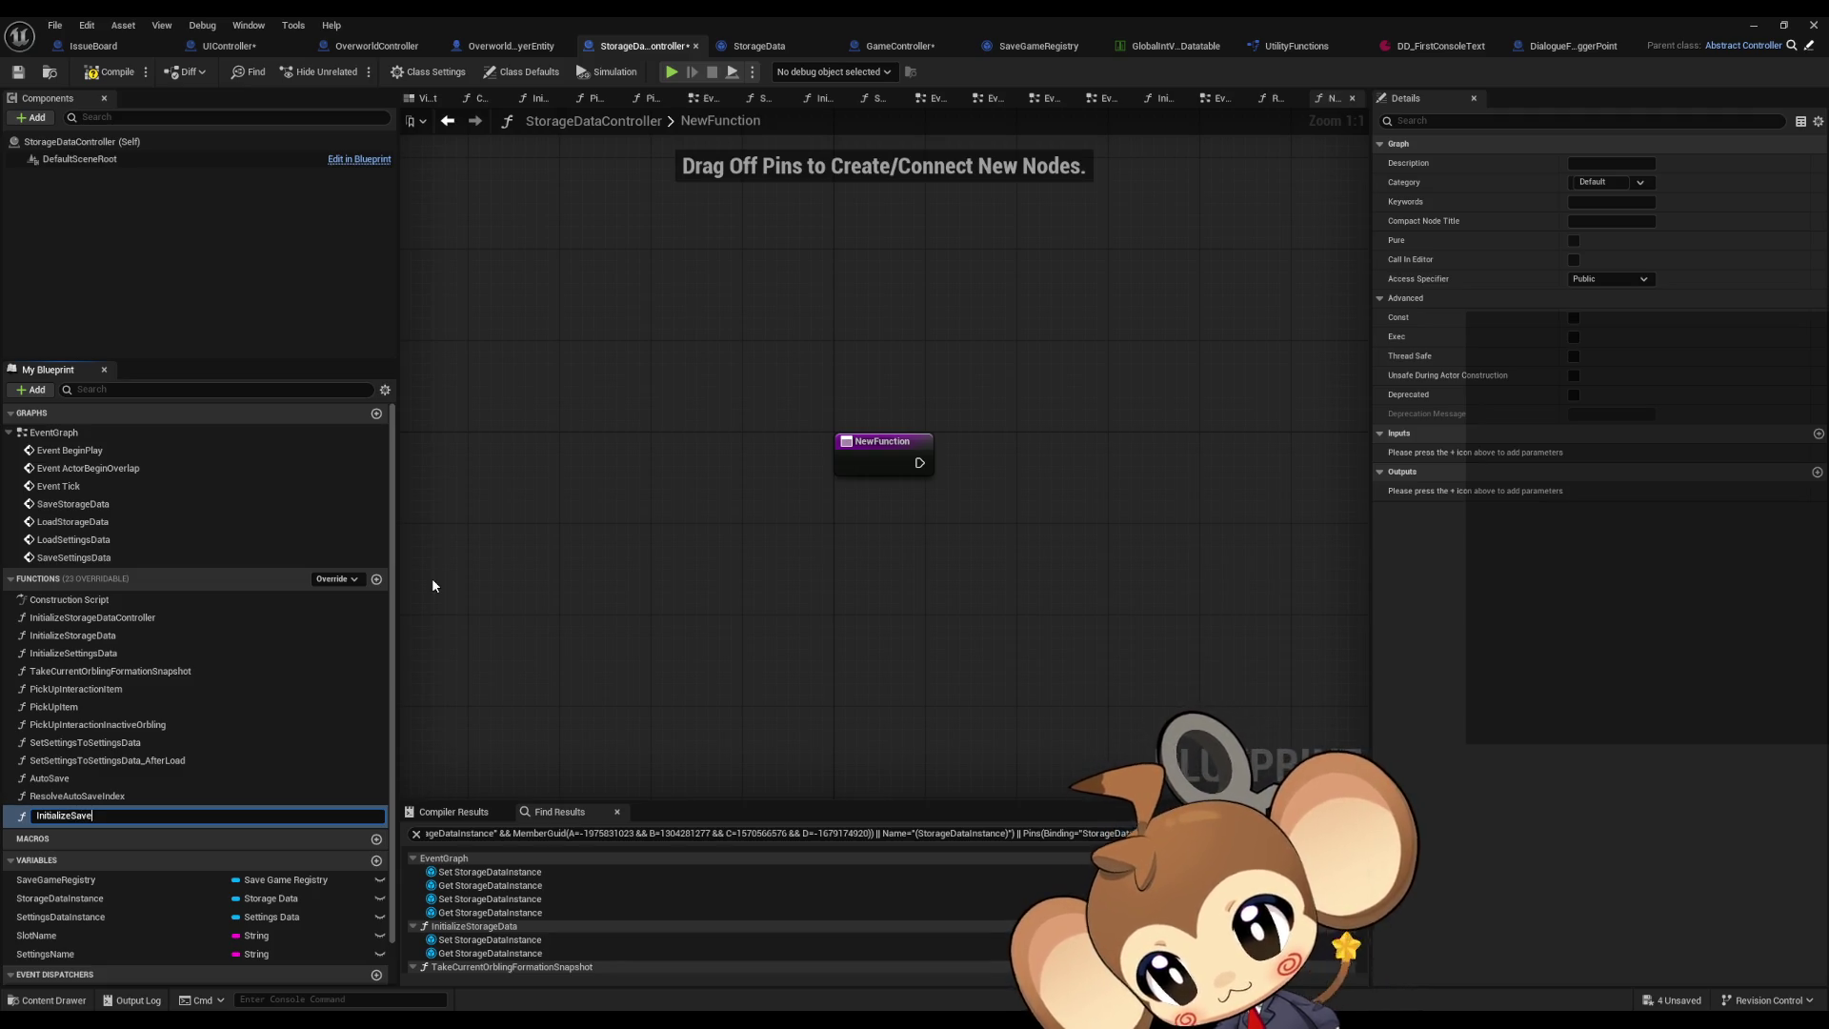
type("OameRegistry")
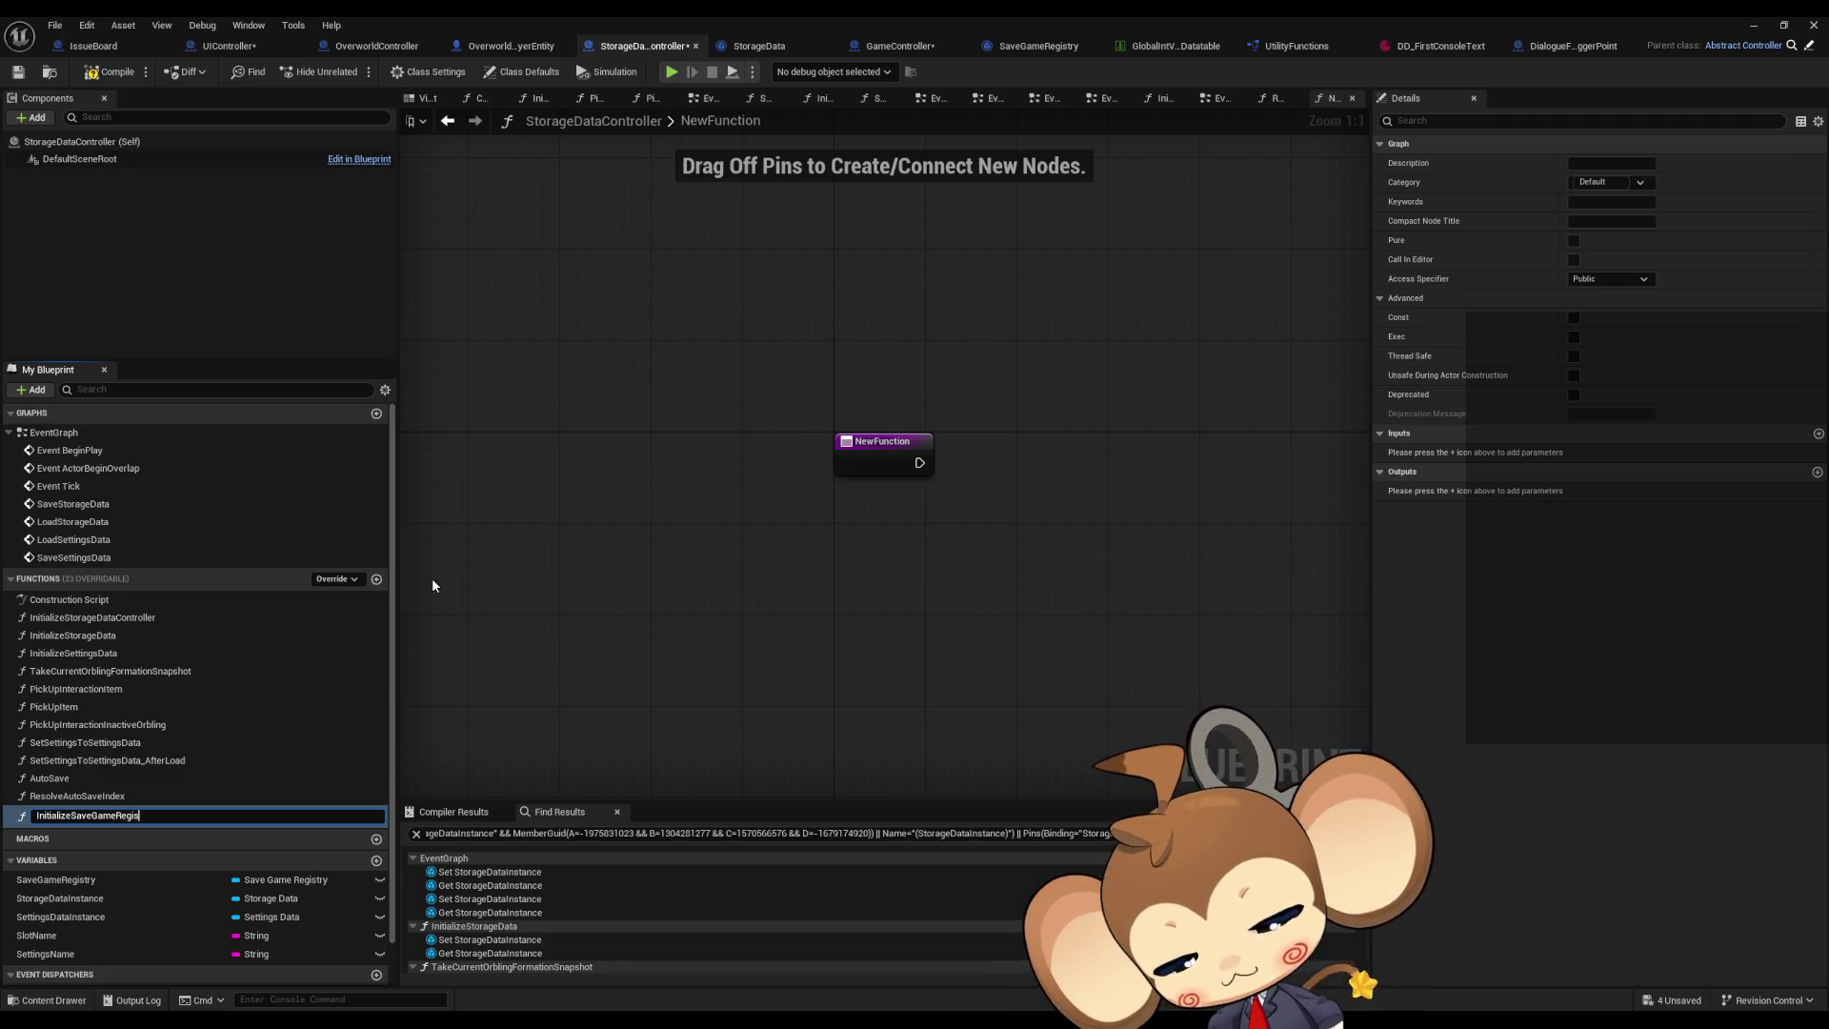
key("Return")
mouse_move(95, 814)
left_mouse_down()
mouse_move(123, 741)
mouse_move(105, 810)
mouse_move(86, 636)
left_mouse_up()
double_click(91, 617)
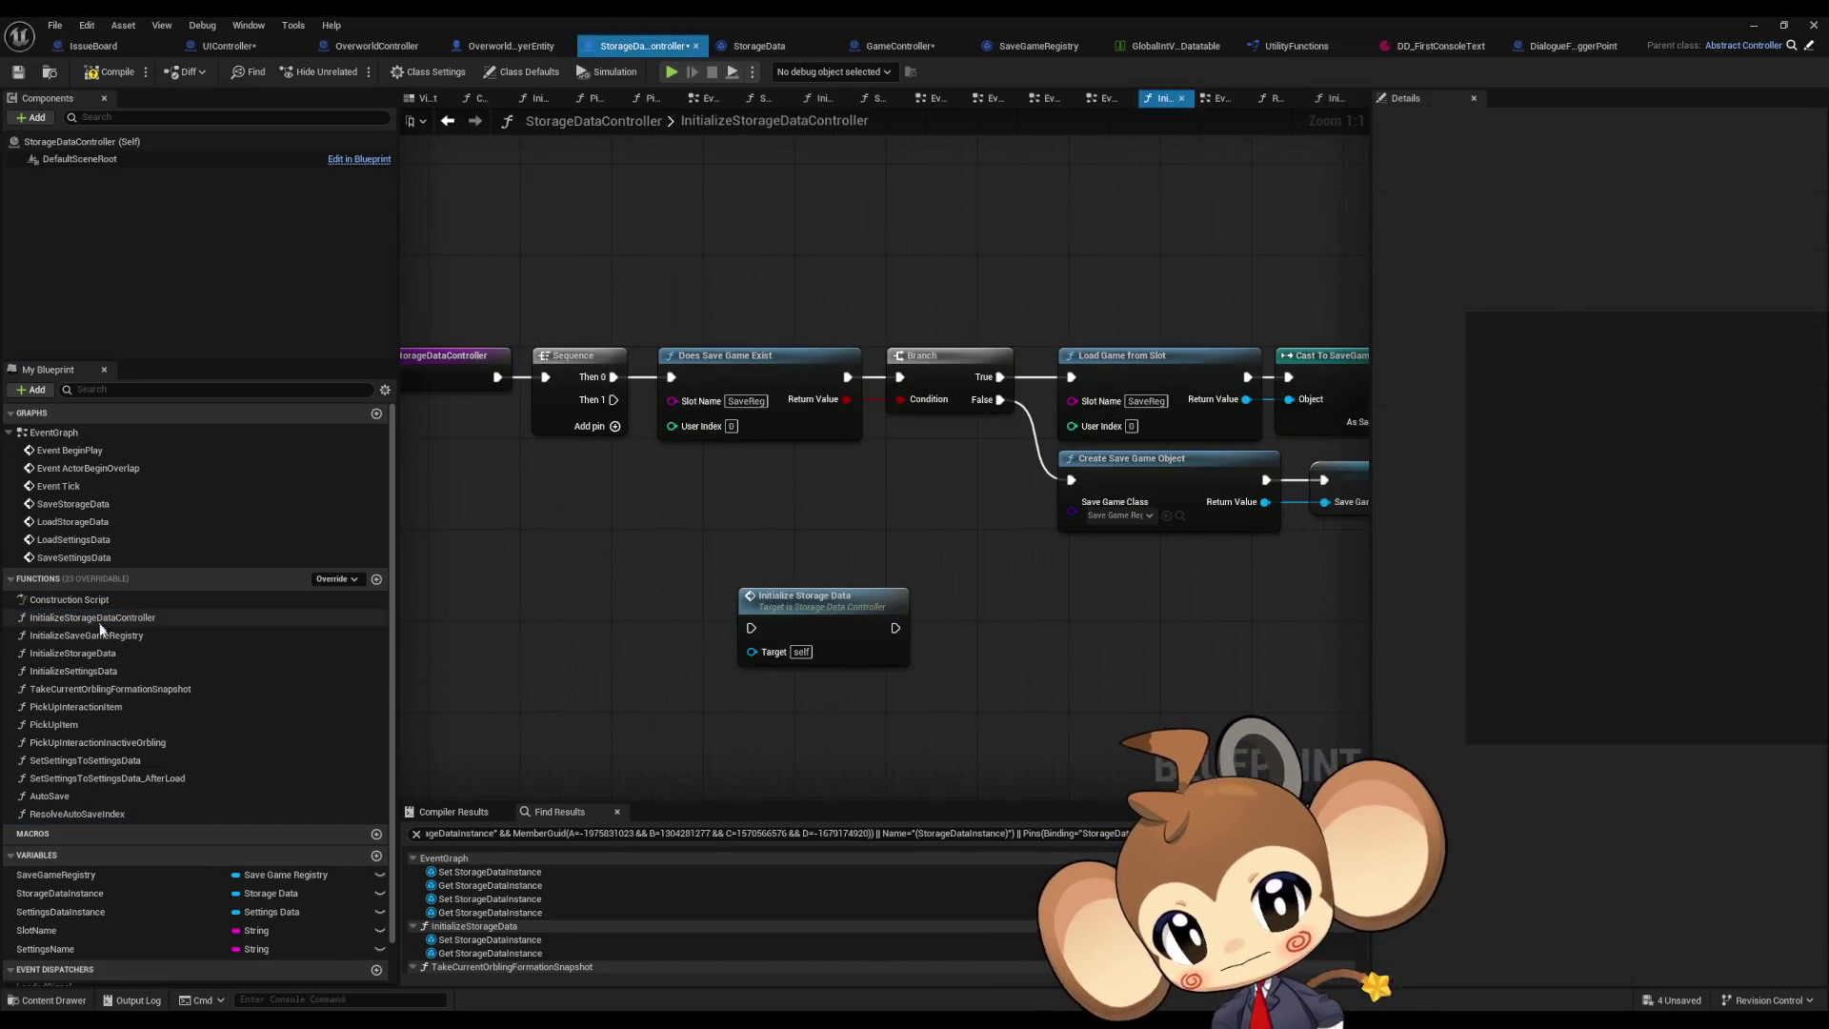
scroll(562, 493, "down", 3)
left_click_drag(576, 381, 1254, 529)
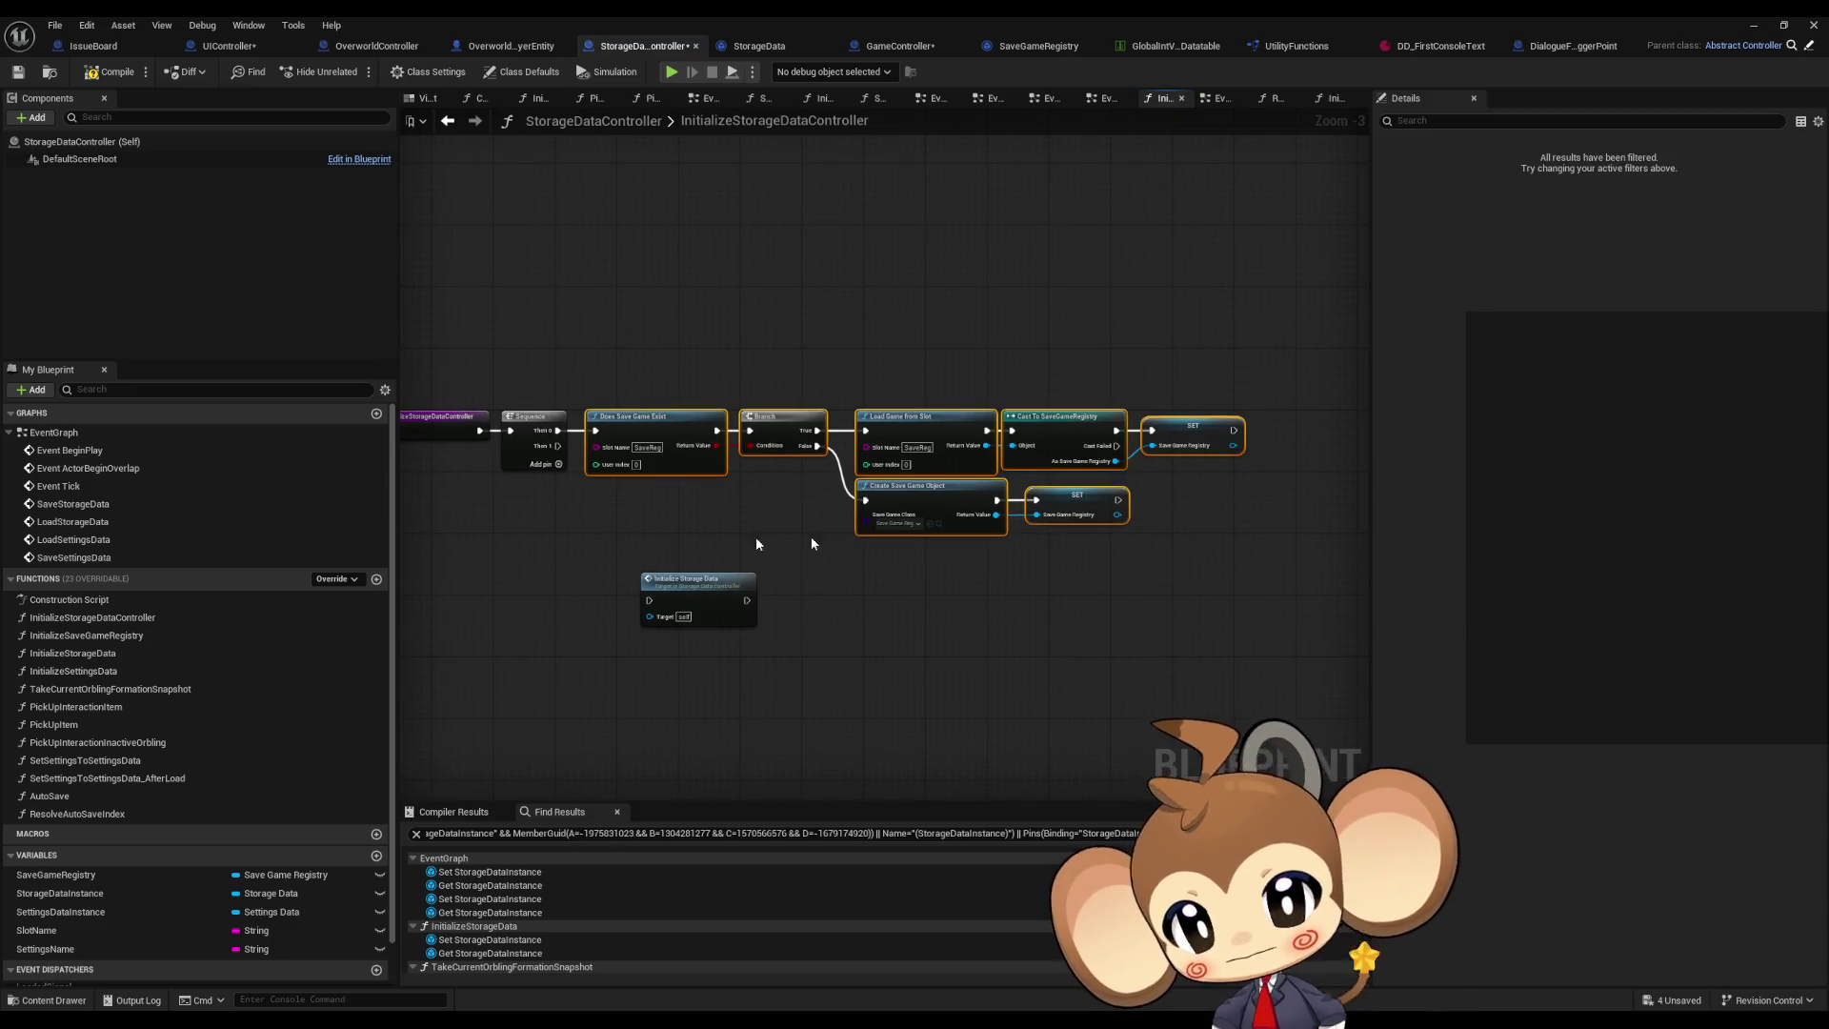
double_click(95, 637)
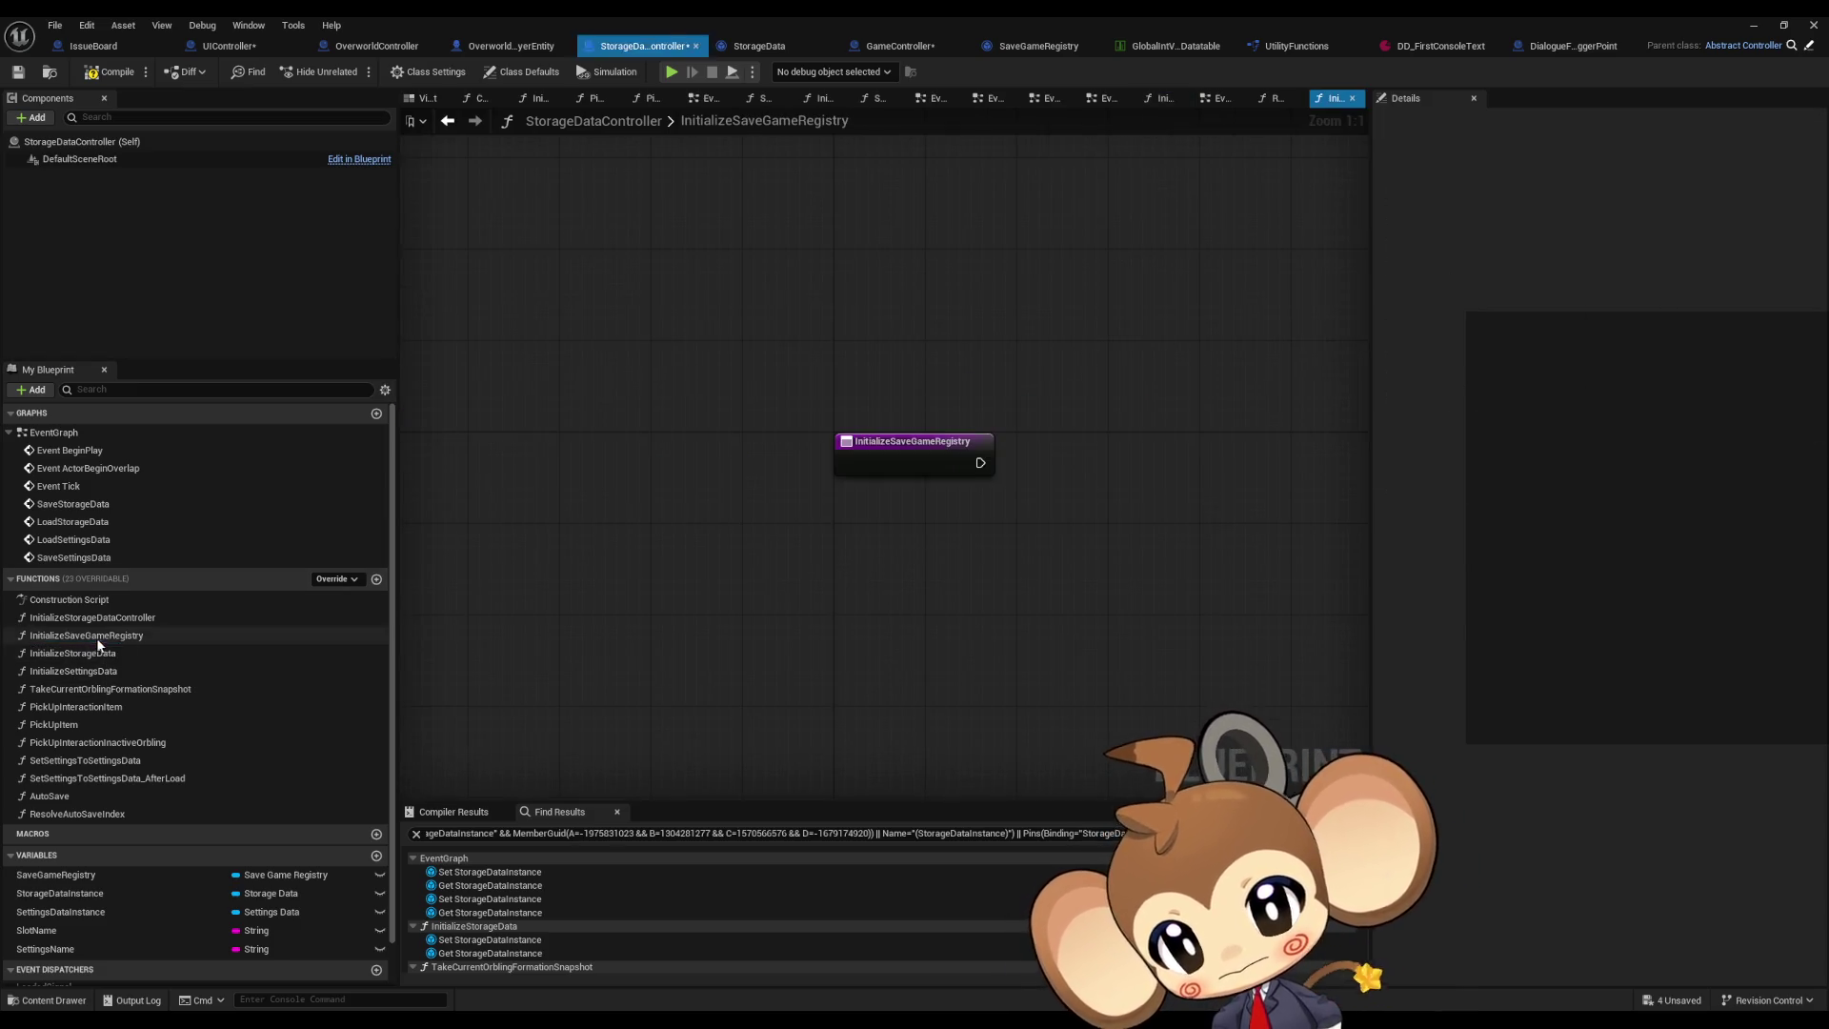
key("ctrl+v")
mouse_move(953, 600)
left_mouse_down()
mouse_move(1126, 456)
mouse_move(979, 473)
left_mouse_up()
Step: Wire Sequence Then 0 to Initialize Save Game Registry and Then 1 to Initialize Storage Data, deleting the old nodes
double_click(95, 618)
mouse_move(122, 636)
left_mouse_down()
mouse_move(715, 375)
mouse_move(645, 378)
left_mouse_up()
left_click_drag(508, 485, 679, 335)
scroll(714, 434, "down", 2)
mouse_move(715, 433)
left_mouse_down()
mouse_move(1018, 522)
mouse_move(1334, 577)
left_mouse_up()
key("Delete")
left_click_drag(715, 400, 714, 493)
scroll(692, 564, "up", 2)
mouse_move(529, 446)
left_mouse_down()
mouse_move(577, 459)
mouse_move(667, 675)
left_mouse_up()
left_click_drag(724, 672, 723, 507)
left_click_drag(918, 521, 1090, 536)
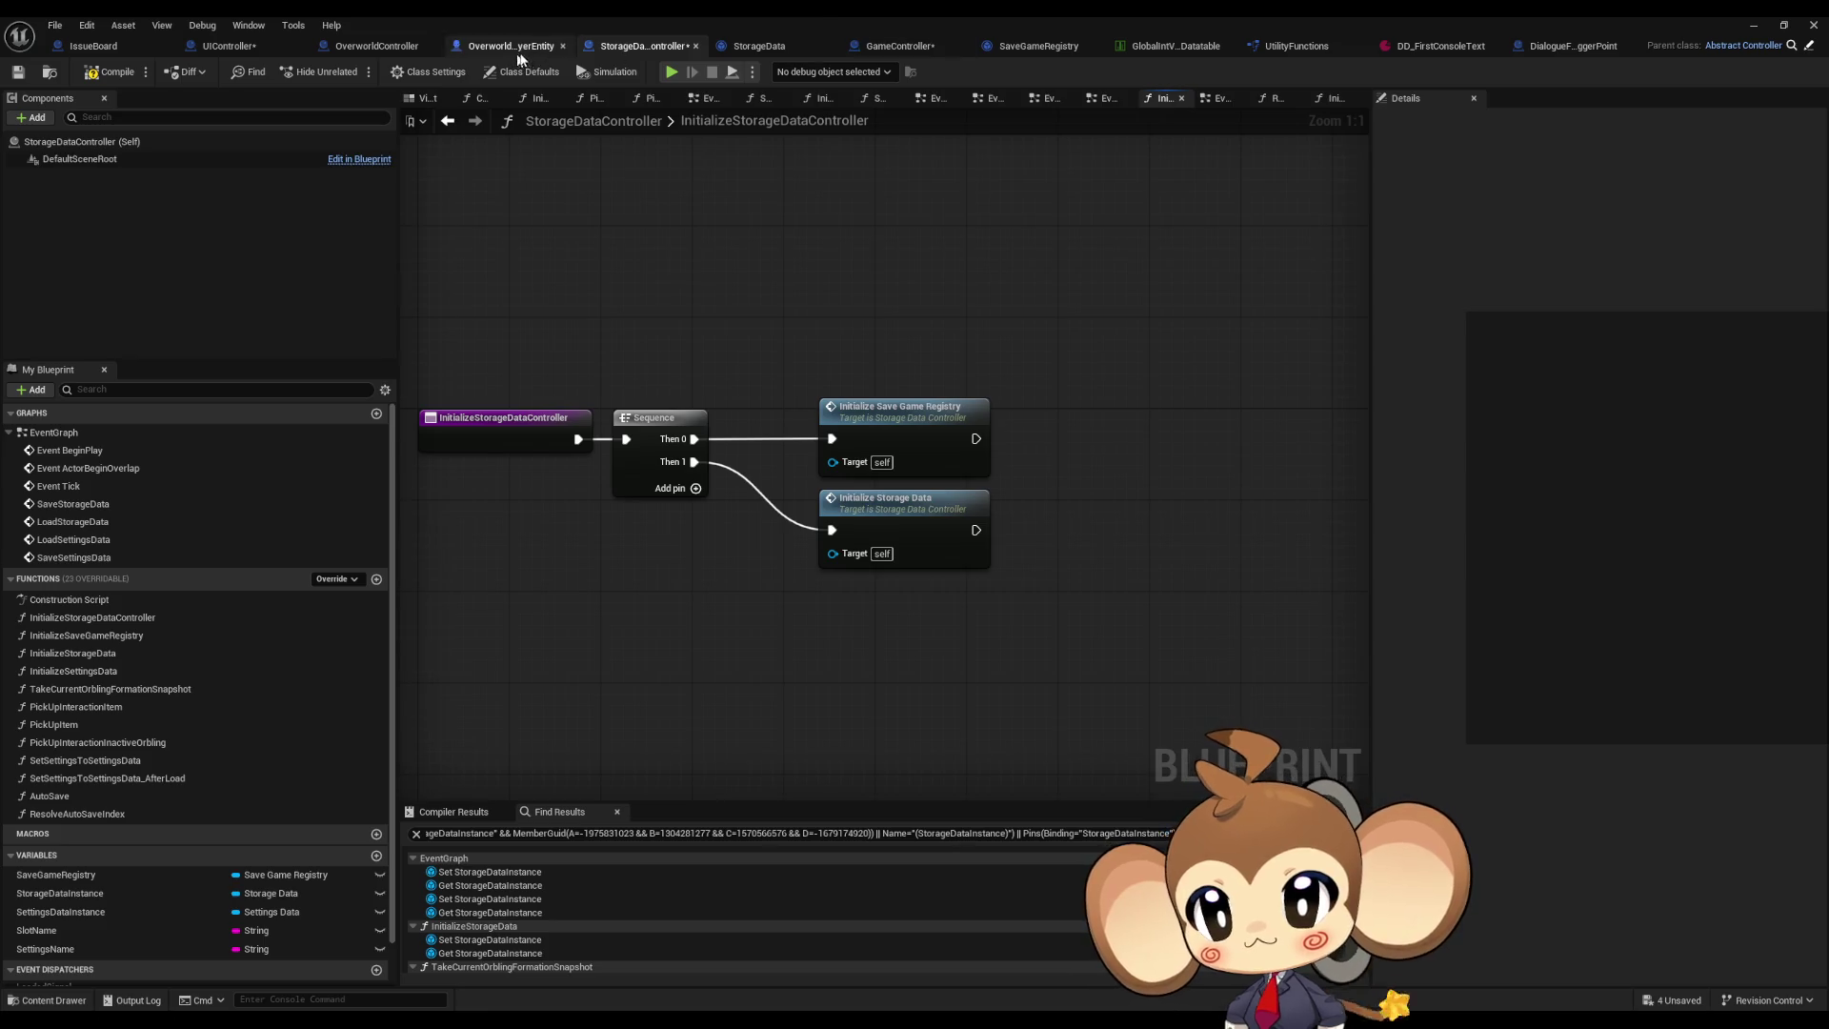
left_click(900, 46)
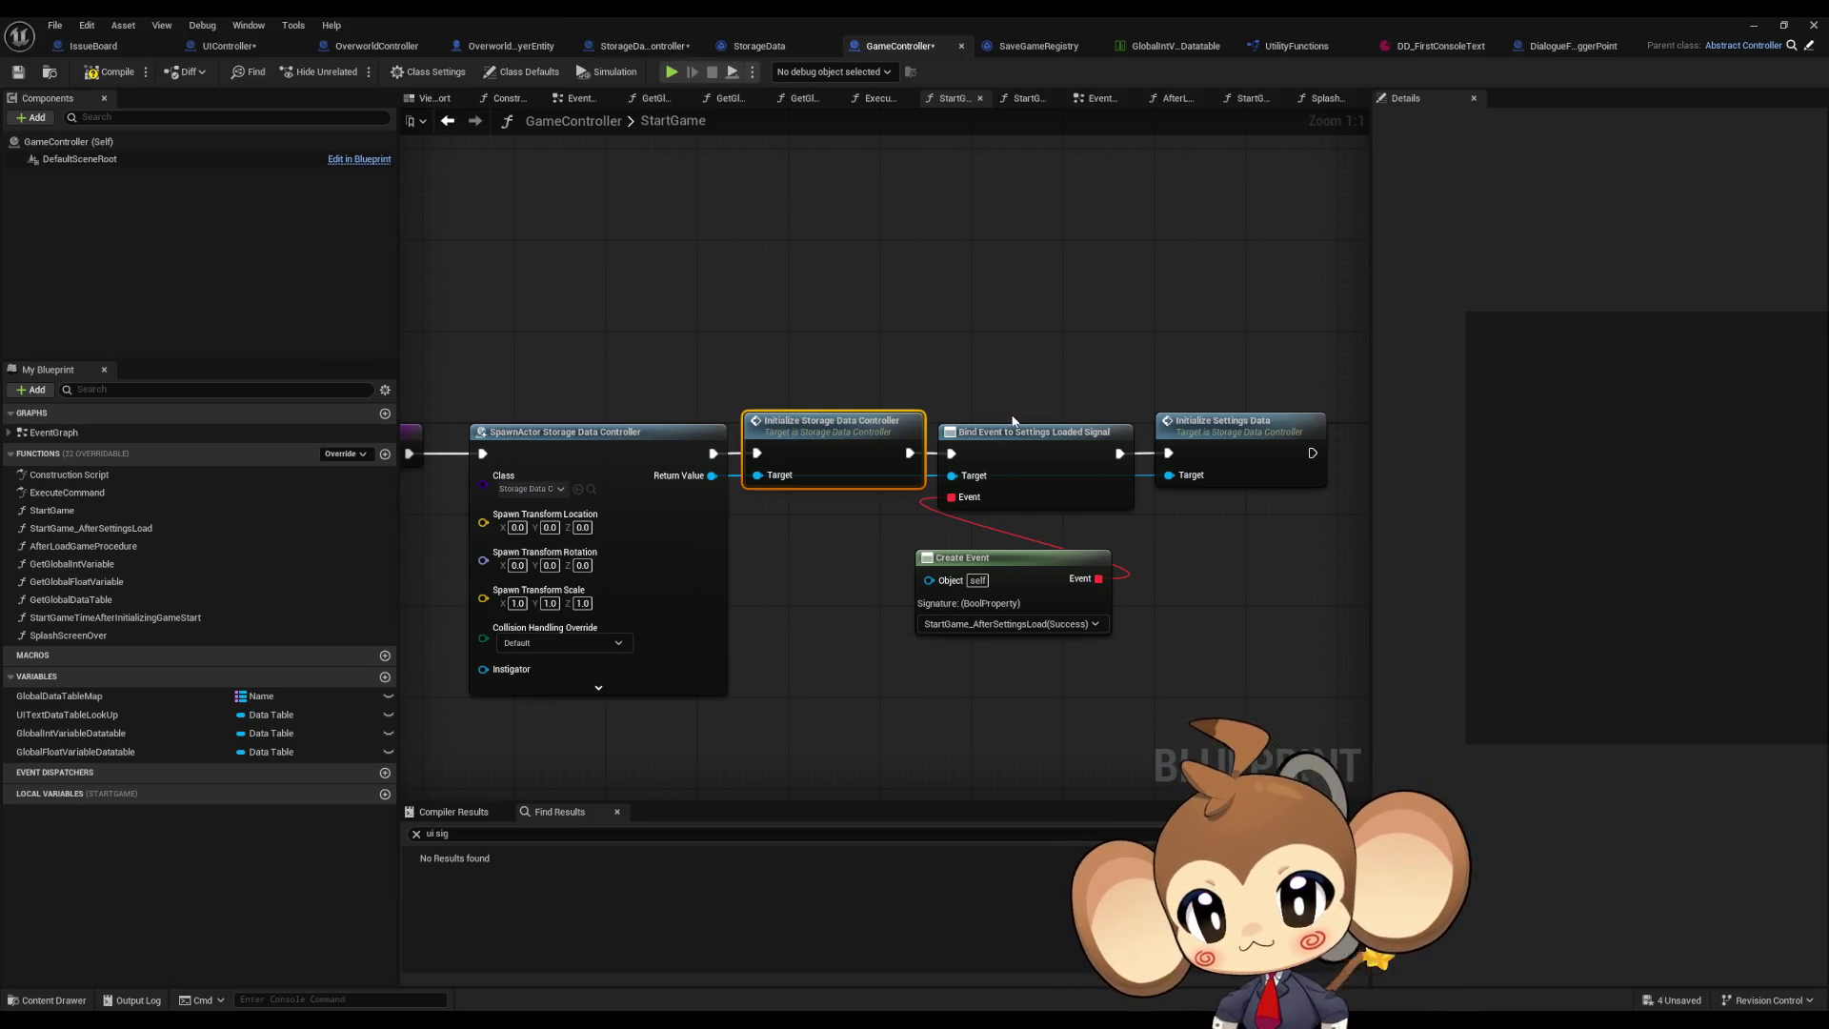
Step: Open the InitializeStorageData graph and shift Create Save Game Object and SET right to make room
left_click_drag(1015, 415, 1015, 454)
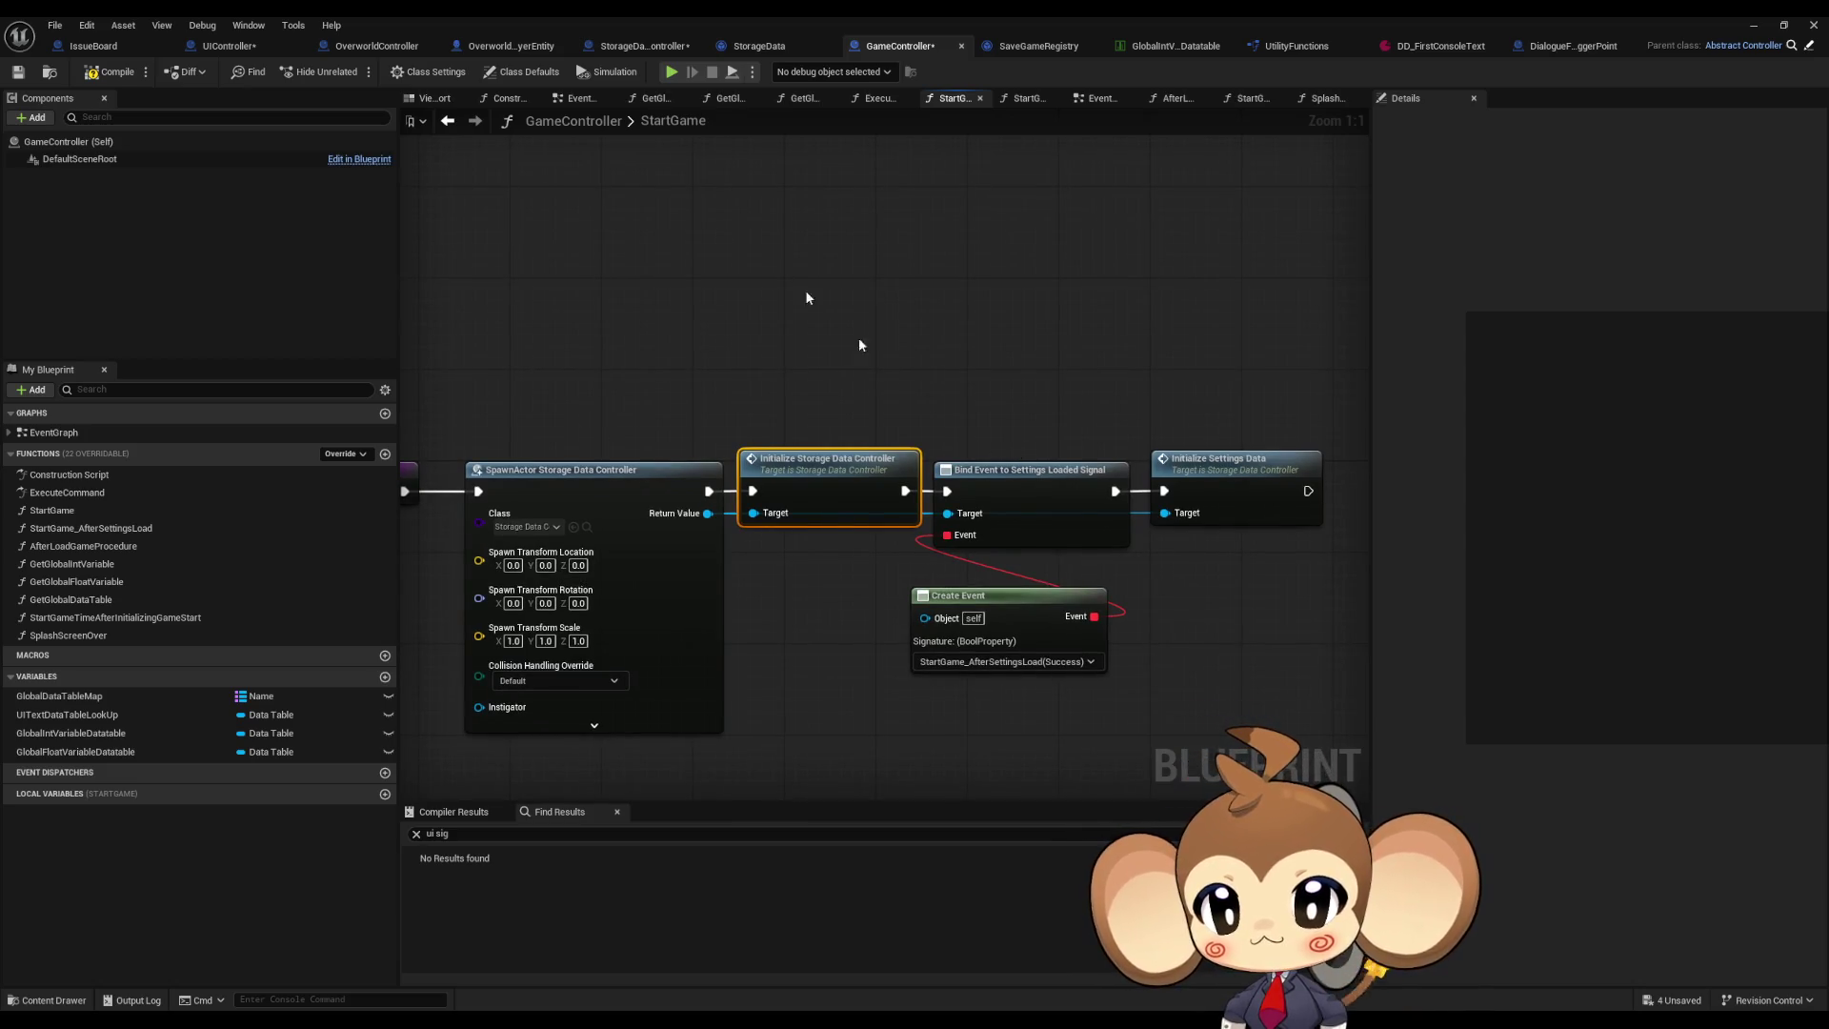
left_click(642, 52)
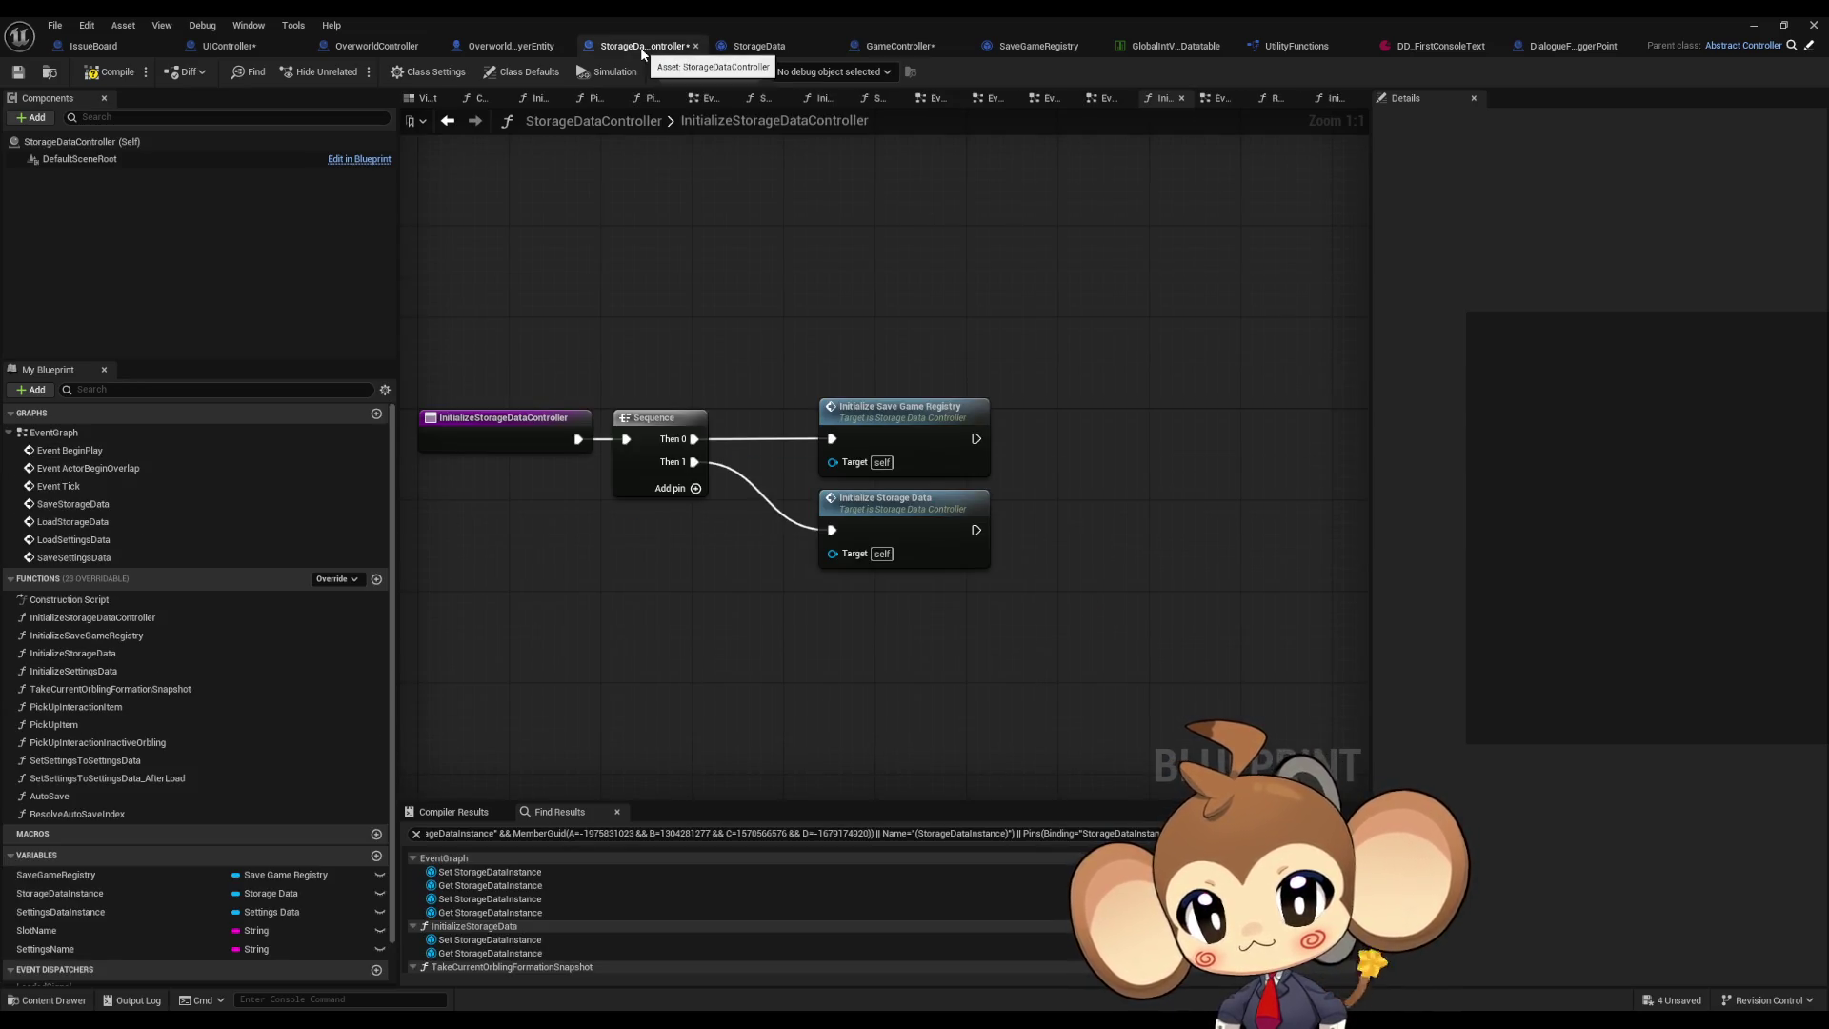
double_click(953, 505)
mouse_move(1018, 610)
left_mouse_down()
mouse_move(899, 443)
mouse_move(905, 494)
mouse_move(1051, 512)
left_mouse_up()
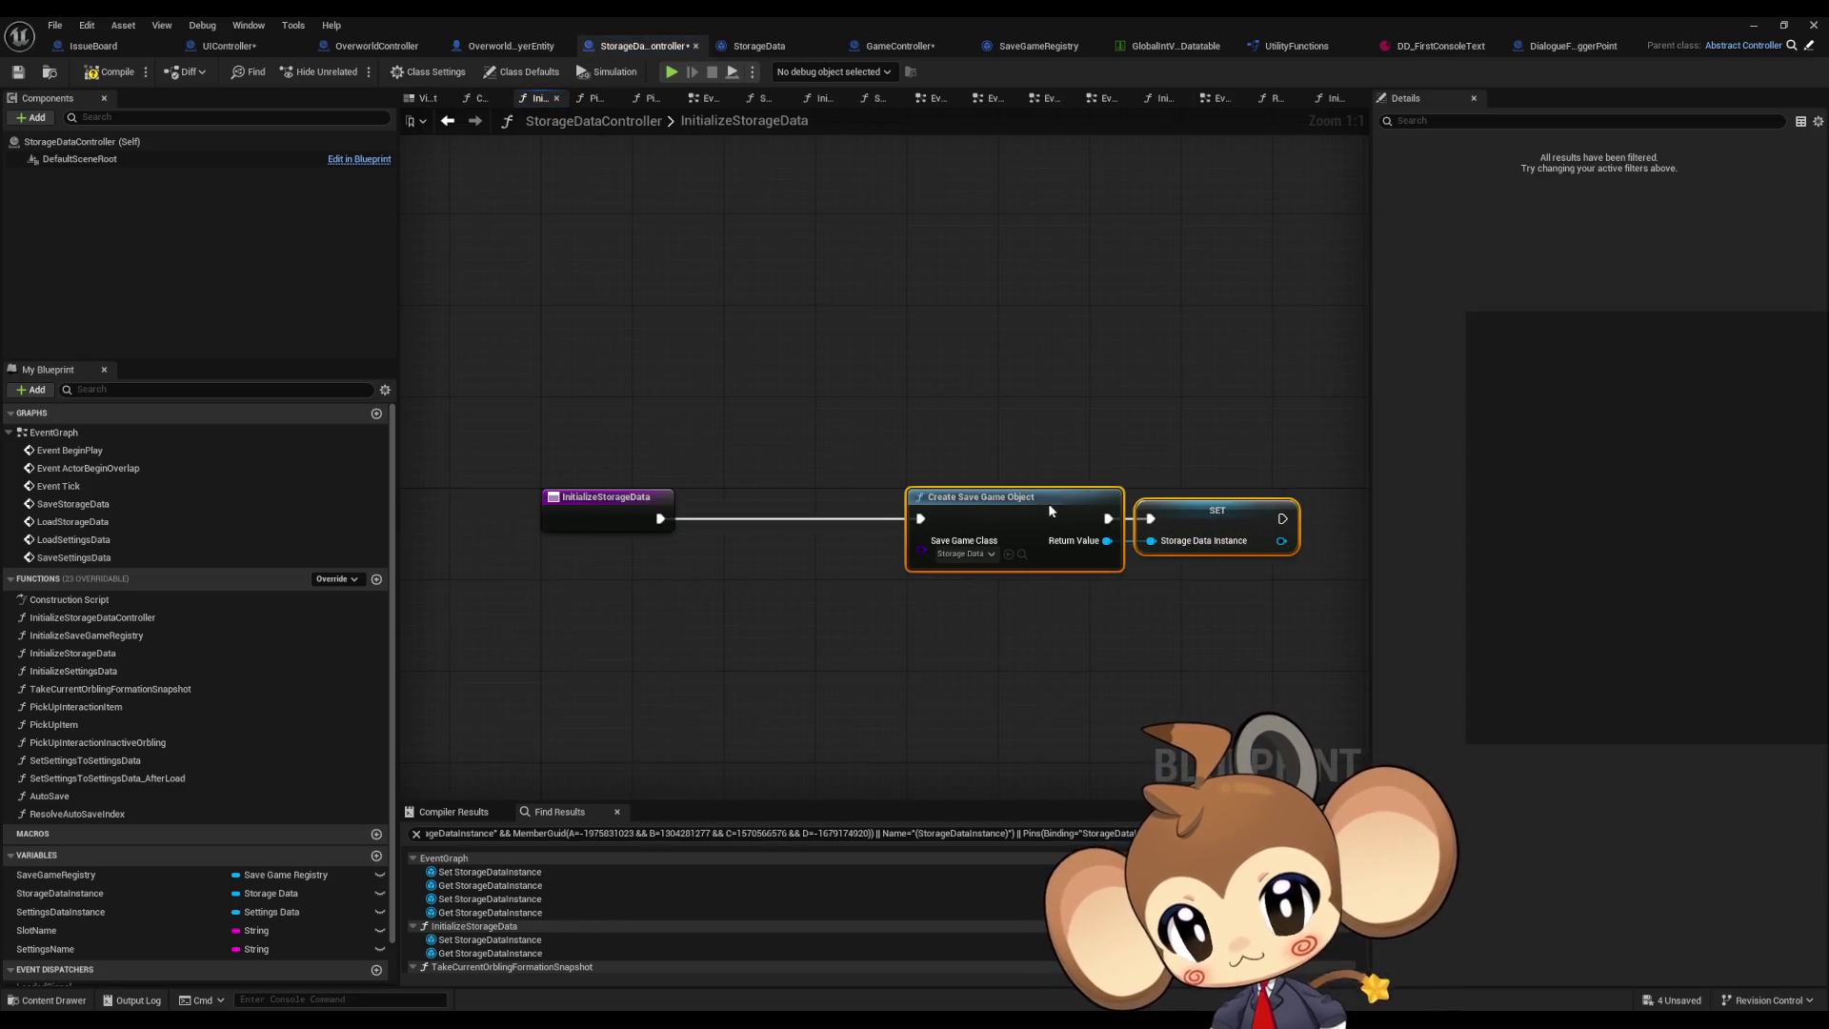
left_click(447, 120)
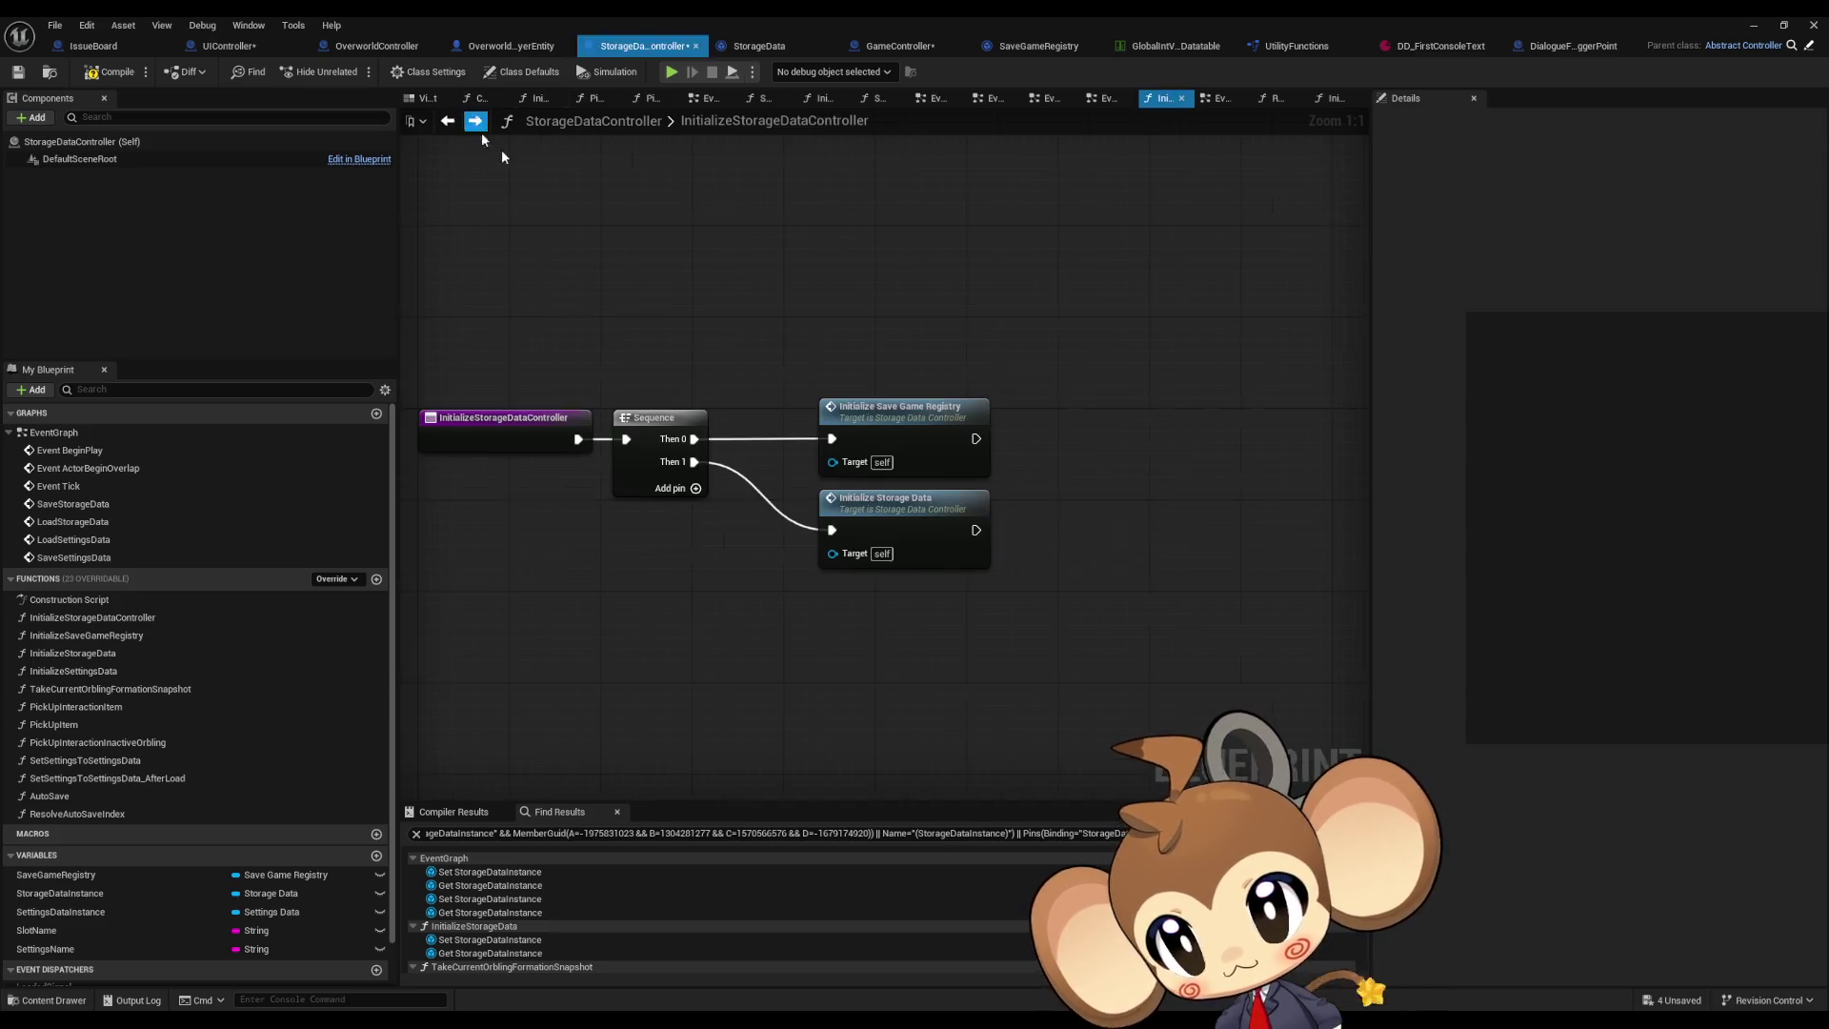
double_click(888, 426)
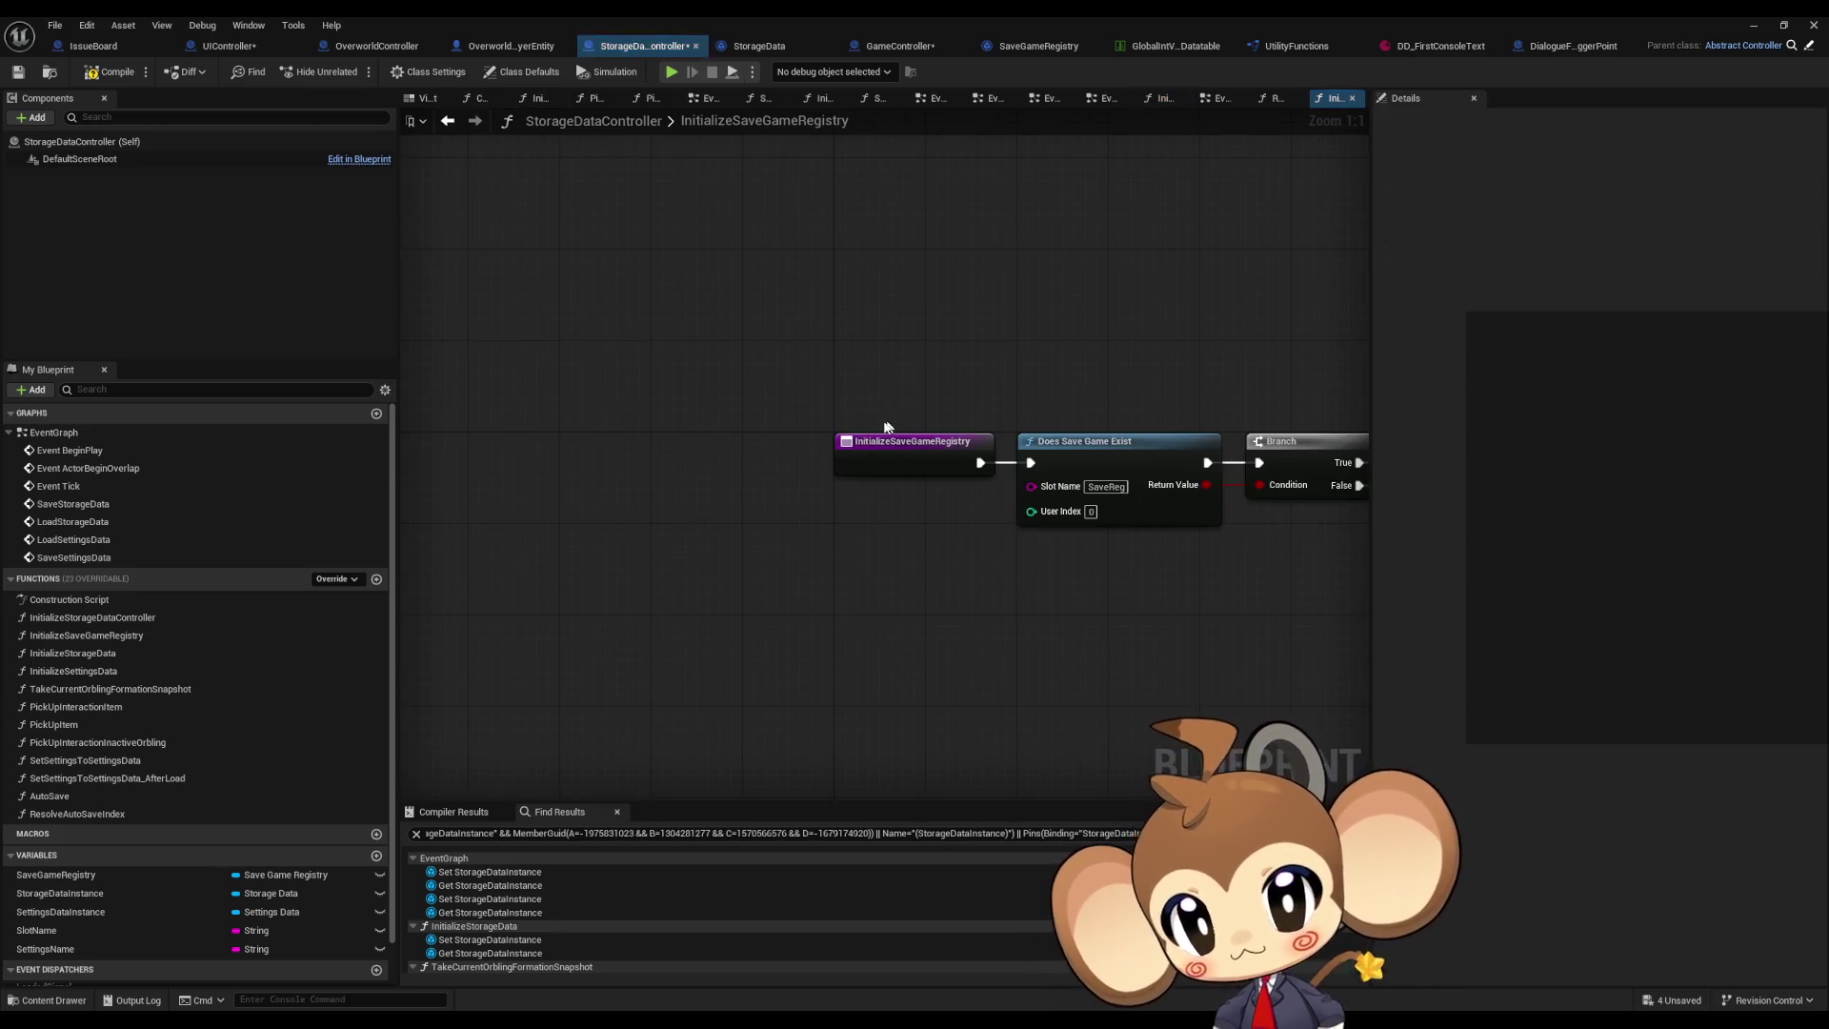
left_click(448, 120)
left_click(448, 120)
Step: Paste a Does Save Game Exist node and add SaveGameRegistry's Last Saved Save Slot Name getter
key("ctrl+v")
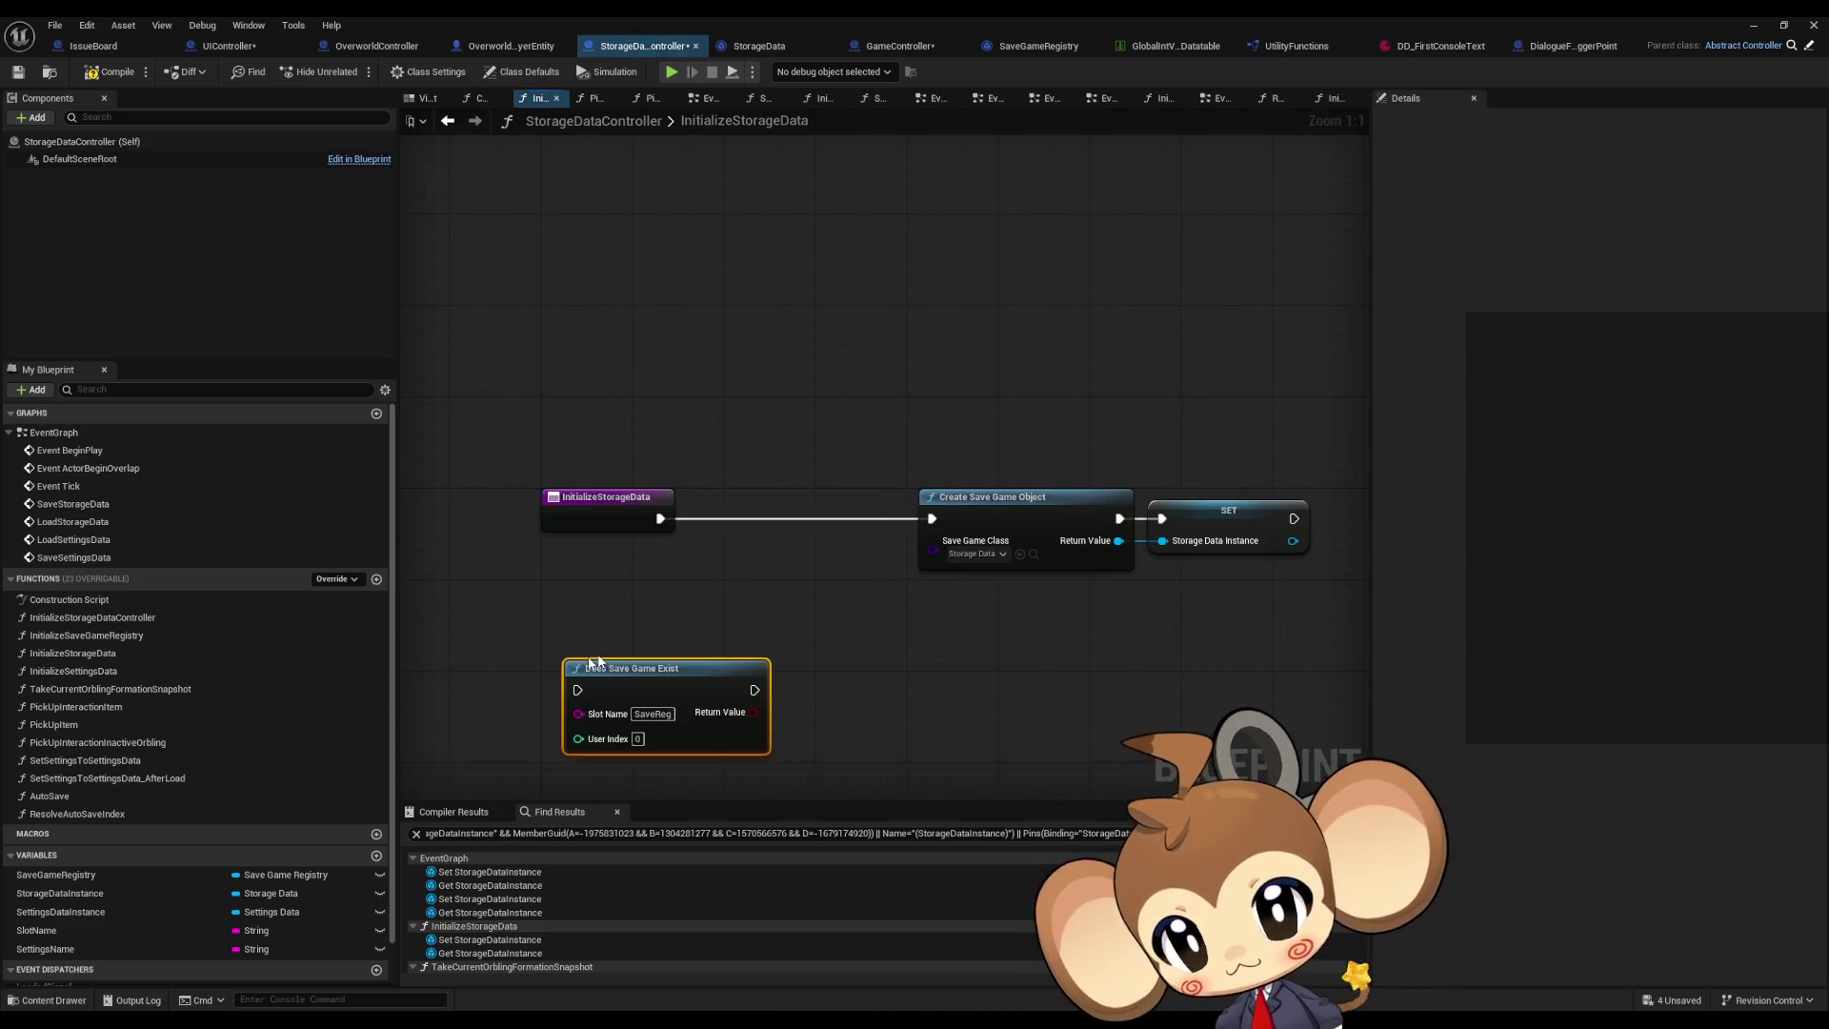
scroll(790, 506, "down", 2)
scroll(986, 536, "down", 1)
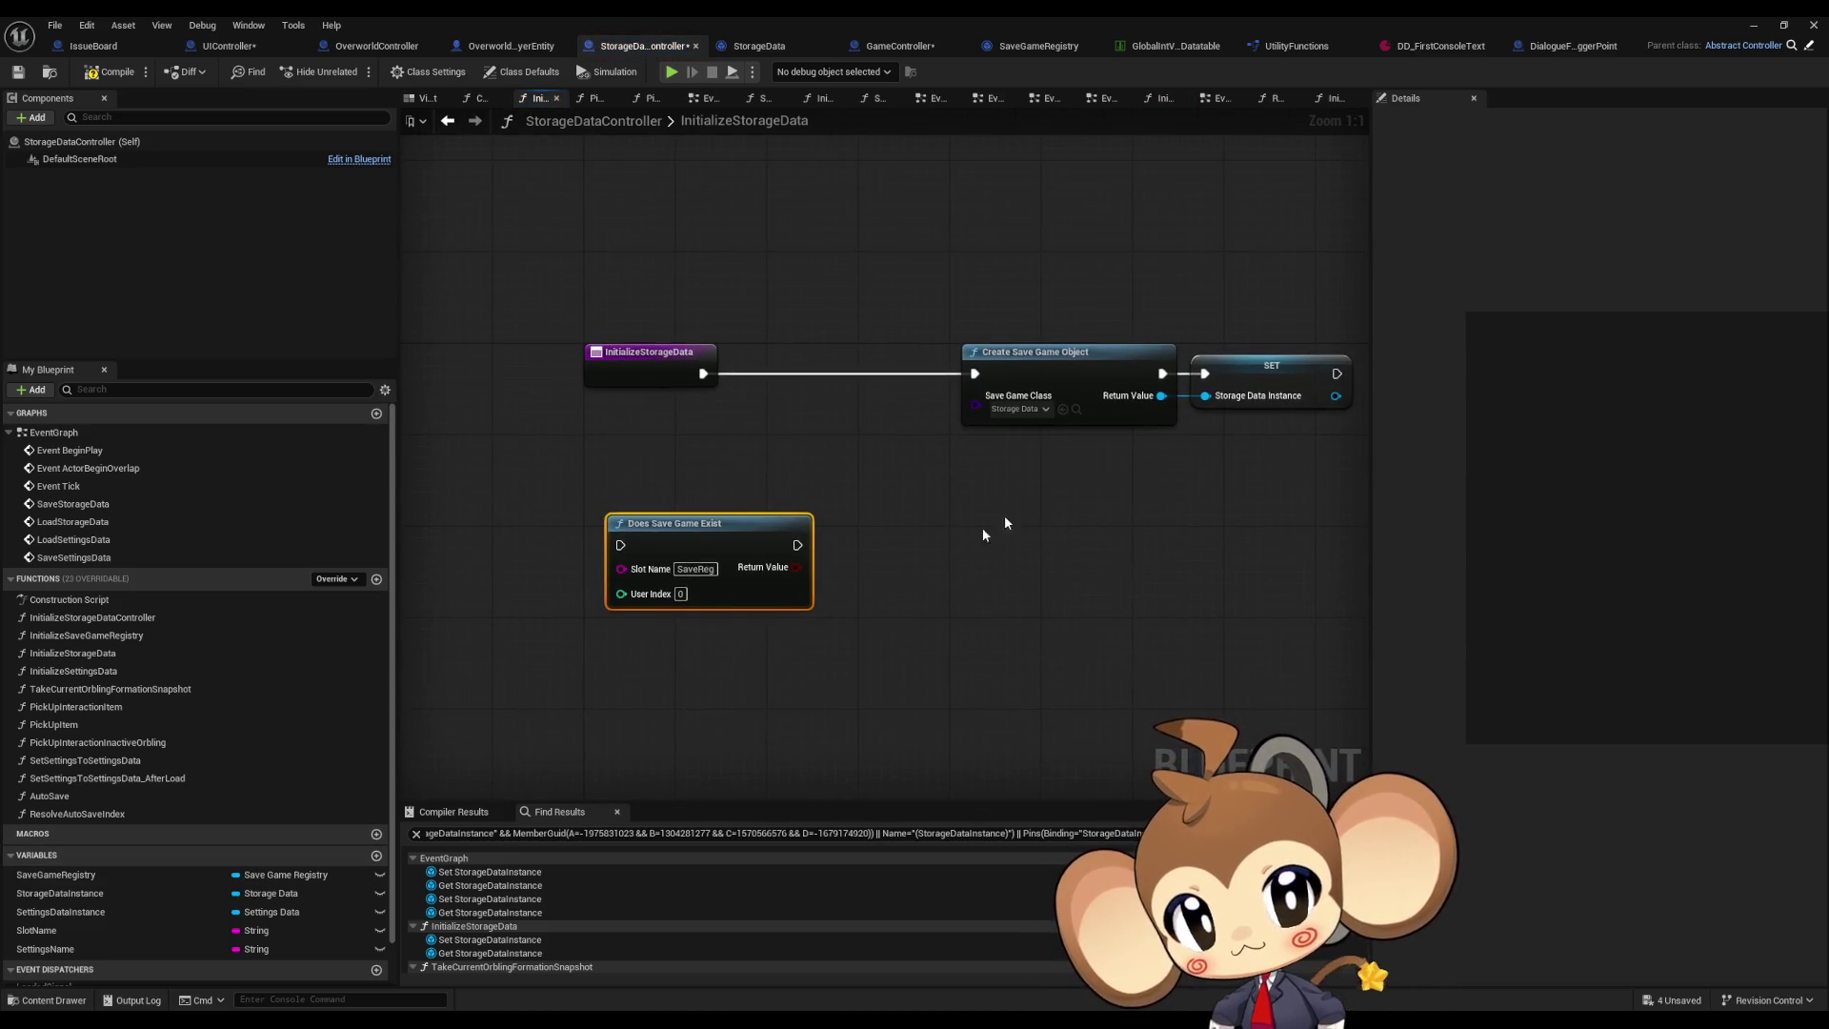
scroll(142, 762, "down", 2)
mouse_move(57, 833)
left_mouse_down()
mouse_move(580, 688)
mouse_move(529, 686)
mouse_move(670, 684)
left_mouse_up()
left_click(594, 711)
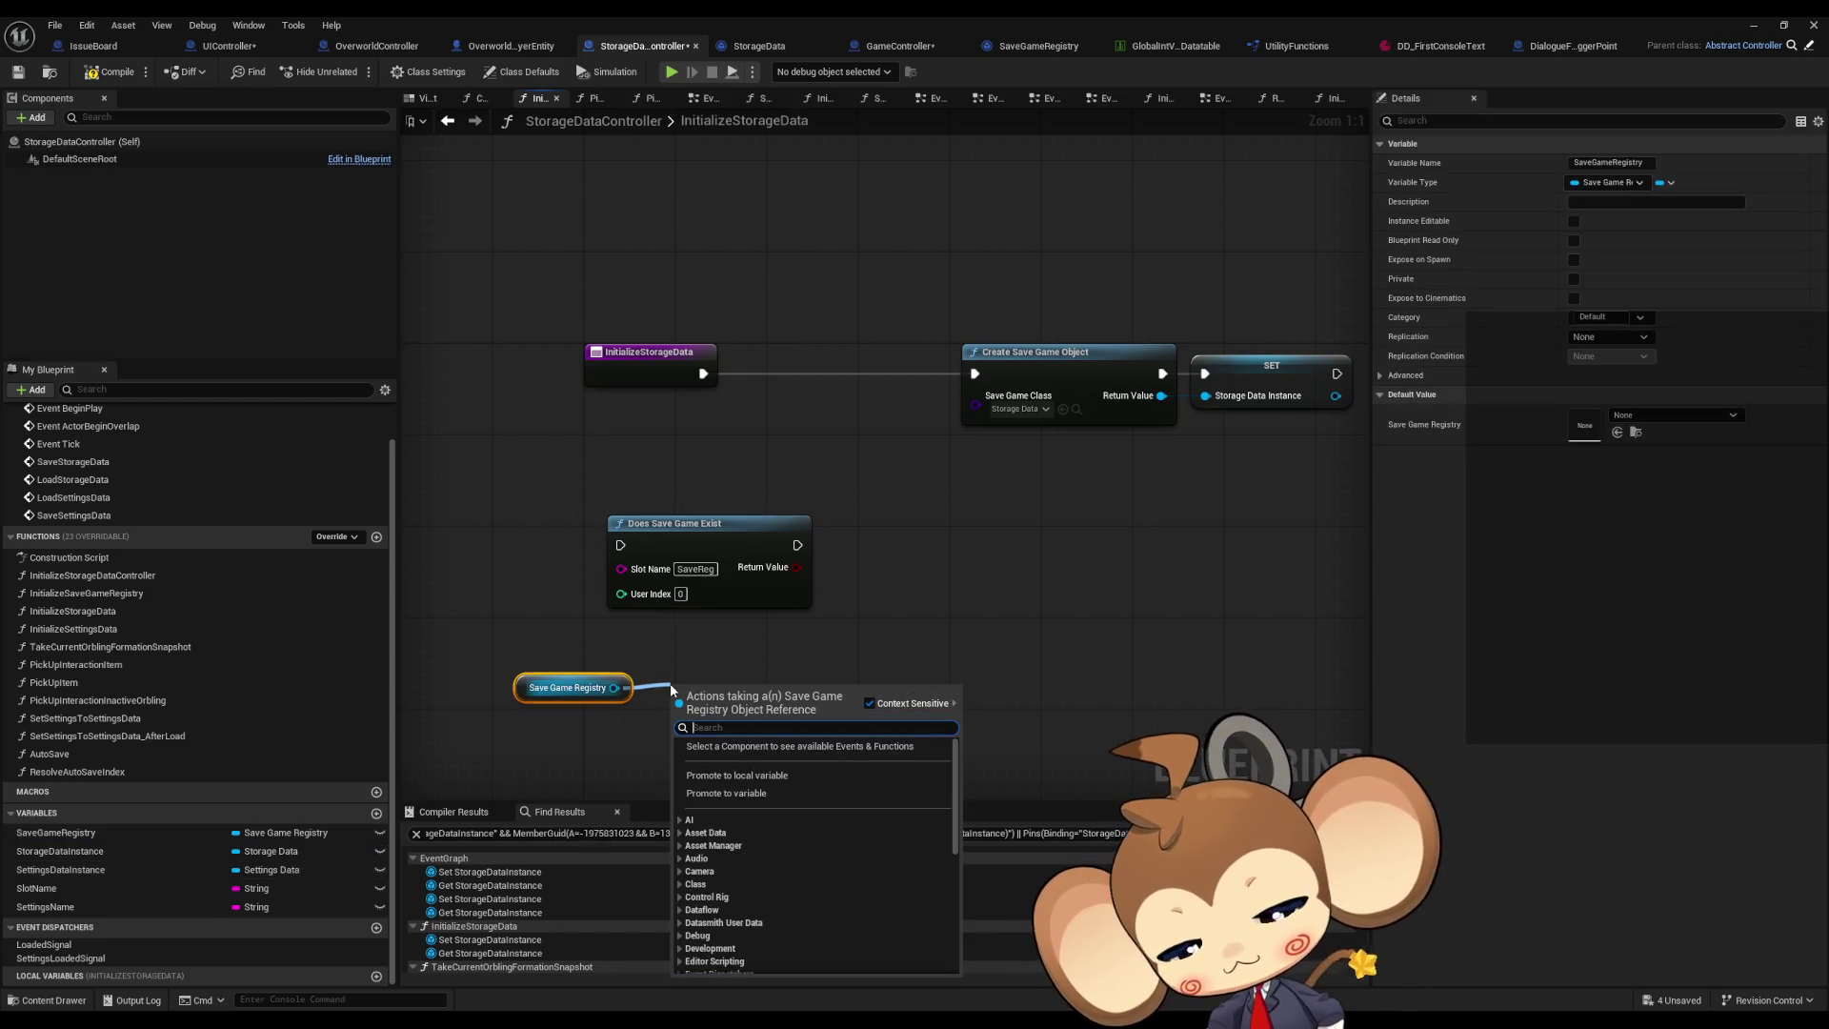
type("last")
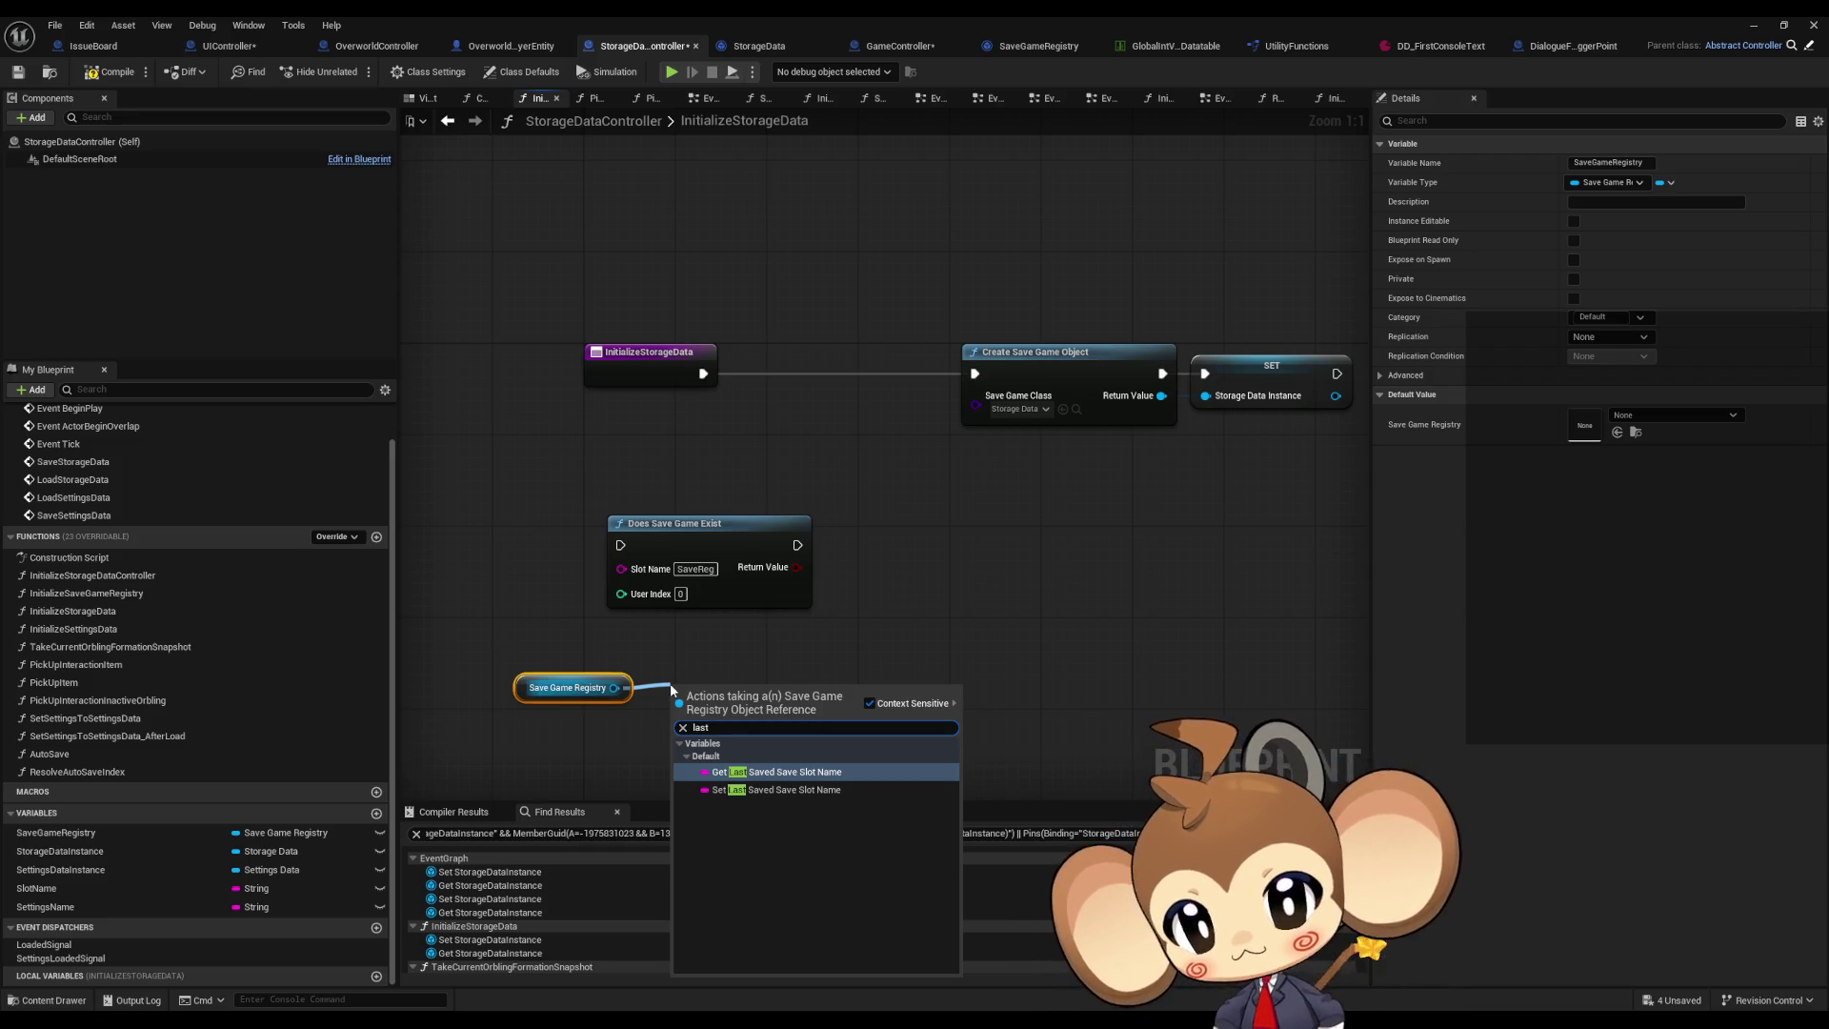
key("Return")
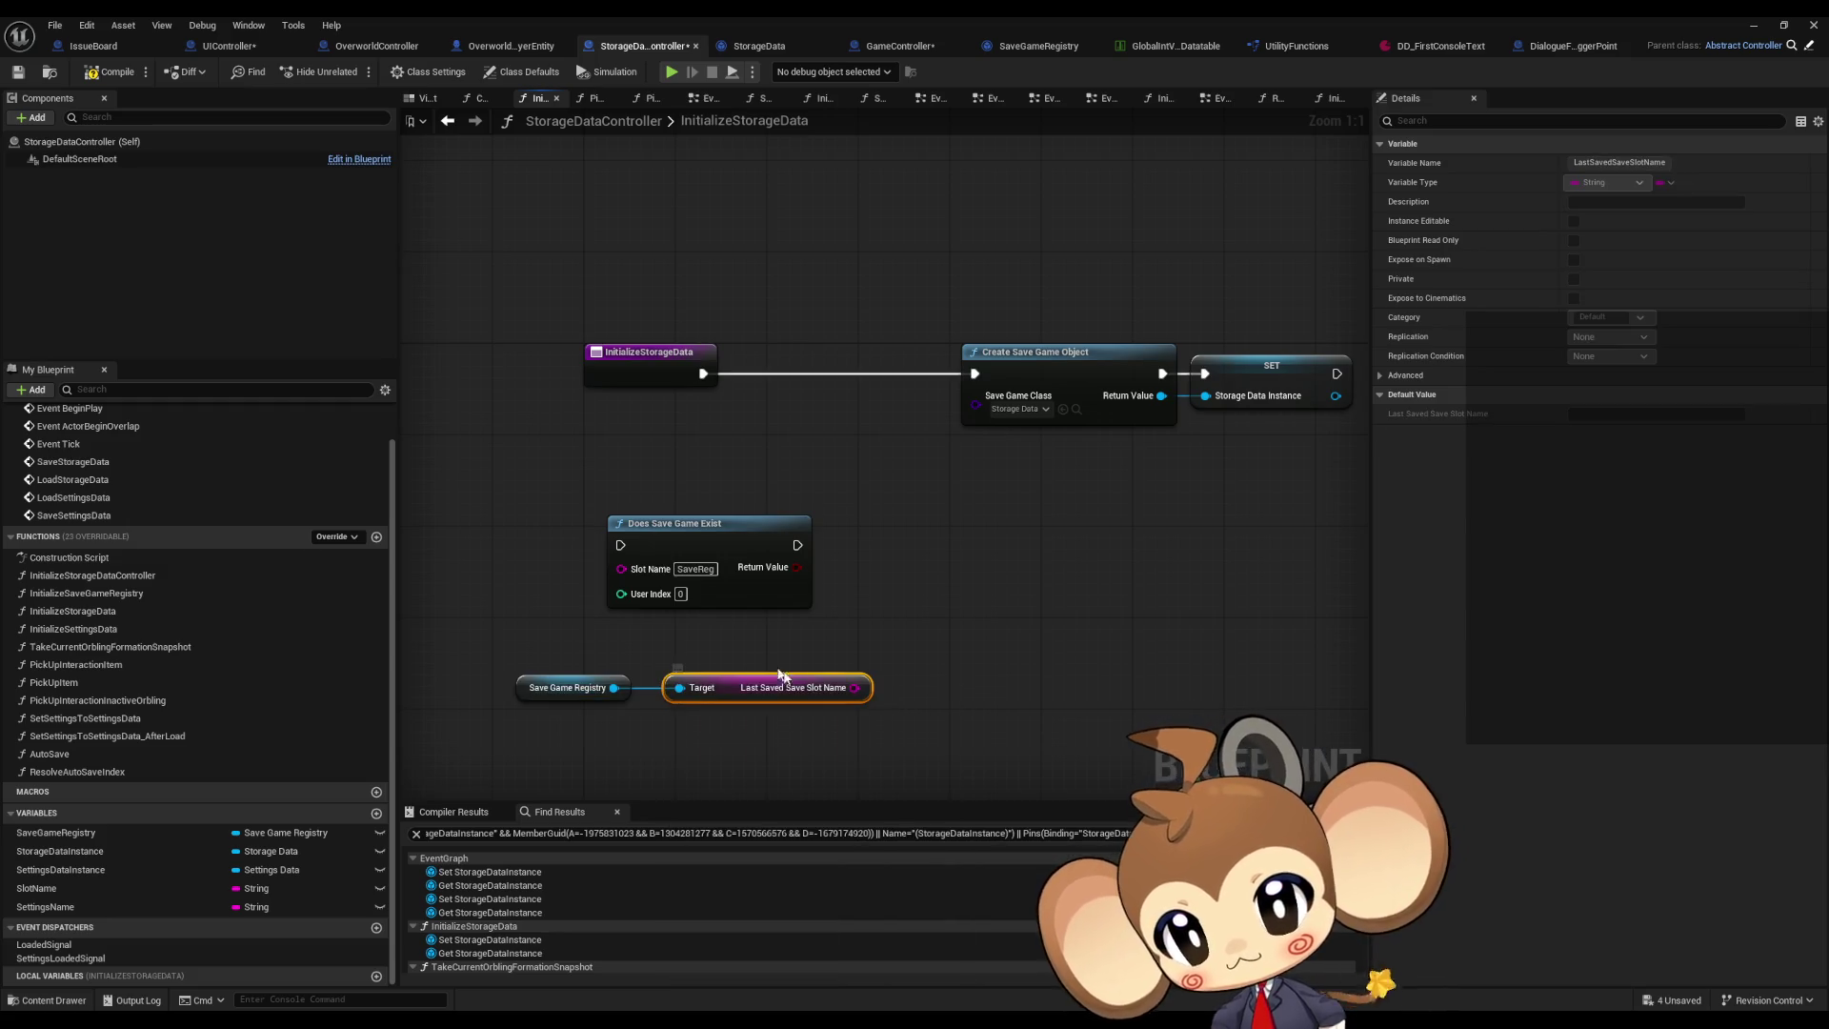
Step: Feed Last Saved Save Slot Name into Slot Name, add a Branch, and run Create Save Game Object from False
left_click_drag(729, 692, 718, 692)
left_click_drag(843, 687, 621, 568)
mouse_move(767, 567)
left_mouse_down()
mouse_move(895, 543)
mouse_move(975, 373)
left_mouse_up()
type("i")
key("Return")
left_click_drag(700, 495, 893, 566)
Step: Wire the entry into Does Save Game Exist and arrange the nodes neatly below the Branch
mouse_move(979, 465)
left_mouse_down()
mouse_move(849, 482)
mouse_move(1229, 401)
left_mouse_up()
mouse_move(960, 413)
left_mouse_down()
mouse_move(1036, 675)
mouse_move(1025, 697)
left_mouse_up()
left_click(724, 648)
mouse_move(597, 546)
left_mouse_down()
mouse_move(720, 455)
mouse_move(746, 375)
left_mouse_up()
left_click_drag(638, 391, 577, 396)
mouse_move(641, 604)
left_mouse_down()
mouse_move(810, 710)
mouse_move(689, 472)
mouse_move(585, 498)
mouse_move(410, 496)
left_mouse_up()
left_click_drag(1296, 753, 820, 658)
mouse_move(943, 676)
left_mouse_down()
mouse_move(997, 584)
mouse_move(998, 538)
left_mouse_up()
left_click_drag(820, 484, 923, 546)
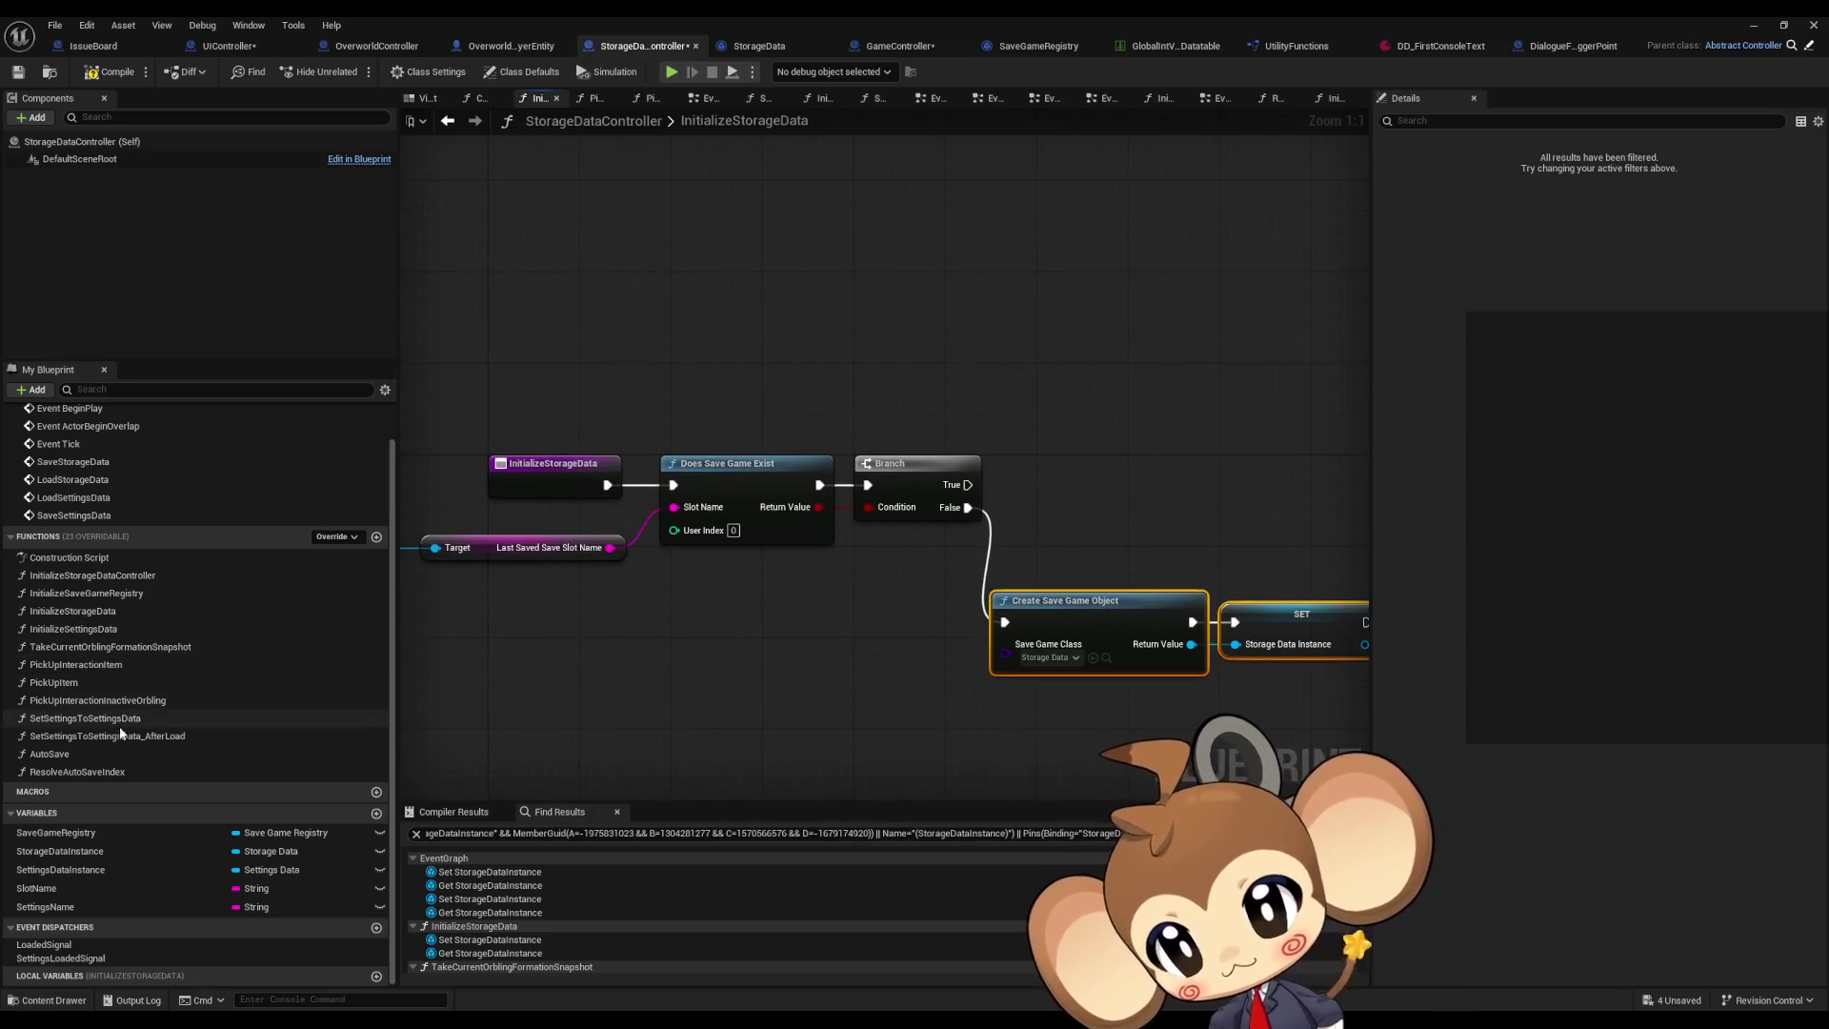